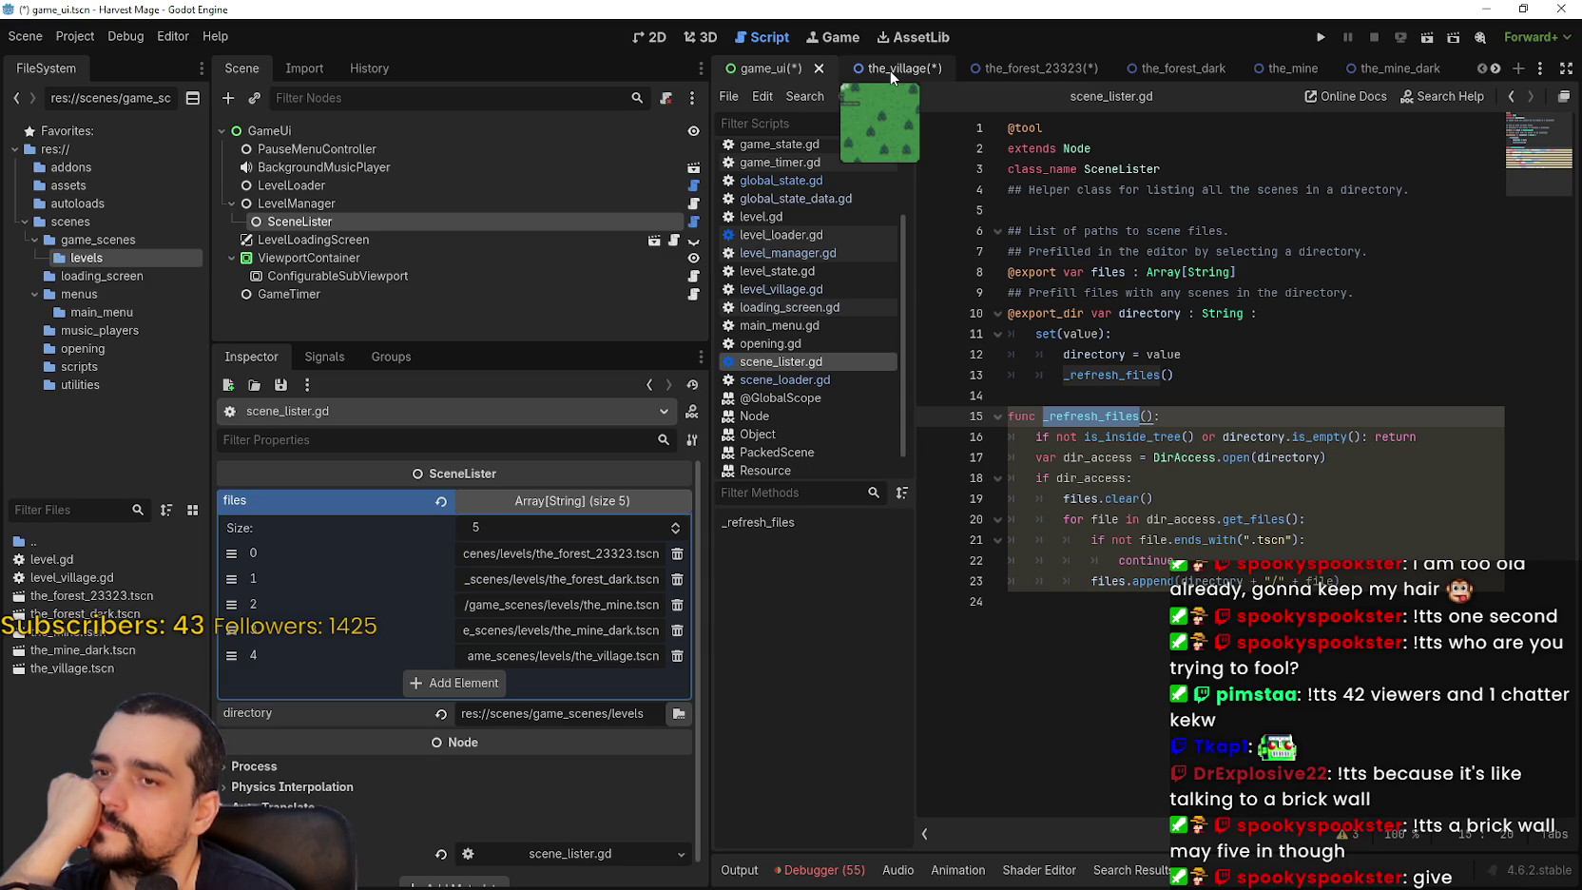
Check the village level's full path to the_forest_23323.tscn, then return to the game UI scene.
left_click(889, 70)
left_click(674, 131)
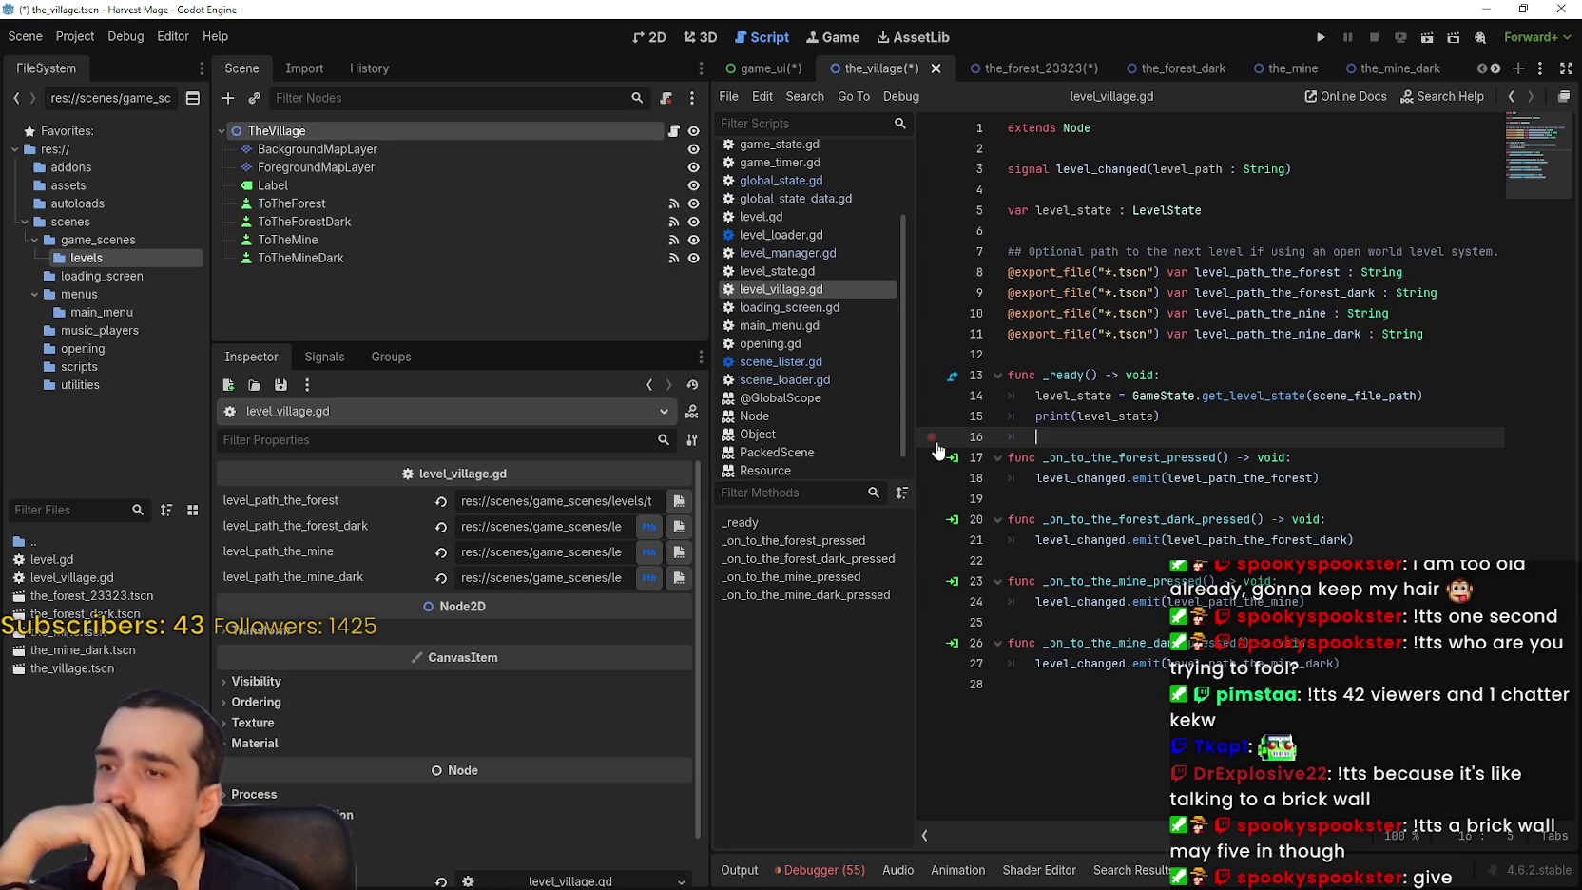
left_click_drag(589, 501, 824, 491)
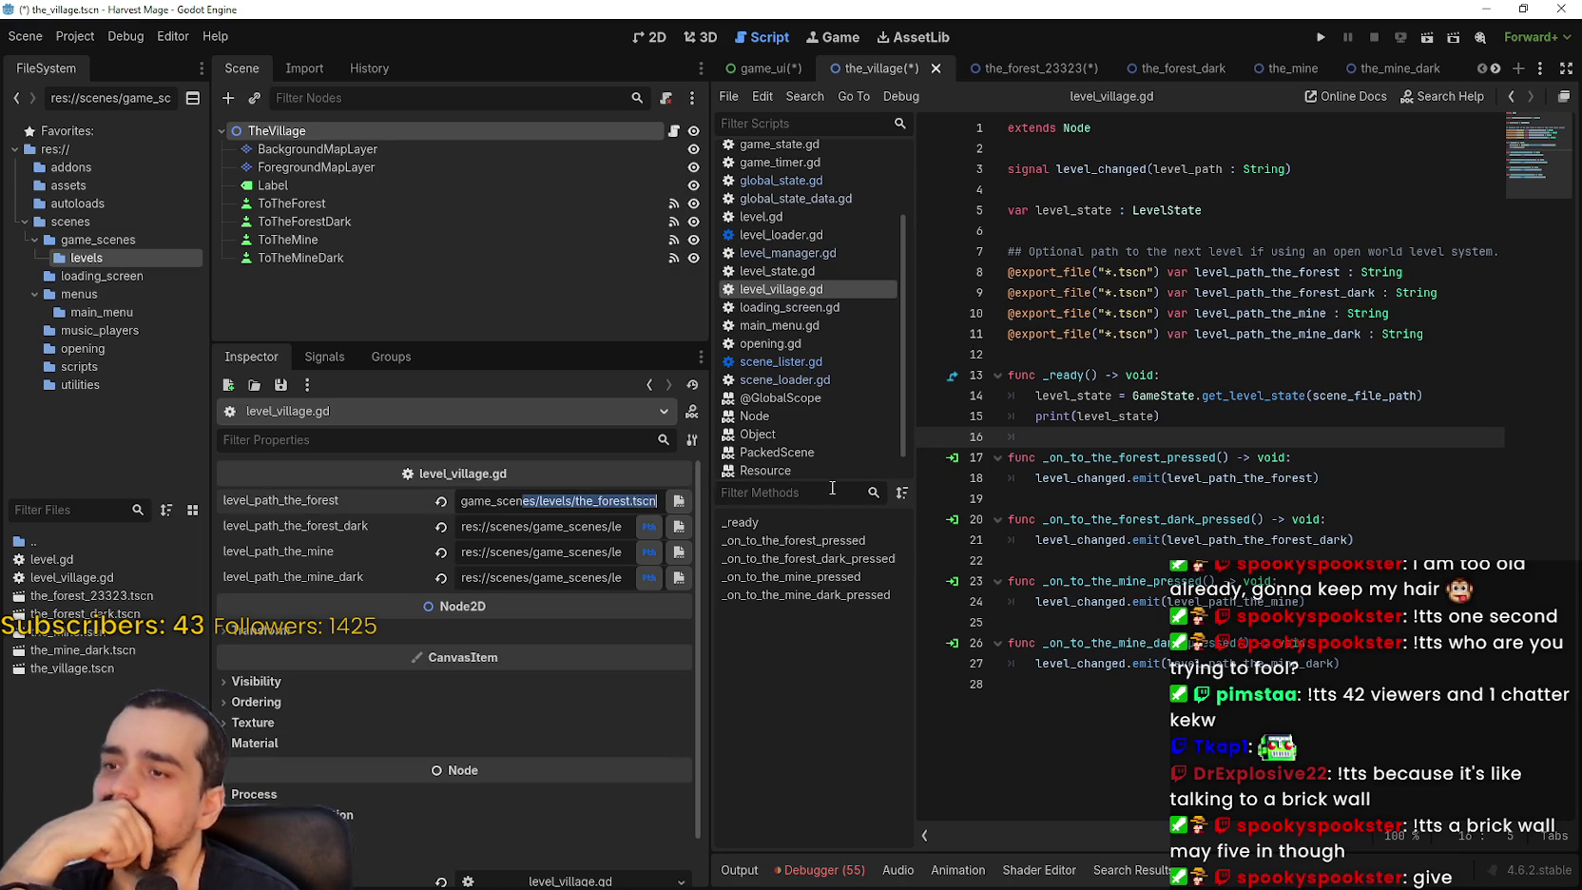
left_click(631, 499)
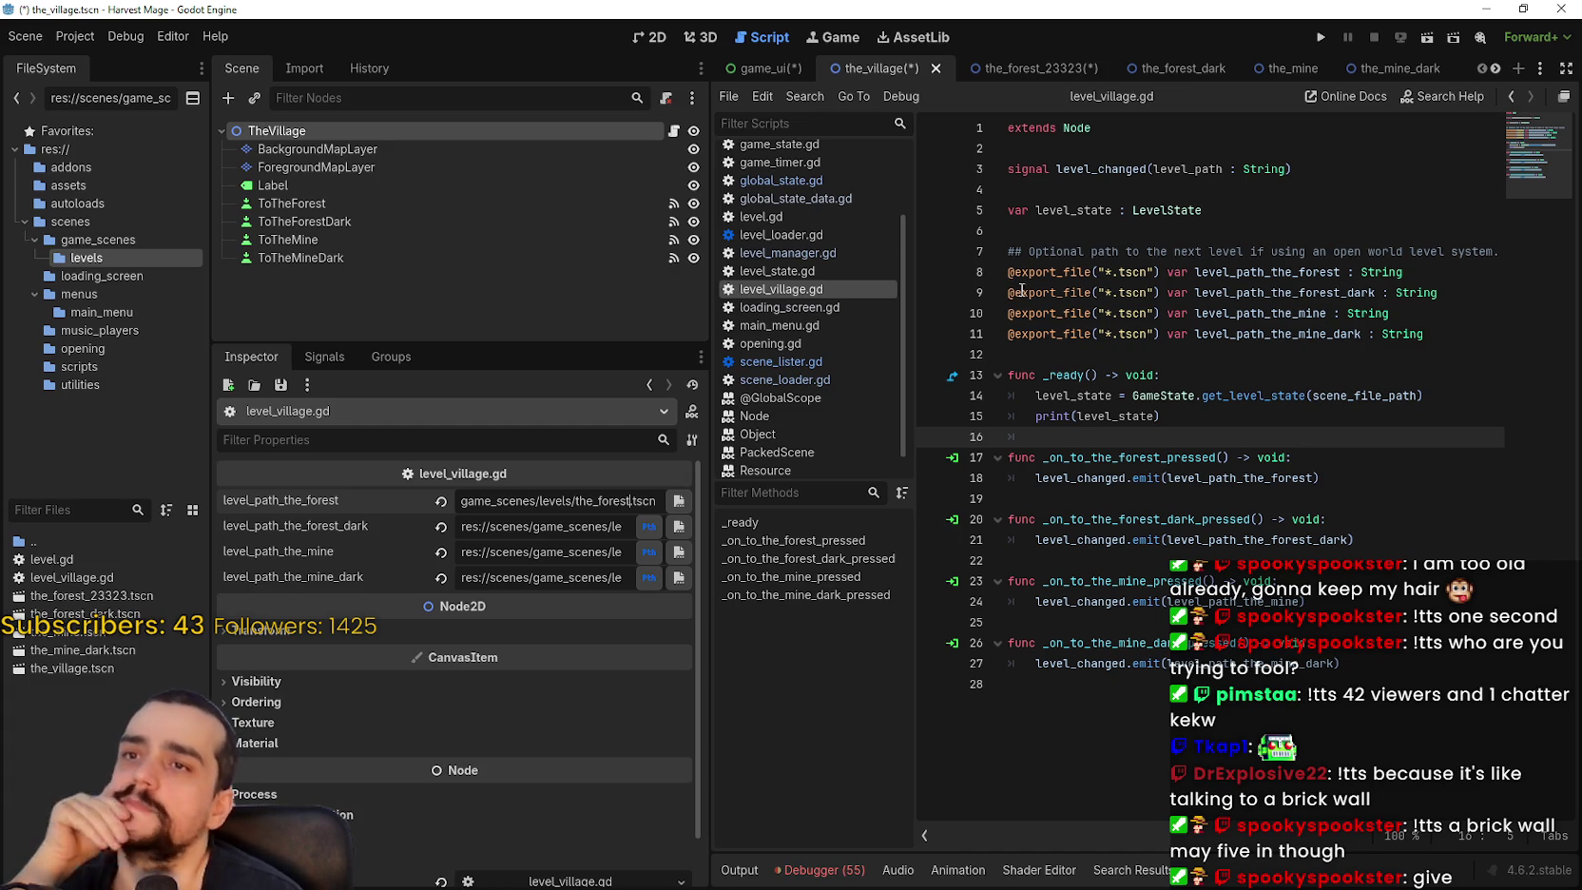
left_click(770, 68)
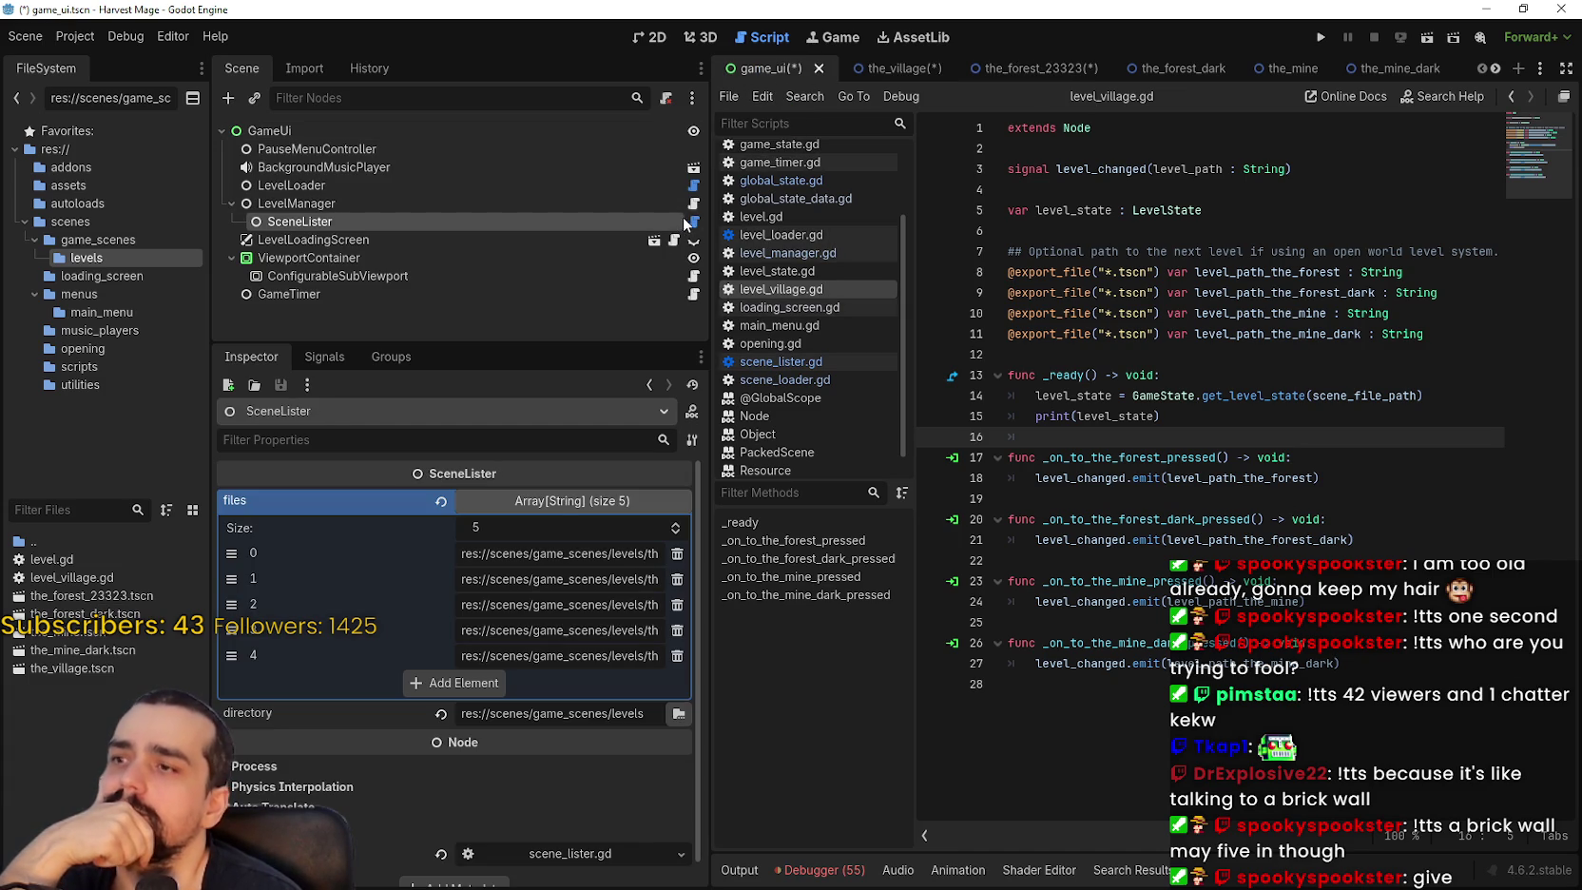
In scene_lister.gd, highlight every use of 'directory' and inspect the levels directory and first files entries.
left_click(693, 221)
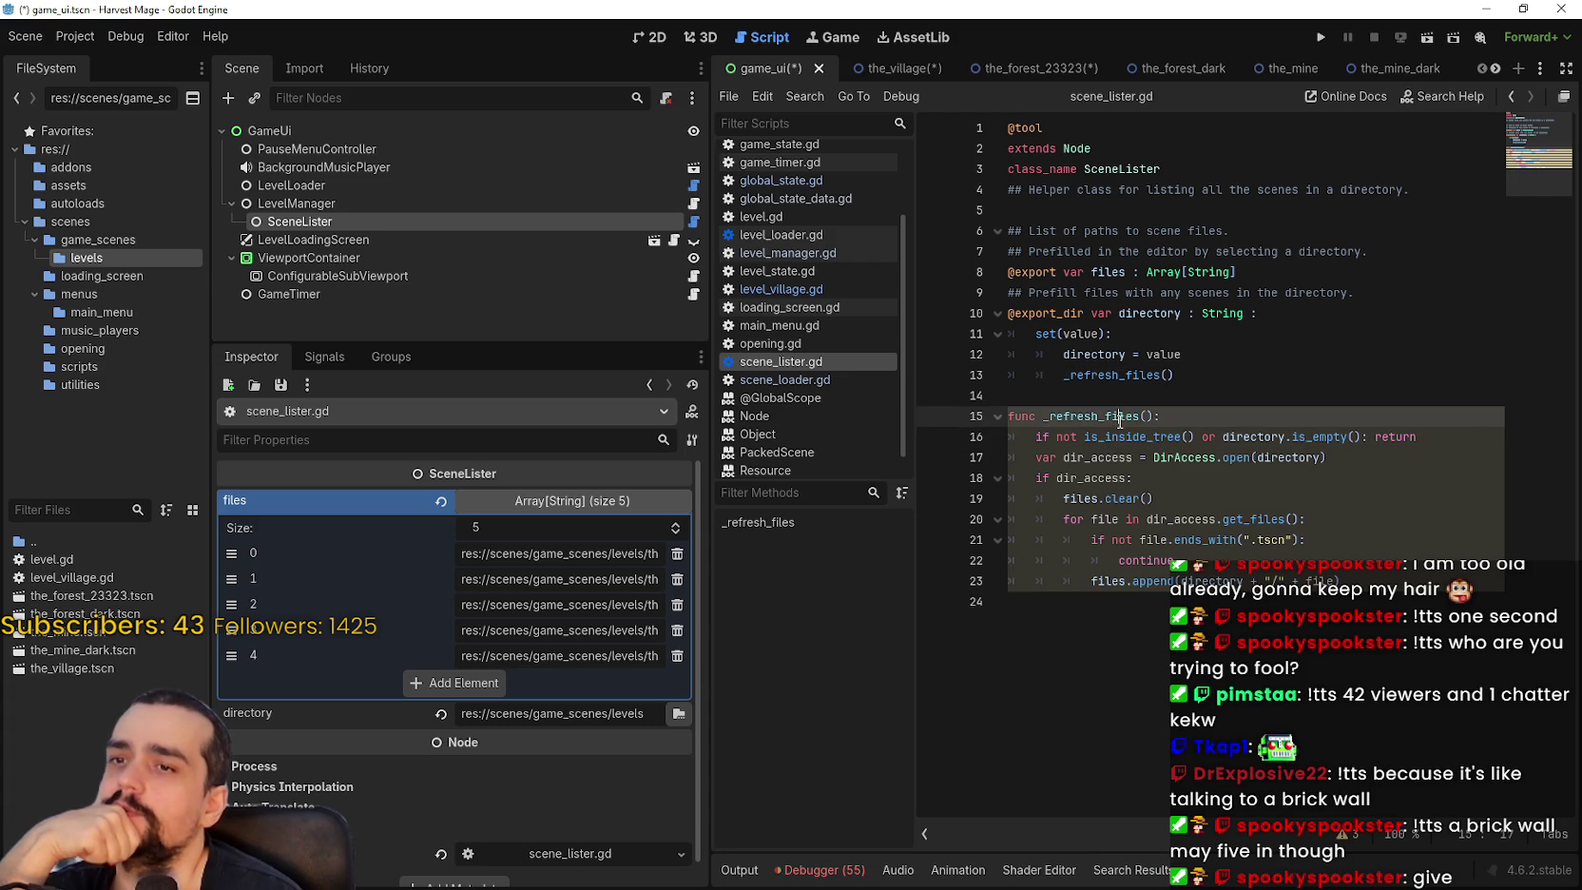
left_click(1105, 357)
double_click(1083, 356)
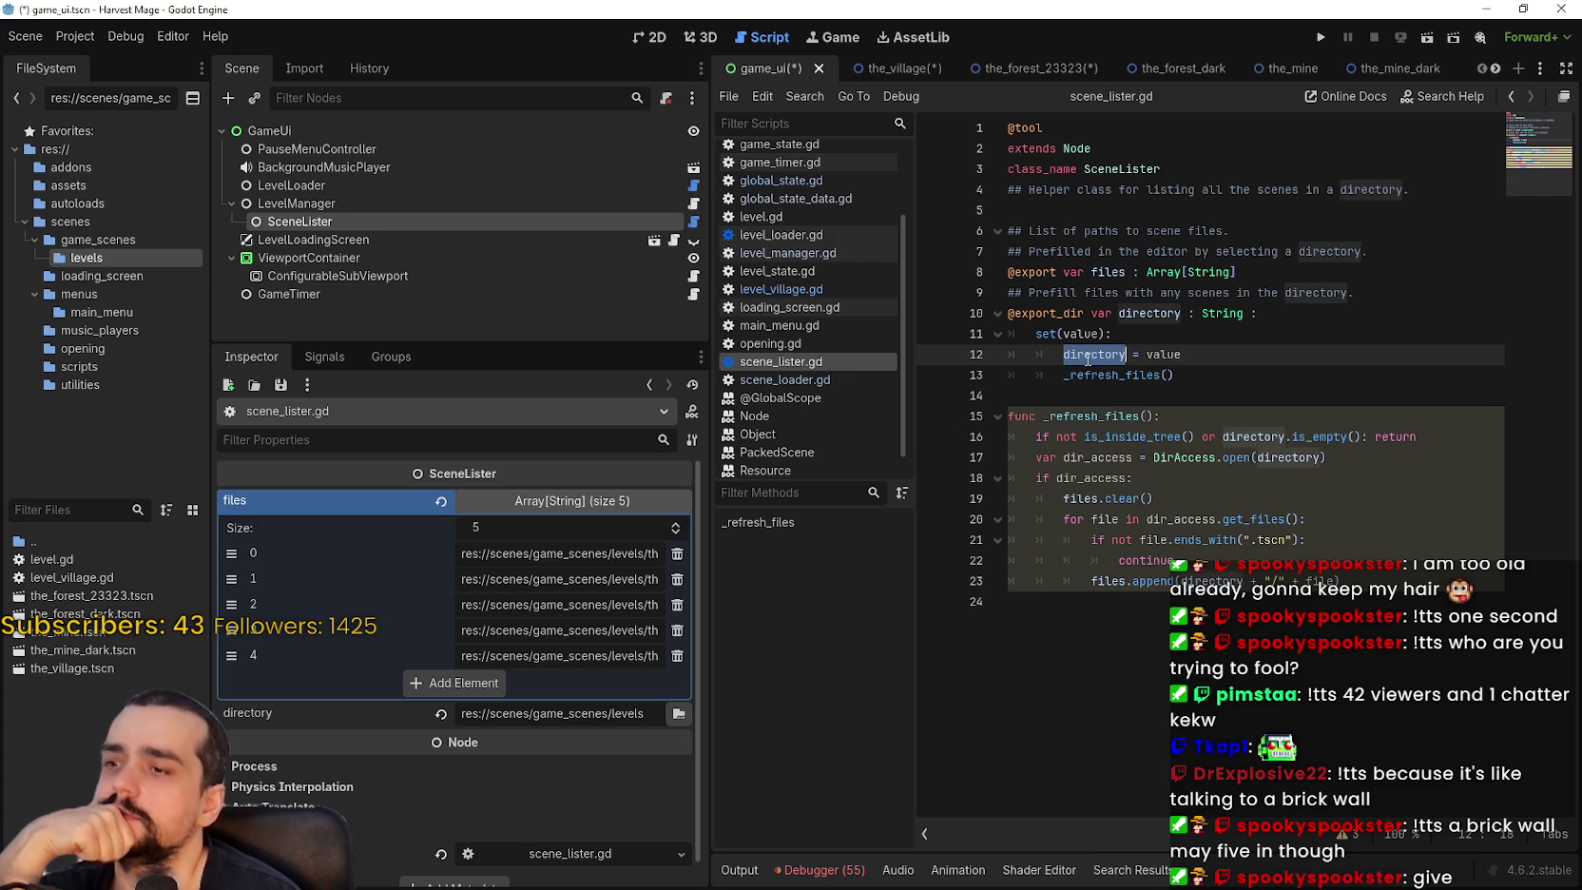
double_click(625, 714)
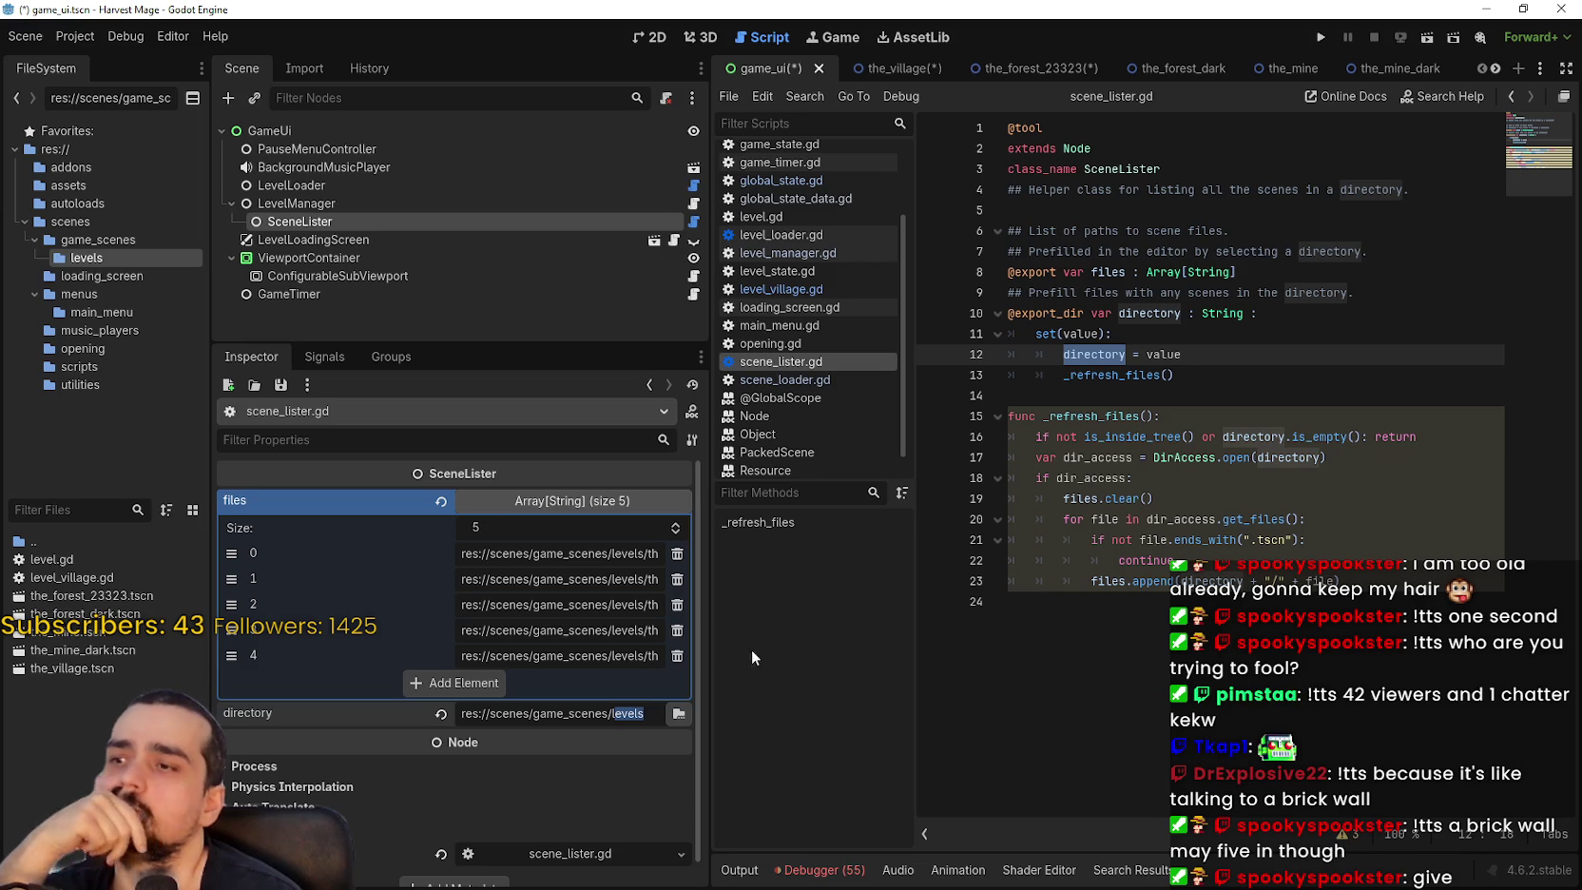
left_click(592, 553)
left_click(593, 578)
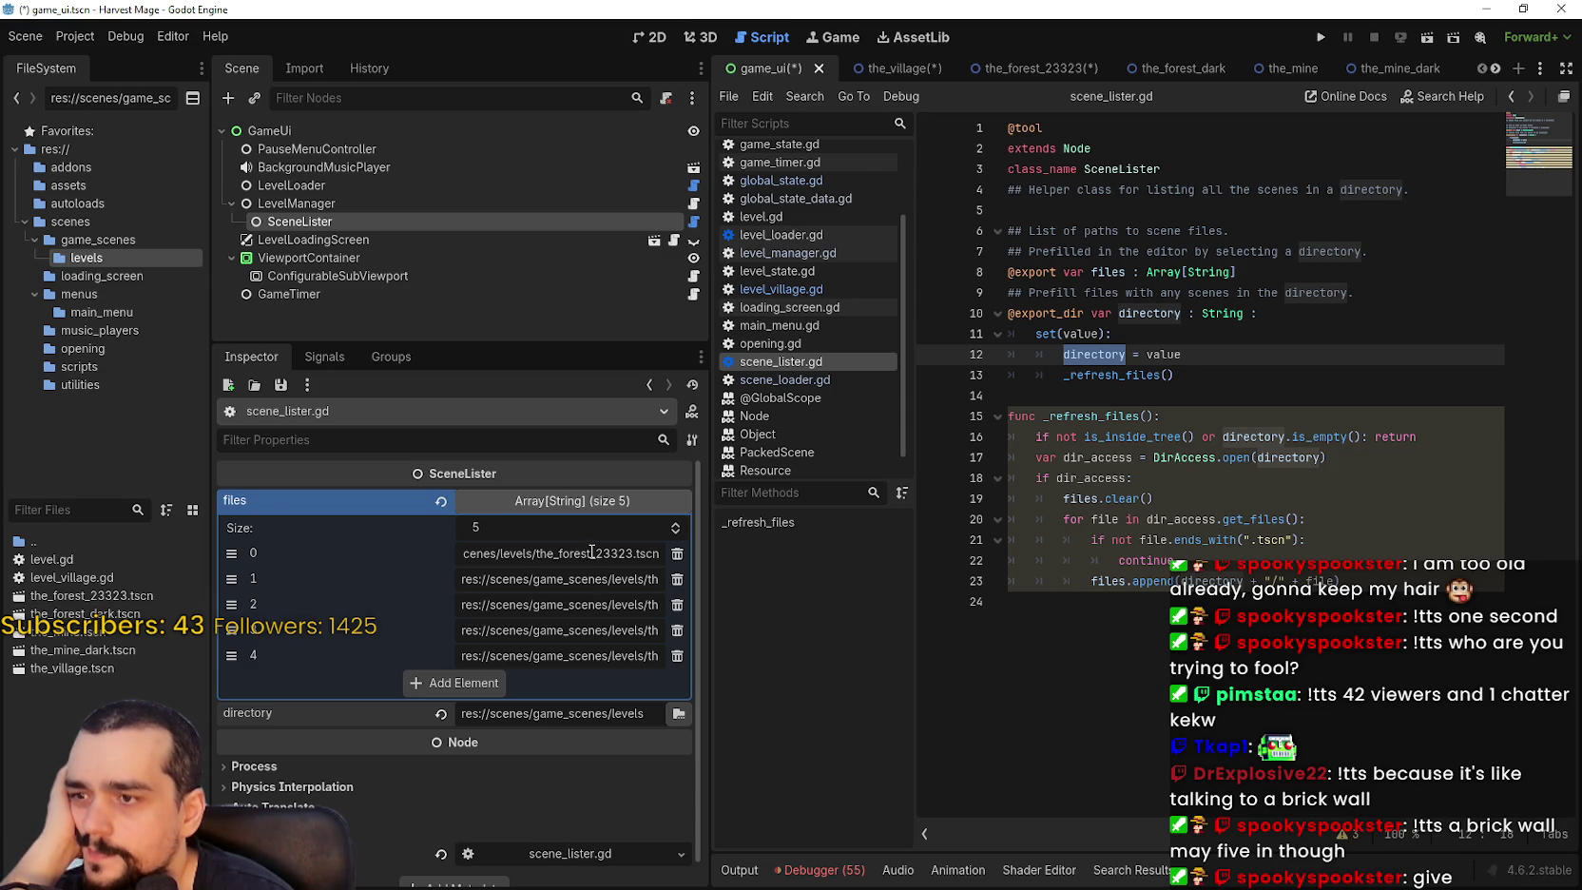
Rename the_forest_23323.tscn to the_forest.tscn in FileSystem.
right_click(100, 596)
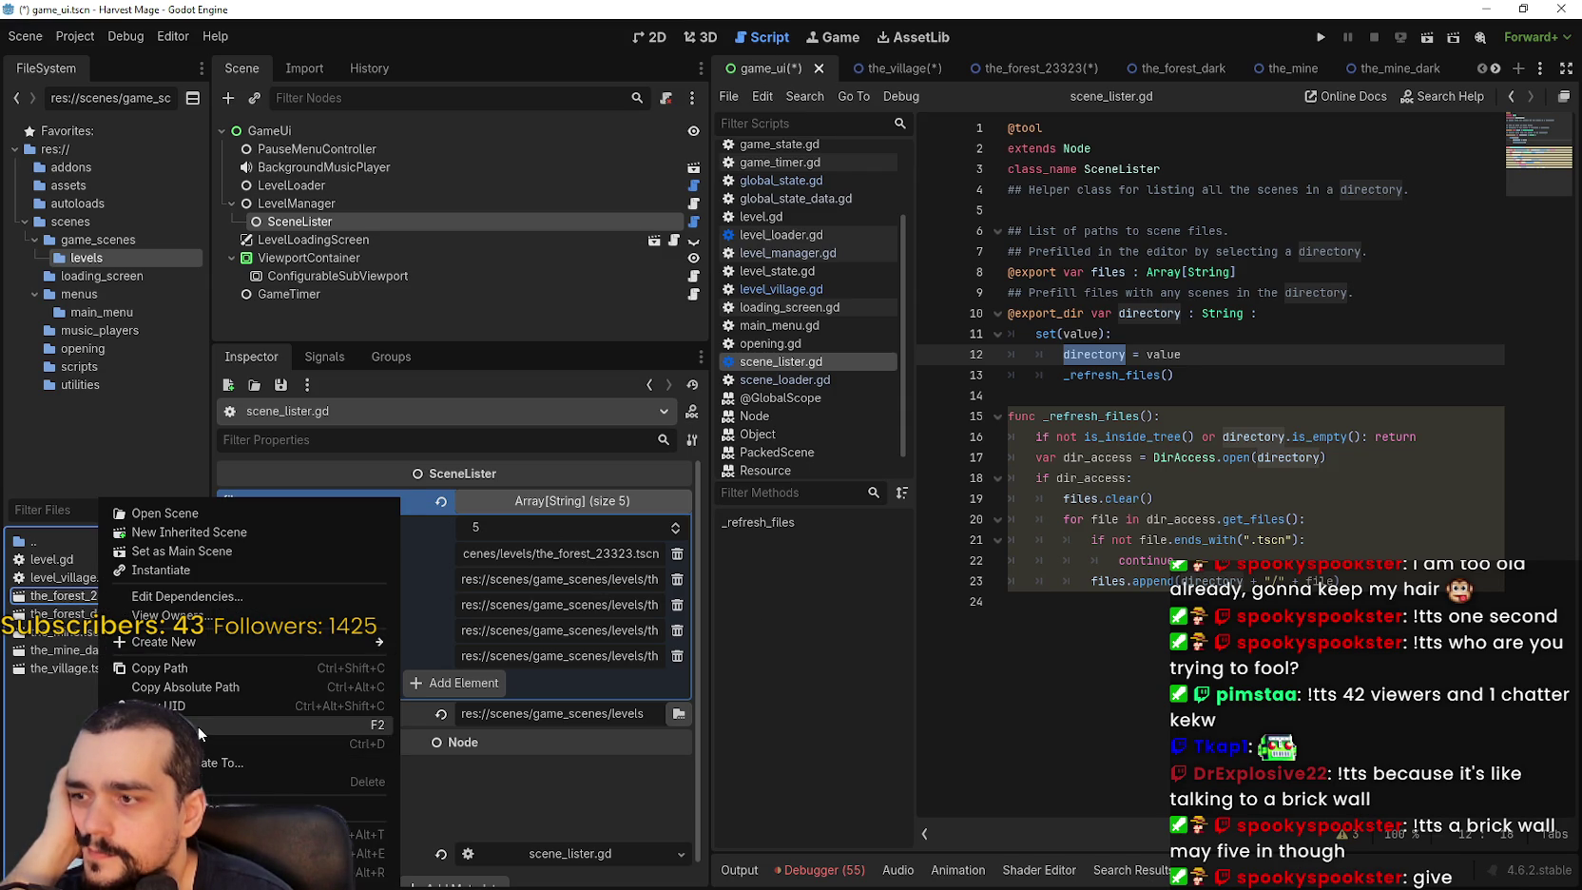
left_click(197, 727)
key("Right")
key("BackSpace")
key("BackSpace")
key("BackSpace")
key("BackSpace")
key("BackSpace")
key("Return")
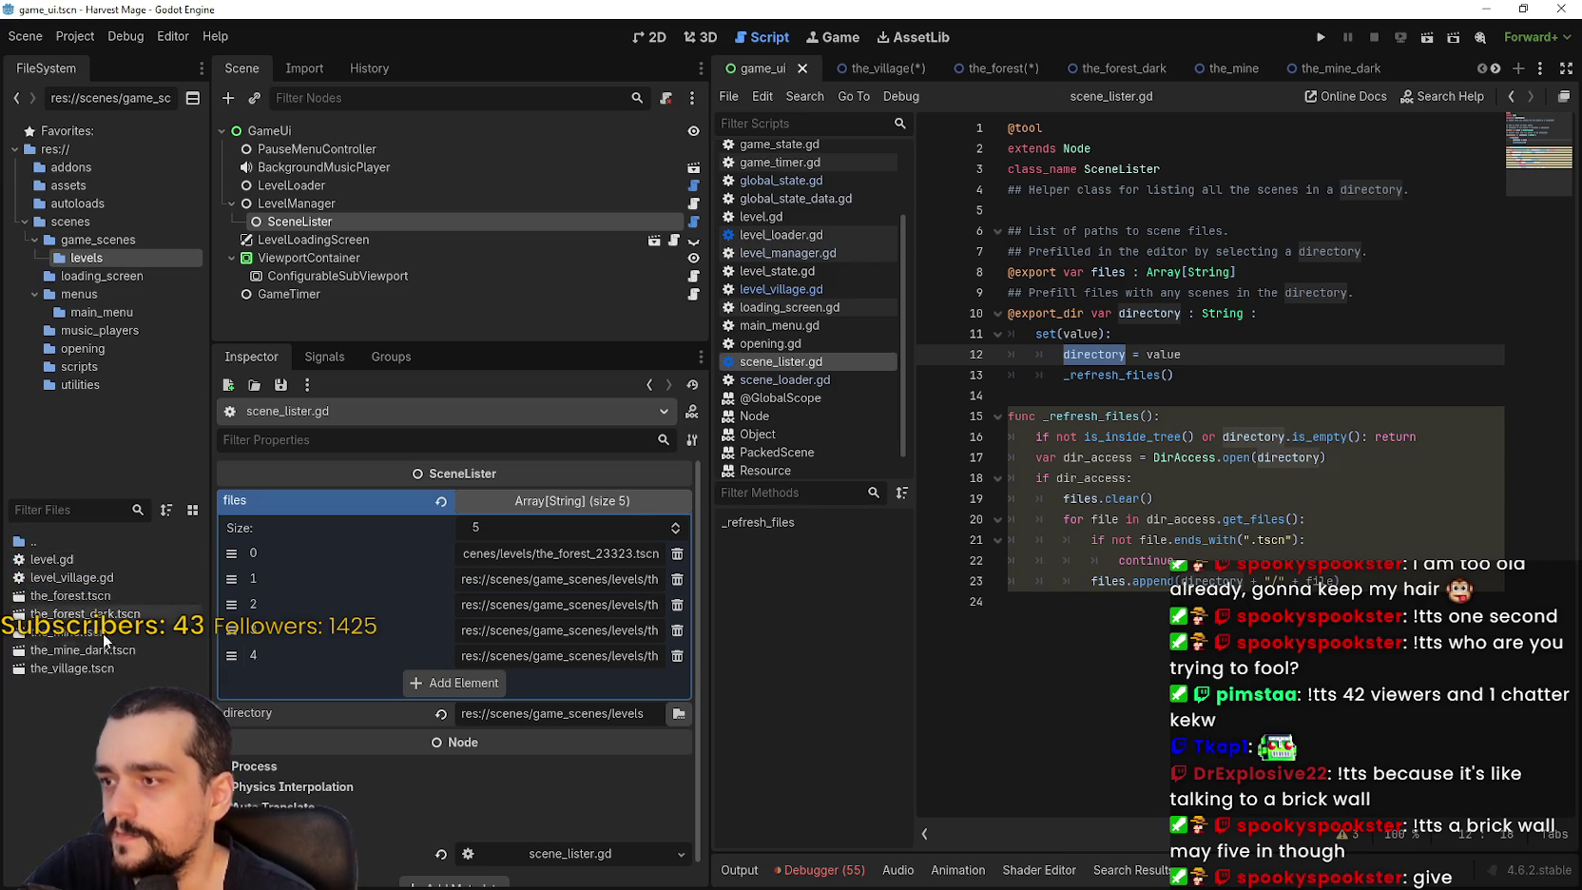
Rename the_village.tscn to the_village_23232.tscn.
right_click(73, 668)
left_click(57, 609)
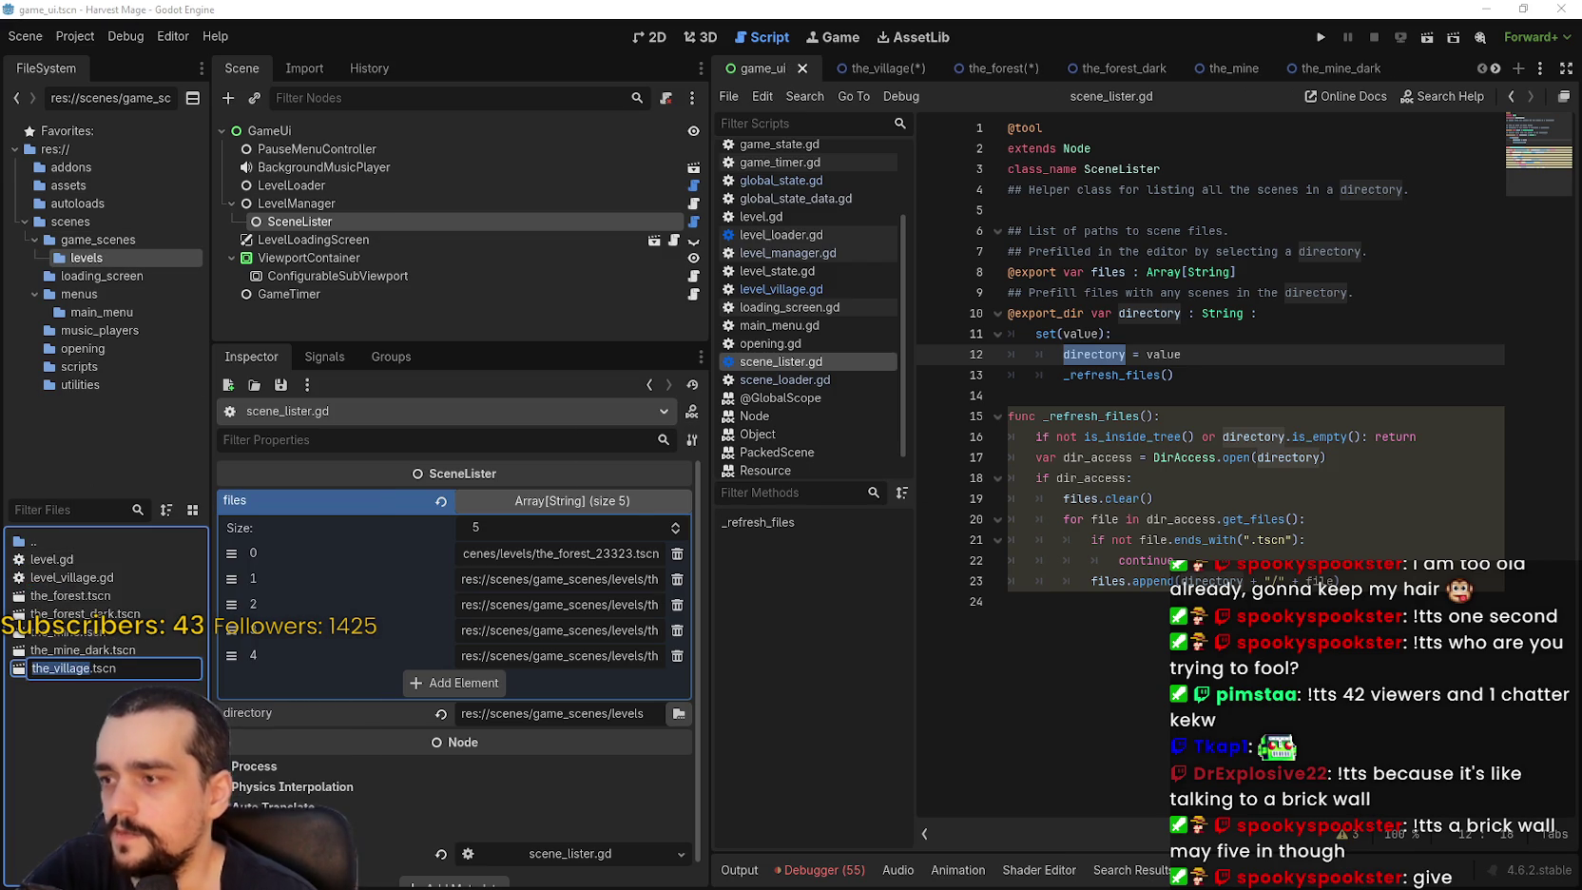
type("_23232")
key("Return")
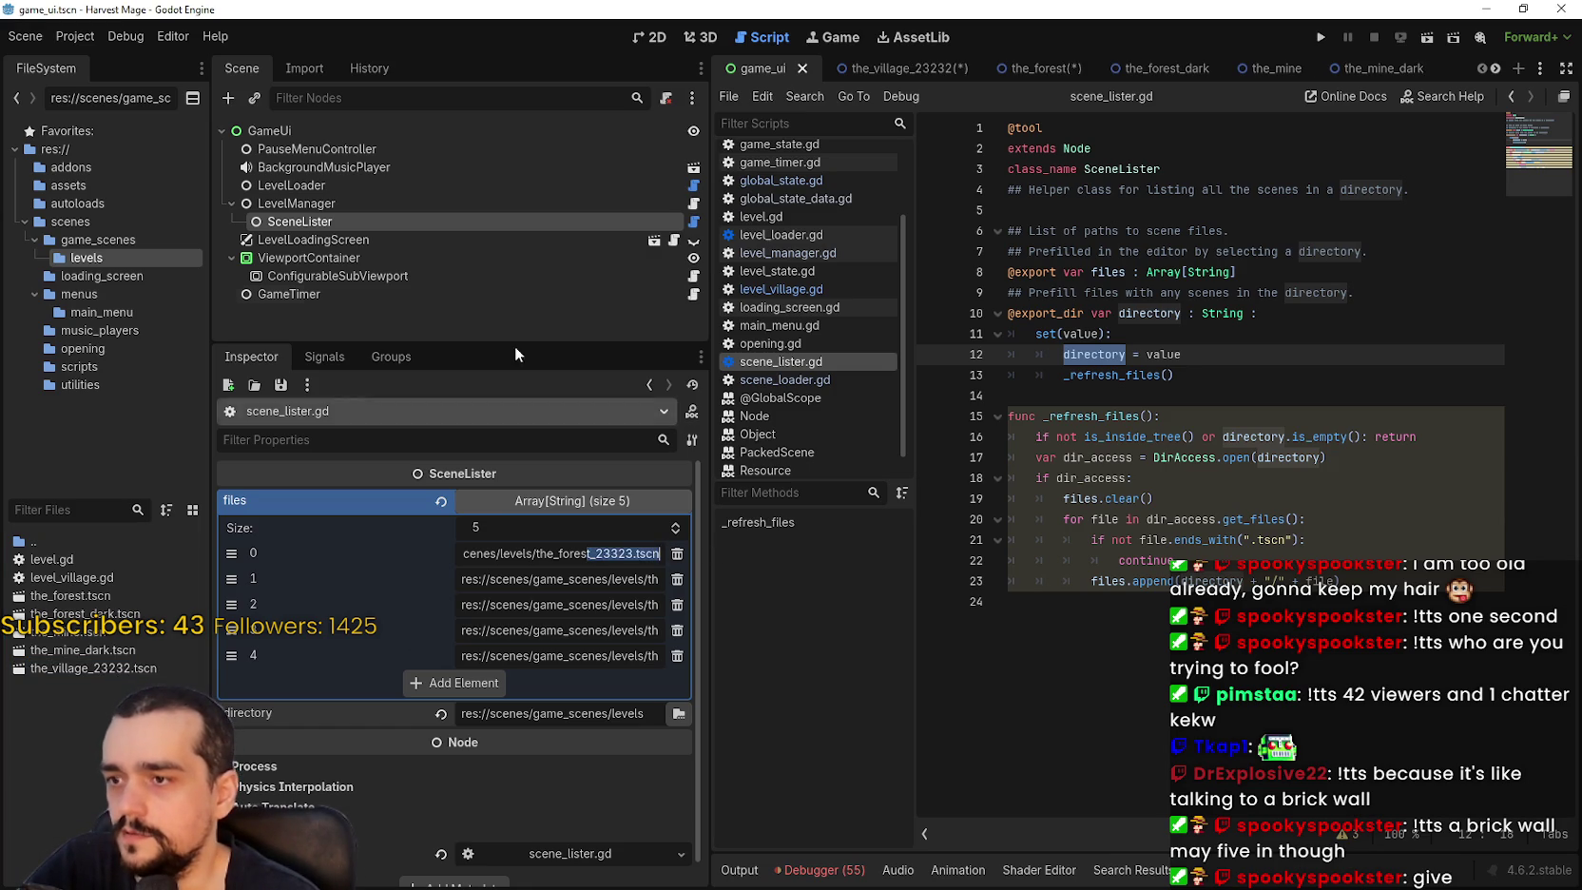
Reselect SceneLister to check the village entry in files, then save the game UI scene.
left_click(432, 206)
left_click(433, 216)
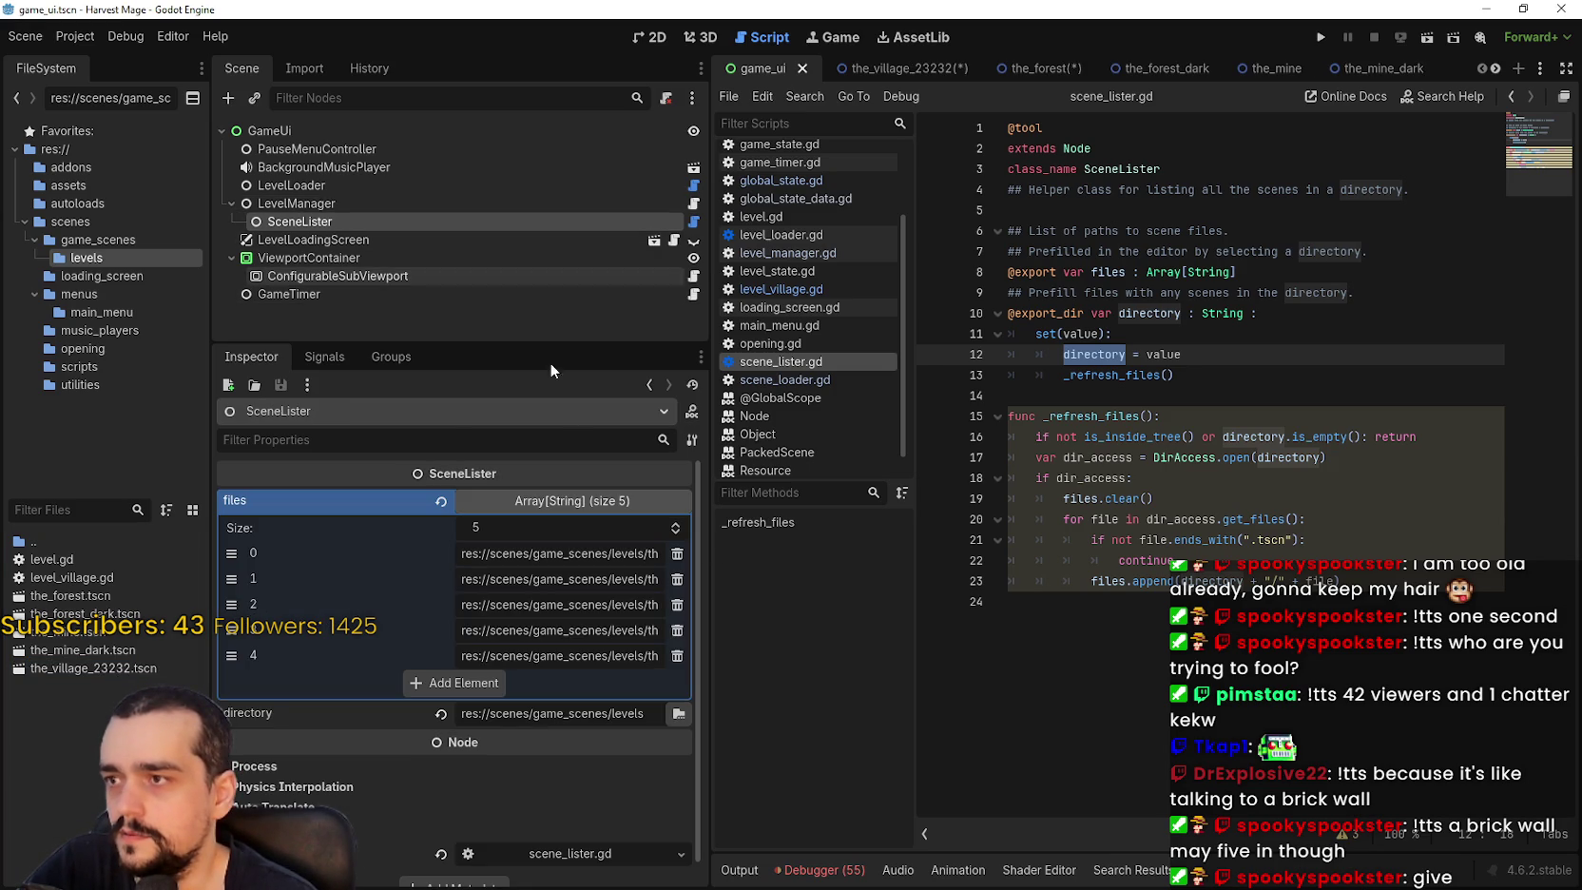
double_click(638, 657)
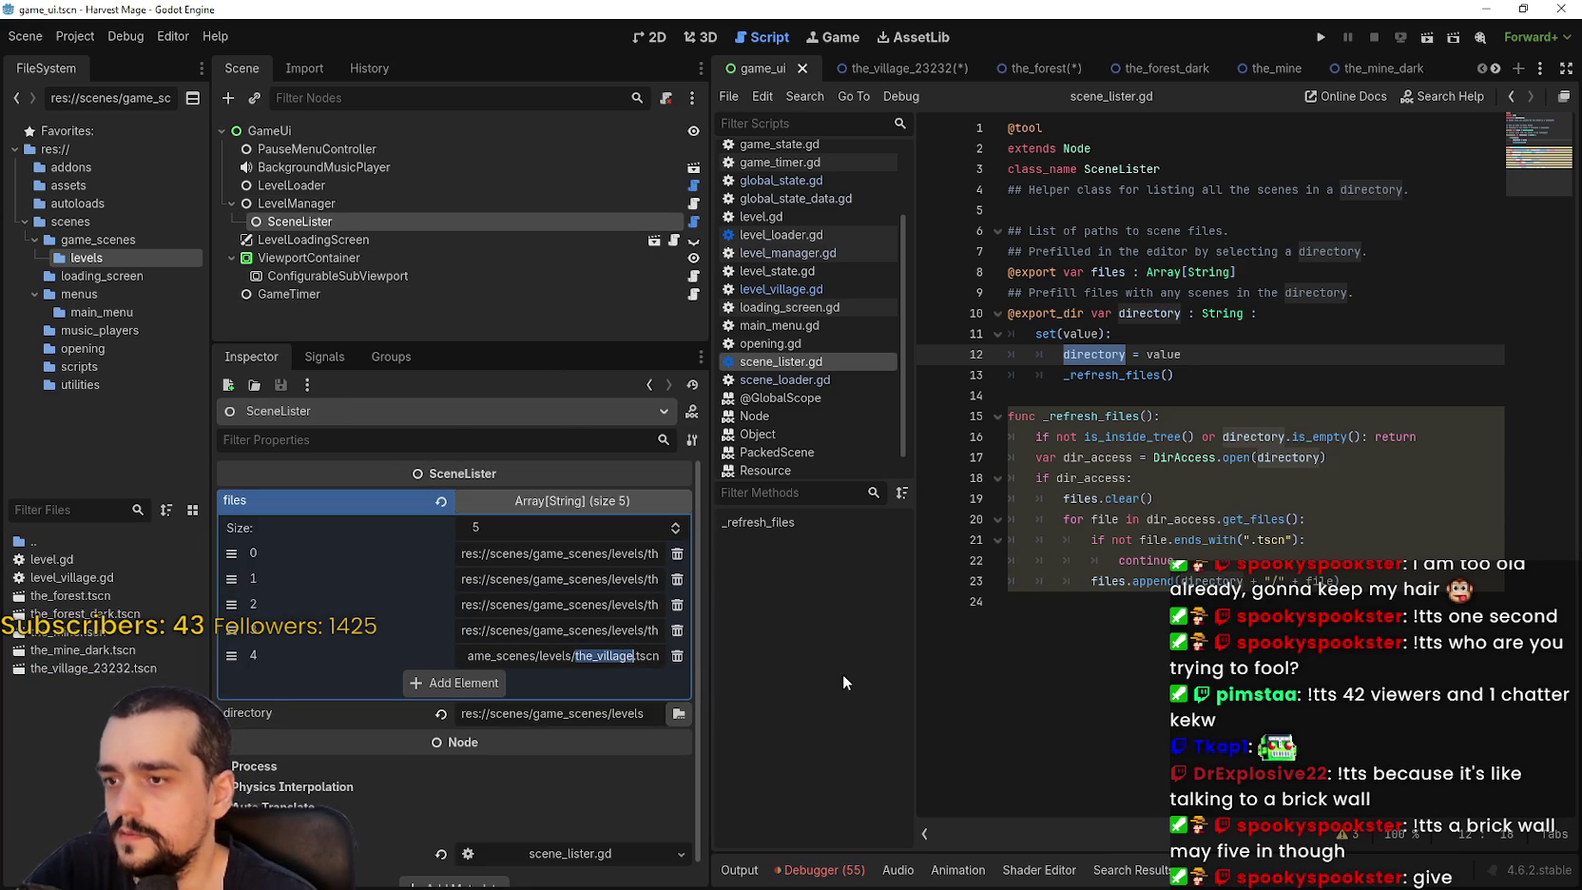
left_click(1214, 599)
key("ctrl+s")
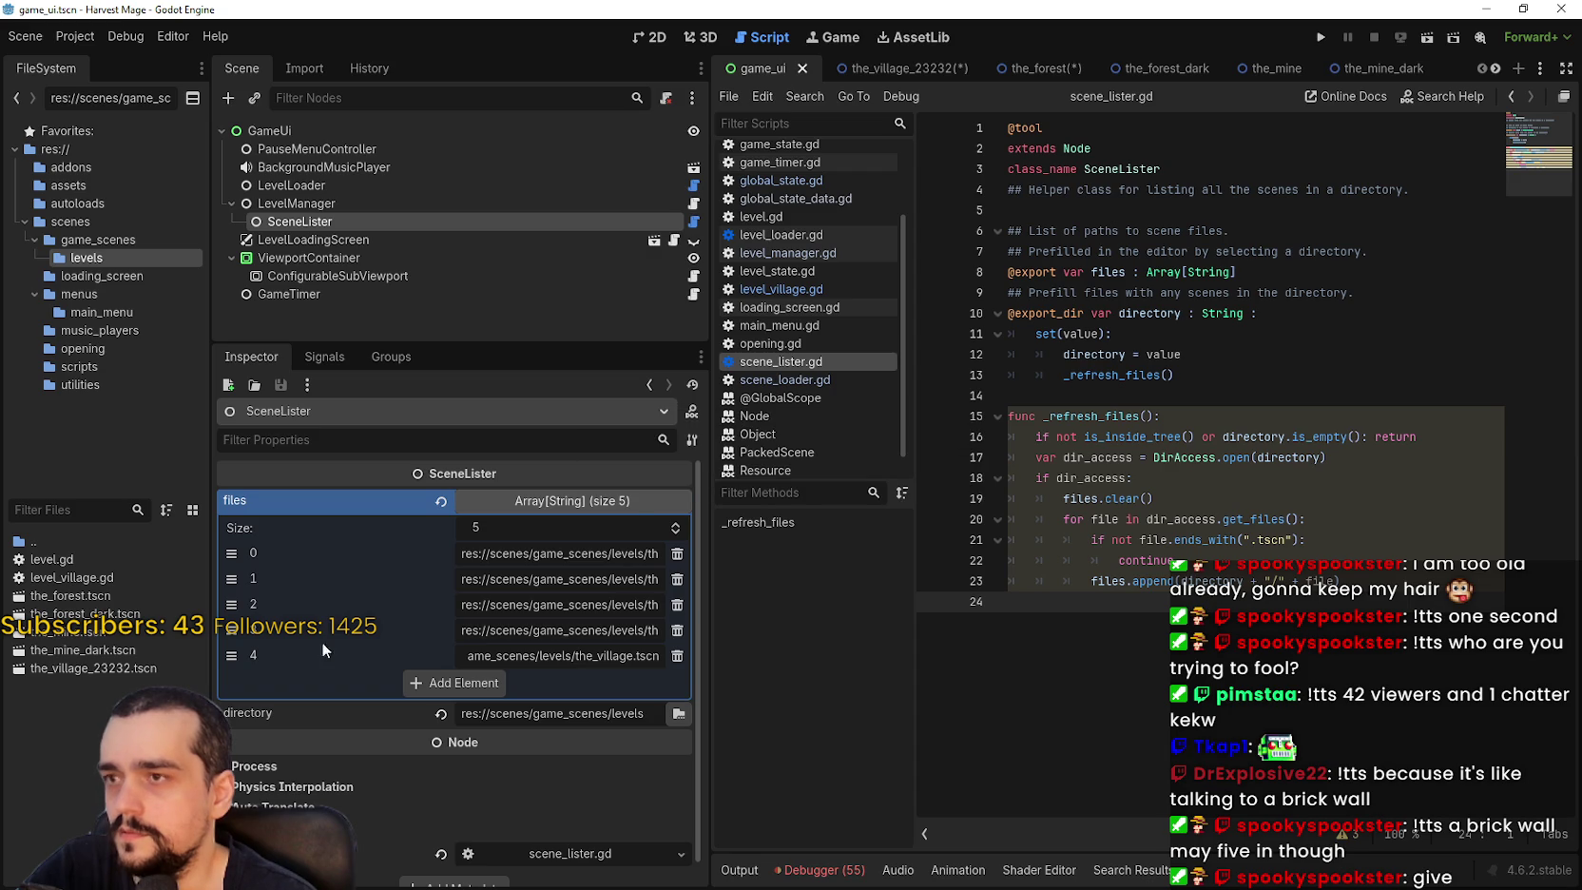
left_click(918, 63)
left_click(1031, 68)
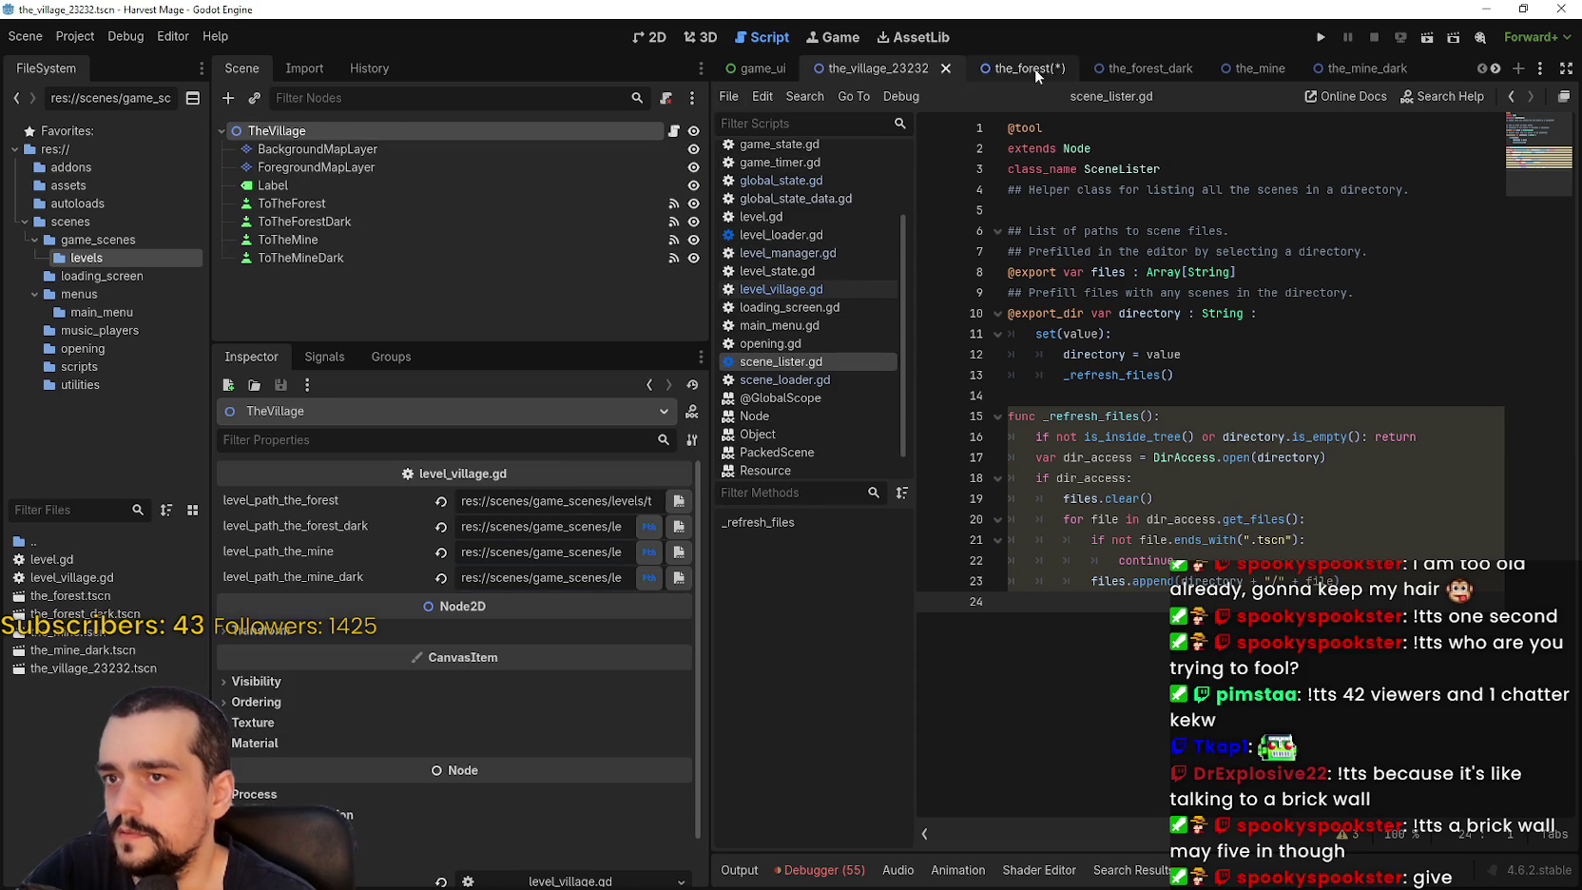
Save the forest level, then reselect SceneLister in game_ui and check its village files entry.
key("ctrl+s")
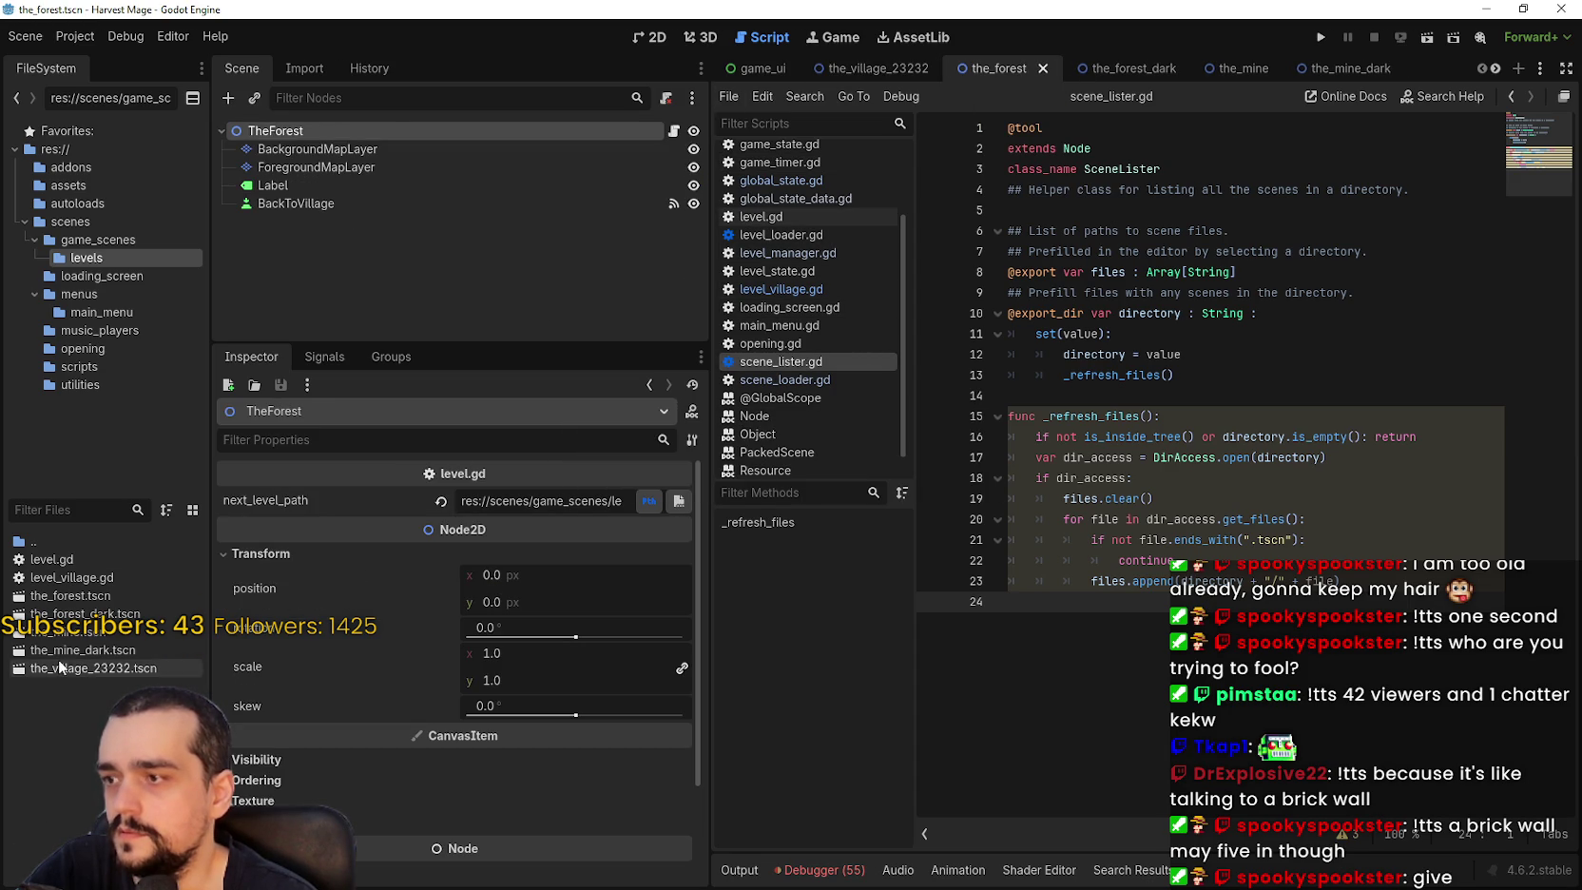
left_click(745, 70)
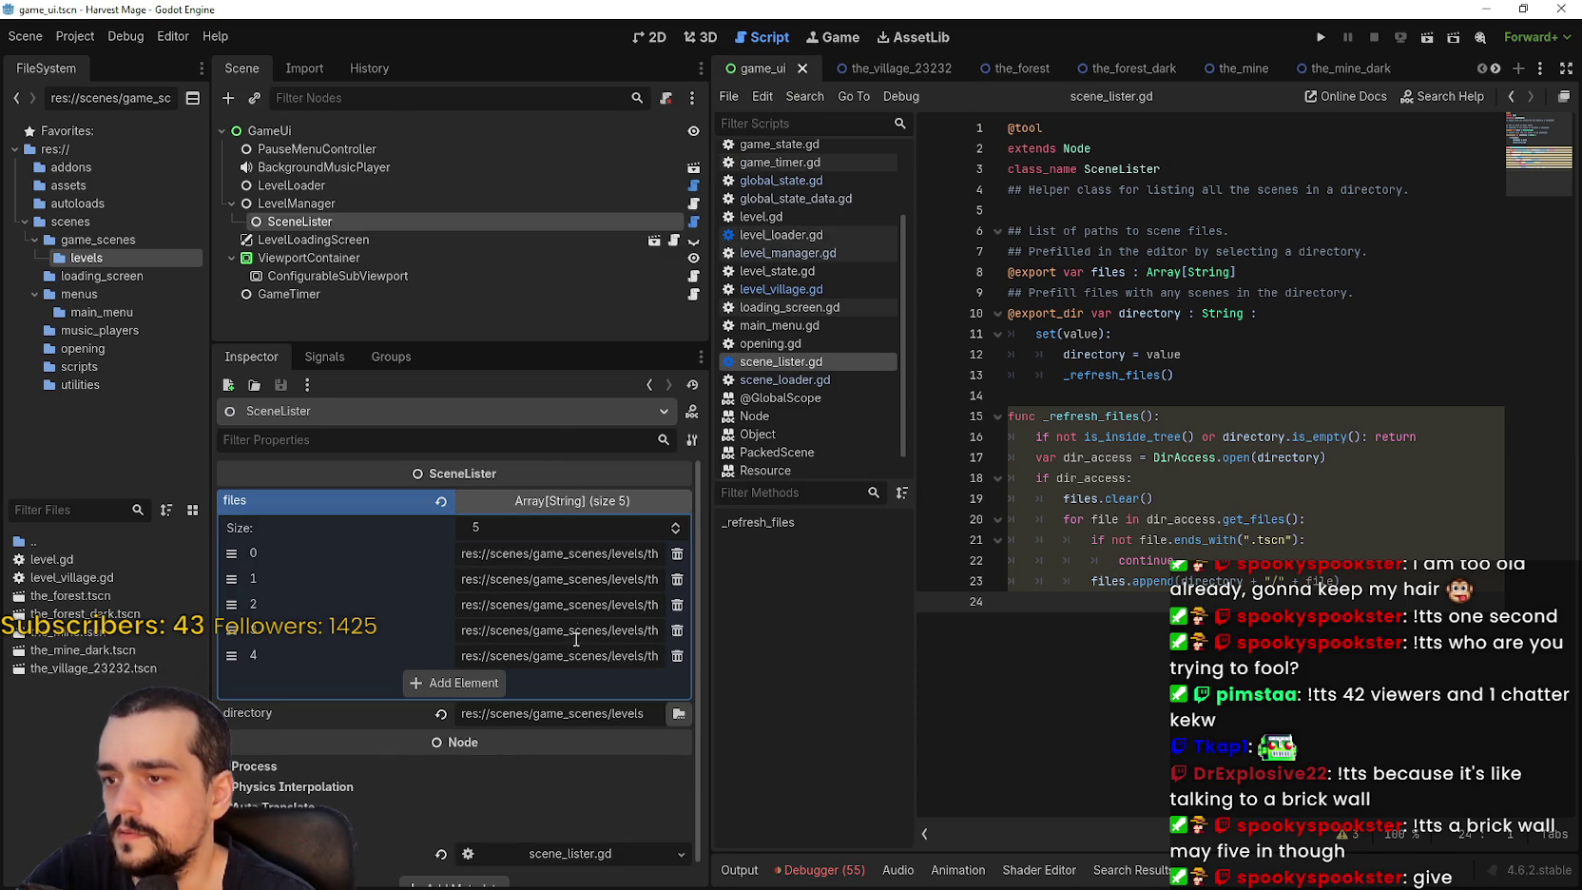
left_click(566, 500)
left_click(565, 500)
left_click(404, 203)
left_click(428, 221)
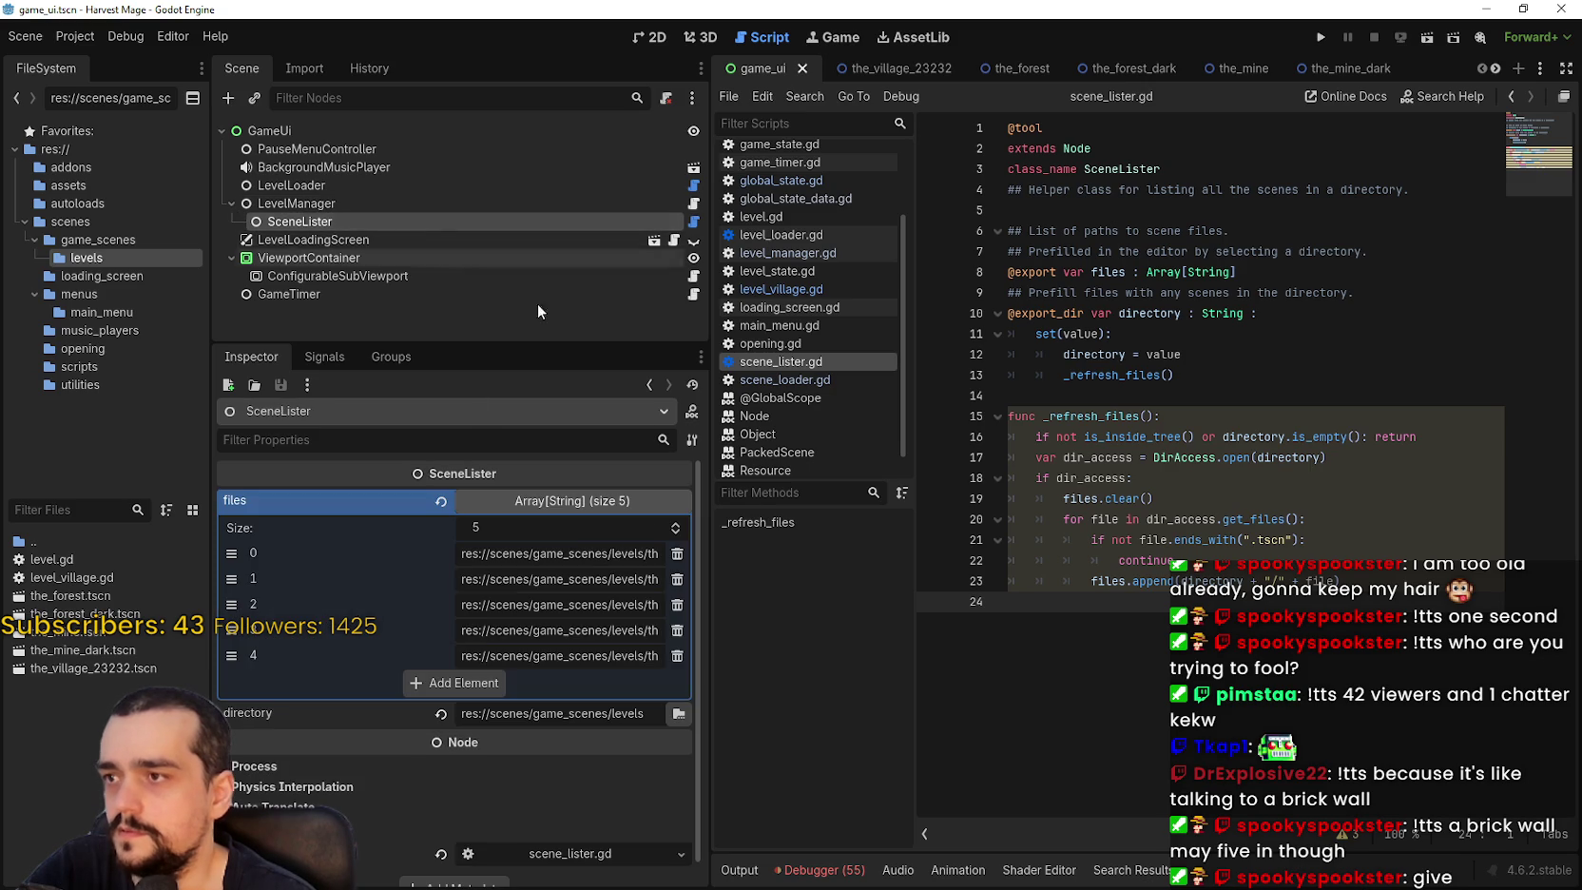
left_click(596, 652)
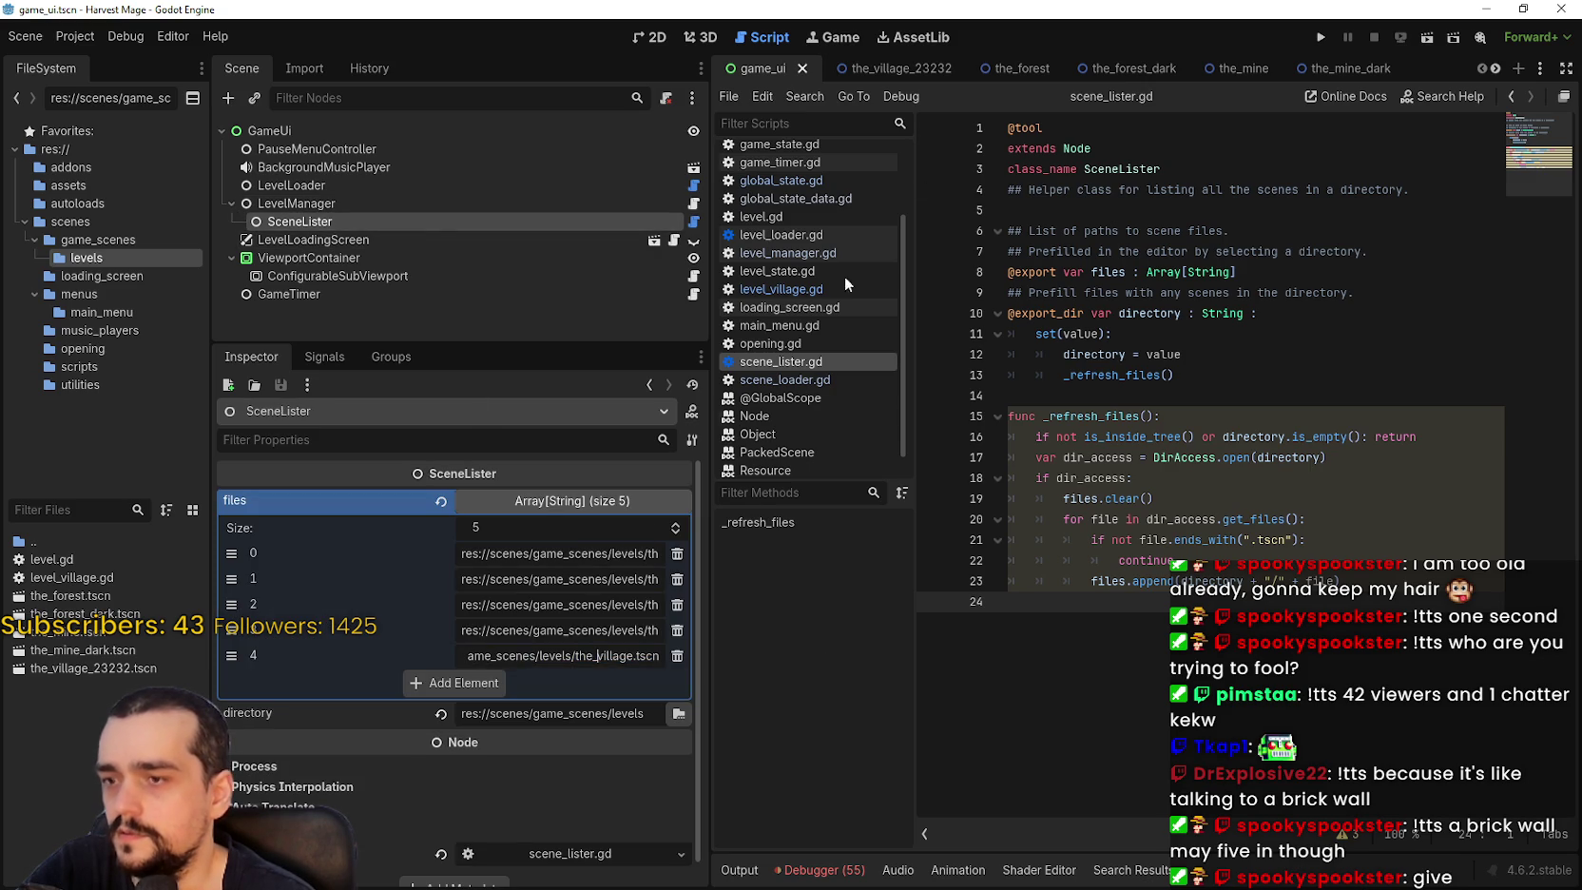
In the_village_23232 scene, check the the_mine_dark path, then review the _refresh_files function.
left_click(893, 68)
left_click(551, 577)
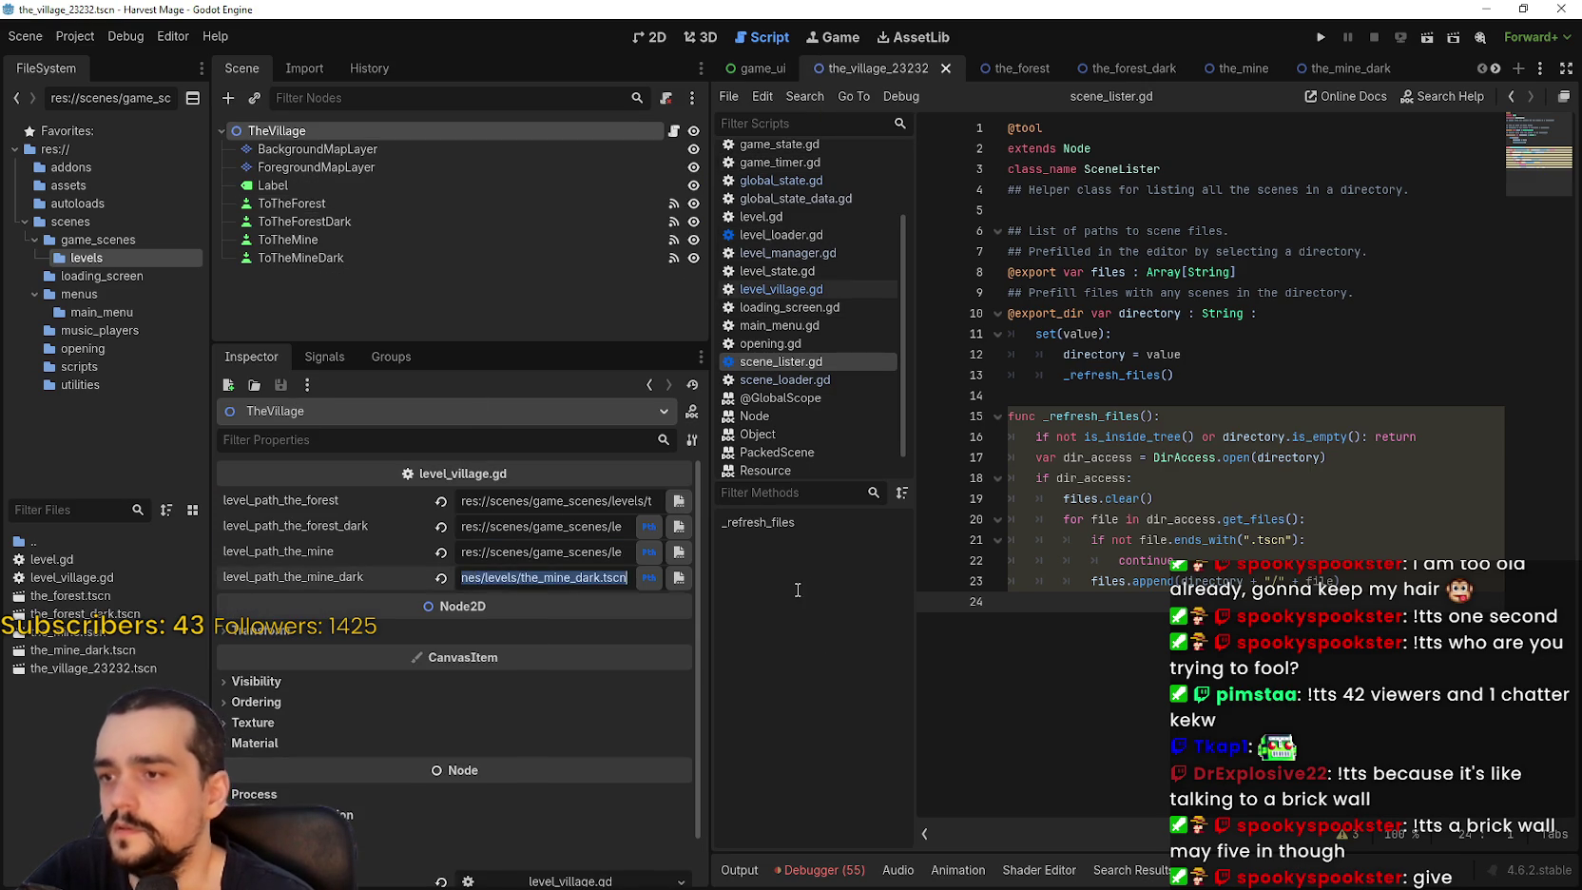
key("Return")
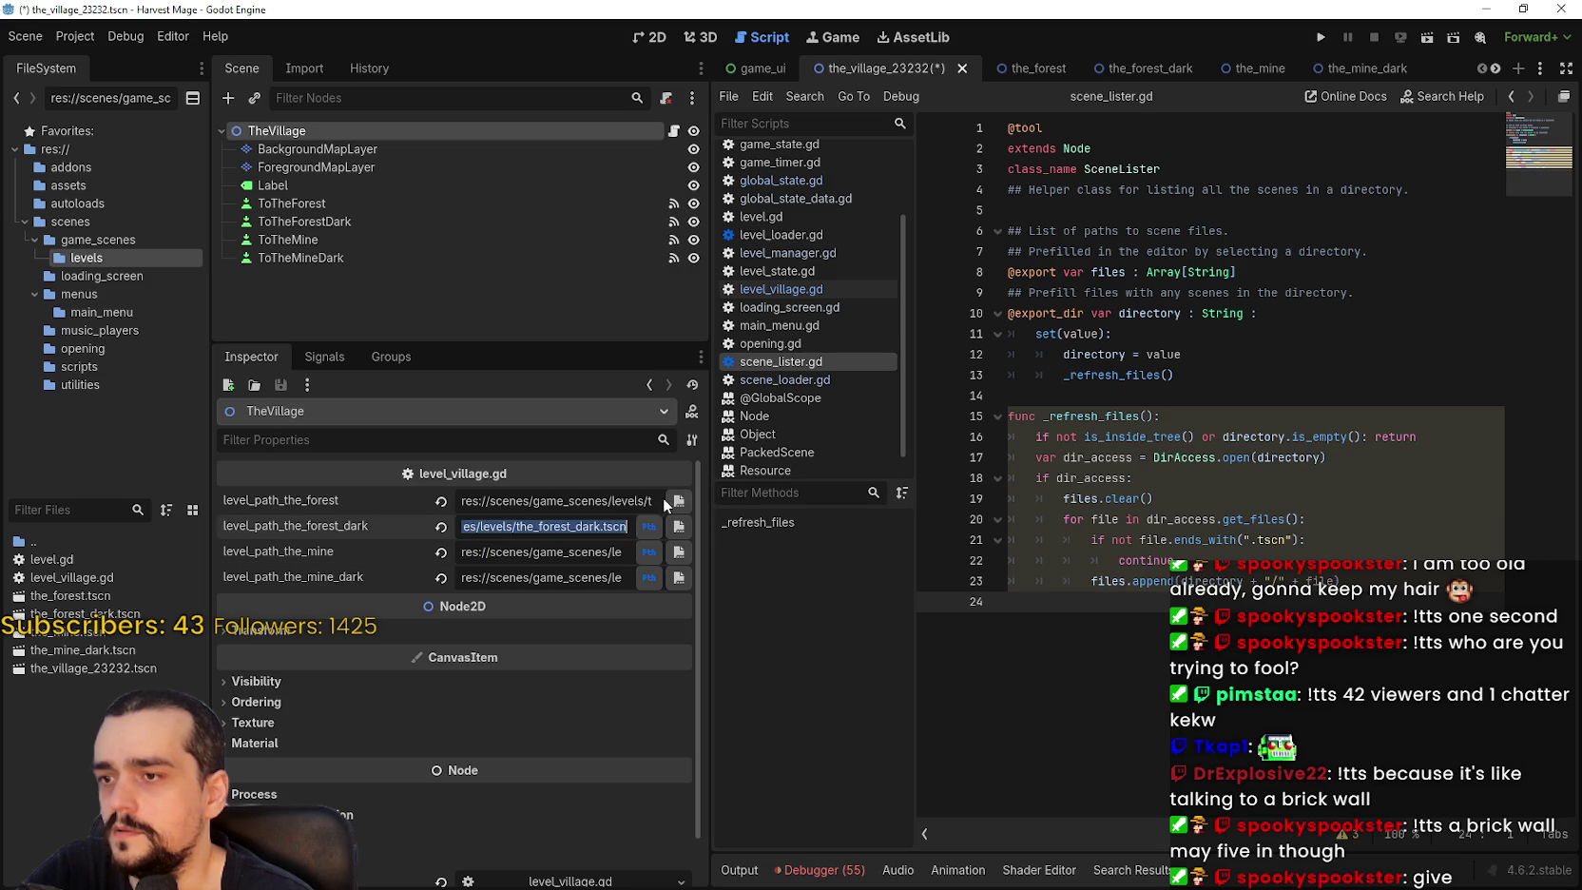
left_click(1378, 457)
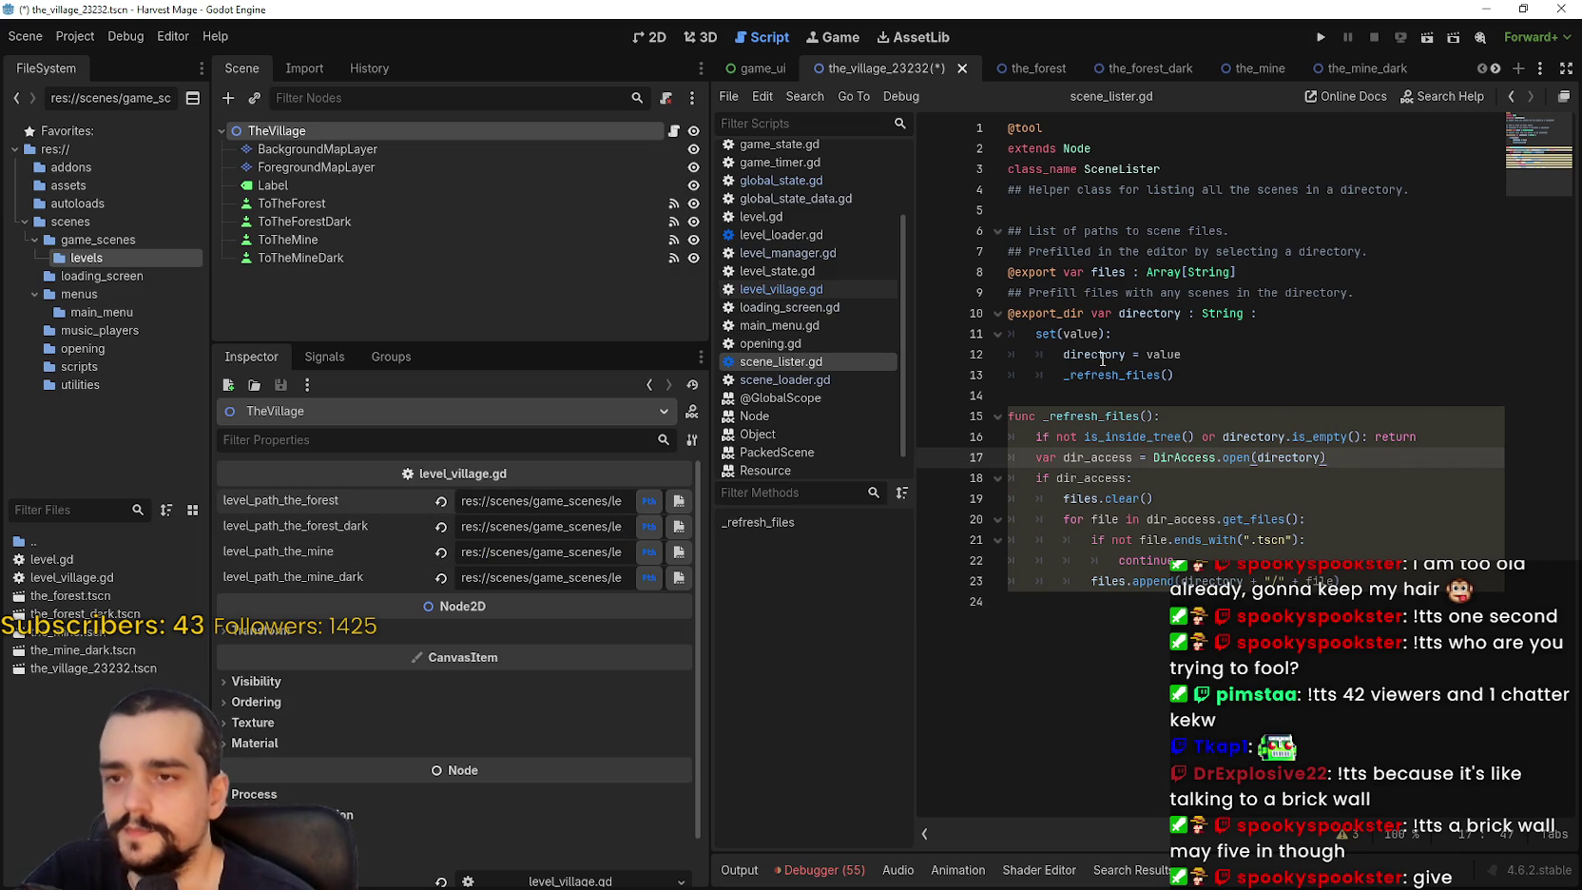
left_click(1092, 416)
left_click(1269, 397)
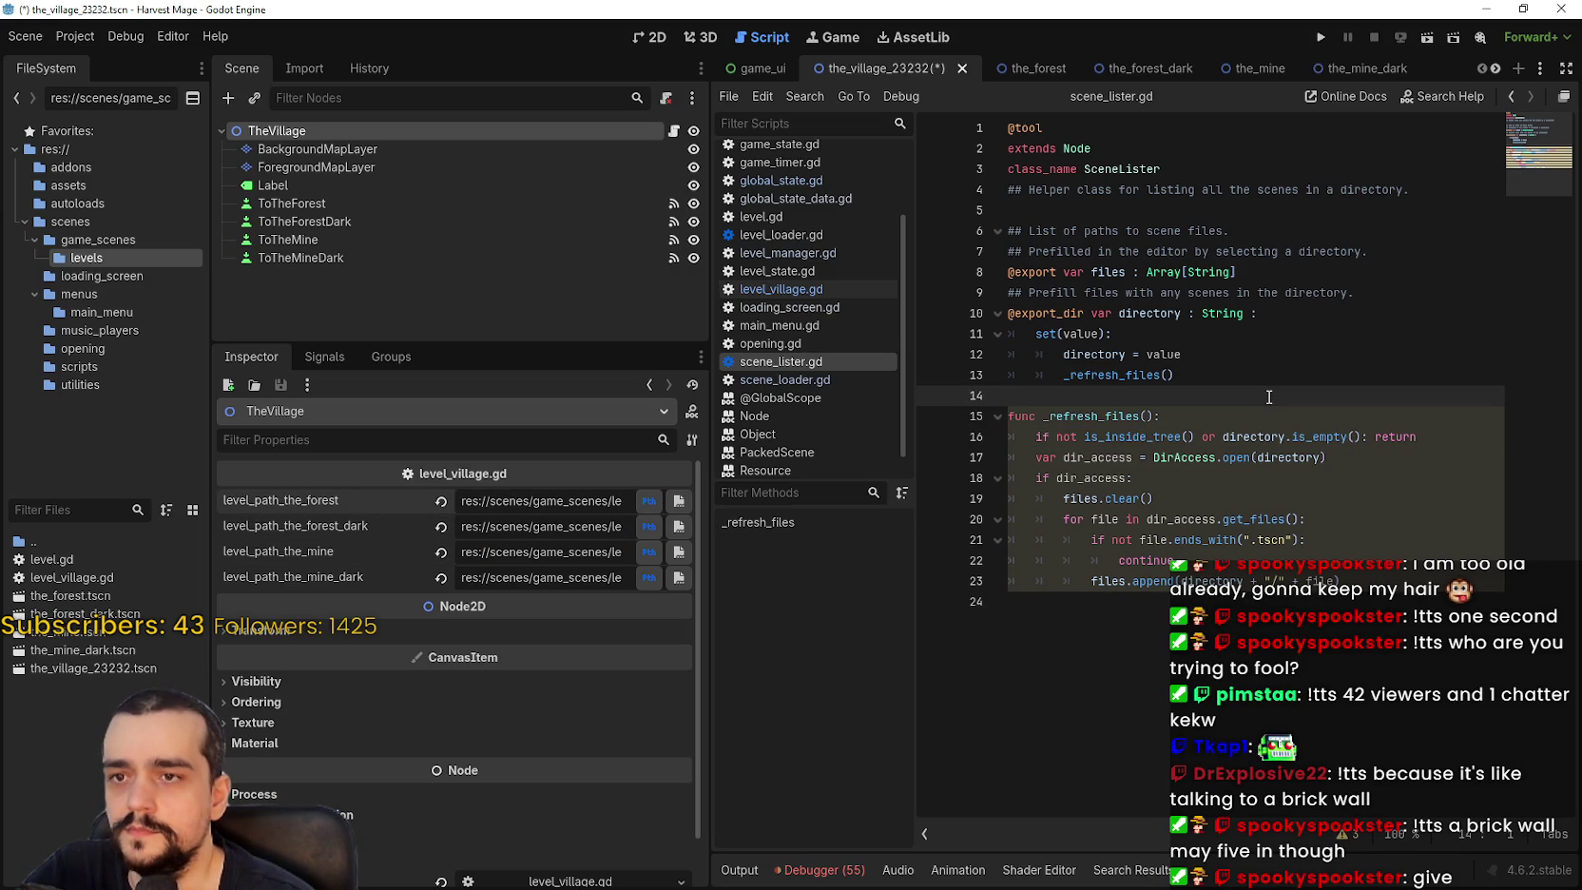
left_click(1321, 36)
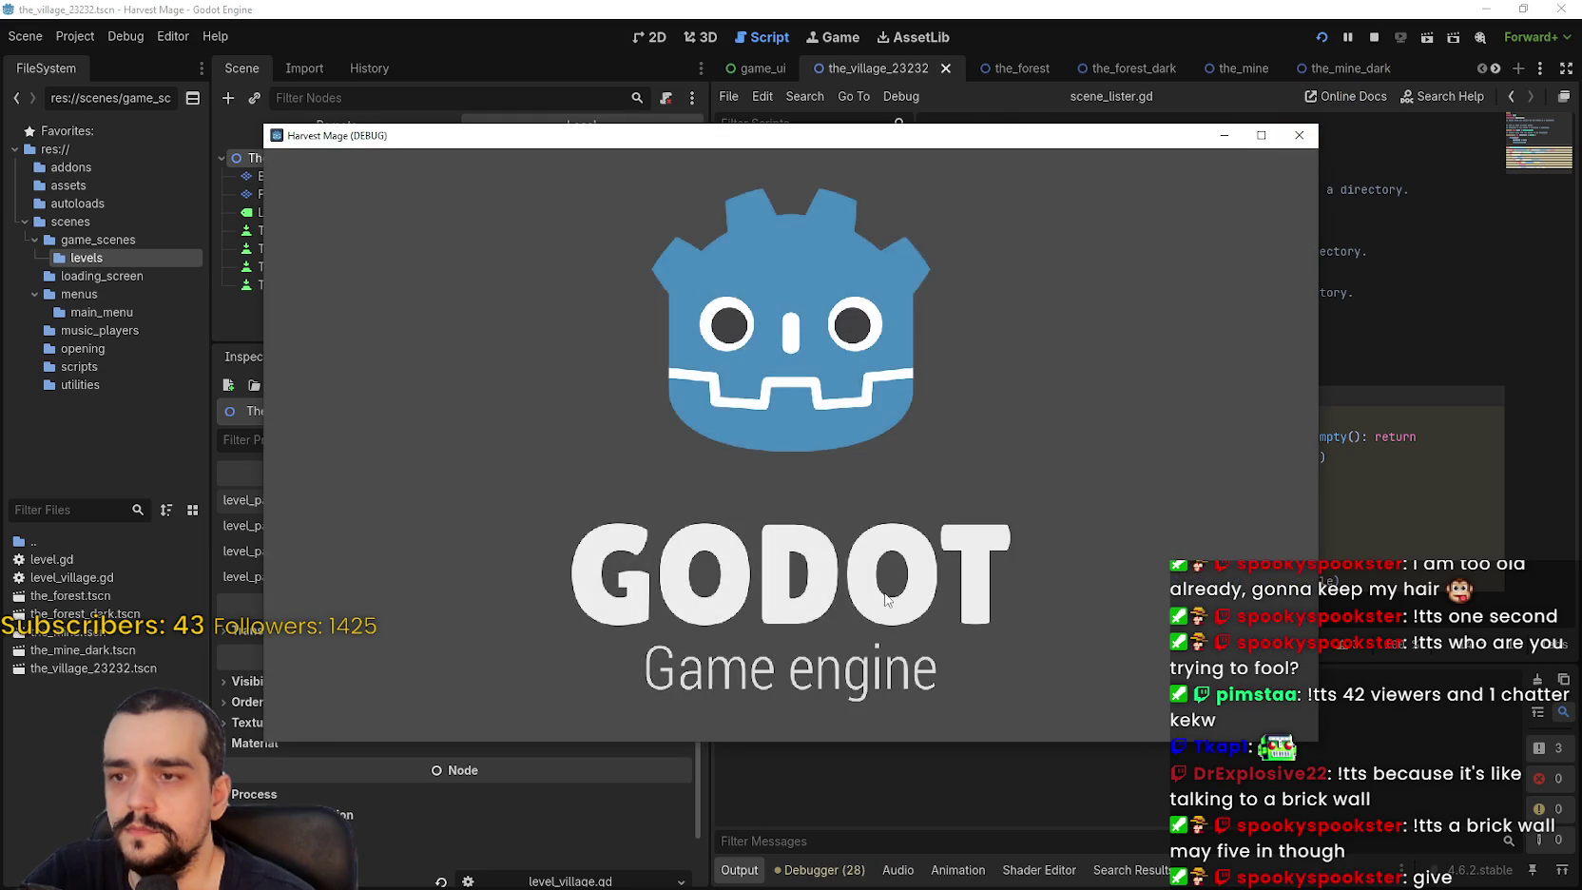
Dismiss the the_forest_23323.tscn loading error, close the game, and check game_ui's last files entry.
key("Return")
left_click(791, 492)
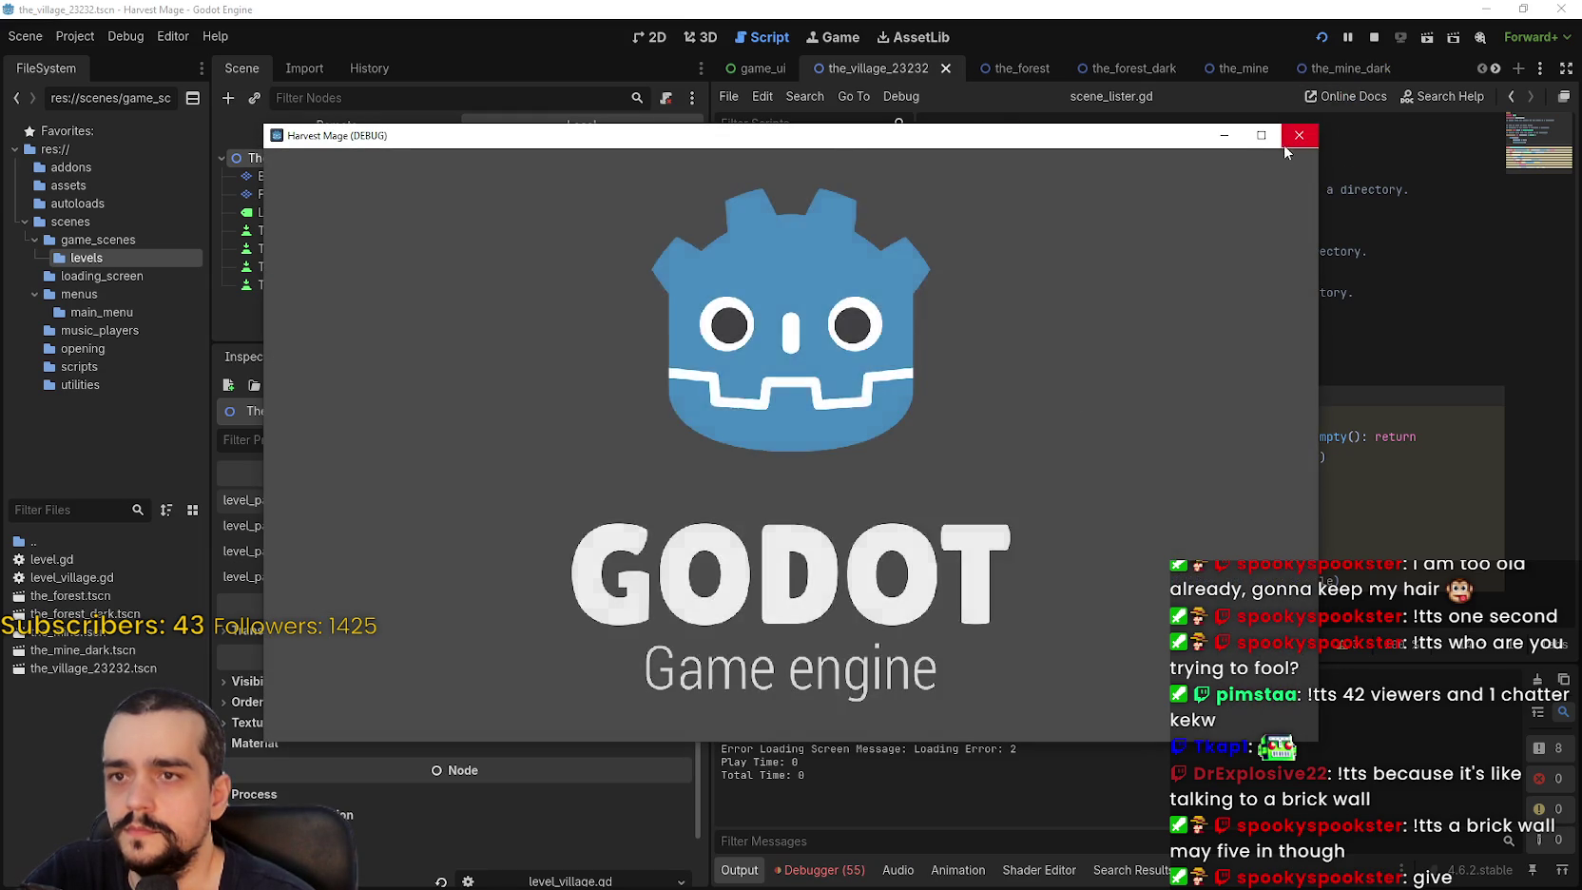
left_click(1299, 135)
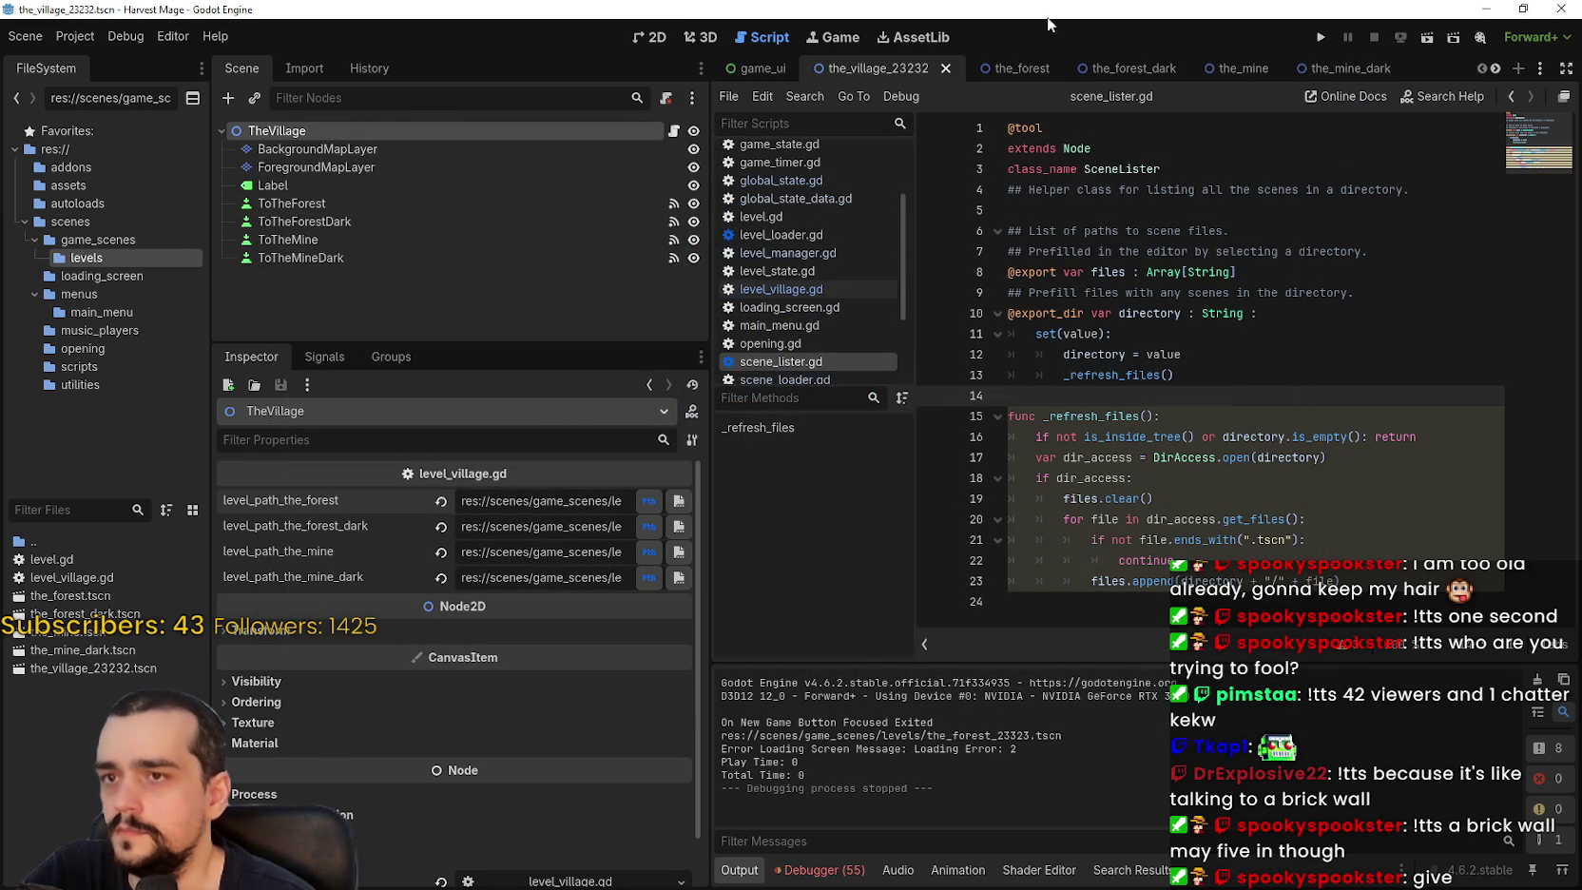
left_click(756, 71)
left_click_drag(599, 655, 903, 672)
Reapply the levels directory so files lists the_village_23232.tscn, save game_ui, and run Harvest Mage.
left_click(617, 658)
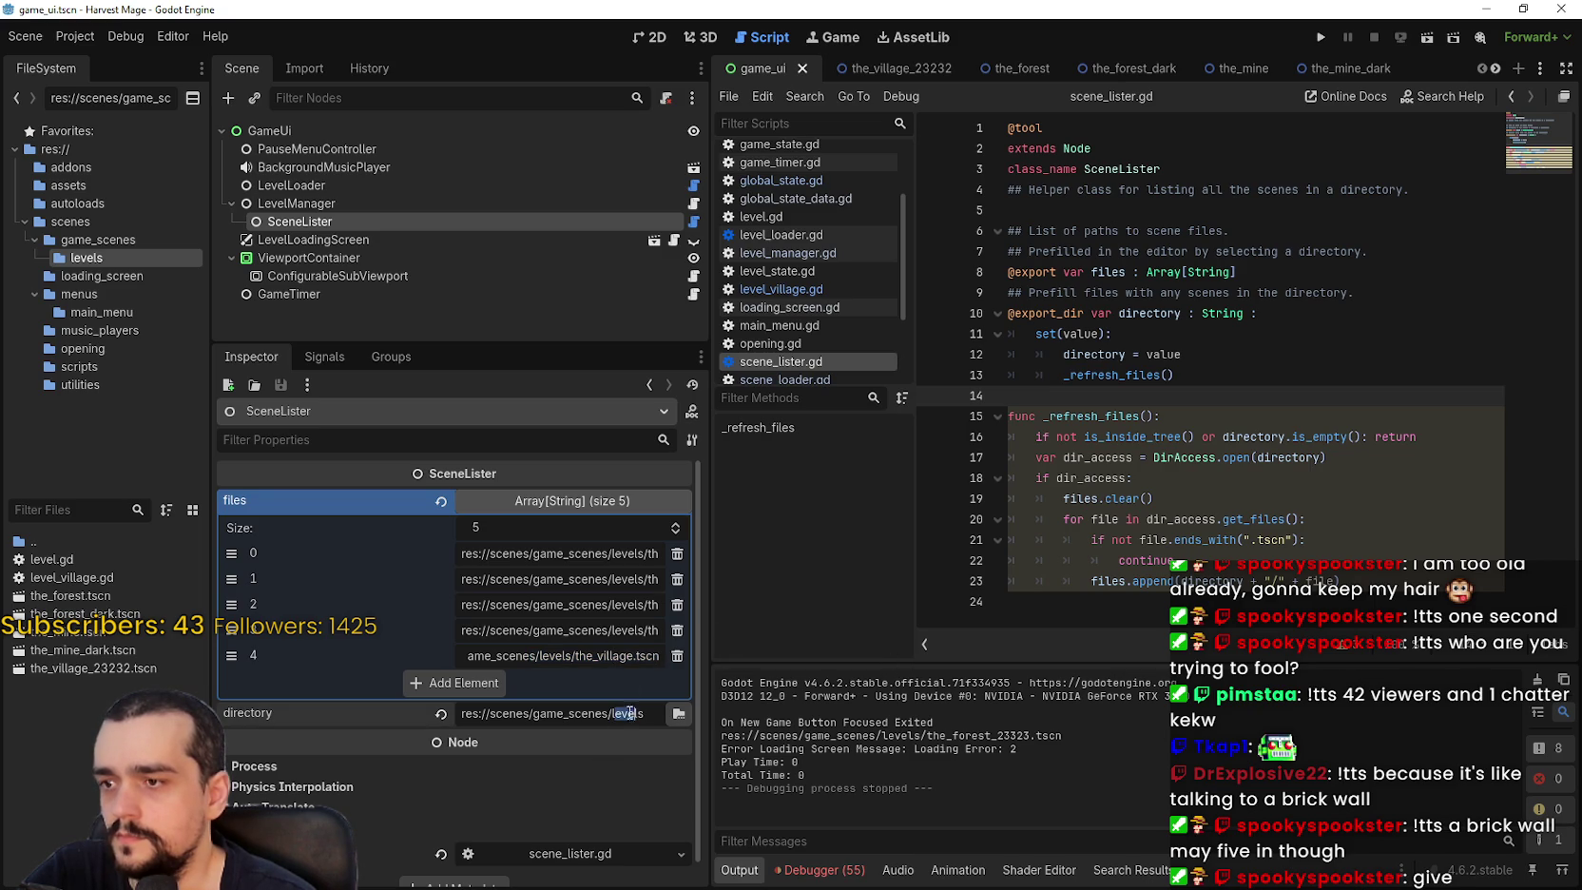
left_click(584, 504)
left_click(540, 501)
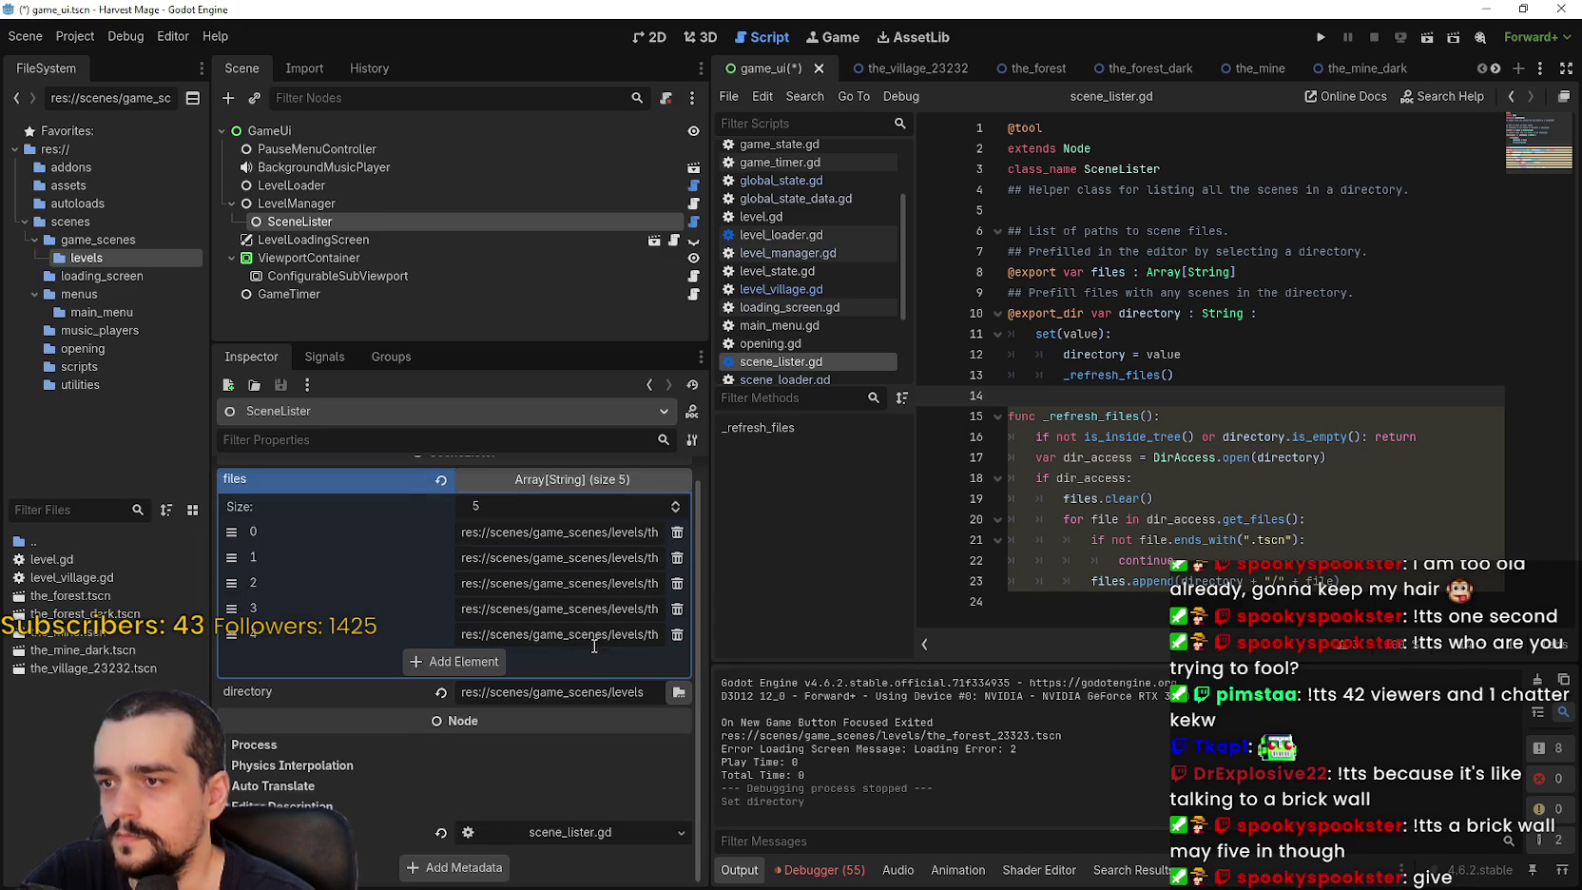
left_click_drag(597, 633, 824, 638)
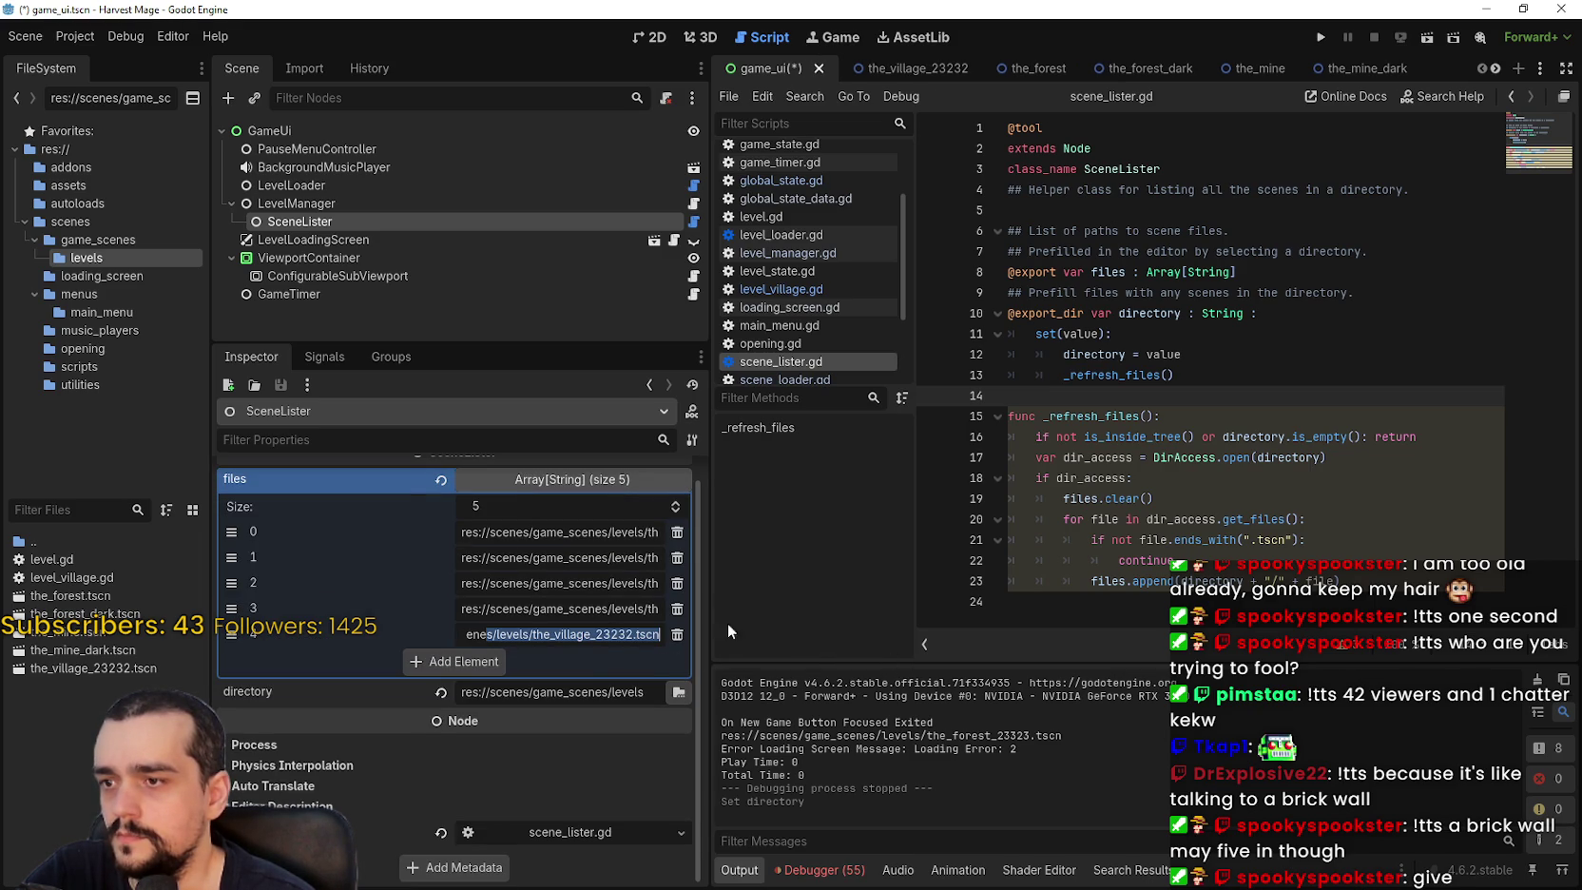
left_click(1289, 459)
key("ctrl+s")
left_click(1320, 37)
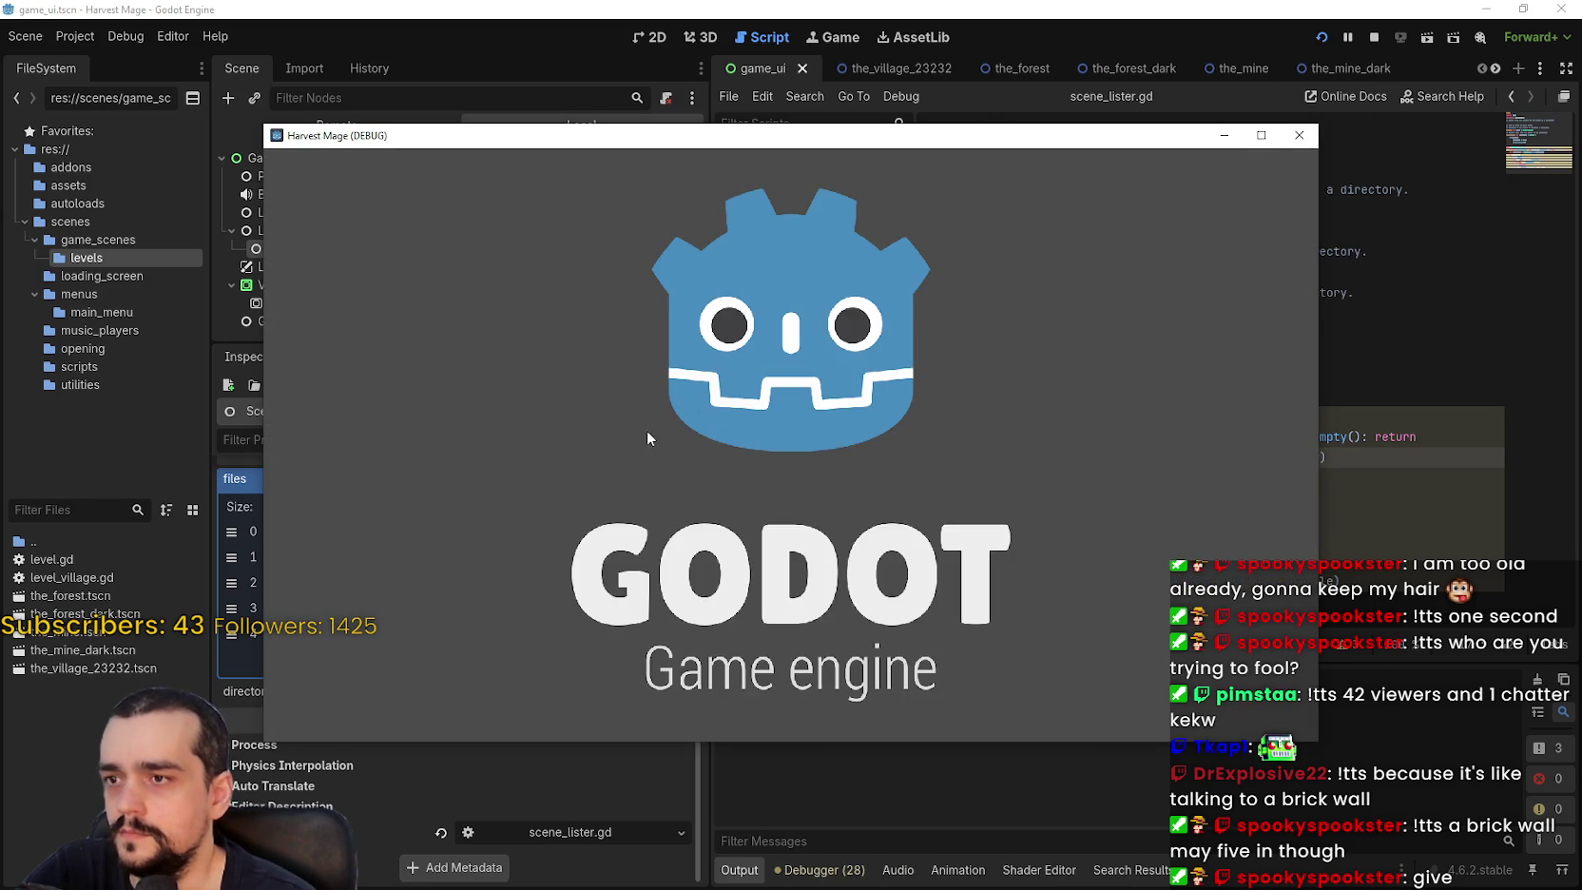
Start a New Game that loads The Forest, then close the game window.
key("Return")
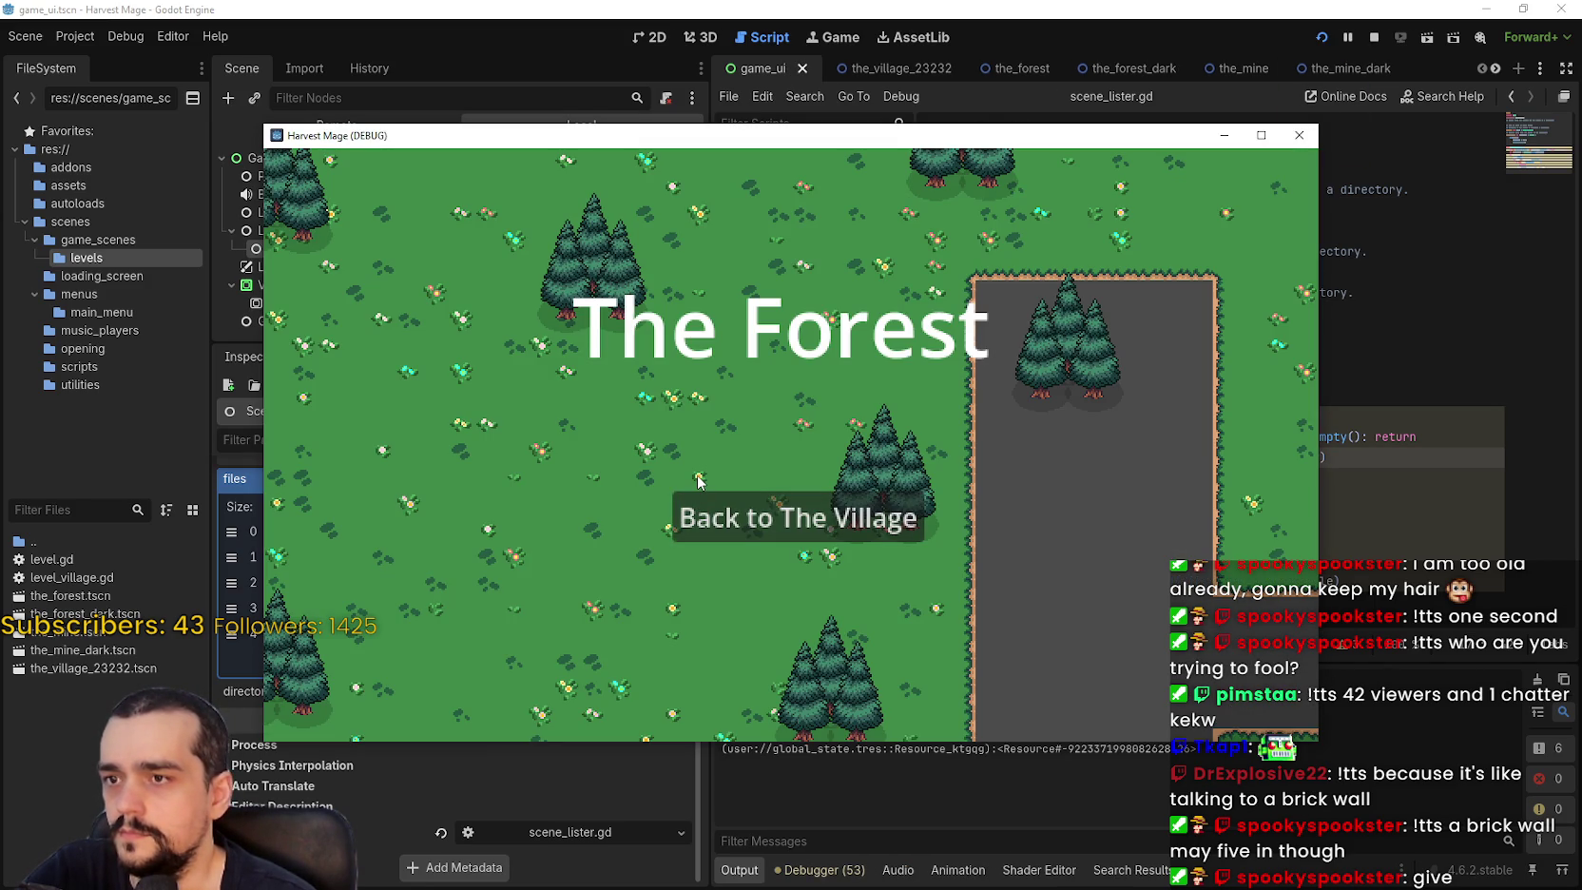
left_click(1306, 140)
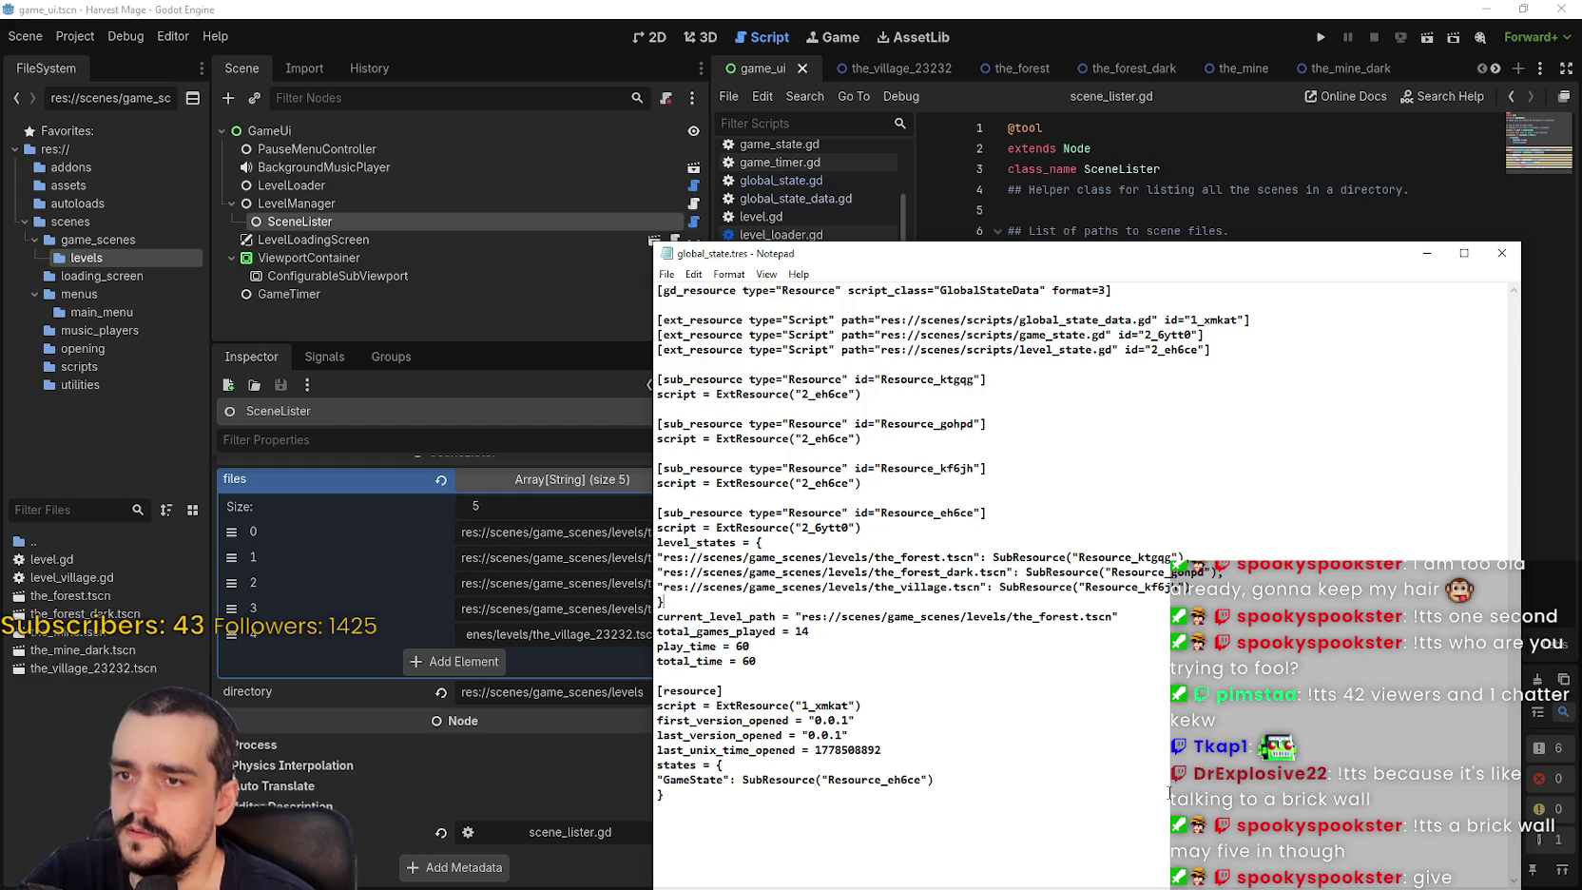
Move Notepad into view, highlight the the_village.tscn path in level_states, and close the file.
left_click_drag(869, 264, 827, 121)
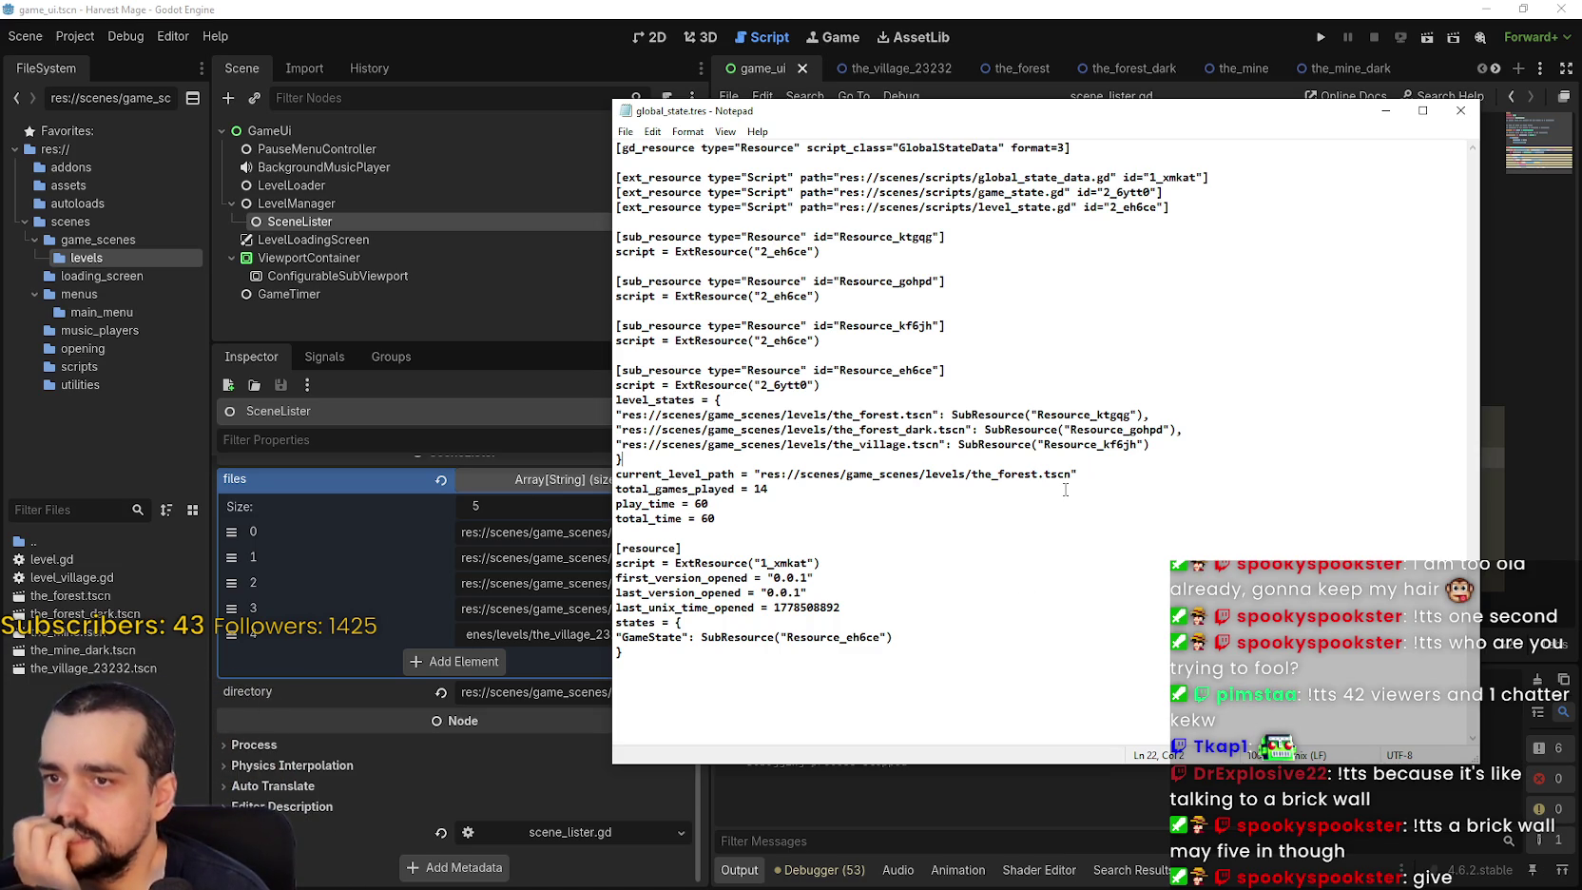
left_click_drag(912, 444, 728, 444)
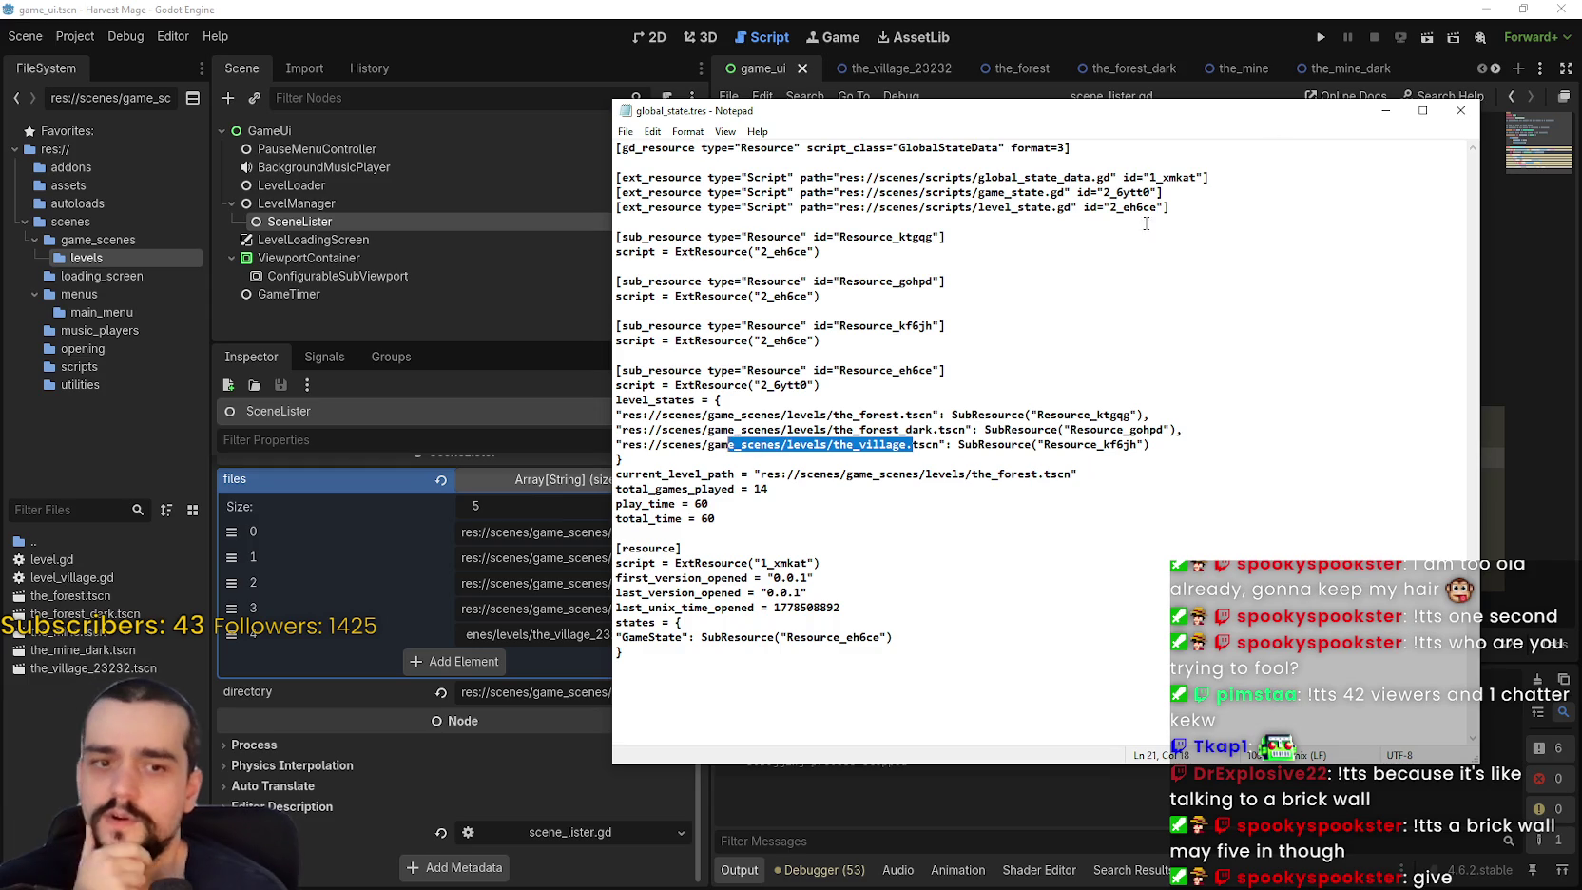
left_click(1460, 110)
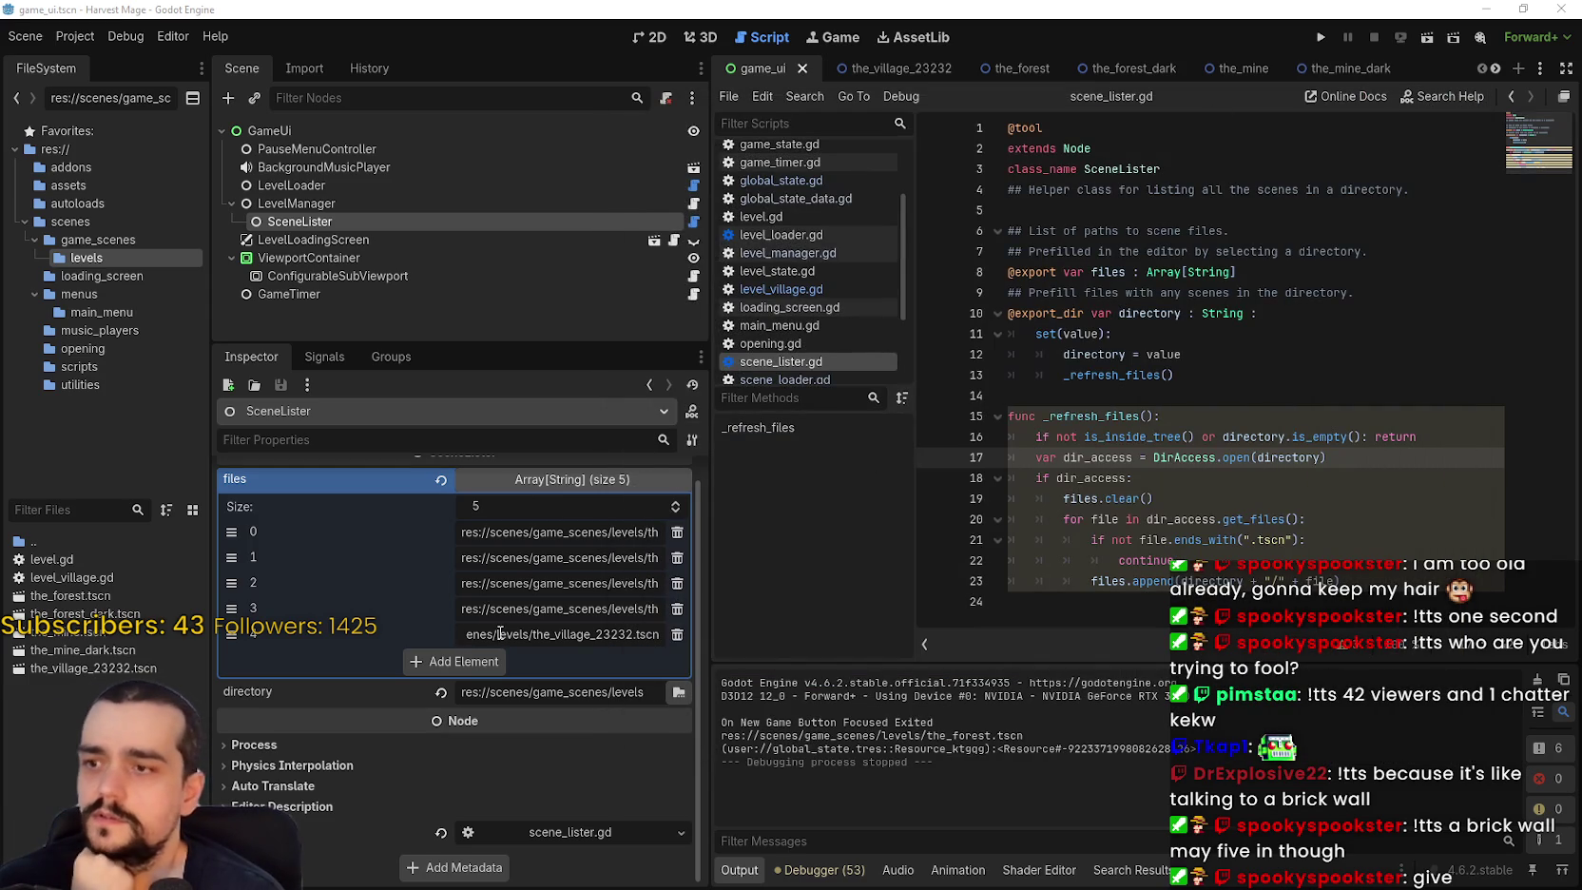
Run Harvest Mage, continue into The Forest, then travel to The Village, The Dark Mine, and back.
left_click(1309, 478)
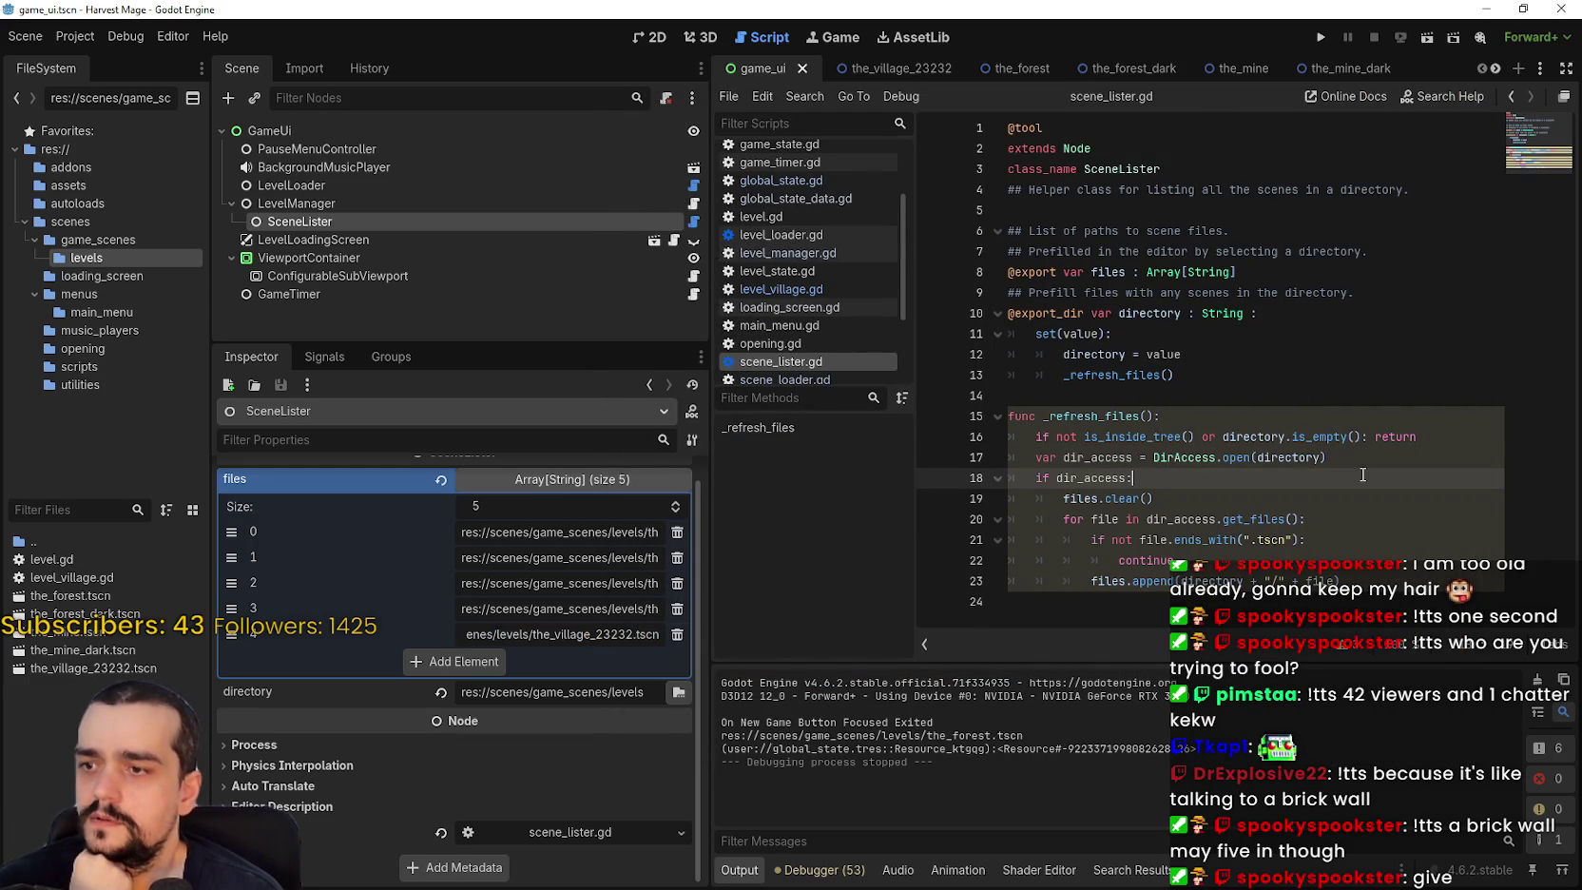
left_click(1318, 39)
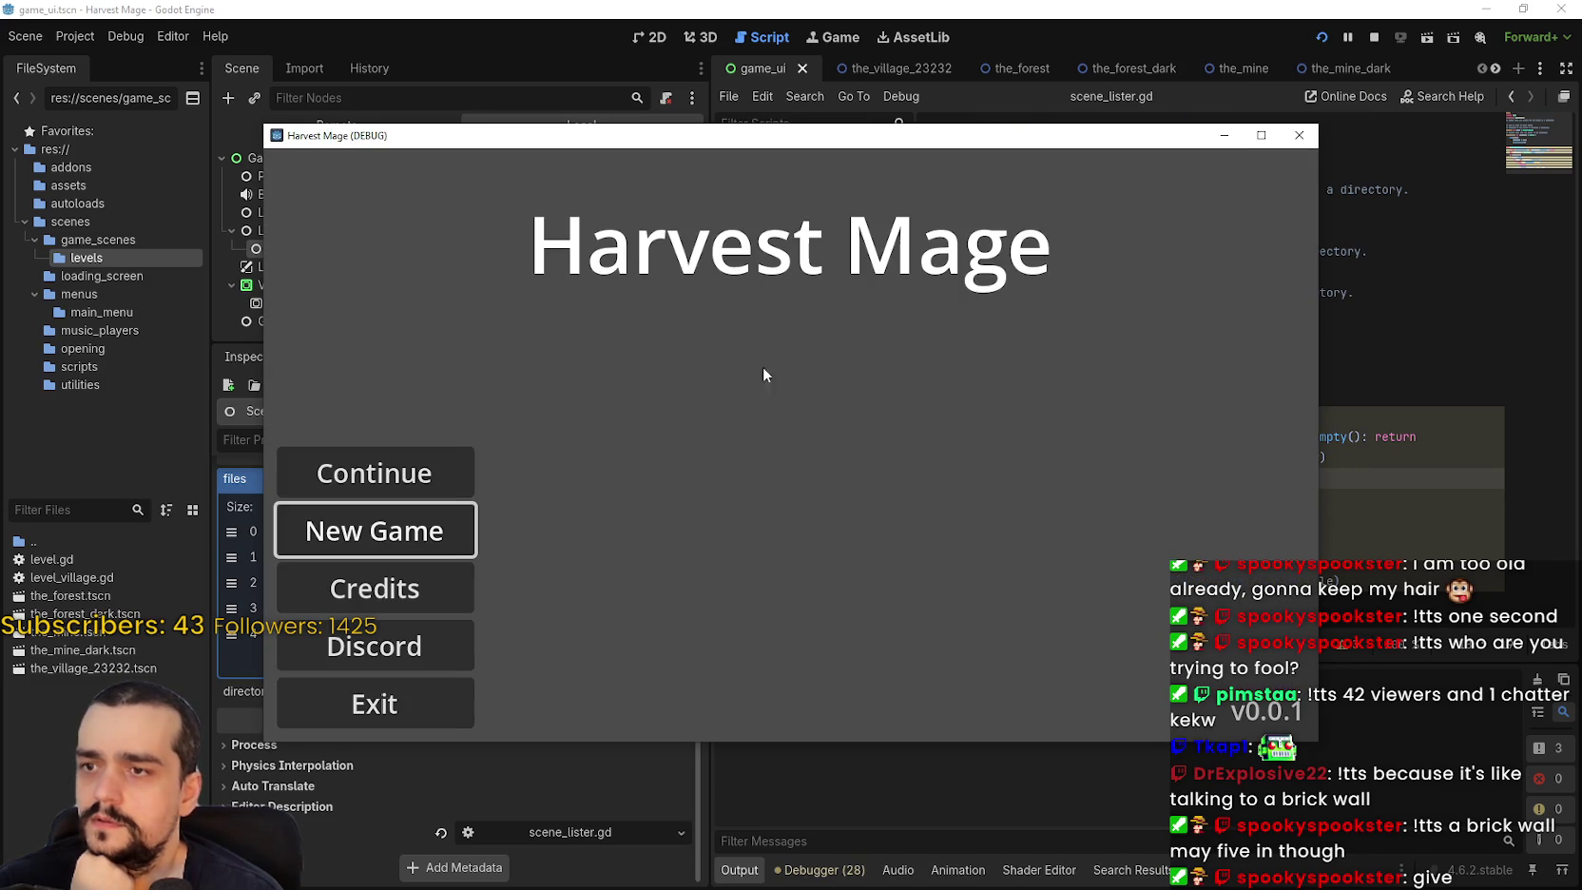
left_click(427, 465)
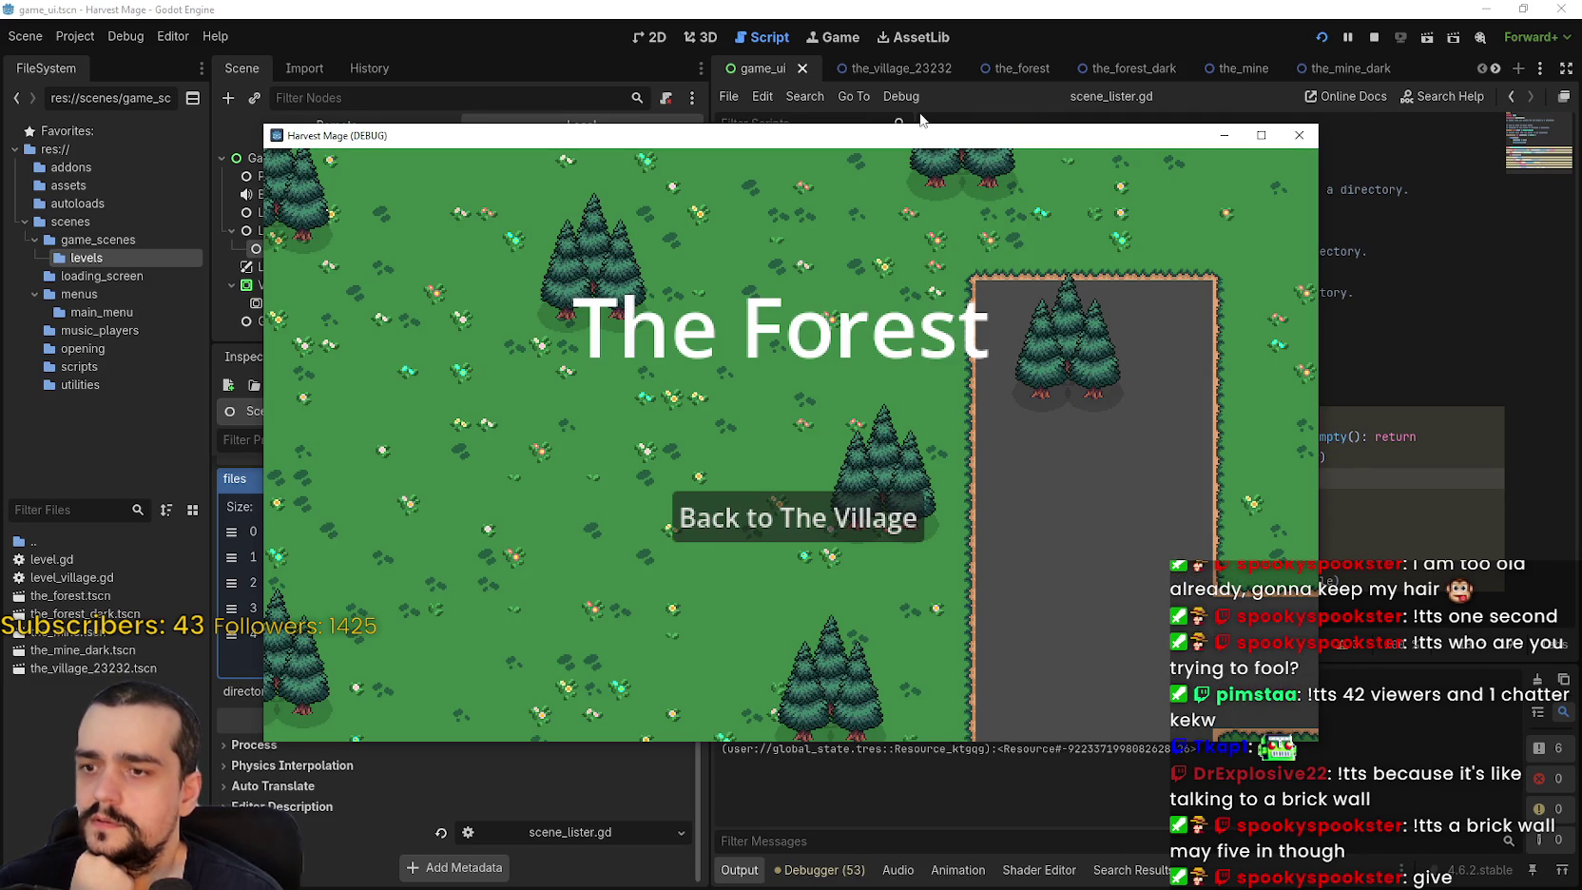
left_click_drag(891, 142, 1022, 36)
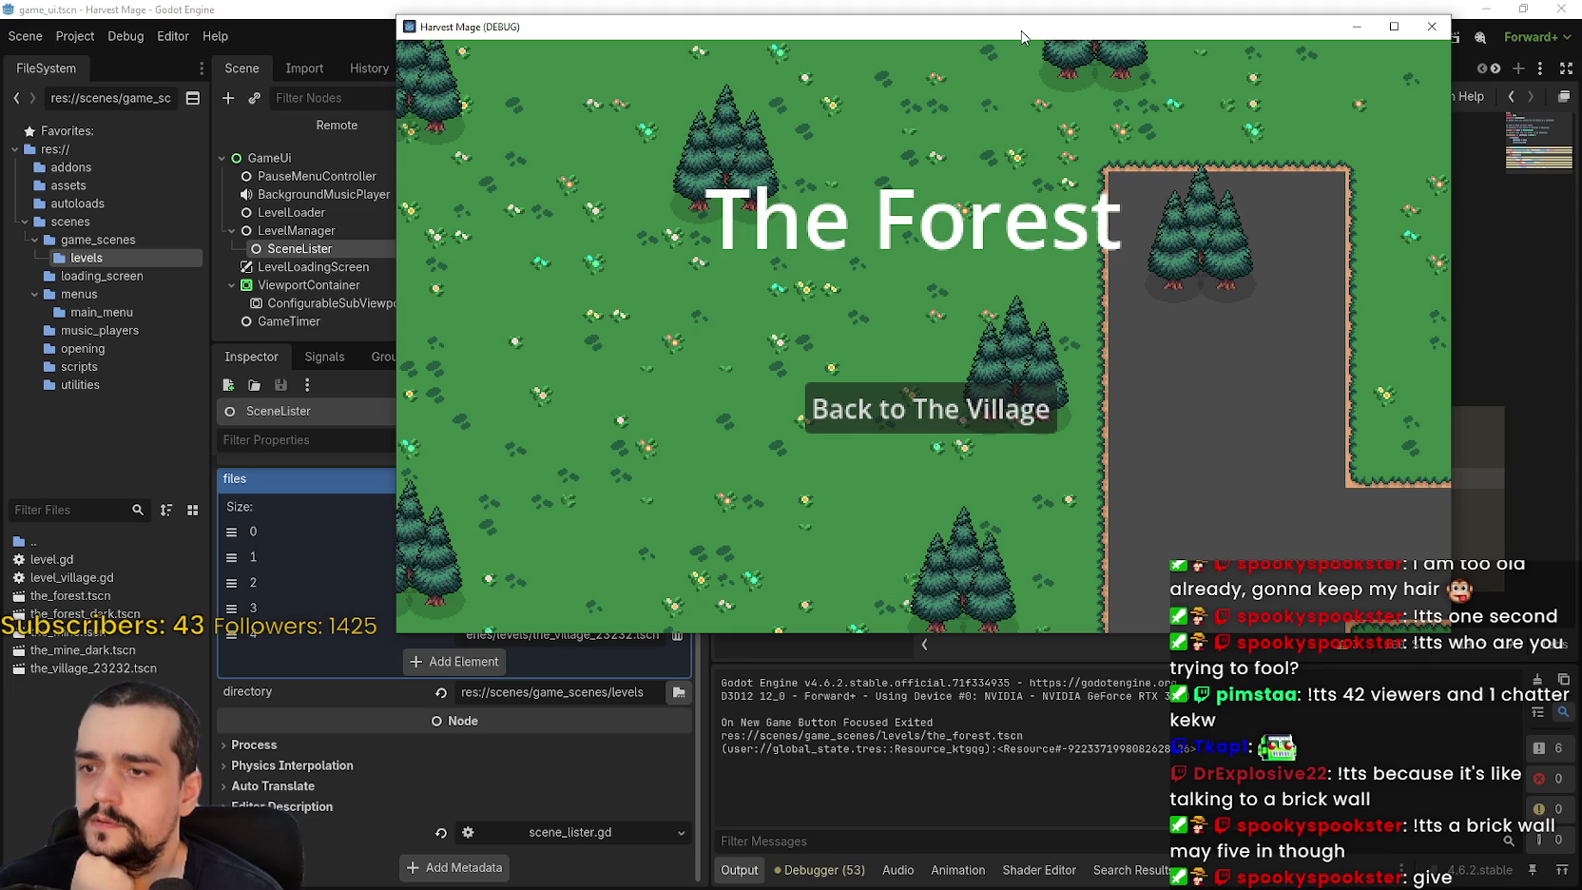
left_click_drag(1020, 38, 1004, 52)
left_click(915, 422)
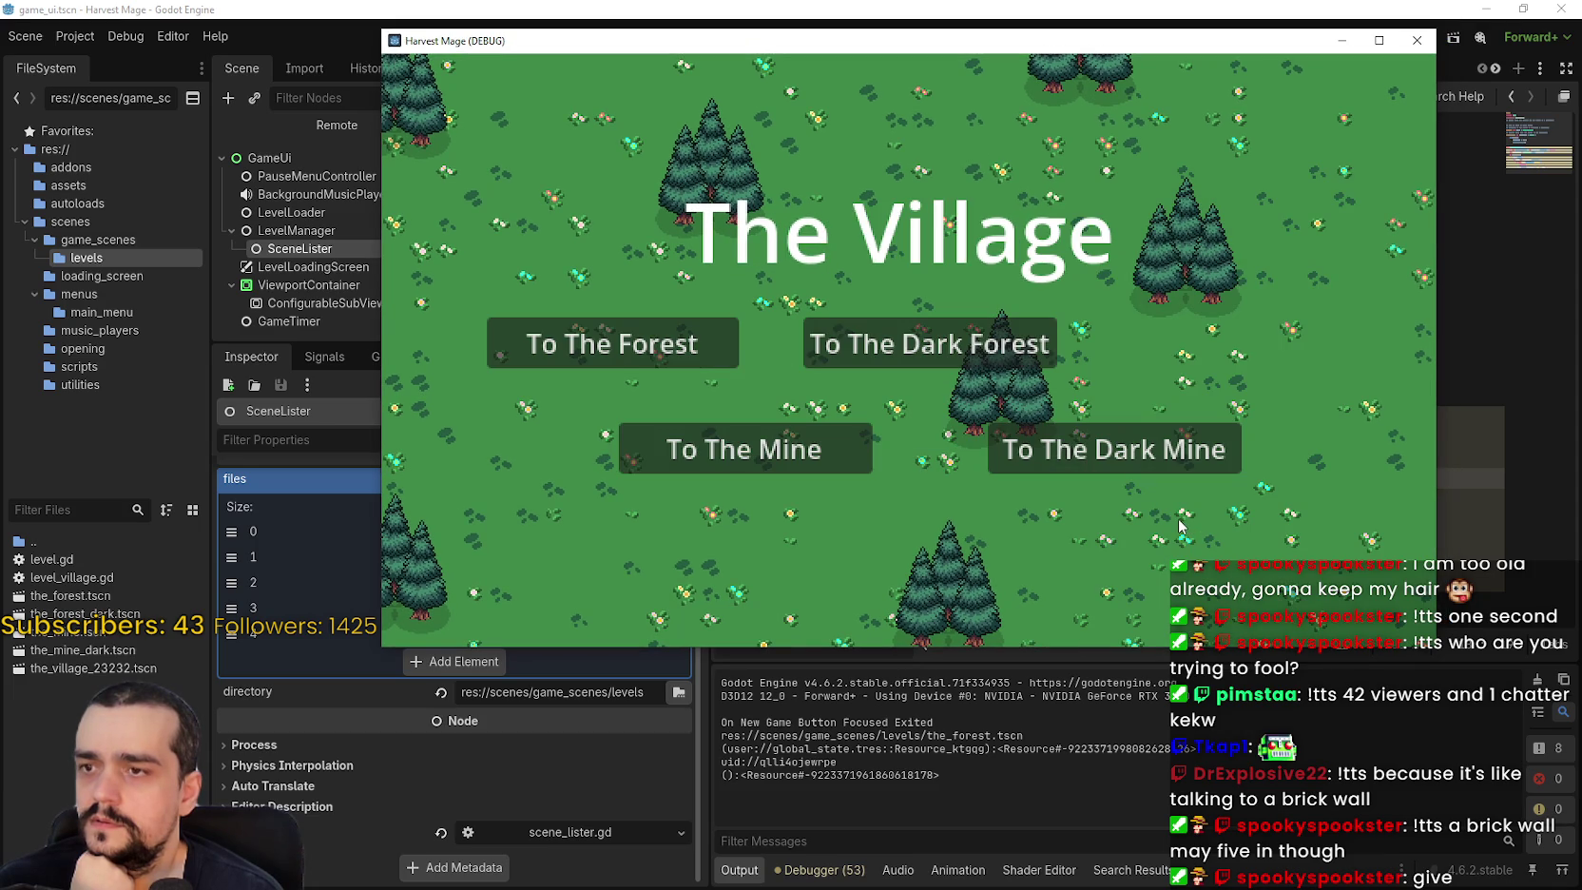
left_click(1174, 461)
left_click(916, 422)
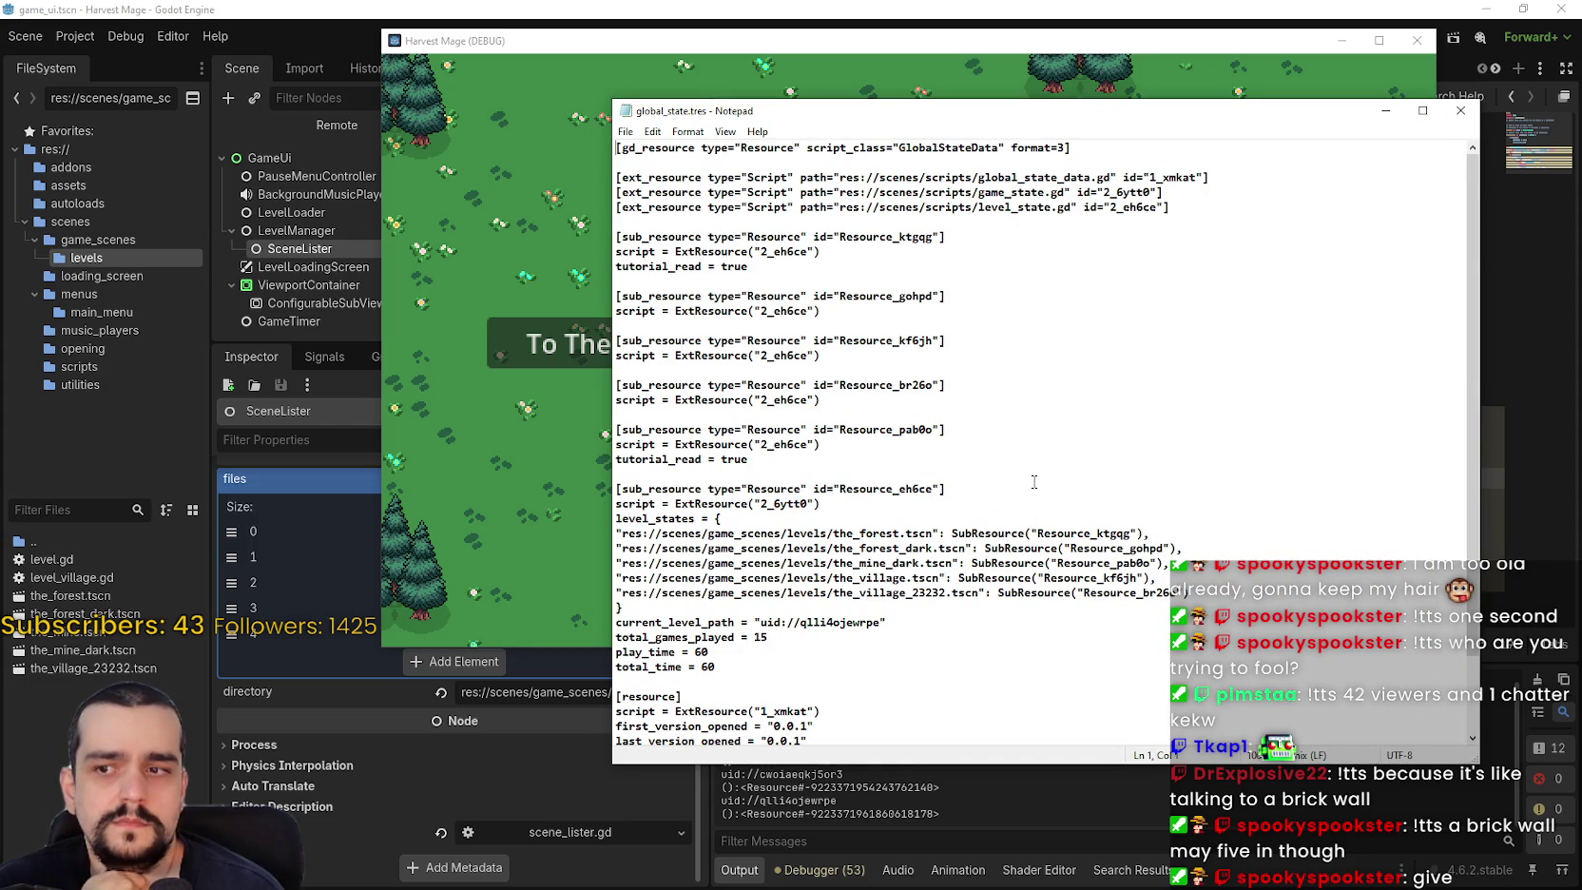
Compare the Resource_kf6jh and Resource_br26o sub-resource ids for the two village level-state entries.
scroll(1037, 479, "down", 2)
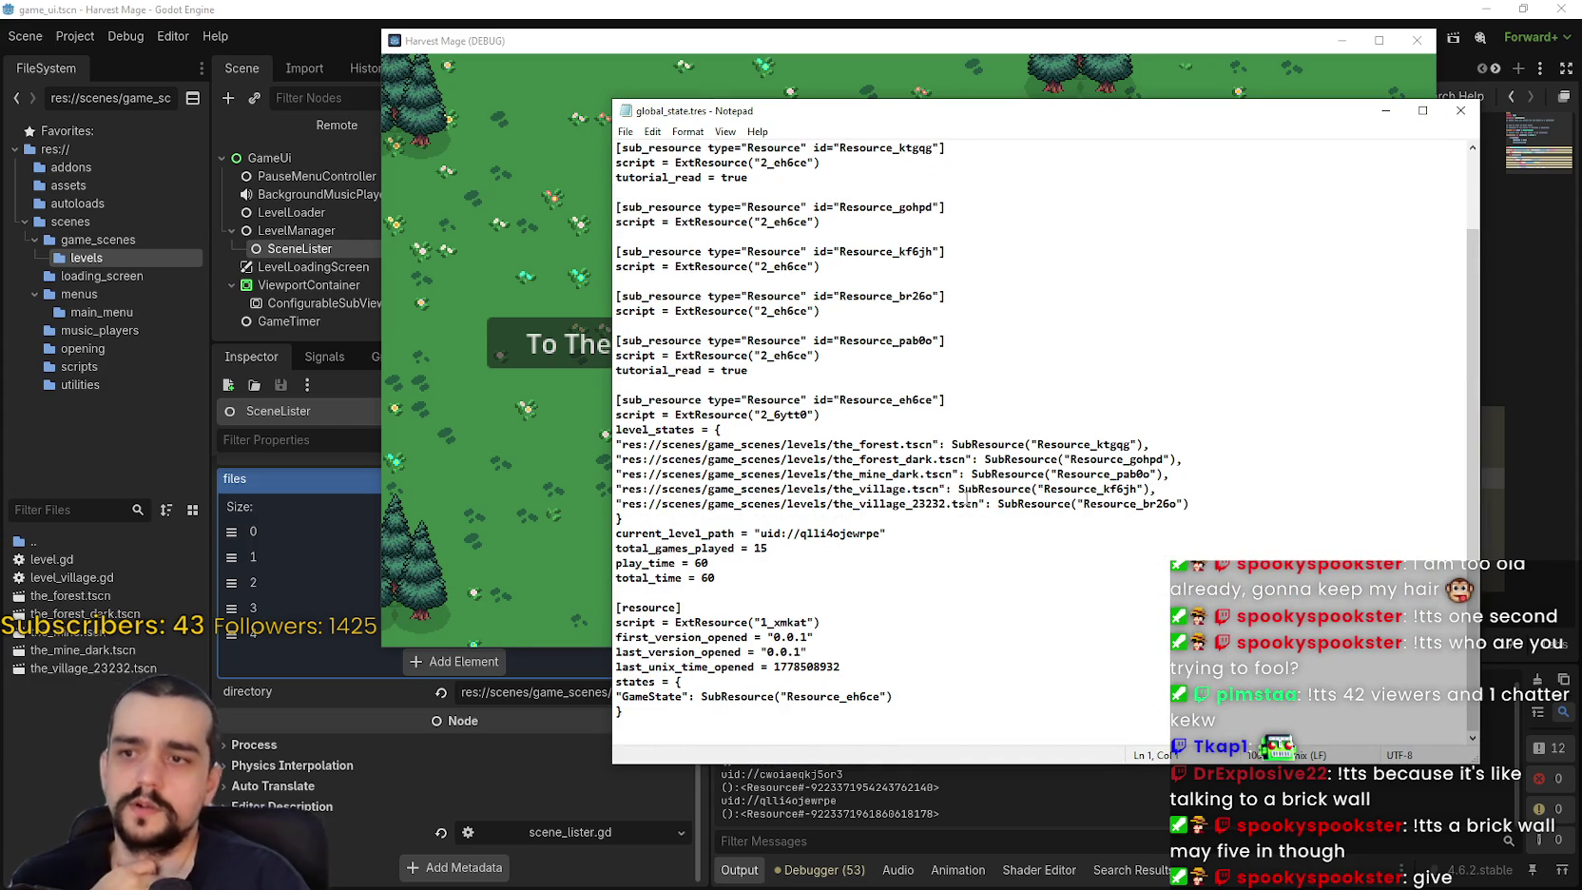
left_click(960, 504)
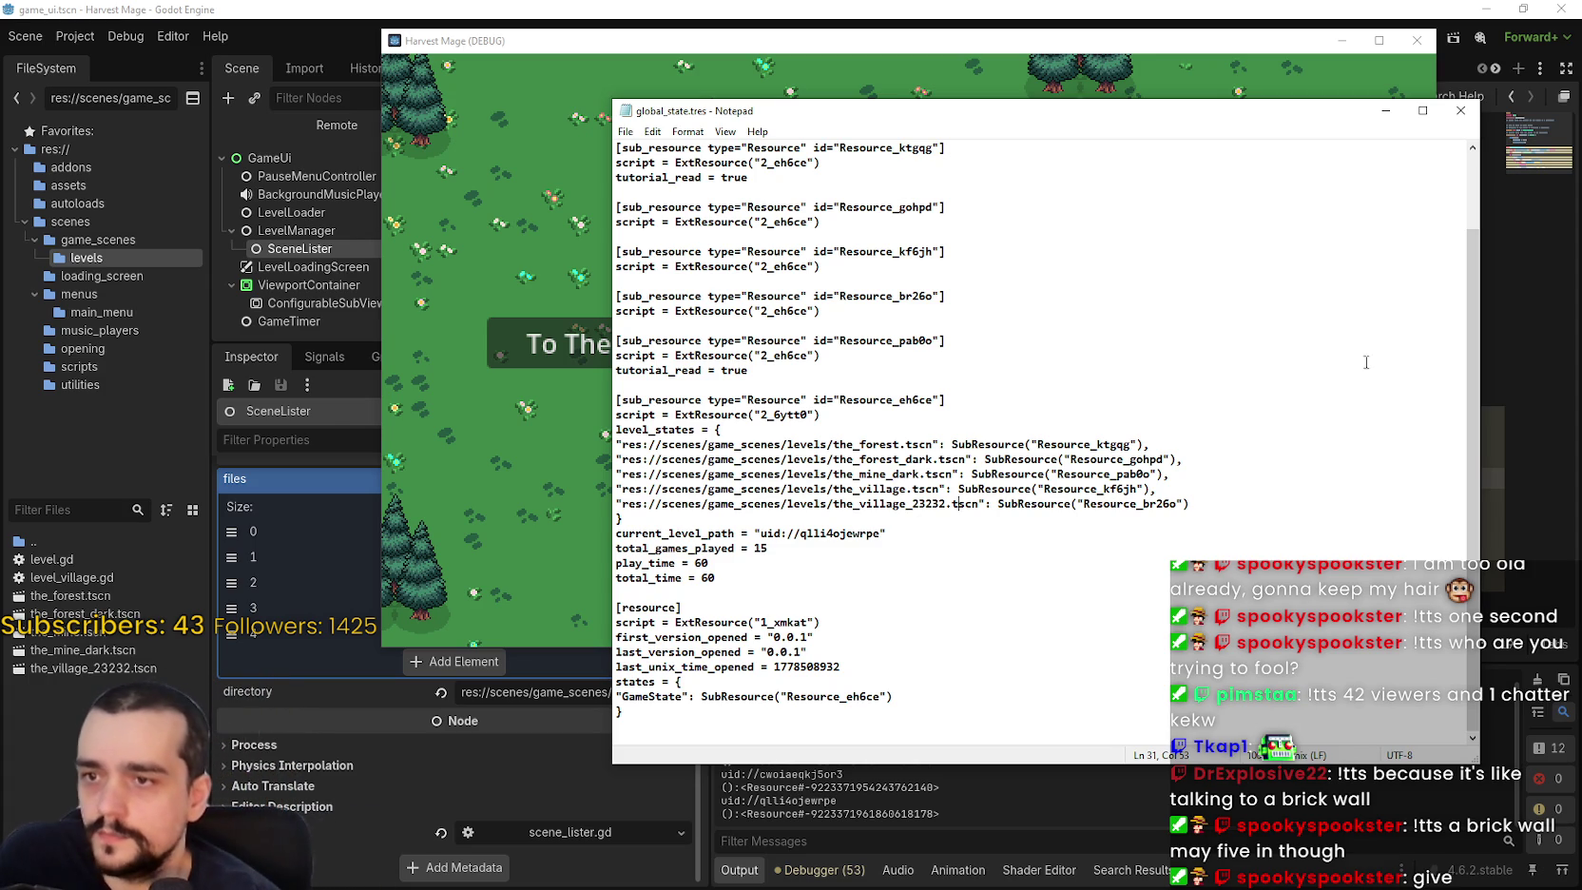
left_click_drag(1179, 504, 1085, 508)
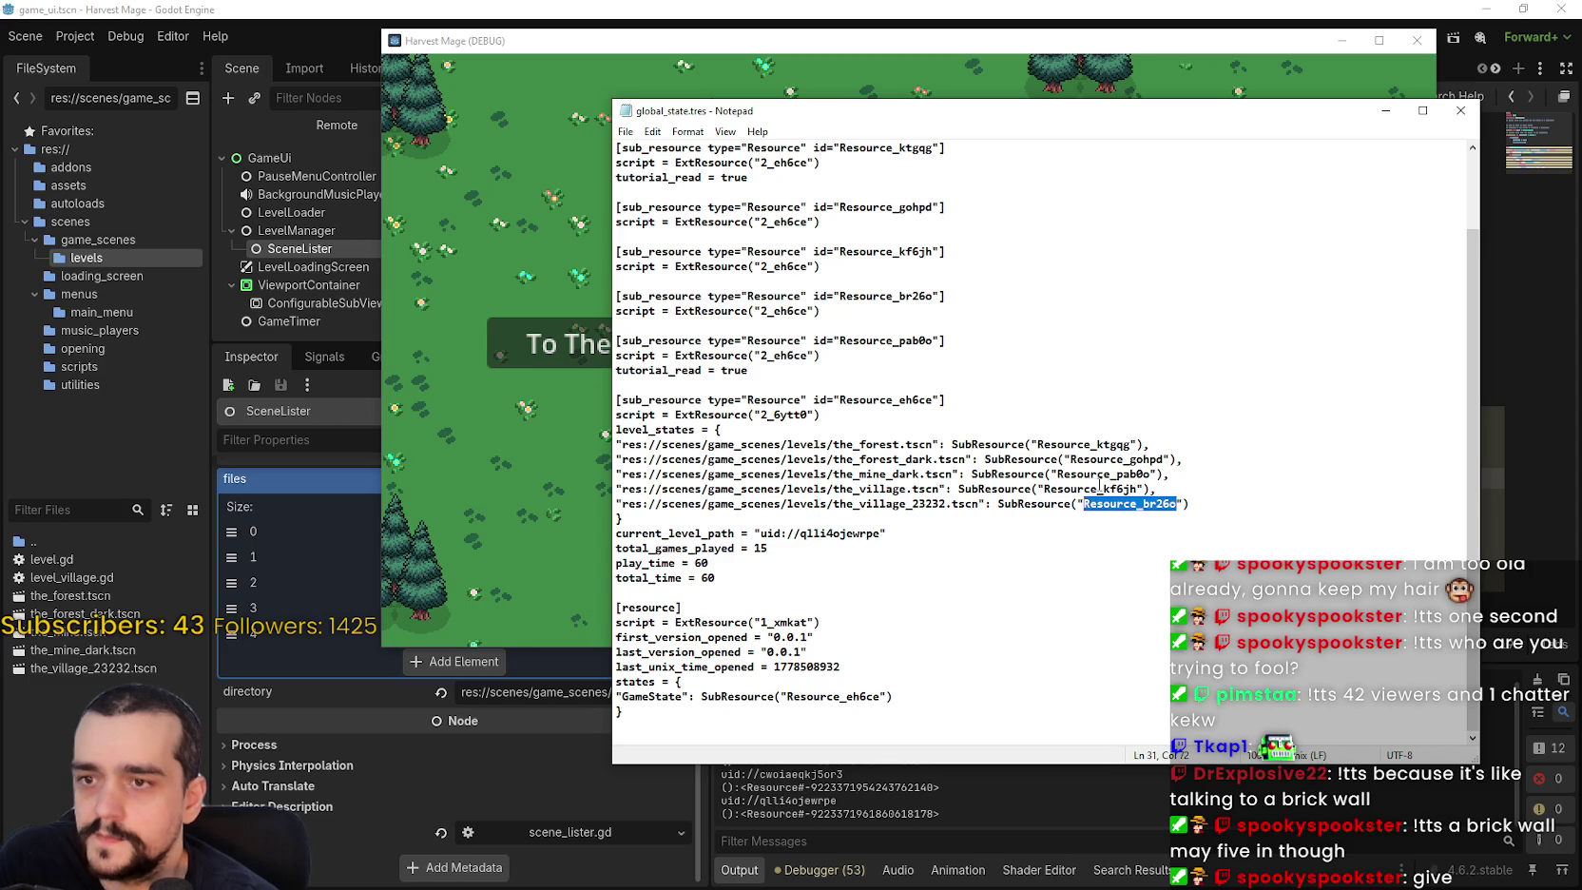
mouse_move(1131, 487)
left_mouse_down()
mouse_move(1022, 487)
mouse_move(1046, 488)
left_mouse_up()
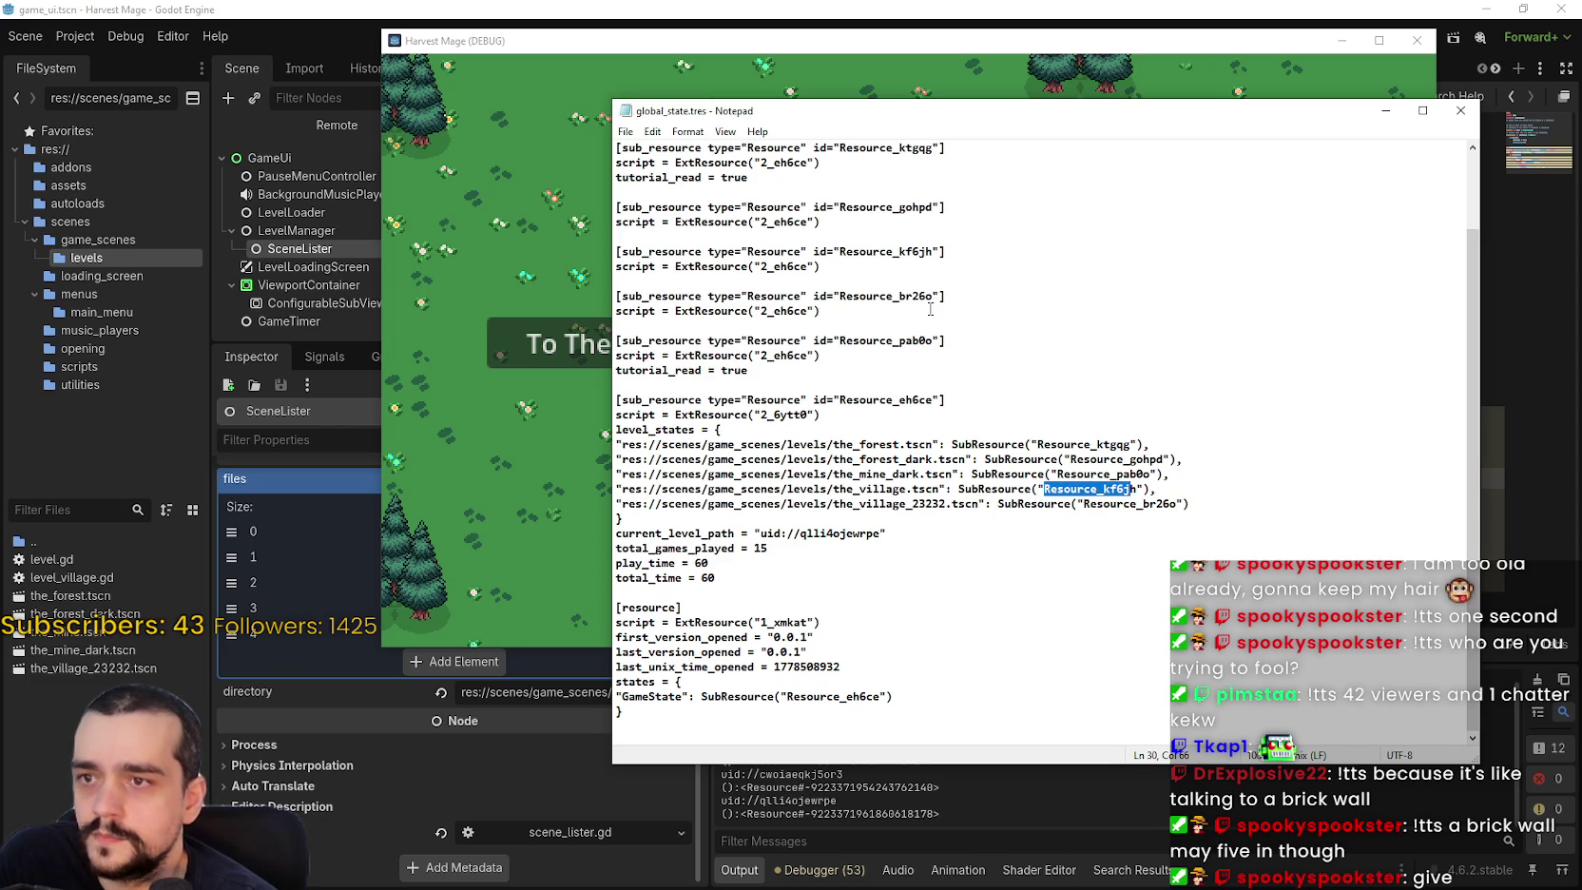
left_click(904, 253)
left_click_drag(938, 251, 618, 266)
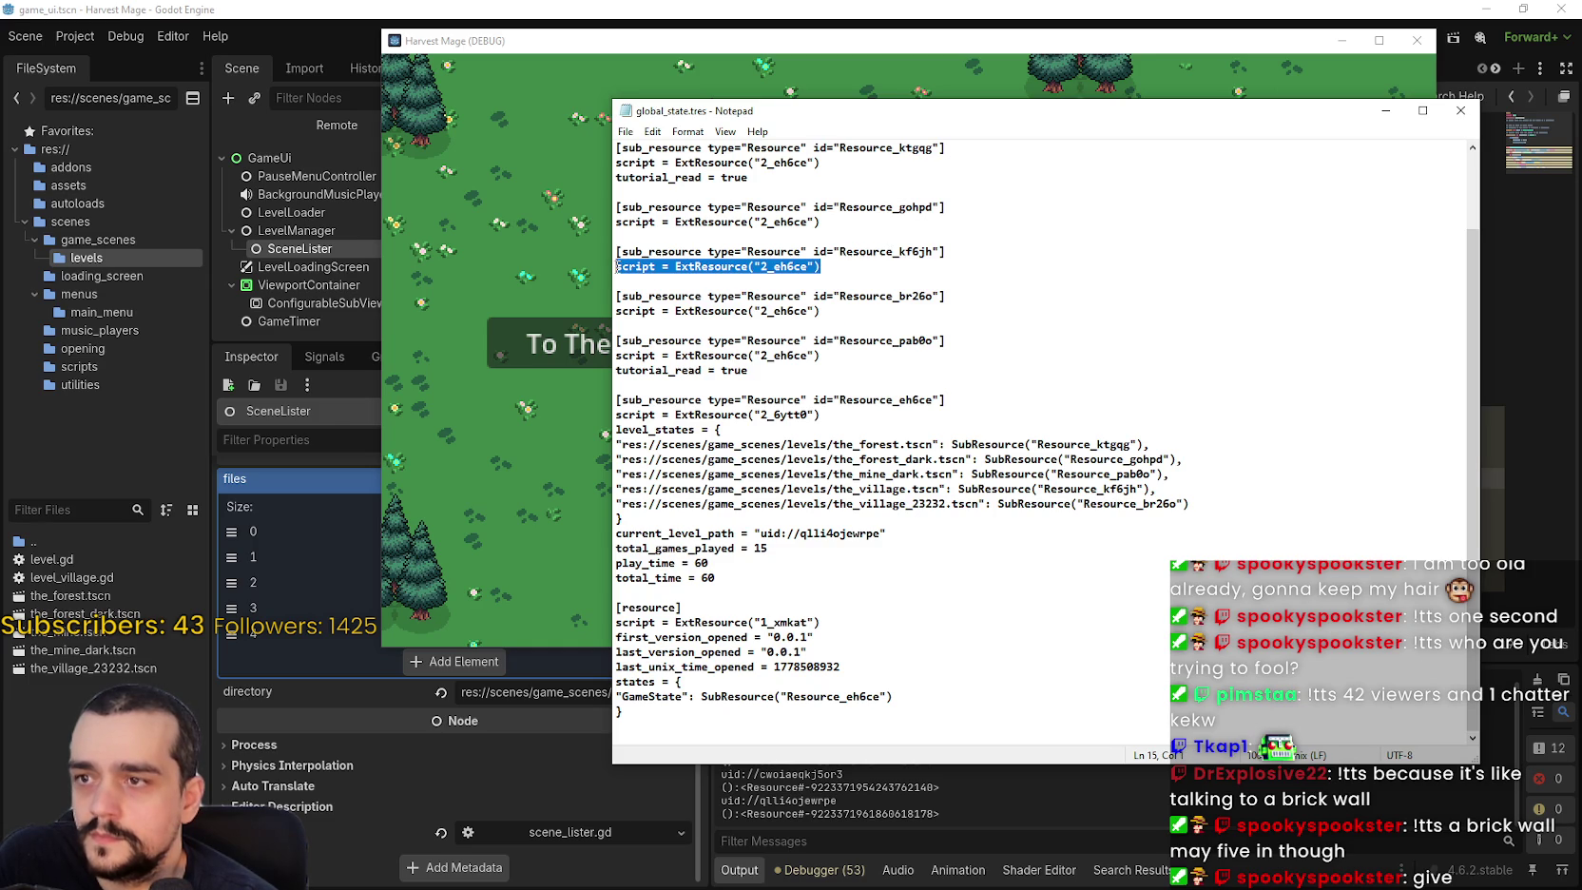
left_click(1011, 255)
left_click_drag(1138, 487, 1044, 490)
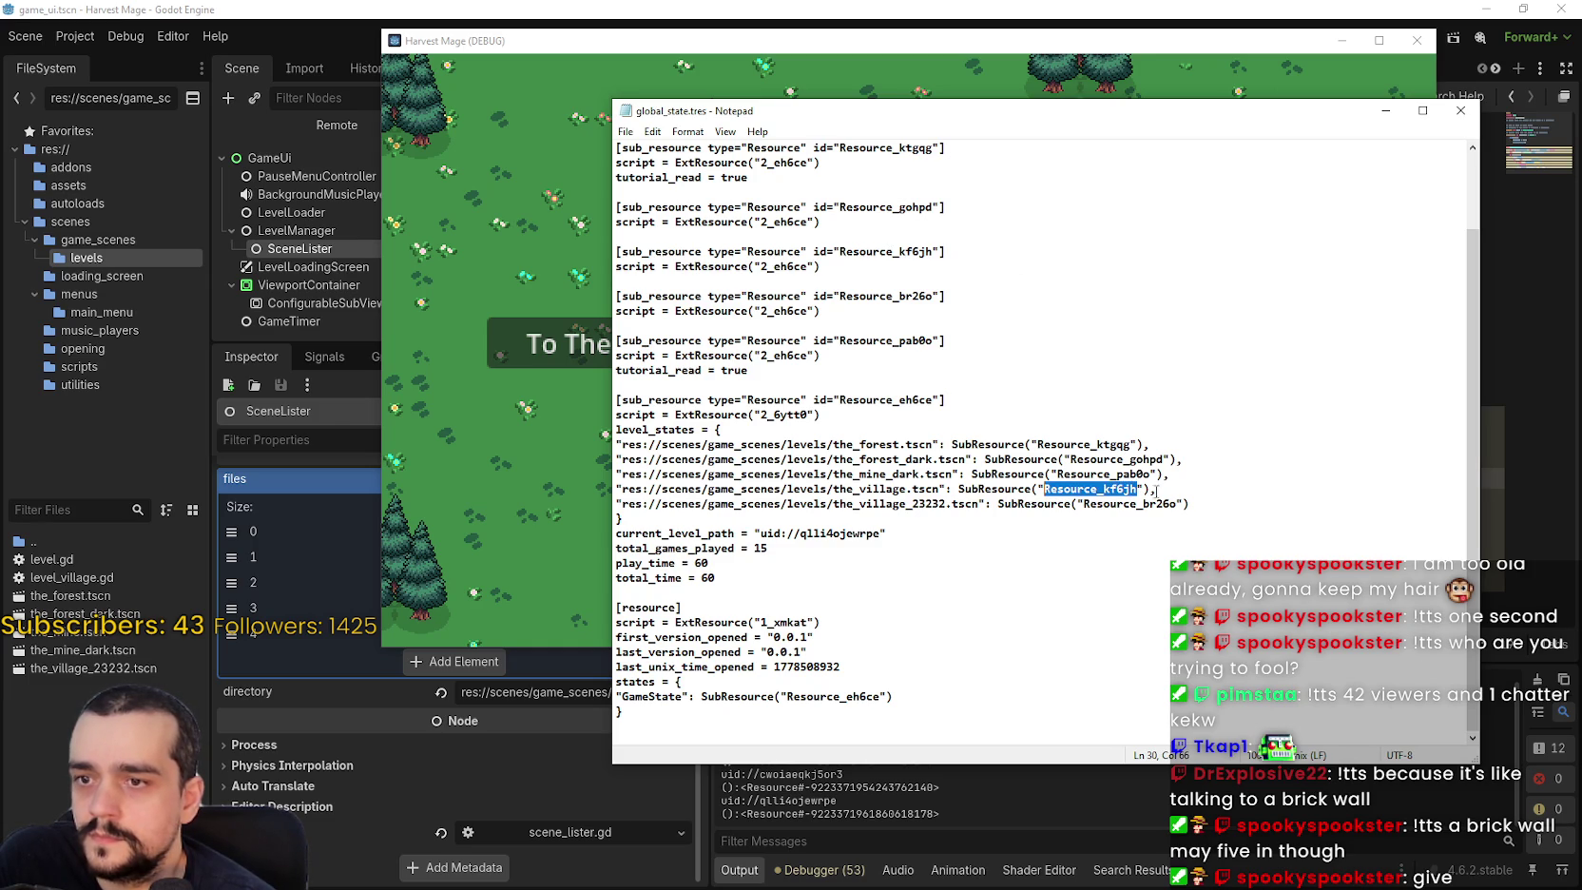
left_click_drag(1178, 502, 1083, 503)
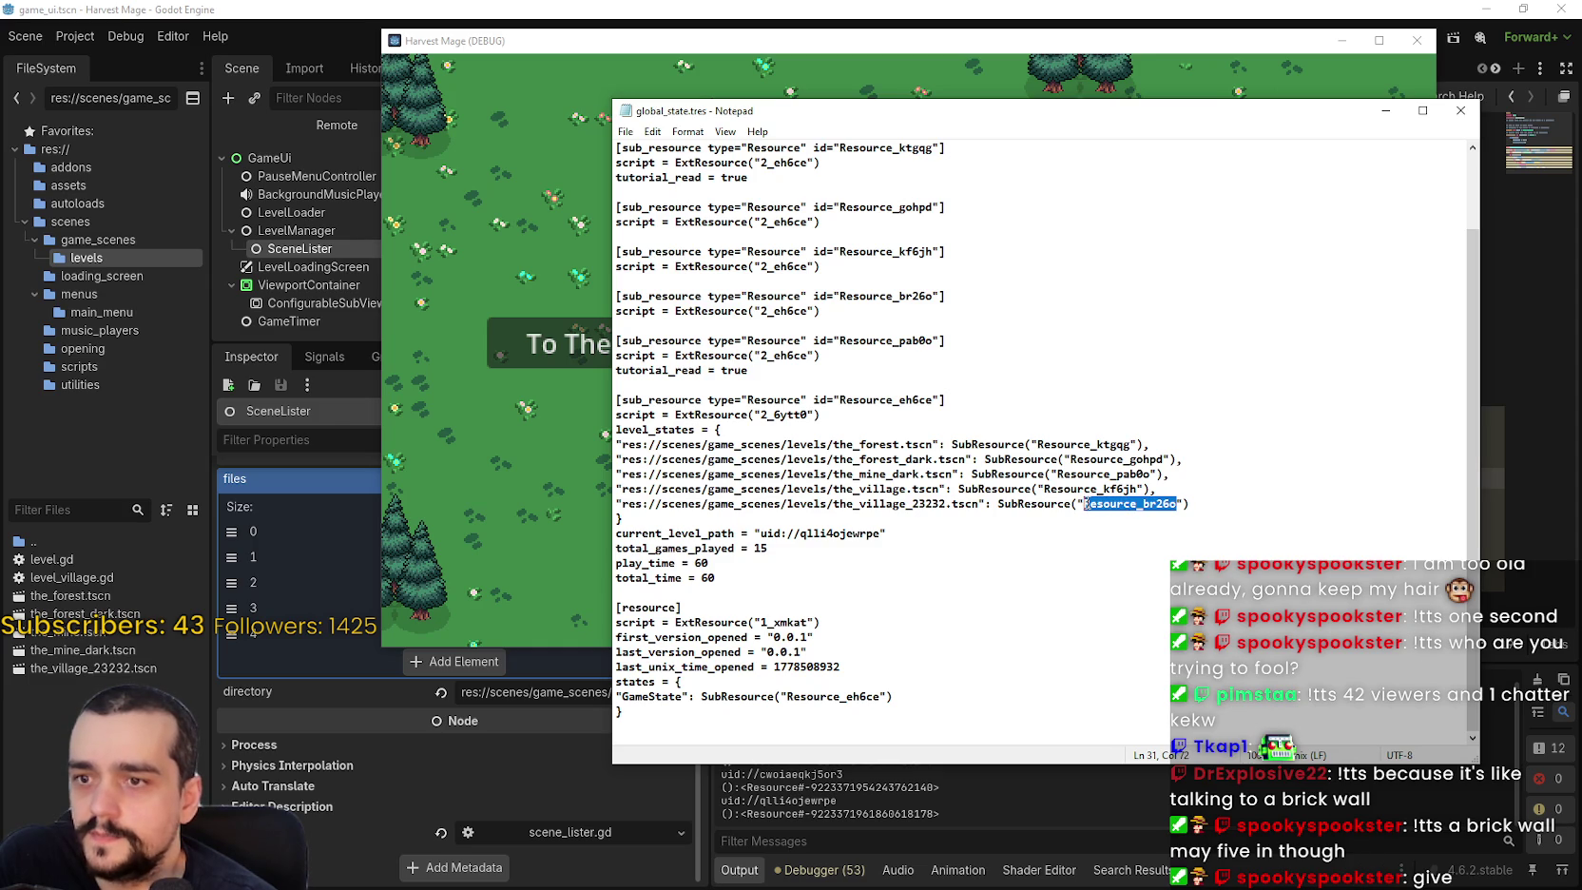
key("alt+Tab")
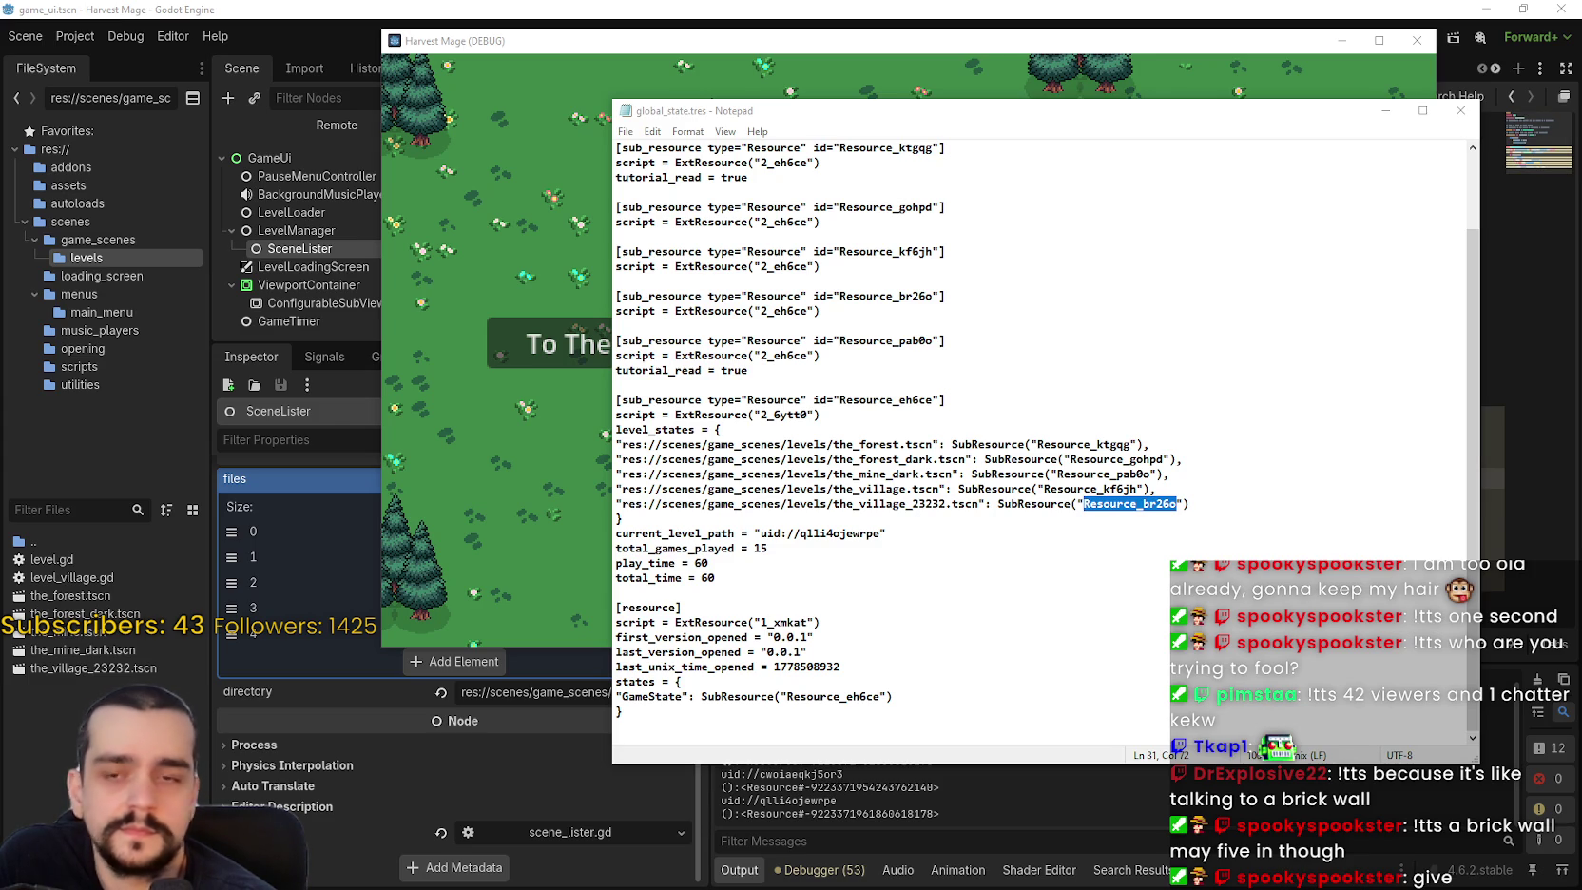
left_click(1023, 548)
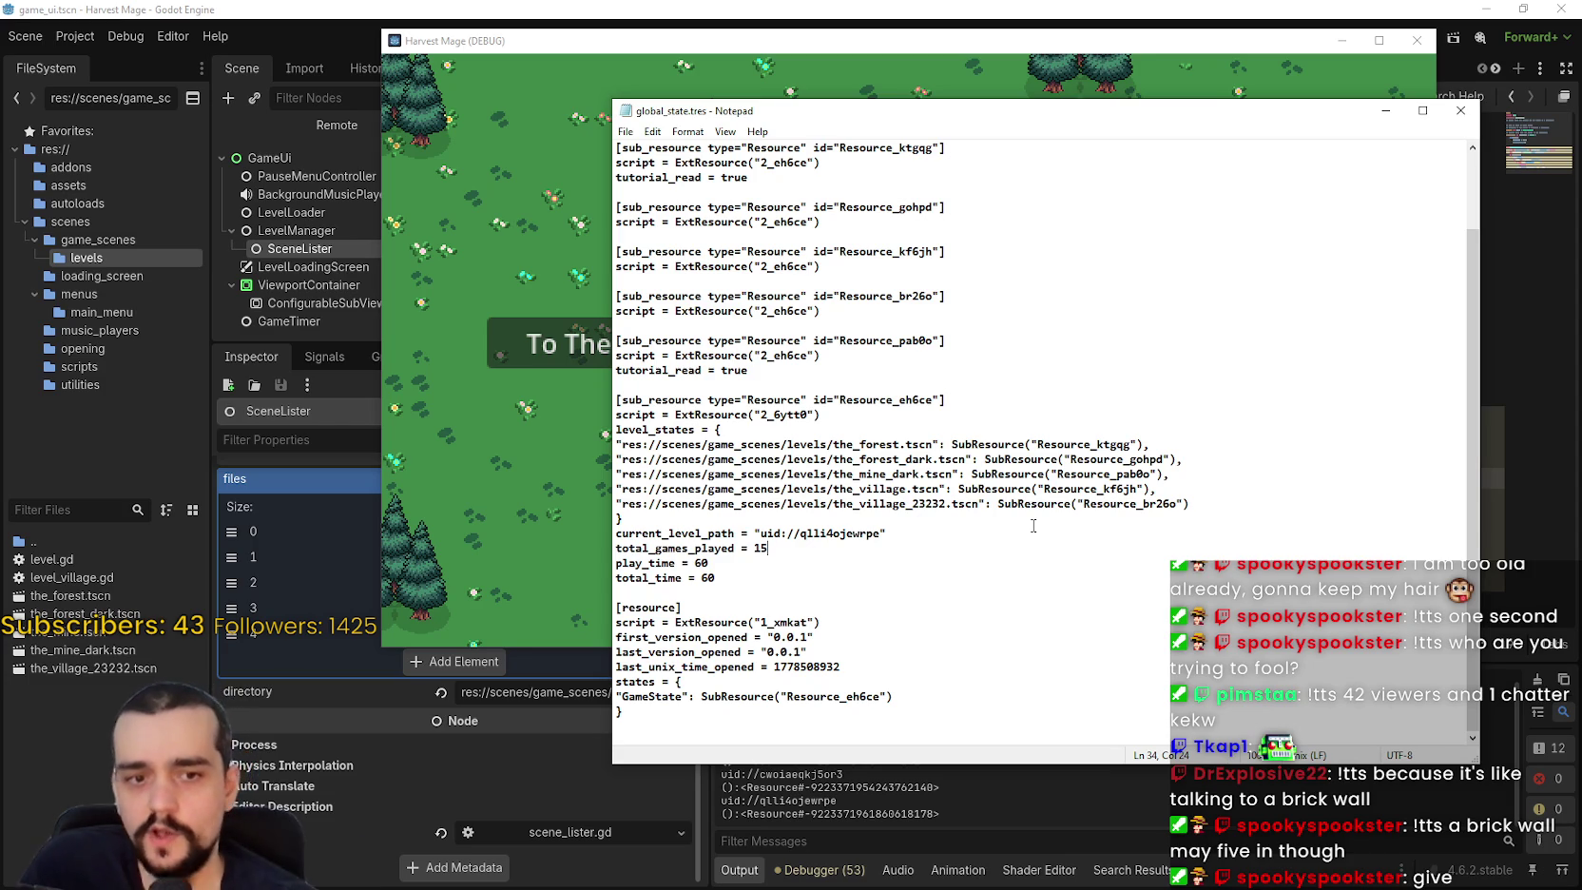
Highlight the uid and its identifier on the current_level_path line, then close global_state.tres.
left_click_drag(760, 535, 885, 535)
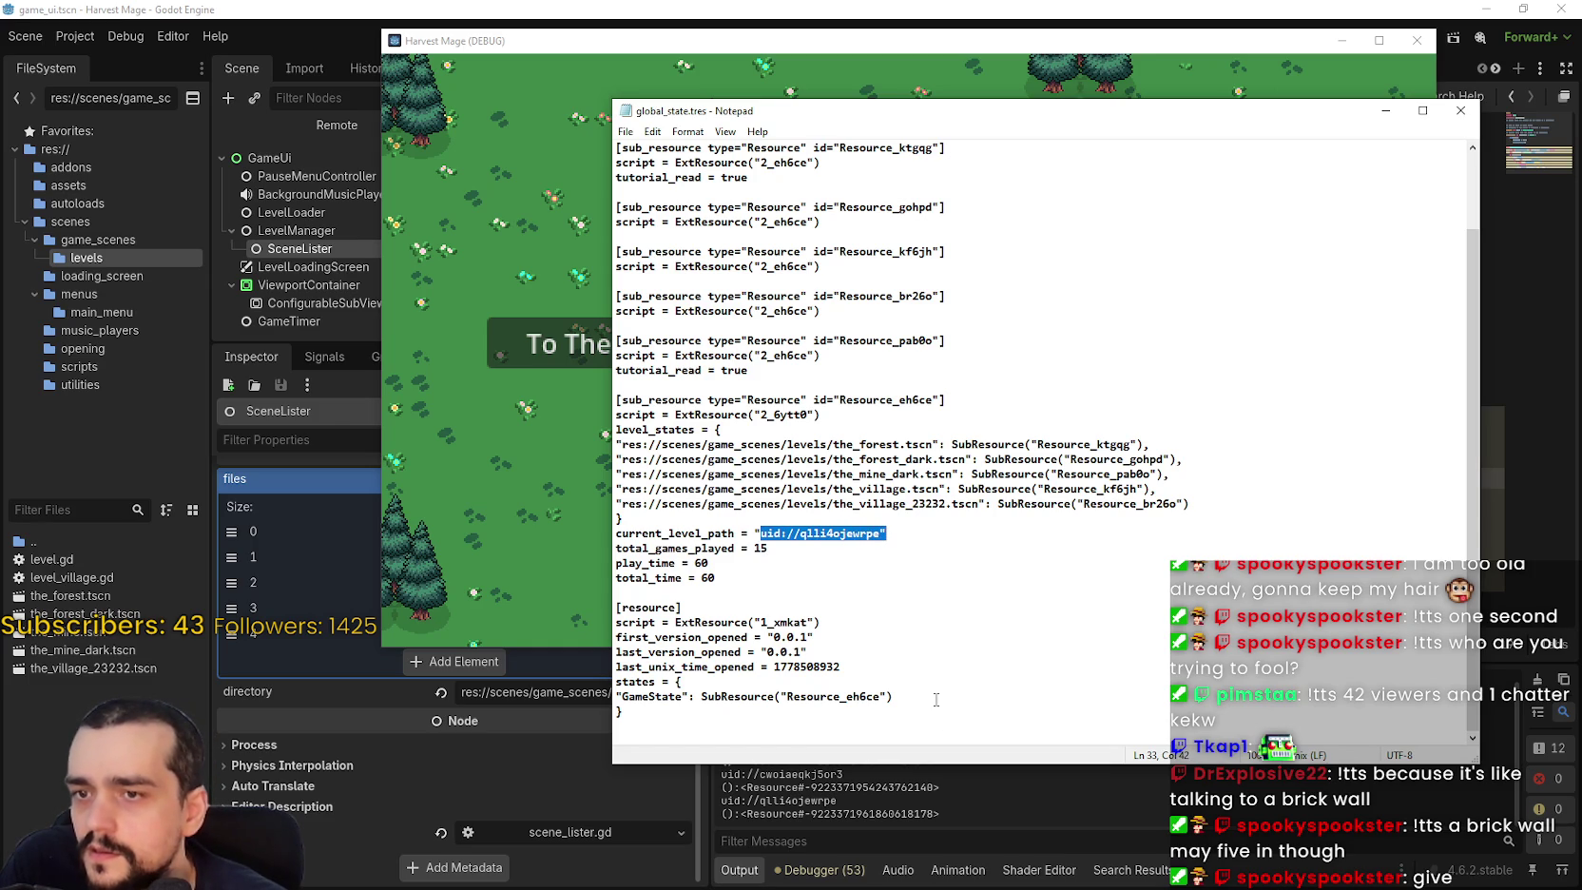
left_click(907, 539)
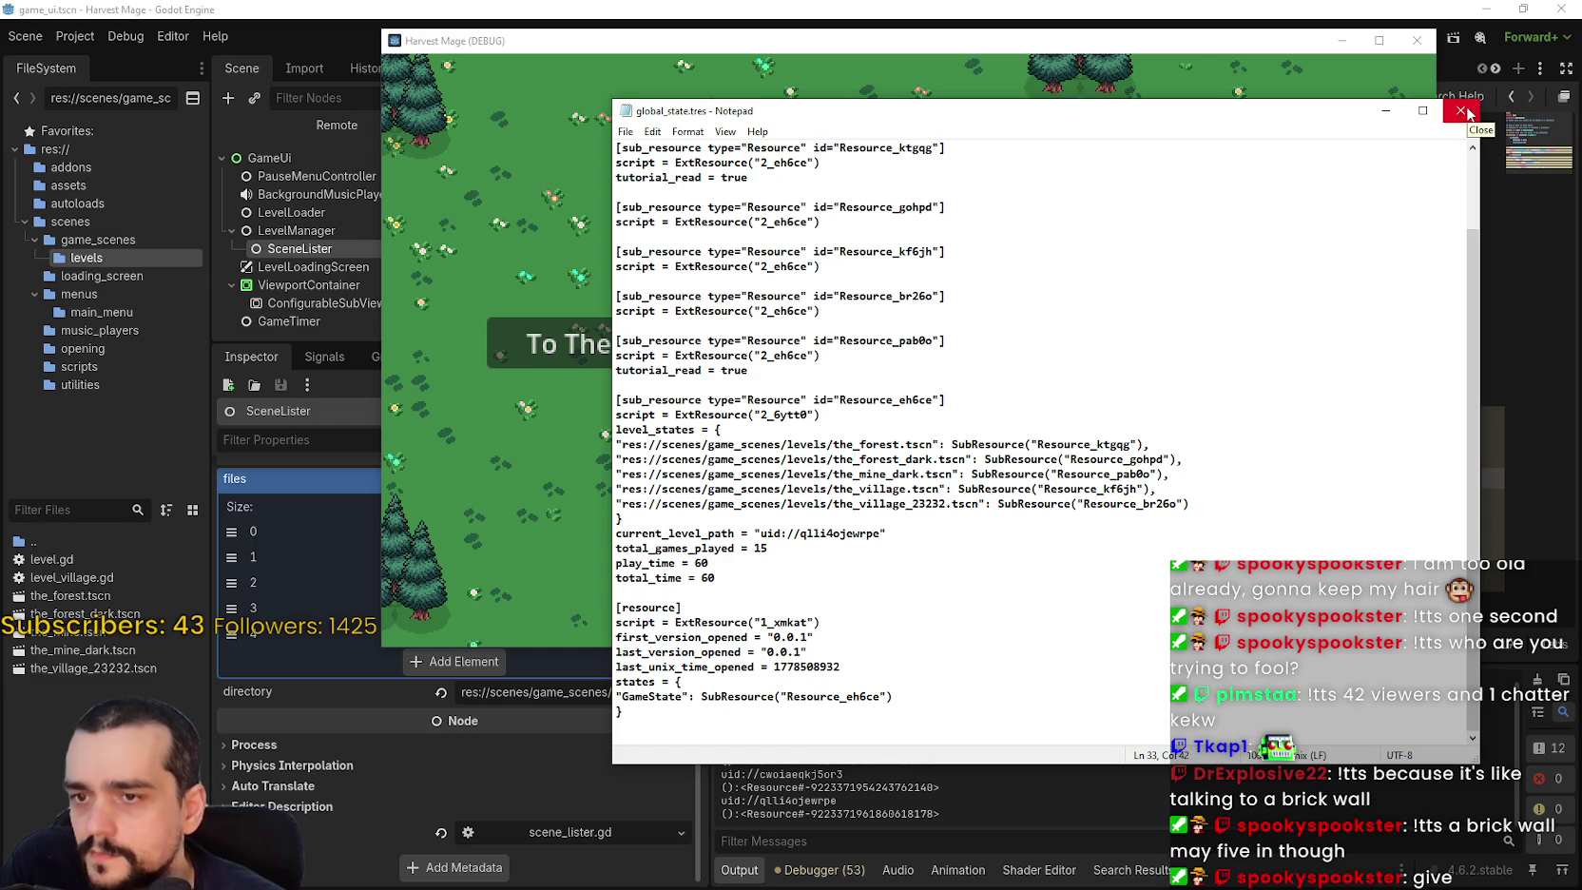
mouse_move(872, 533)
left_mouse_down()
mouse_move(769, 549)
mouse_move(799, 536)
left_mouse_up()
left_click(853, 533)
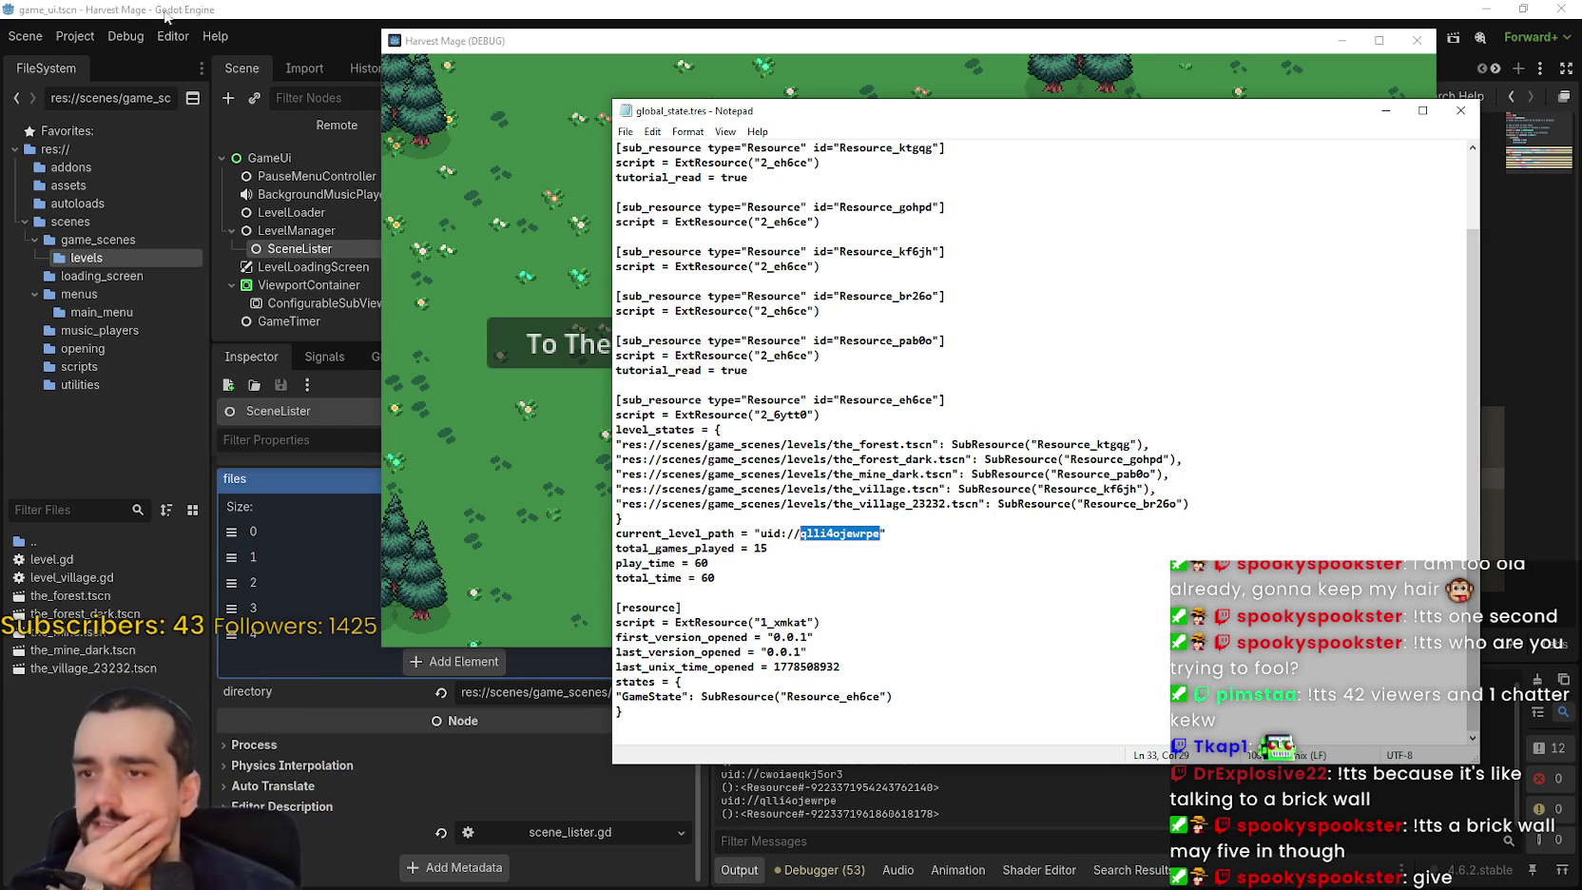
left_click(1462, 115)
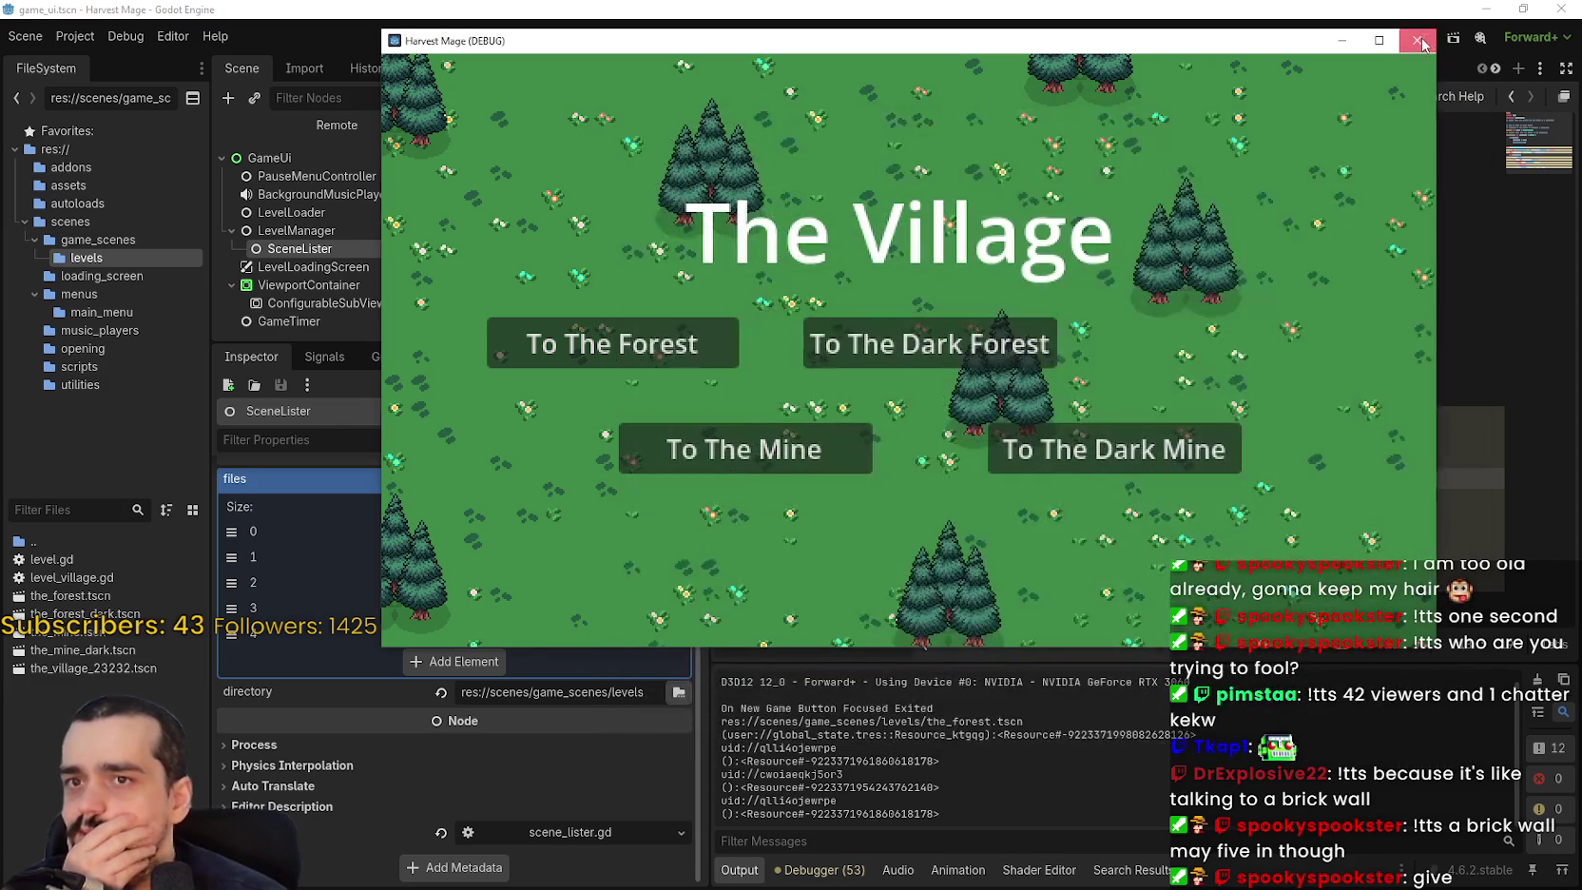
Close the running game and copy the current_level_path key name from global_state.tres in Notepad.
left_click(1416, 40)
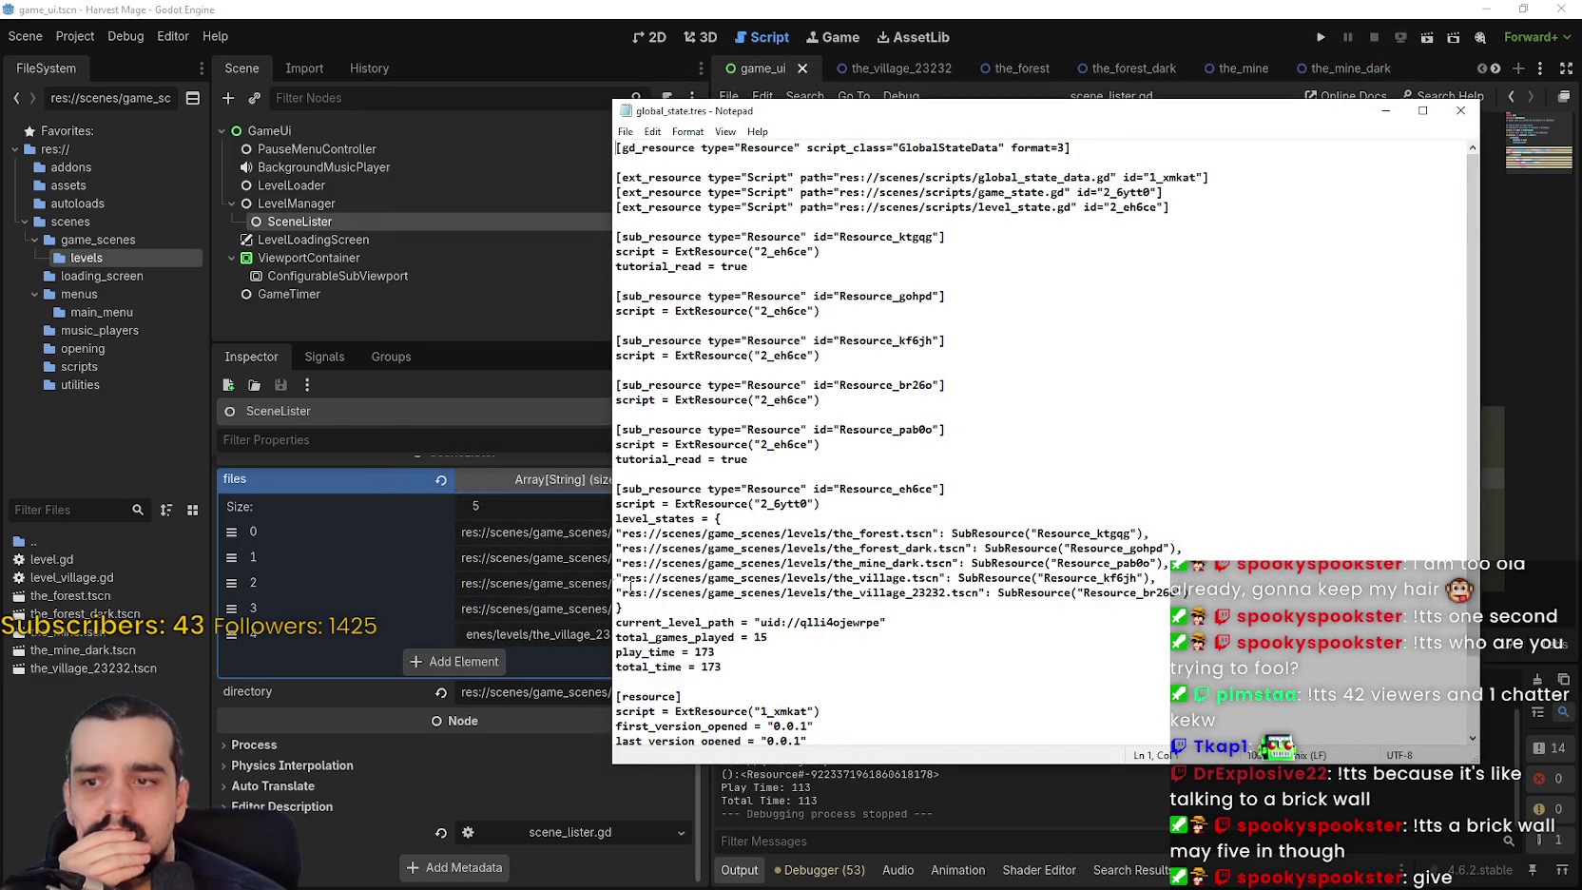
scroll(604, 577, "down", 2)
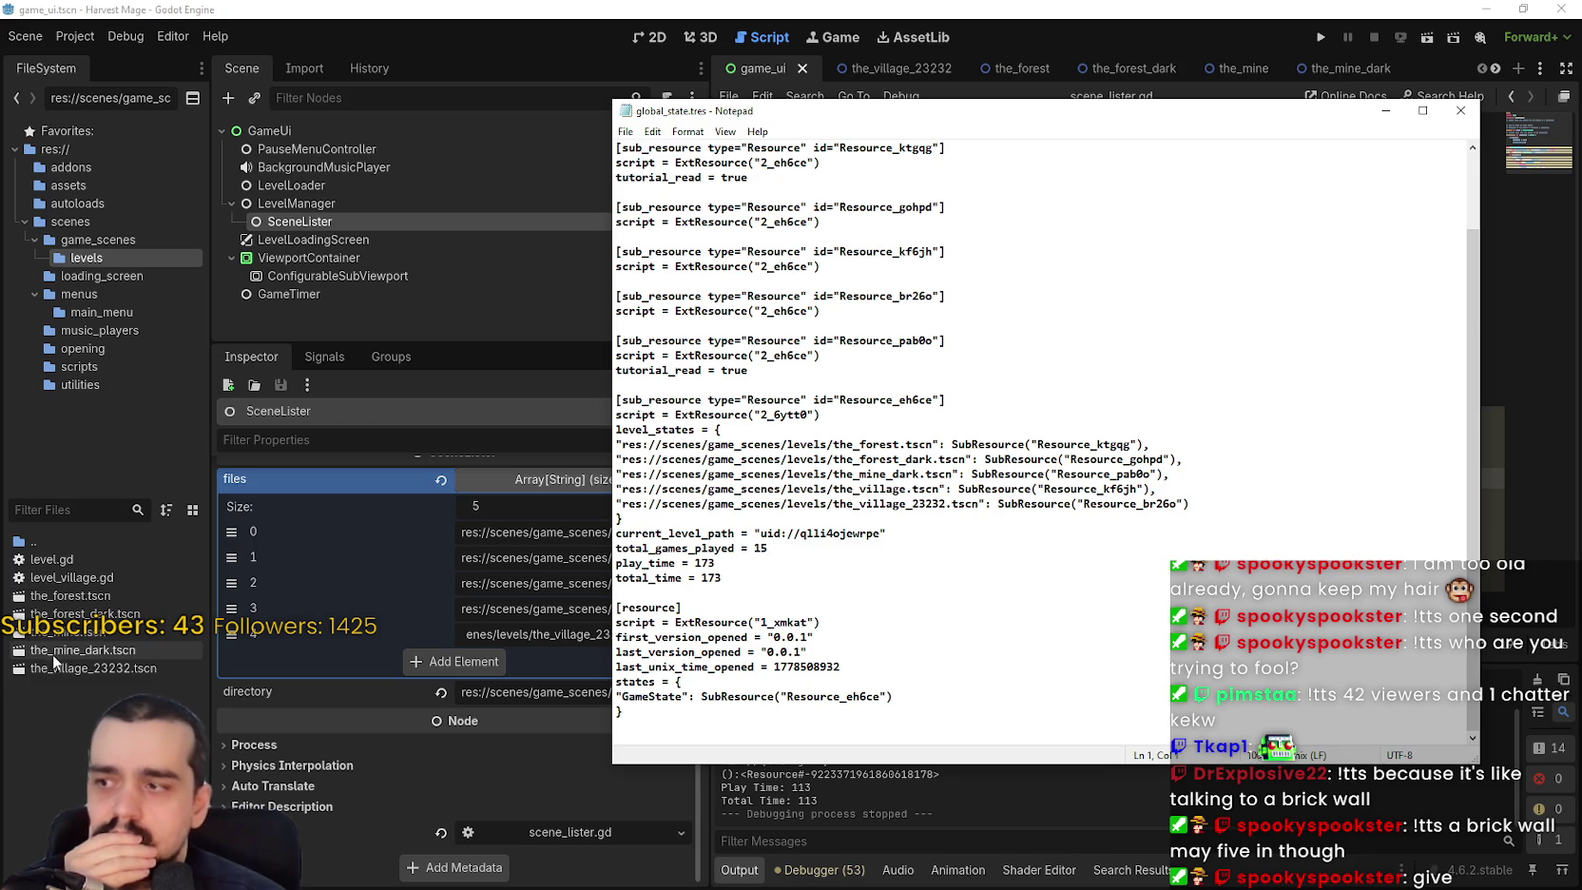
mouse_move(55, 663)
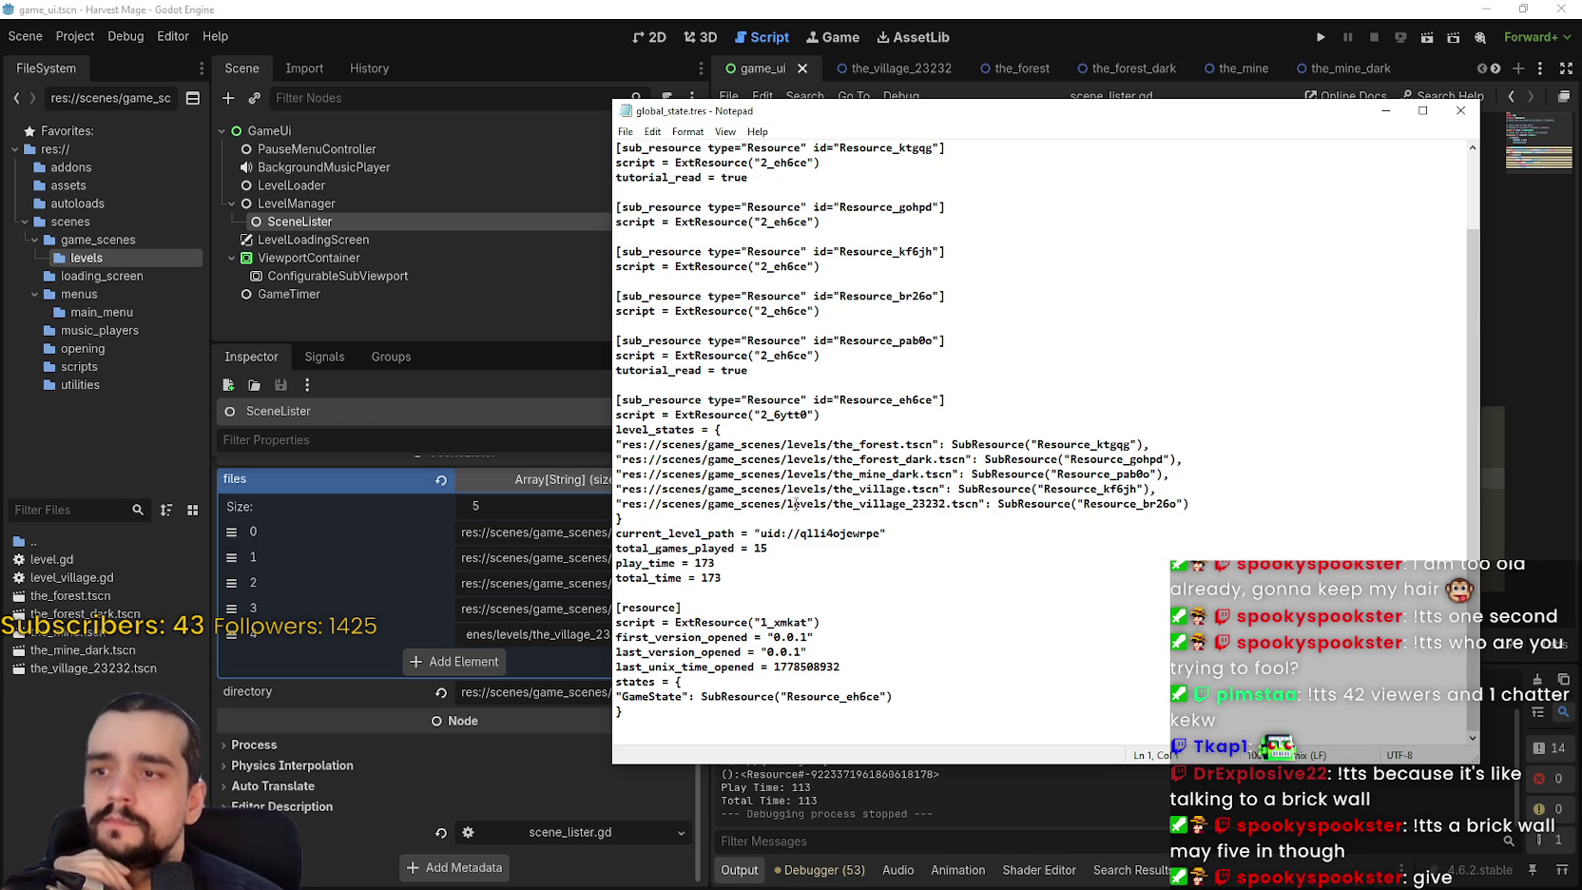
left_click_drag(737, 534, 620, 533)
left_click(650, 533)
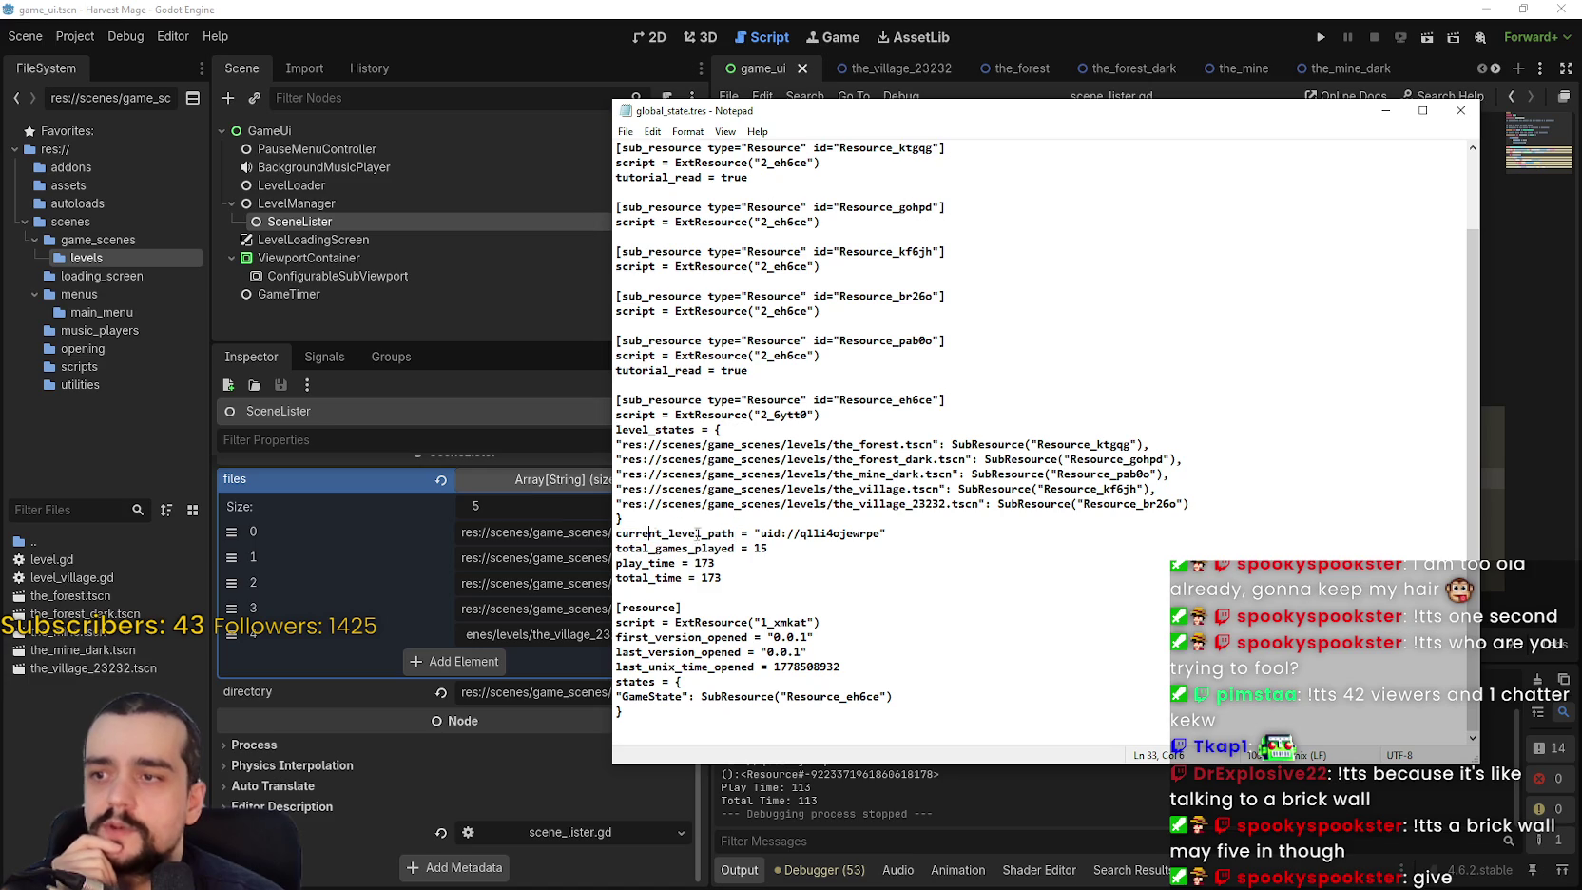
left_click_drag(738, 533, 614, 533)
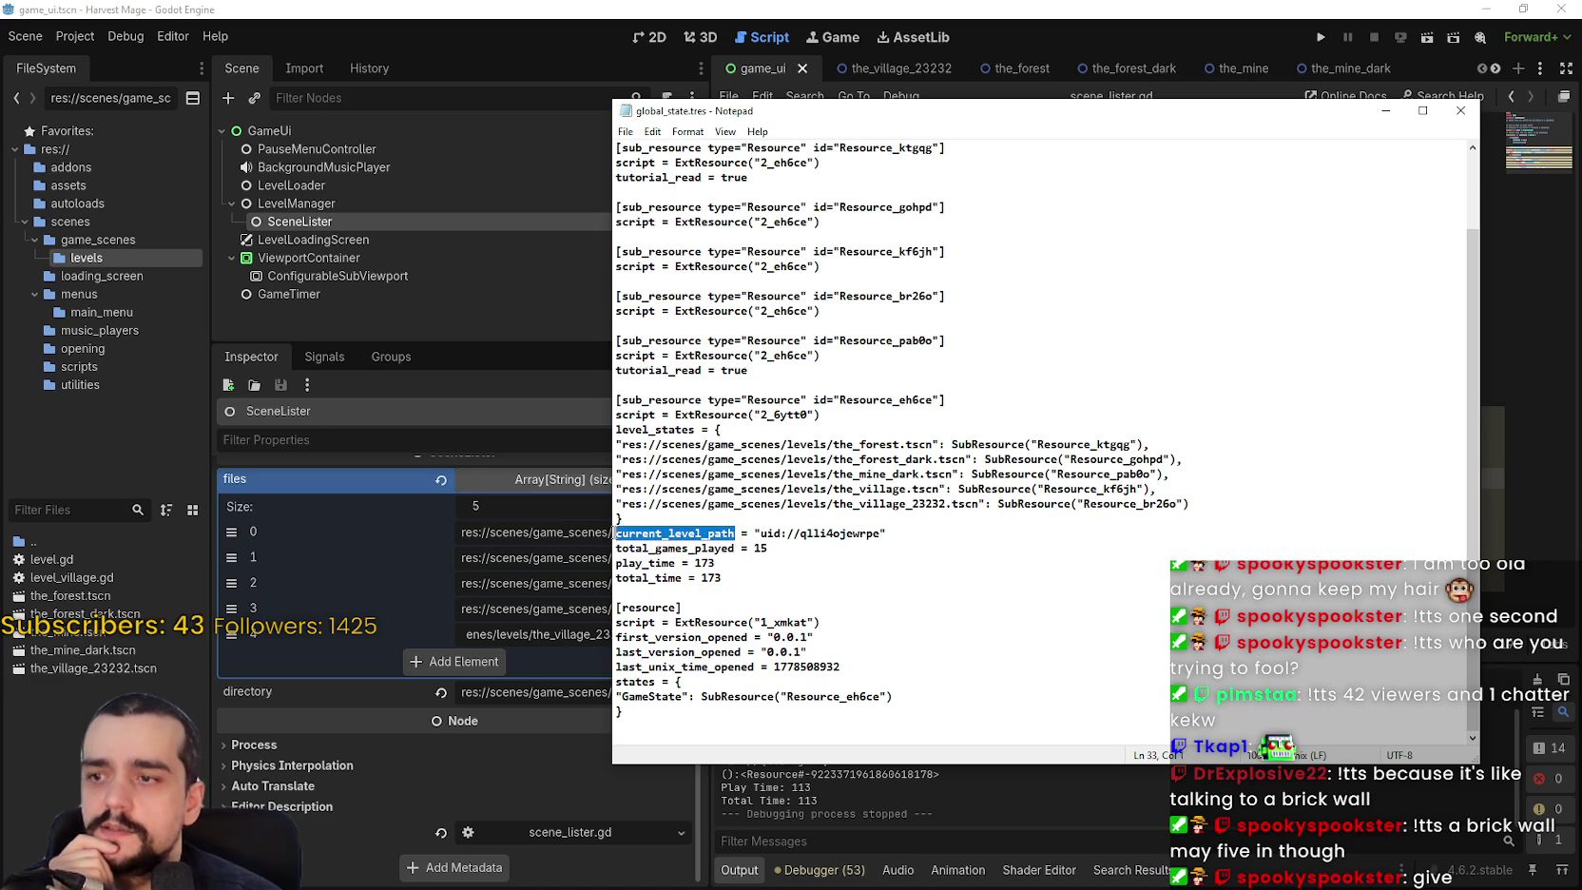
right_click(722, 532)
left_click(775, 582)
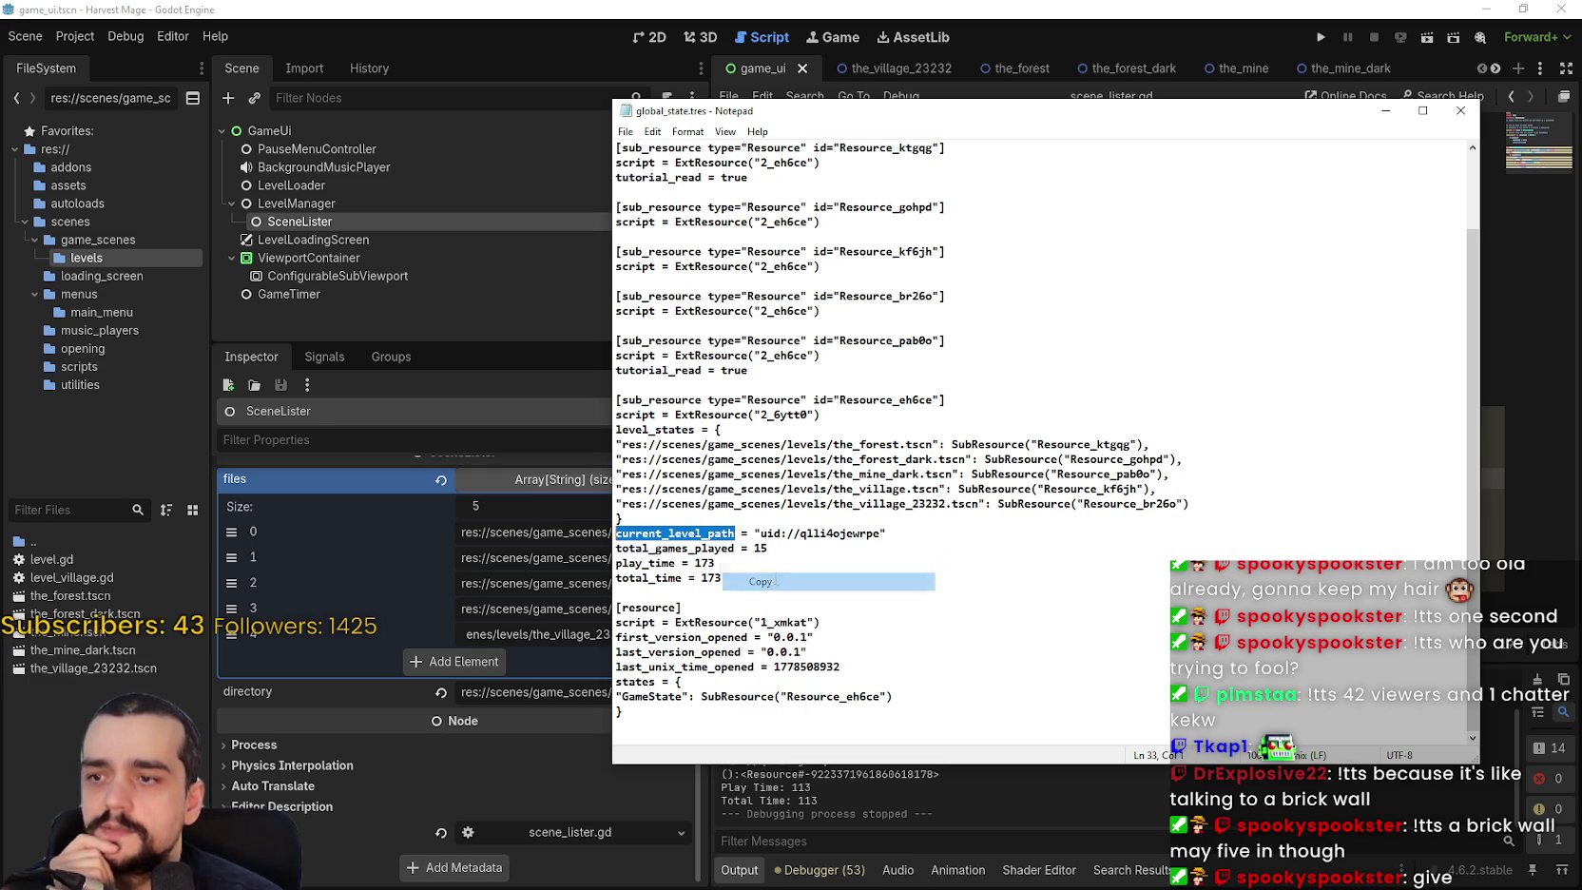
left_click_drag(1171, 473, 833, 473)
left_click(954, 518)
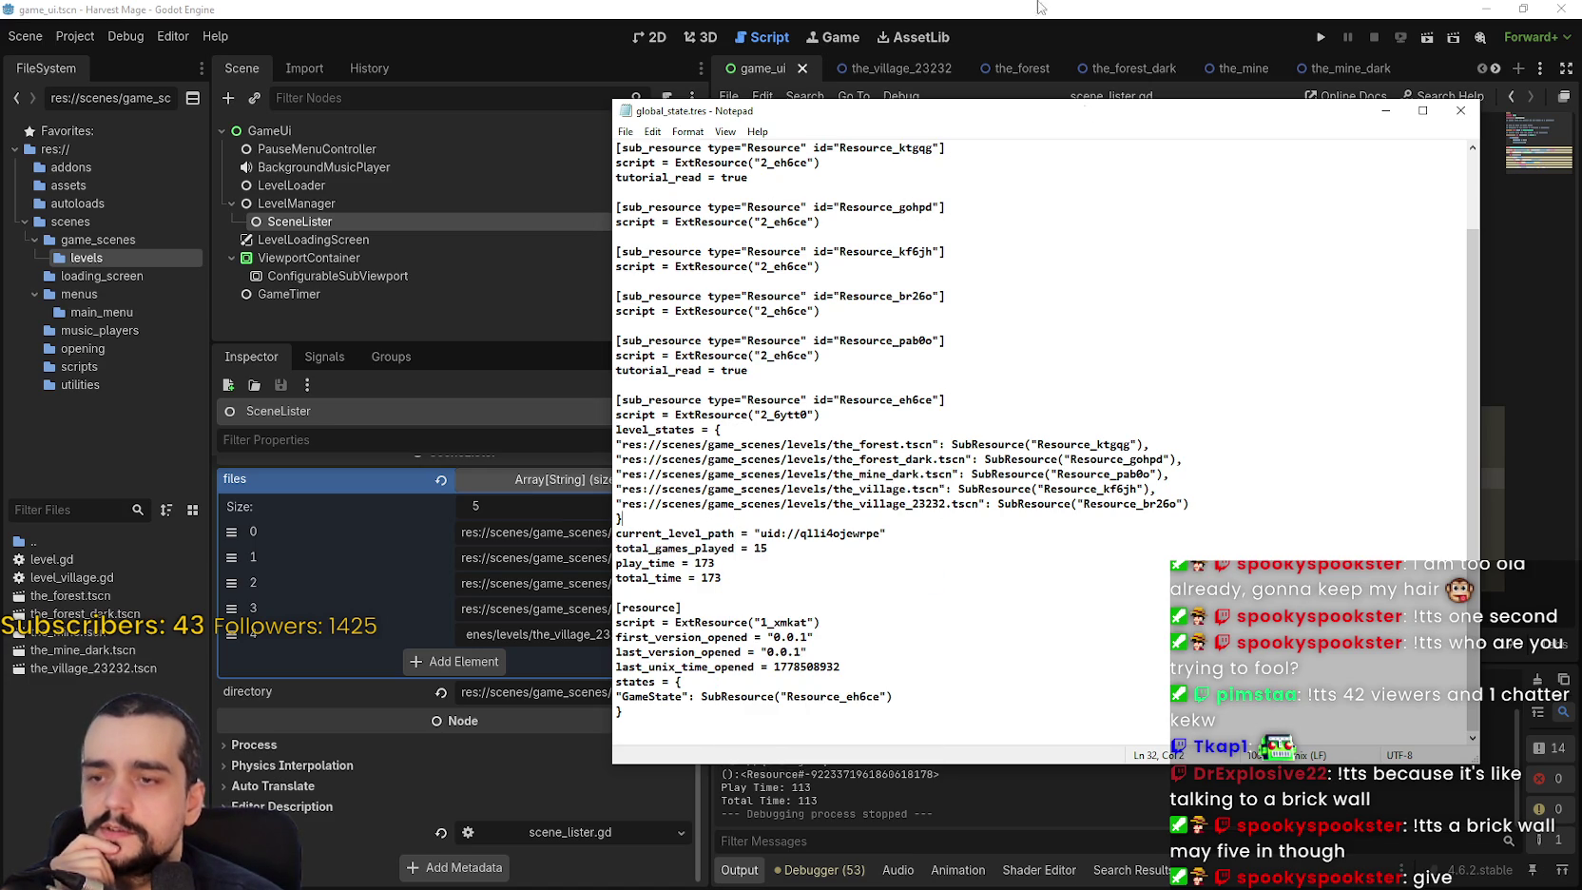
left_click(1034, 9)
left_click(1178, 271)
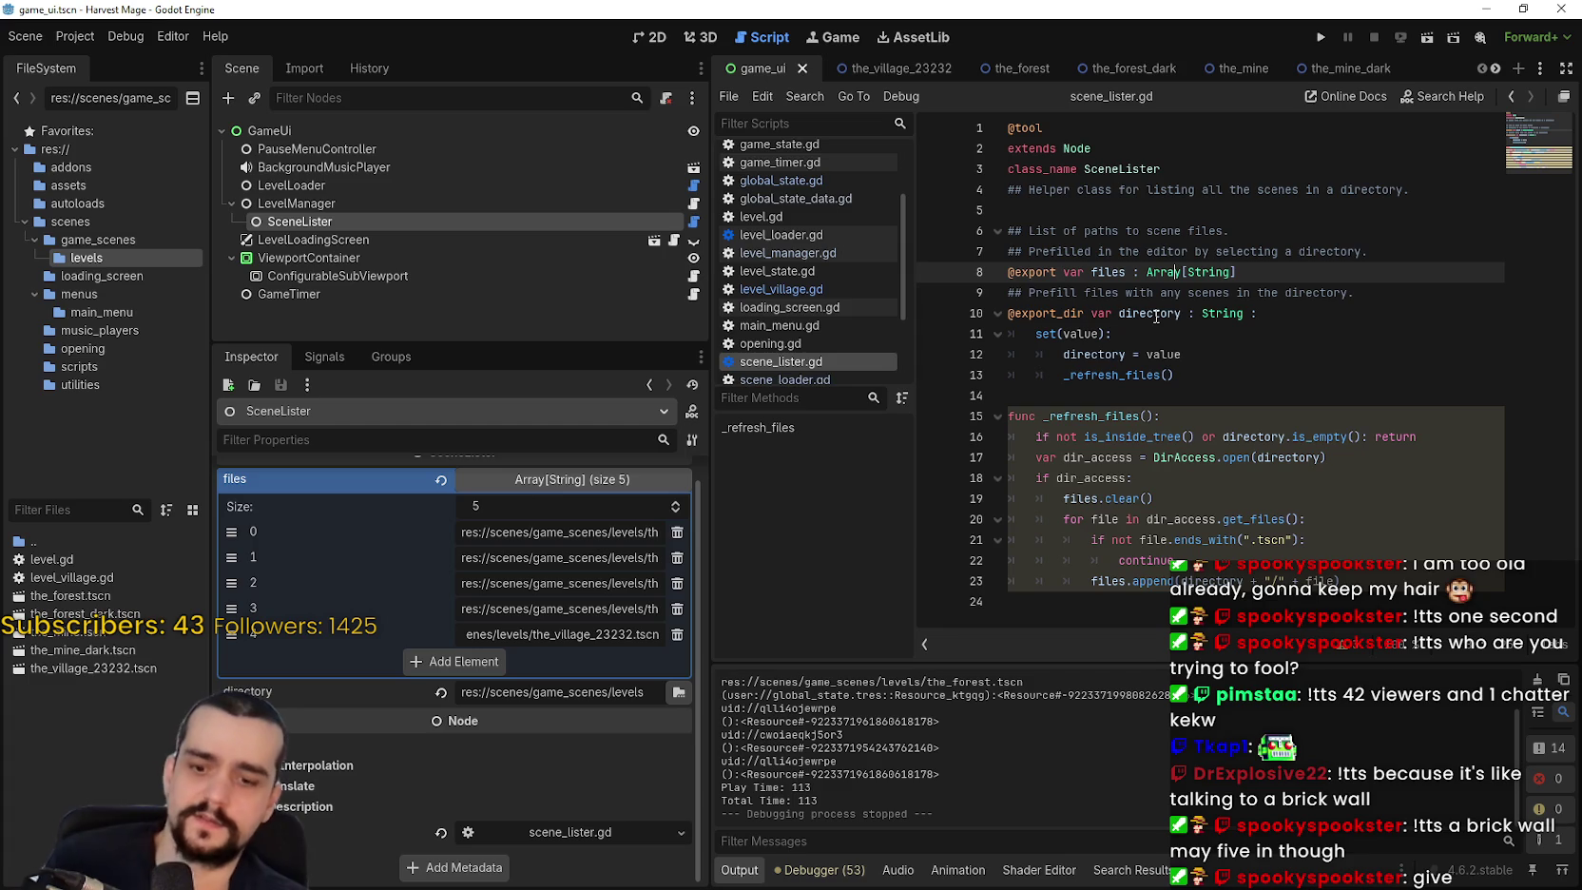
Search all project files for current_level_path.
key("ctrl+shift+f")
key("ctrl+v")
left_click(801, 527)
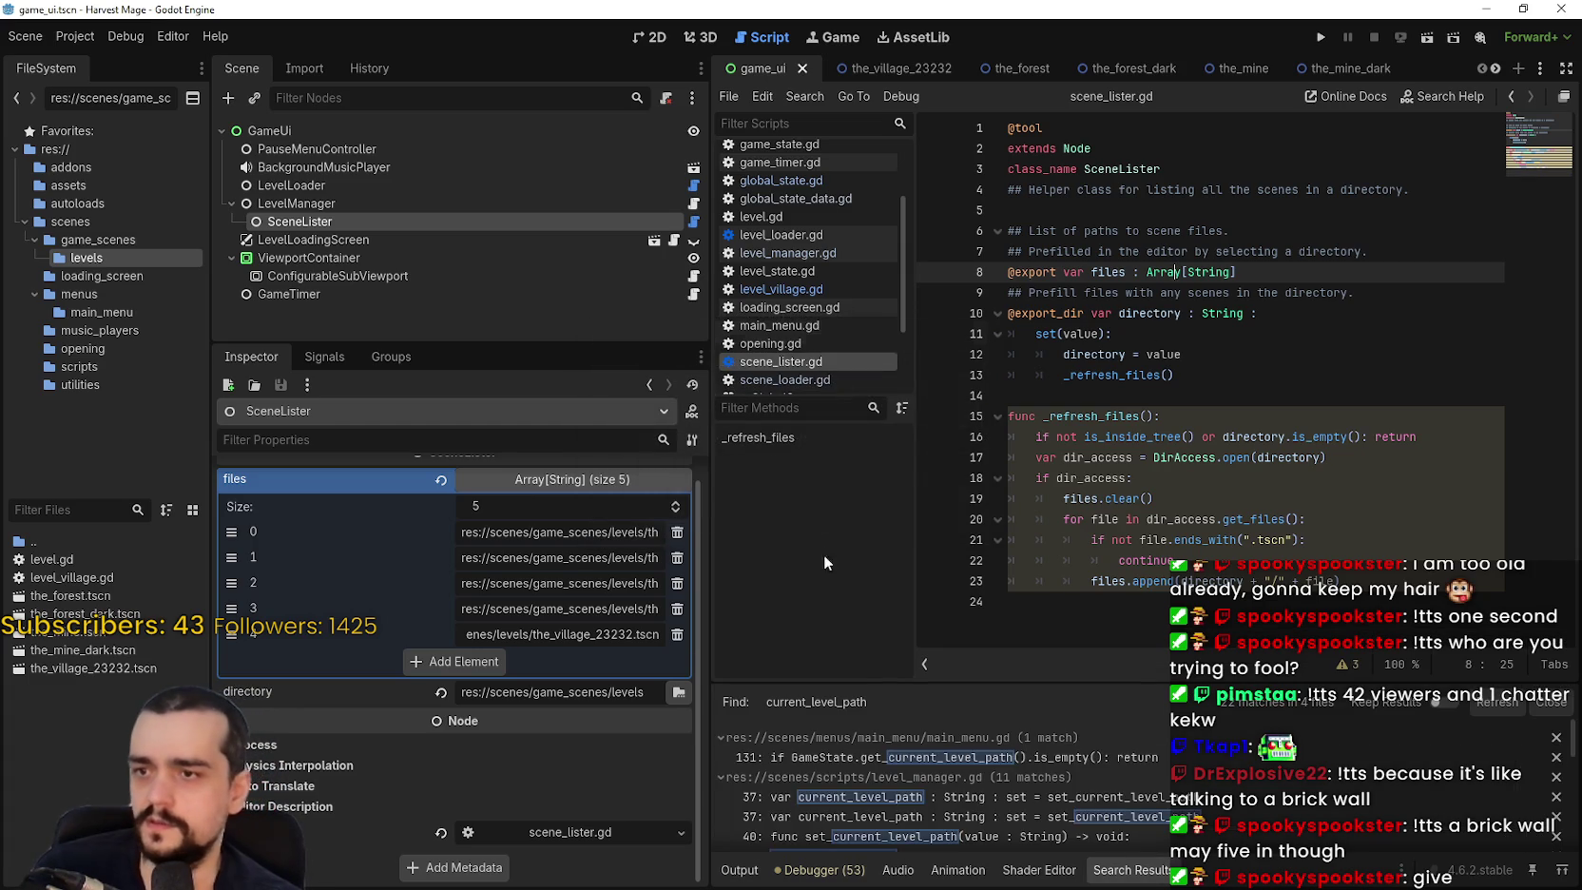
scroll(996, 790, "down", 1)
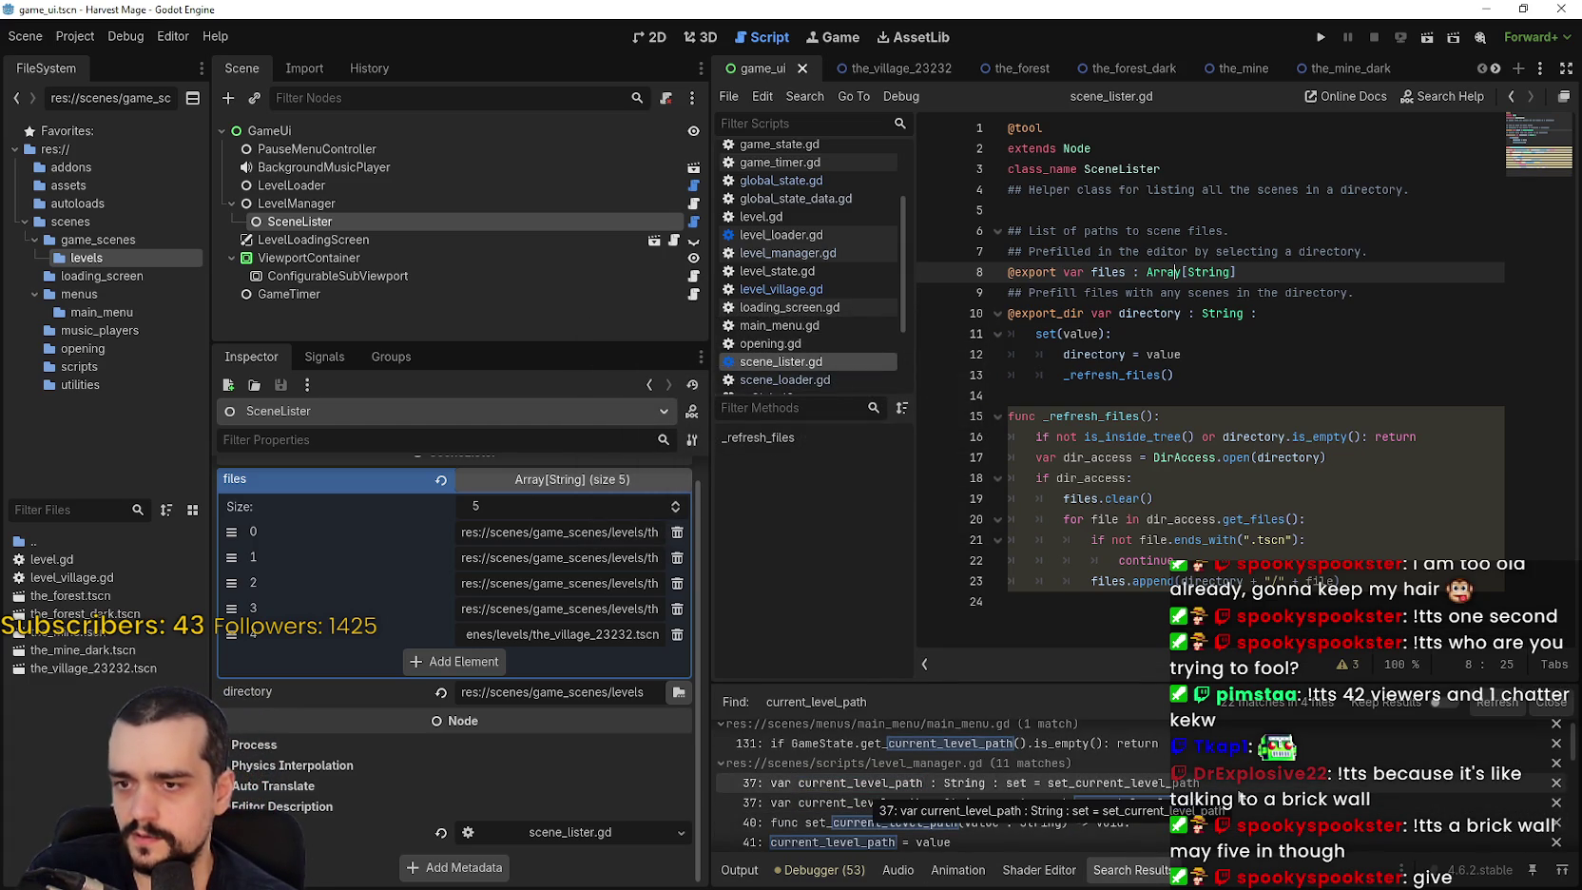
Open the level_manager.gd line 37 match, then the level_loader.gd line 33 match.
left_click(1239, 785)
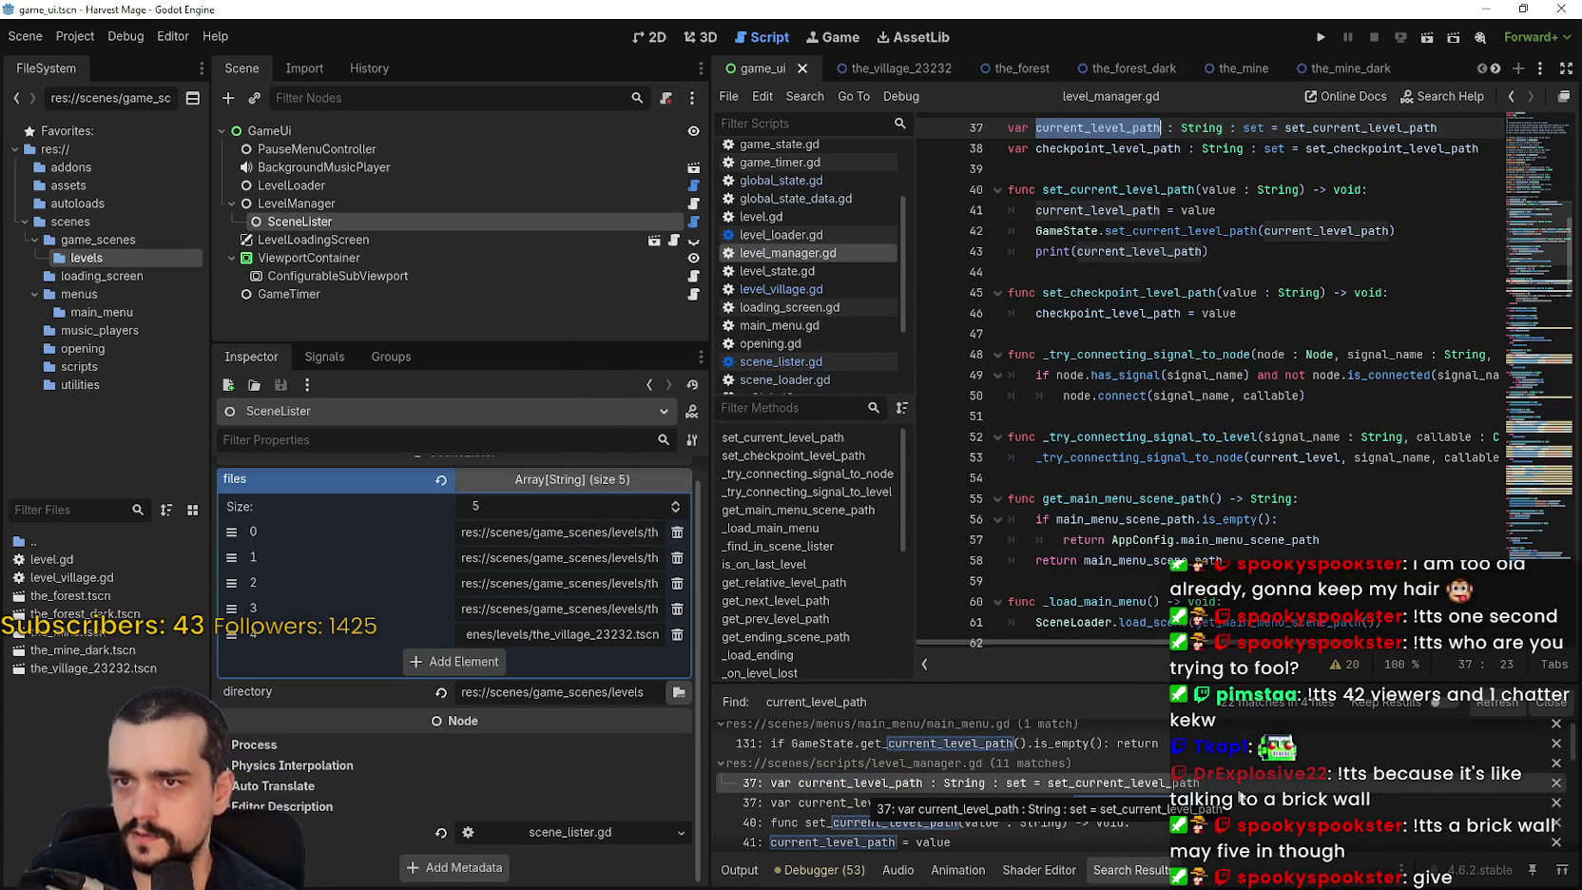
scroll(1241, 800, "down", 5)
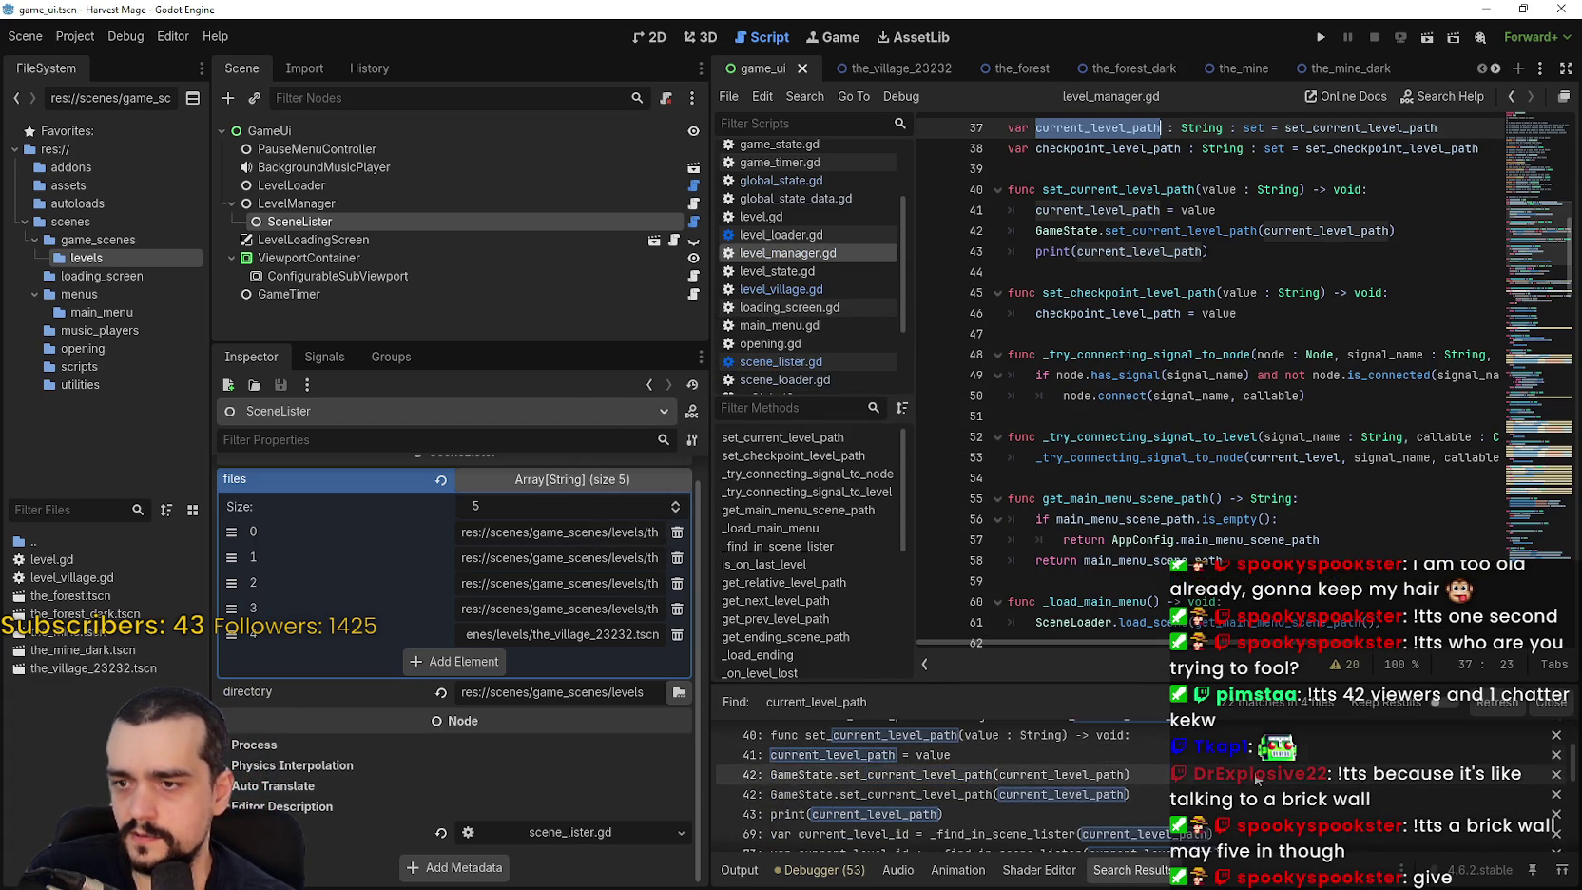
scroll(1260, 789, "down", 5)
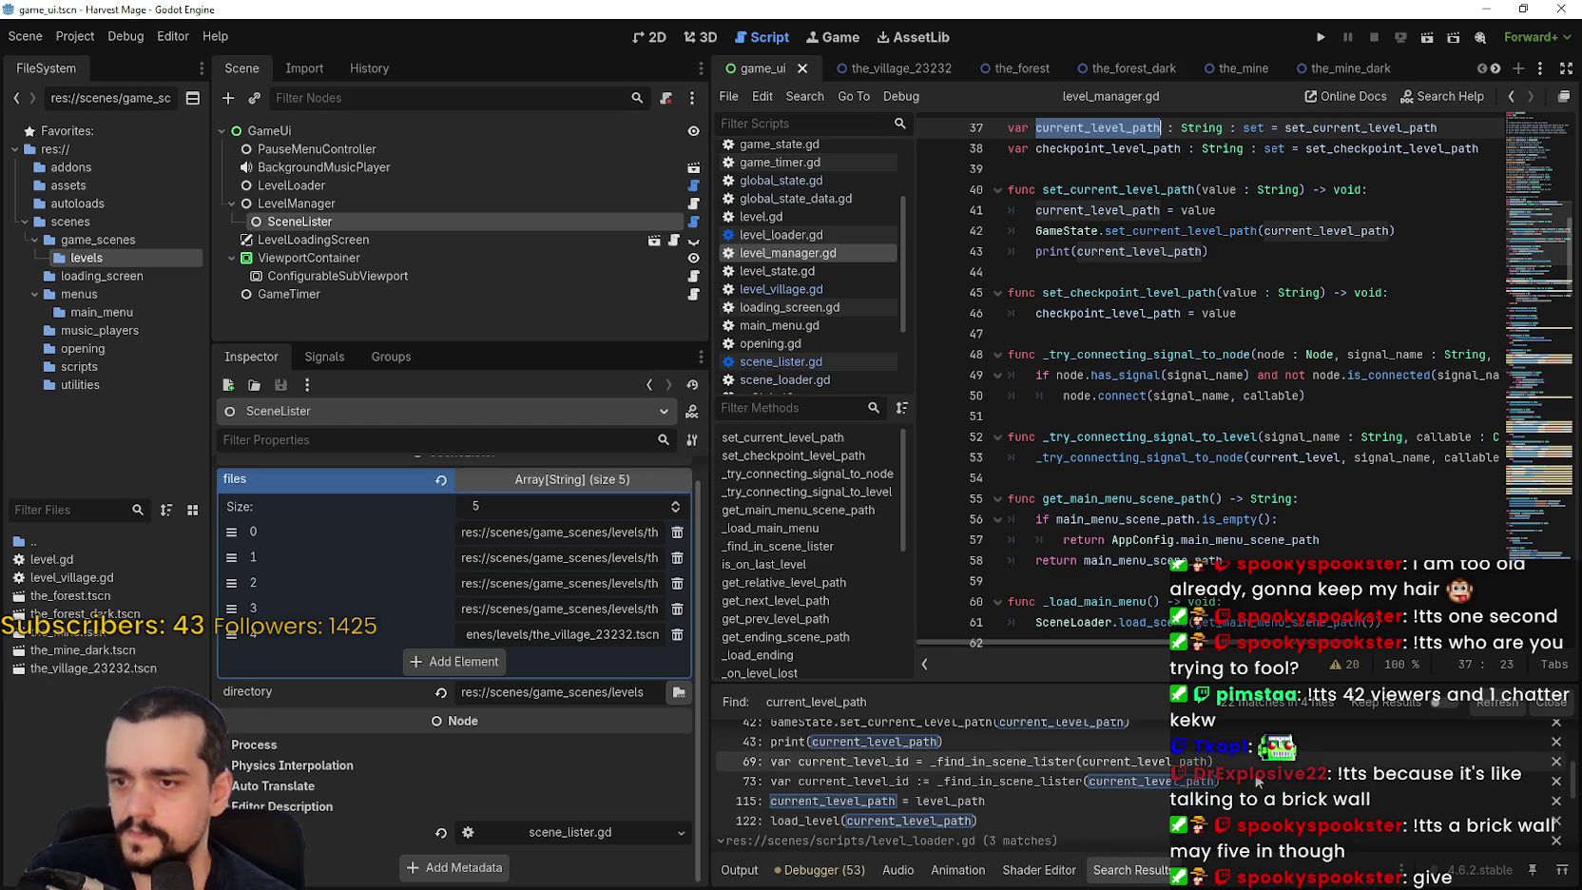
scroll(1256, 779, "down", 4)
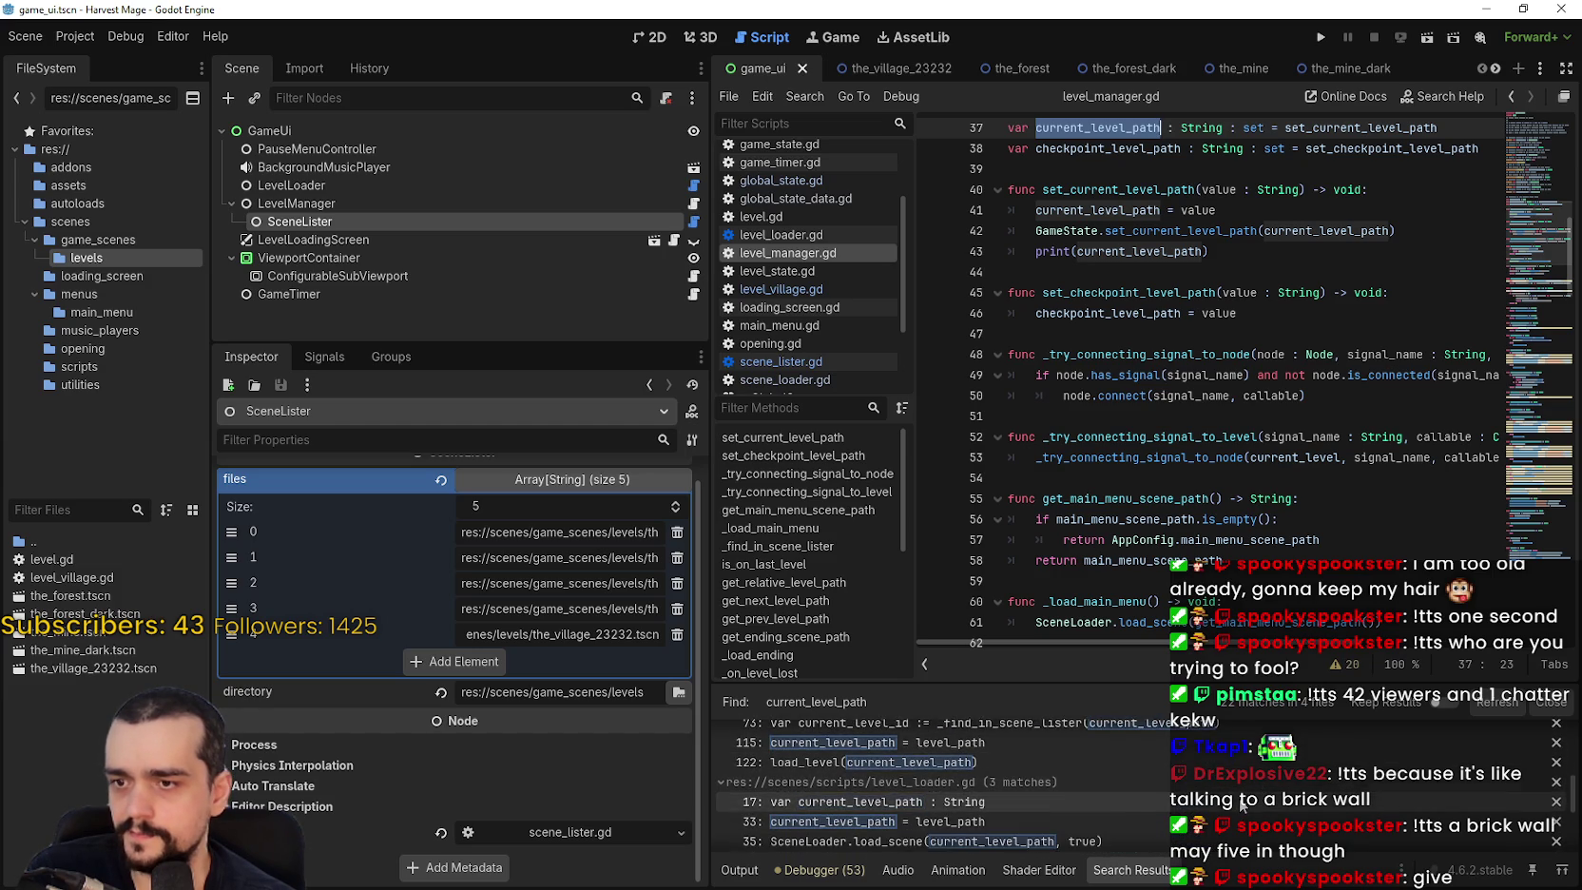
scroll(1242, 801, "down", 3)
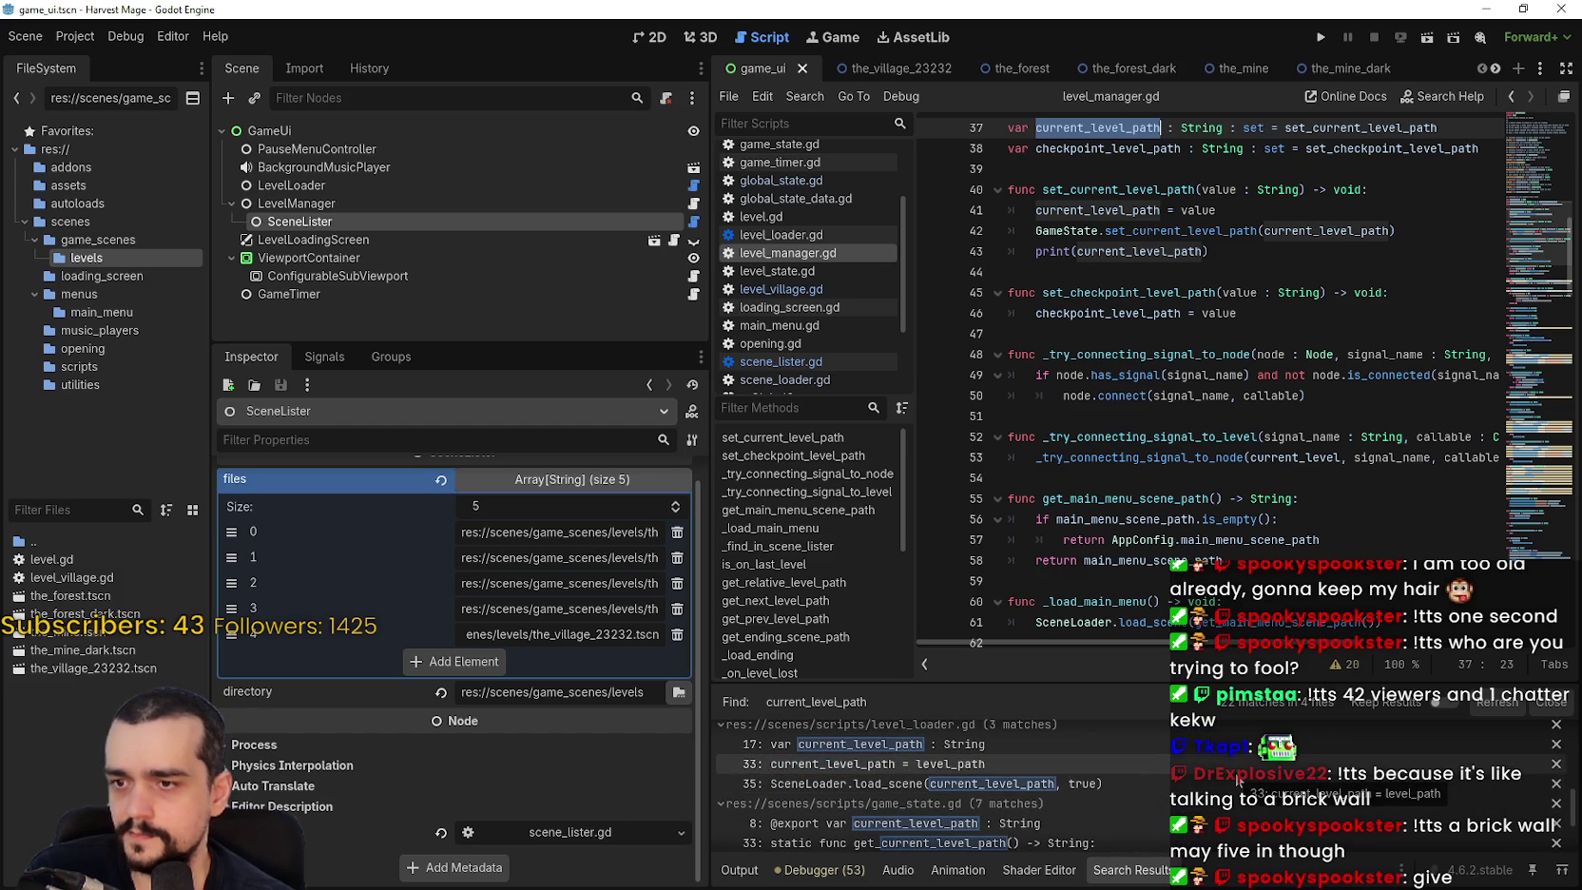
scroll(1239, 779, "down", 1)
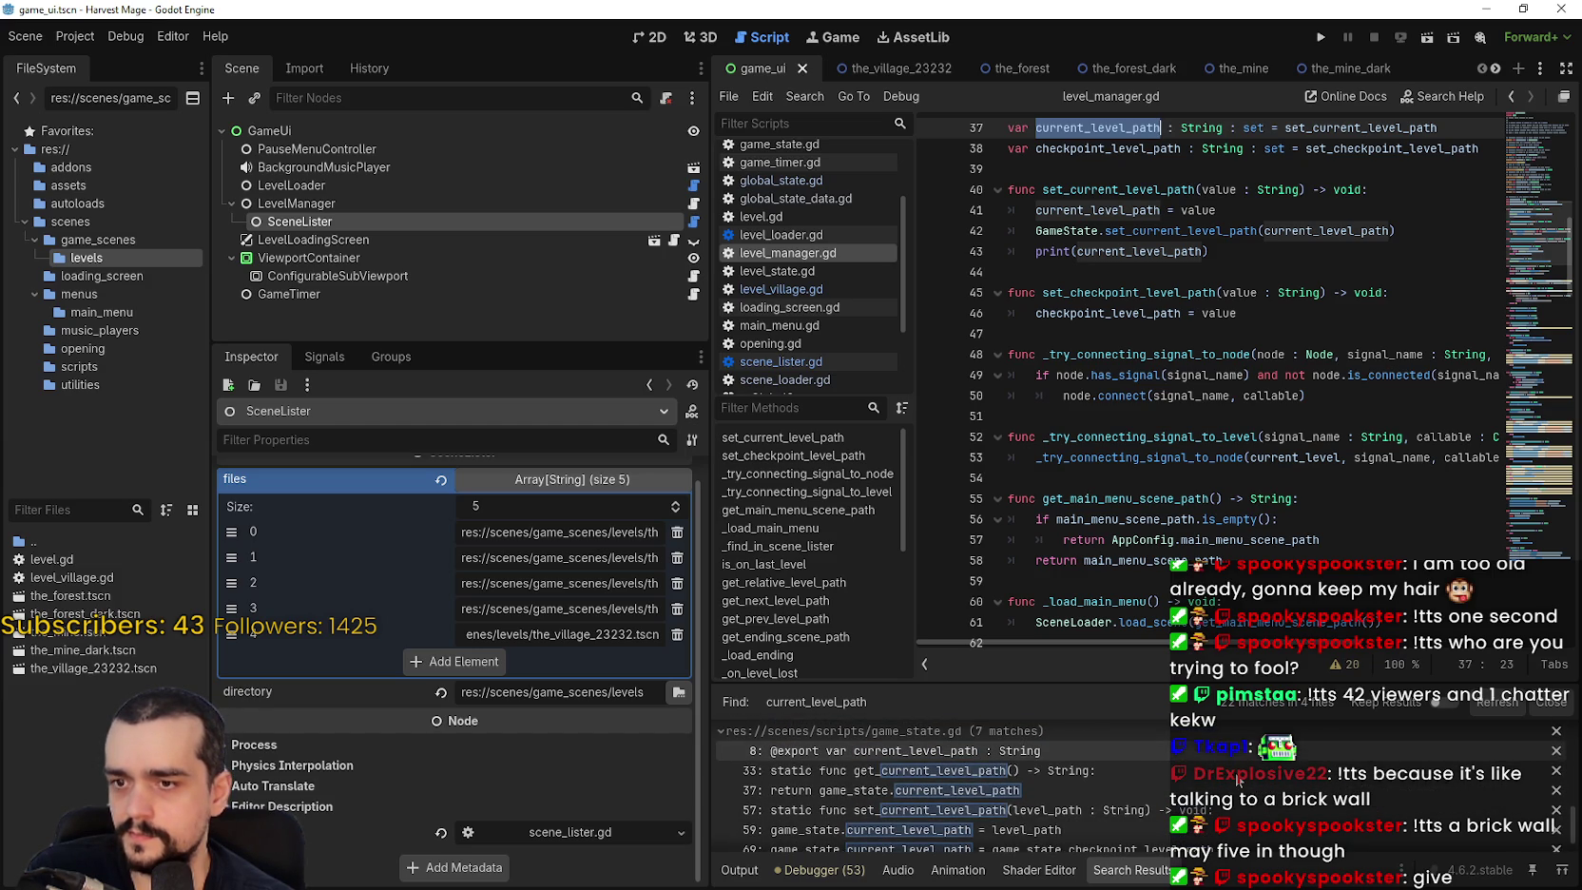
scroll(1238, 779, "down", 1)
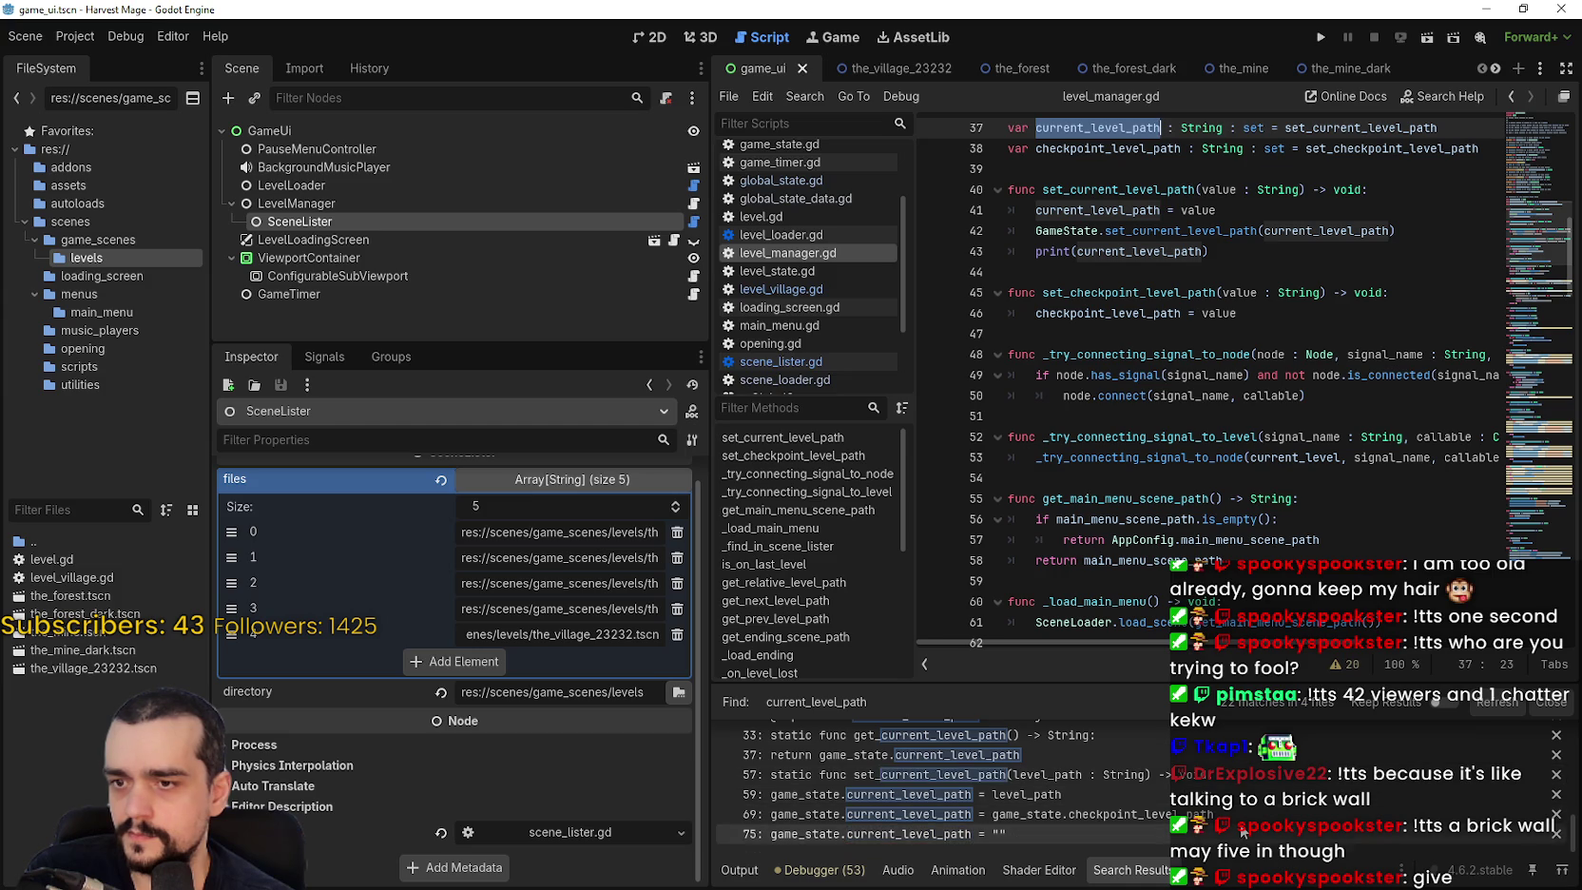
scroll(1239, 798, "up", 5)
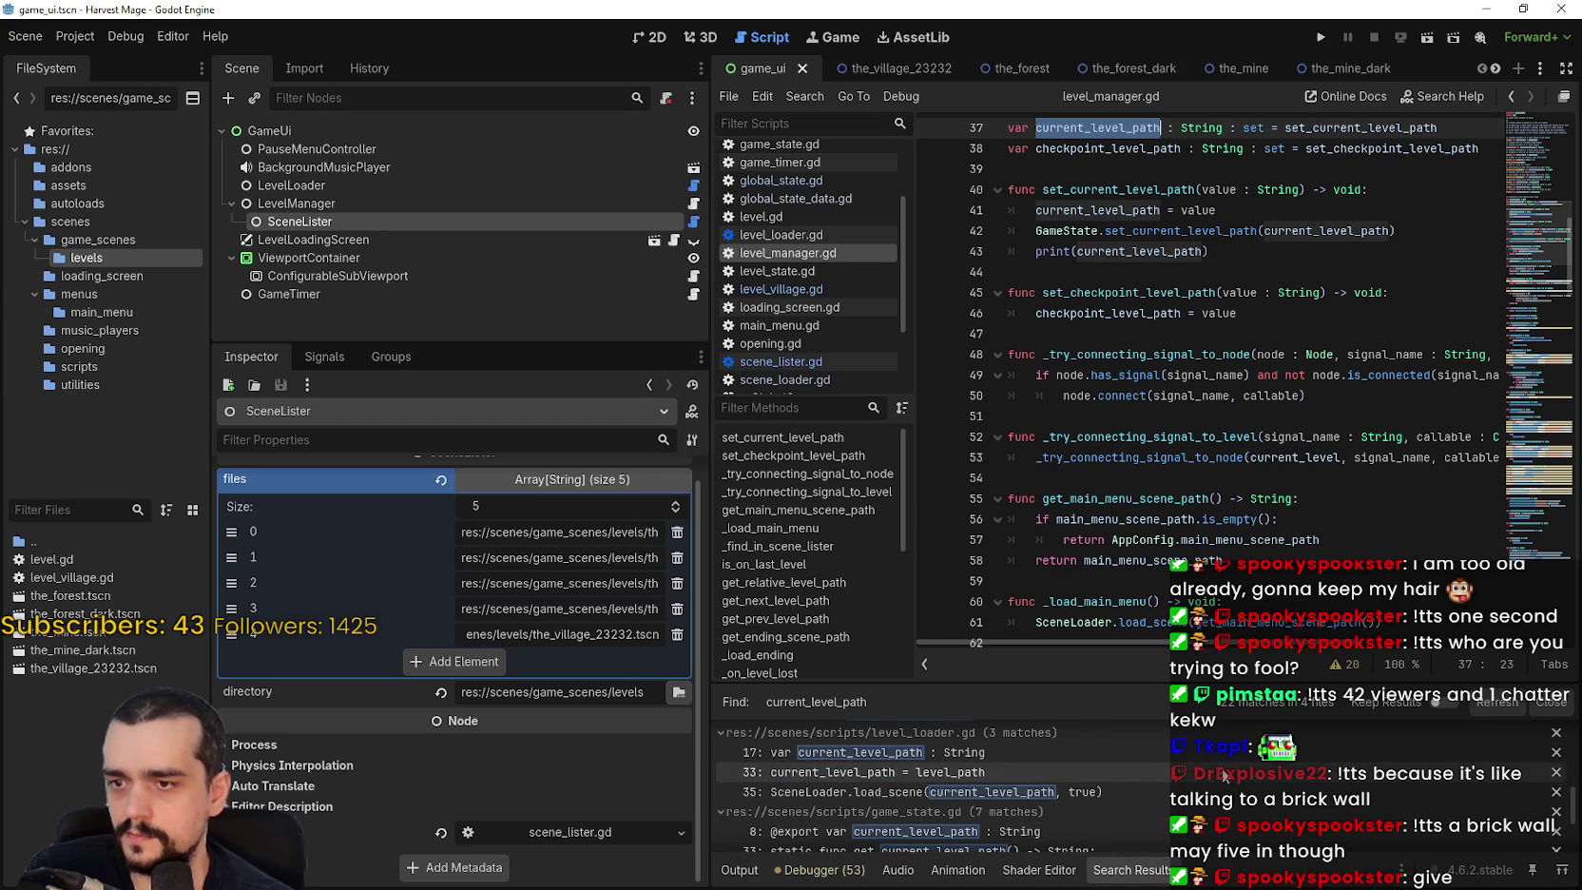
left_click(1223, 773)
scroll(1093, 533, "up", 2)
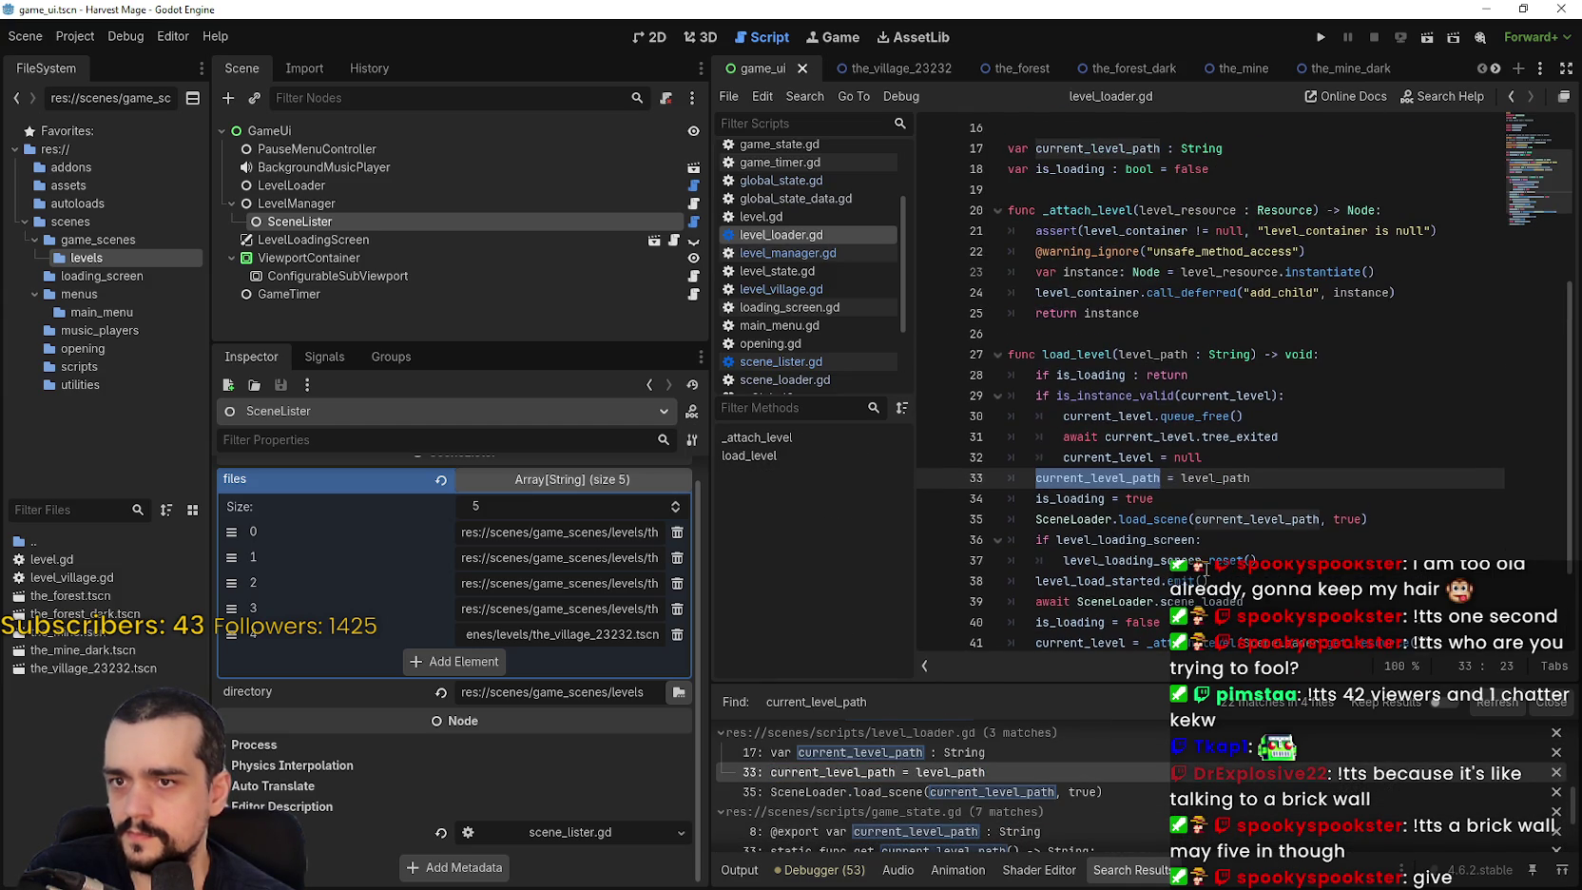
scroll(1142, 806, "up", 1)
scroll(1143, 806, "down", 3)
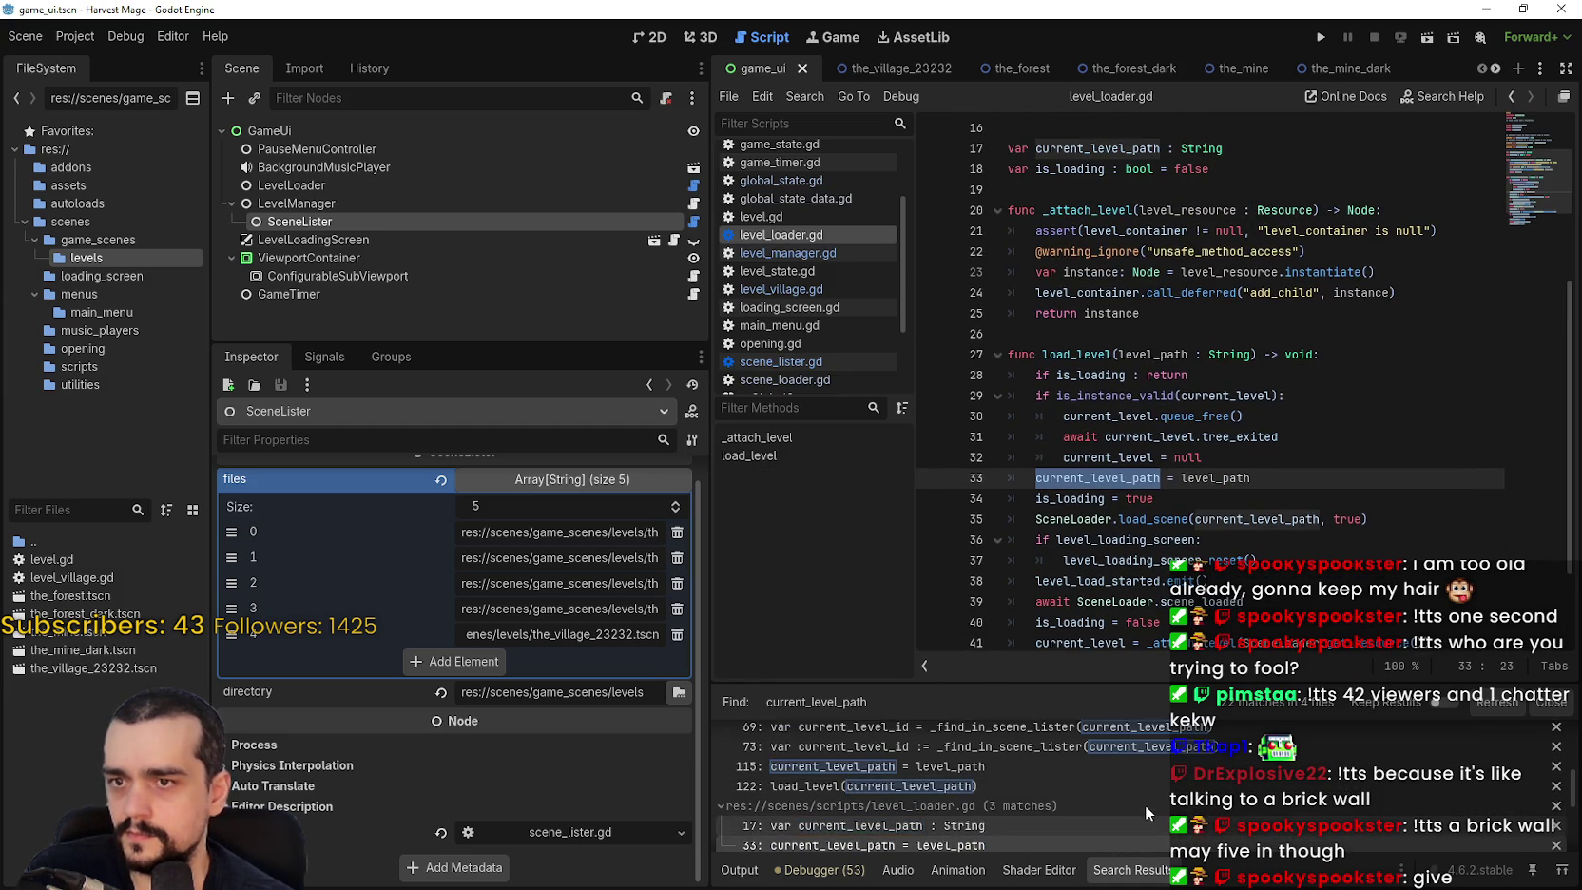
left_click(1144, 804)
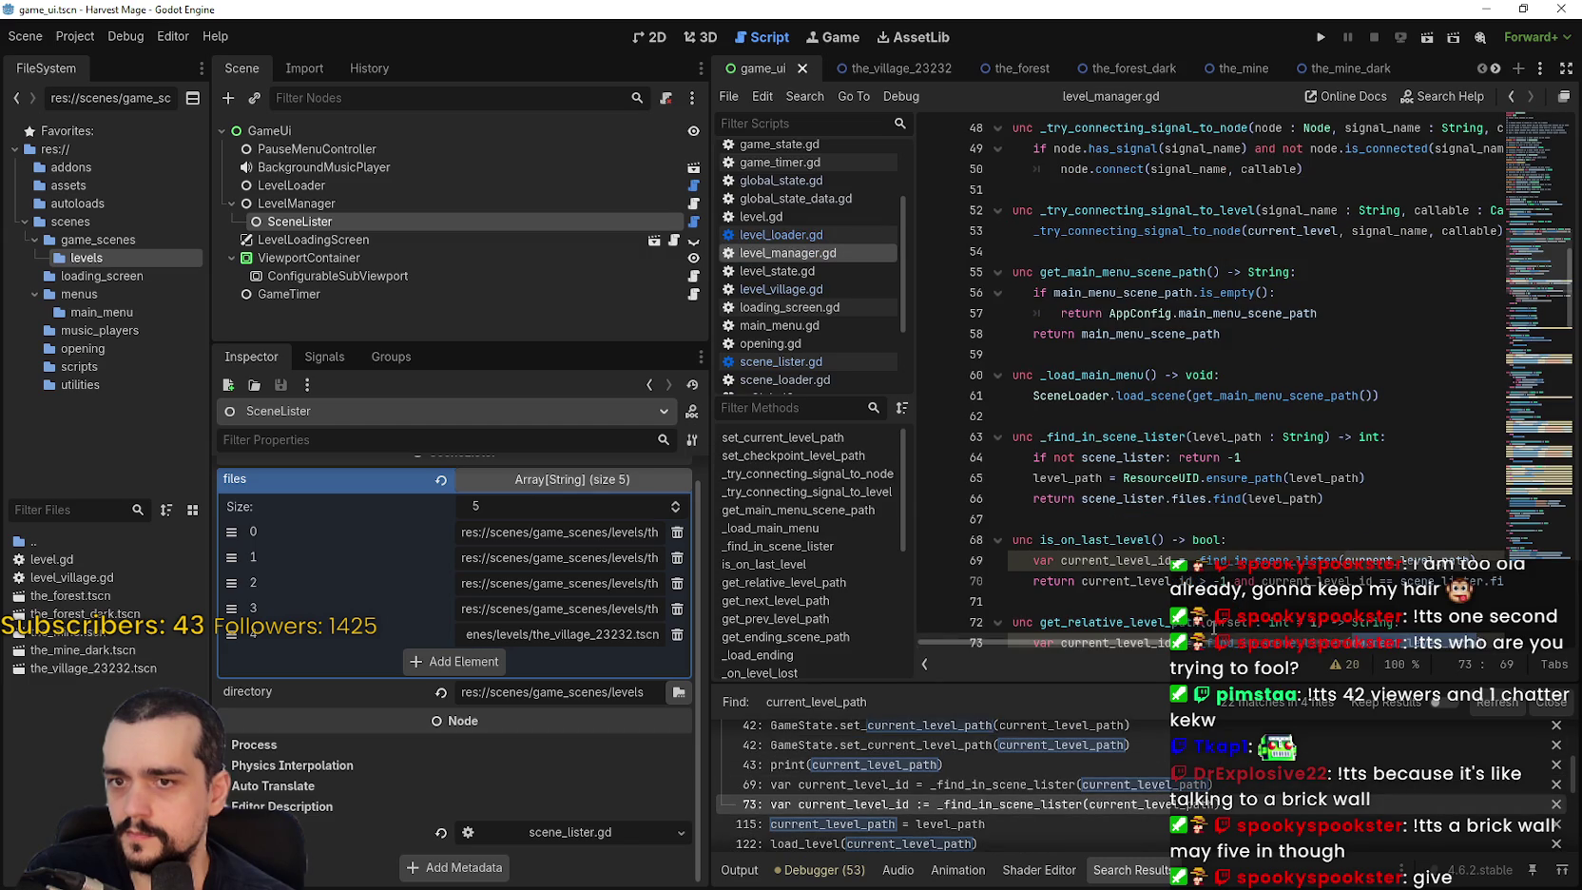
scroll(1065, 827, "up", 2)
scroll(1065, 821, "up", 5)
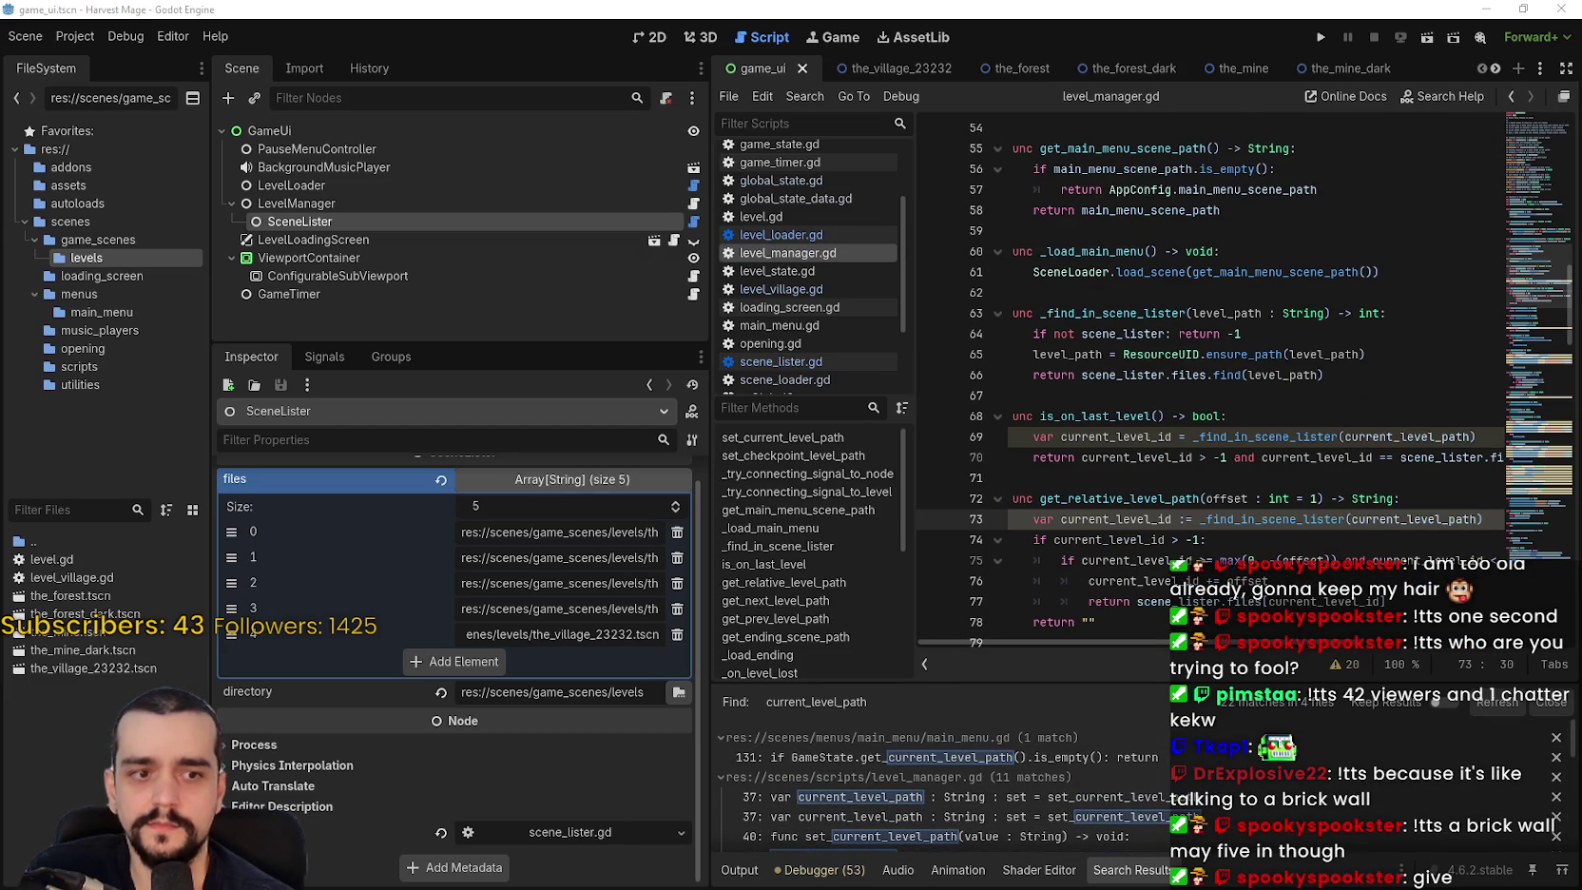
left_click(1202, 223)
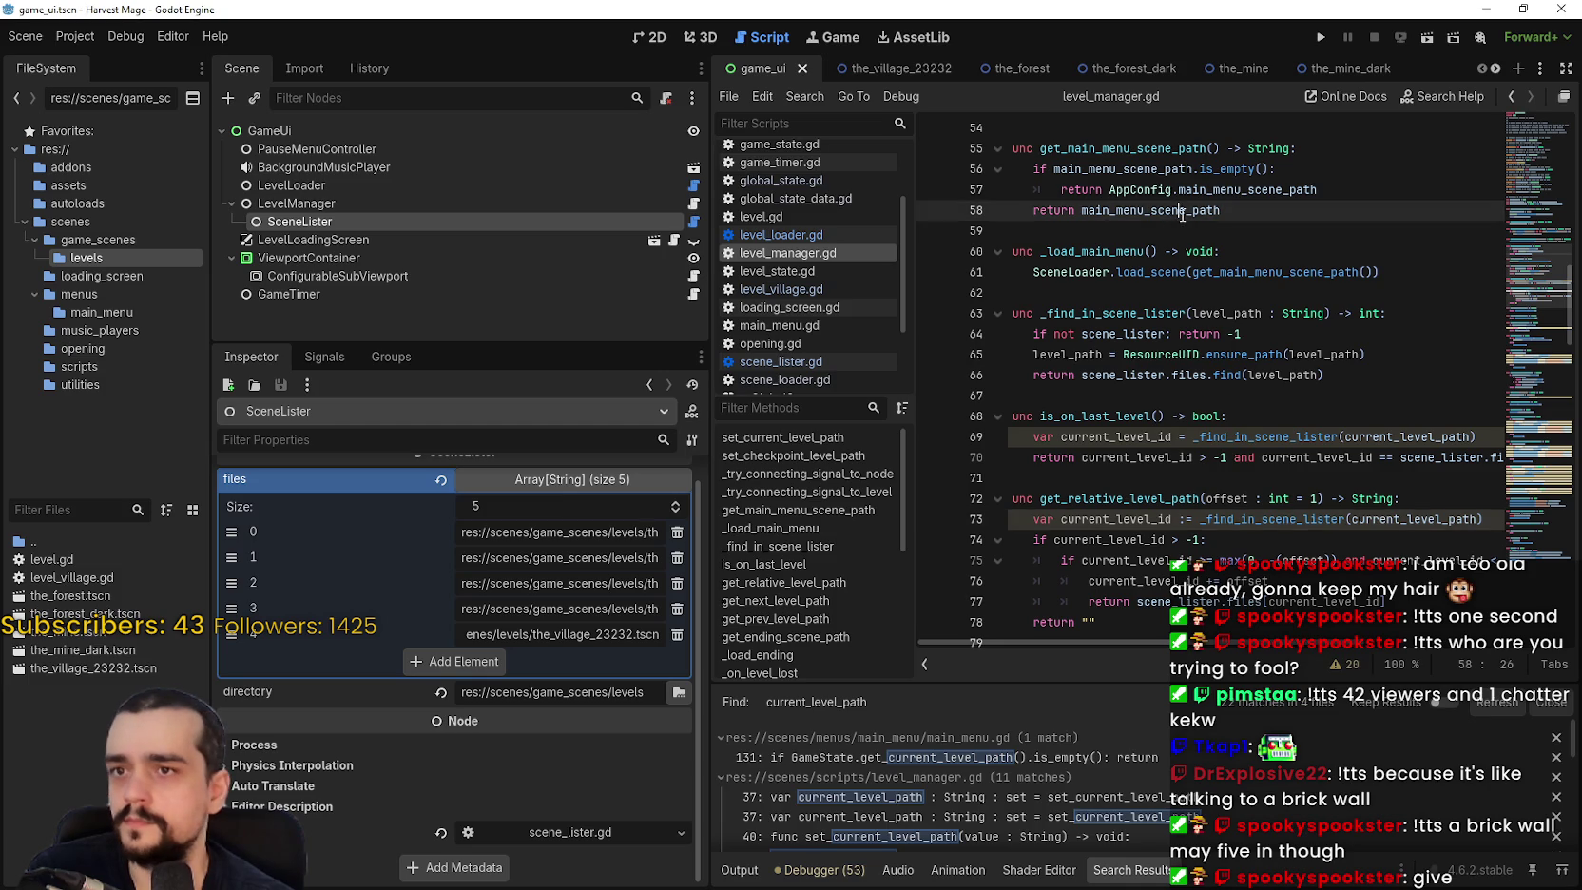
scroll(1188, 475, "up", 5)
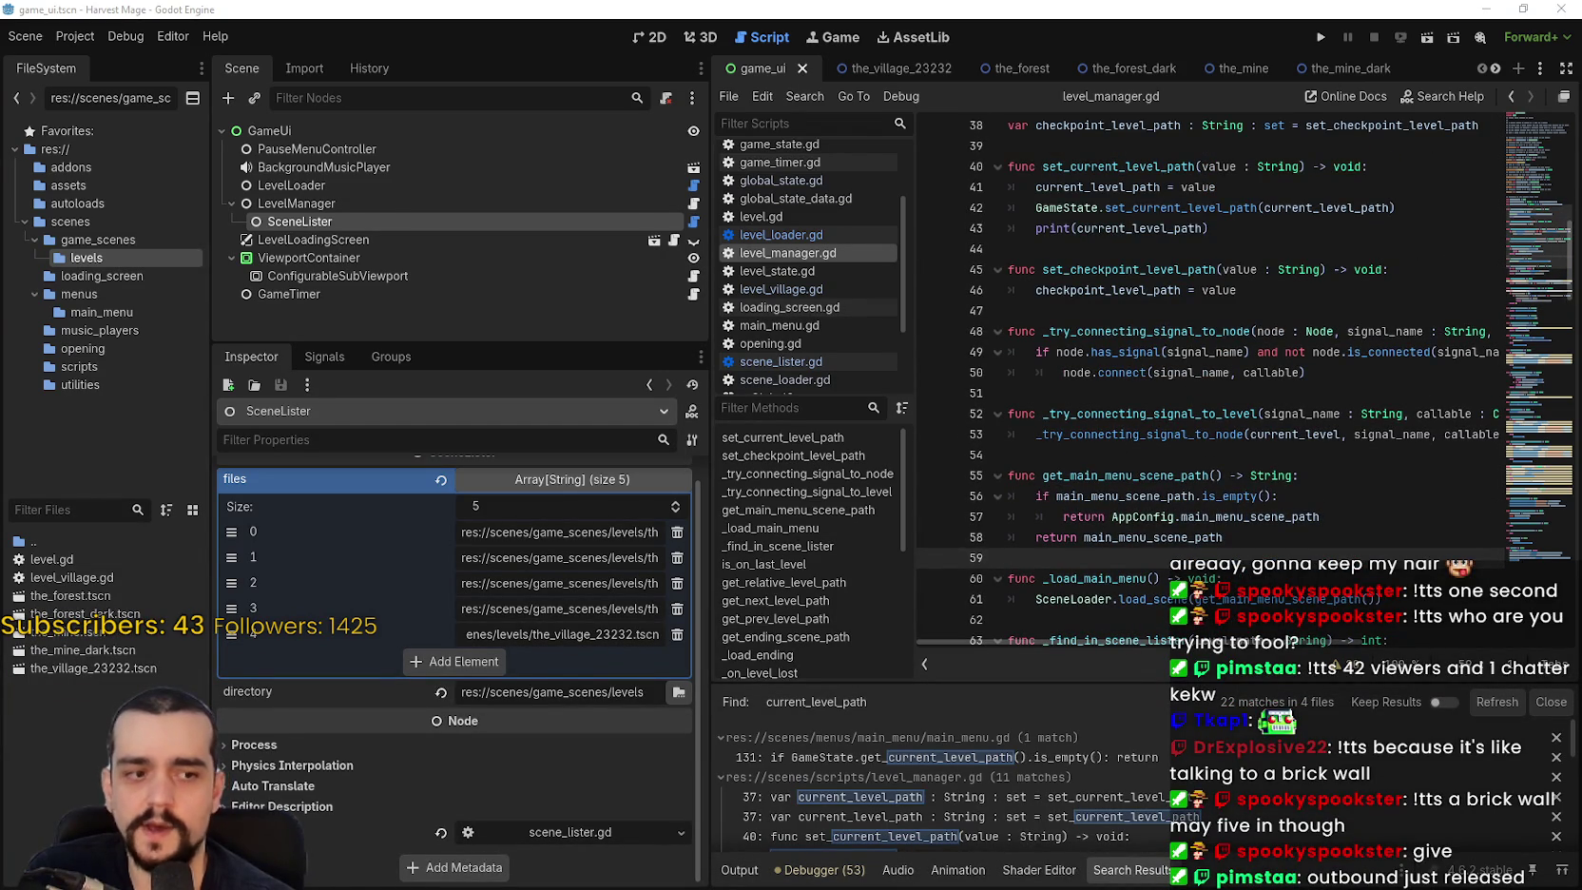
Search the Steam store for 'Outbound' and open its store page.
key("alt+Tab")
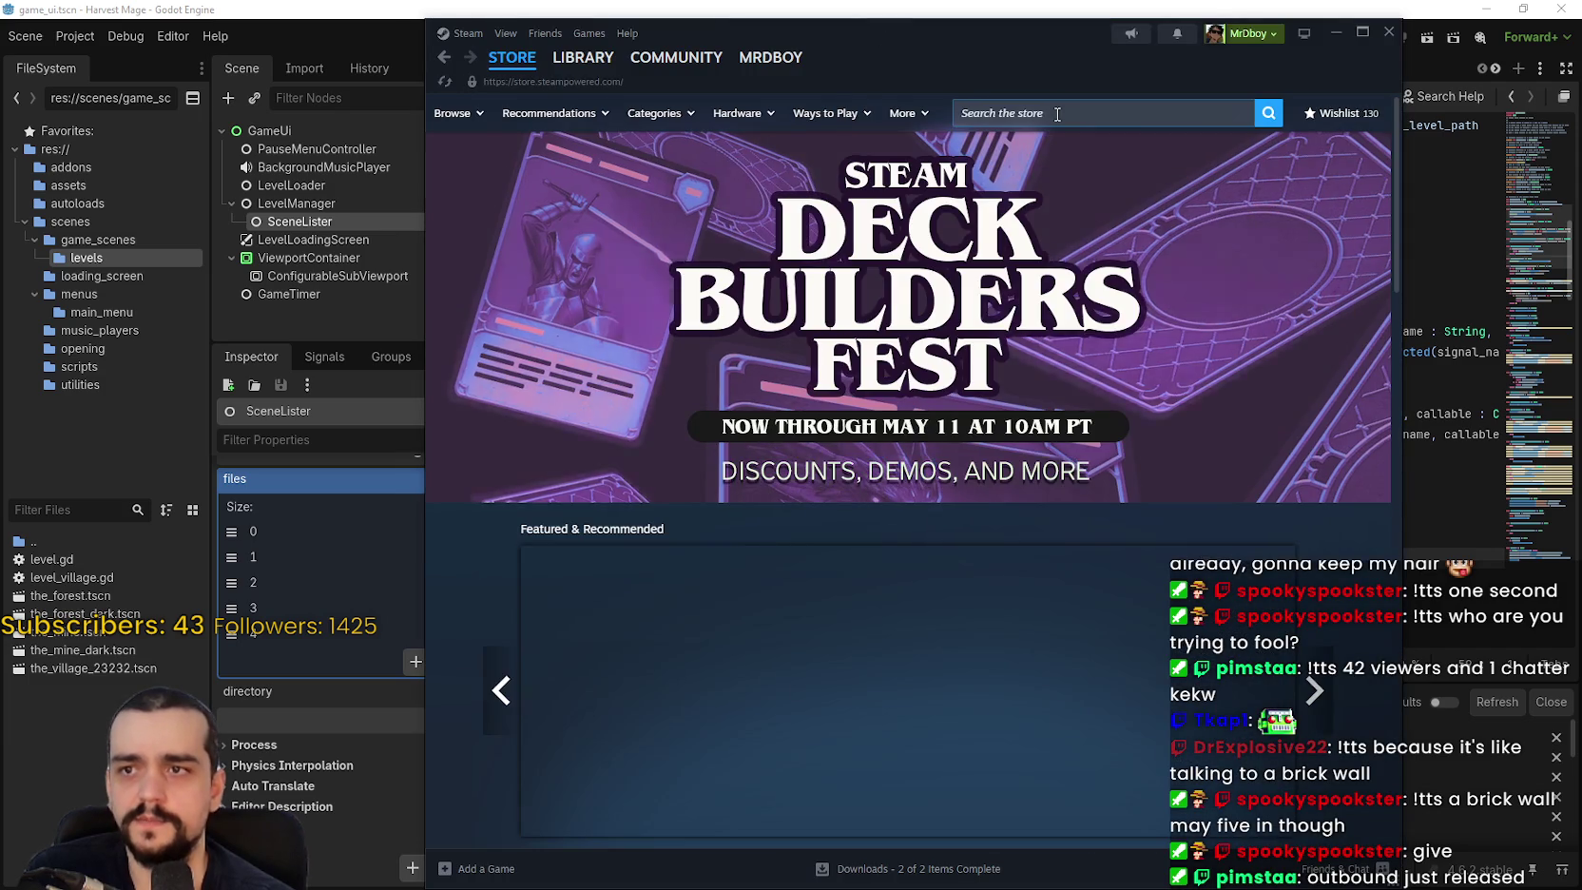
left_click(1057, 114)
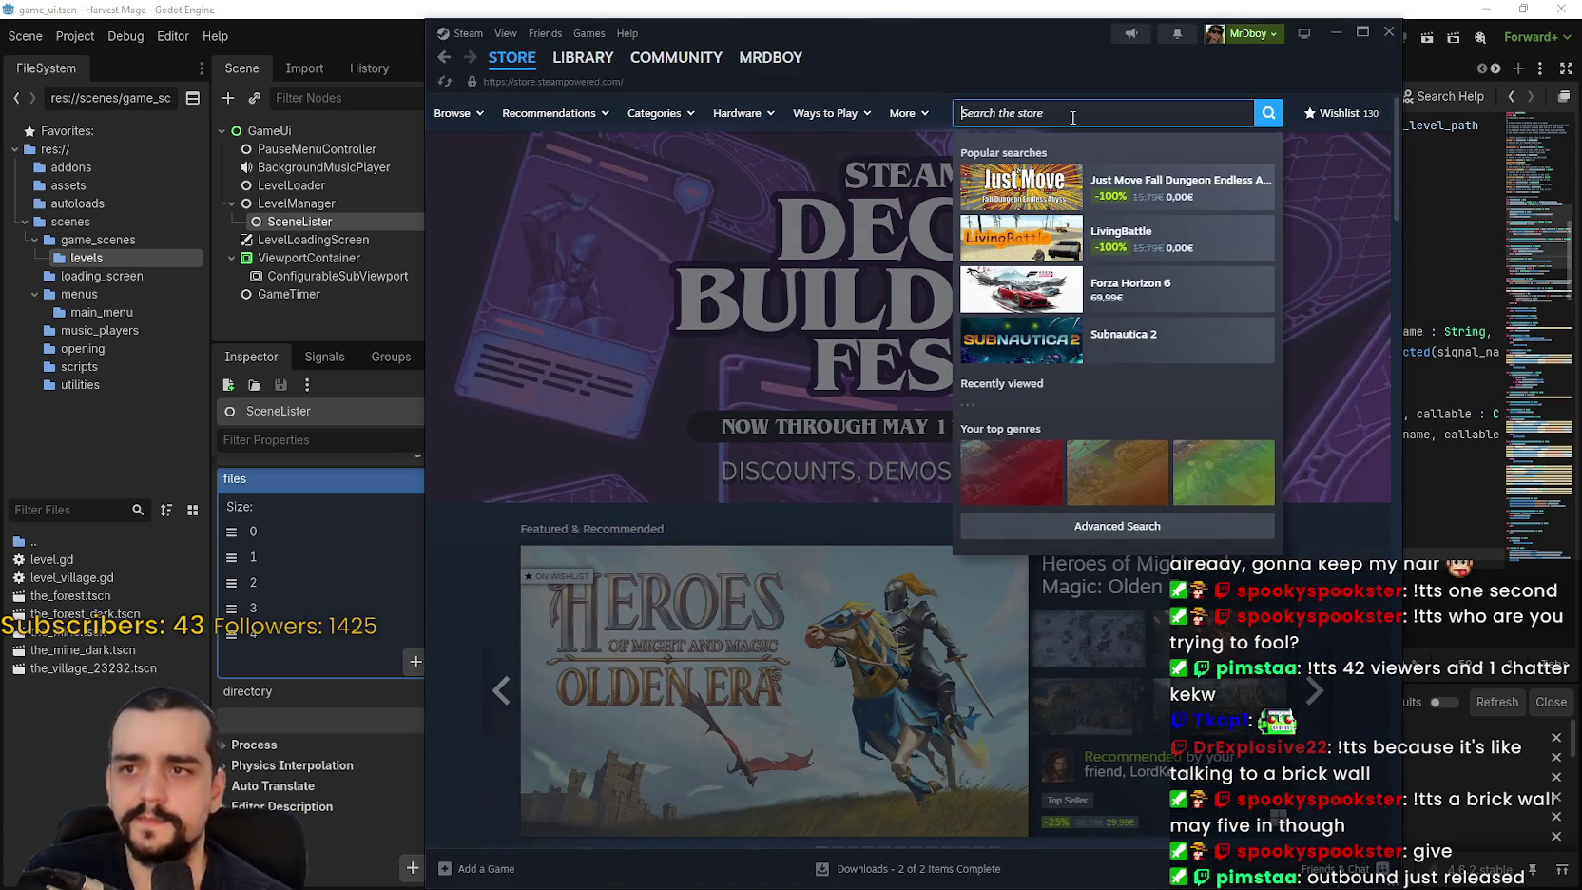
type("Outbound")
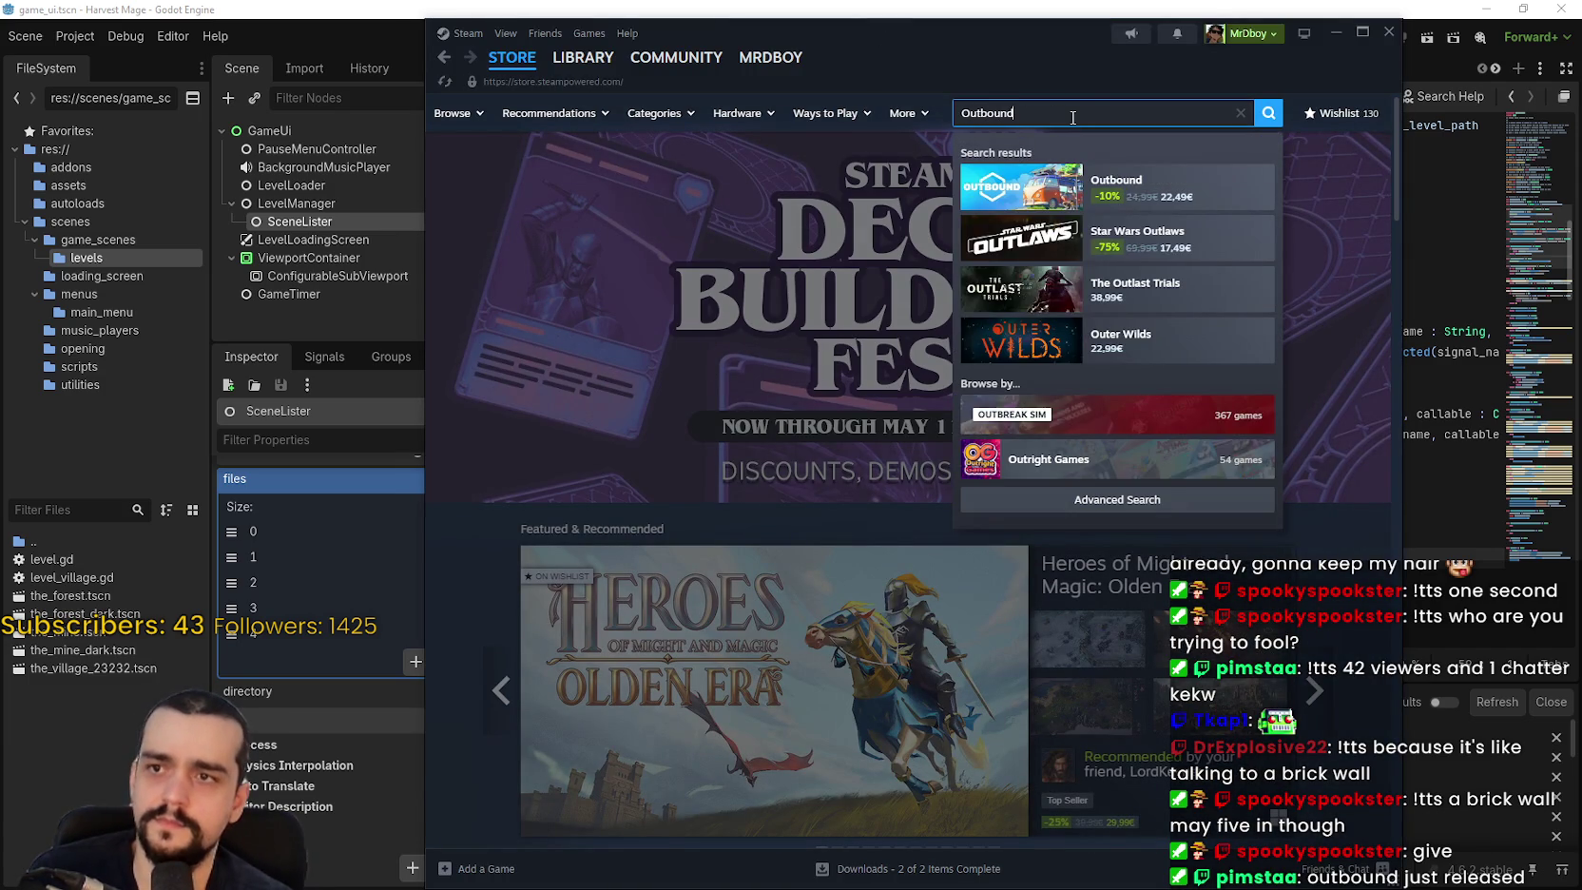
left_click(1051, 185)
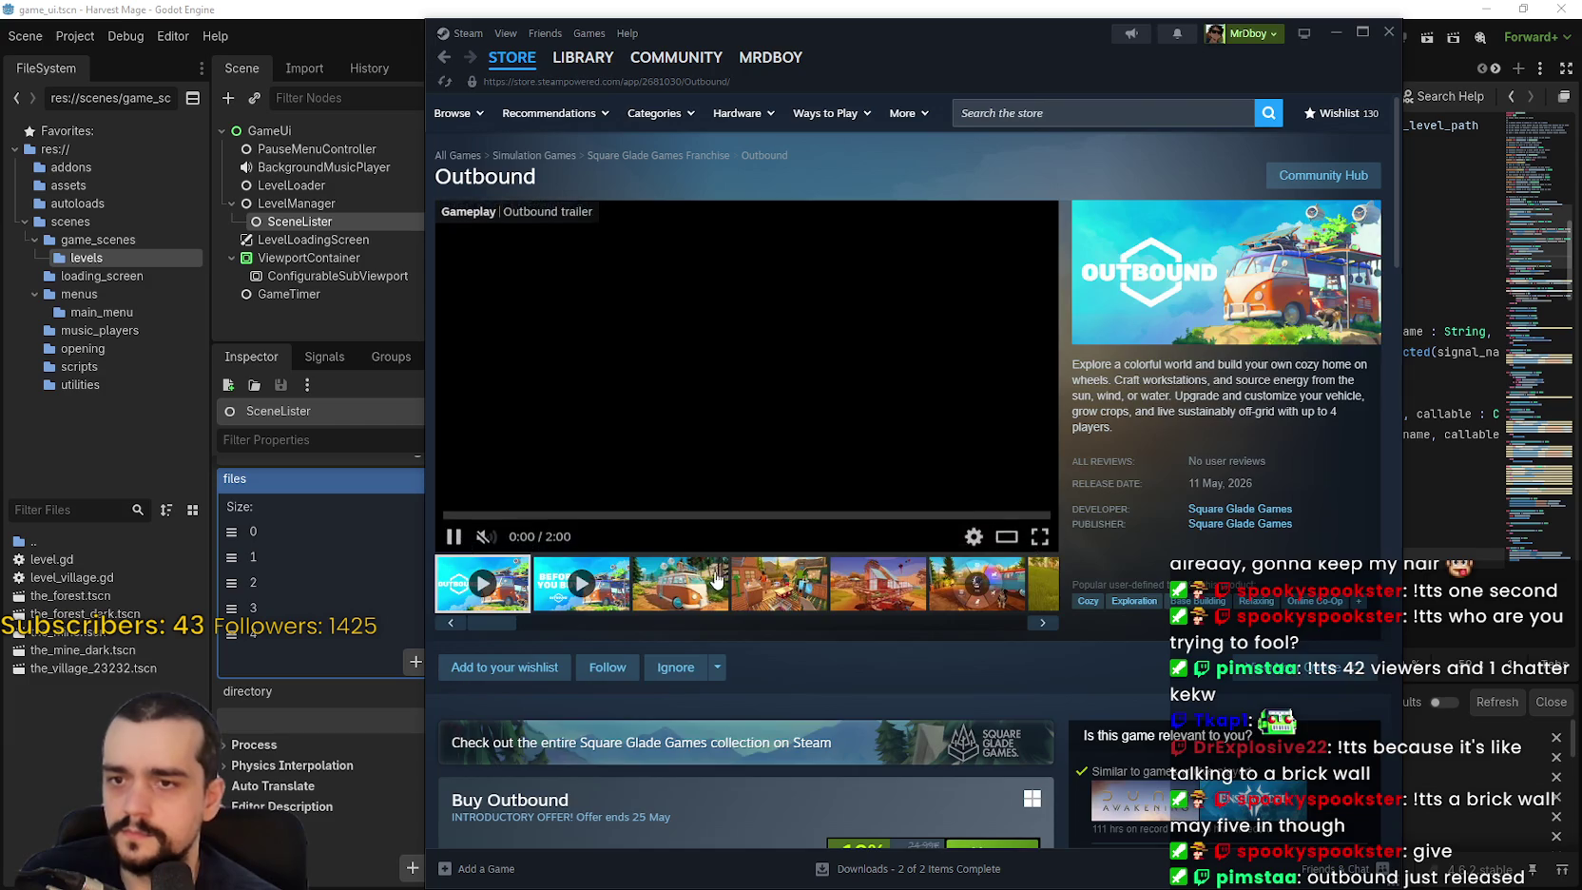
Browse Outbound's screenshot thumbnails, from the van to the gas station shot.
scroll(675, 571, "down", 2)
scroll(703, 570, "down", 3)
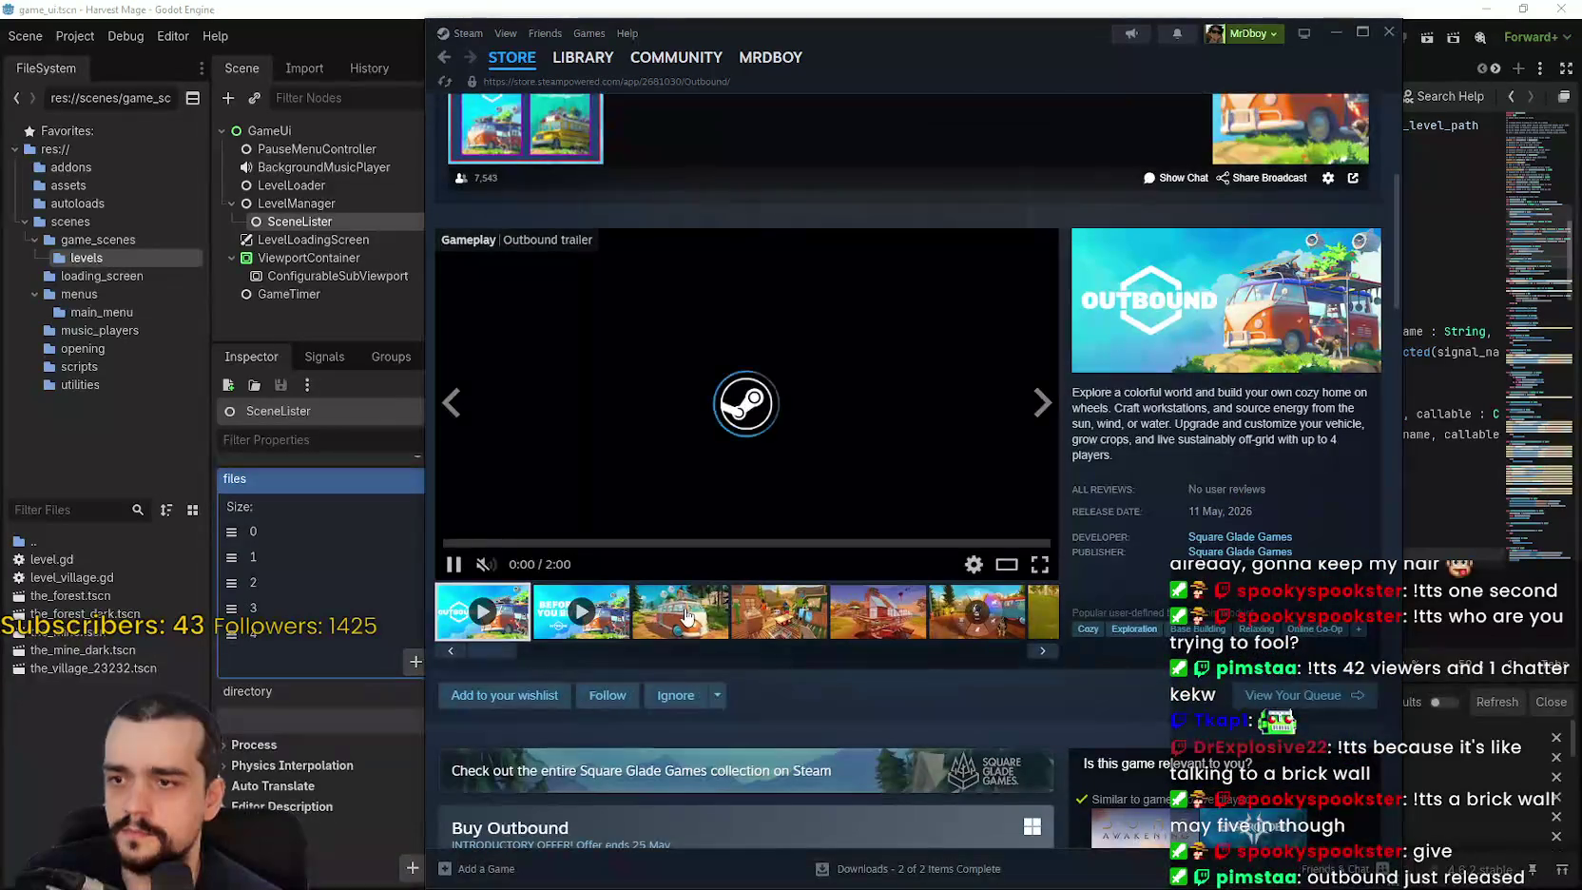
left_click(689, 613)
left_click(780, 616)
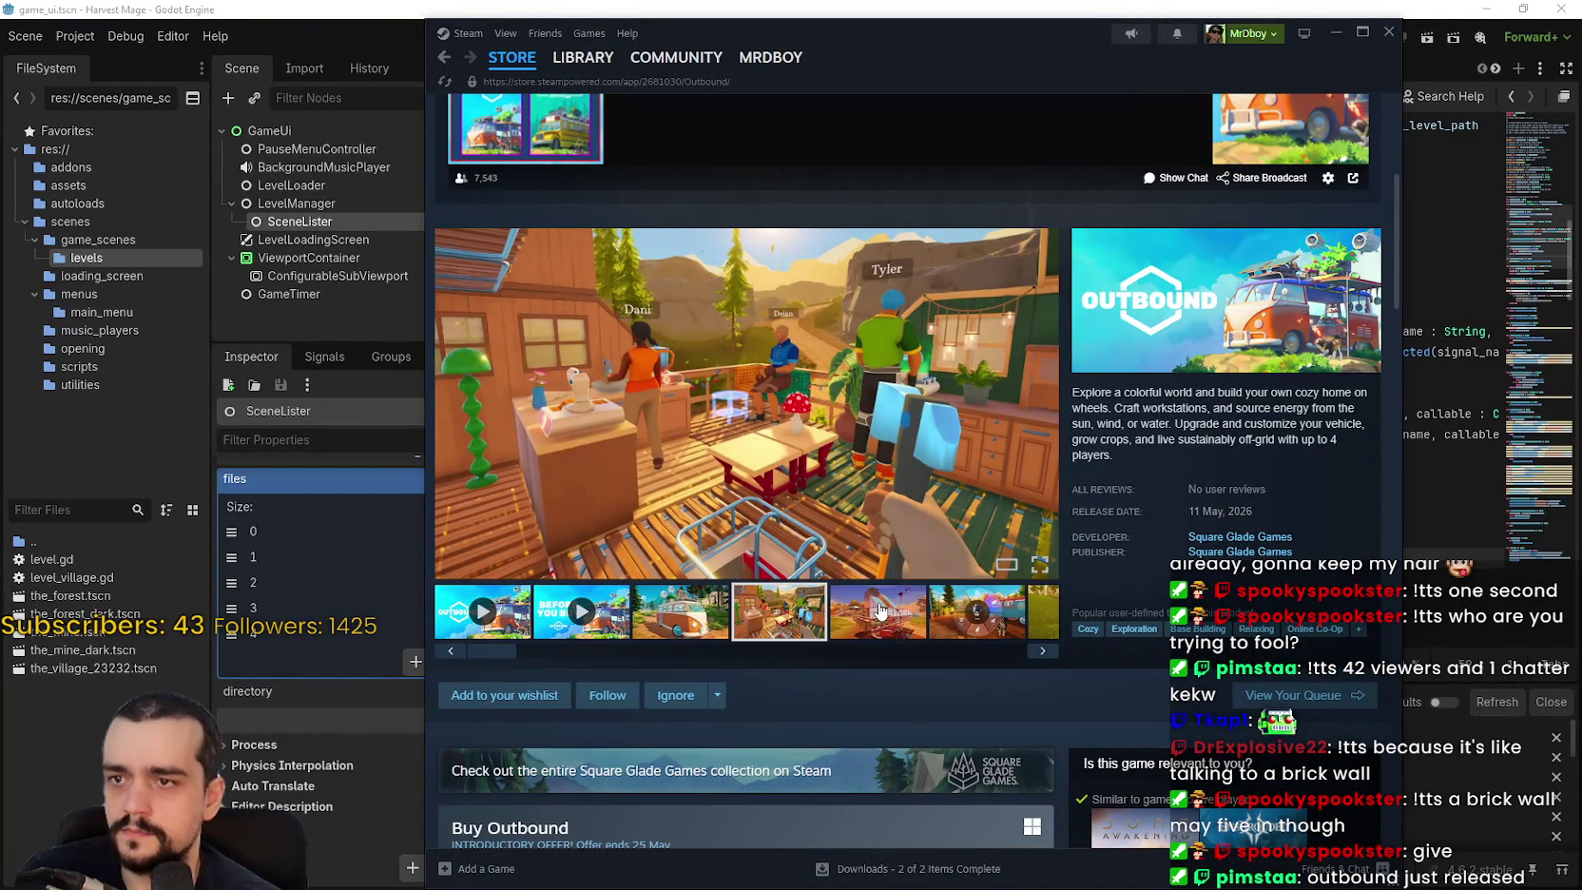
left_click(880, 612)
left_click(976, 613)
left_click(1038, 622)
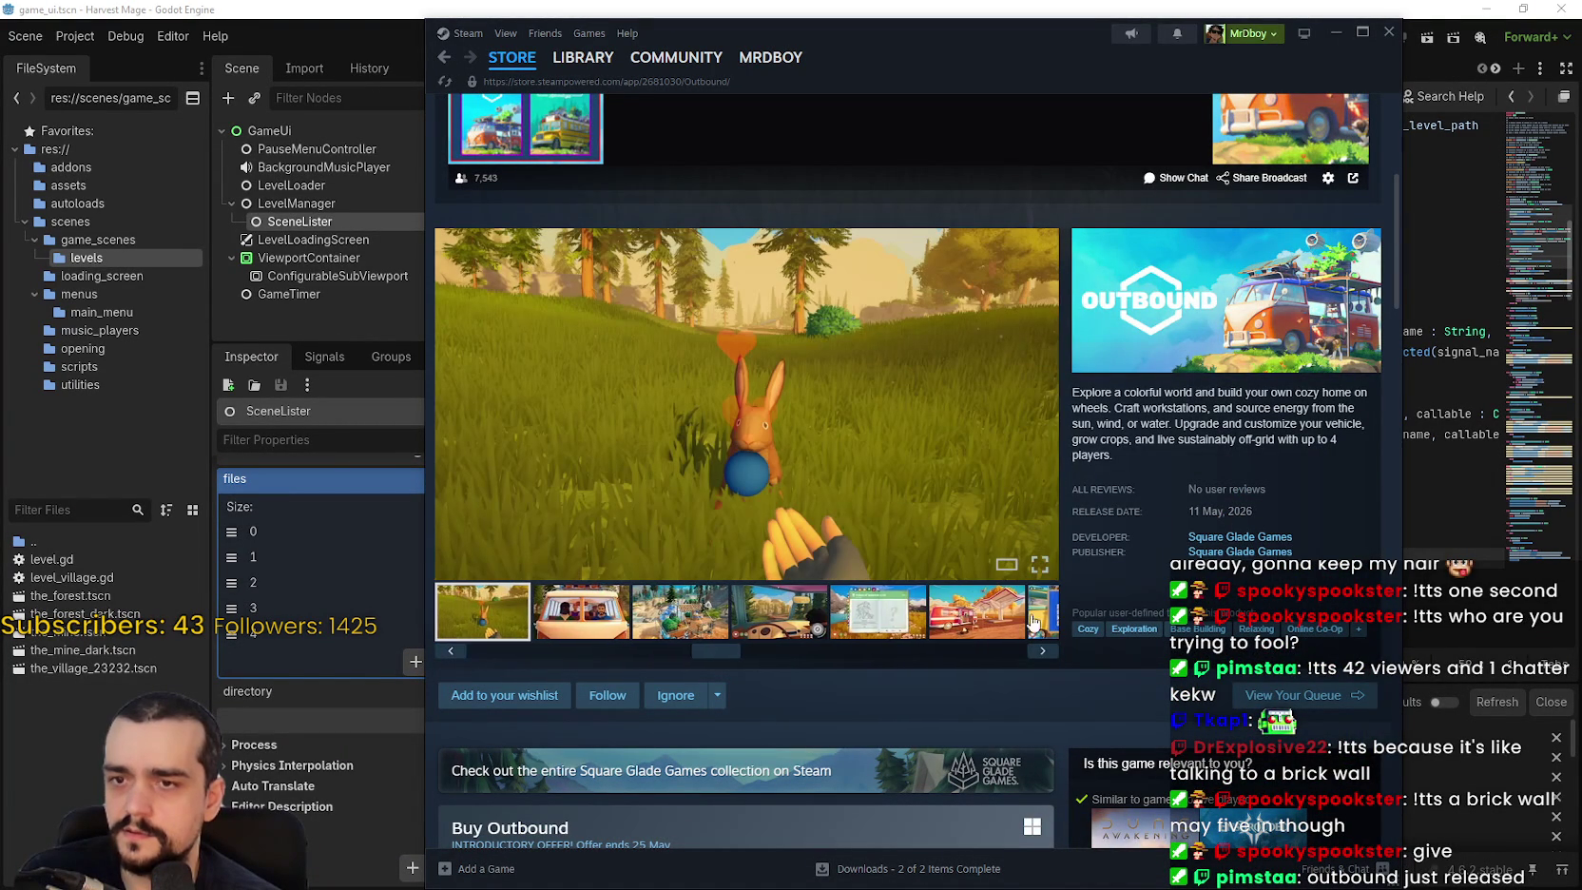
left_click(986, 637)
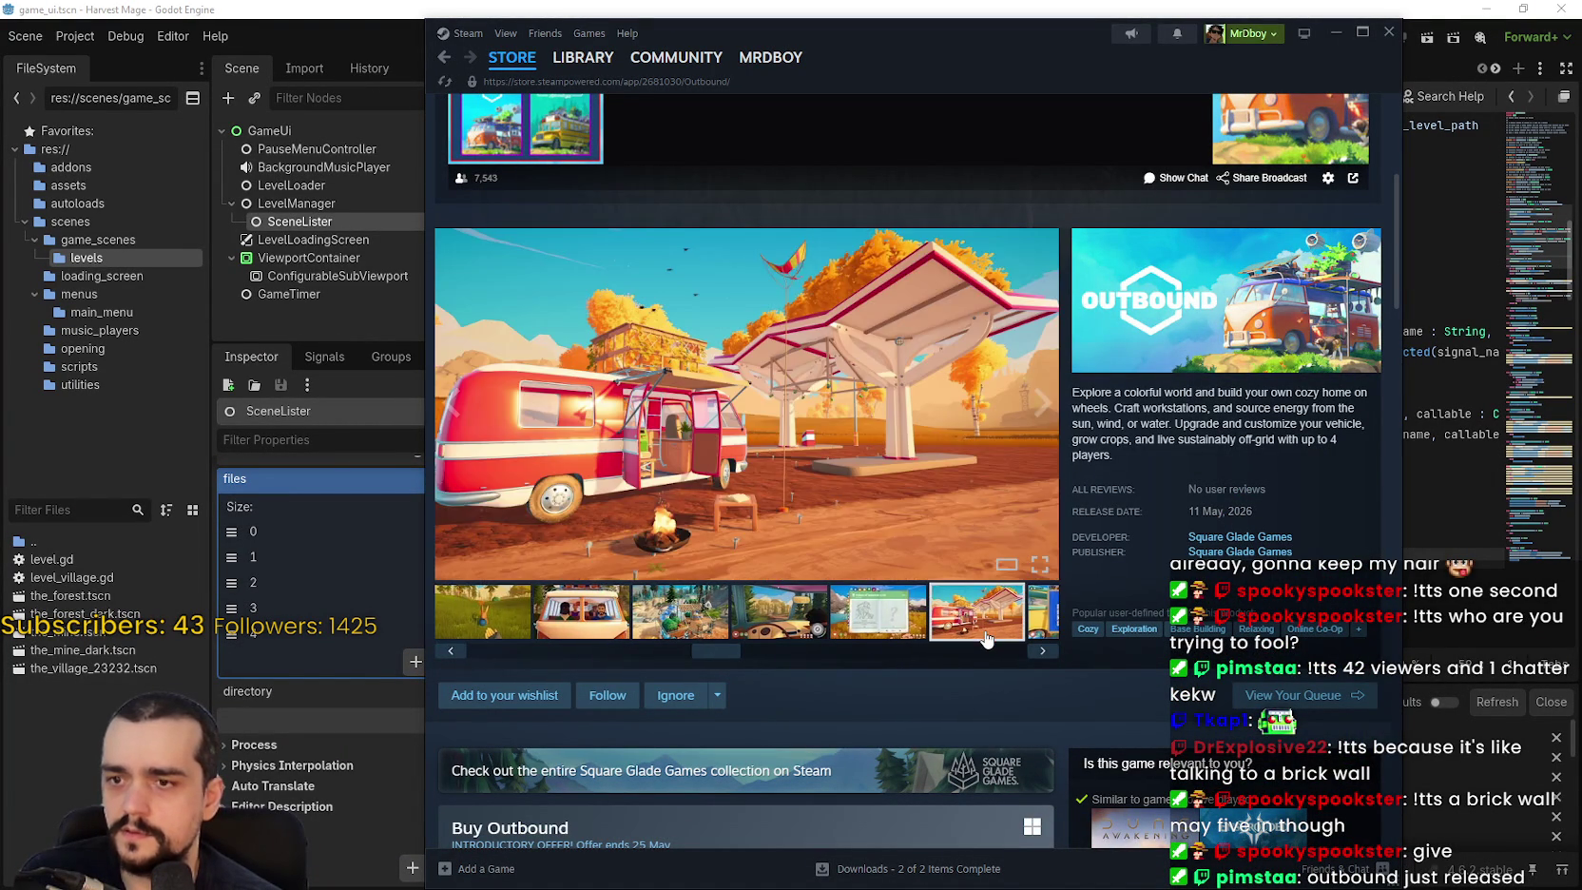
scroll(986, 636, "down", 10)
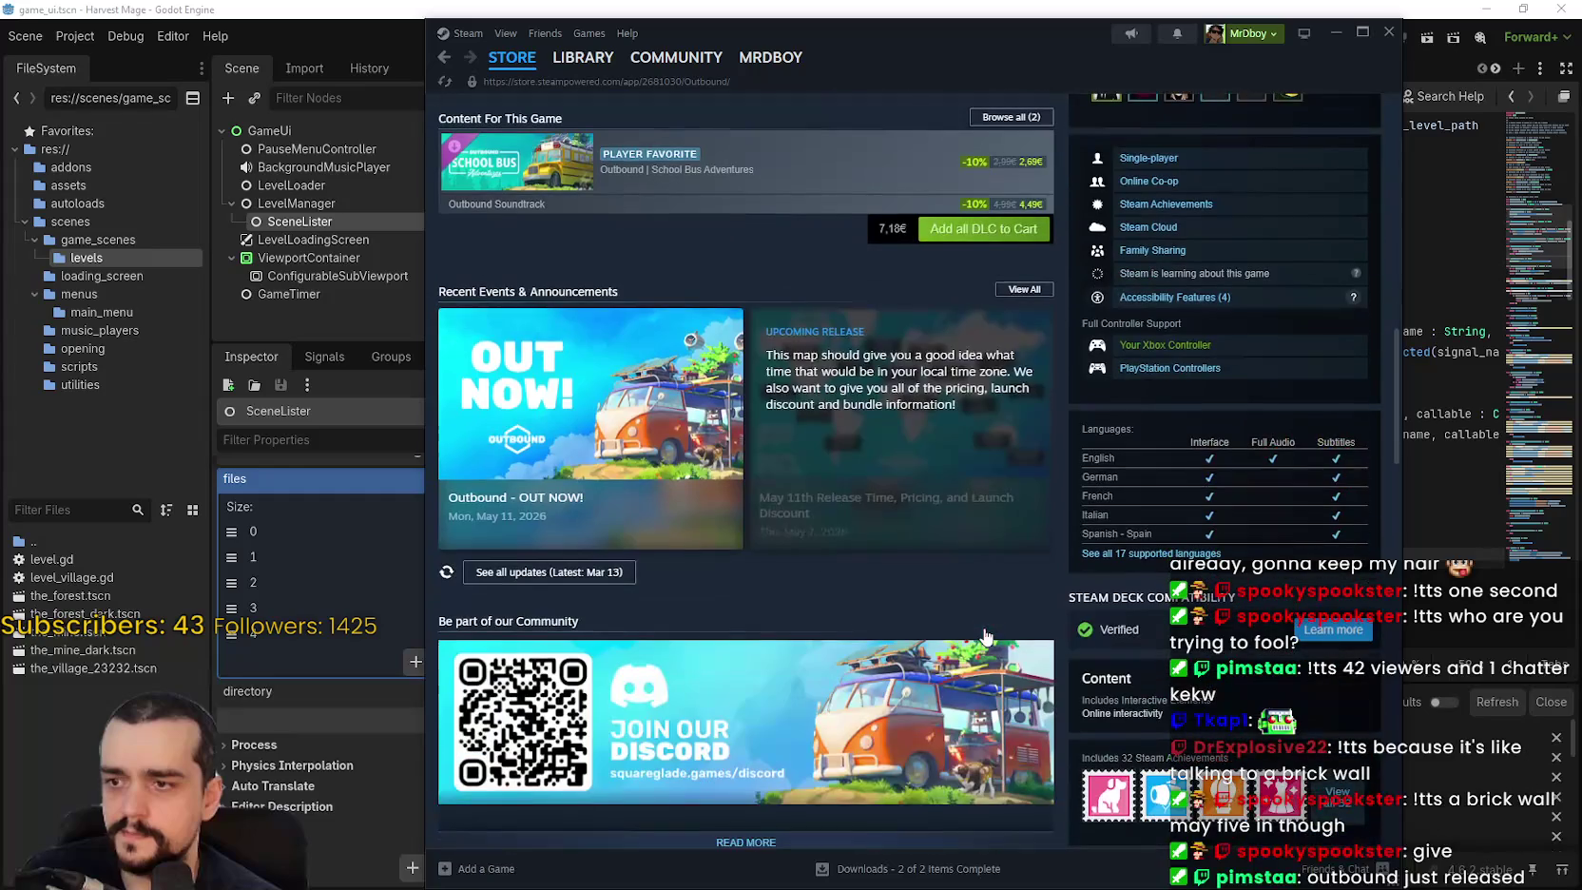
scroll(918, 692, "up", 10)
scroll(933, 673, "up", 4)
Open the Outbound community hub and scroll through its posts.
left_click(1323, 175)
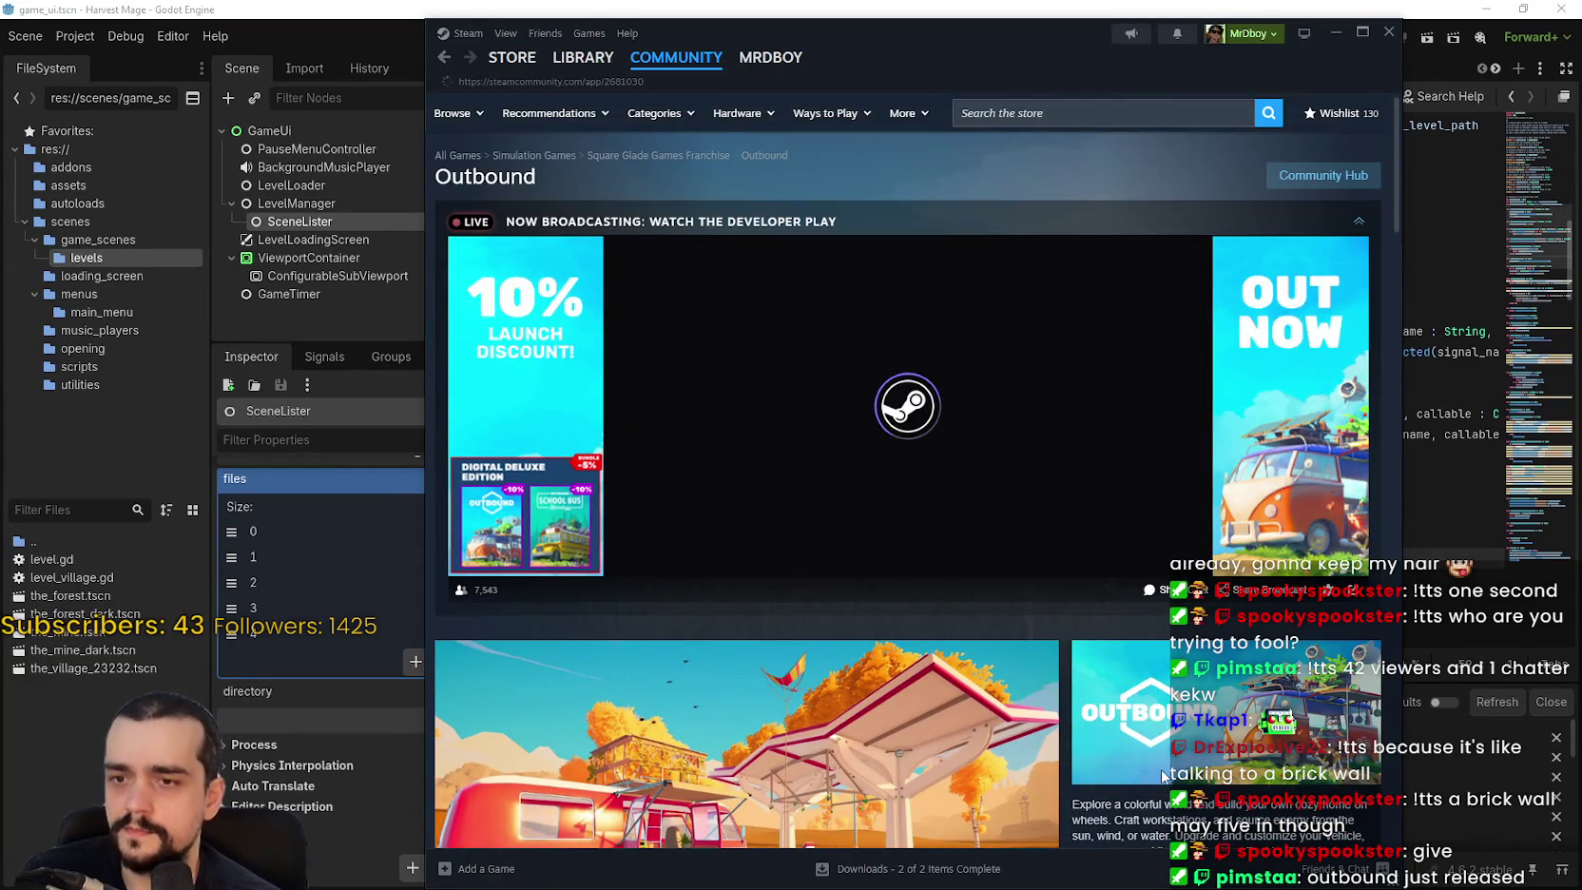
scroll(859, 667, "down", 3)
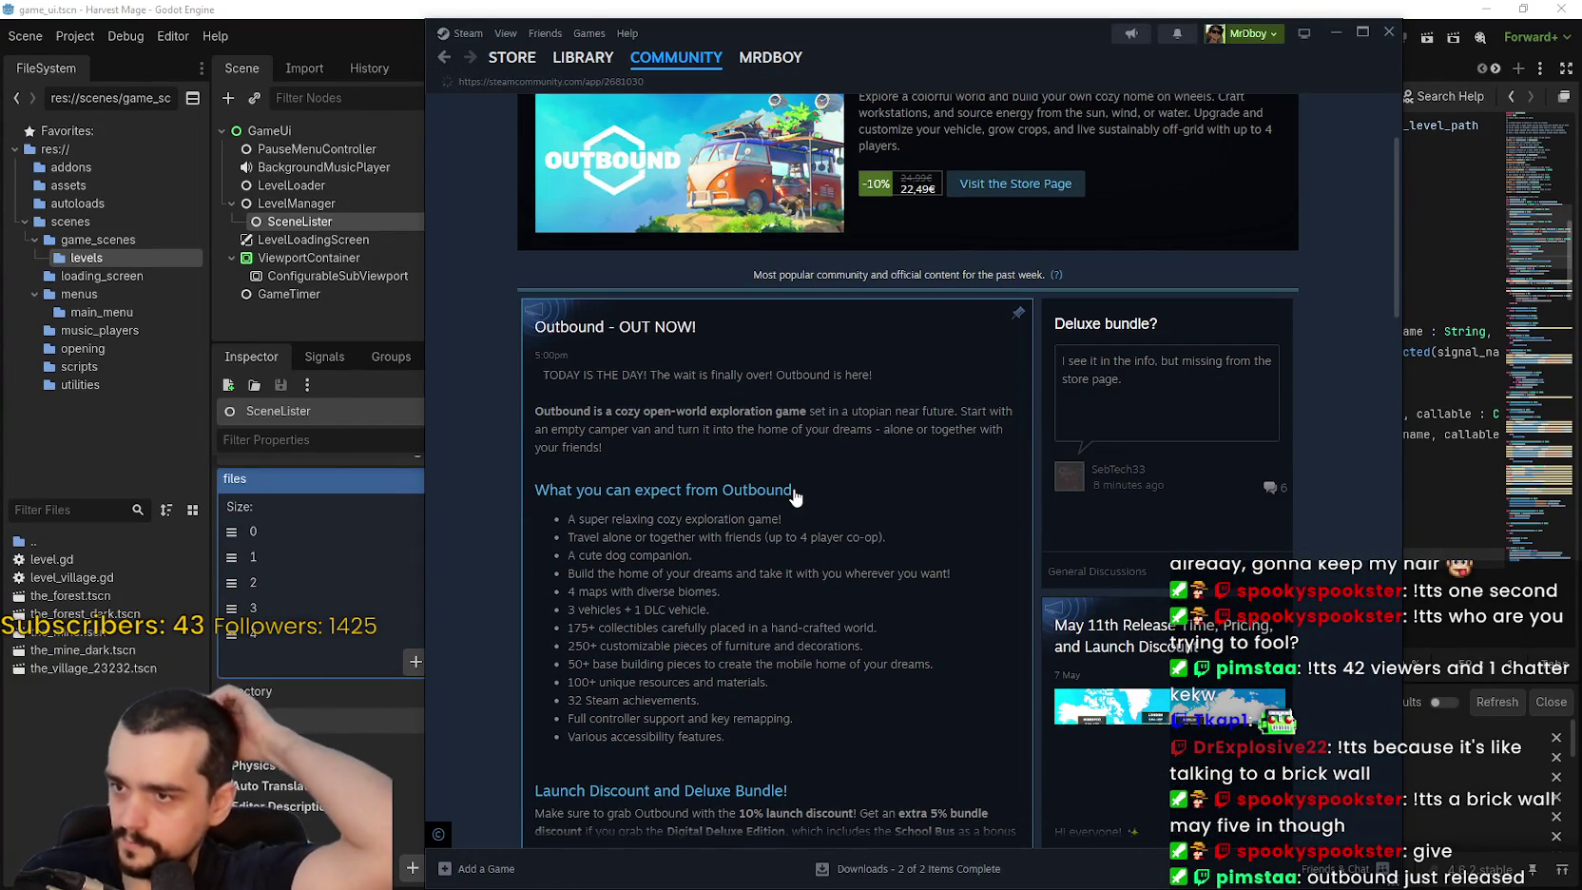
scroll(796, 495, "down", 3)
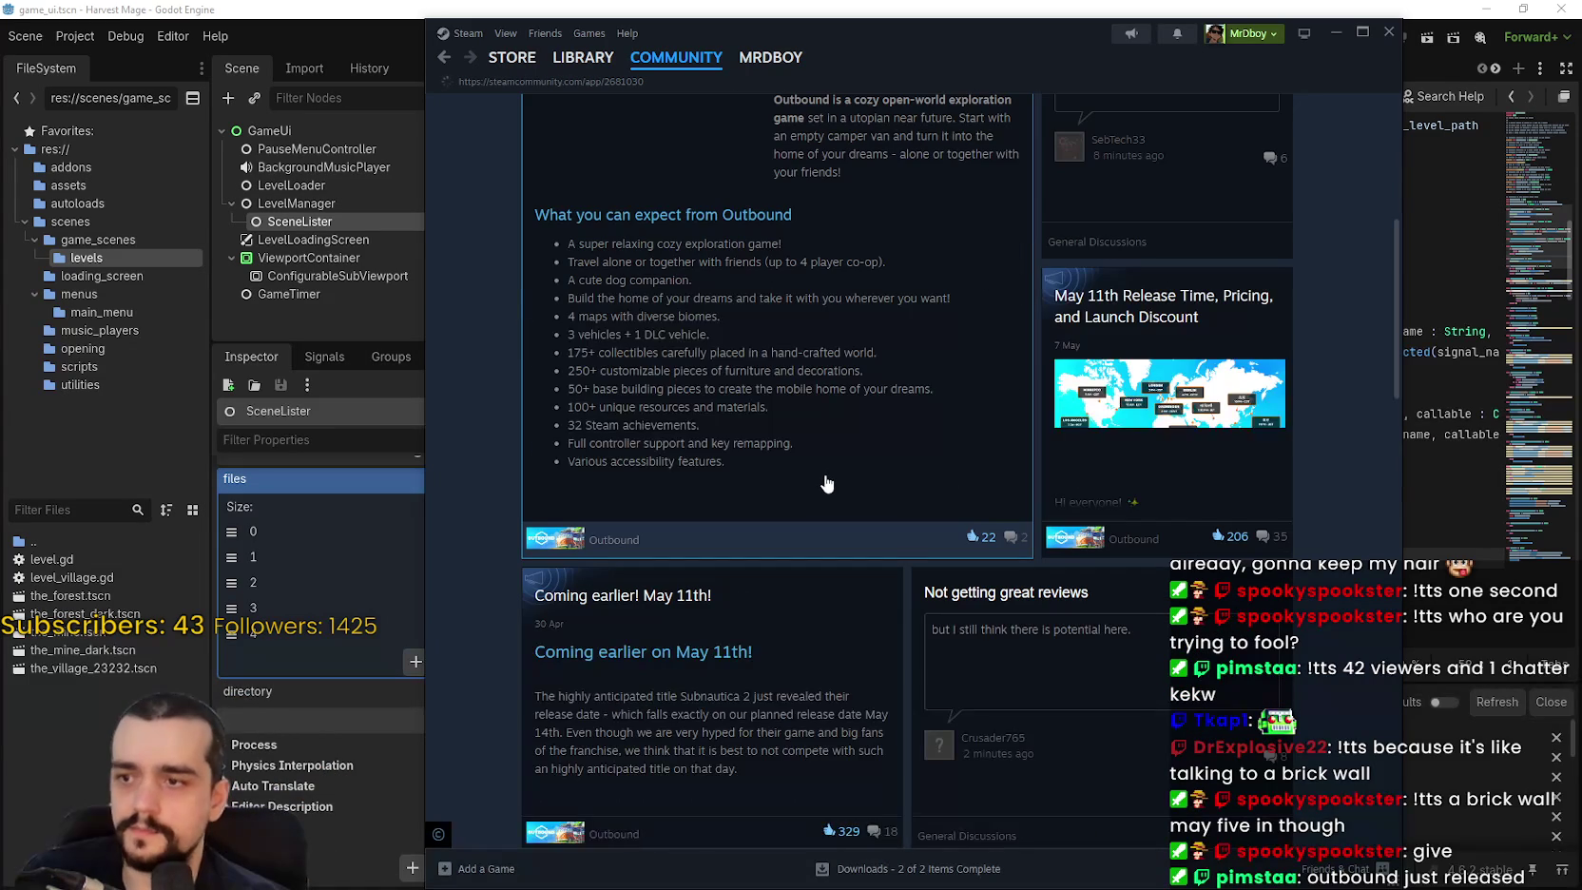
scroll(826, 484, "down", 3)
scroll(826, 484, "down", 1)
scroll(826, 484, "down", 5)
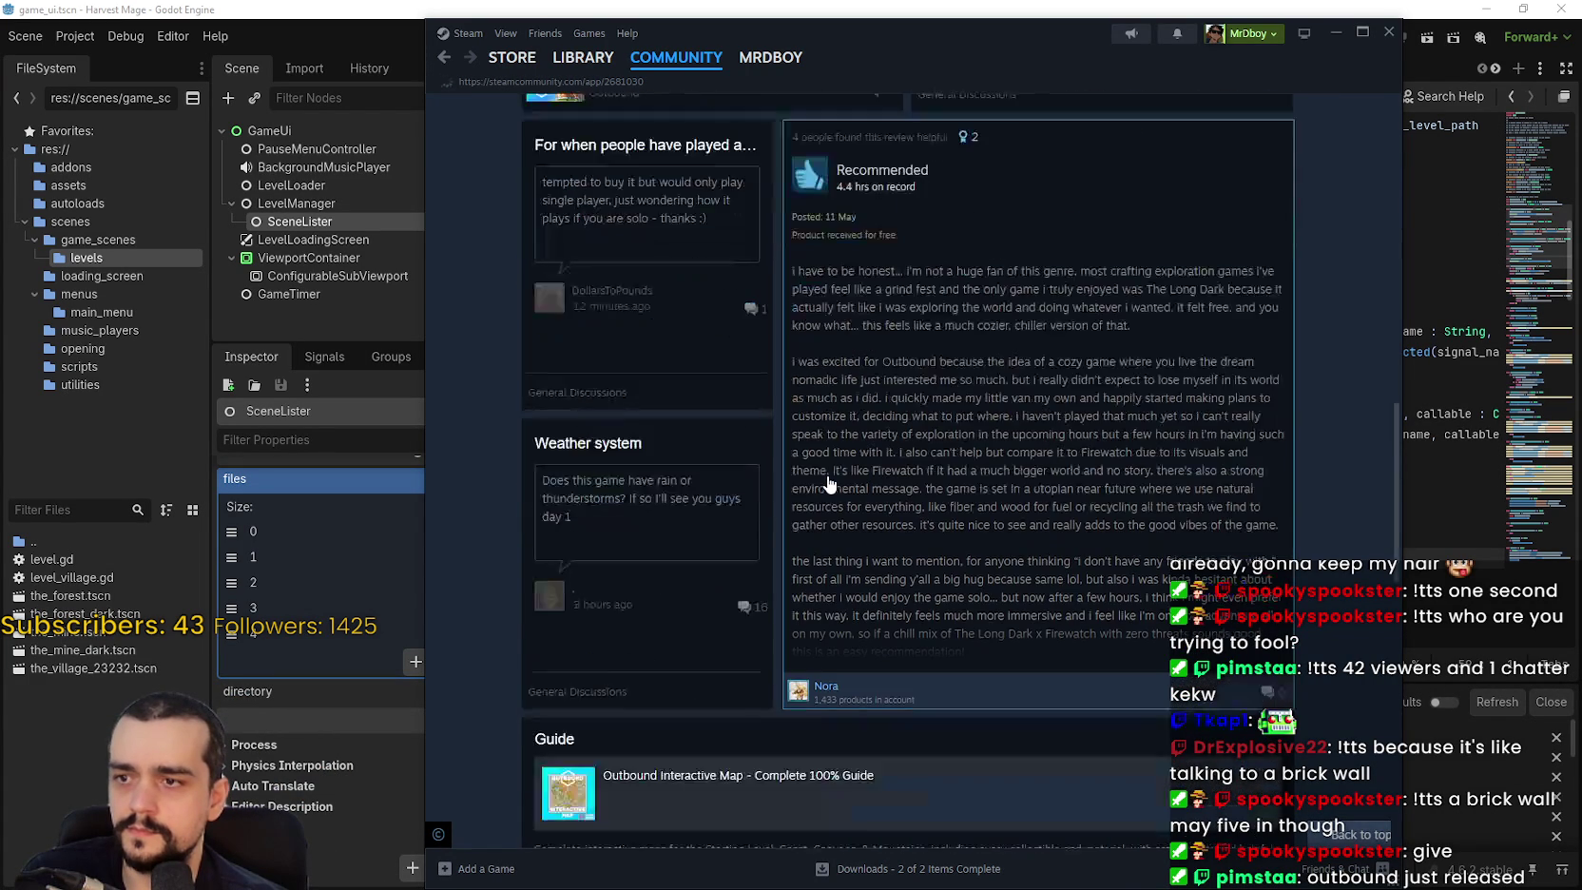
scroll(832, 485, "down", 8)
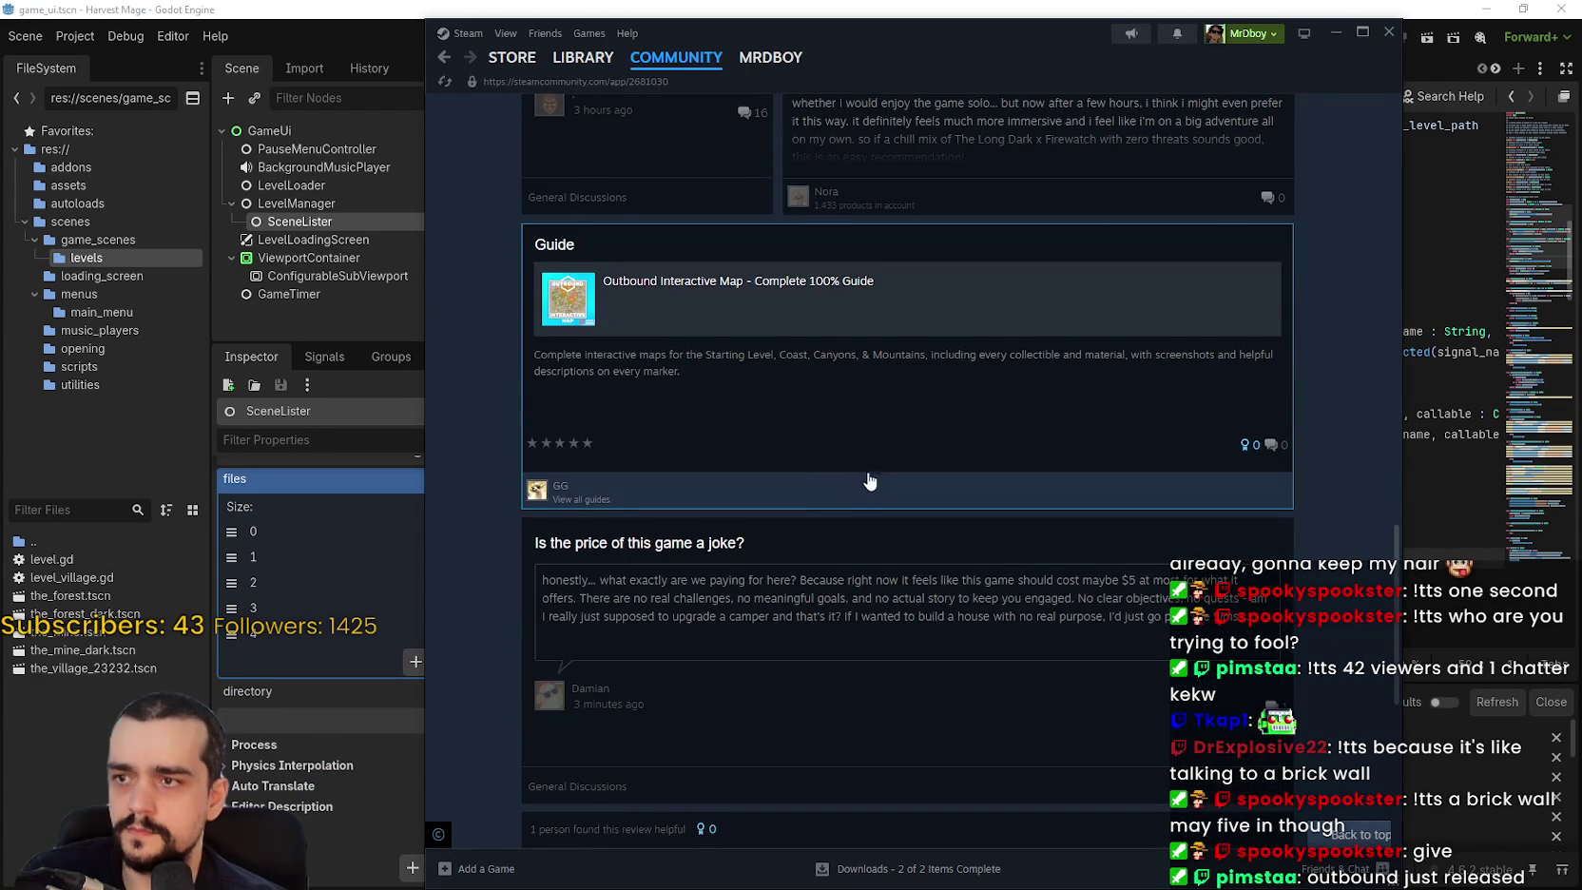
scroll(859, 480, "down", 5)
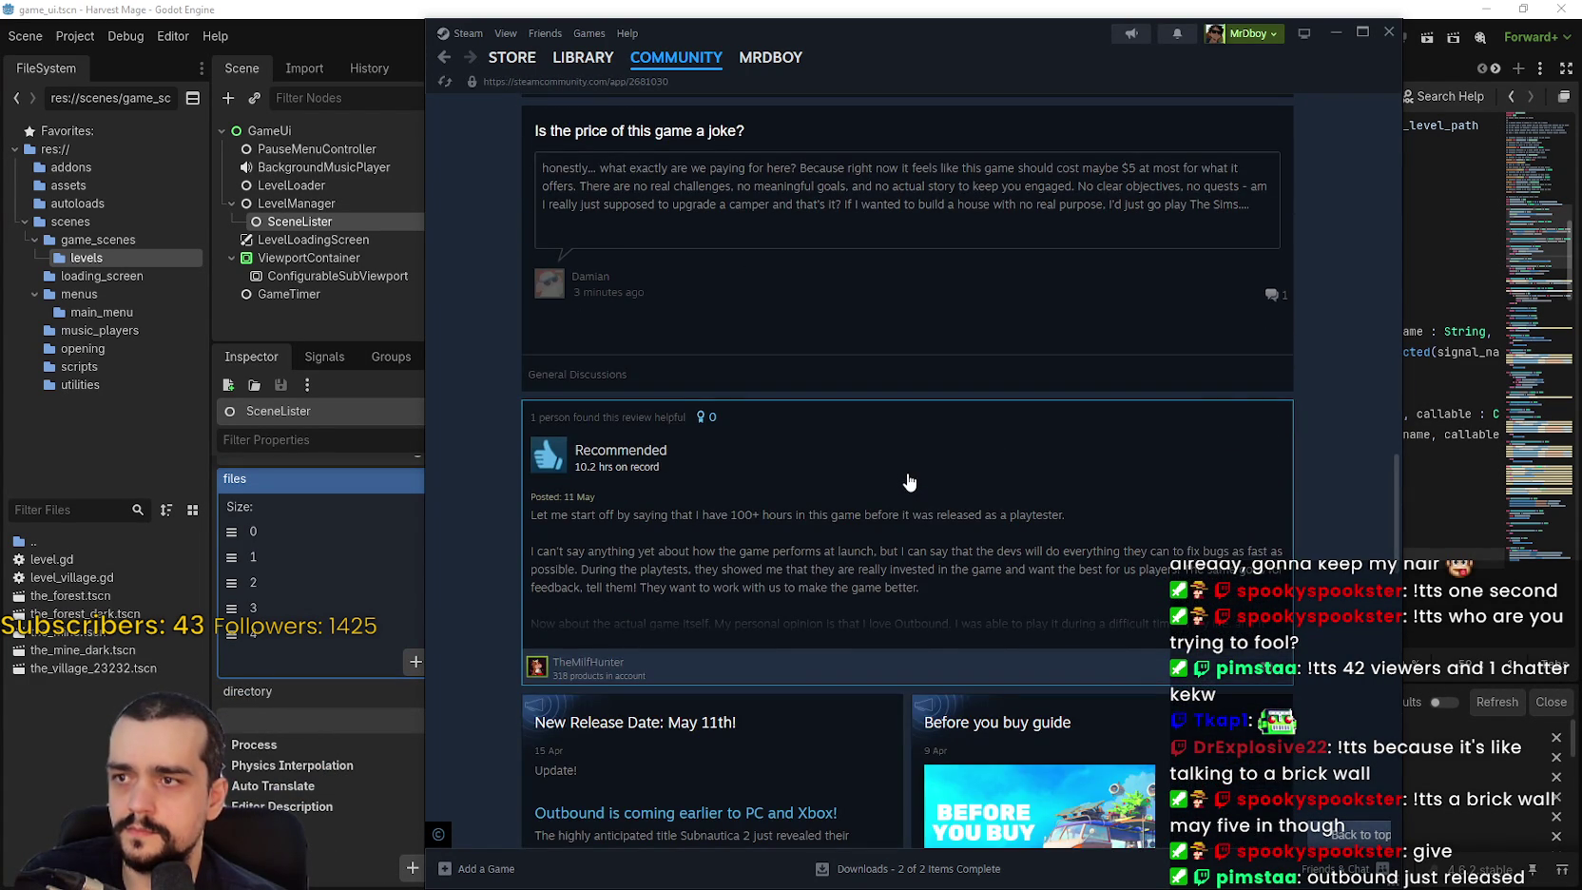
scroll(909, 459, "down", 4)
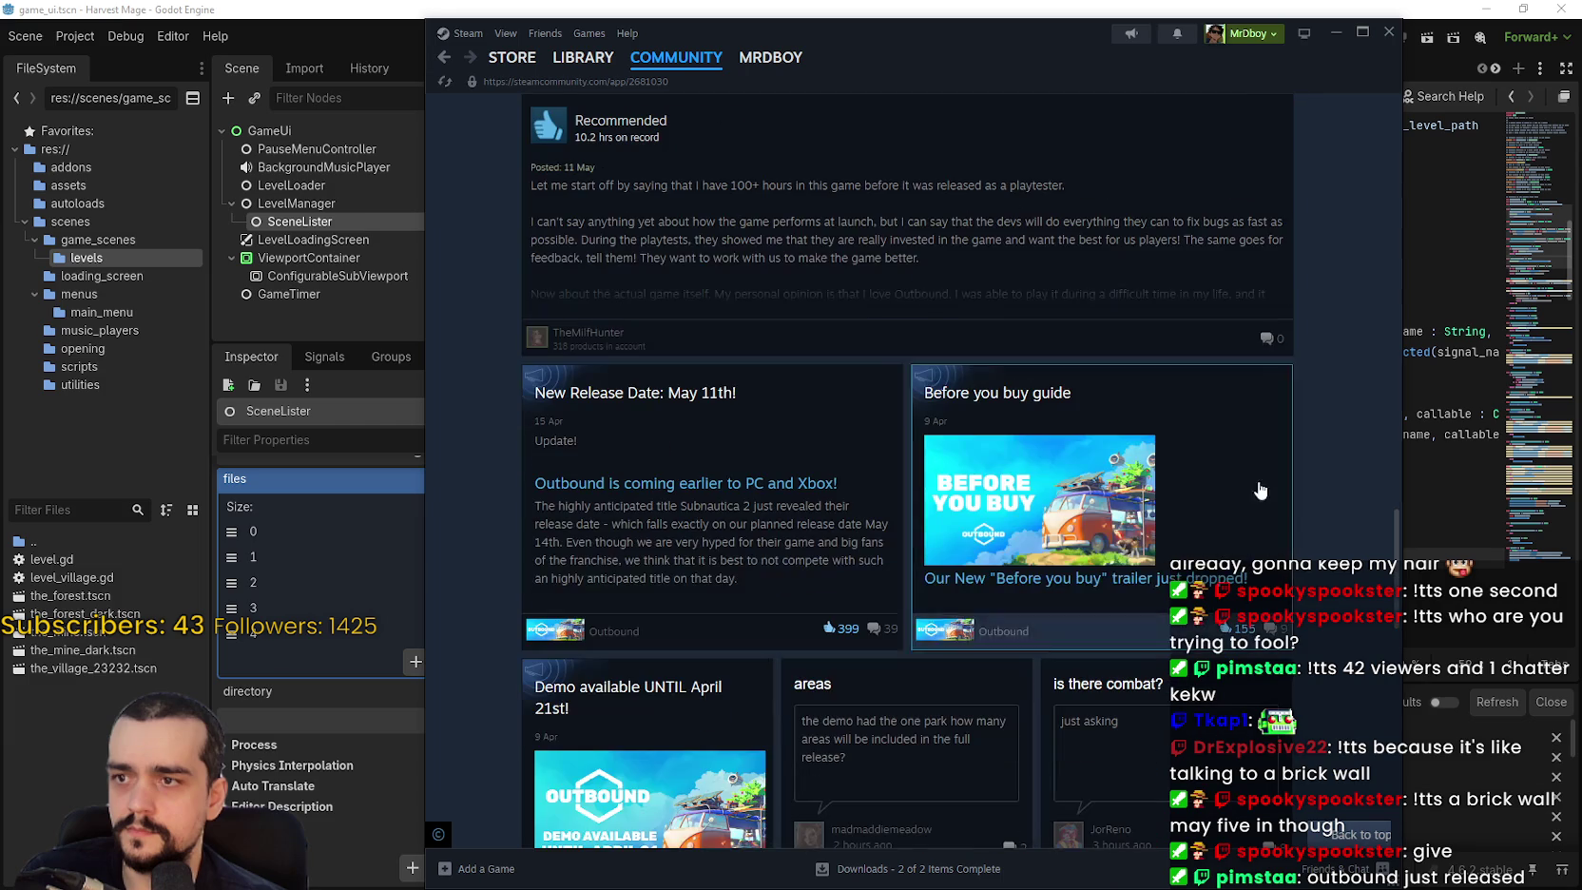
left_click_drag(1396, 557, 1407, 128)
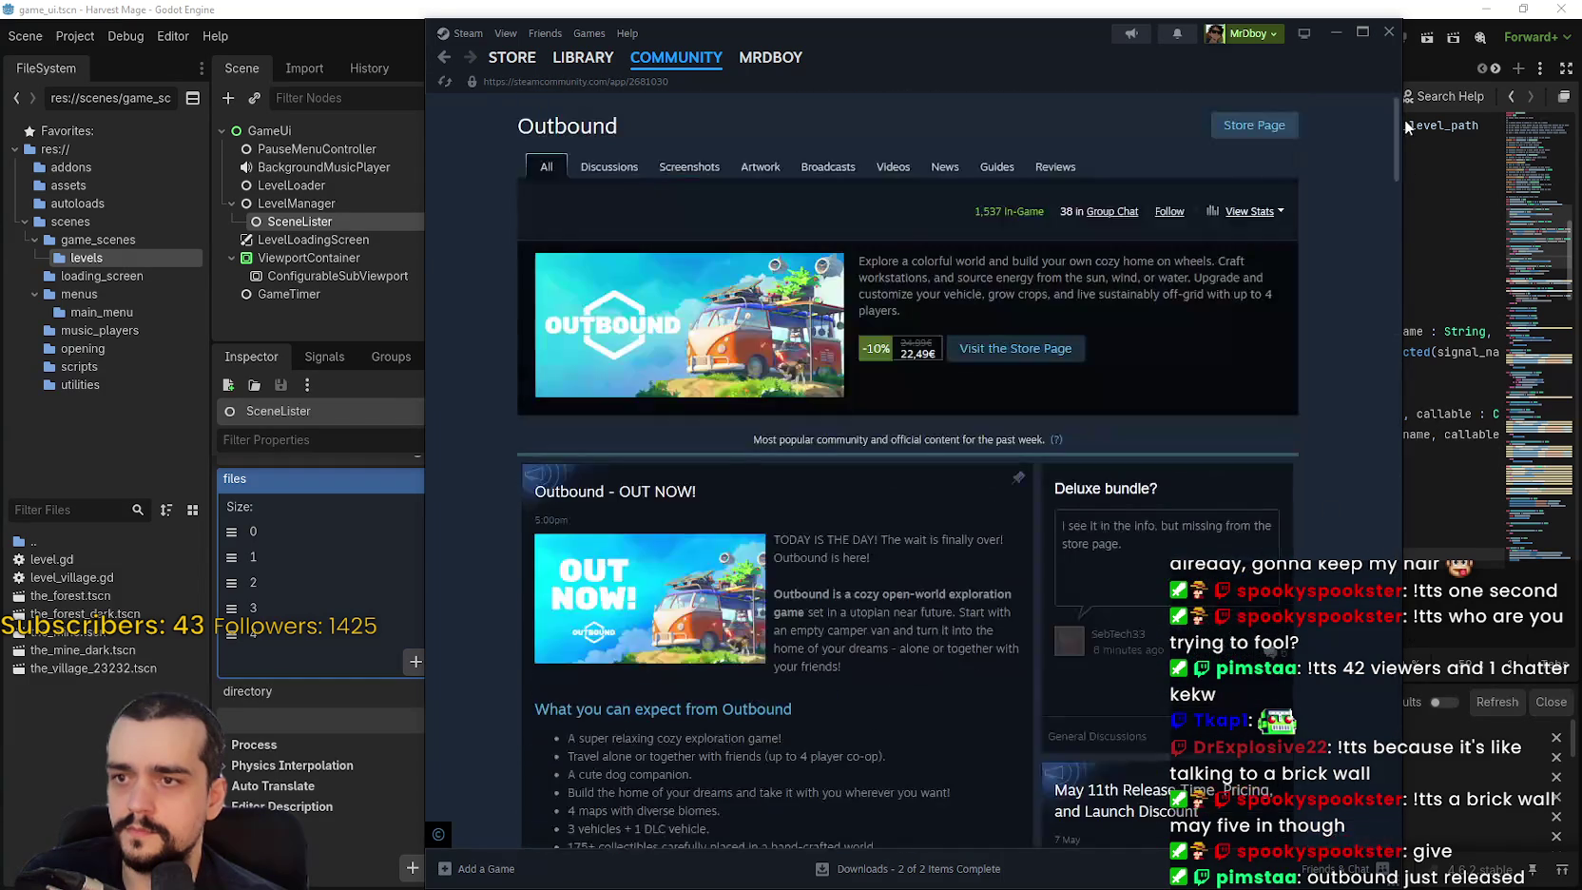
Return to the Outbound store page and open a screenshot in the full-size gallery.
left_click(1253, 124)
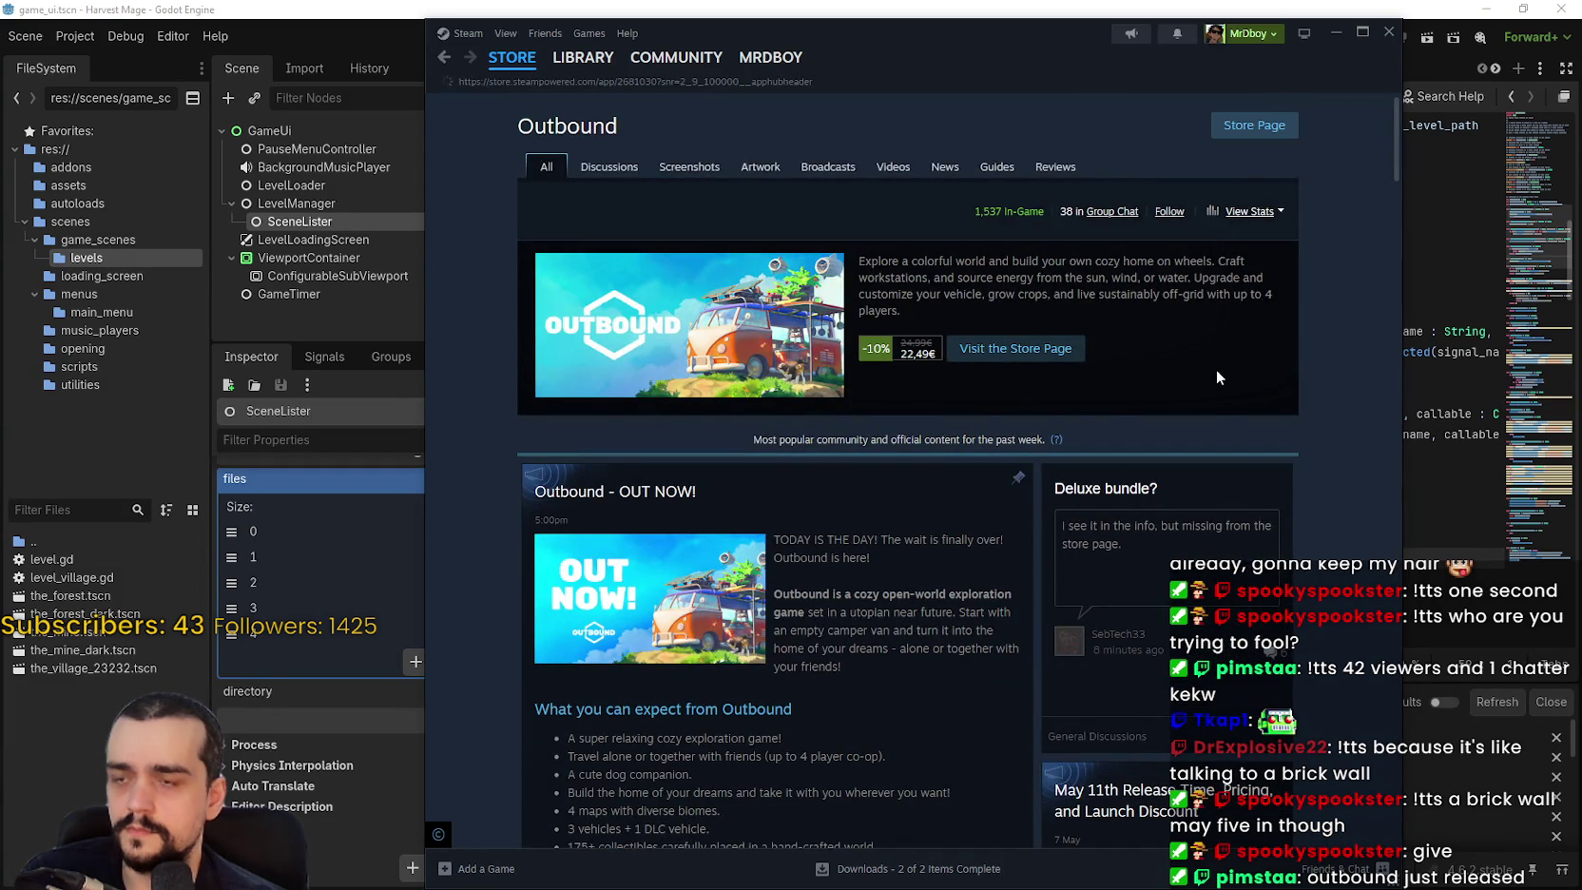
scroll(698, 530, "down", 3)
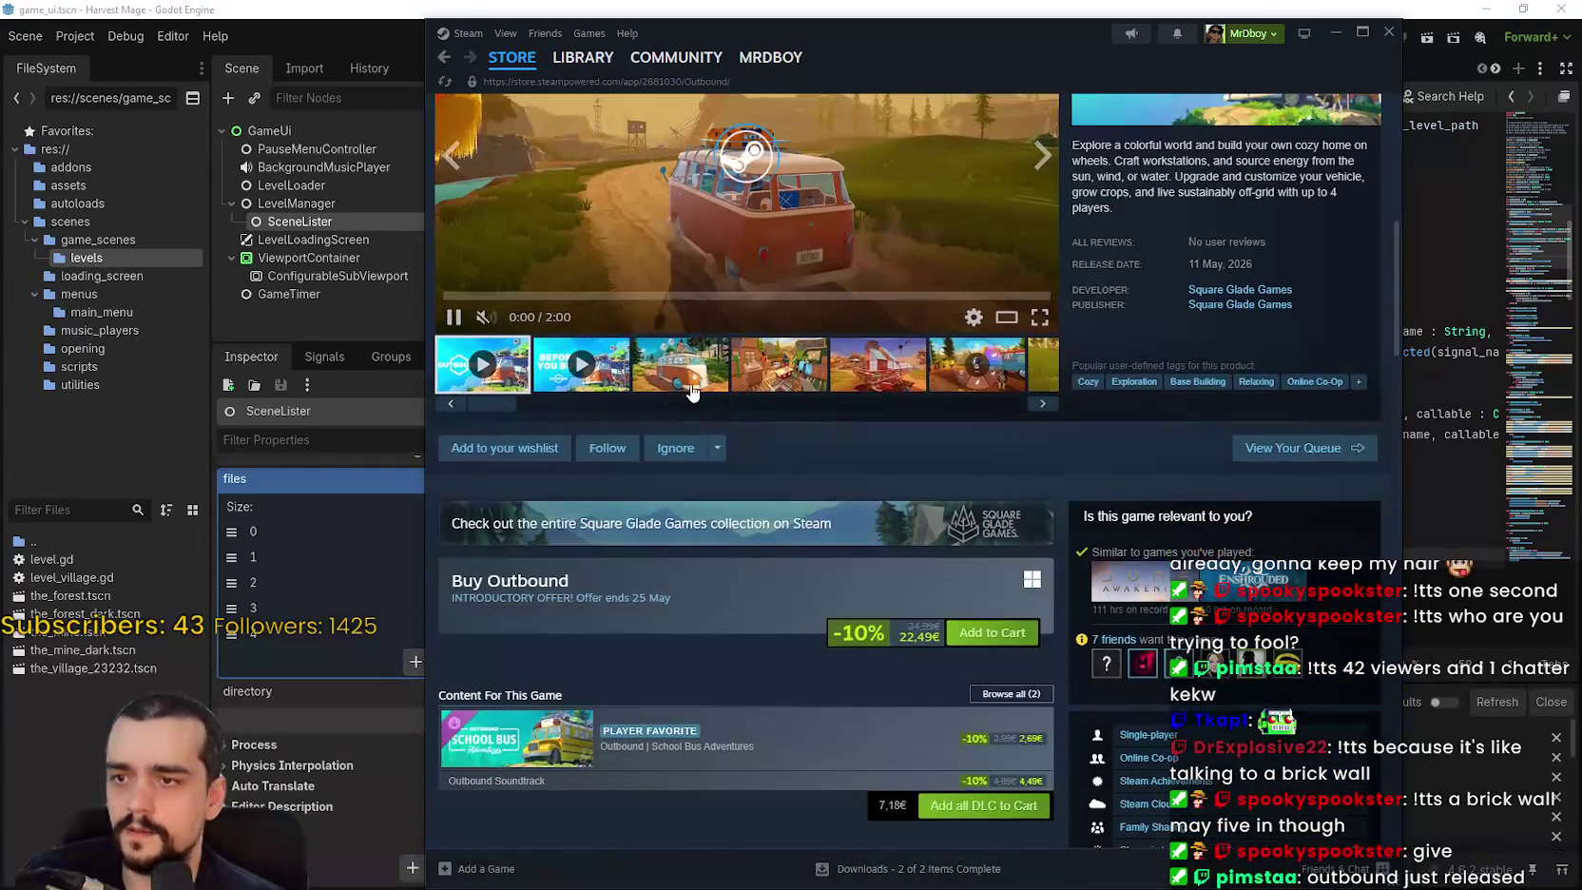
left_click(691, 389)
left_click_drag(901, 644, 933, 649)
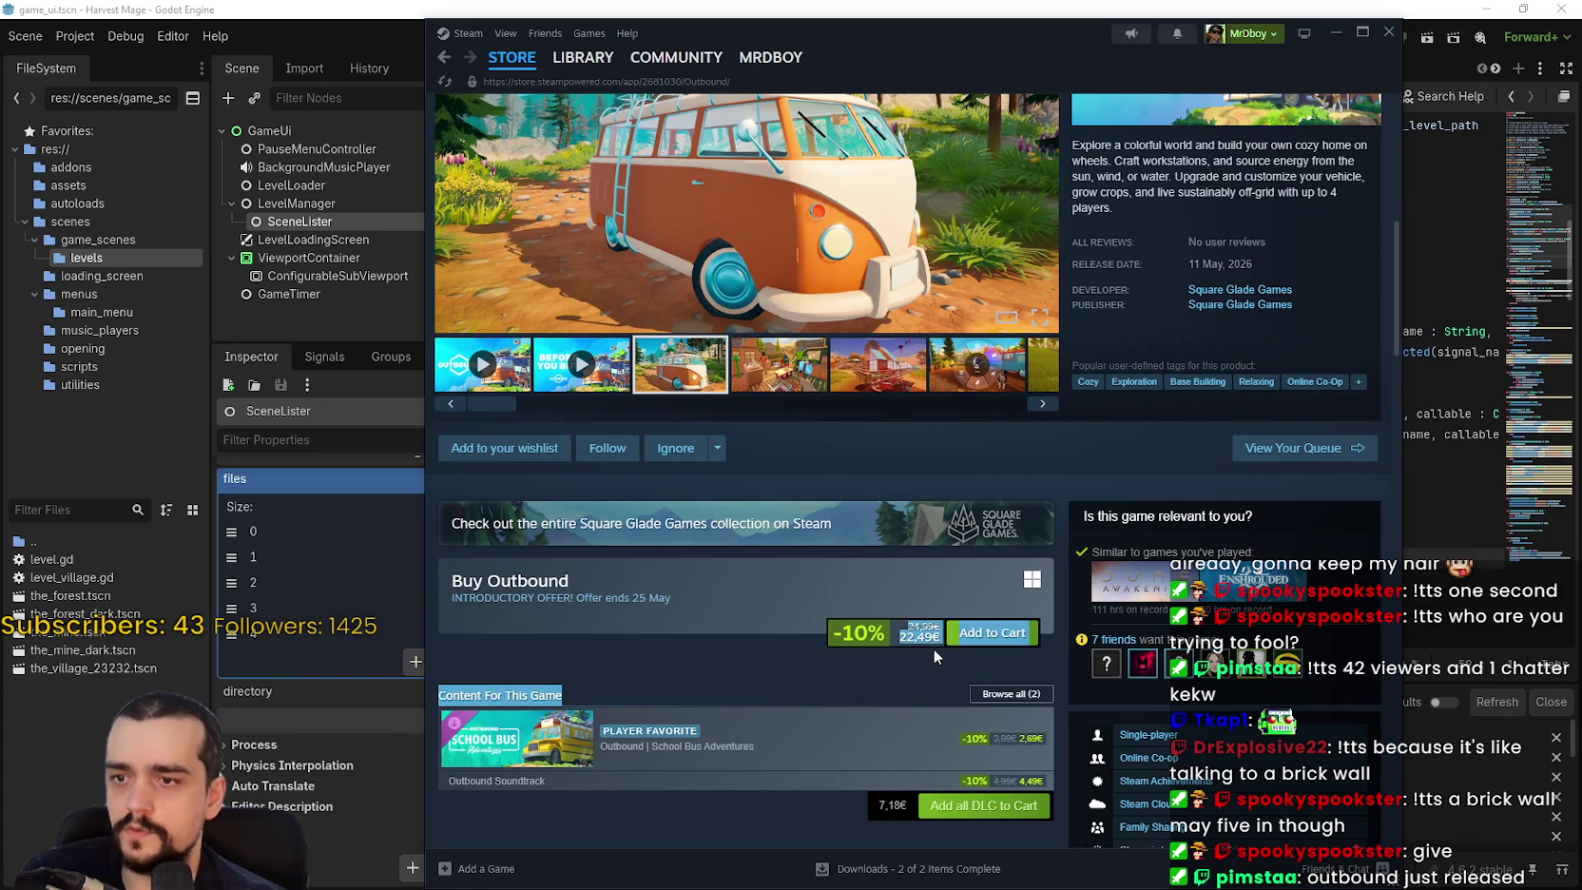
left_click(855, 570)
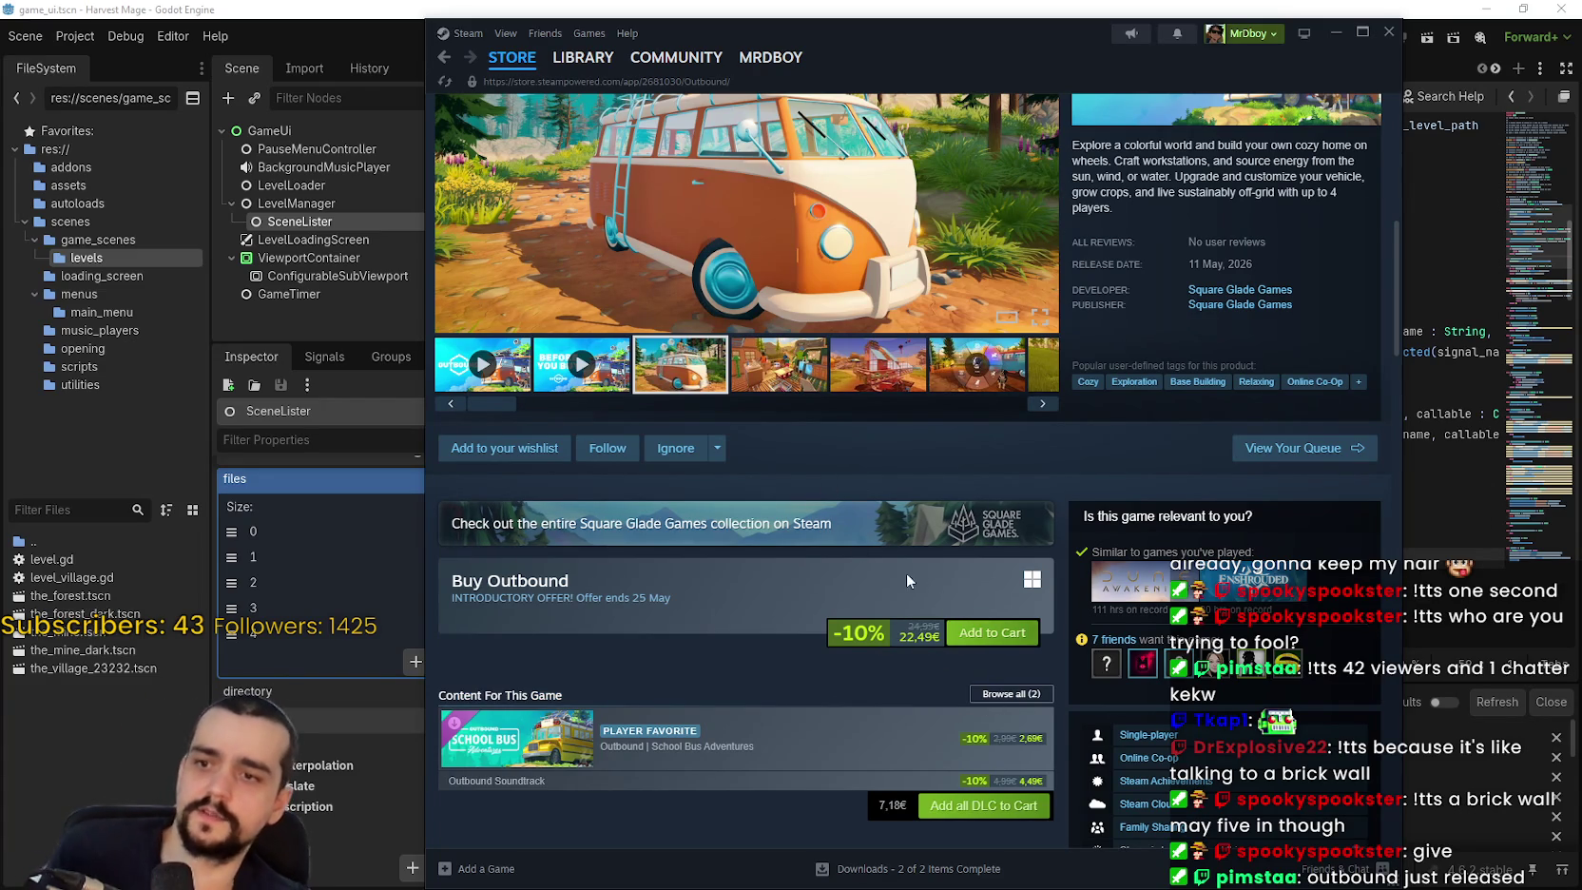
scroll(914, 570, "up", 3)
left_click(781, 454)
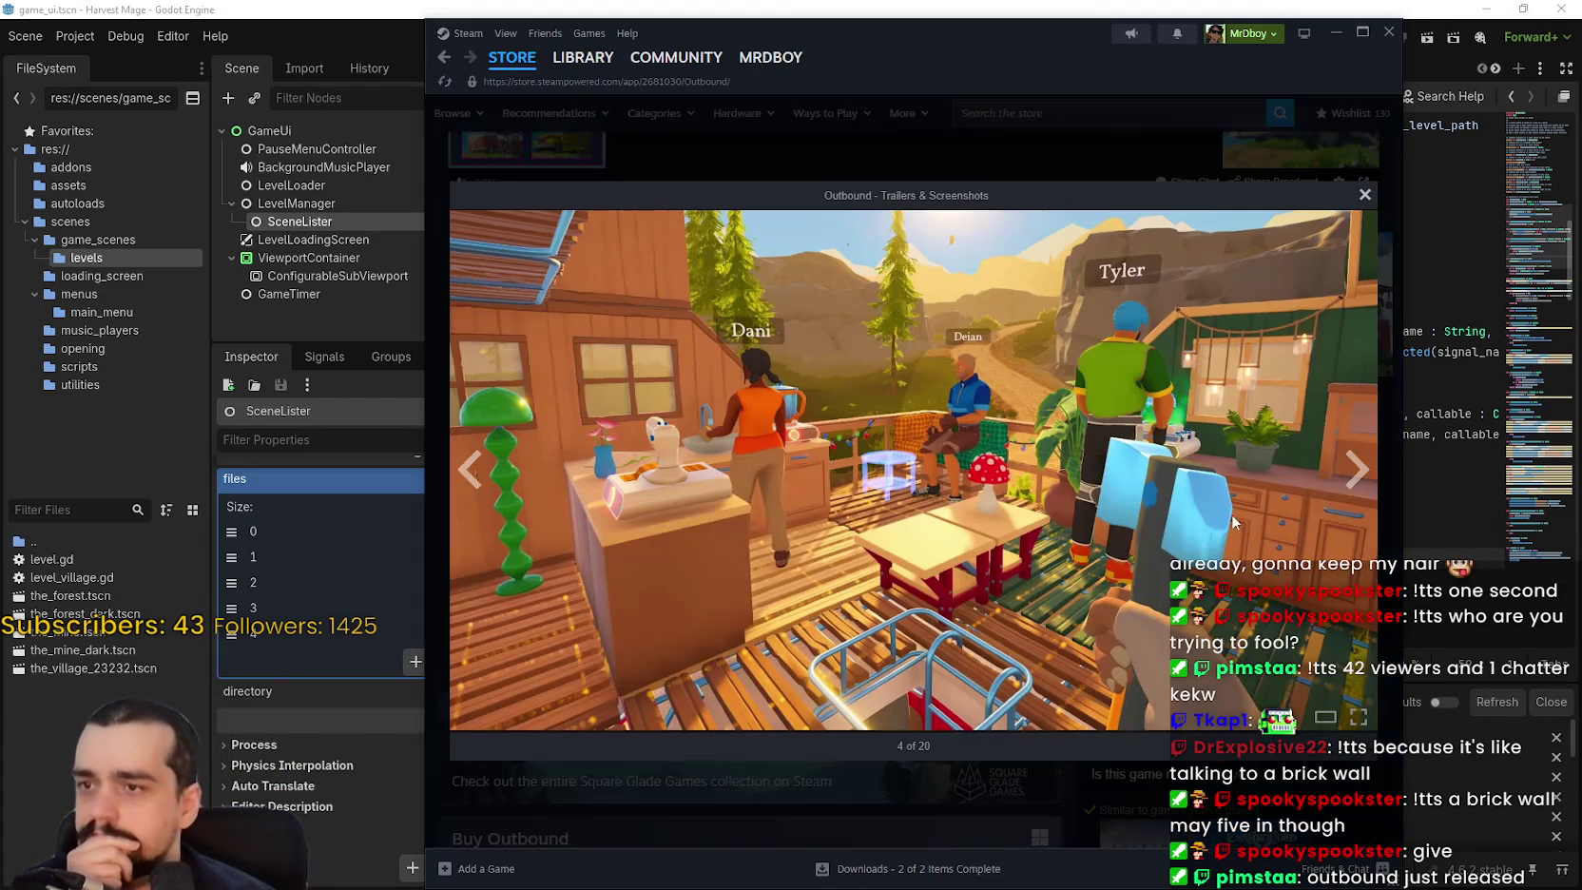
Advance through ten Outbound screenshots in the gallery.
left_click(1354, 468)
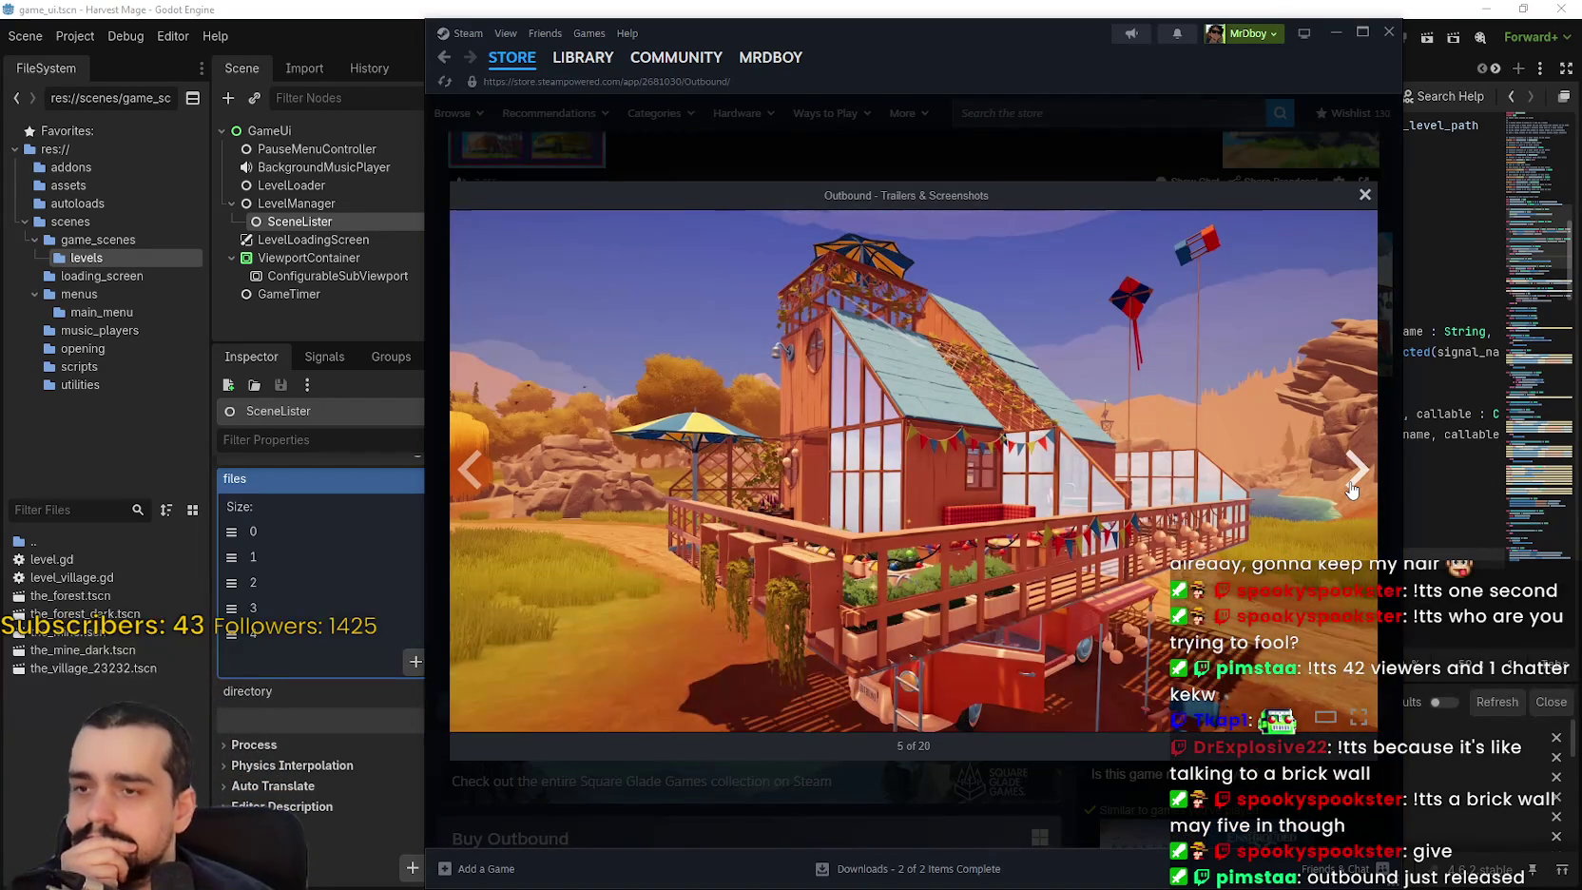
left_click(1350, 485)
left_click(1351, 485)
left_click(1350, 485)
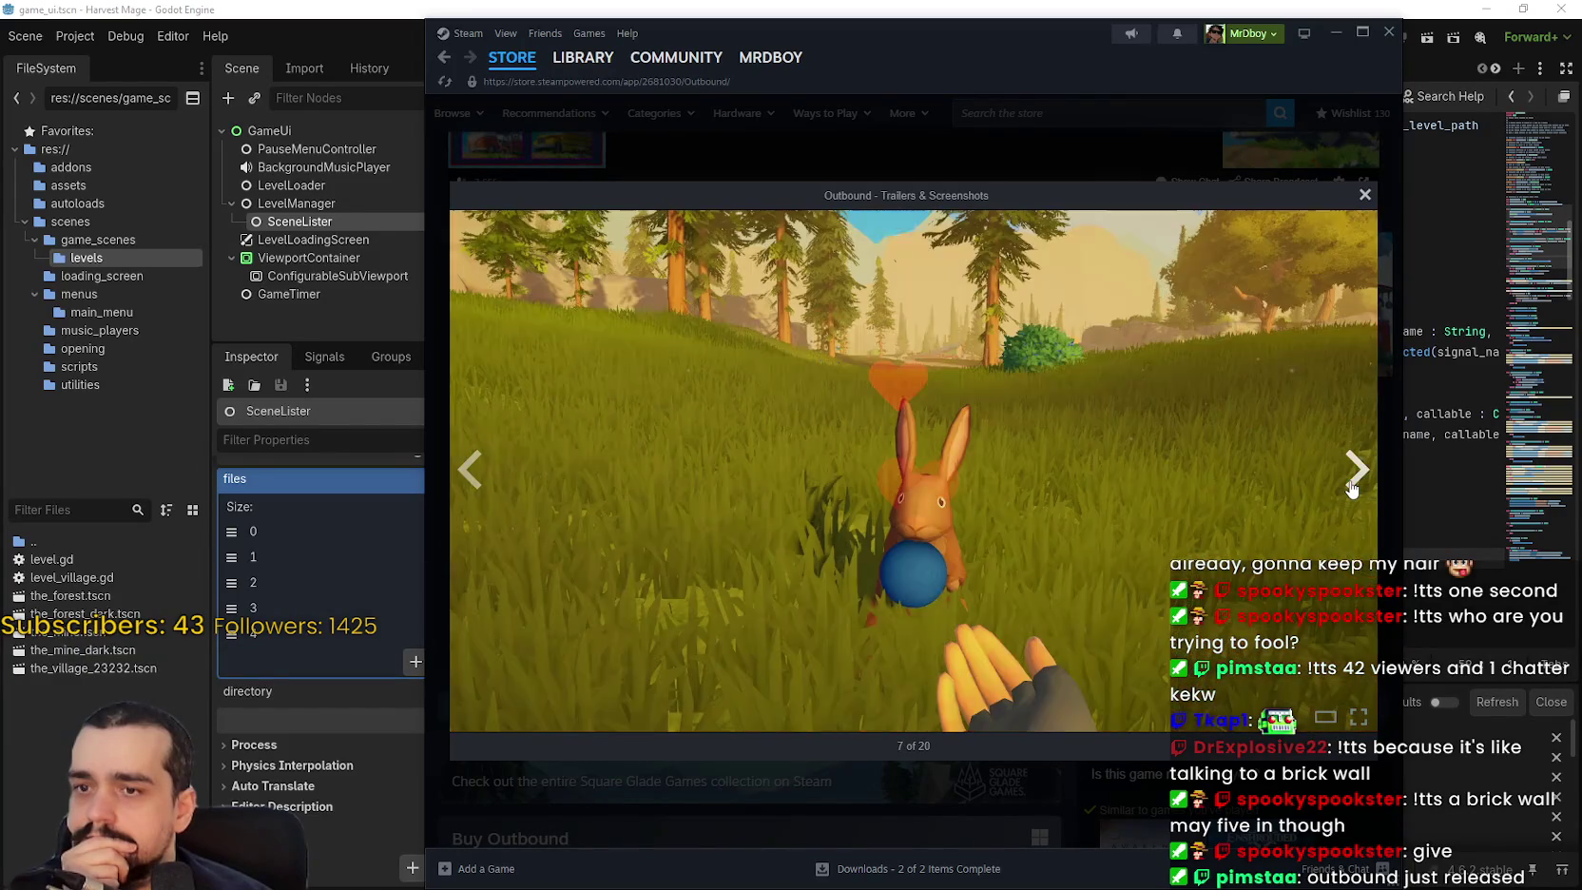
left_click(1351, 484)
left_click(1351, 487)
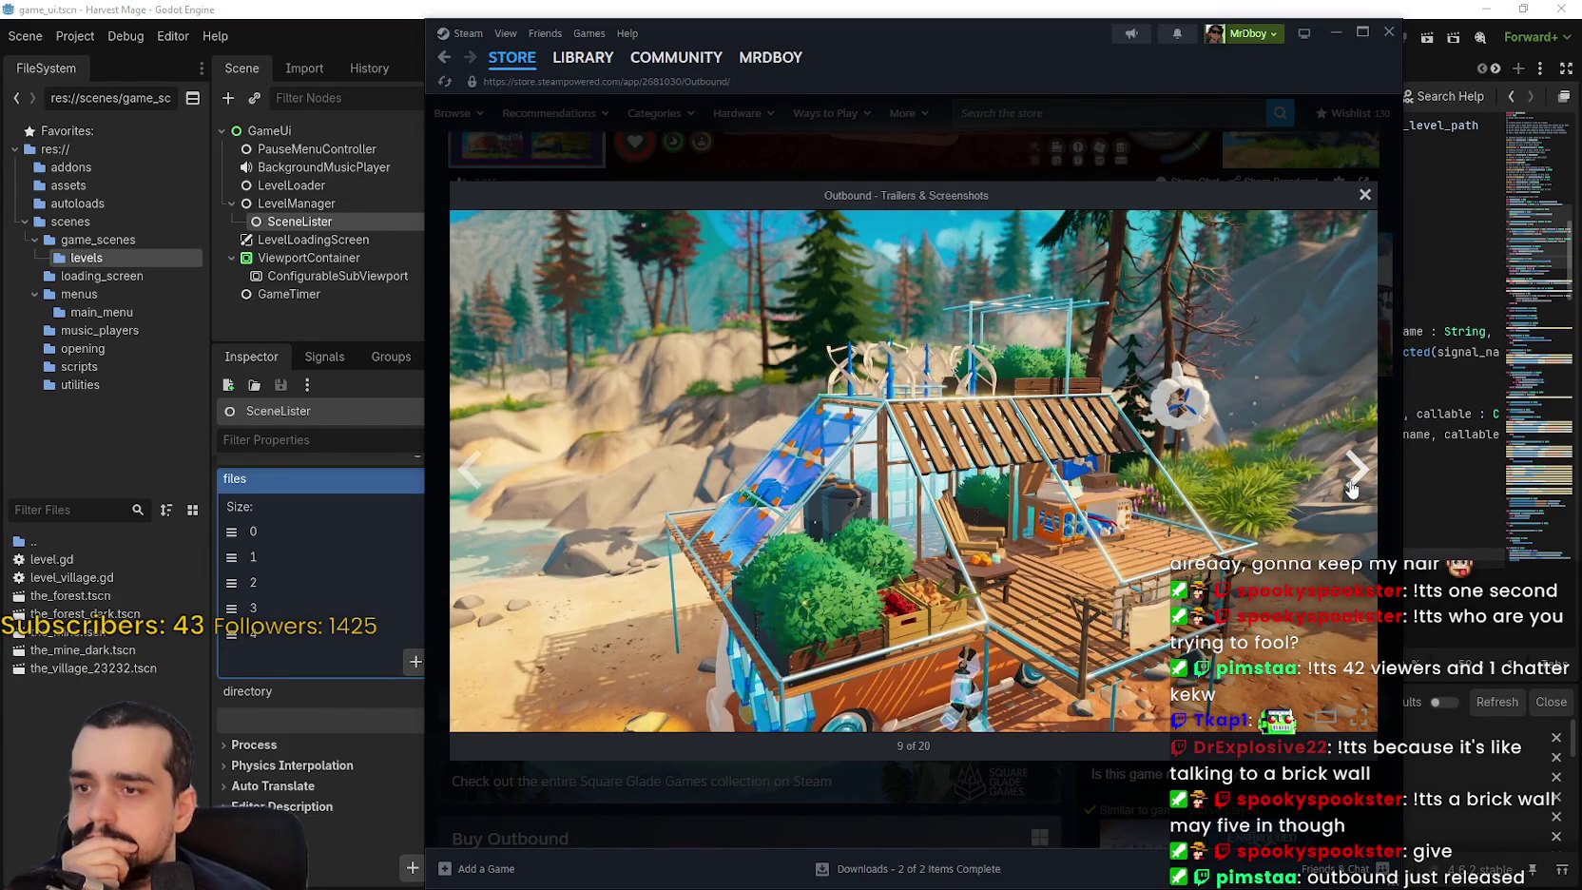
left_click(1351, 486)
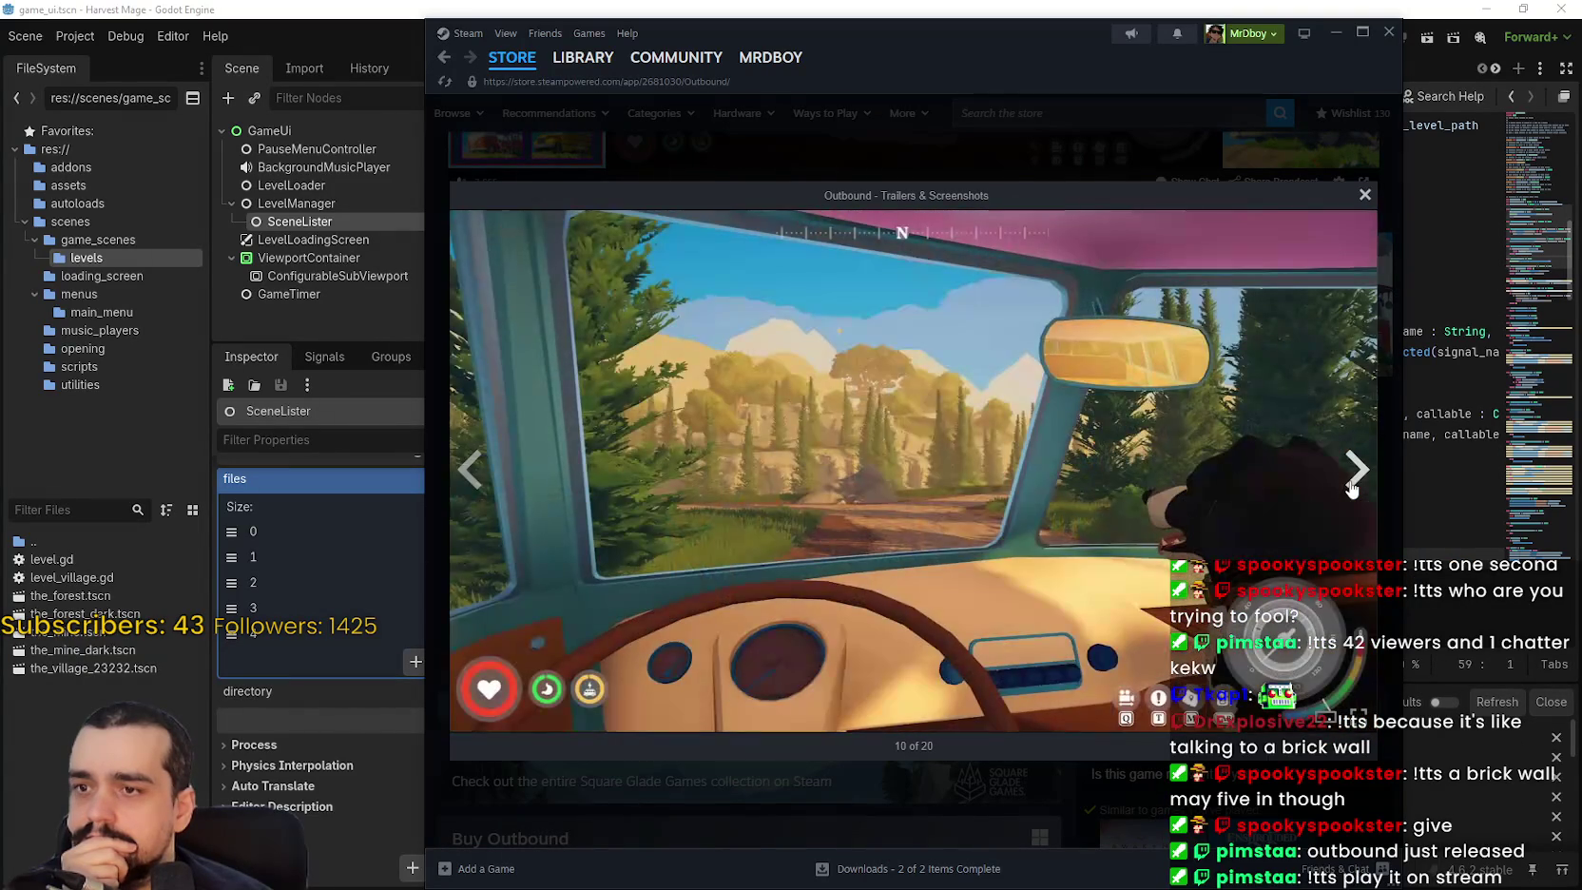
left_click(1349, 487)
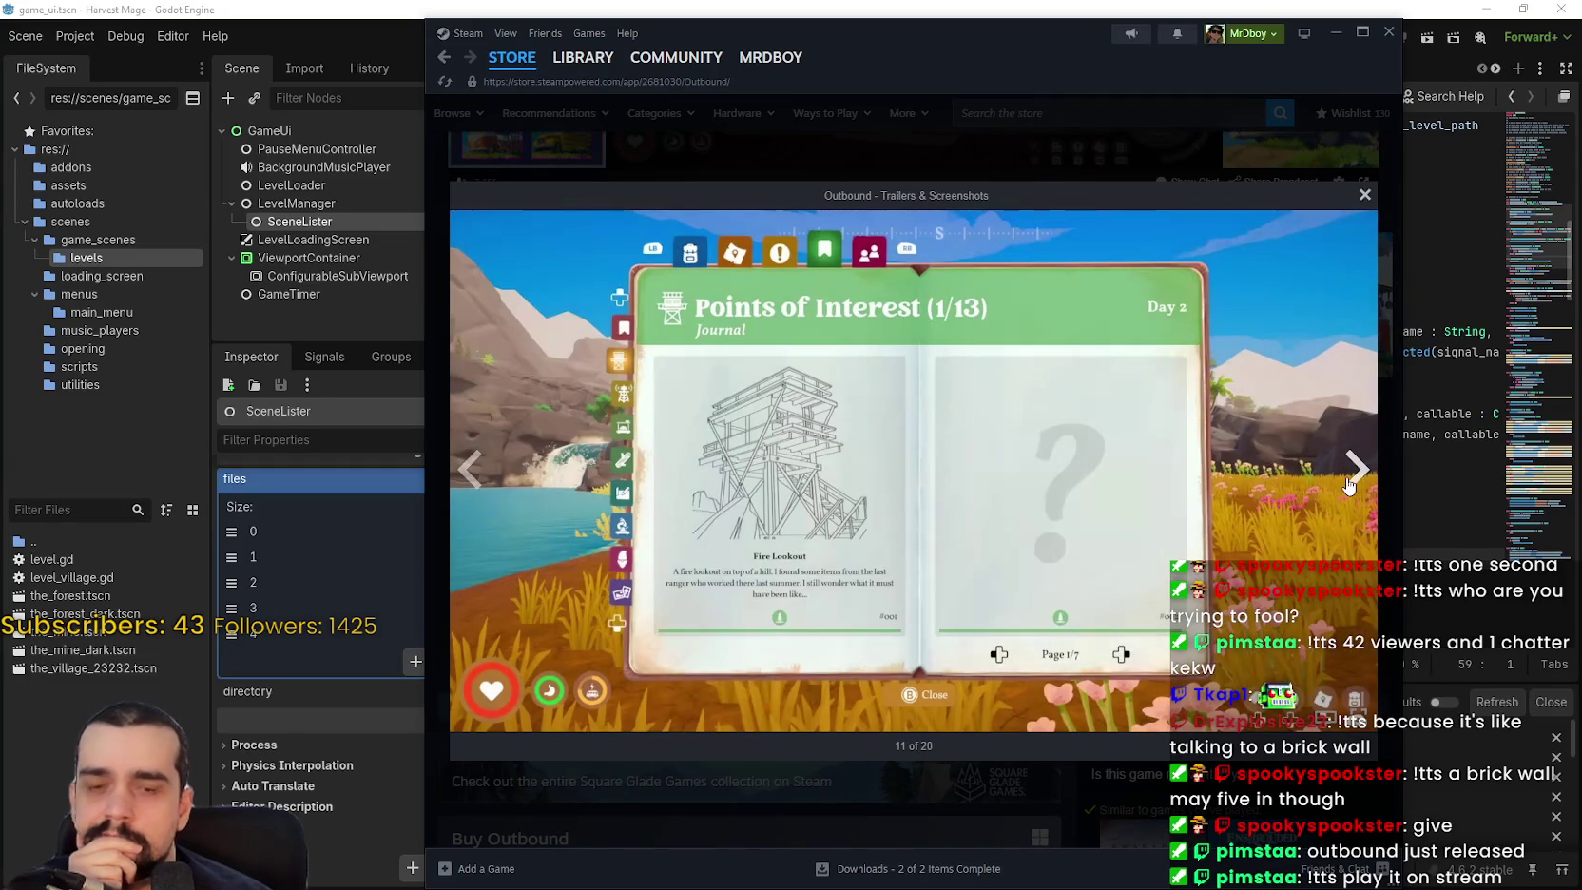
left_click(1349, 487)
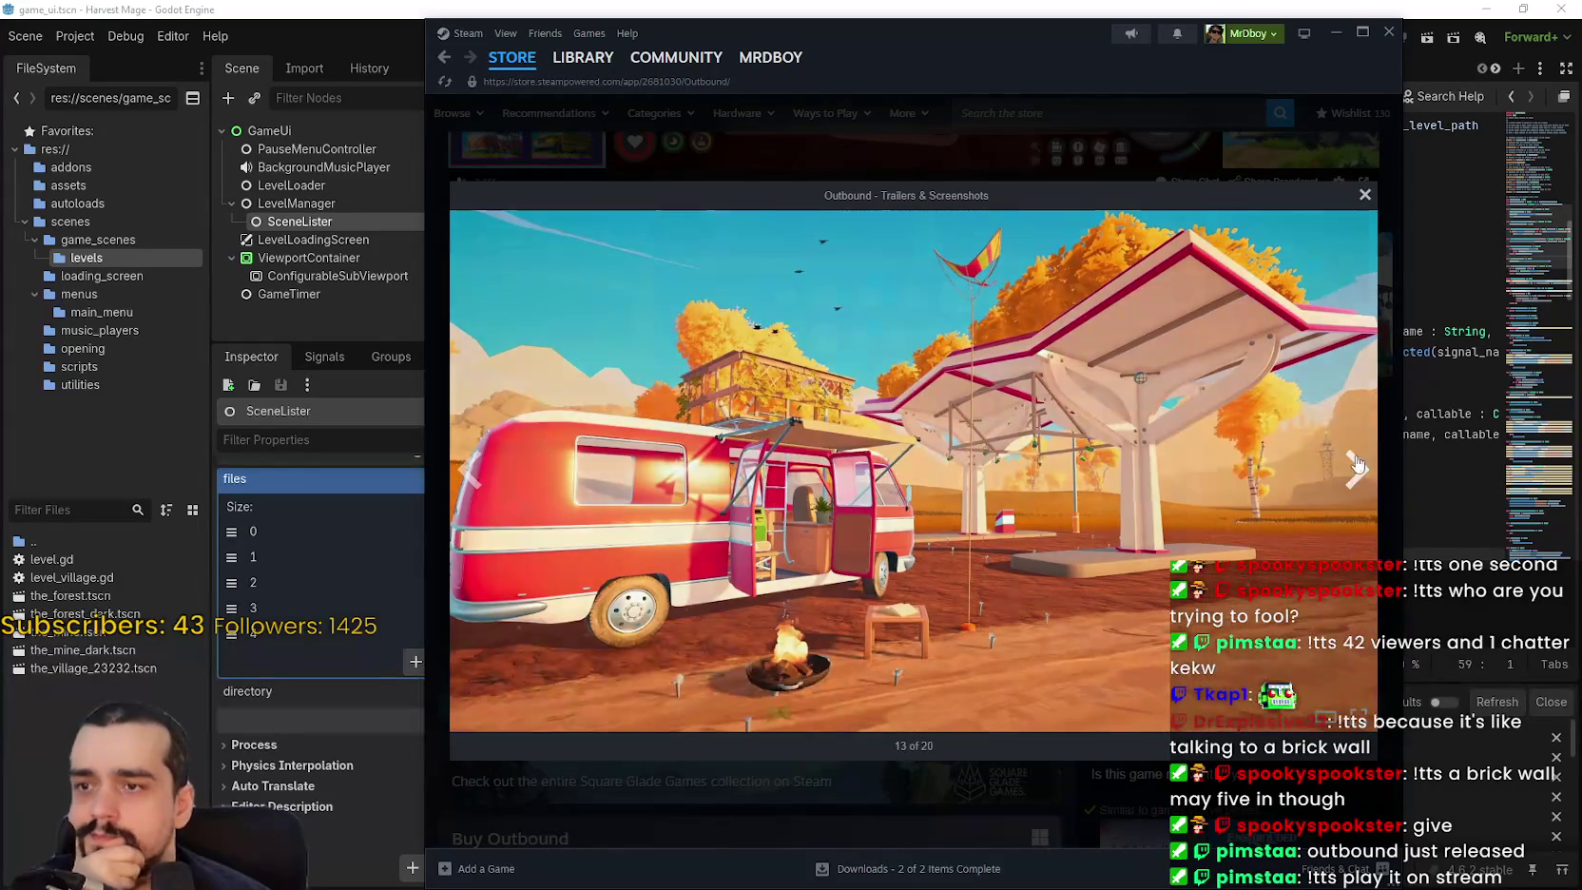
left_click(1350, 484)
Close the gallery, collapse the live broadcast panel, and close Steam.
left_click(1365, 197)
scroll(1121, 402, "up", 5)
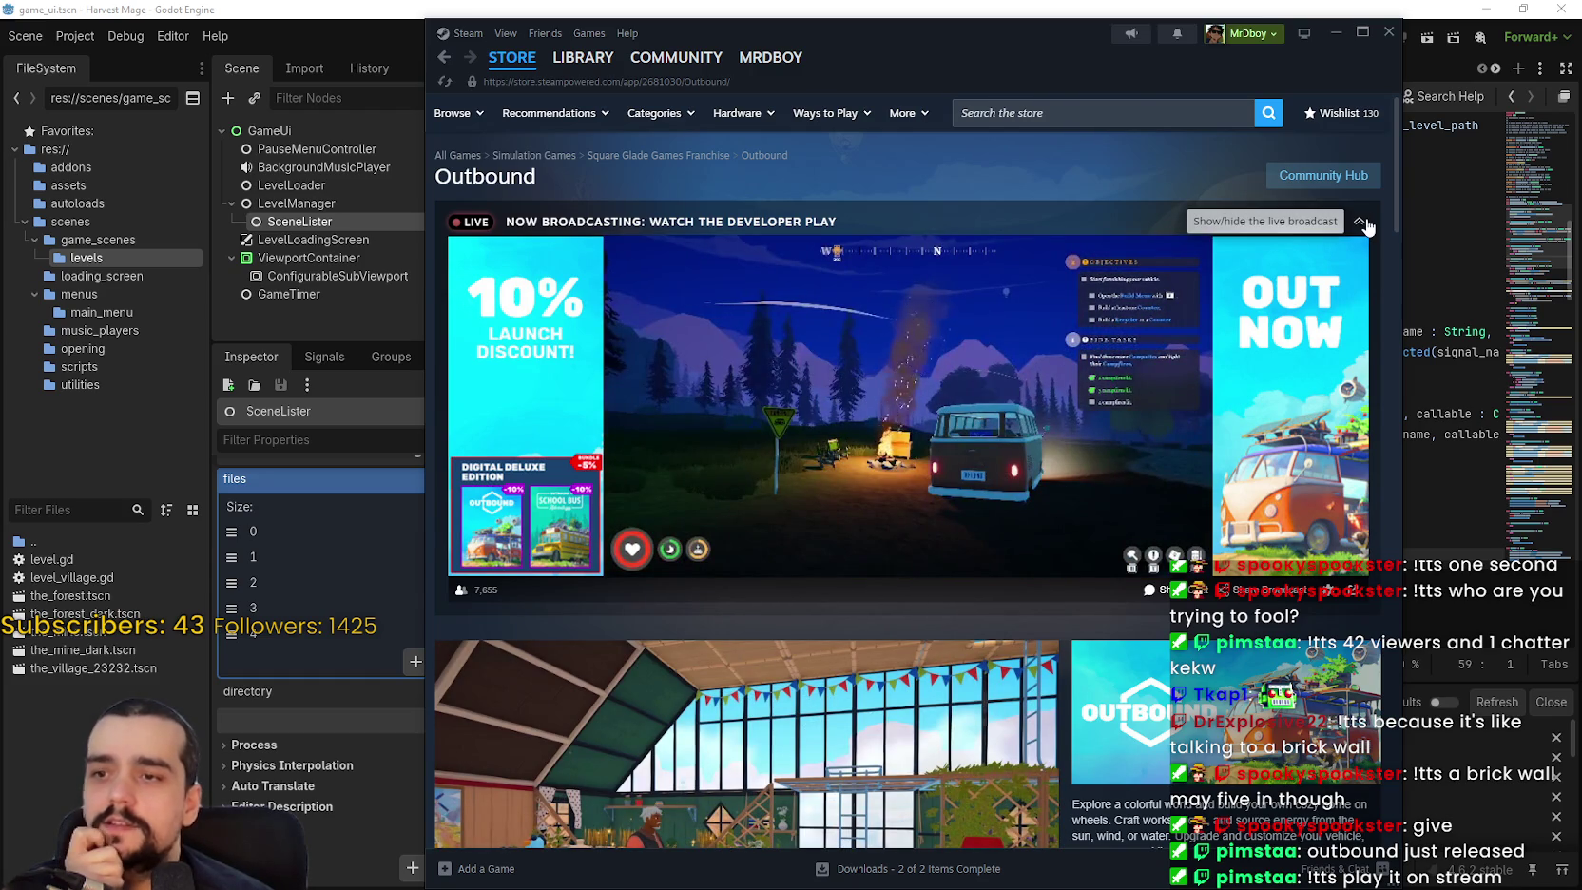
mouse_move(1060, 435)
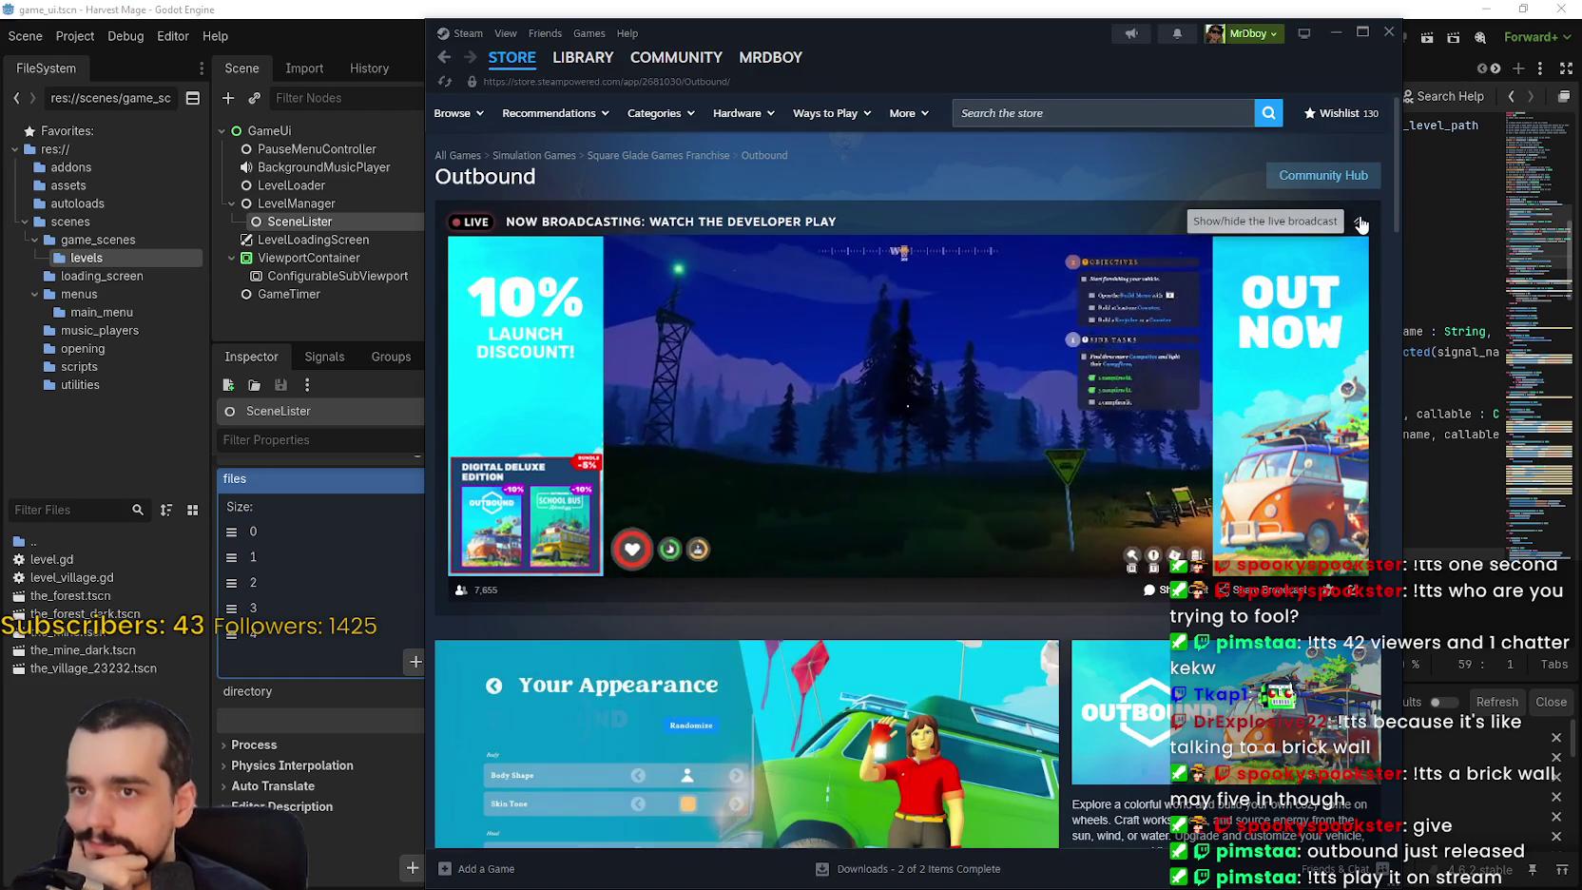
left_click(1359, 222)
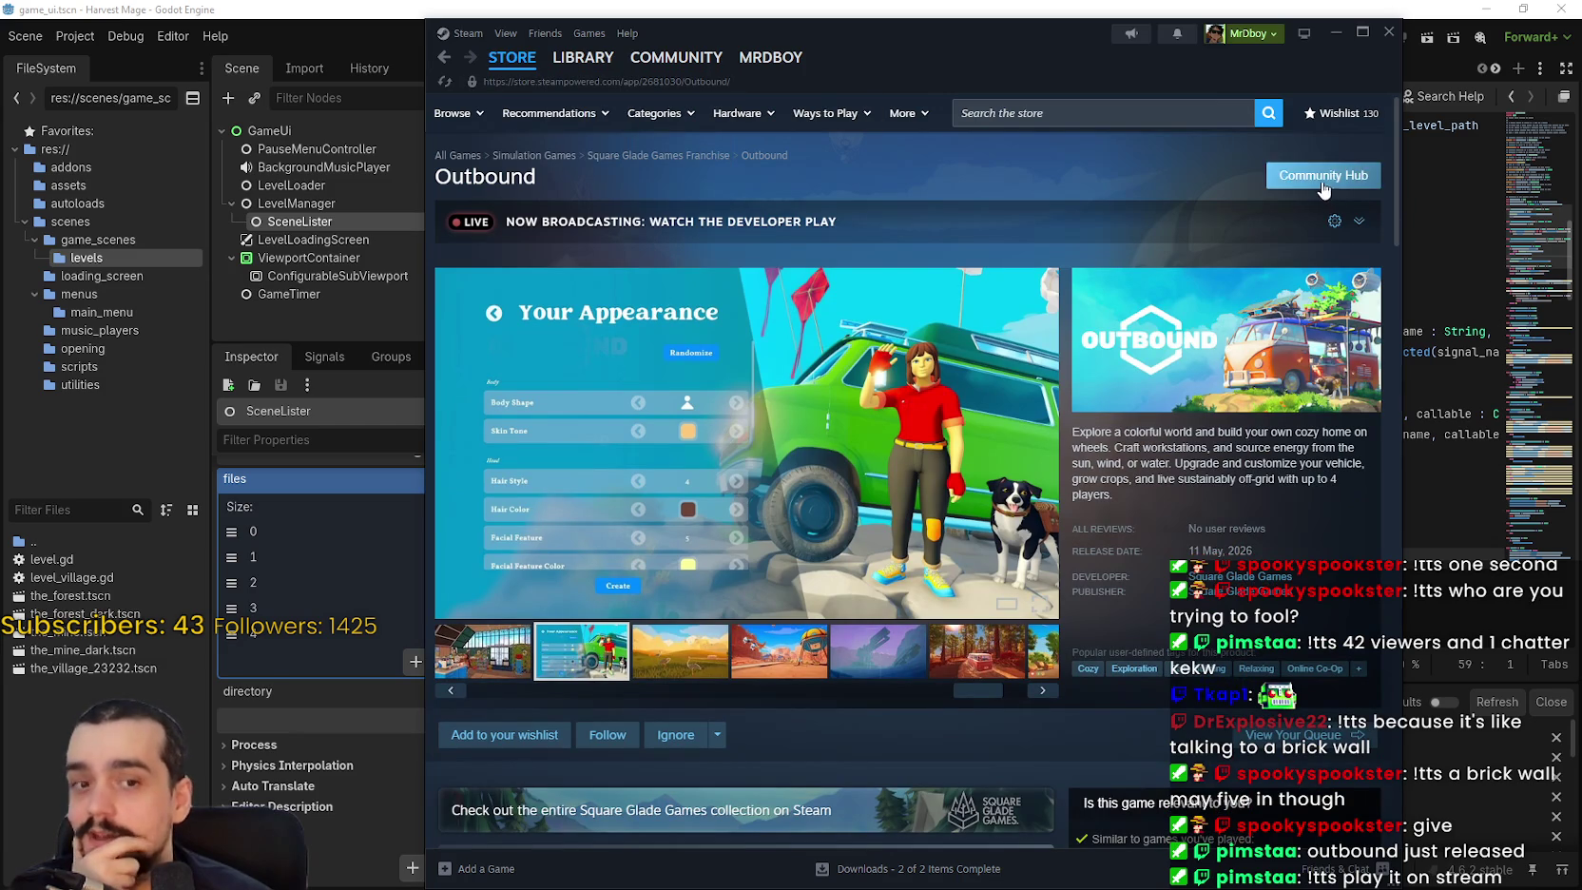
left_click(490, 86)
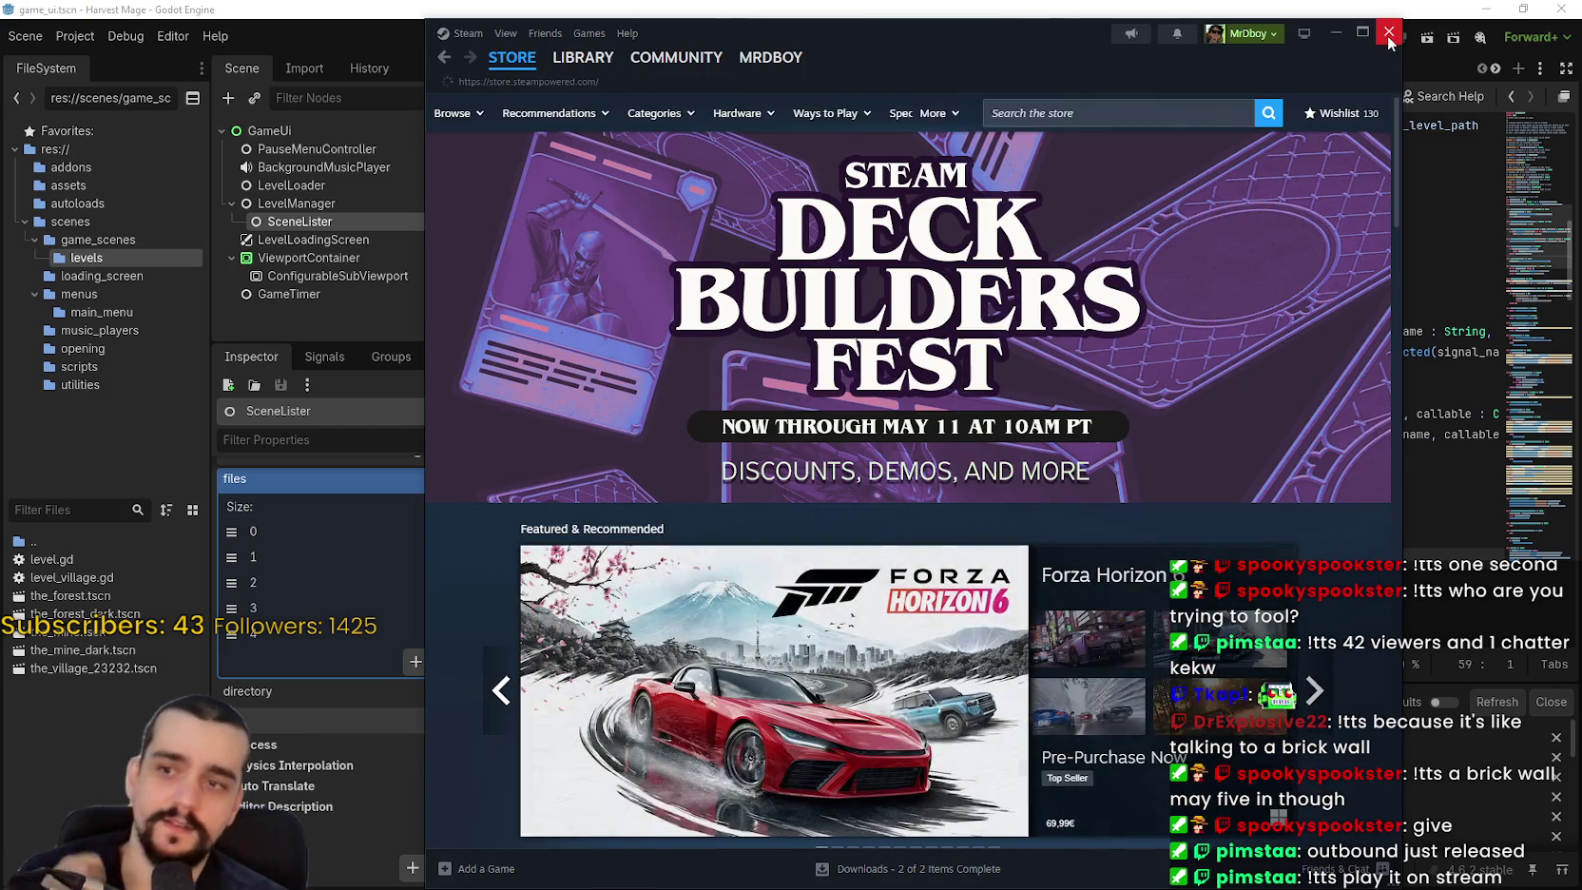
left_click(1389, 32)
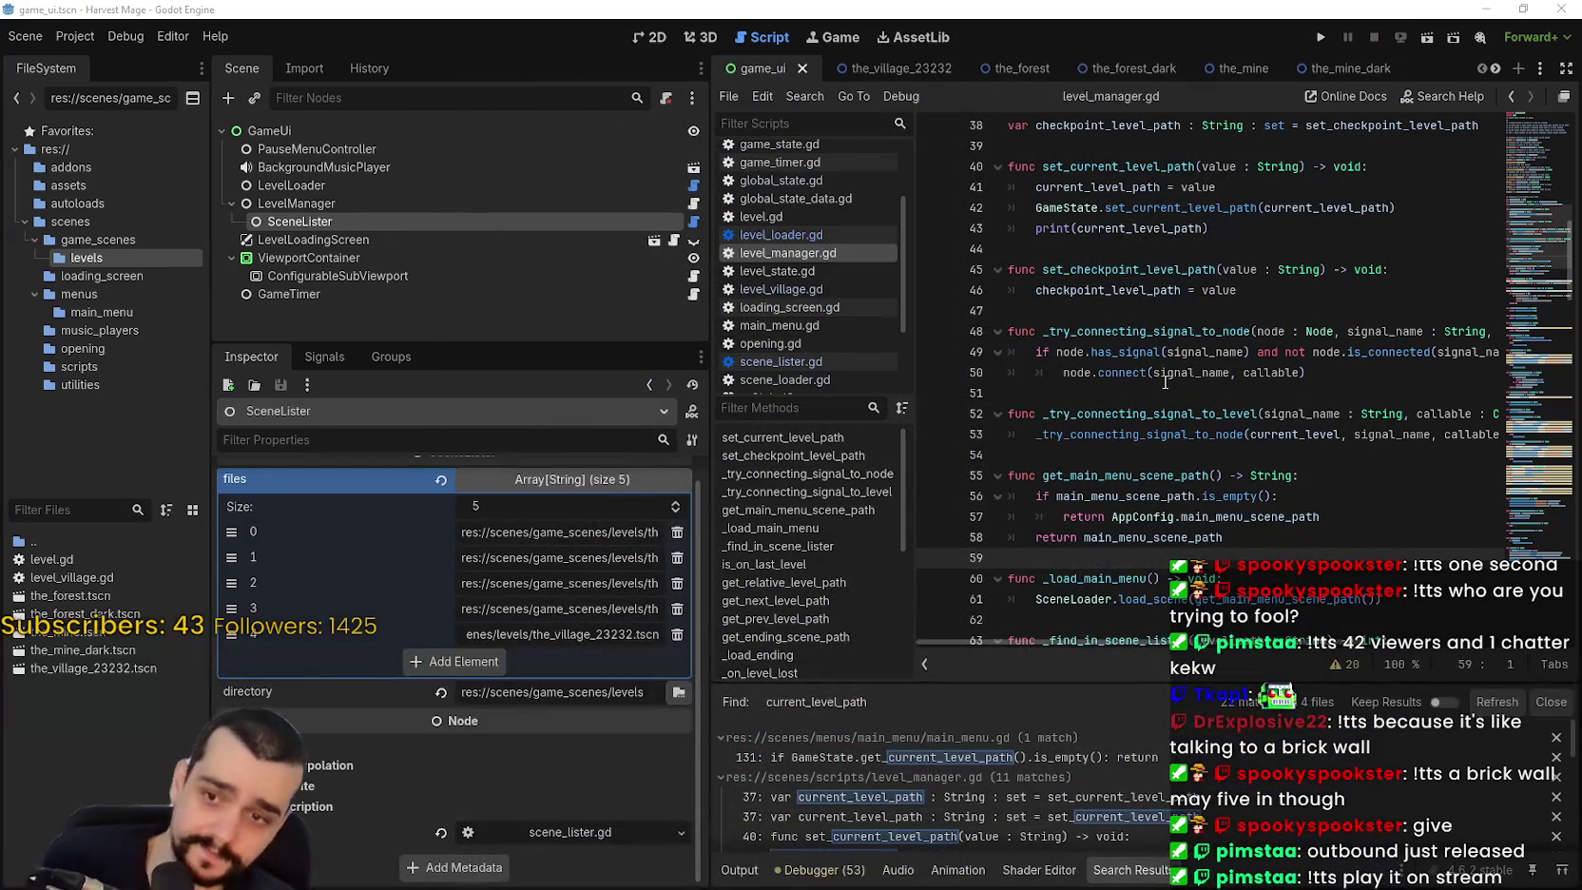
Rename the_village_23232.tscn to the_village.tscn in the FileSystem dock.
left_click(1124, 435)
left_click(1121, 451)
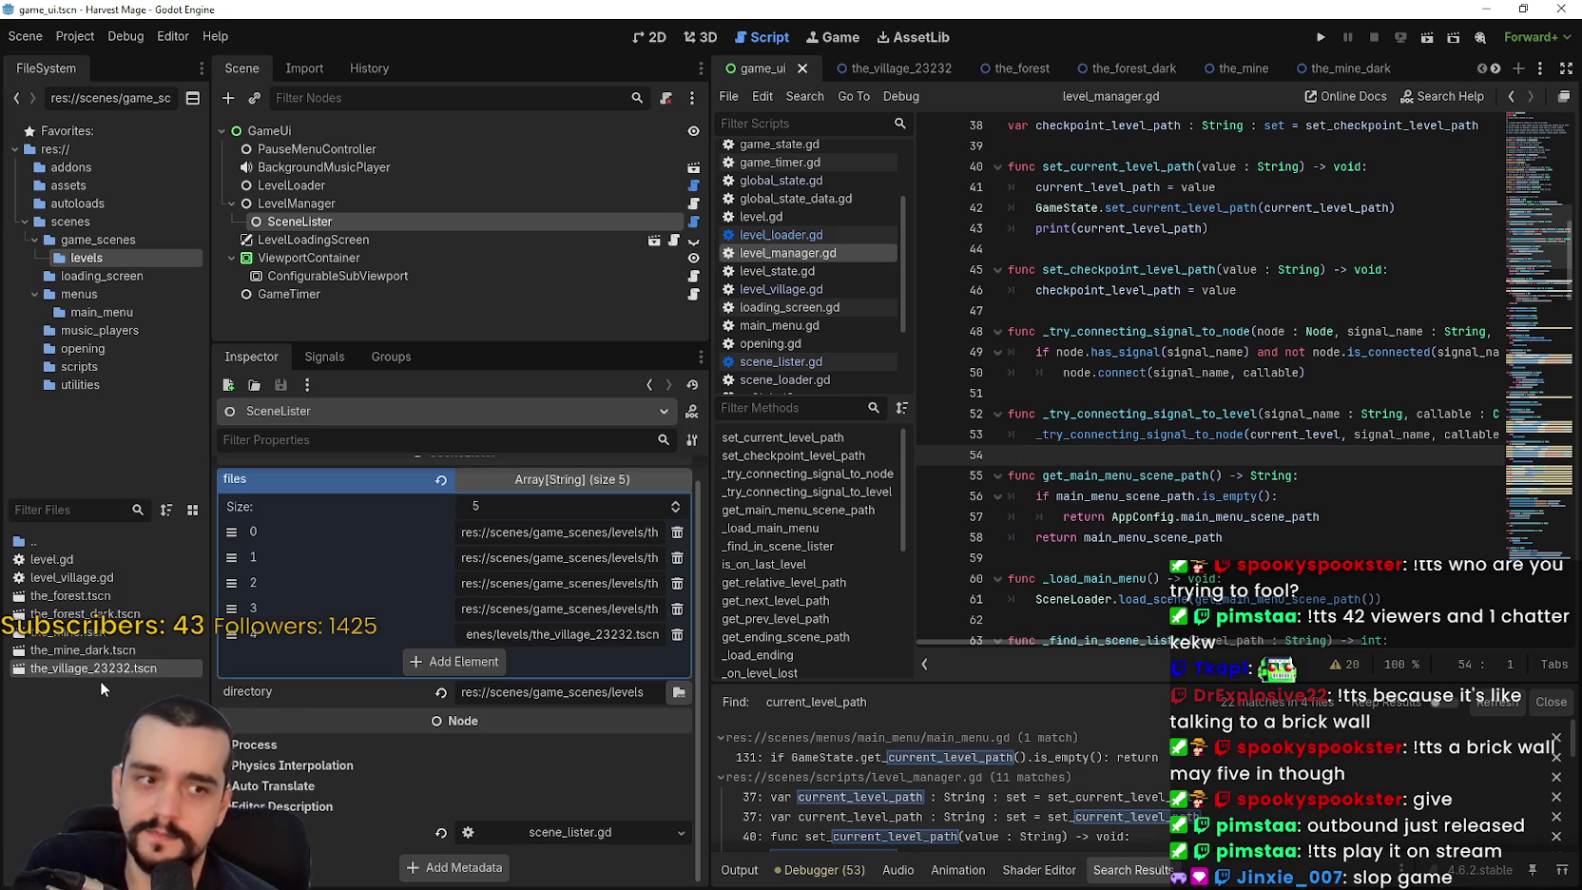
right_click(136, 675)
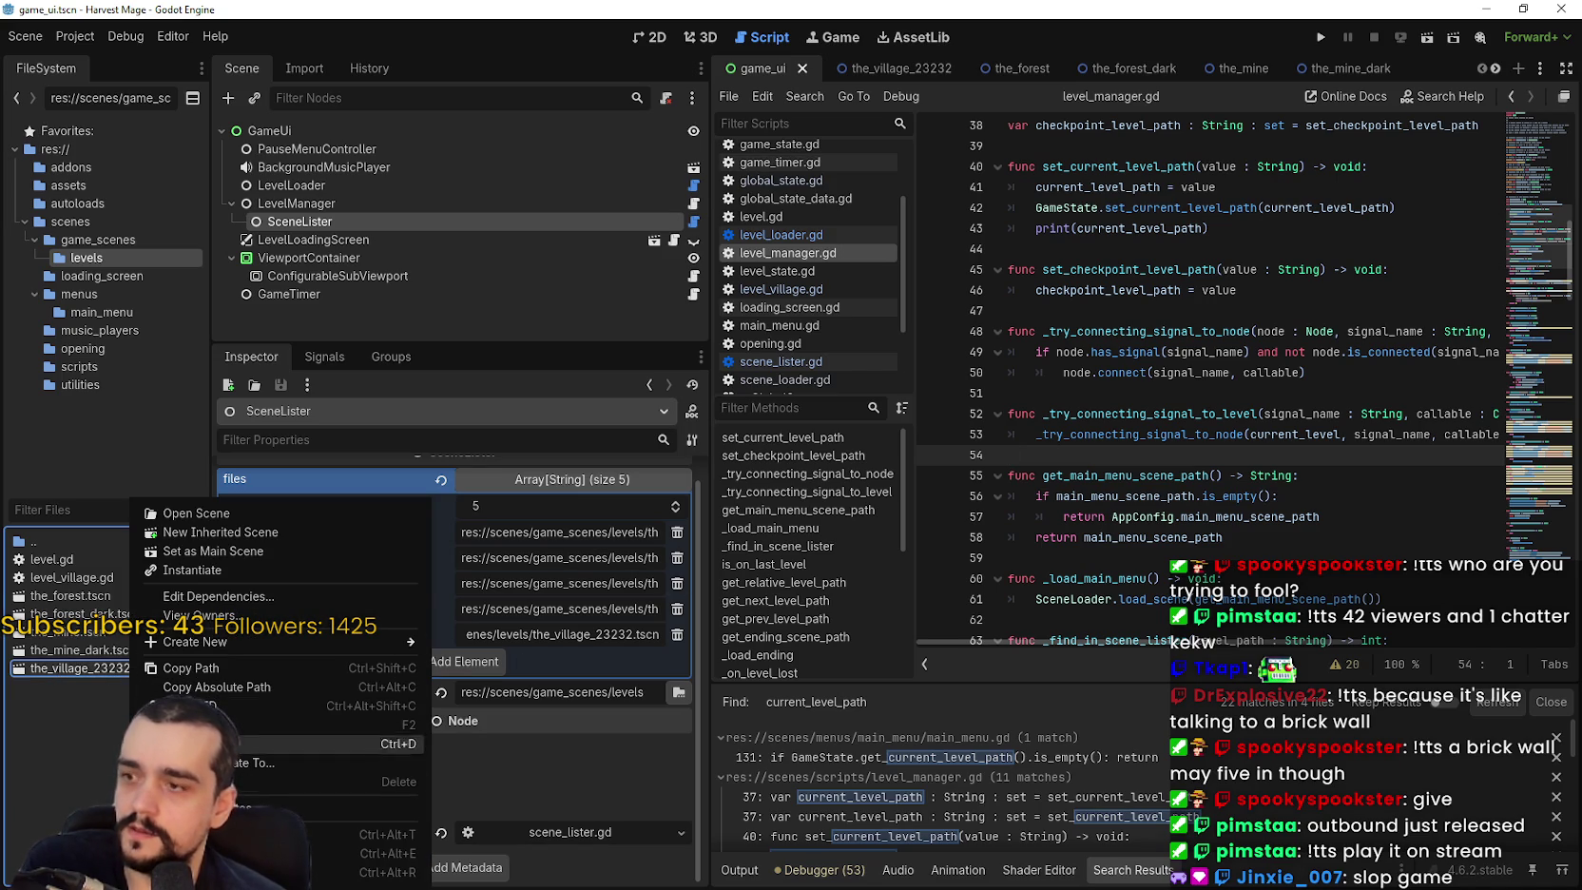
key("Escape")
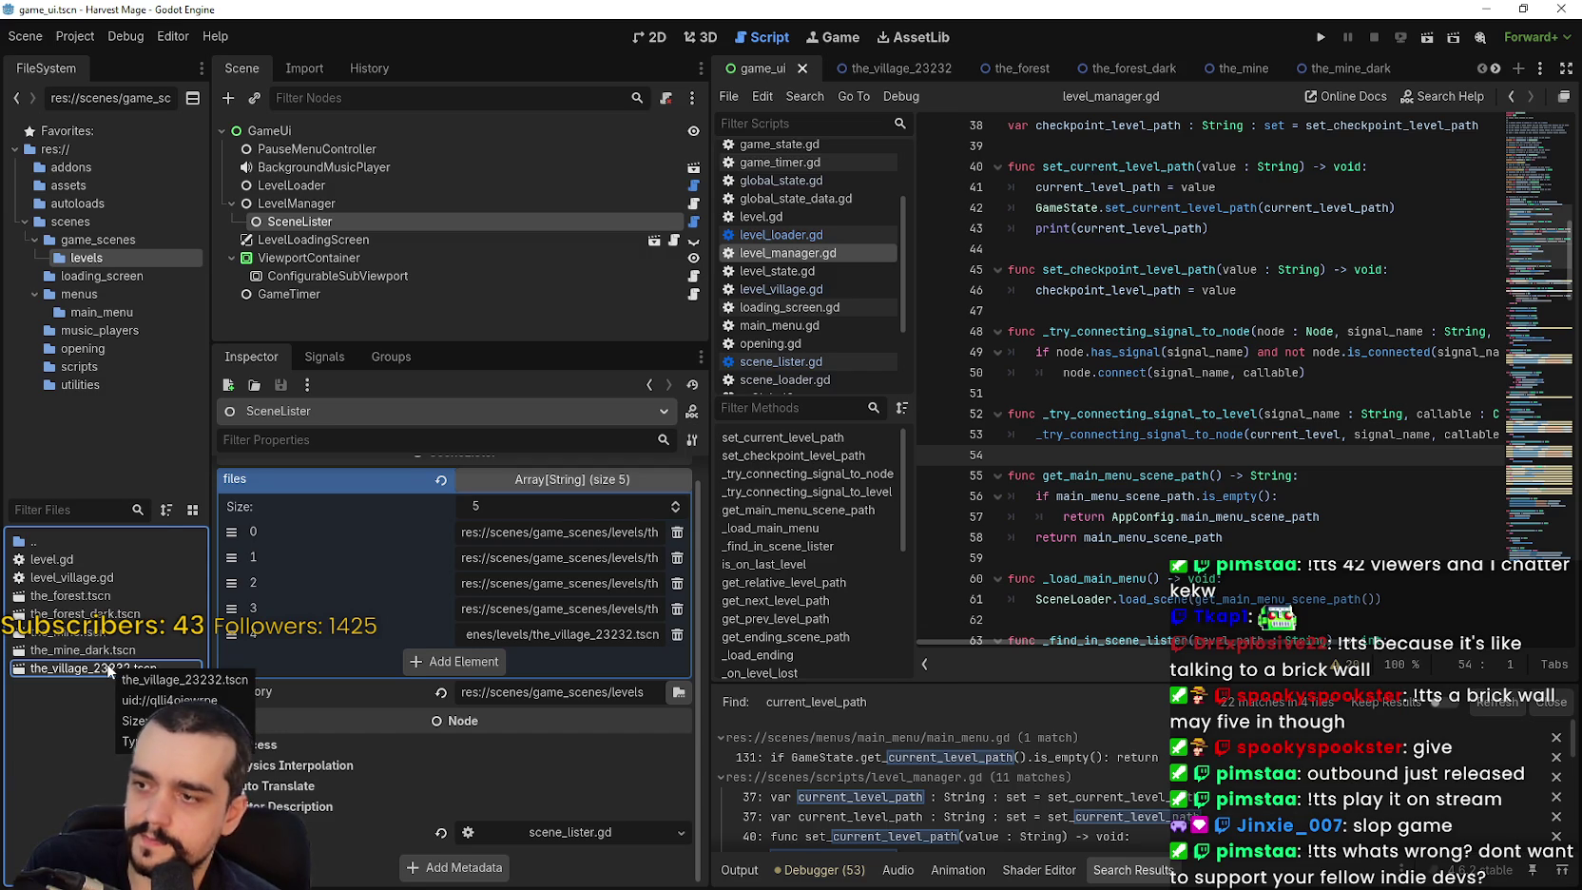
right_click(109, 670)
left_click(299, 715)
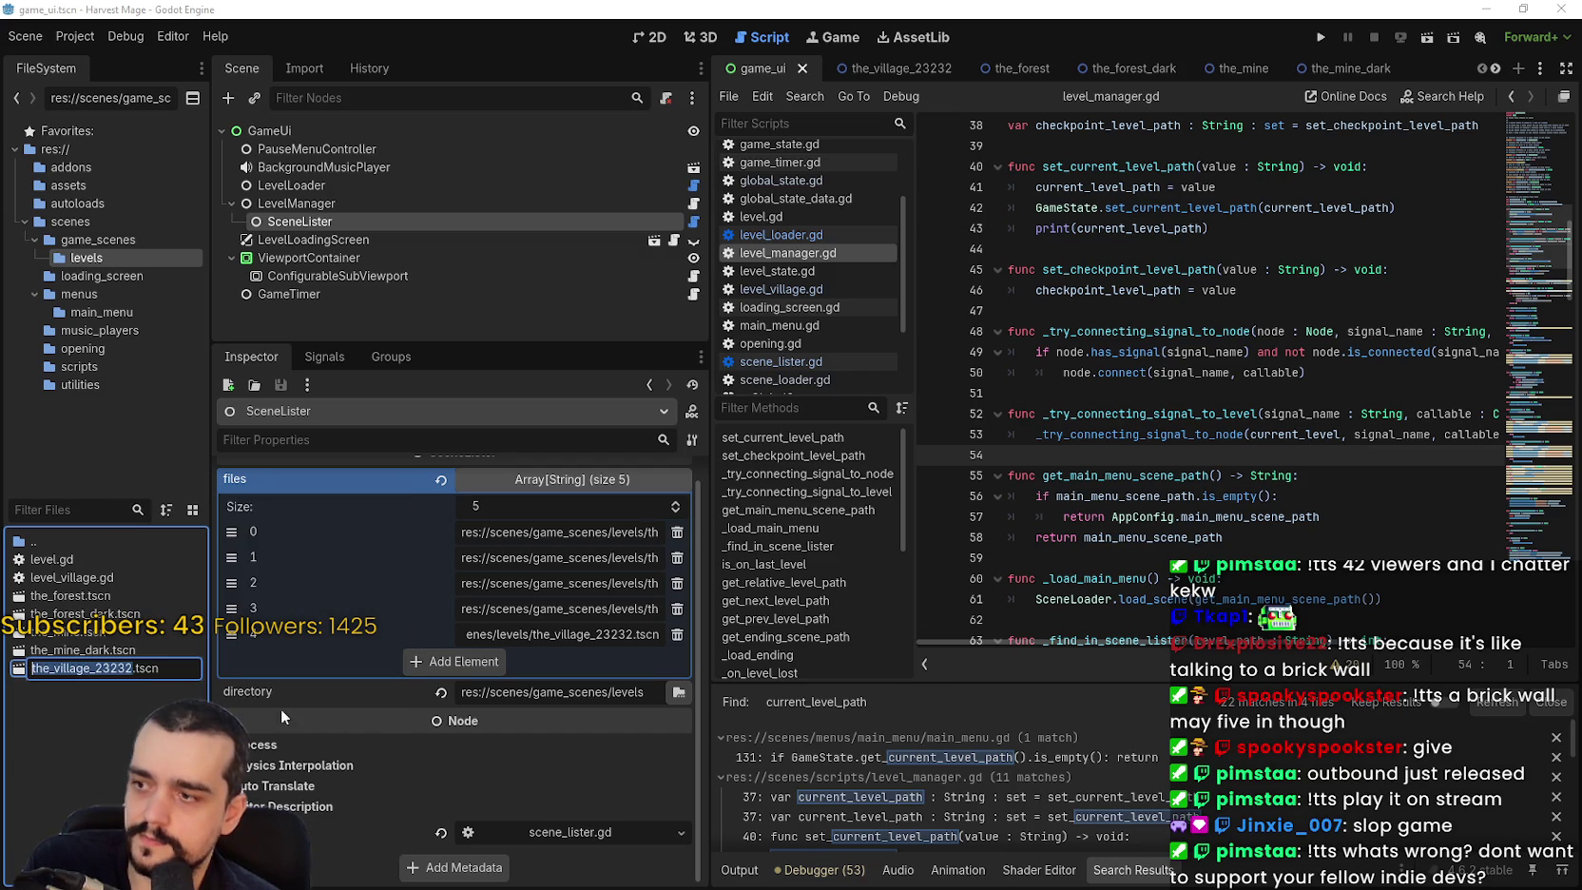
key("Right")
key("BackSpace")
key("BackSpace")
key("BackSpace")
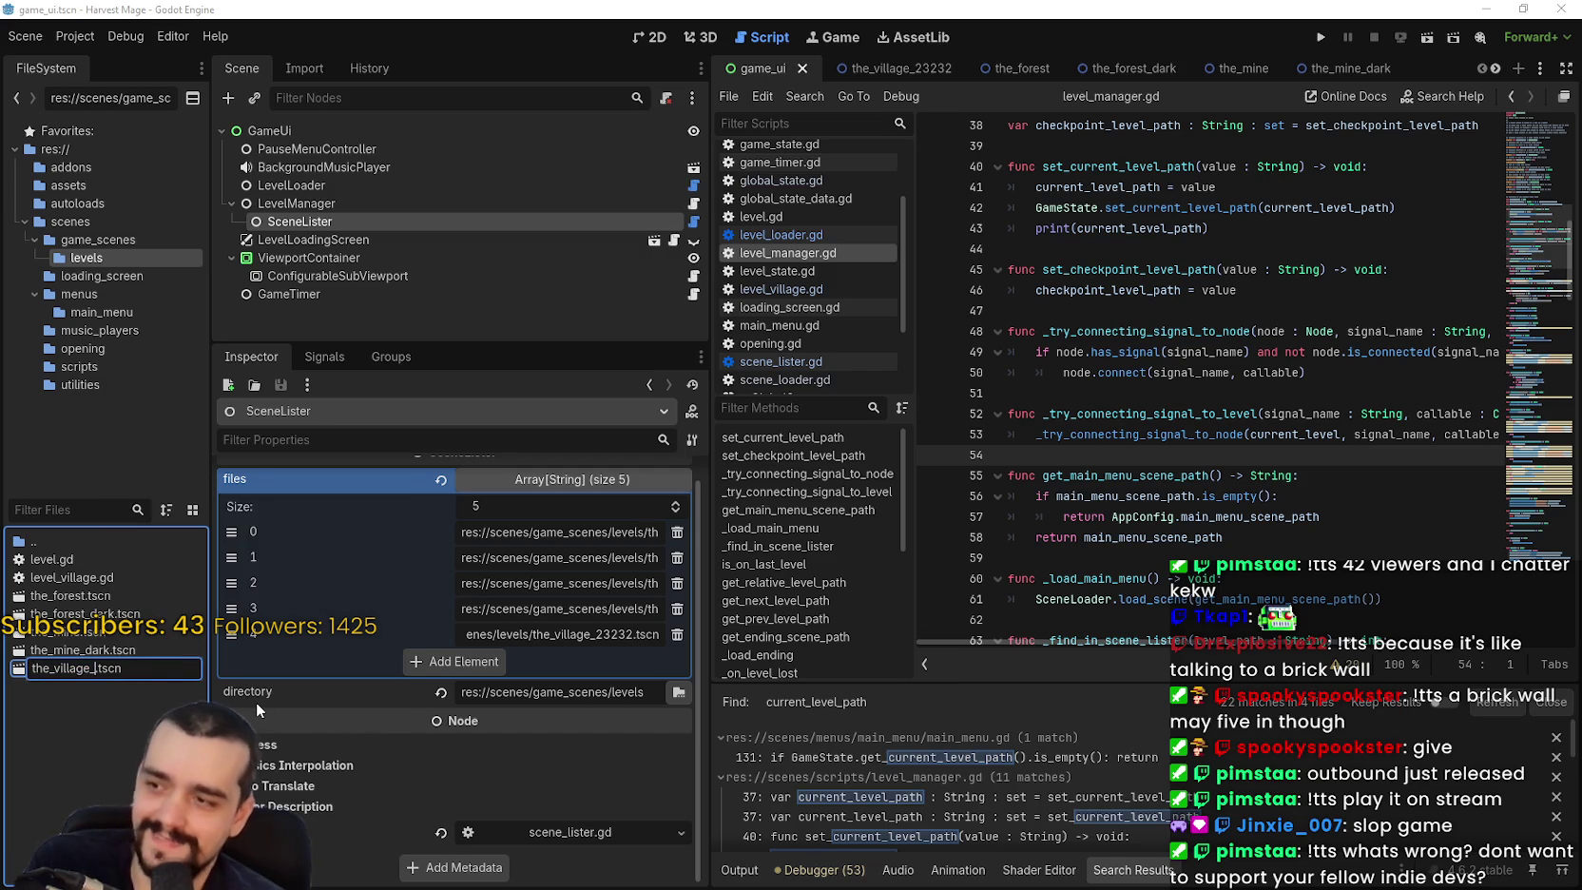
key("BackSpace")
key("Return")
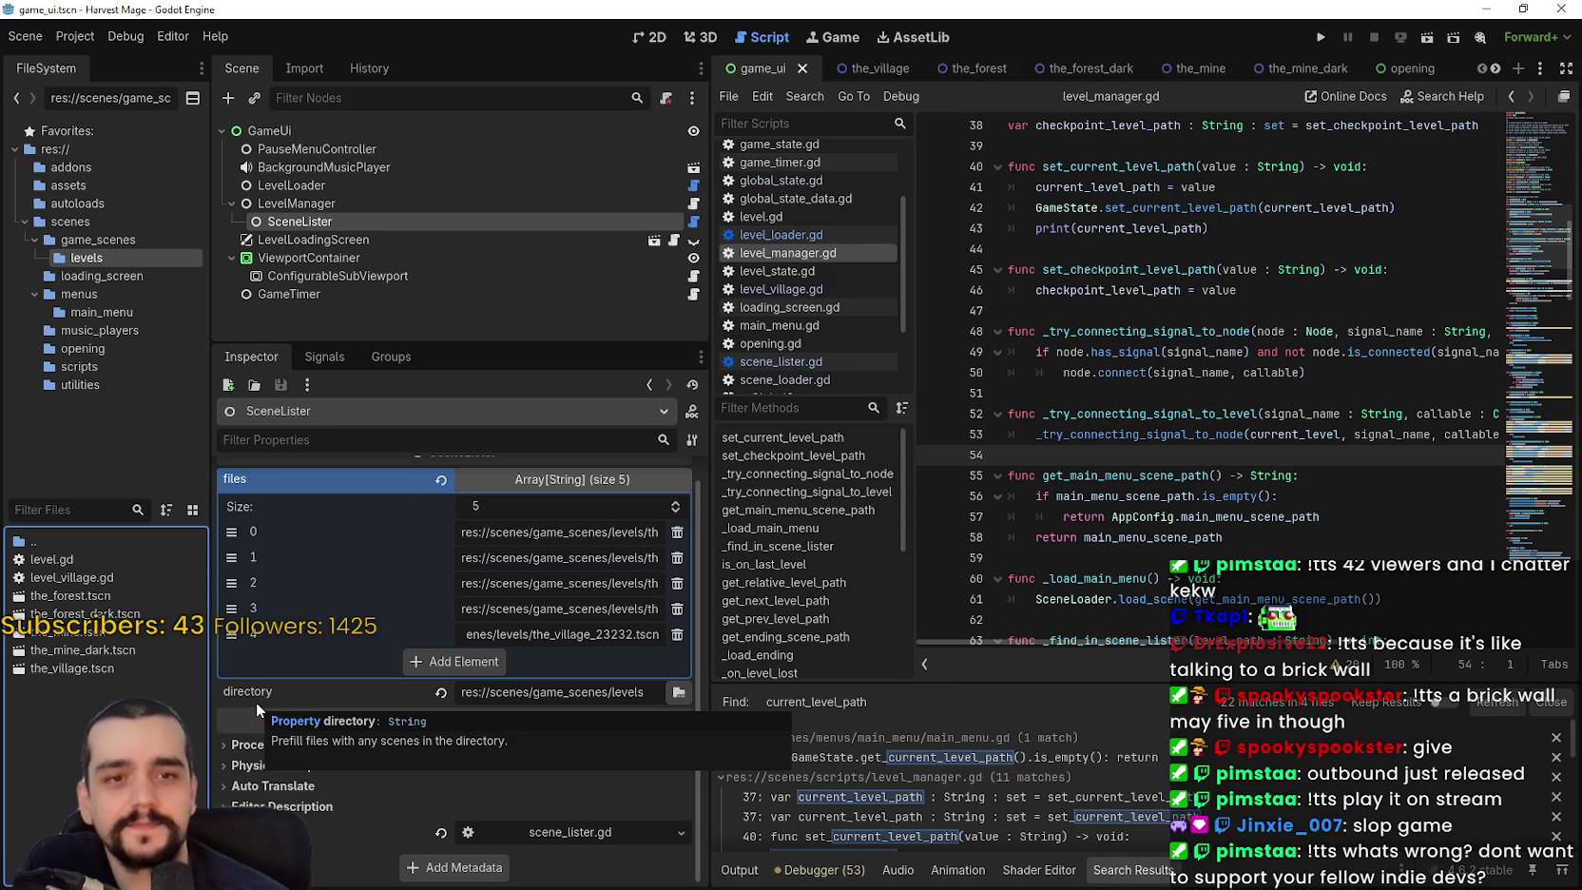
left_click(1114, 393)
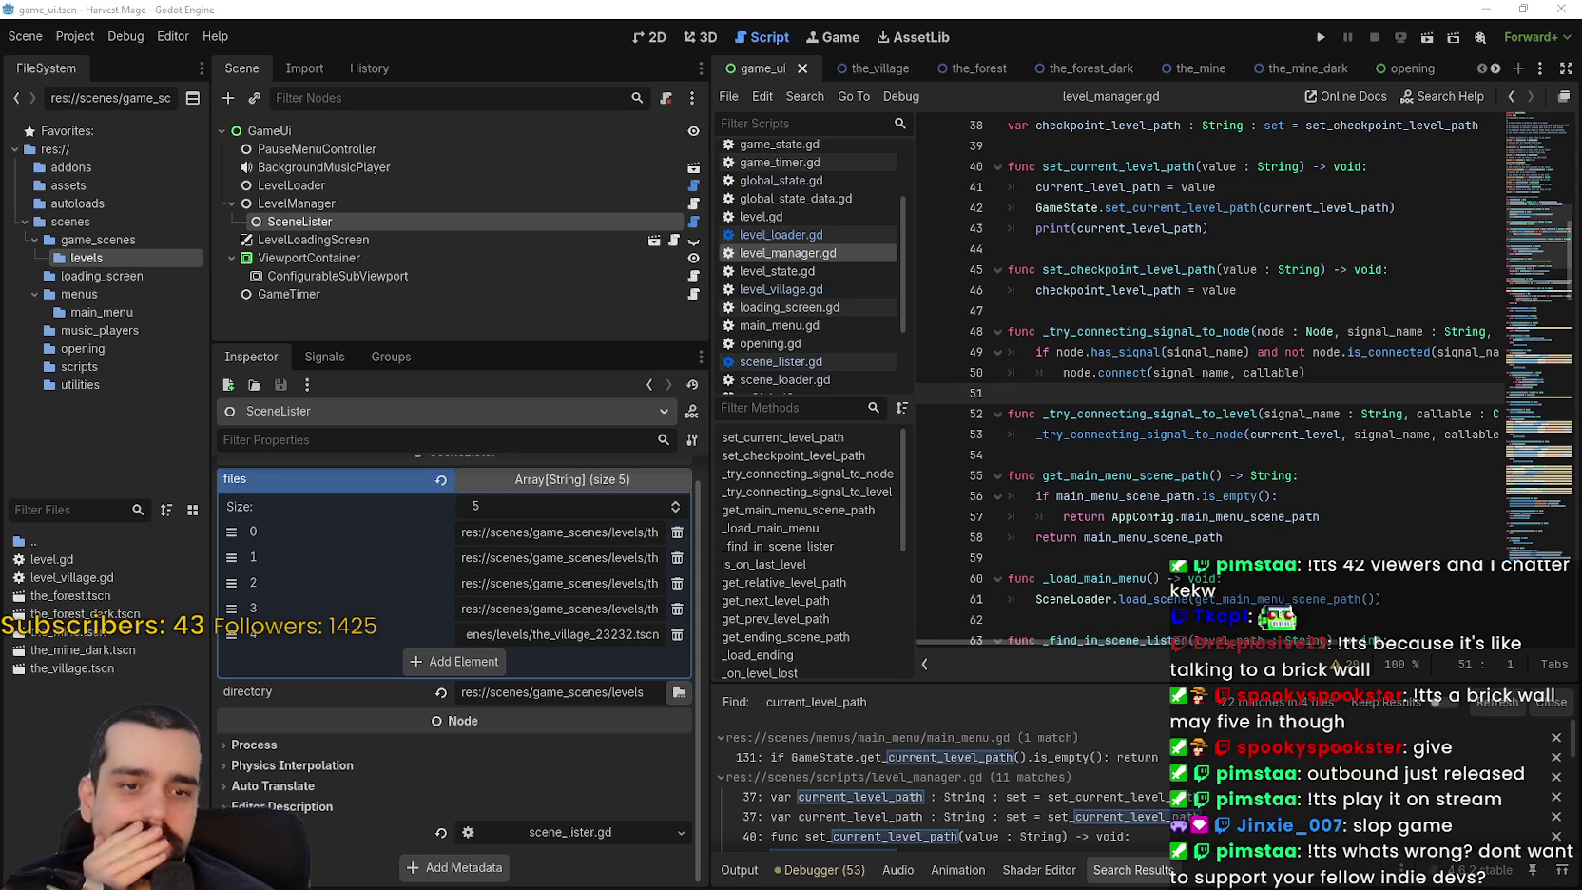
key("alt+Tab")
Refresh the MR FARMBOY charts, then search SteamDB for 'outbound' and open its charts.
left_click(1040, 50)
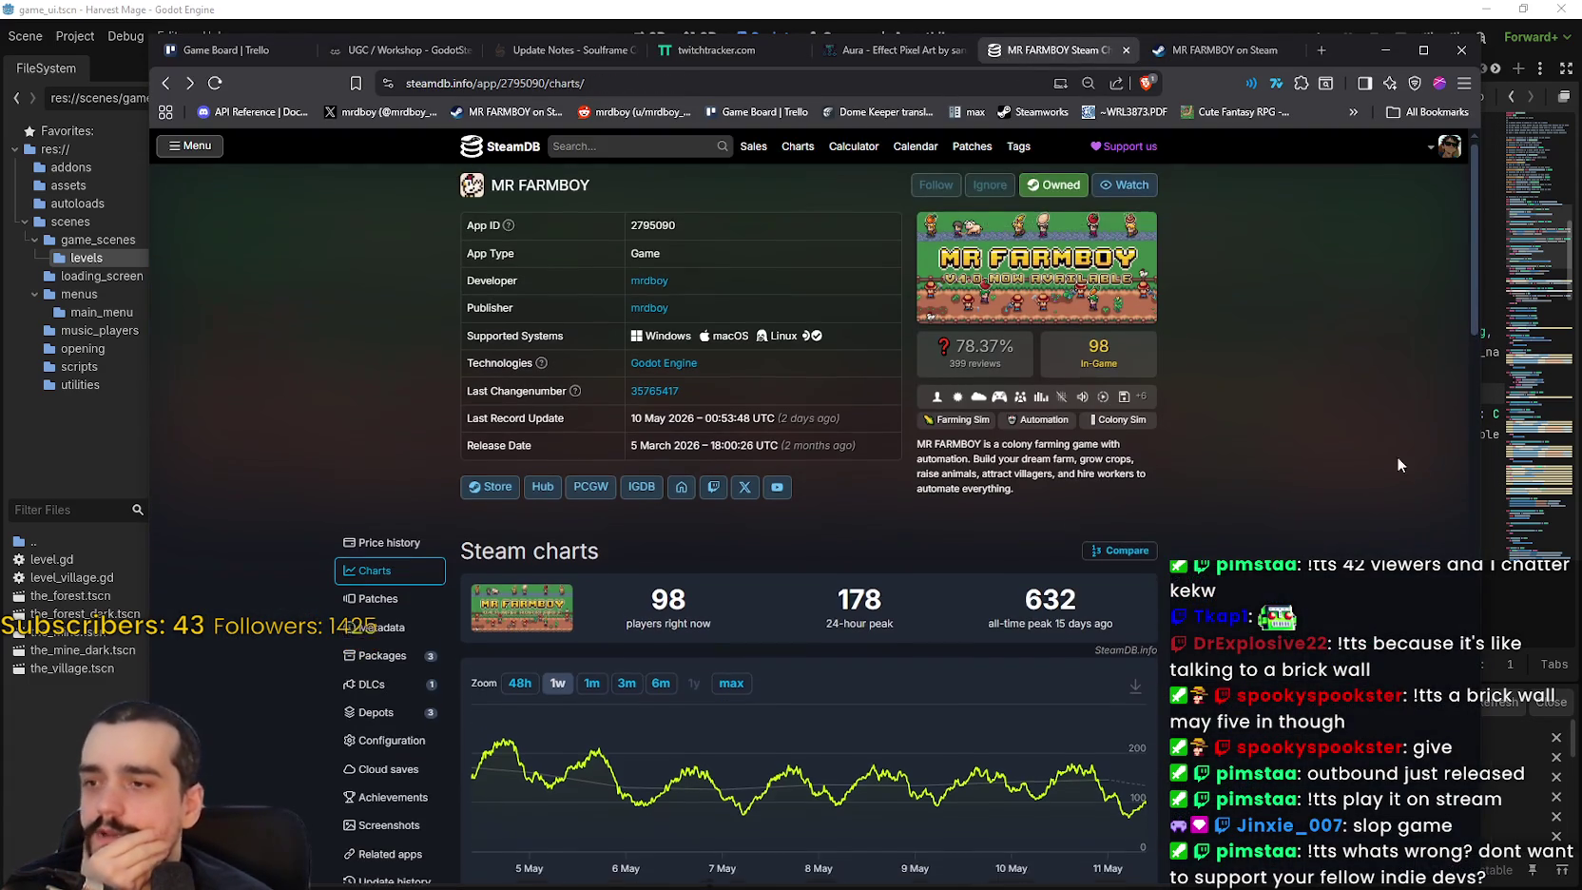
key("F5")
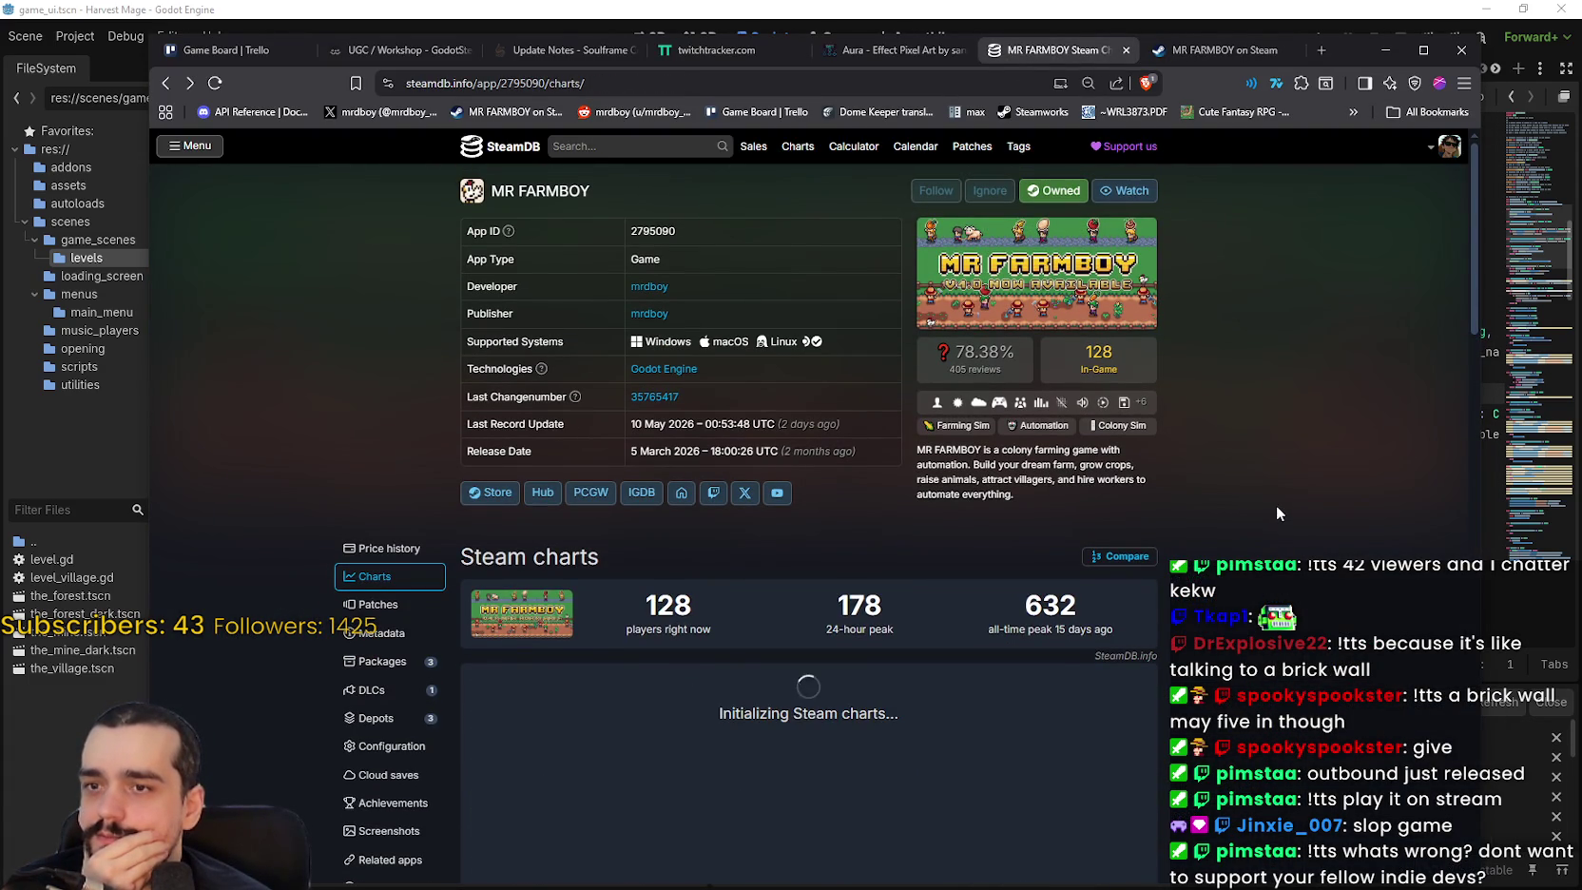
left_click(658, 143)
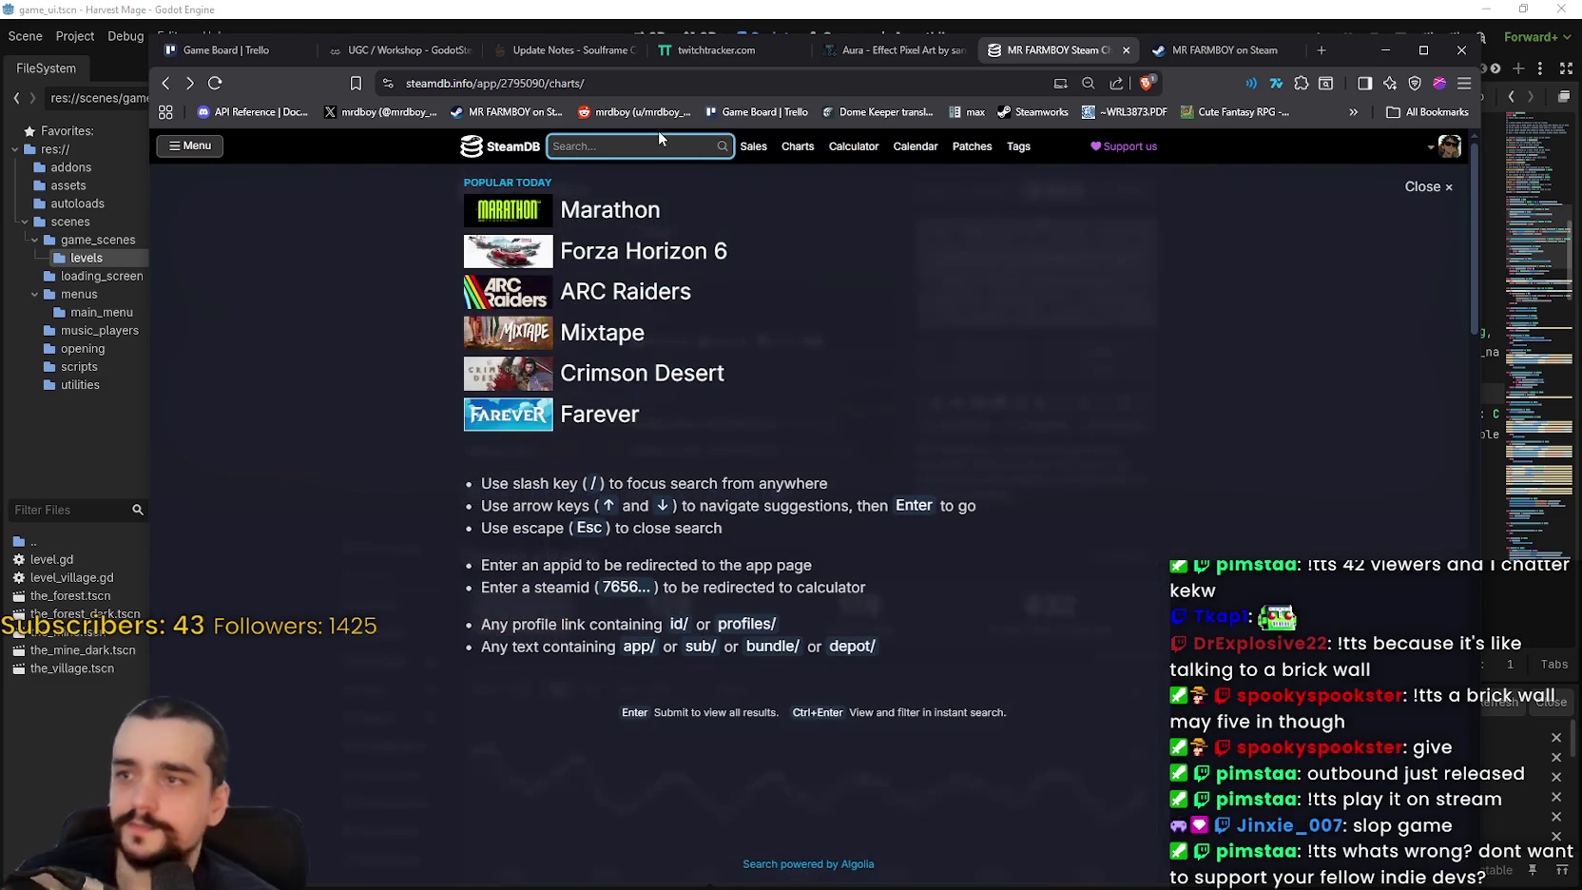
type("outbound")
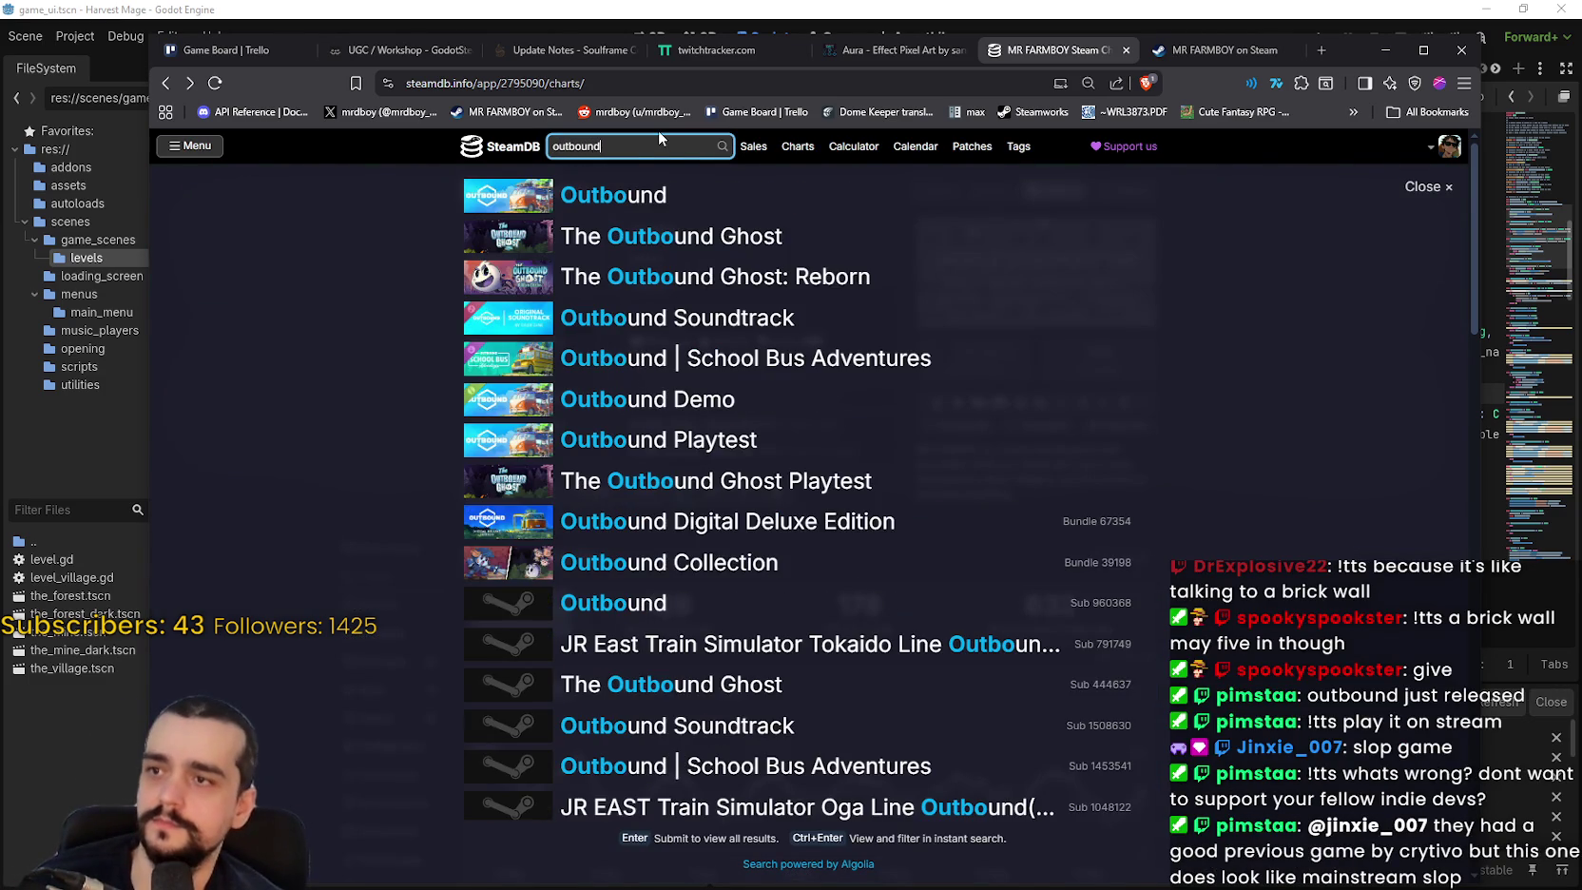
key("Down")
key("Return")
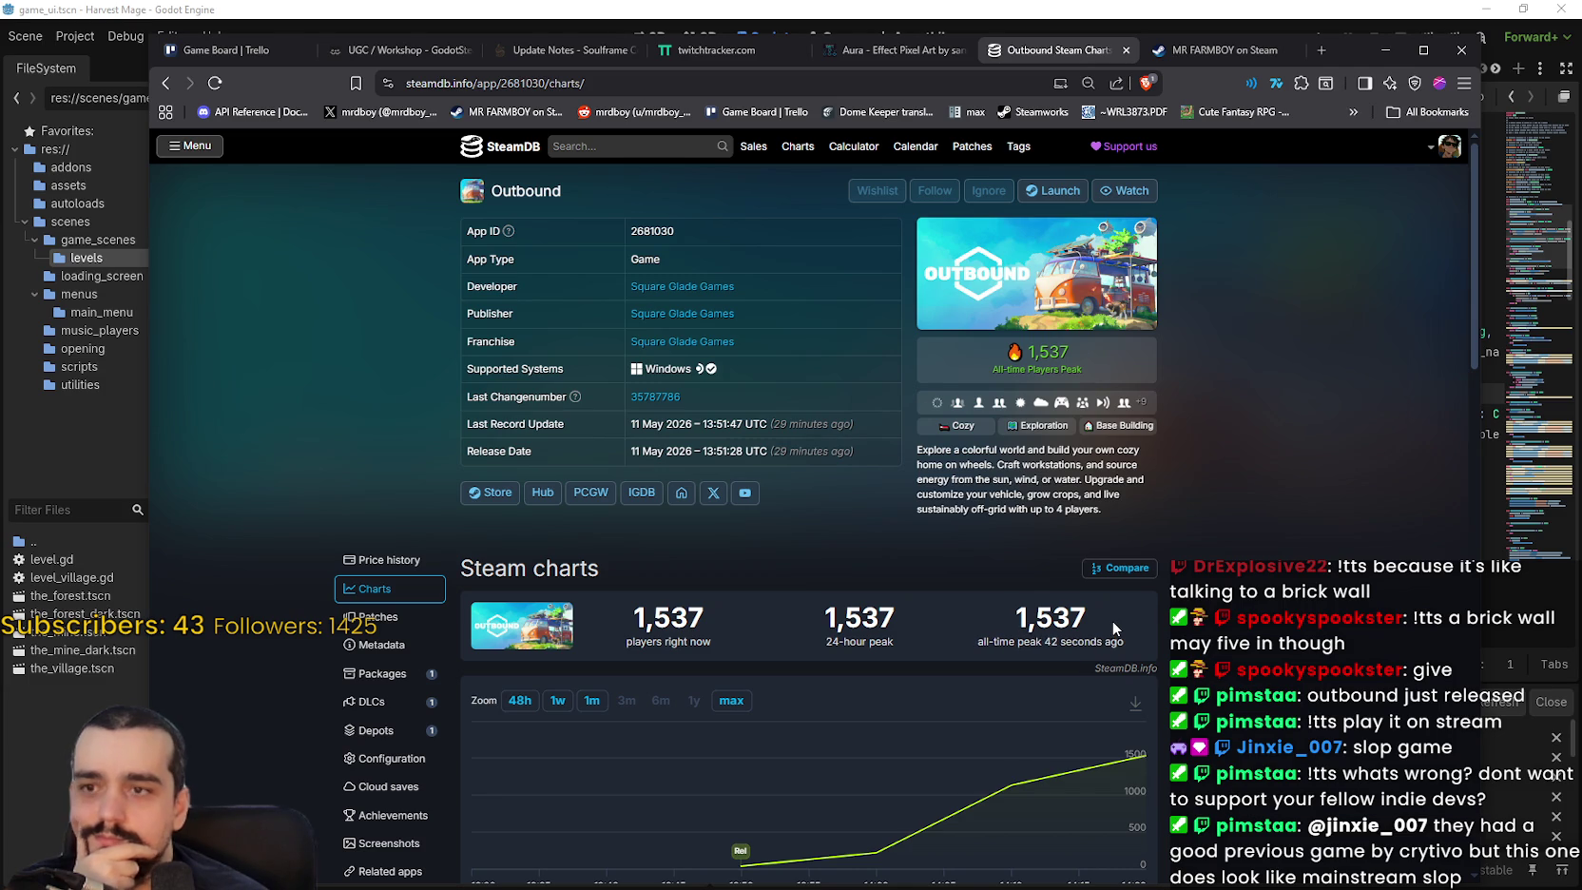
Scroll through Outbound's charts: 1,537-player peak, #13 in wishlists, 64,425 followers.
scroll(1111, 620, "down", 3)
scroll(808, 476, "up", 3)
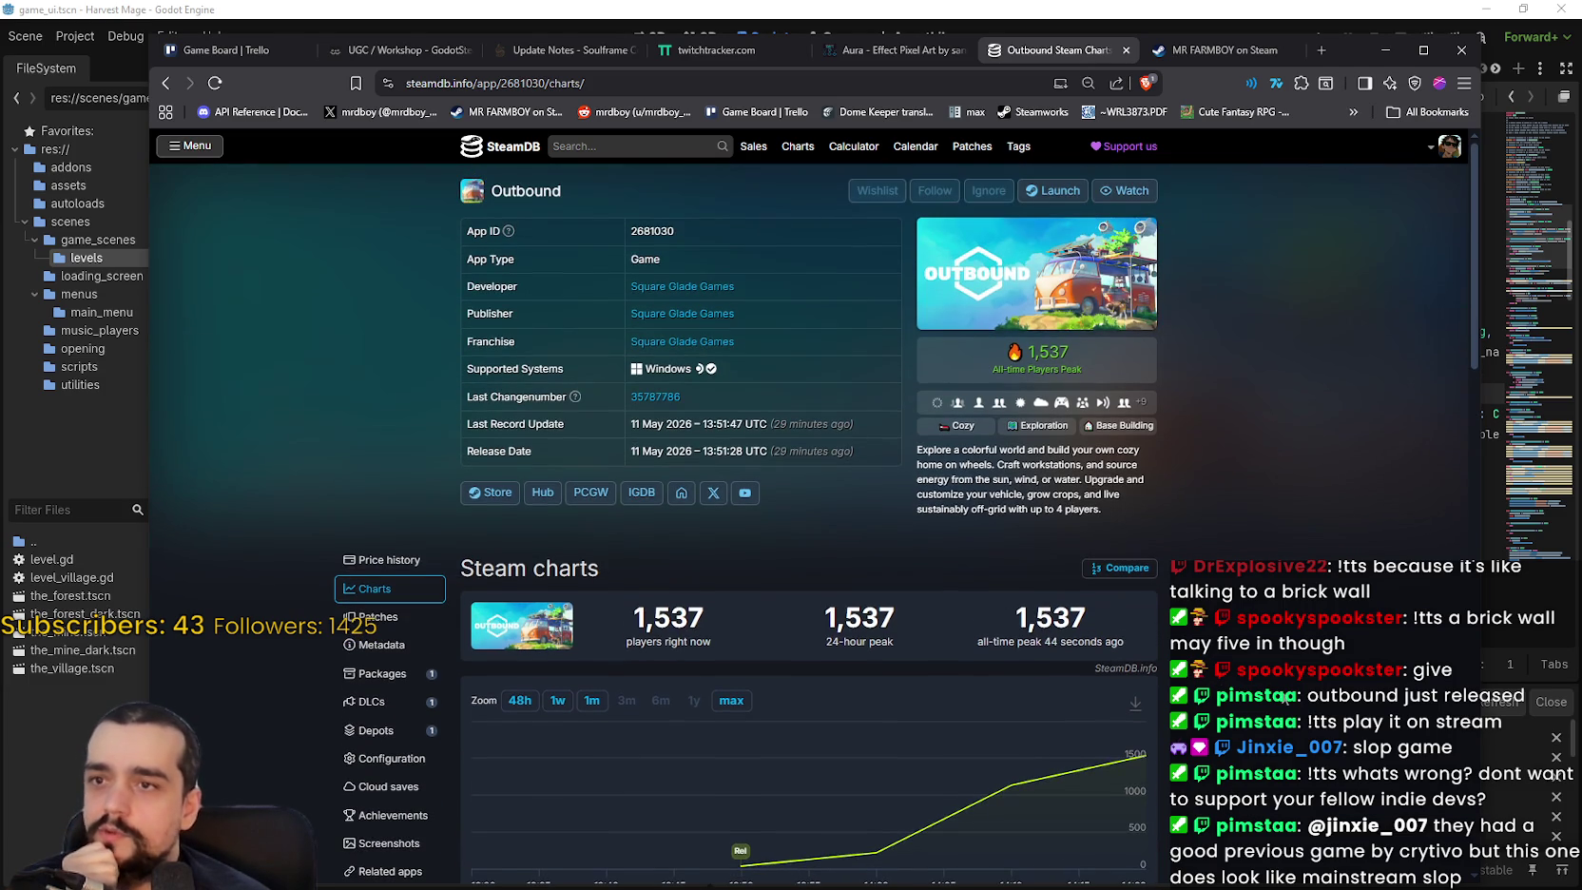
scroll(808, 475, "down", 2)
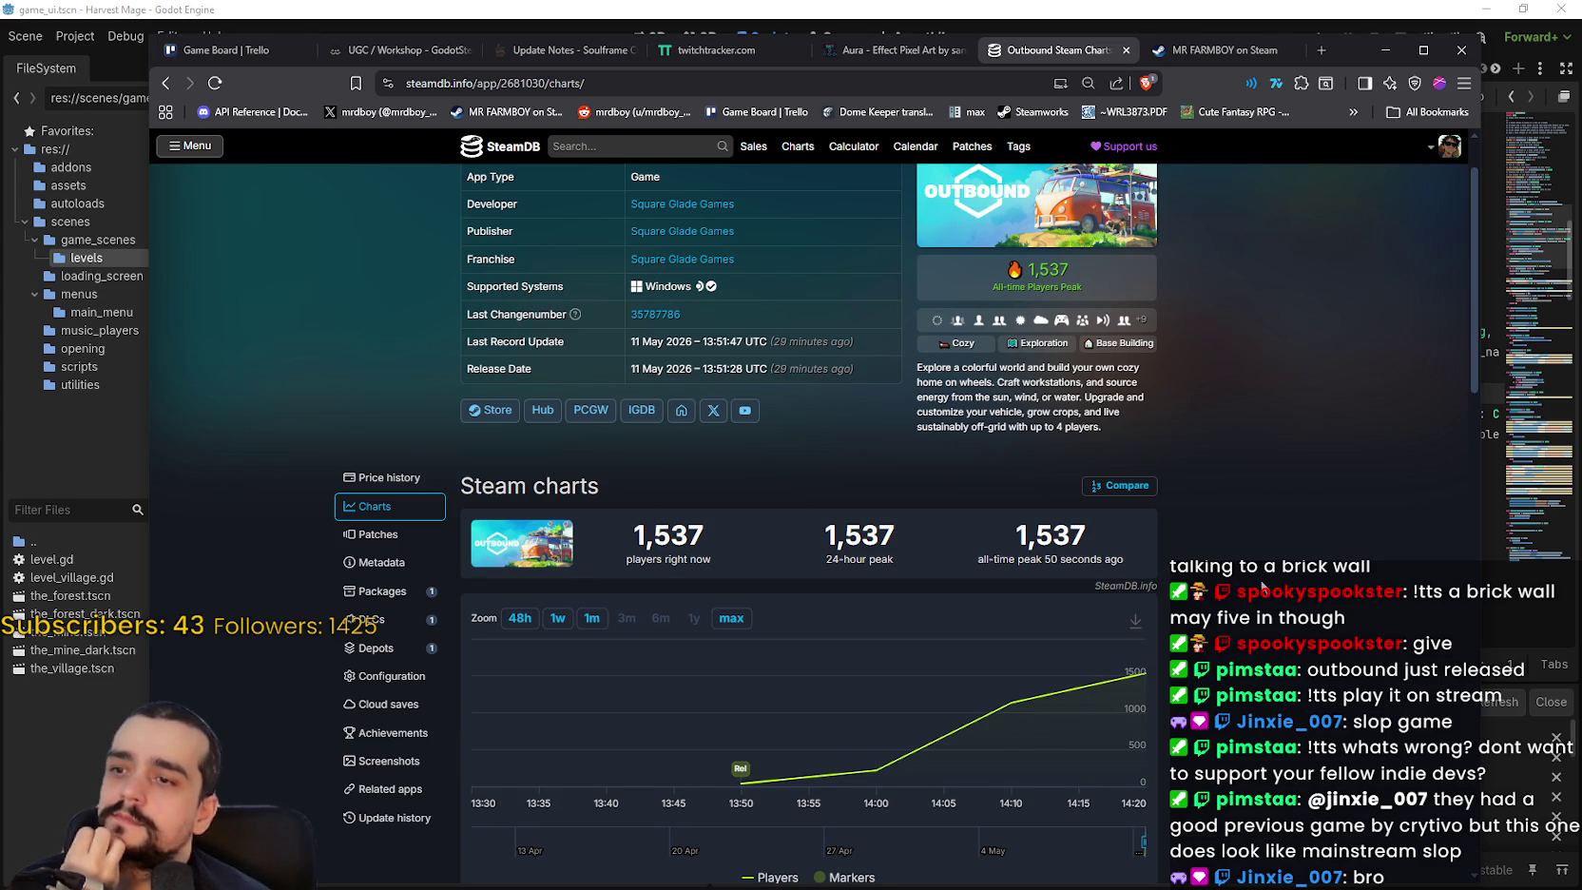
scroll(1270, 594, "up", 1)
scroll(1253, 597, "down", 3)
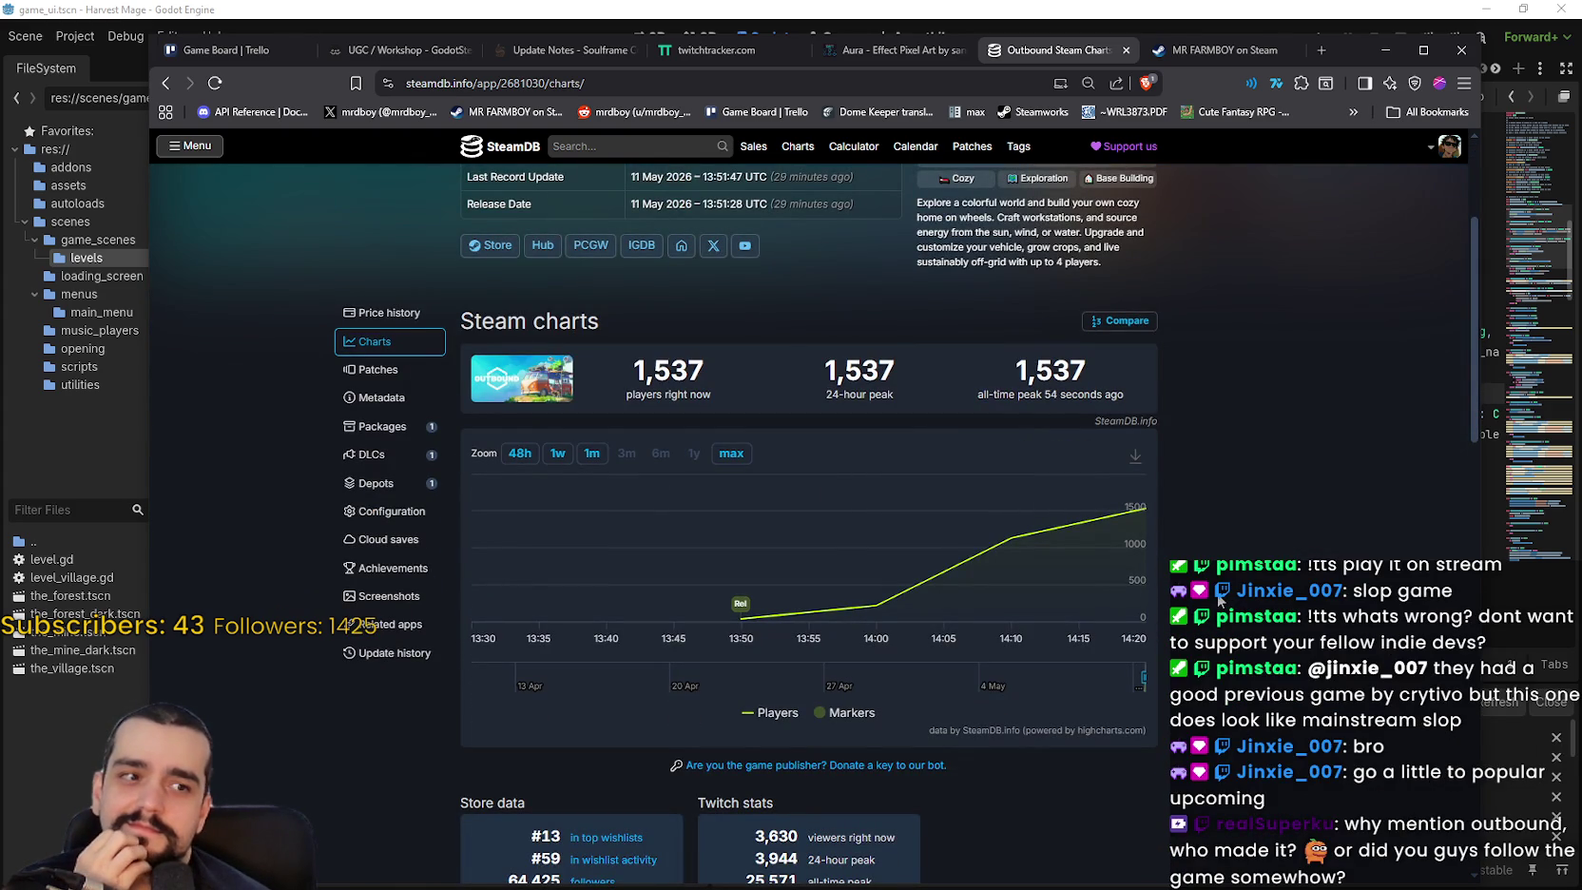
scroll(1213, 601, "down", 2)
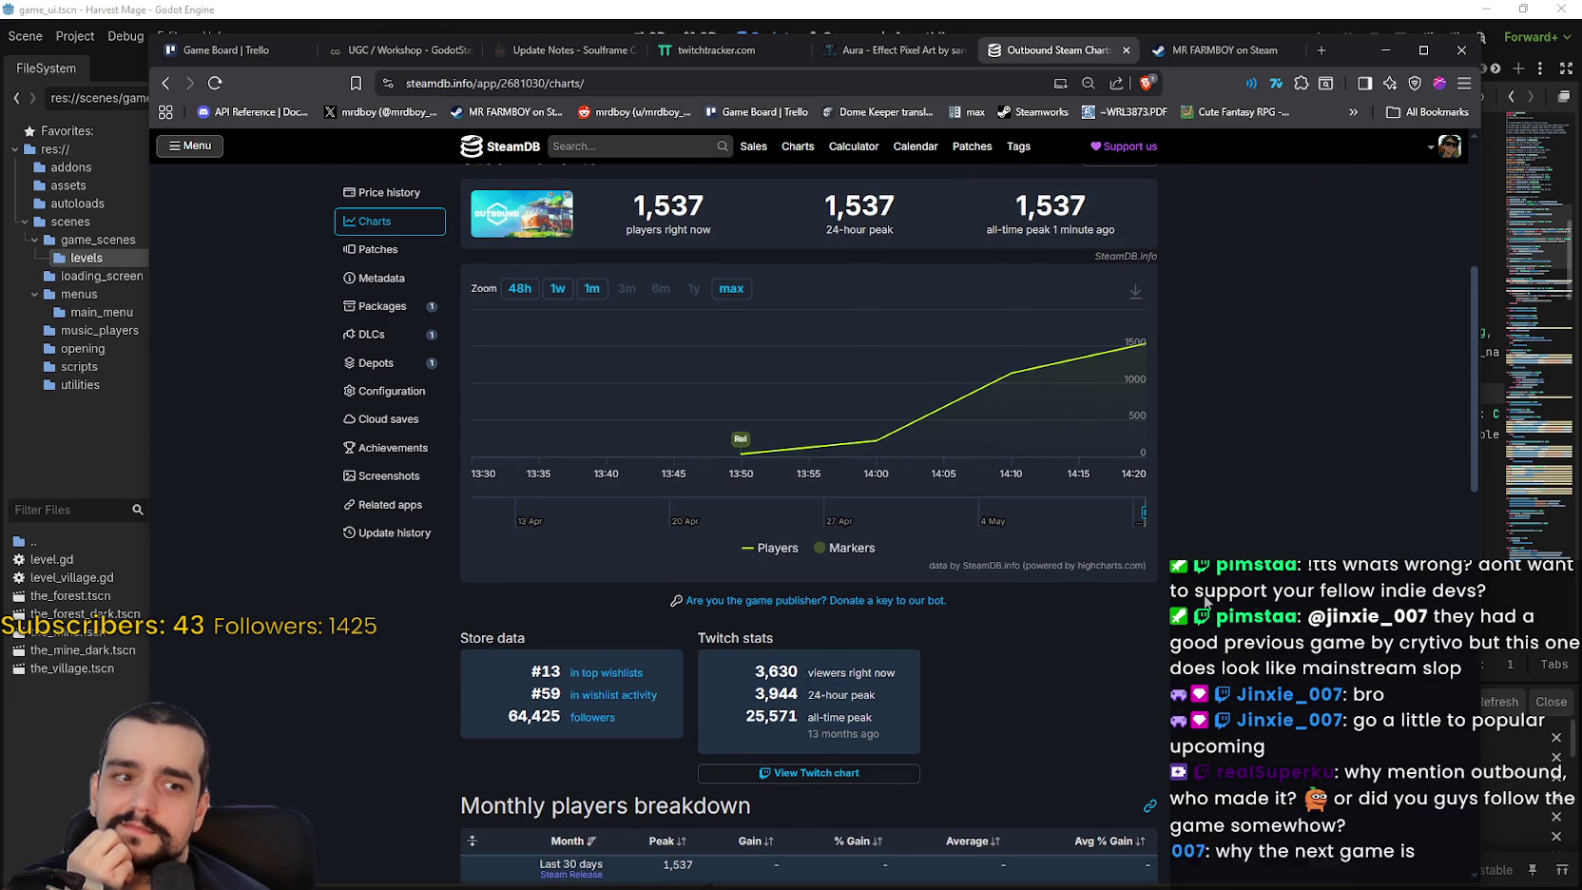
scroll(1199, 601, "down", 1)
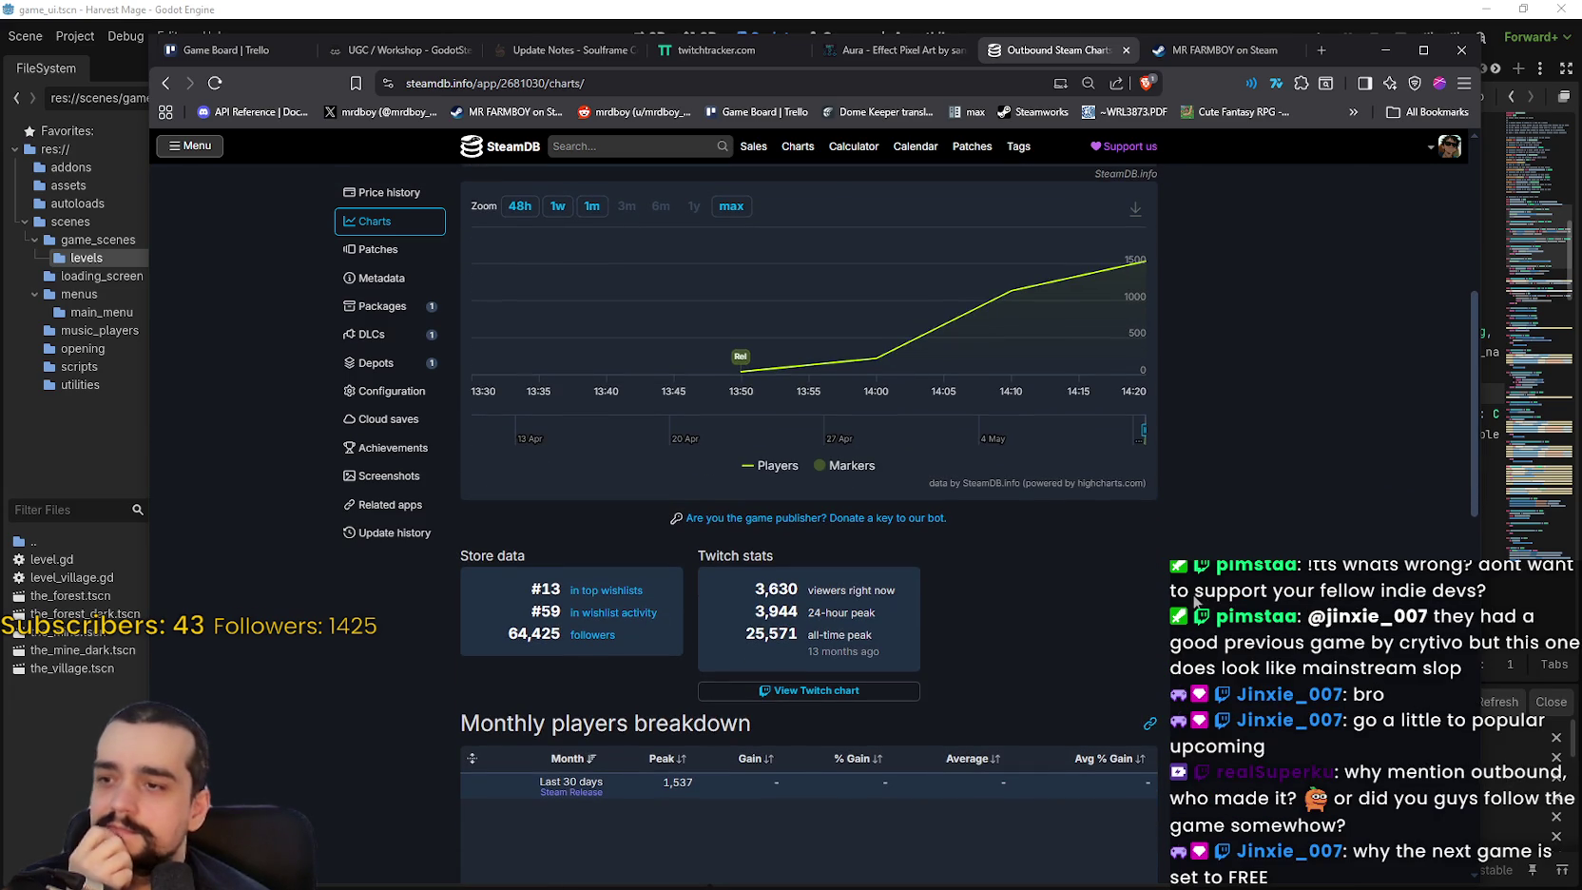
scroll(1195, 601, "up", 6)
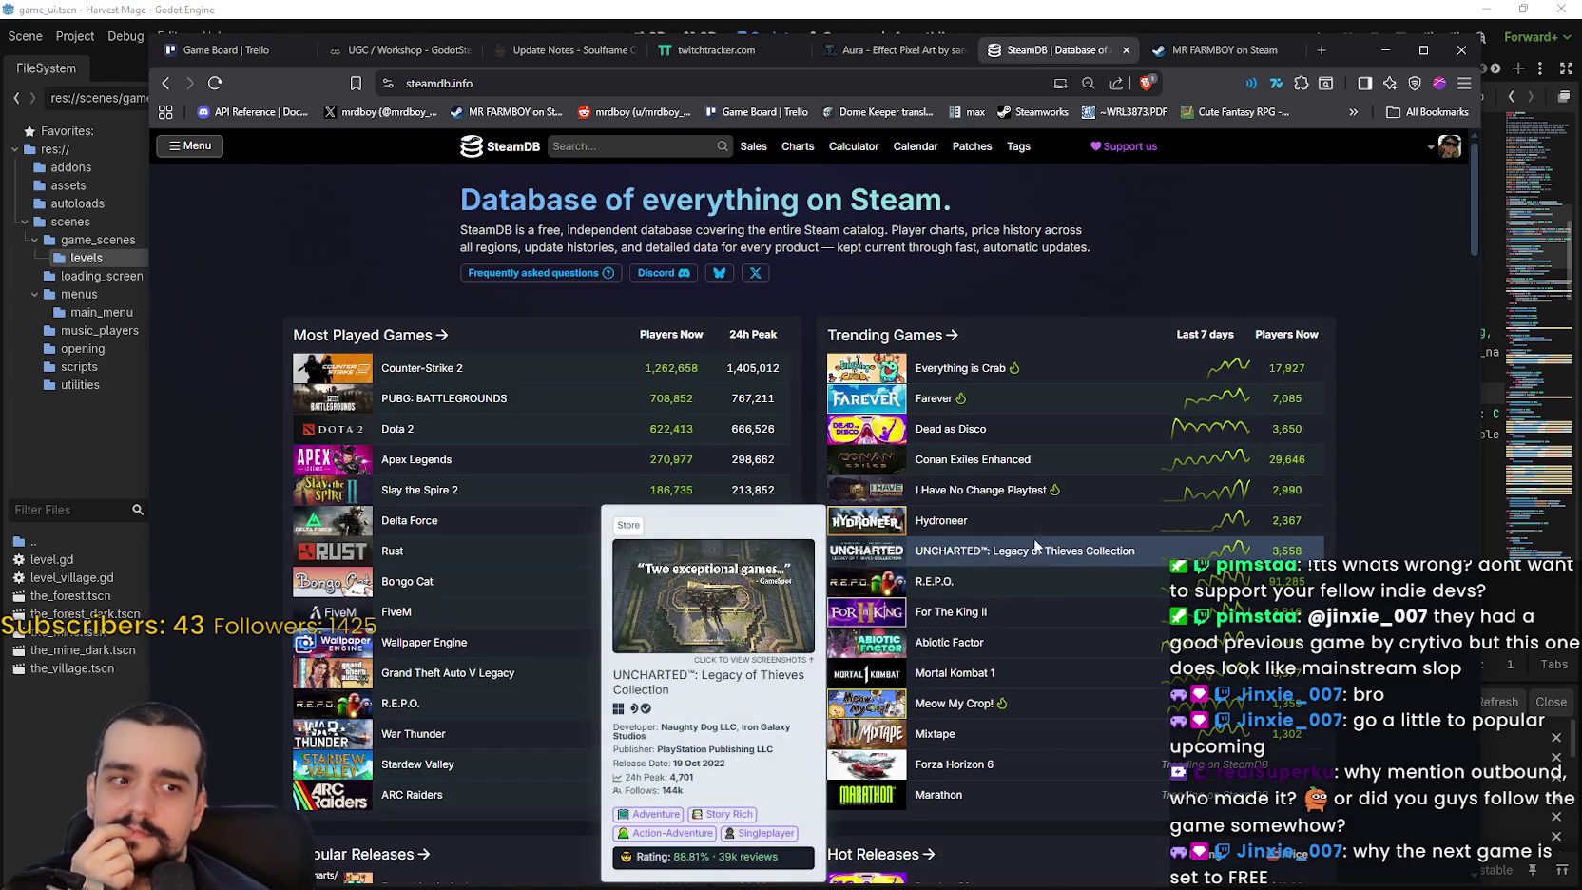
Scroll SteamDB's home page down to Popular Releases, led by Everything is Crab at 20,208.
scroll(205, 496, "down", 2)
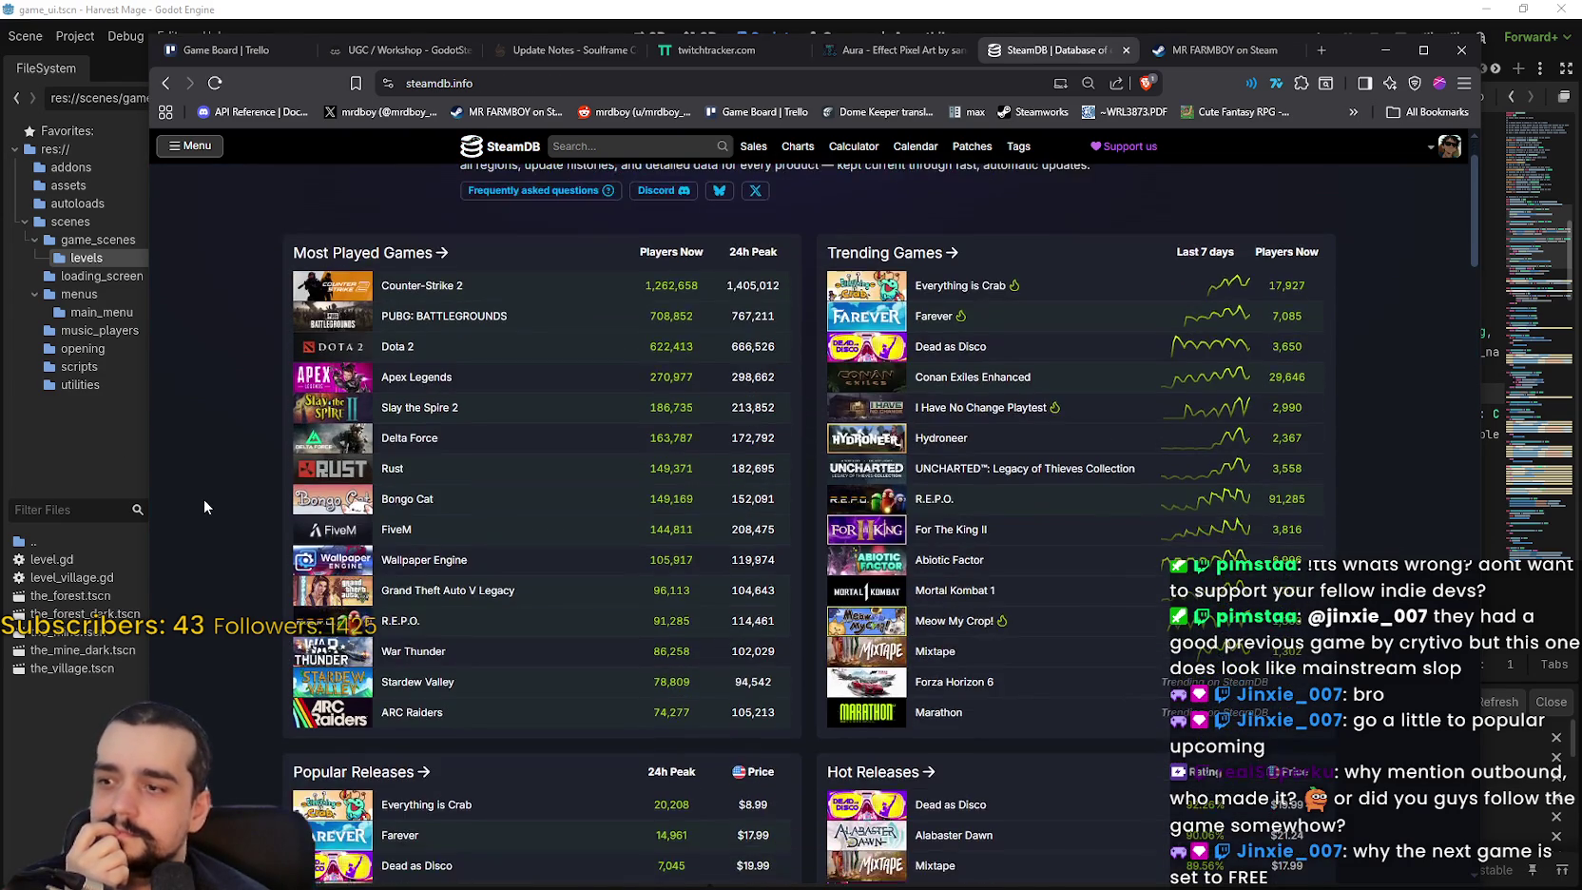
scroll(203, 499, "down", 1)
scroll(203, 499, "up", 4)
scroll(204, 499, "down", 5)
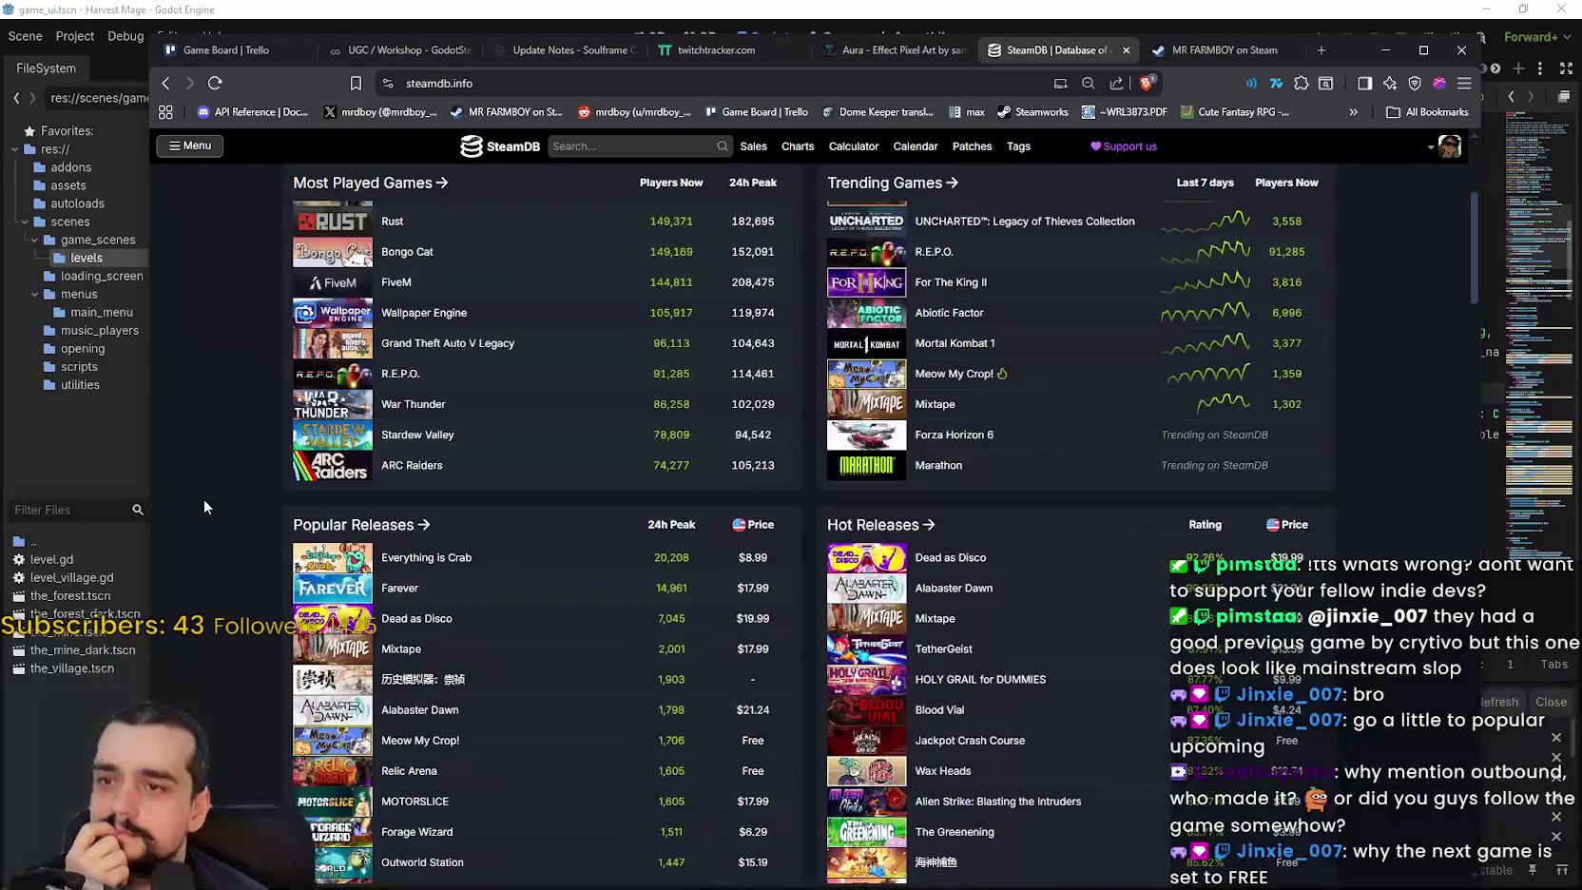
scroll(203, 497, "down", 3)
scroll(204, 498, "down", 3)
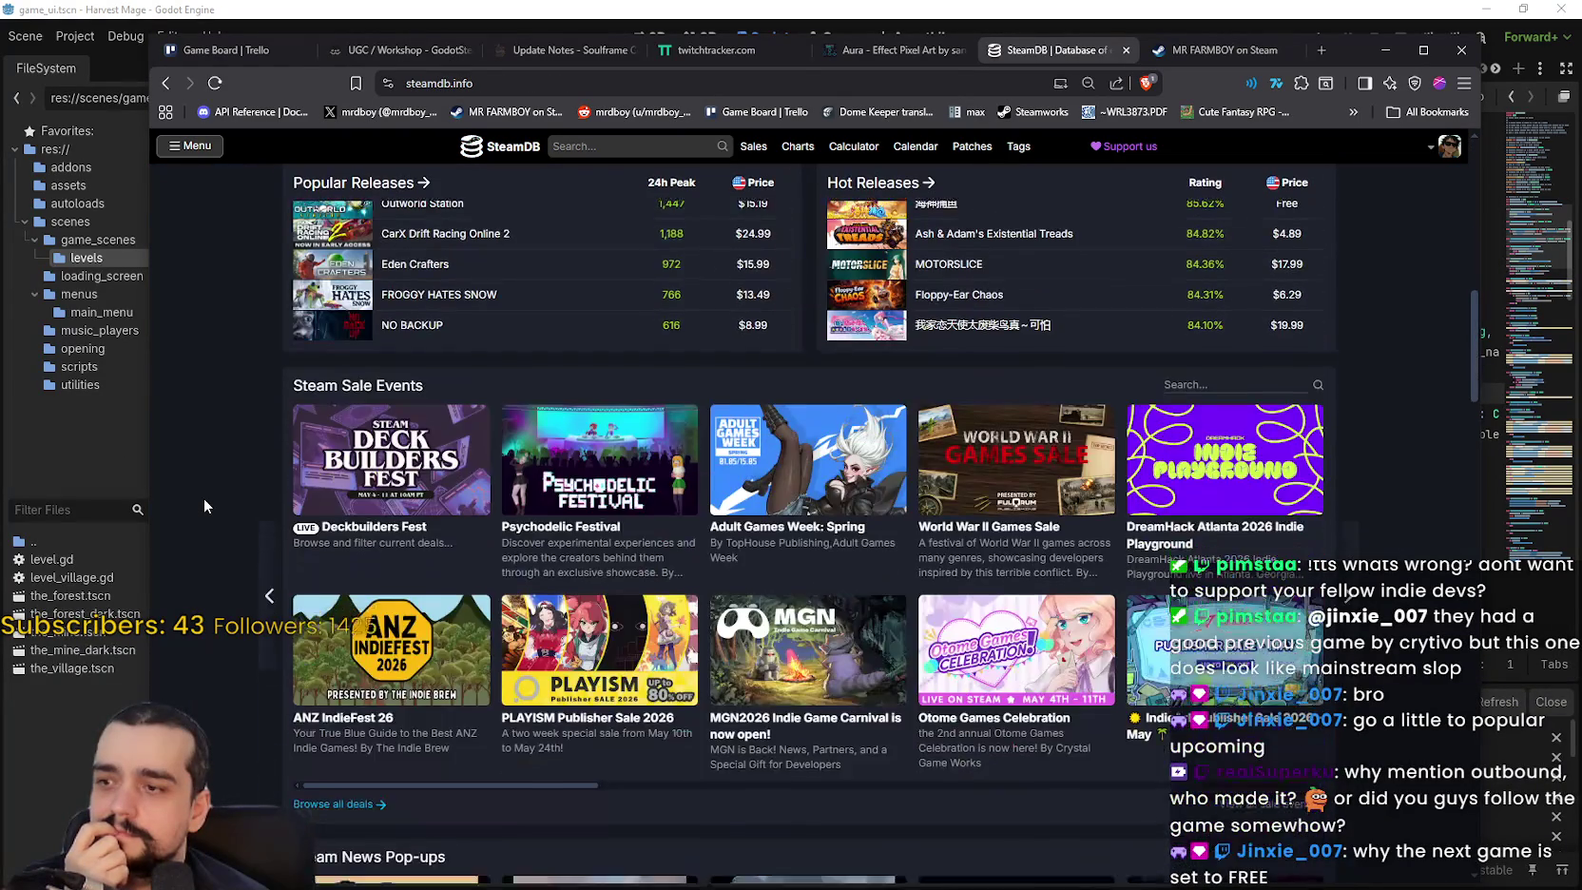
scroll(203, 498, "down", 3)
scroll(204, 498, "down", 1)
scroll(203, 498, "down", 3)
scroll(203, 498, "up", 10)
scroll(204, 497, "up", 2)
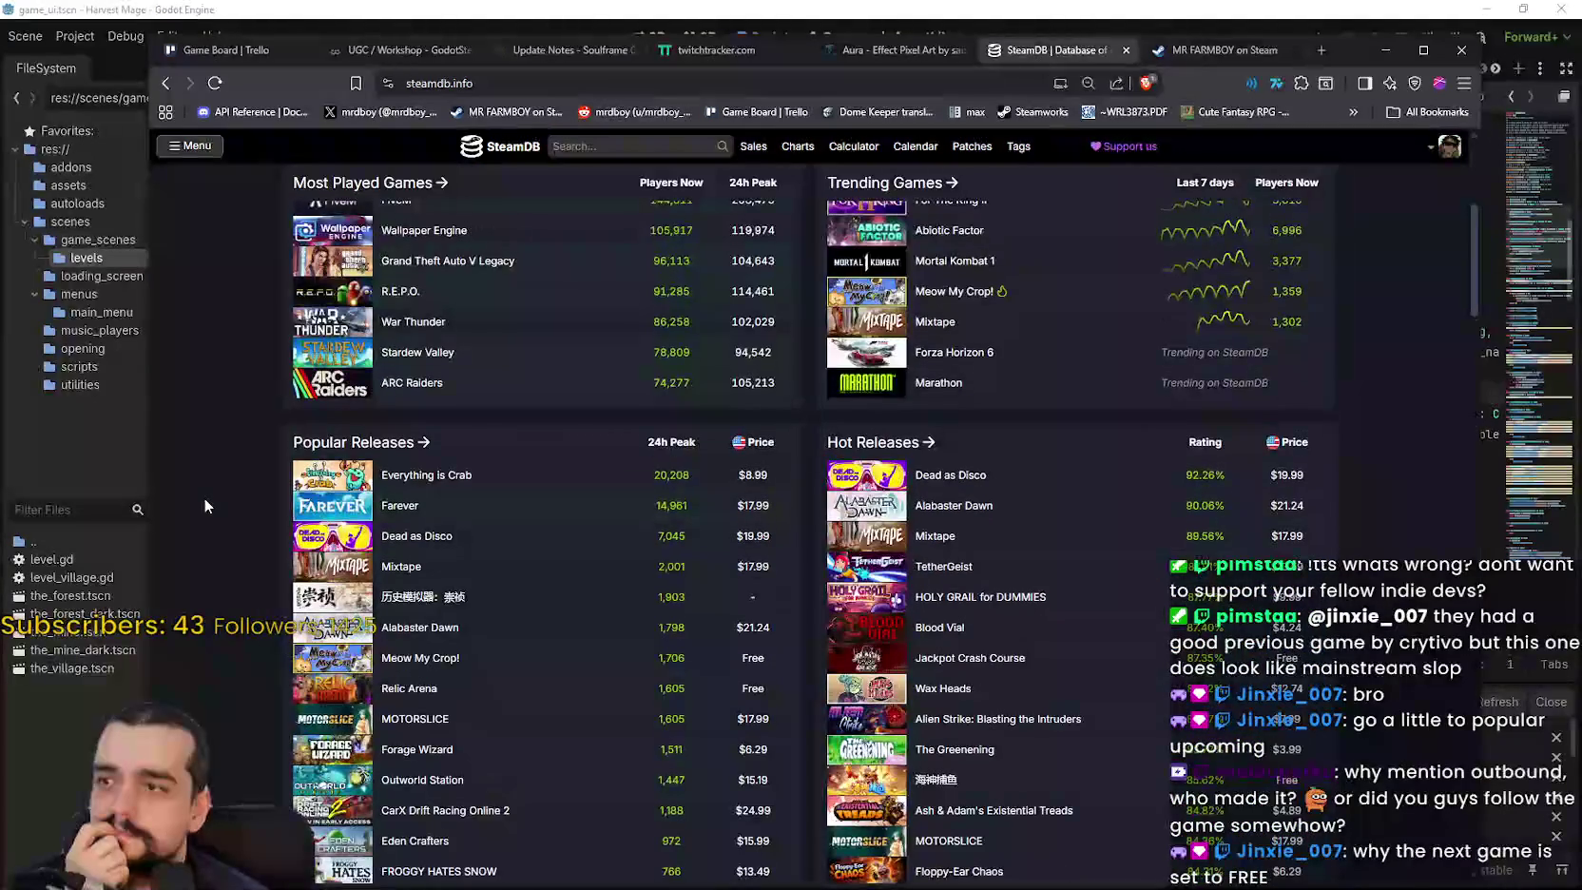
scroll(203, 496, "up", 8)
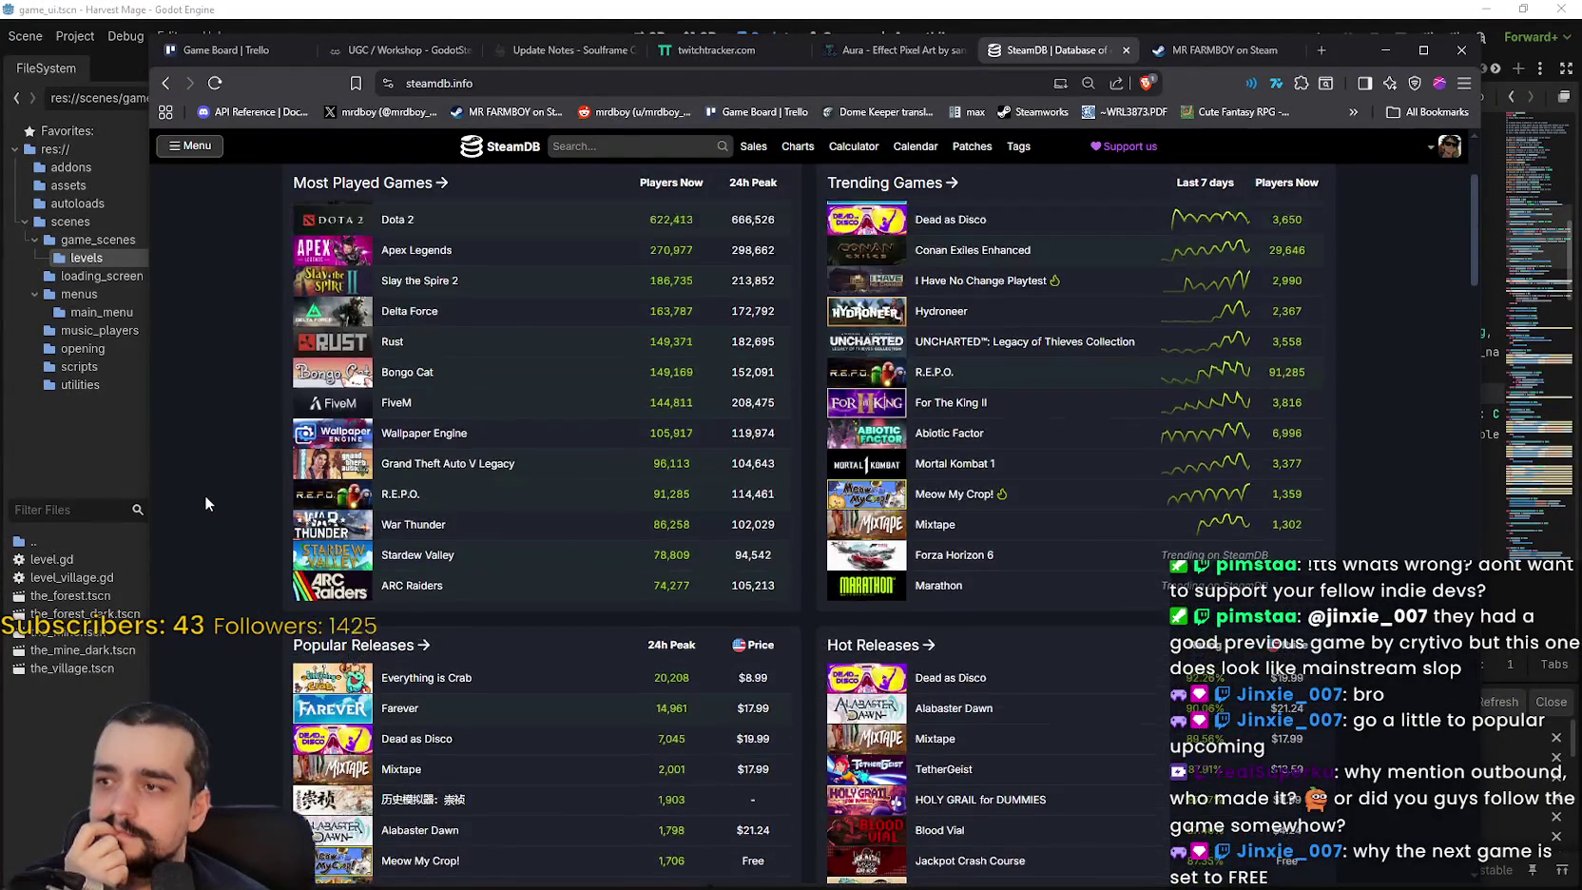
scroll(206, 504, "down", 5)
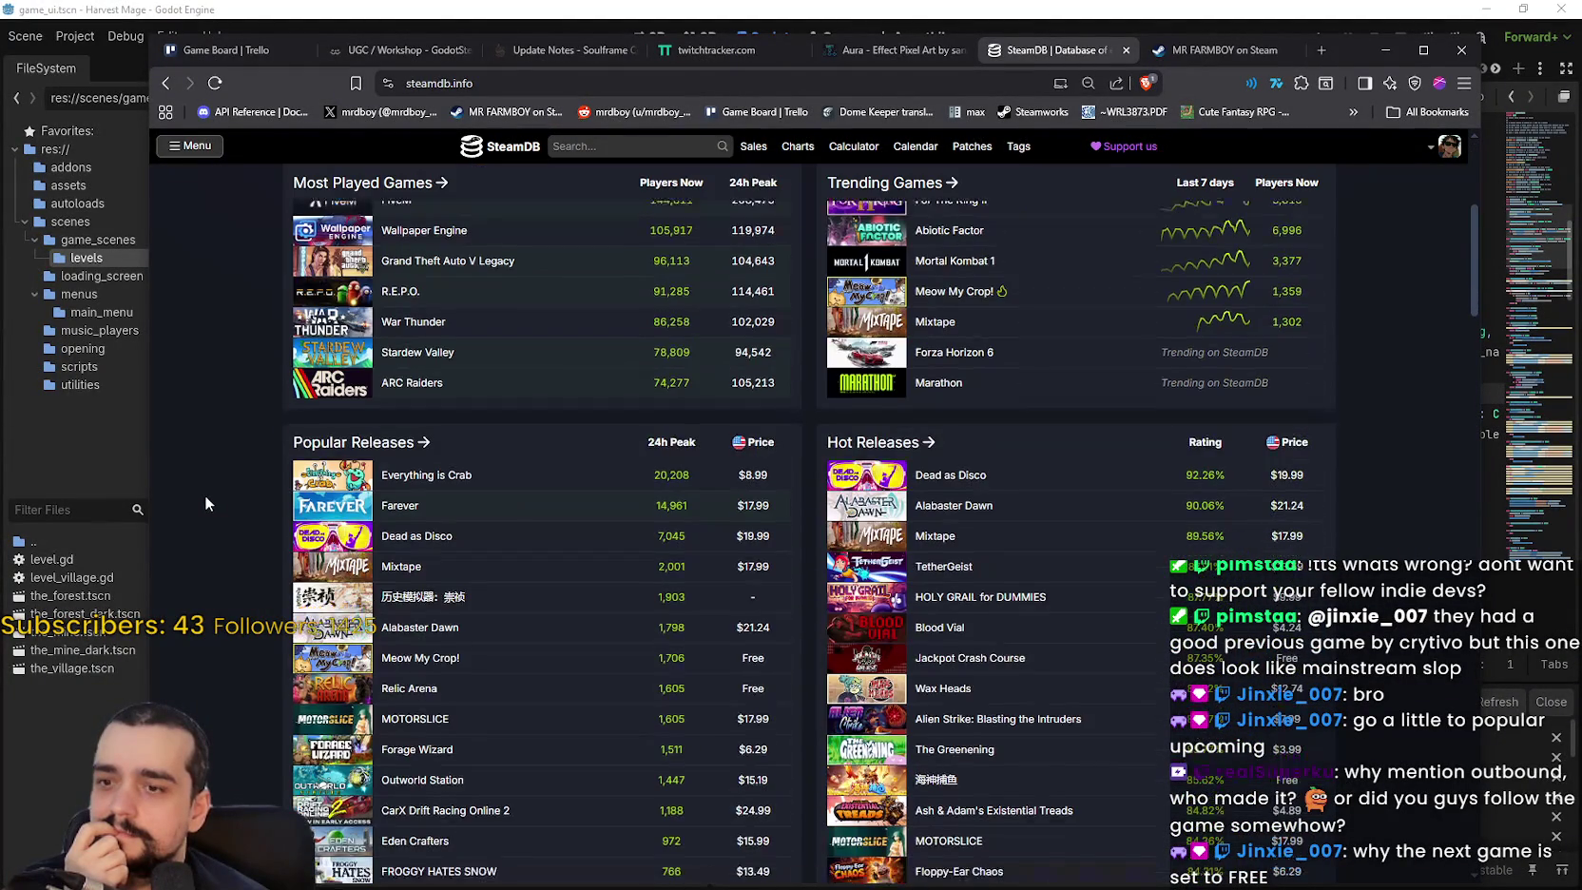
Open the past-7-days Popular Releases table sorted by peak and scroll through it.
left_click(342, 444)
scroll(341, 440, "down", 1)
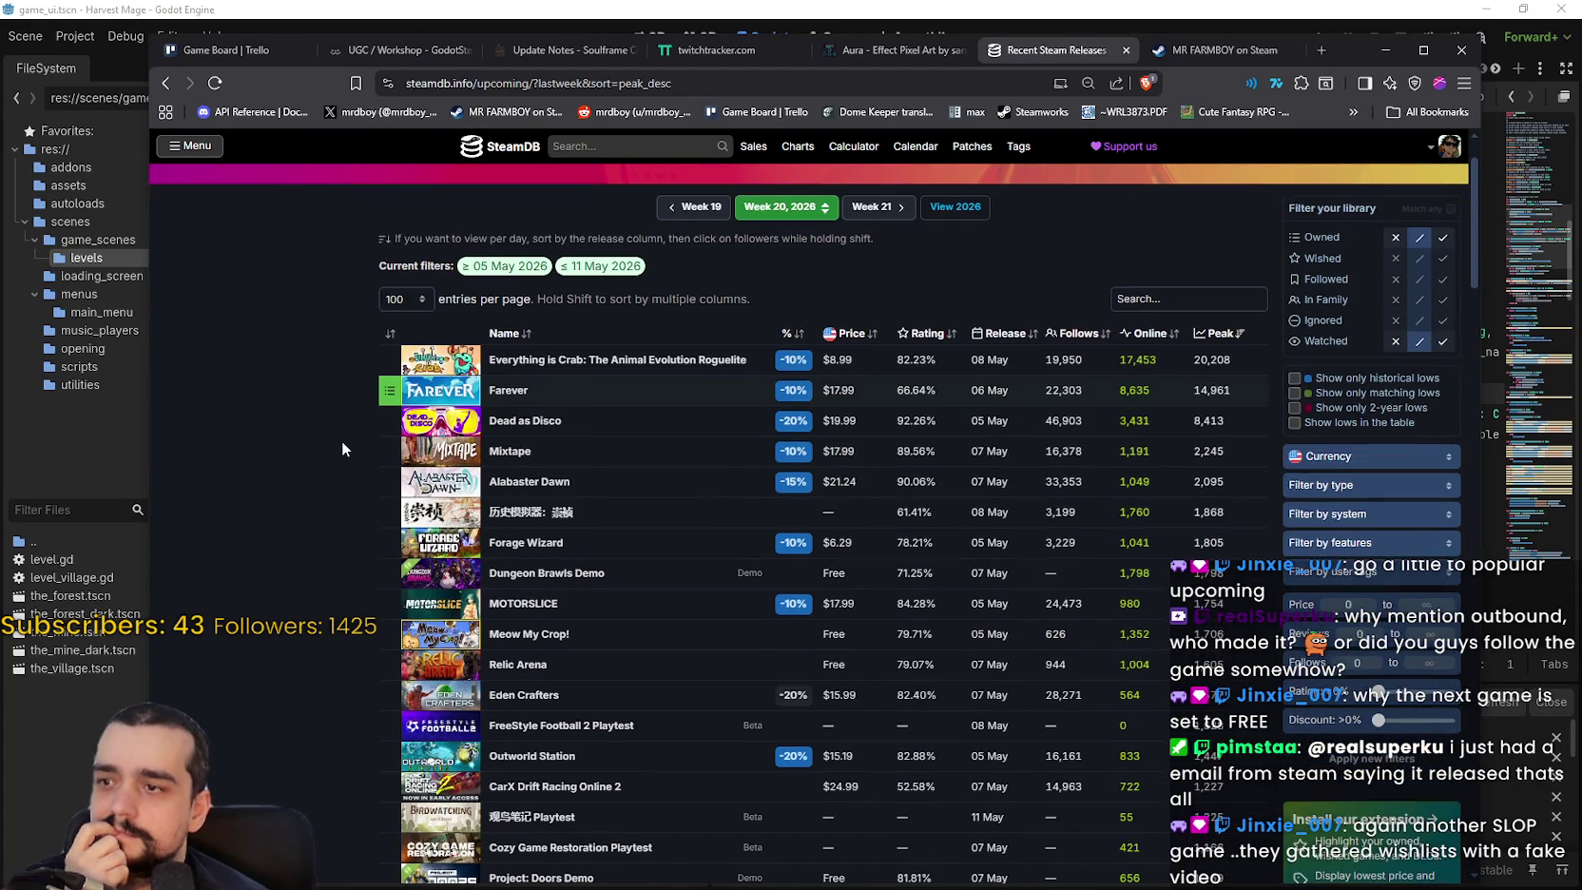
scroll(342, 440, "down", 2)
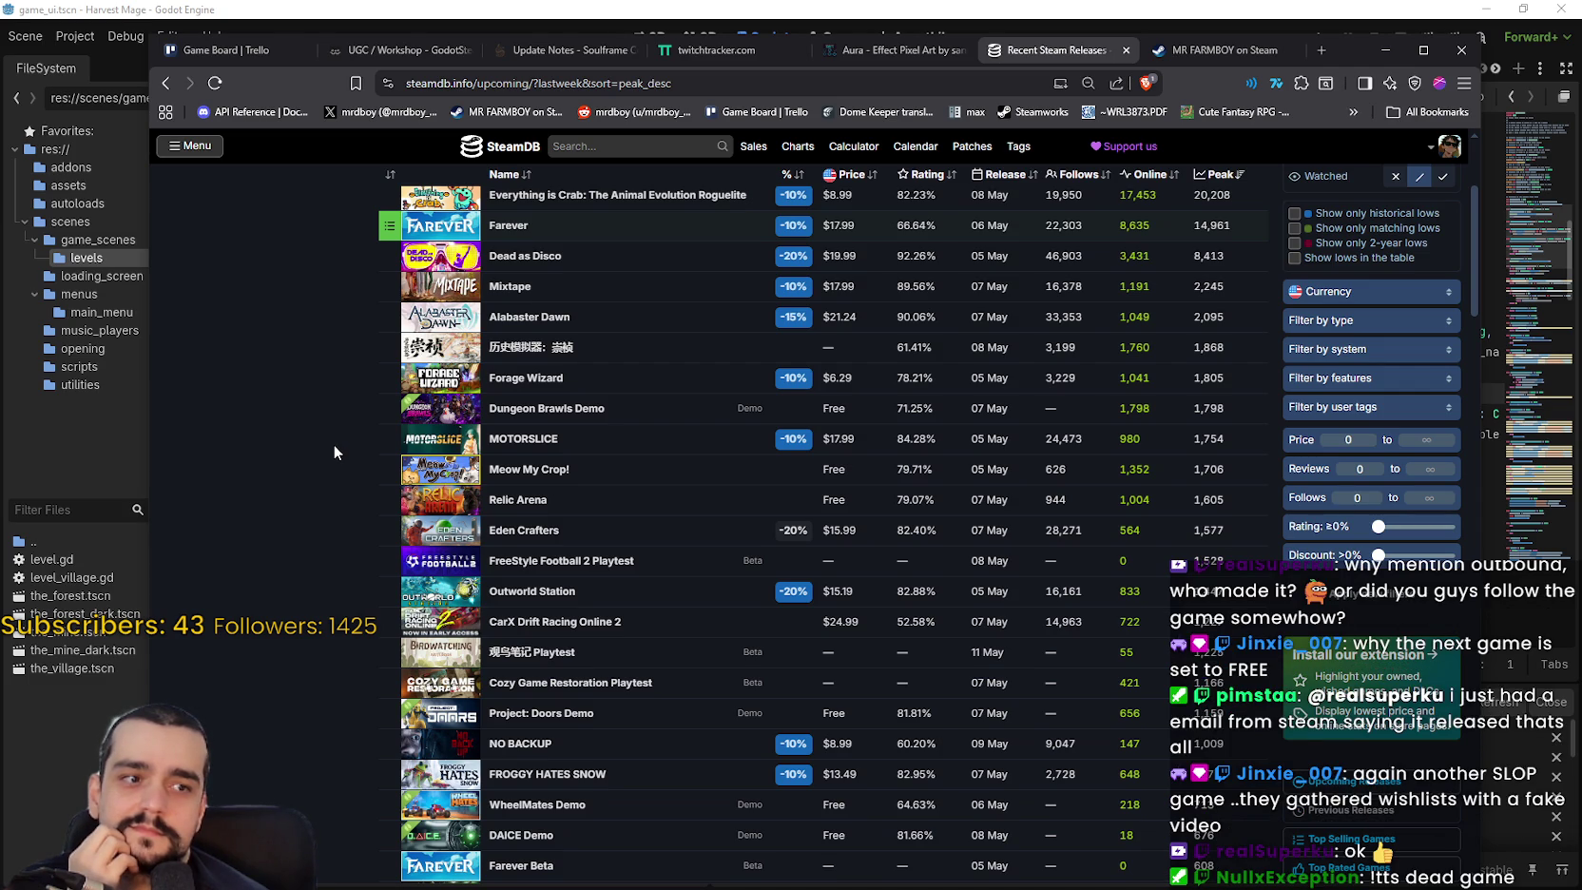
scroll(333, 444, "down", 2)
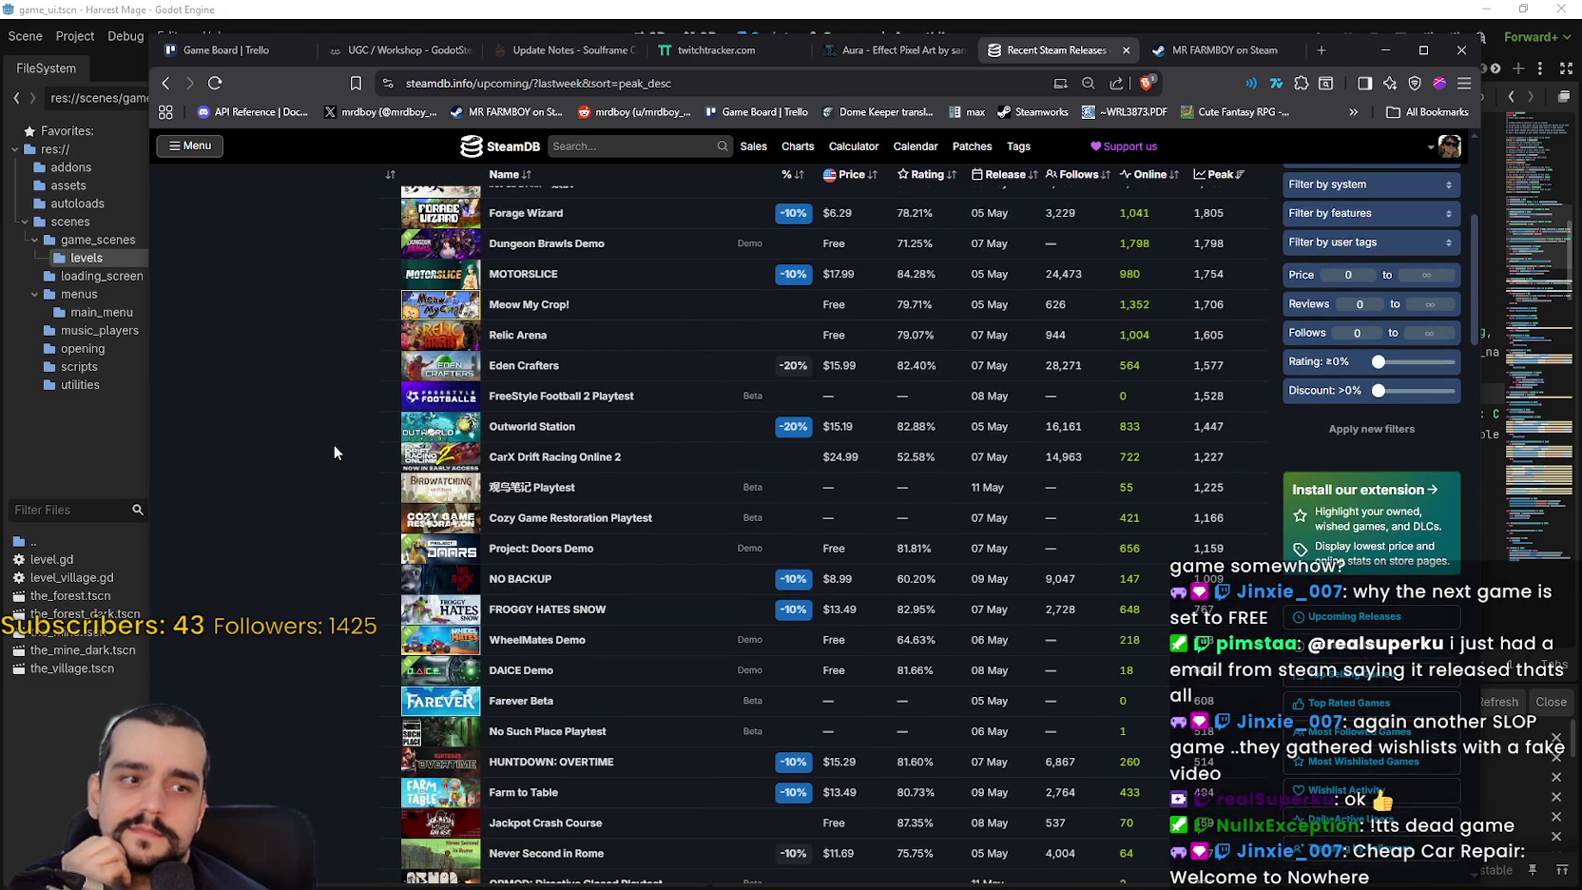
scroll(331, 444, "down", 15)
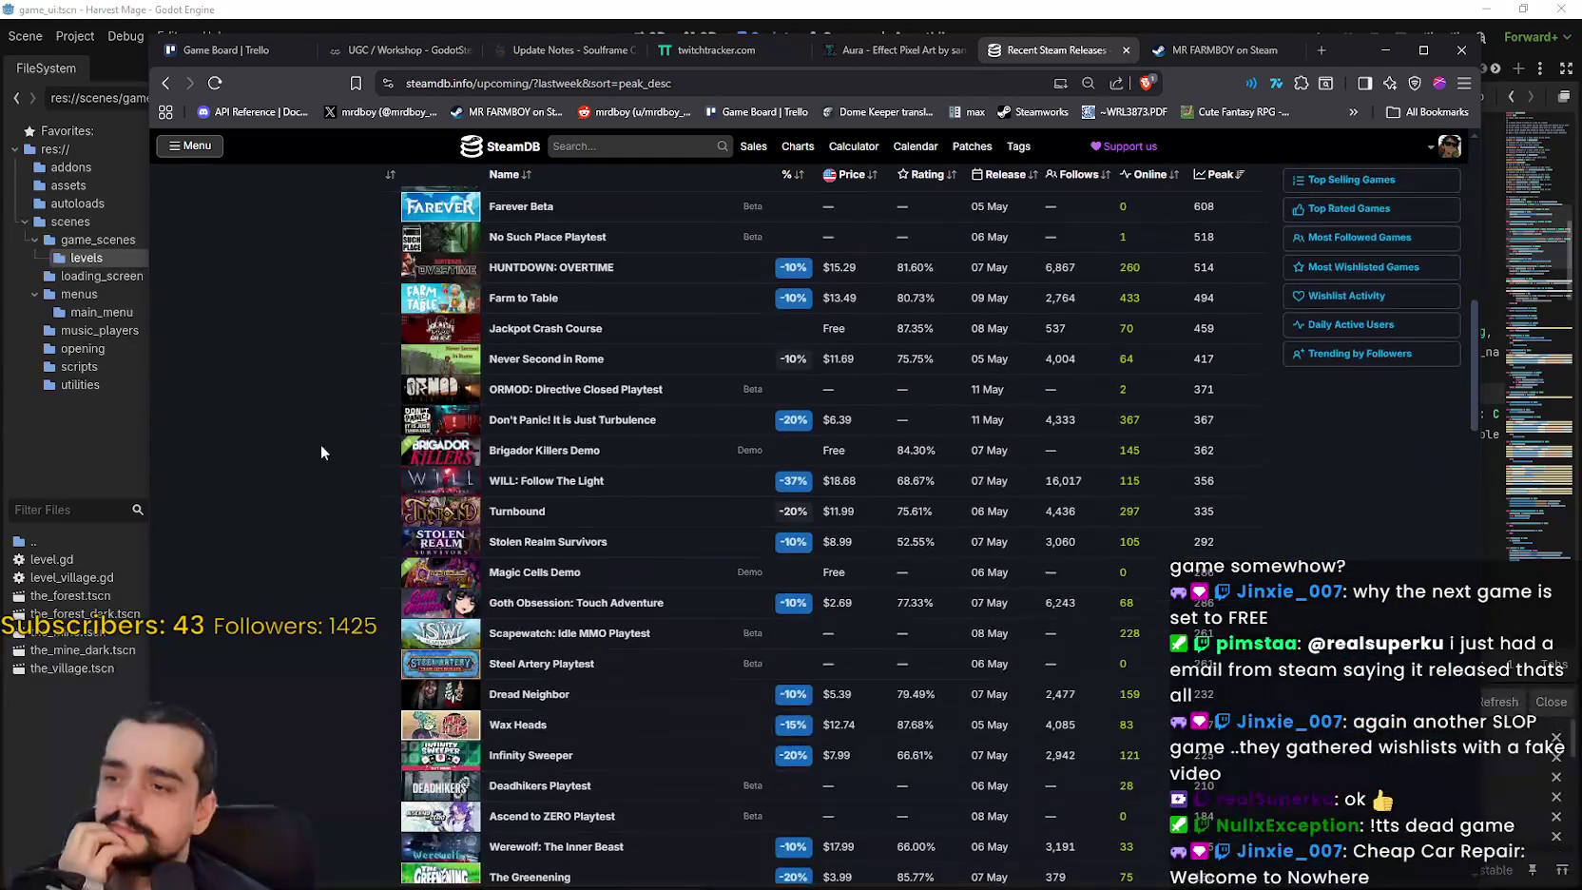
scroll(284, 447, "down", 8)
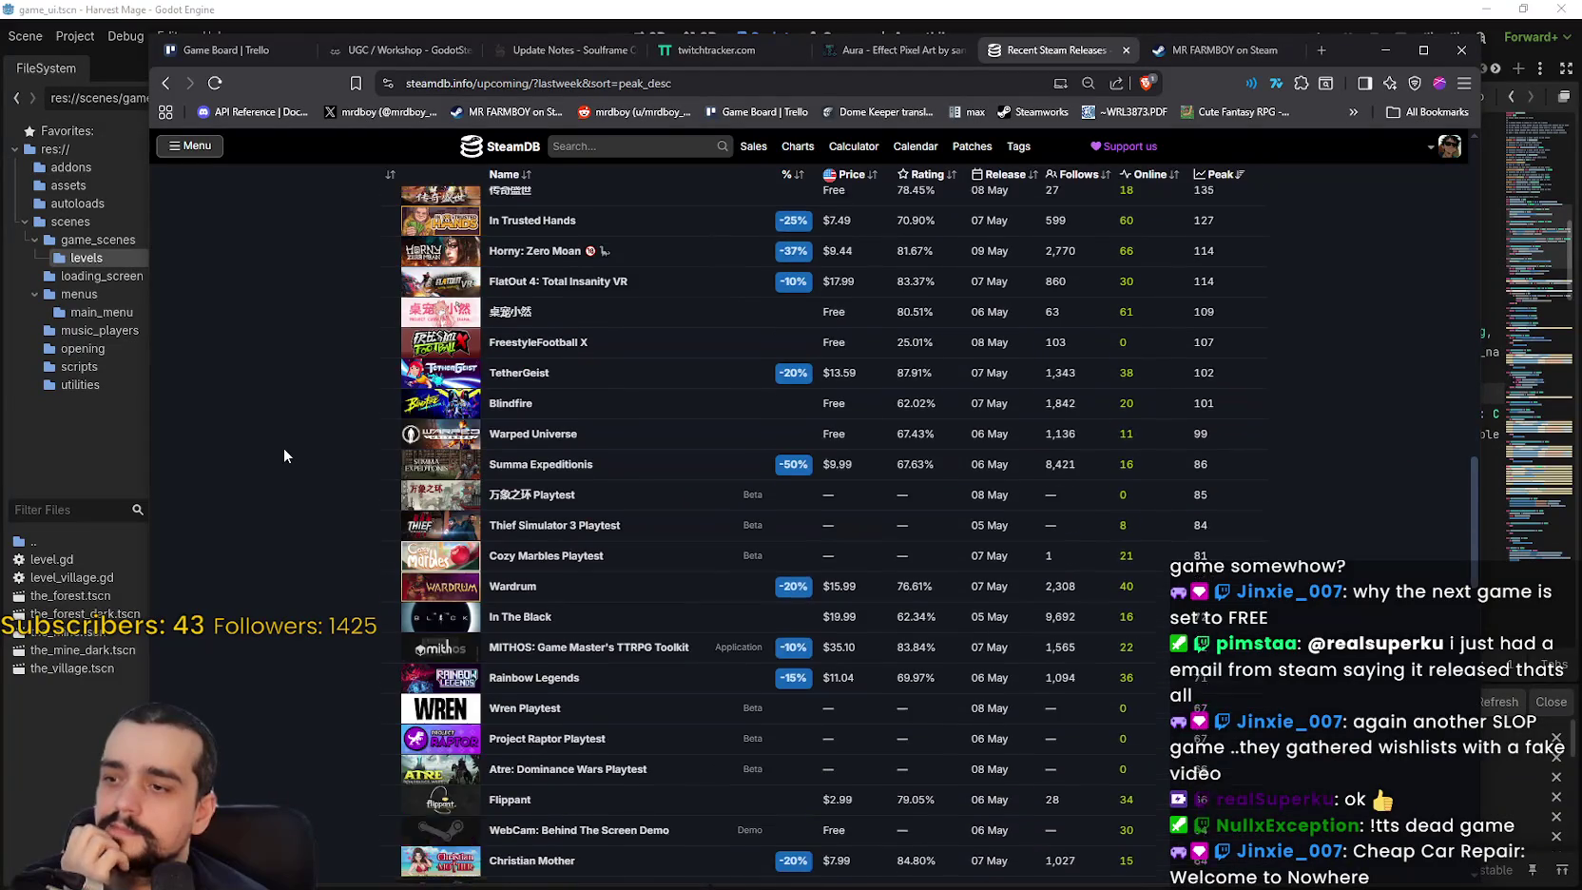
scroll(281, 448, "up", 9)
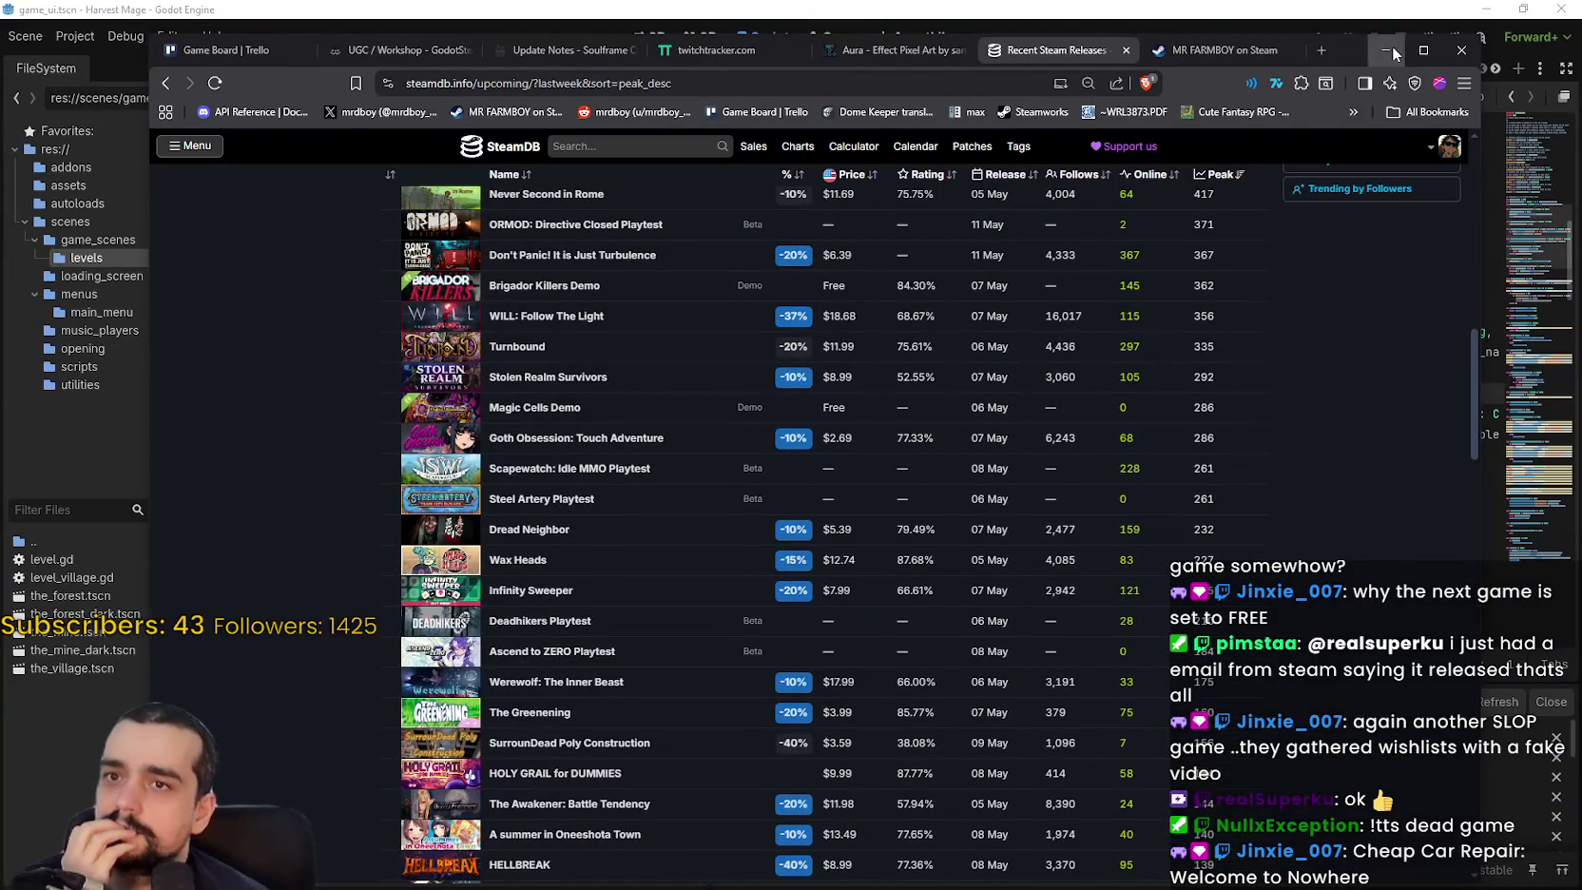
left_click(1387, 51)
Close the search results and shrink the bottom panel to show more of level_manager.gd.
left_click(1170, 249)
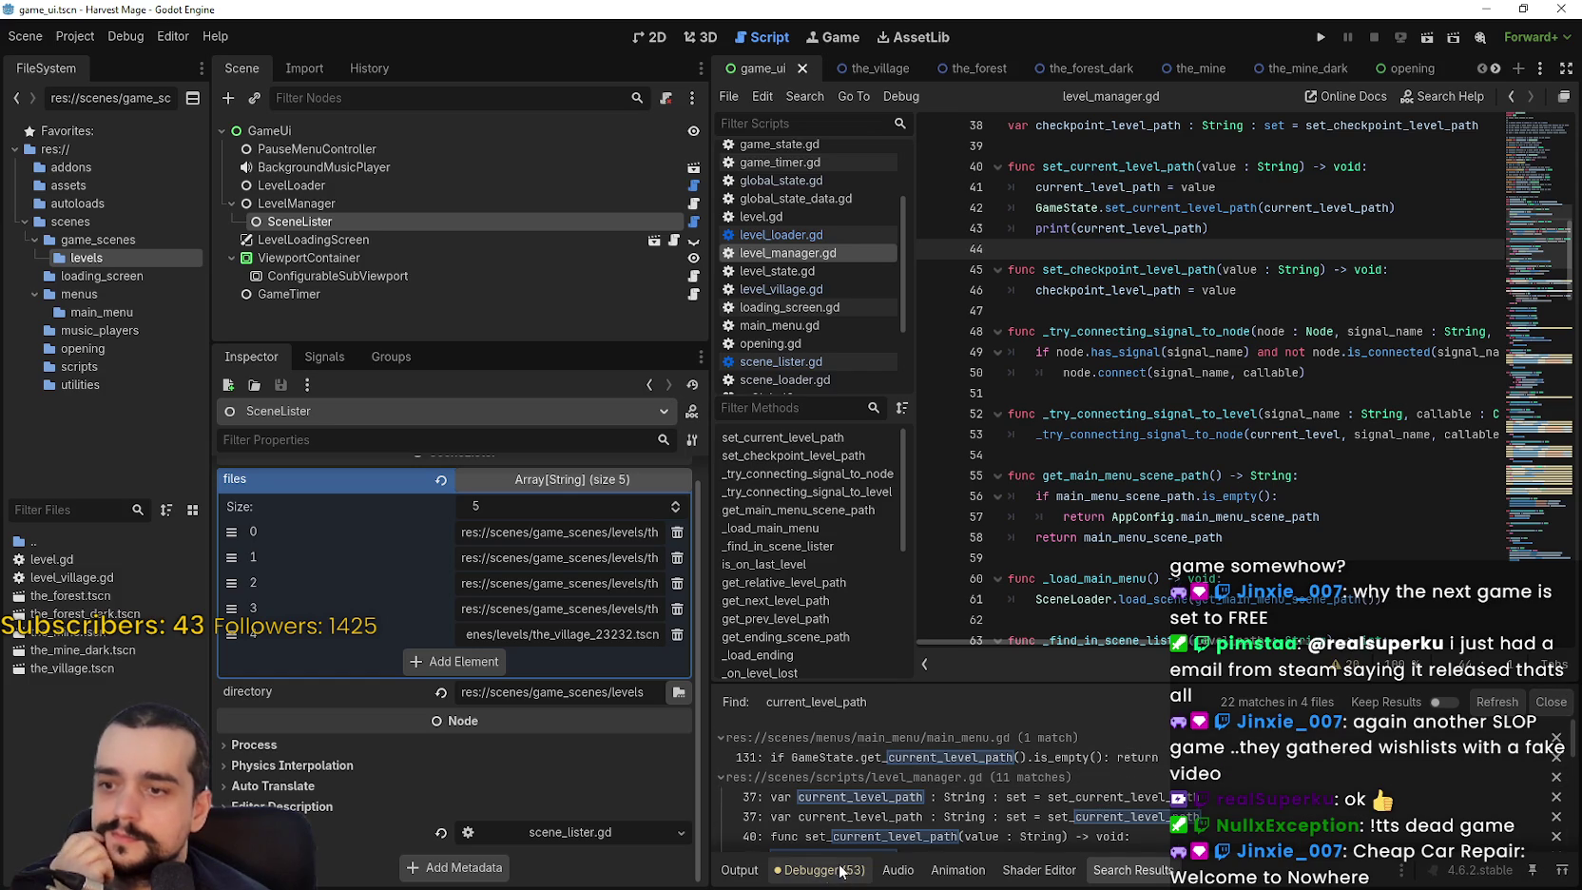
left_click(1559, 710)
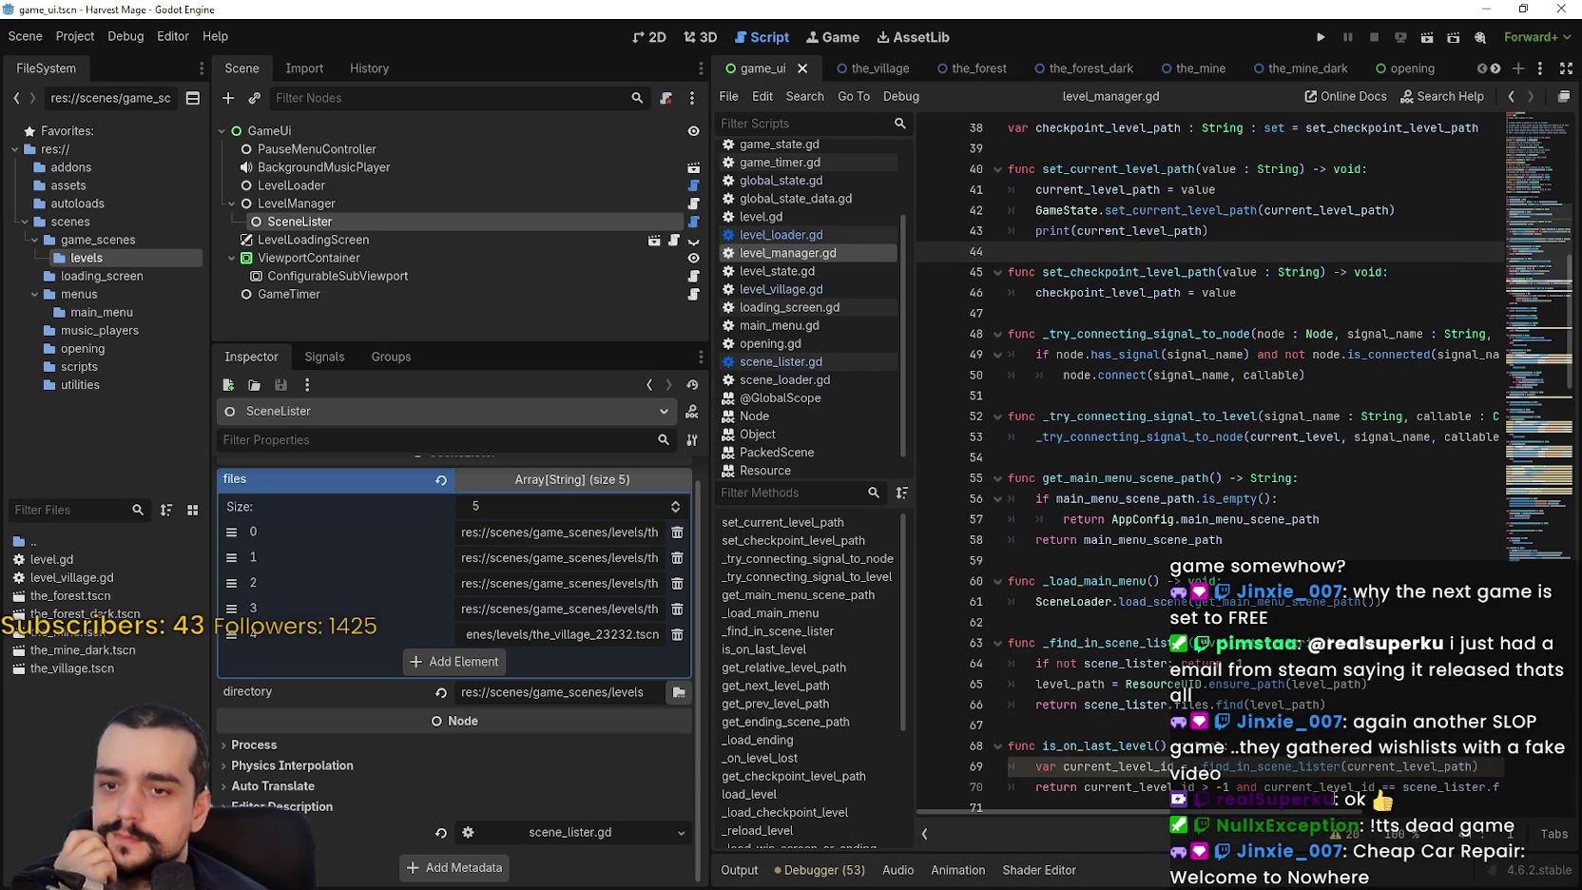
left_click(842, 870)
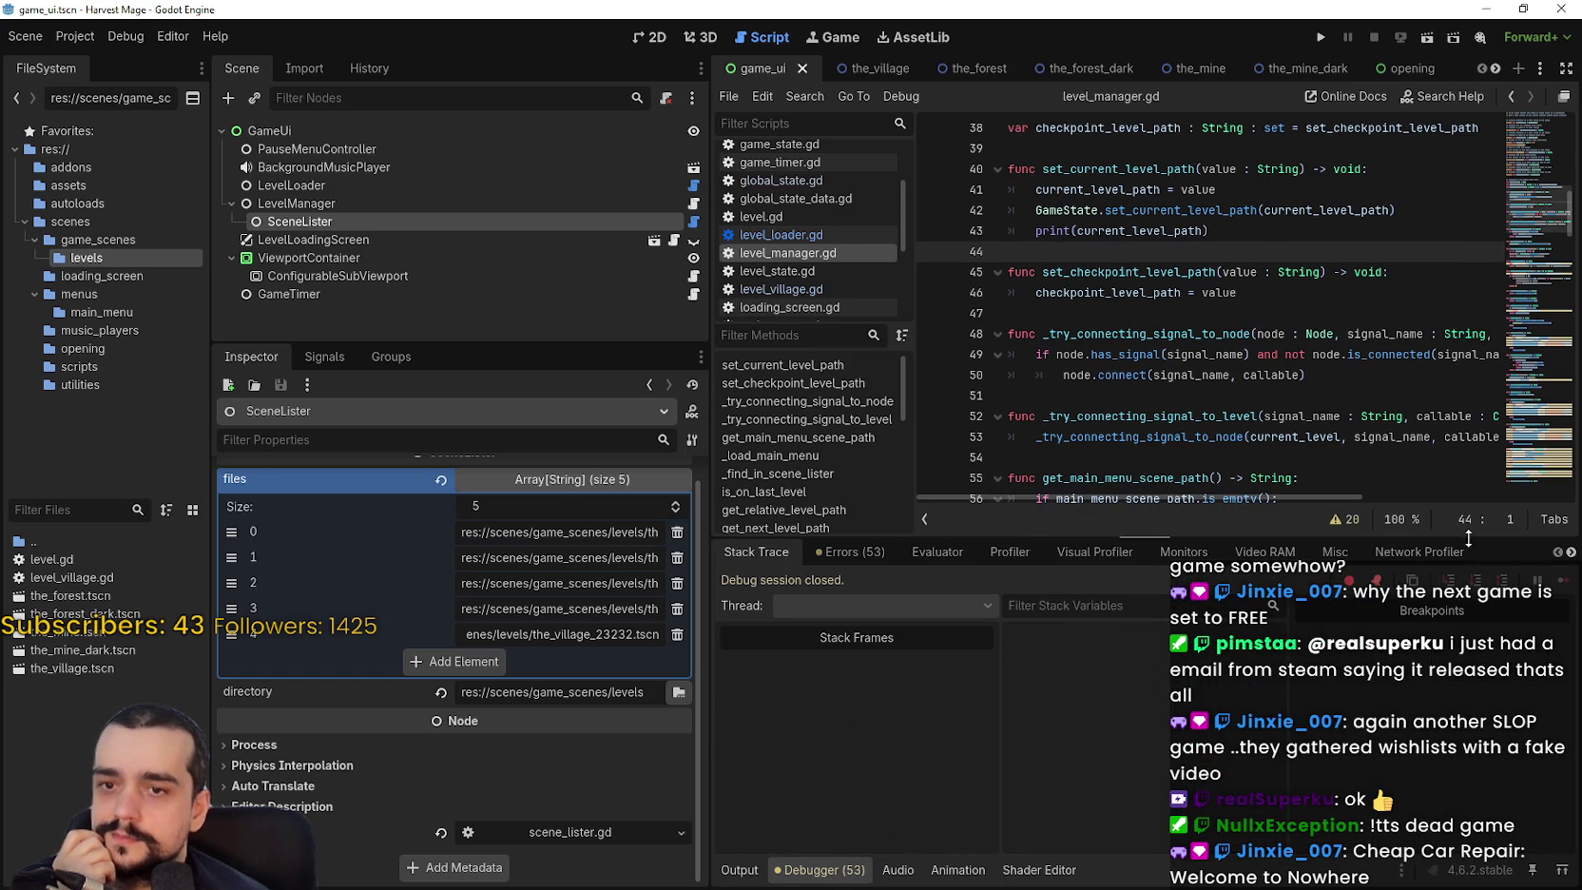
left_click_drag(1234, 538, 1235, 651)
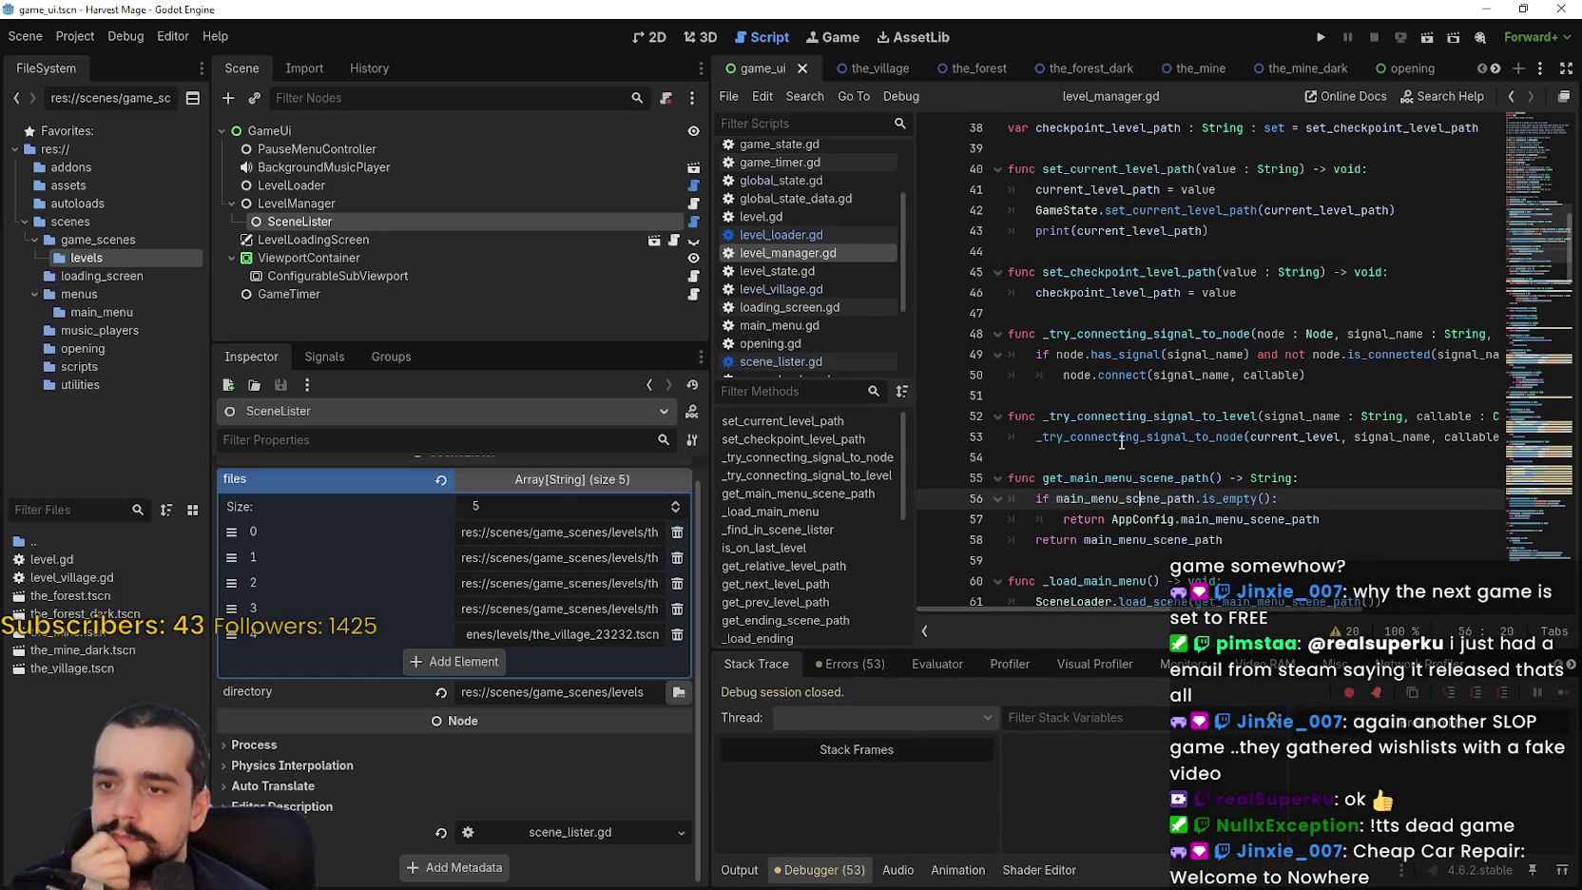
left_click(1129, 457)
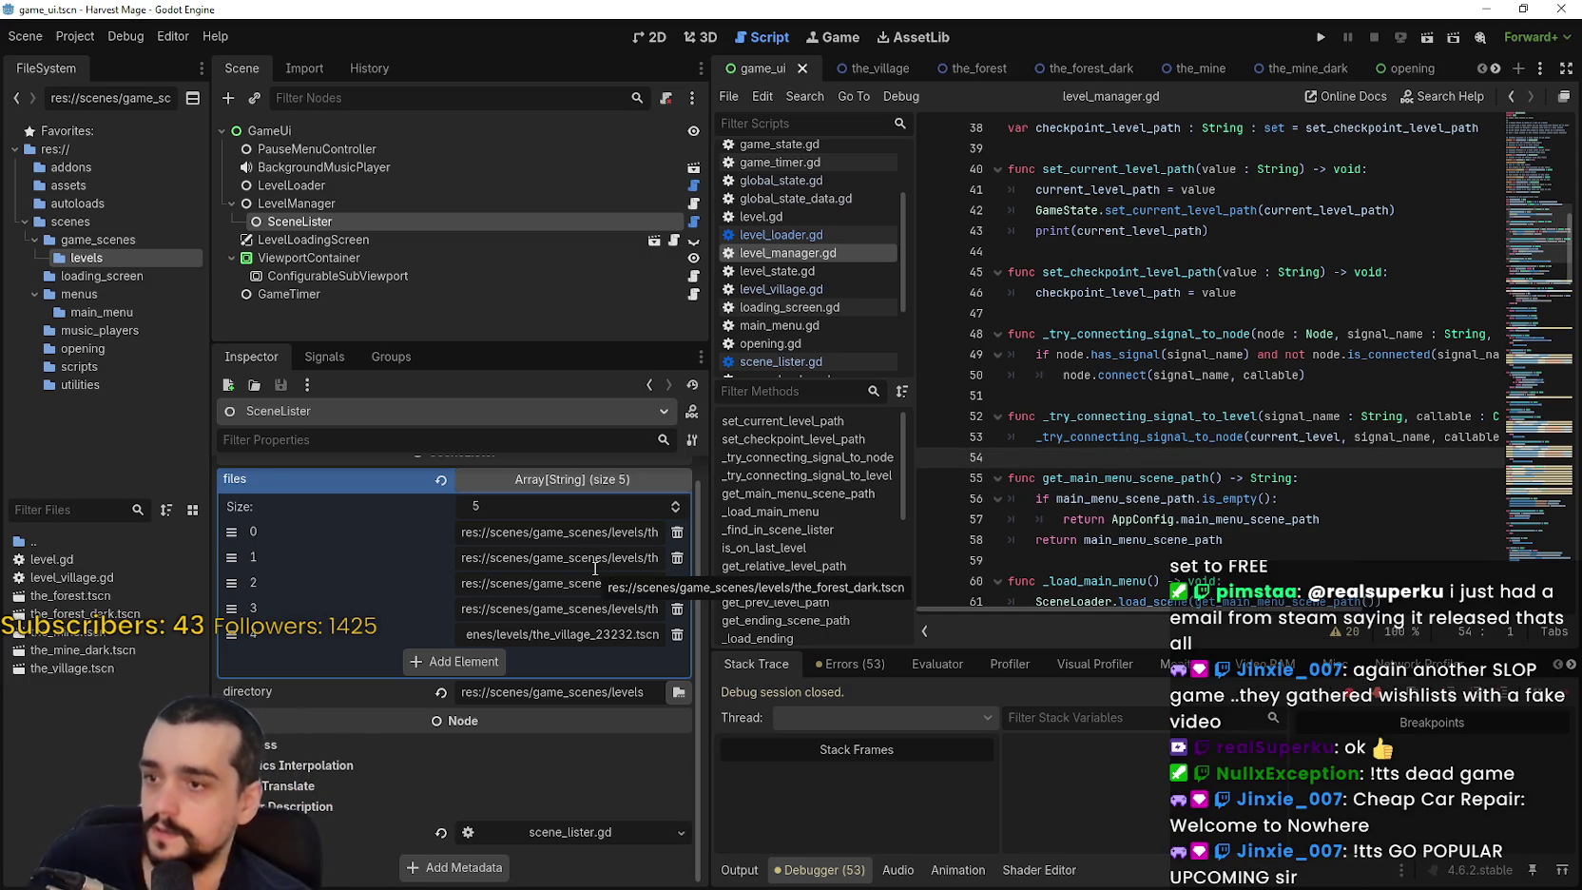
Delete '23232' from SceneLister's files element 4 so it reads the_village.tscn.
left_click(300, 203)
left_click(393, 221)
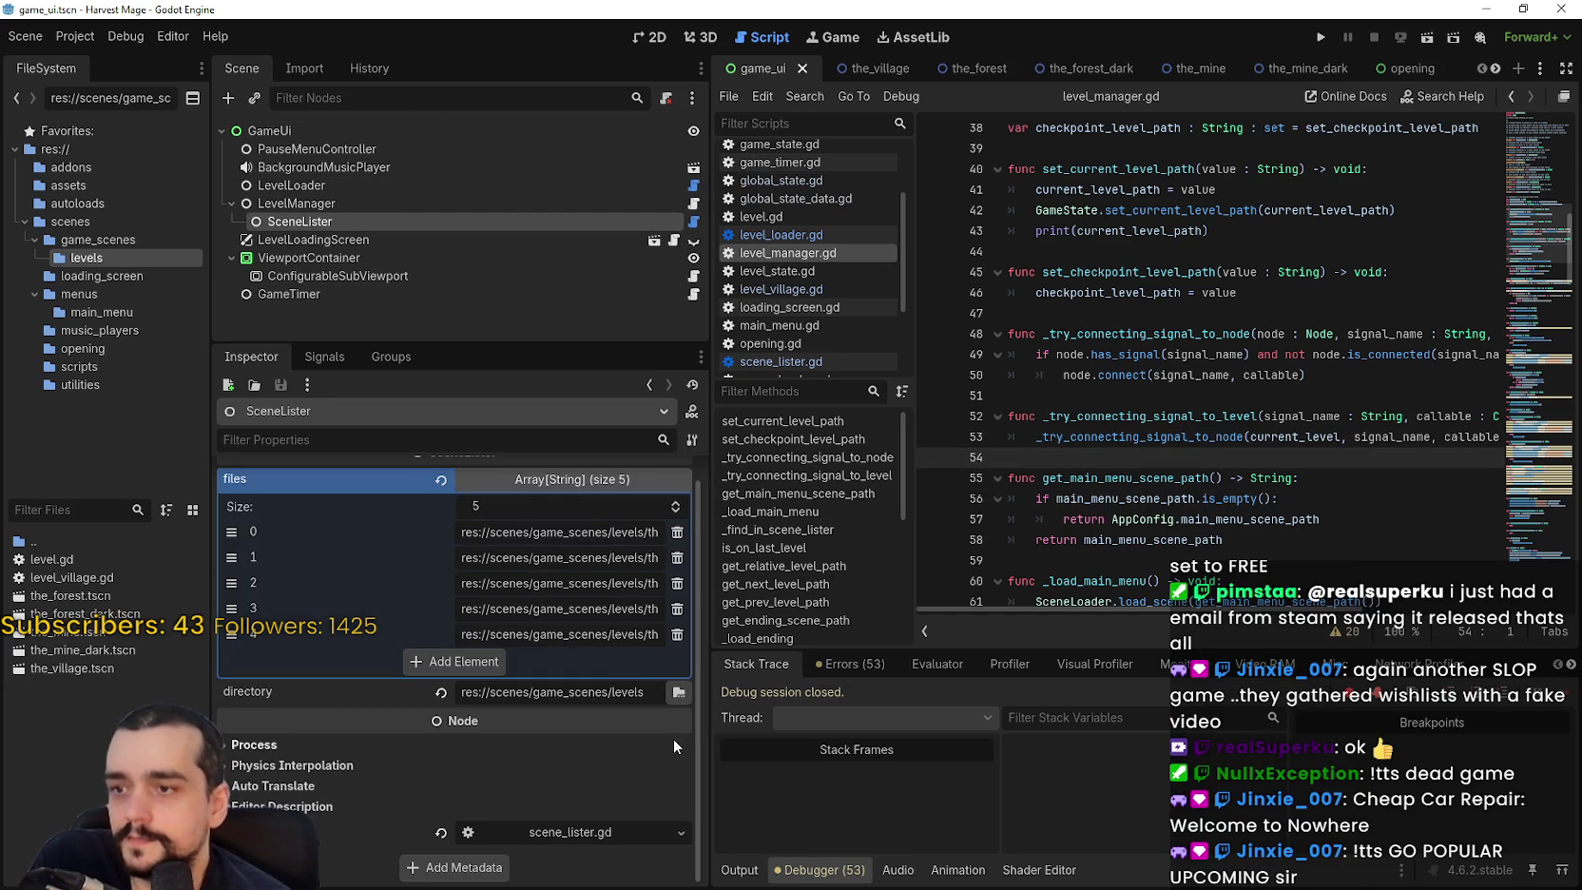
left_click(589, 643)
left_click(610, 633)
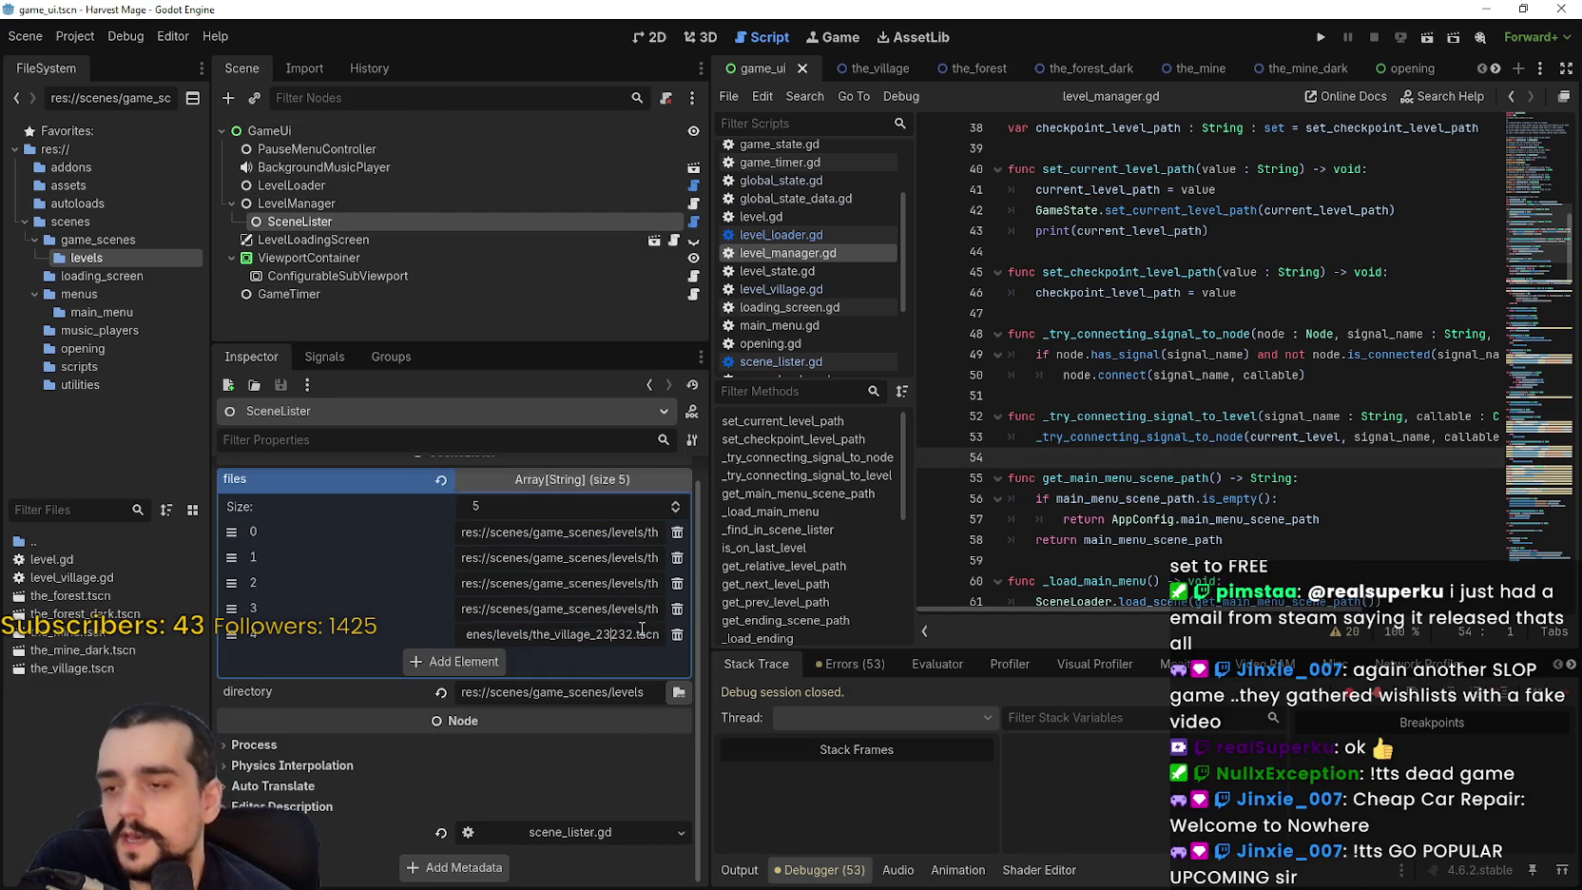
left_click_drag(635, 633, 596, 638)
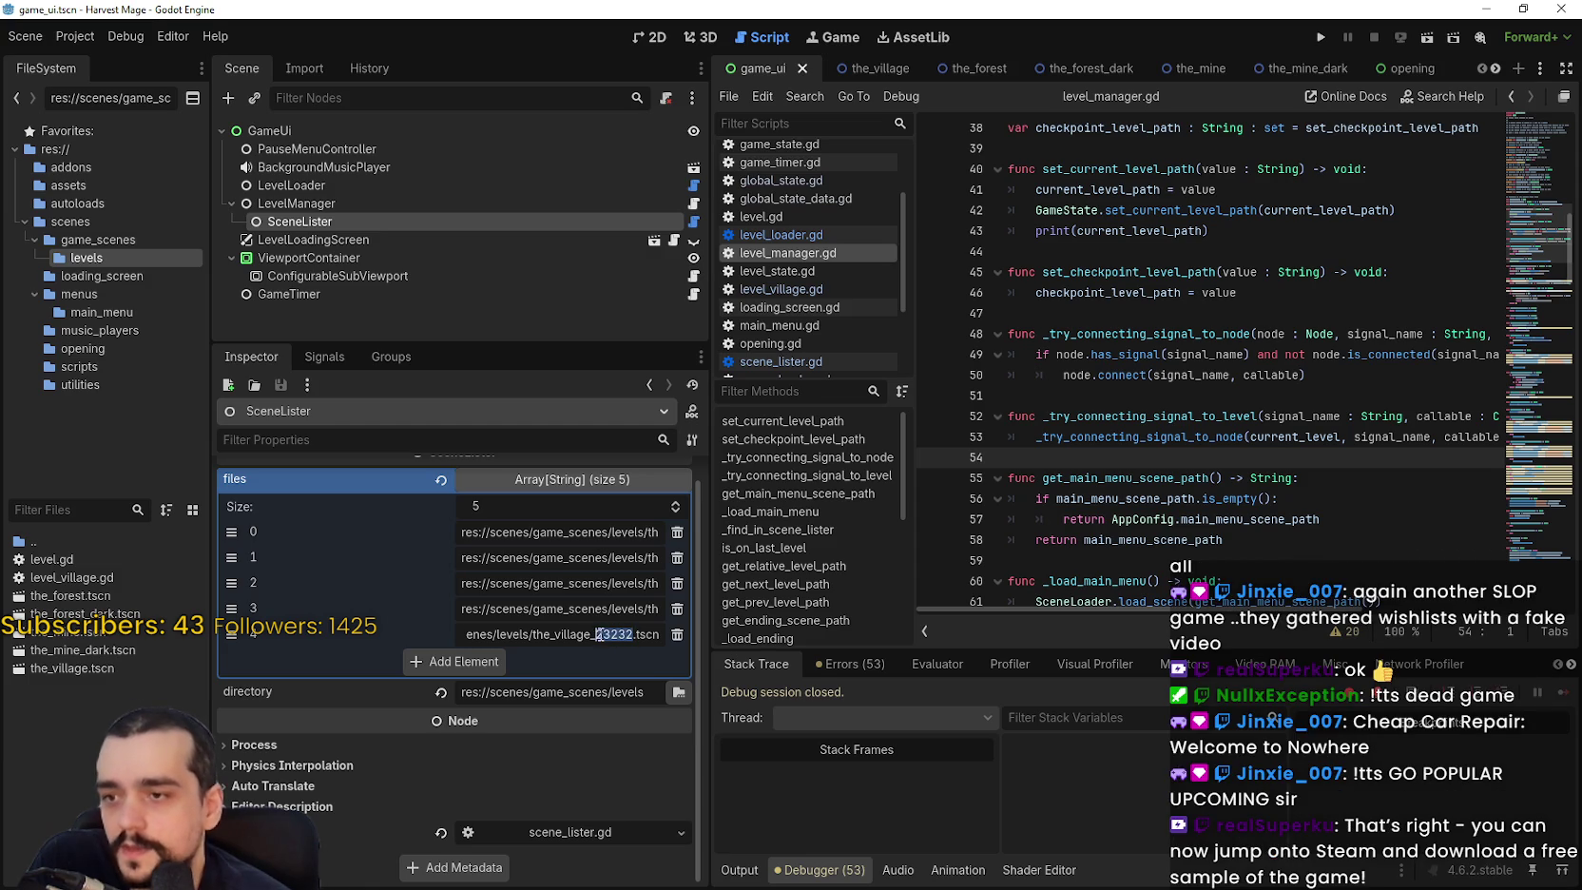
key("BackSpace")
left_click(1142, 405)
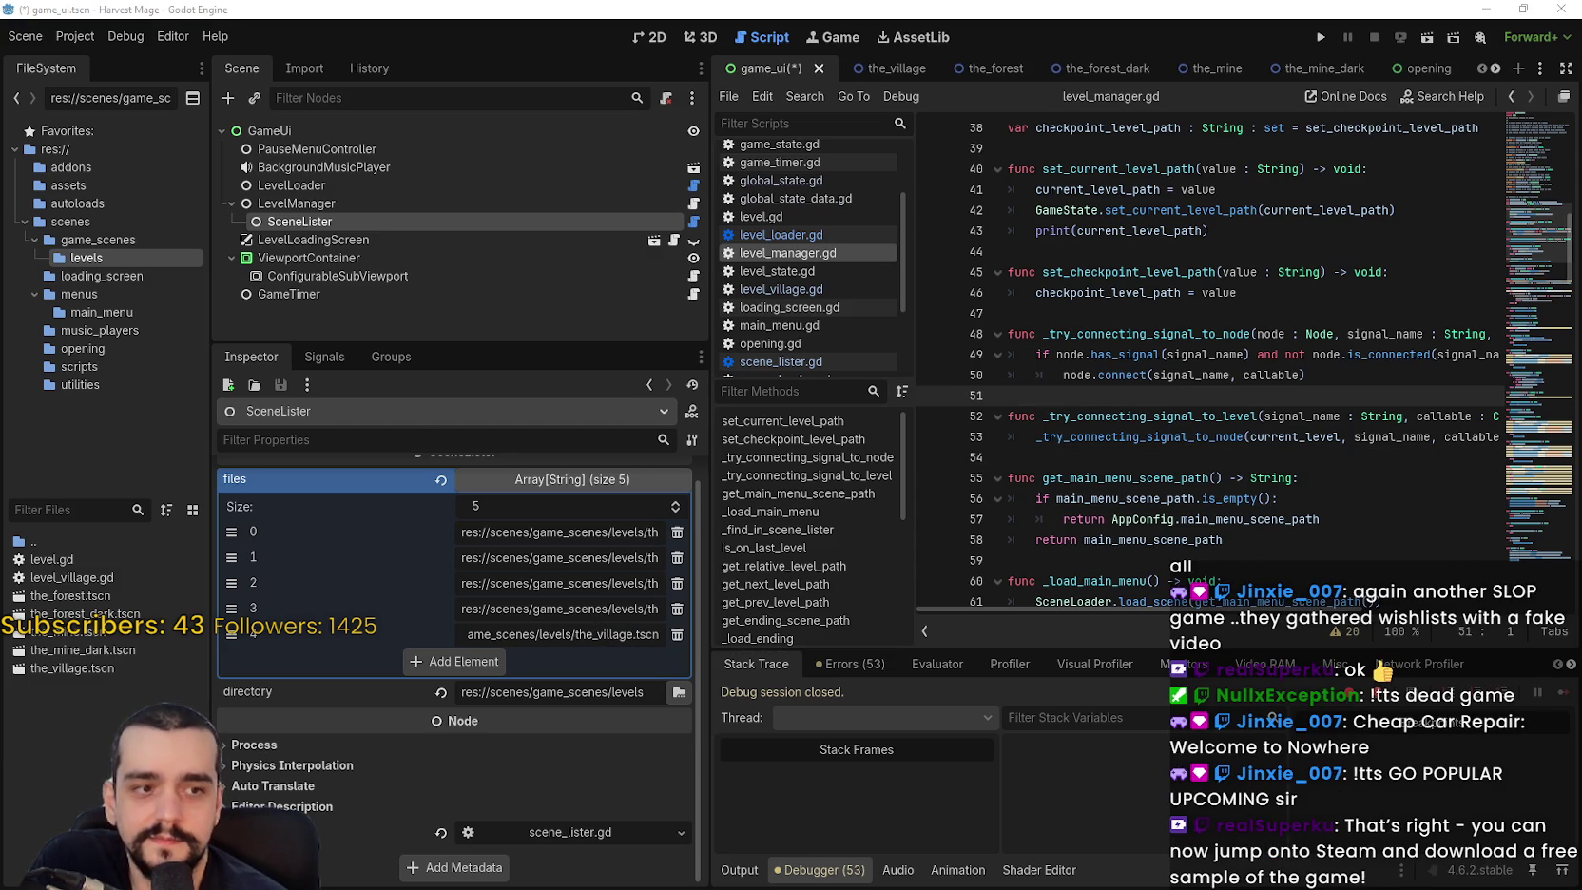
key("alt+Tab")
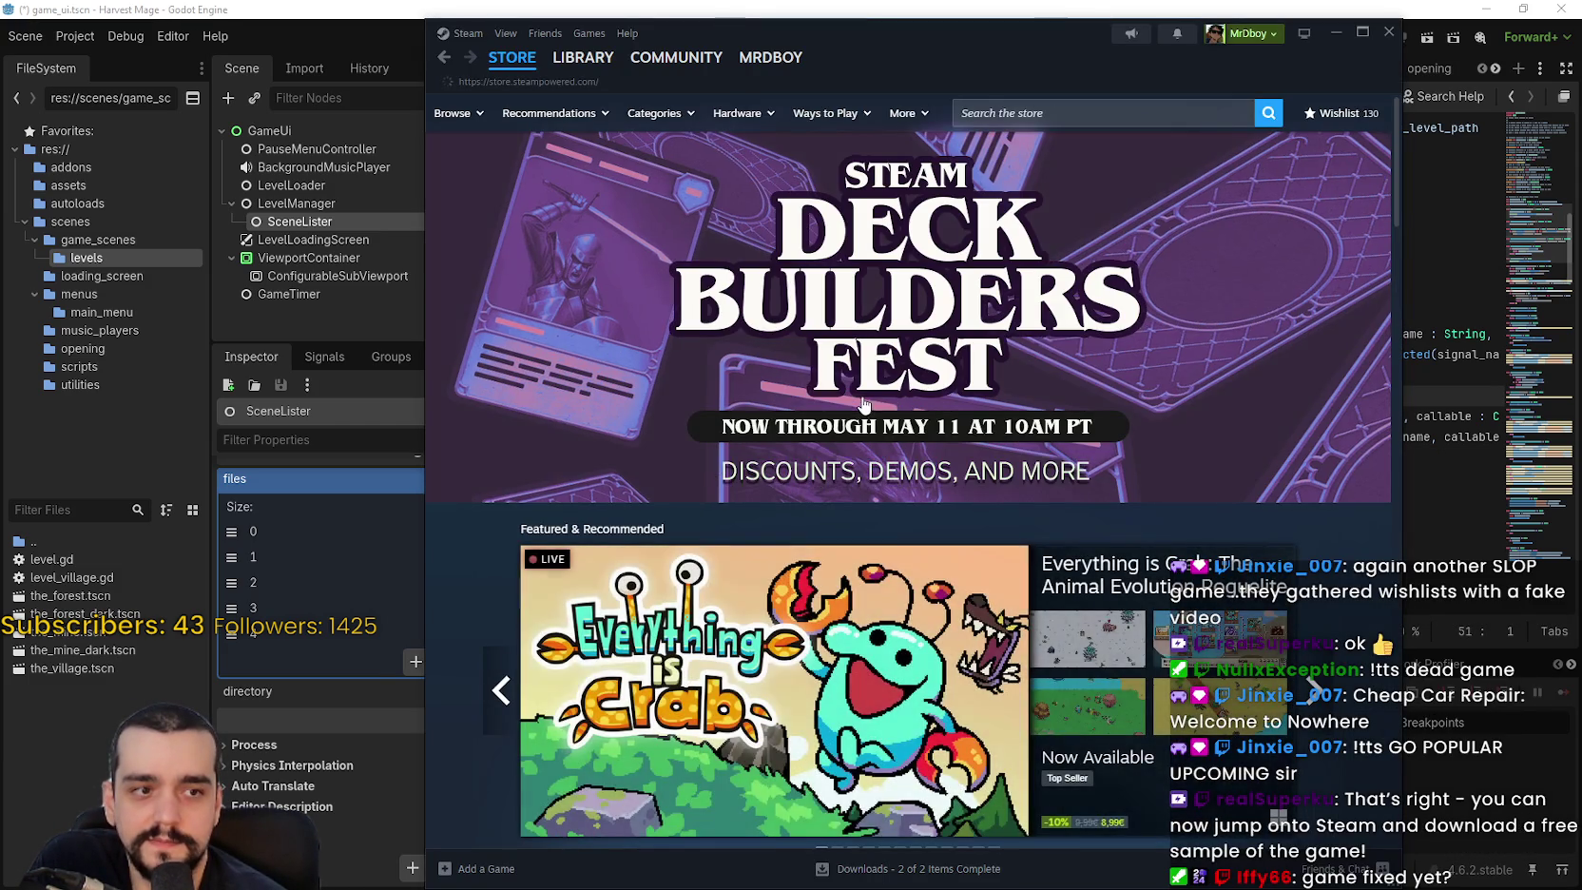
Scroll down the Steam store front page and show the Popular Upcoming games list.
scroll(755, 526, "down", 7)
scroll(738, 522, "down", 7)
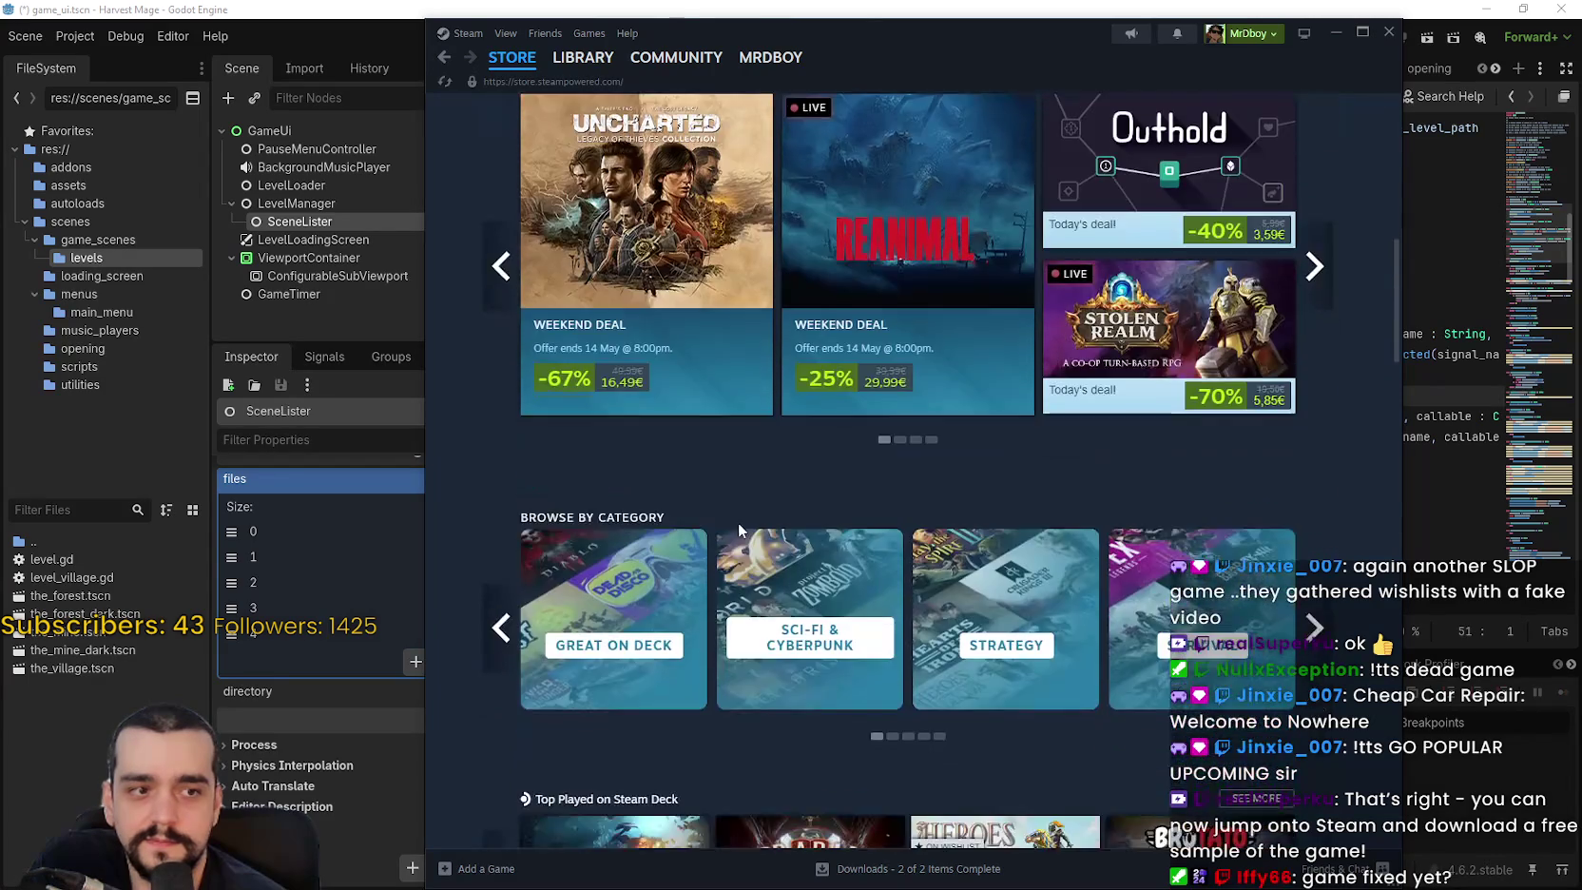
scroll(718, 532, "down", 8)
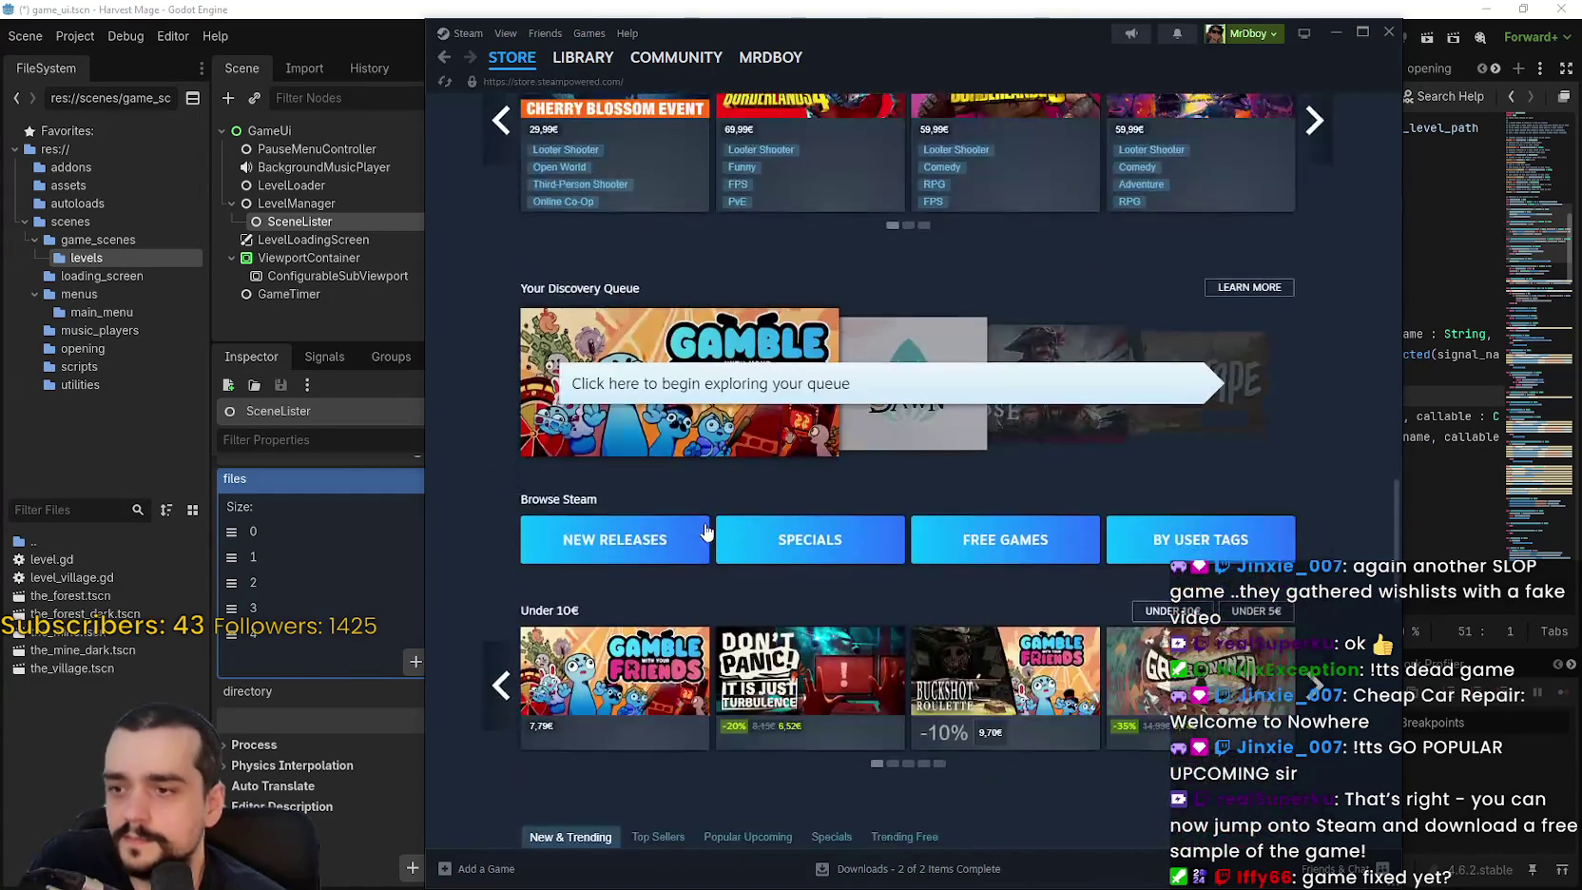
scroll(751, 418, "down", 8)
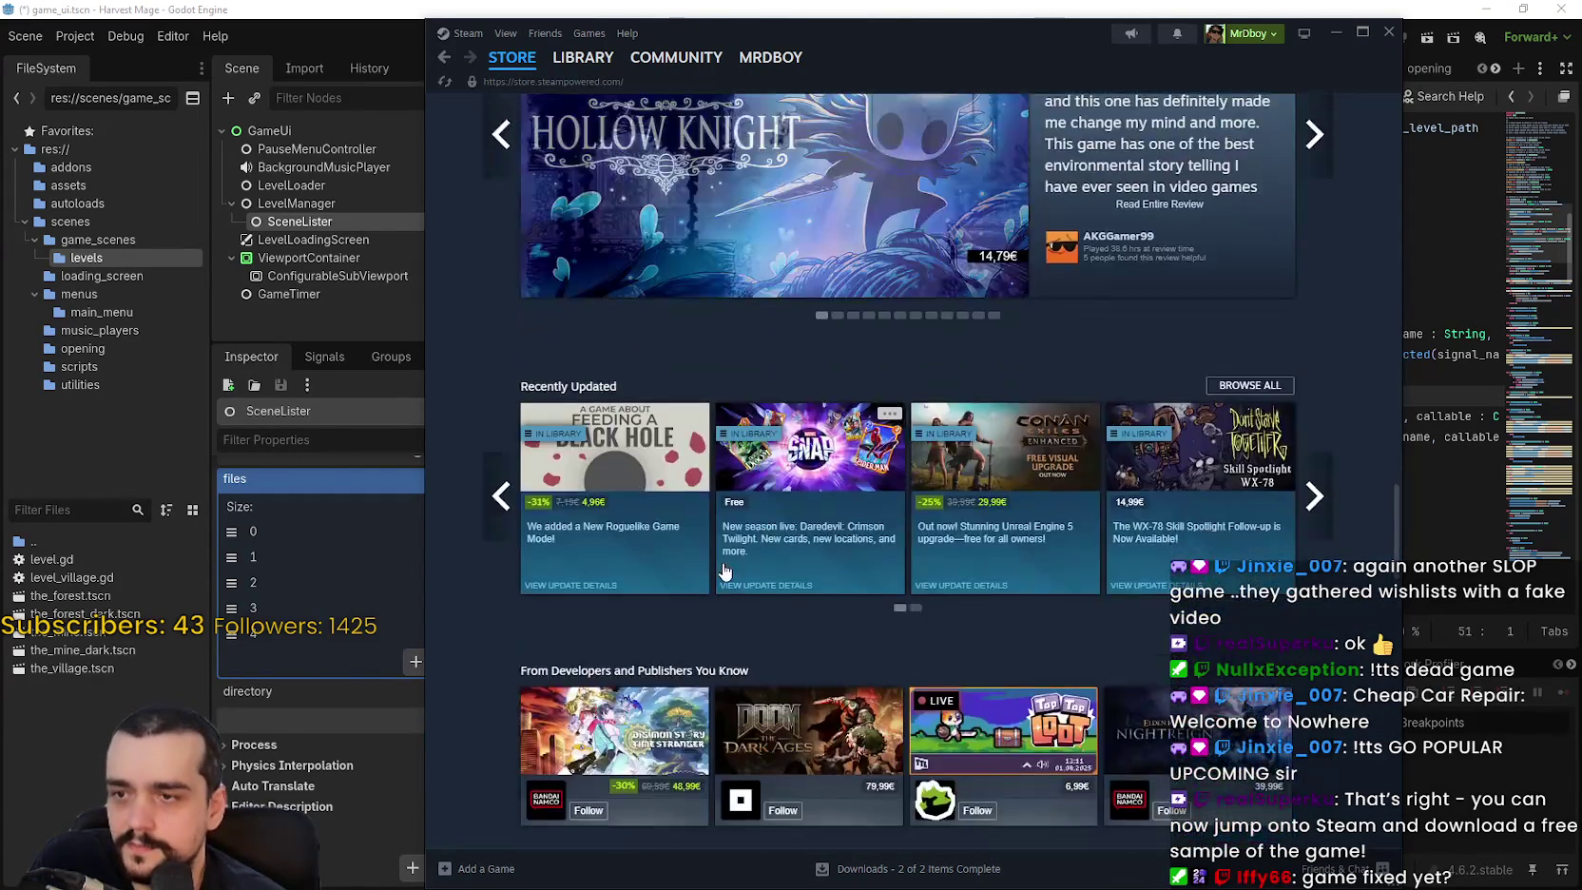
left_click(739, 382)
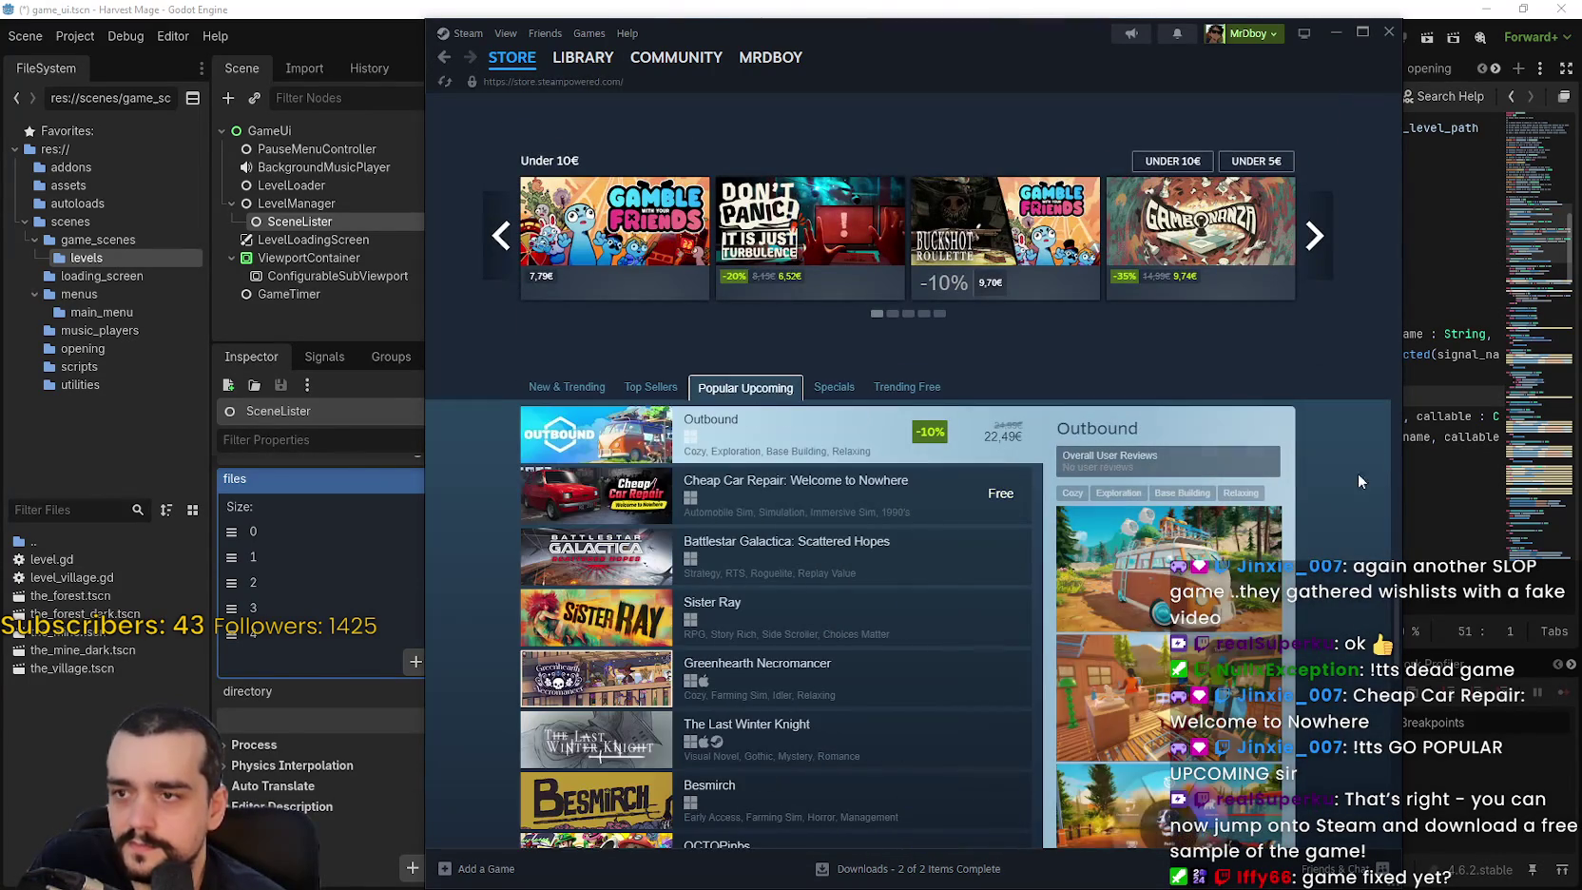
Browse the Popular Upcoming list and open the Cheap Car Repair: Welcome to Nowhere page.
scroll(1254, 549, "down", 2)
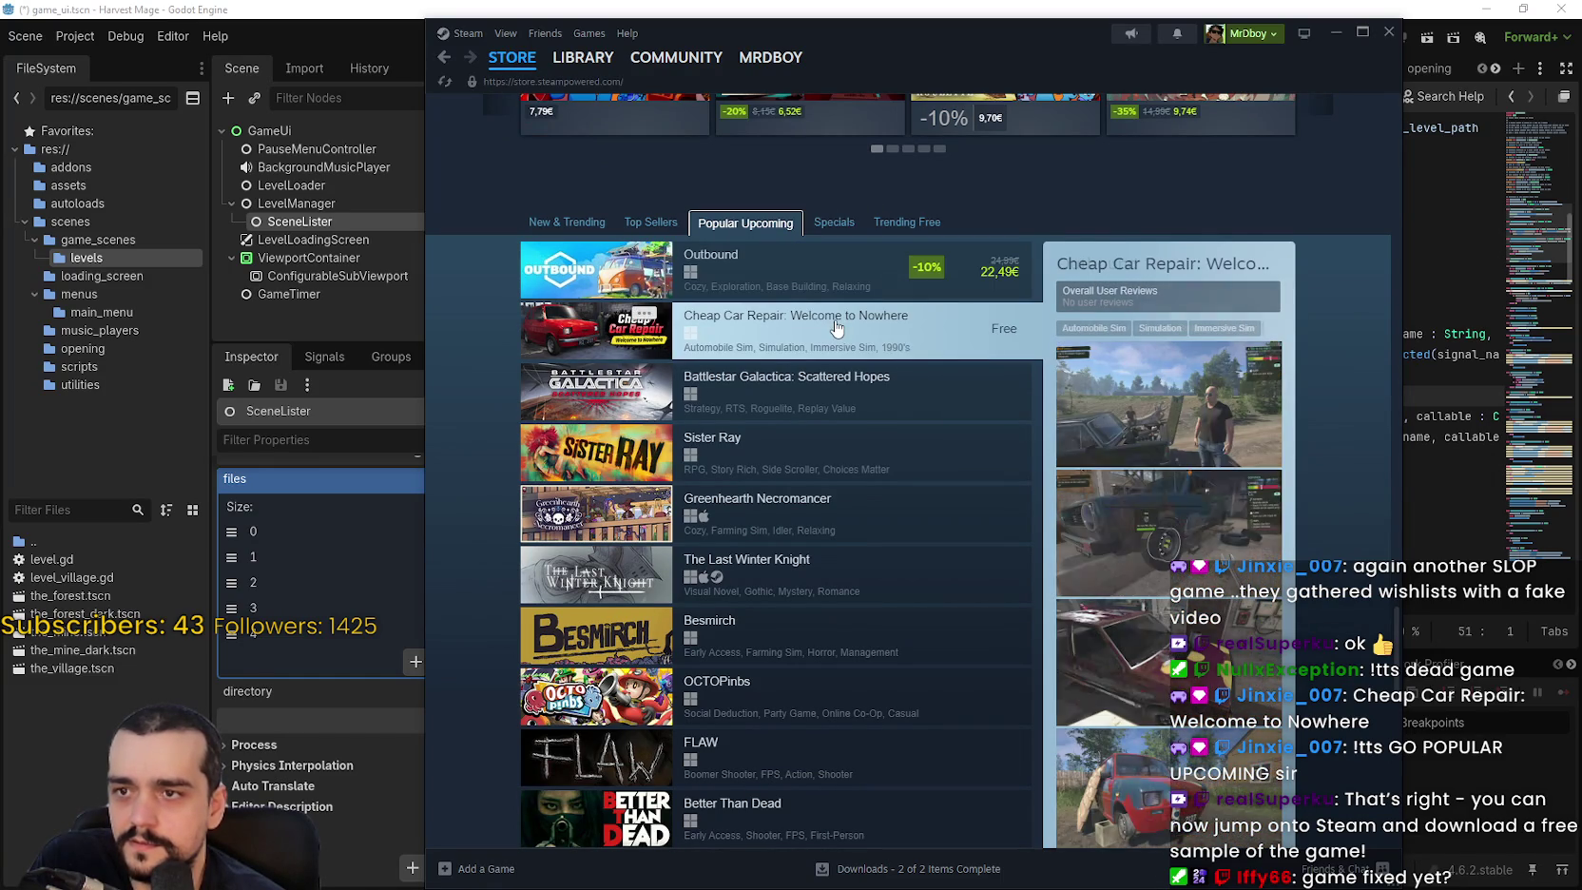
scroll(918, 652, "down", 3)
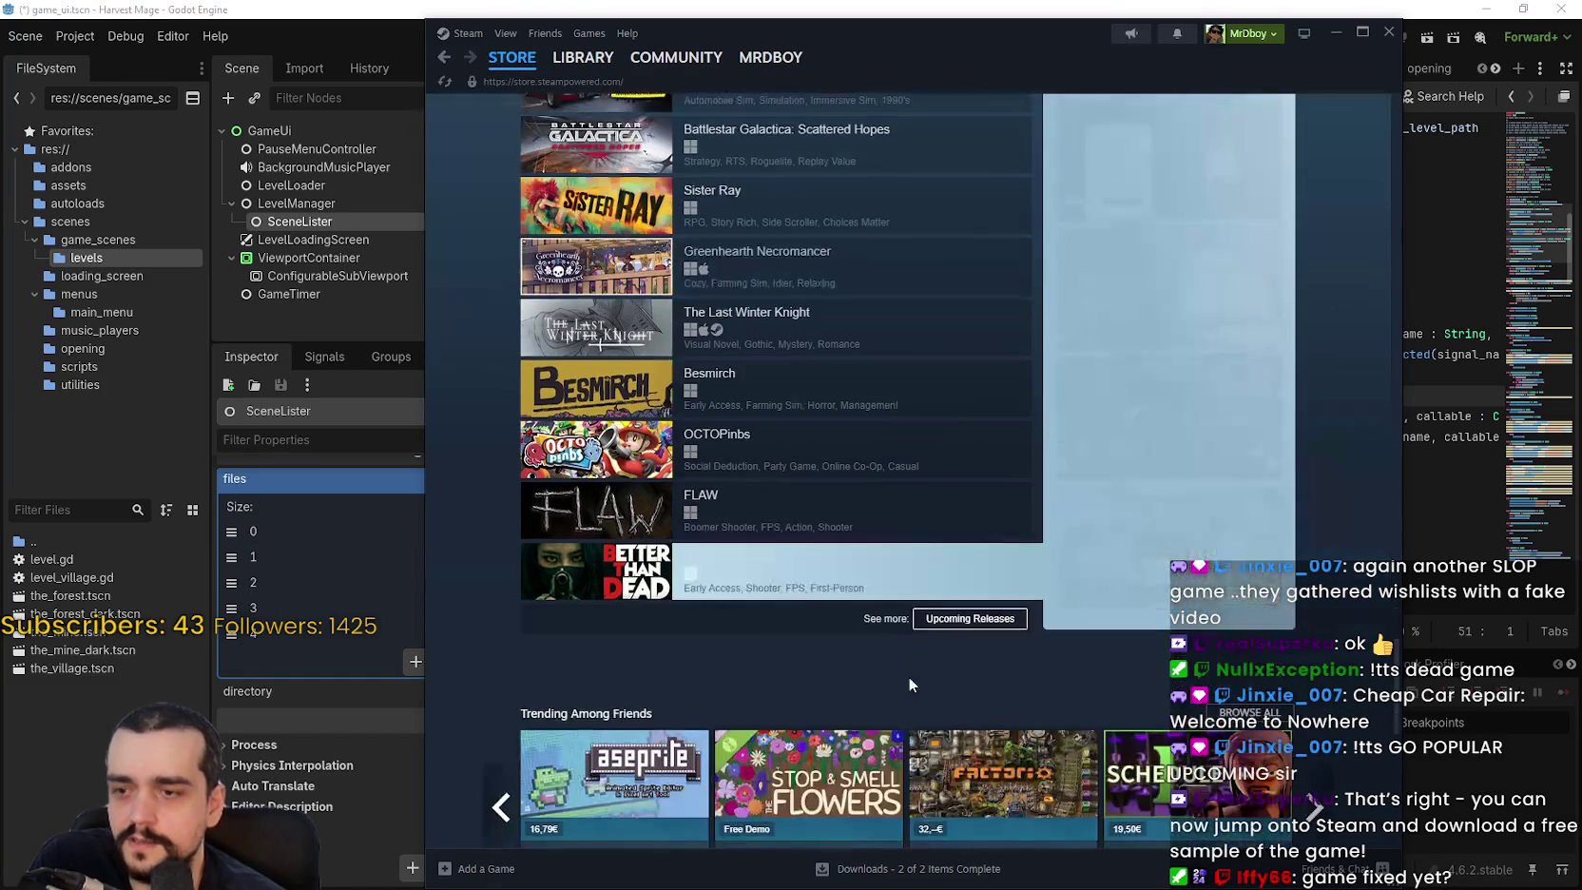
scroll(969, 635, "up", 4)
scroll(962, 670, "down", 2)
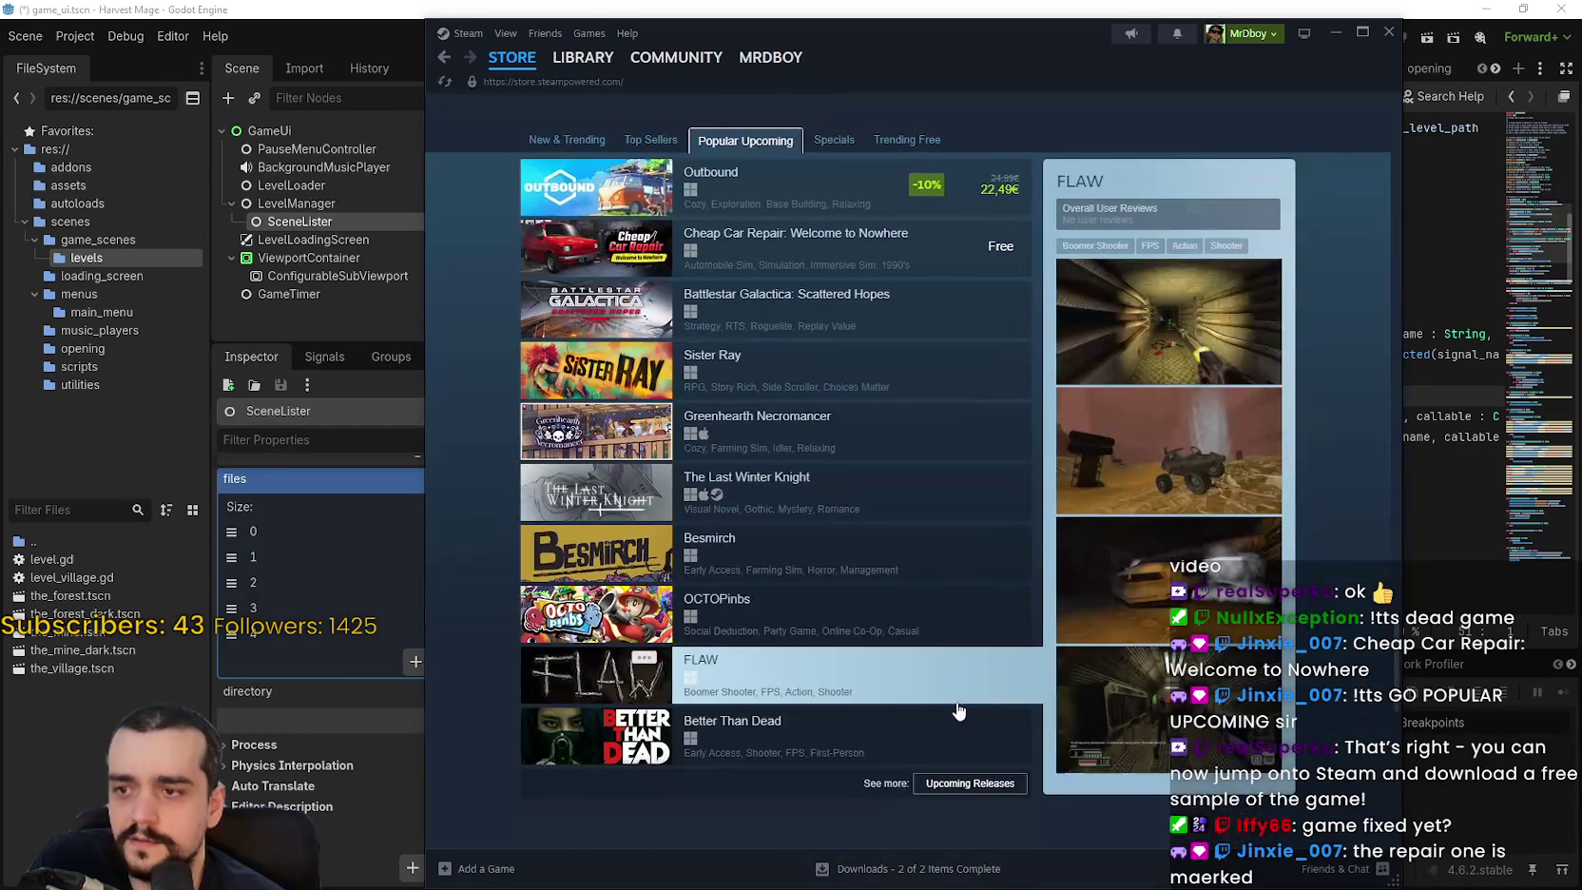
scroll(956, 699, "up", 2)
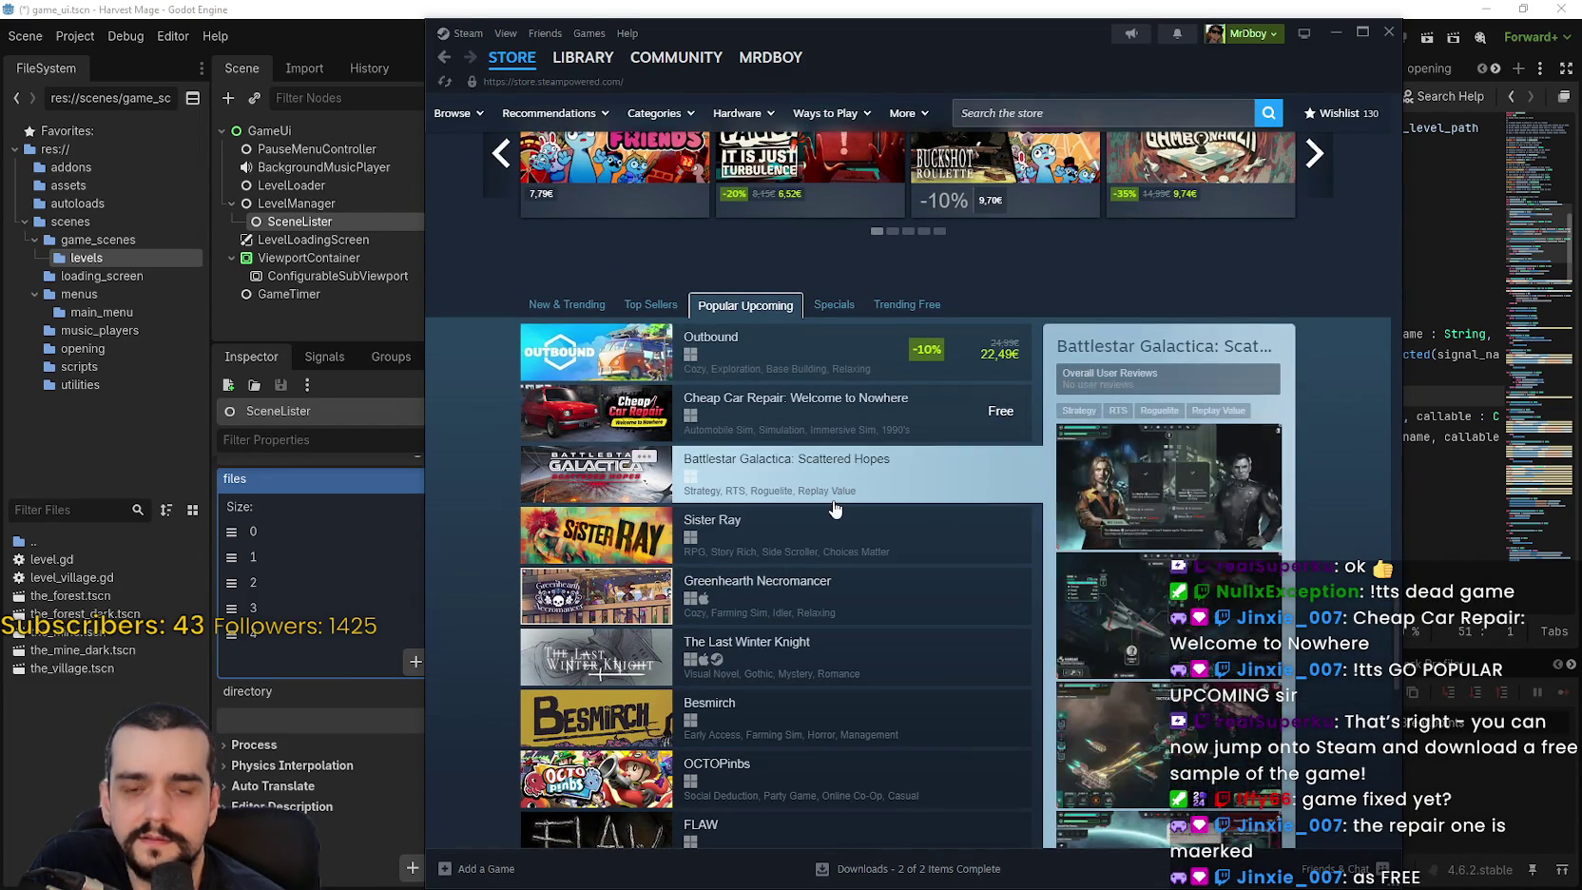
left_click(833, 399)
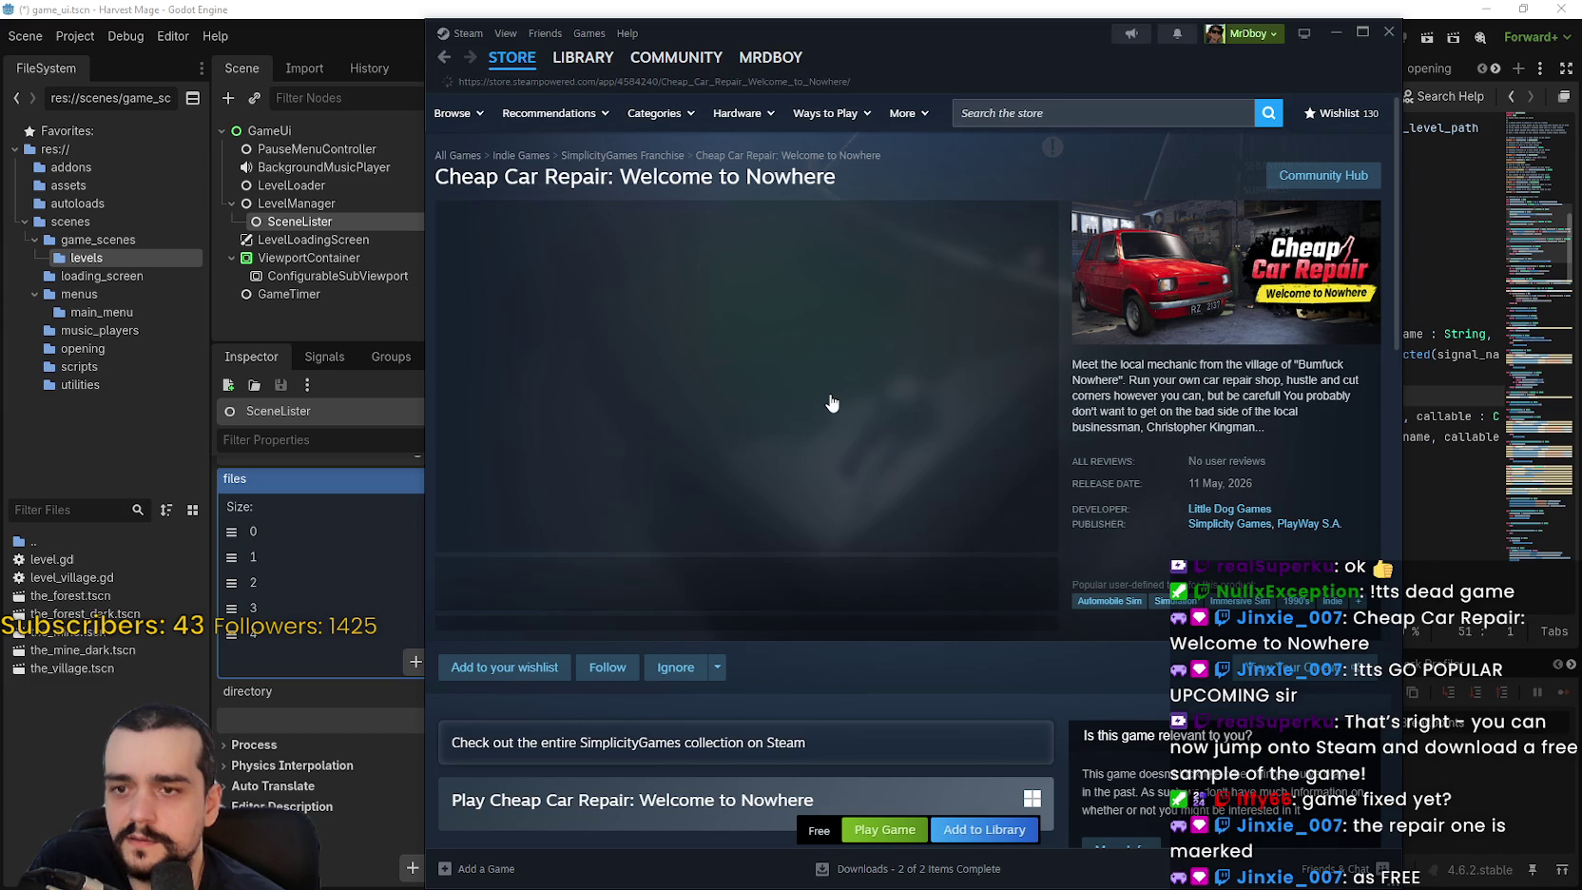
Browse Cheap Car Repair's screenshots and collapse the live broadcast panel.
scroll(632, 597, "down", 3)
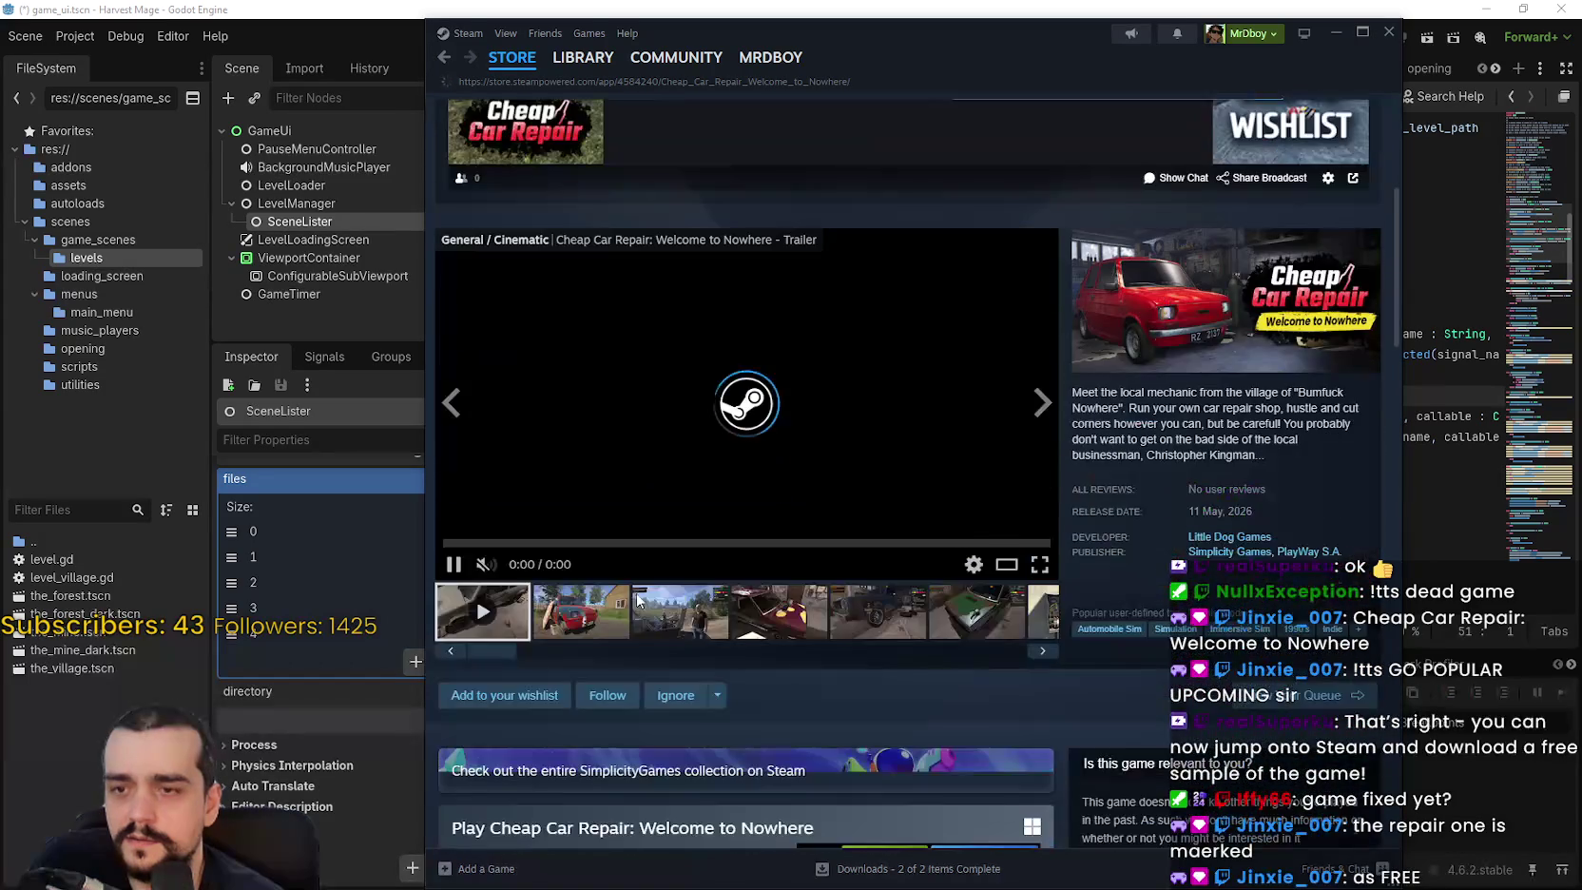
left_click(607, 647)
left_click(751, 612)
scroll(855, 428, "up", 5)
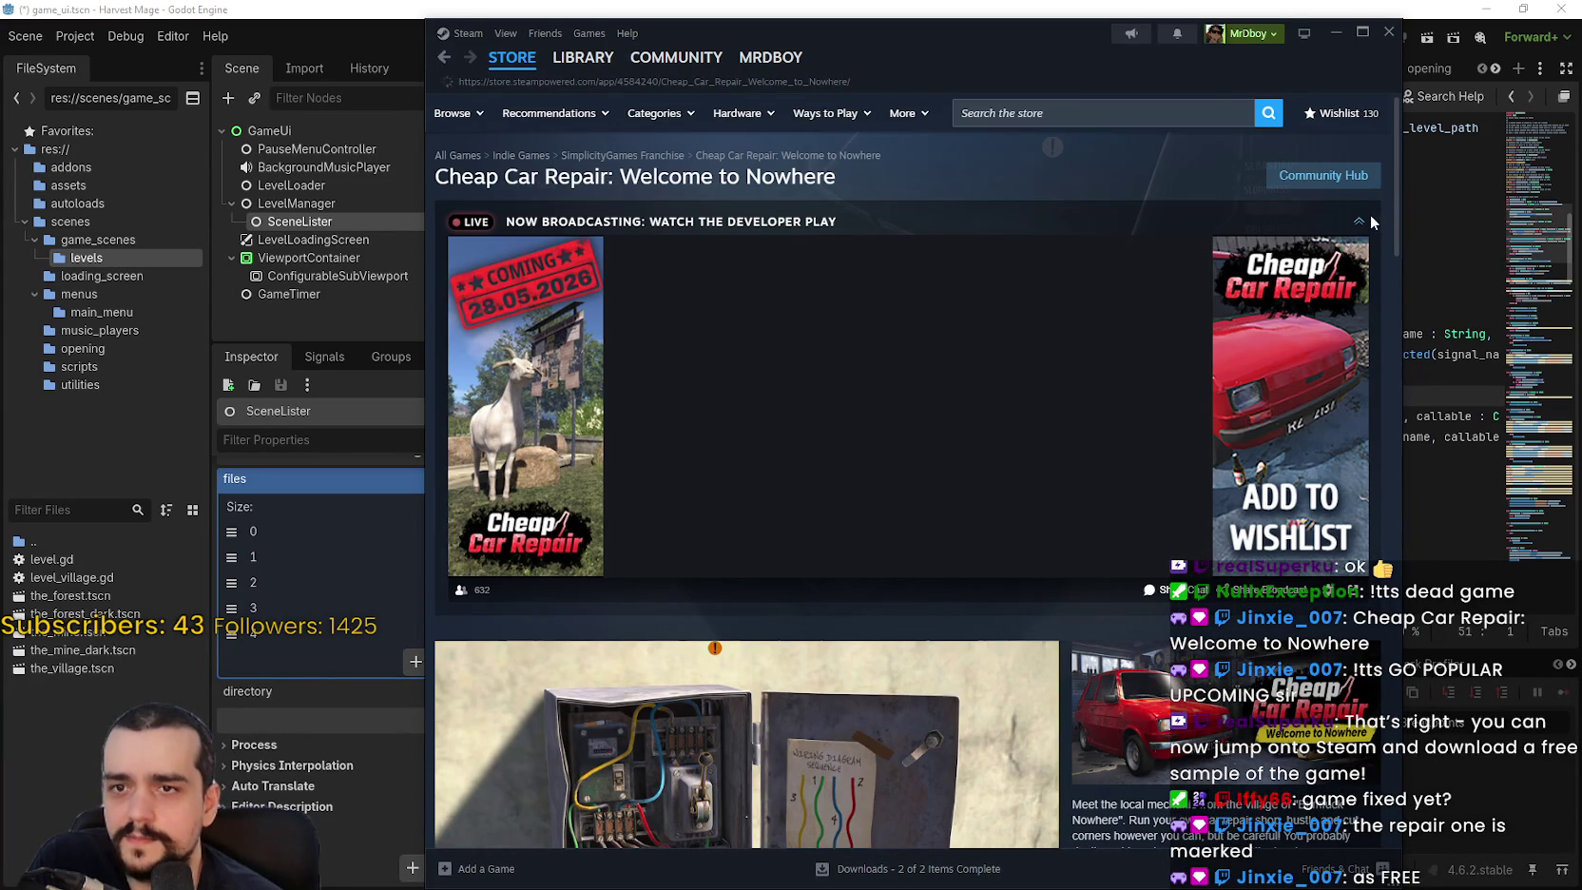
left_click(1359, 224)
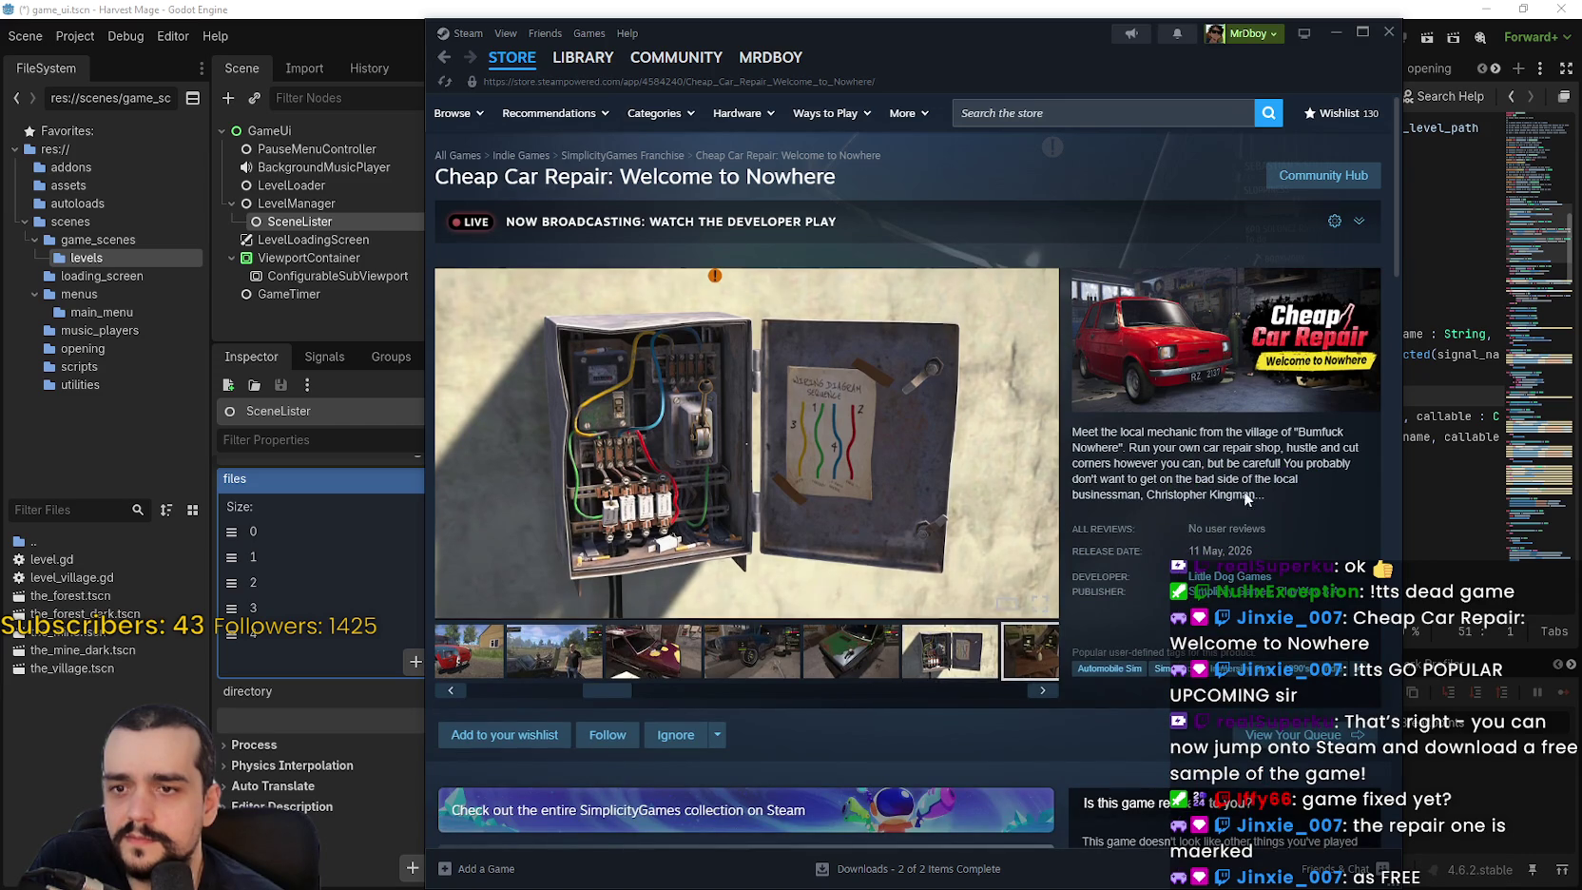
Visit the game's Community Hub, then go back to the store front page.
left_click(1323, 175)
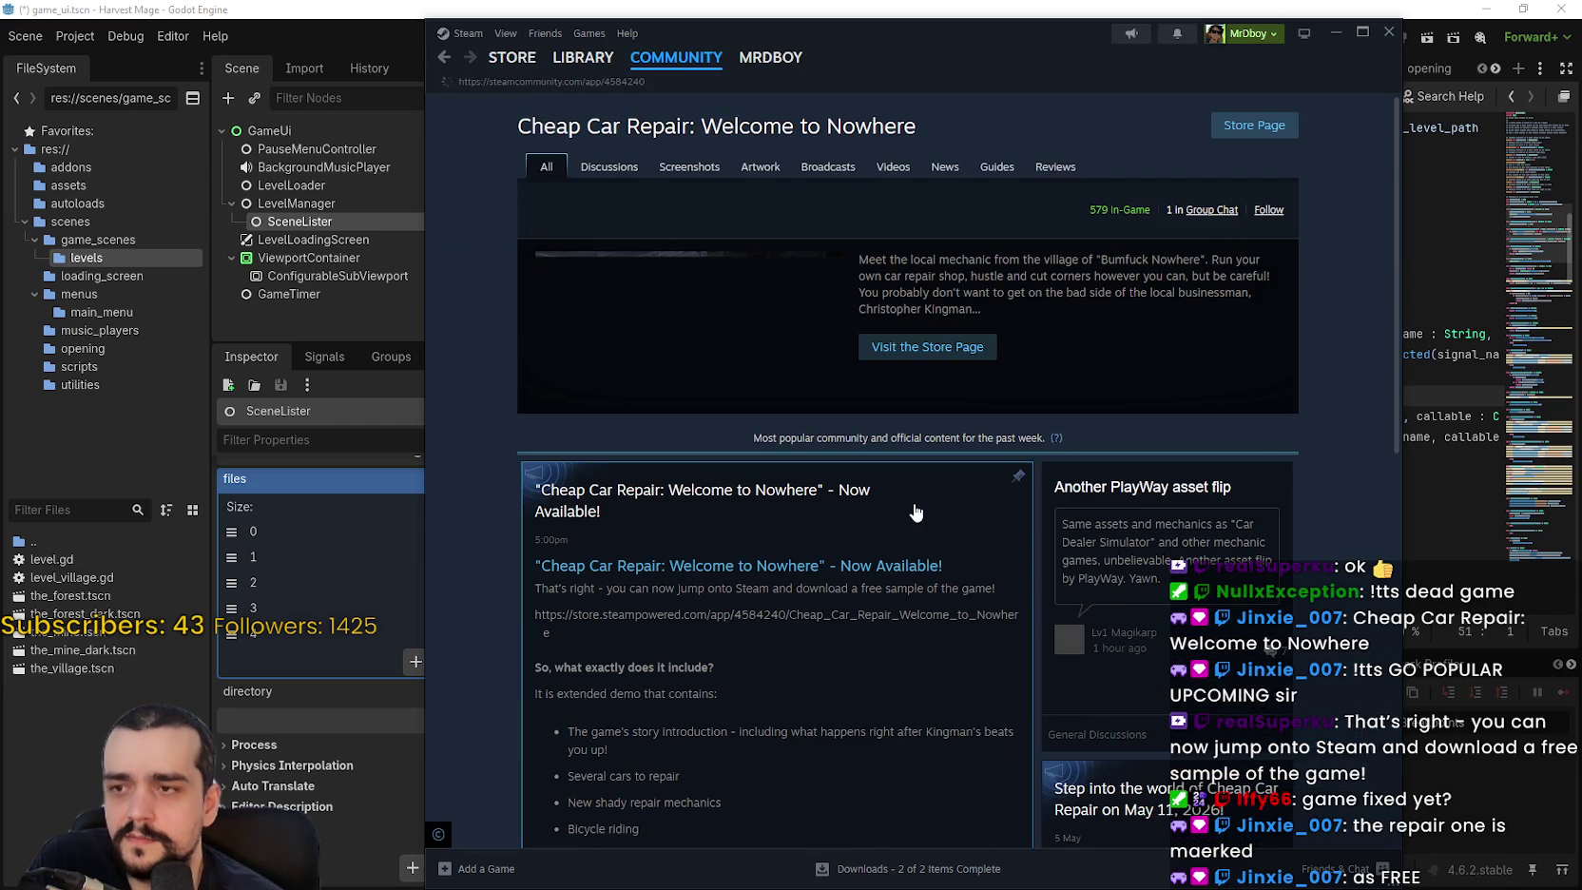
left_click(507, 61)
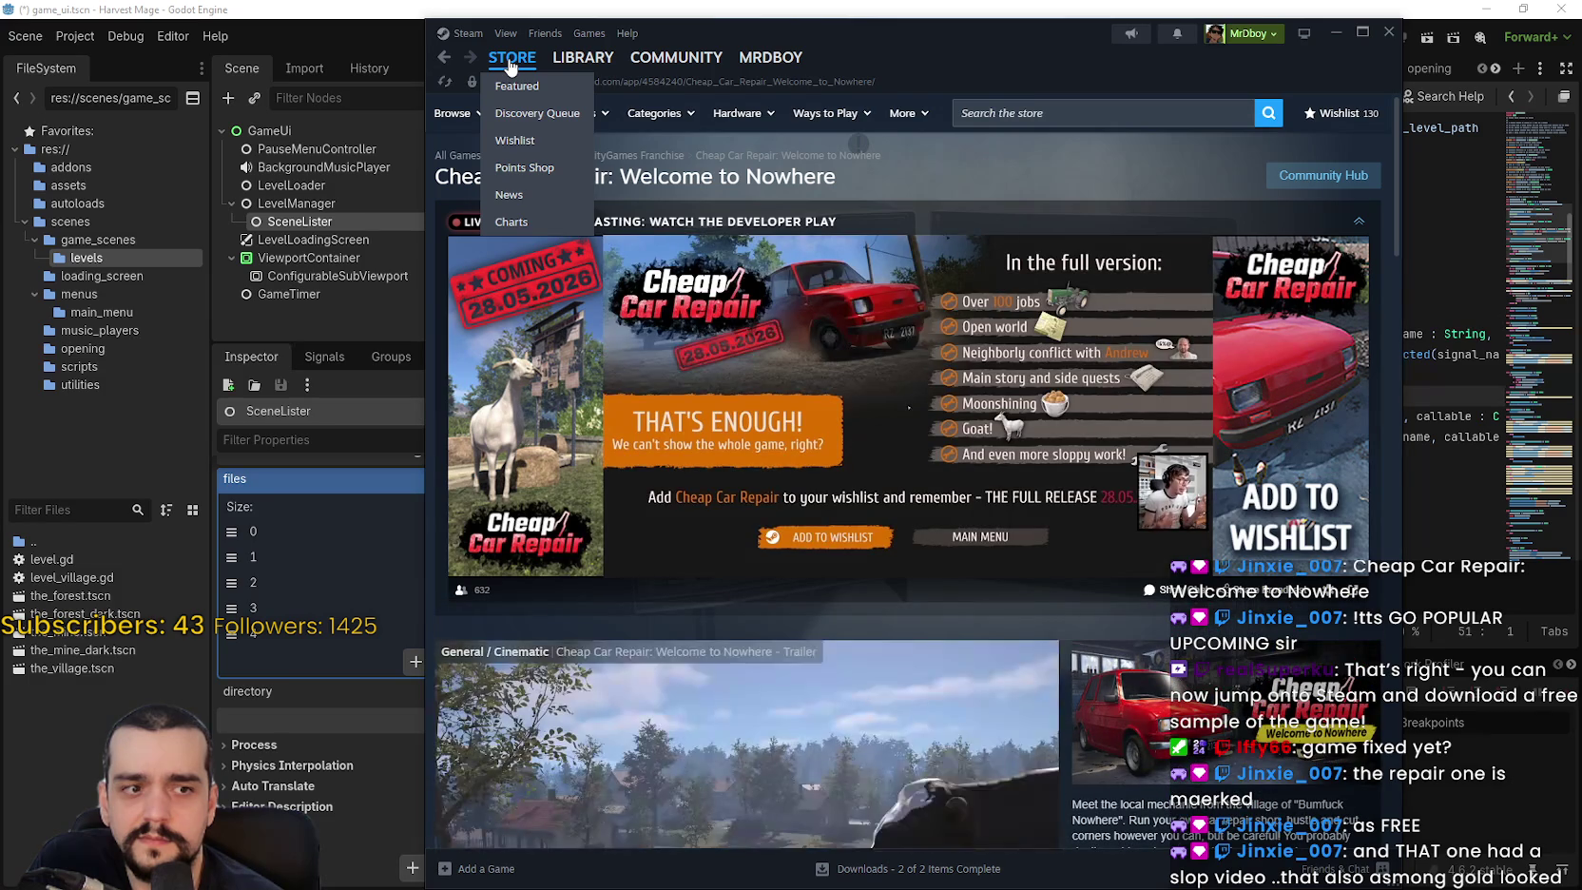
left_click(510, 64)
Reopen Cheap Car Repair from Popular Upcoming and skip through its trailer.
scroll(874, 475, "down", 15)
scroll(735, 654, "down", 15)
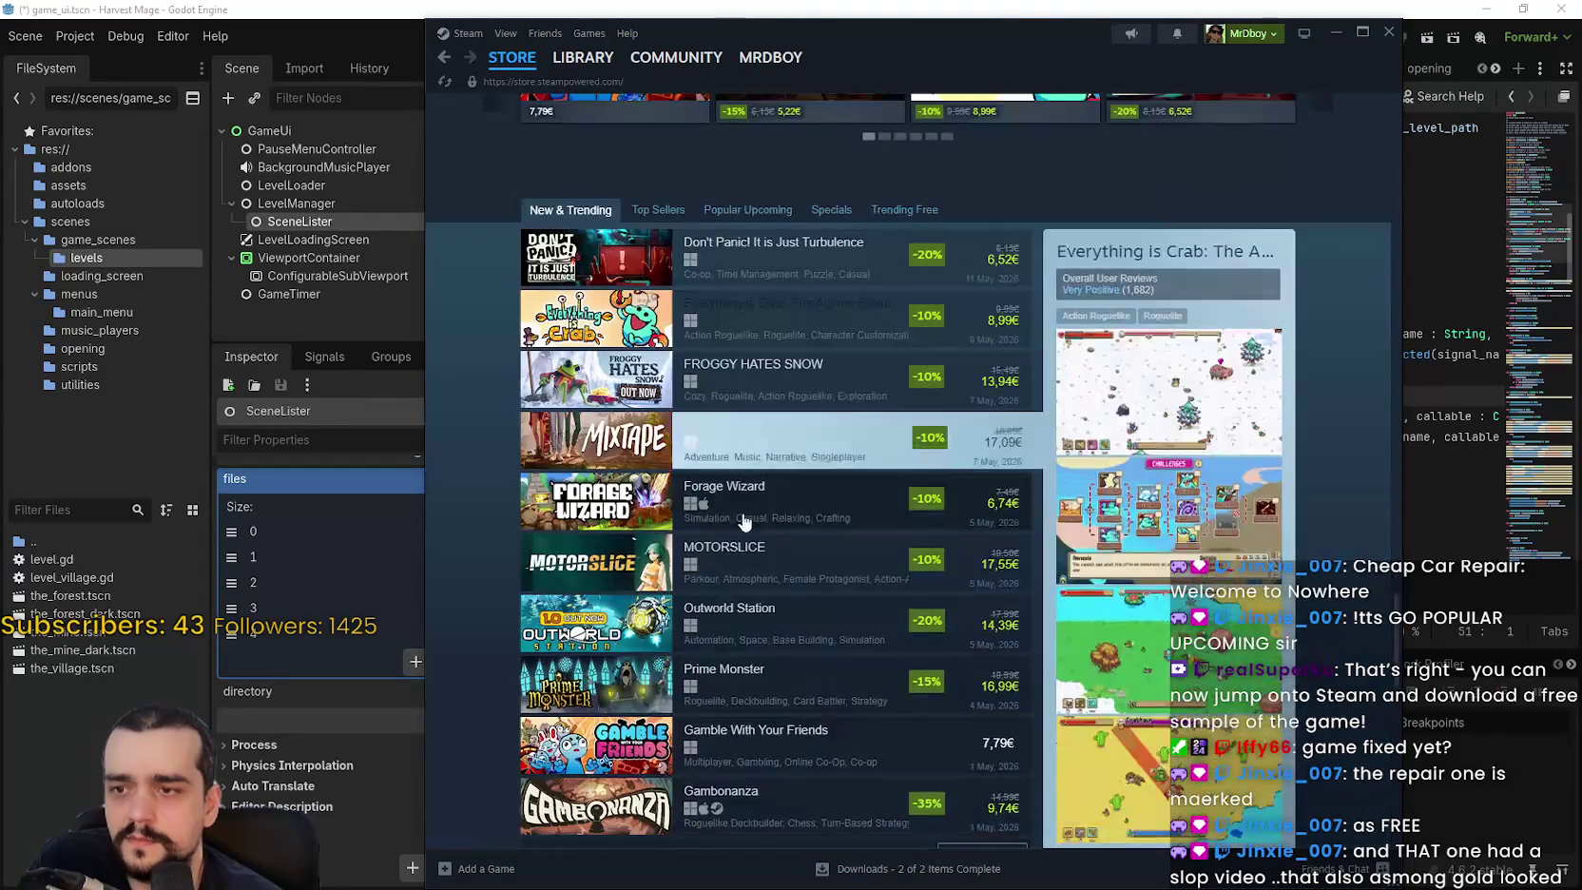
left_click(775, 204)
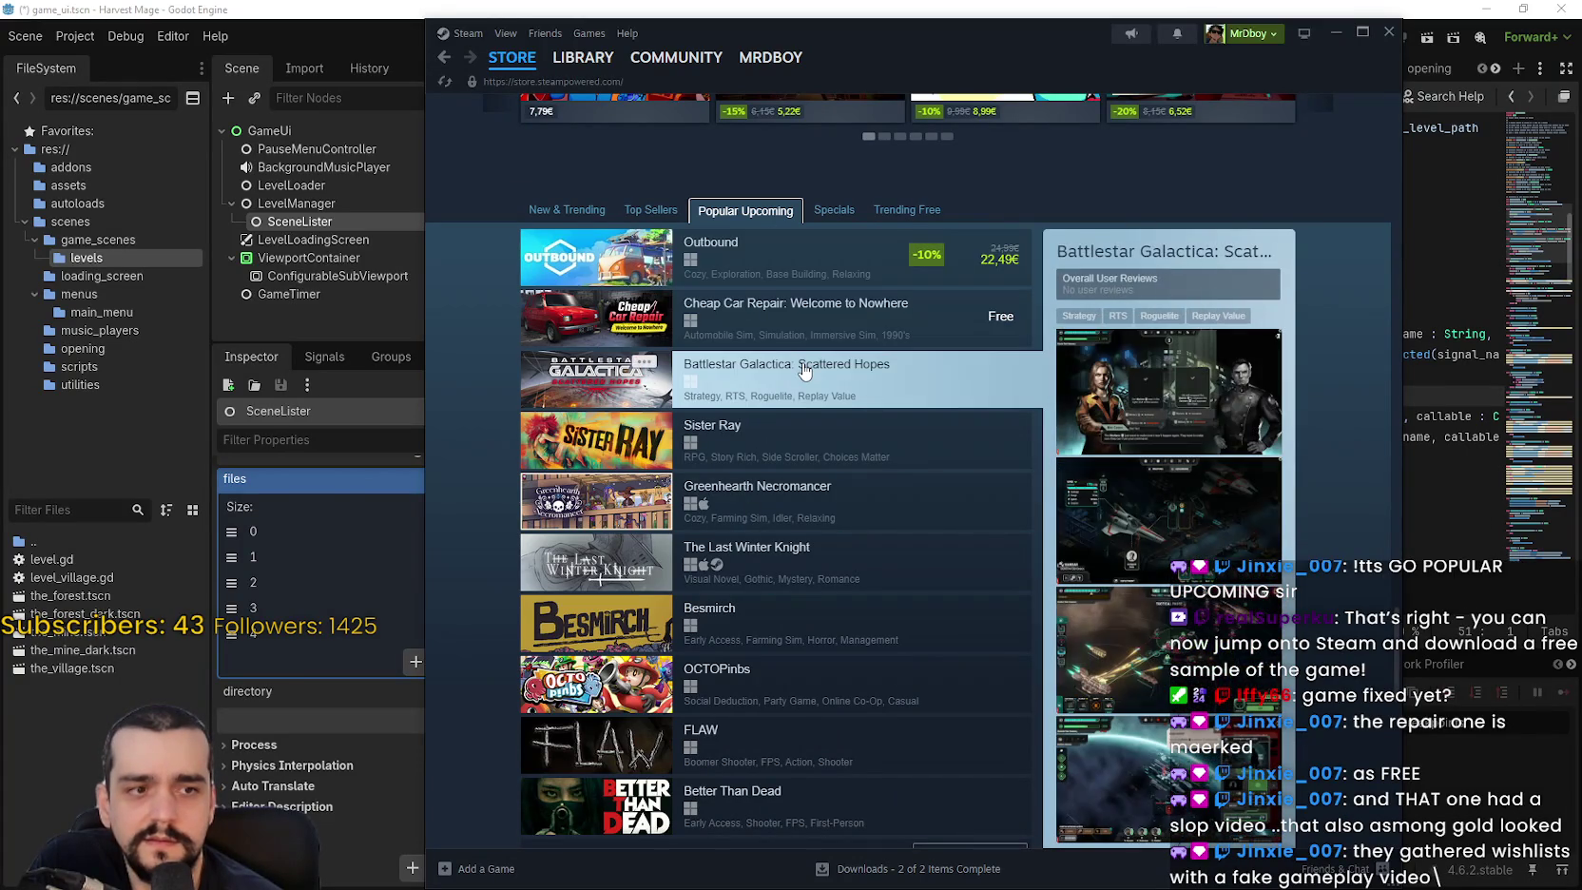
left_click(807, 318)
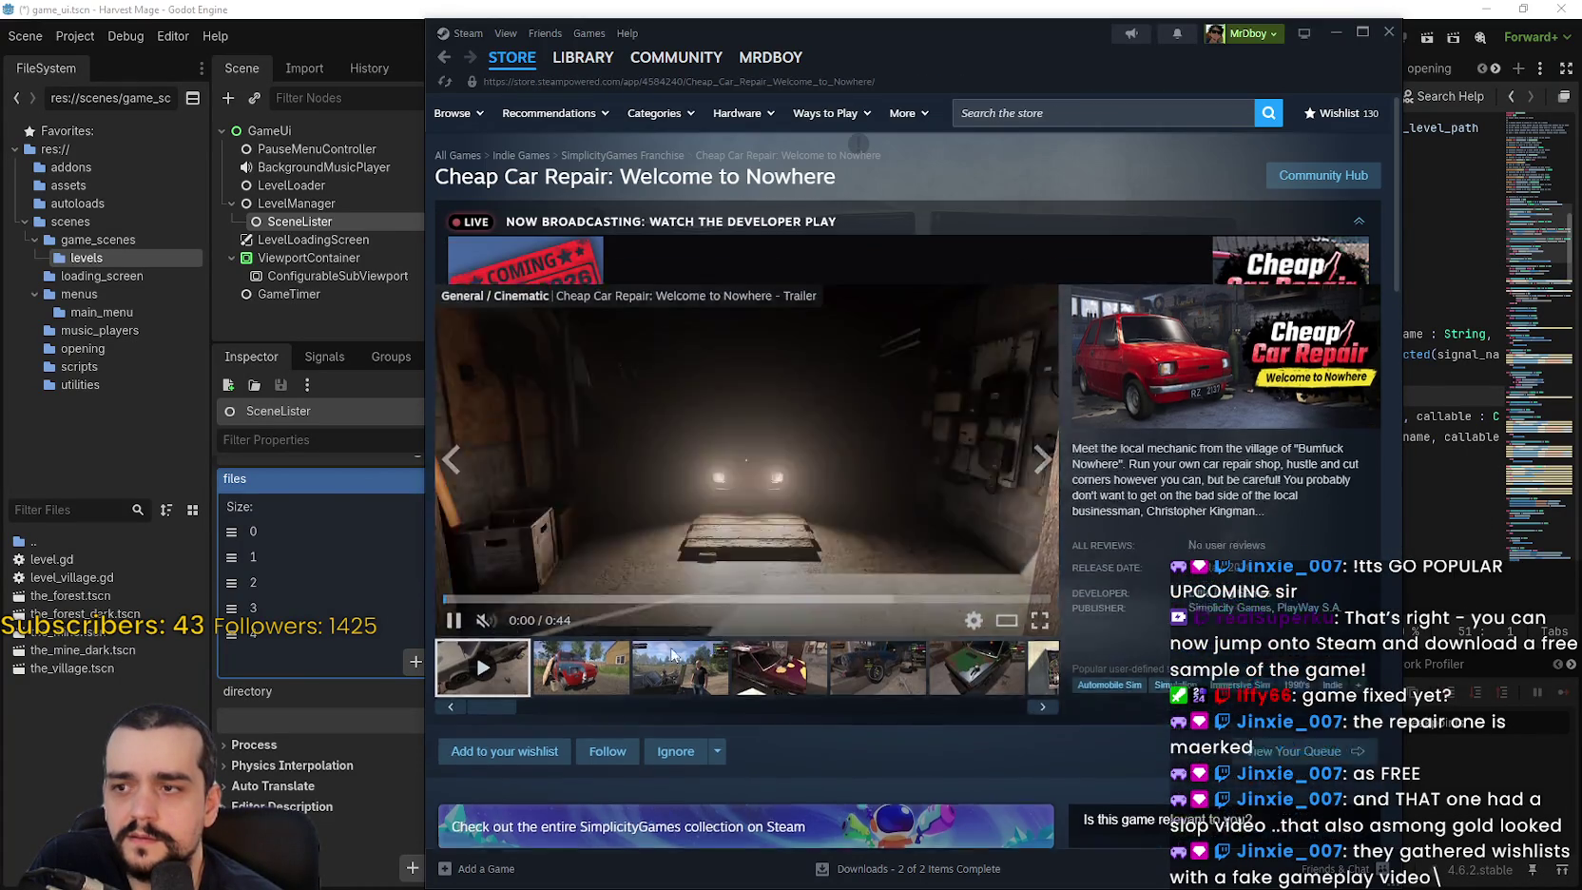
scroll(666, 615, "down", 3)
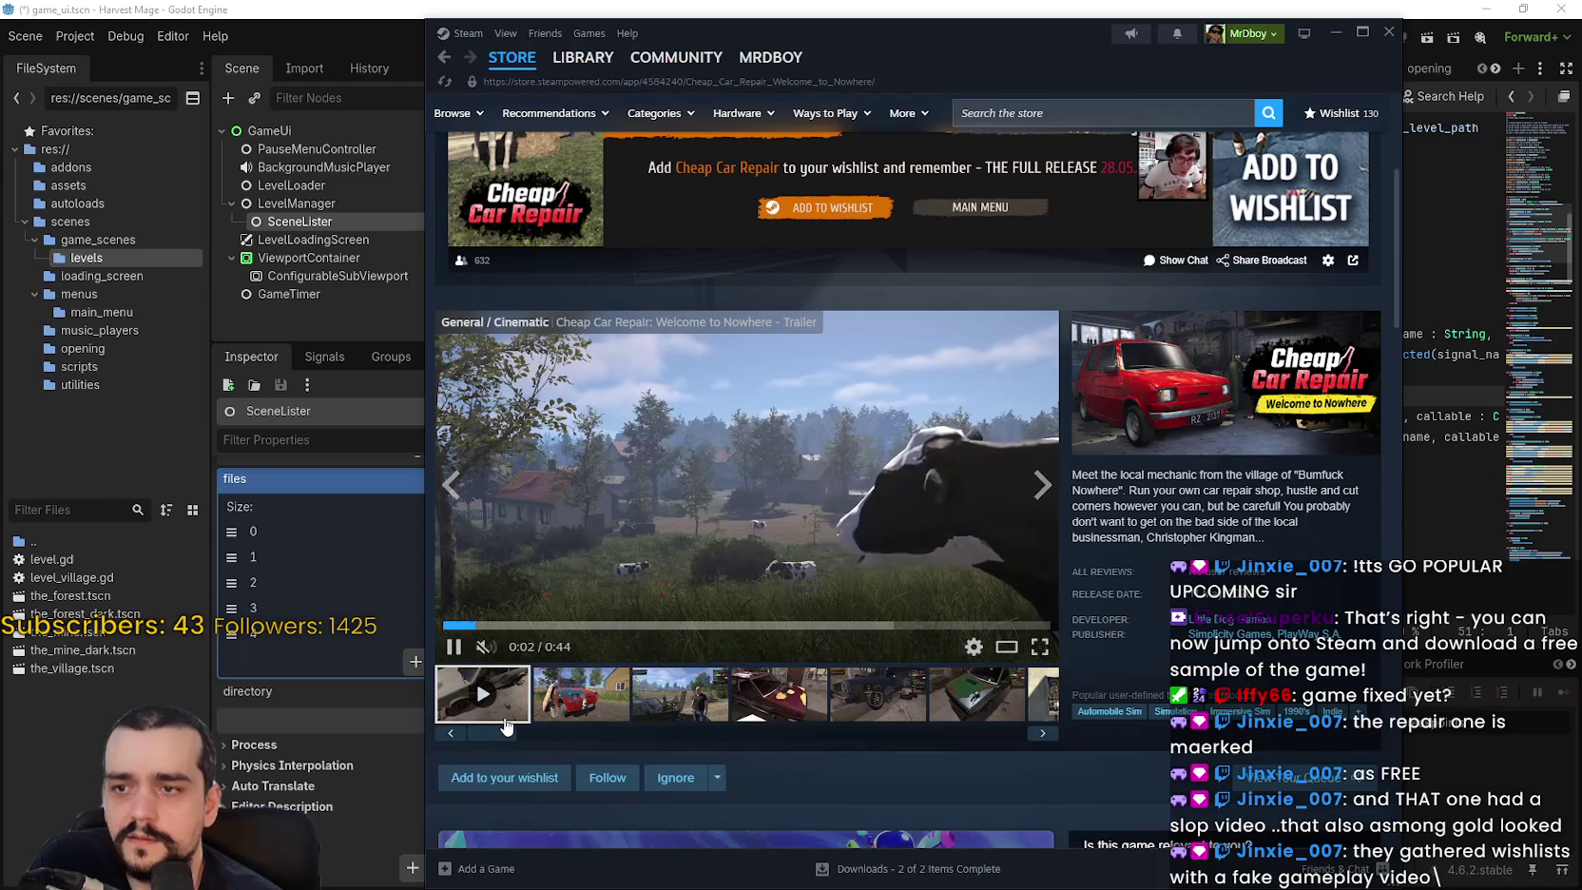
left_click(604, 624)
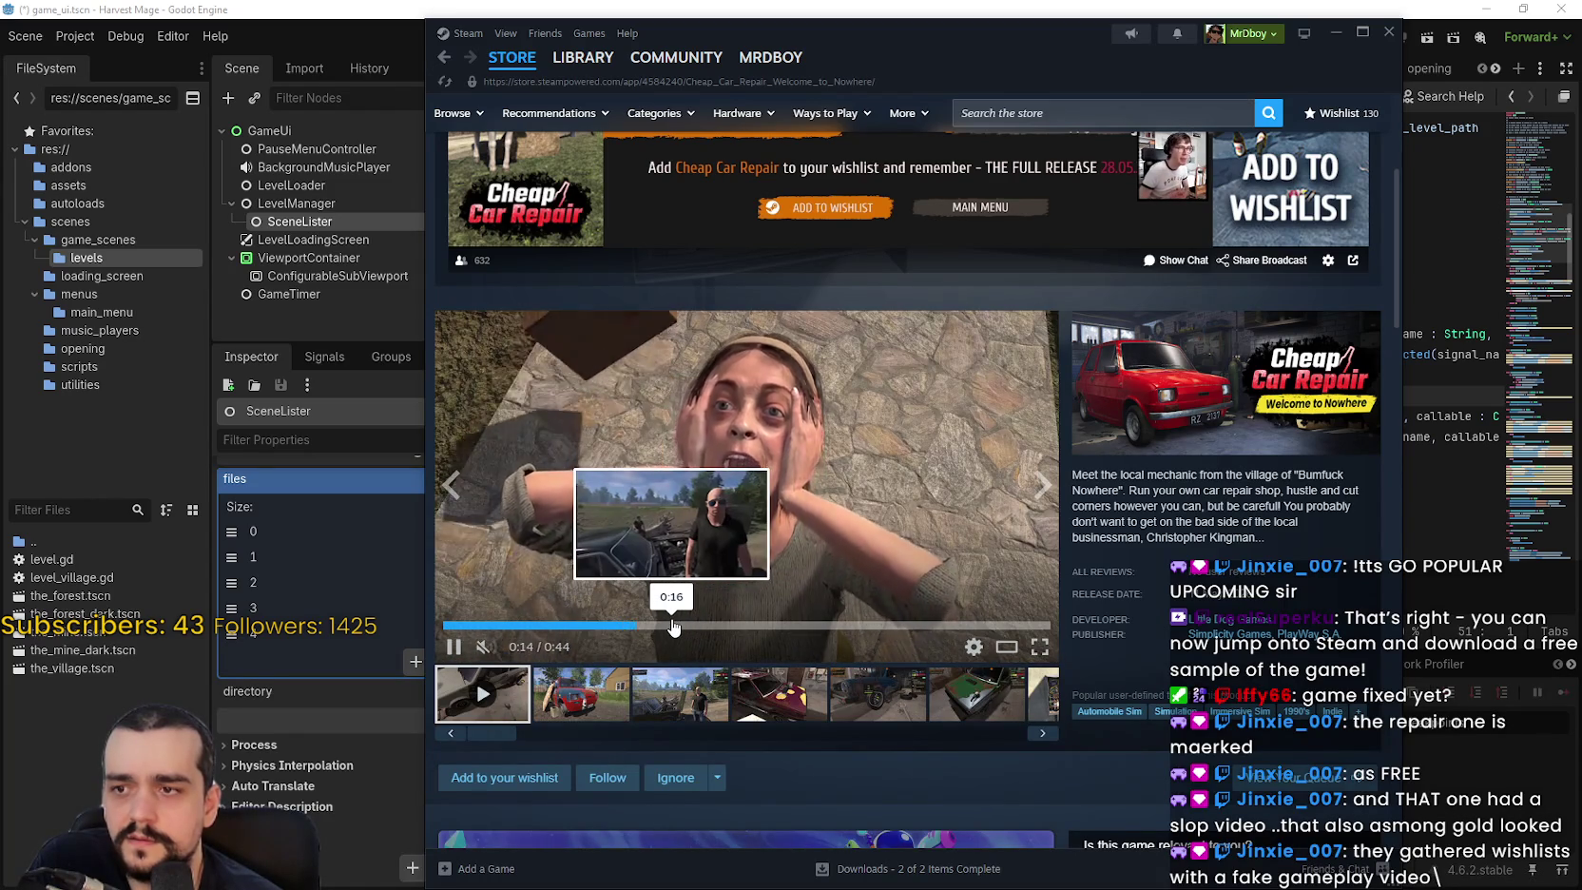
left_click(744, 626)
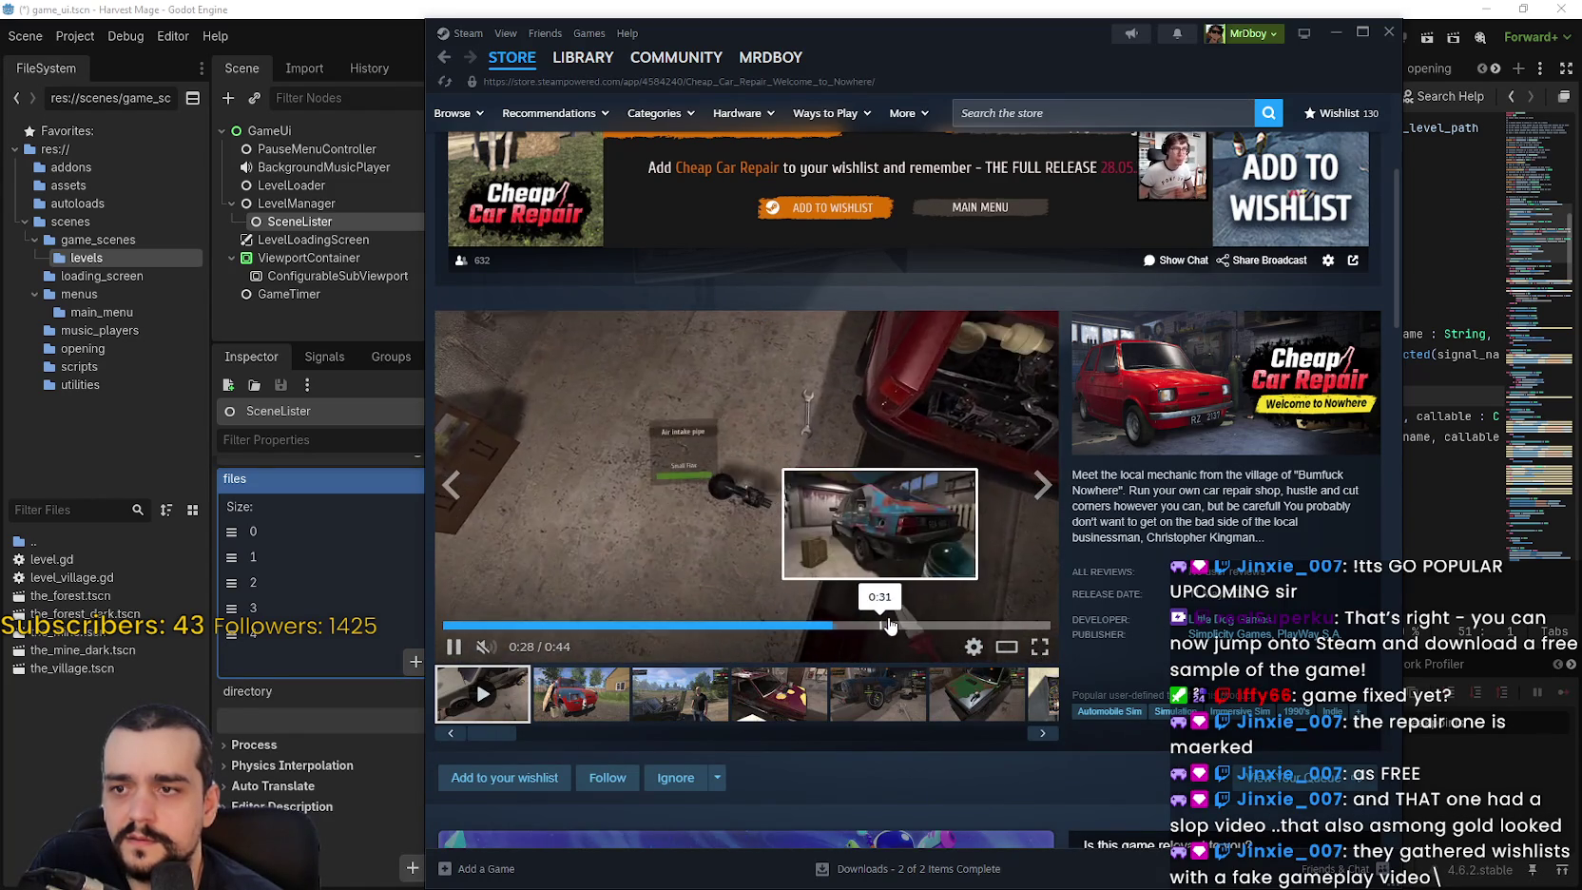
left_click(941, 625)
scroll(855, 429, "down", 3)
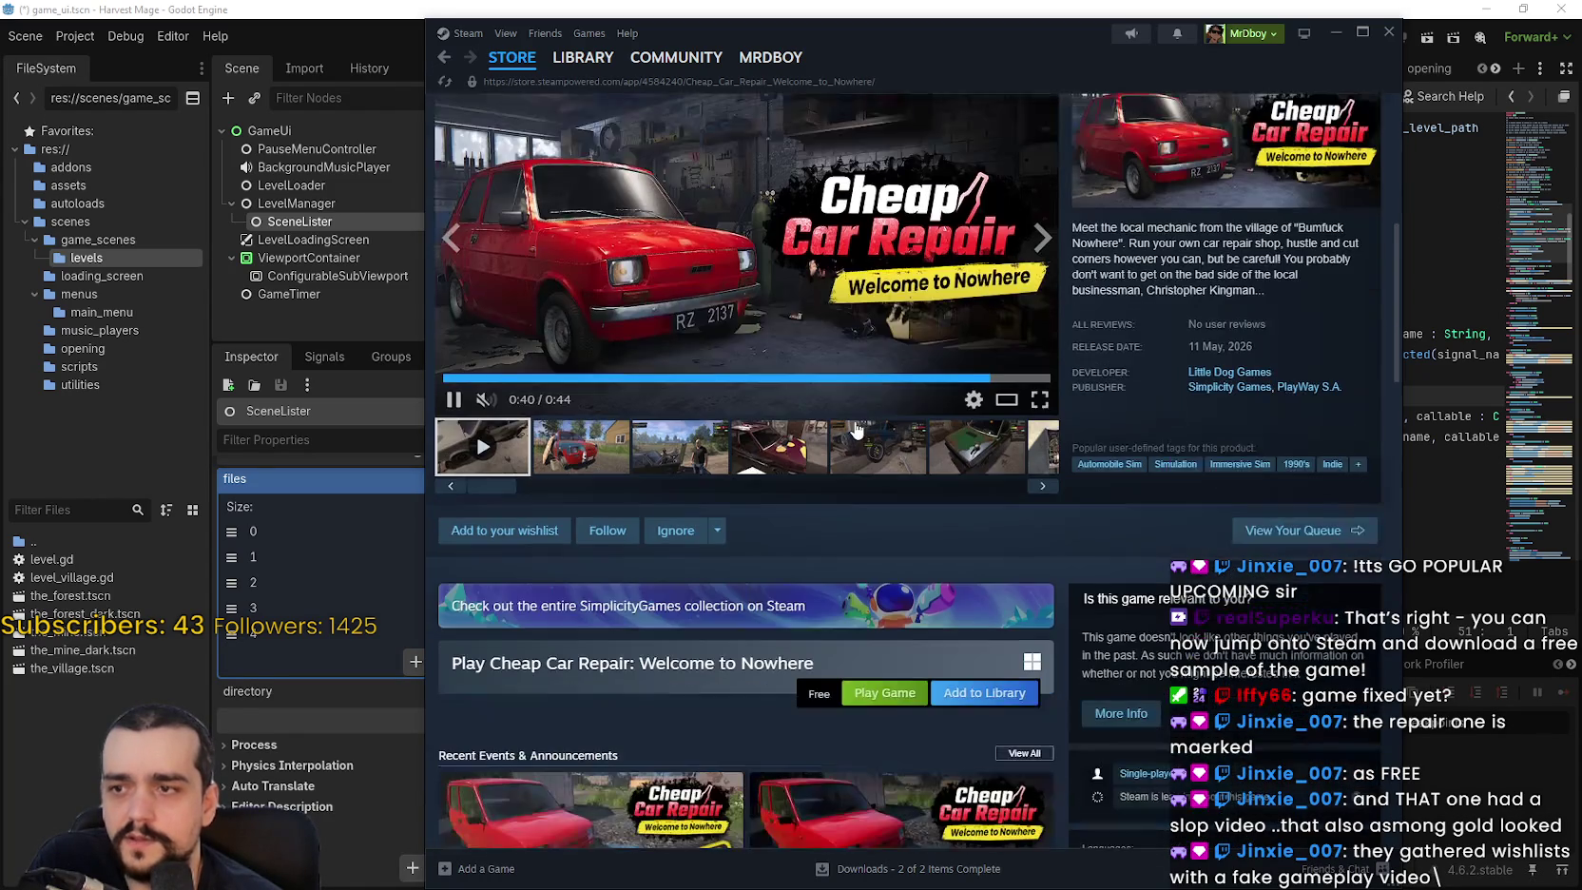
left_click(511, 57)
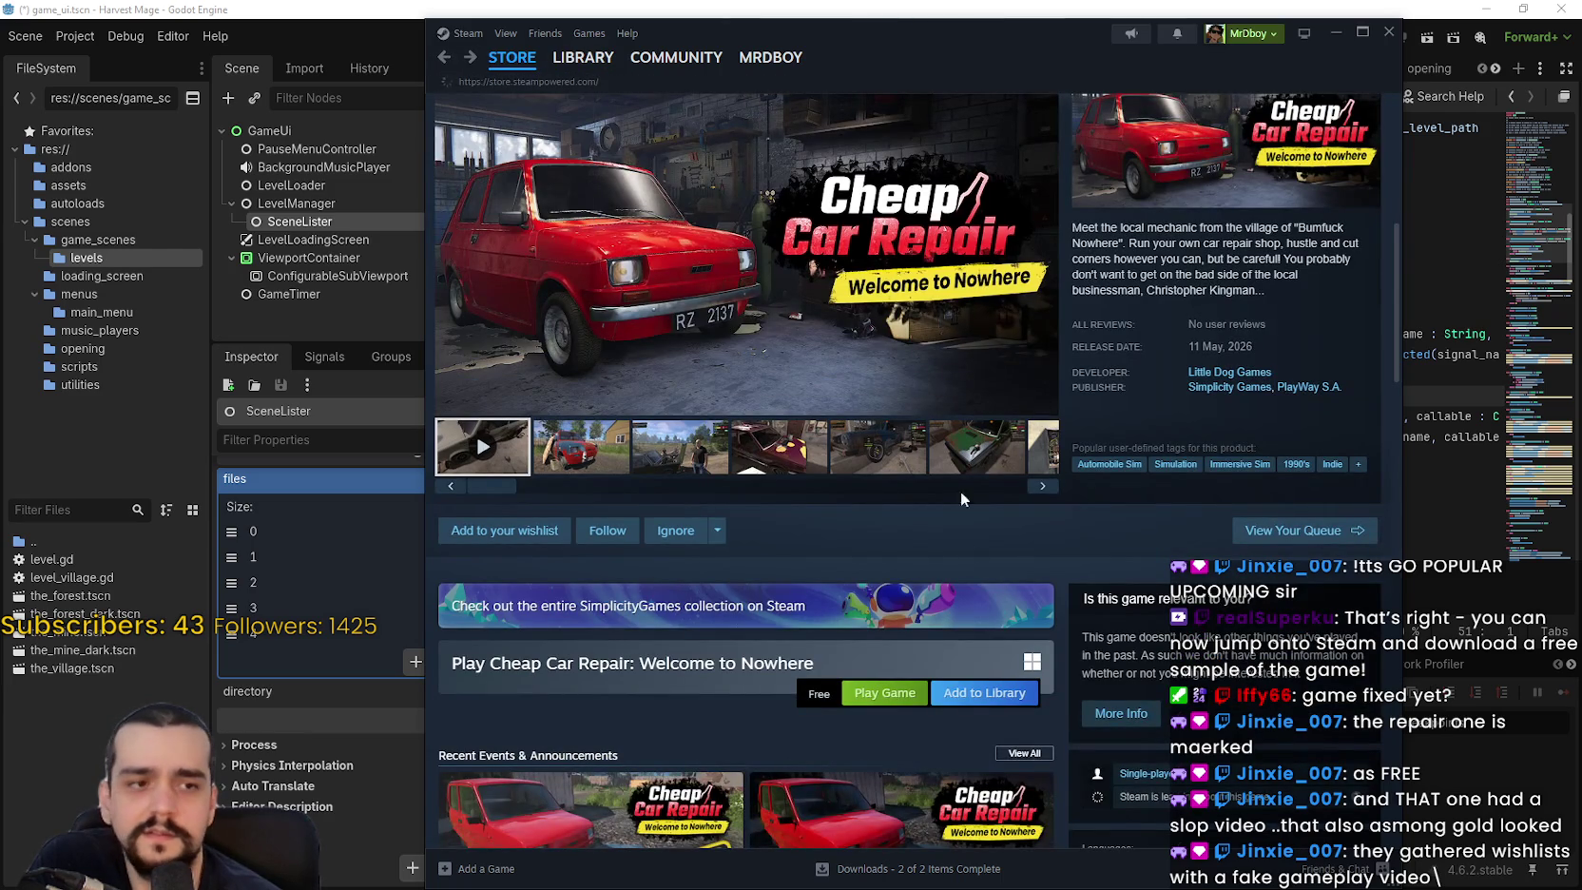
Open Cheap Car Repair again and expand its full game description with READ MORE.
scroll(959, 570, "down", 10)
scroll(751, 304, "up", 3)
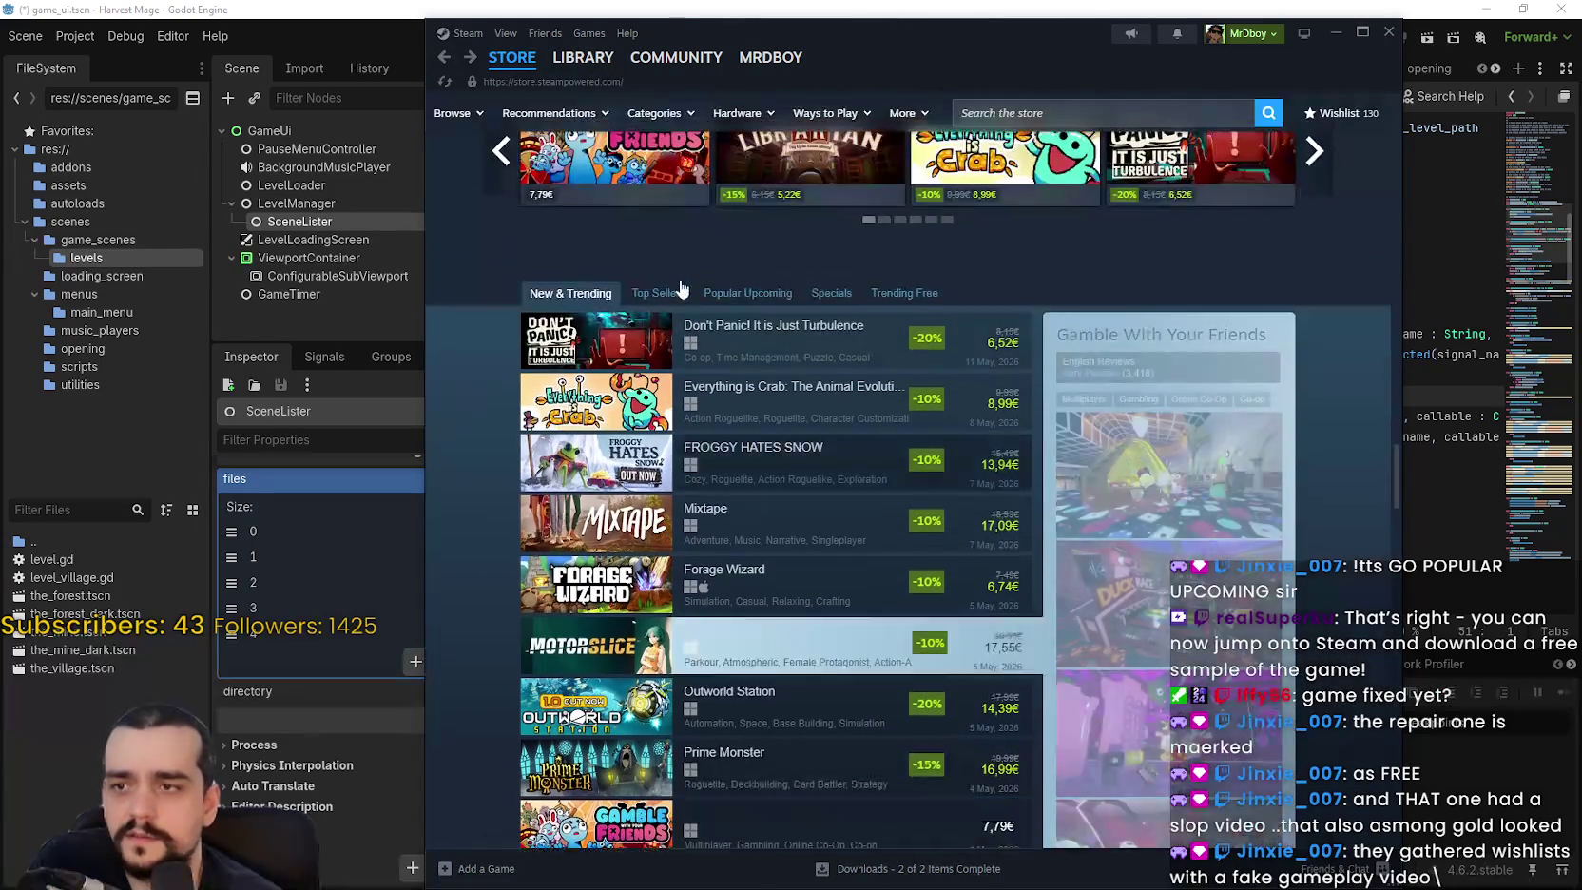
left_click(768, 296)
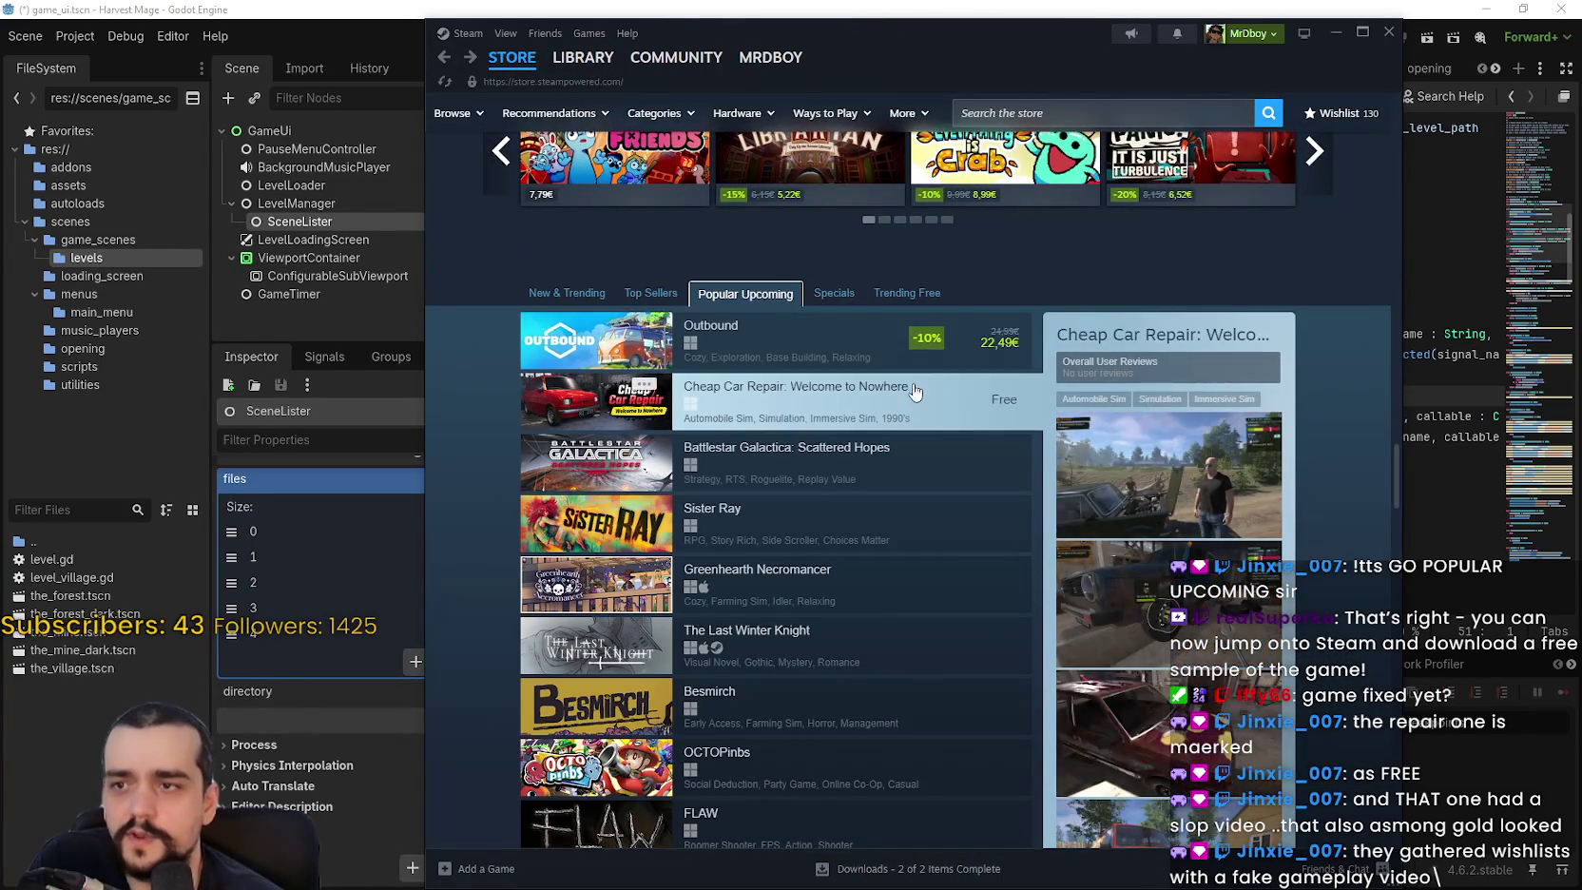
left_click(1049, 397)
scroll(792, 704, "down", 5)
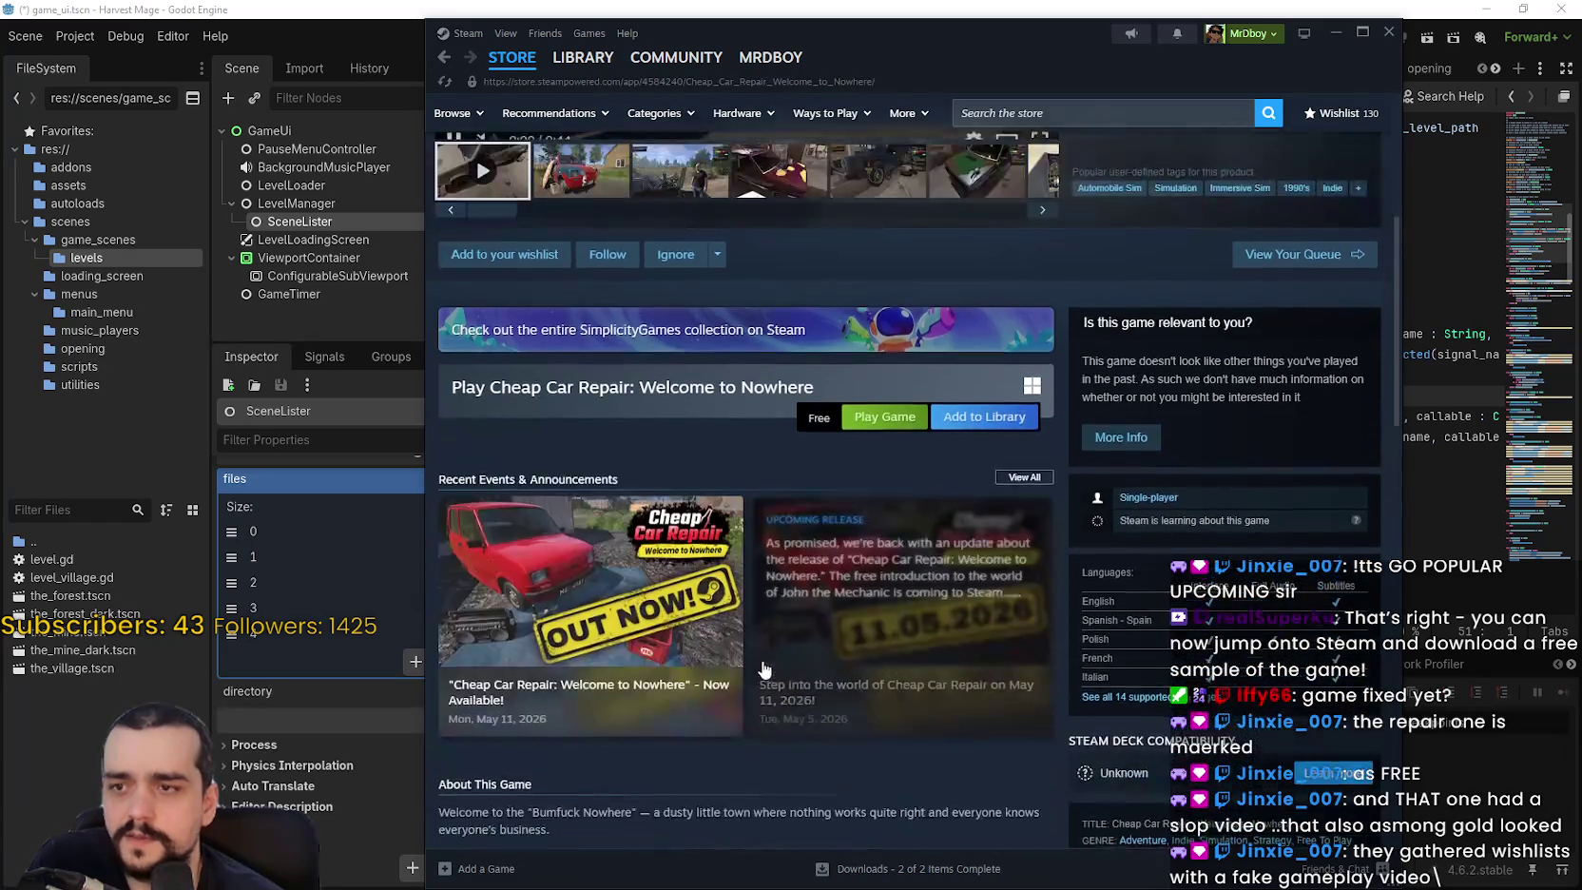
scroll(771, 671, "down", 15)
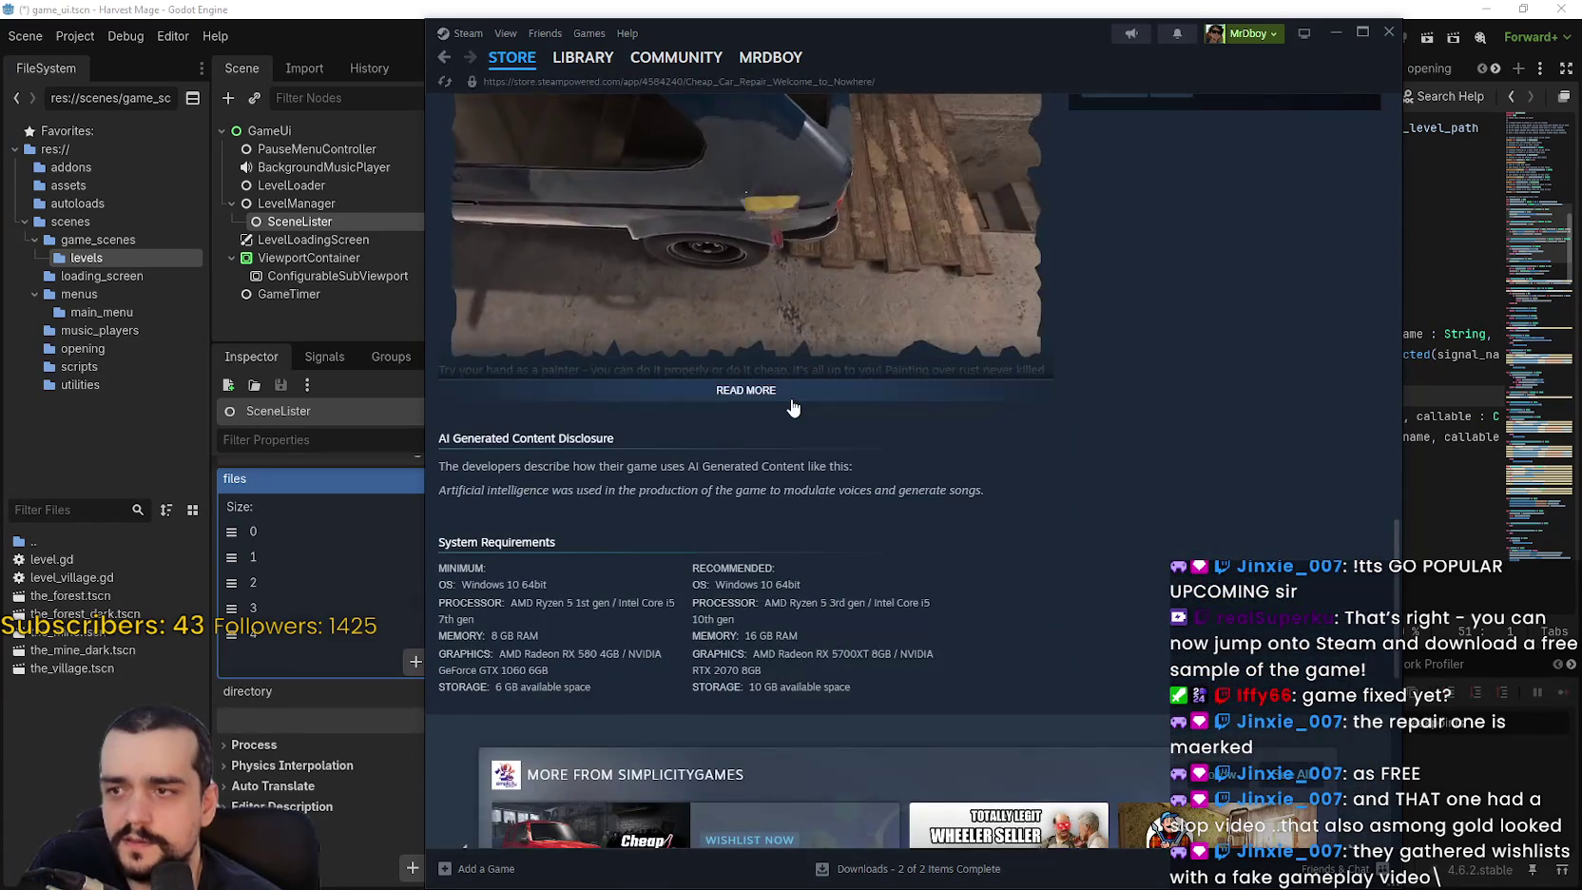
left_click(792, 404)
scroll(903, 532, "down", 10)
scroll(902, 528, "down", 7)
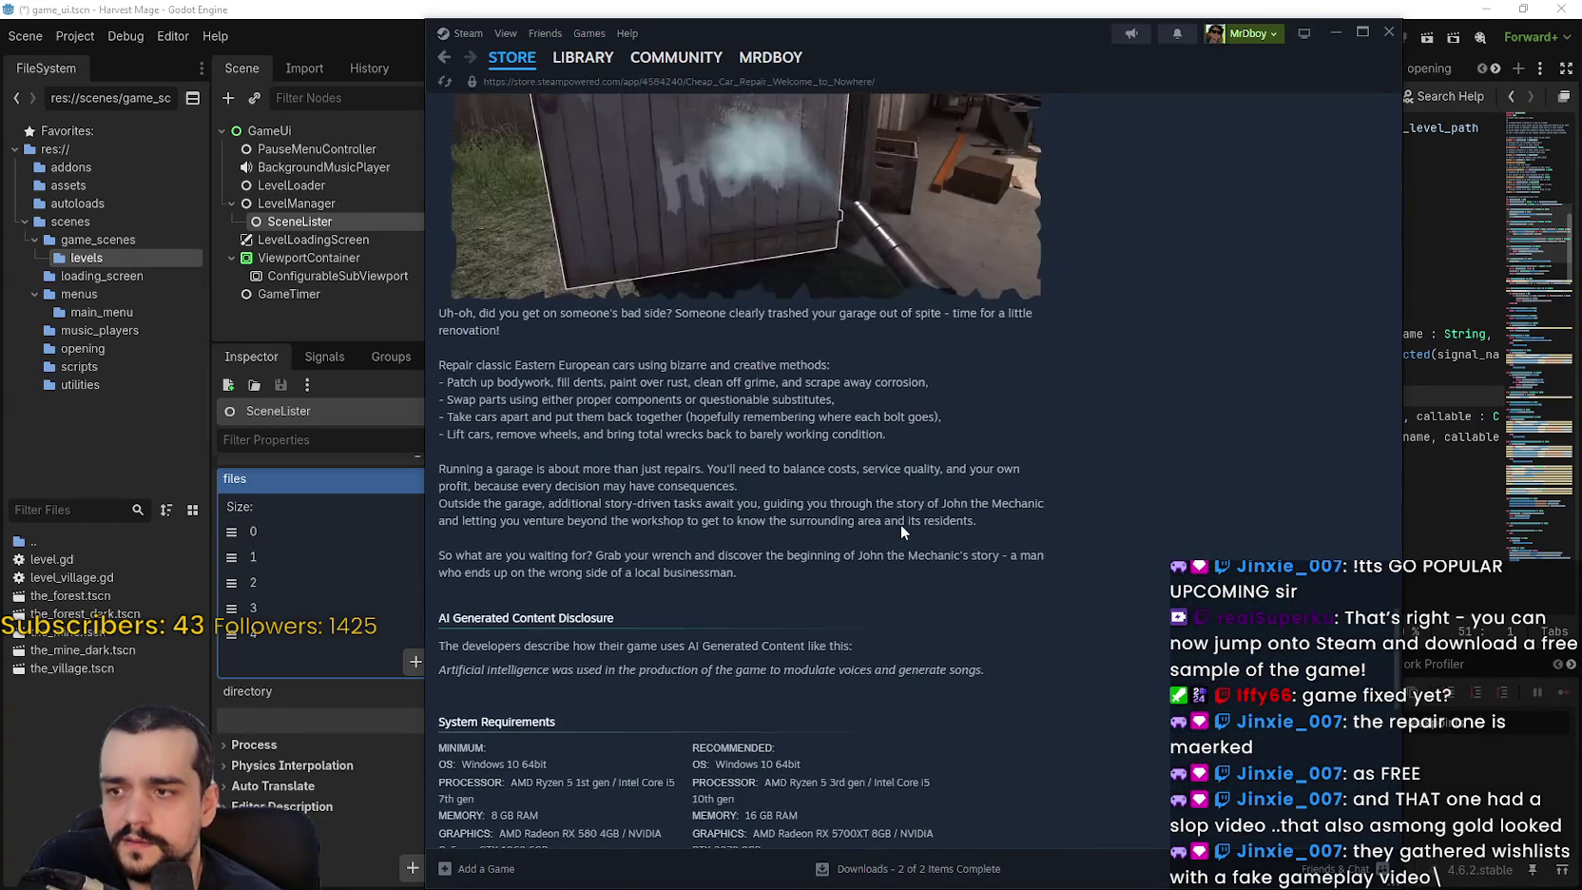
left_click(444, 57)
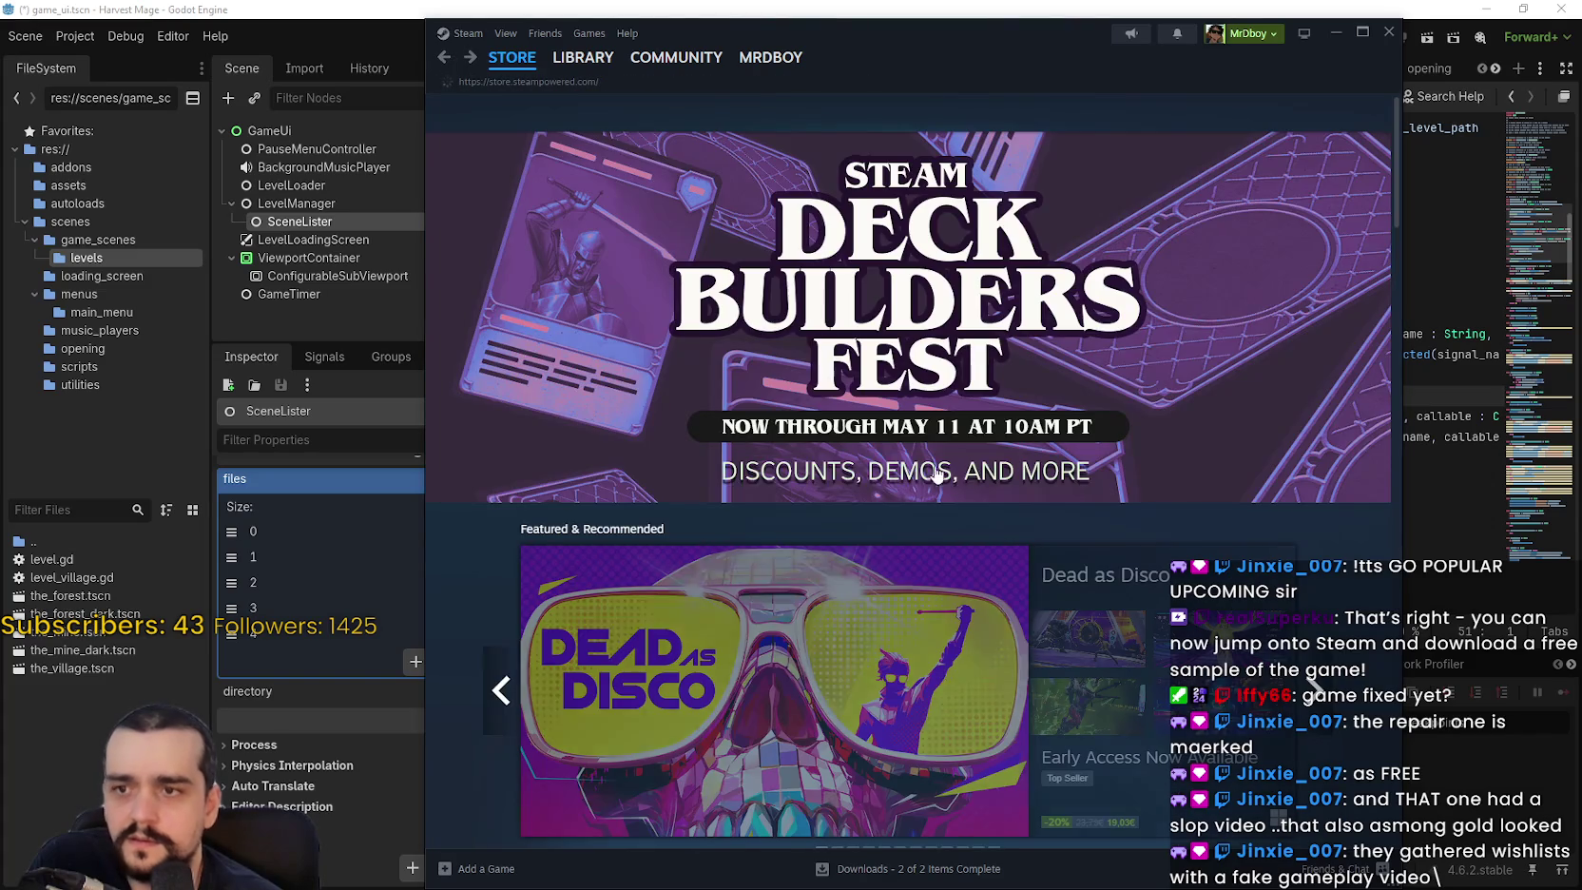
Open the Outbound store page from Popular Upcoming and collapse the live broadcast.
scroll(847, 452, "down", 10)
scroll(836, 399, "up", 3)
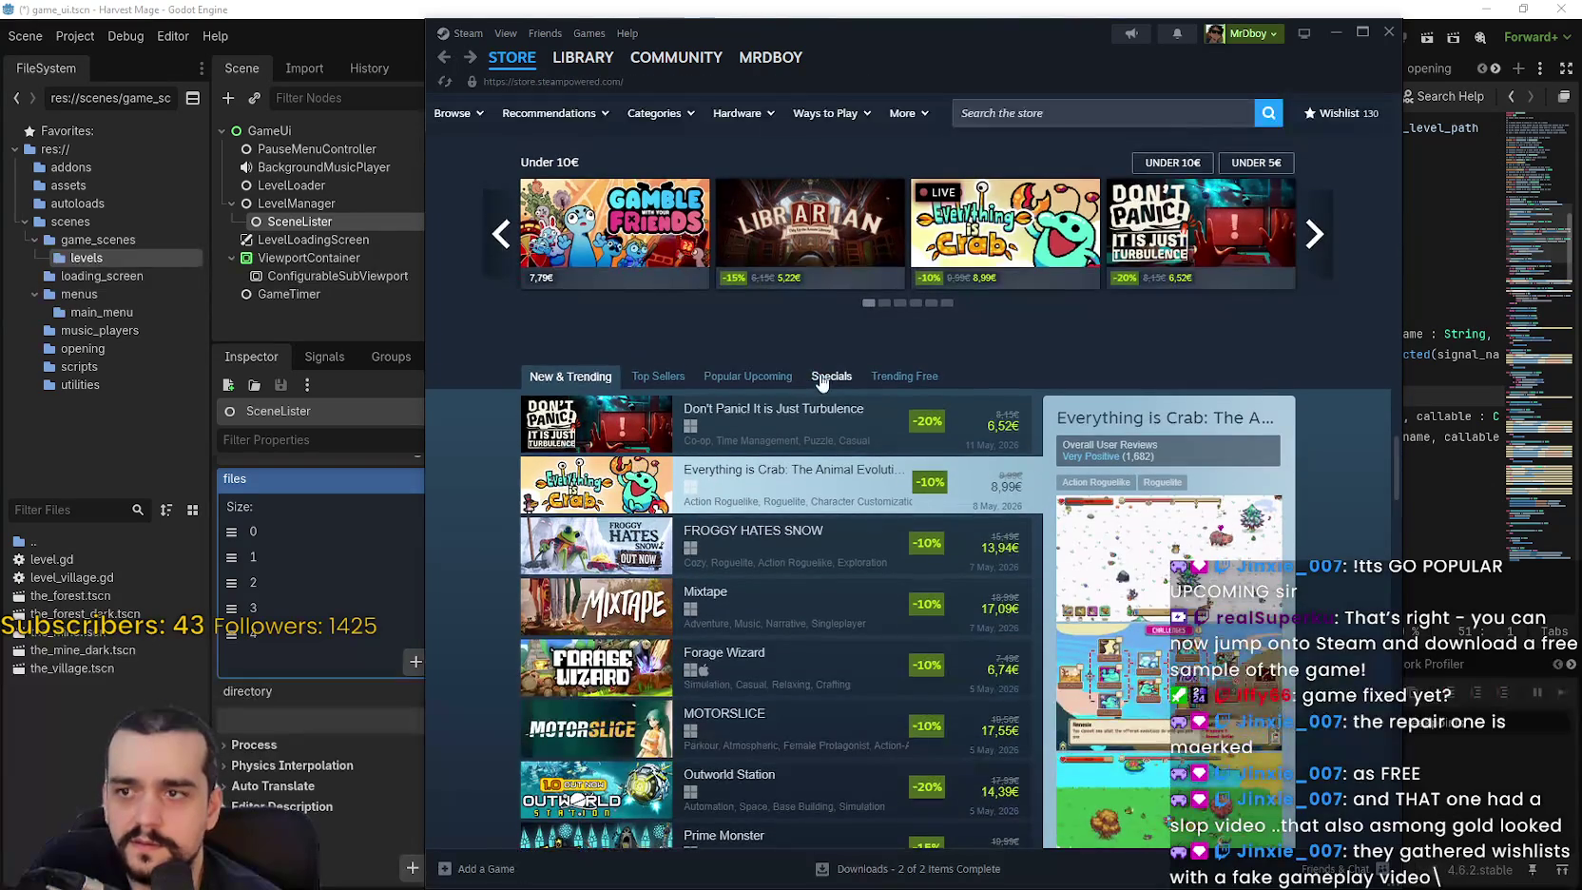
left_click(747, 375)
scroll(891, 649, "down", 3)
scroll(891, 649, "up", 3)
scroll(799, 562, "down", 3)
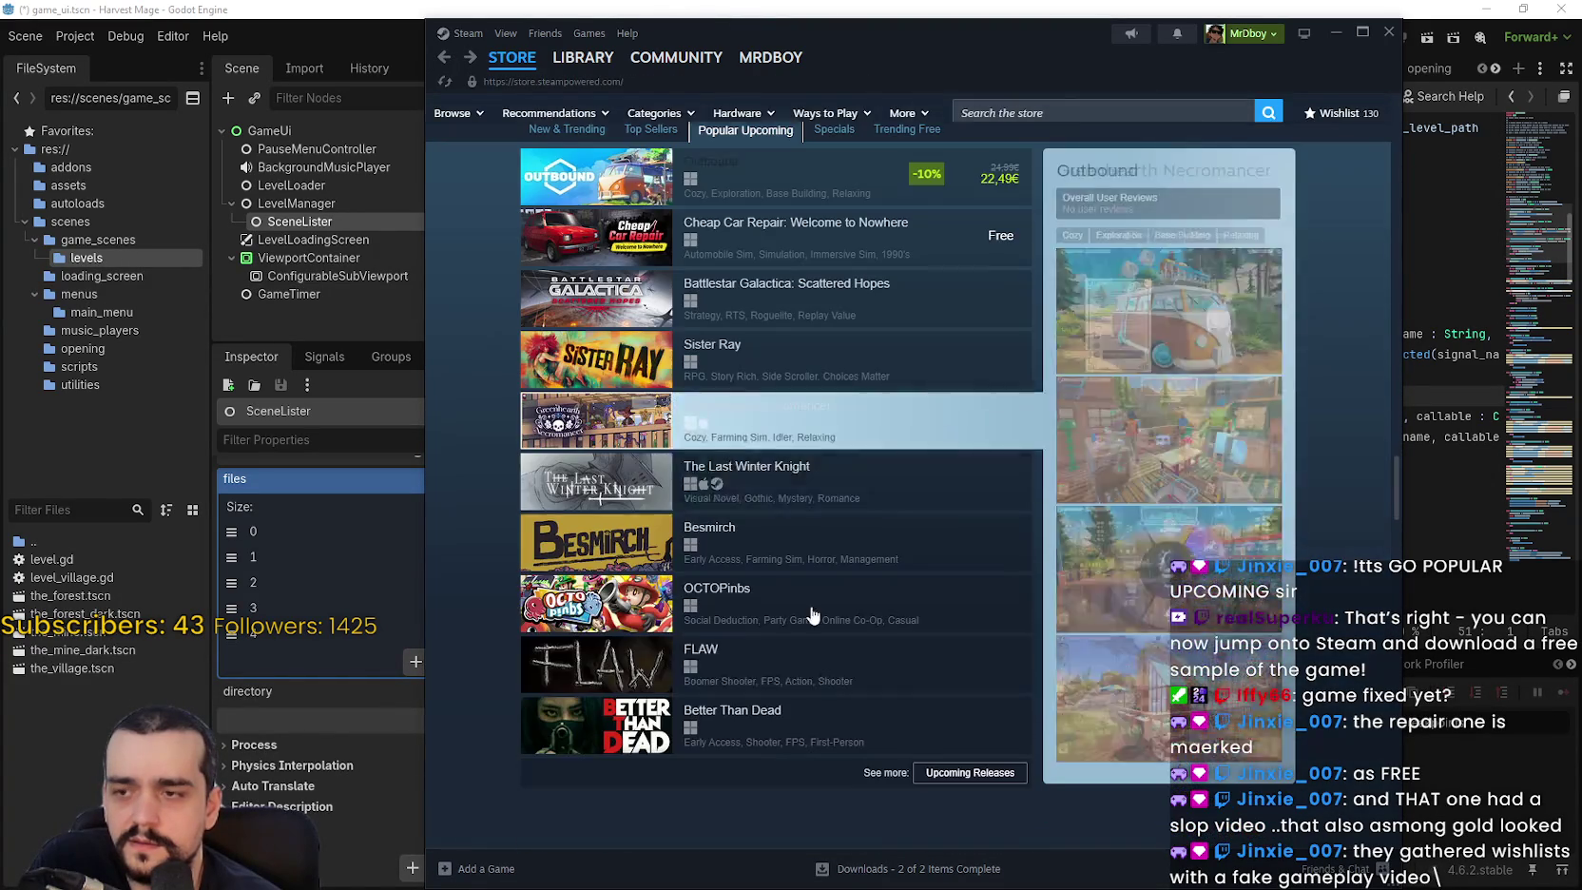
scroll(798, 551, "up", 3)
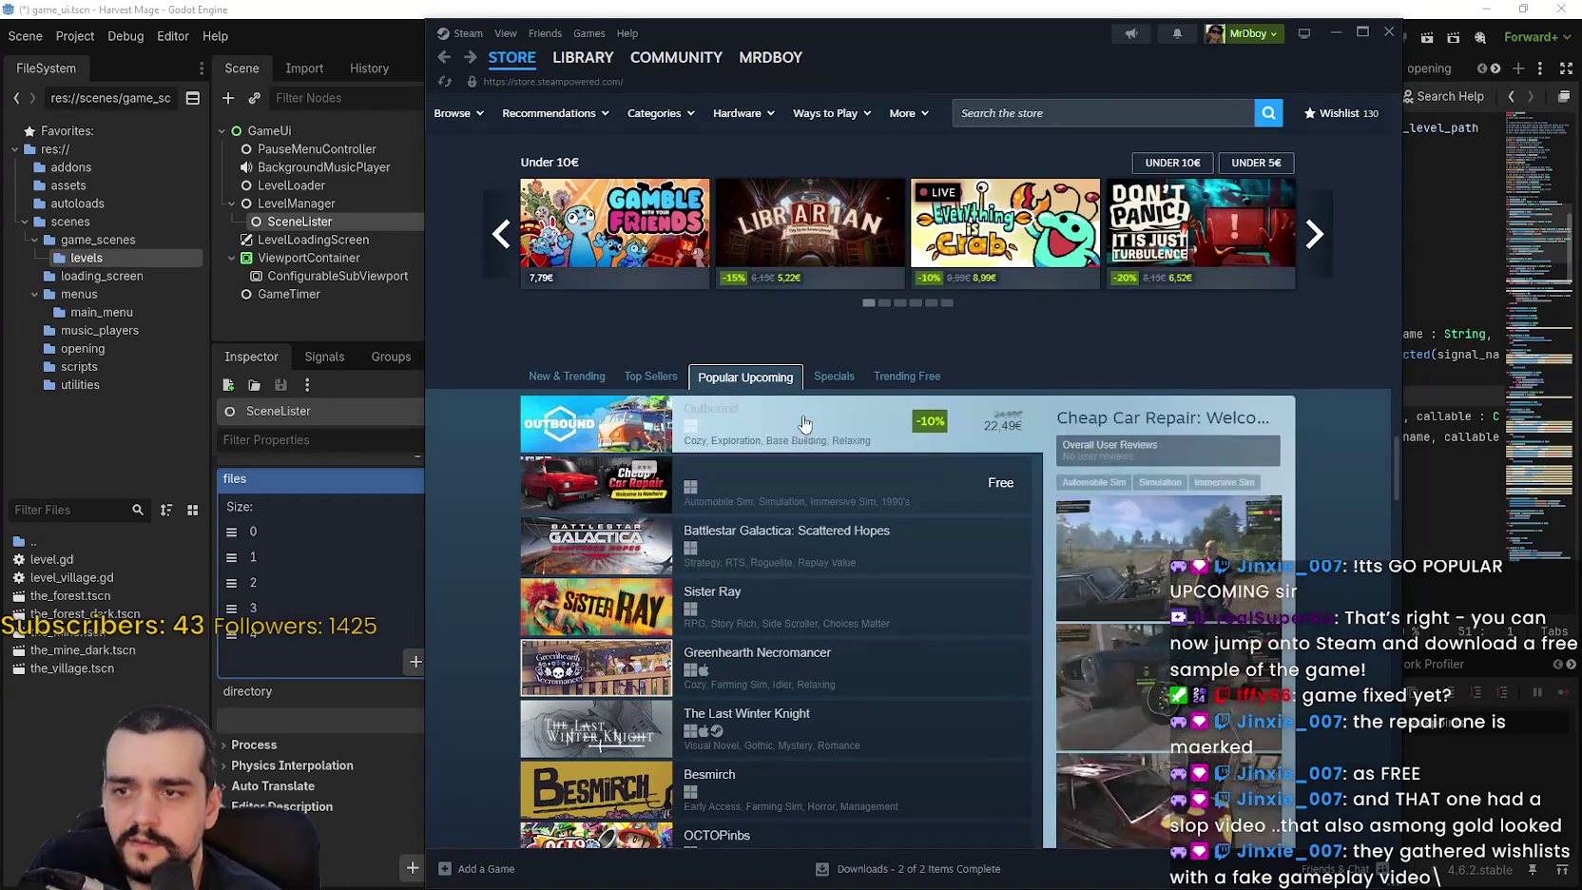
left_click(803, 447)
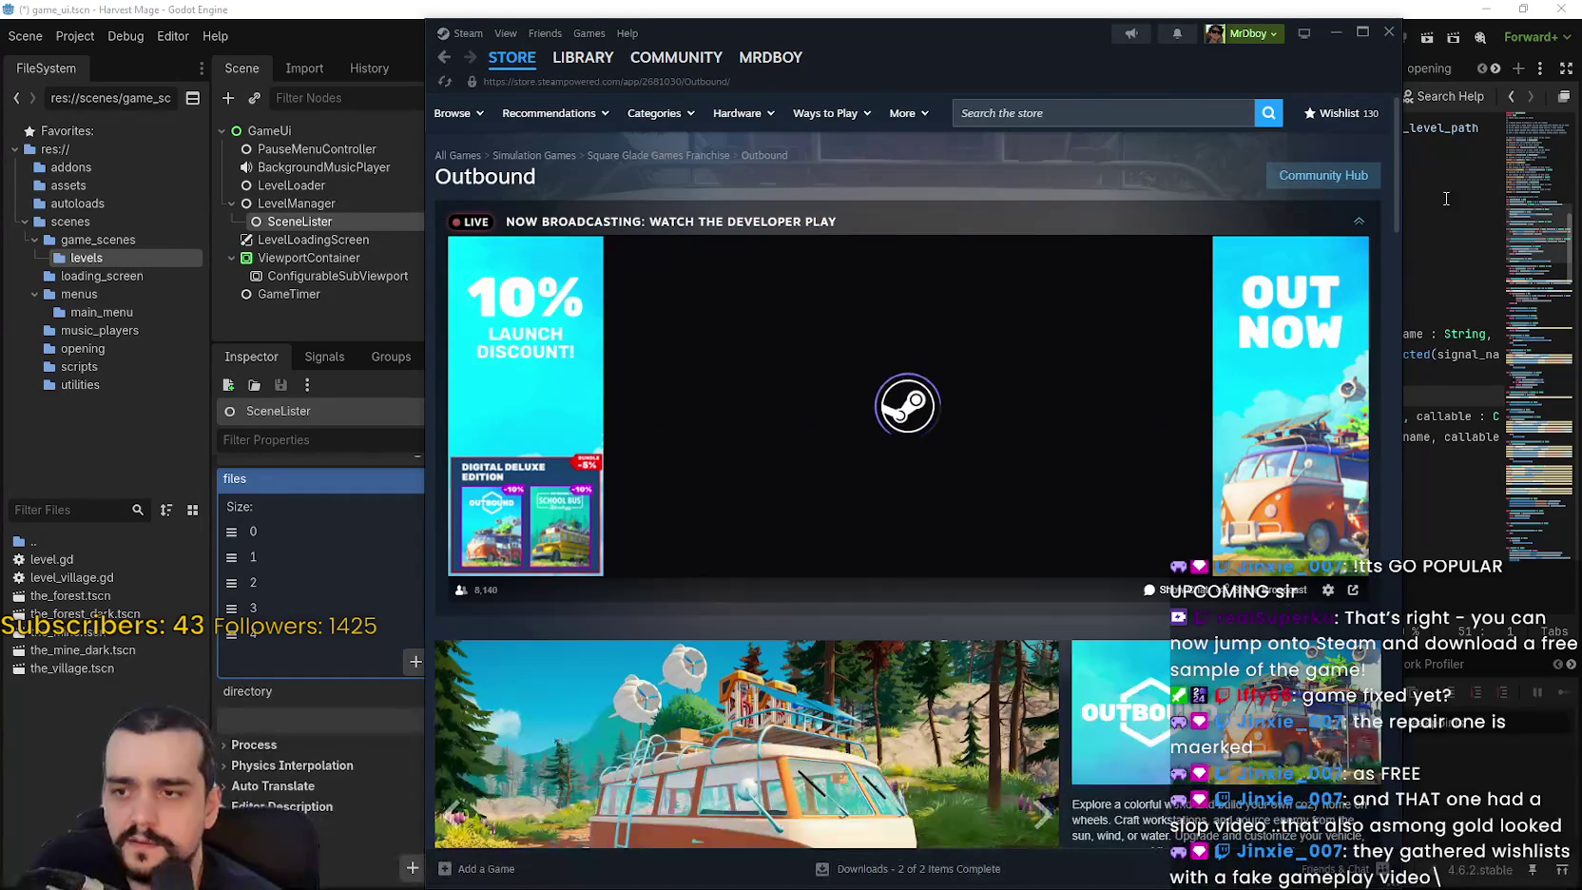
left_click(1359, 221)
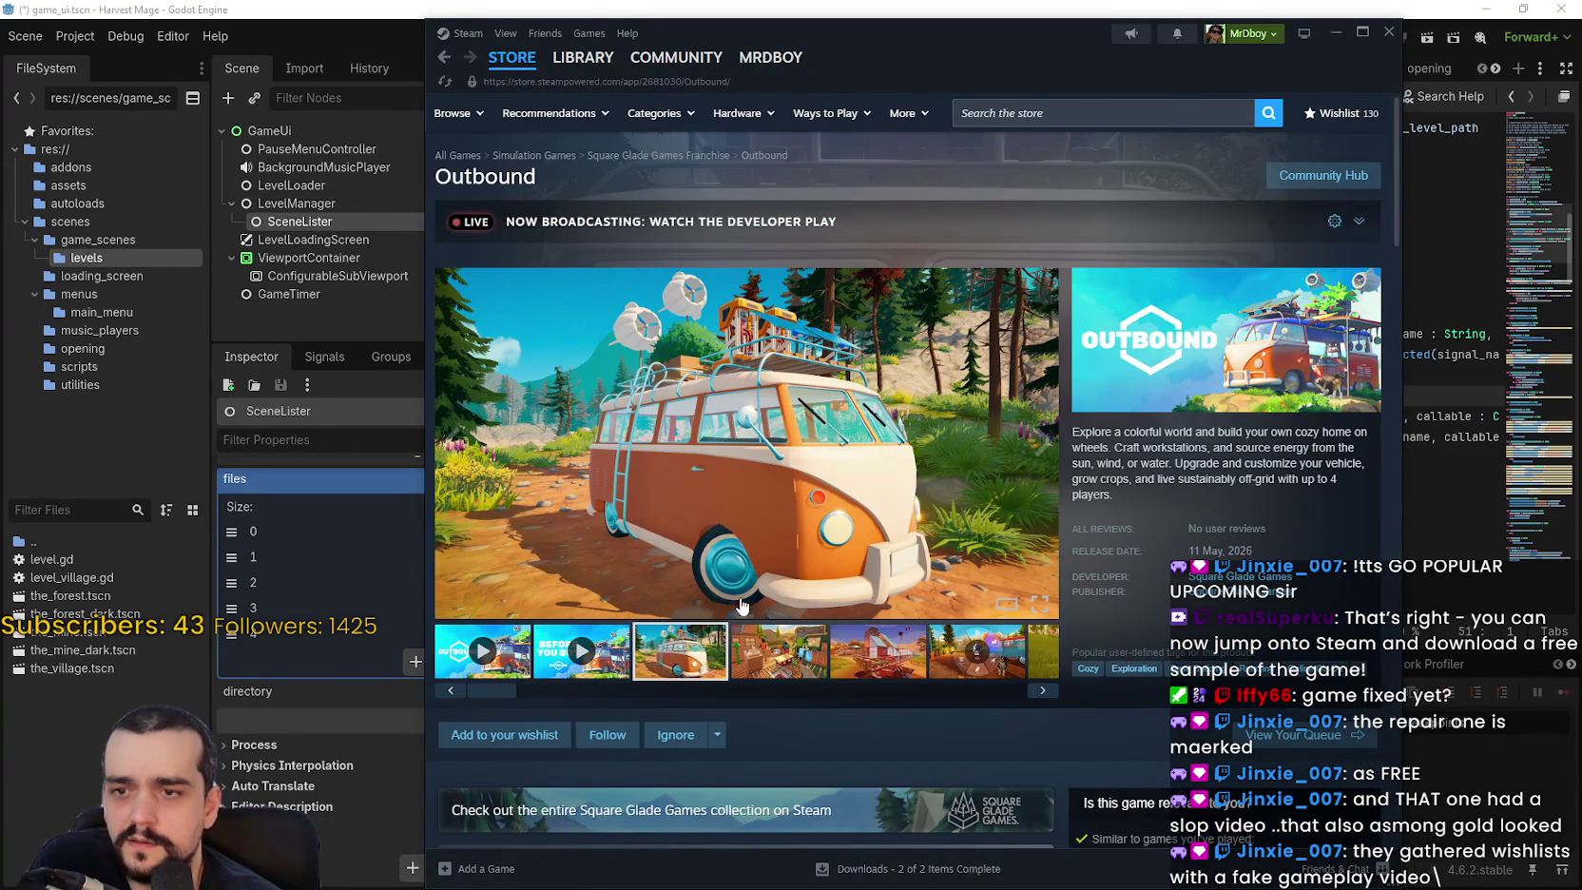
Play Outbound's Before you buy video, scrub through it and turn the sound on.
scroll(848, 630, "down", 7)
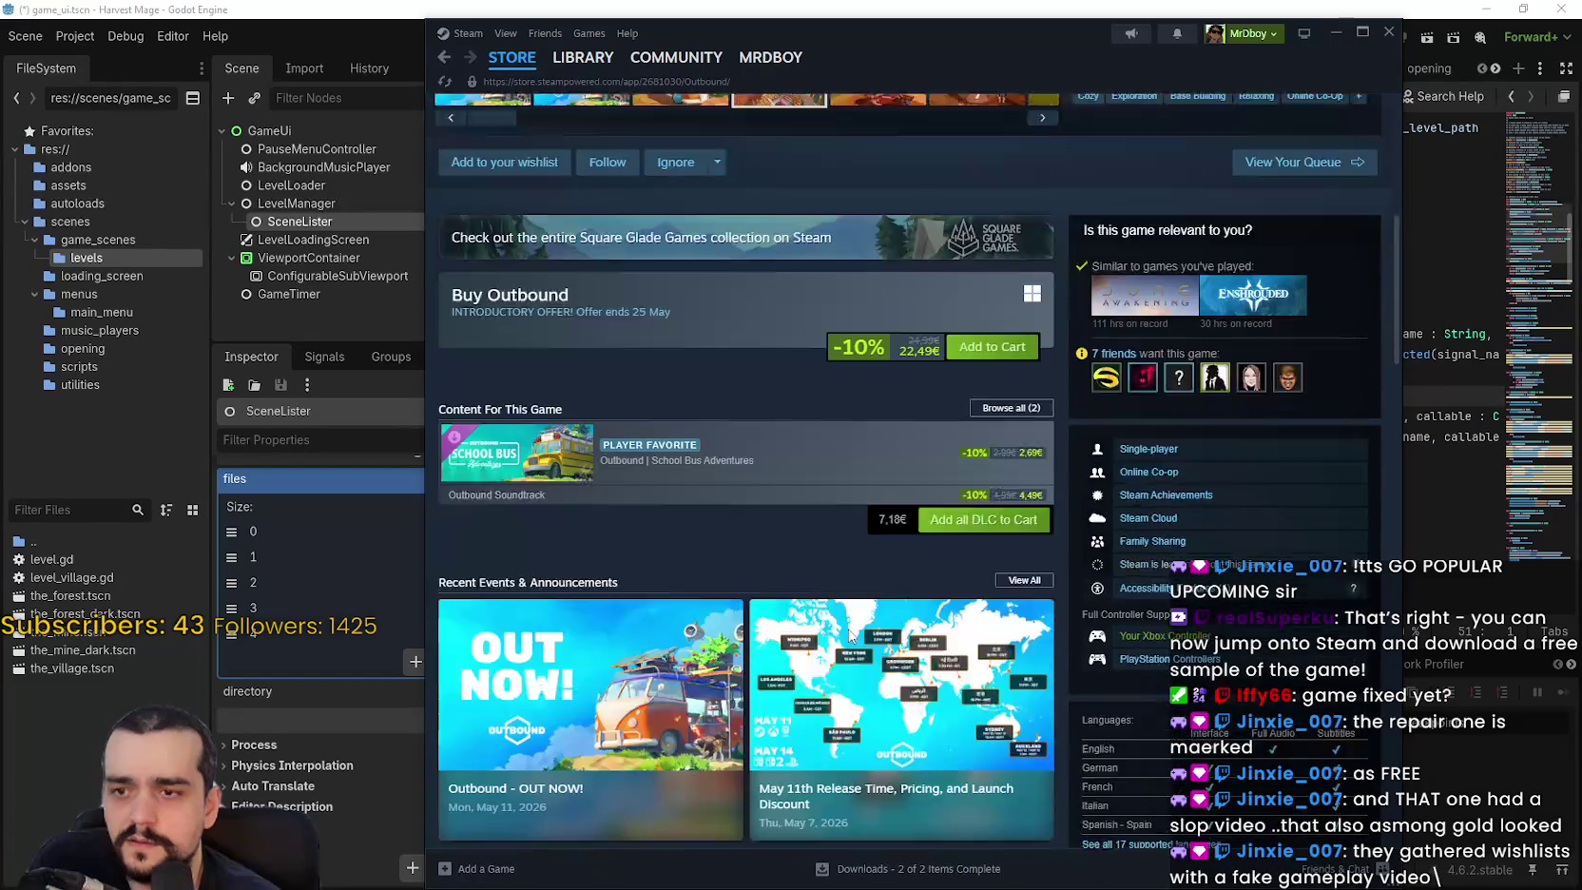
scroll(848, 630, "up", 7)
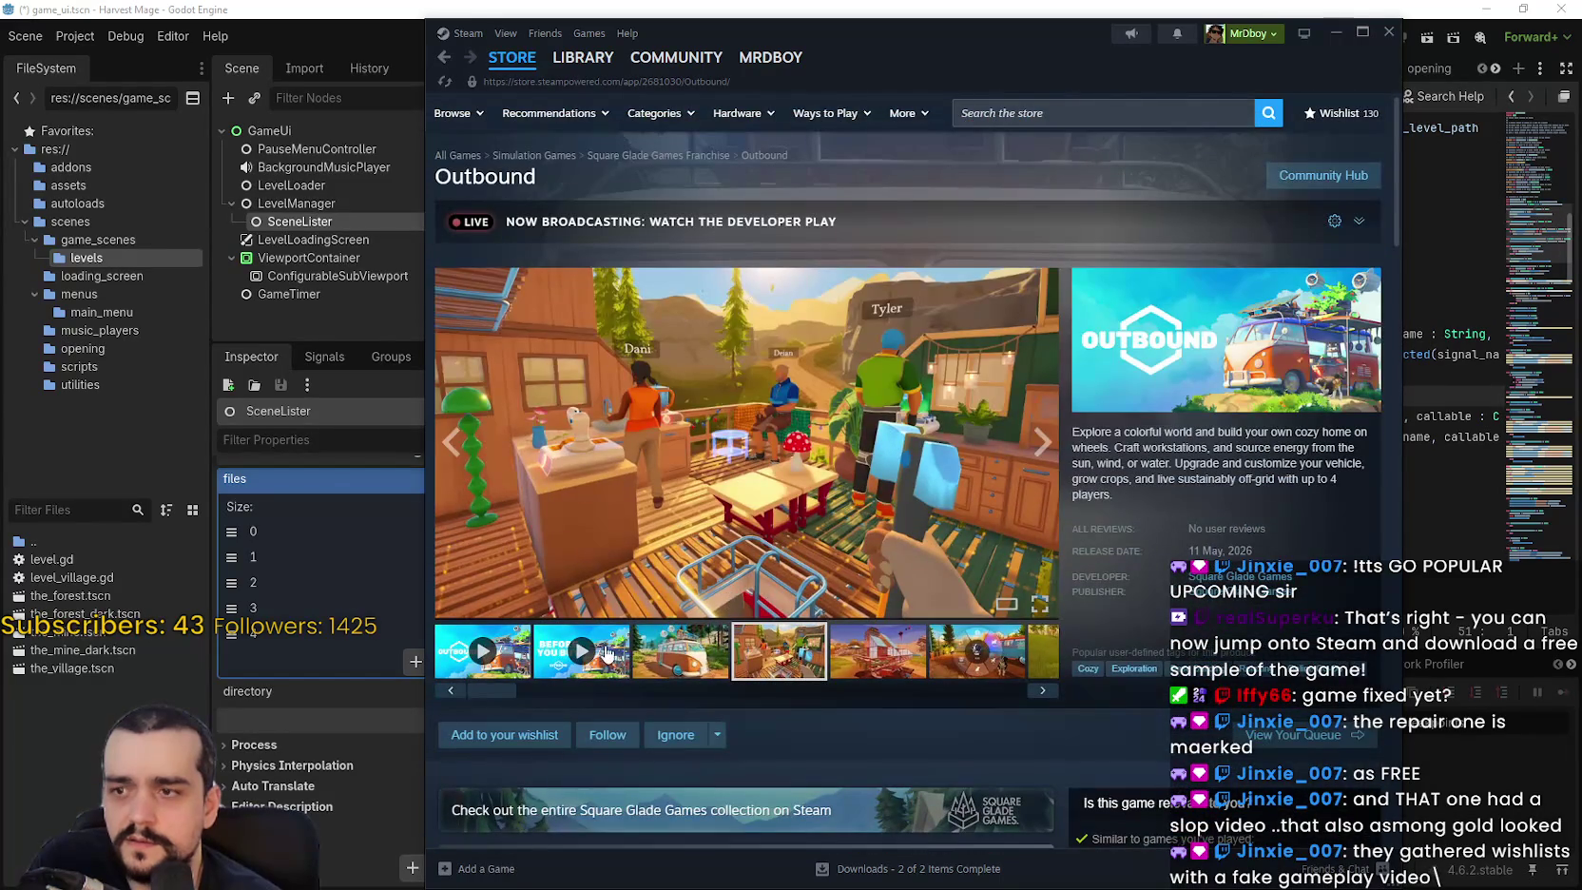
left_click(605, 652)
left_click(660, 583)
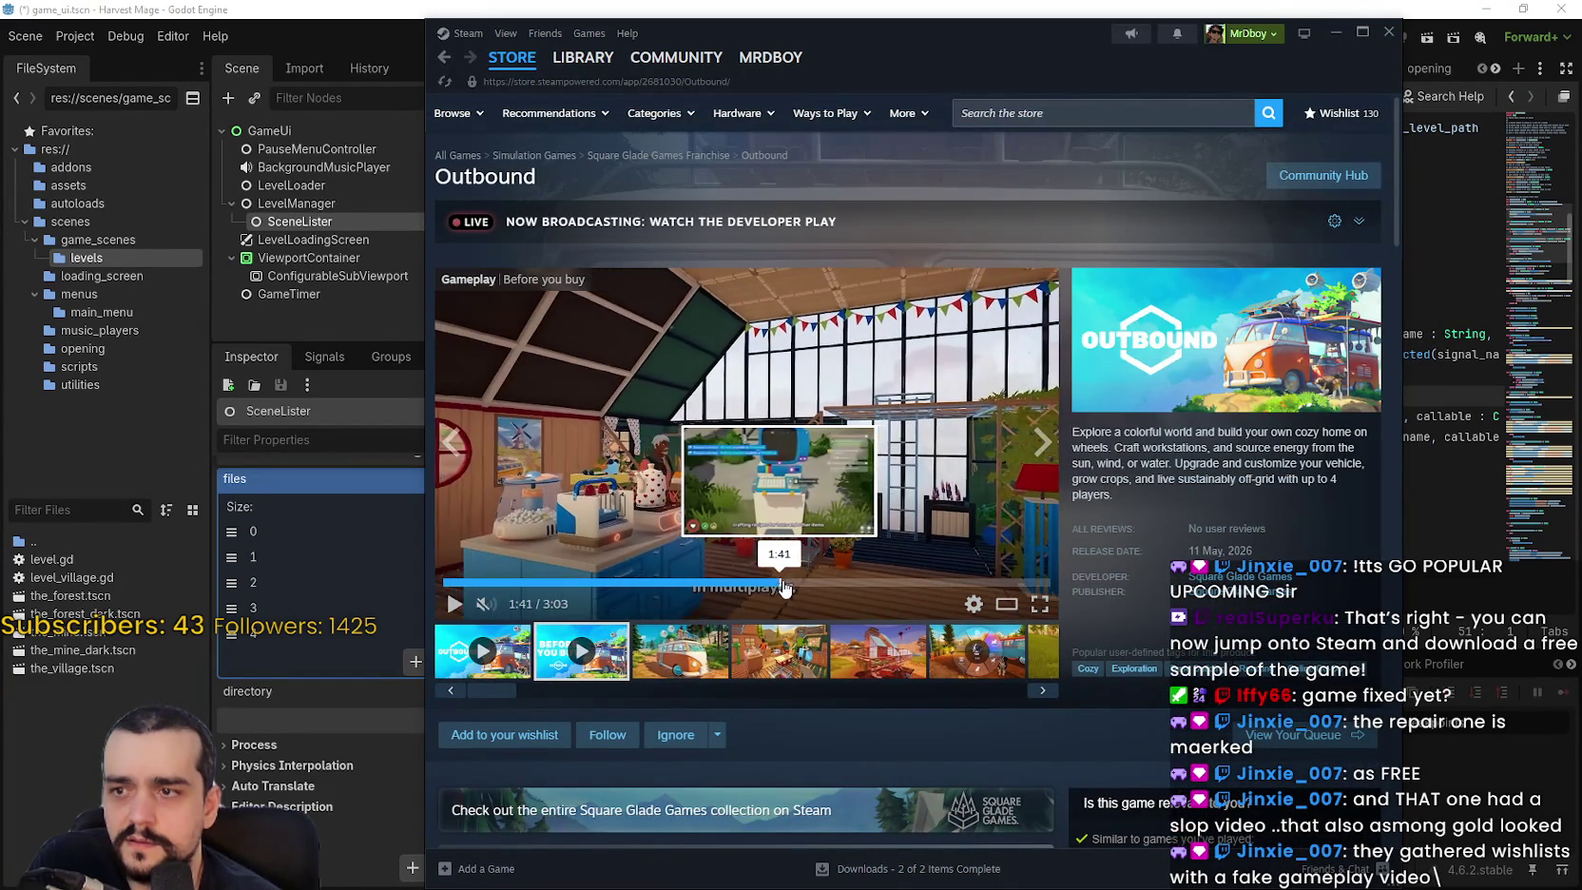
left_click(779, 583)
left_click(900, 584)
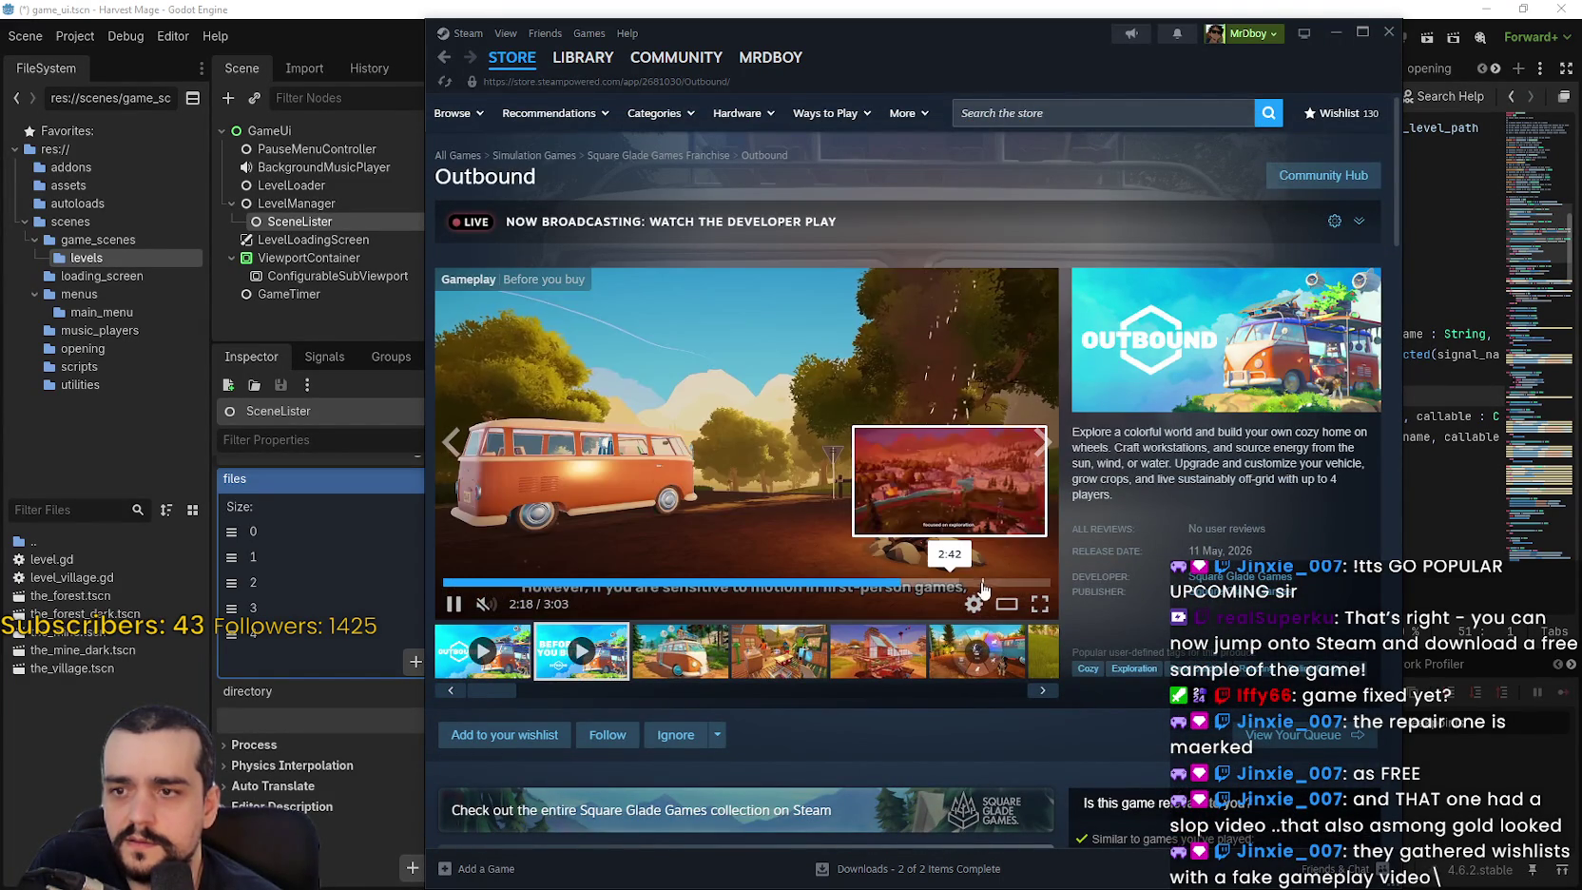
left_click(1015, 583)
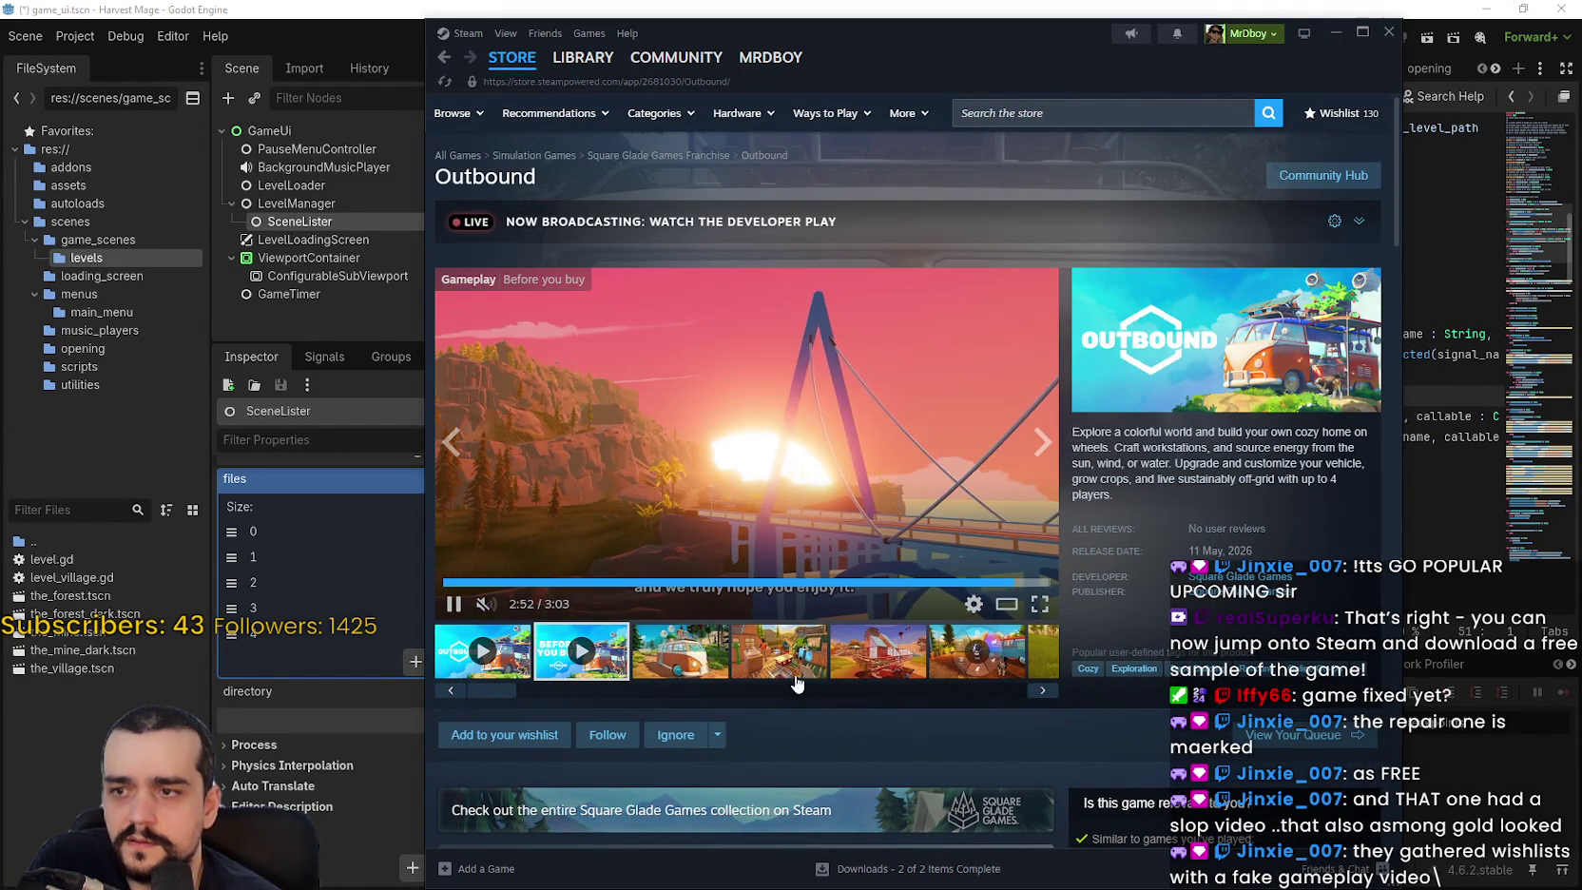
left_click(523, 604)
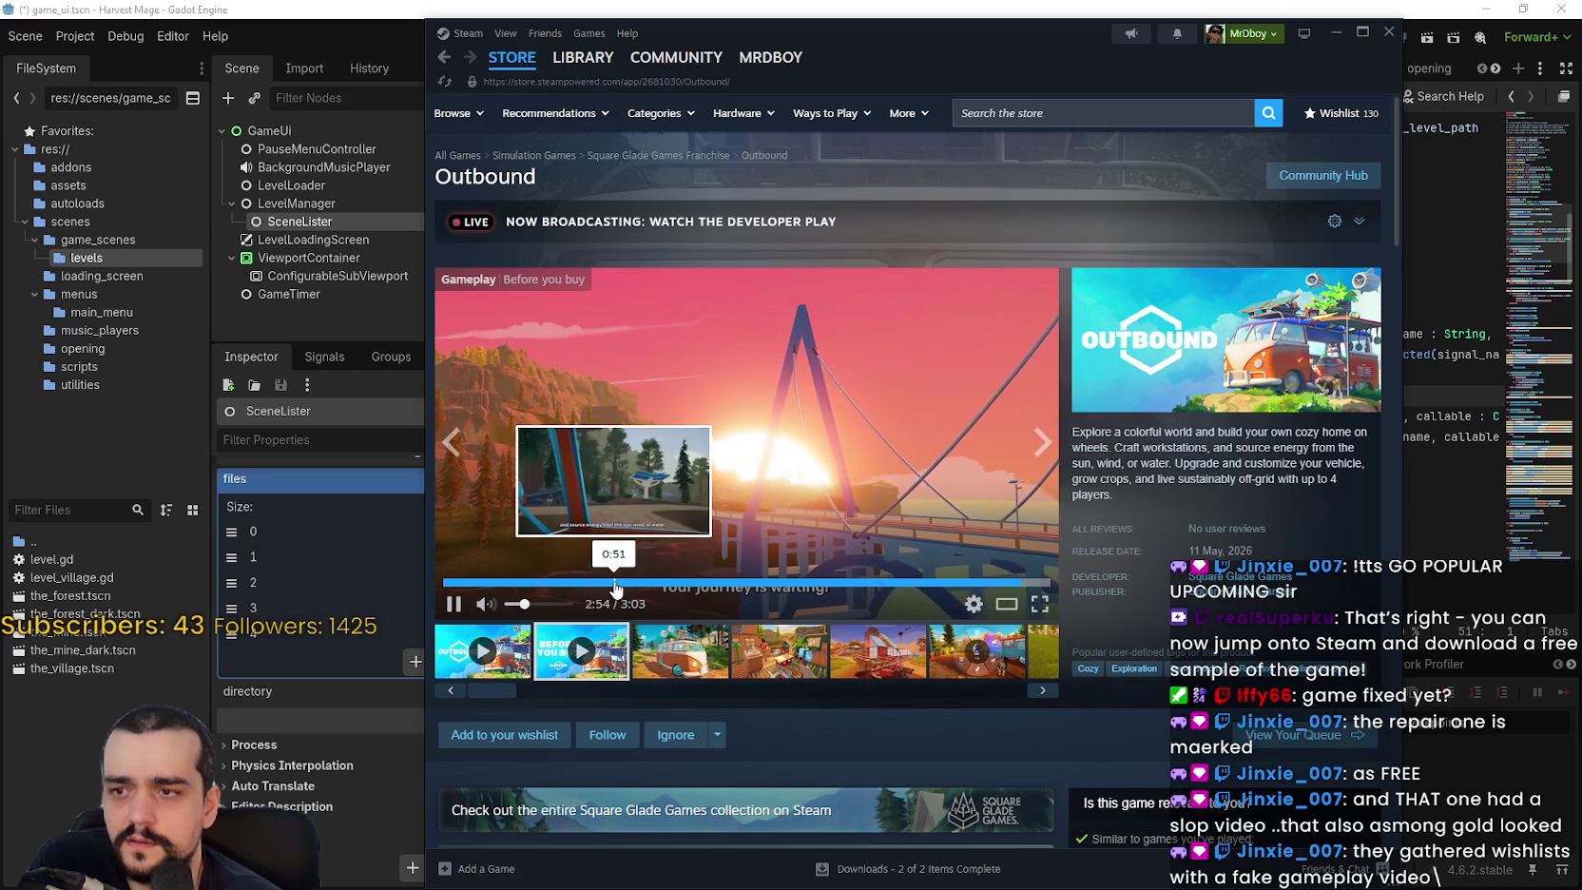
left_click(610, 583)
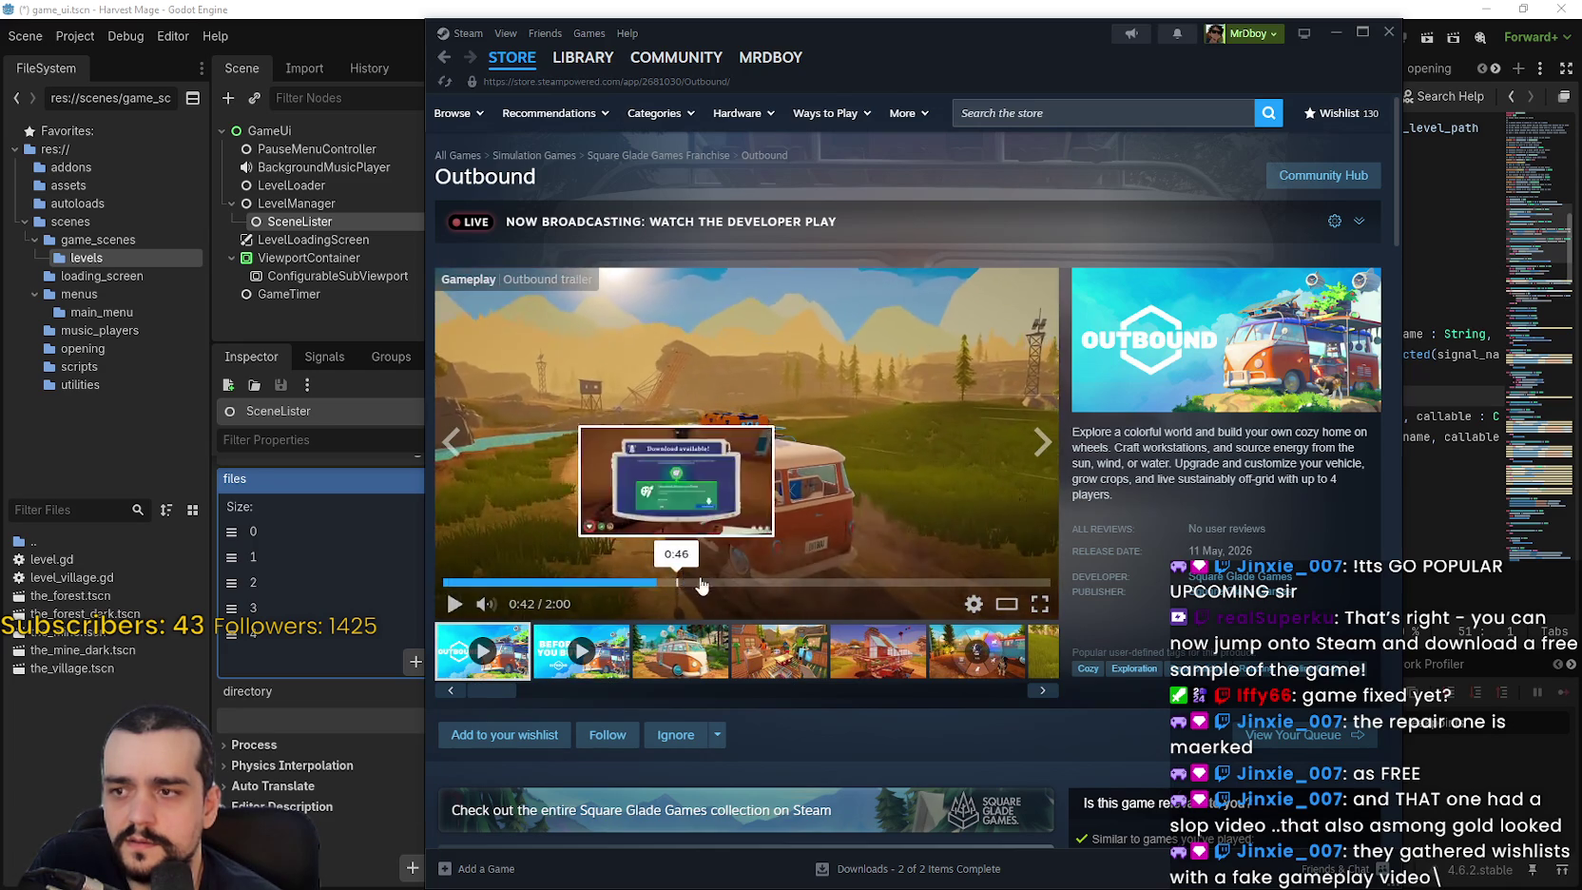
Skip through the Outbound trailer, step Back and Forward, then return to Godot.
left_click(804, 582)
left_click(1025, 581)
left_click(511, 59)
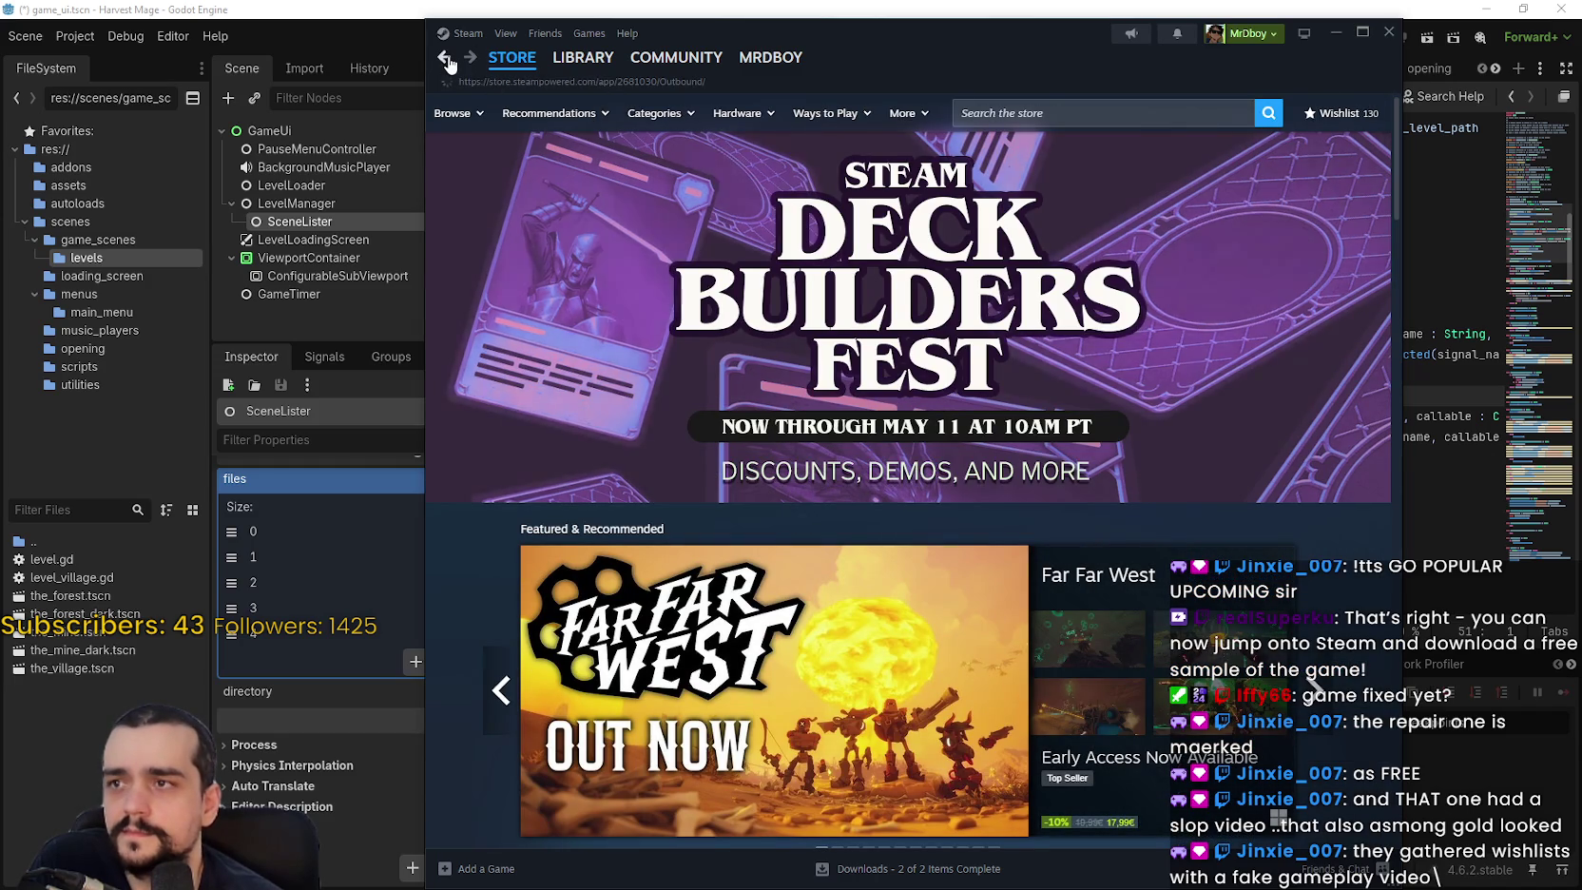
left_click(444, 58)
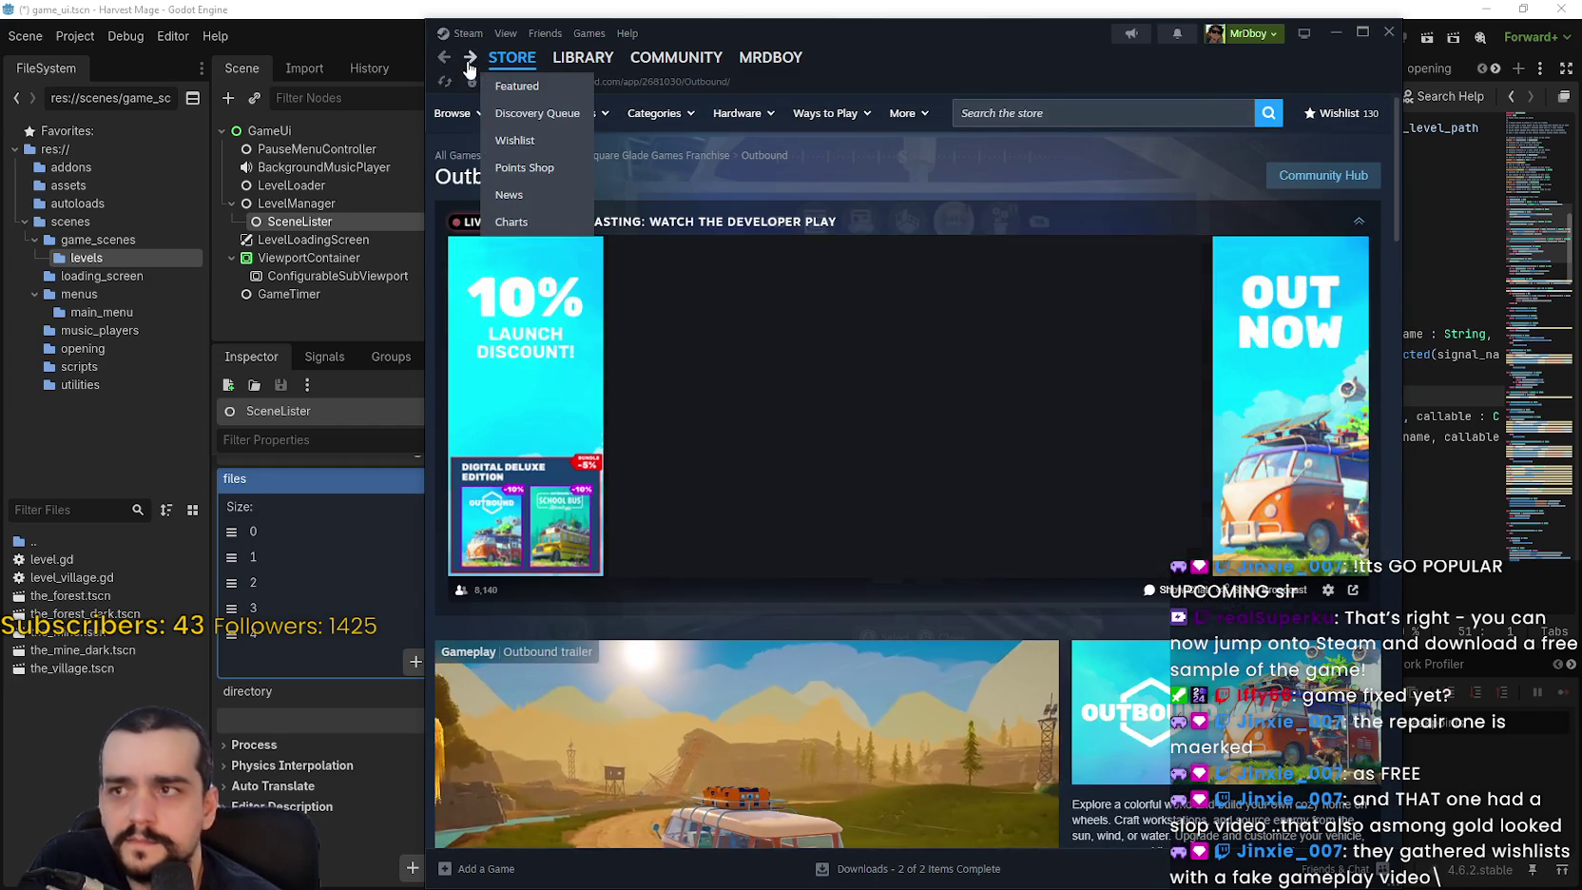
left_click(469, 59)
left_click(1414, 34)
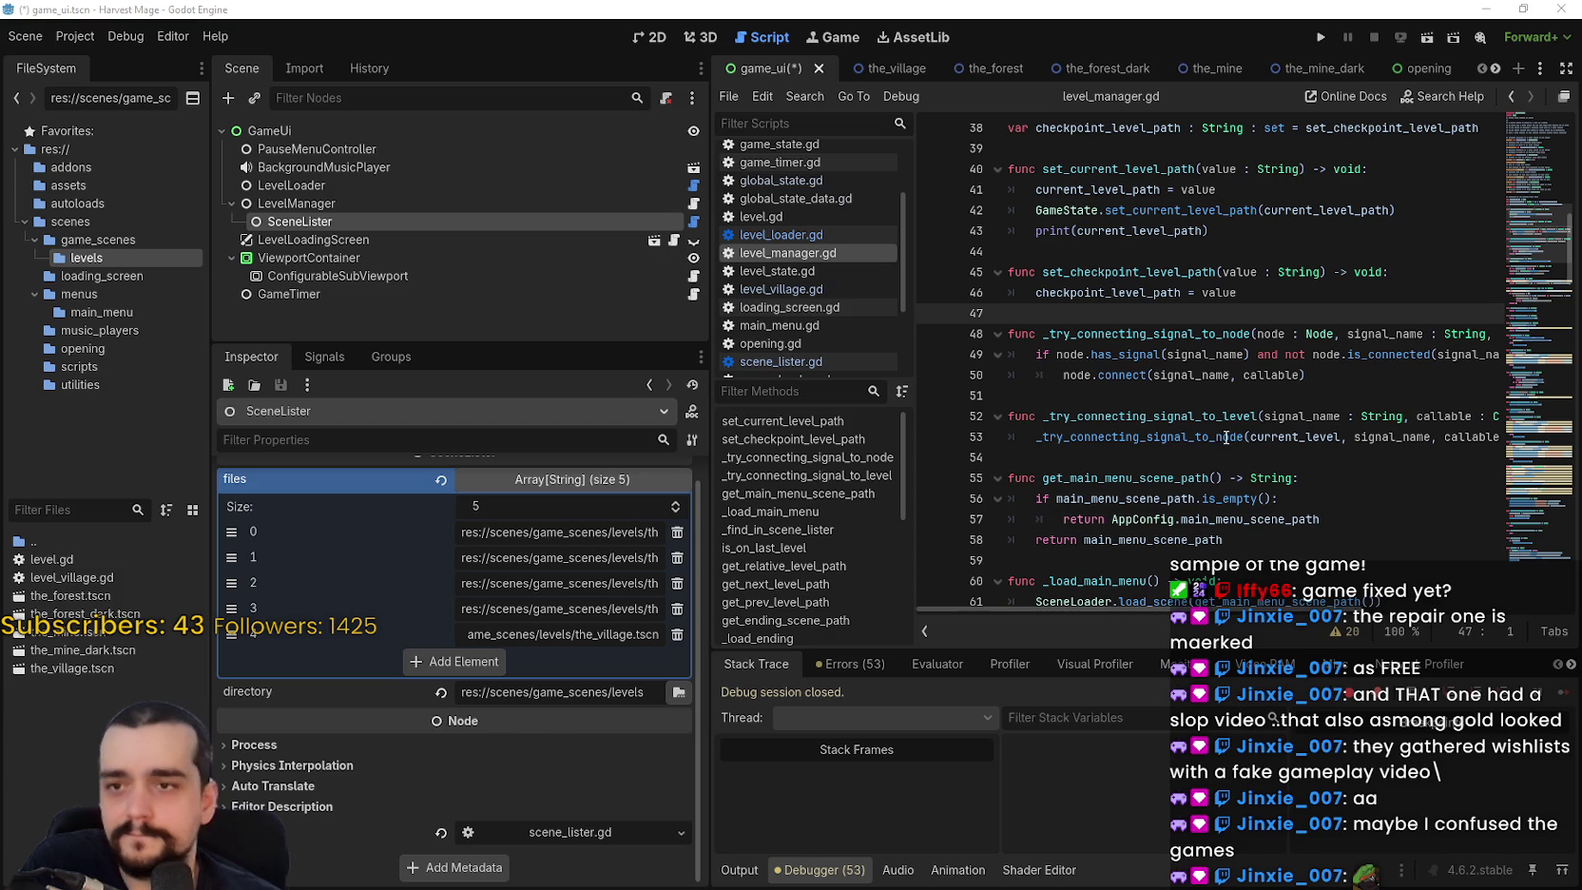
Select current_level_path uses in level_manager.gd and Lookup Symbol on set_current_level_path from line 42.
left_click(1122, 393)
mouse_move(1094, 287)
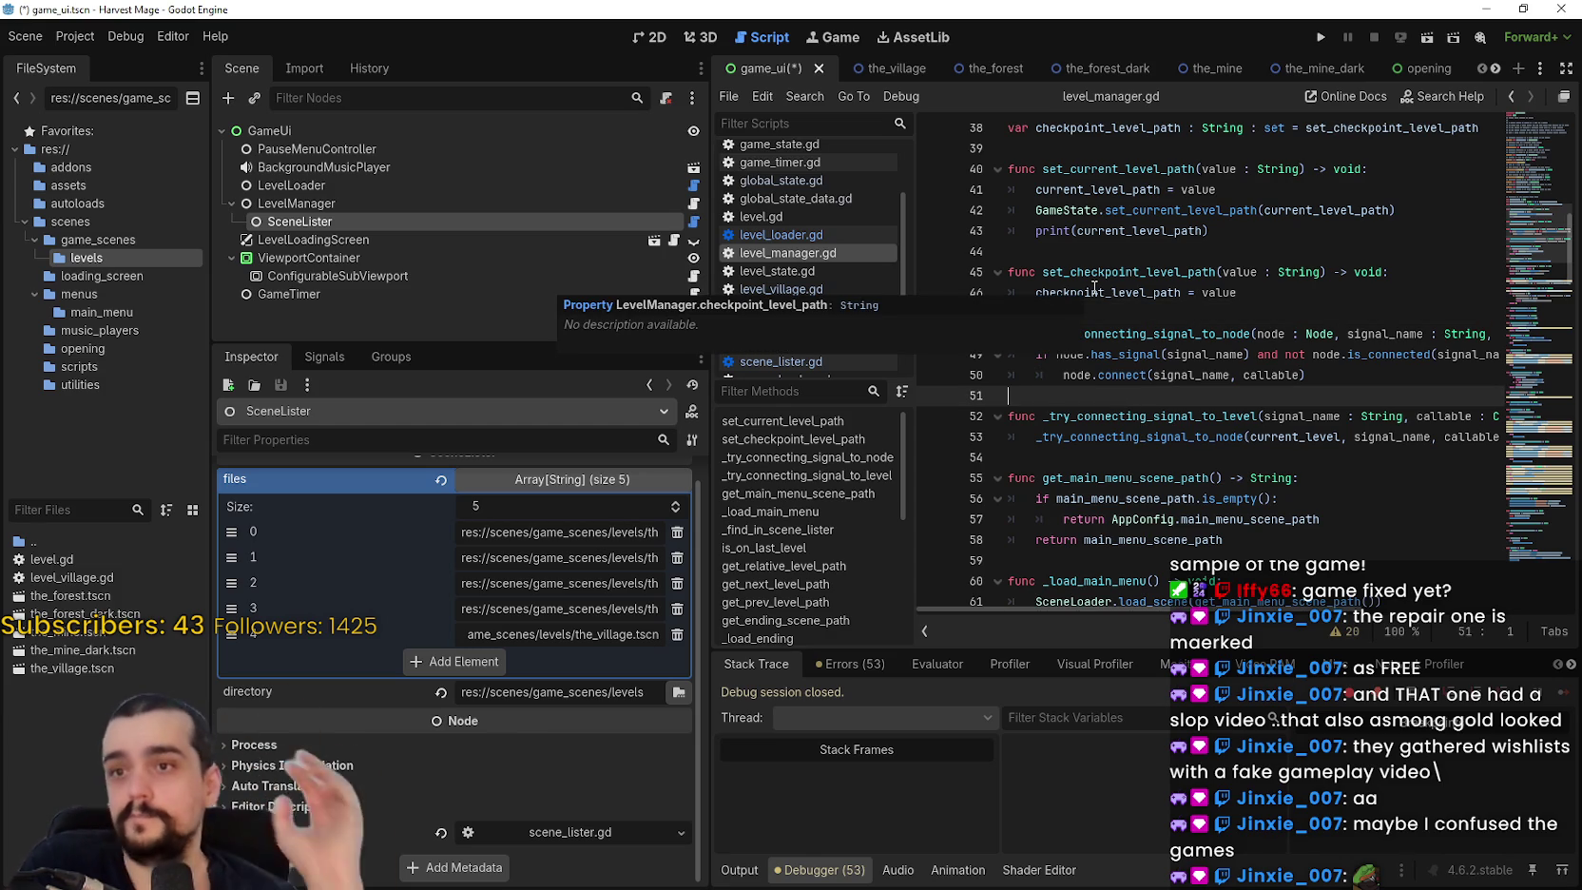
double_click(1117, 232)
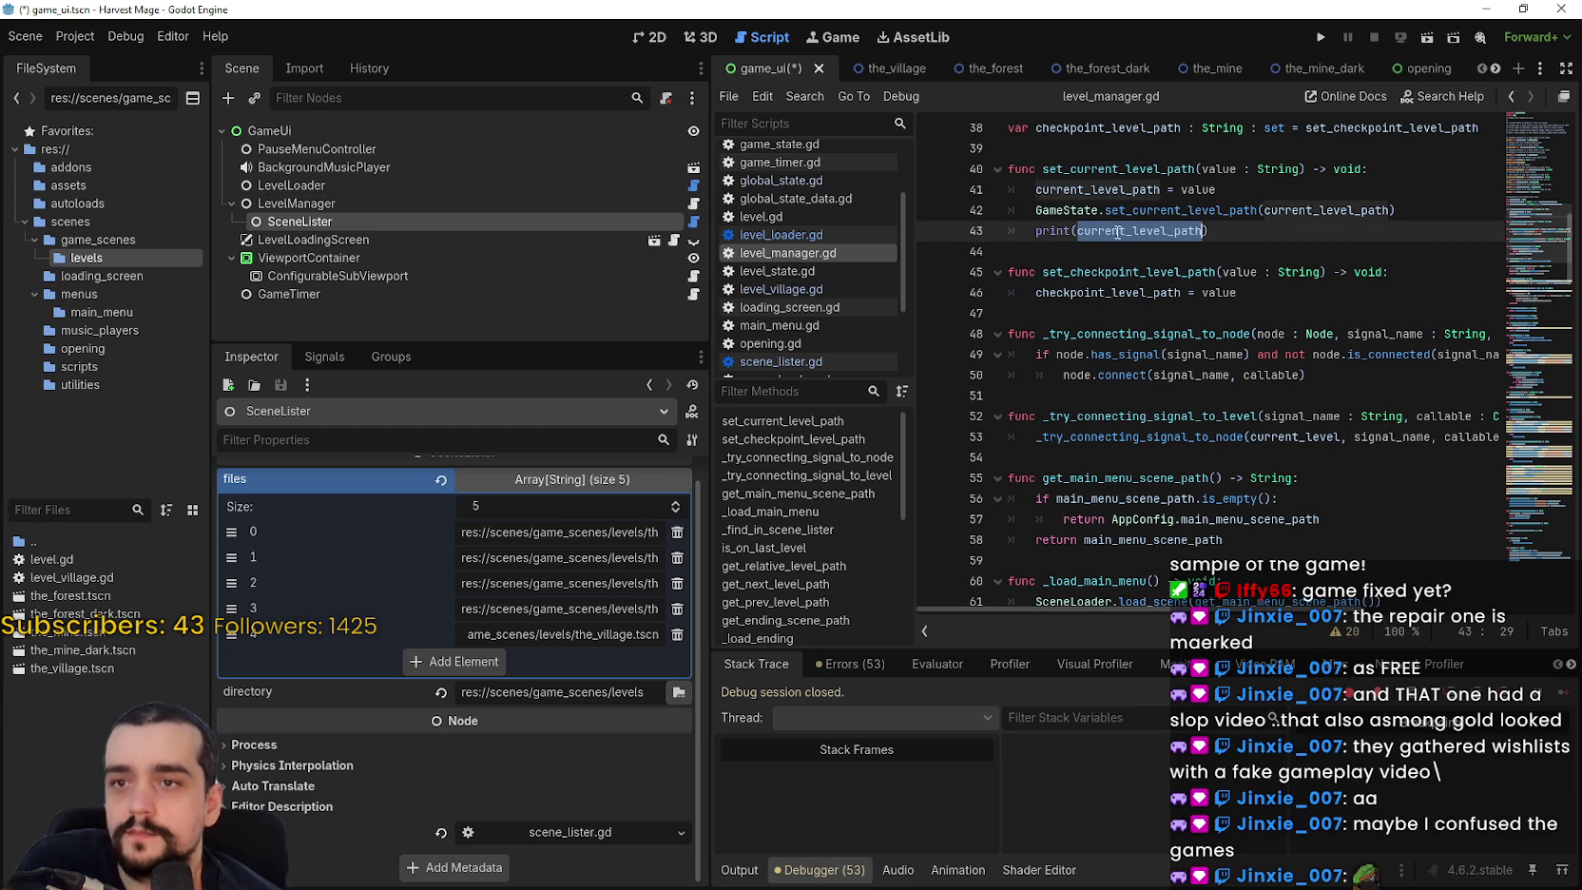
double_click(1108, 190)
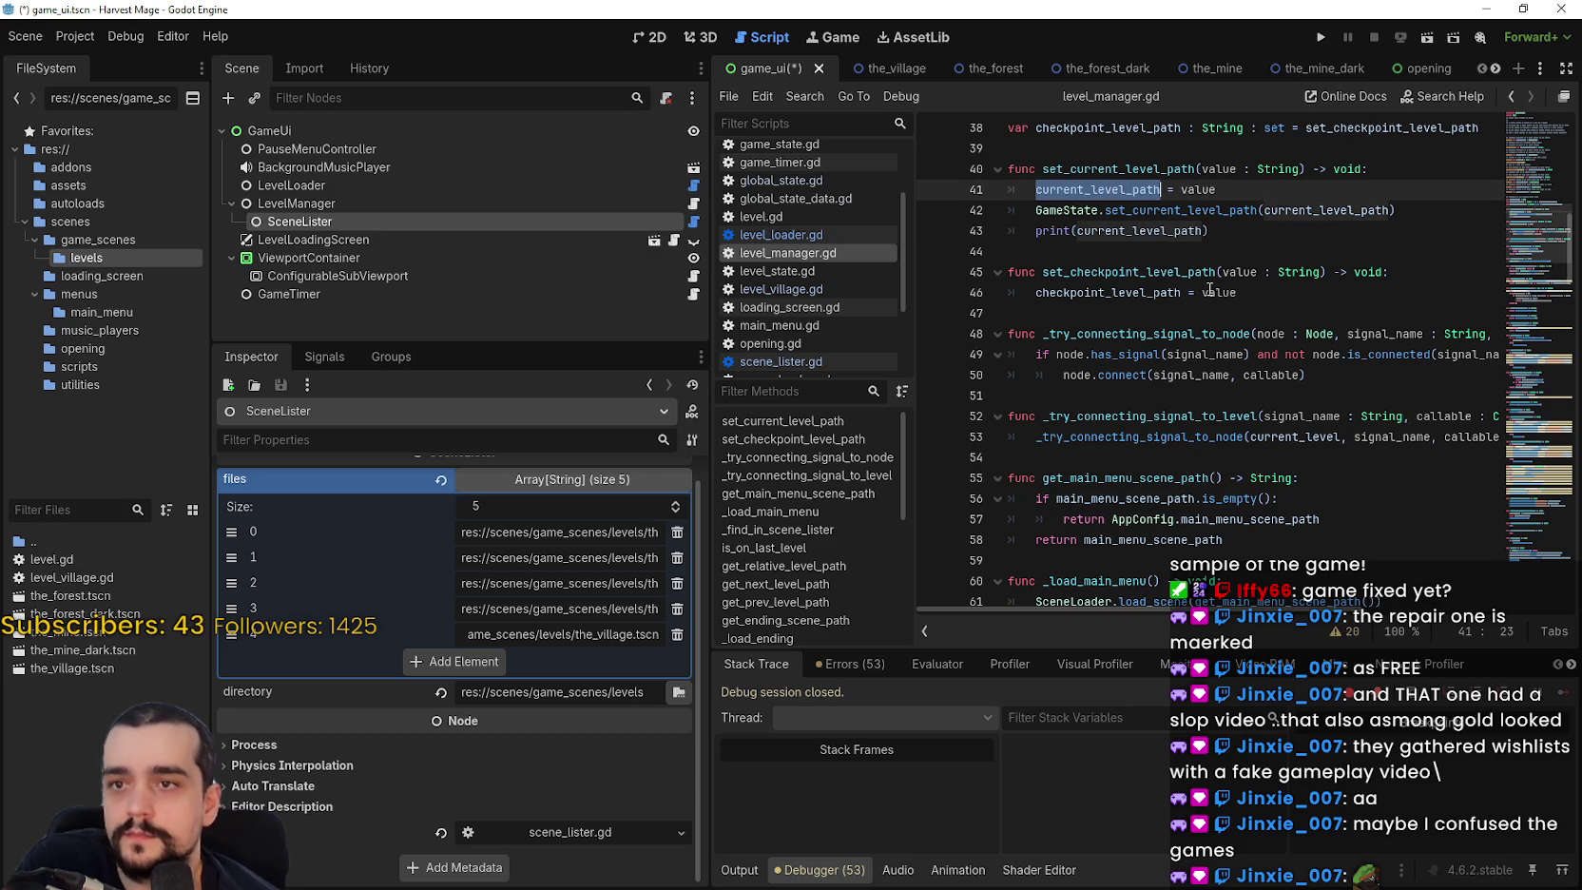
double_click(1236, 210)
right_click(1236, 211)
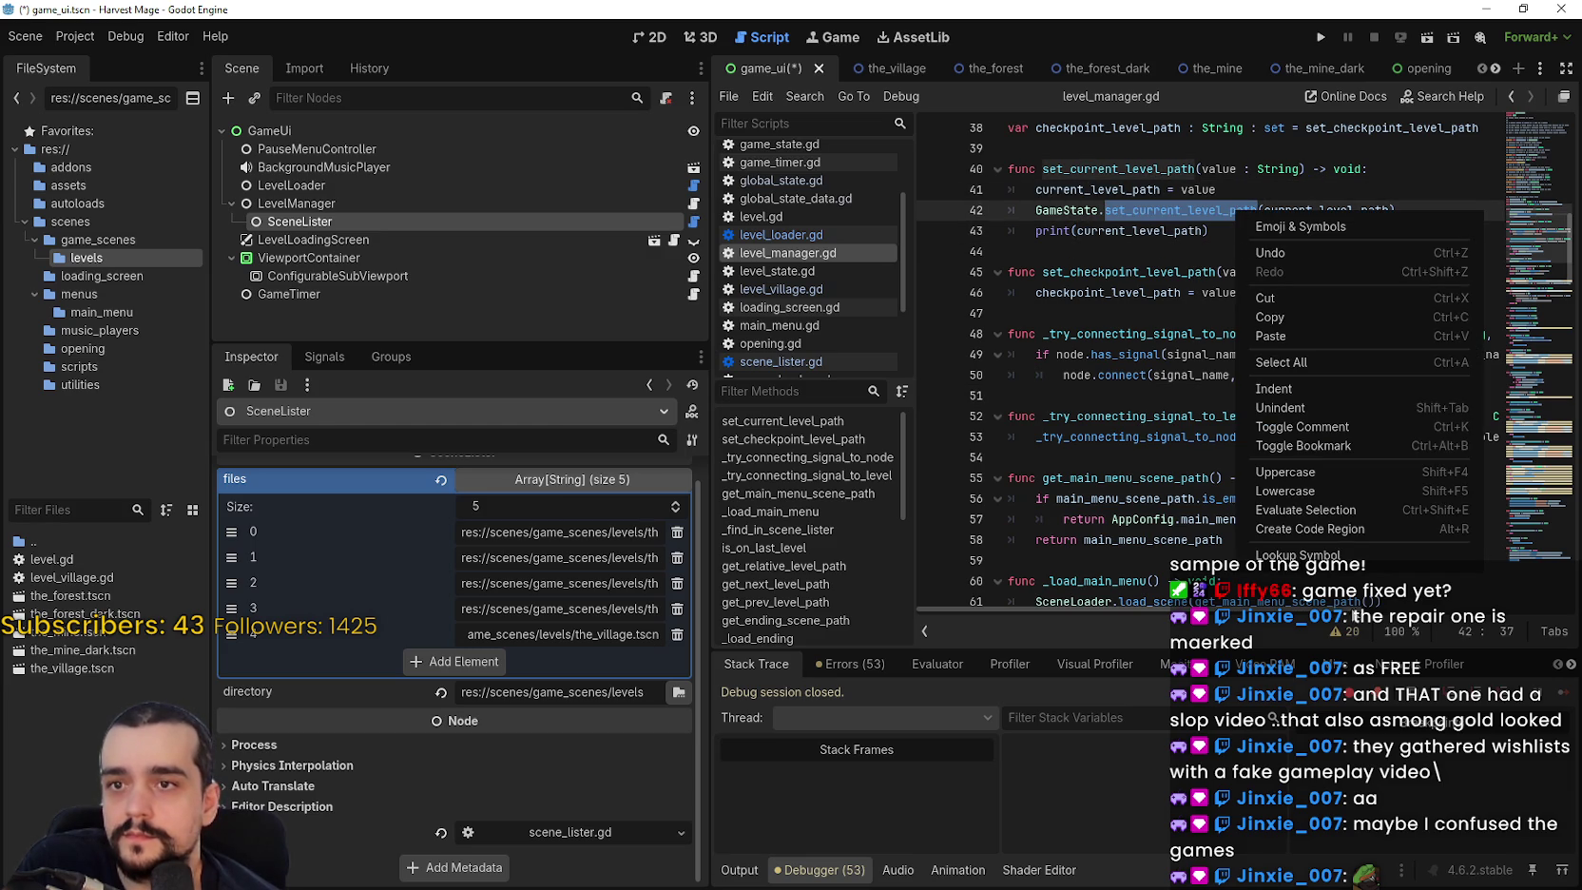
left_click(1350, 561)
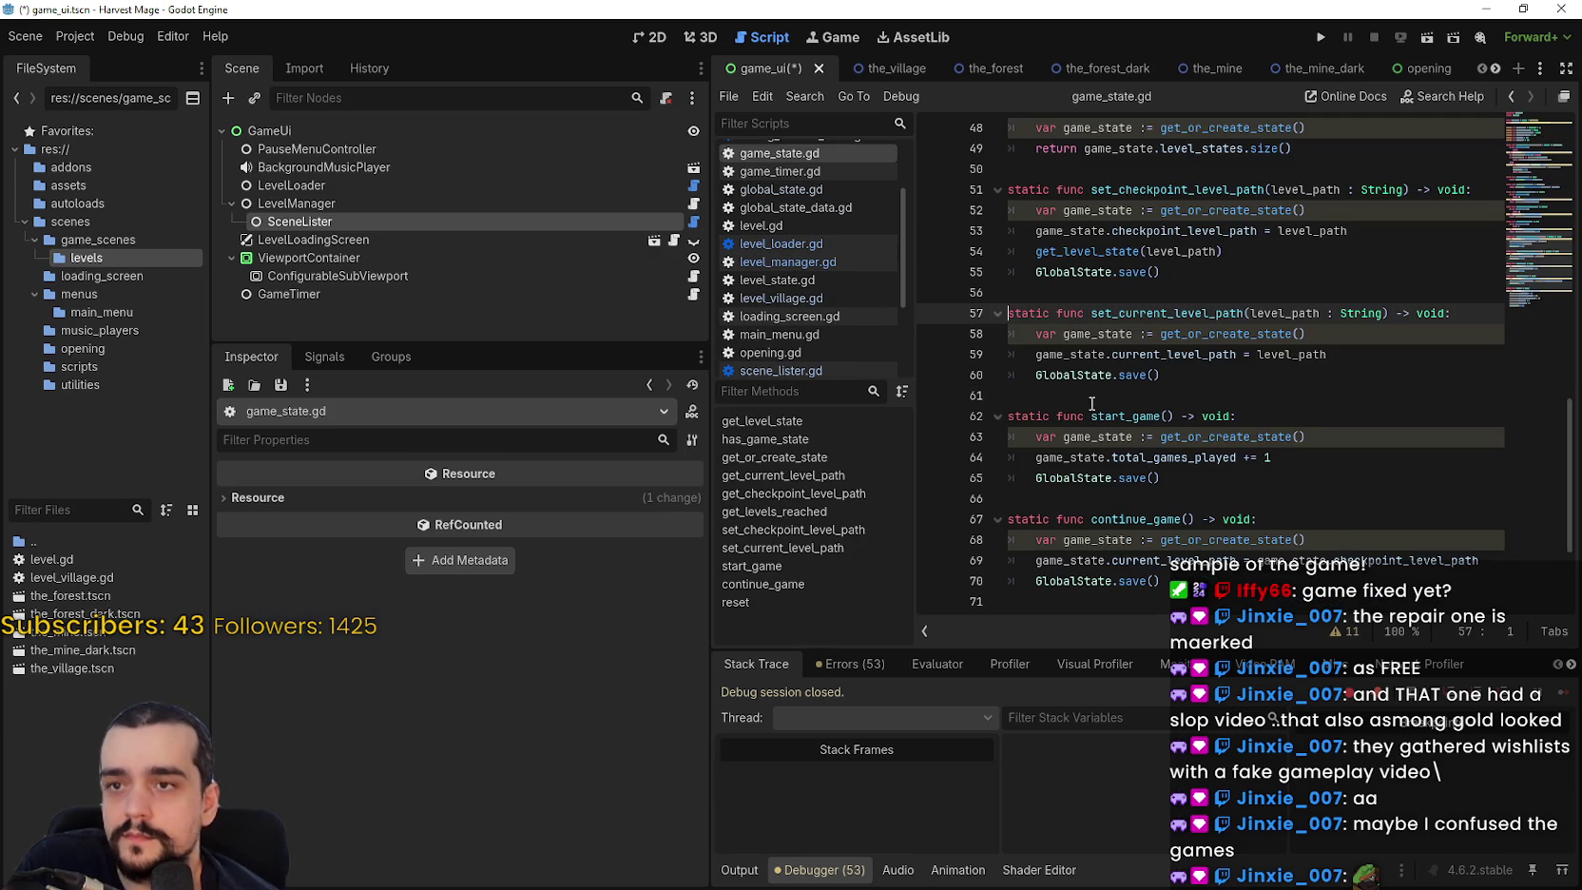
Inspect current_level_path and level_path on line 59 of game_state.gd, then select LevelManager.
double_click(1176, 354)
double_click(1305, 354)
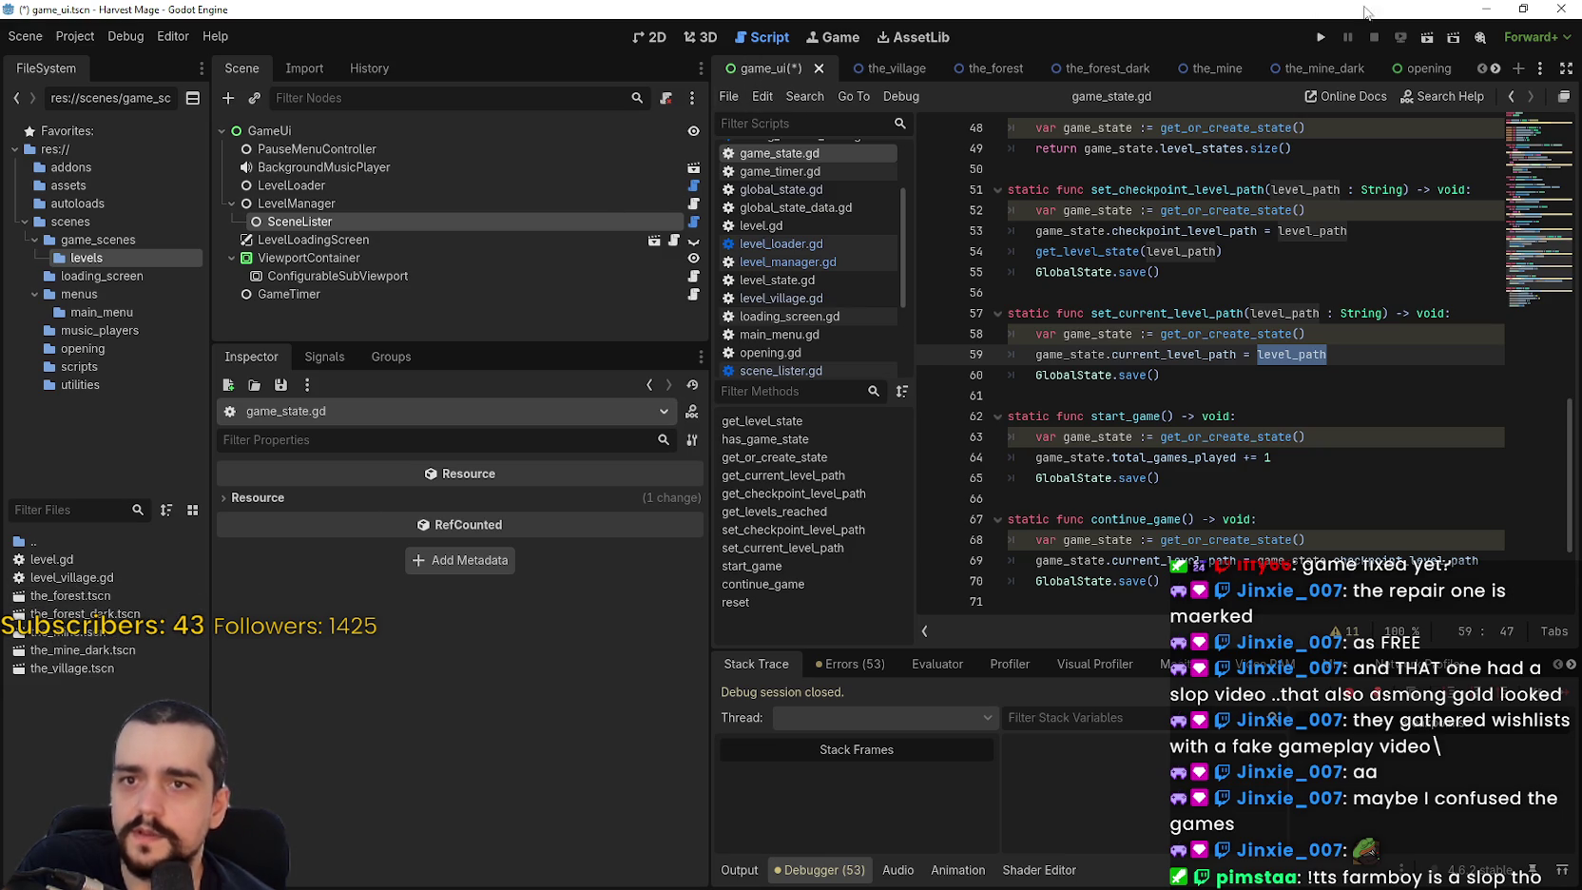
left_click(1265, 353)
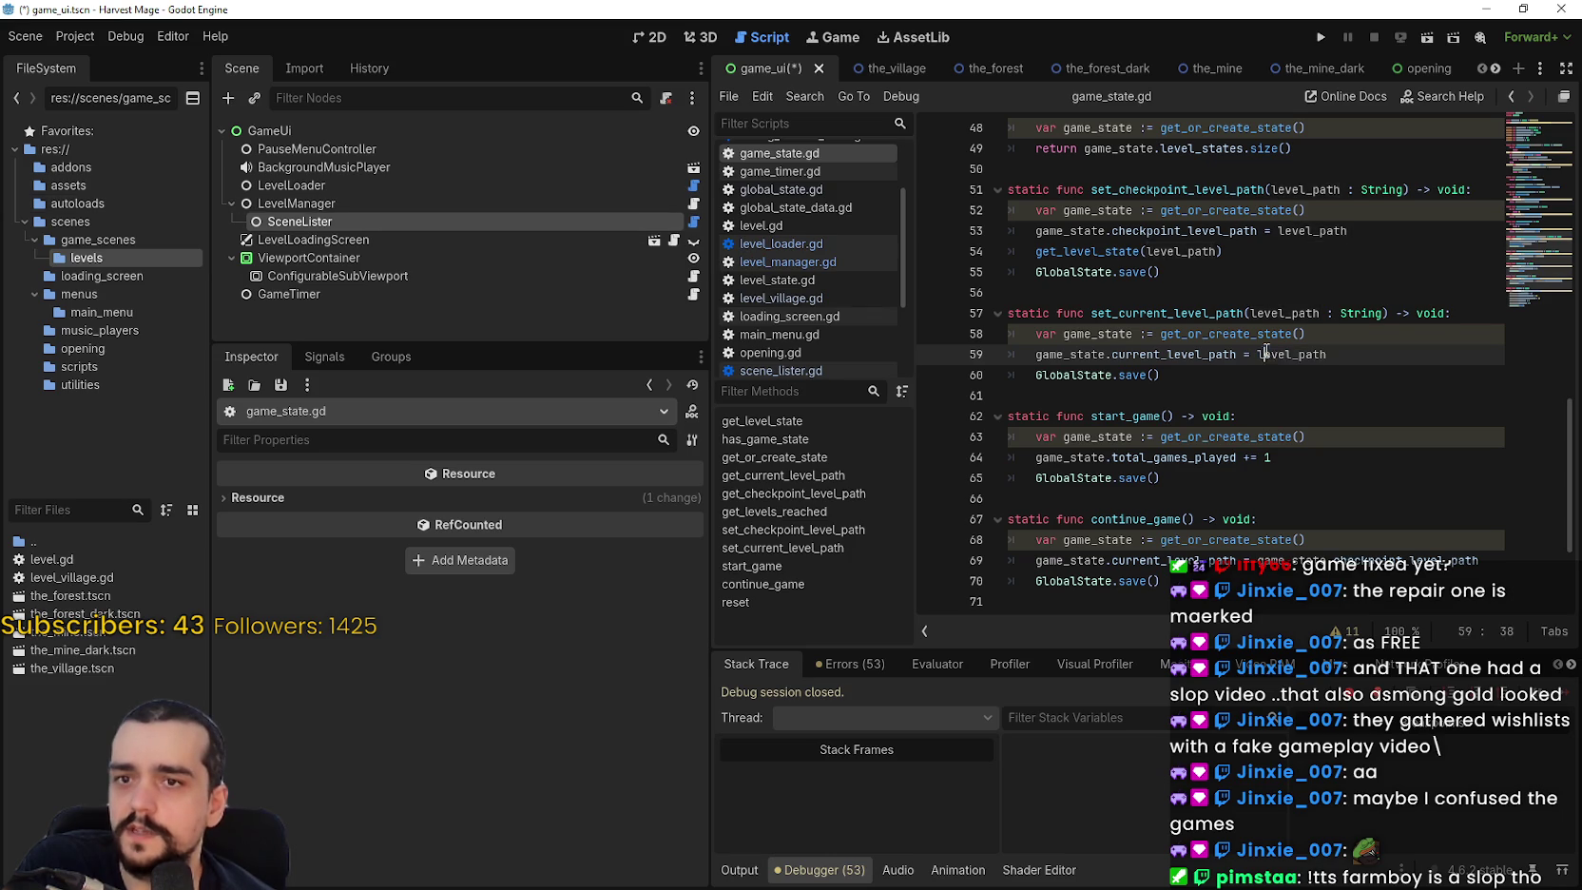
scroll(1265, 354, "down", 1)
left_click(373, 211)
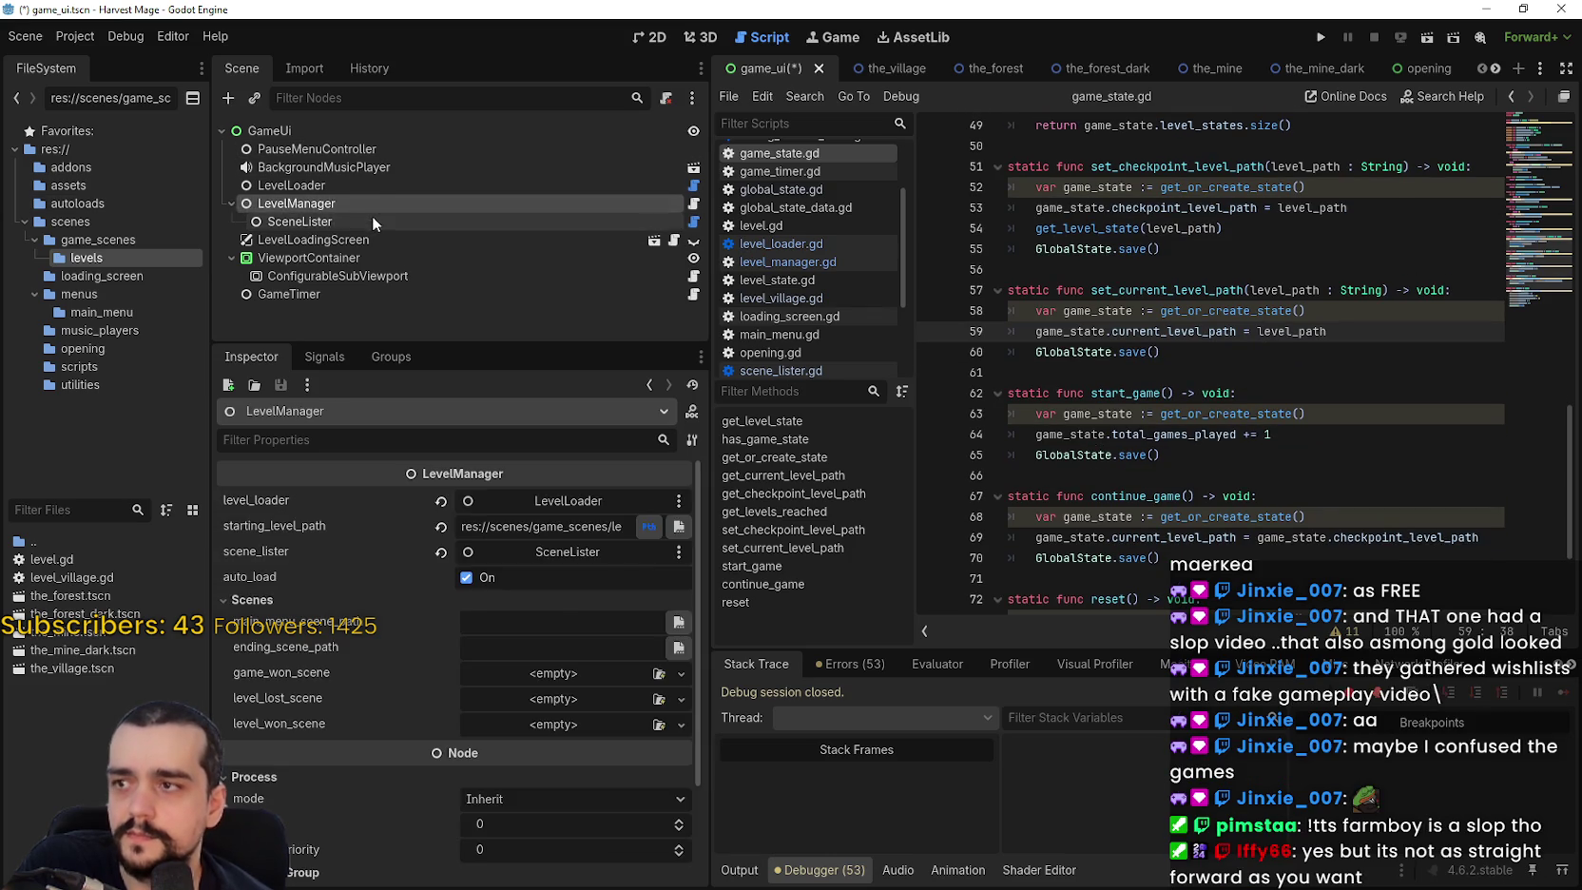
left_click(373, 221)
scroll(628, 544, "up", 1)
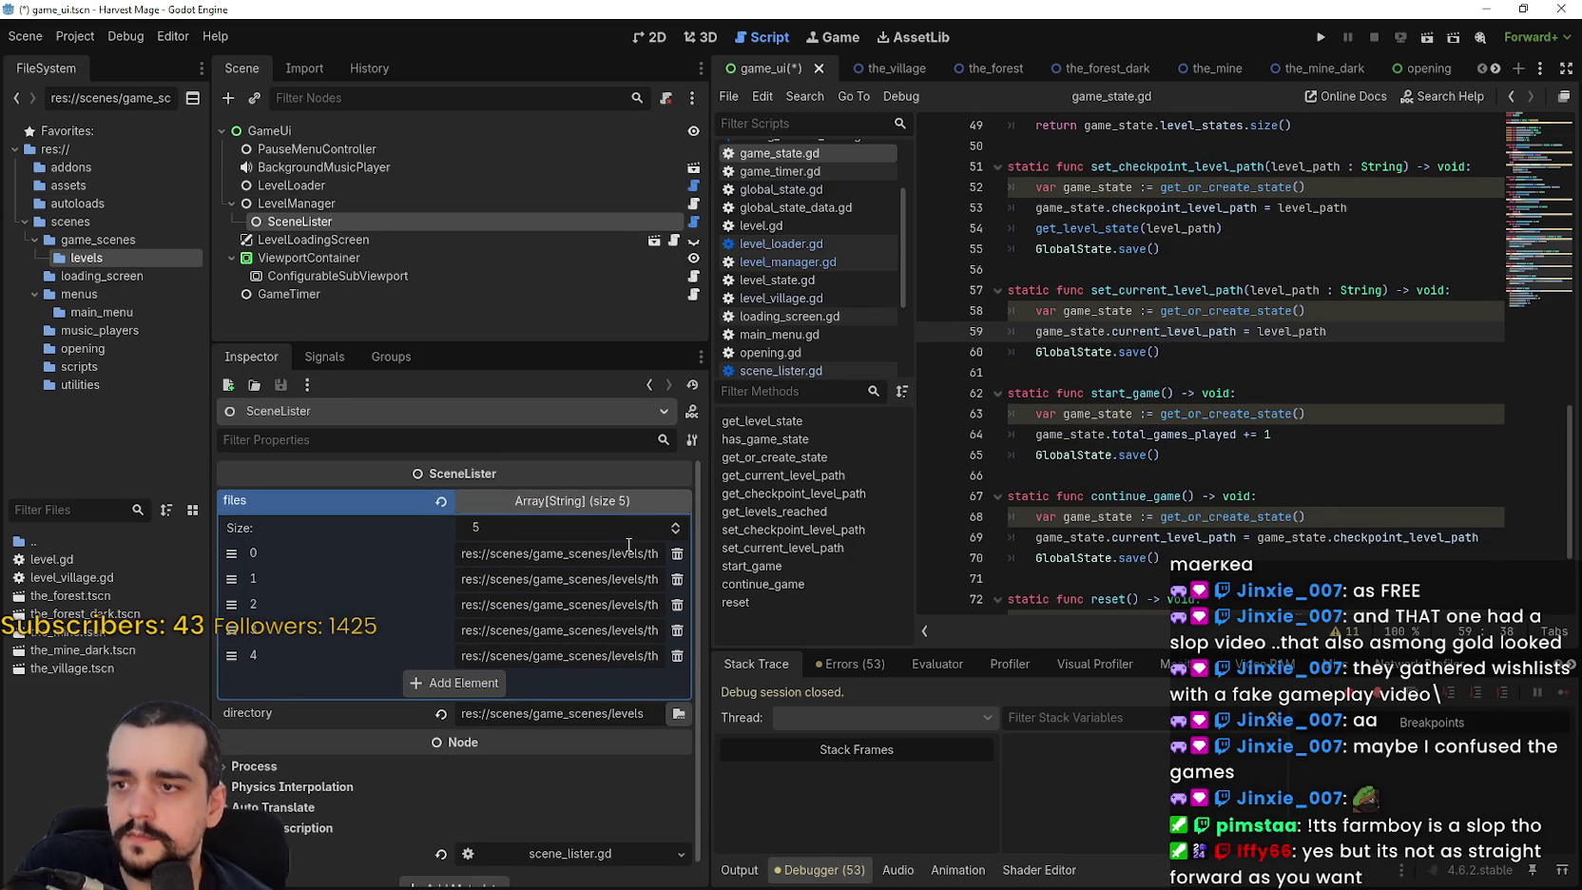
left_click(675, 241)
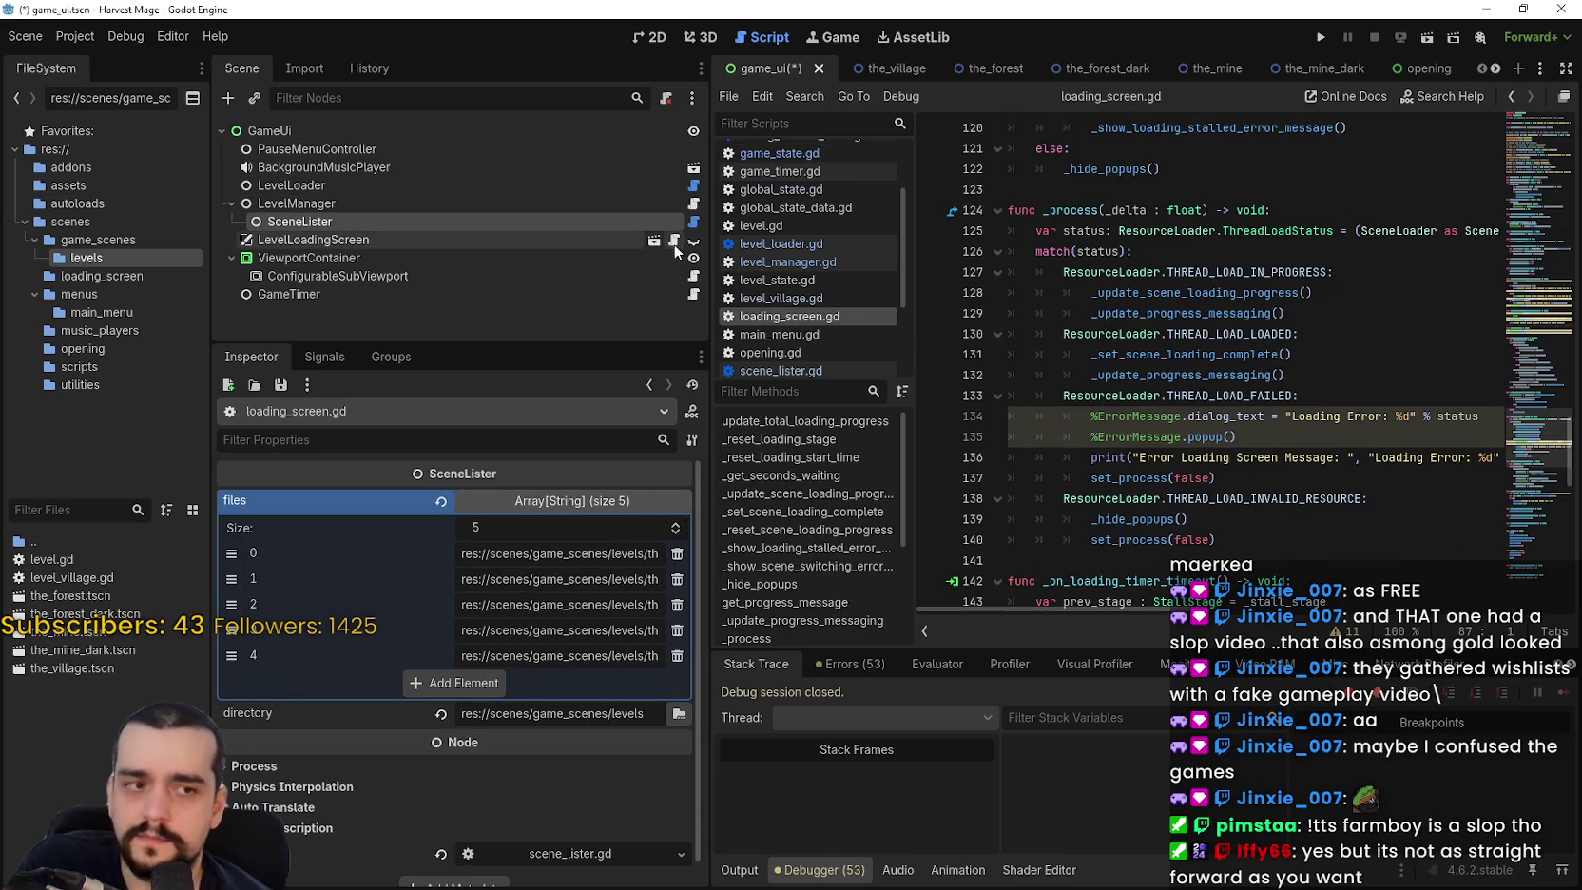
left_click(1273, 315)
left_click(479, 549)
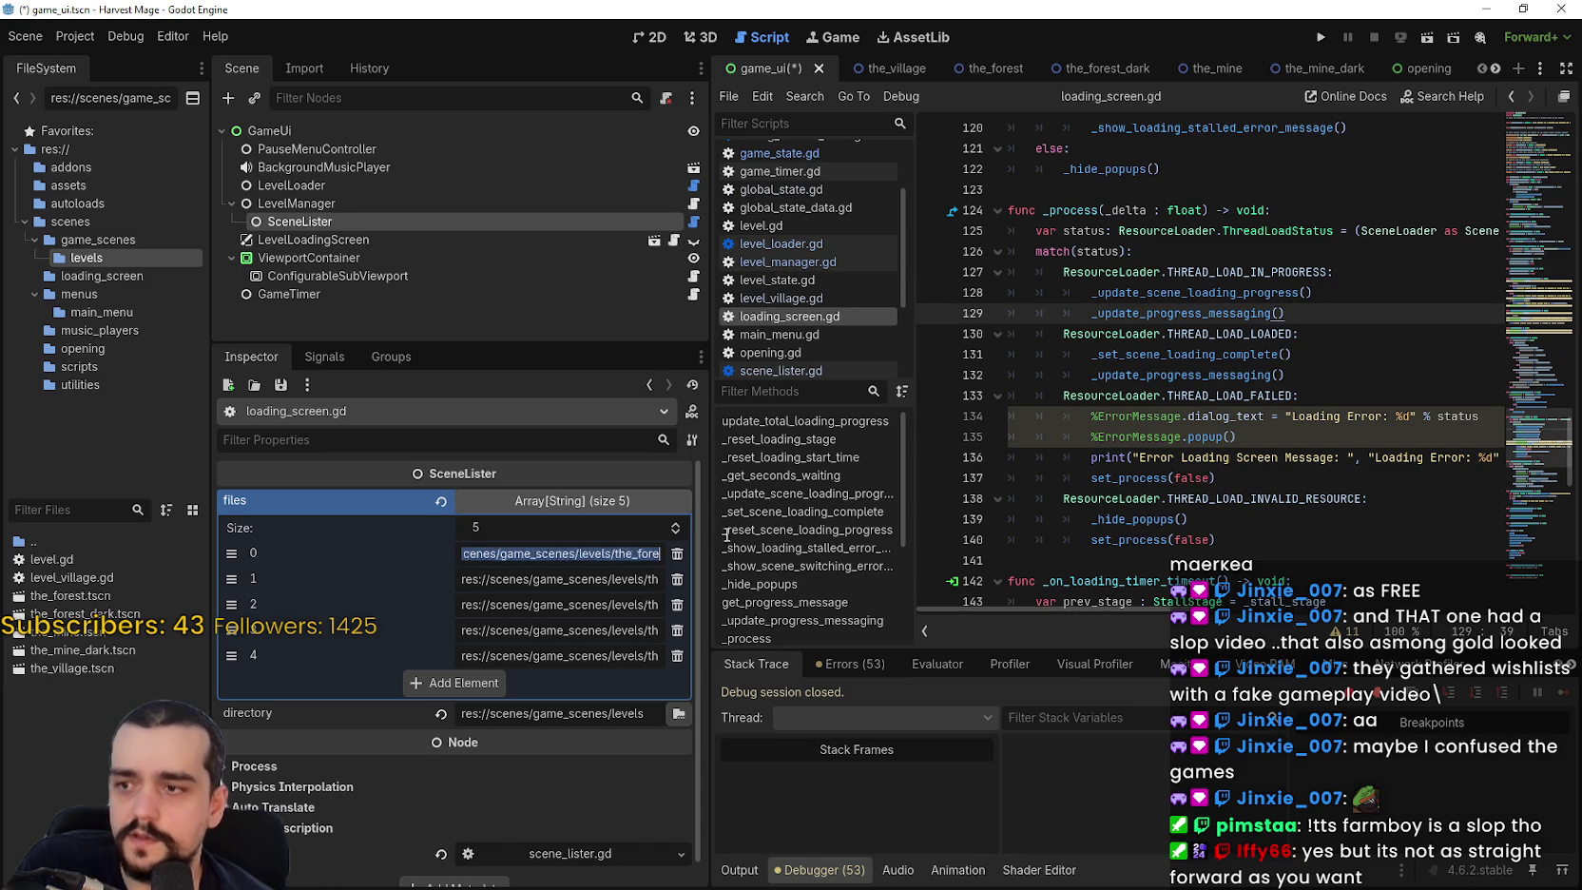
left_click(1292, 459)
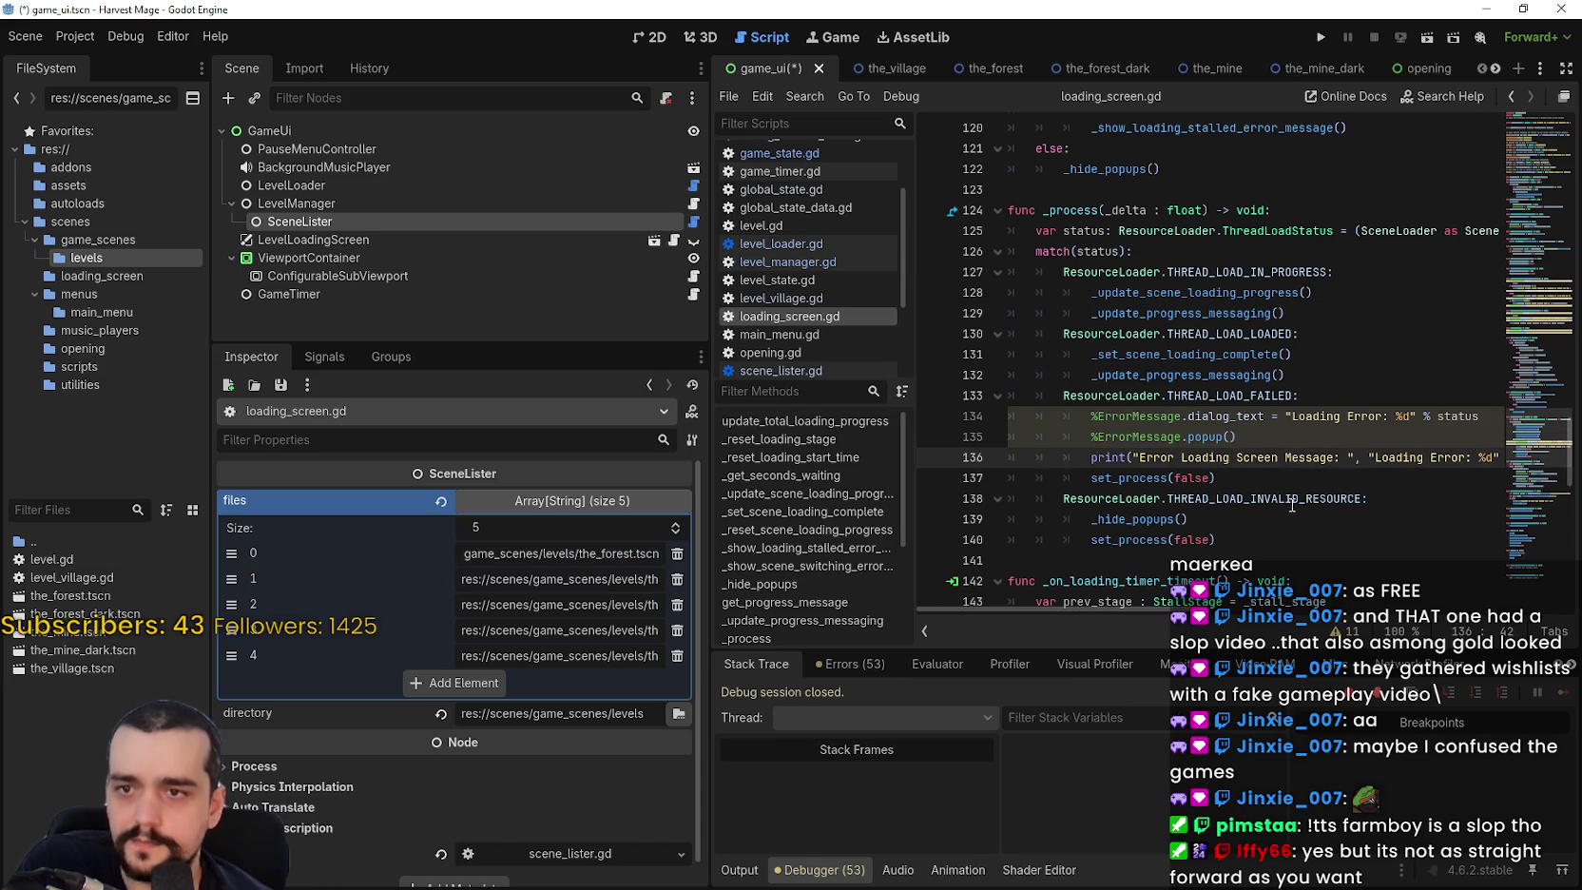
scroll(1291, 504, "up", 7)
left_click(693, 220)
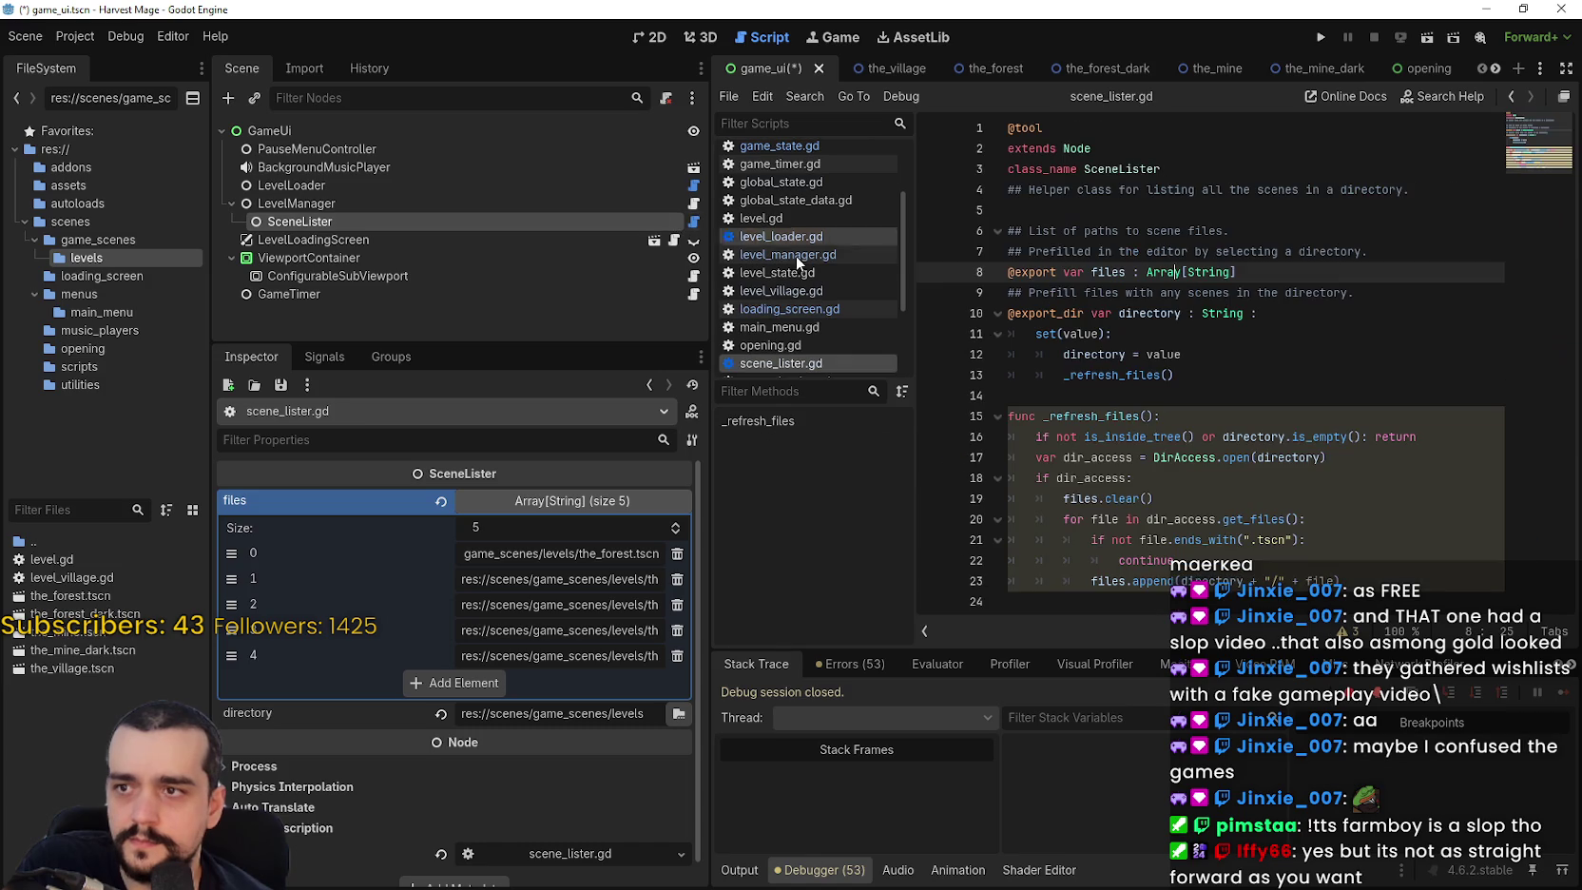
left_click(1322, 459)
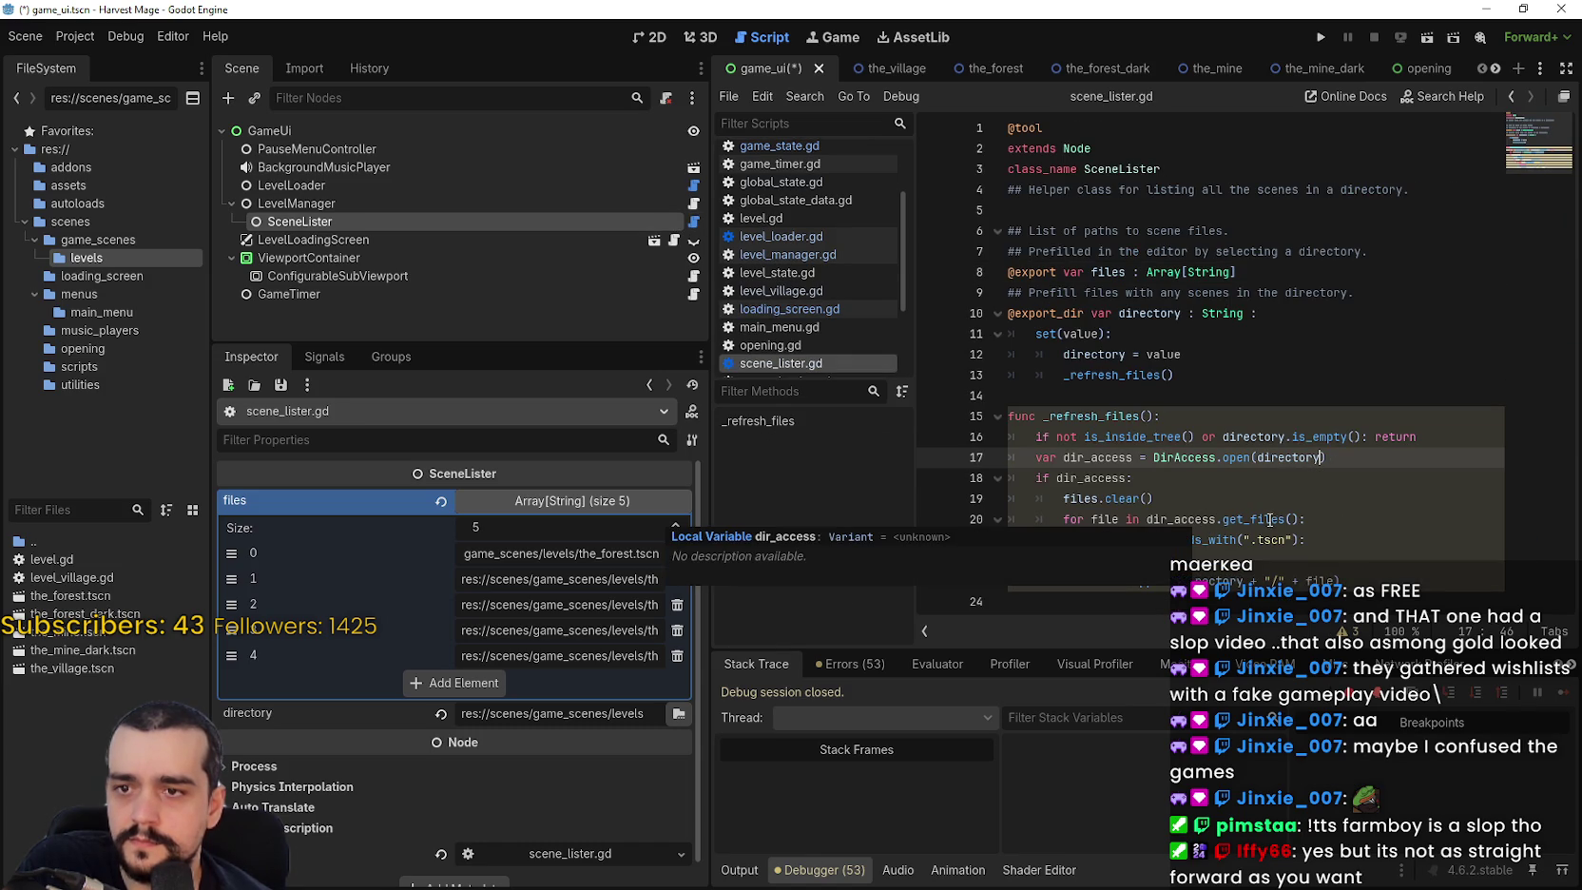
left_click(1229, 543)
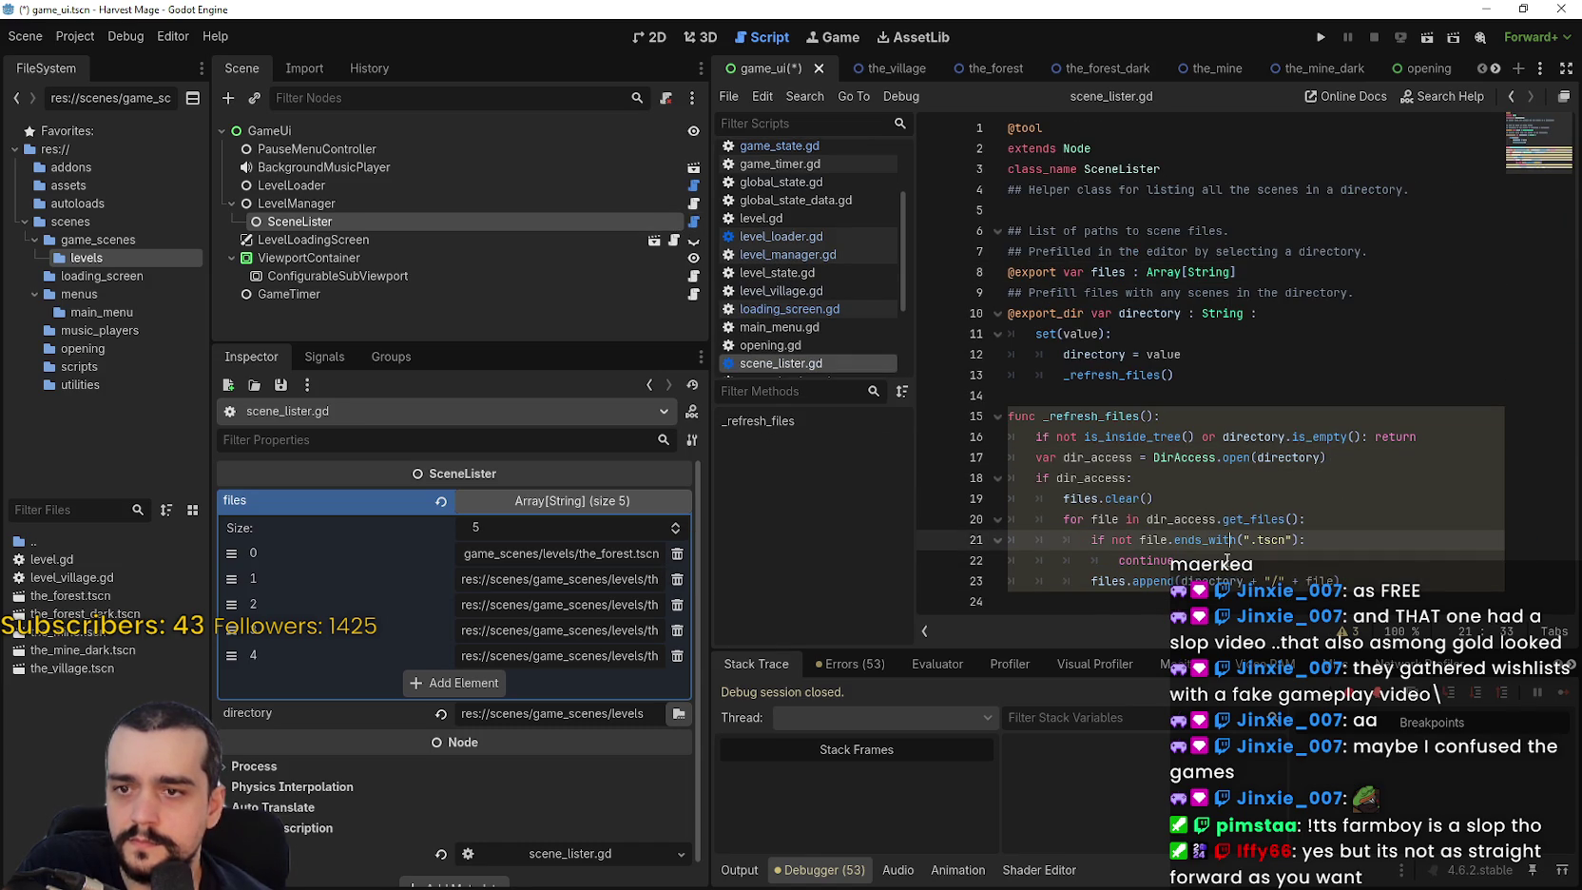
left_click(1174, 560)
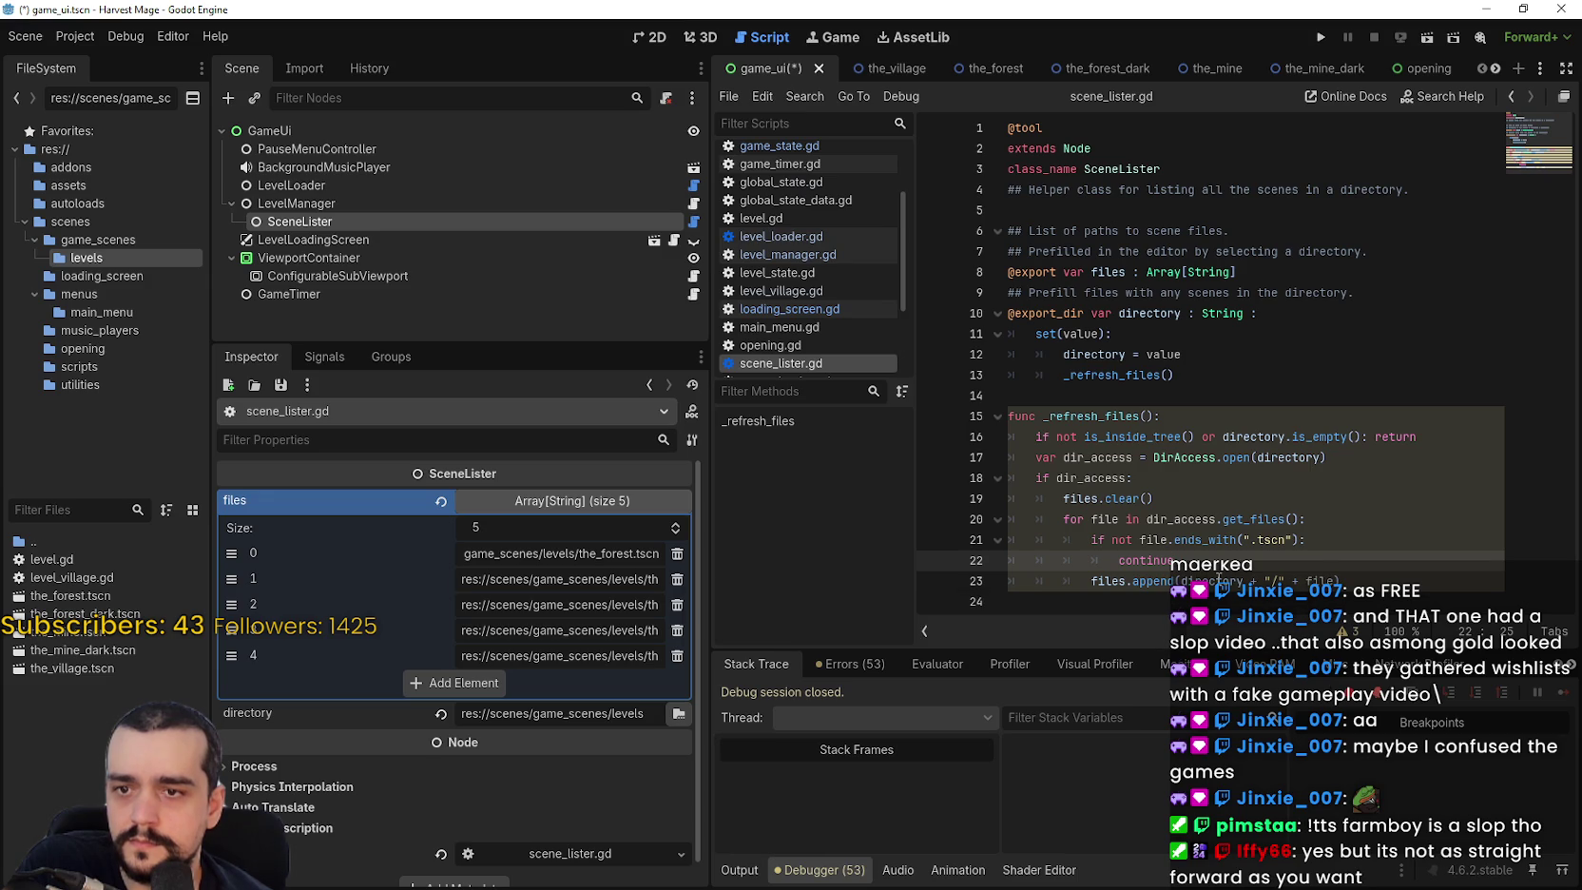
left_click(1335, 580)
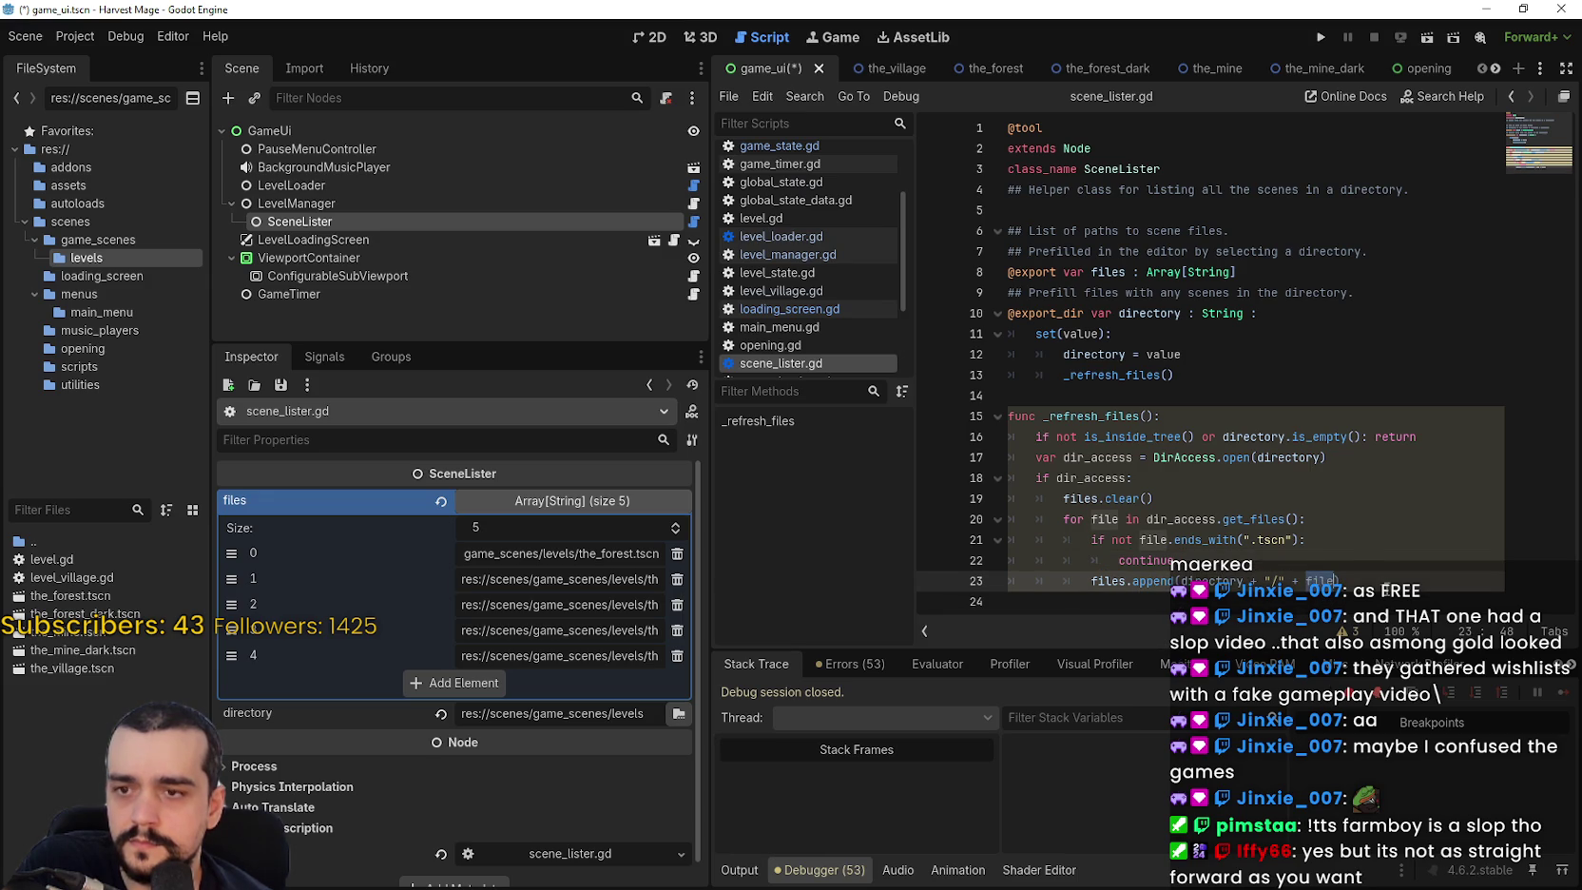
key("Up")
left_click(458, 561)
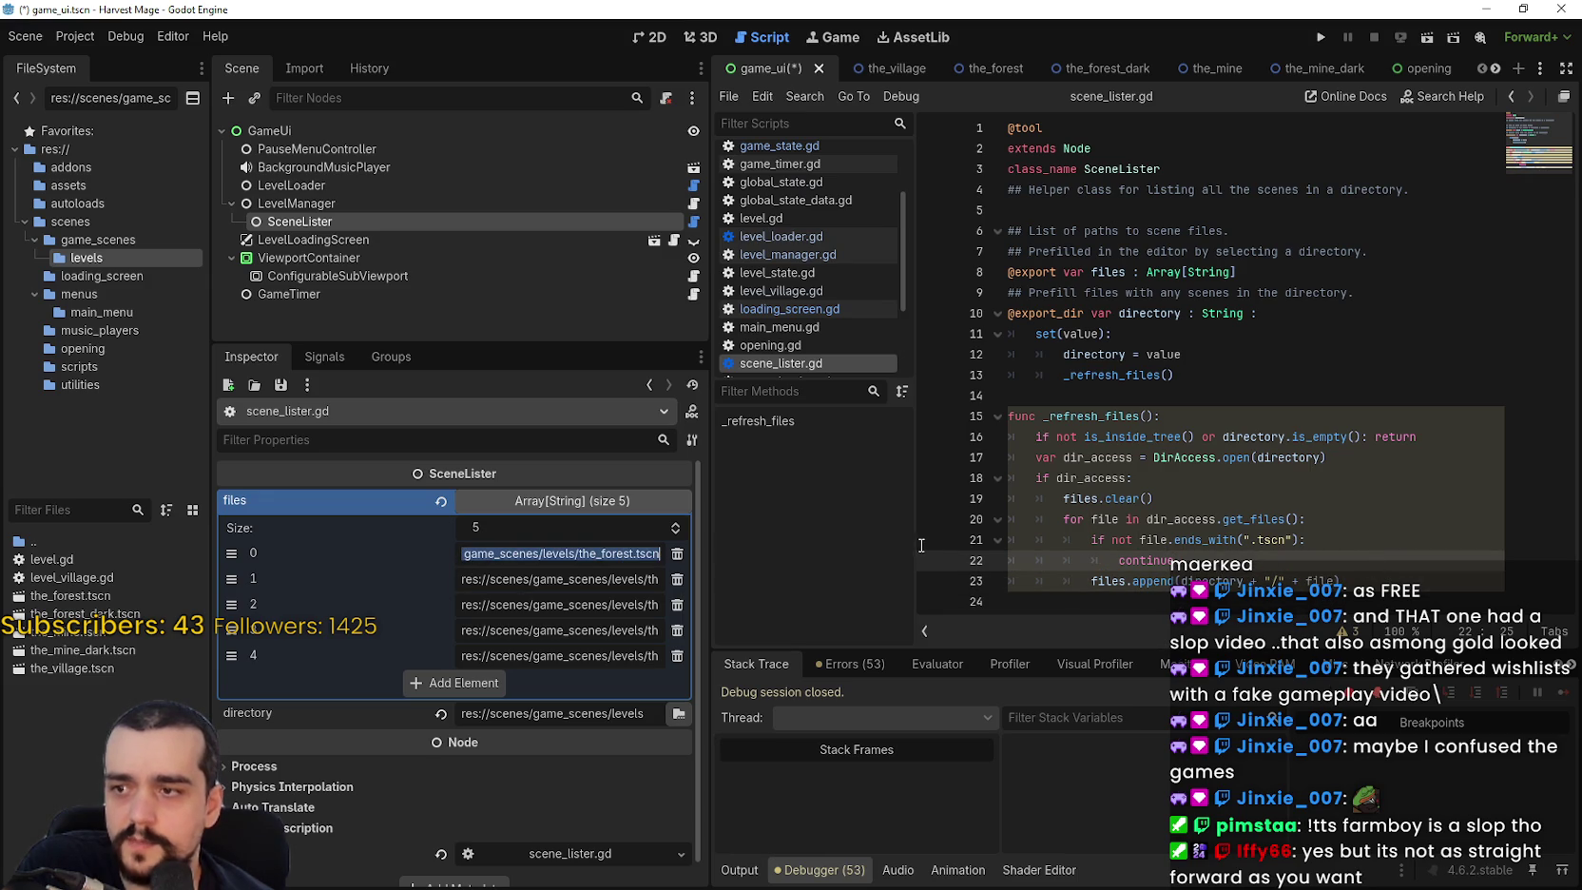
Delete all five stored paths from SceneLister's files array and add one empty entry.
left_click(677, 655)
left_click(688, 630)
left_click(688, 604)
left_click(688, 579)
left_click(690, 554)
left_click(465, 555)
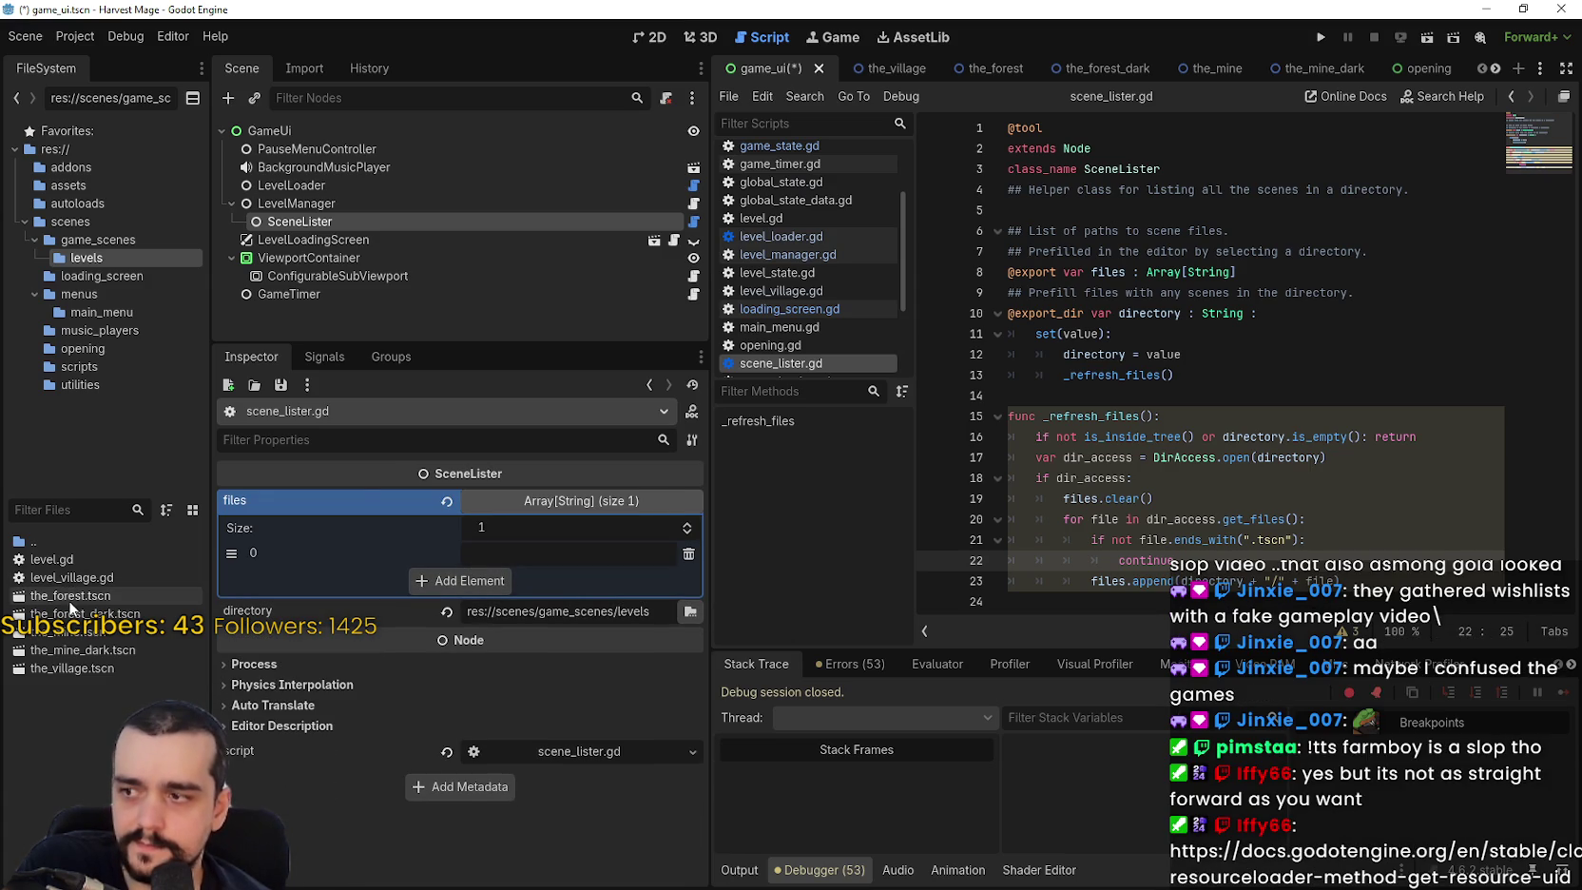
Paste the UIDs of the_forest.tscn and the_forest_dark.tscn into the first two entries.
right_click(67, 597)
left_click(491, 555)
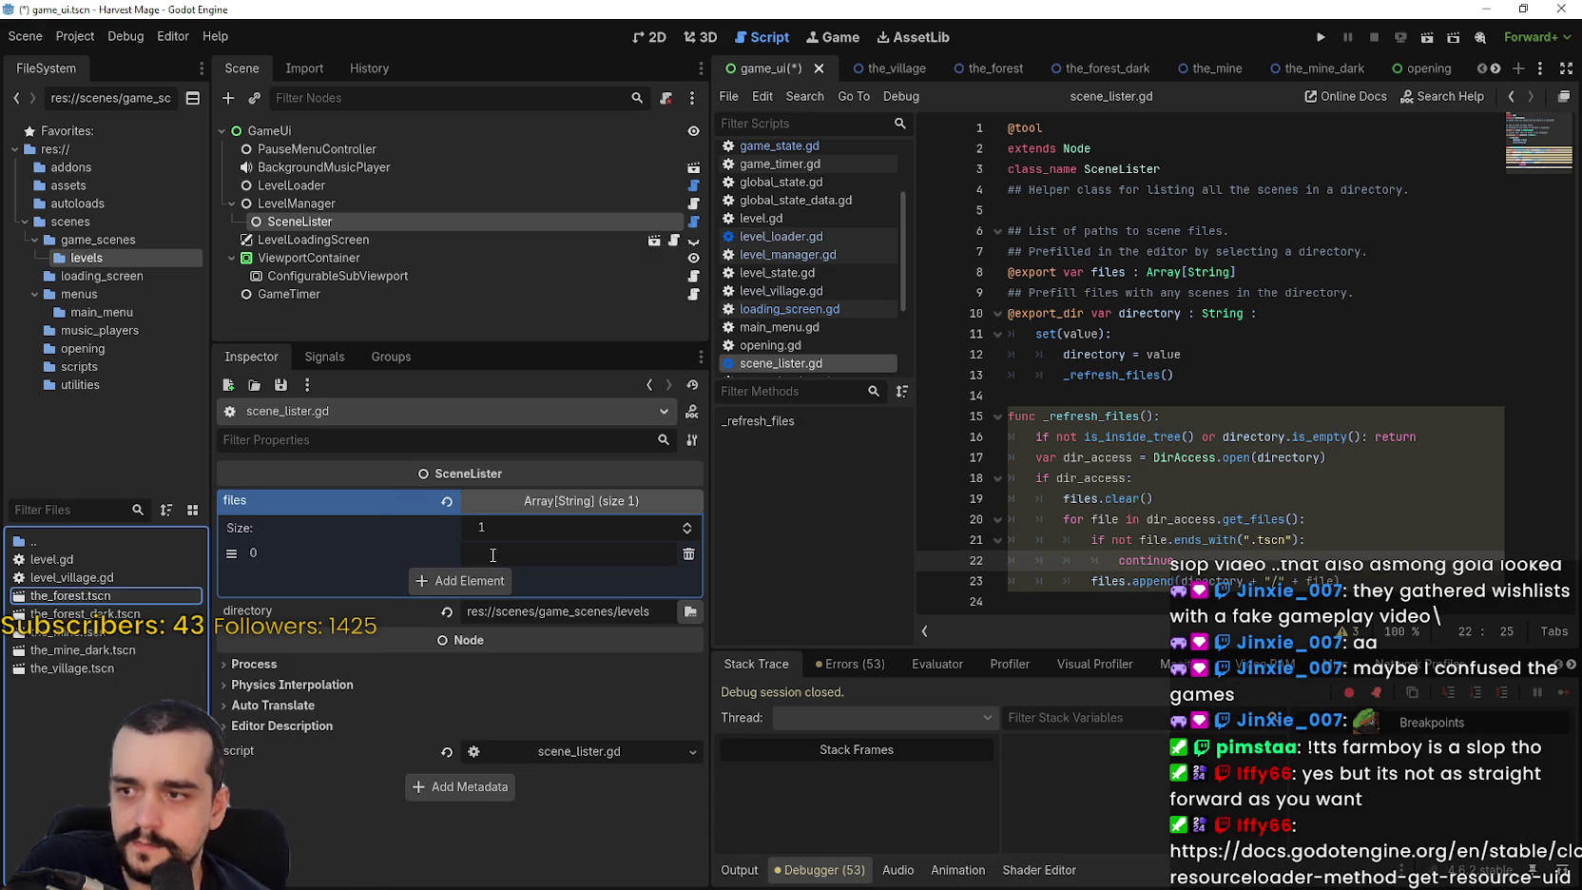
right_click(493, 555)
left_click(495, 581)
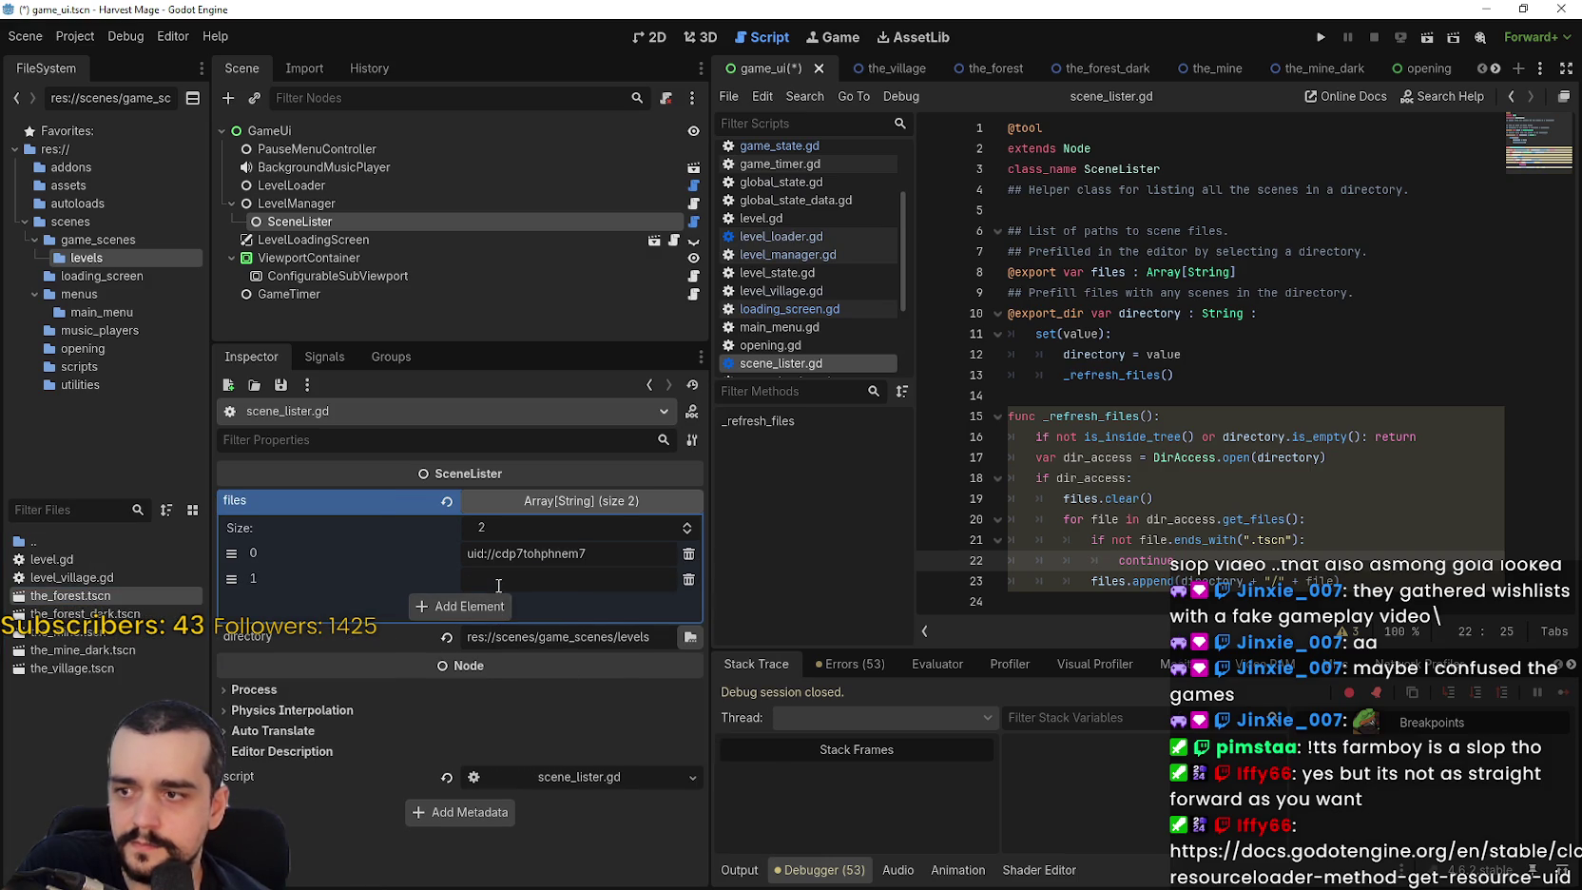
right_click(74, 613)
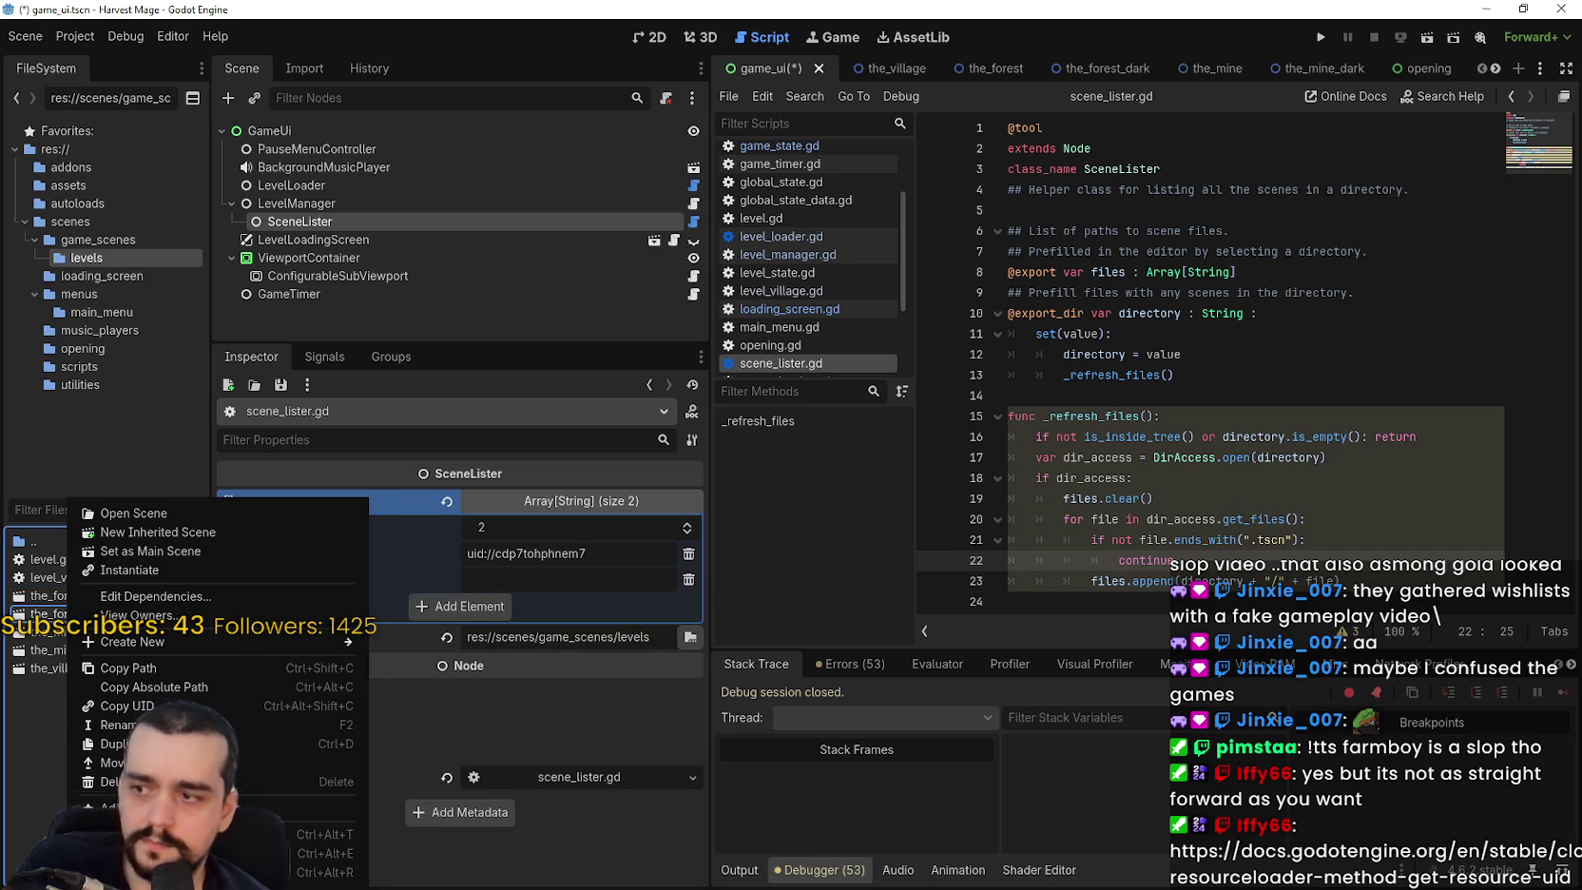
left_click(475, 578)
right_click(496, 577)
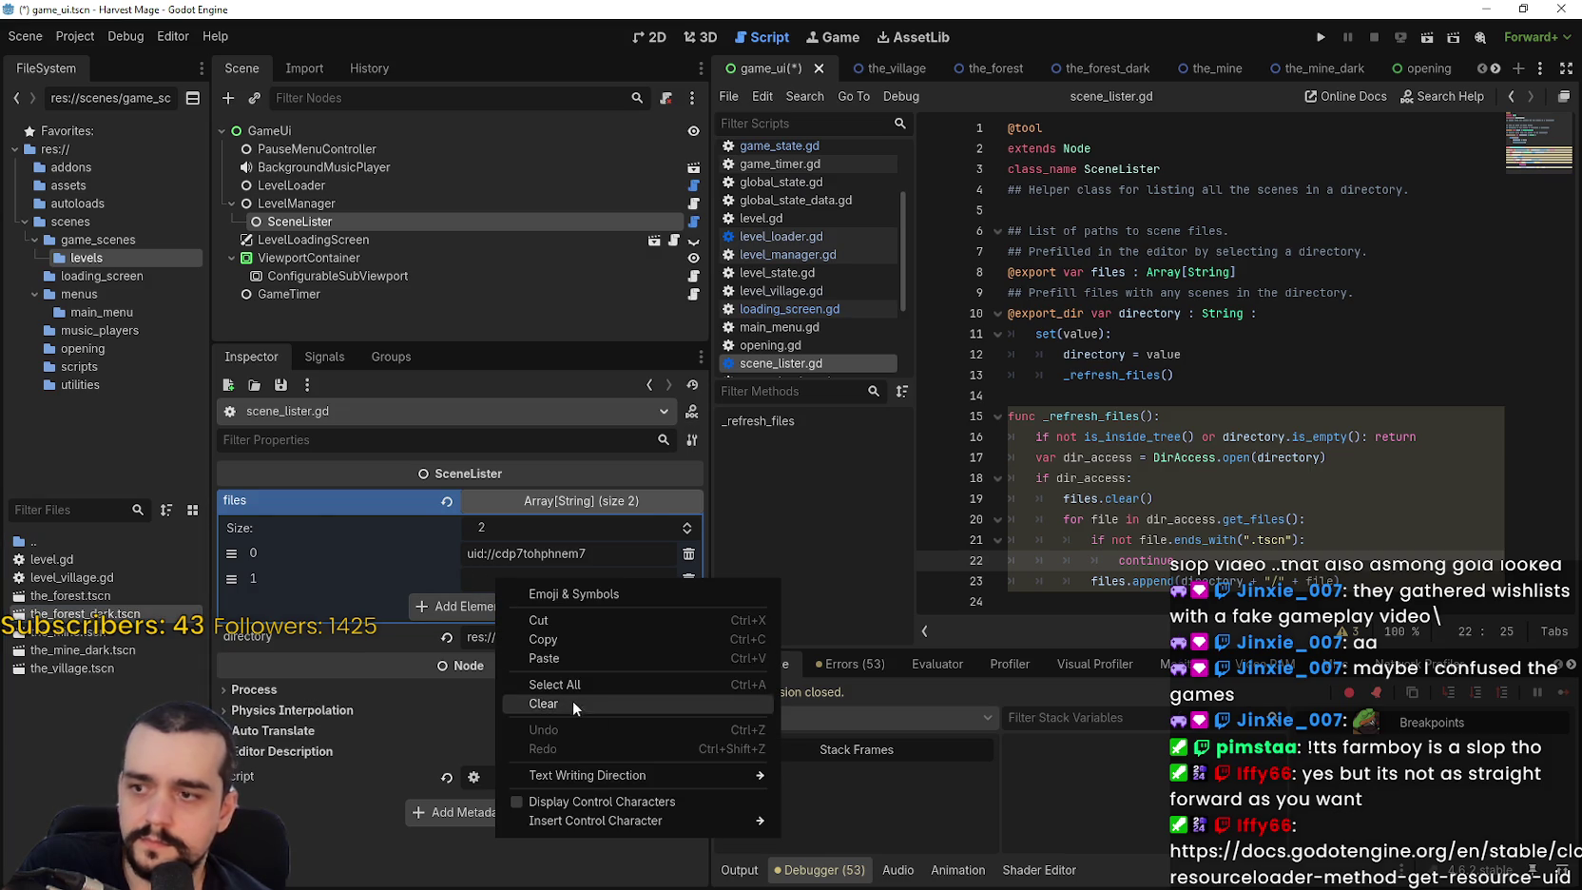
left_click(571, 650)
Add third and fourth entries holding the UIDs of the_mine.tscn and the_mine_dark.tscn.
left_click(495, 604)
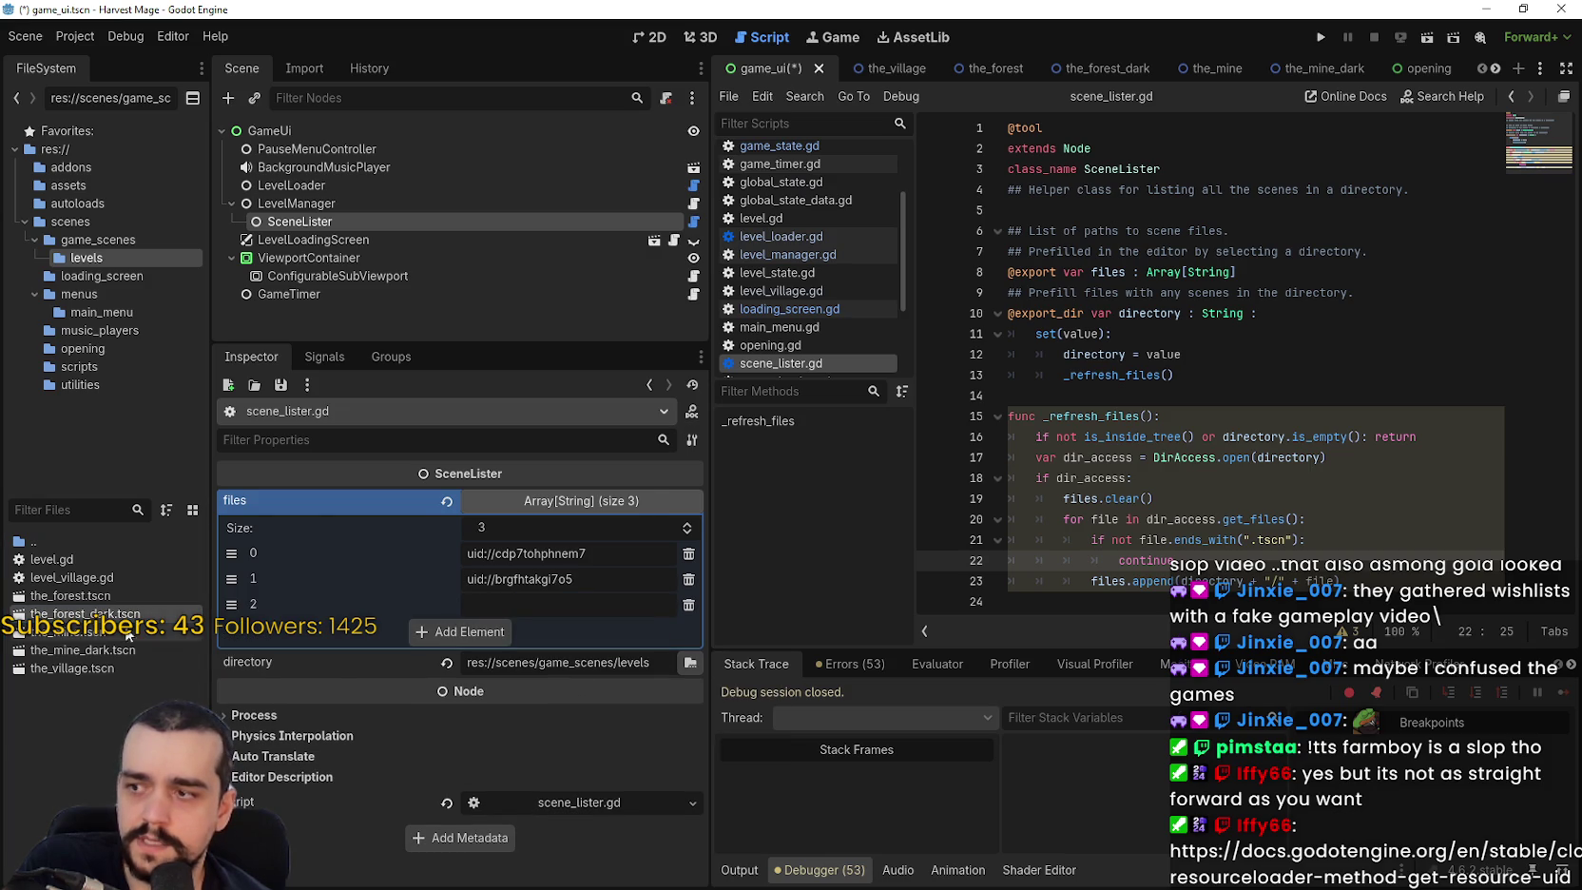
right_click(93, 631)
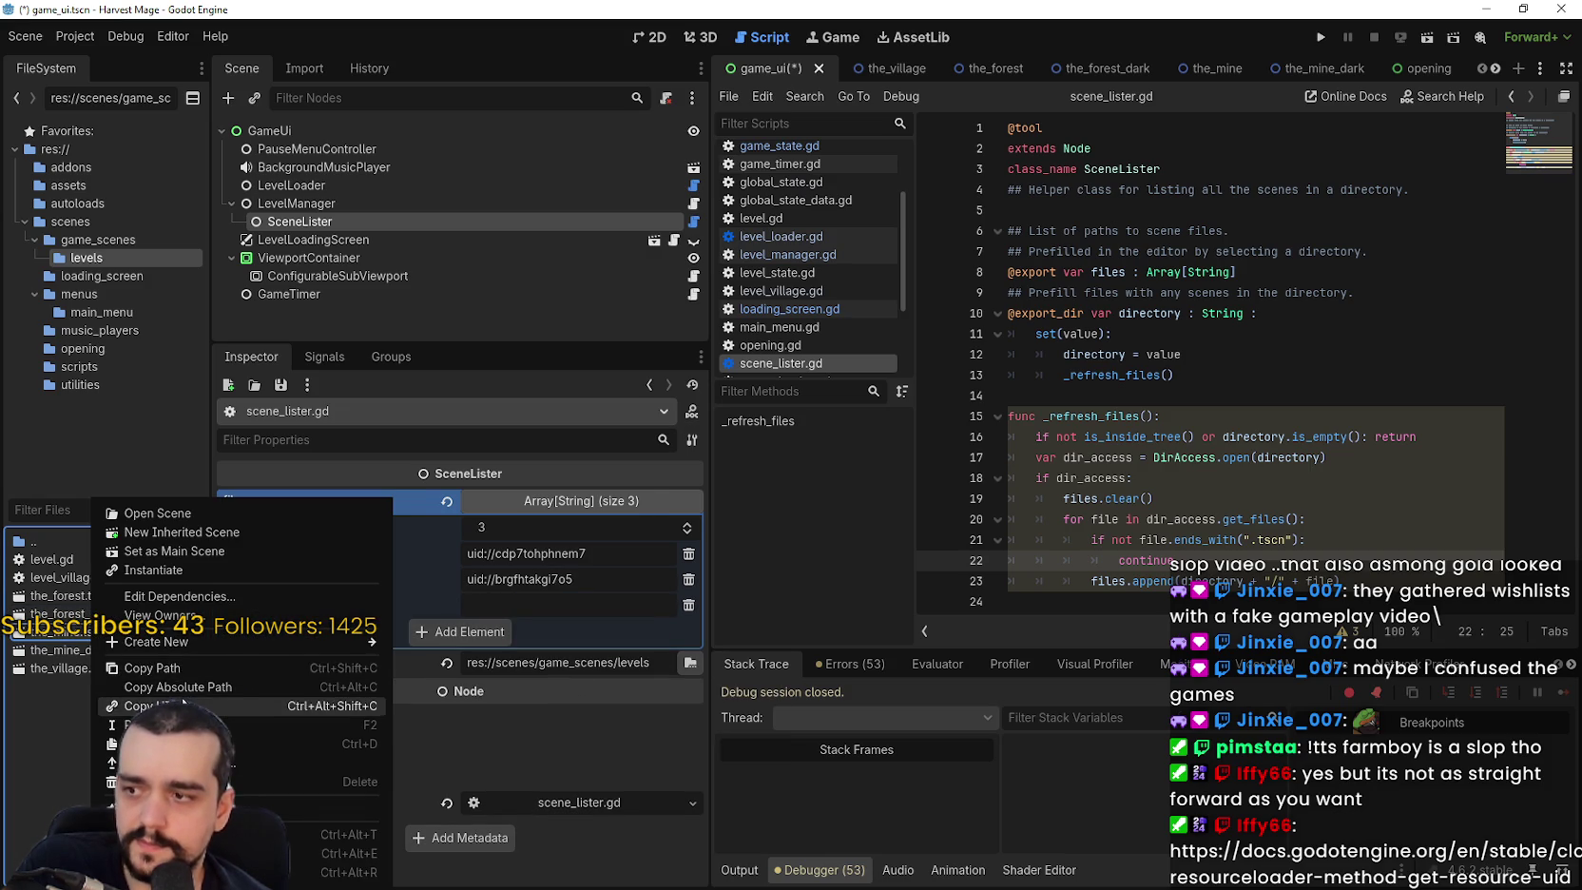
left_click(152, 705)
right_click(496, 603)
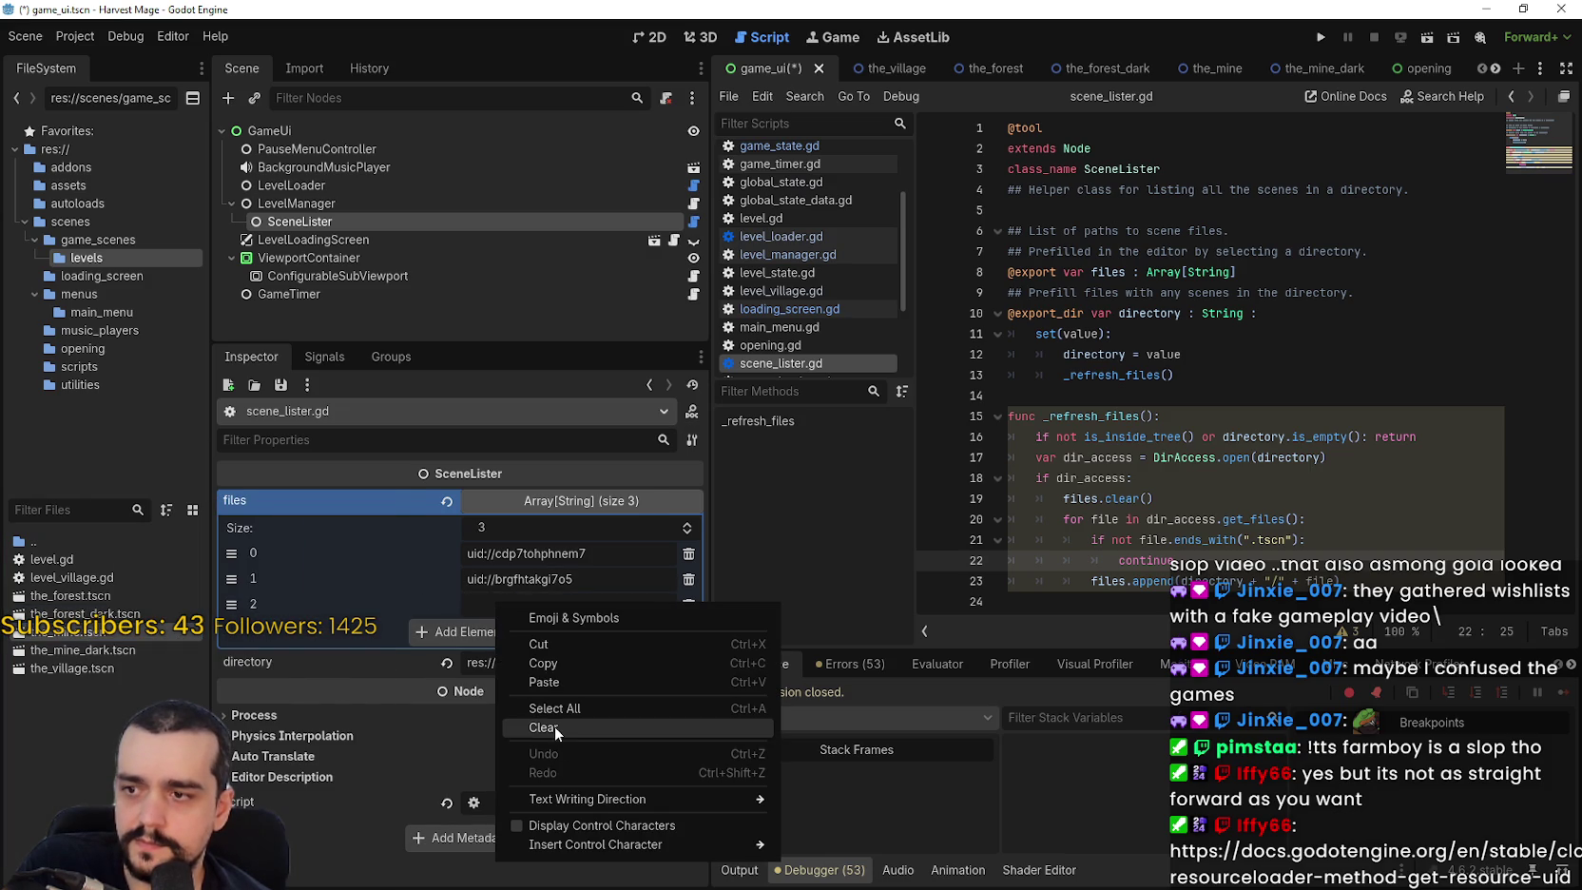
left_click(564, 681)
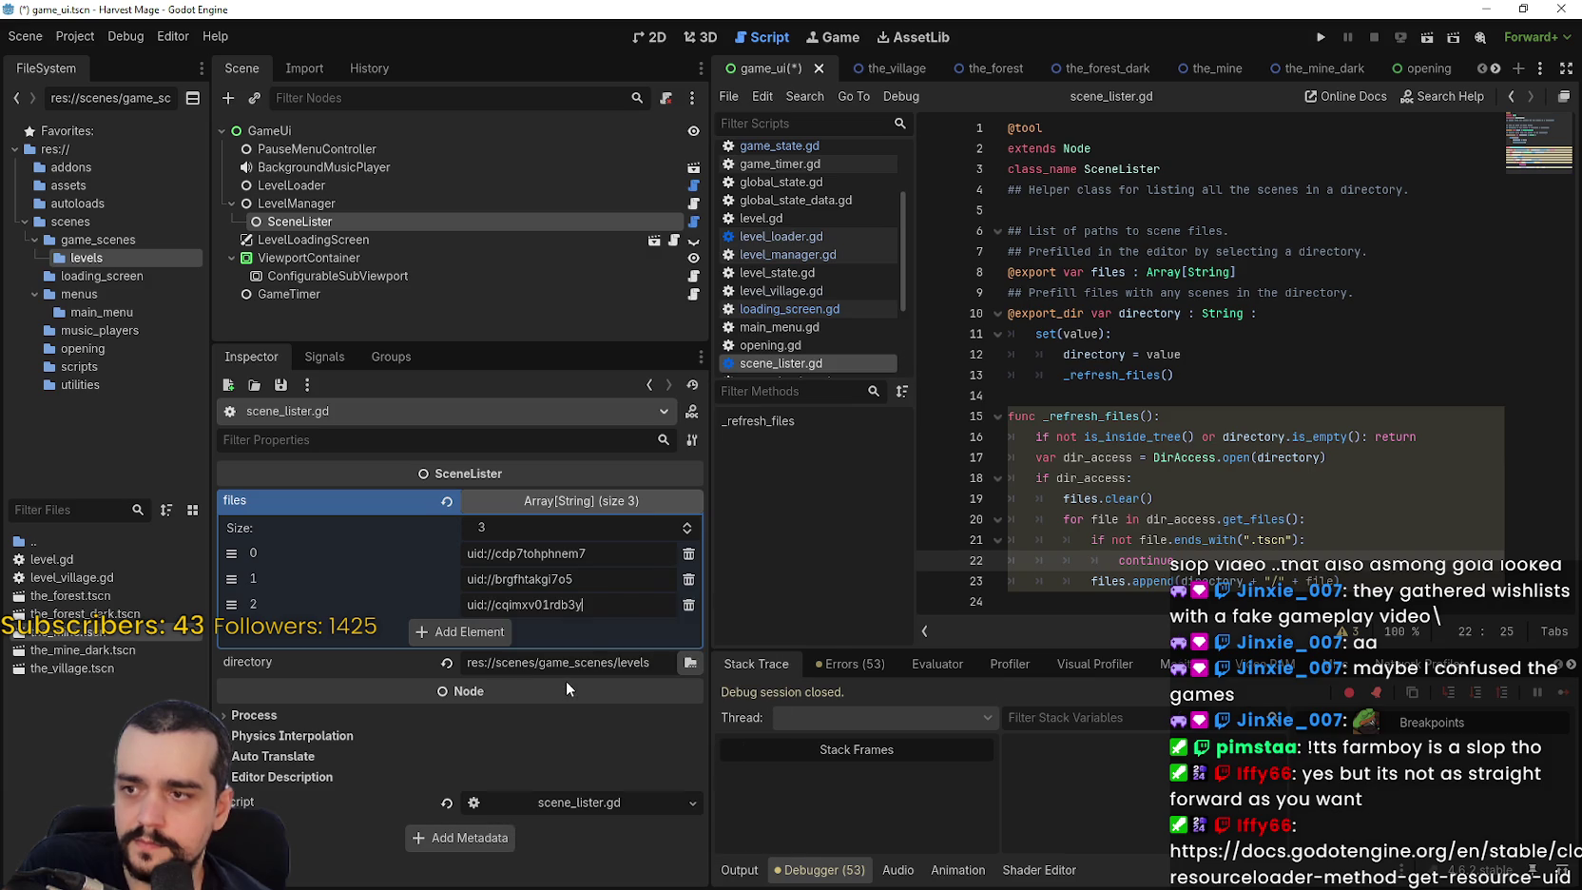
left_click(494, 633)
right_click(91, 652)
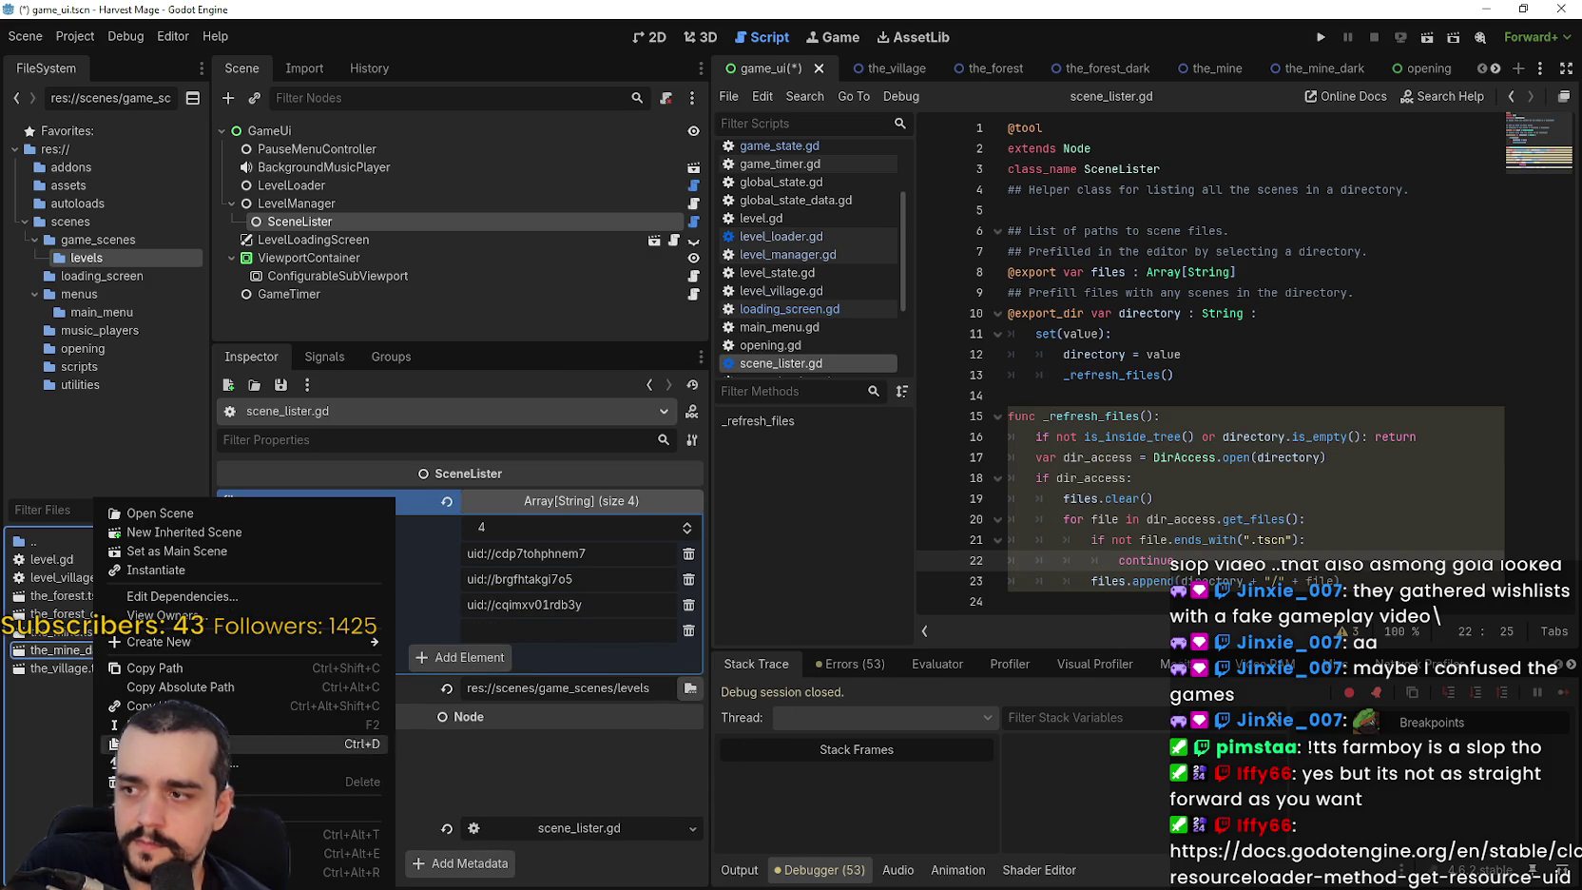
left_click(143, 706)
right_click(523, 631)
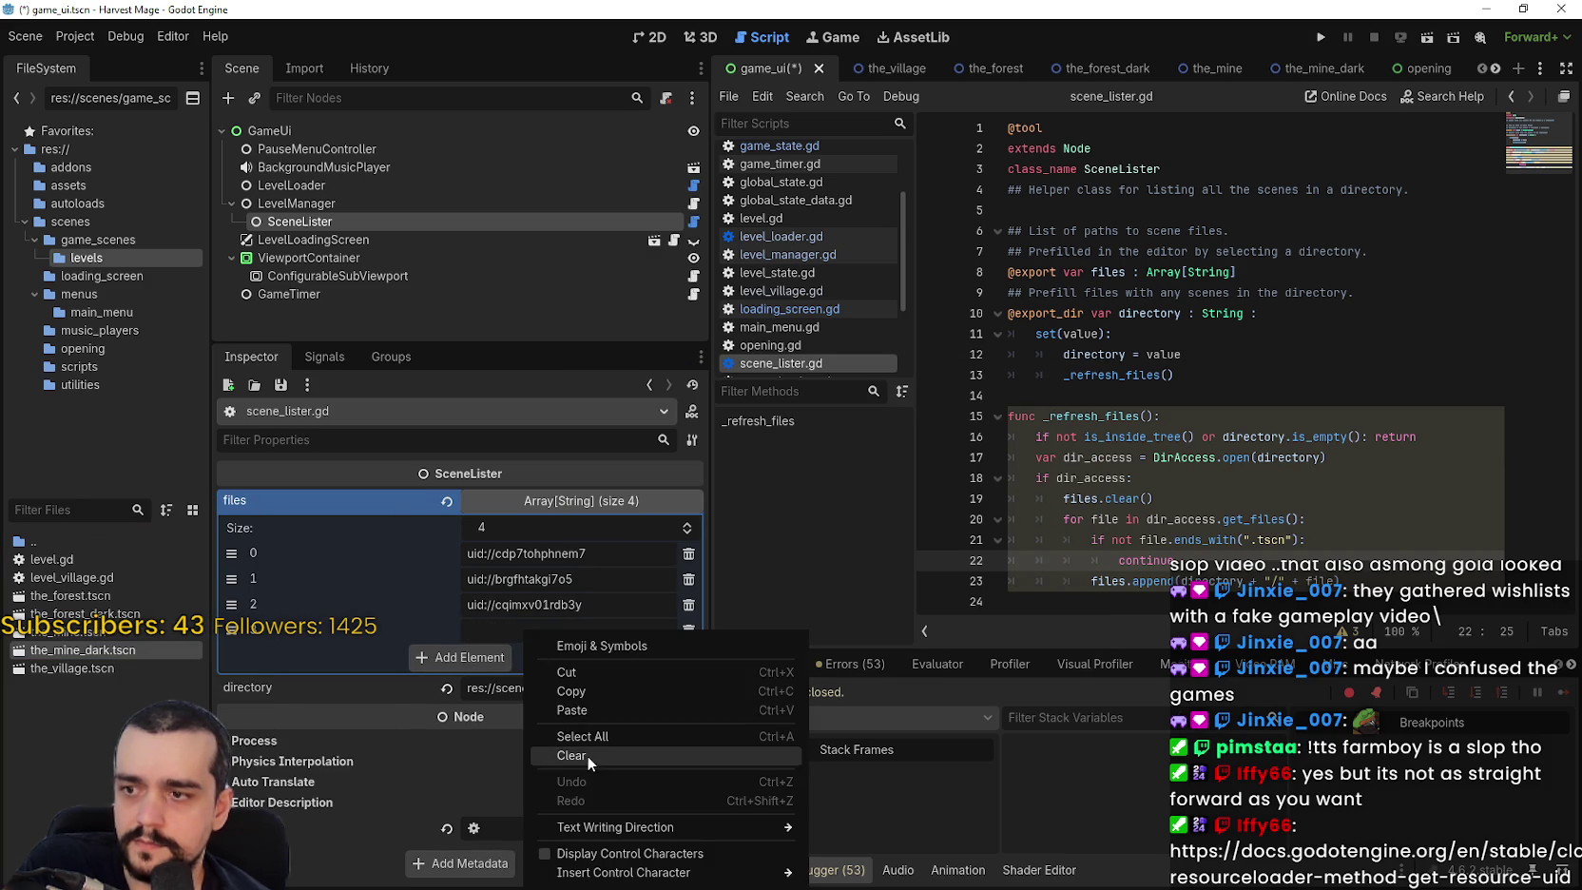
left_click(598, 711)
Add a fifth entry with the_village.tscn's UID and save the scene.
left_click(472, 654)
left_click(118, 671)
right_click(118, 673)
left_click(124, 705)
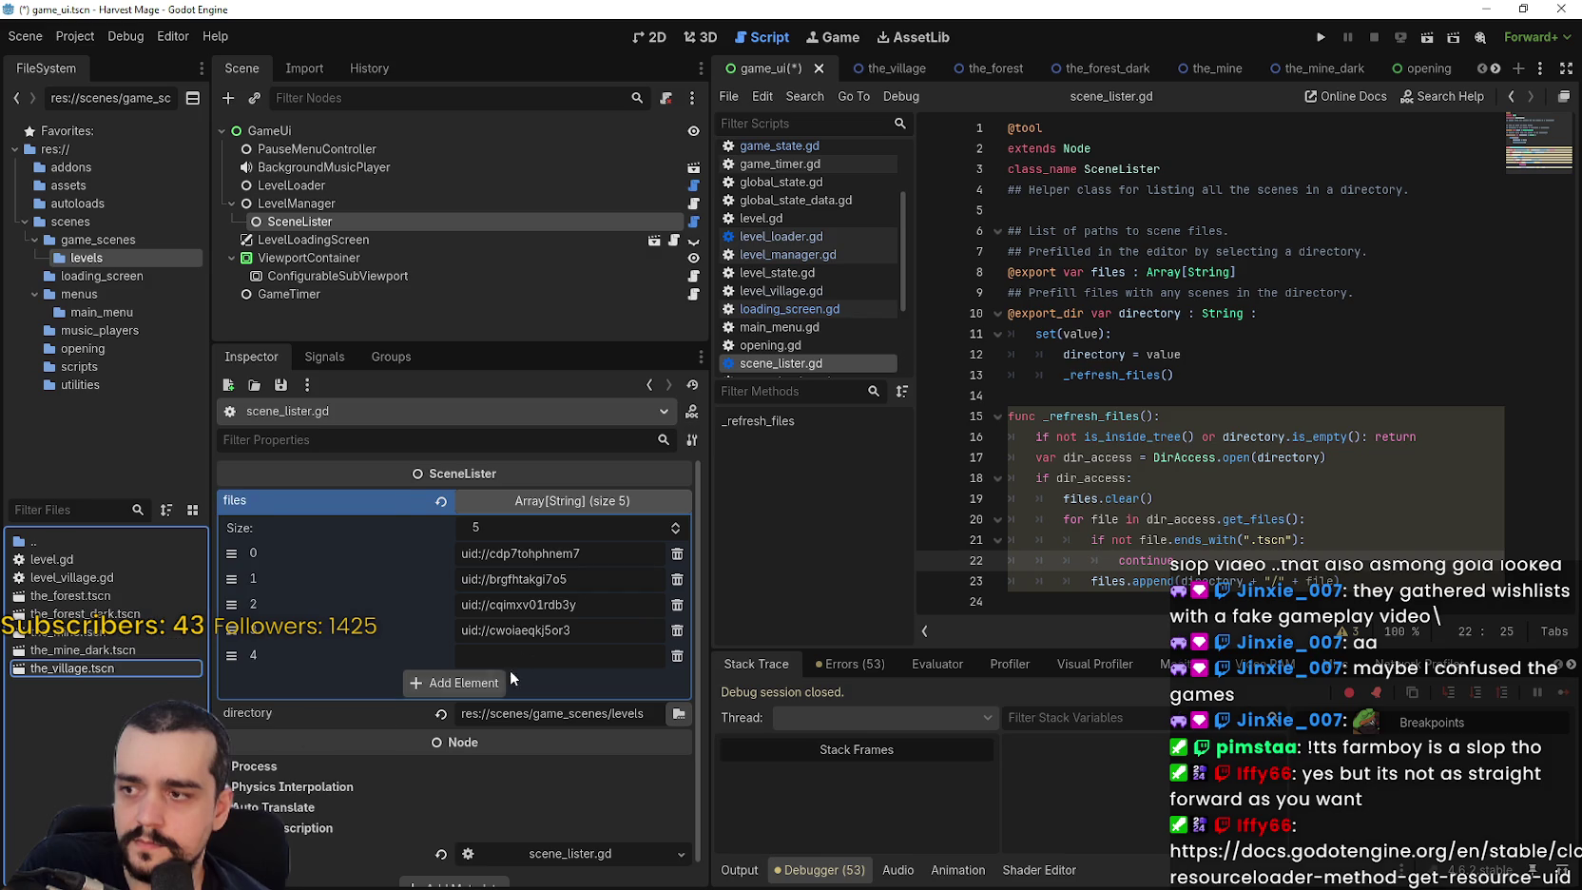
right_click(528, 656)
left_click(623, 711)
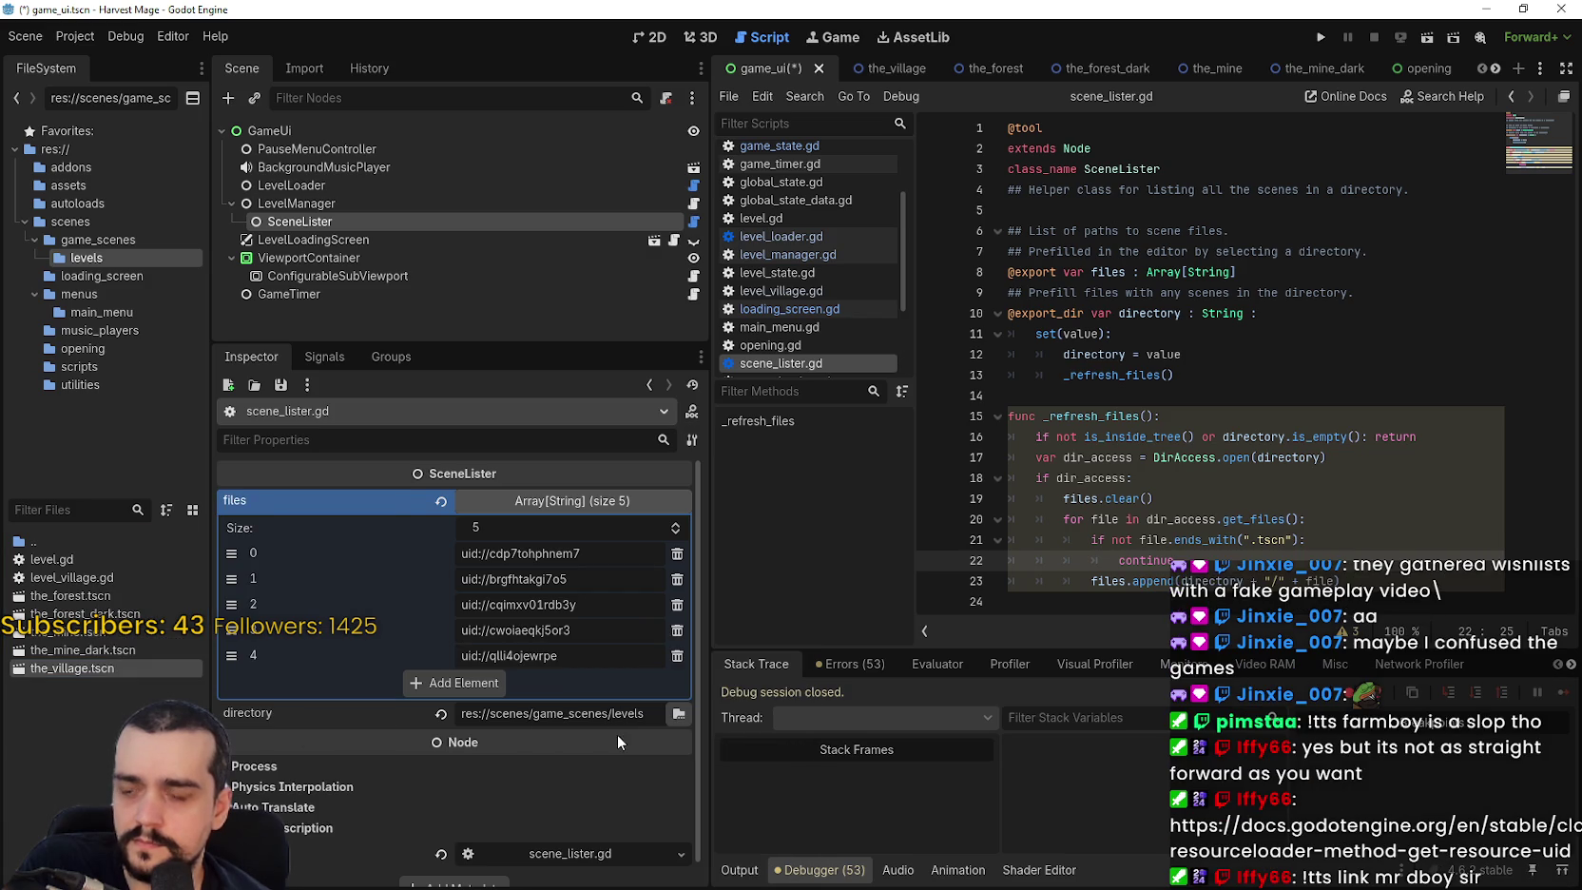
left_click(1296, 416)
key("ctrl+s")
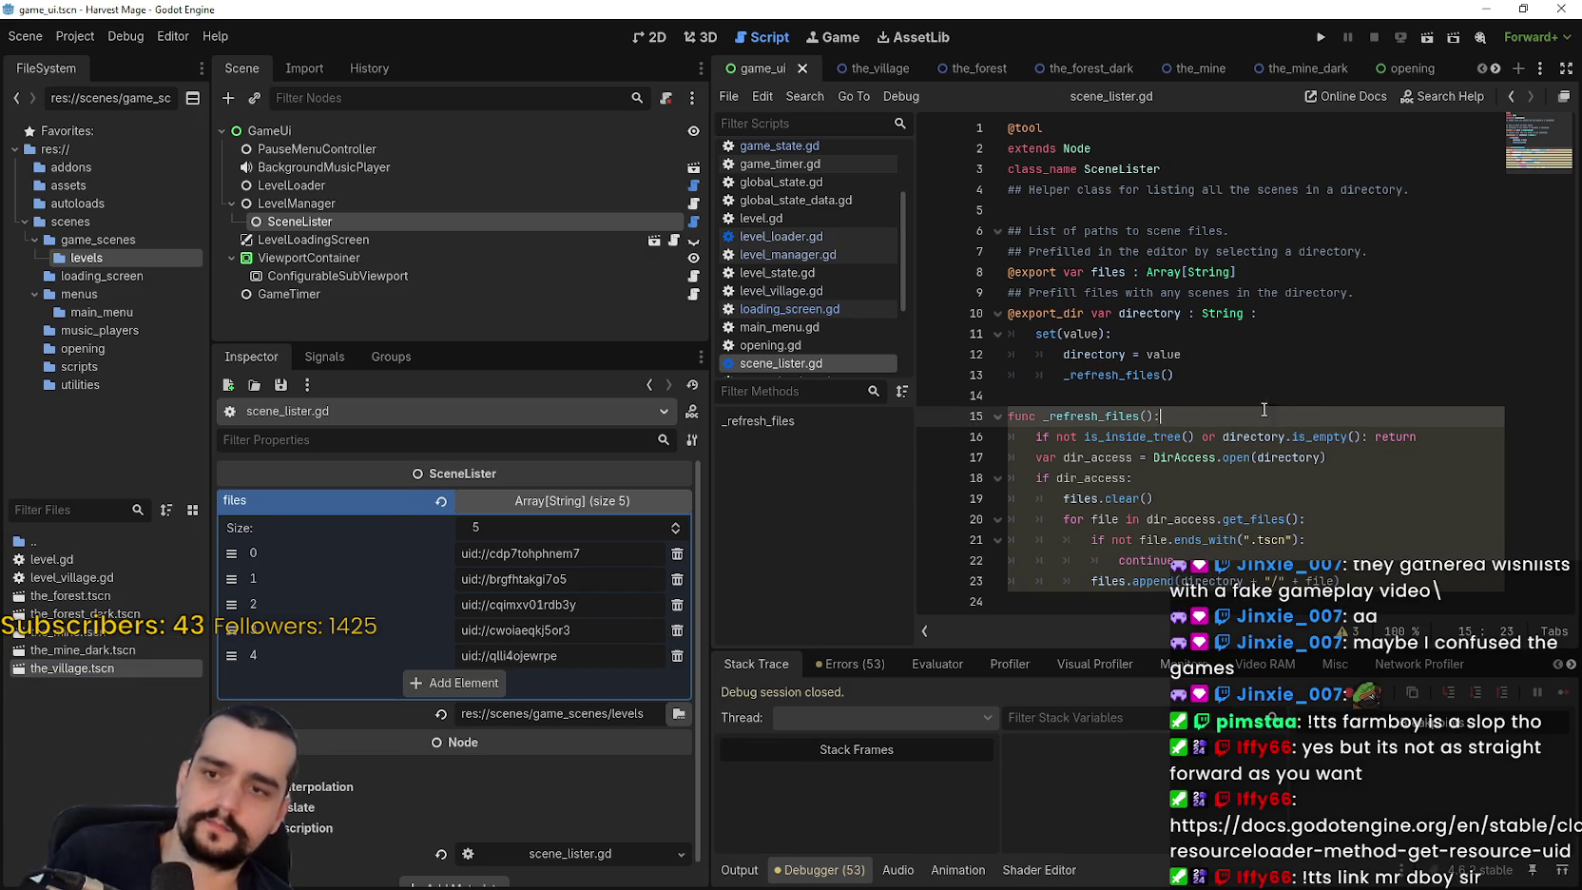
Revert SceneLister's directory property to empty and save game_ui.
left_click(467, 221)
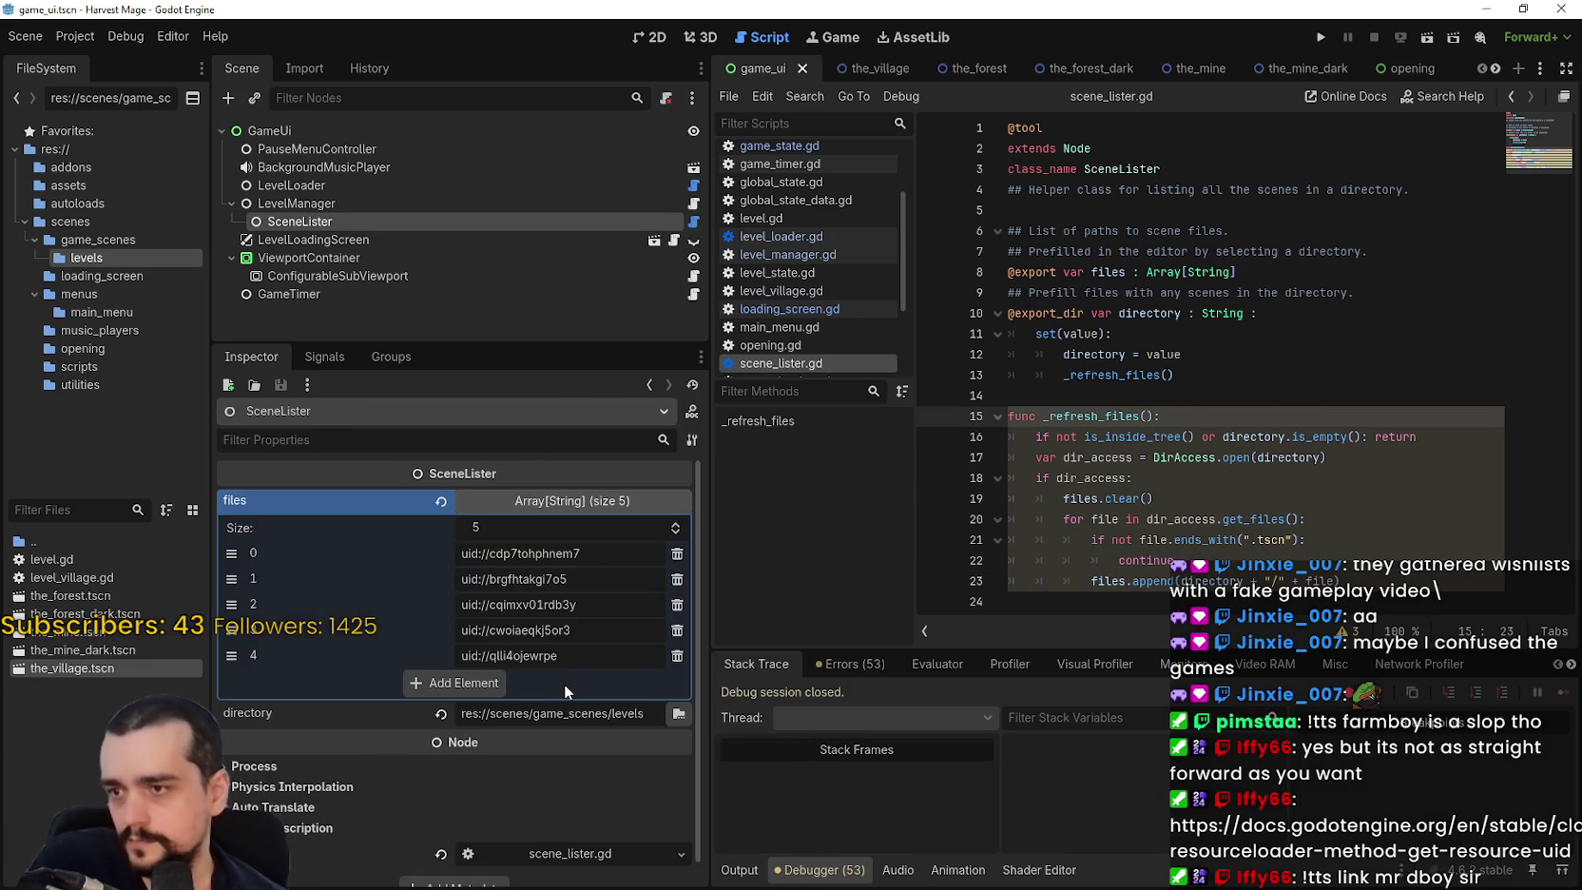
left_click(599, 500)
left_click(599, 501)
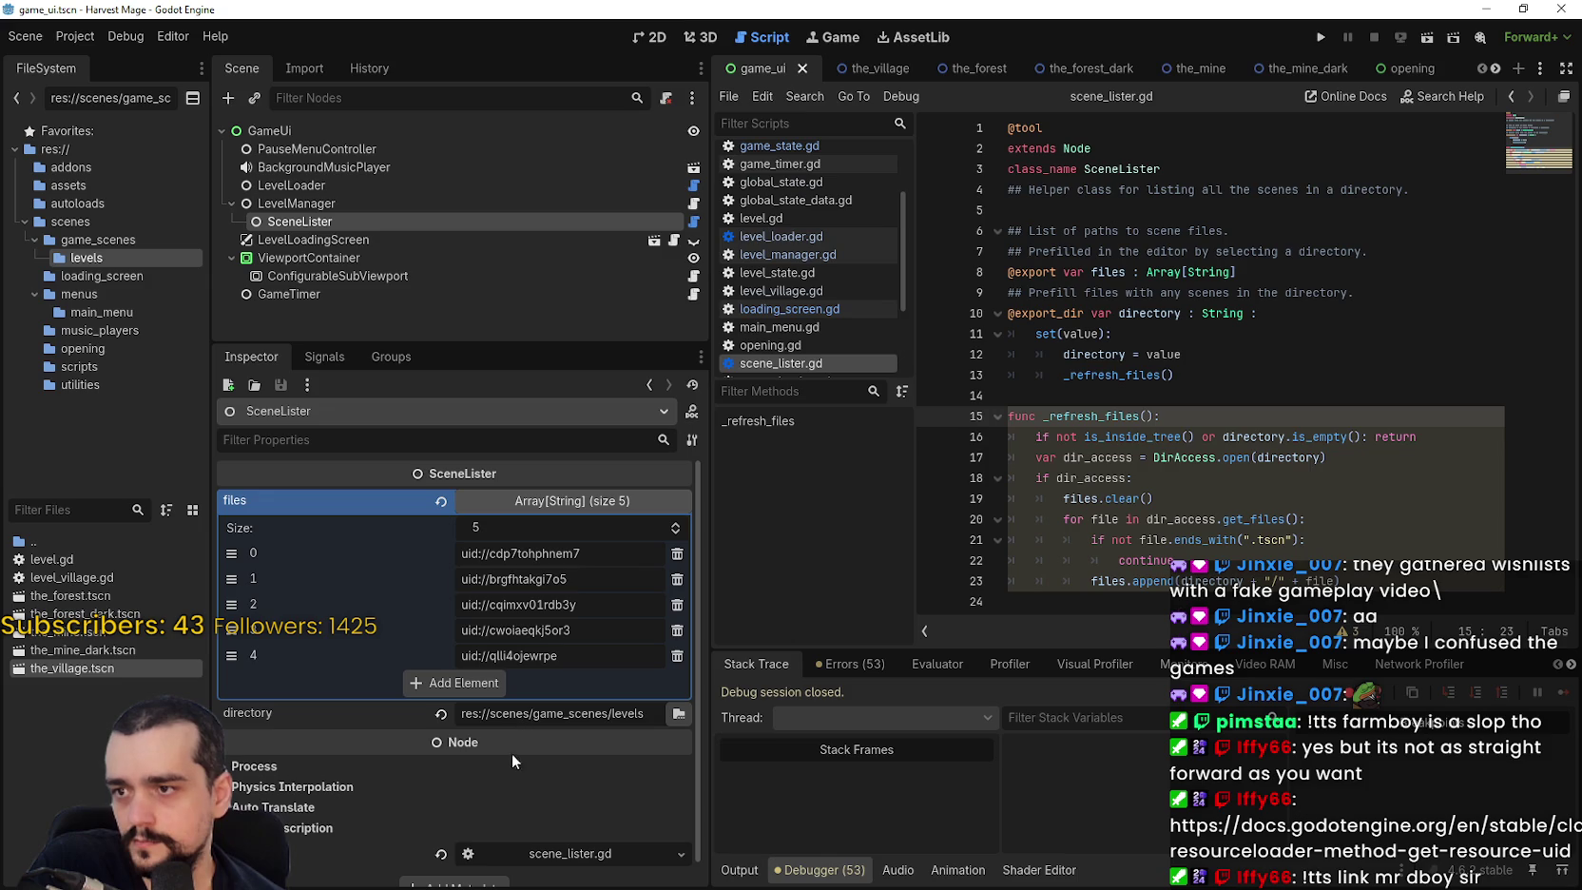
left_click(440, 713)
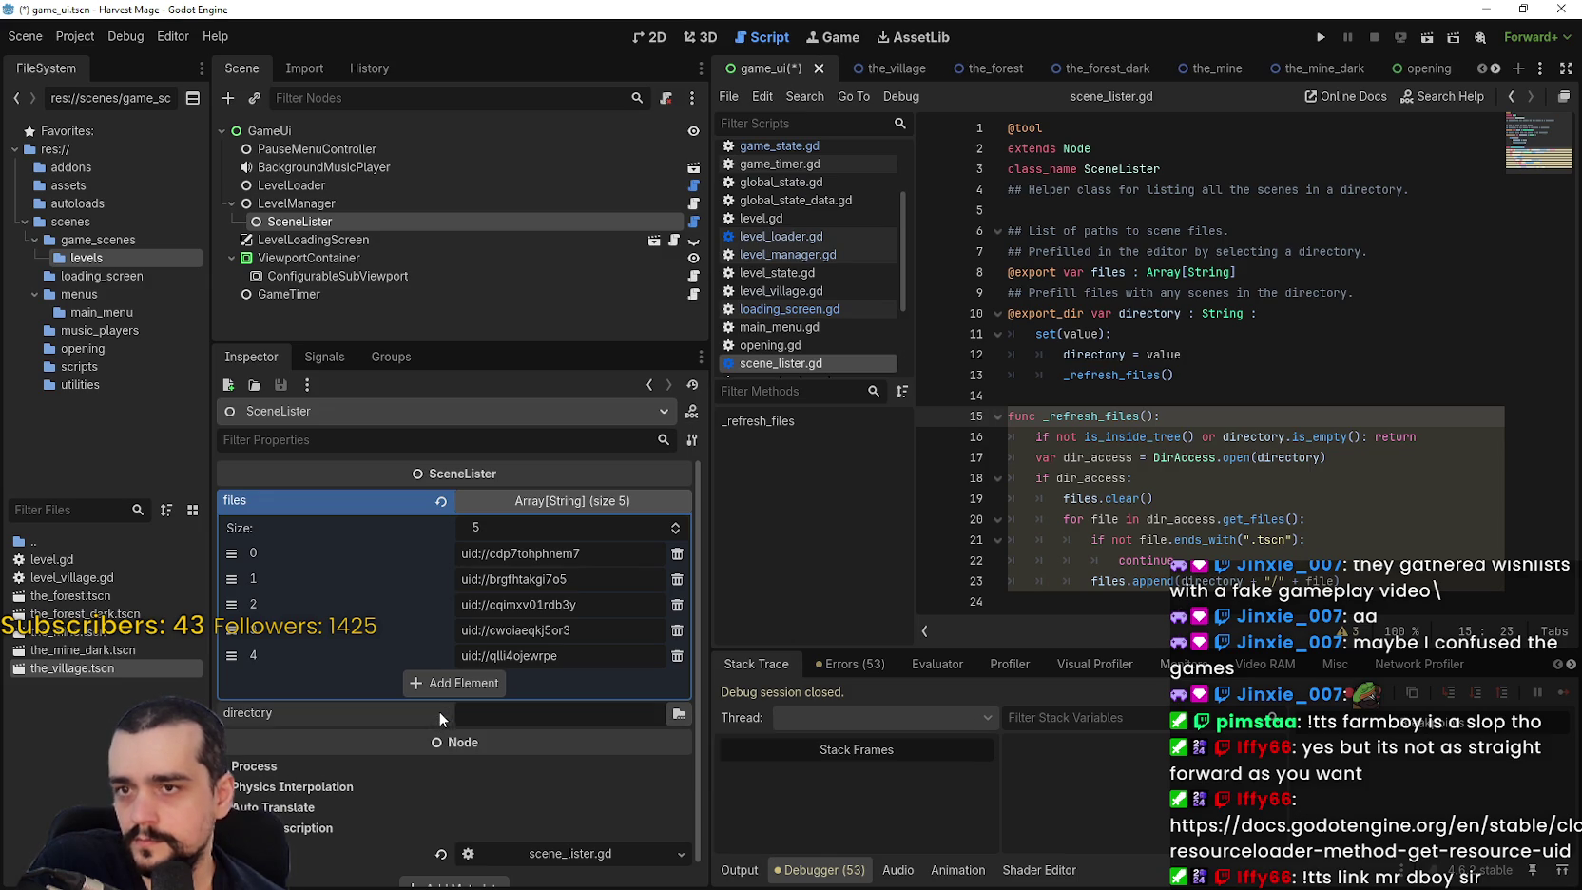
key("ctrl+s")
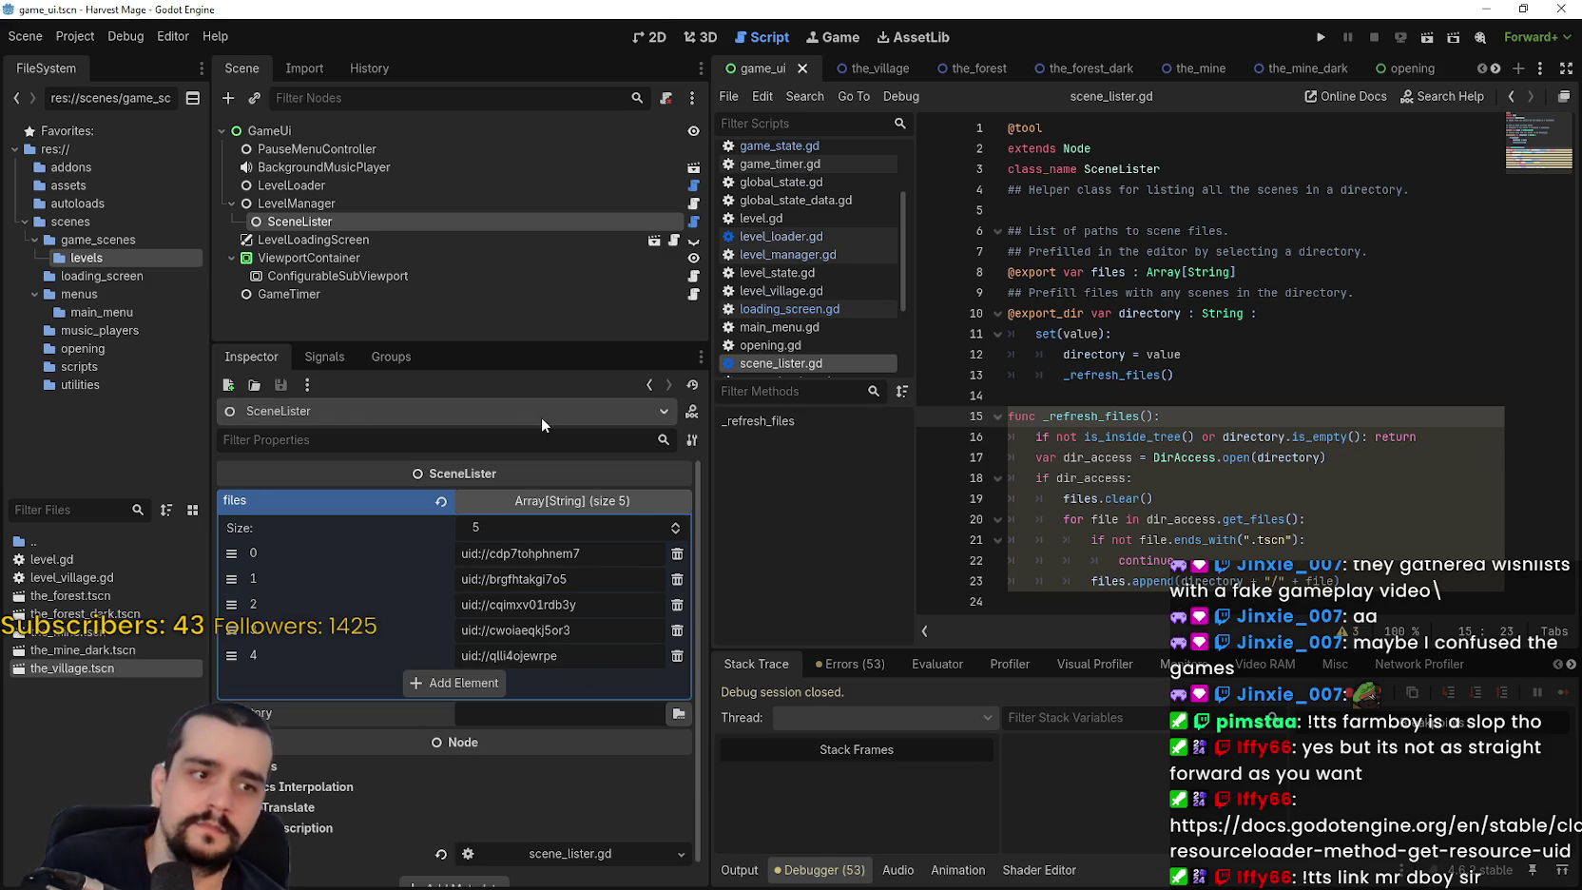
left_click(1101, 213)
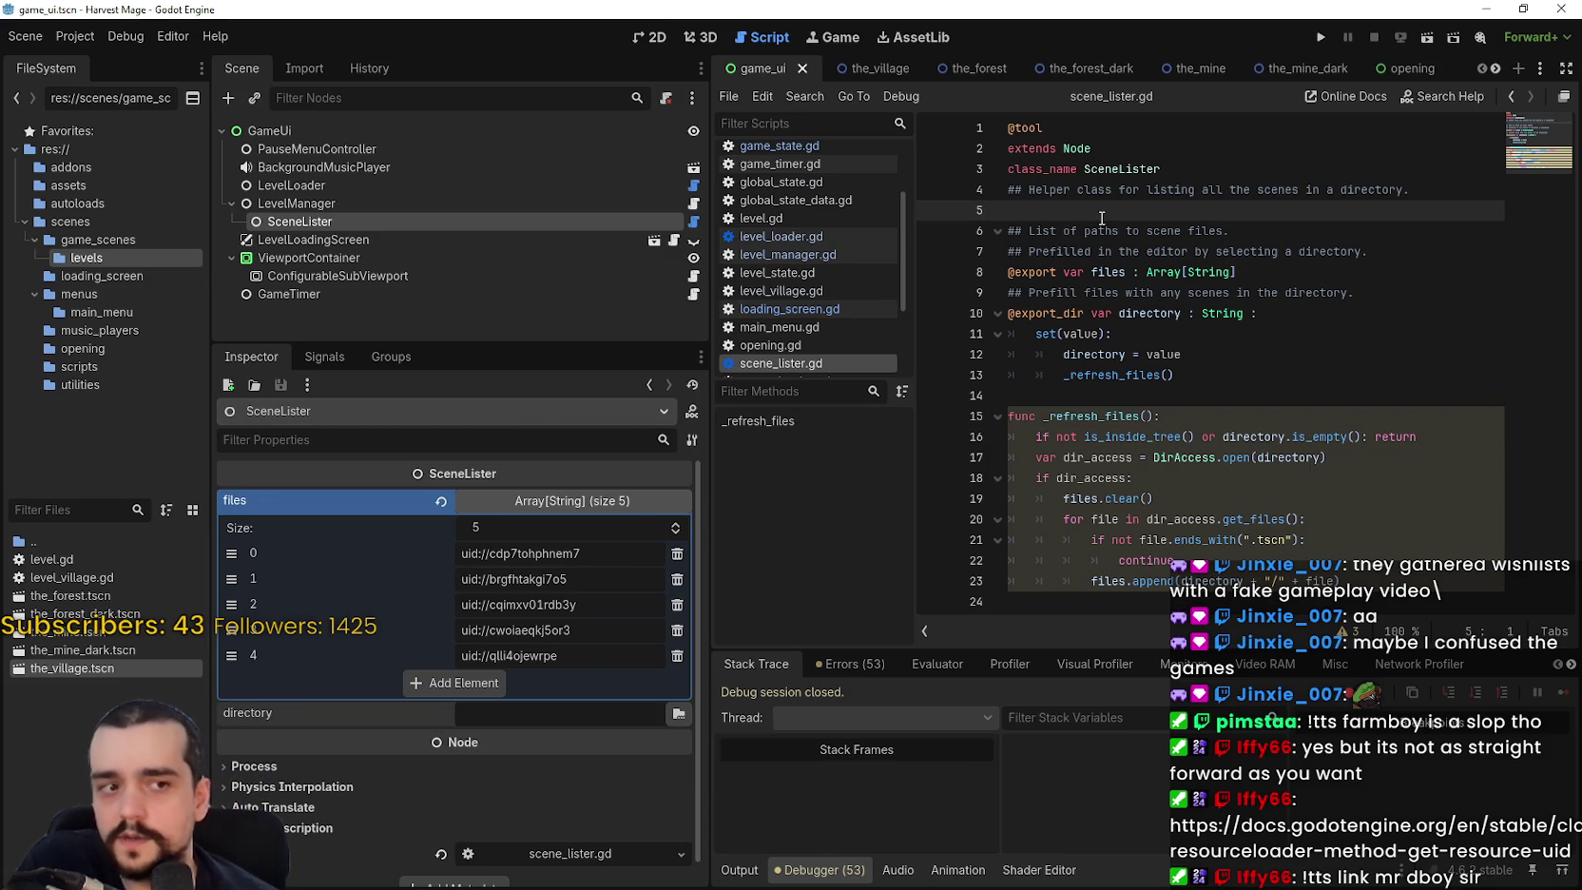
left_click(418, 203)
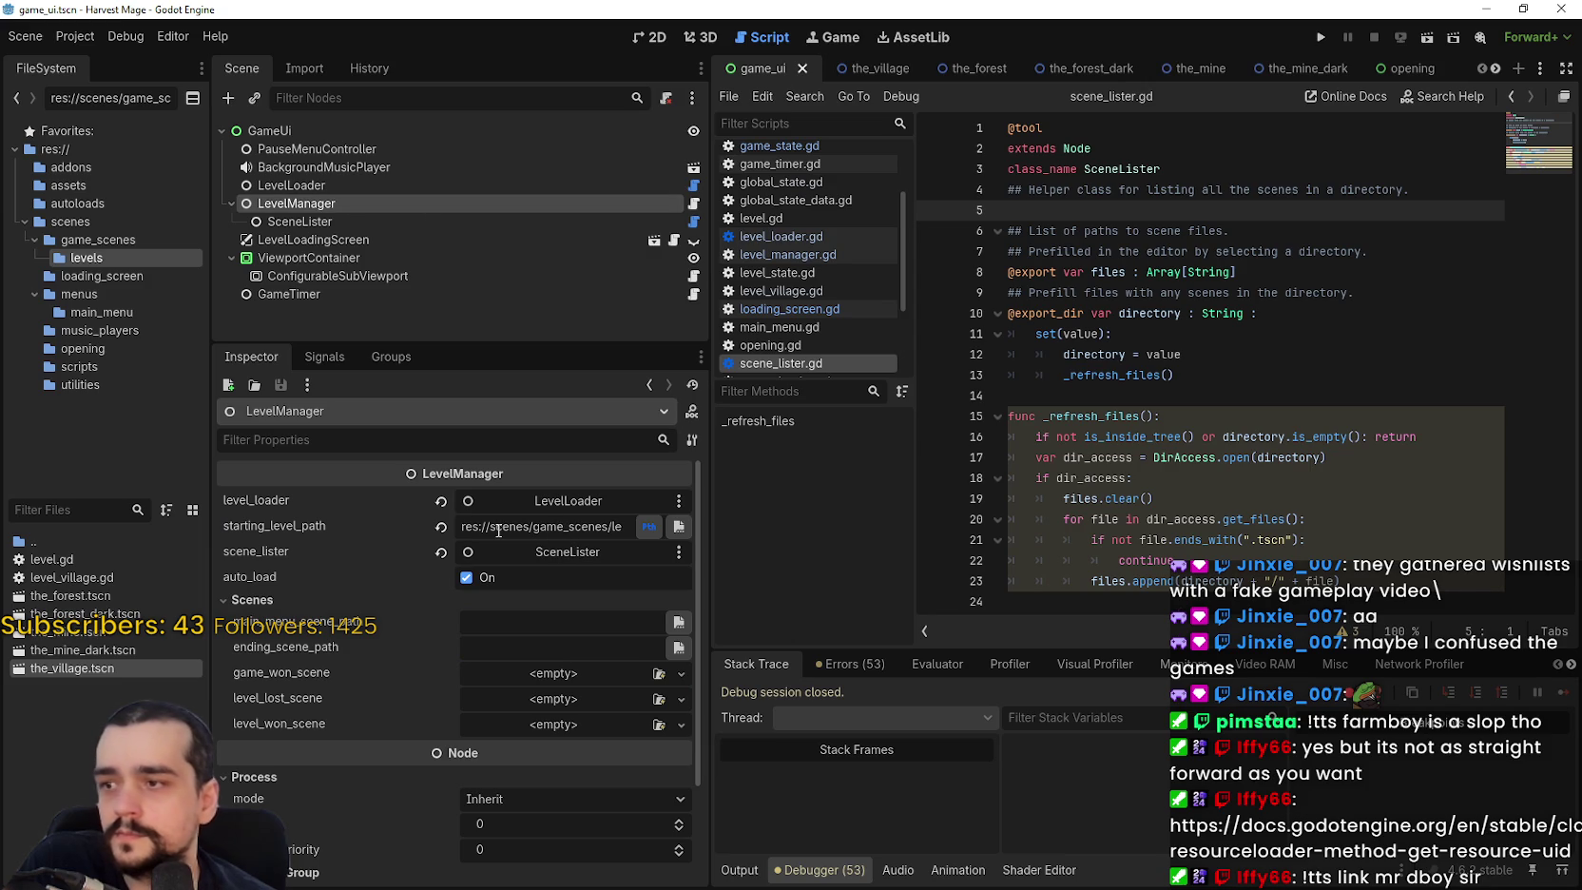
Replace LevelManager's starting_level_path with the_village.tscn's UID and save the scene.
left_click_drag(497, 528, 776, 526)
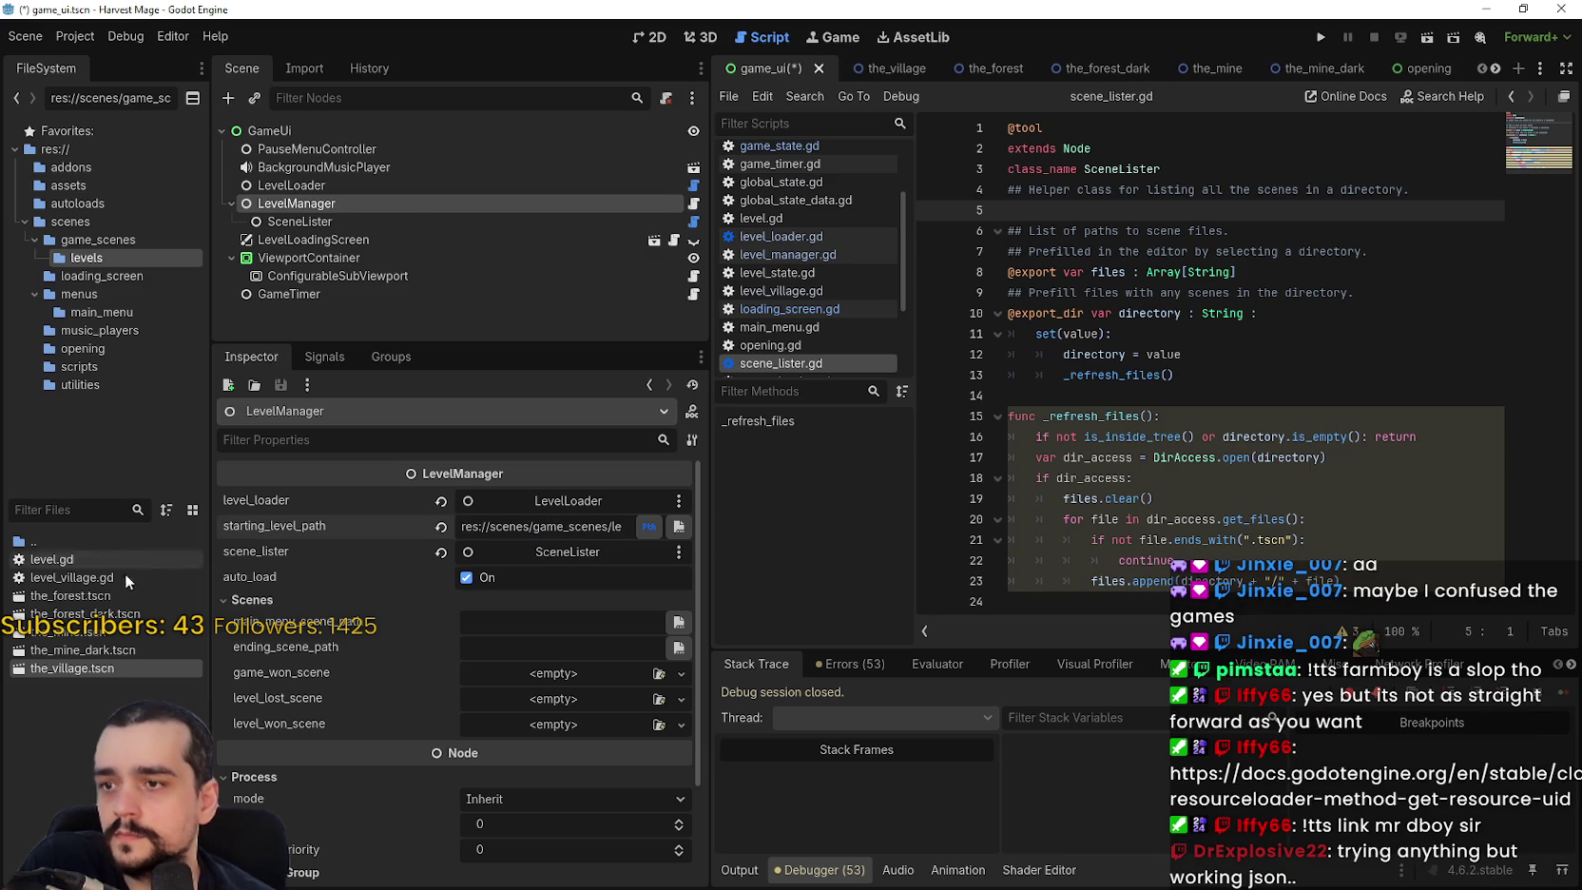
right_click(53, 666)
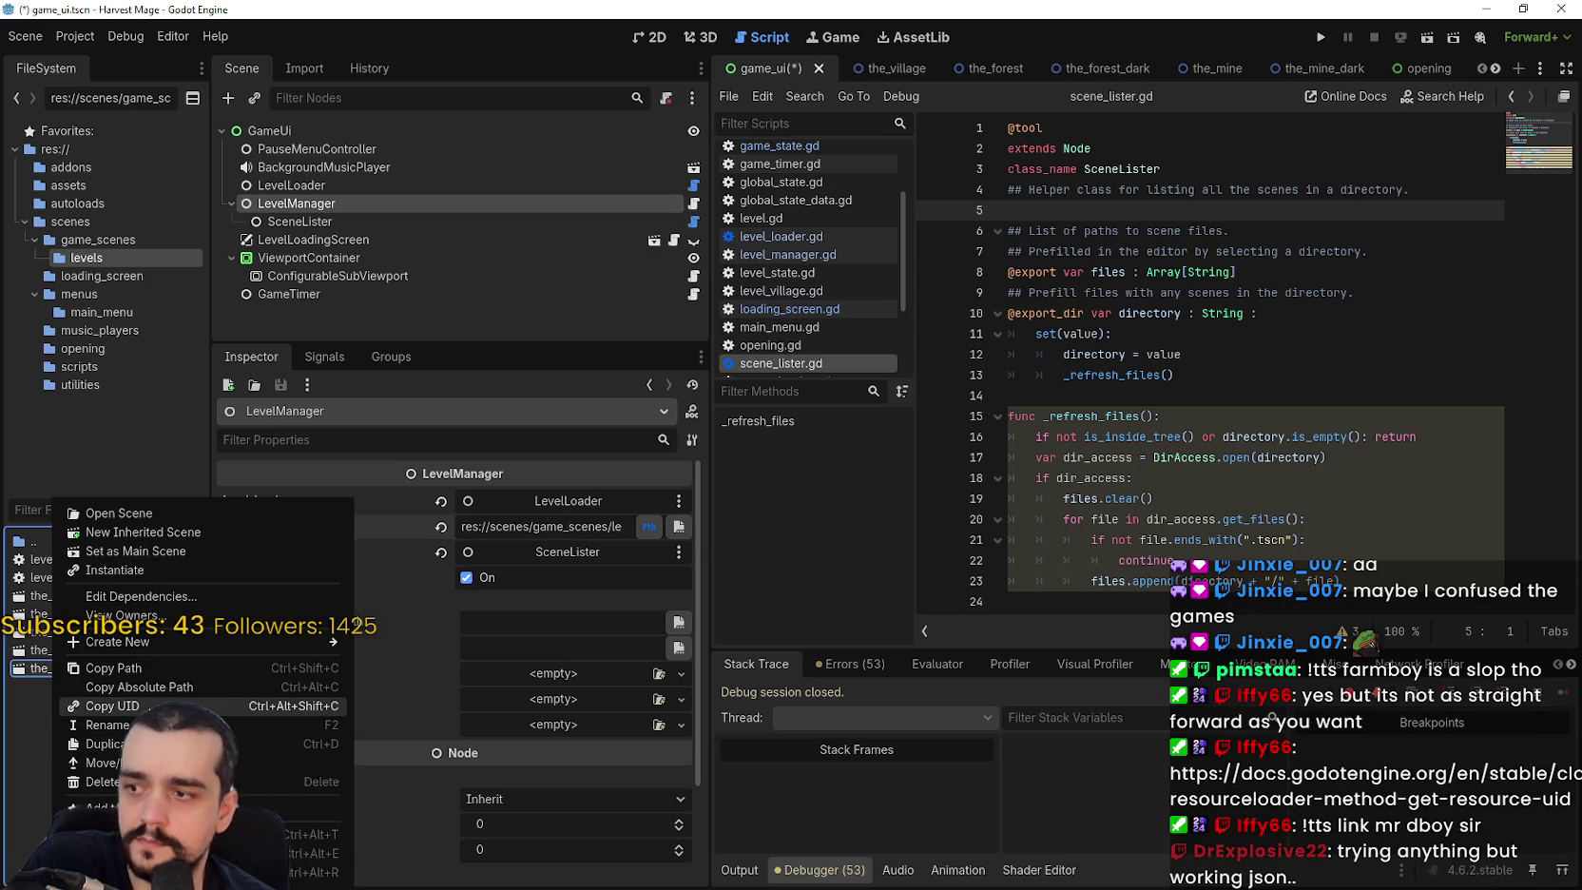
left_click(194, 684)
left_click(458, 527)
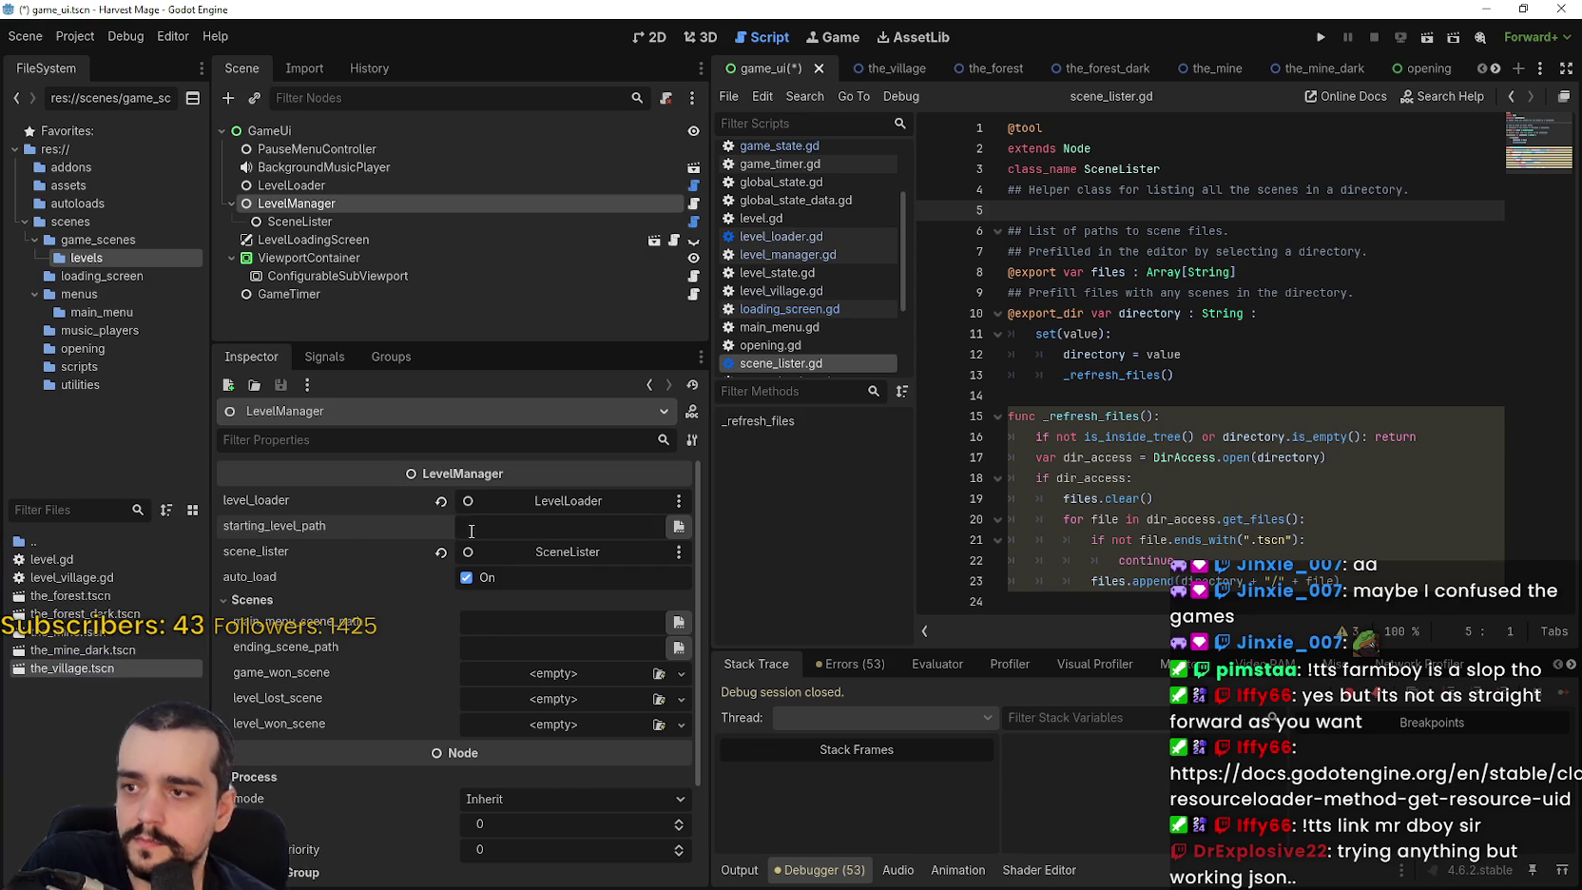
right_click(469, 529)
left_click(529, 611)
key("Return")
key("ctrl+s")
Open the_village scene and copy the_forest.tscn scene's UID from FileSystem.
left_click(844, 59)
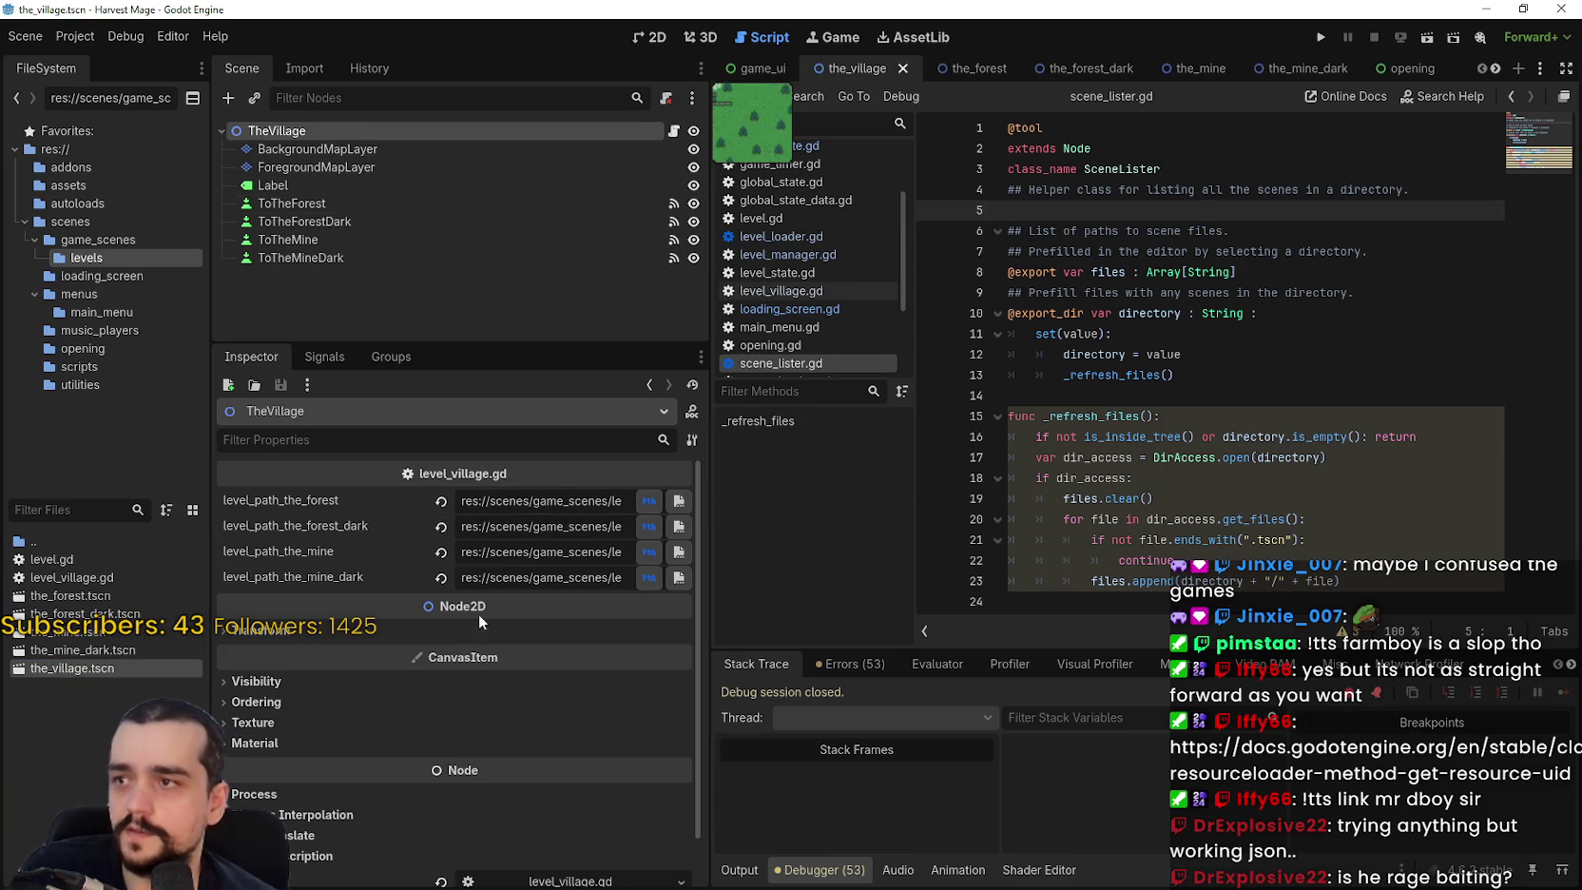
left_click(512, 507)
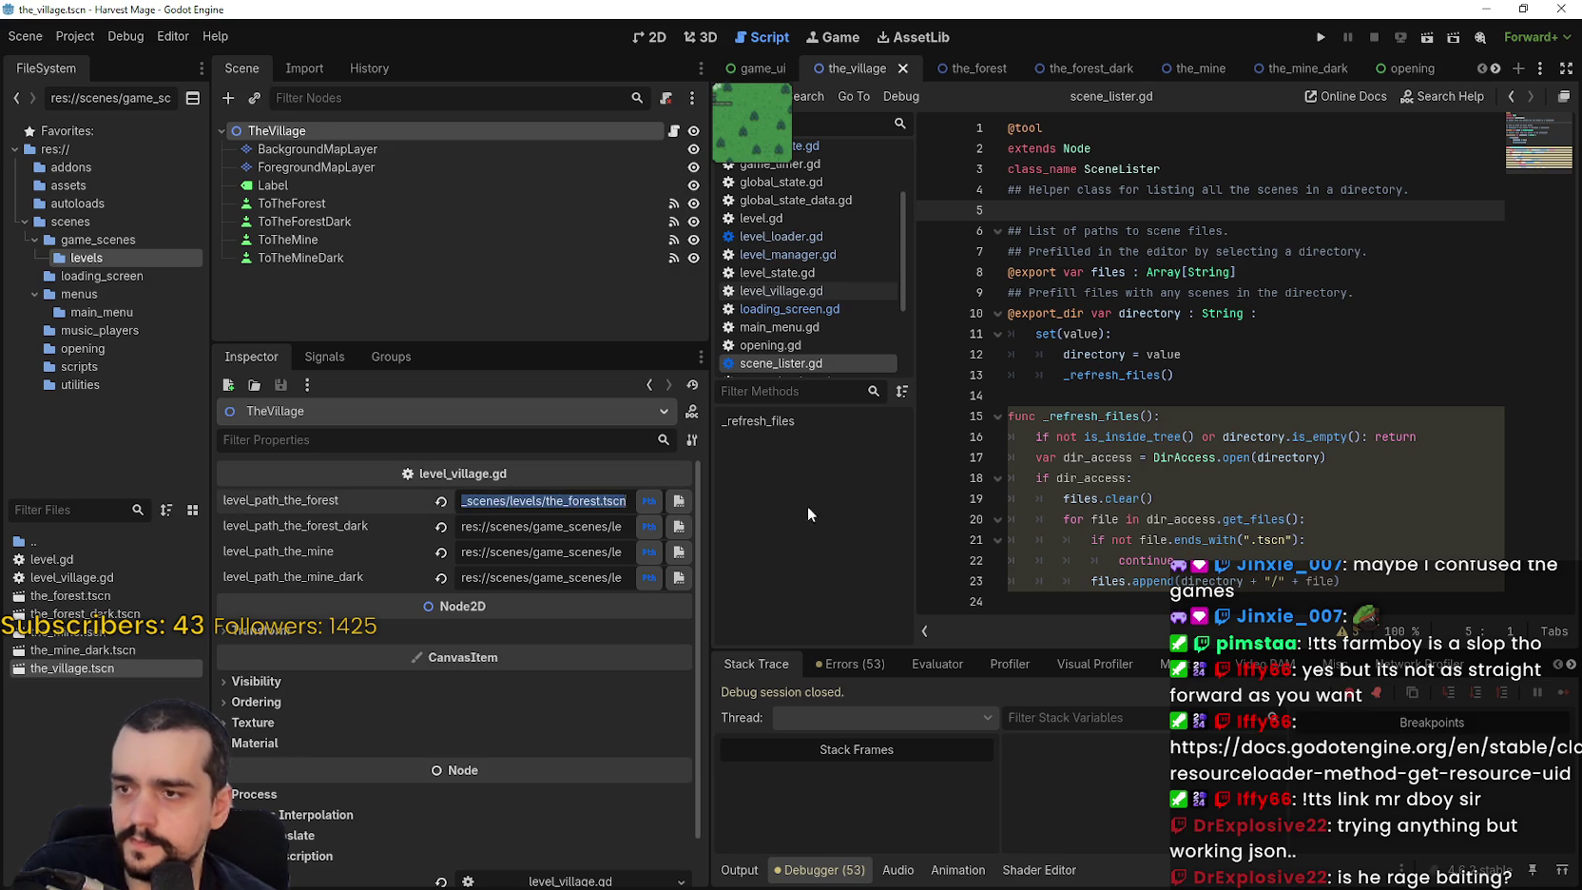
key("Return")
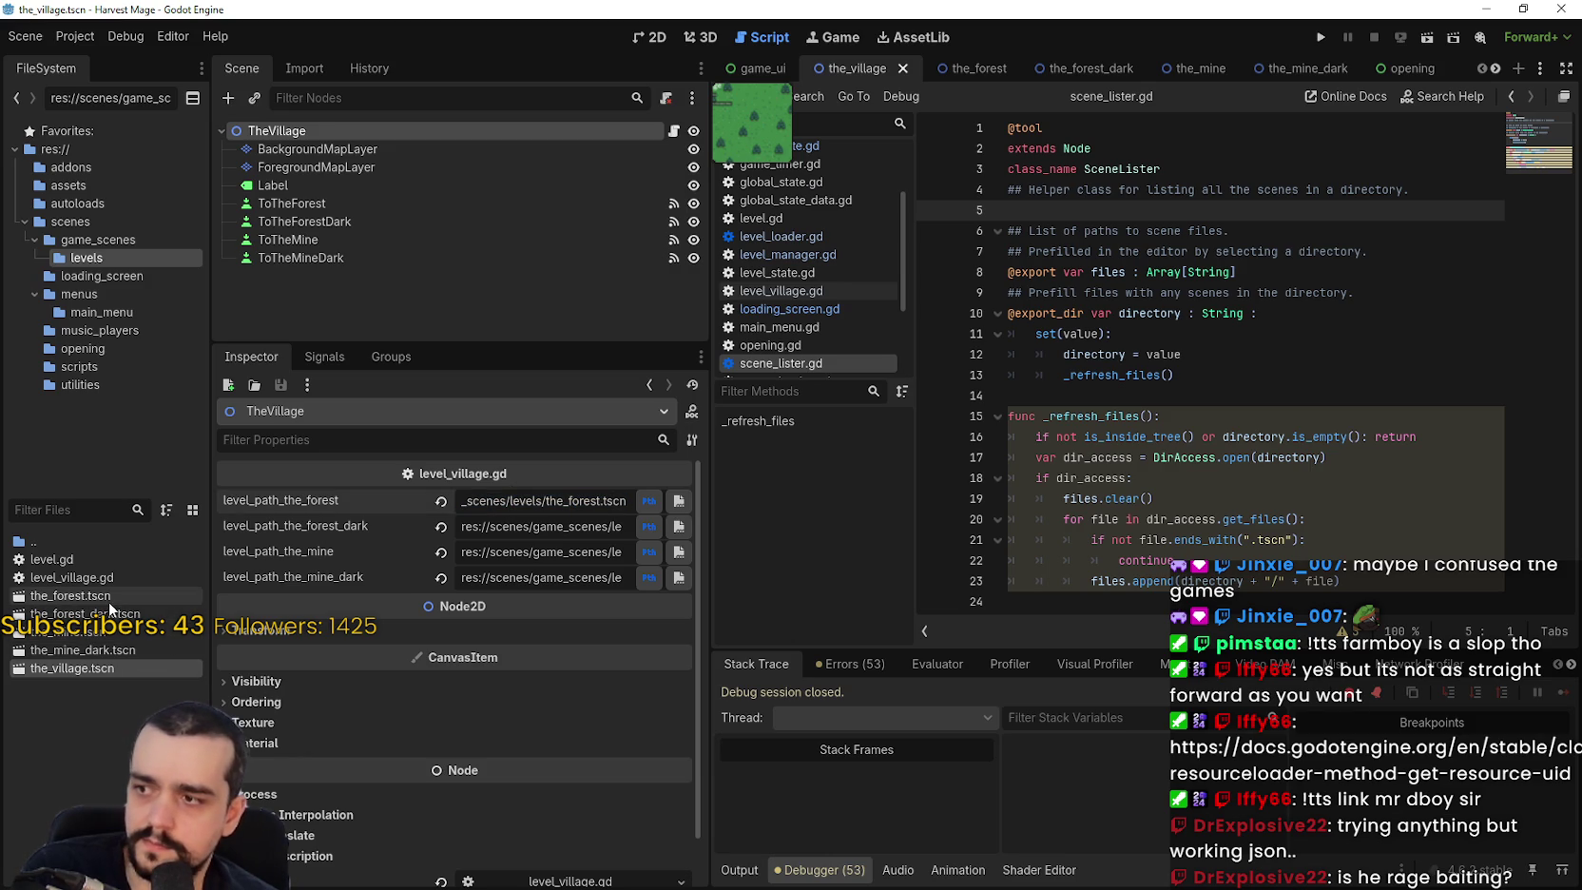
left_click(108, 598)
right_click(95, 606)
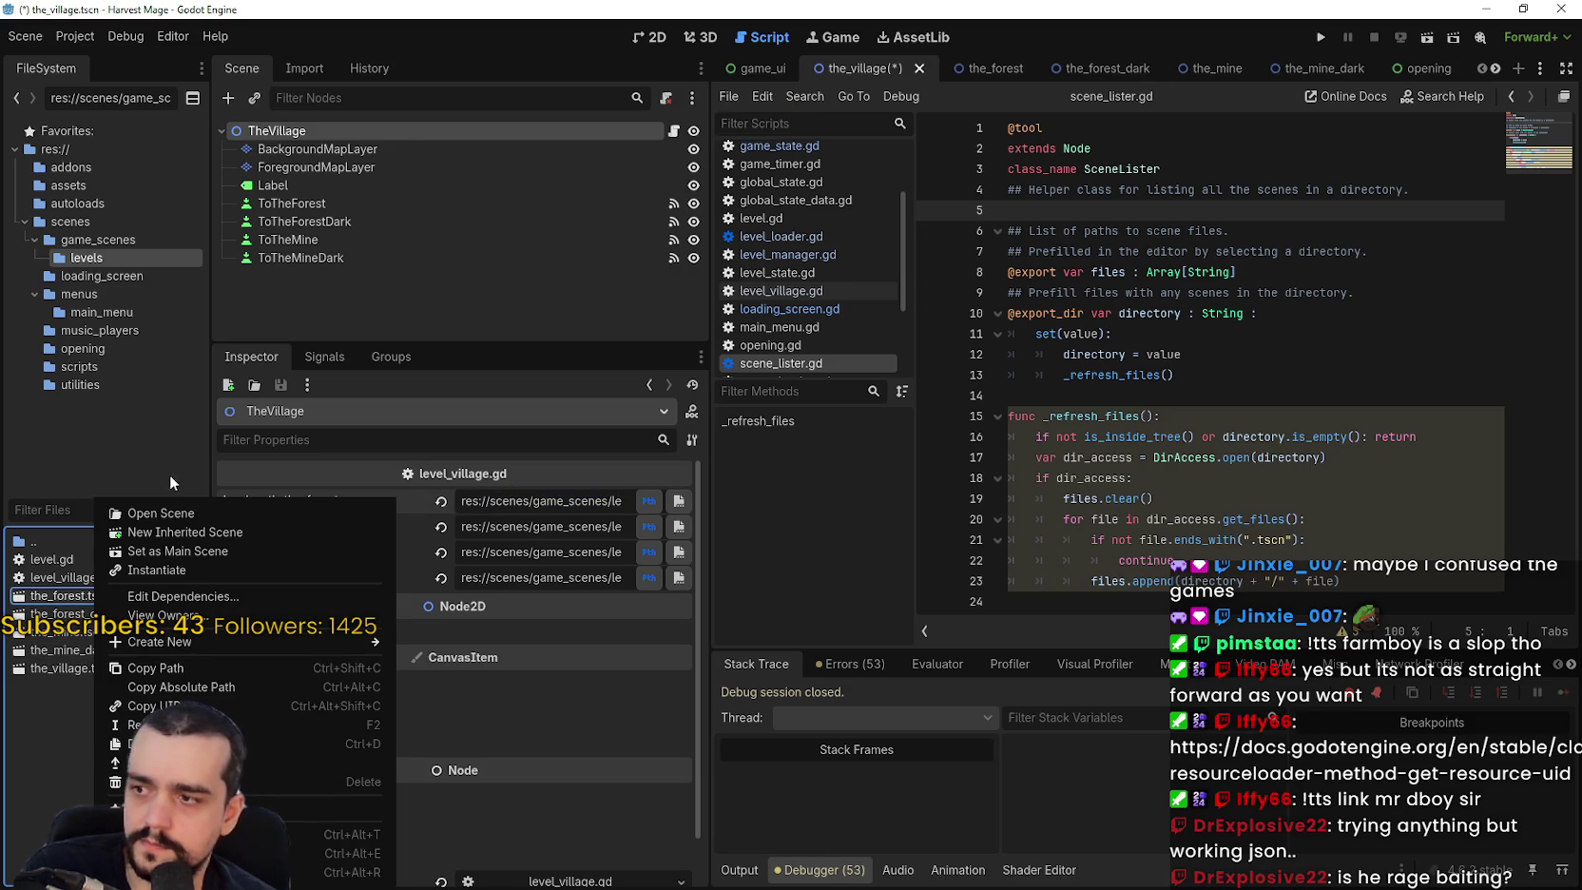
left_click(190, 705)
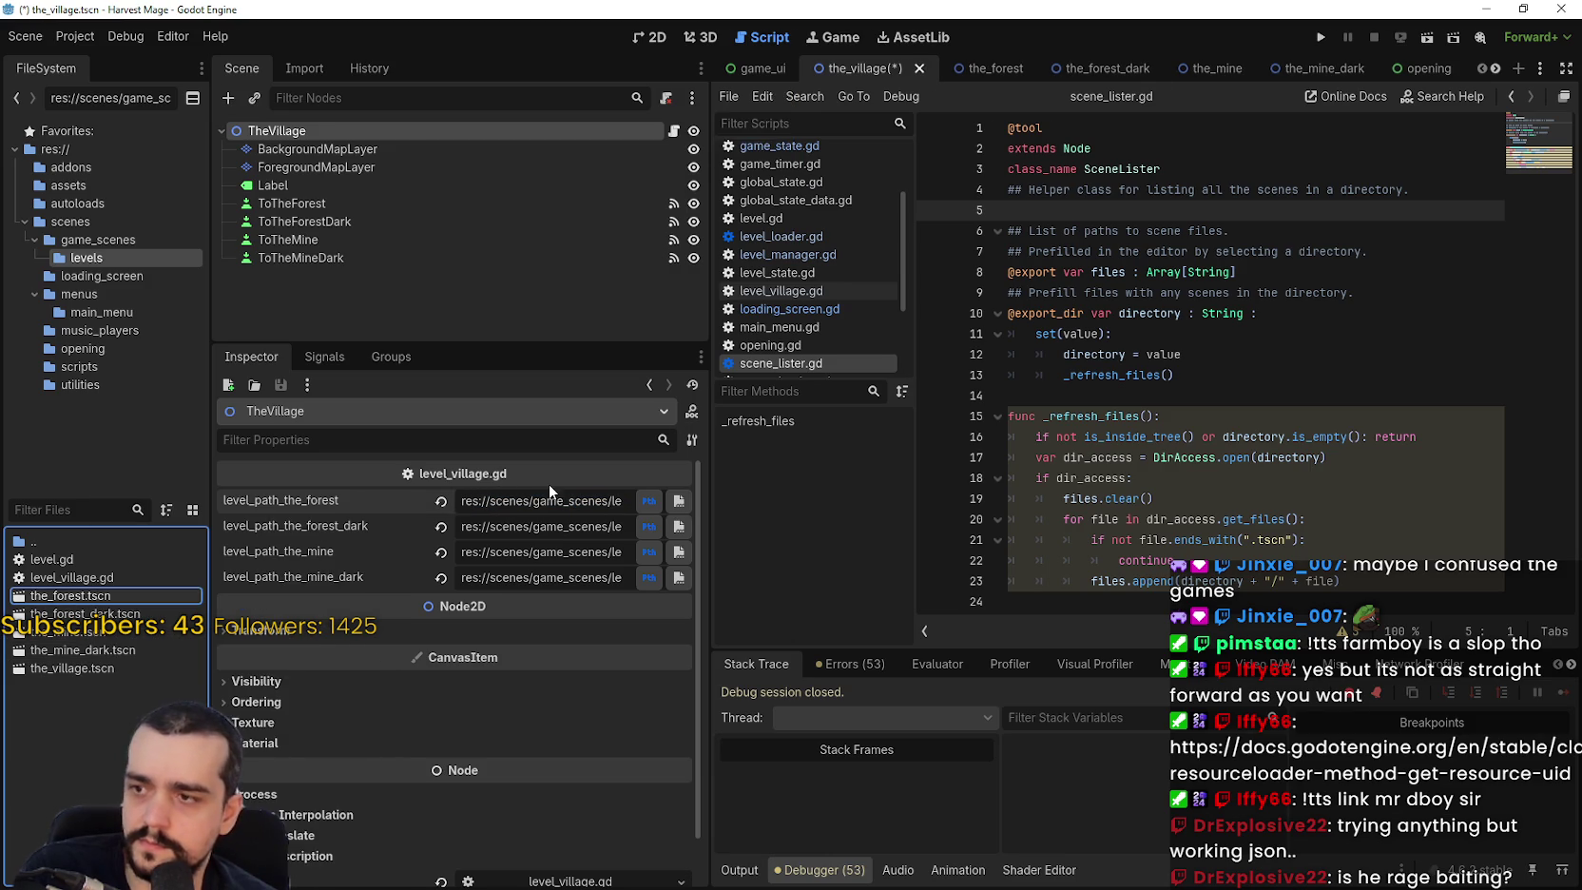
Reset the forest, forest dark, mine and mine dark level paths to empty.
left_click(455, 501)
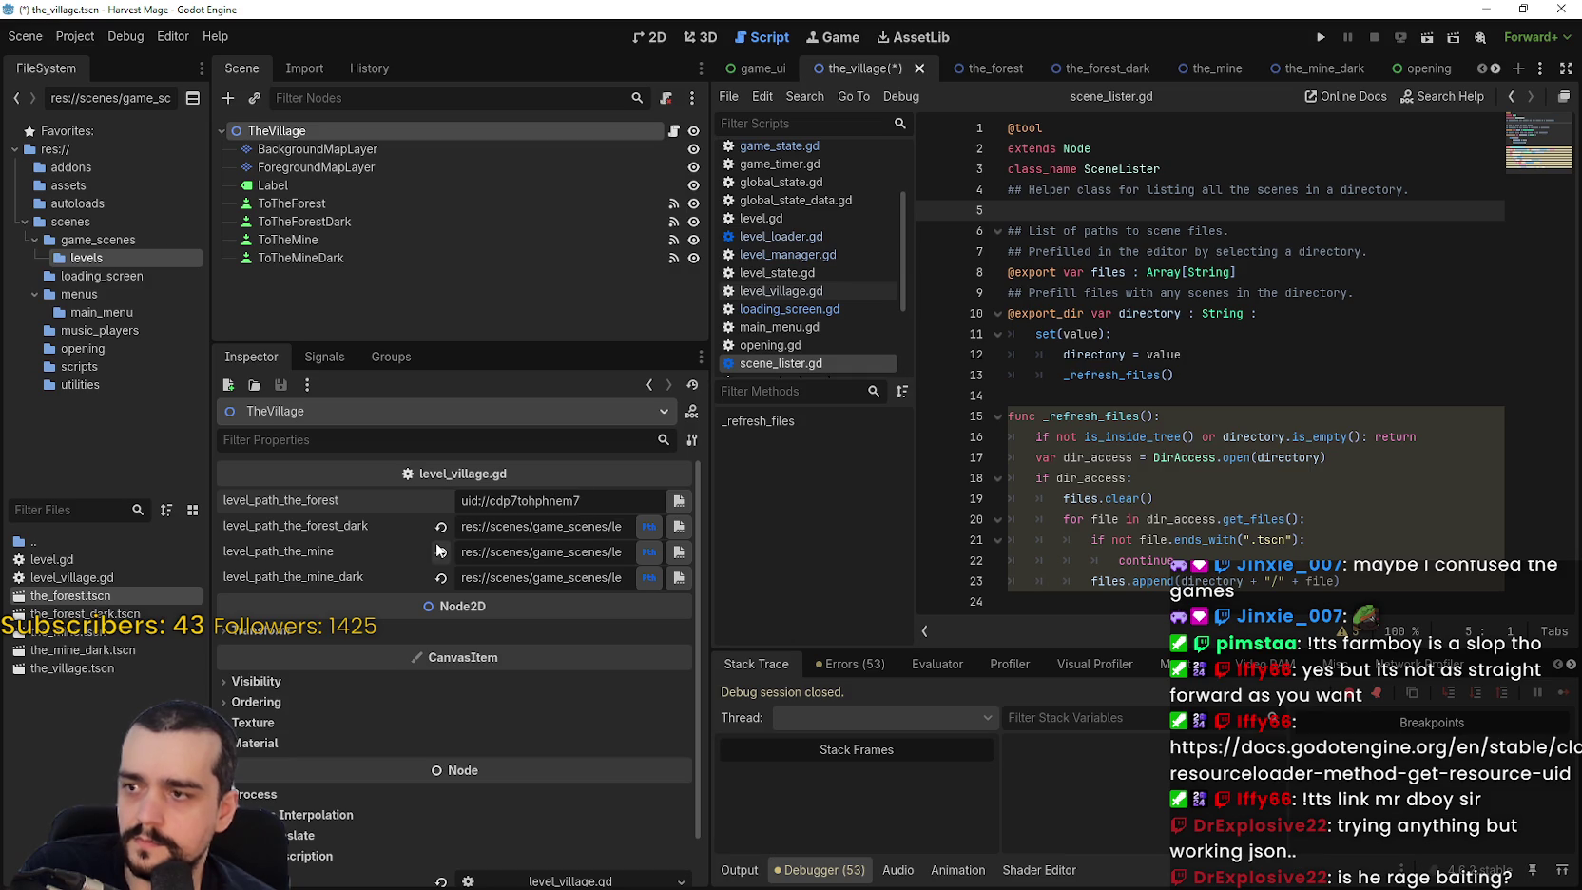
left_click(440, 552)
left_click(440, 525)
left_click(440, 577)
Paste the_forest_dark scene's UID into the forest dark level path.
left_click(498, 496)
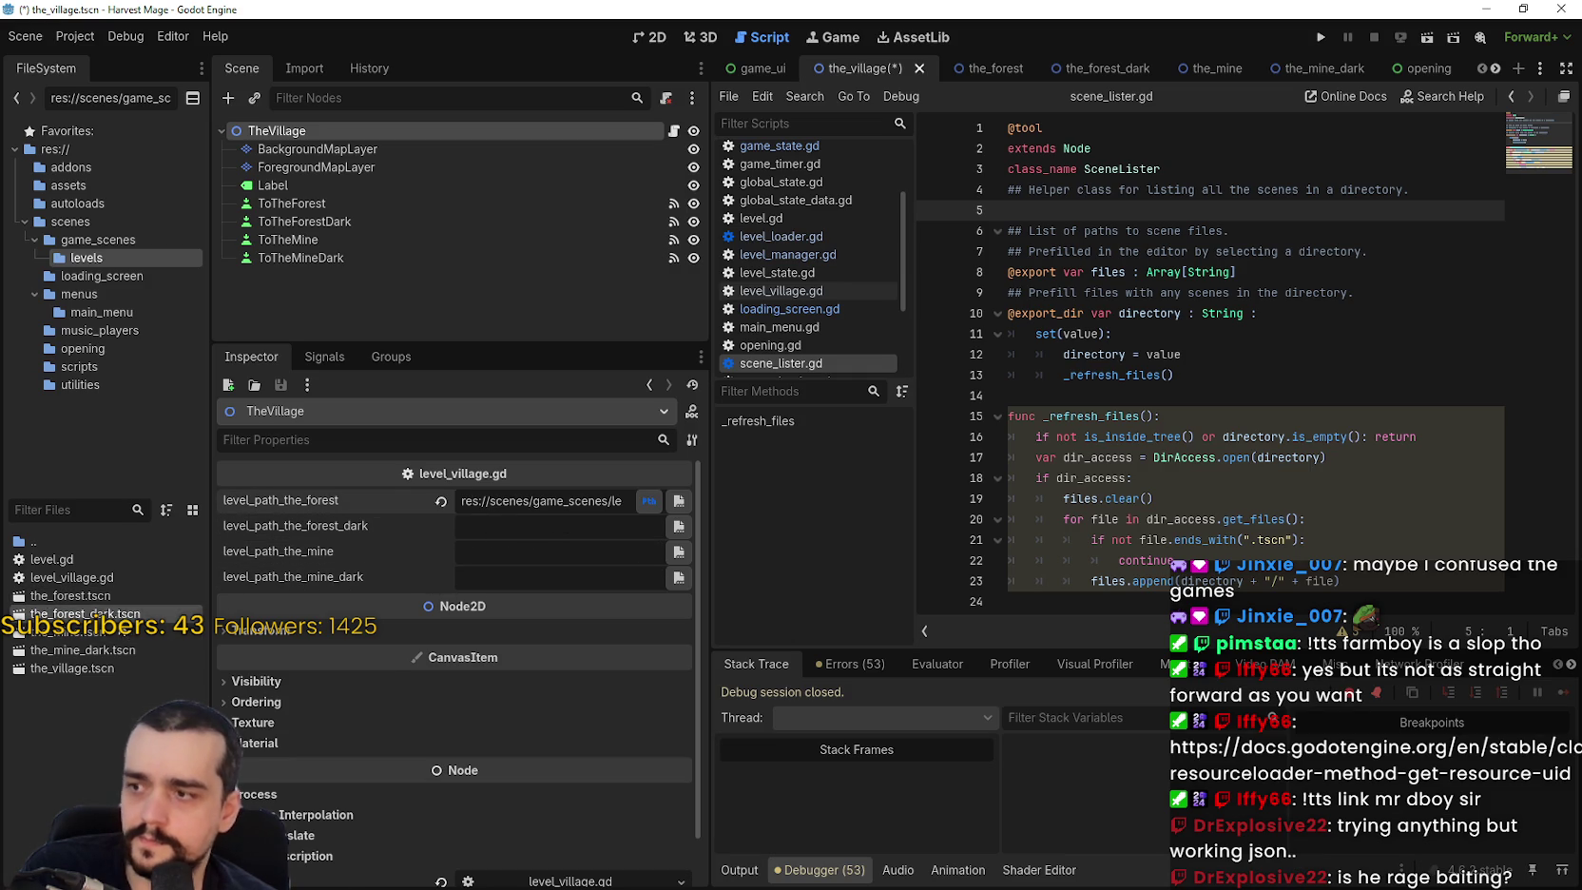
right_click(142, 614)
left_click(152, 671)
right_click(142, 616)
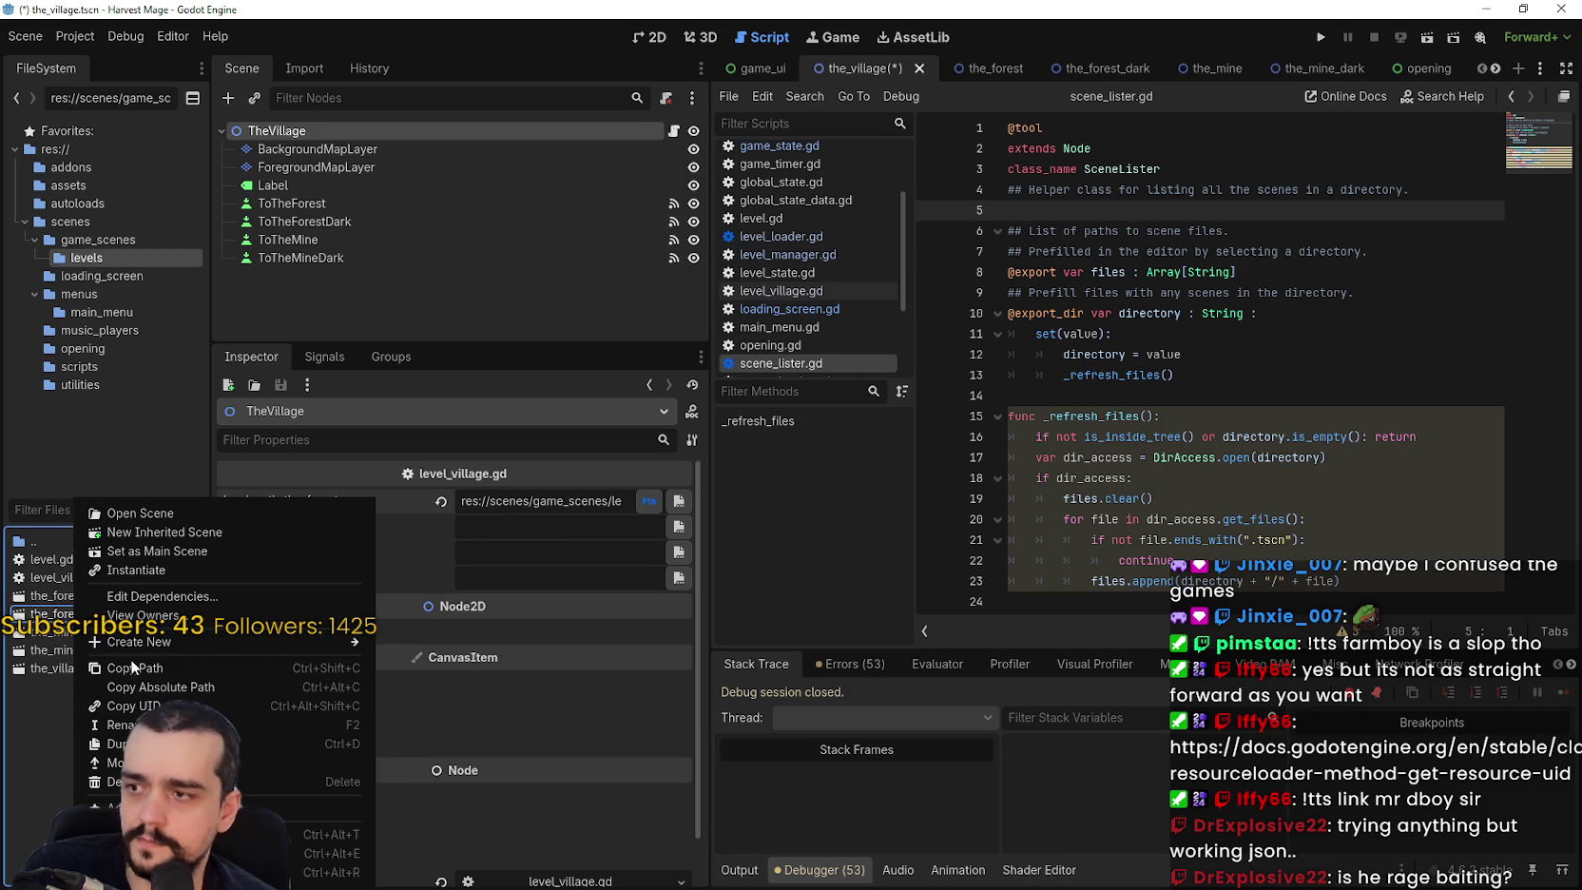
left_click(133, 706)
left_click(513, 527)
key("ctrl+v")
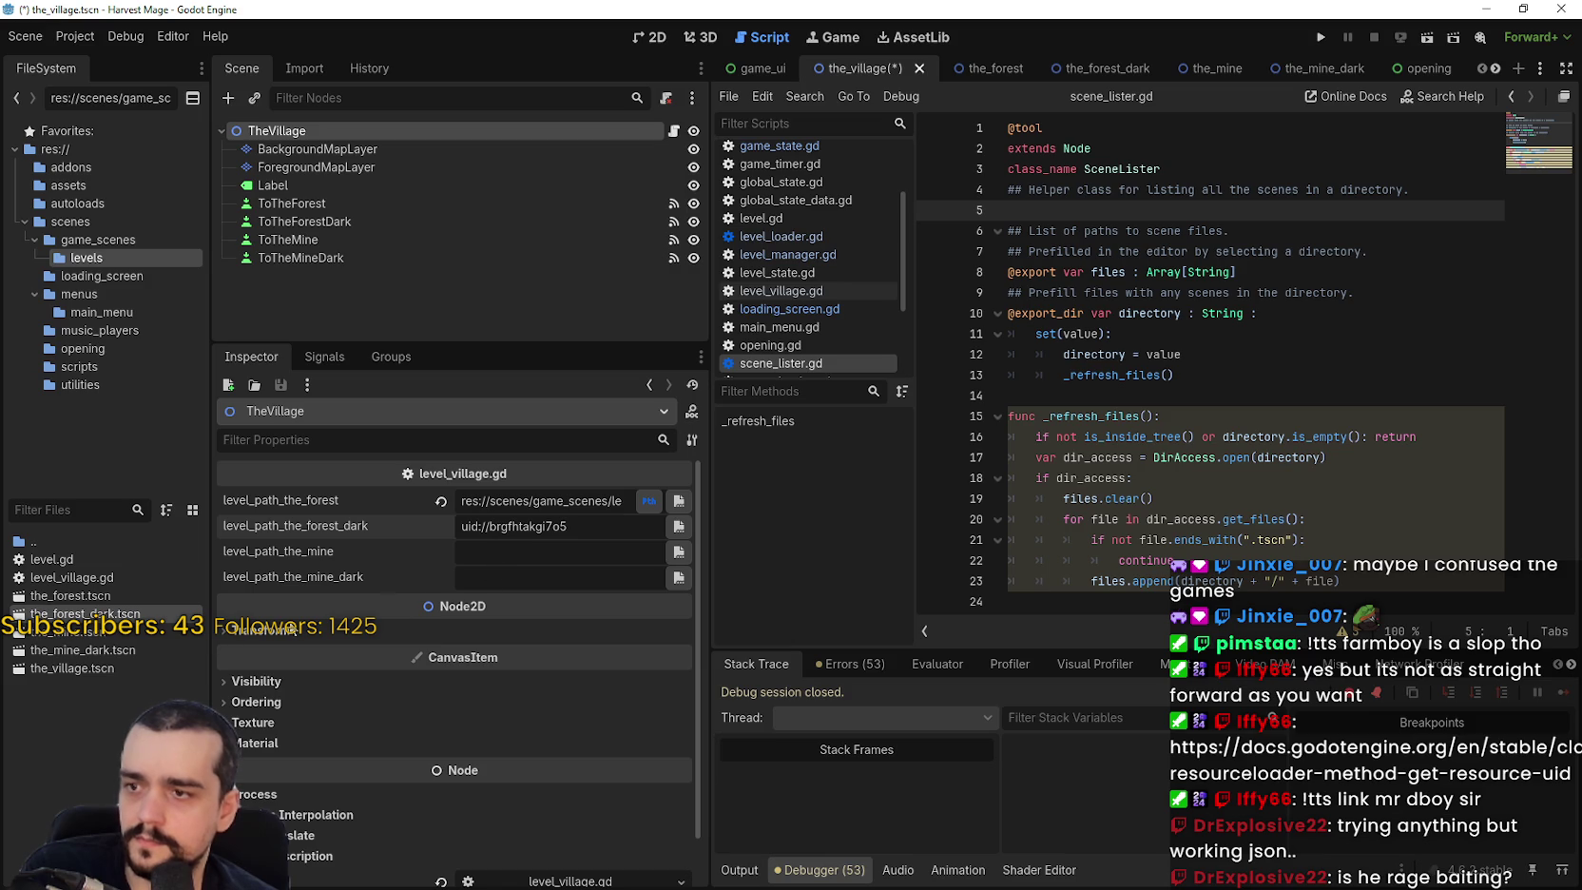
left_click(495, 557)
Clear the forest and forest dark level paths again and open level_village.gd.
triple_click(532, 526)
triple_click(560, 501)
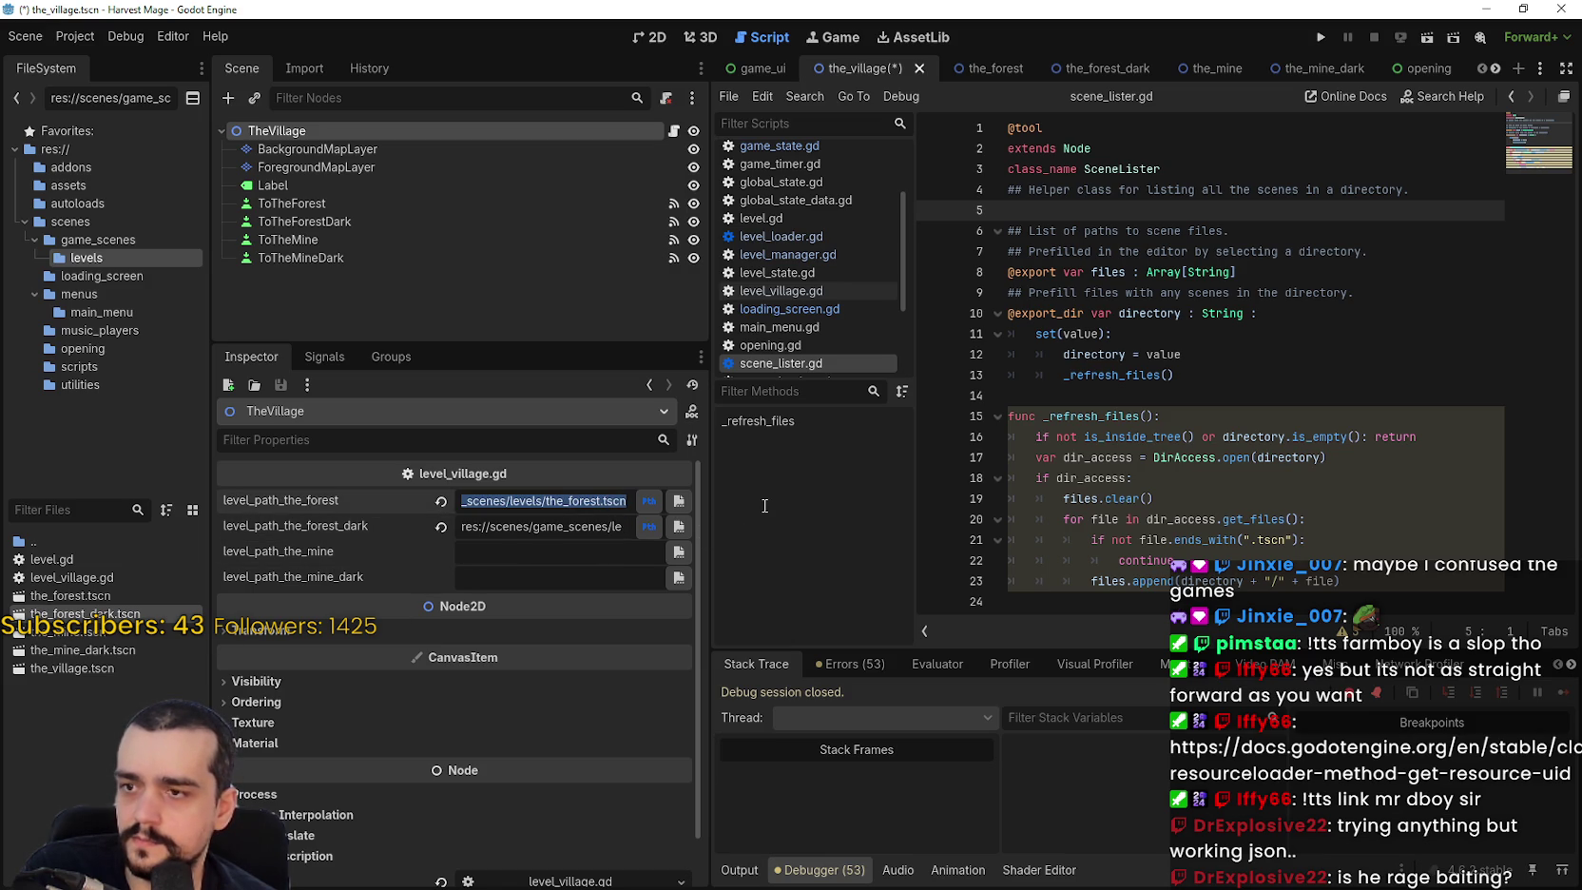
left_click(440, 500)
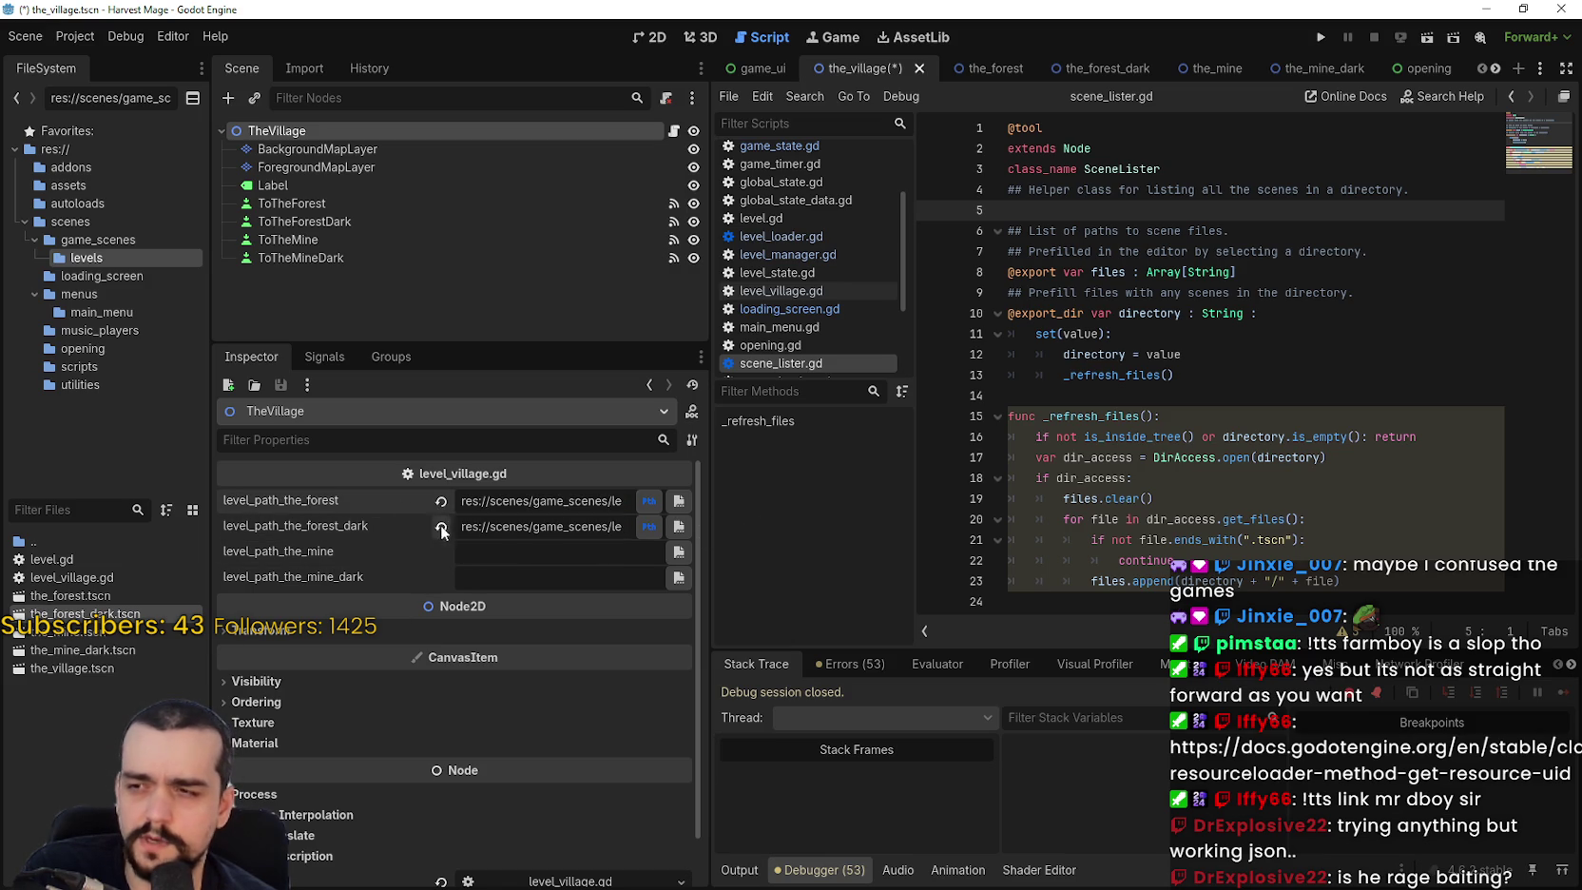
left_click(440, 525)
left_click(631, 504)
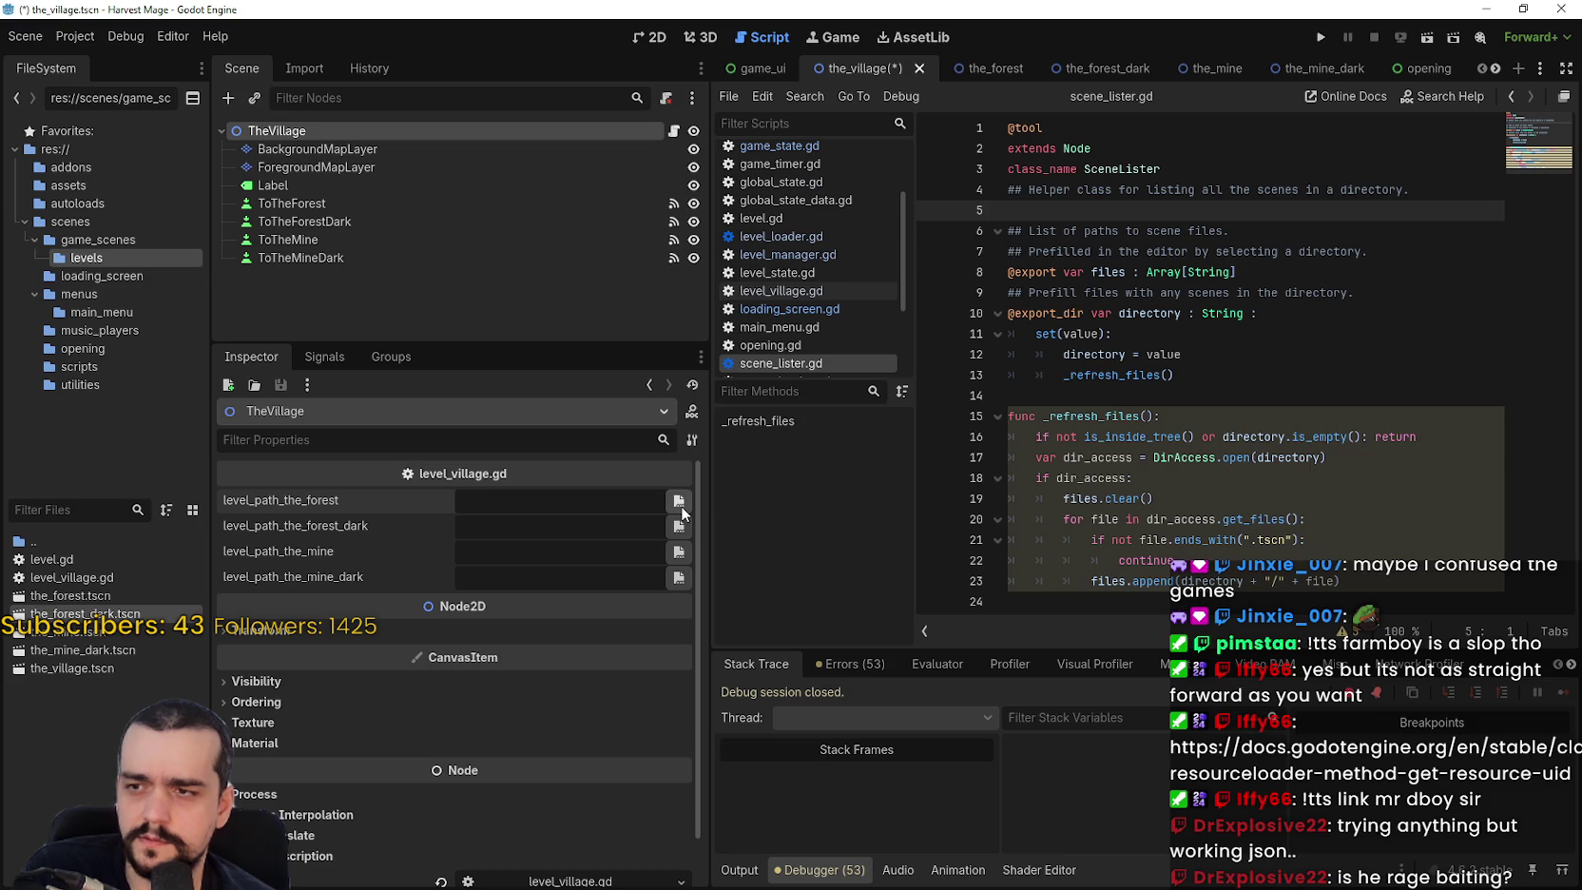
left_click(673, 131)
left_click(1384, 271)
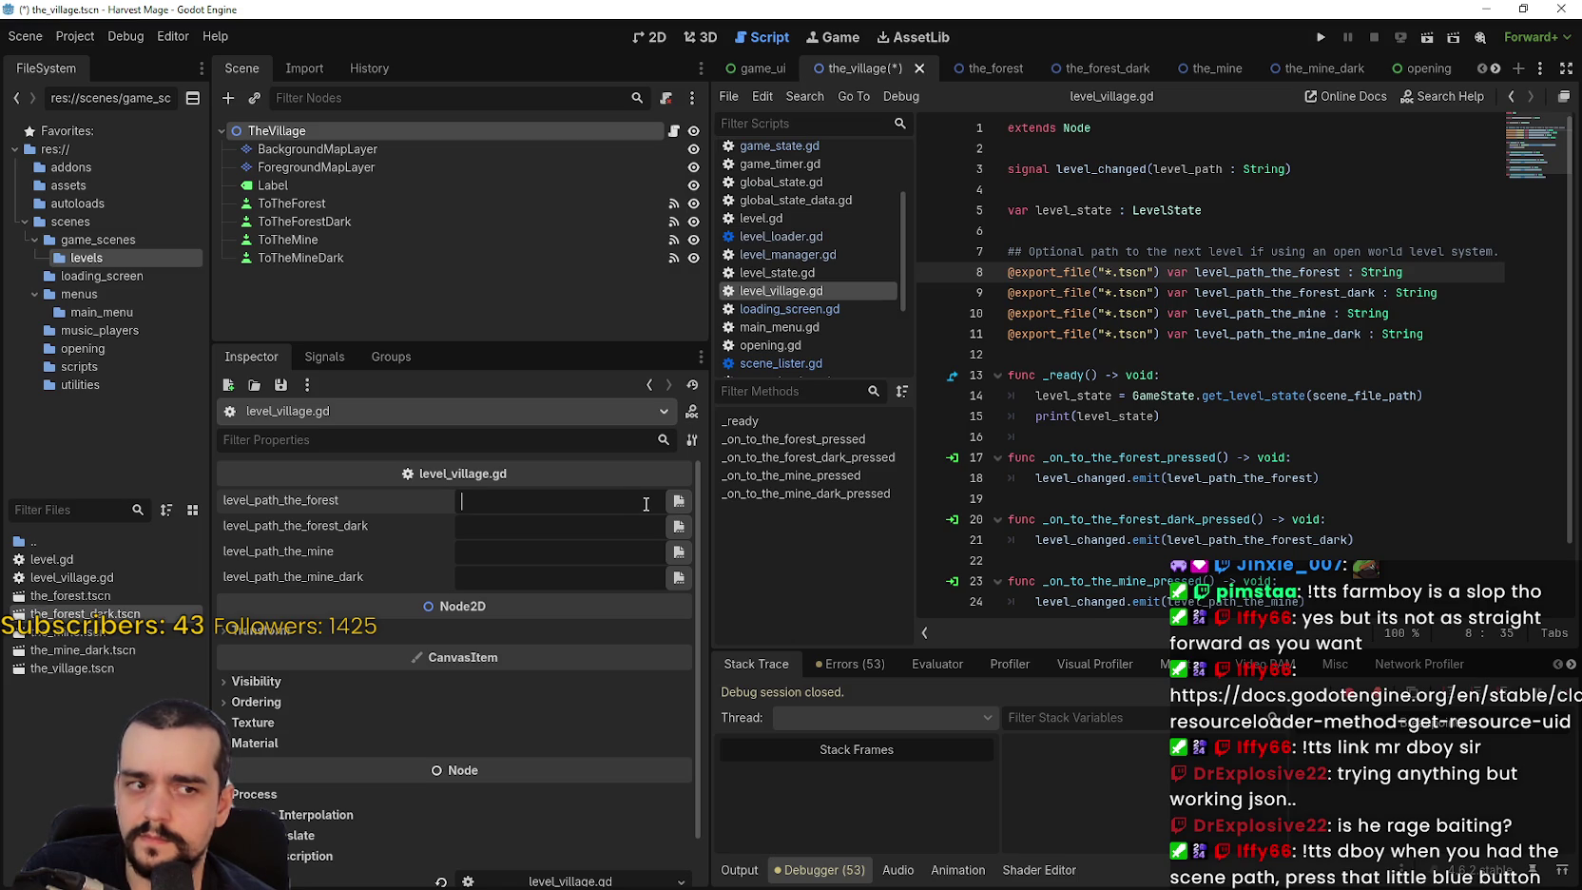
Paste the_forest scene's path into the forest level path and toggle its UID display.
right_click(99, 594)
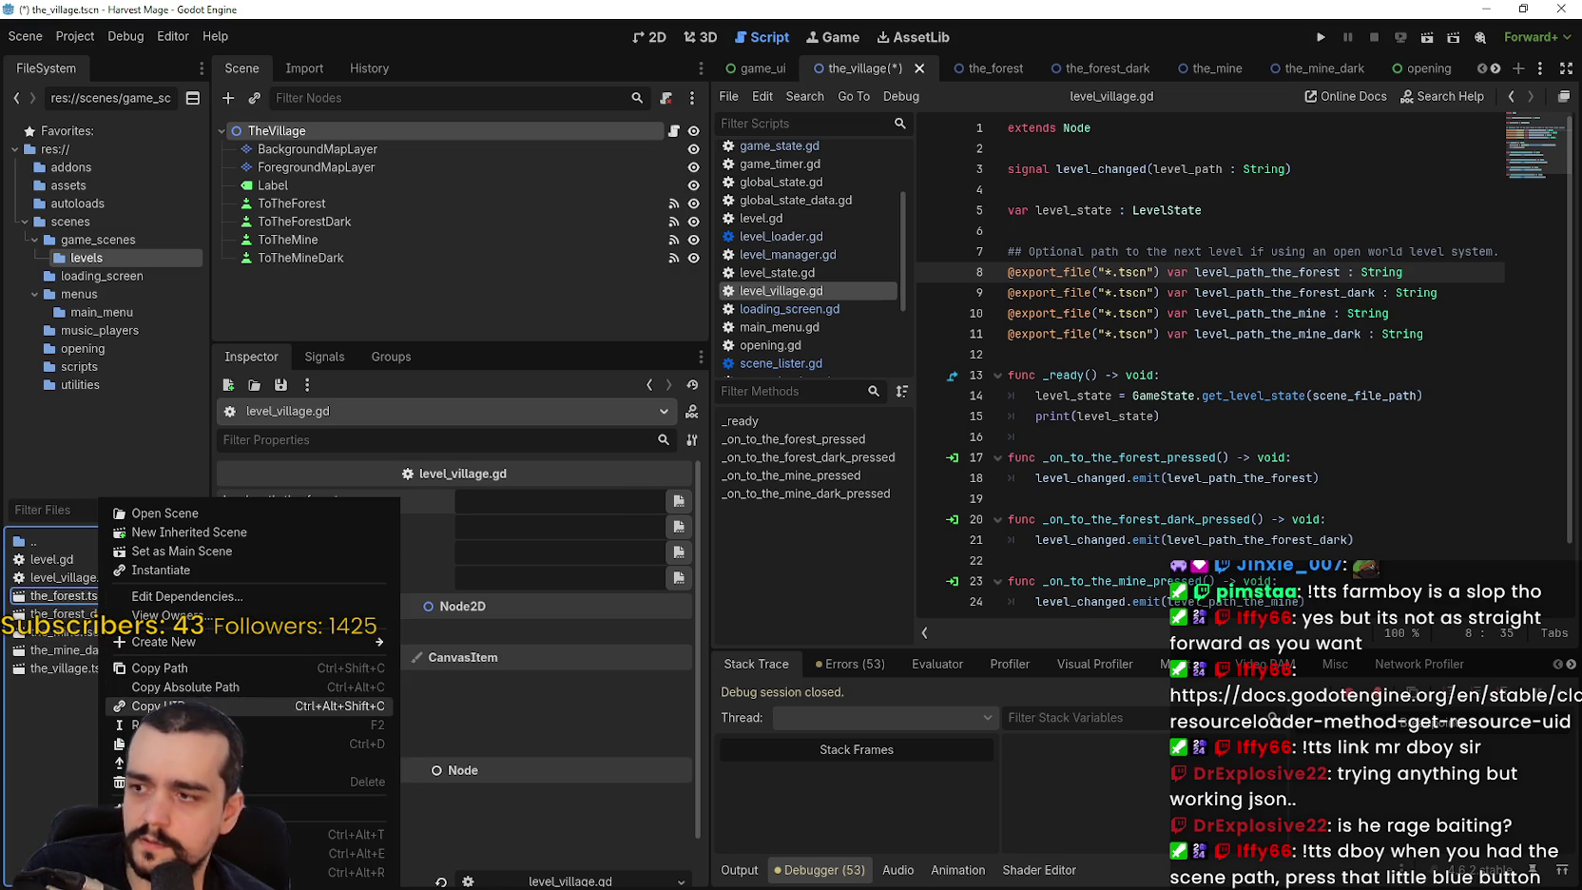
left_click(200, 670)
left_click(532, 501)
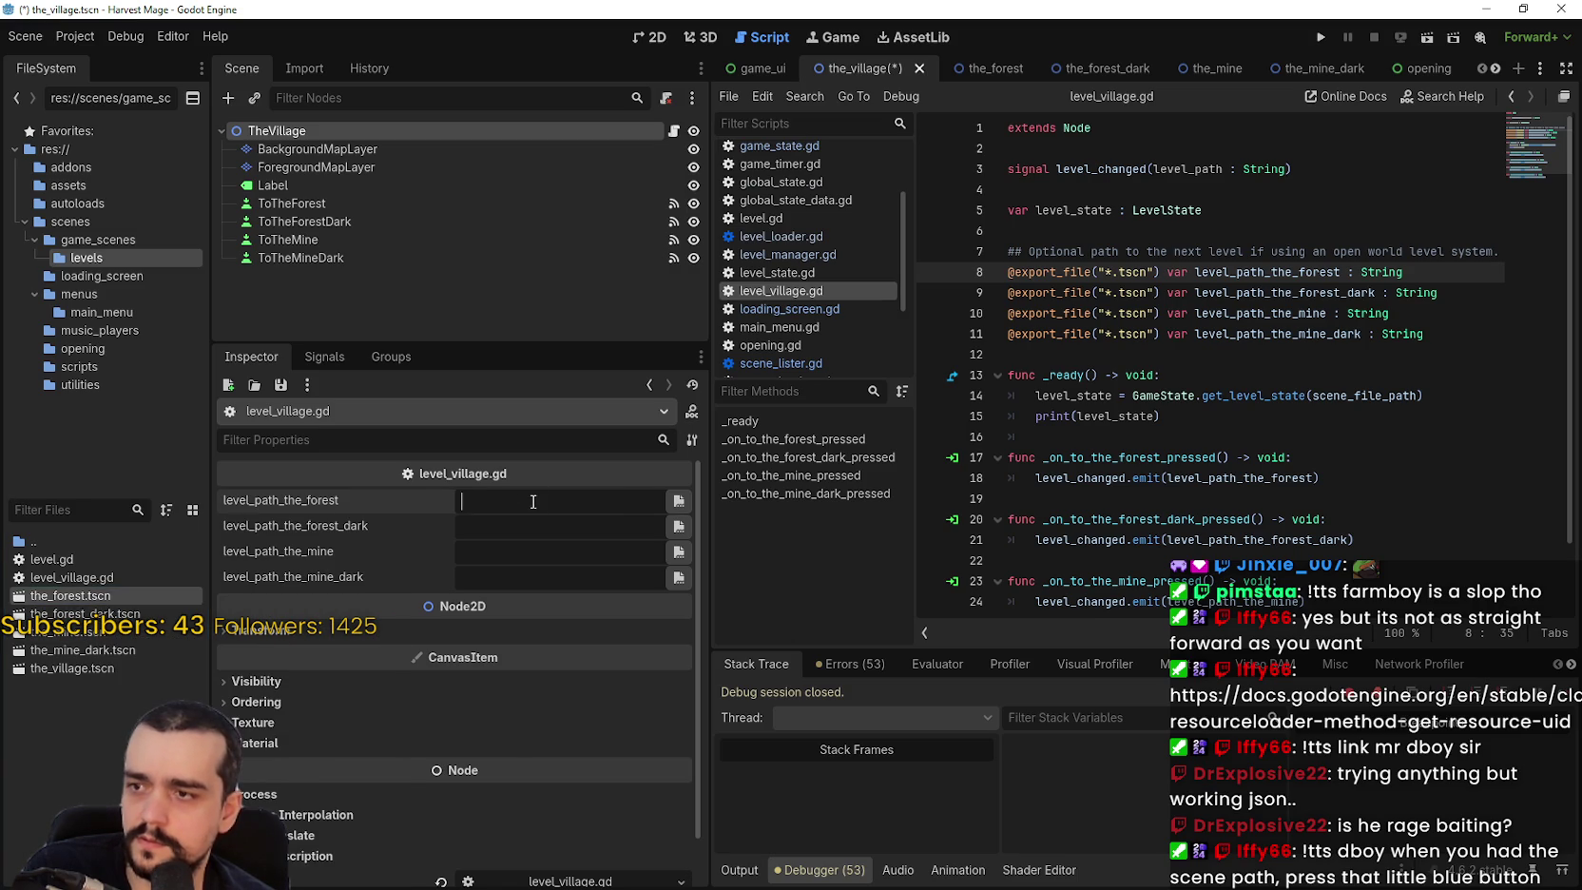
key("ctrl+v")
left_click(546, 534)
left_click(650, 502)
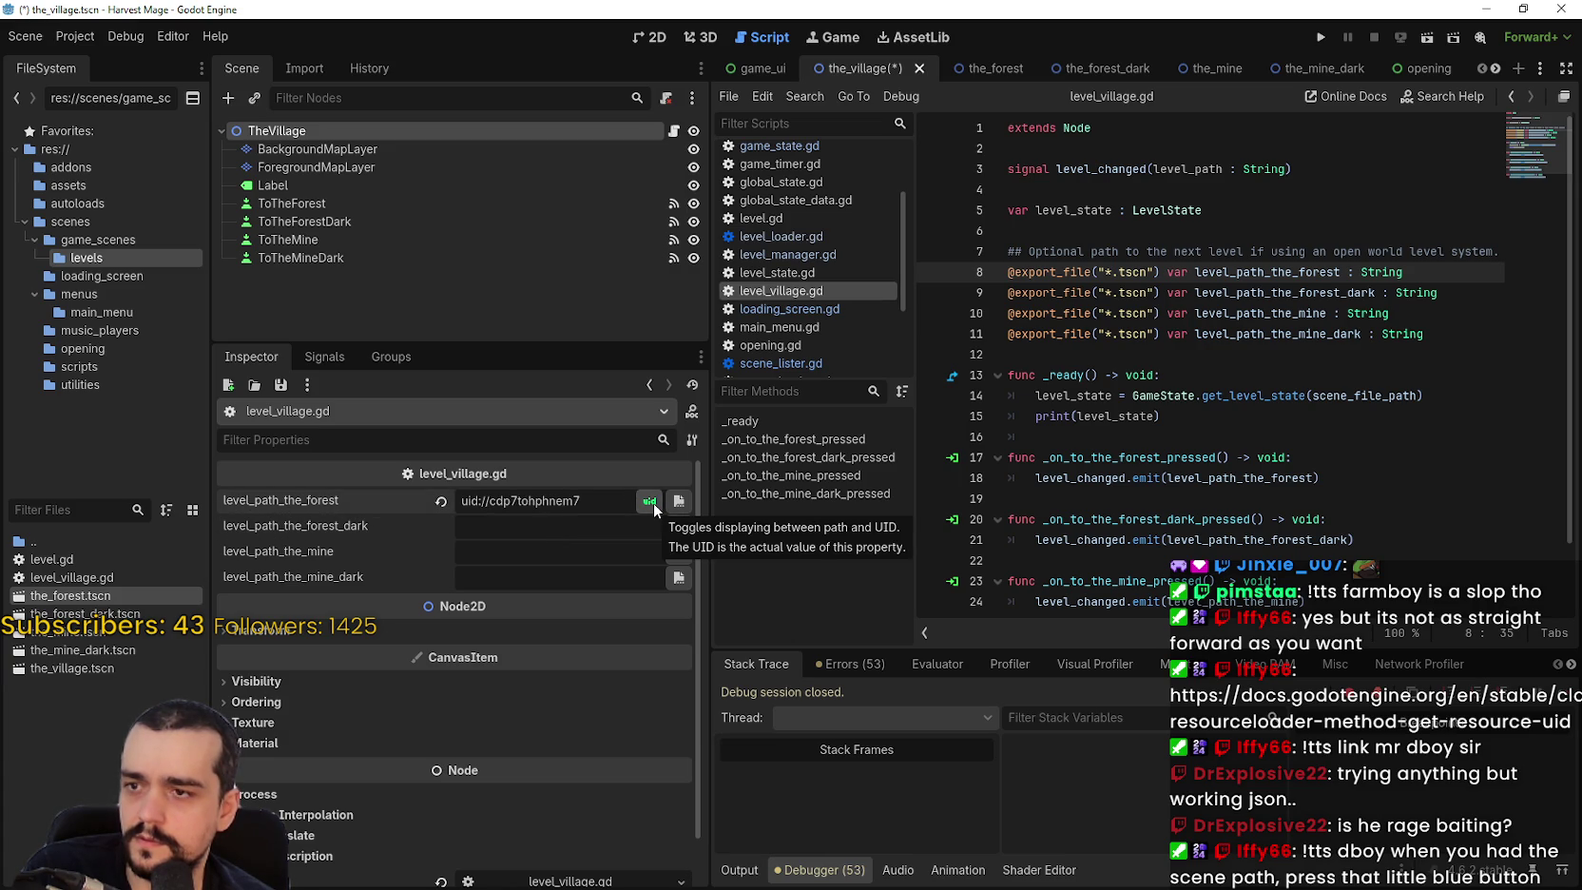
left_click(650, 501)
Paste the_forest_dark scene's reference into the forest dark level path.
left_click(613, 523)
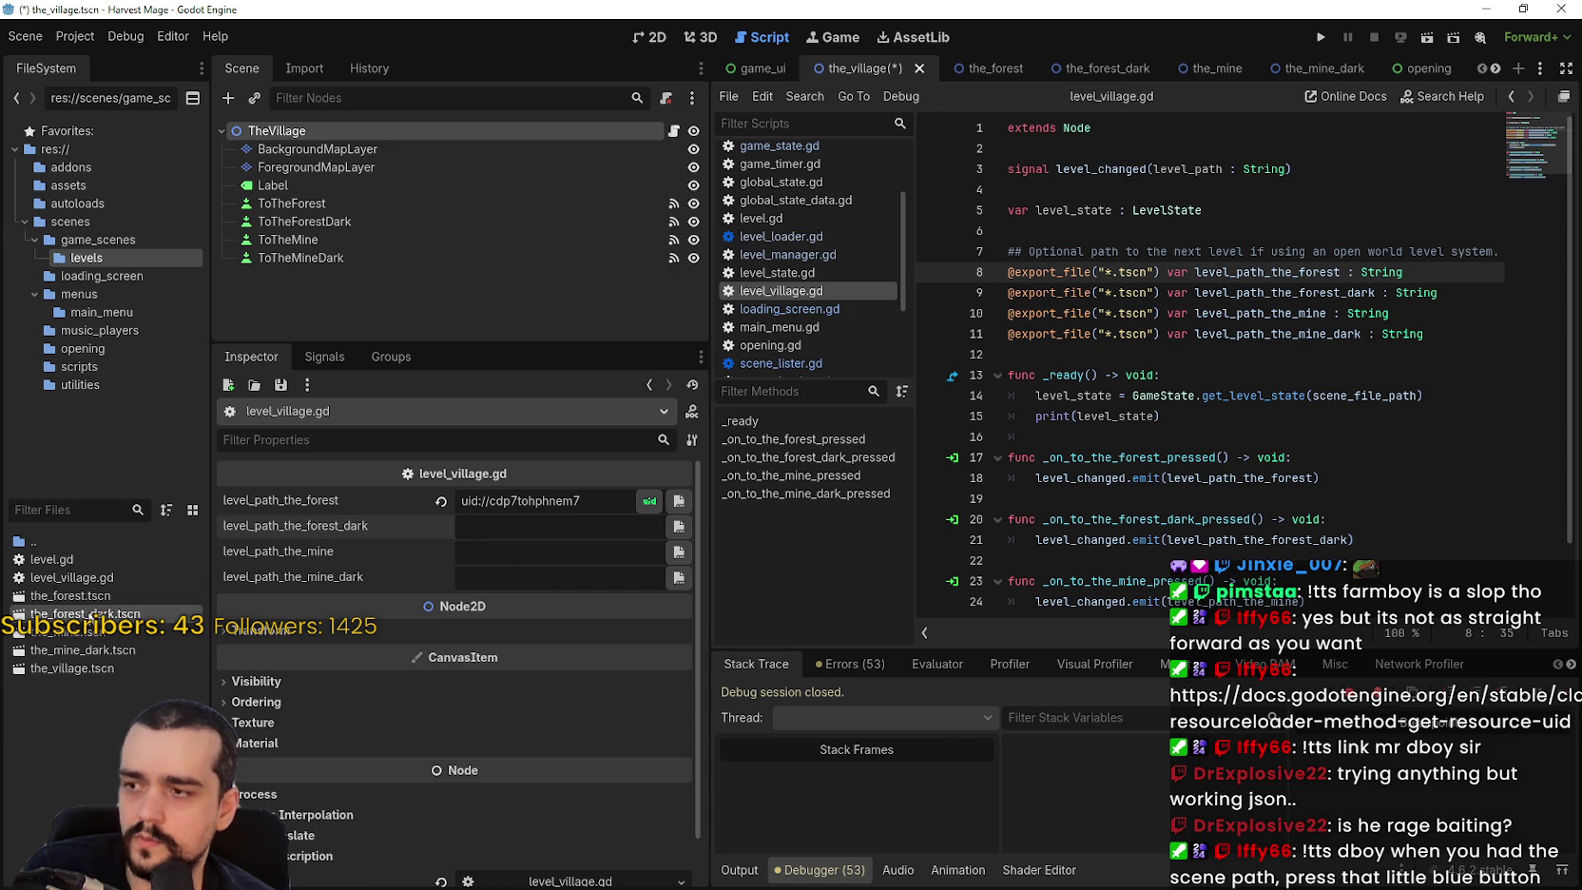
right_click(90, 613)
left_click(142, 705)
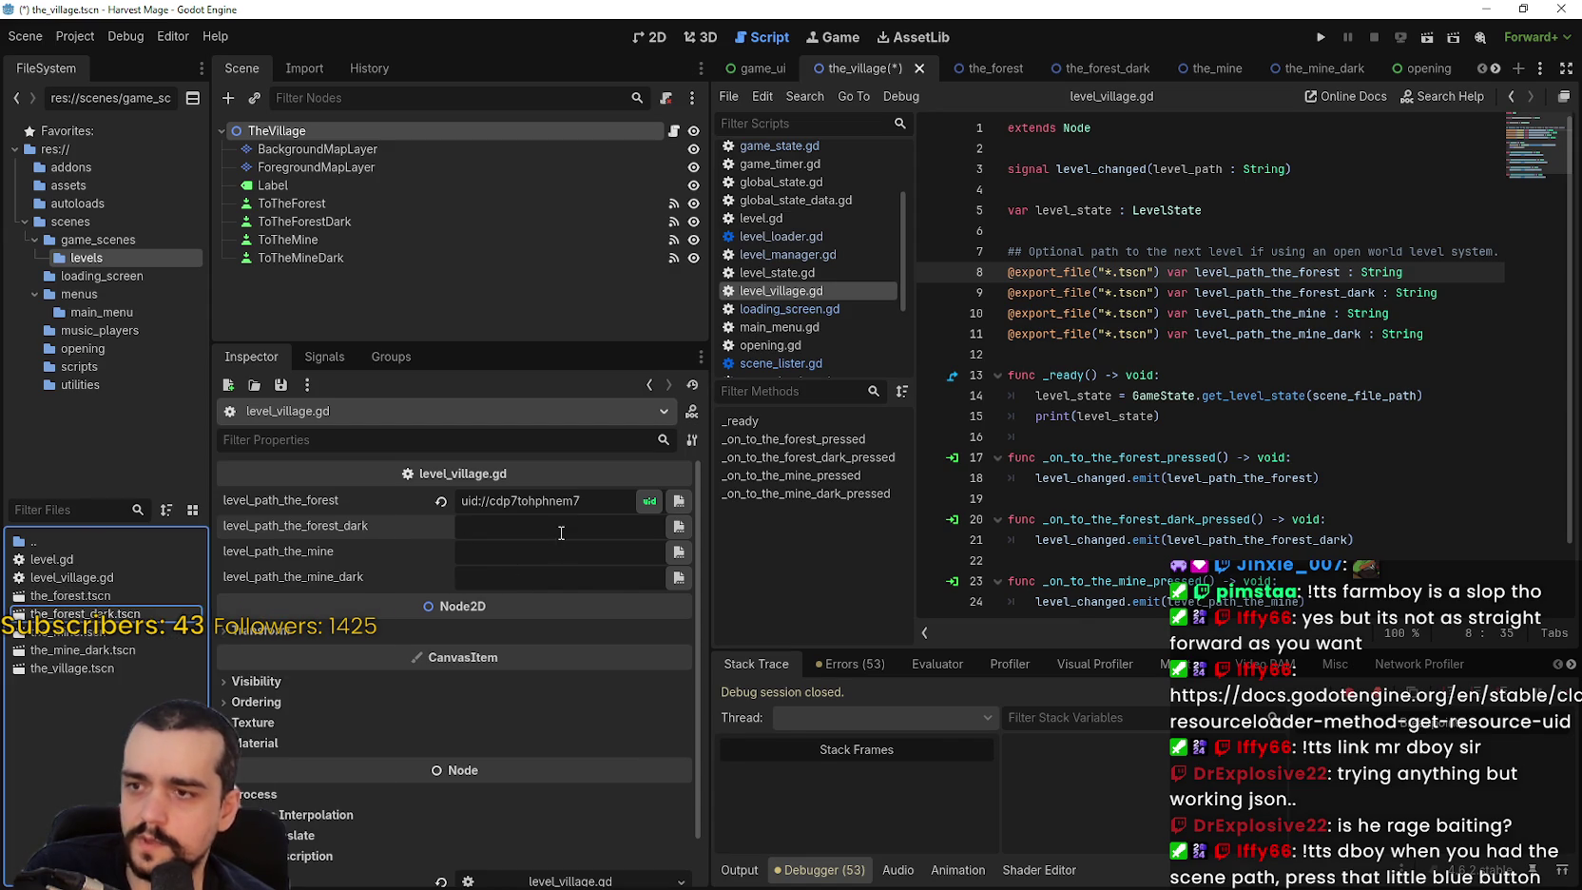
right_click(563, 524)
left_click(633, 609)
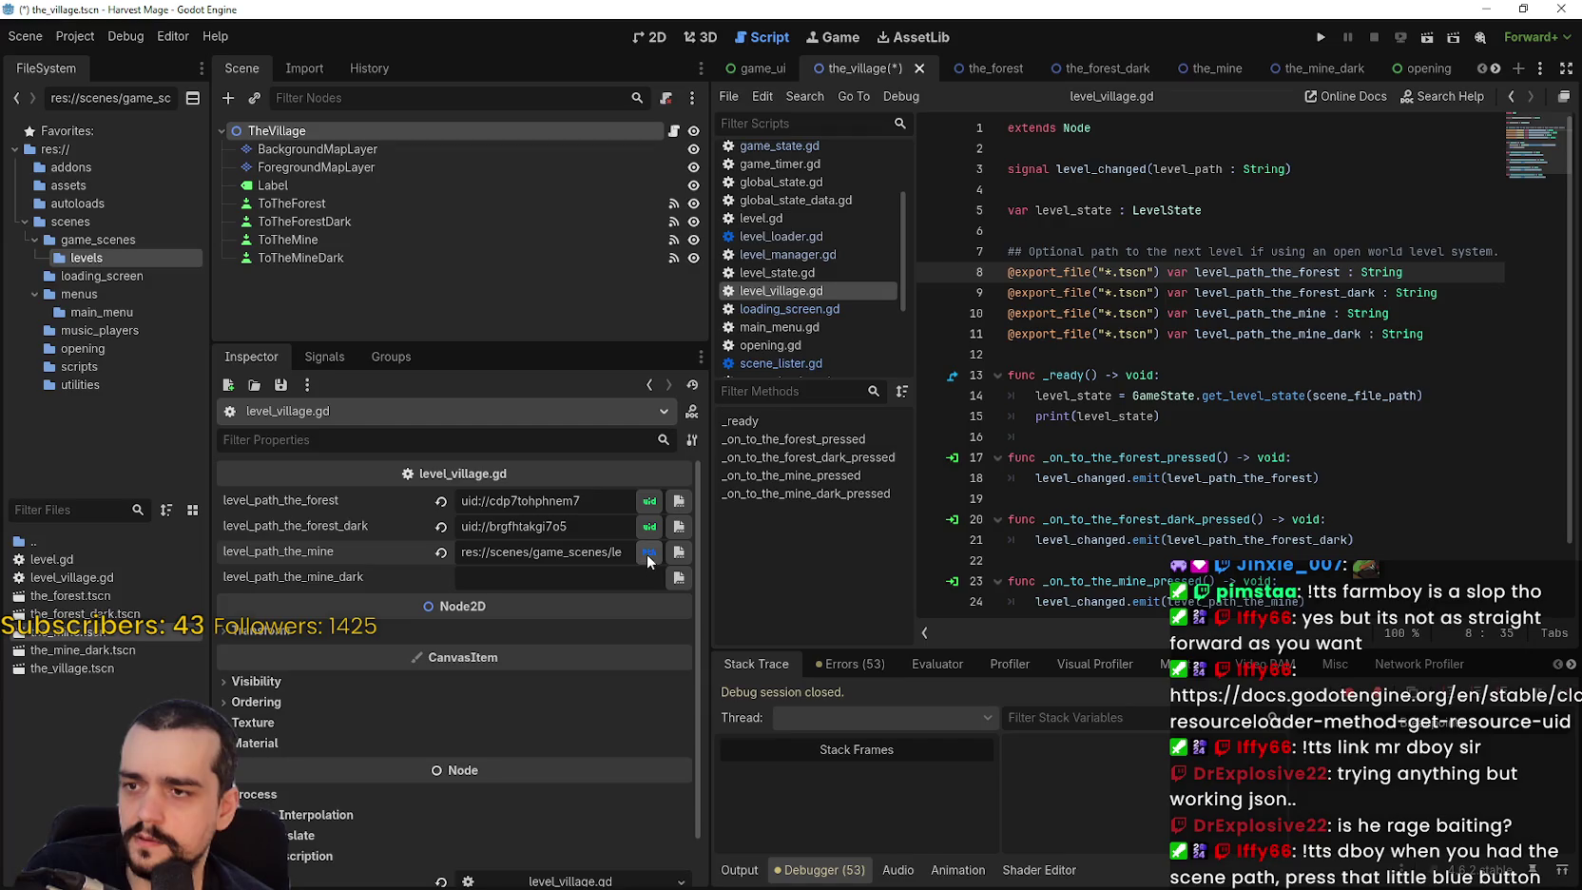
Paste the_mine_dark scene's path into the mine dark level path and save the village scene.
left_click(572, 578)
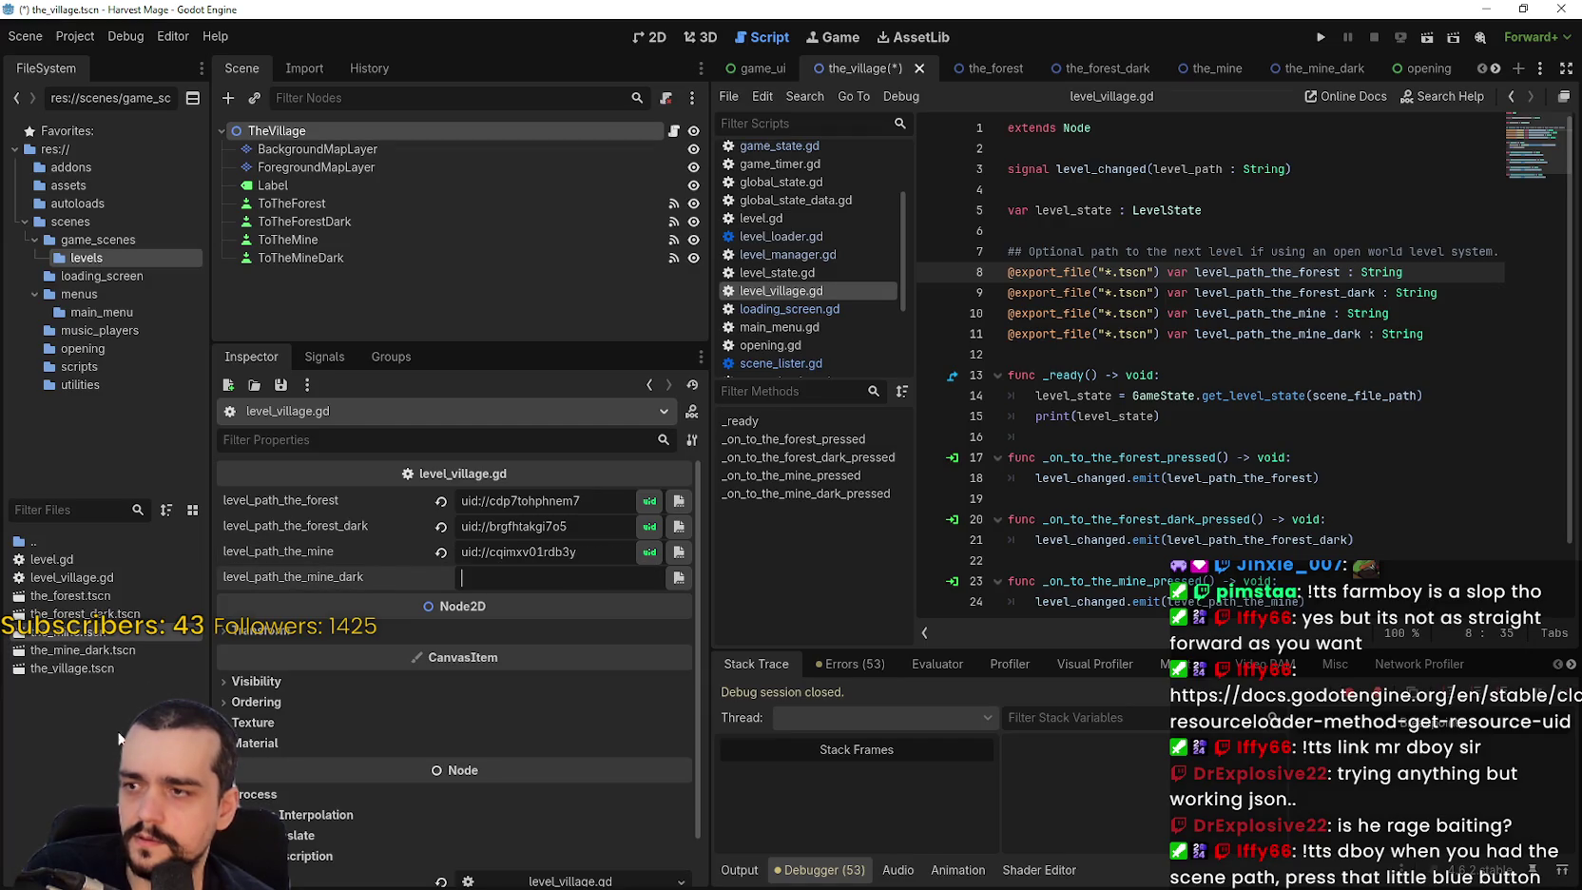
left_click(120, 651)
right_click(120, 651)
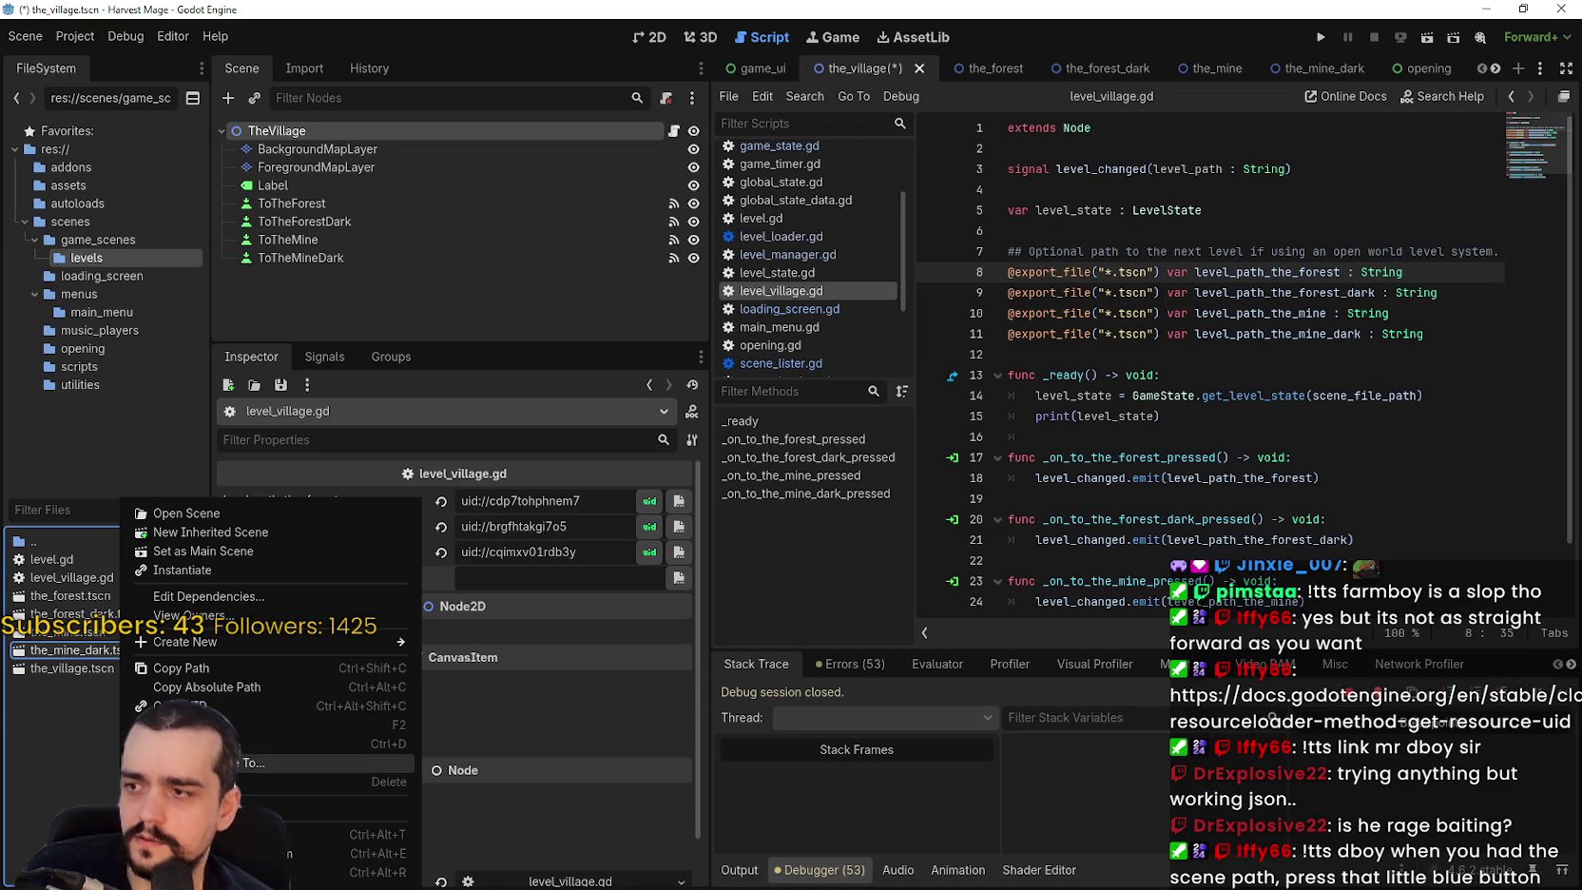
left_click(217, 668)
right_click(511, 577)
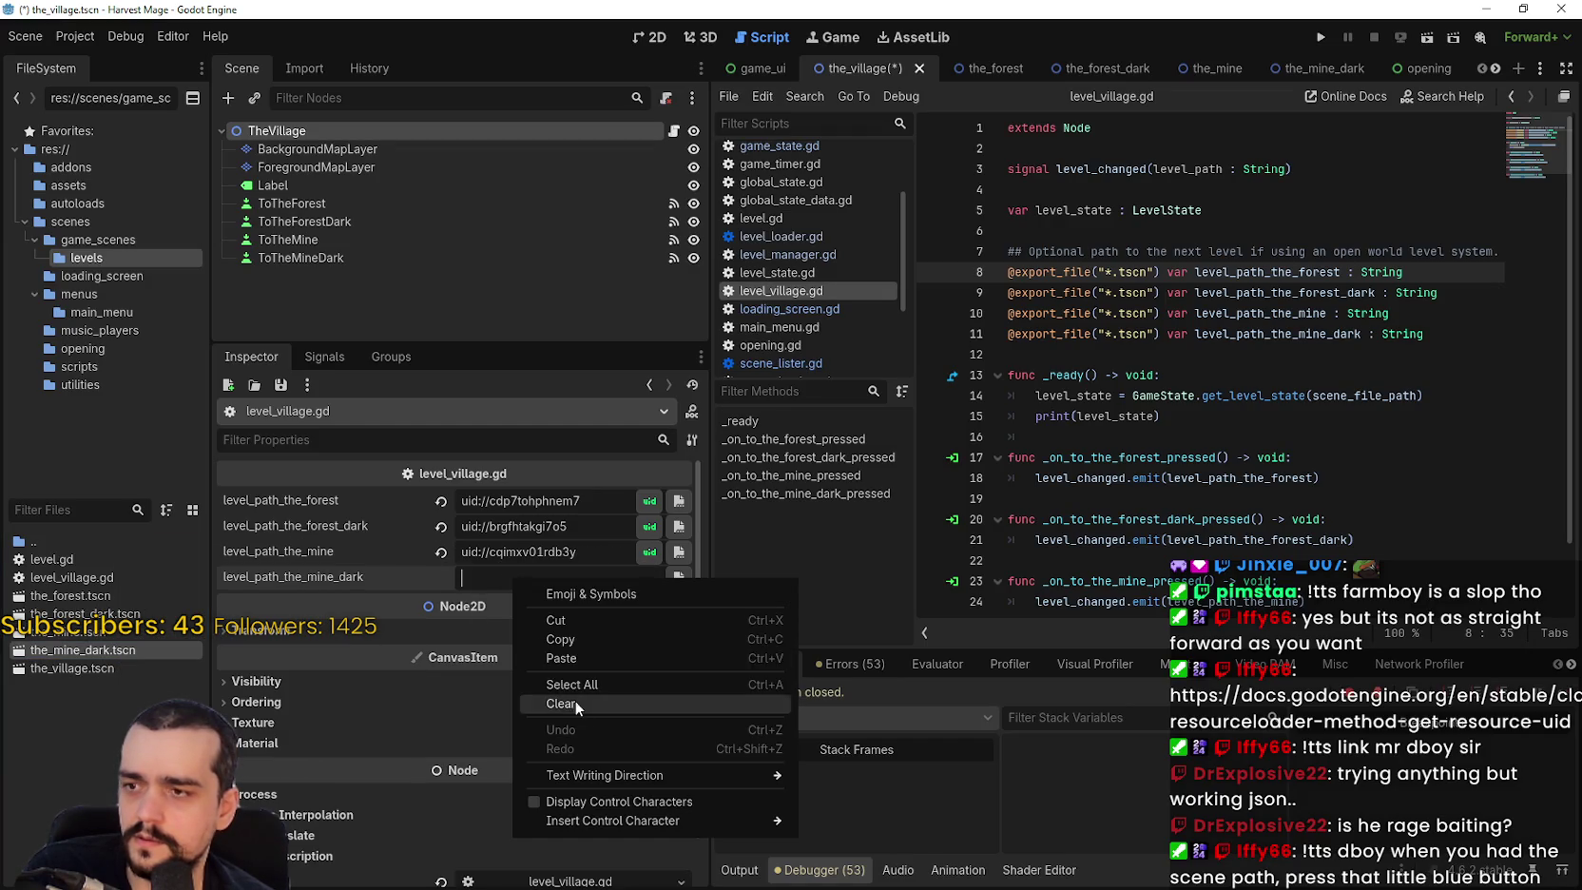
left_click(578, 658)
key("Return")
key("ctrl+s")
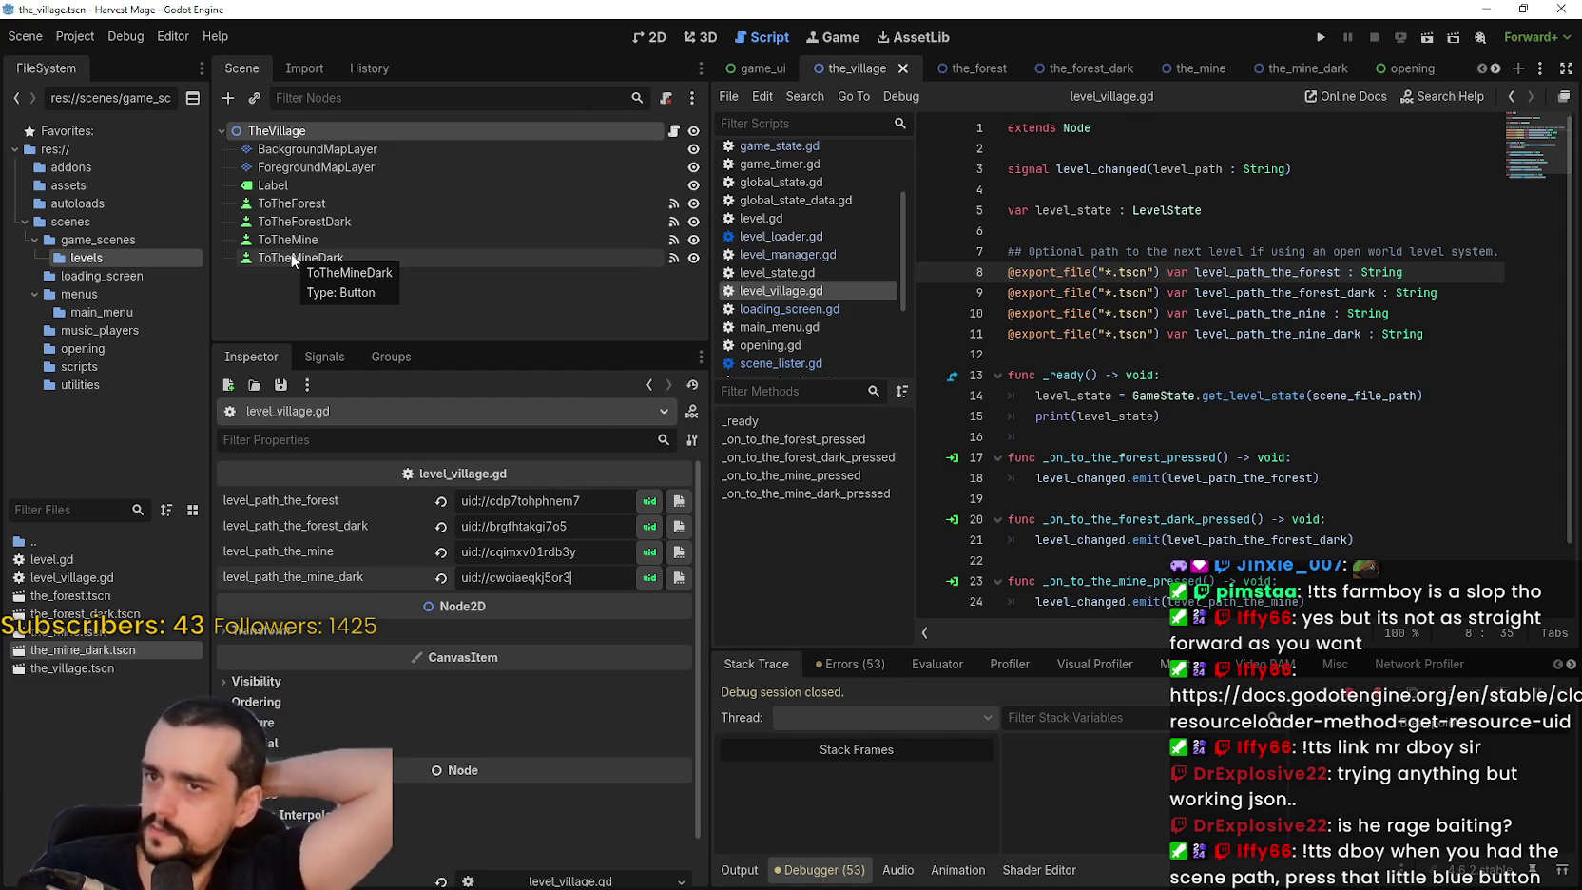
Check the_forest, the_forest_dark, the_mine (saving it) and the_mine_dark scenes, then return to the_village.
left_click(973, 69)
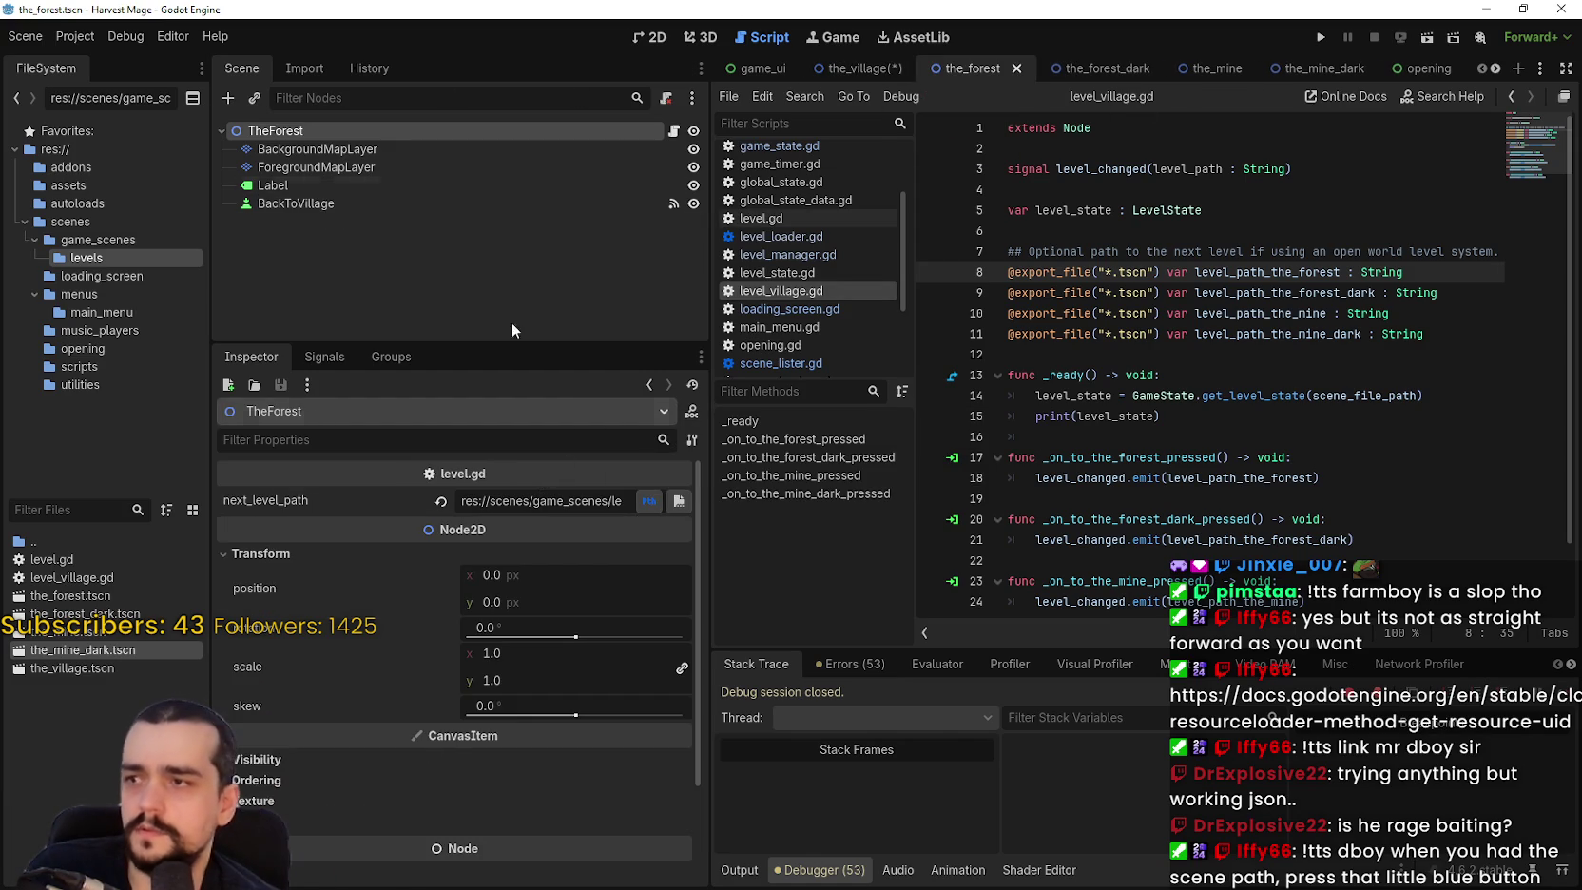
left_click(1093, 69)
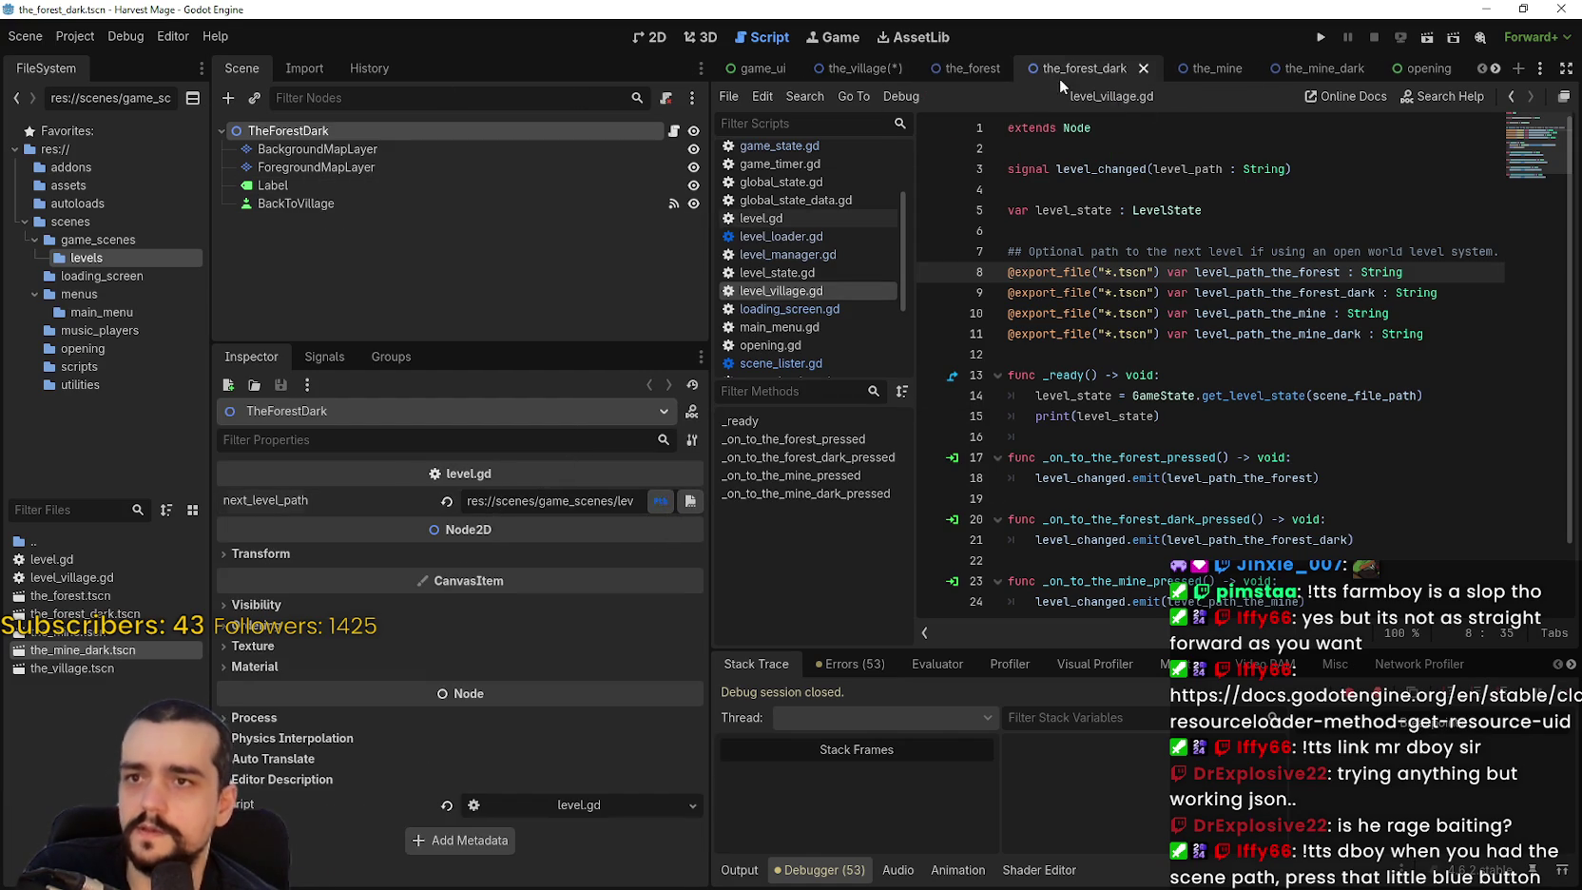
left_click(1199, 65)
key("ctrl+s")
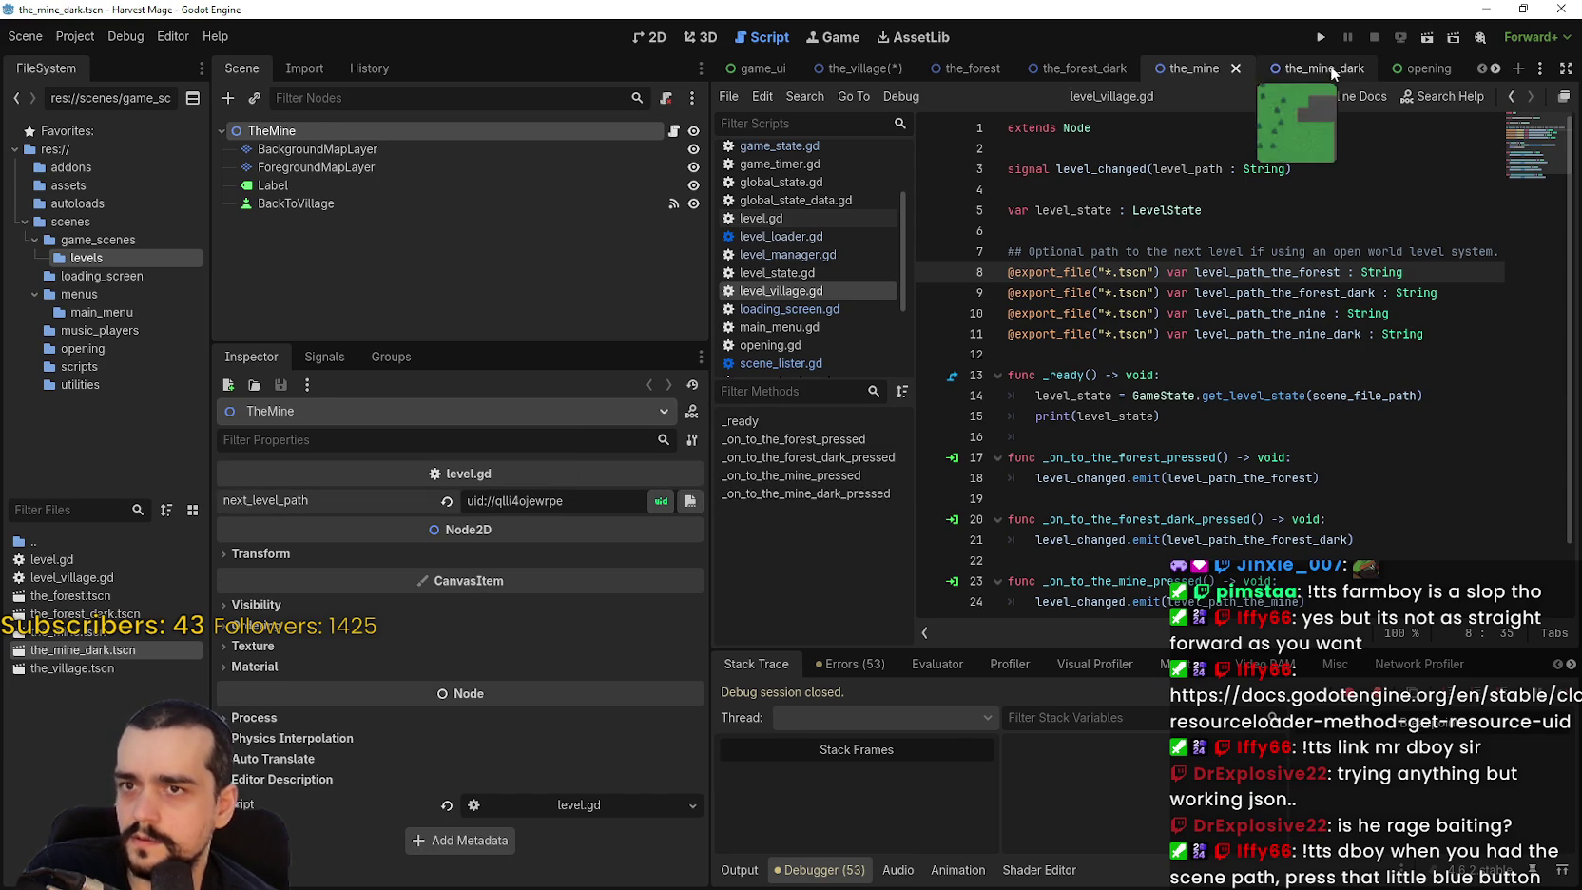
left_click(1331, 64)
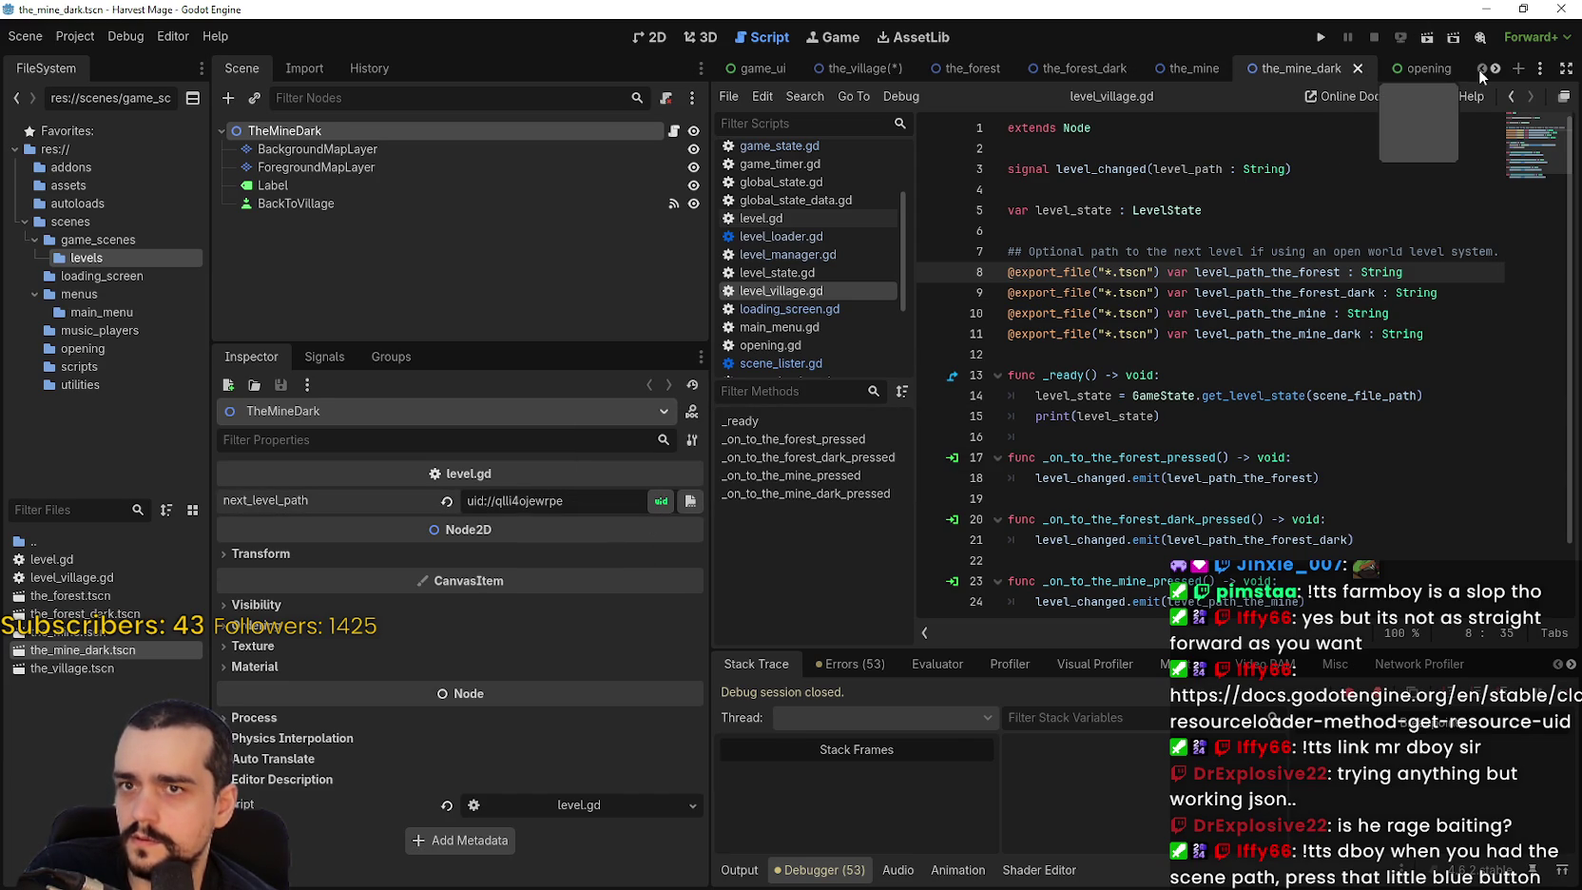
left_click(884, 68)
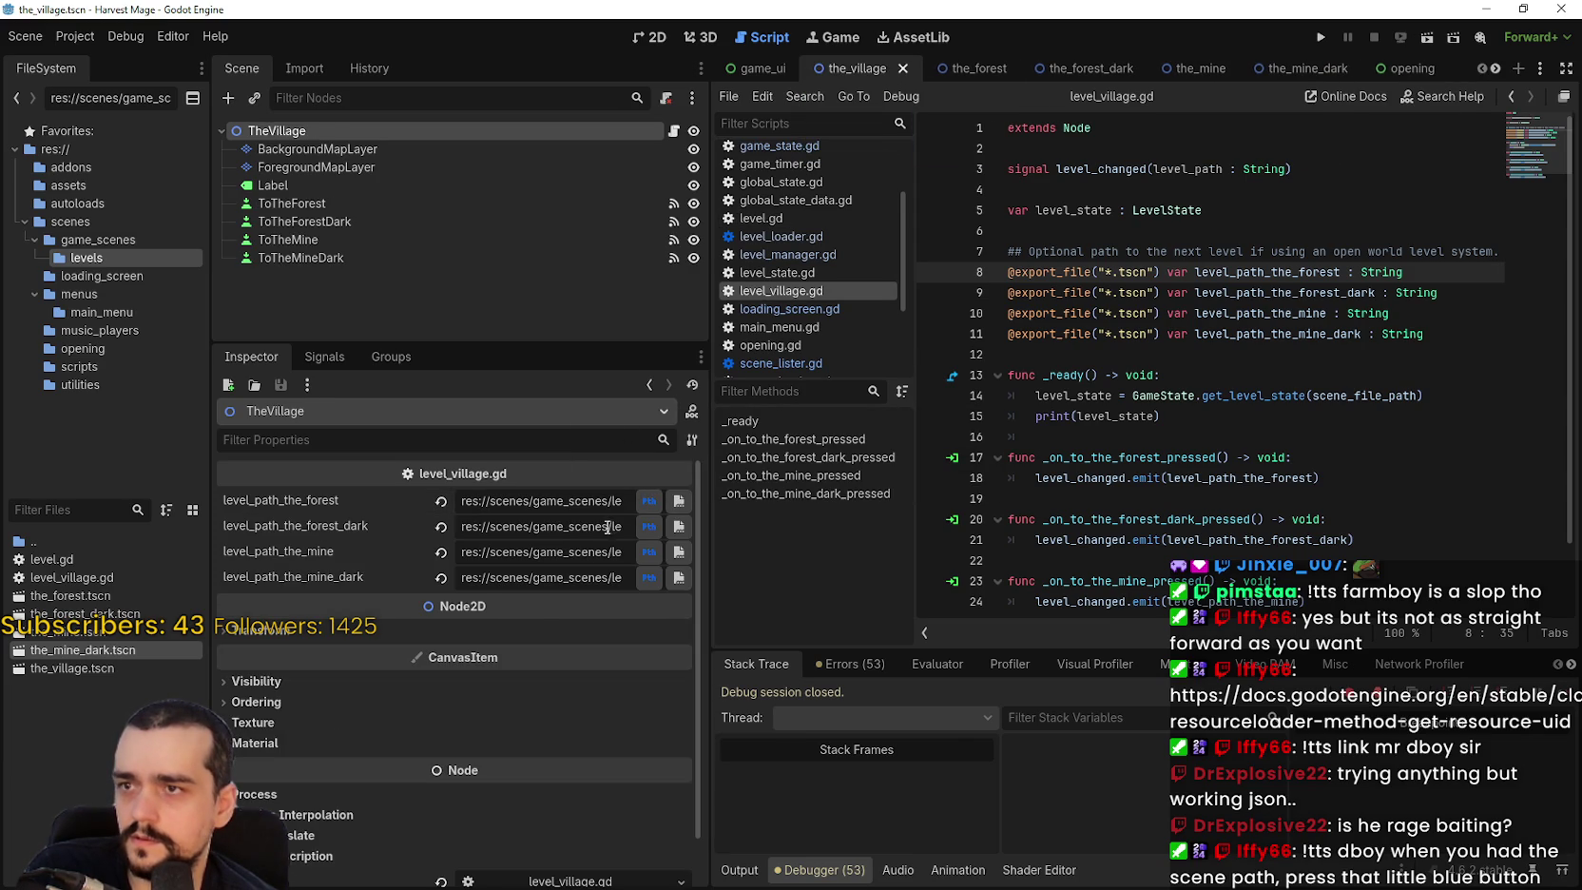
Compare the forest and forest dark path values with the declaration on script line 8.
left_click(563, 504)
left_click(629, 527)
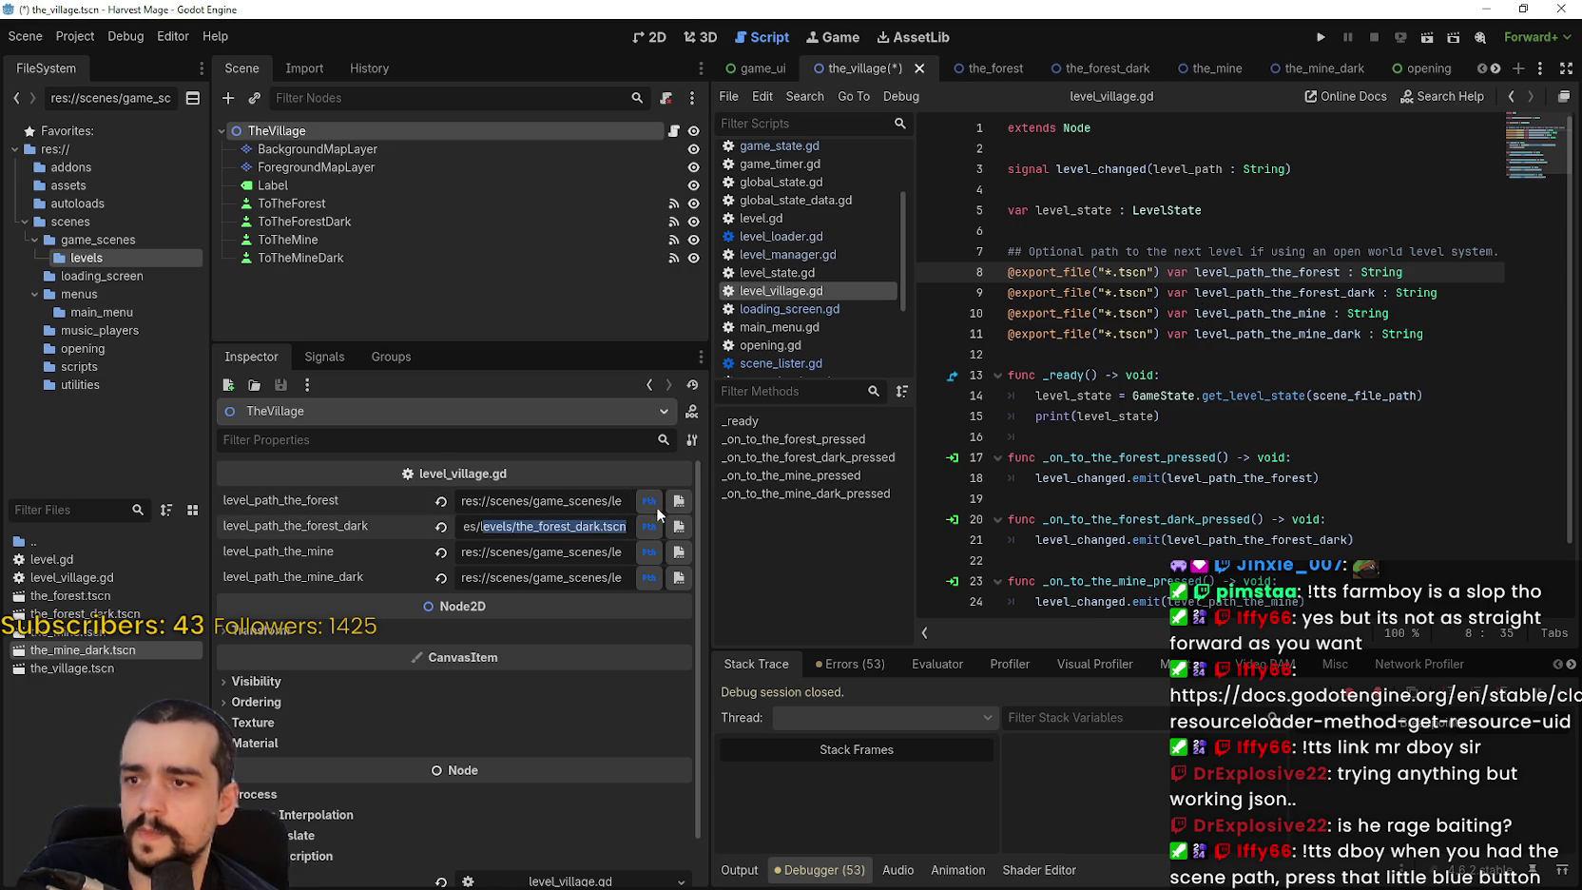
double_click(1141, 273)
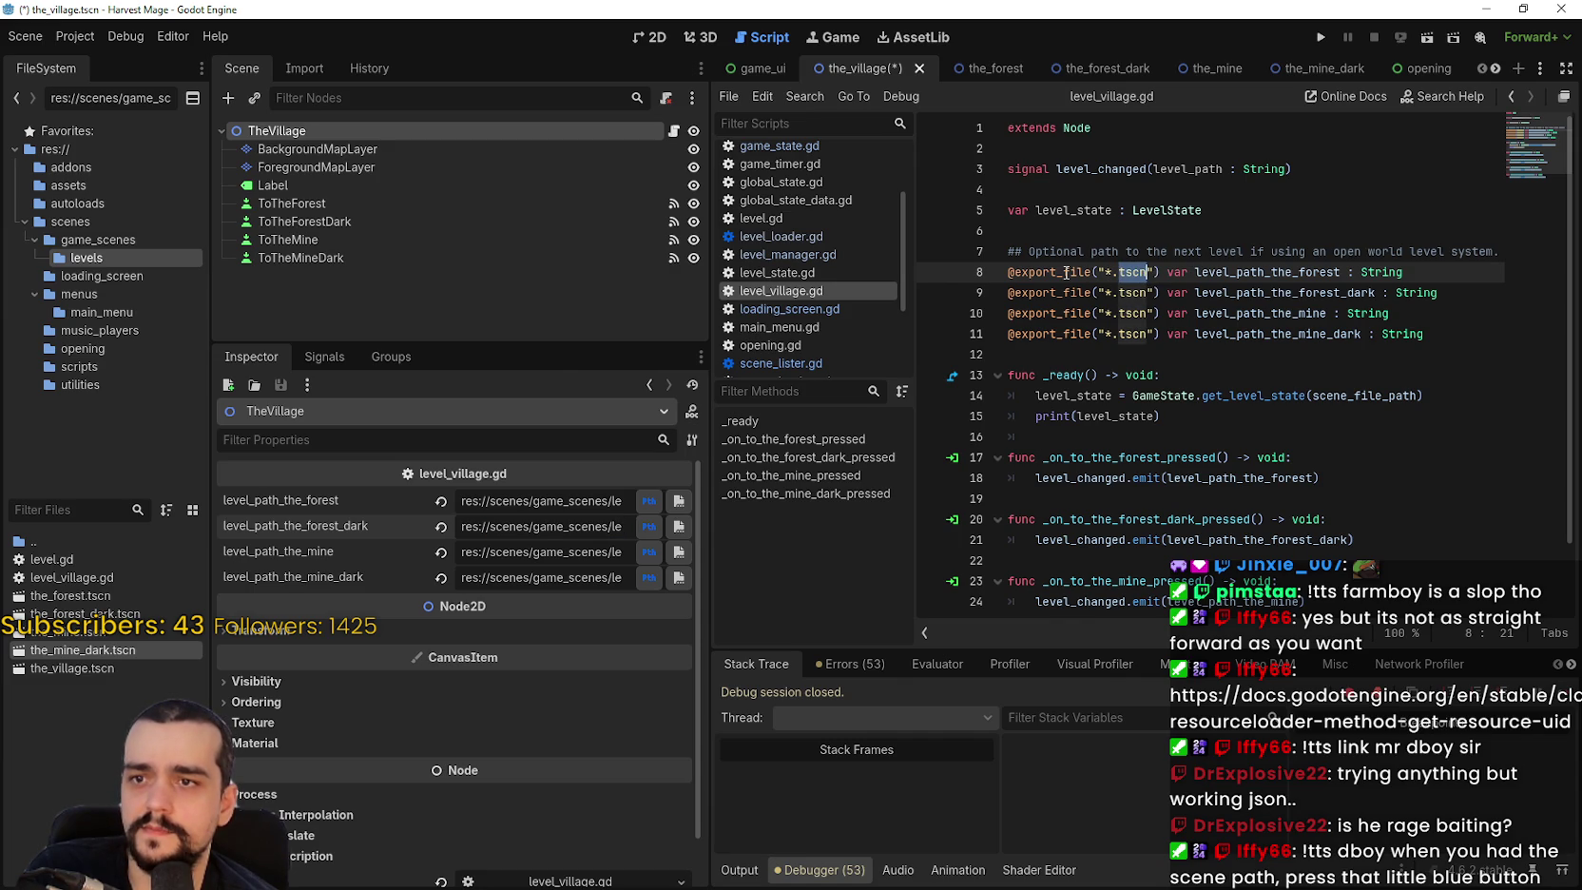
mouse_move(1066, 273)
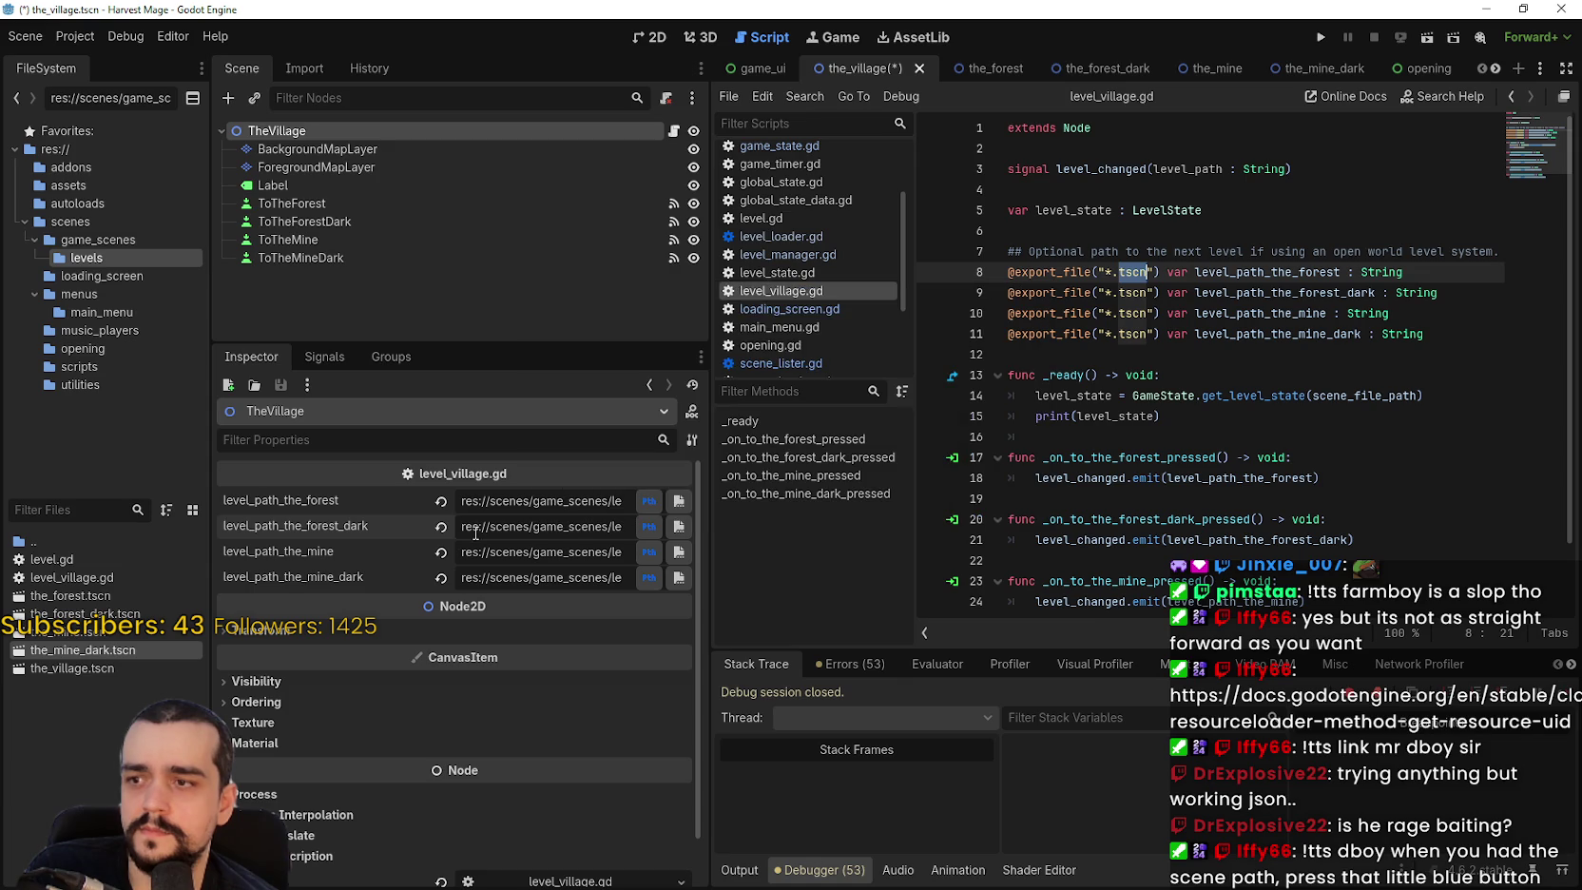
Toggle the forest level path between UID and res:// display and save the_village scene.
left_click(651, 502)
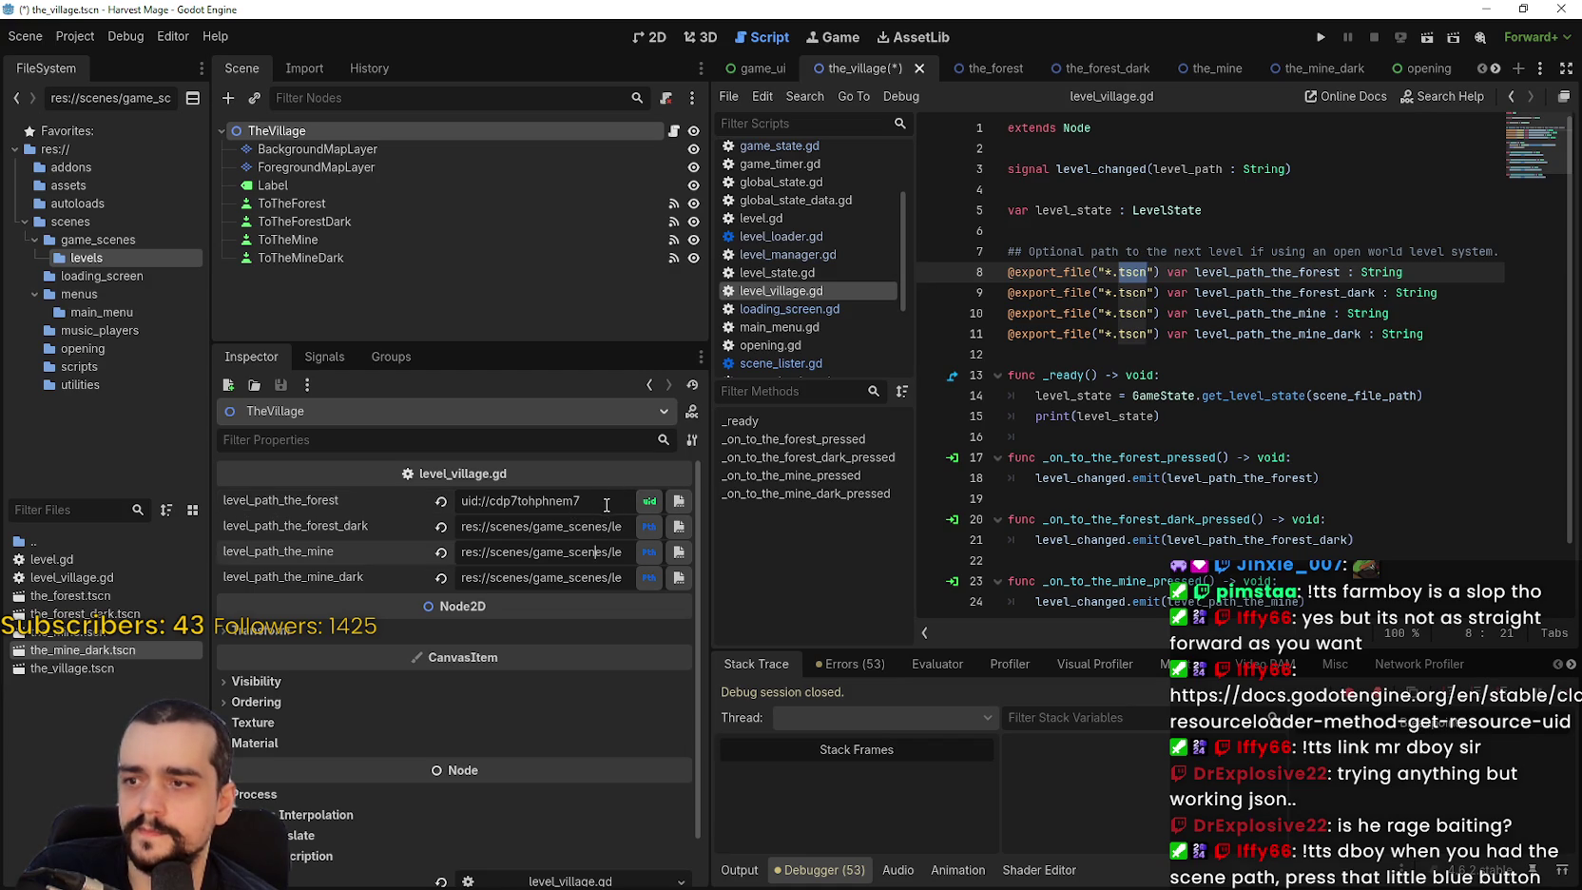
key("ctrl+s")
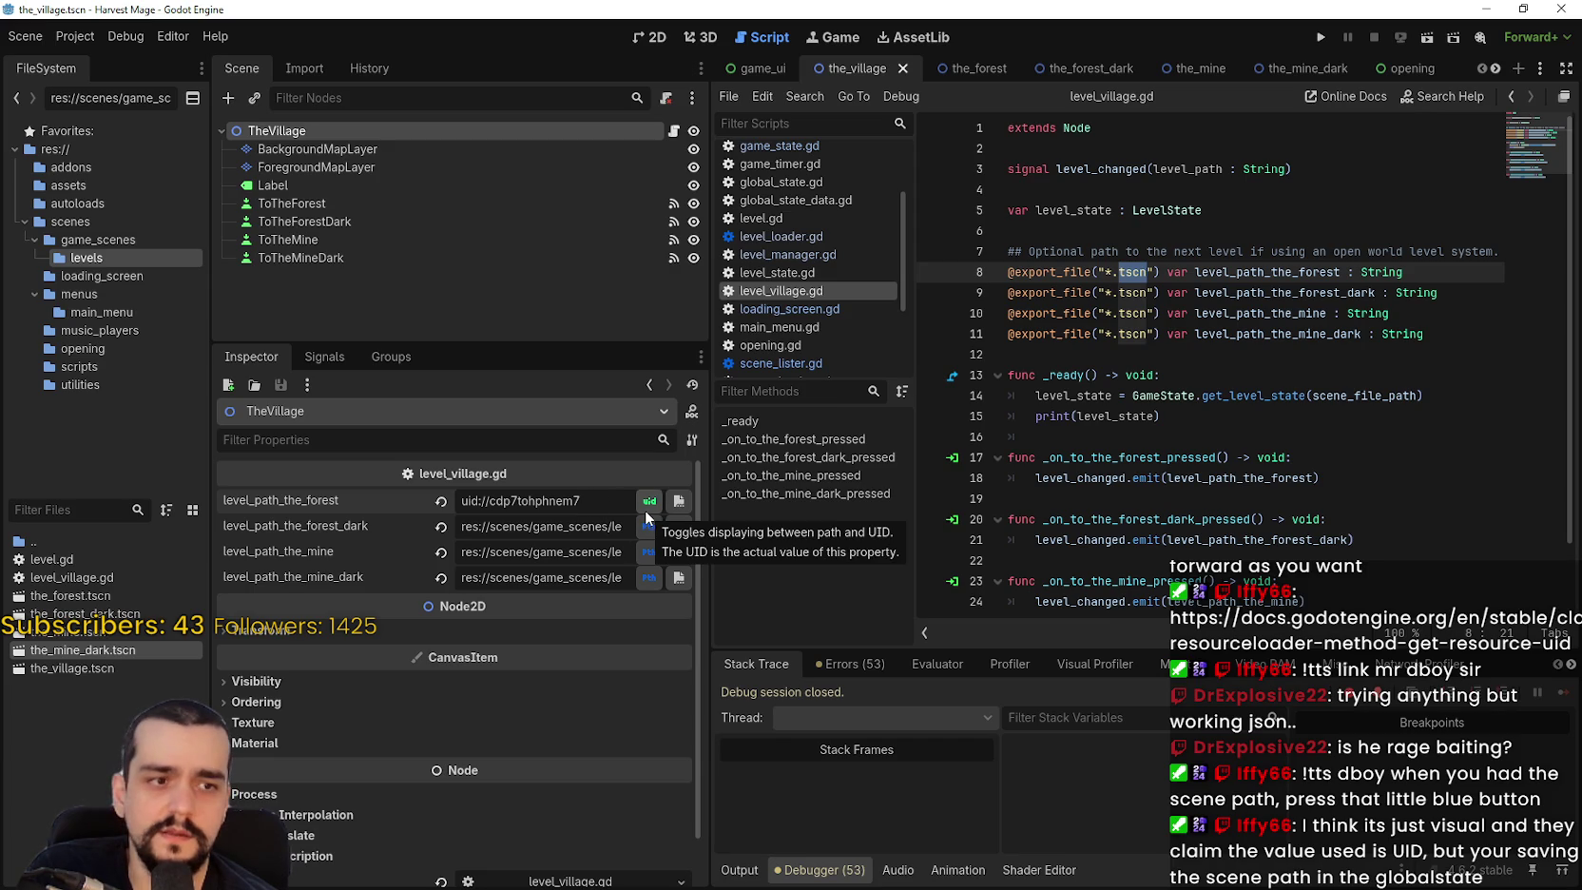
left_click(648, 501)
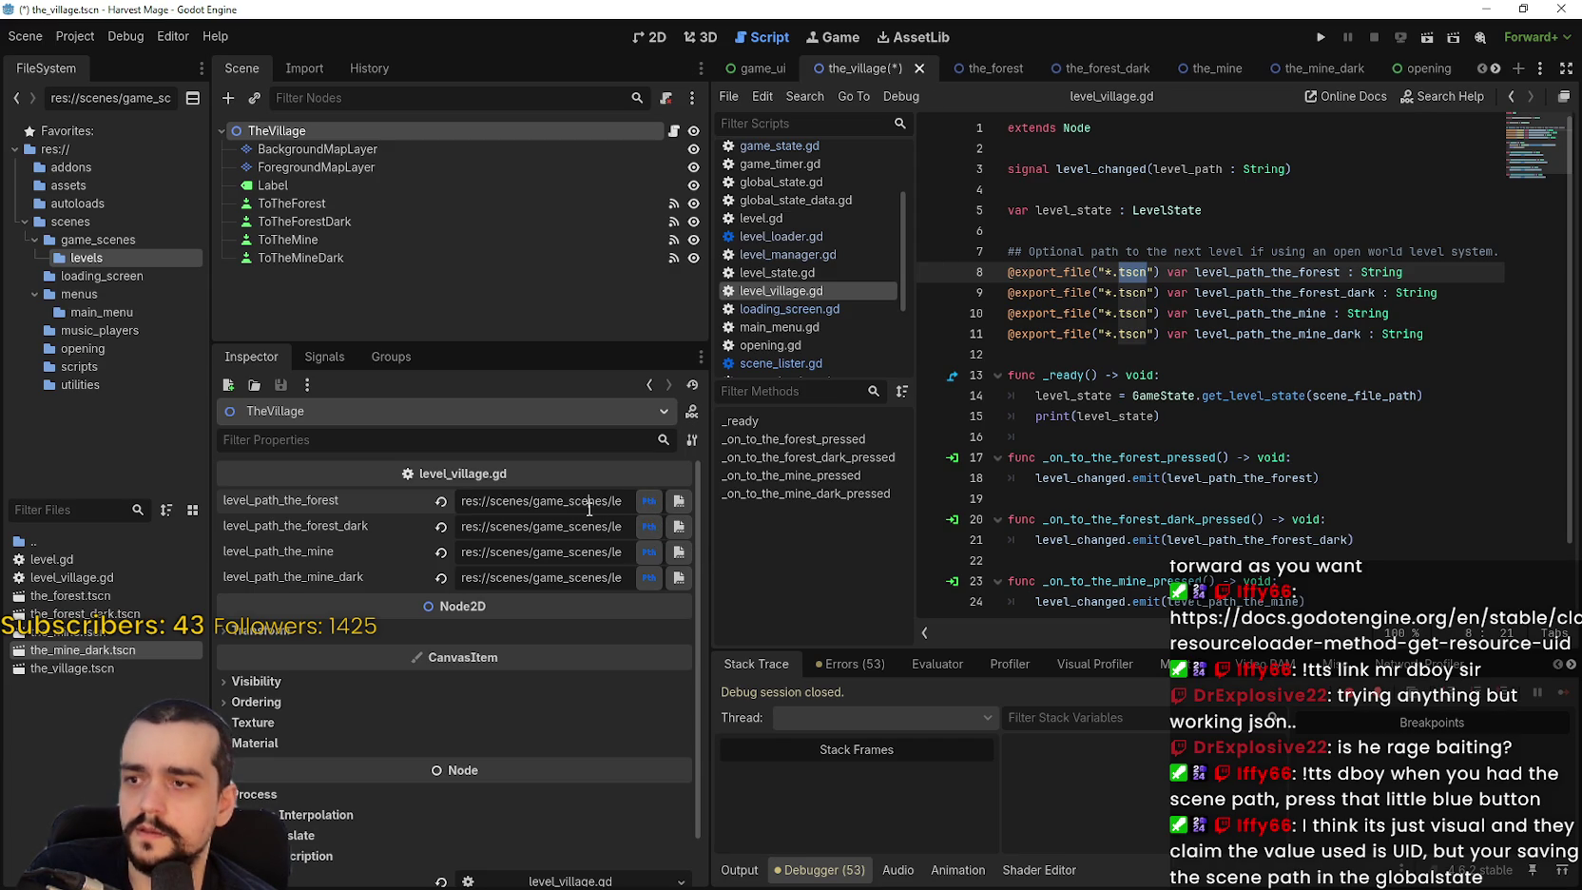
left_click(1191, 311)
key("ctrl+s")
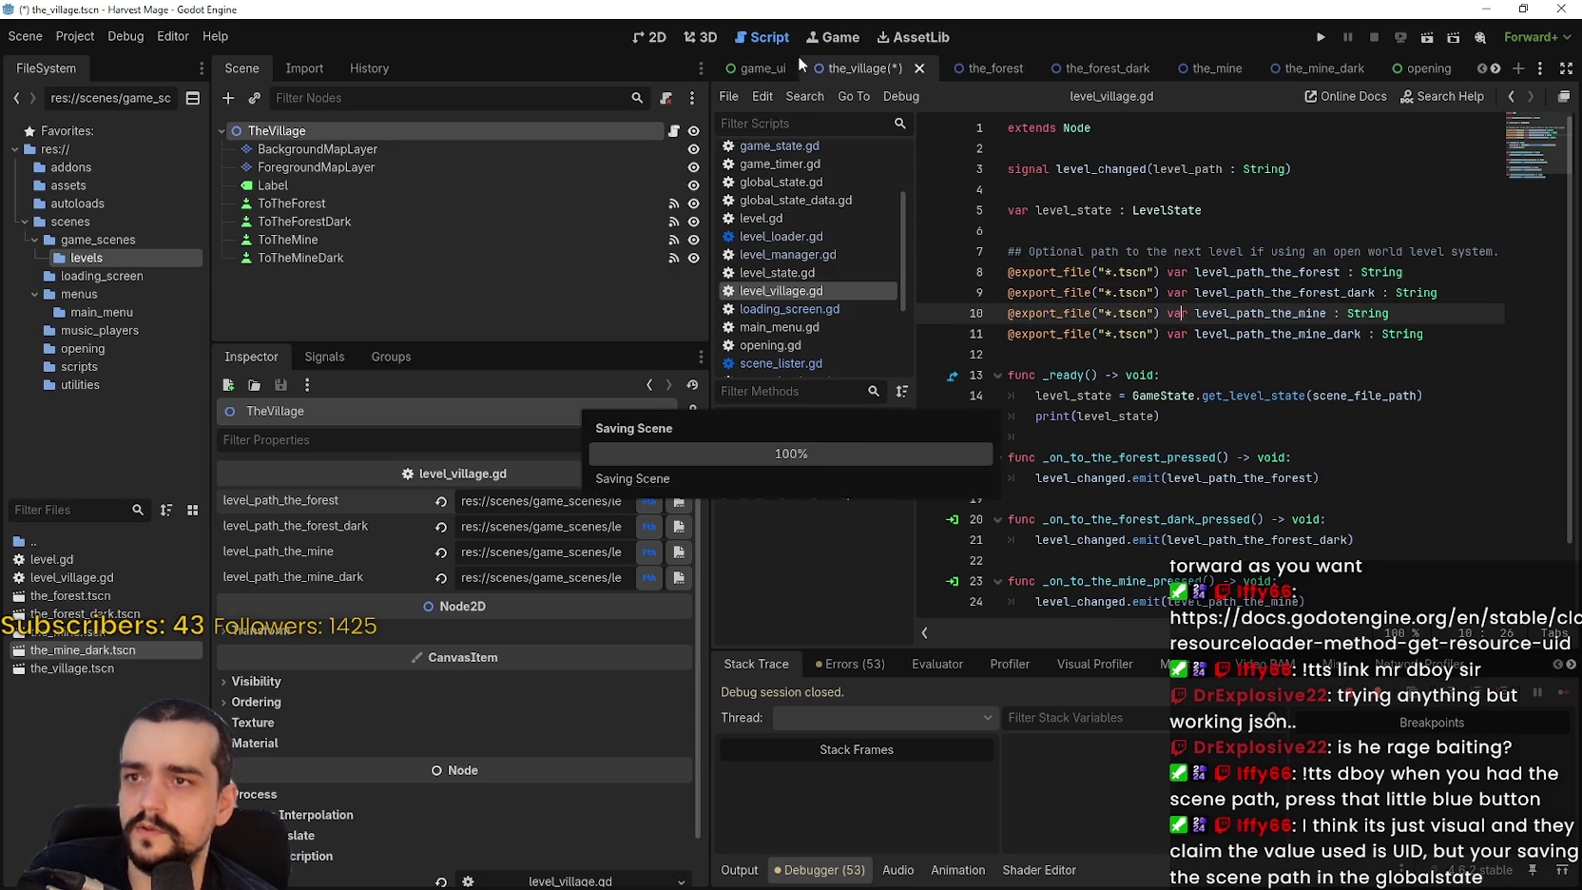
Select SceneLister in game_ui and delete all uid entries from its files list.
left_click(757, 69)
left_click(483, 523)
left_click(343, 224)
left_click_drag(510, 554, 580, 553)
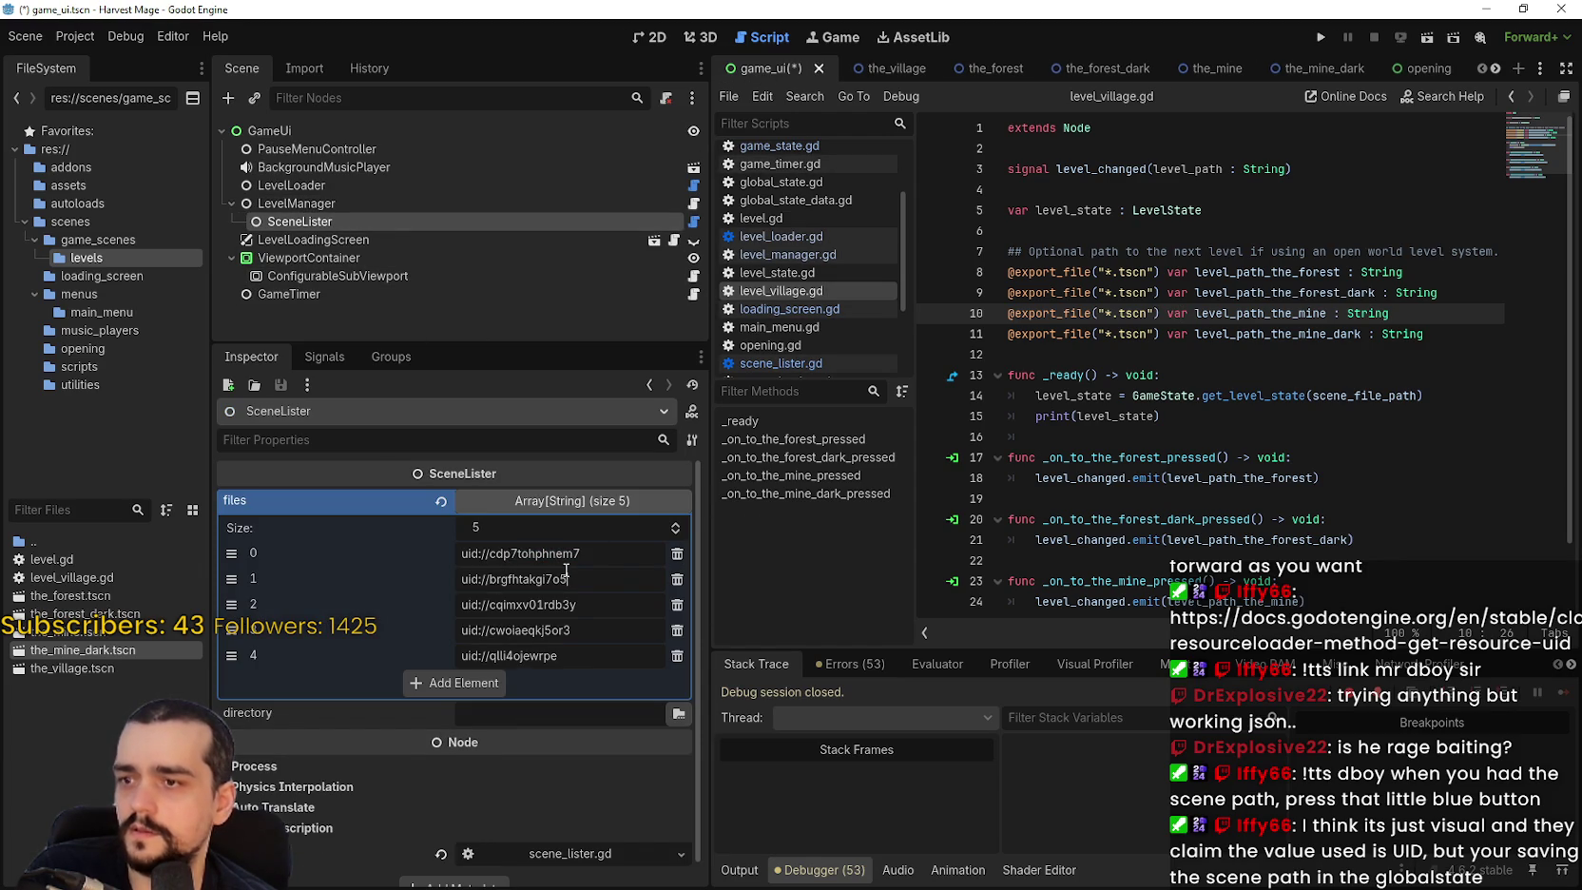
left_click(677, 575)
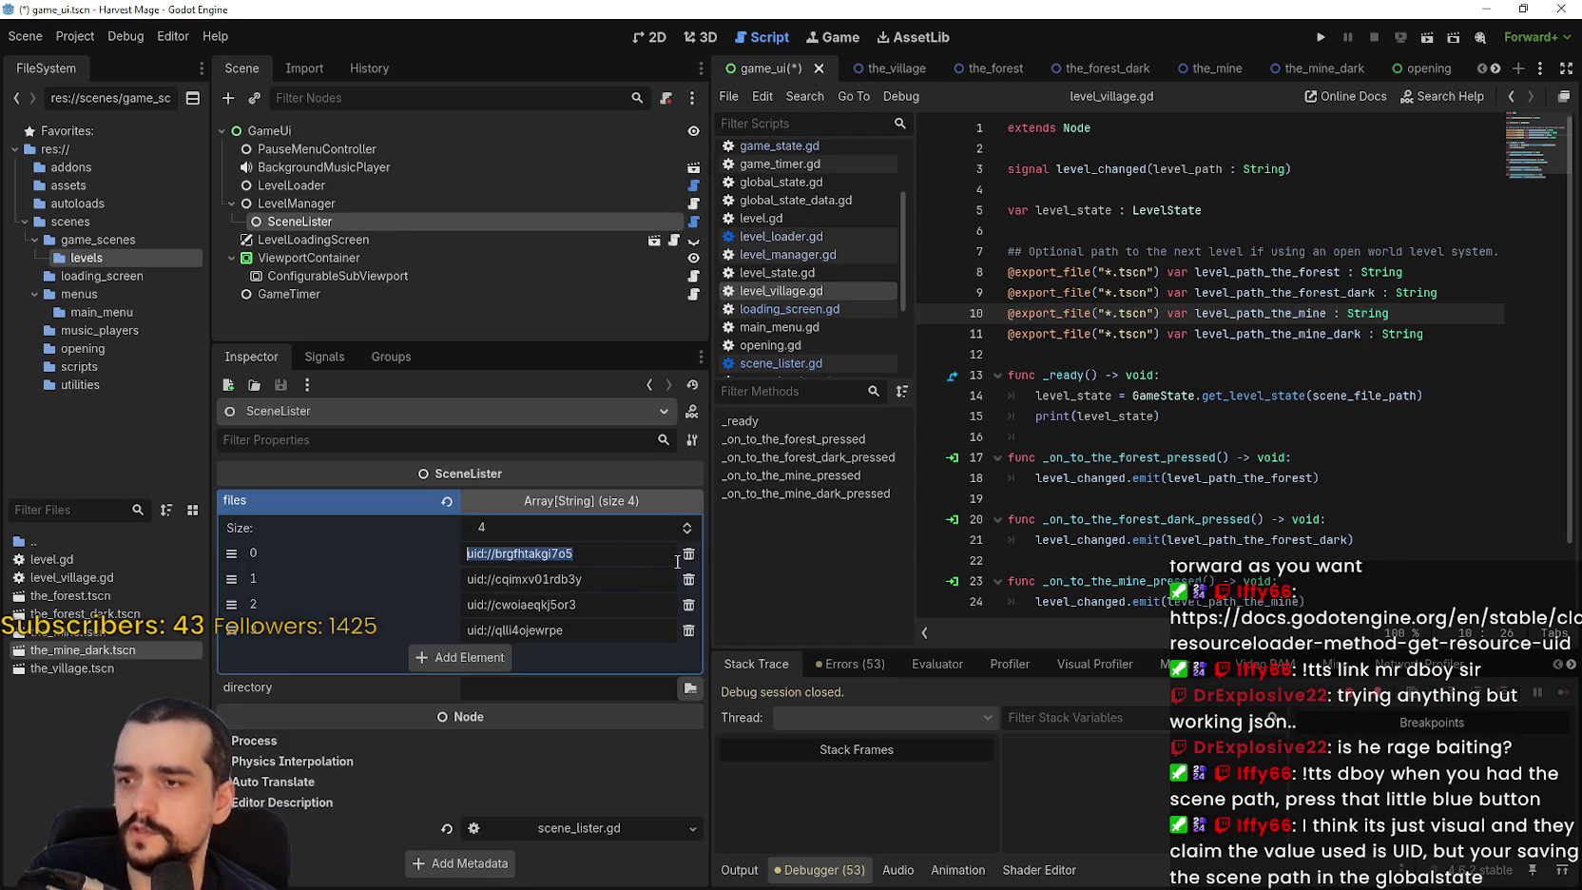
left_click(677, 575)
left_click(677, 575)
left_click(677, 575)
left_click(677, 554)
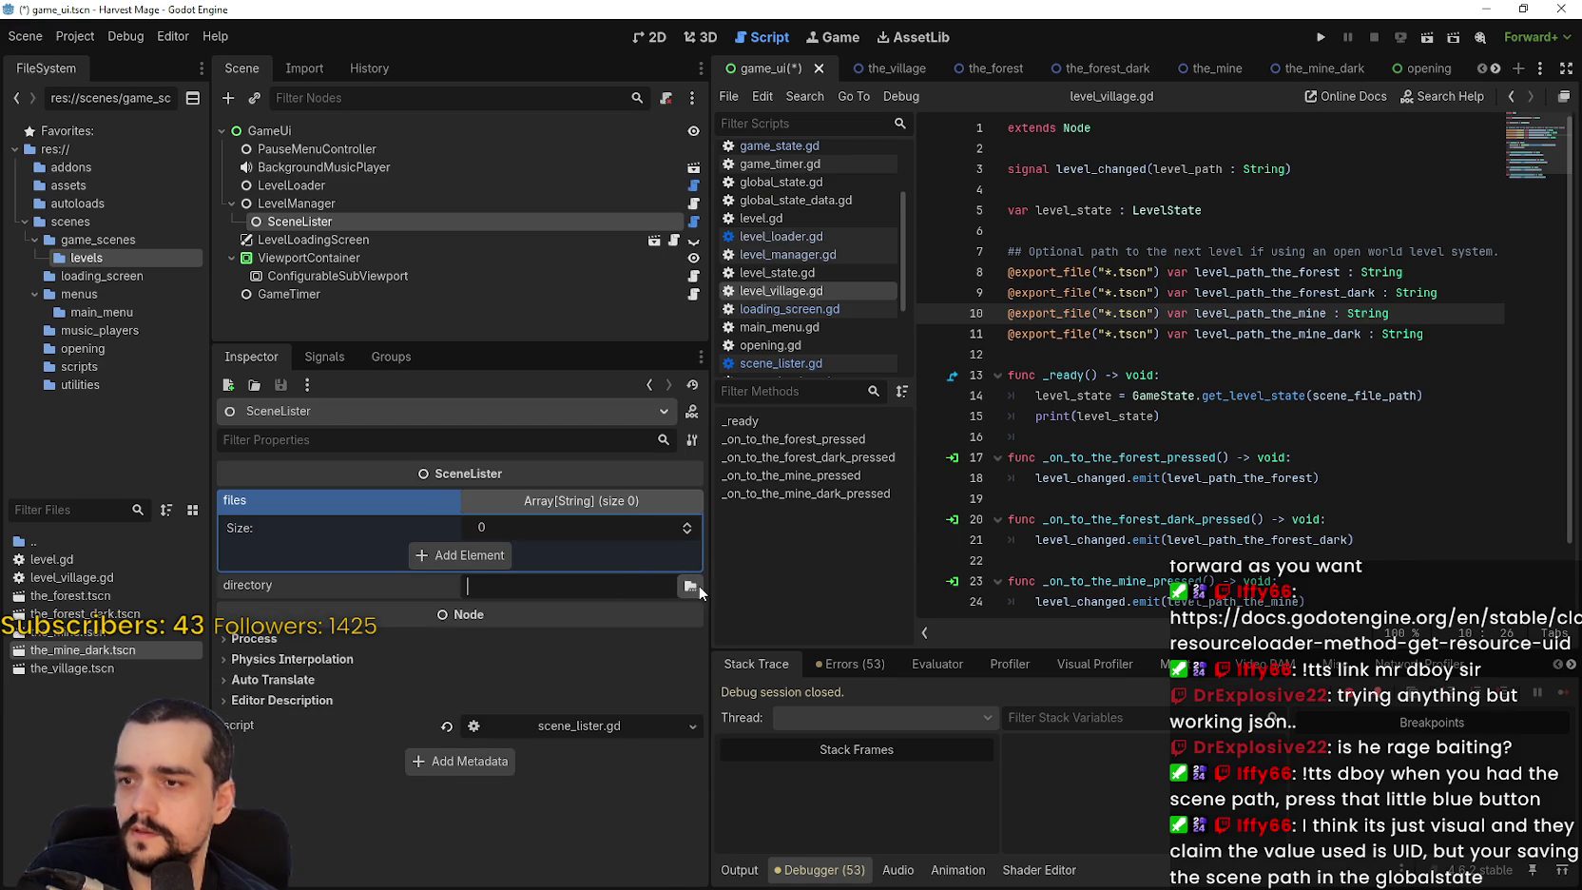
Set SceneLister's directory to res://scenes/game_scenes/levels.
left_click(692, 585)
double_click(755, 275)
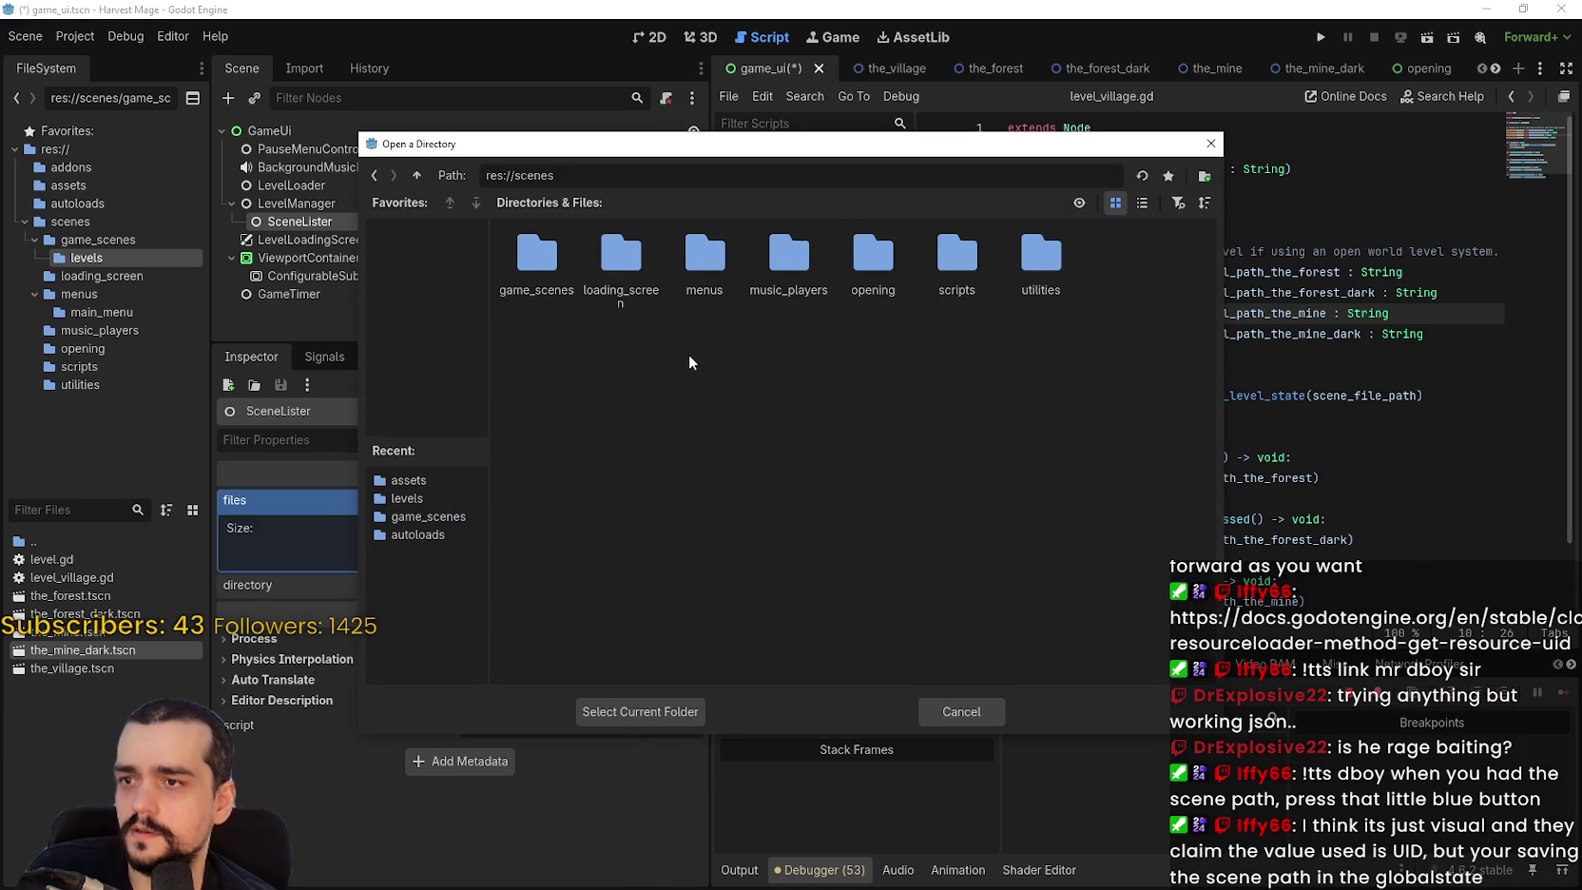
double_click(536, 258)
left_click(539, 269)
double_click(539, 269)
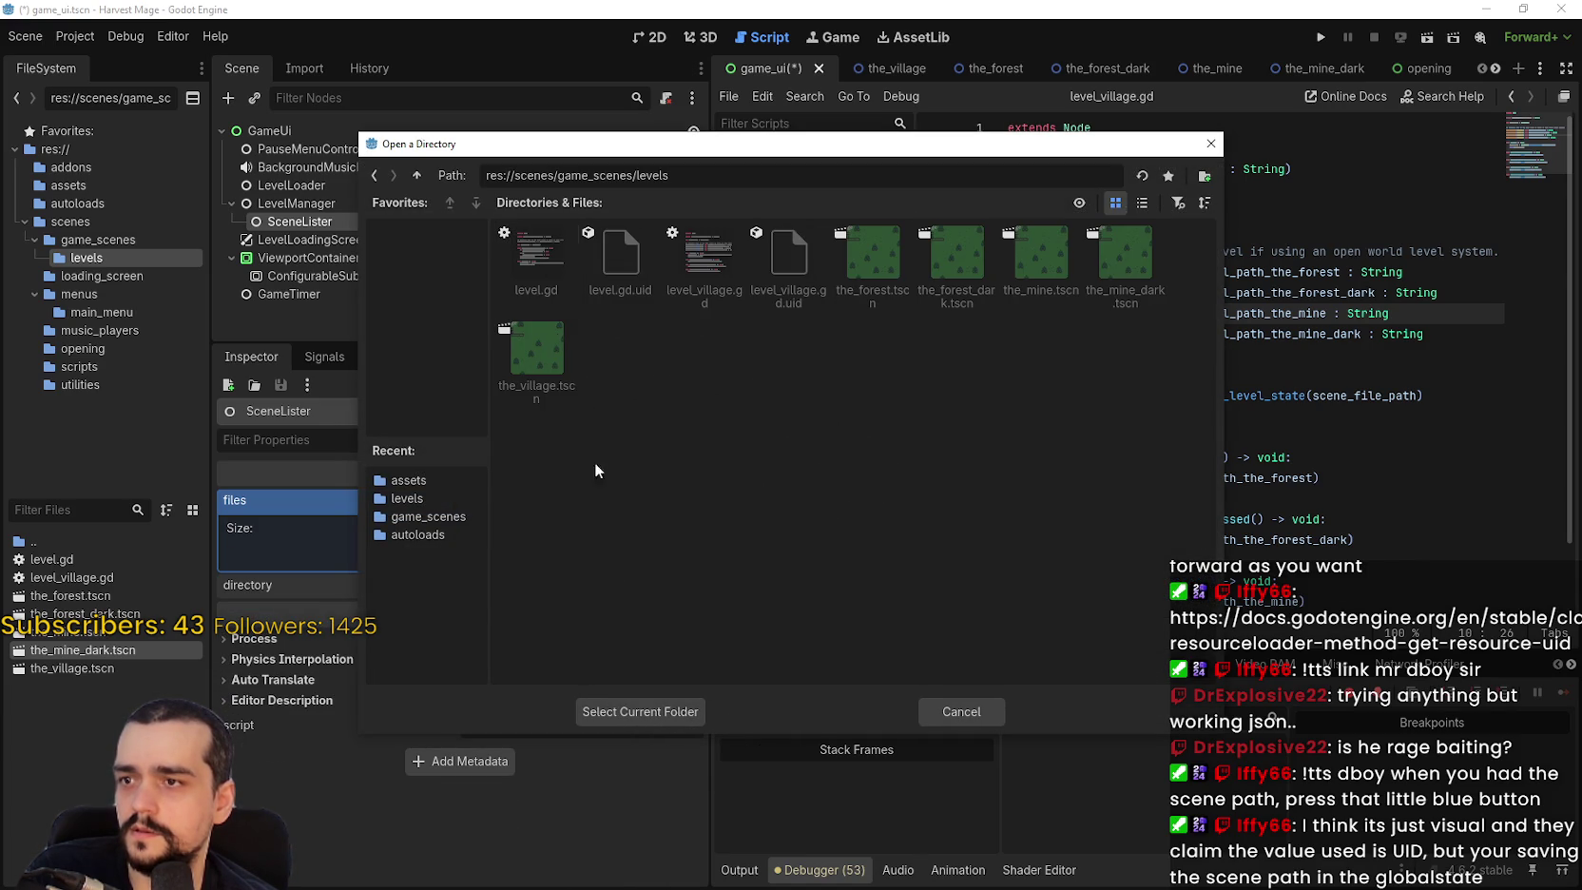
left_click(646, 714)
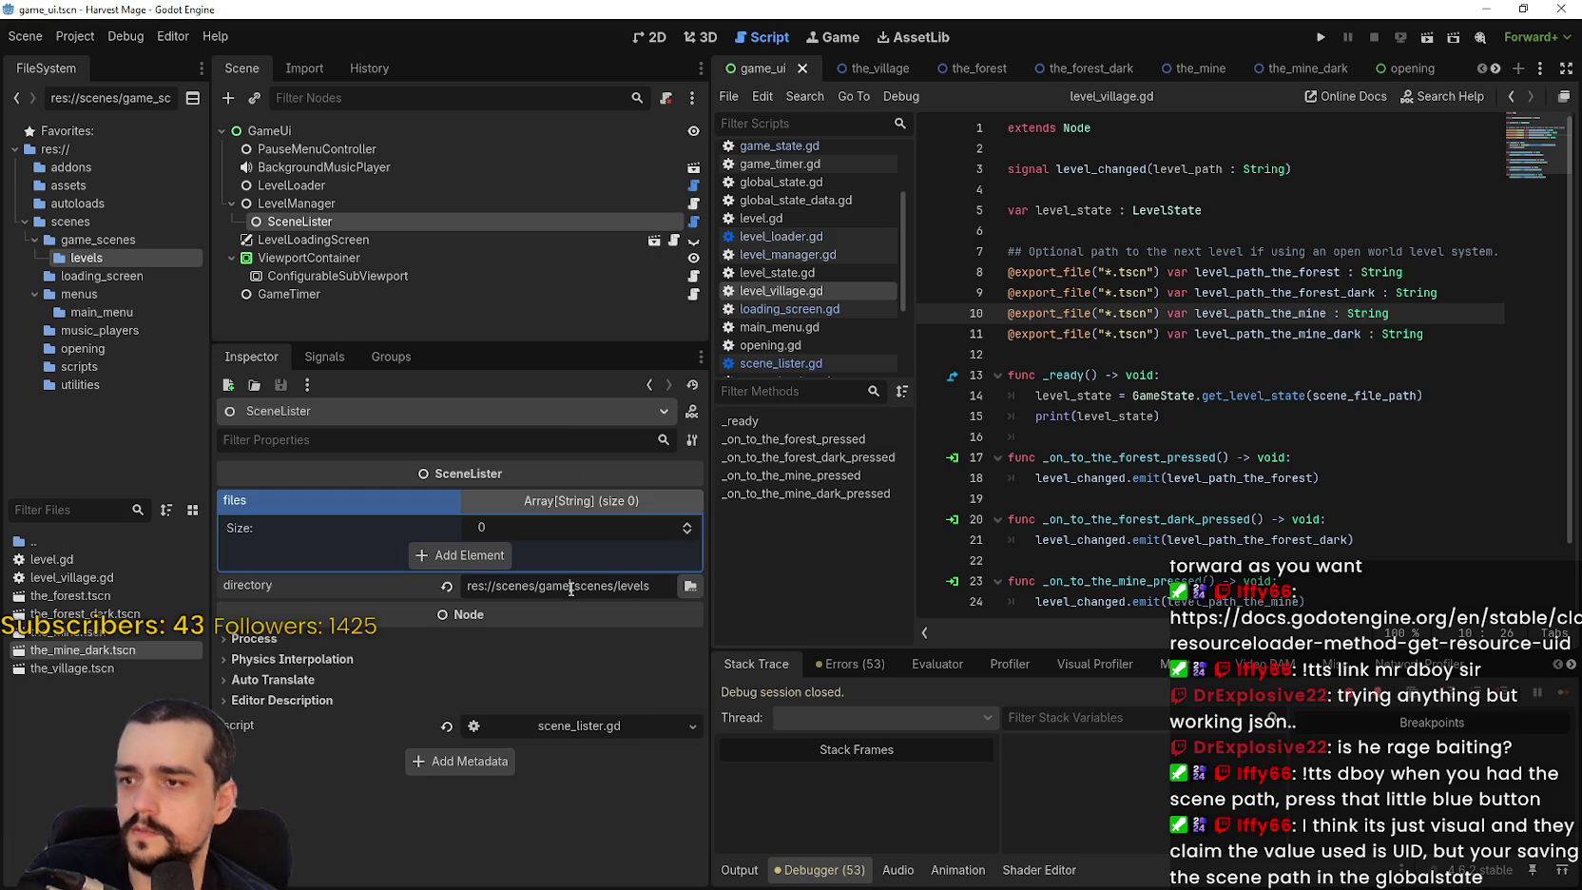
left_click(1194, 418)
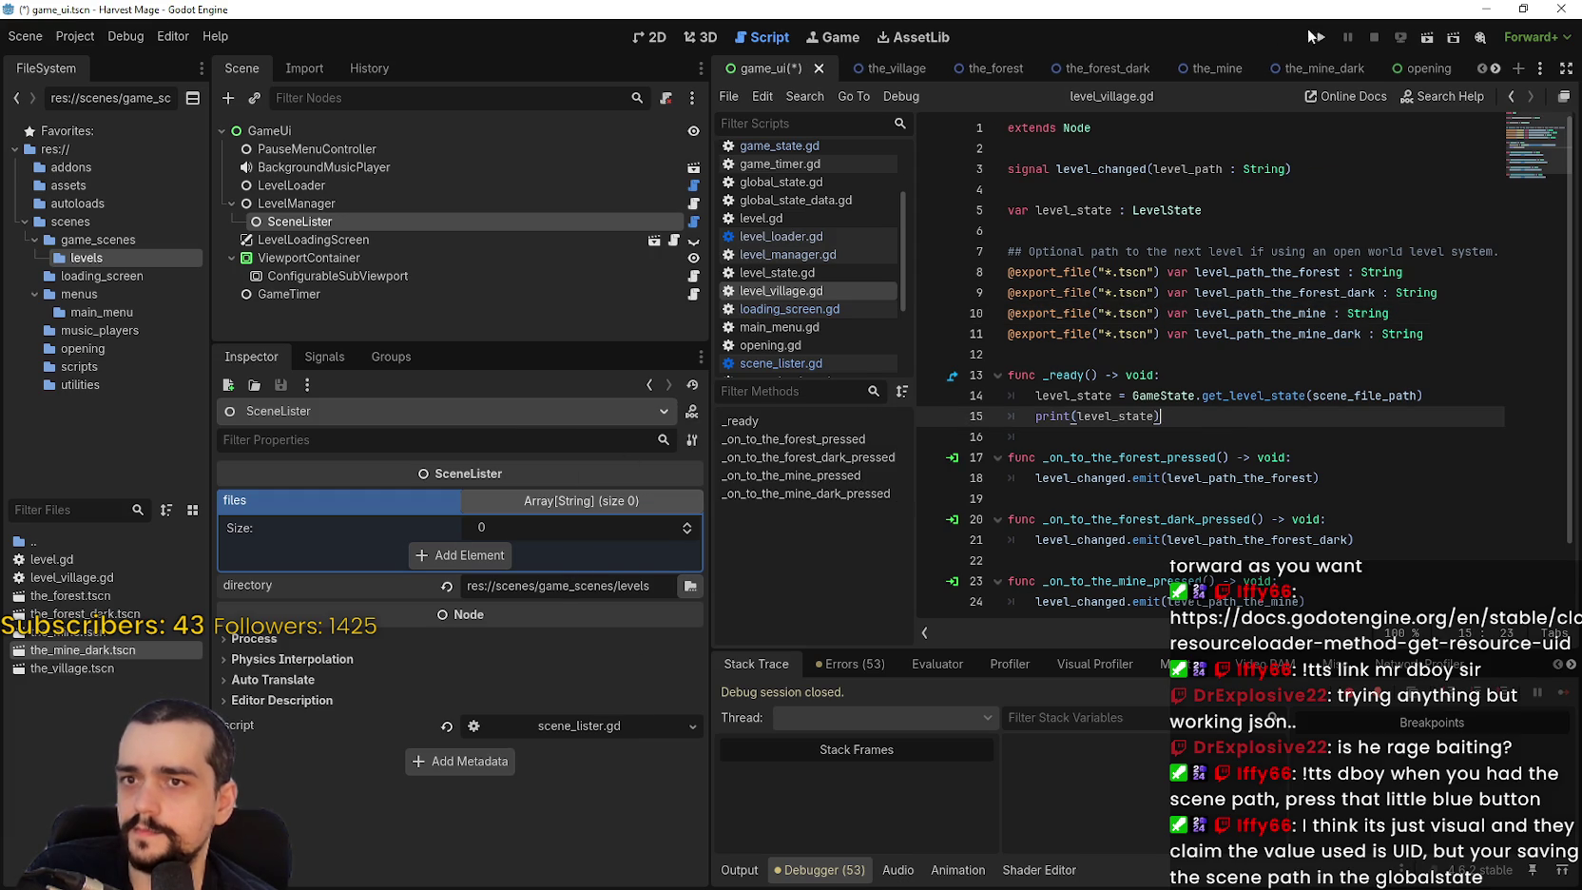
Run Harvest Mage, travel between forest, village and dark forest levels, then close the game.
left_click(1318, 37)
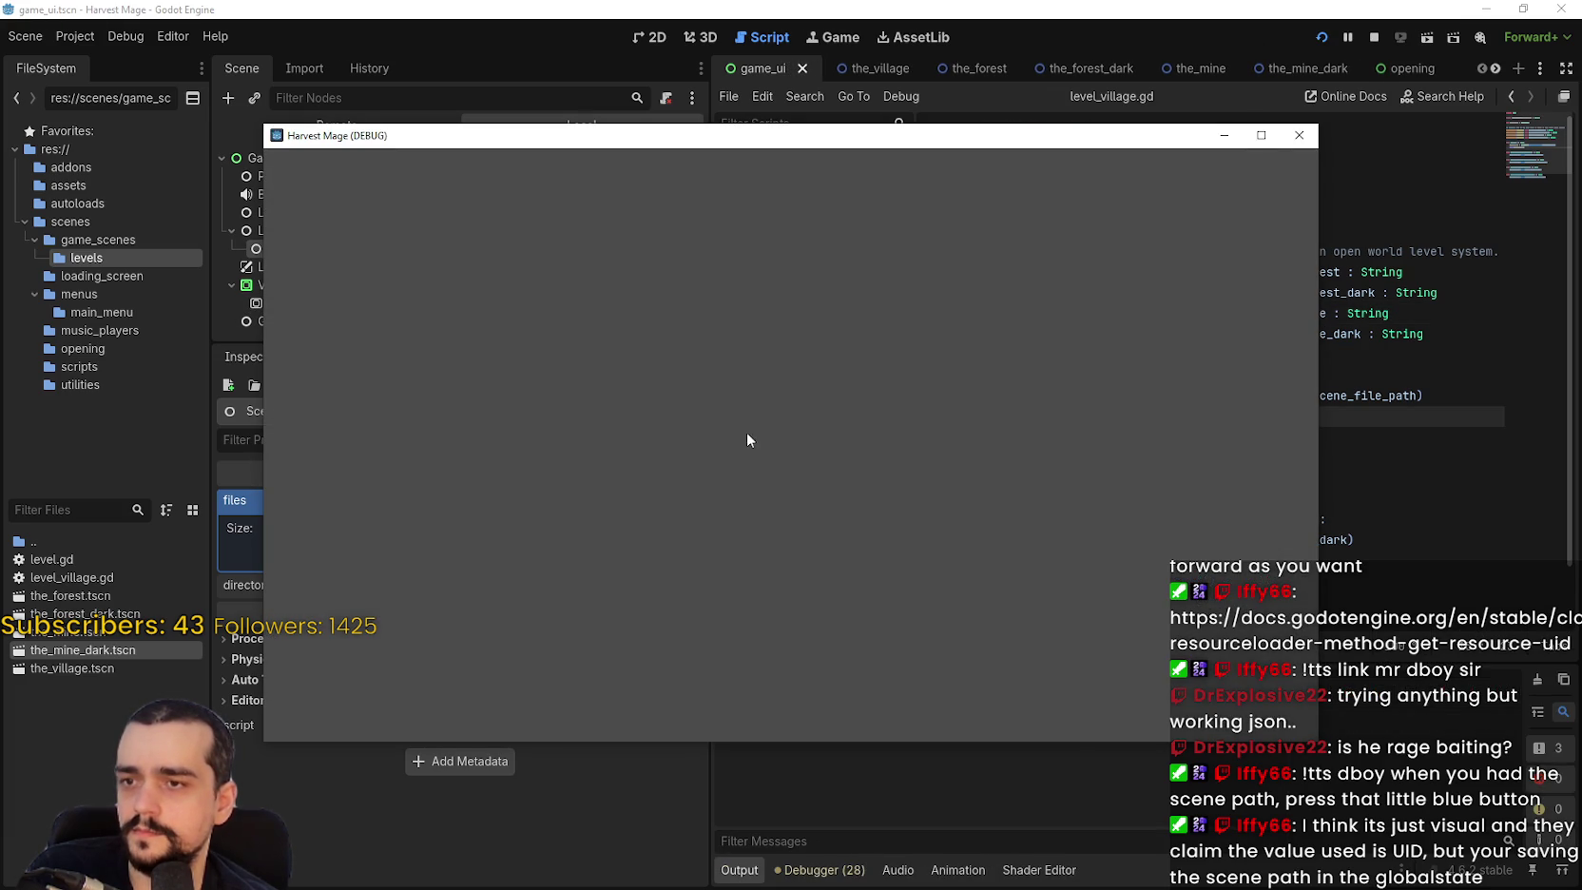
left_click(711, 518)
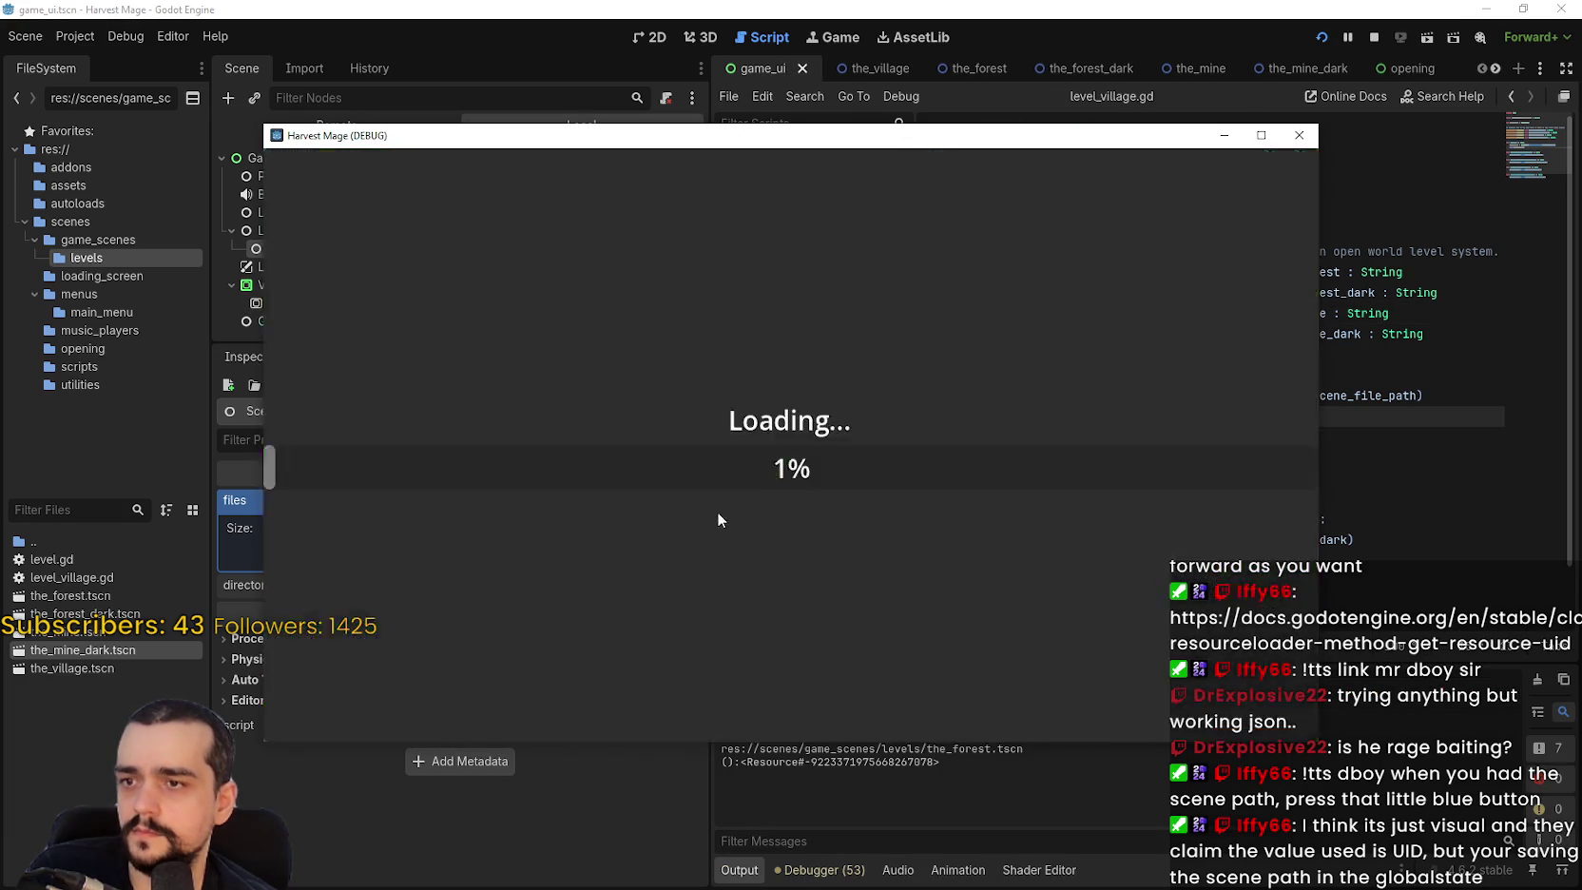
left_click(698, 442)
left_click(680, 504)
left_click(570, 444)
left_click(817, 516)
left_click(1374, 37)
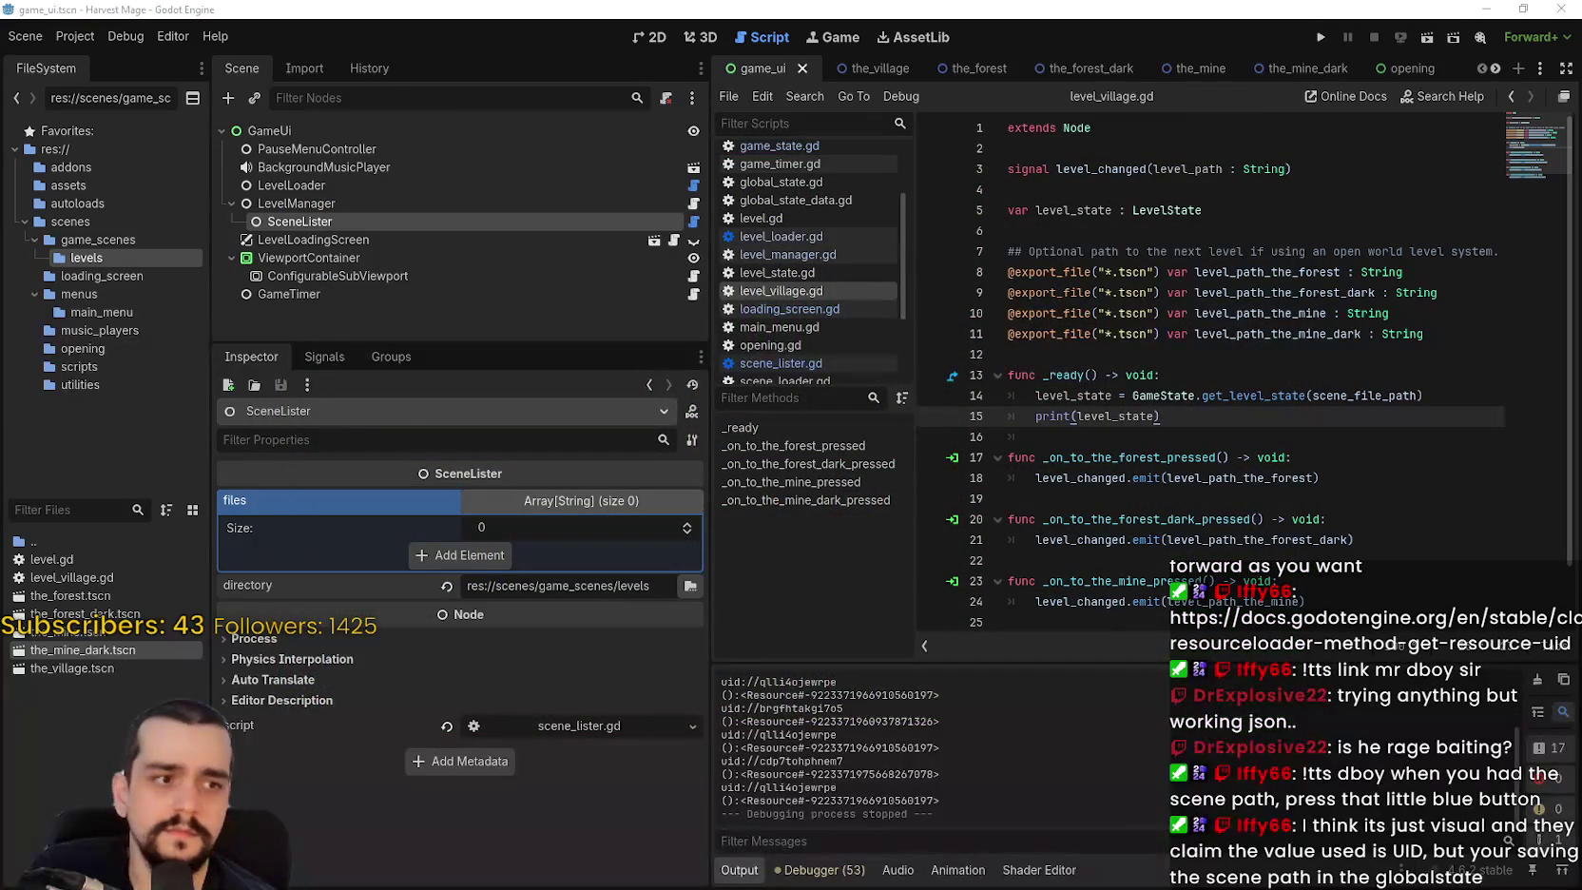
key("alt+Tab")
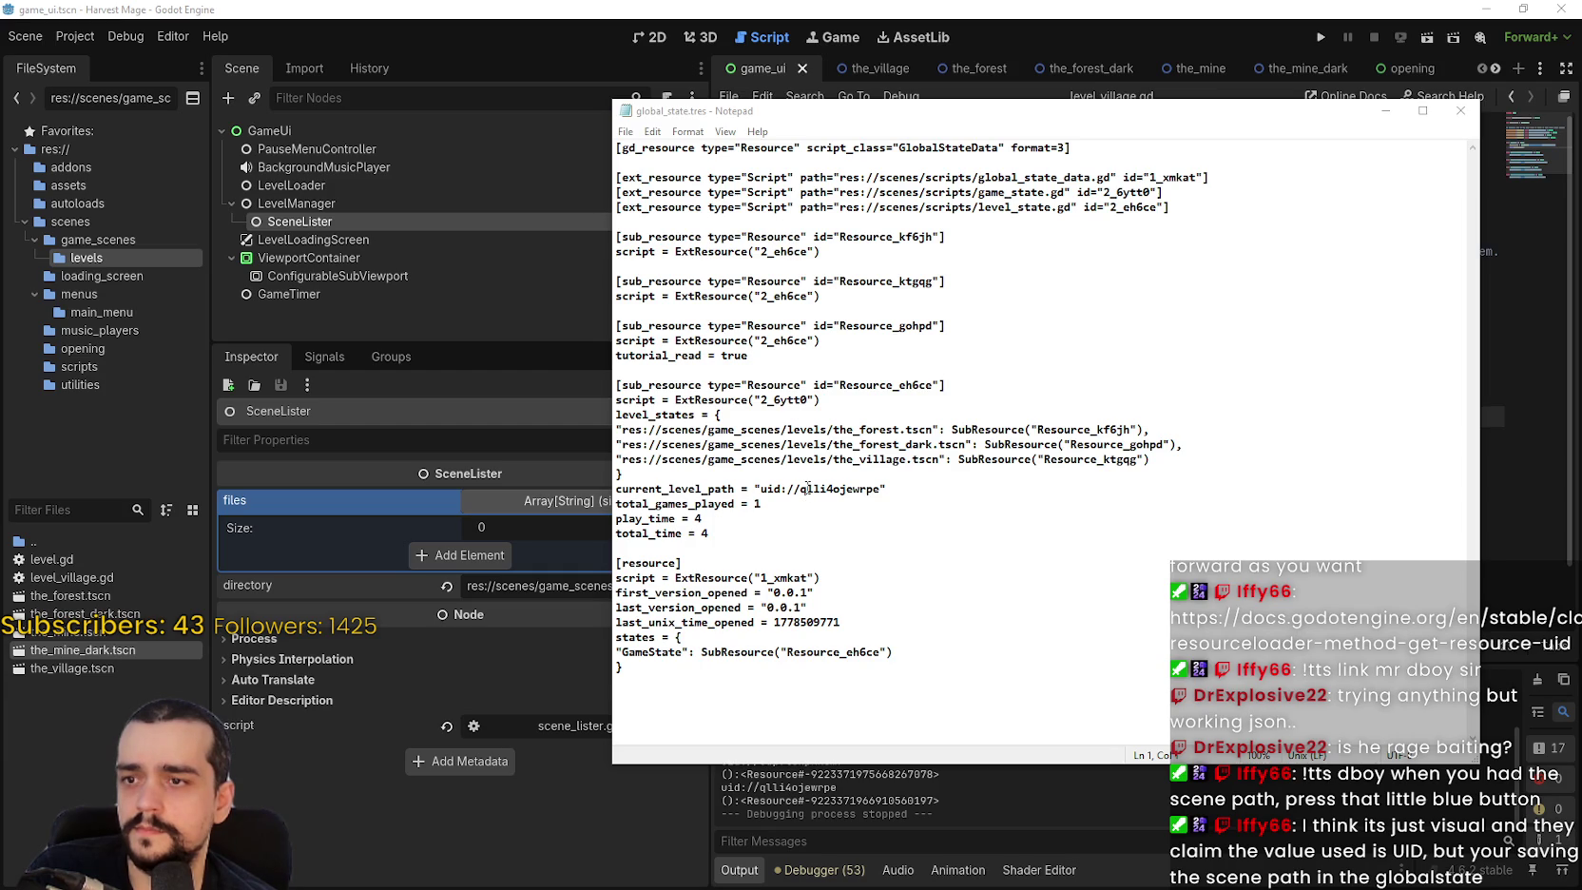
Compare the forest and dark forest level_states entries and the global_state_data script path in global_state.tres.
left_click_drag(894, 430, 819, 430)
left_click(960, 533)
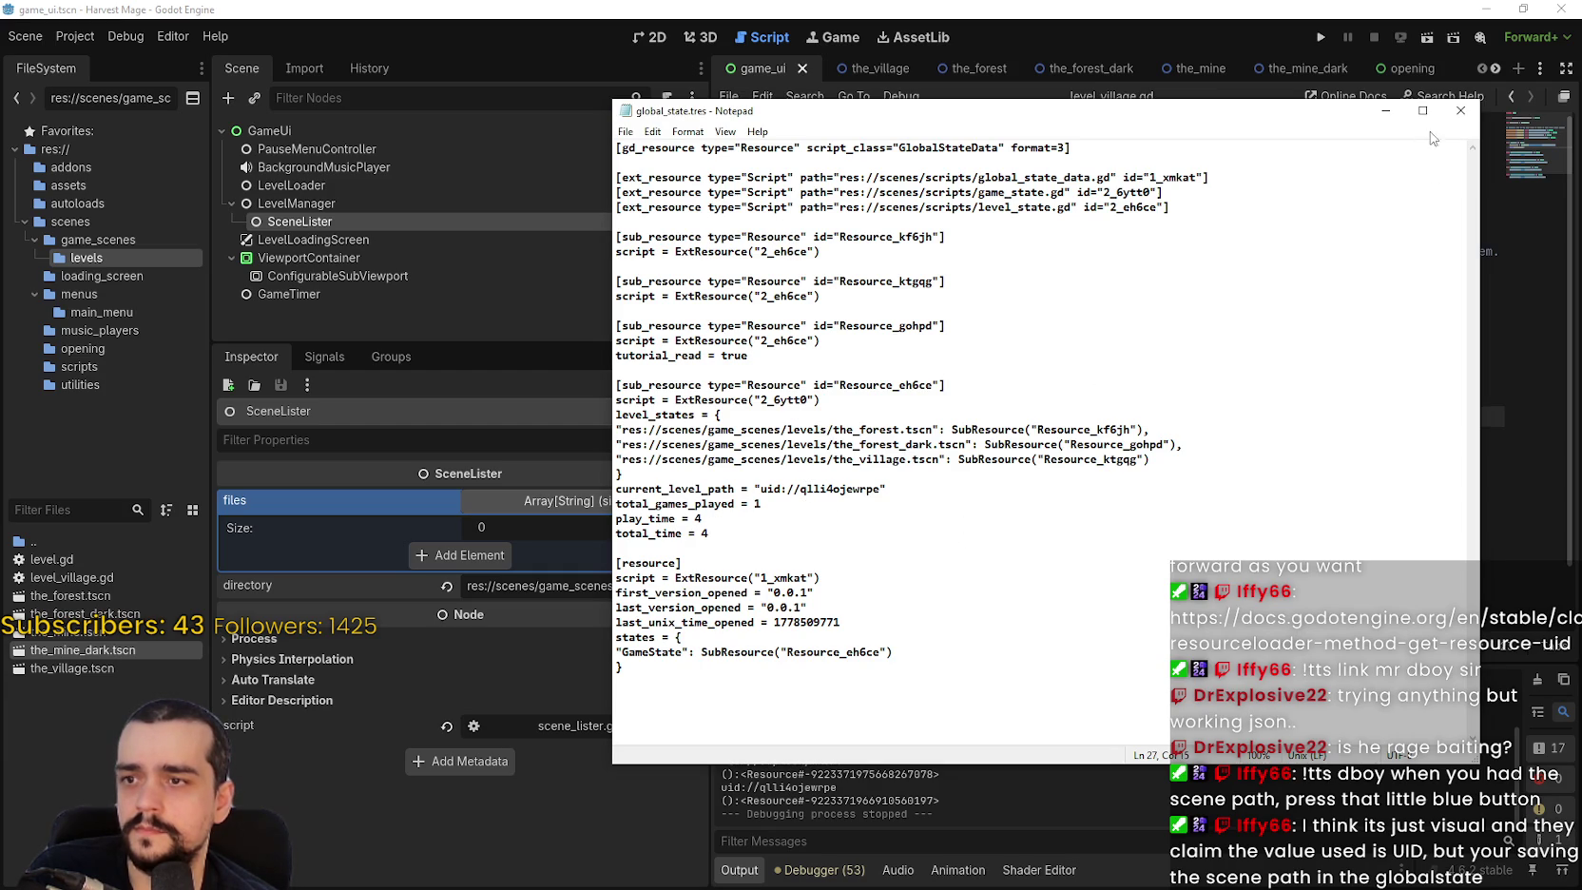
left_click_drag(655, 444, 1003, 448)
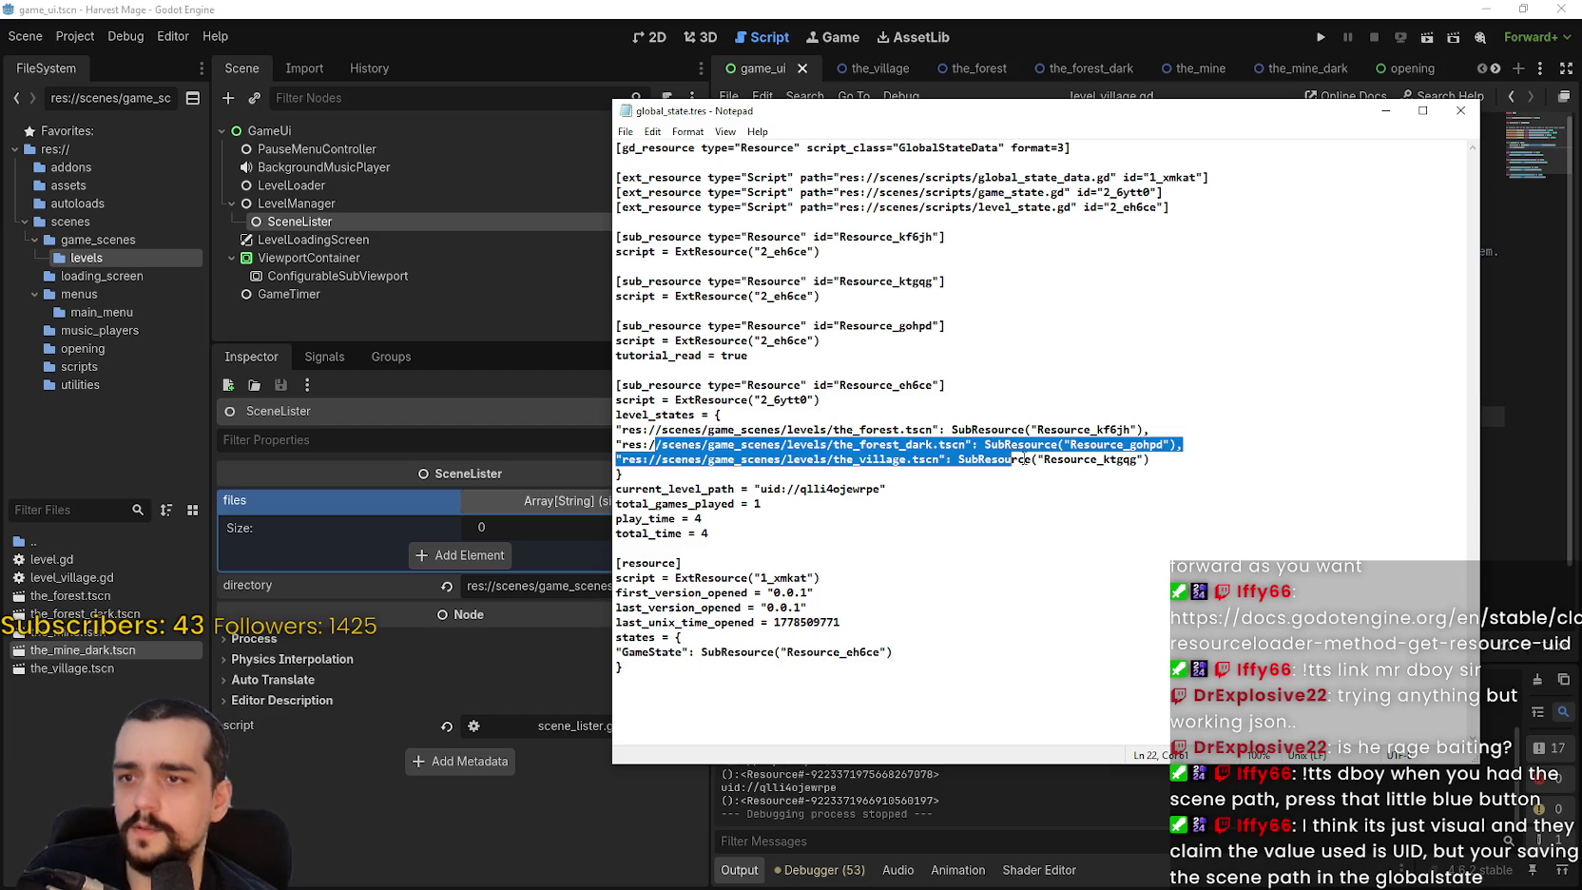
mouse_move(616, 459)
left_mouse_down()
mouse_move(761, 429)
mouse_move(647, 429)
left_mouse_up()
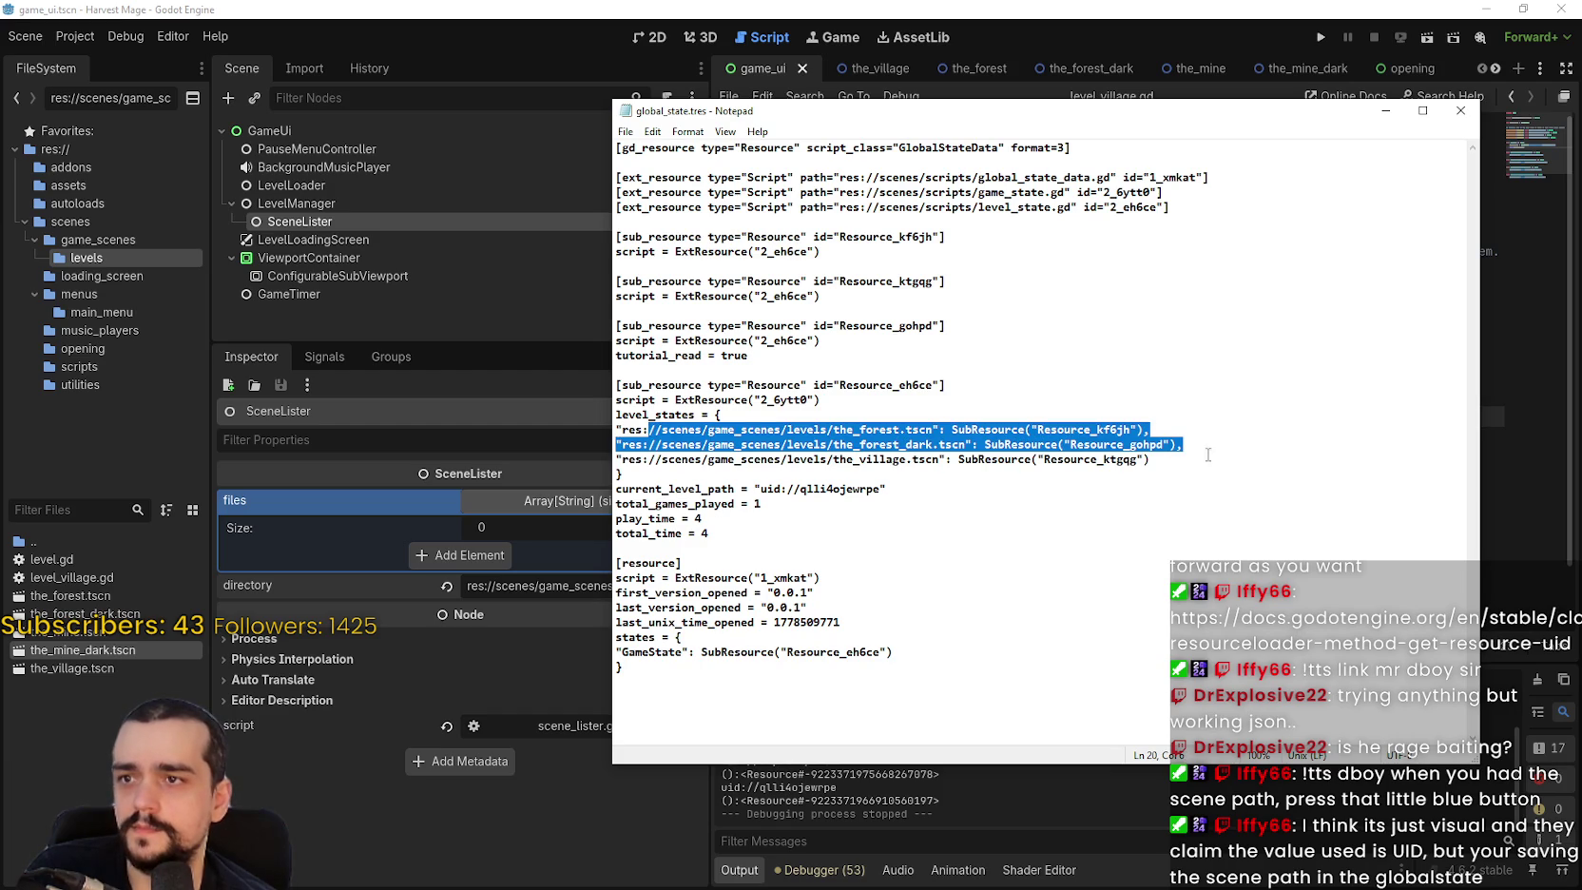
mouse_move(865, 192)
left_mouse_down()
mouse_move(1157, 192)
mouse_move(834, 177)
left_mouse_up()
left_click(1258, 232)
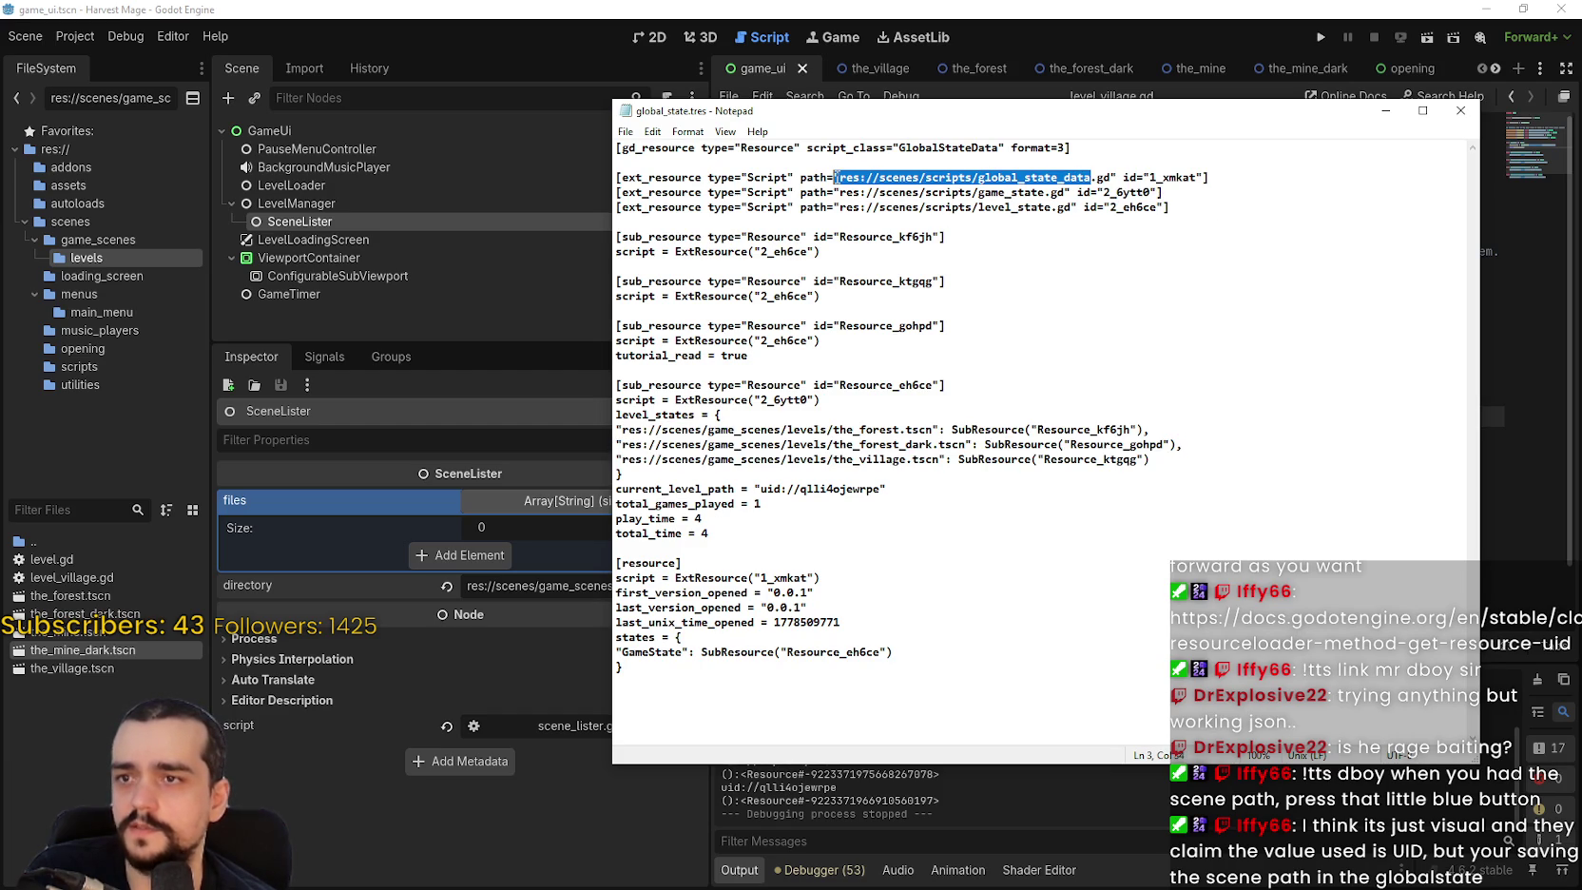
mouse_move(1039, 191)
left_mouse_down()
mouse_move(838, 192)
mouse_move(904, 209)
mouse_move(868, 223)
left_mouse_up()
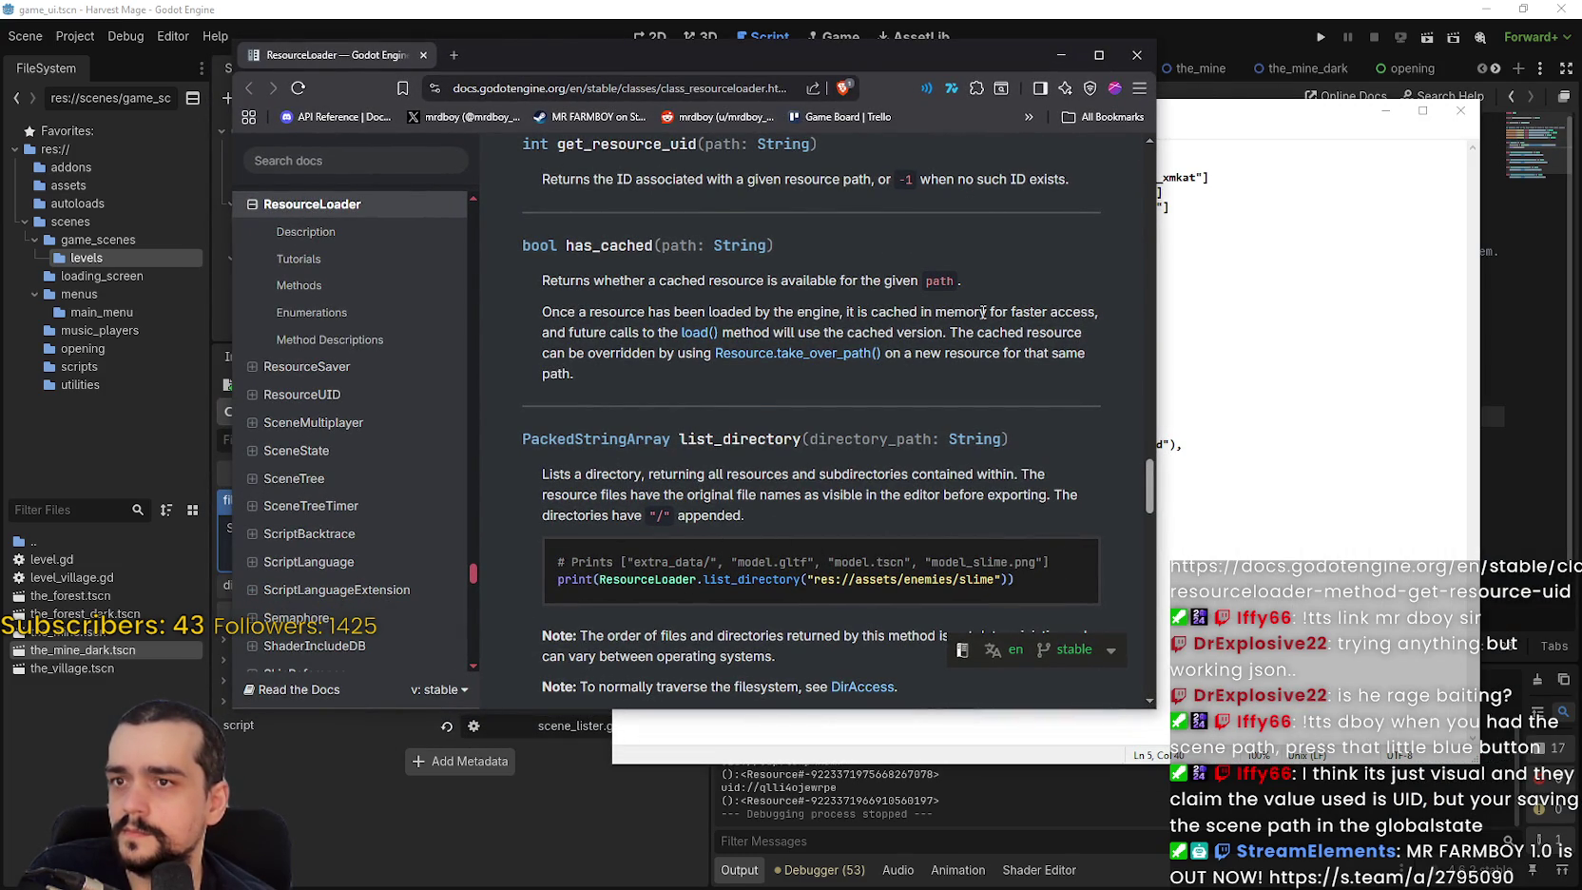
Highlight get_resource_uid in the ResourceLoader docs, then close the browser to return to level_village.gd.
double_click(628, 144)
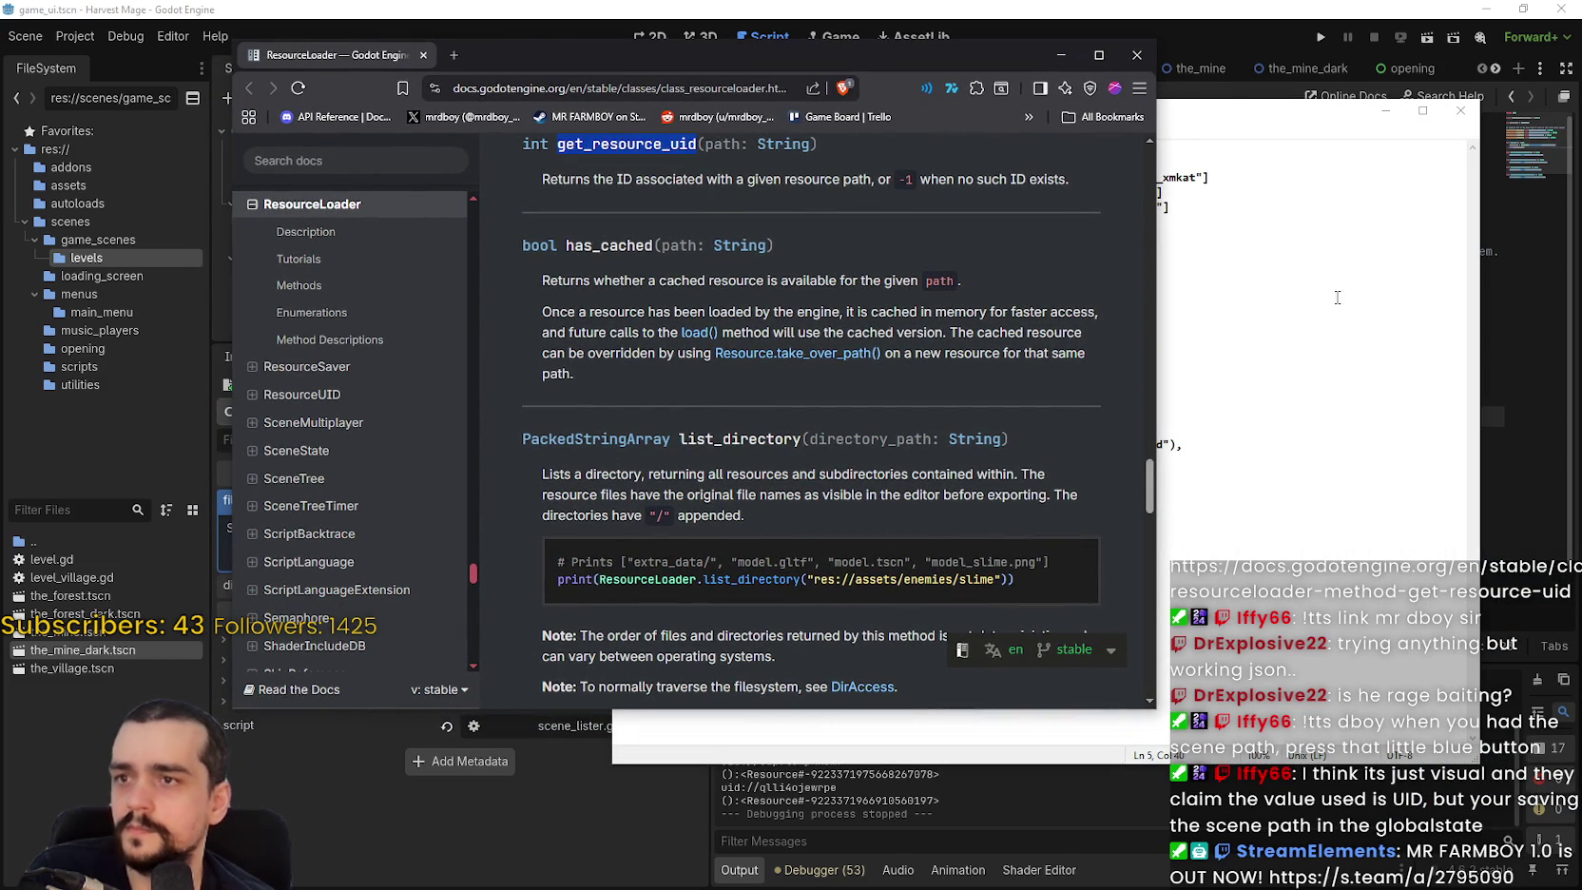
left_click(1302, 302)
left_click(1226, 22)
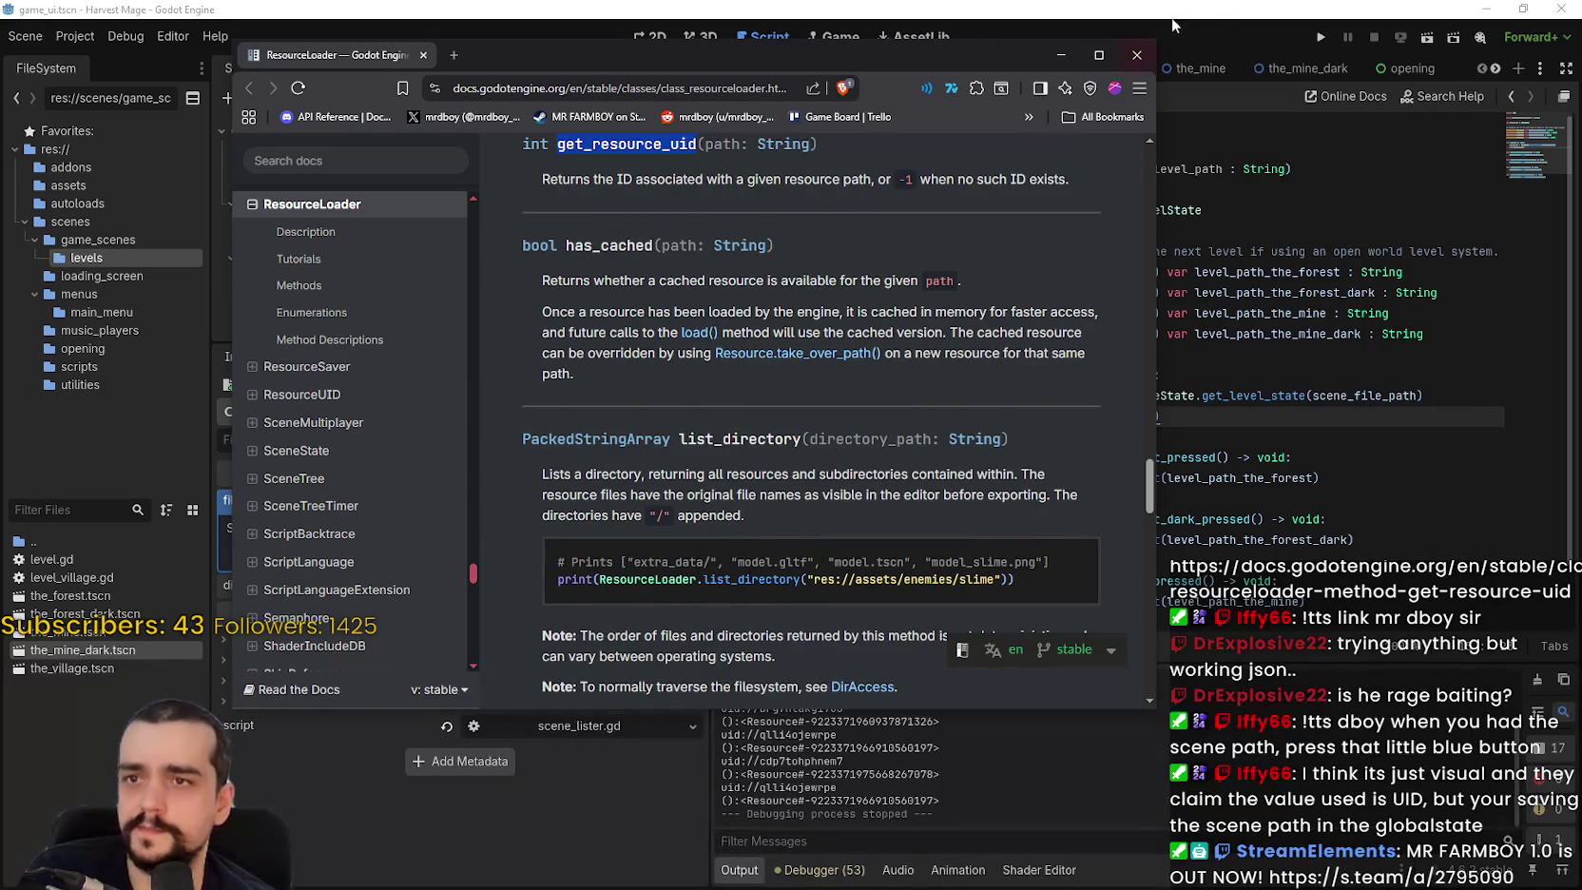
left_click(1139, 57)
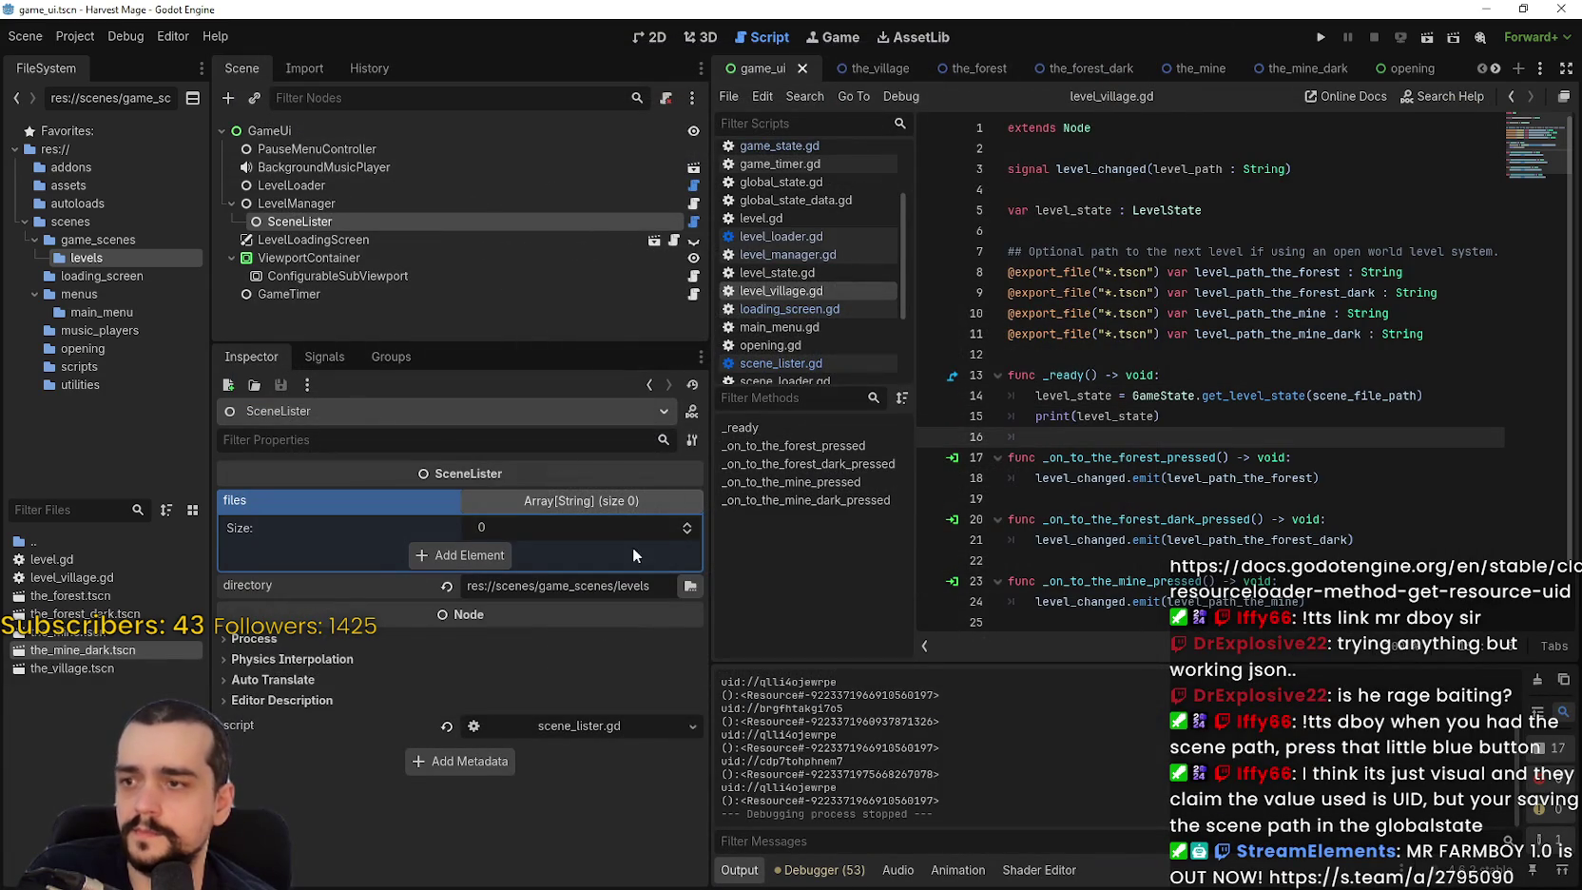
left_click(1147, 353)
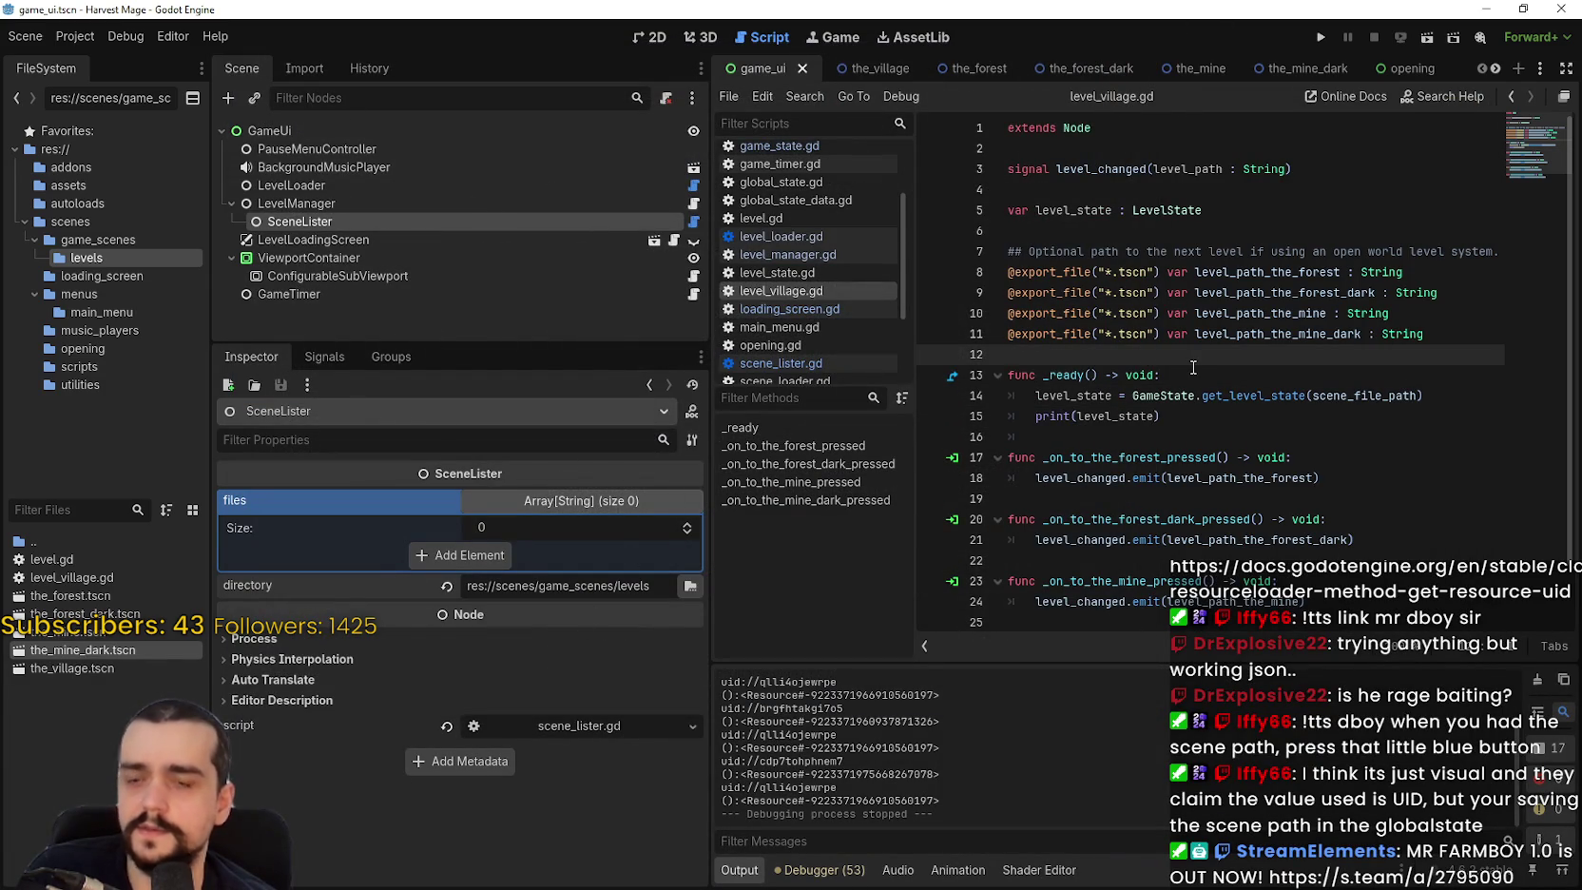
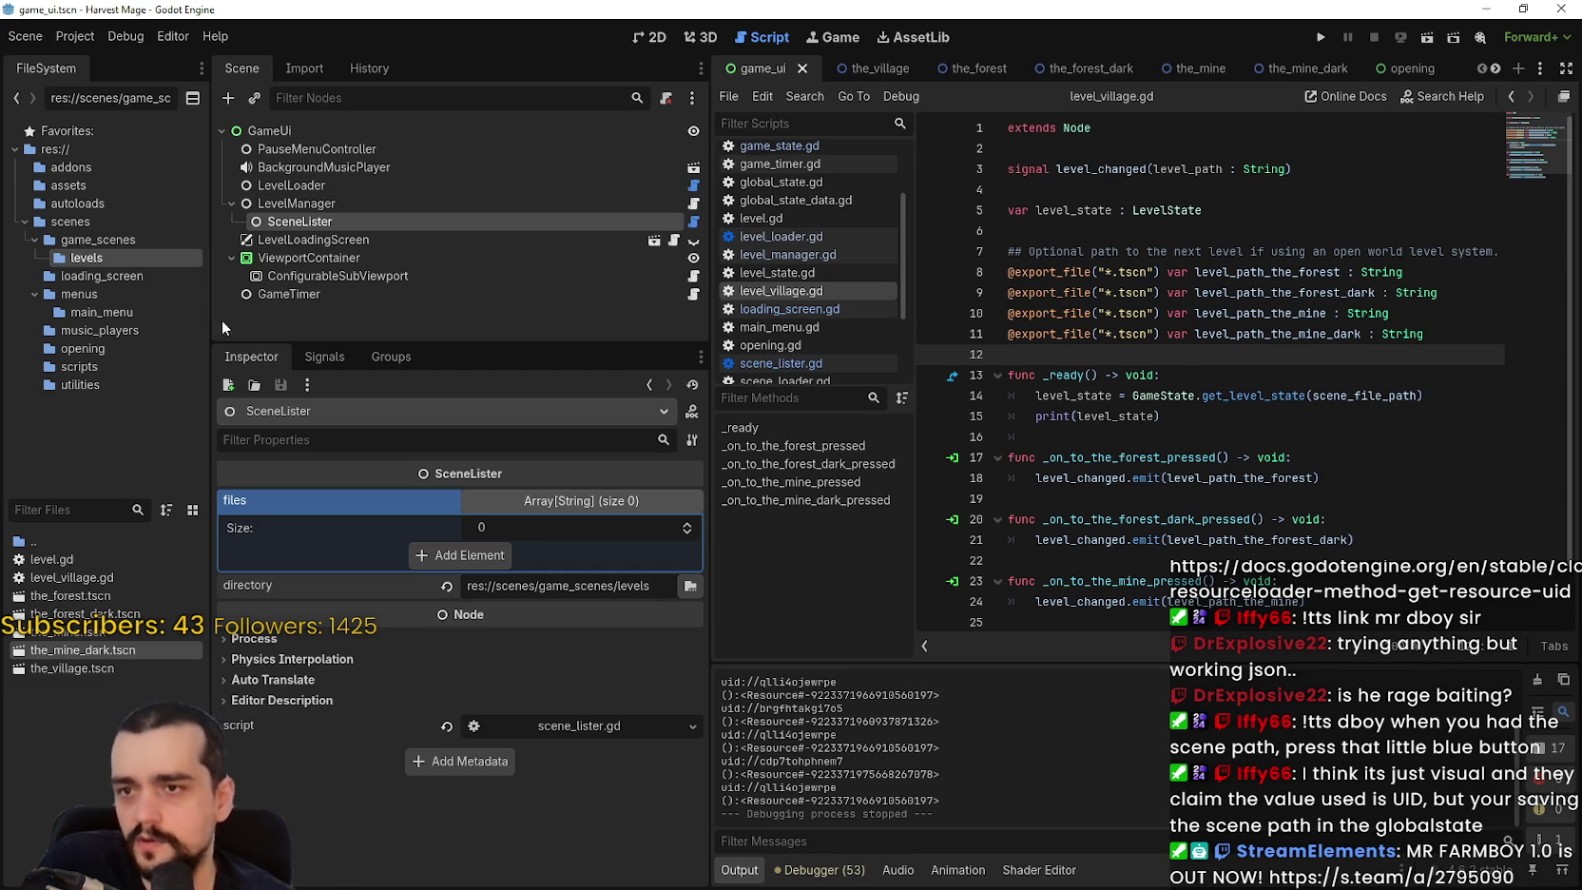
Collapse the files array and search all project files for 'globalstate'.
left_click(616, 504)
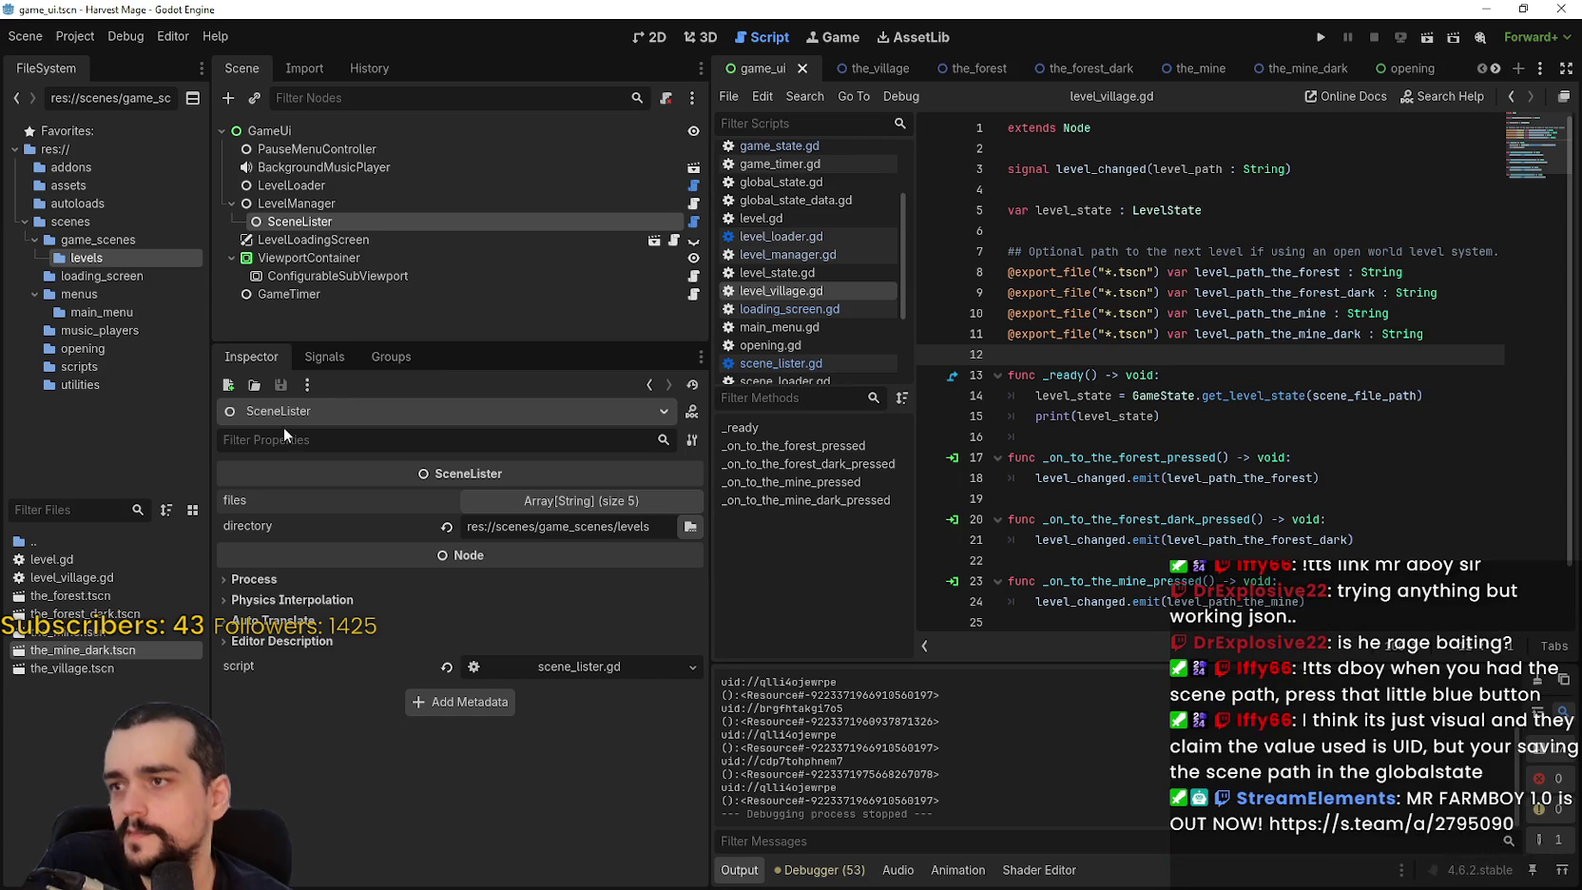
left_click(1144, 227)
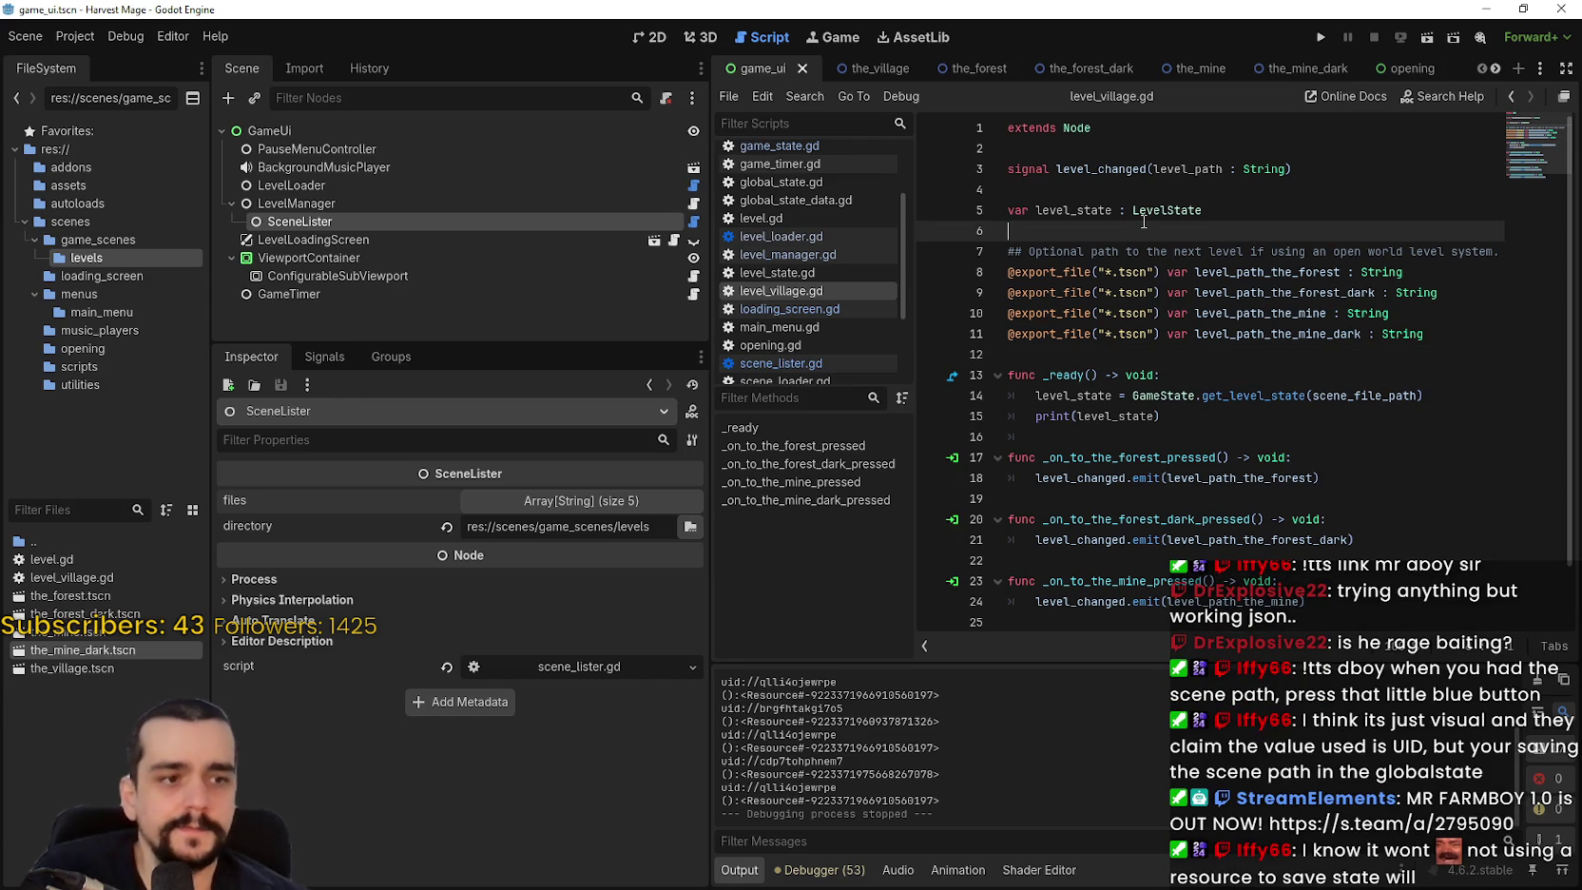
key("ctrl+shift+f")
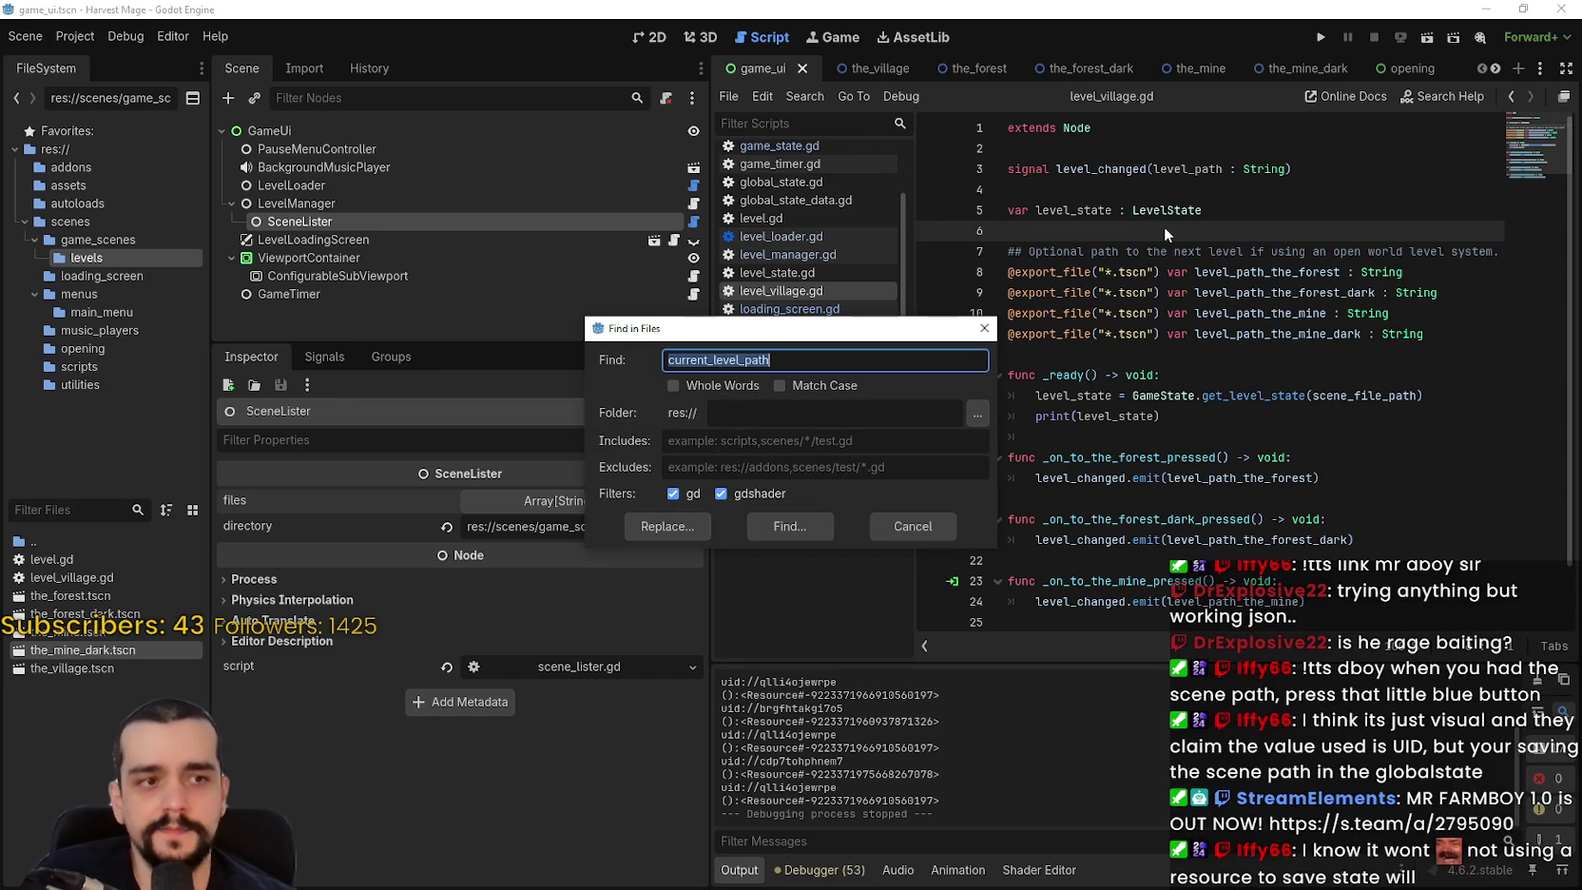
type("Game")
key("BackSpace")
key("BackSpace")
key("BackSpace")
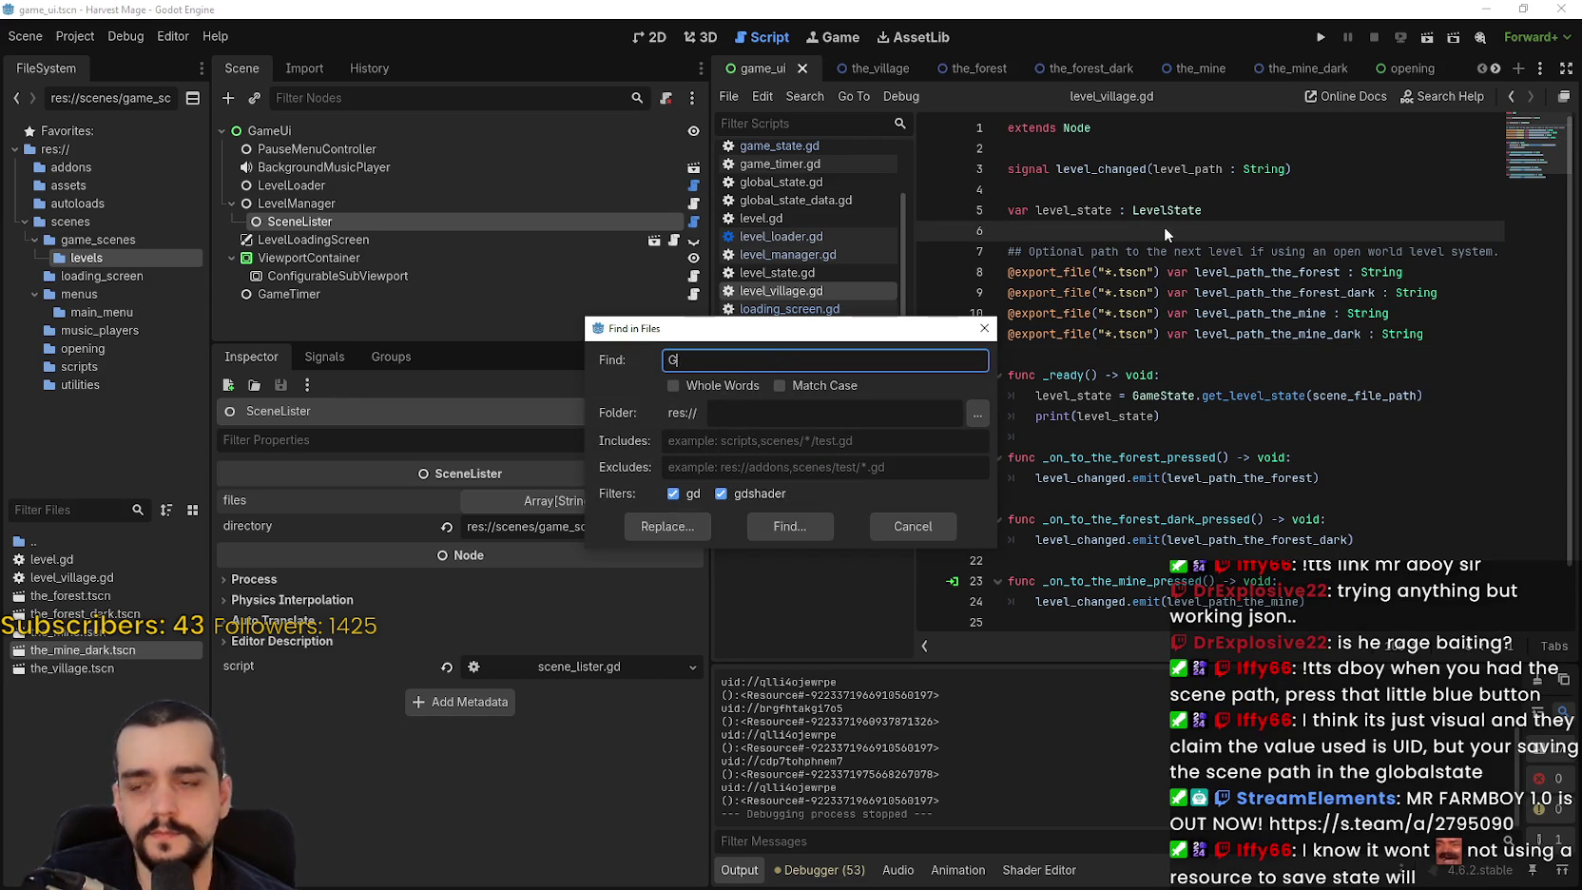
type("globalstate")
key("Return")
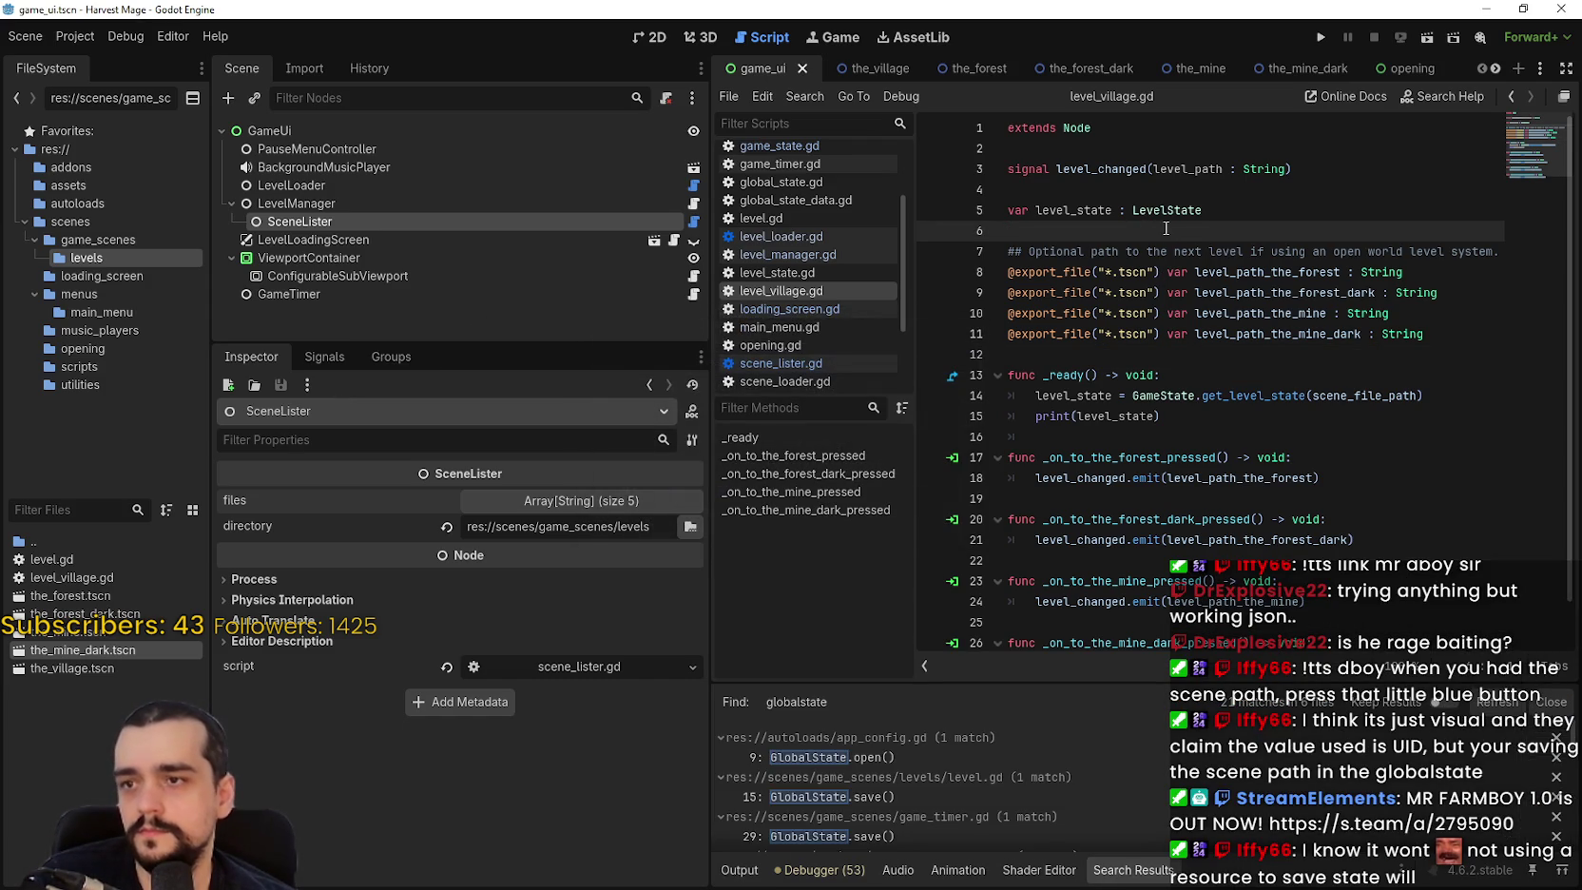
Open the level.gd line 15 match and look up GlobalState's save() definition, checking SAVE_STATE_PATH.
left_click(903, 795)
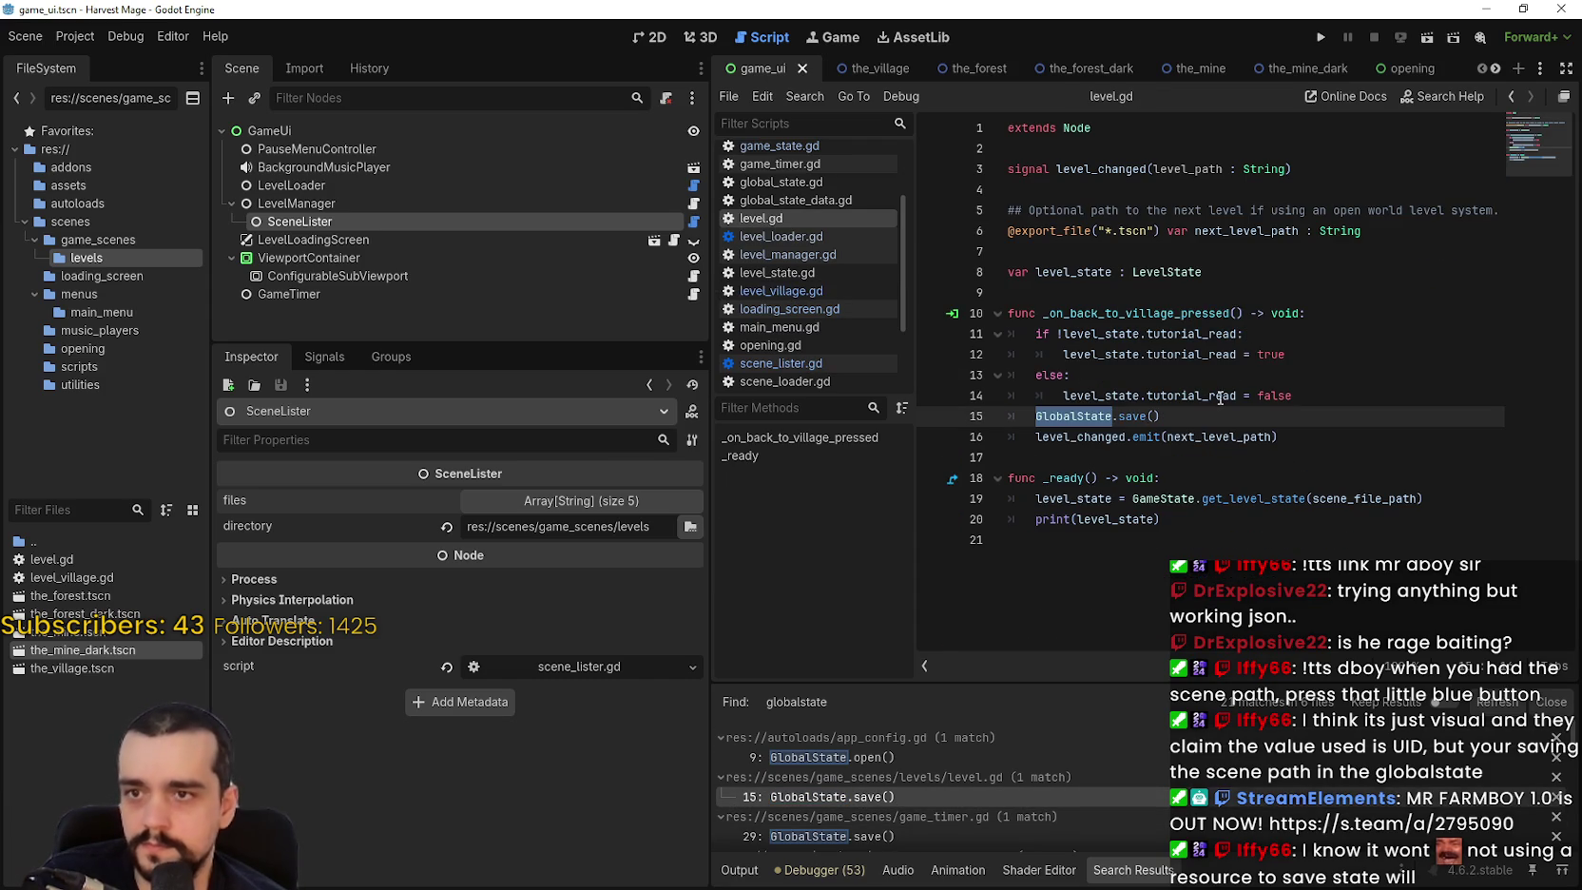
left_click(1155, 415)
right_click(1134, 422)
left_click(1188, 693)
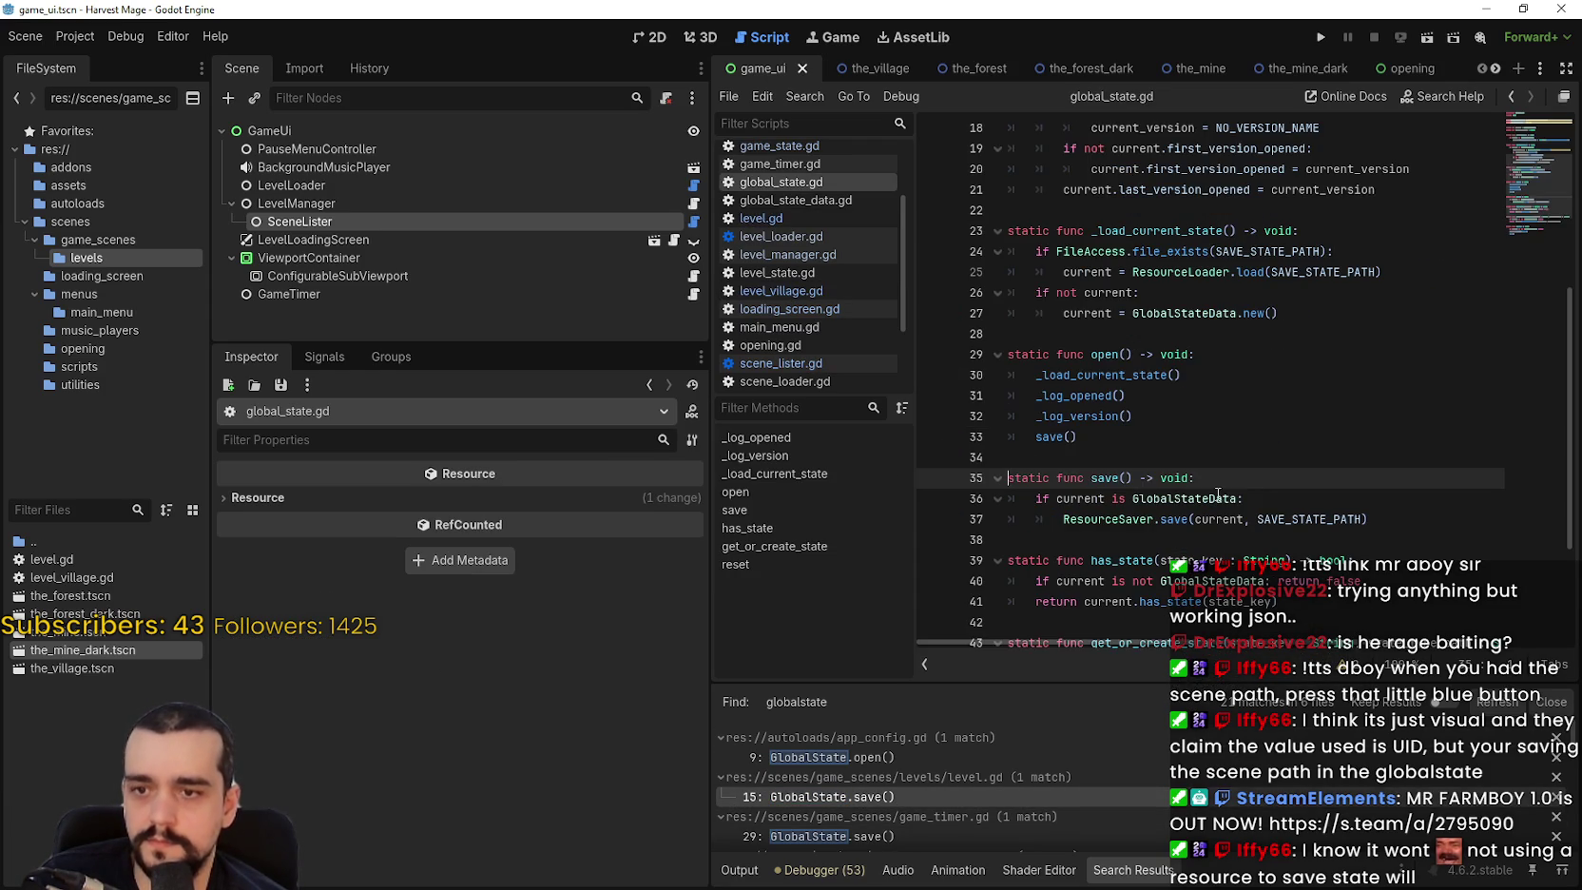
left_click(1262, 523)
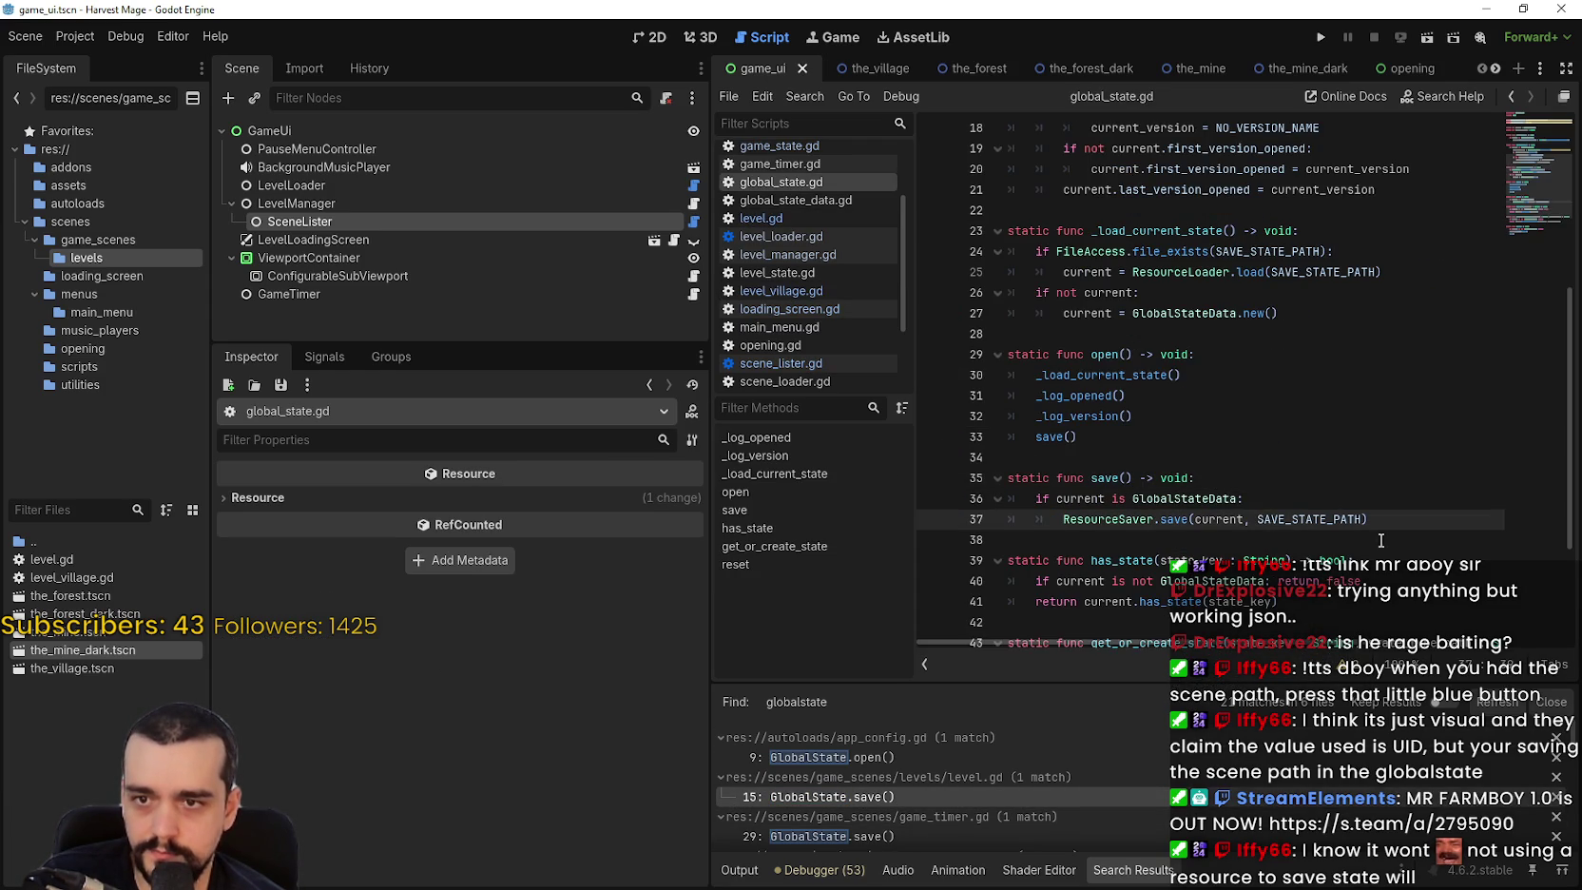
double_click(1350, 524)
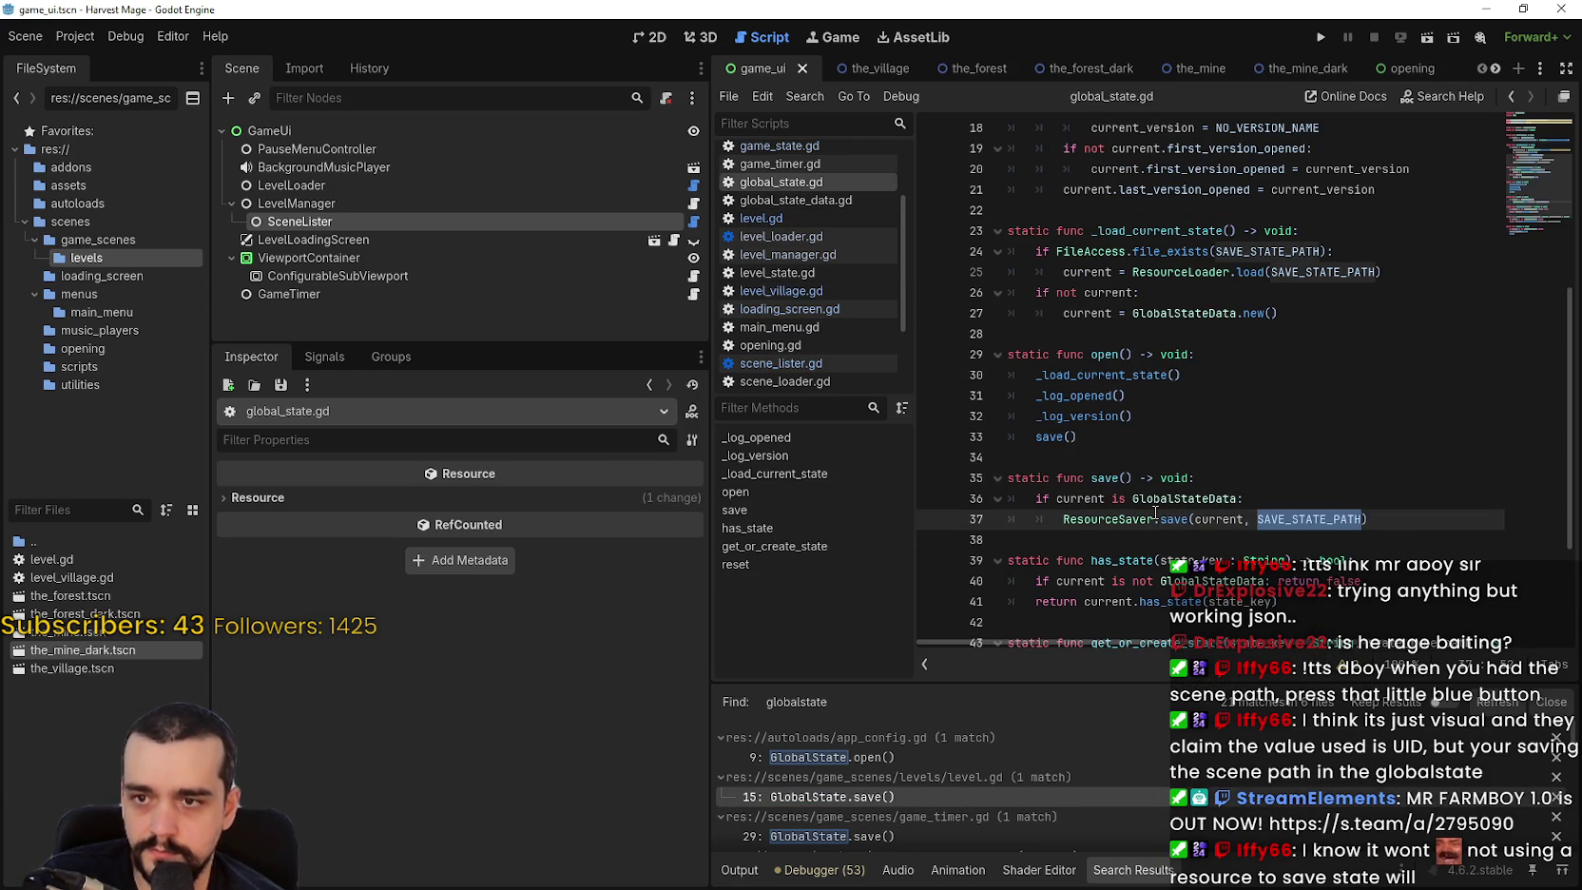
Look up GlobalStateData on line 36 to open global_state_data.gd.
left_click(1187, 499)
right_click(1187, 498)
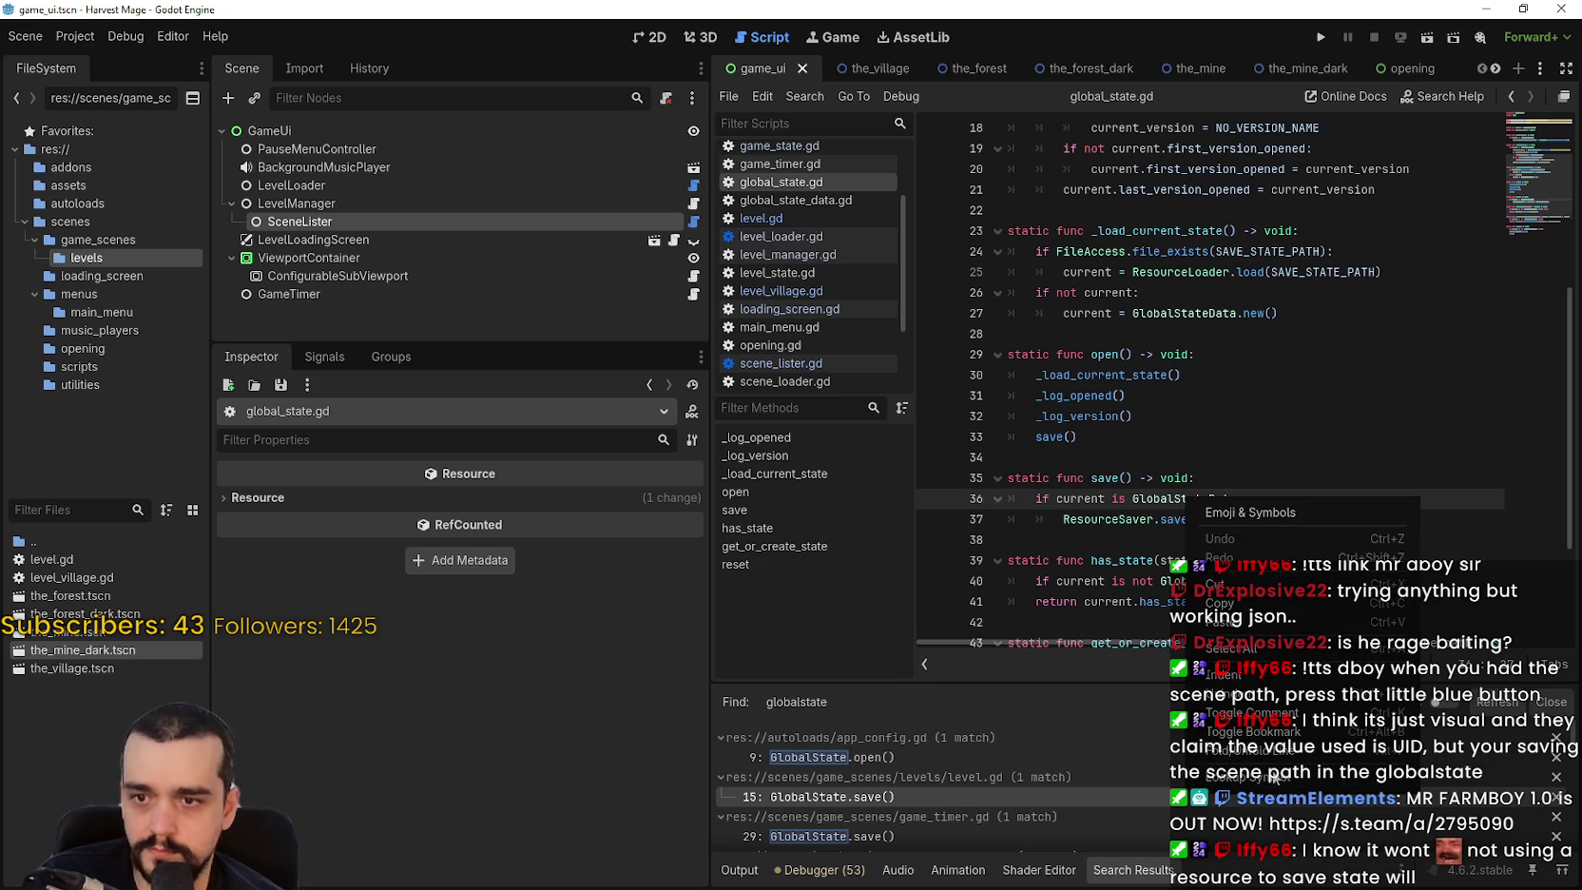
left_click(1221, 513)
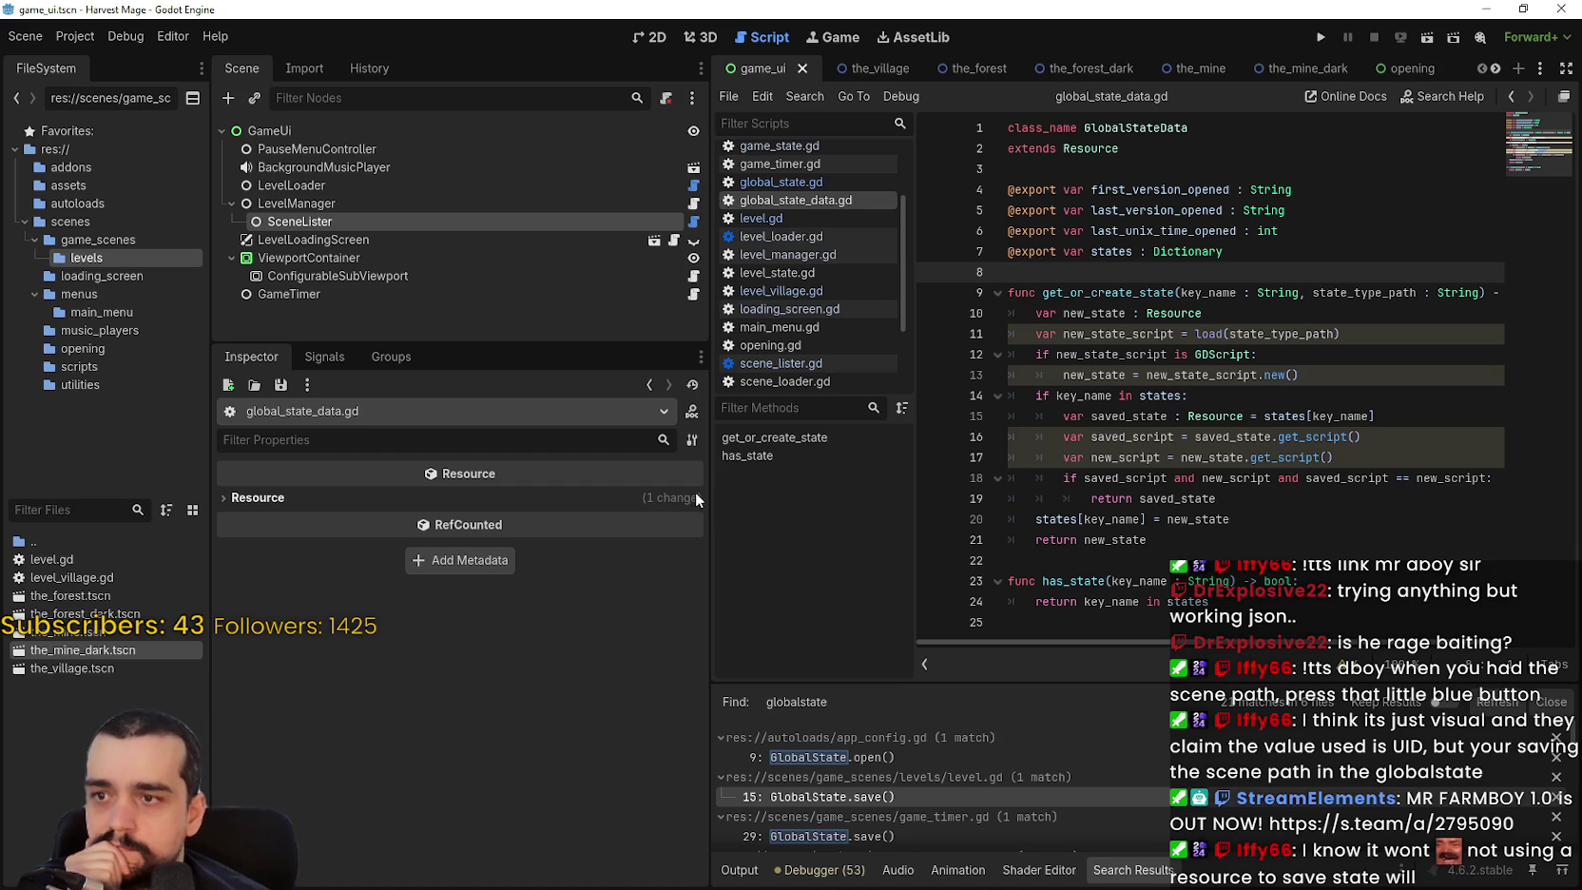
Widen the script editor and inspect state_type_path, saved_script and new_script in global_state_data.gd.
left_click_drag(711, 485, 492, 472)
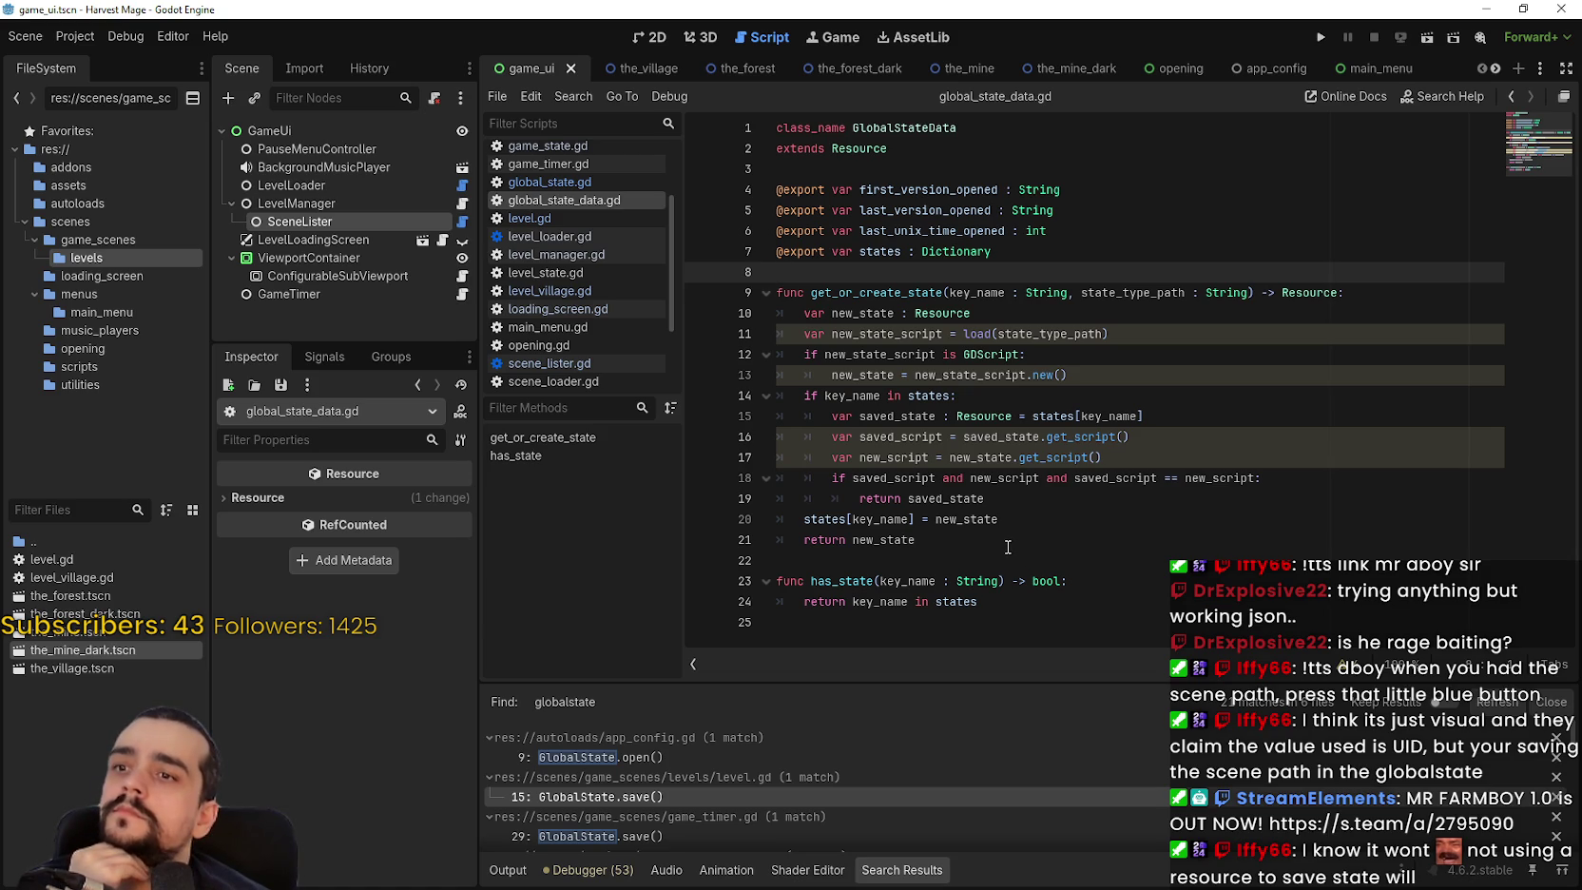
mouse_move(1009, 383)
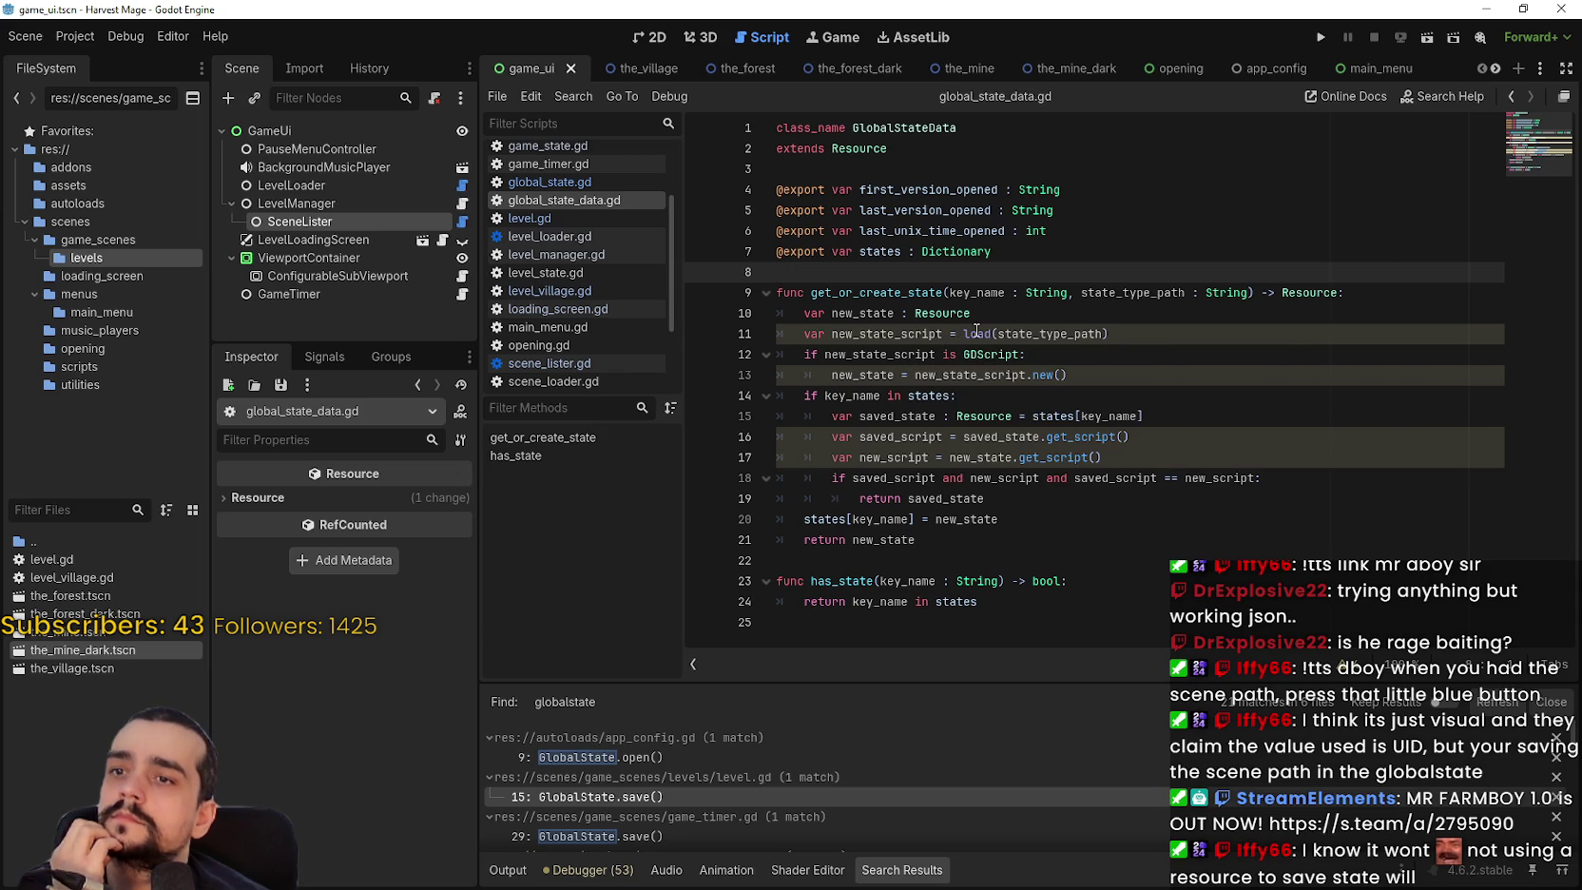
mouse_move(976, 330)
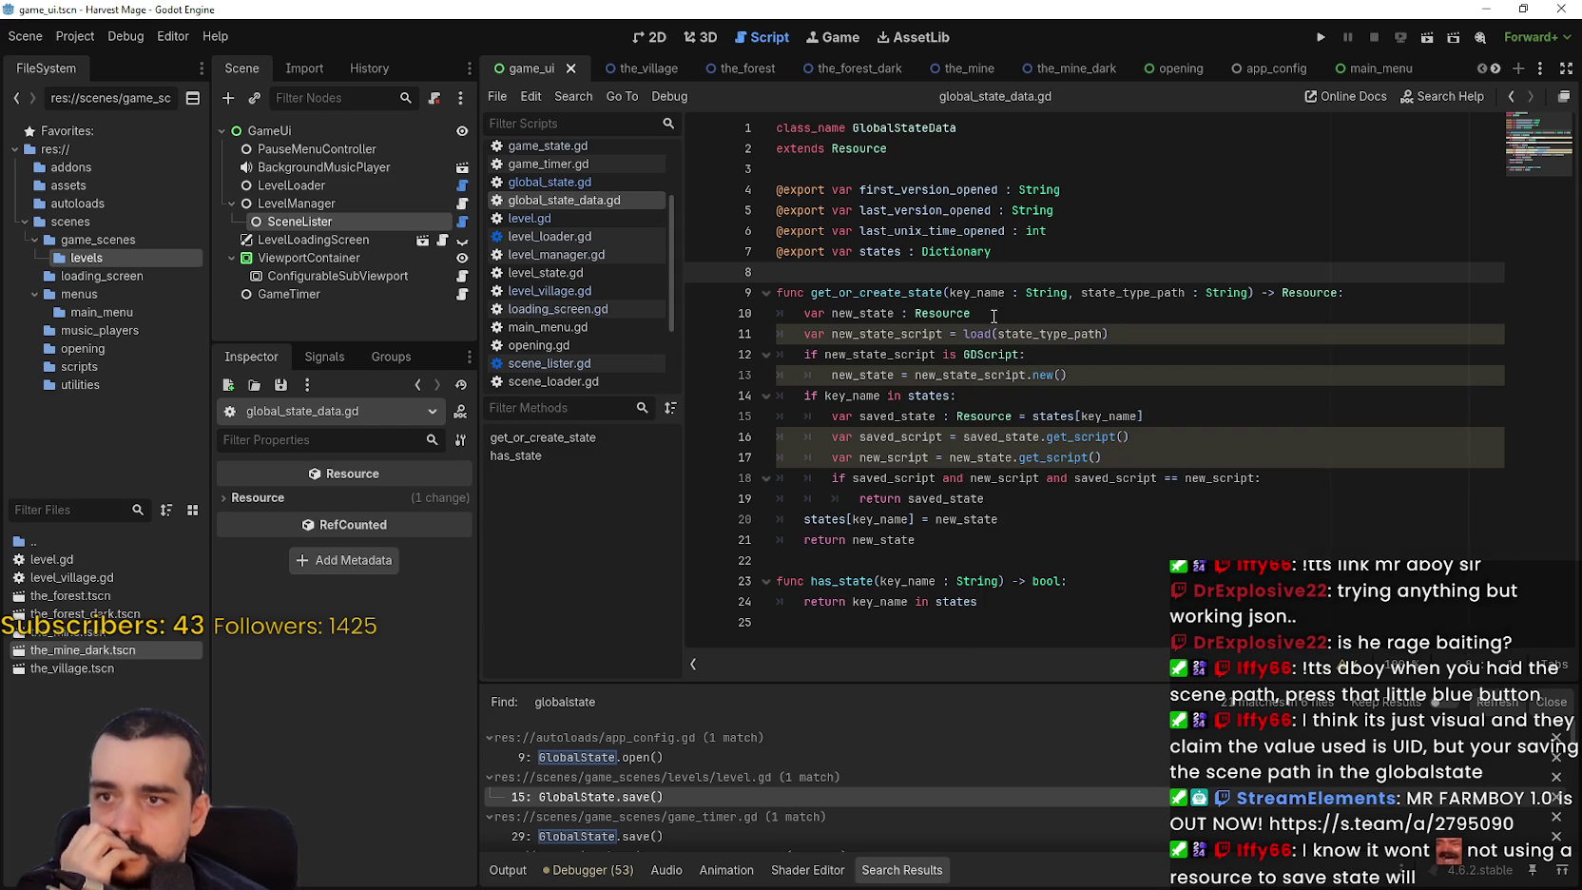
double_click(1156, 296)
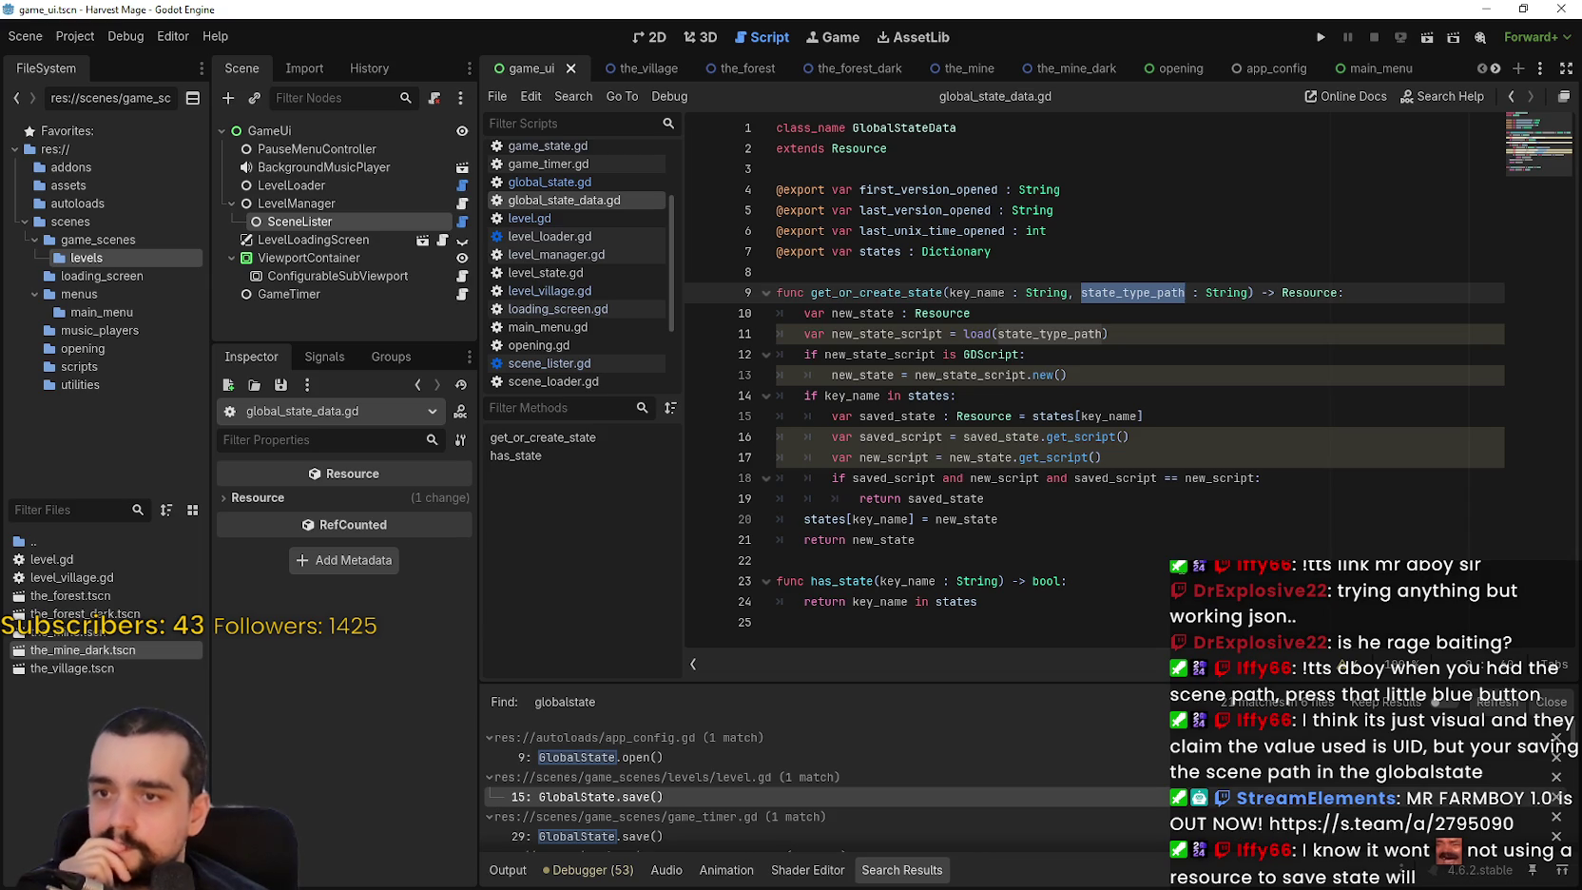
mouse_move(1055, 454)
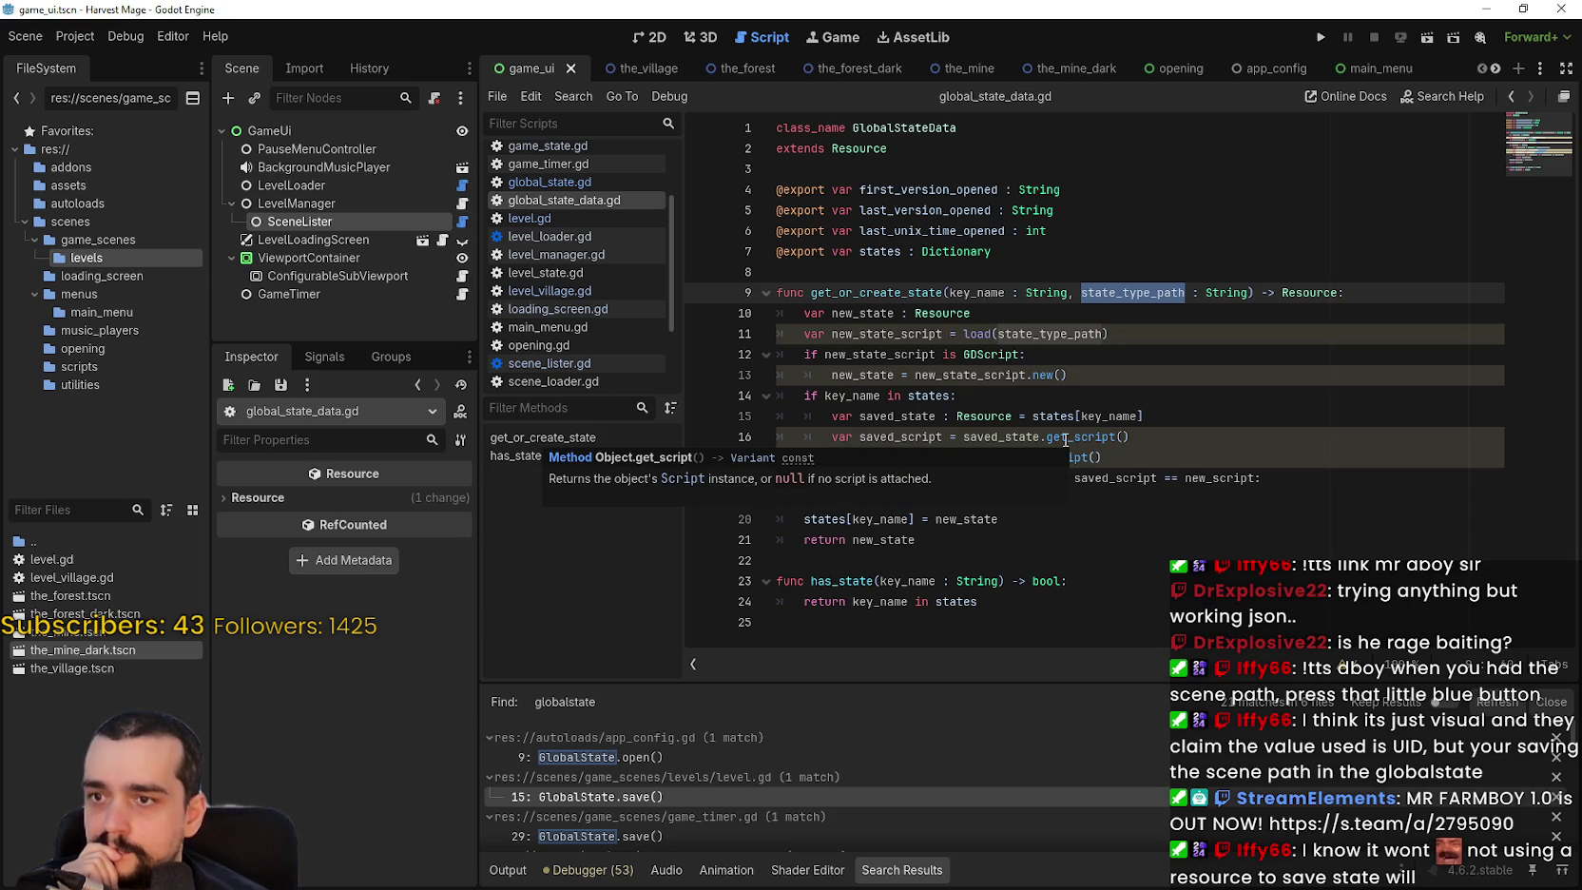
double_click(893, 437)
double_click(918, 458)
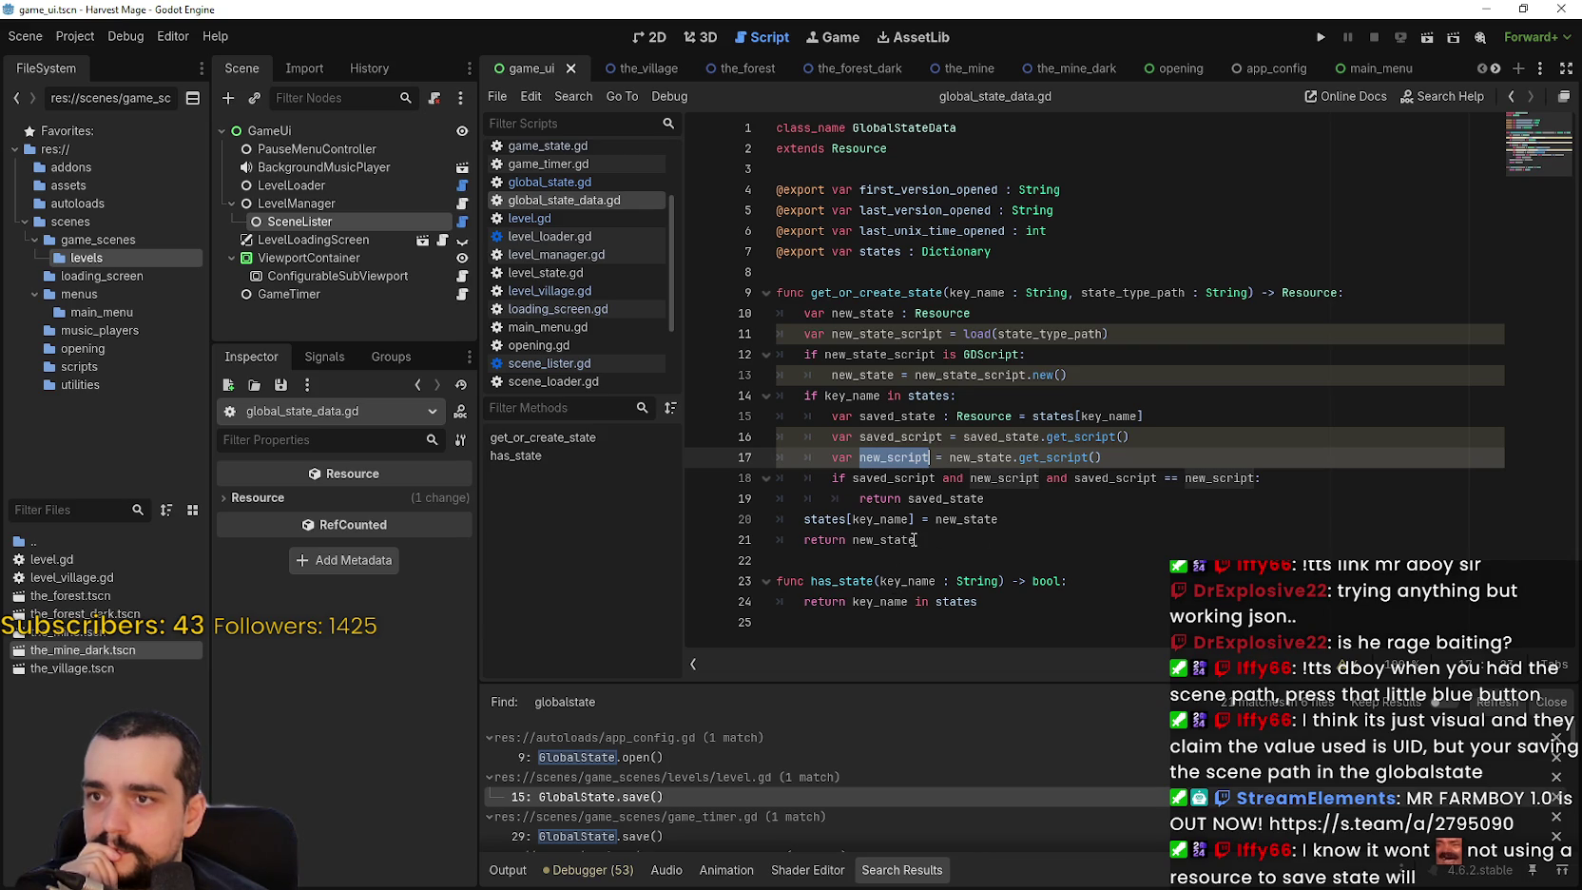
left_click(911, 540)
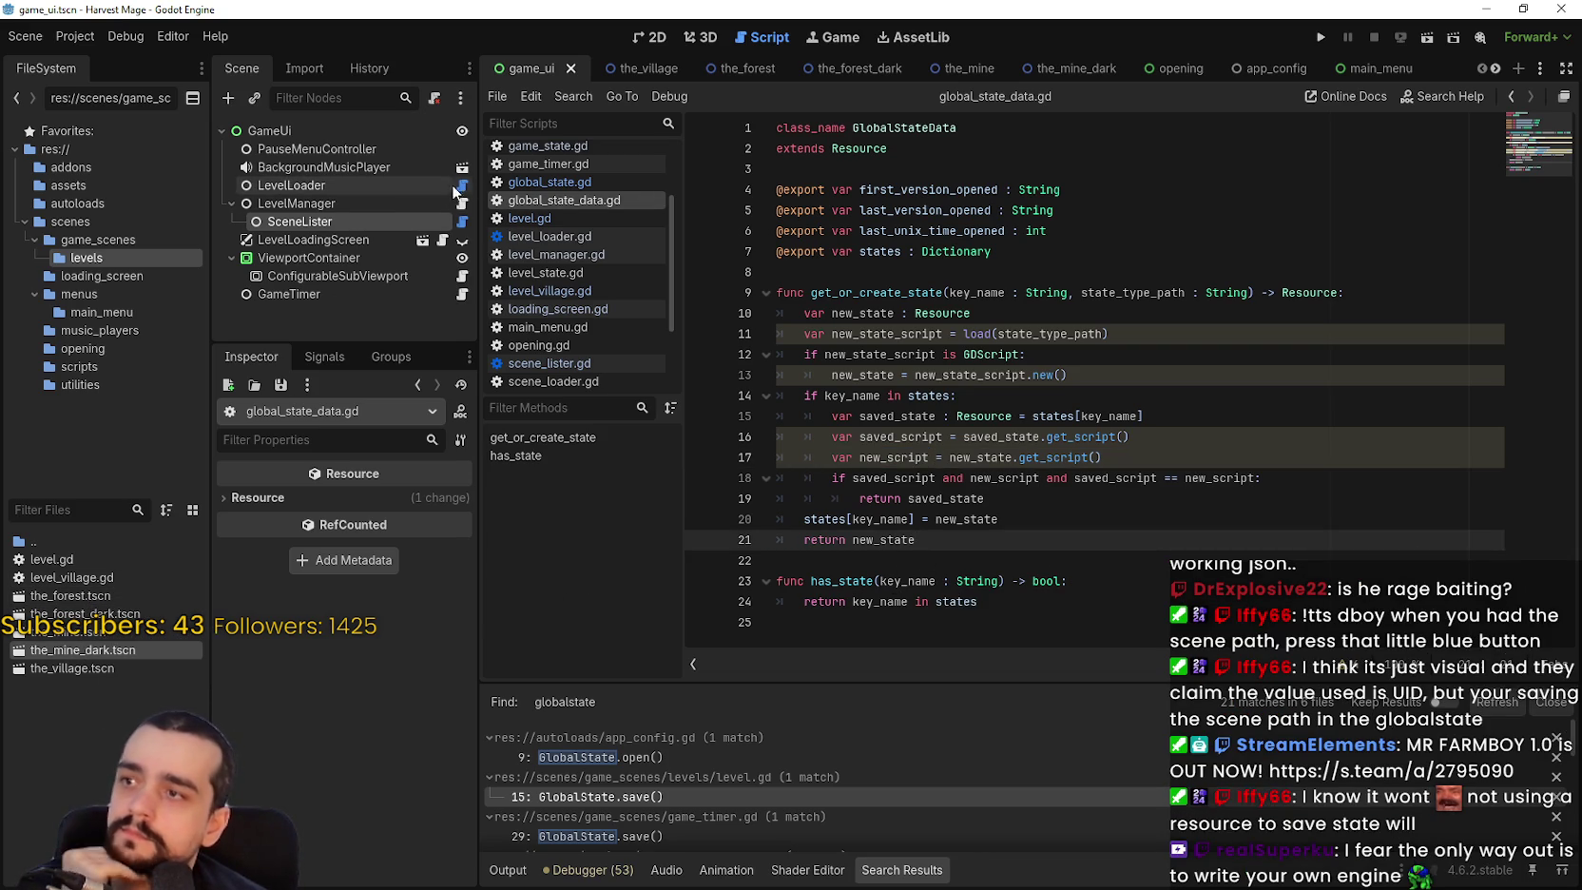
Open the LevelManager's script, level_manager.gd, and select current_level_path on line 42.
left_click(462, 221)
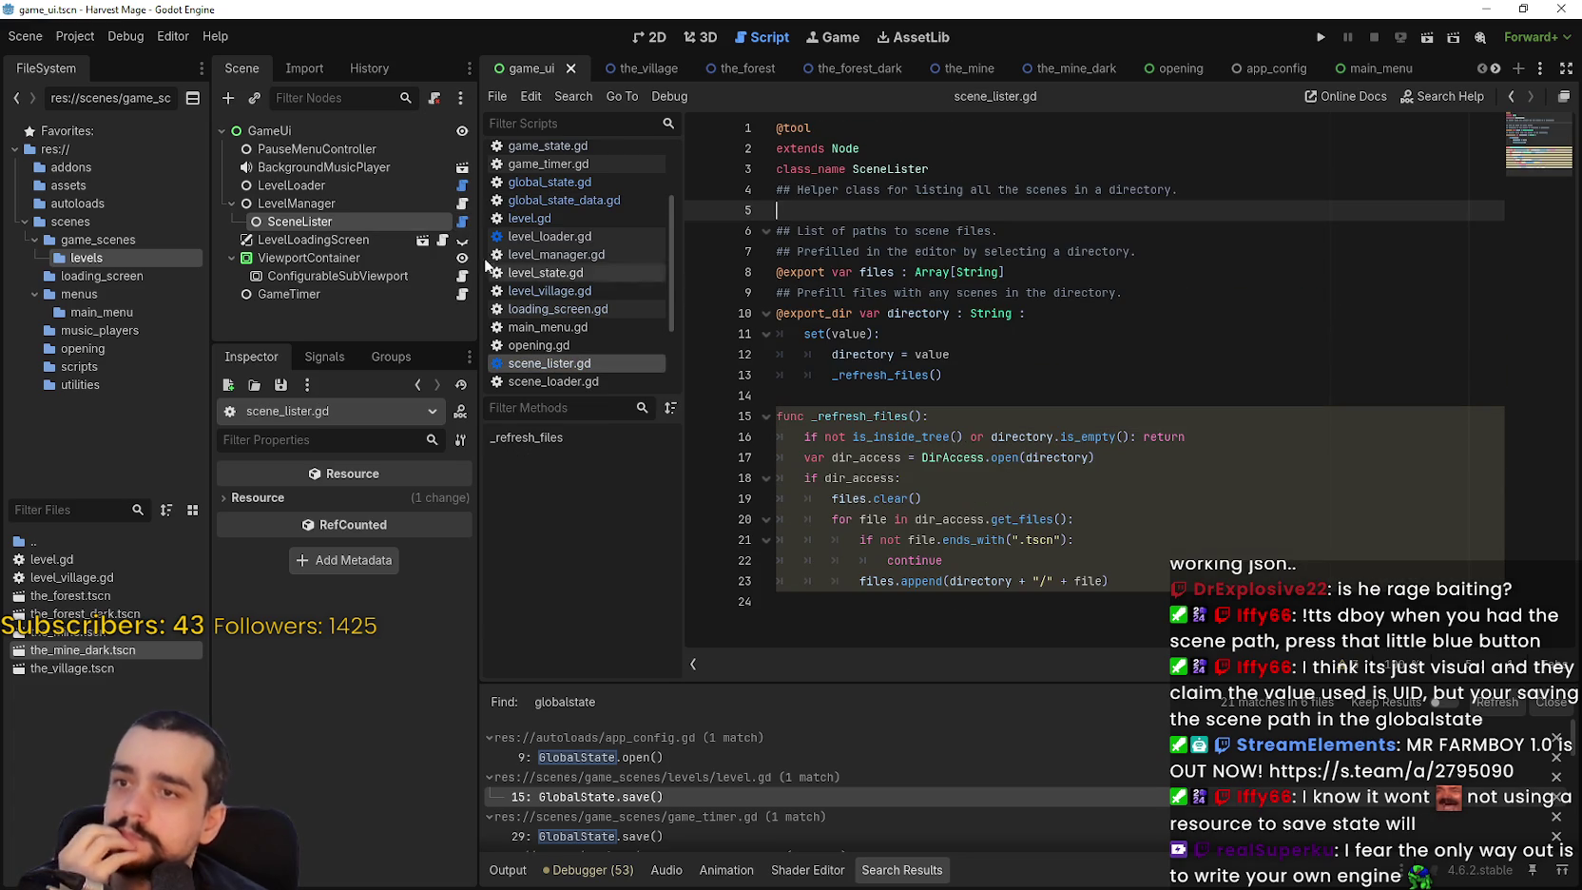
left_click(460, 203)
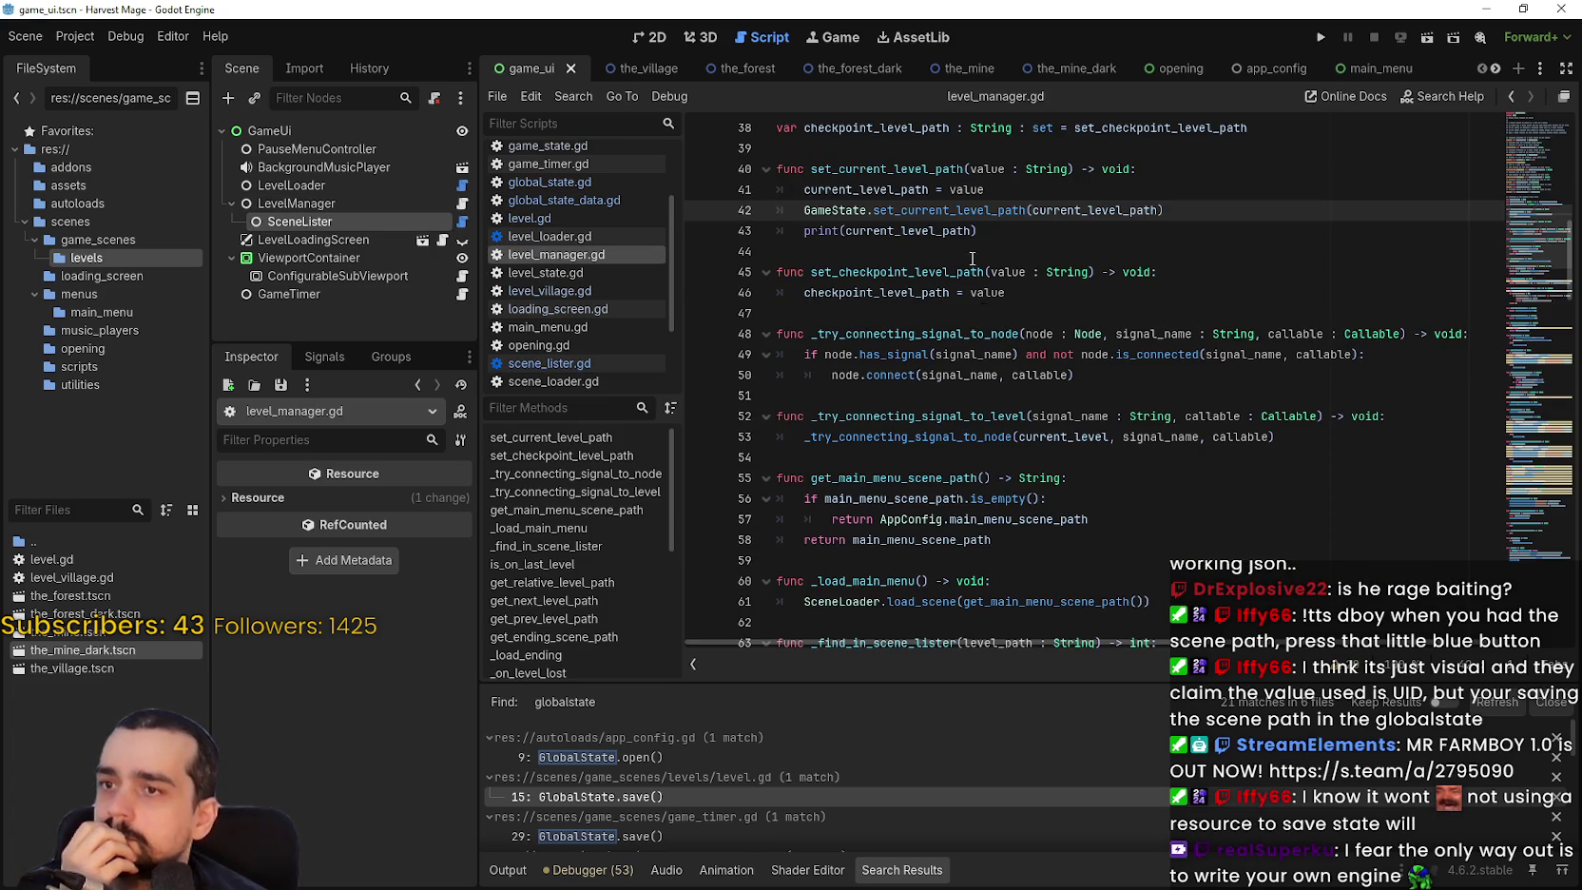
scroll(972, 258, "up", 2)
mouse_move(908, 338)
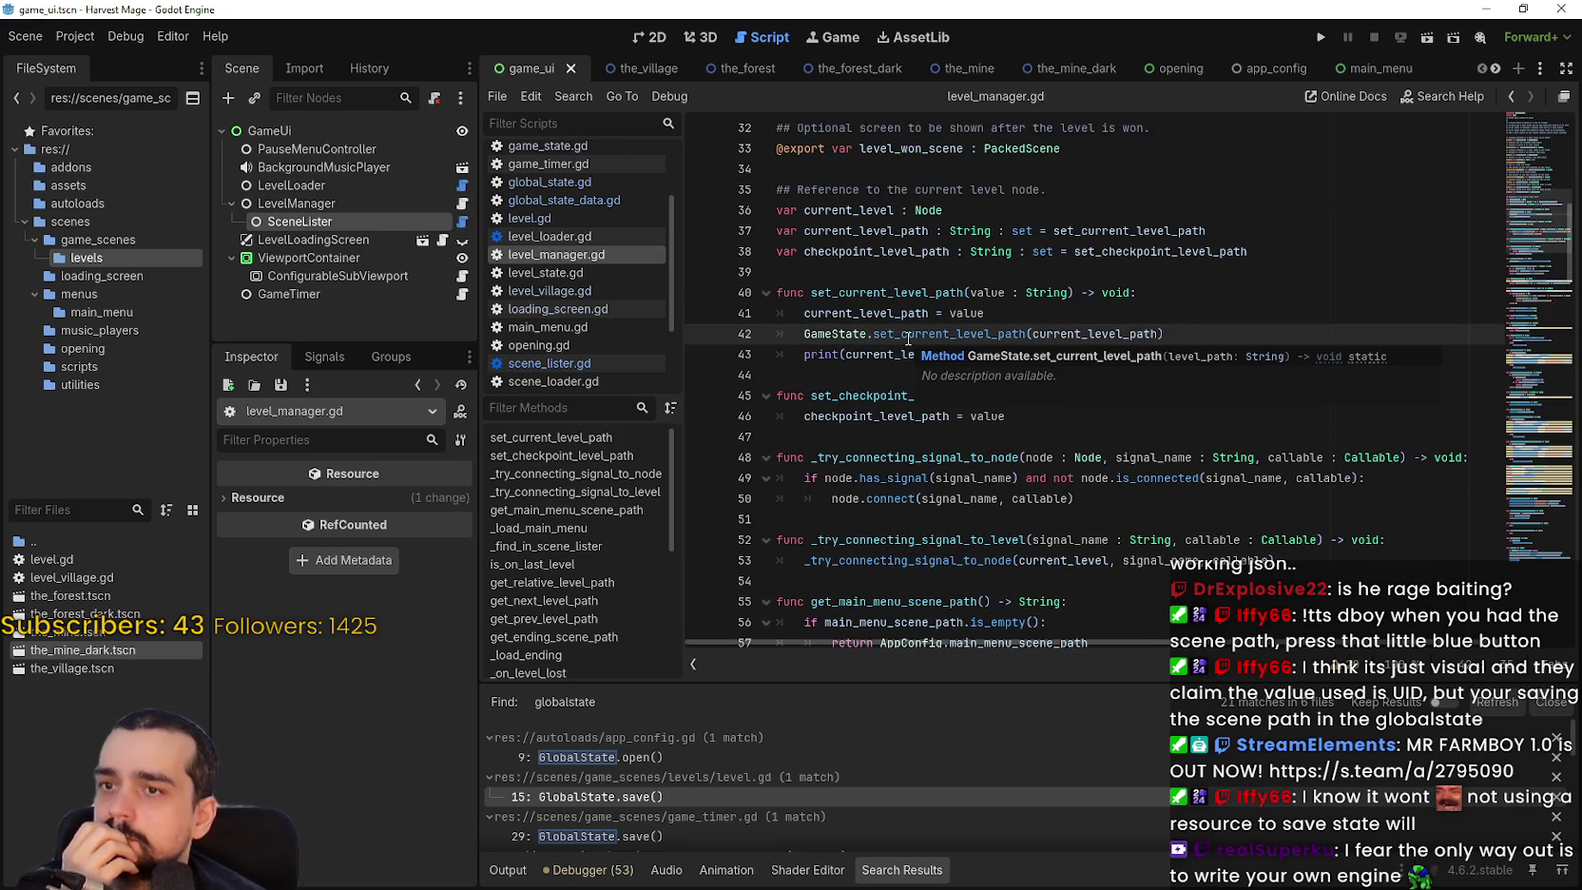
double_click(1063, 338)
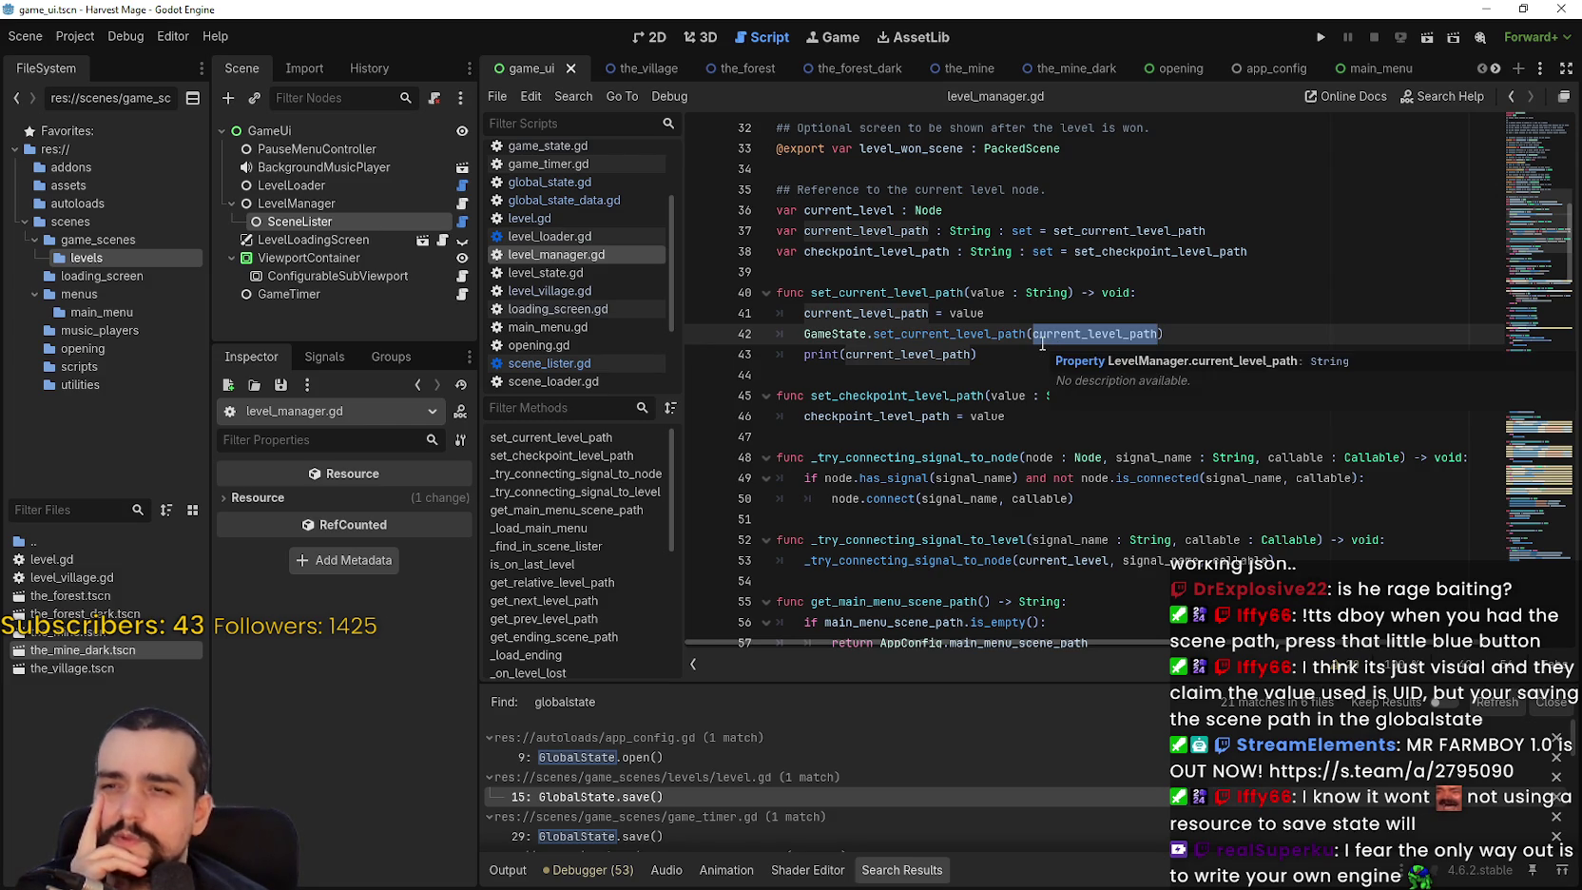
Inspect set_current_level_path: its String value parameter and the GameState call.
mouse_move(804, 231)
left_mouse_down()
mouse_move(1236, 251)
mouse_move(1284, 233)
left_mouse_up()
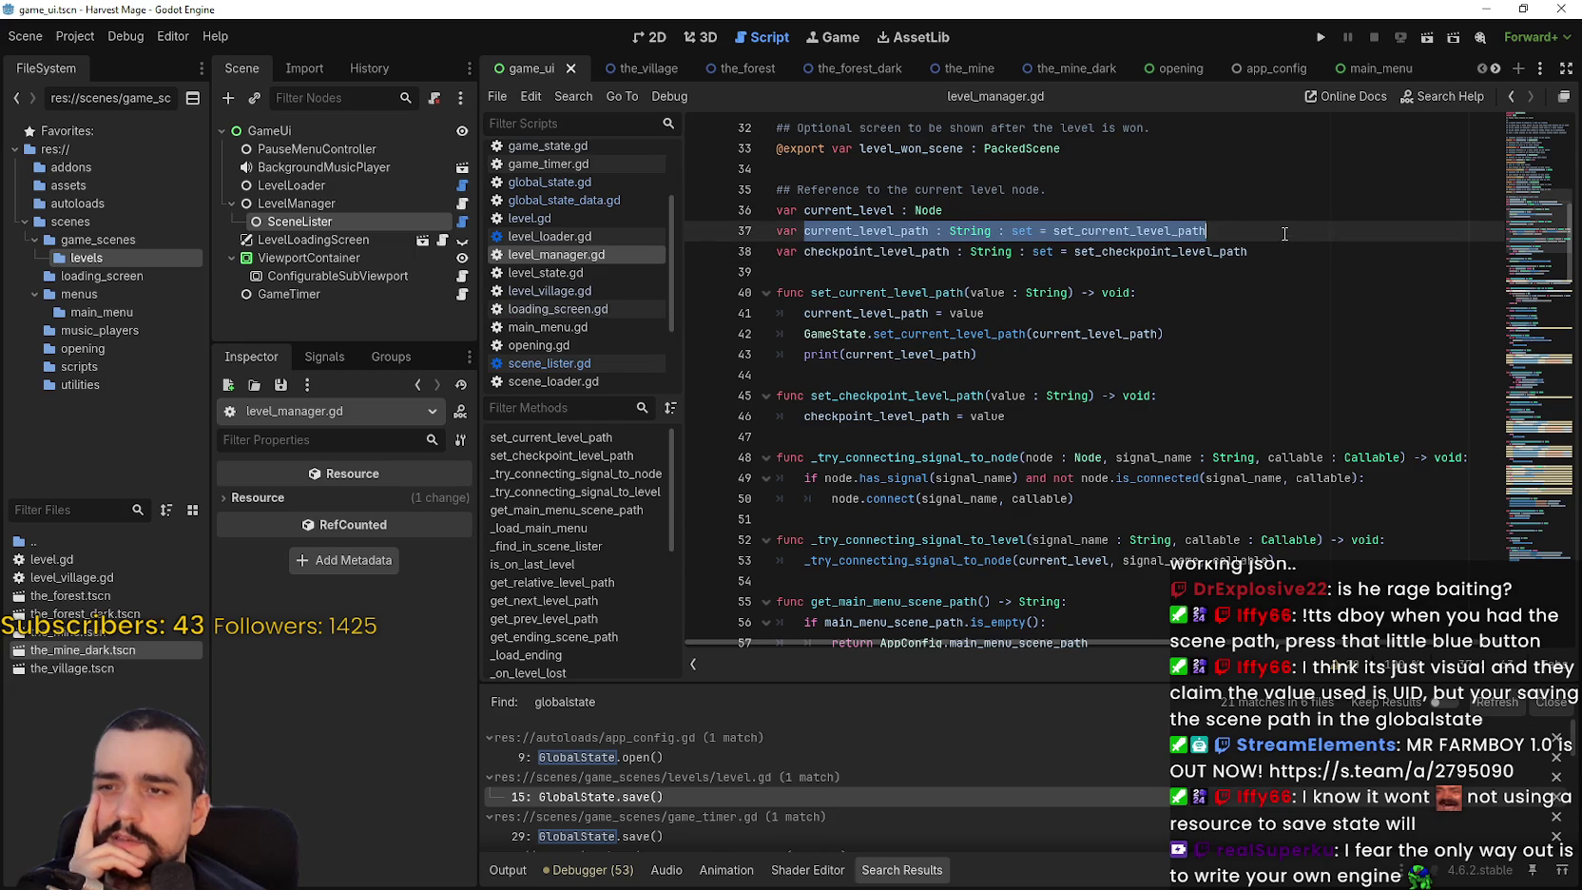
left_click(1224, 232)
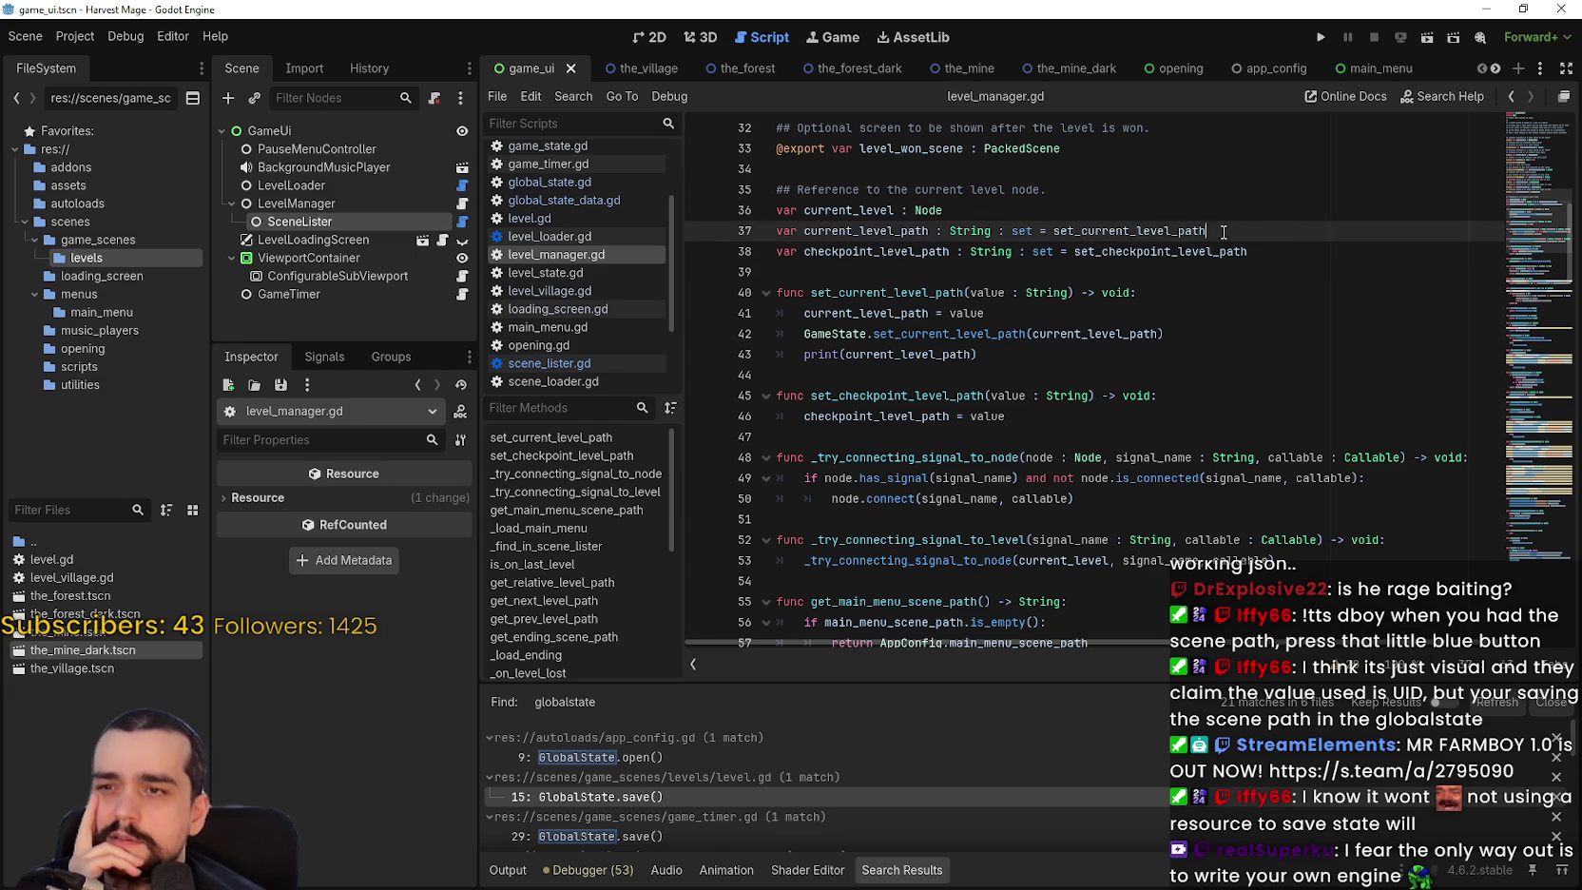
double_click(1108, 231)
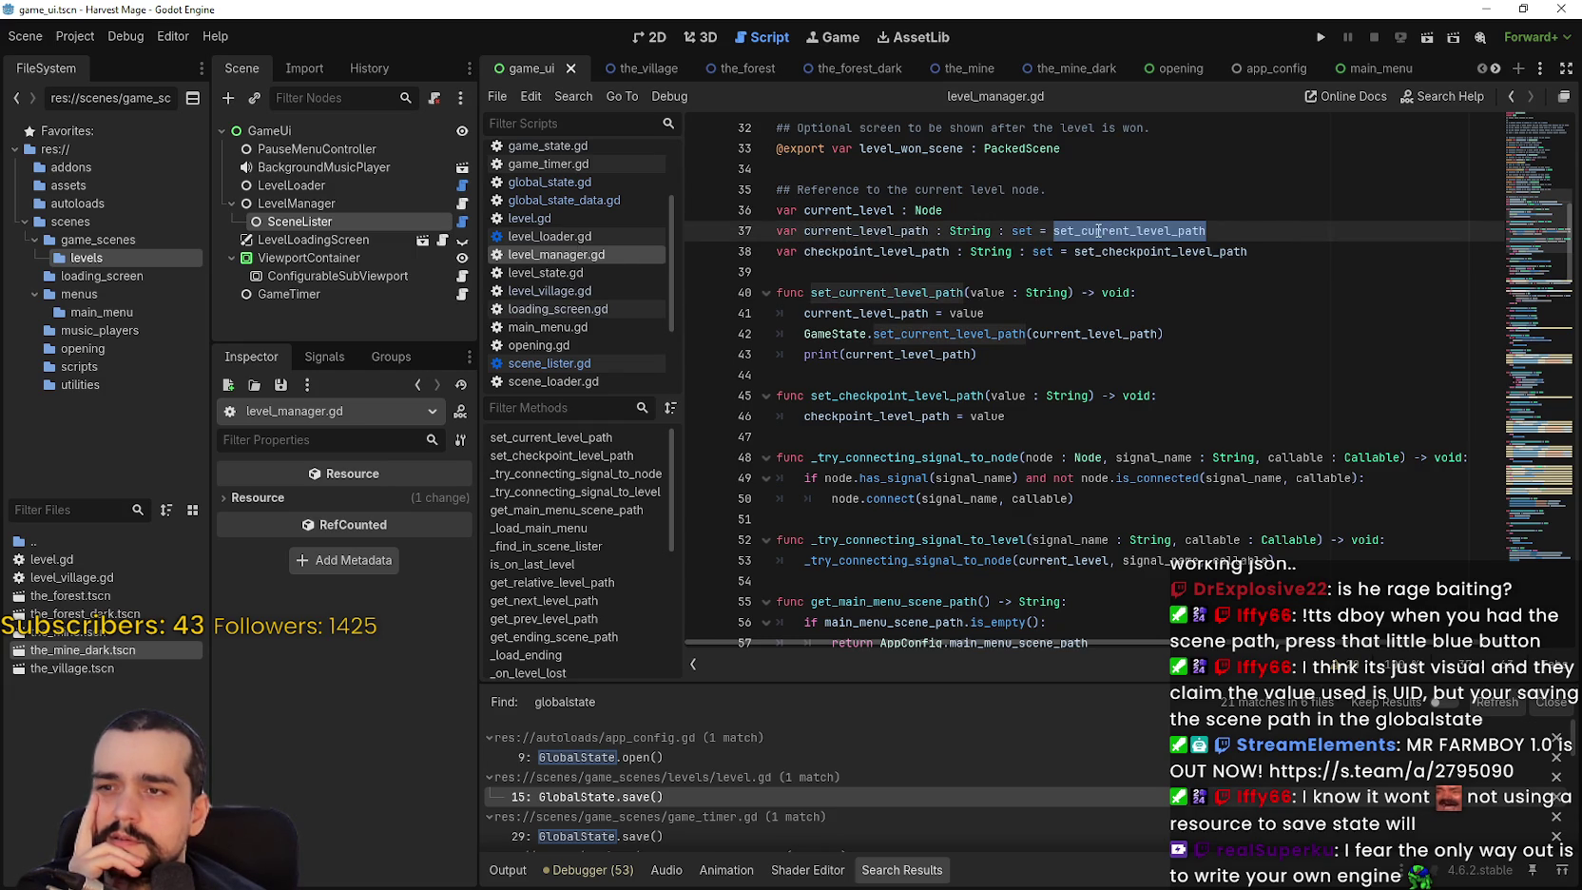
double_click(1043, 293)
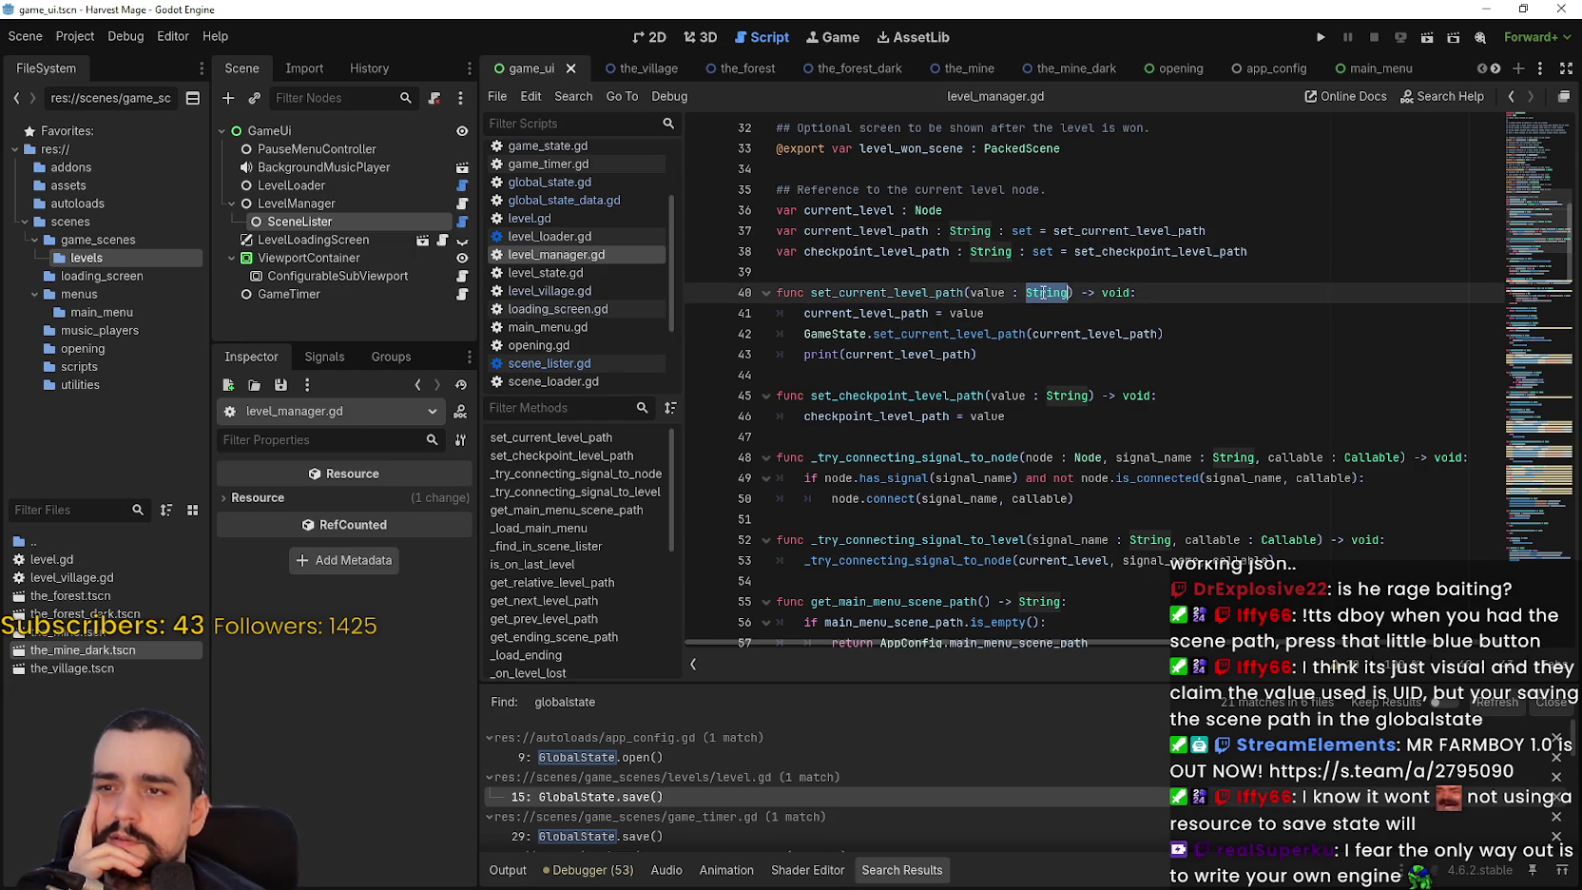
double_click(966, 313)
double_click(826, 332)
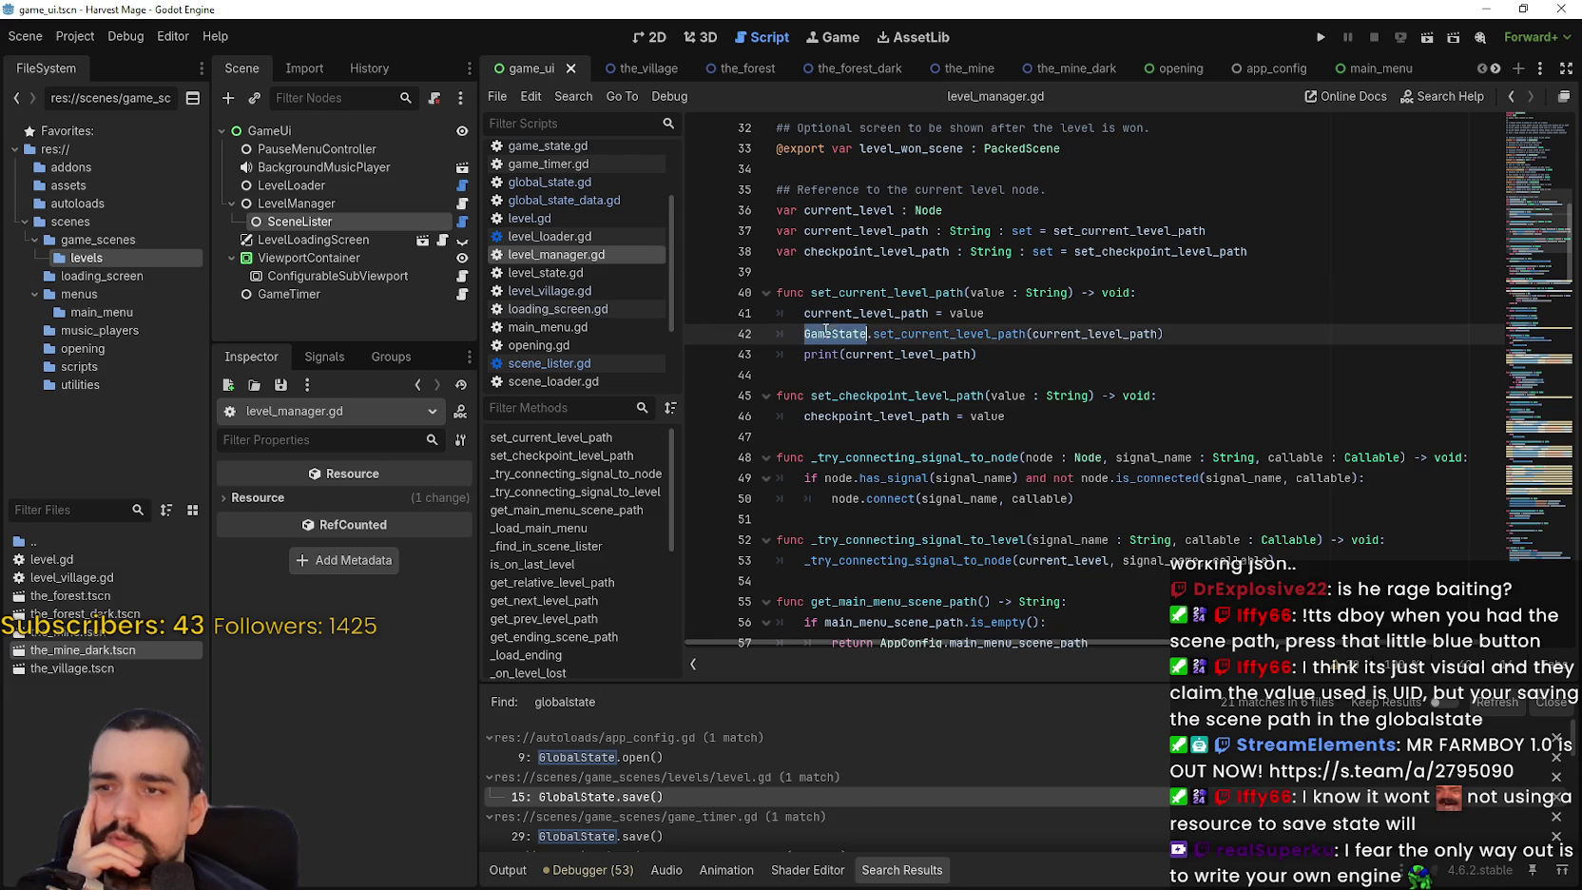
Look up the set_current_level_path call to open its definition in game_state.gd.
left_click(959, 334)
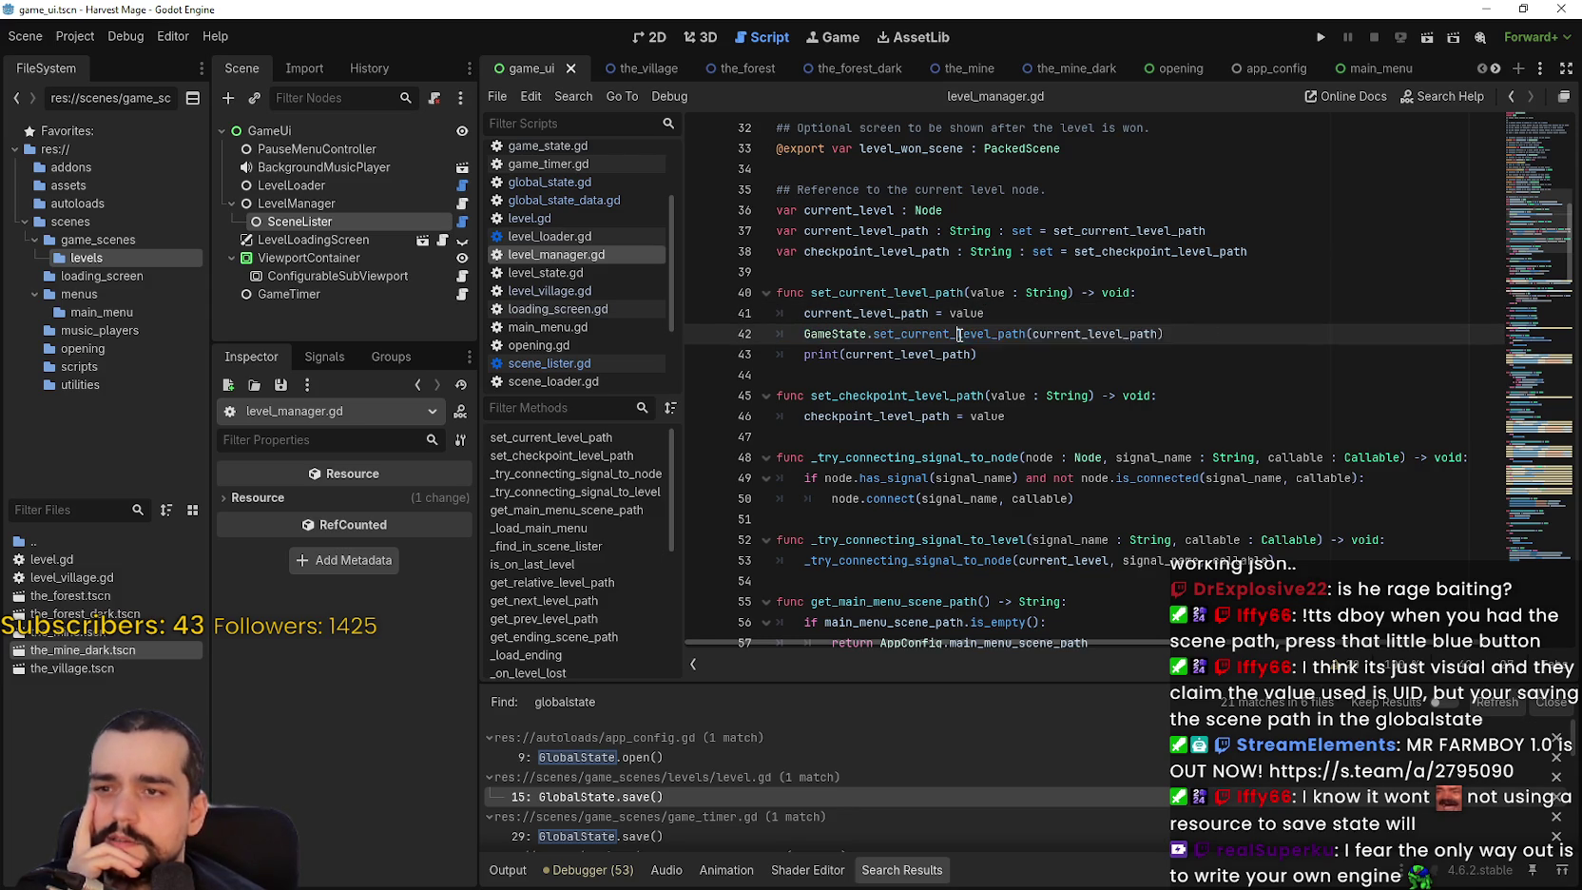
right_click(959, 335)
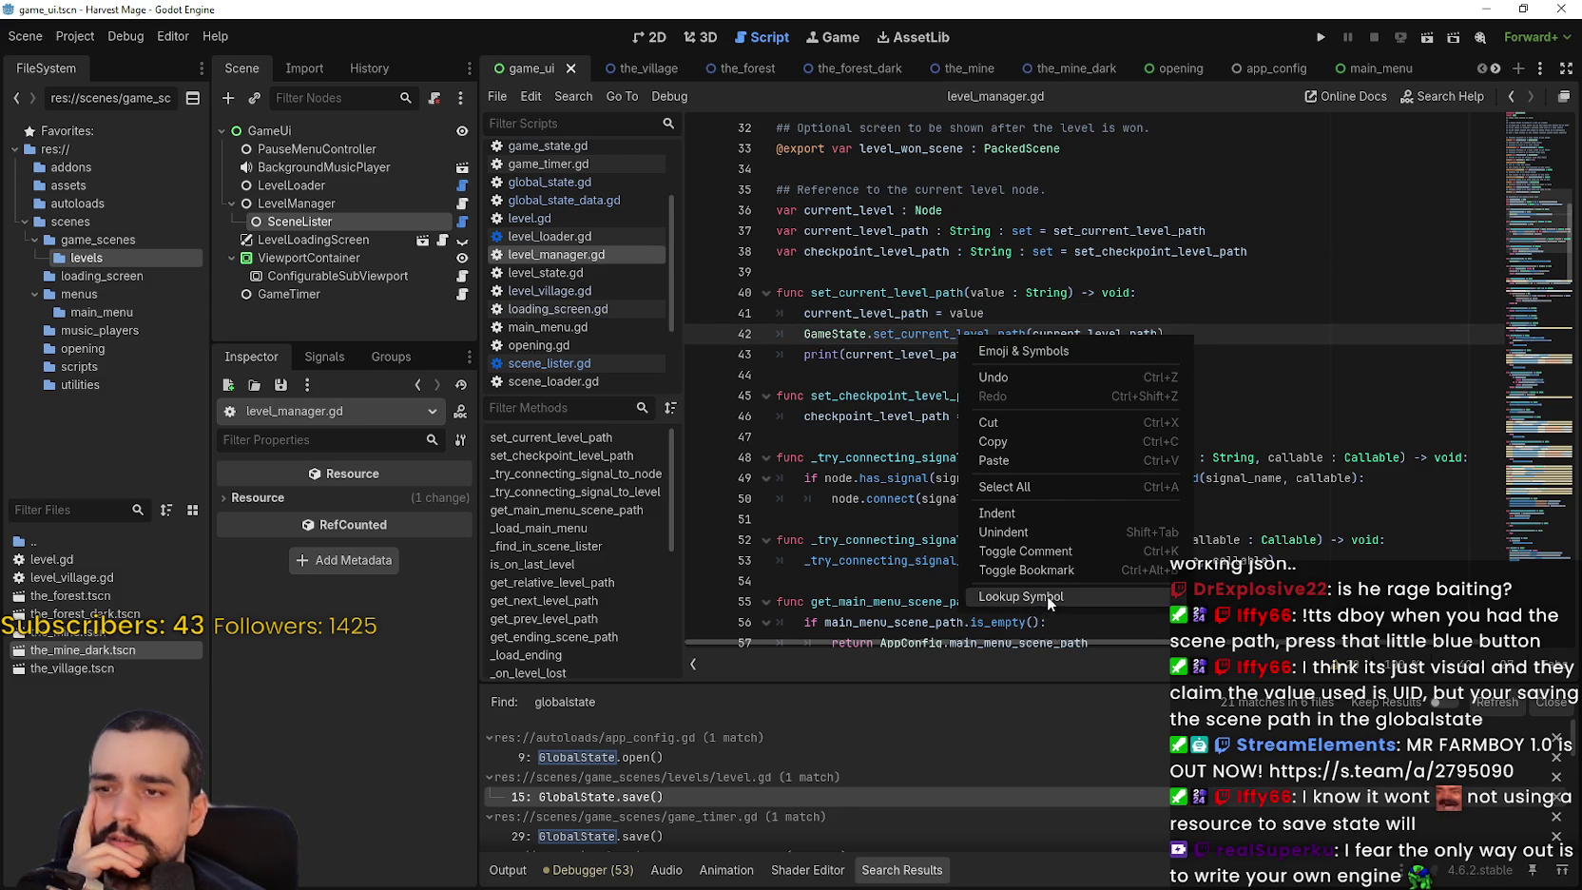
left_click(1047, 596)
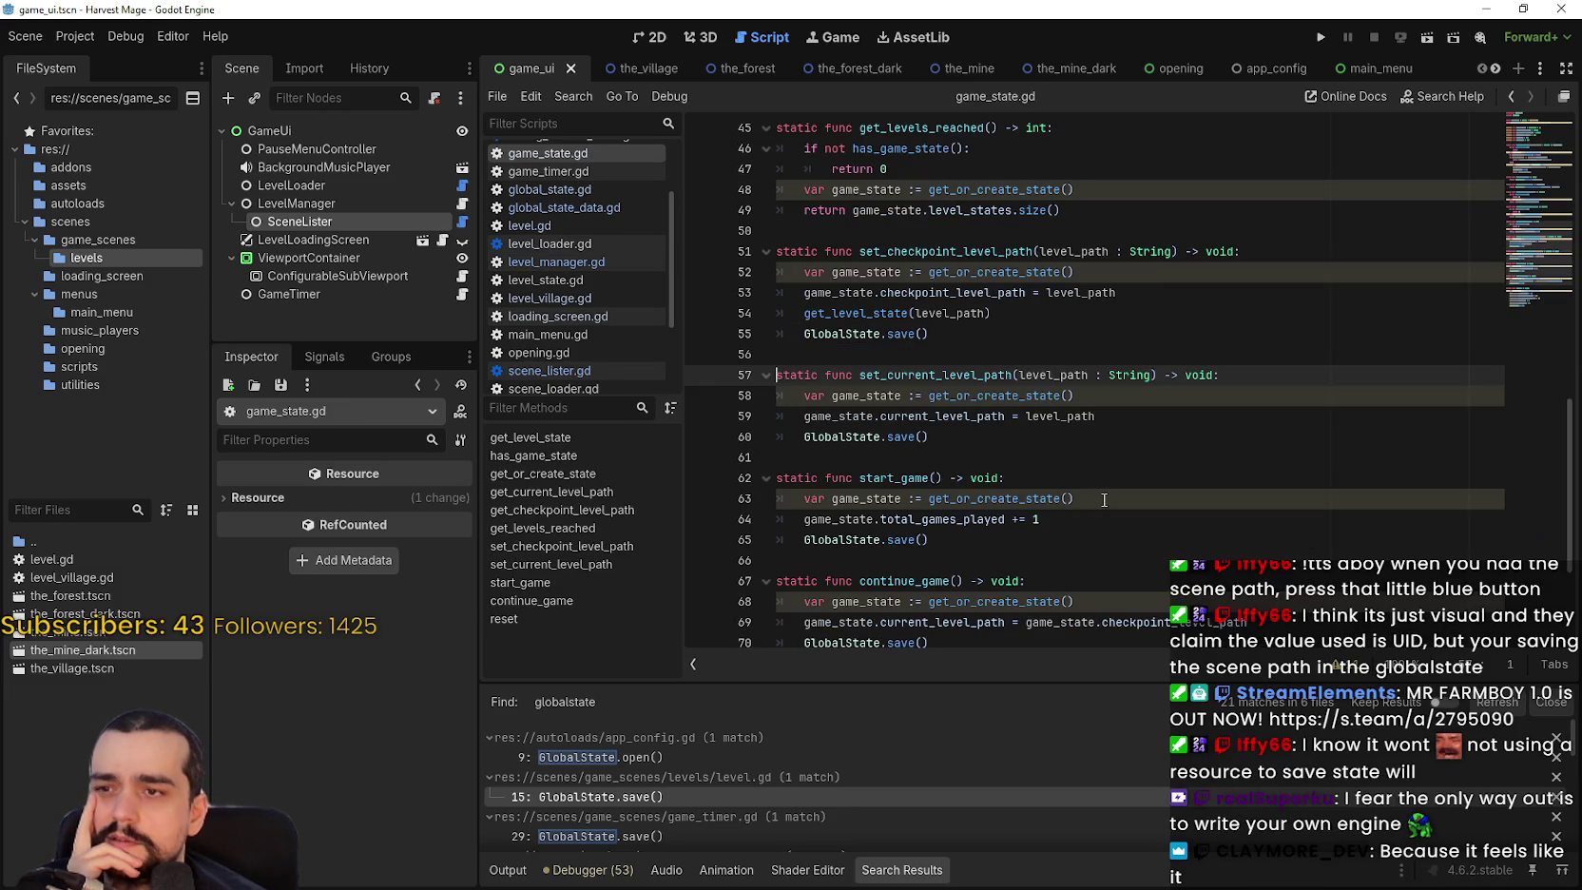
Follow the get_or_create_state call to its definition.
left_click(1028, 399)
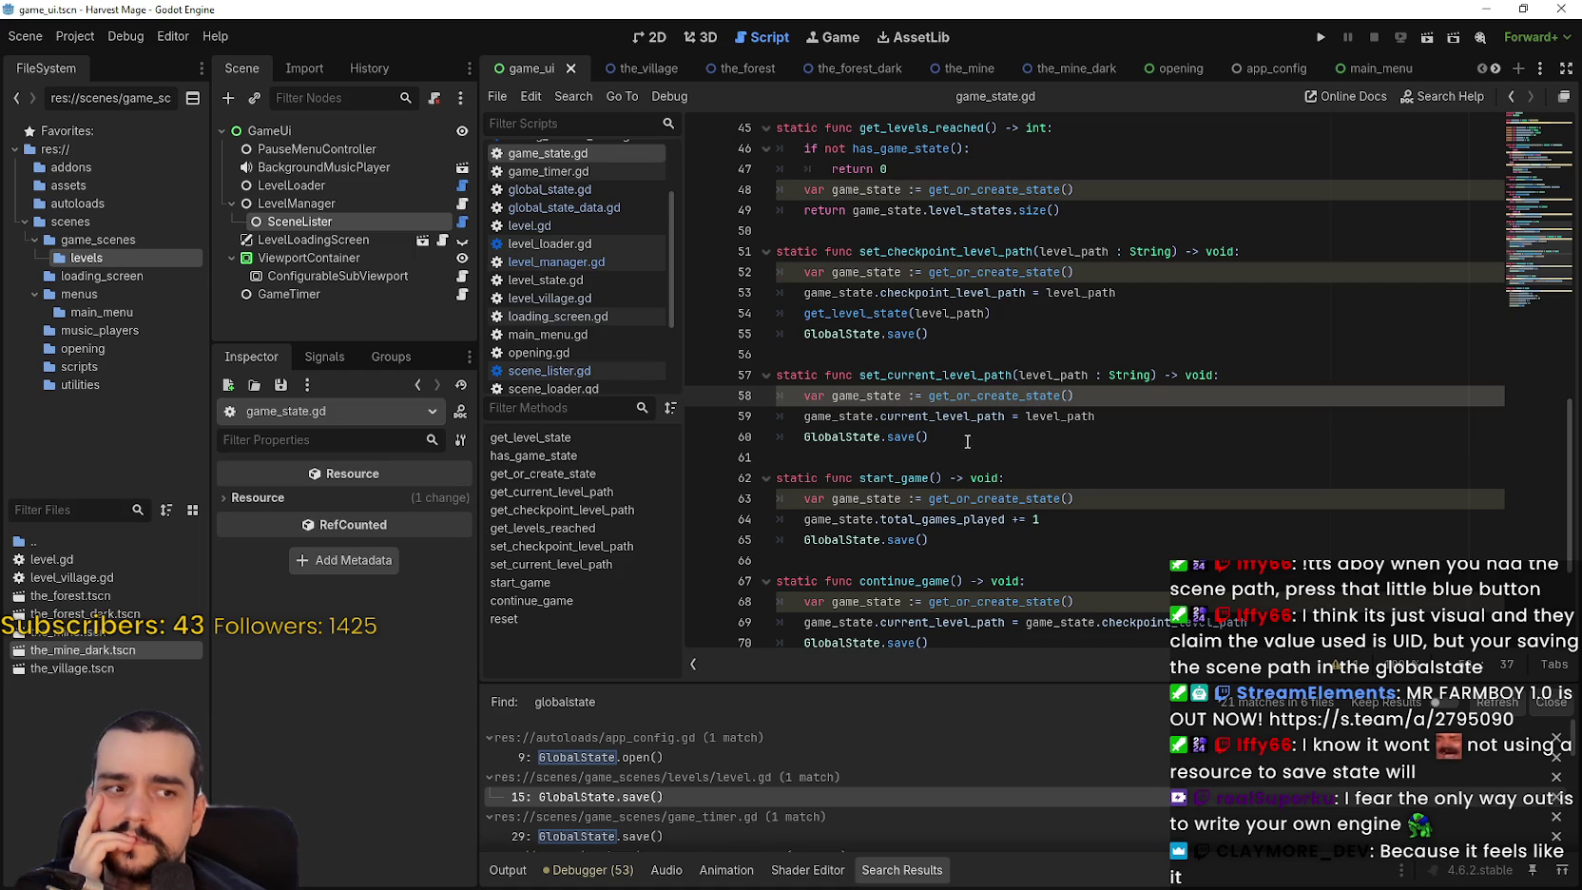
right_click(976, 401)
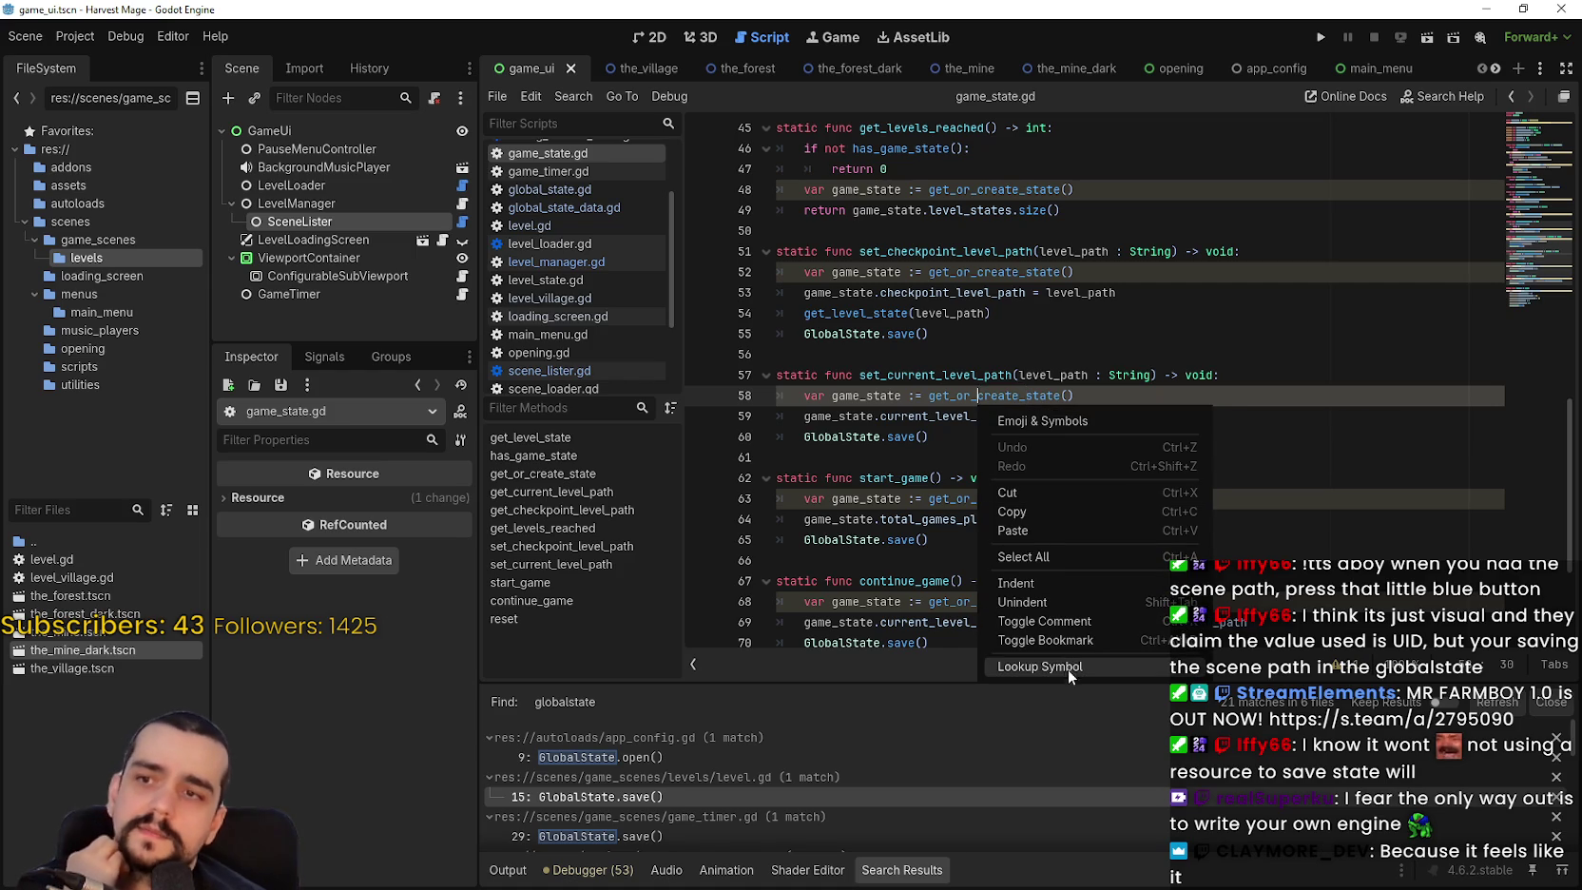
left_click(1066, 665)
left_click(902, 292)
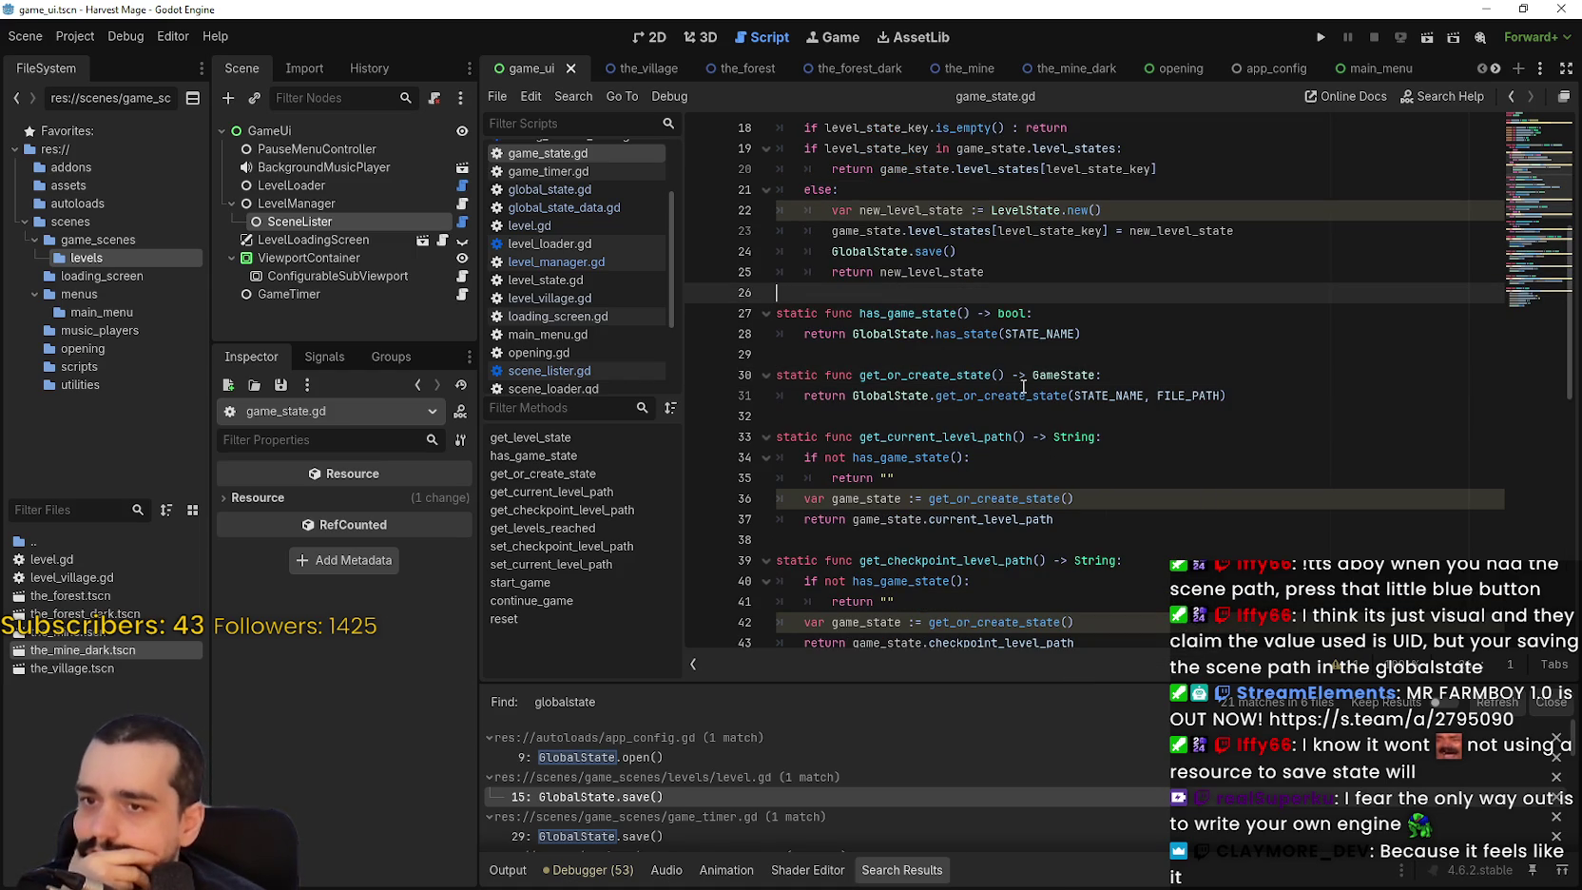
Review FILE_PATH and STATE_NAME, then look up LevelState to open level_state.gd.
mouse_move(1207, 397)
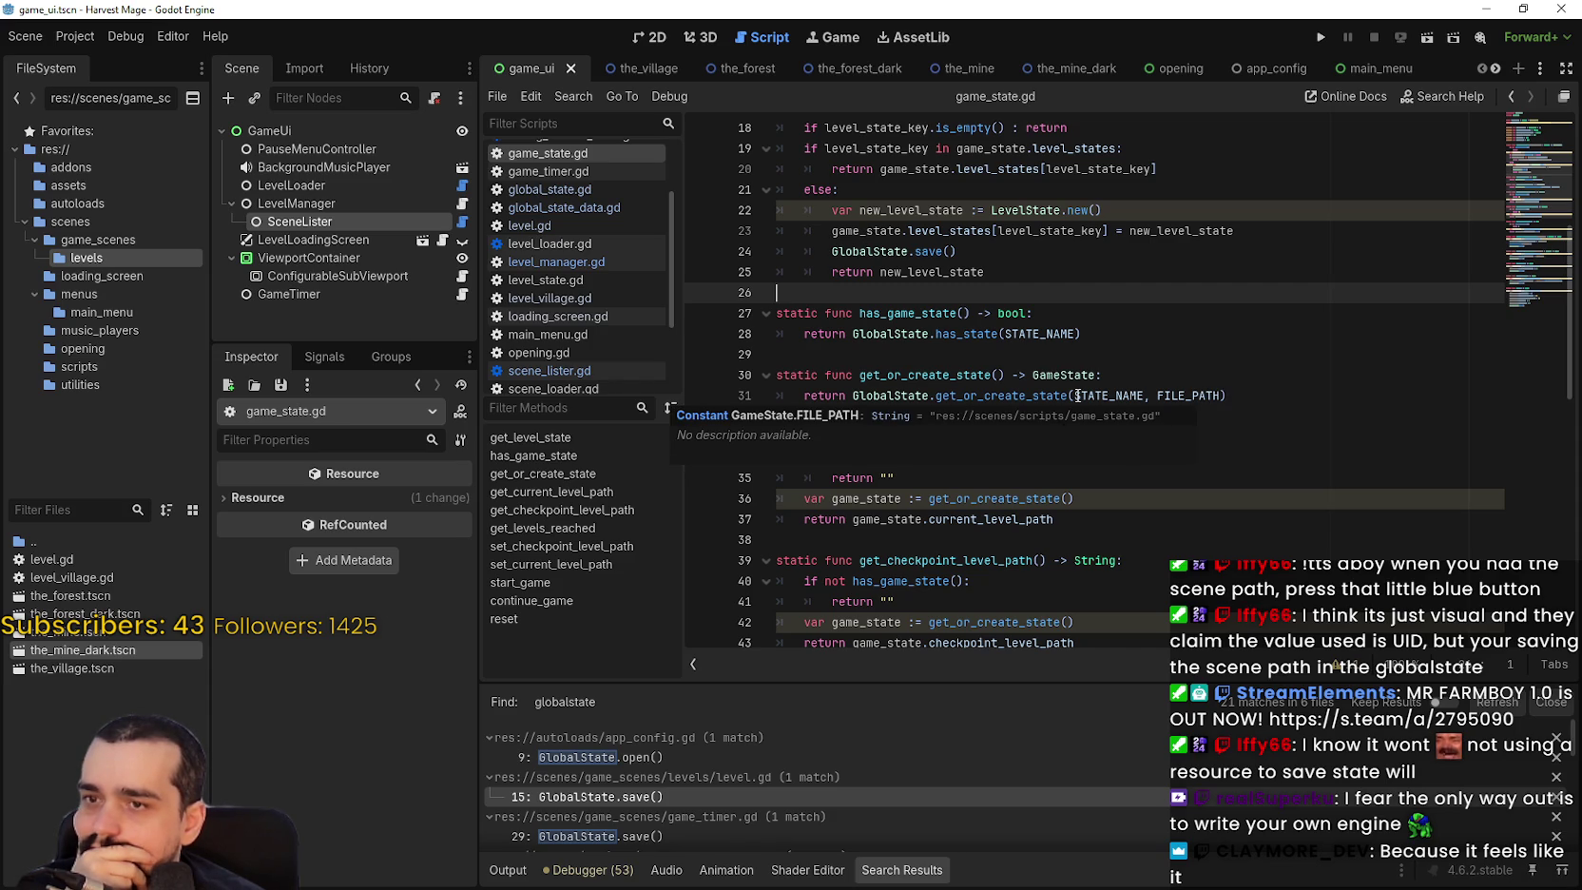
mouse_move(1093, 395)
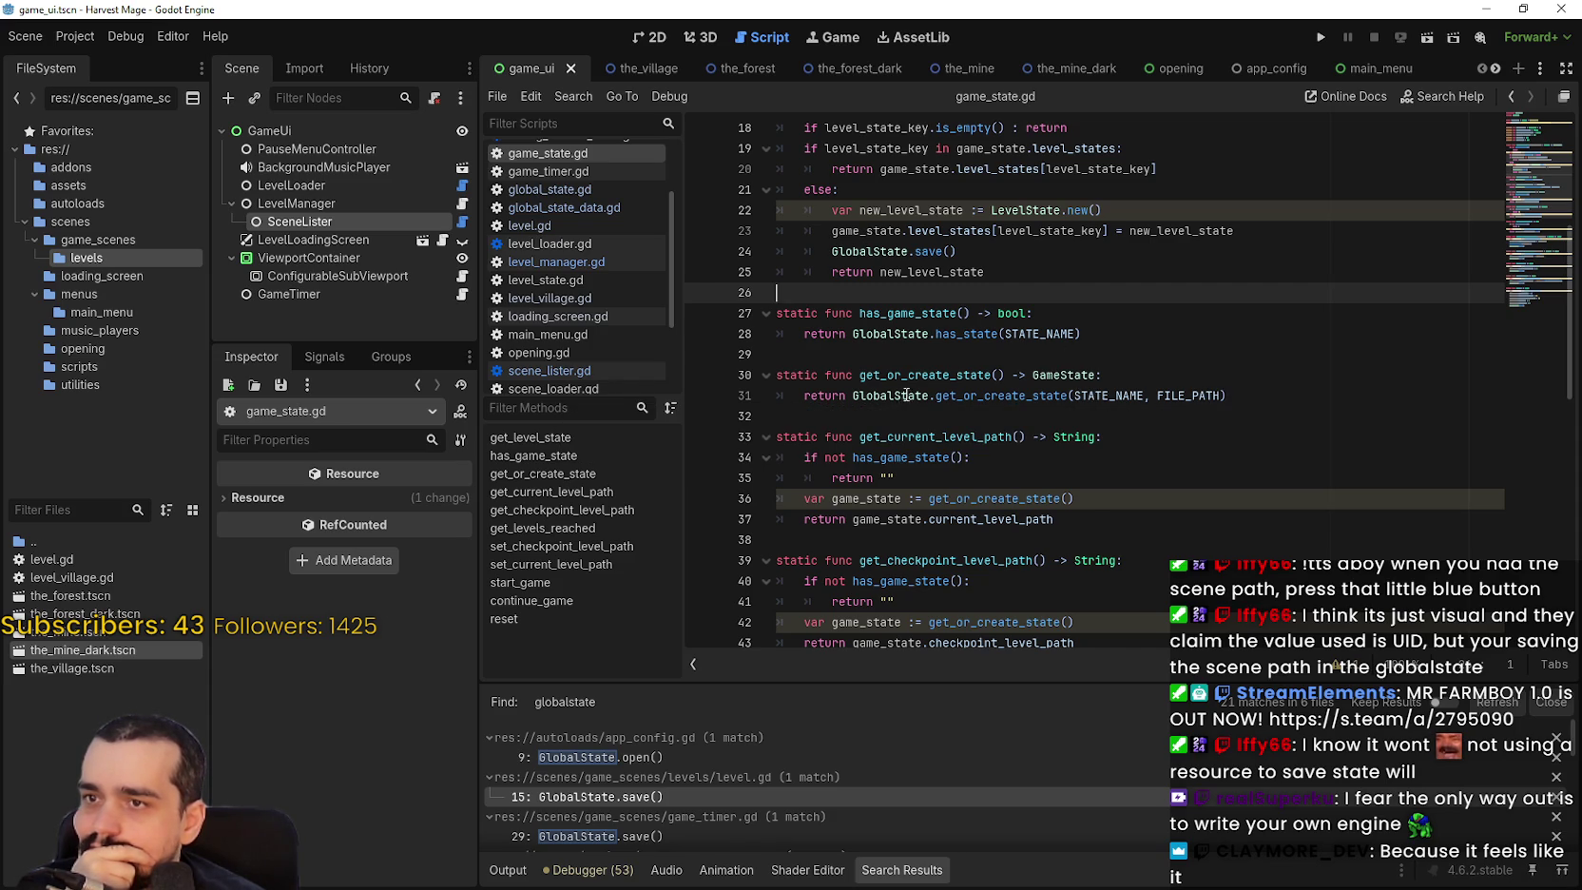
scroll(903, 397, "up", 3)
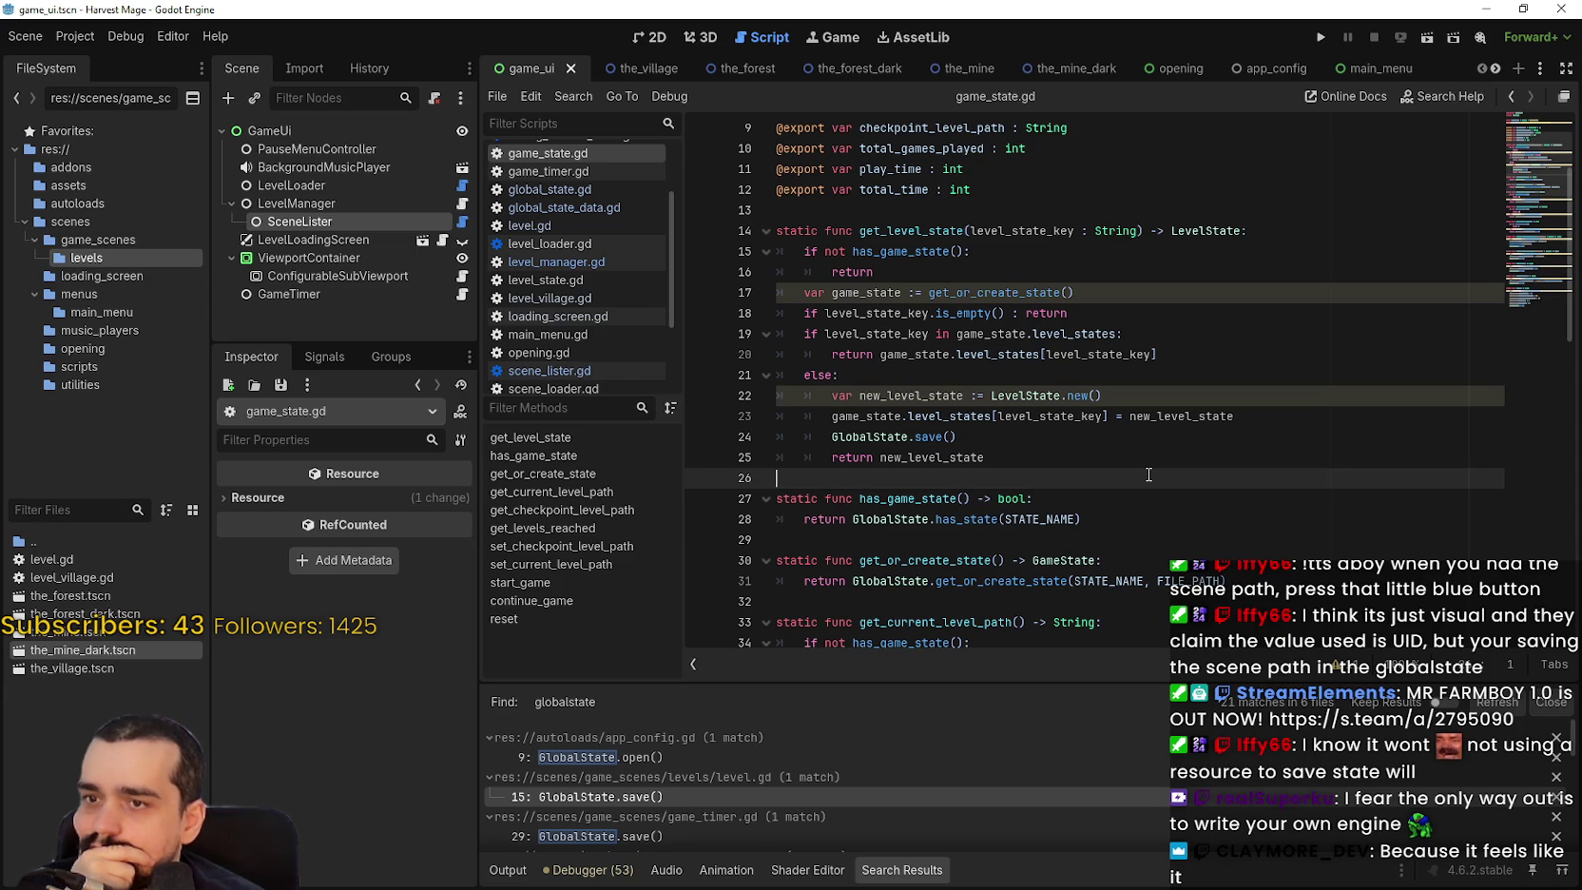
mouse_move(1029, 398)
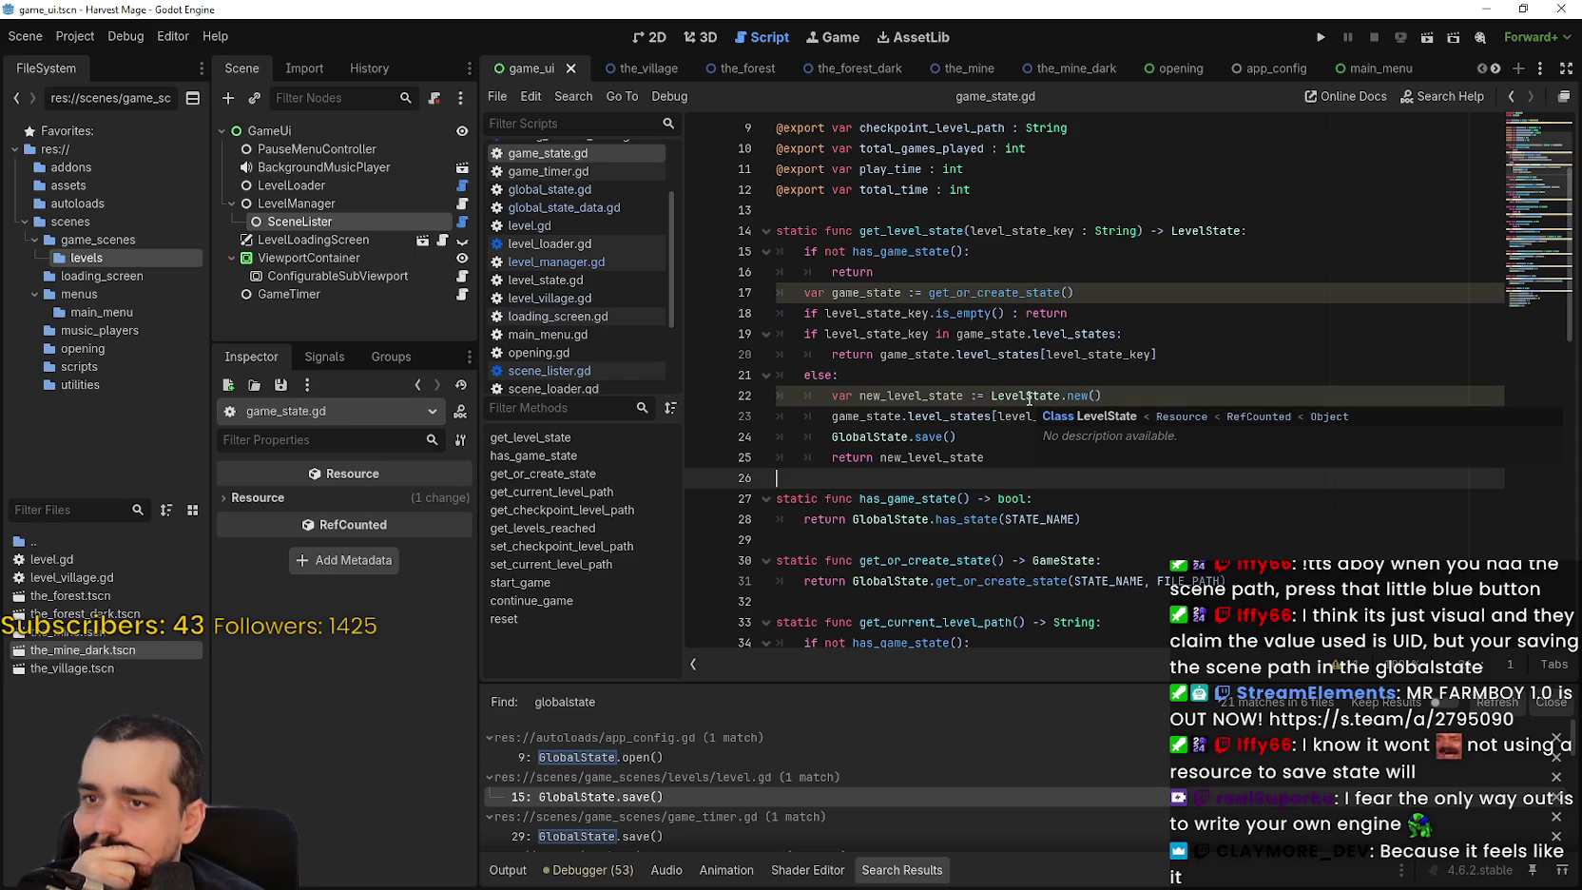
right_click(1028, 398)
left_click(1118, 660)
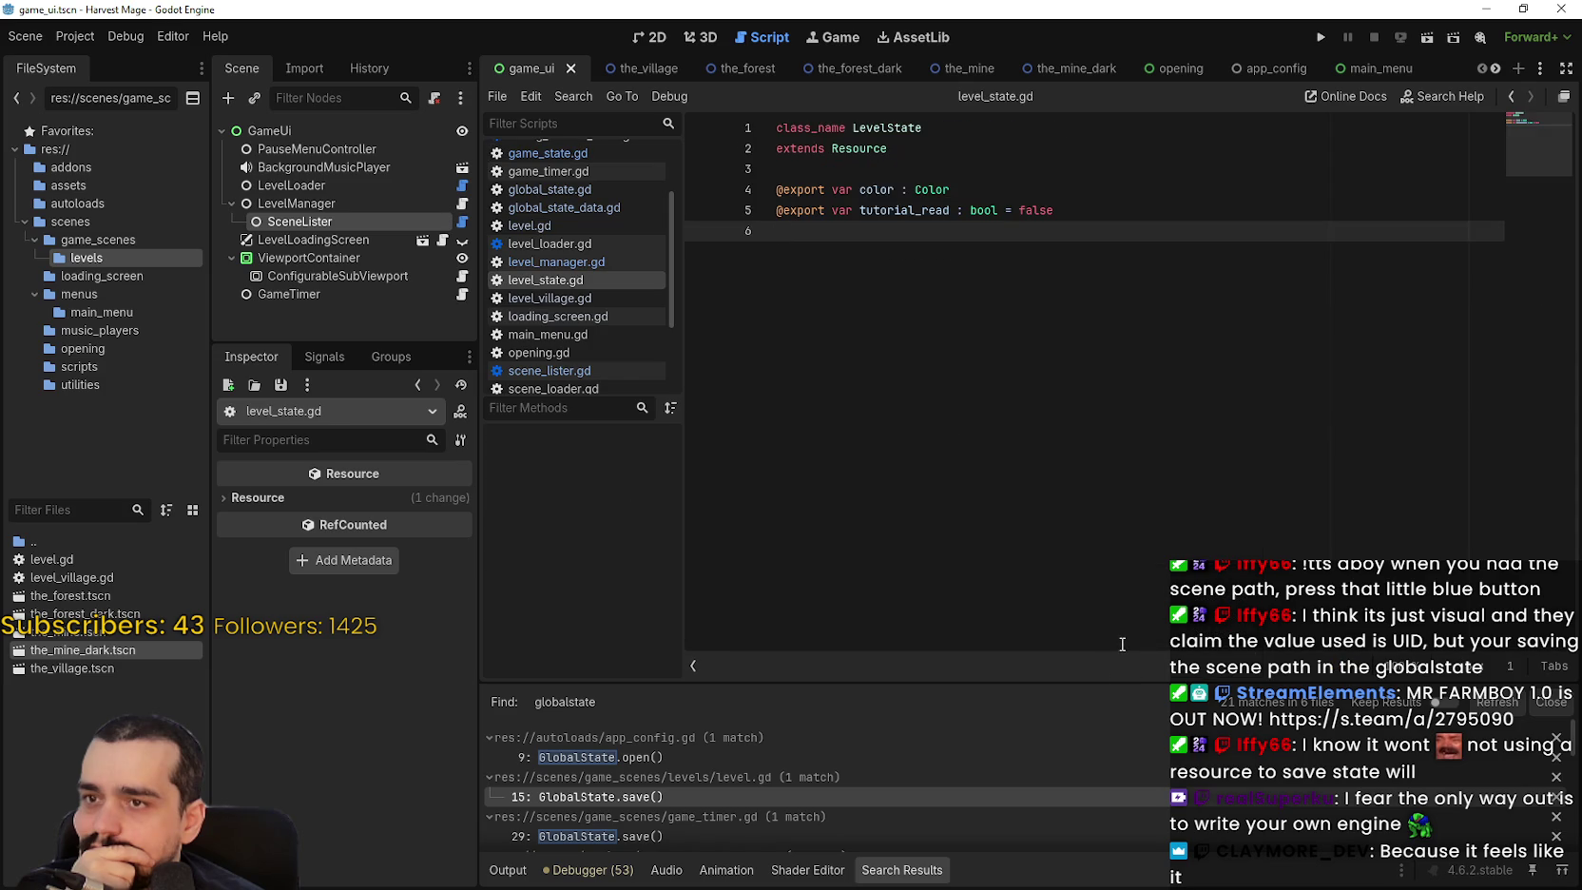
Return to level_manager.gd and jump to set_current_level_path in game_state.gd.
left_click(978, 167)
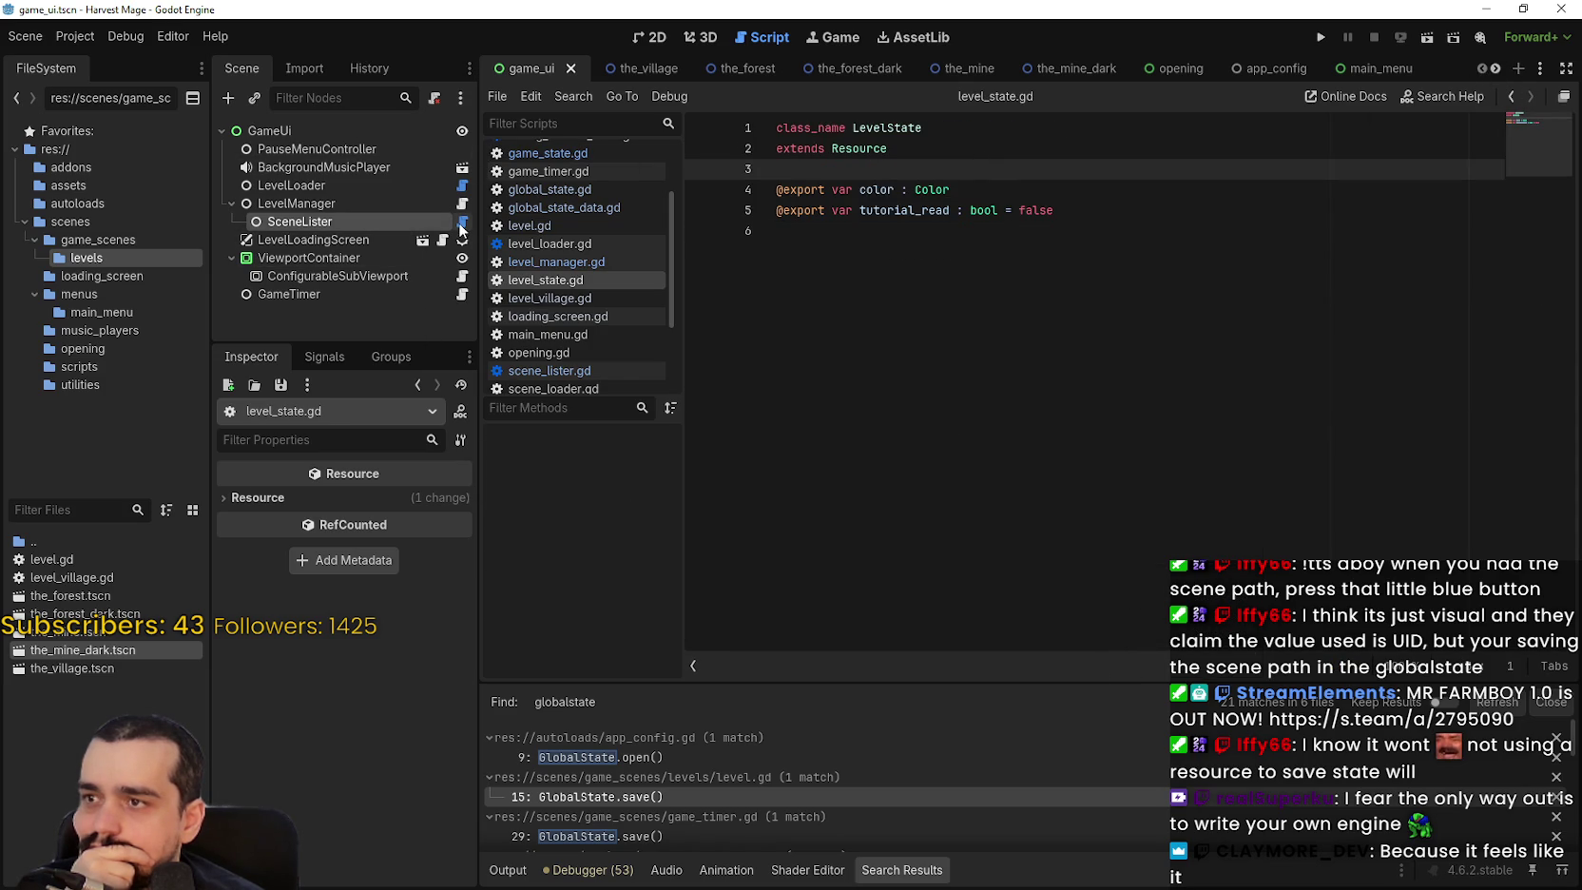
left_click(462, 222)
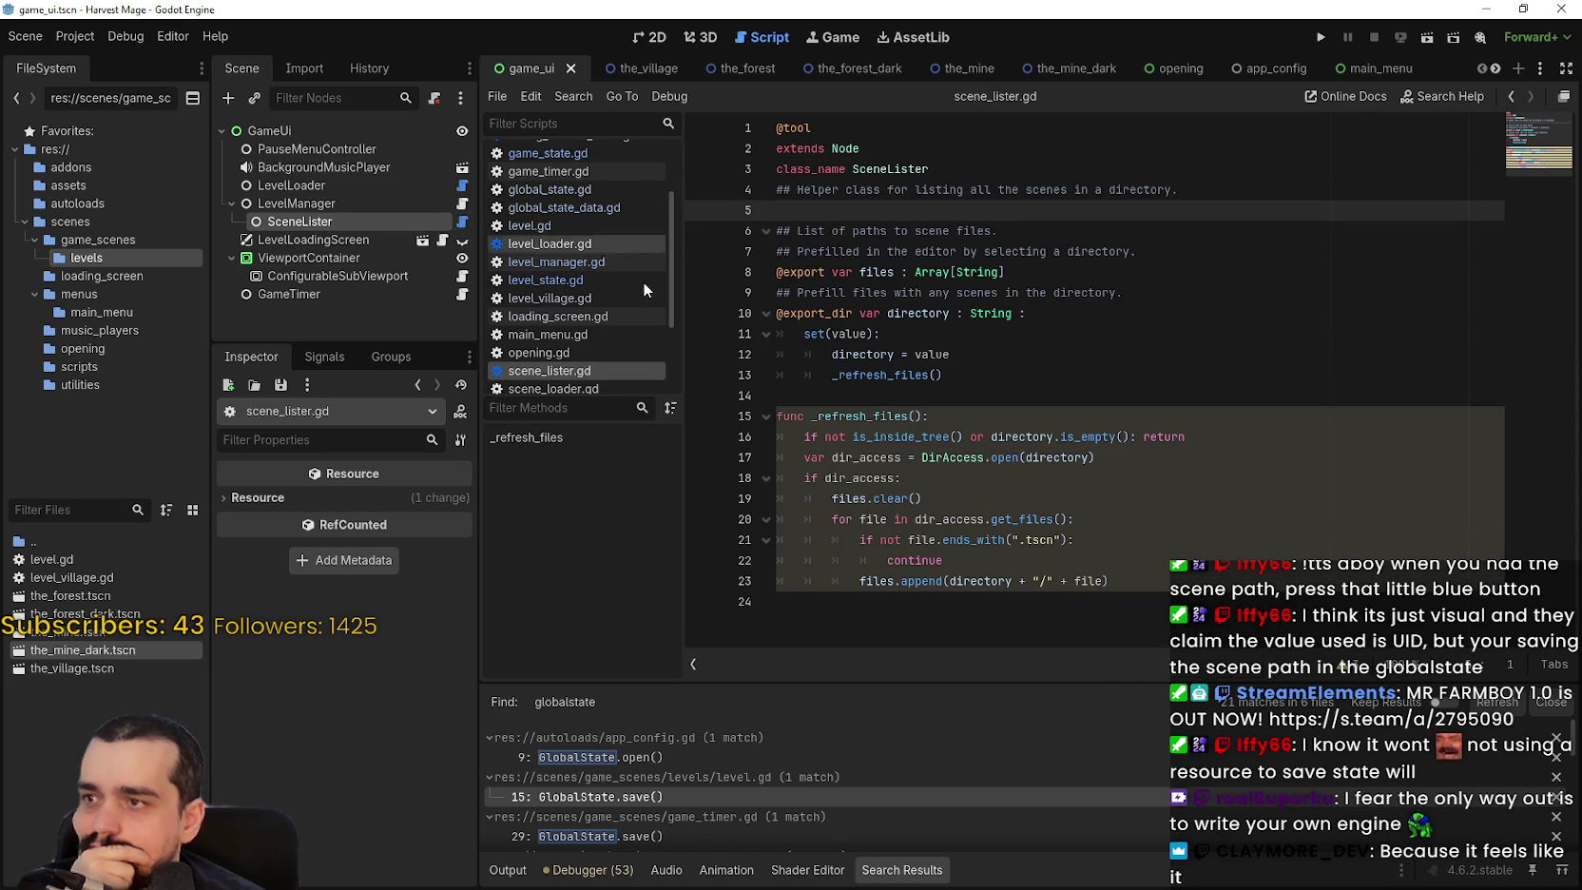
left_click(462, 203)
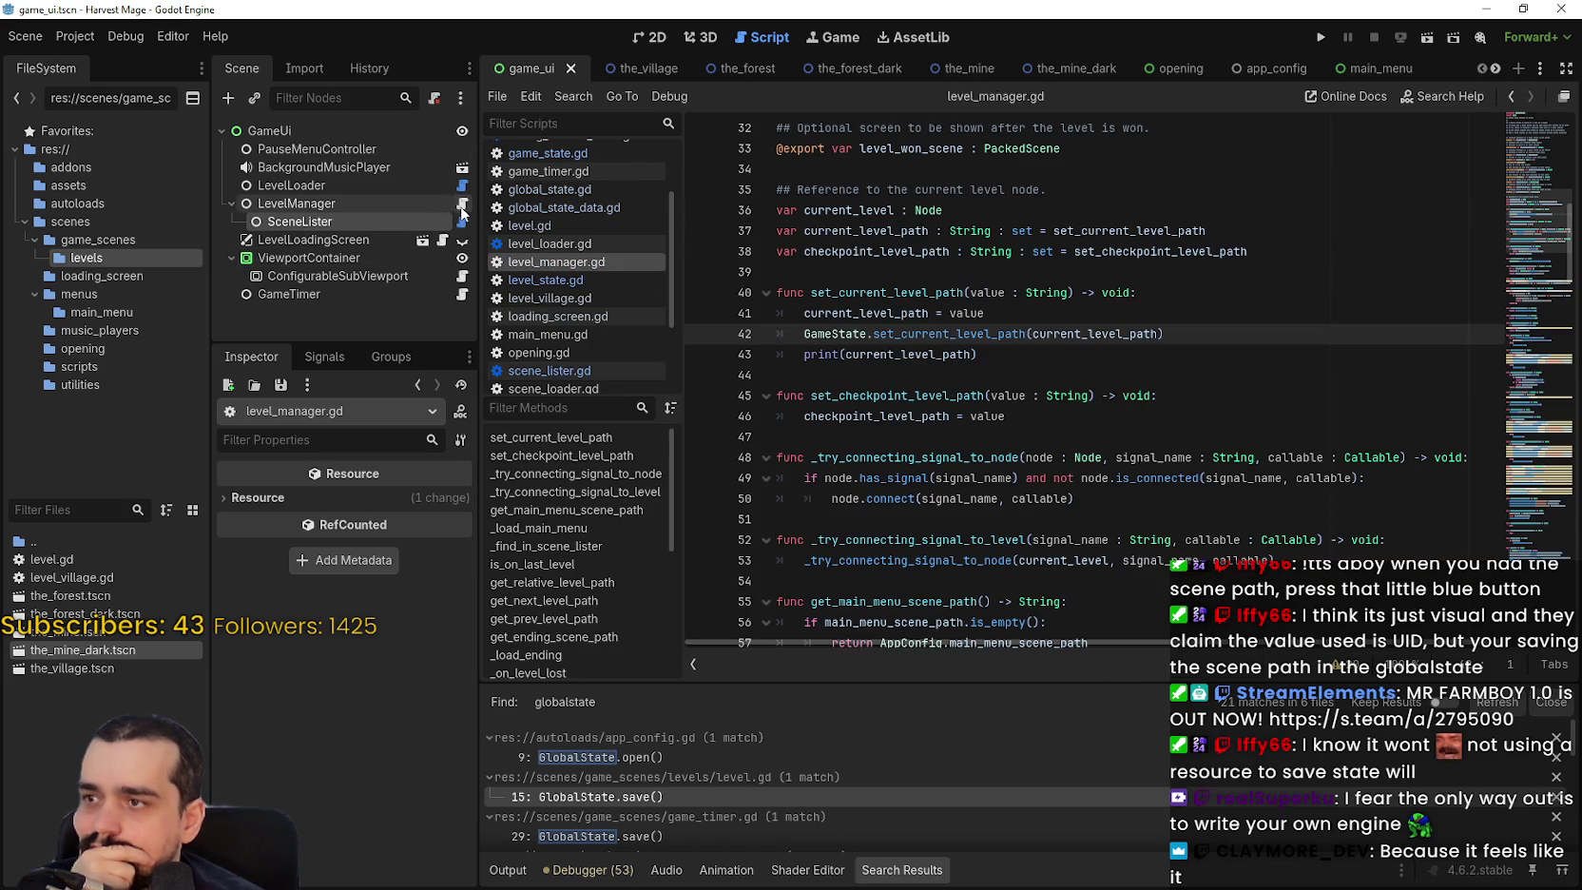
right_click(946, 333)
left_click(1035, 597)
Follow get_or_create_state through global_state.gd into global_state_data.gd.
right_click(986, 395)
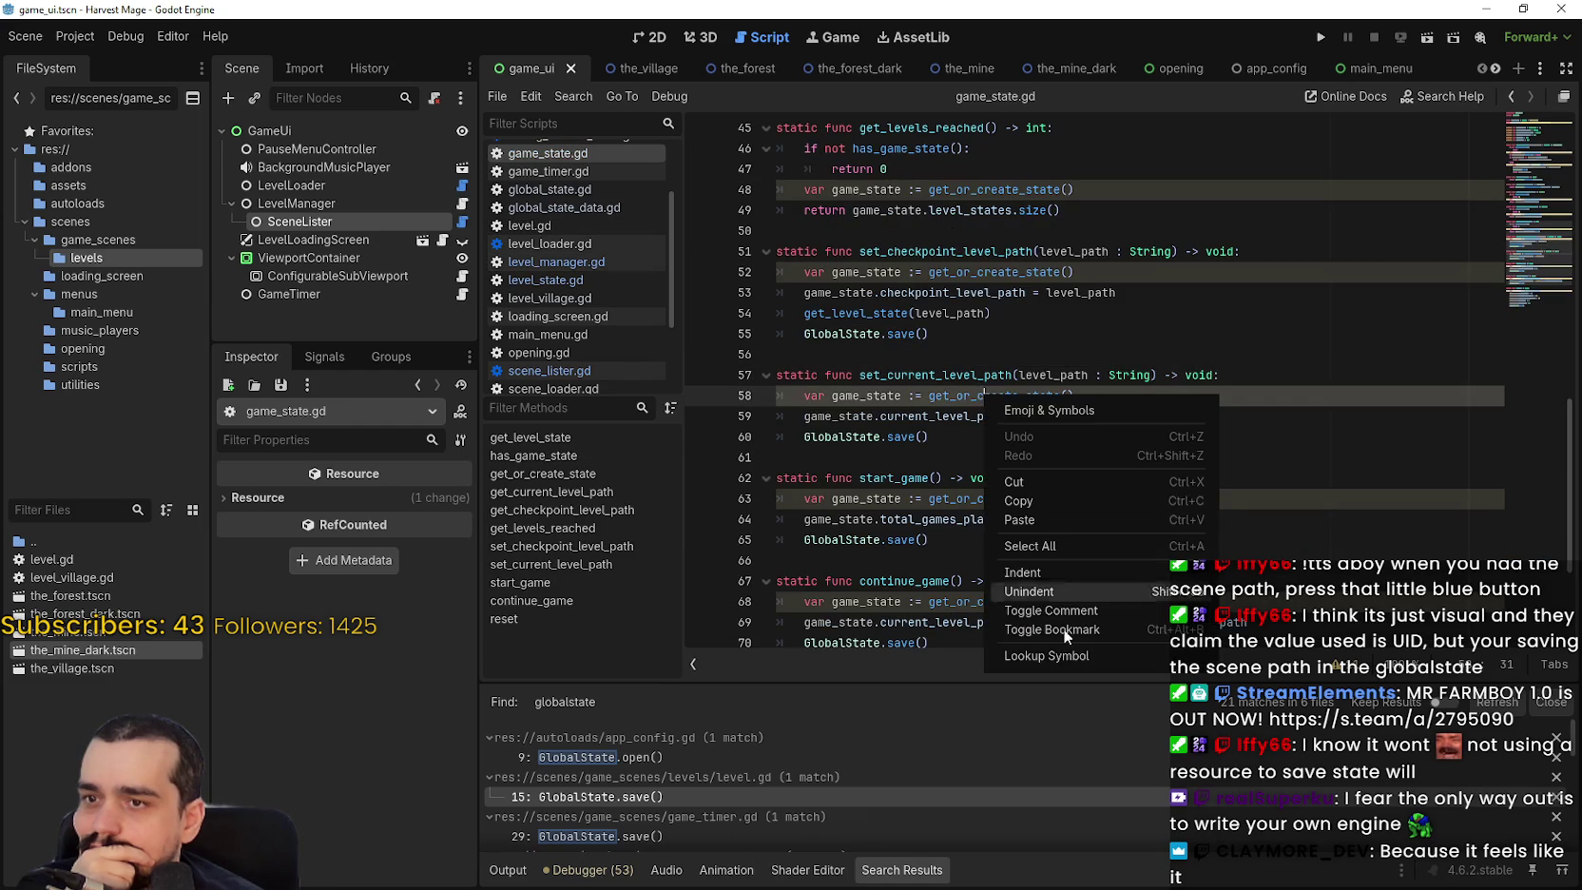
left_click(1067, 658)
right_click(1003, 394)
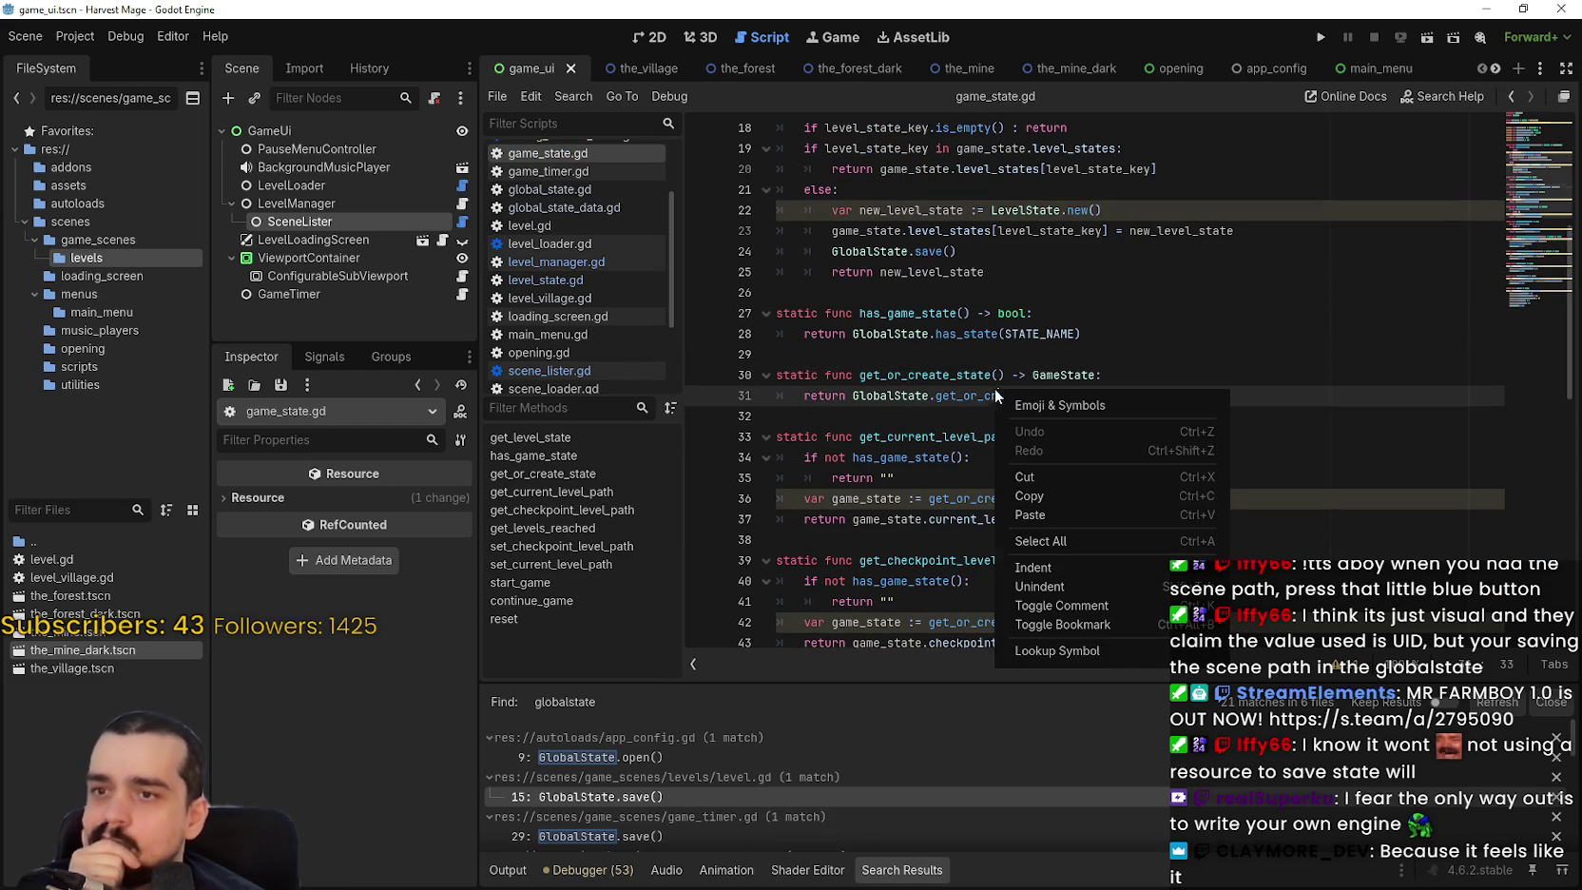
left_click(1082, 655)
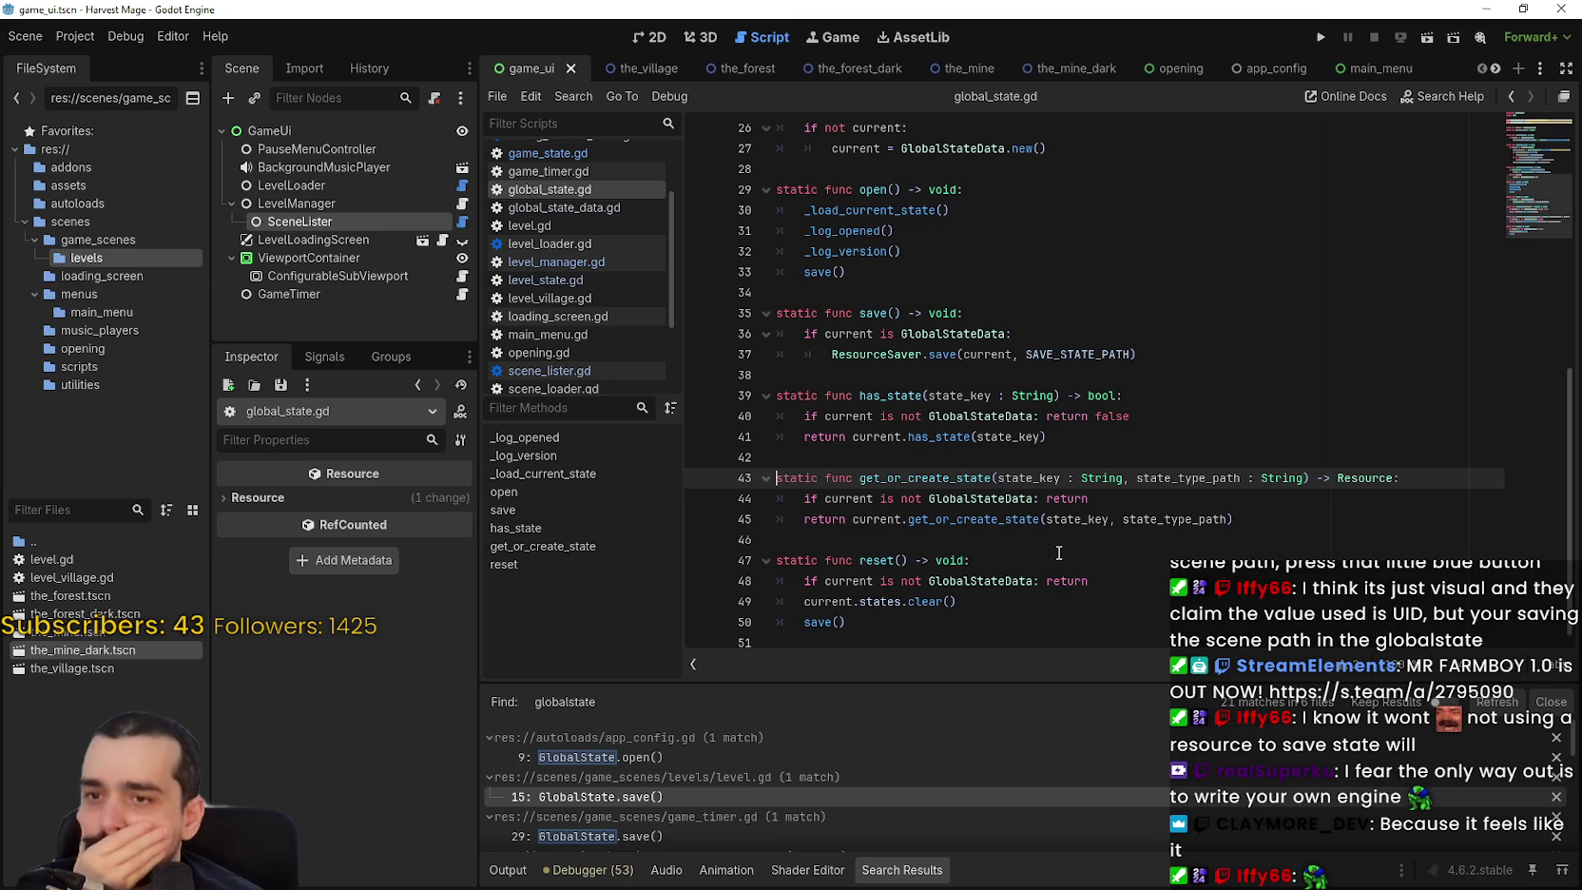
right_click(1020, 522)
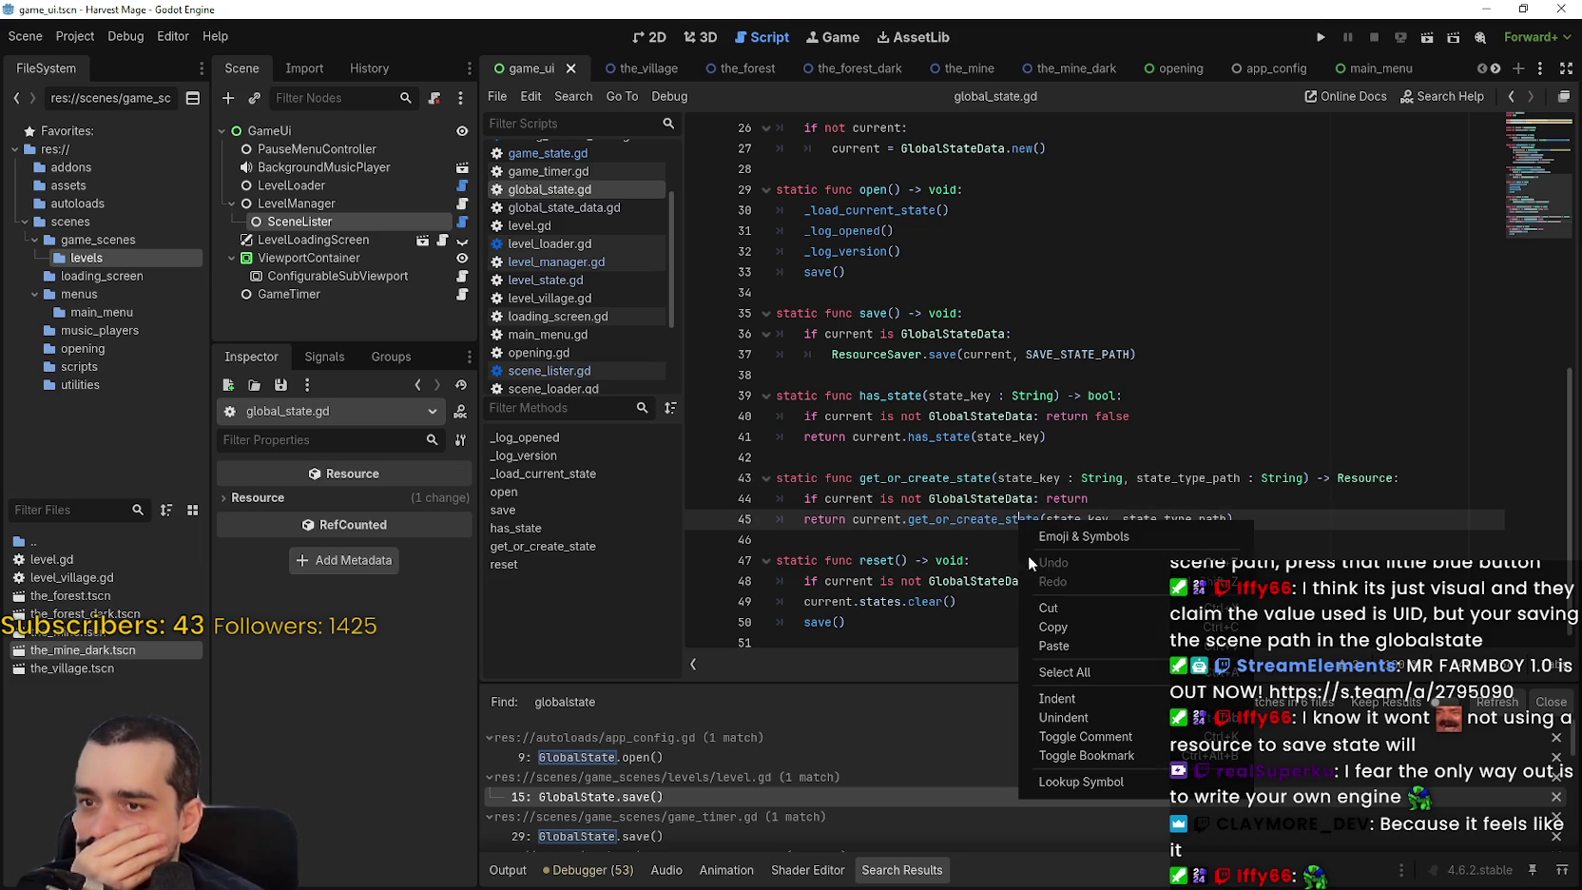
left_click(1083, 781)
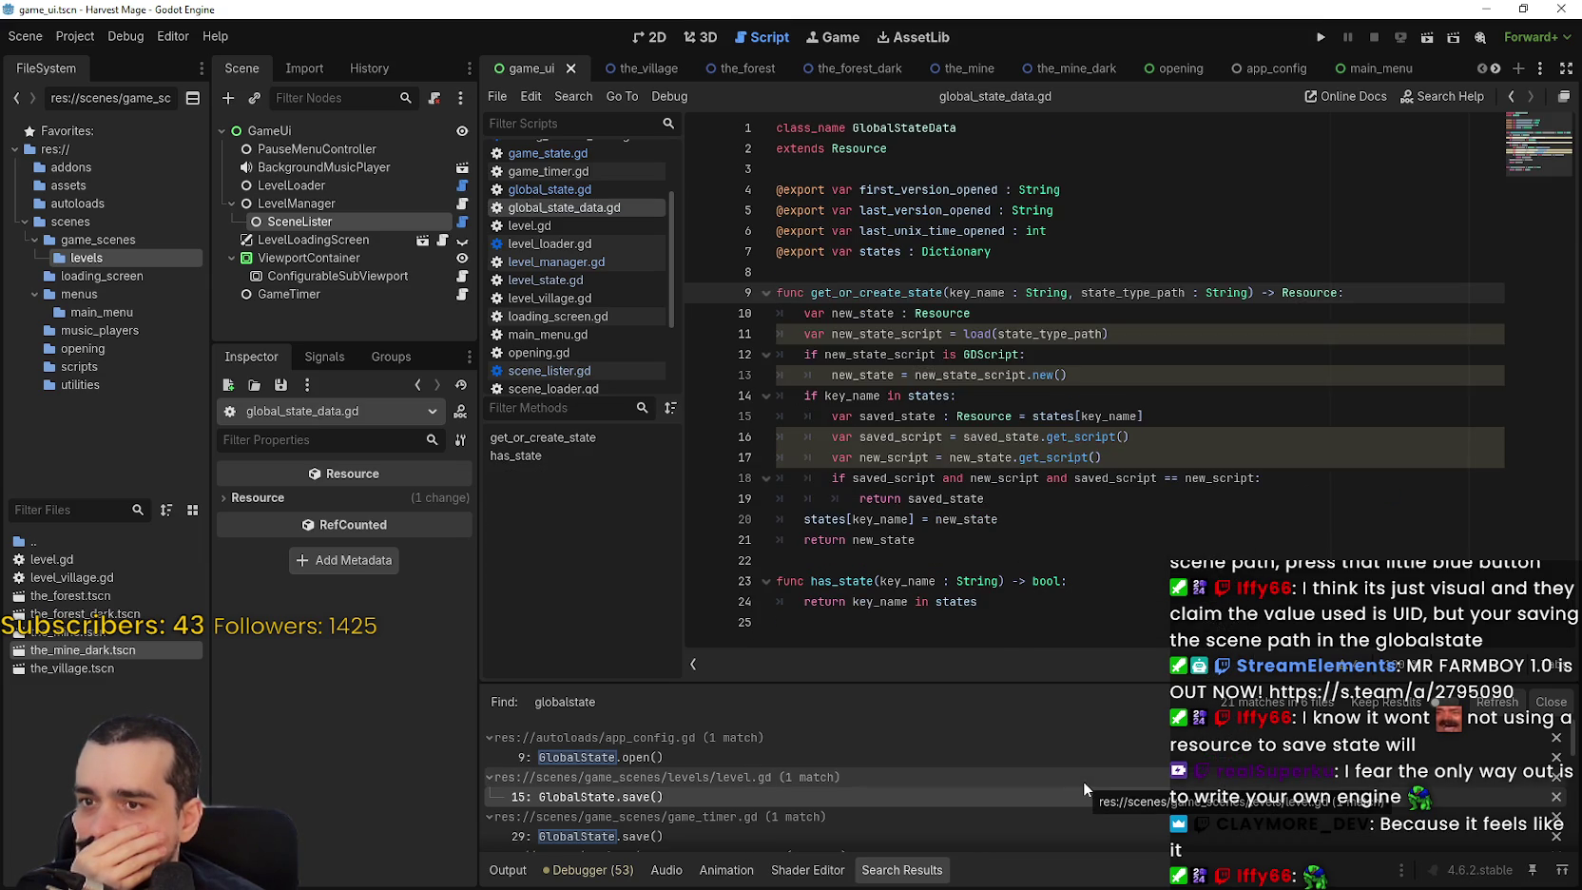
Select and review get_or_create_state through has_state, including key_name on line 15.
left_click_drag(849, 292, 778, 272)
mouse_move(883, 344)
left_mouse_down()
mouse_move(951, 550)
mouse_move(1054, 598)
left_mouse_up()
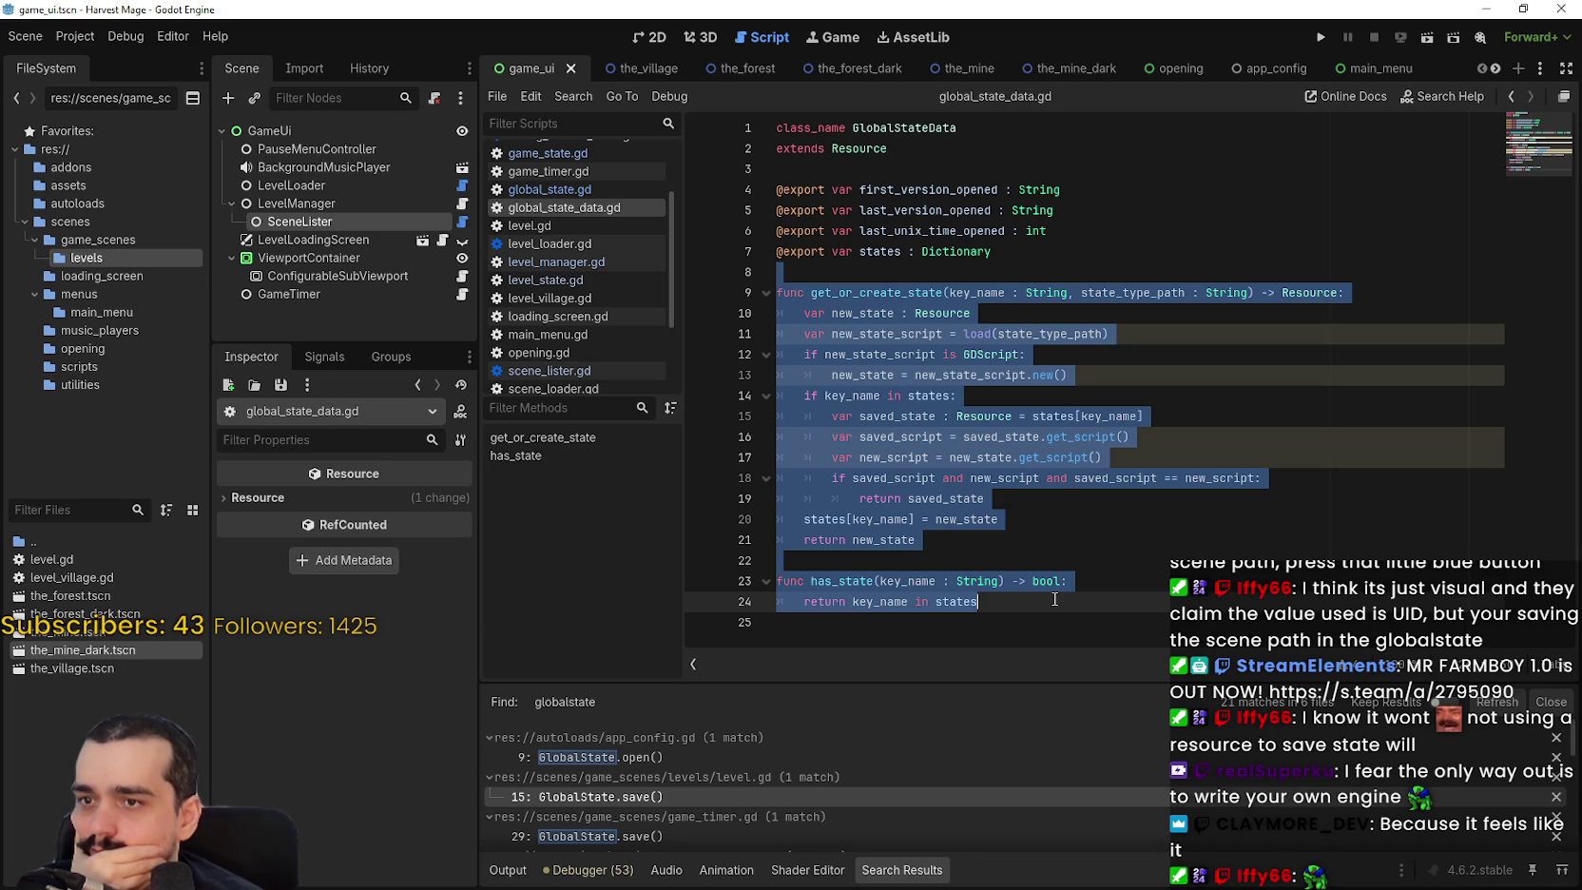
right_click(1054, 599)
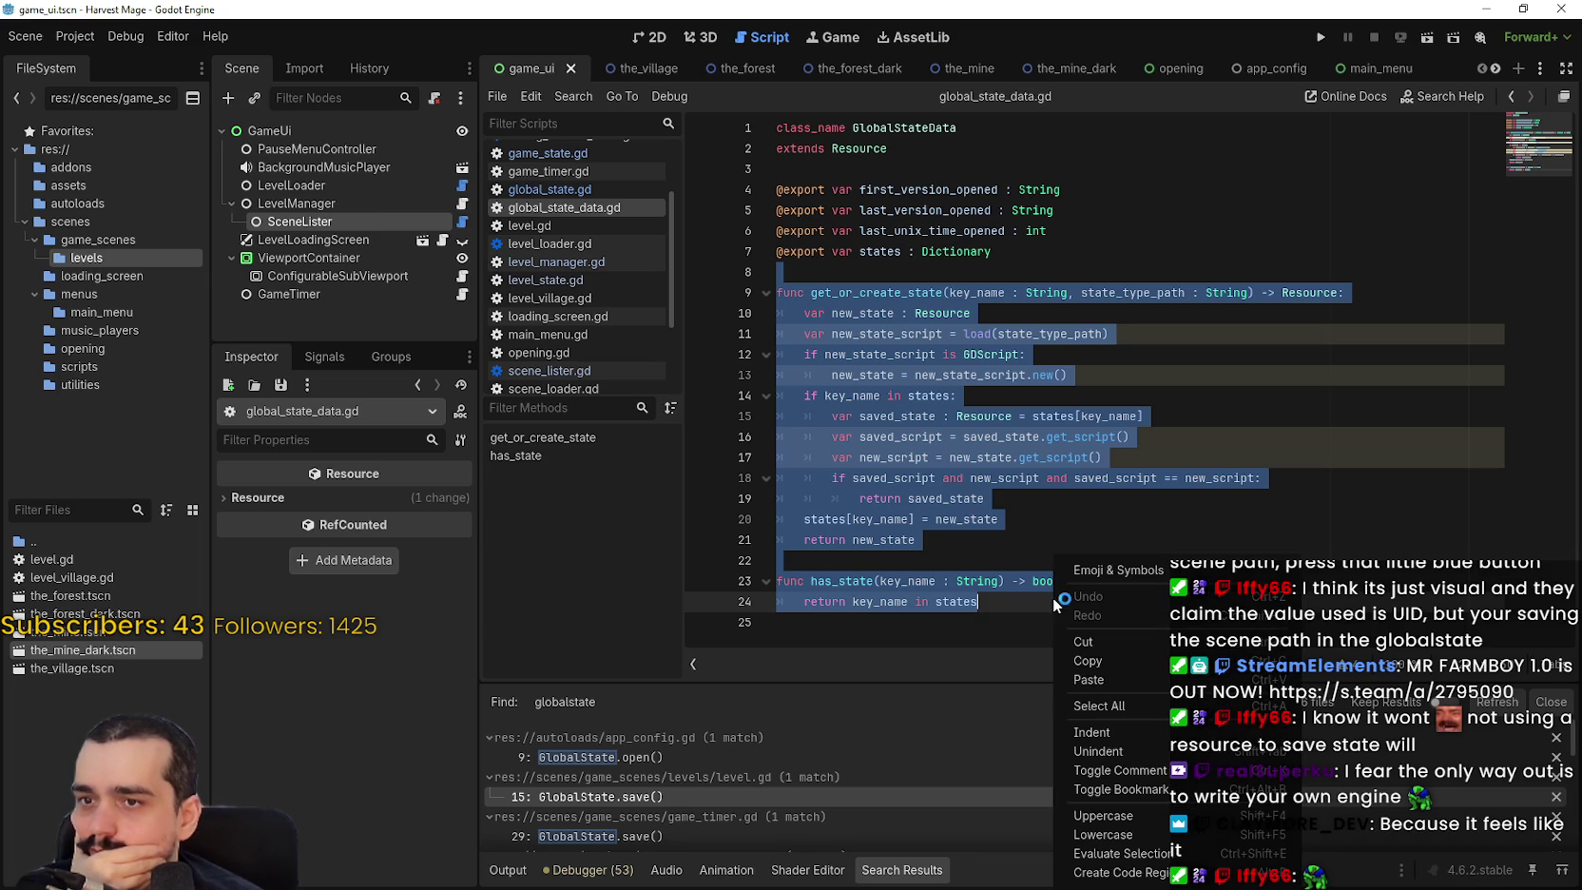
left_click(1100, 442)
double_click(1108, 415)
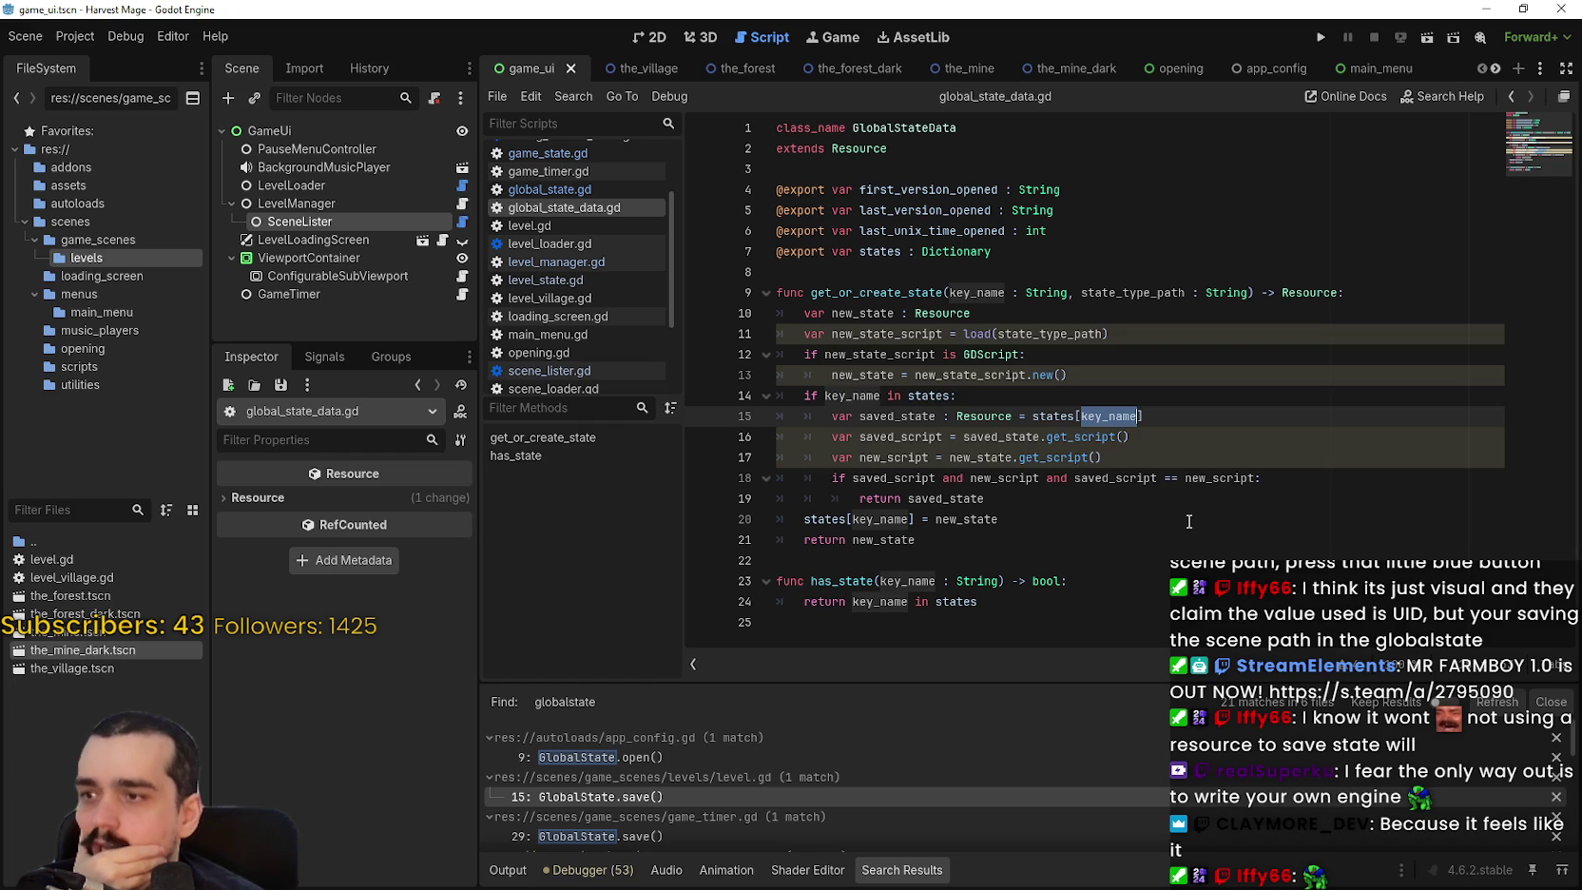
left_click(1133, 582)
left_click(1121, 558)
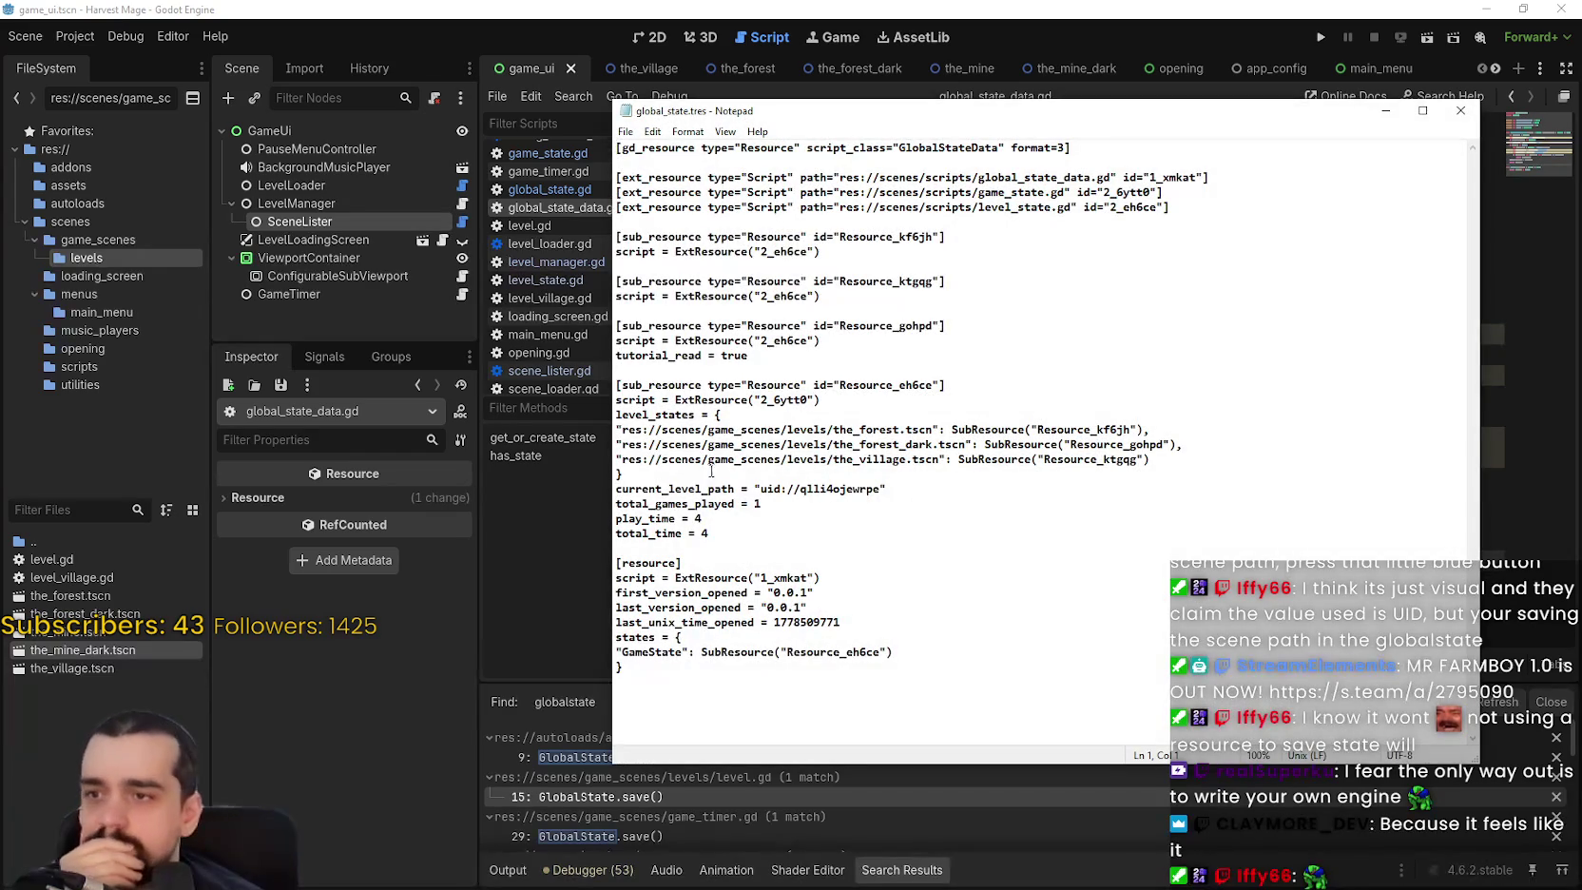
Copy level_states from global_state.tres, search the project for it, and open its game_state.gd declaration.
left_click_drag(696, 414, 605, 415)
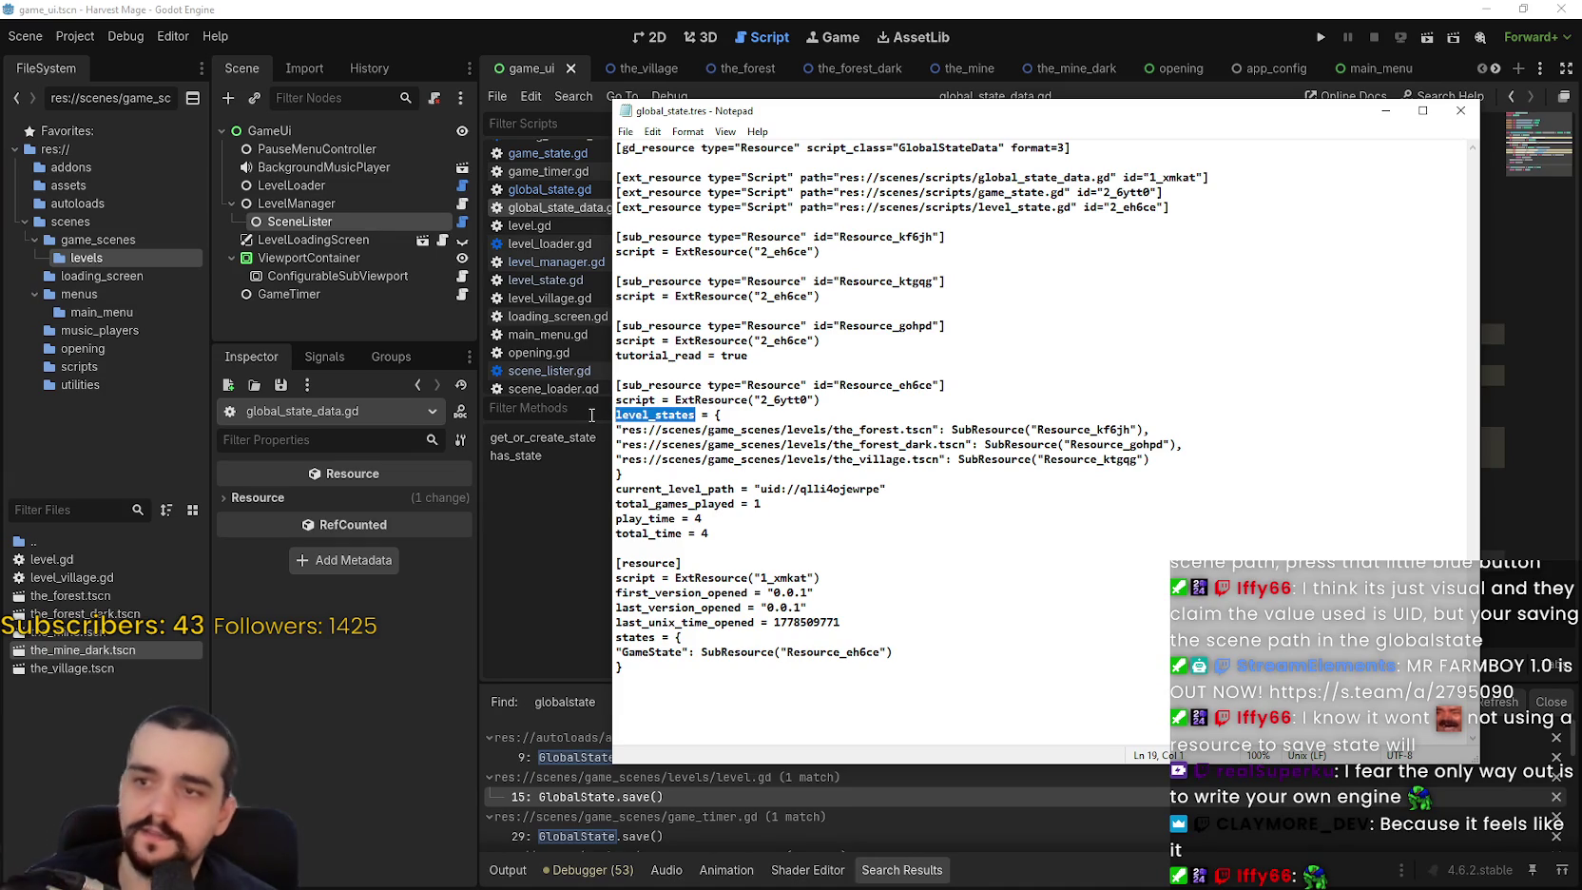
key("alt+Tab")
key("ctrl+shift+f")
key("ctrl+v")
left_click(807, 534)
left_click(768, 759)
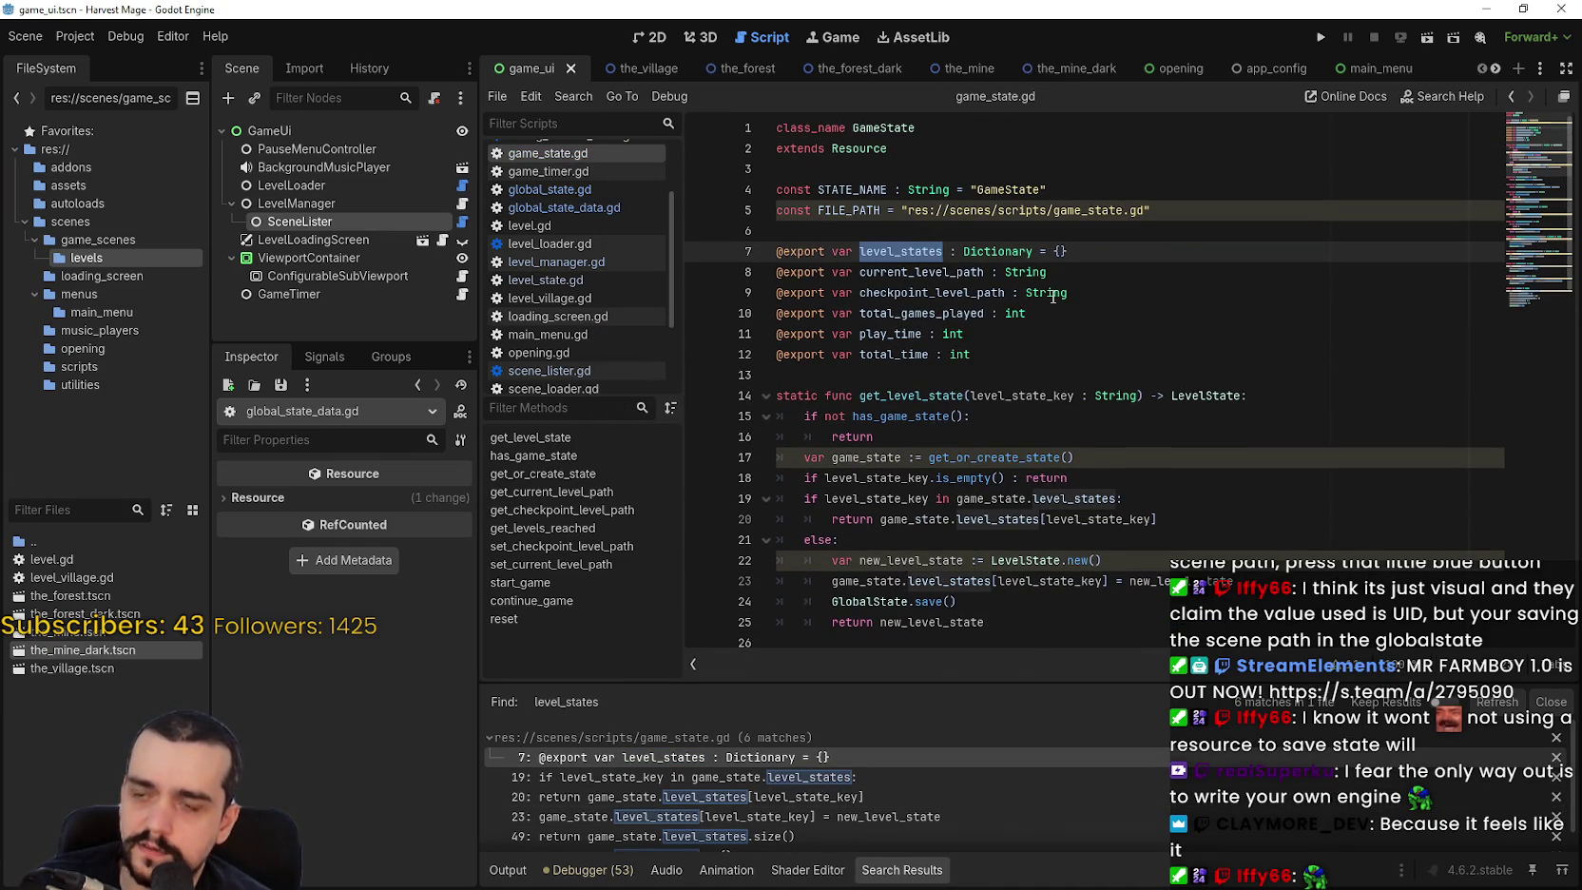
scroll(1062, 472, "down", 1)
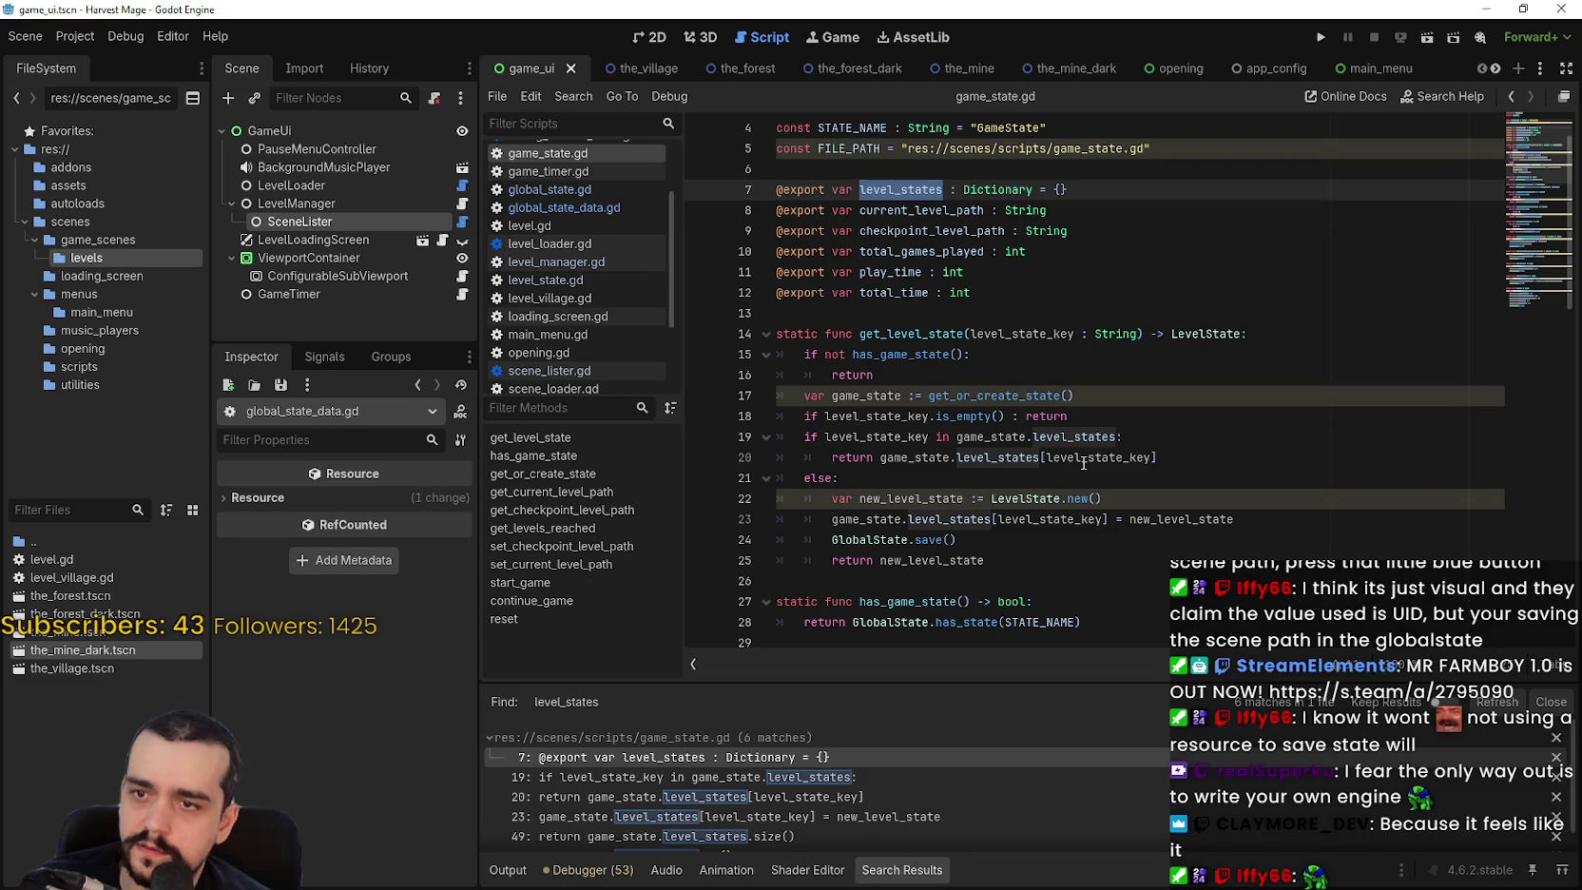
Compare the stored forest scene path key with level_state_key on line 23 of game_state.gd.
key("alt+Tab")
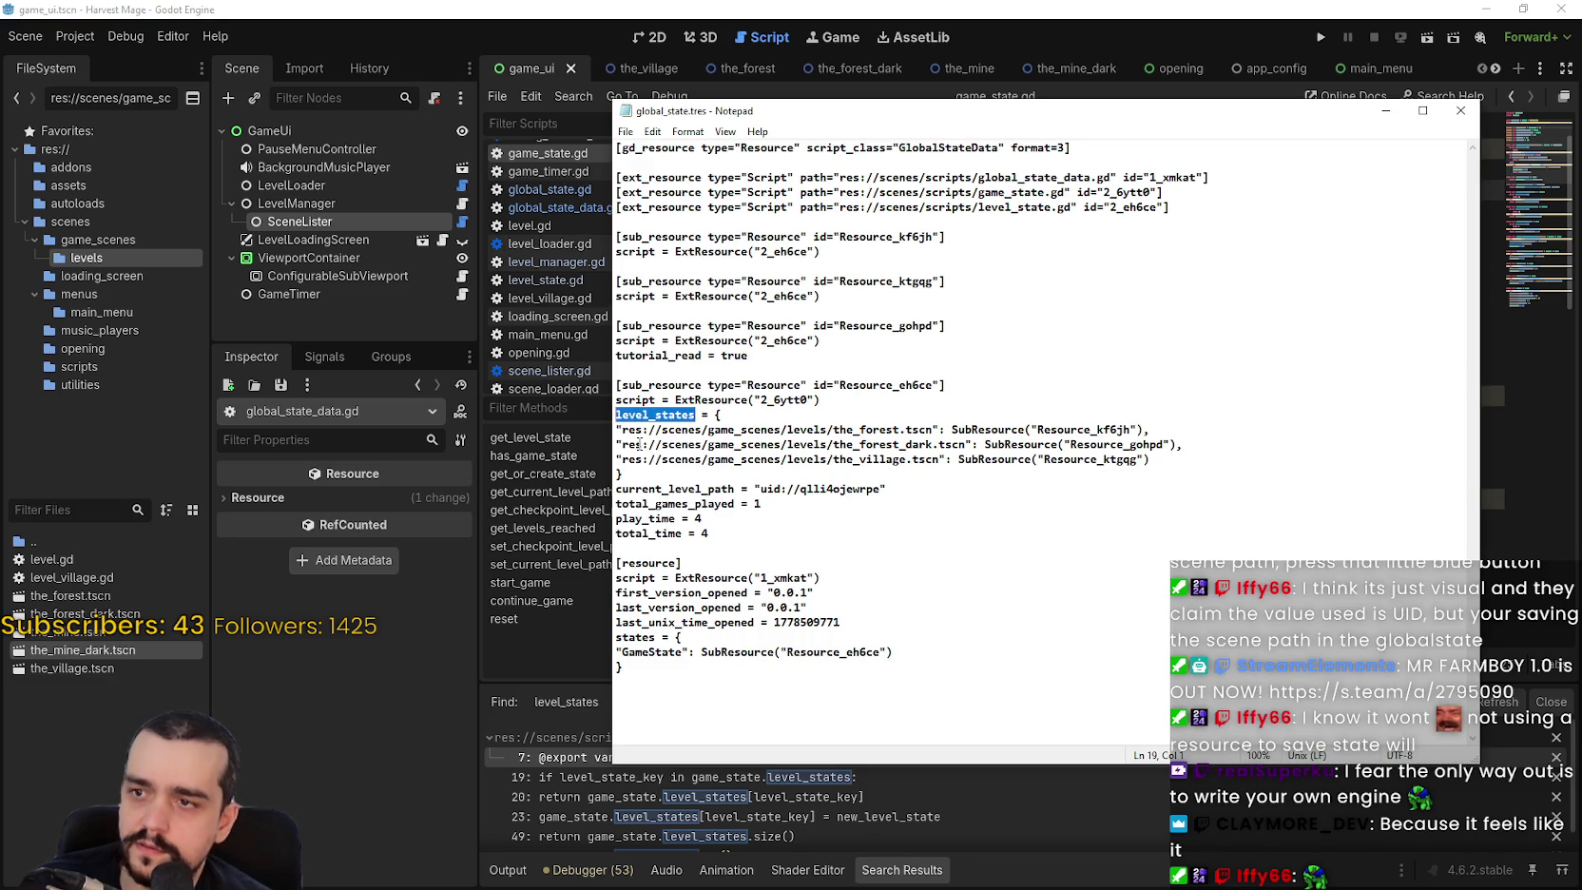
mouse_move(616, 444)
left_mouse_down()
mouse_move(616, 430)
mouse_move(841, 430)
left_mouse_up()
left_click_drag(946, 430, 614, 430)
key("alt+Tab")
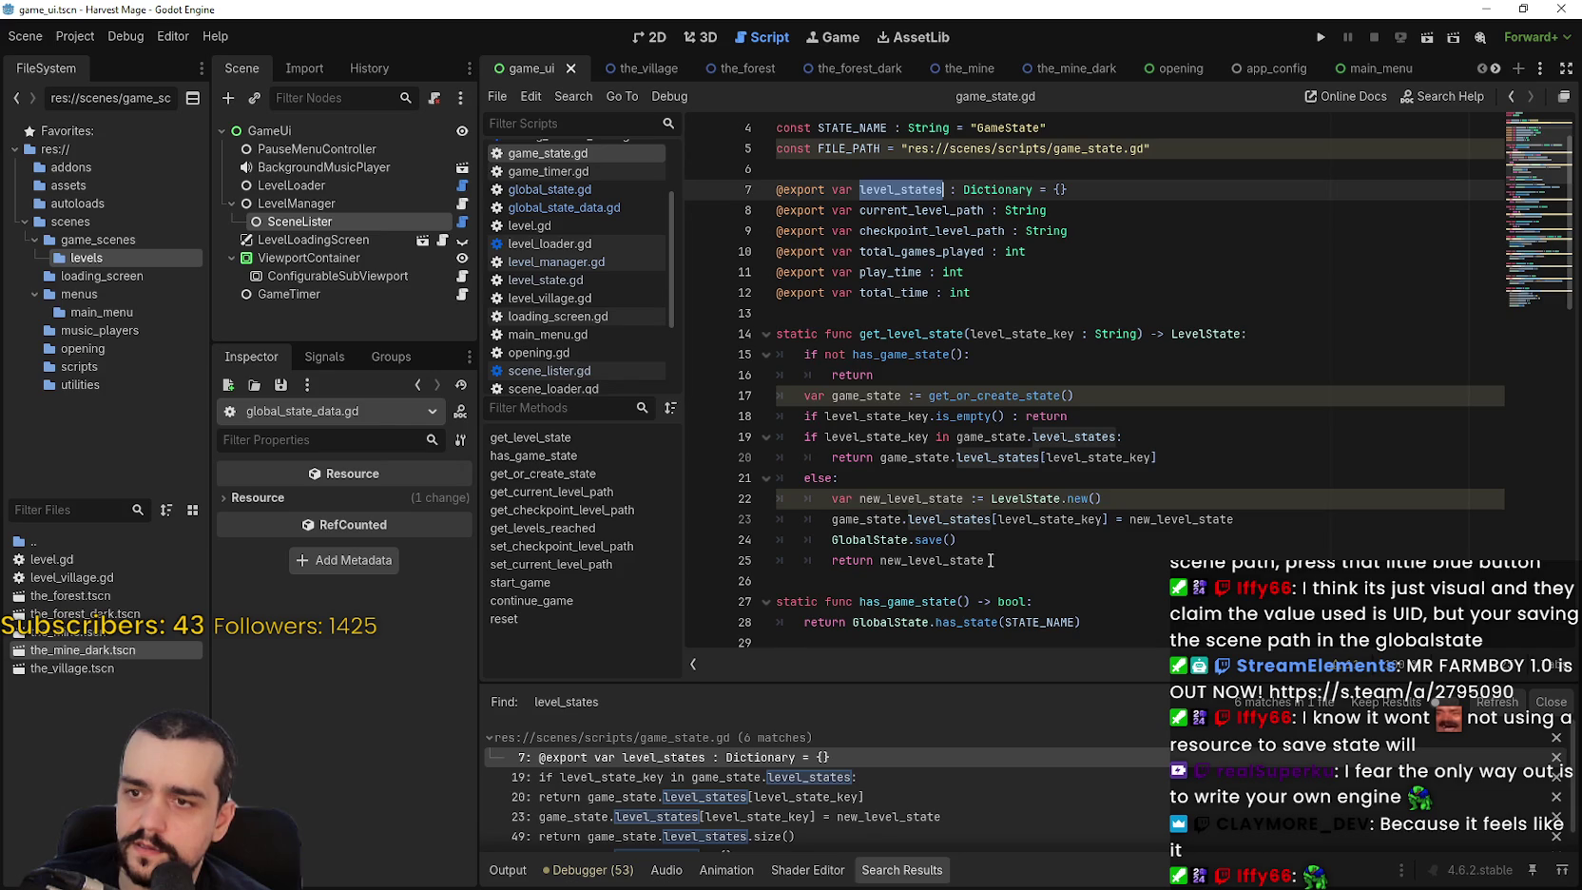
scroll(988, 520, "down", 1)
double_click(1007, 457)
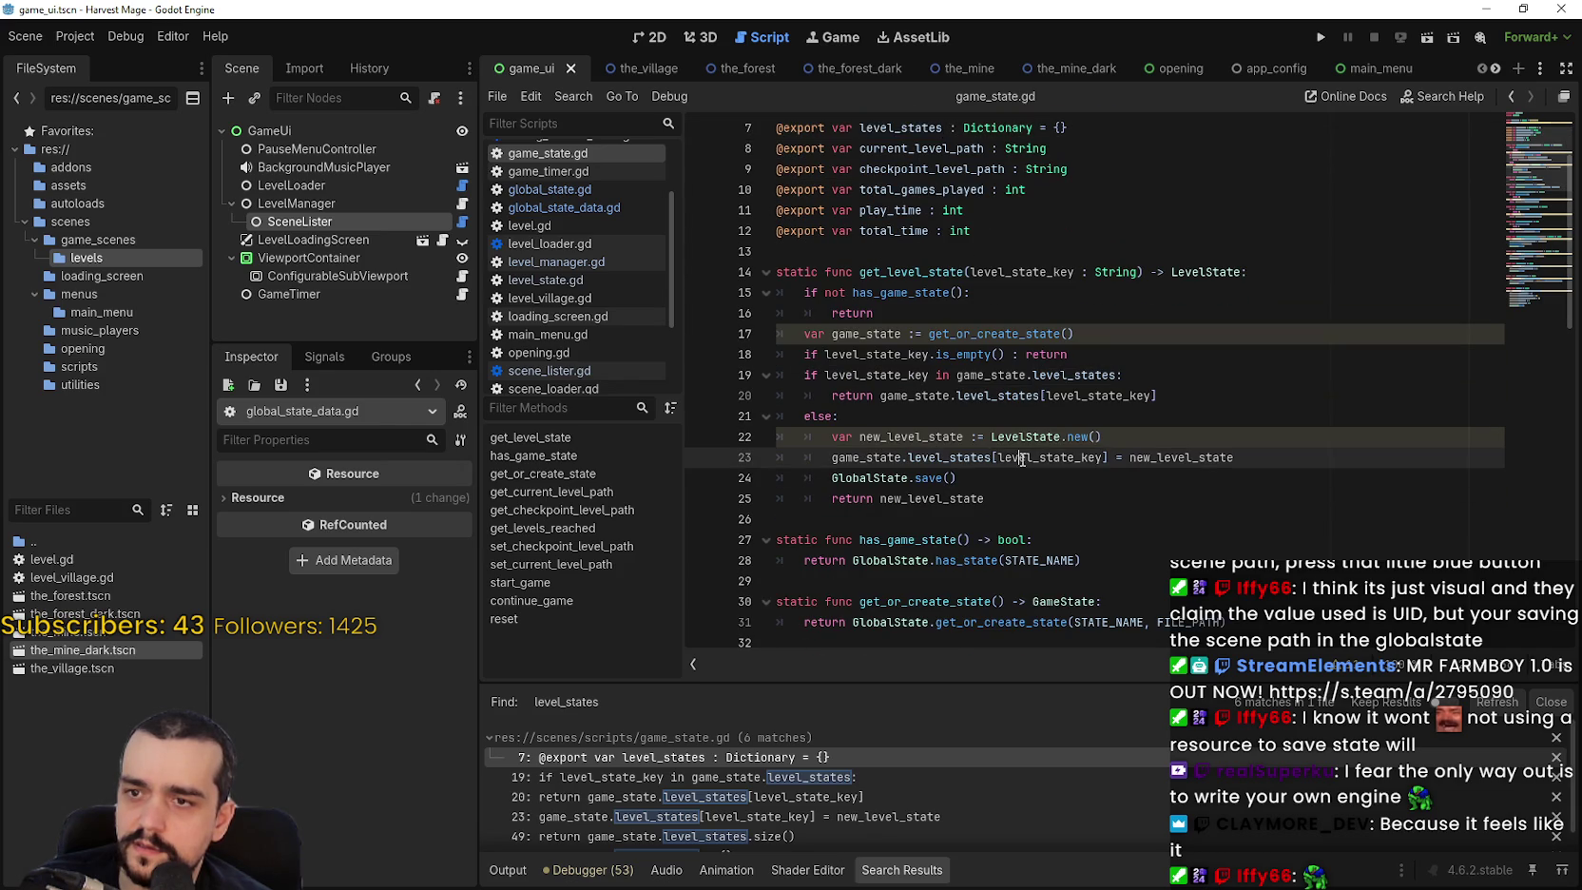
left_click(1103, 457)
left_click_drag(1103, 457, 997, 457)
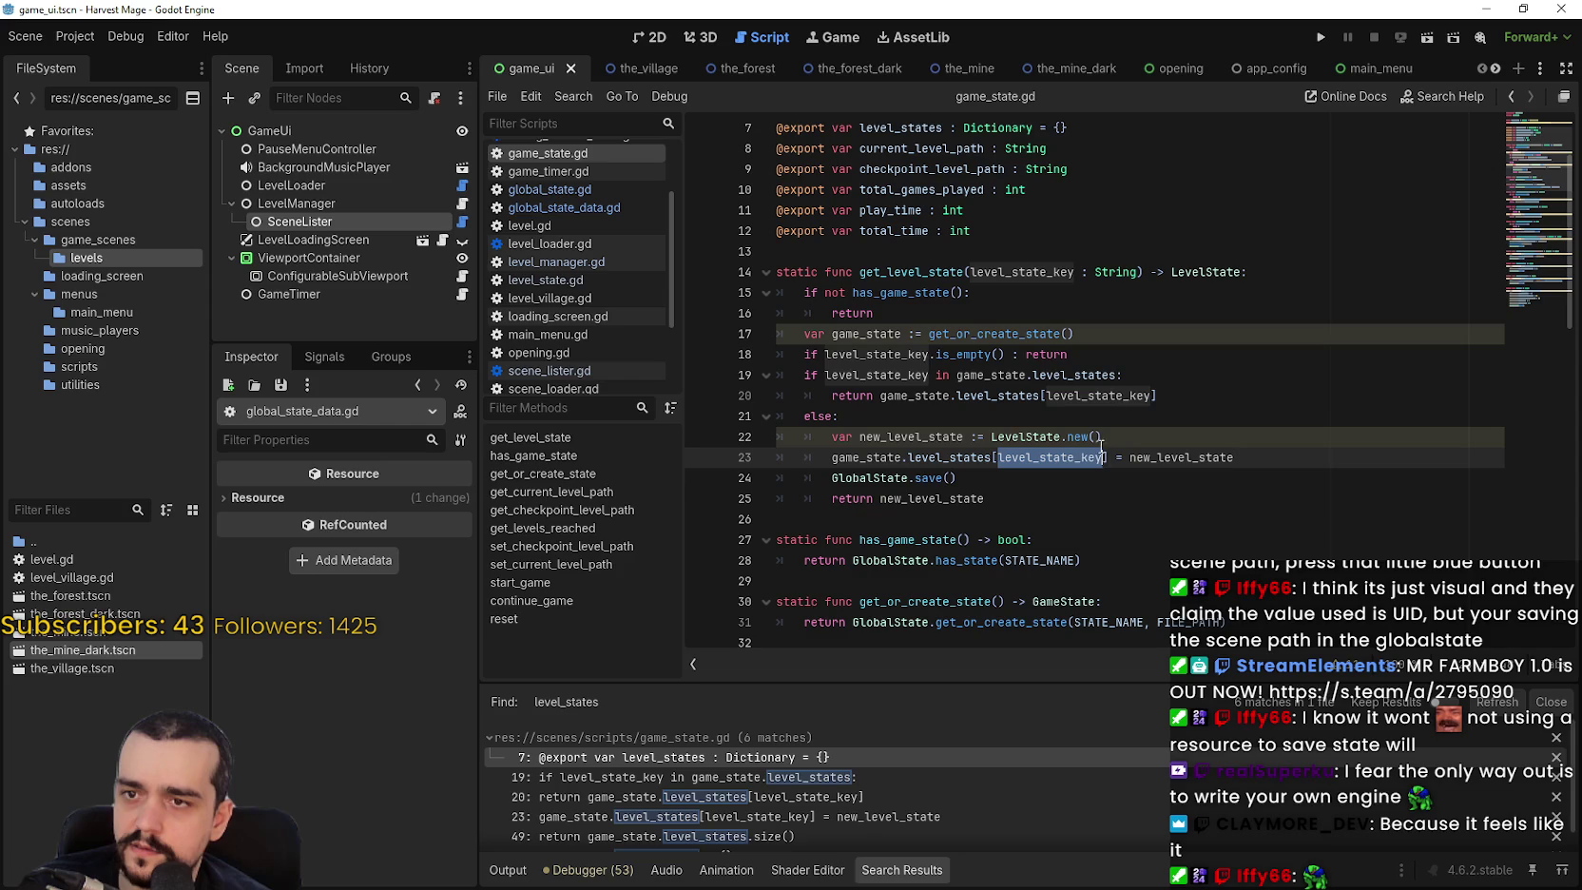
Switch between game_state.gd and global_state.tres, ending with Notepad in front.
key("alt+Tab")
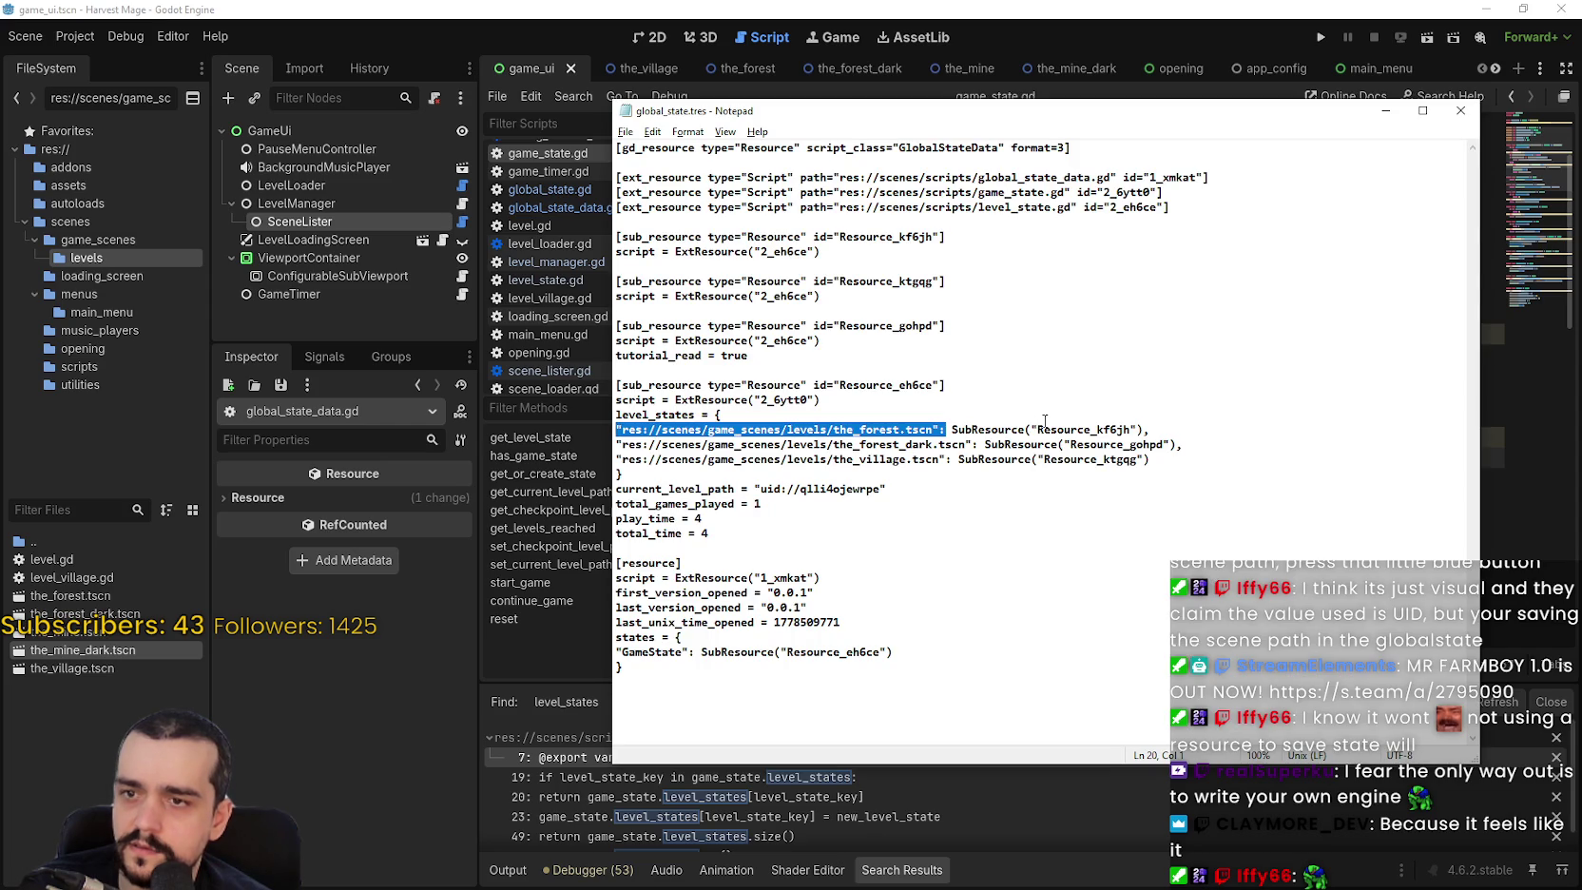
key("alt+Tab")
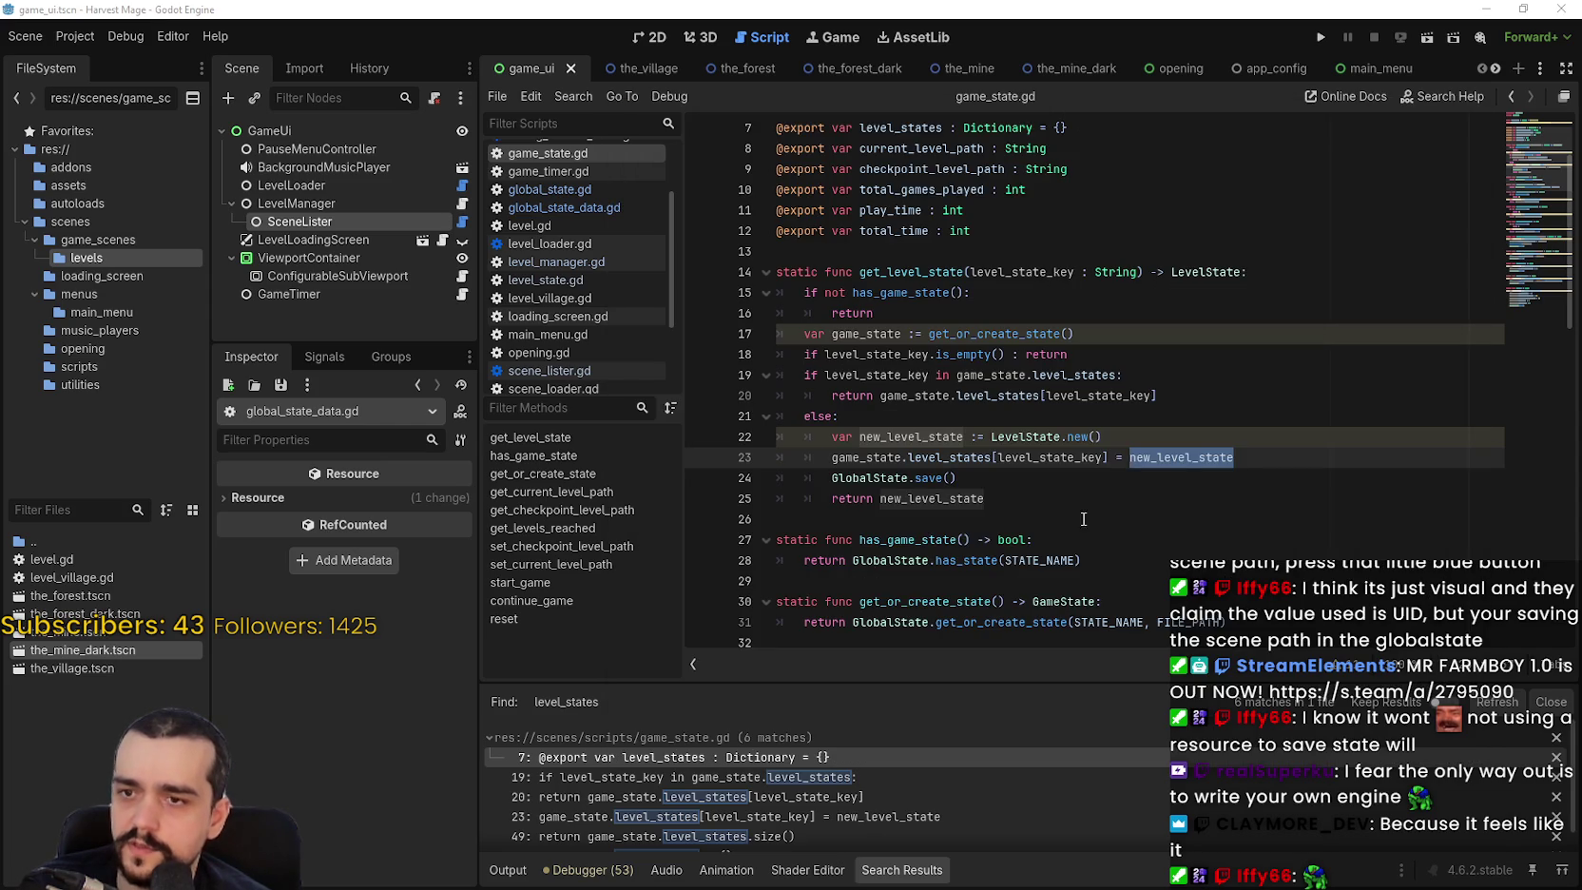
key("alt+Tab")
key("alt+Tab")
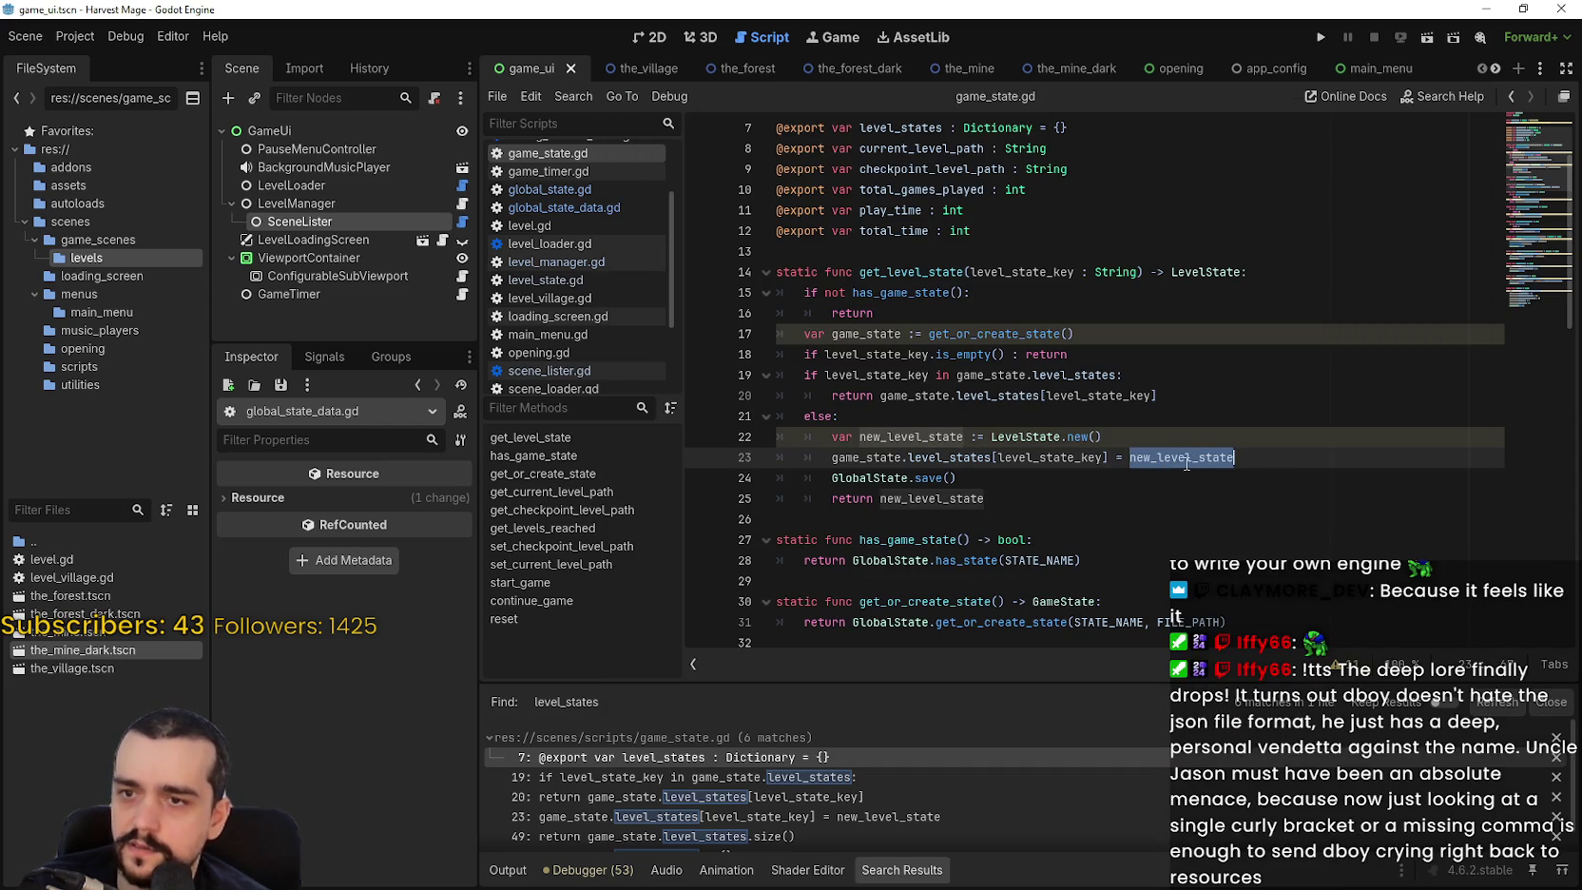
key("alt+Tab")
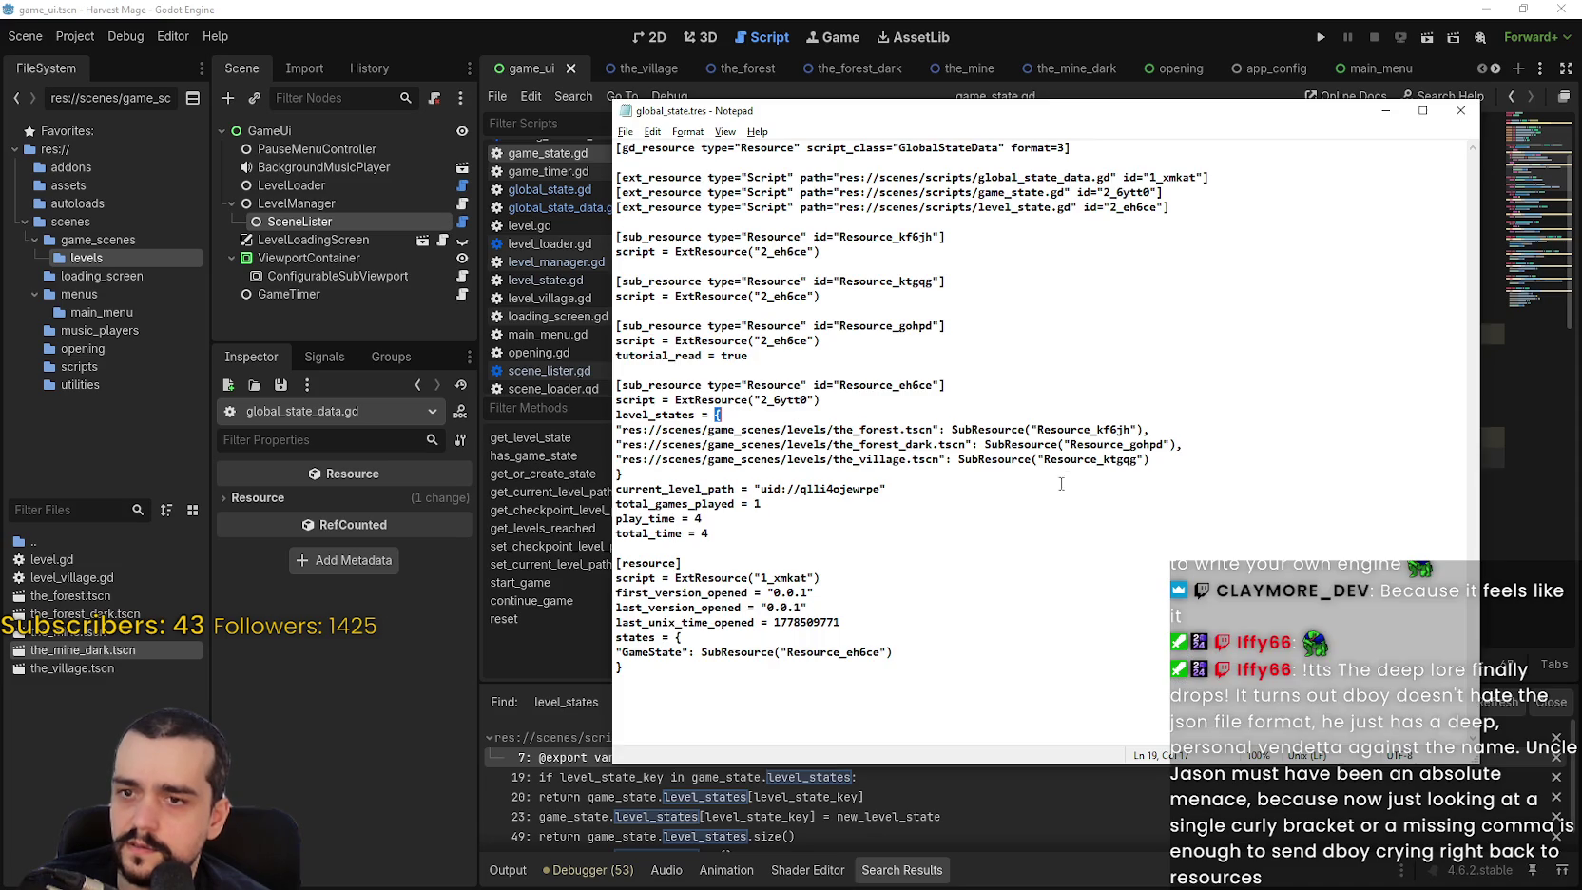
key("alt+Tab")
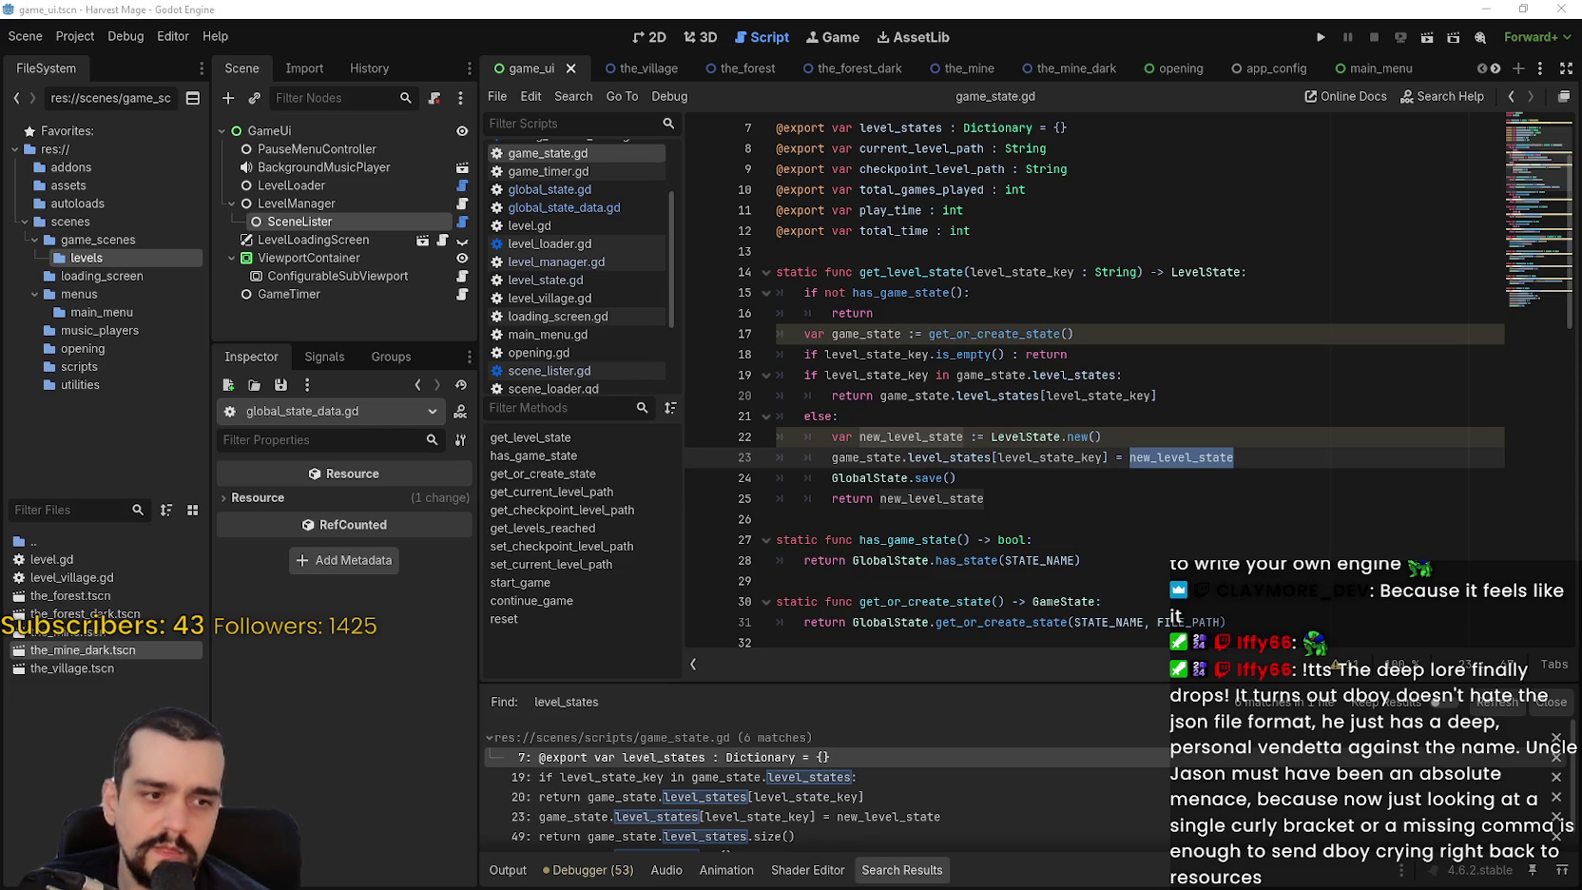
key("alt+Tab")
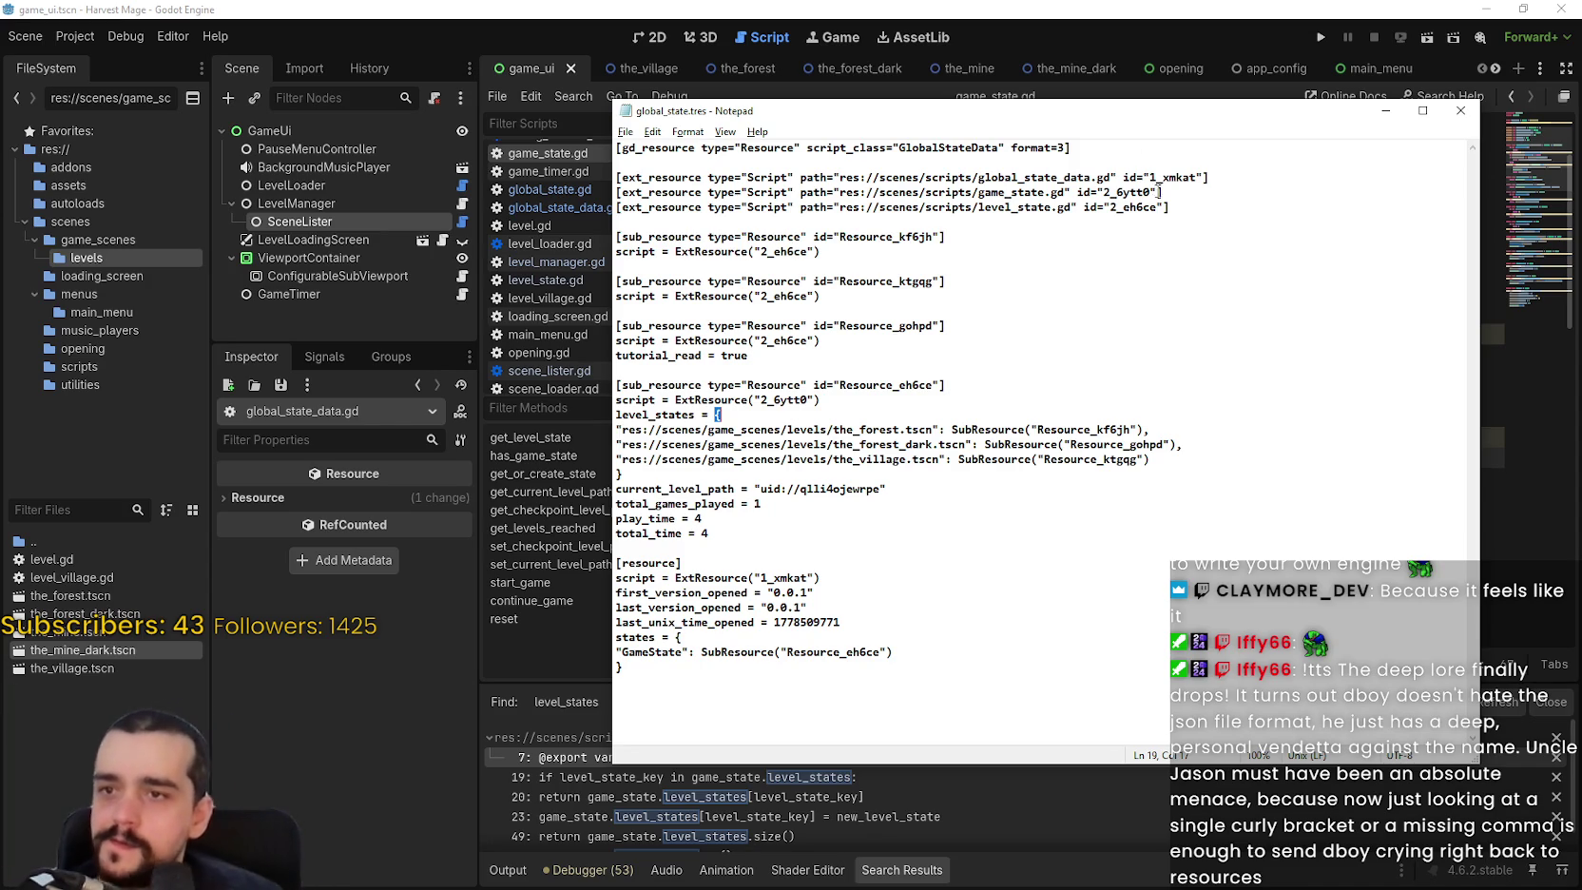
In global_state.tres, select the forest level's sub-resource reference, script id and stored path key.
mouse_move(1024, 430)
left_mouse_down()
mouse_move(1150, 429)
mouse_move(1074, 444)
mouse_move(1100, 429)
left_mouse_up()
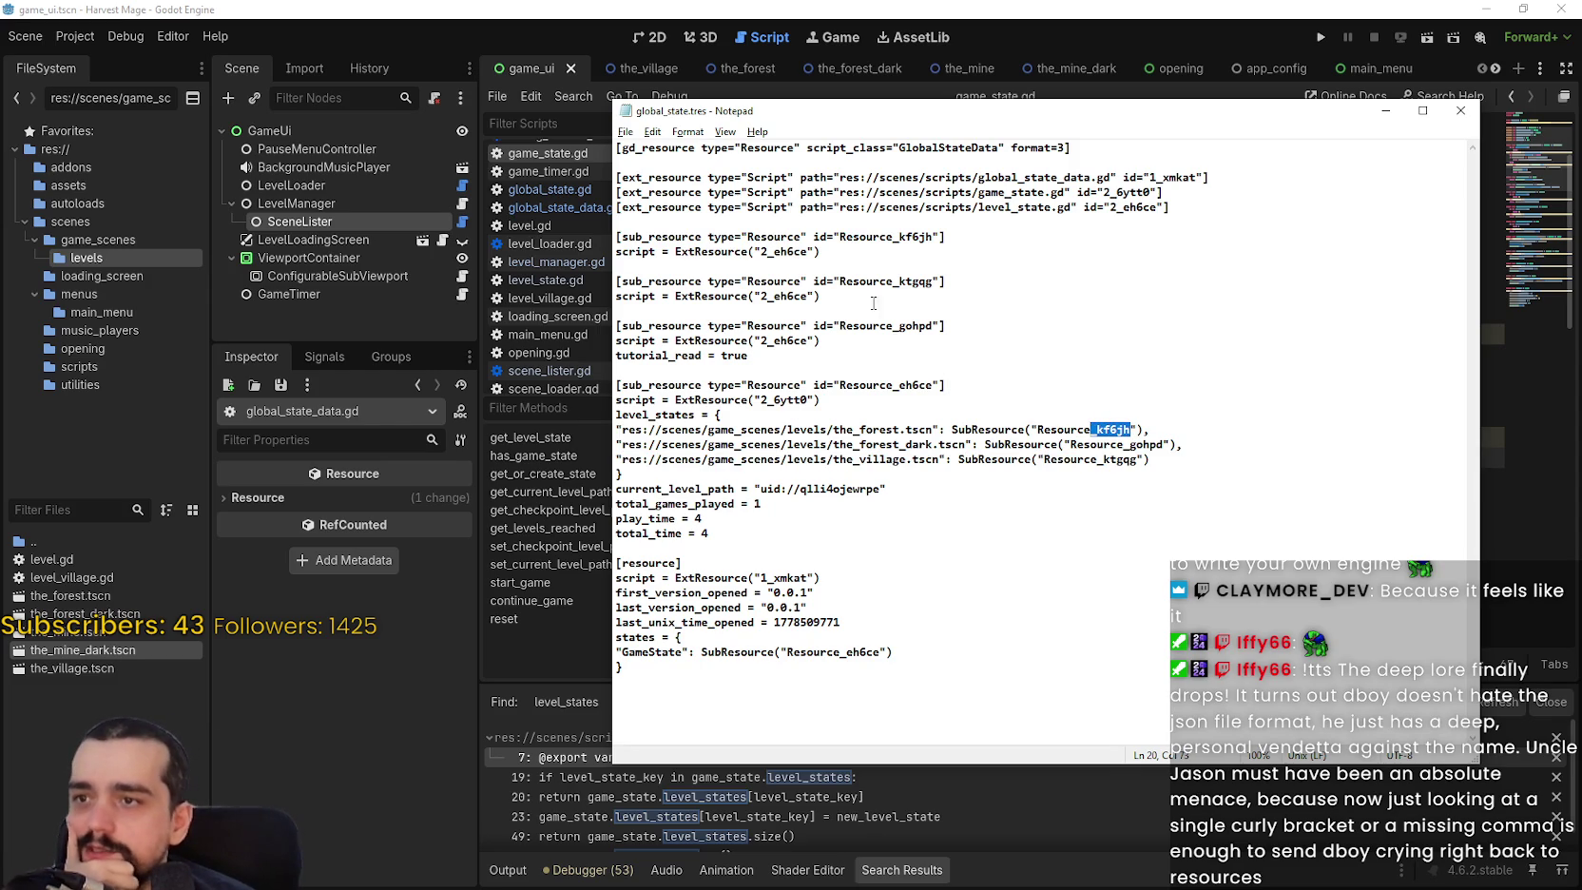
mouse_move(625, 237)
left_mouse_down()
mouse_move(817, 254)
mouse_move(759, 252)
left_mouse_up()
left_click(812, 252)
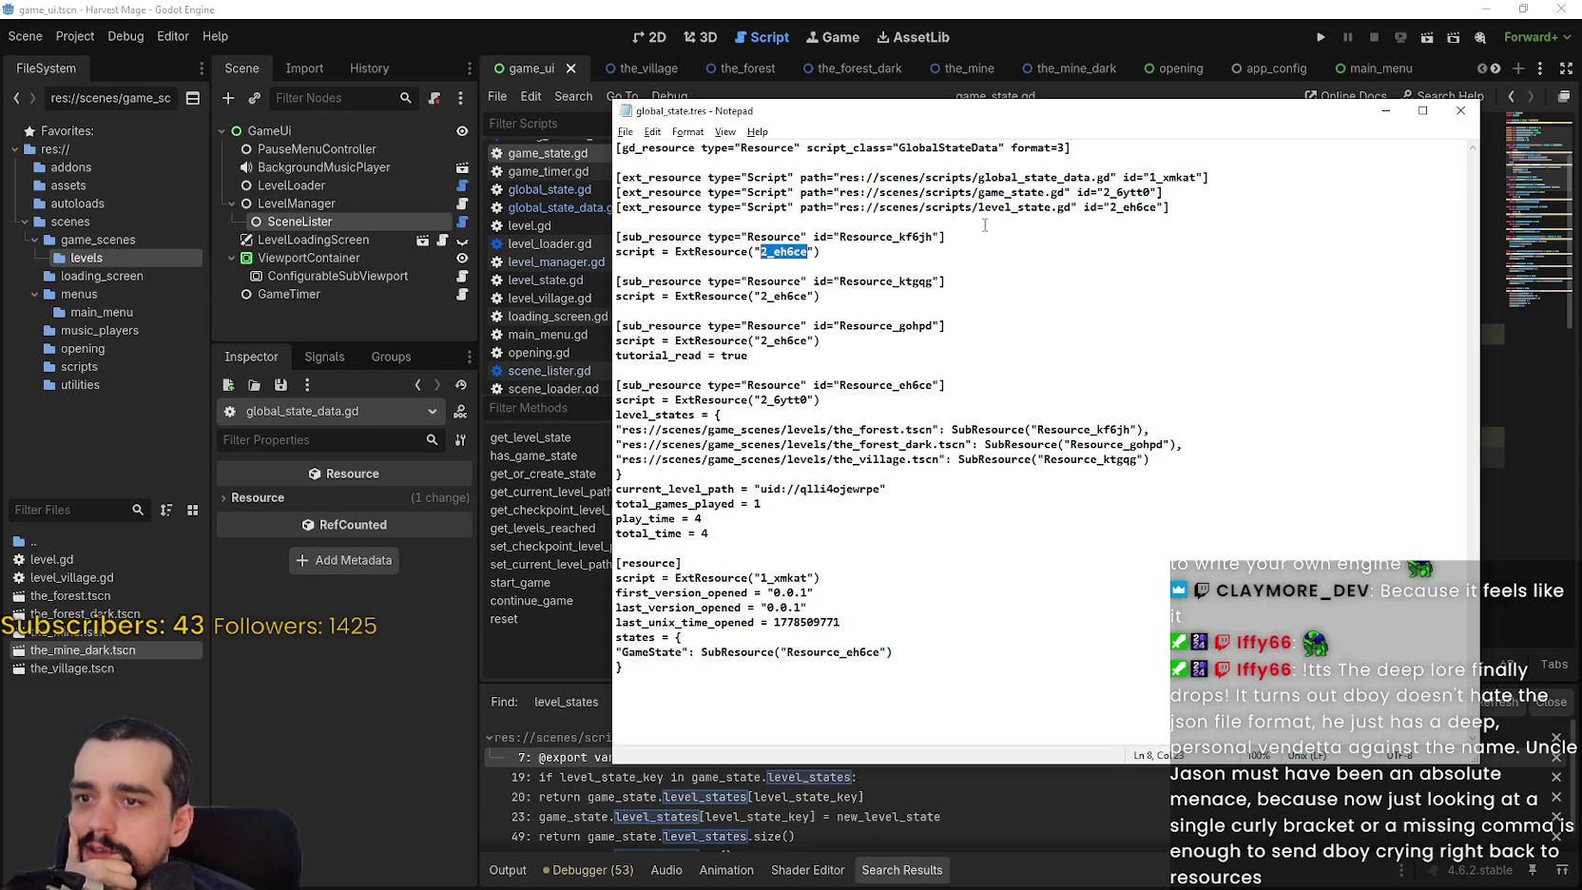
left_click_drag(935, 430, 622, 429)
Trace level_state_key in game_state.gd from line 23 to its parameter on line 14.
left_click(797, 8)
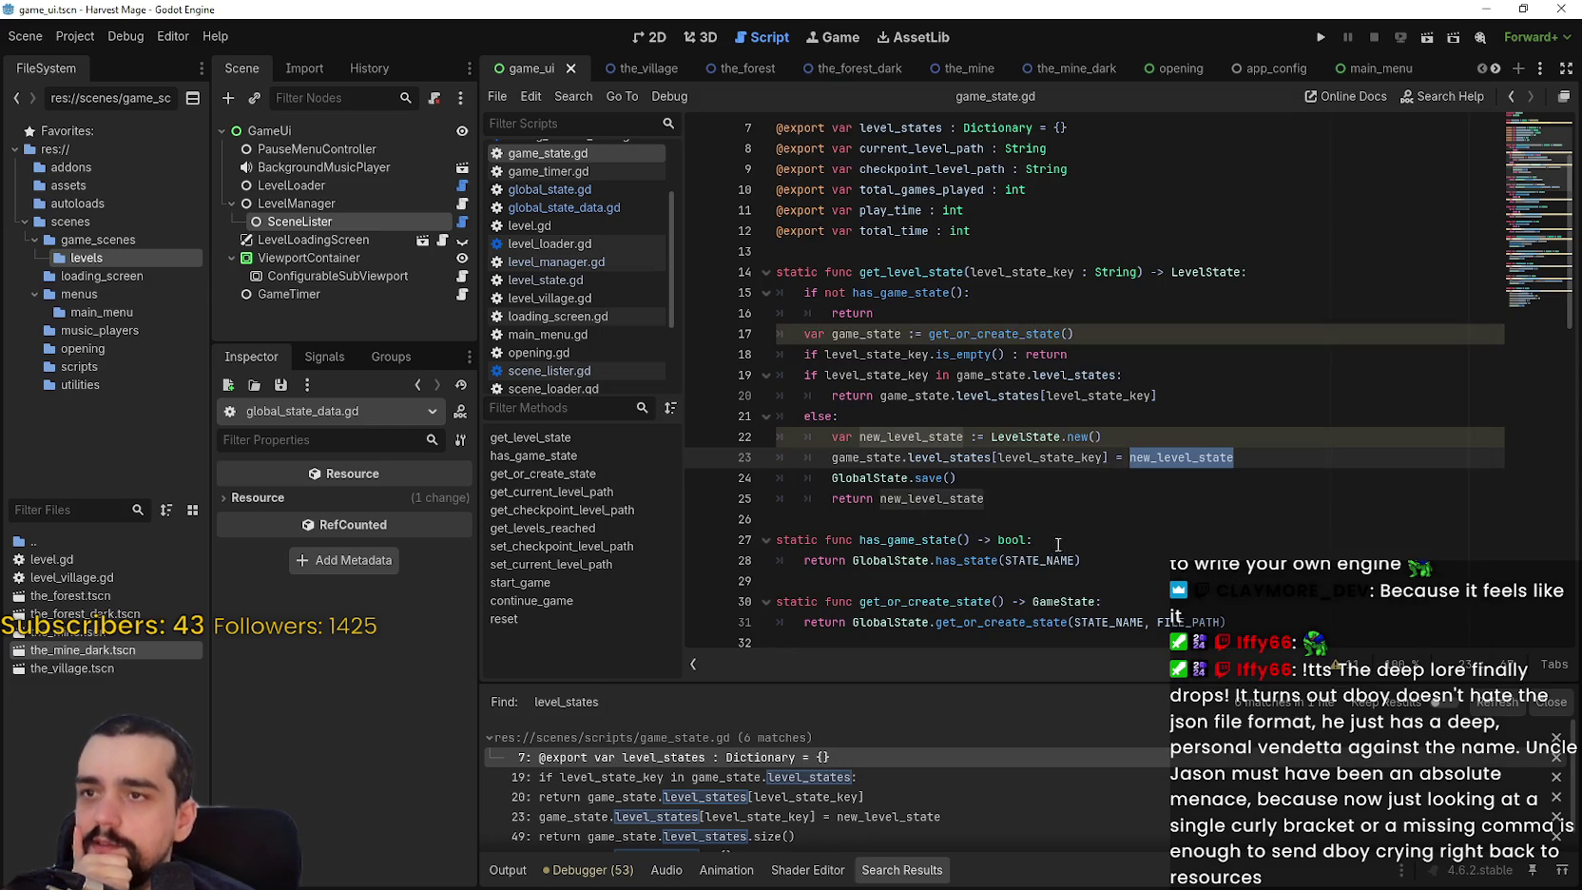
double_click(1090, 460)
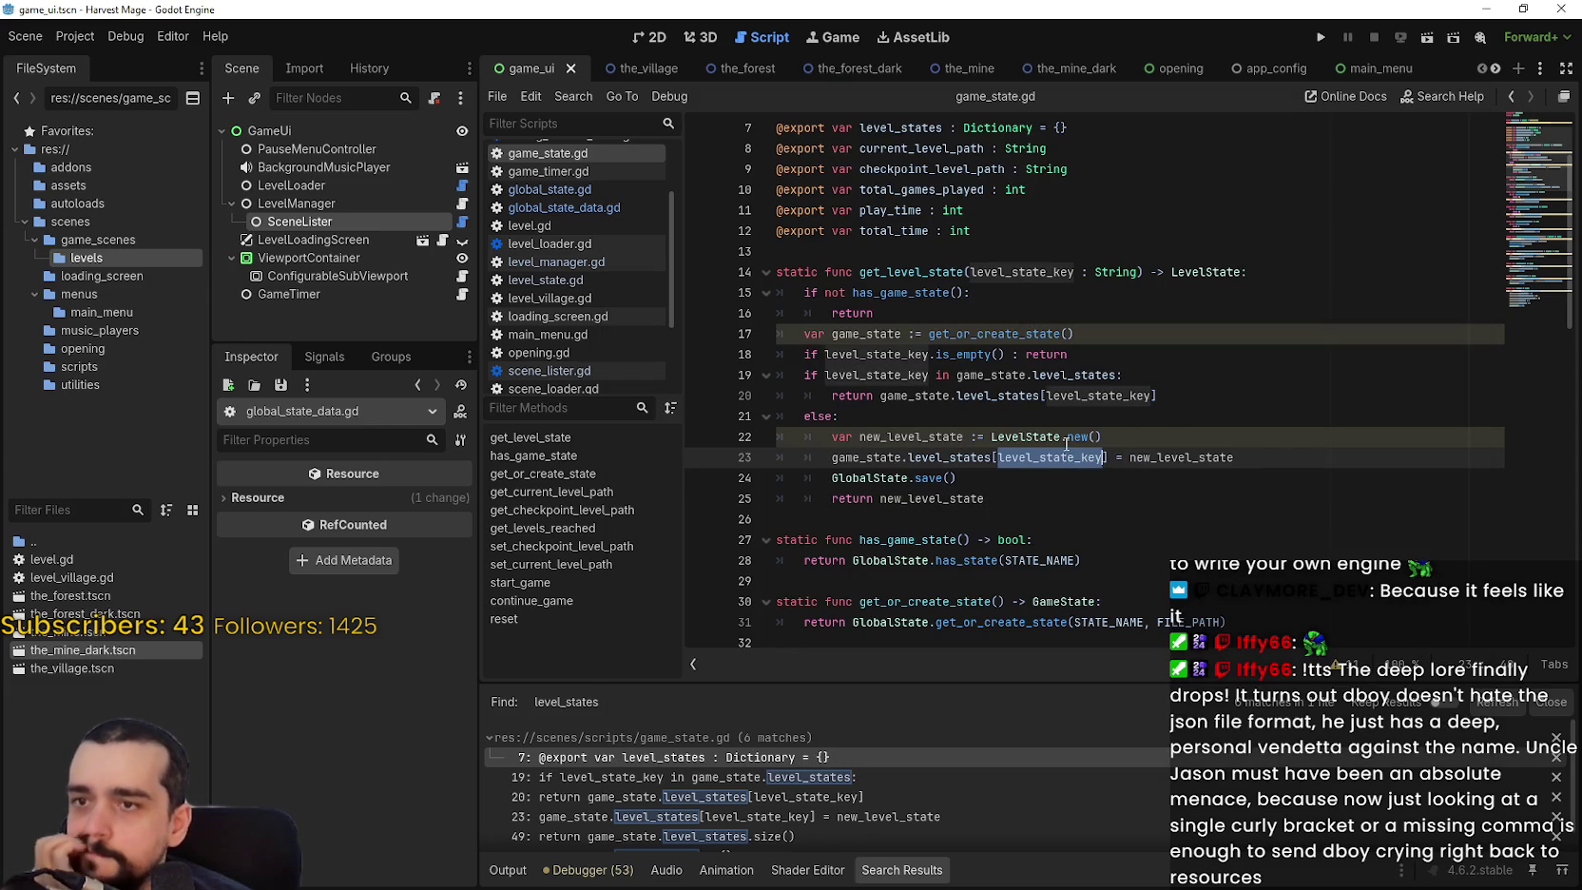
left_click(925, 354)
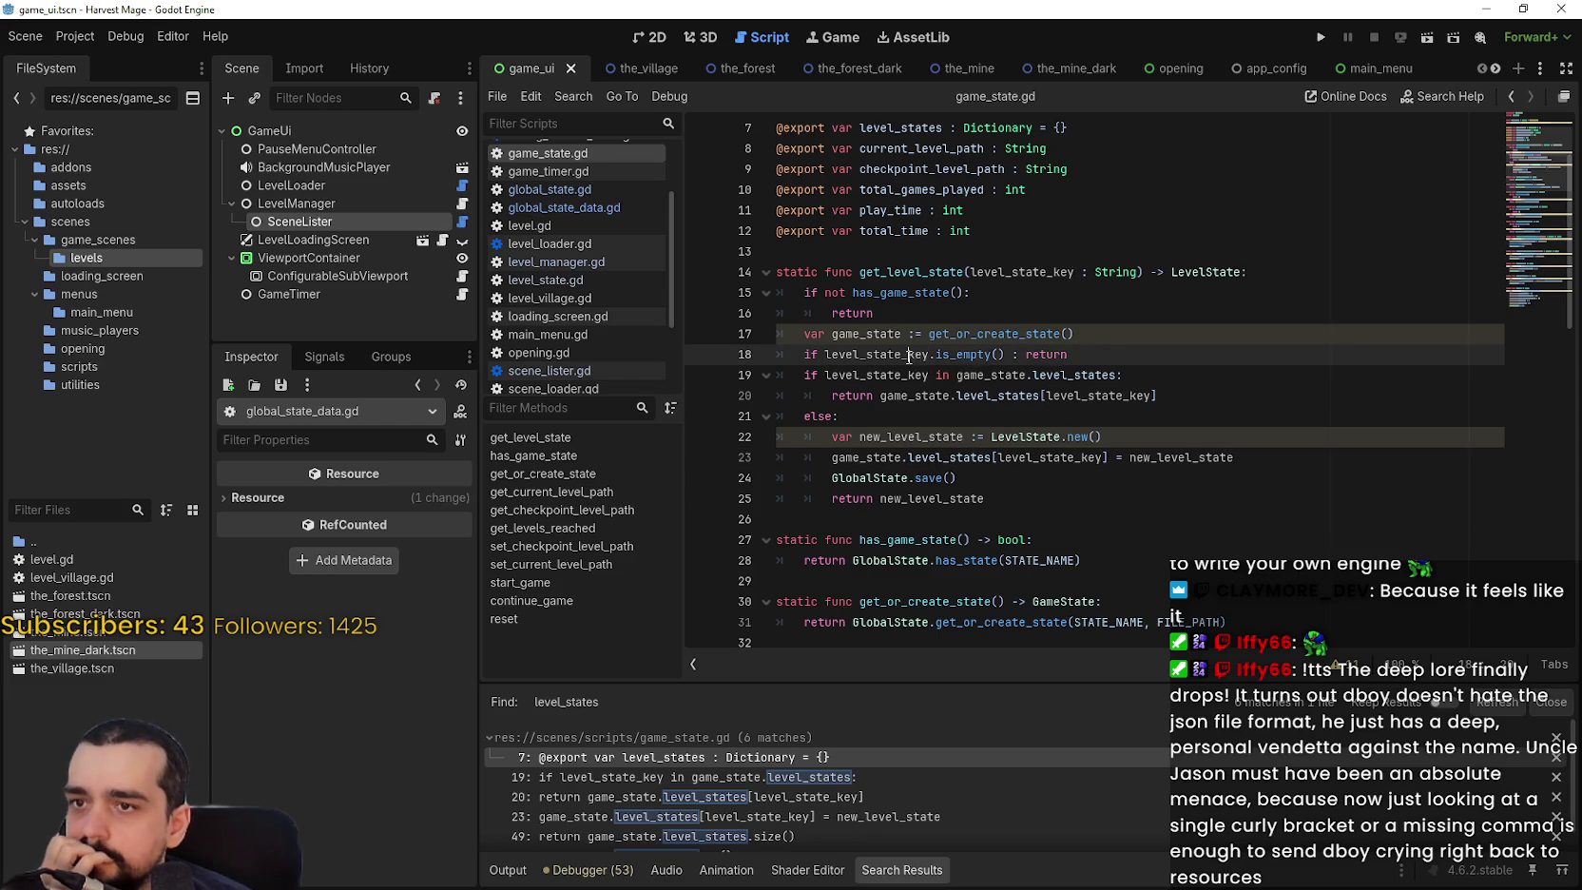
double_click(1038, 275)
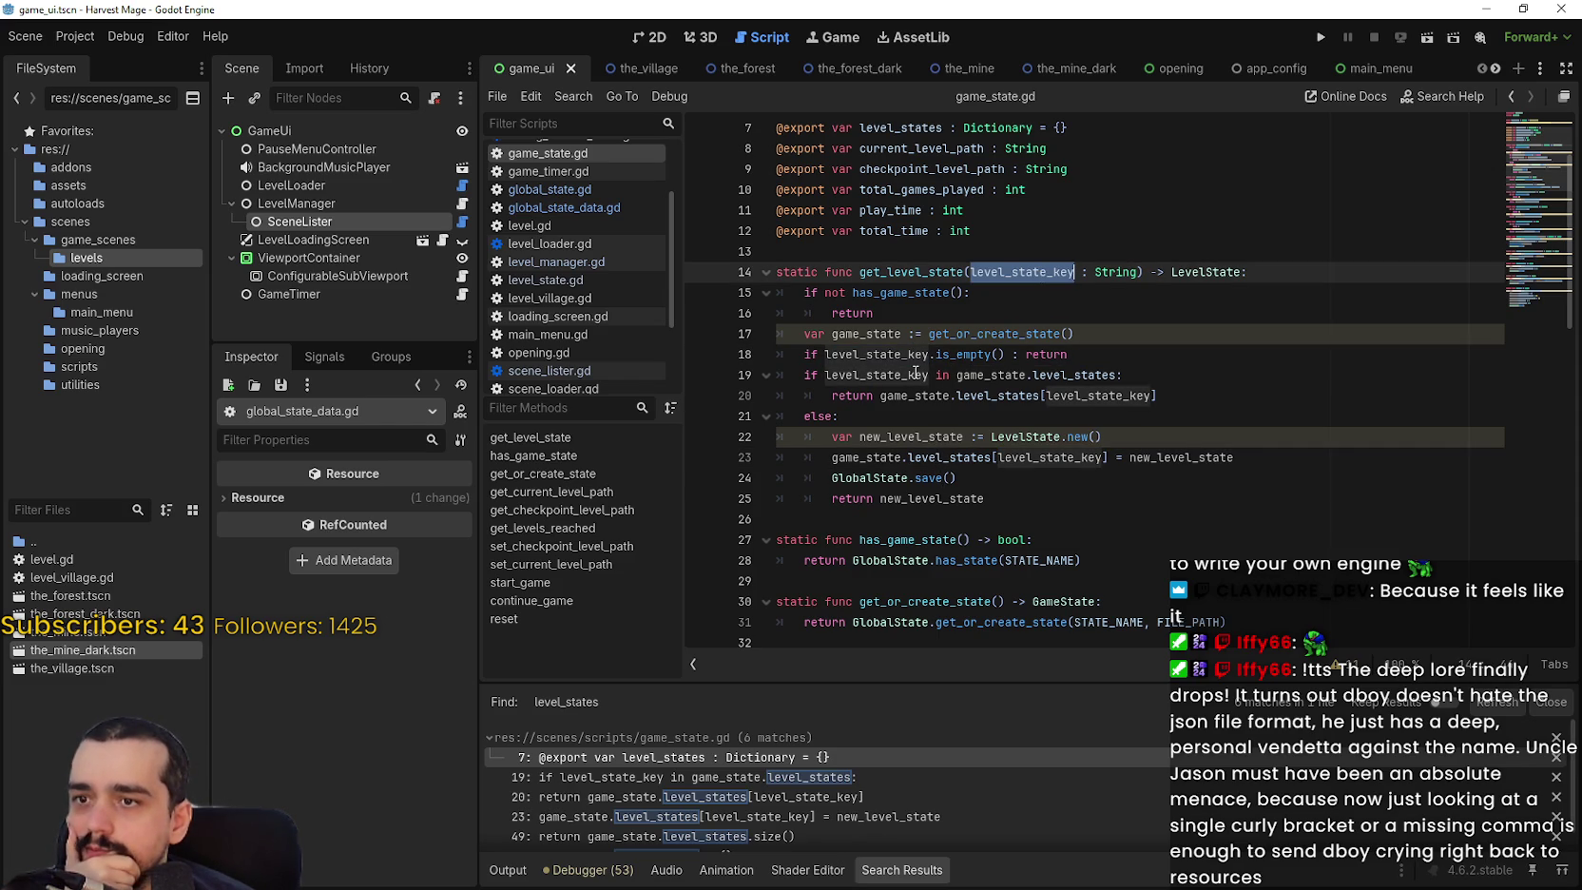
left_click(1084, 459)
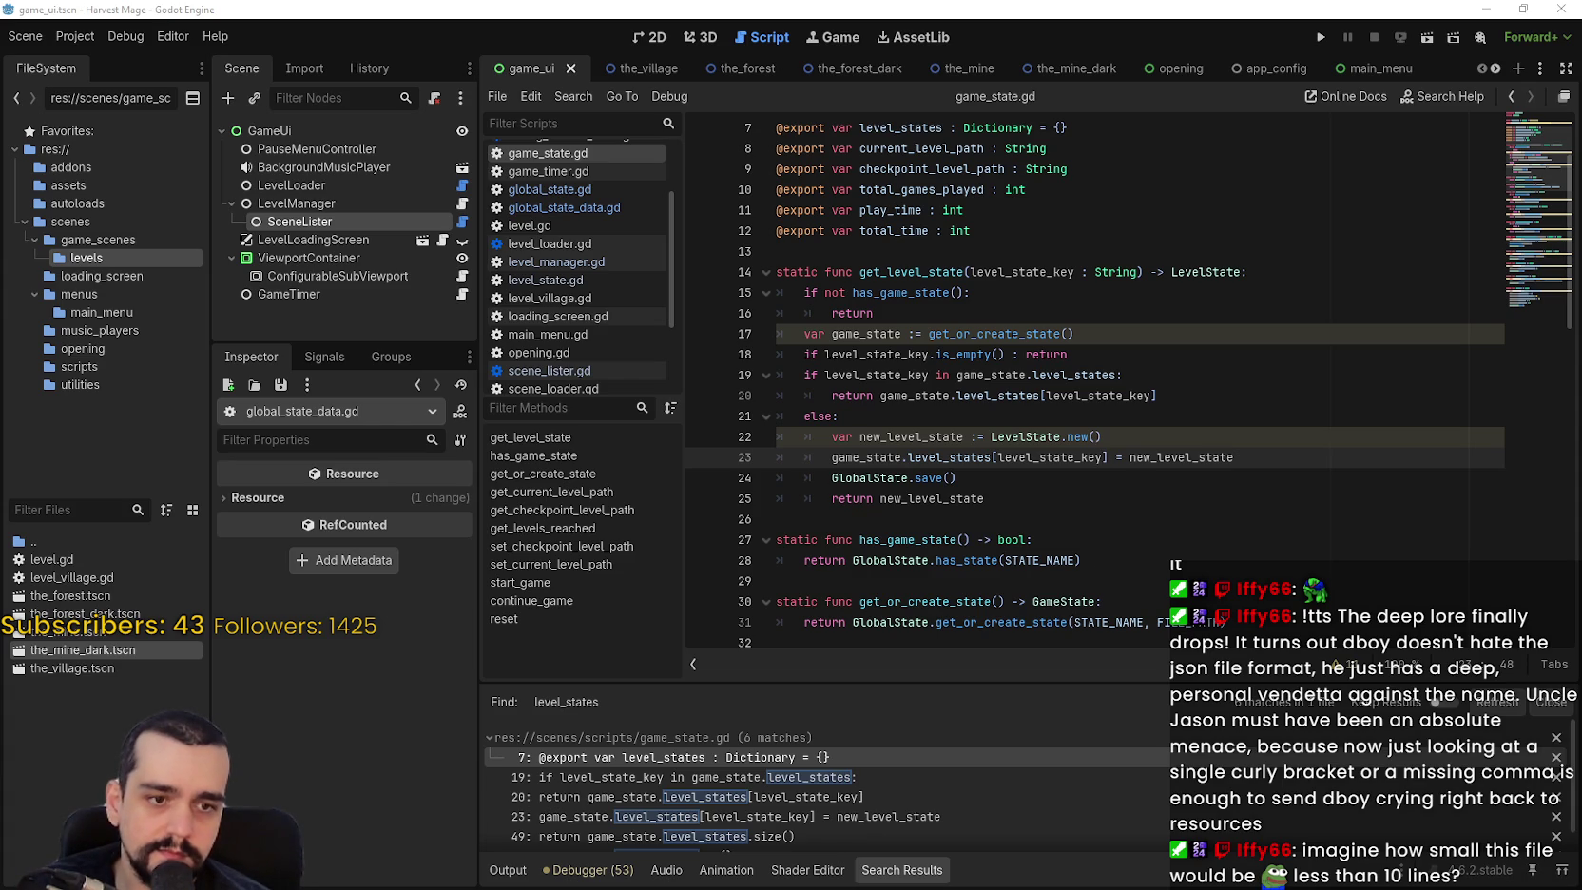
key("alt+Tab")
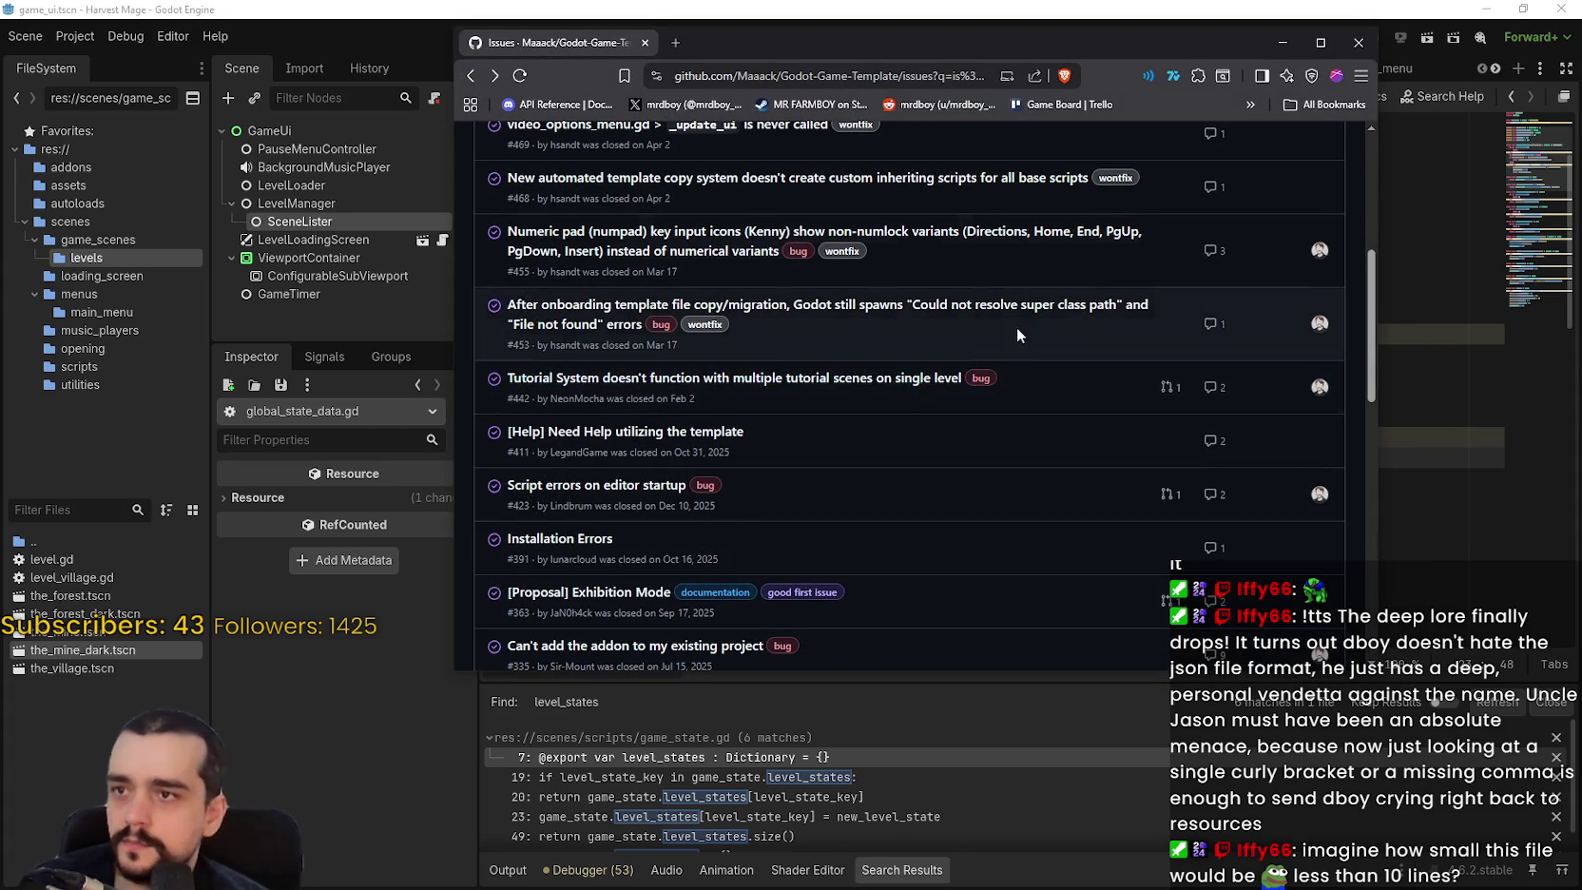
Minimize the browser showing Godot-Game-Template issues to return to game_state.gd.
left_click(1283, 42)
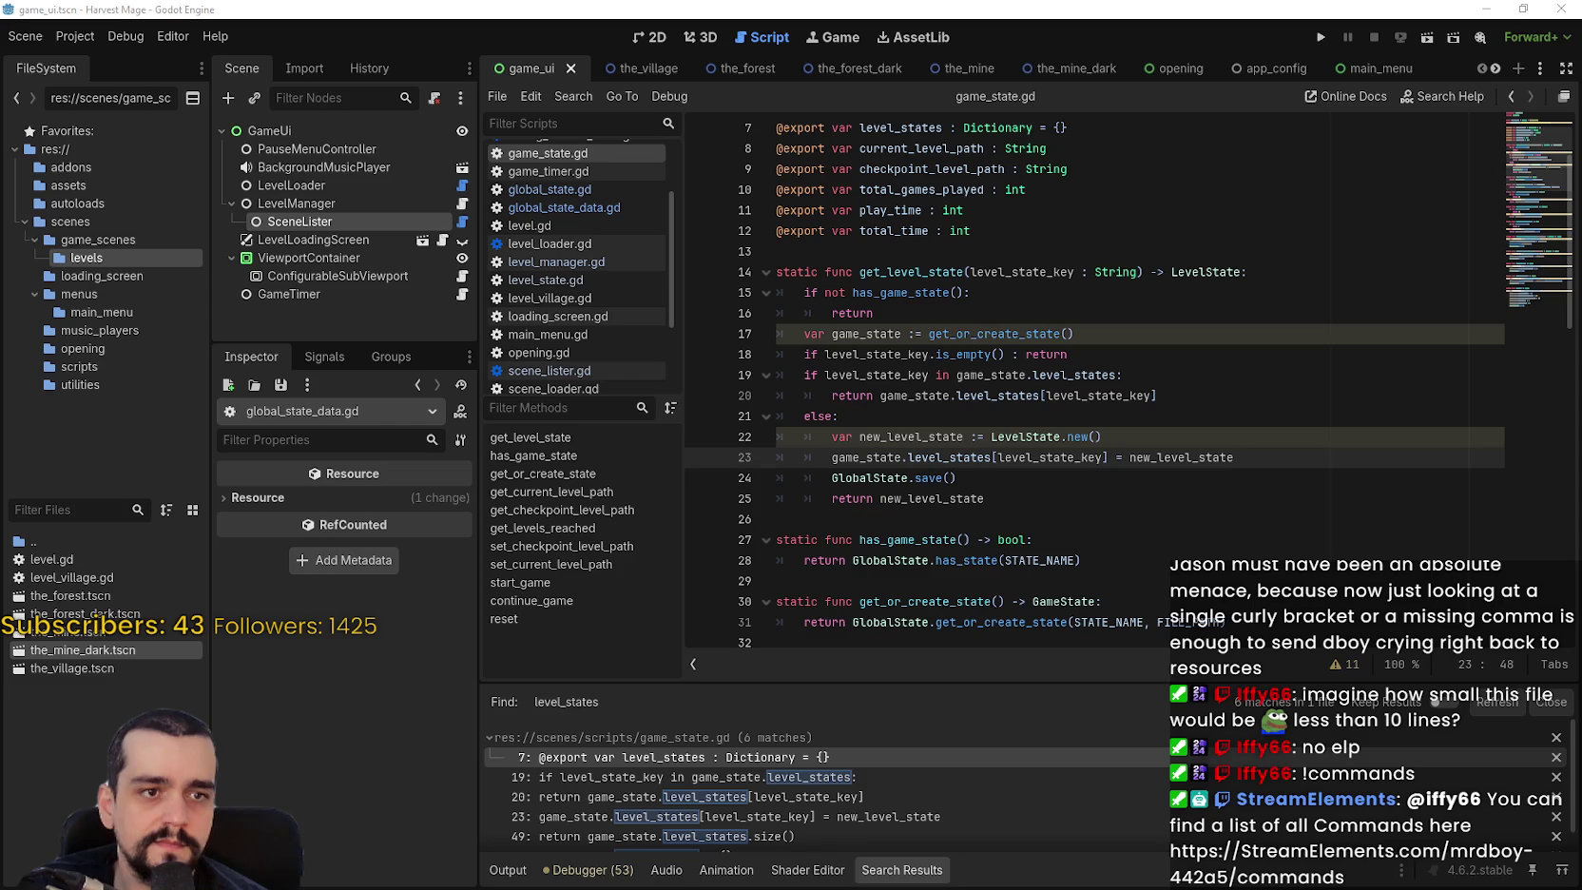
Inspect level_state_key and new_level_state around line 23 of game_state.gd.
left_click(1002, 458)
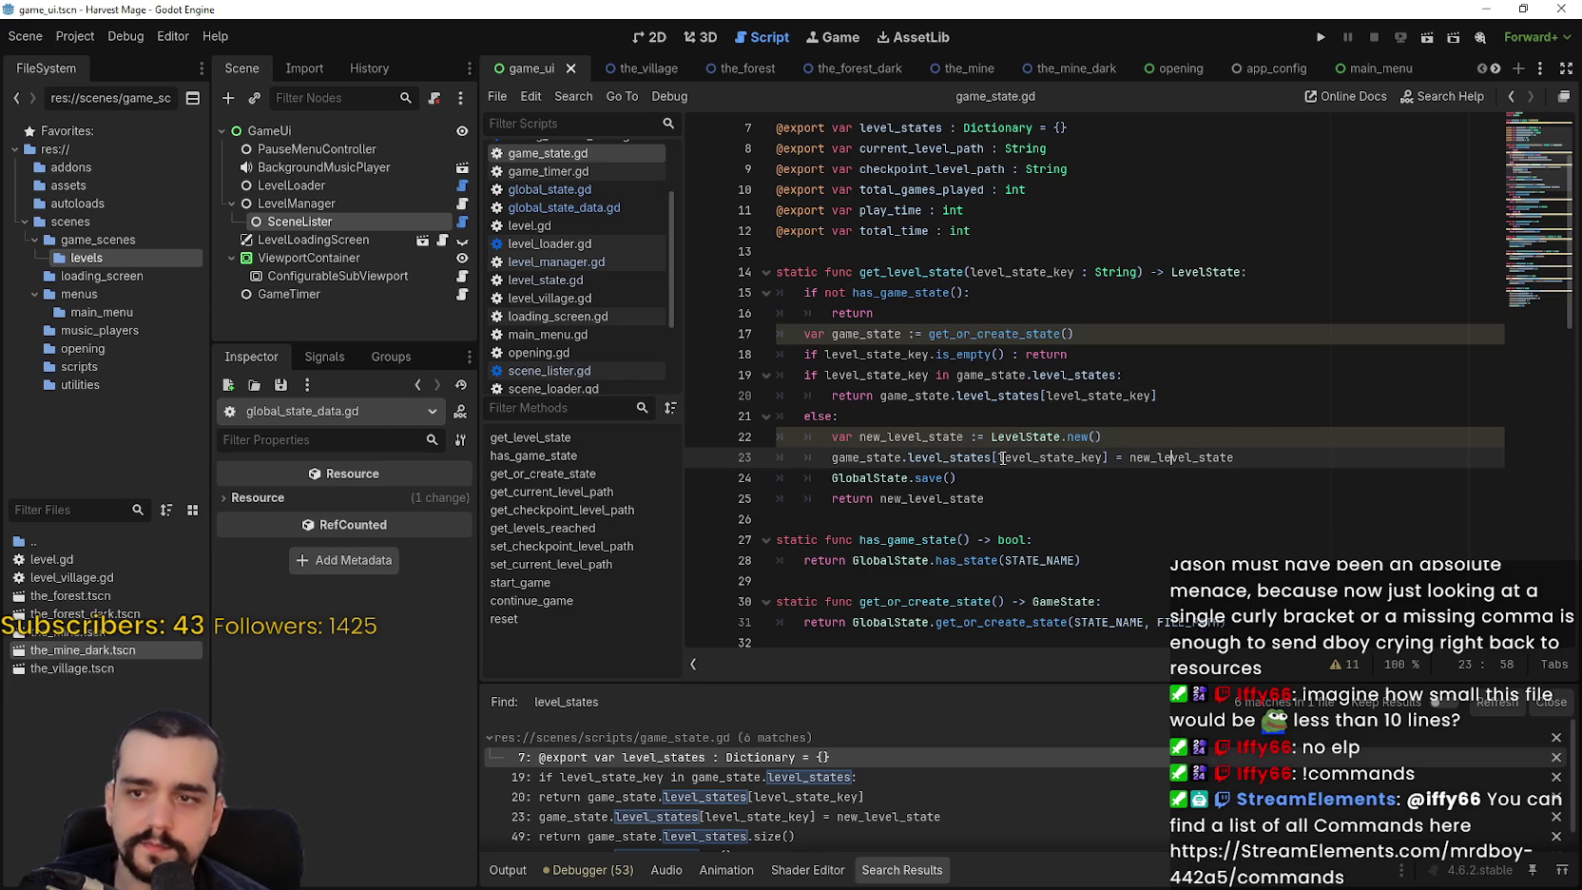
double_click(1083, 458)
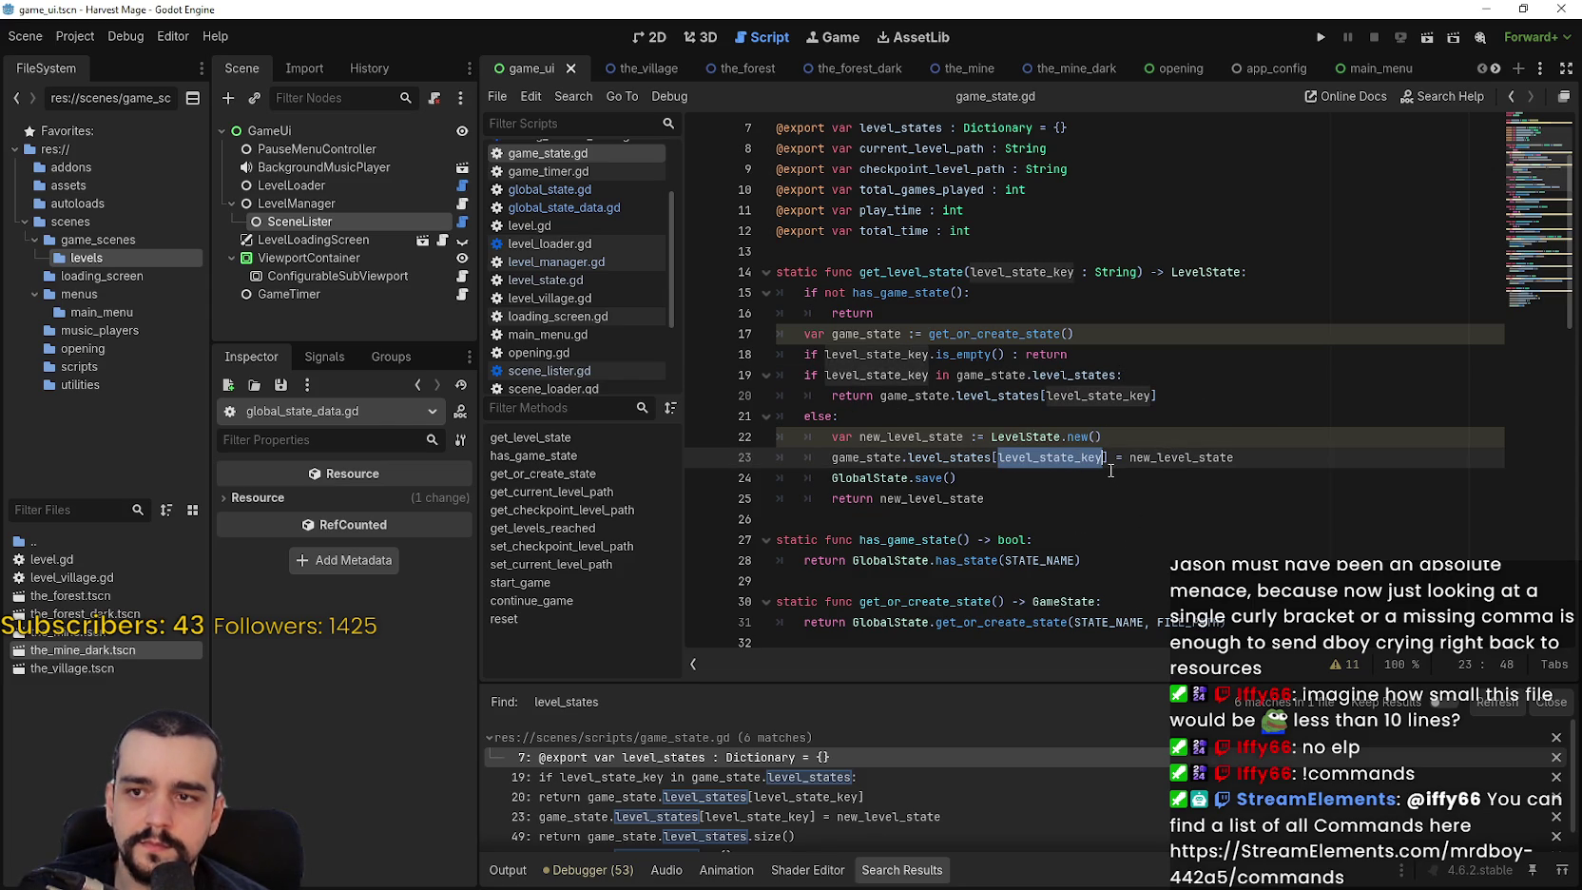
double_click(932, 438)
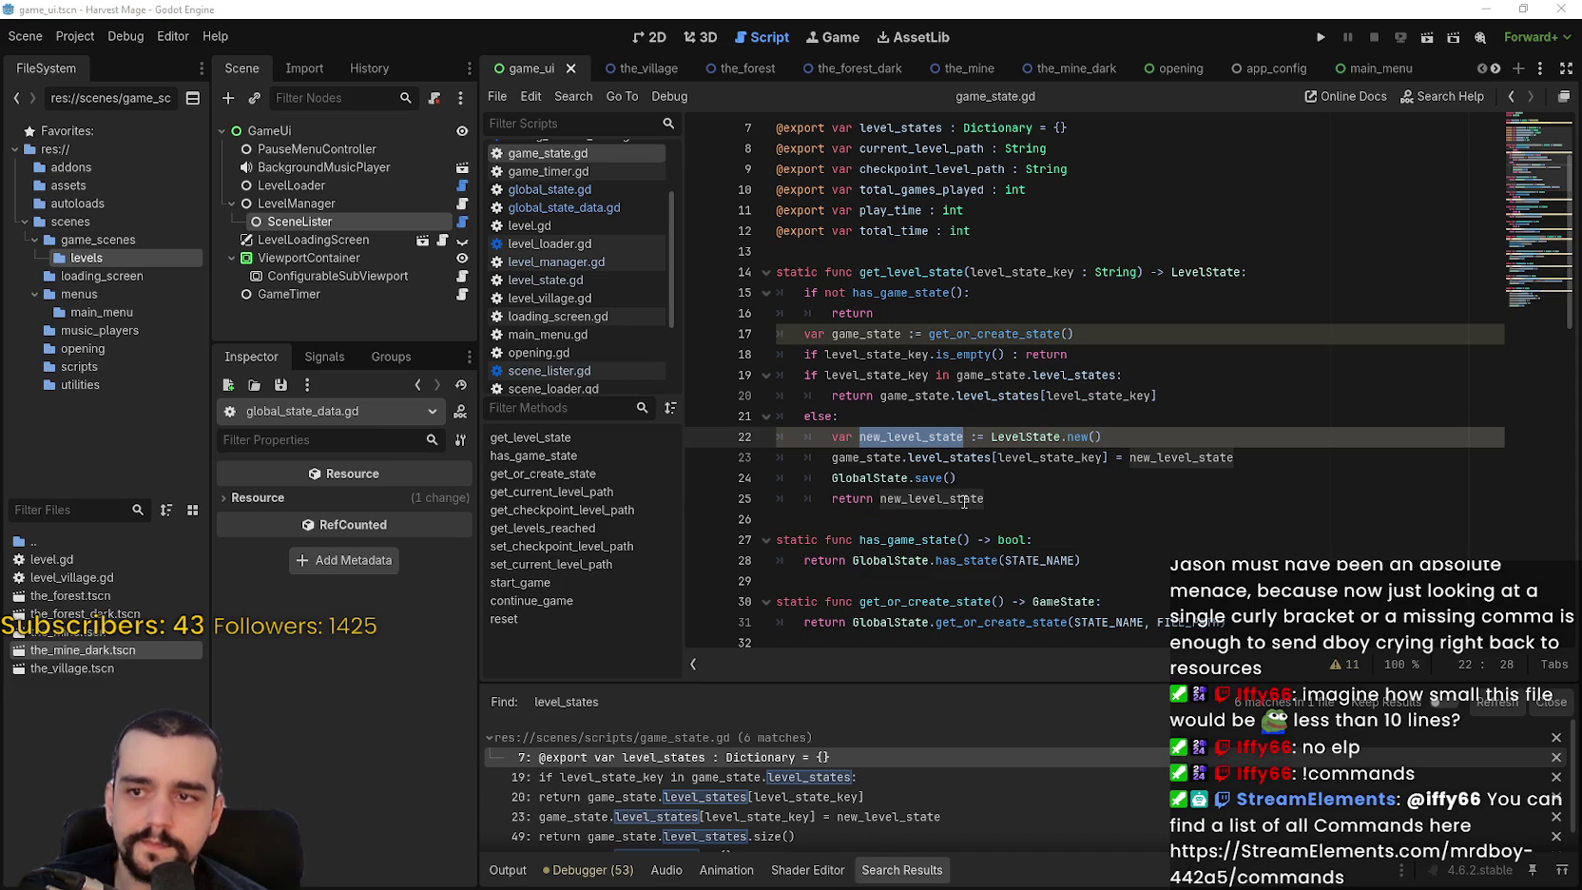
mouse_move(964, 500)
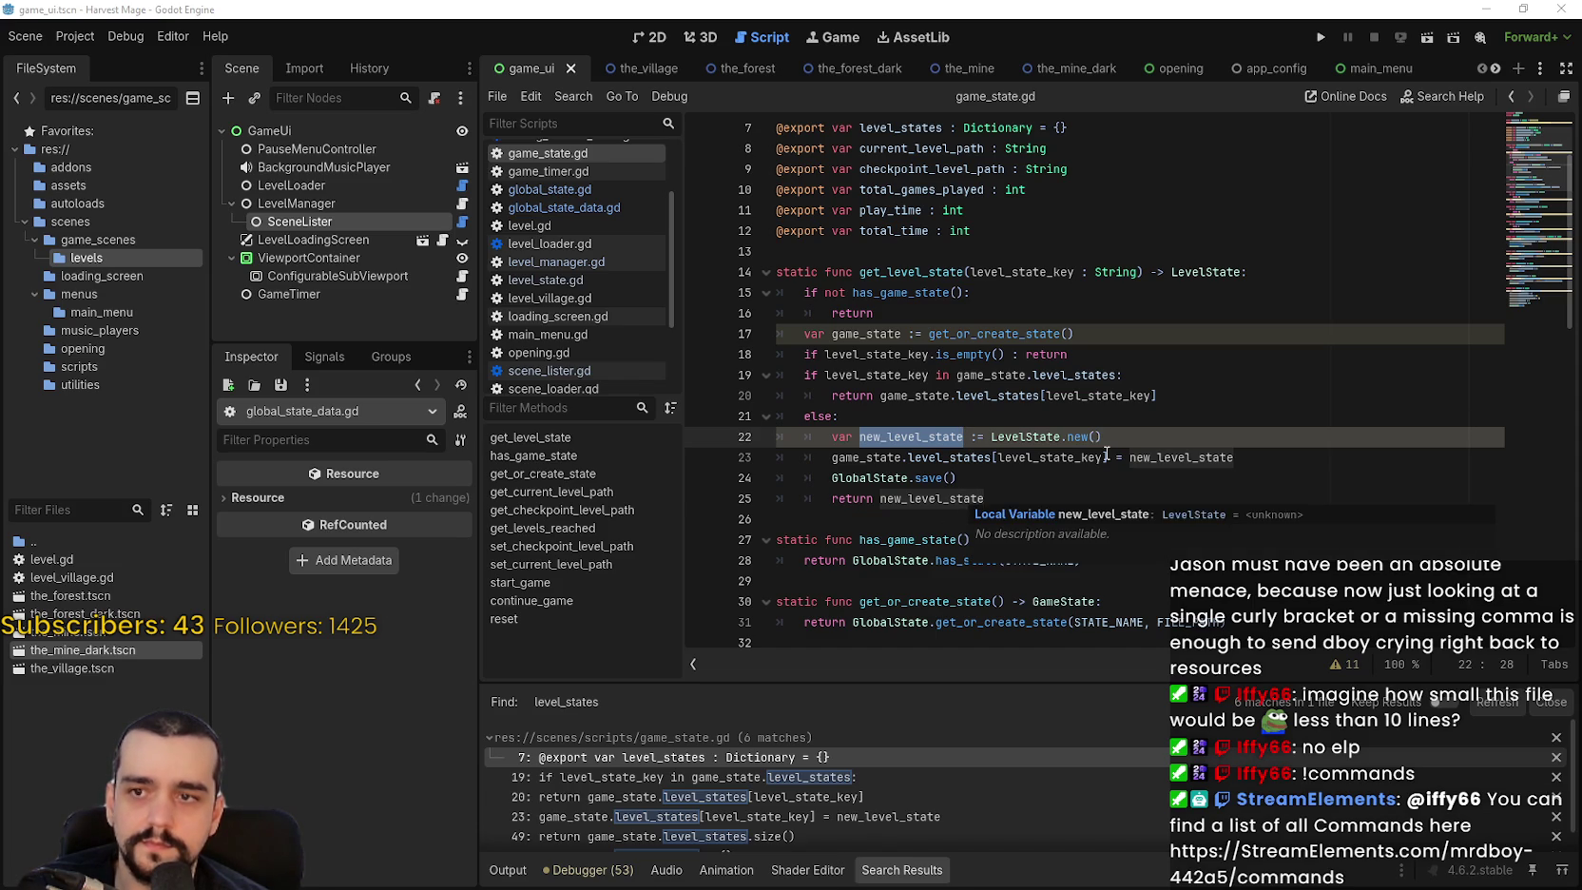
double_click(1066, 455)
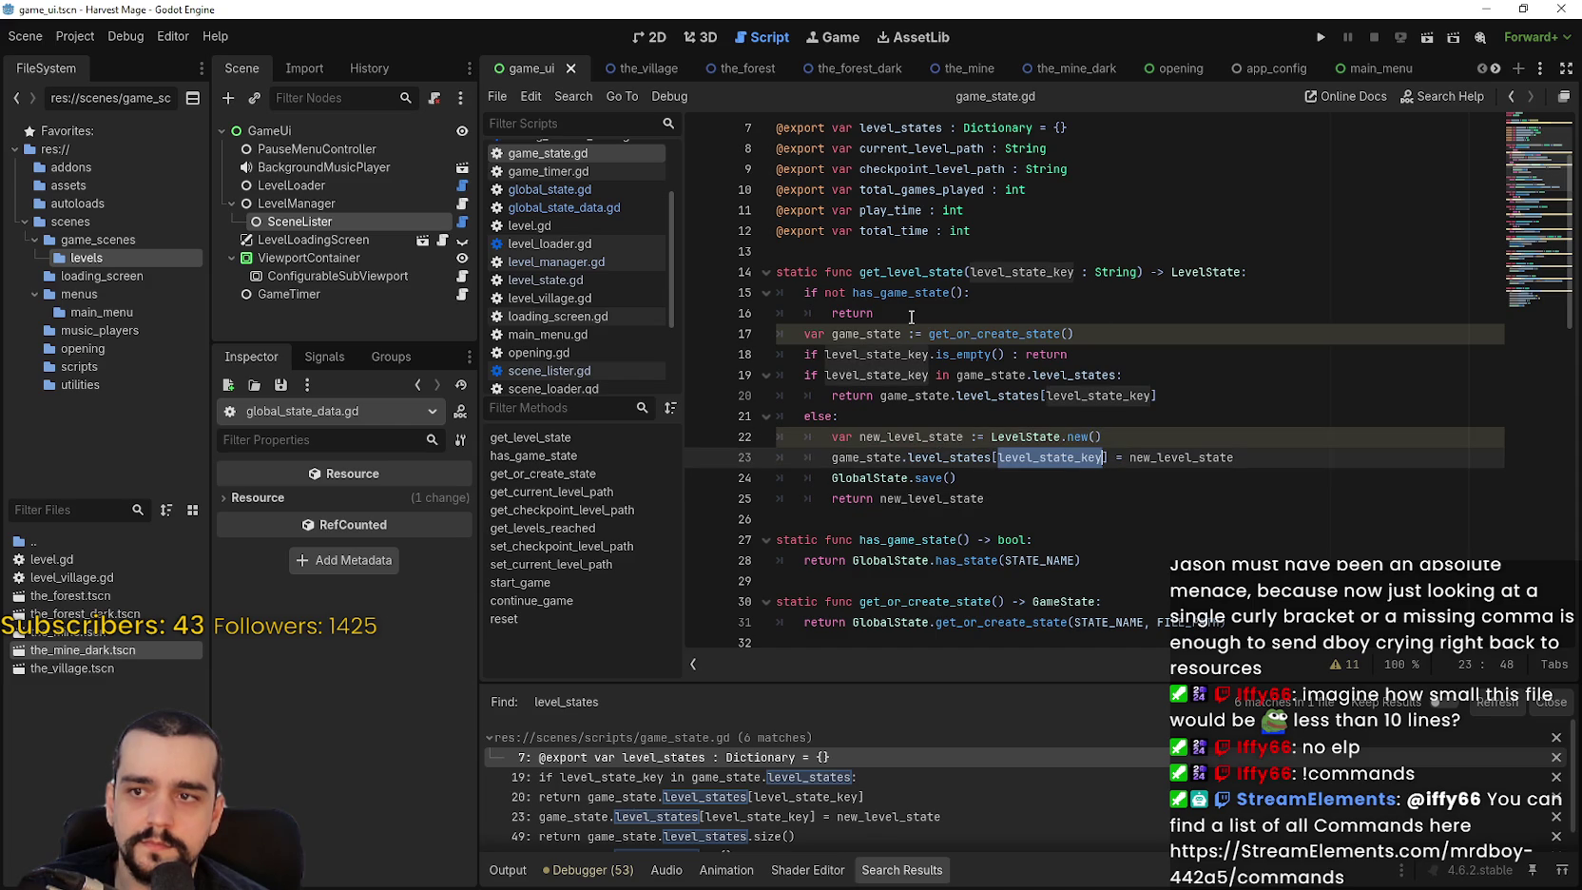
left_click(1103, 457)
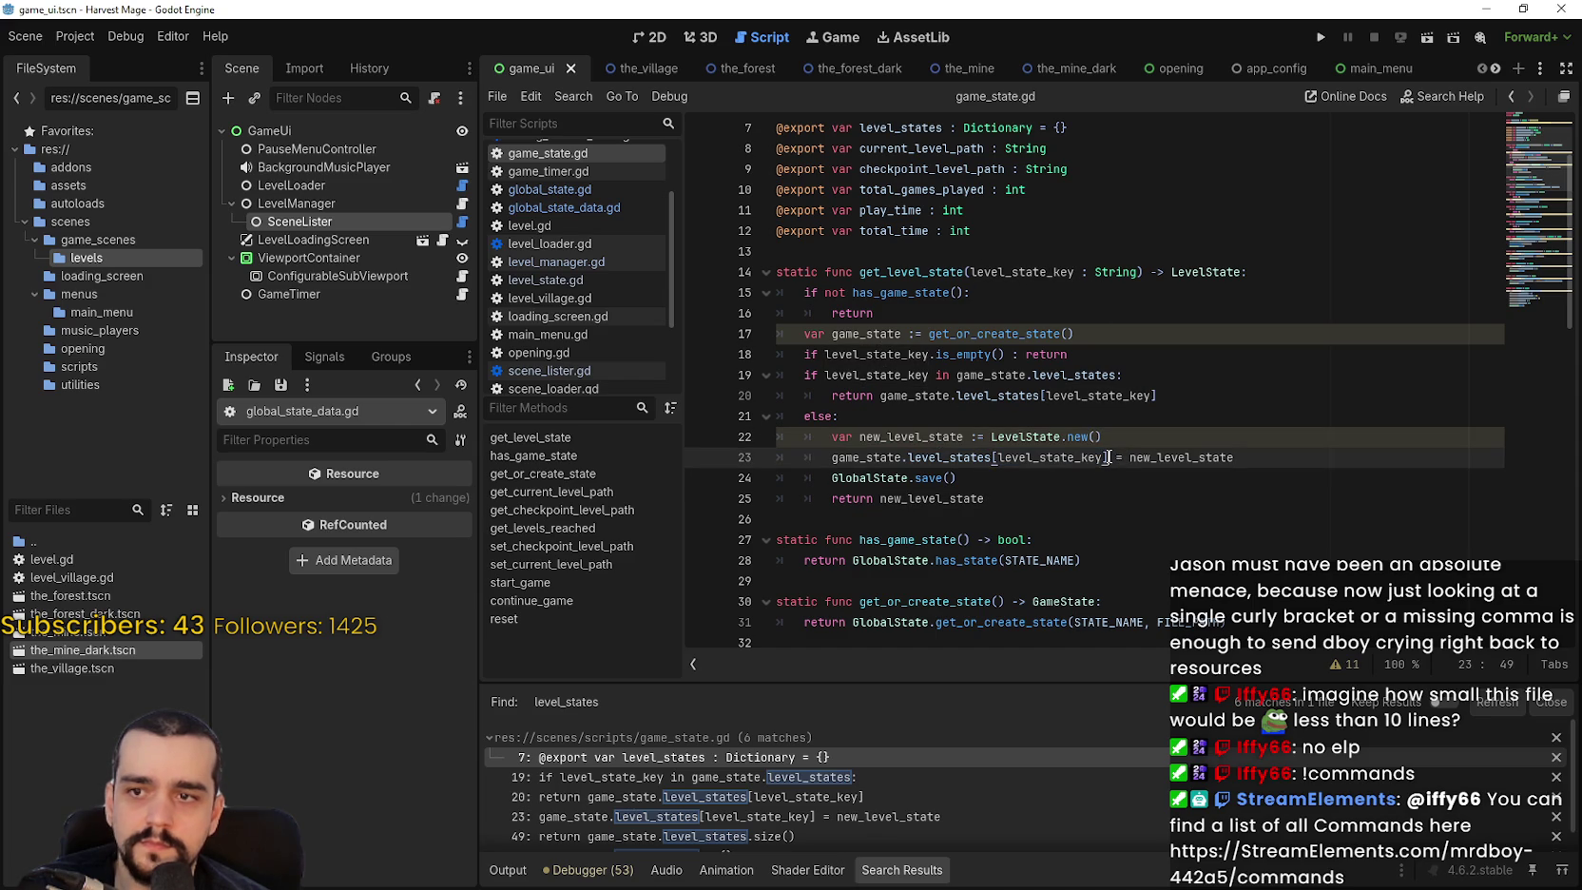
Try appending .get_resource_uid to level_state_key, revert it, and save game_state.gd.
type(".get_resource_uid")
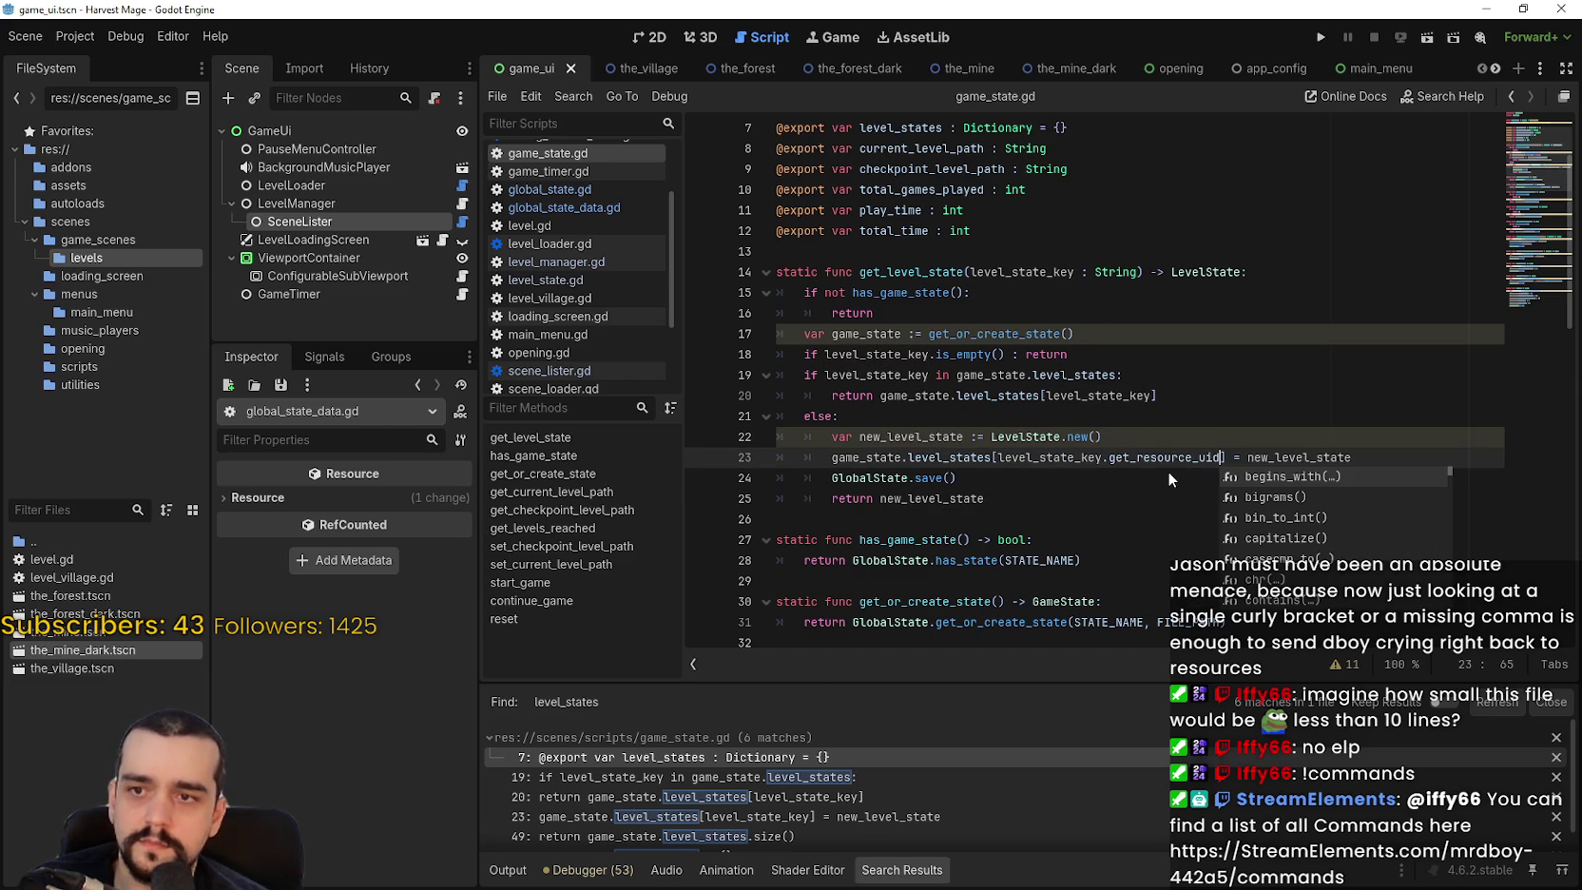
key("Escape")
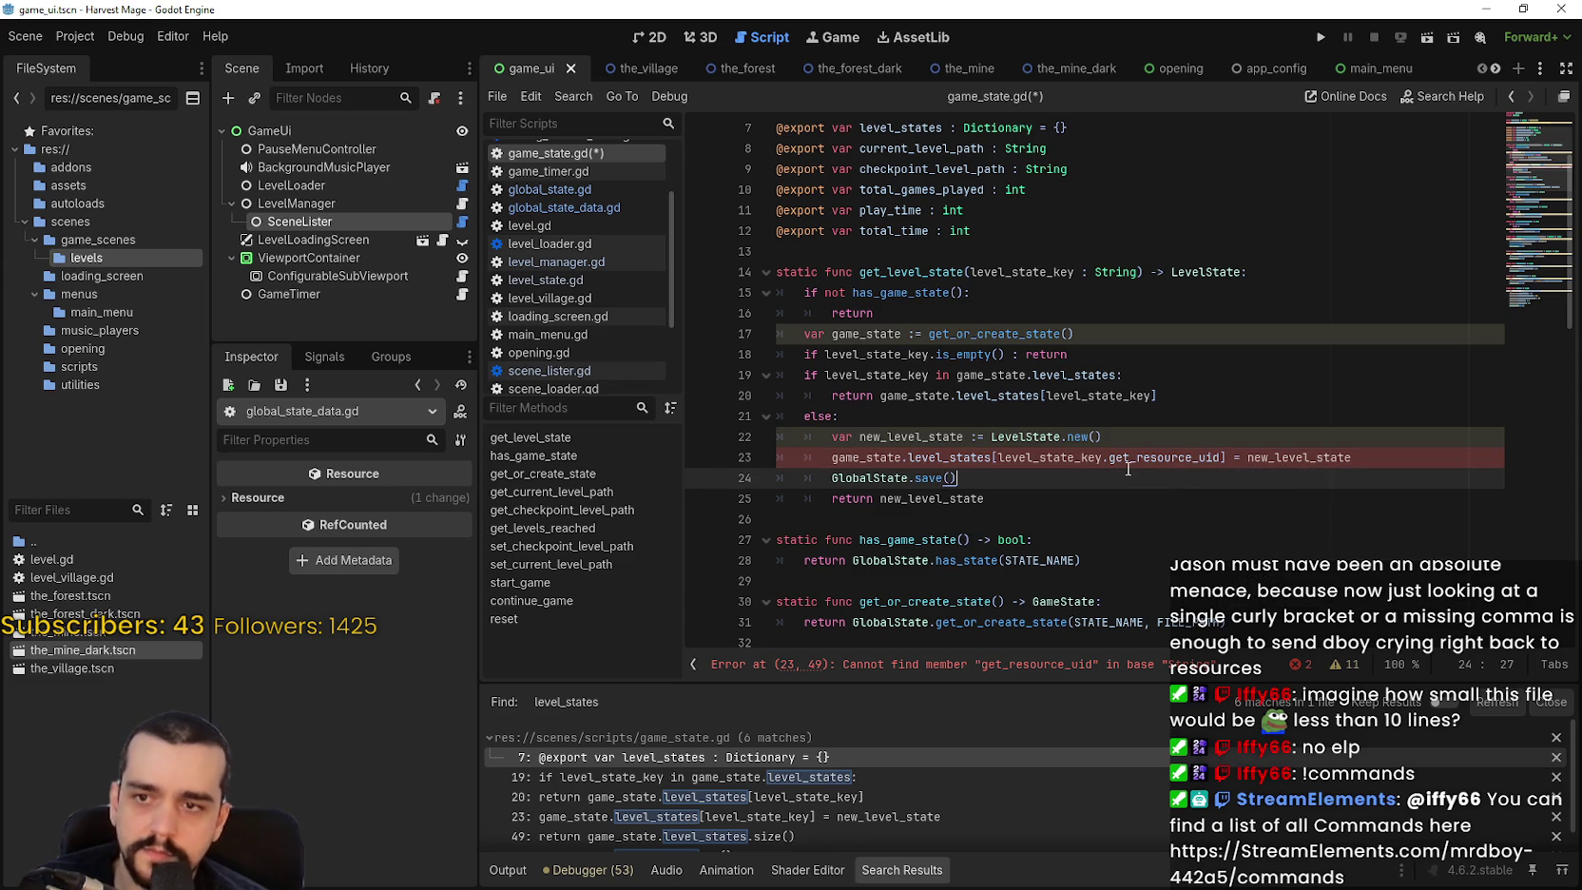
key("ctrl+BackSpace")
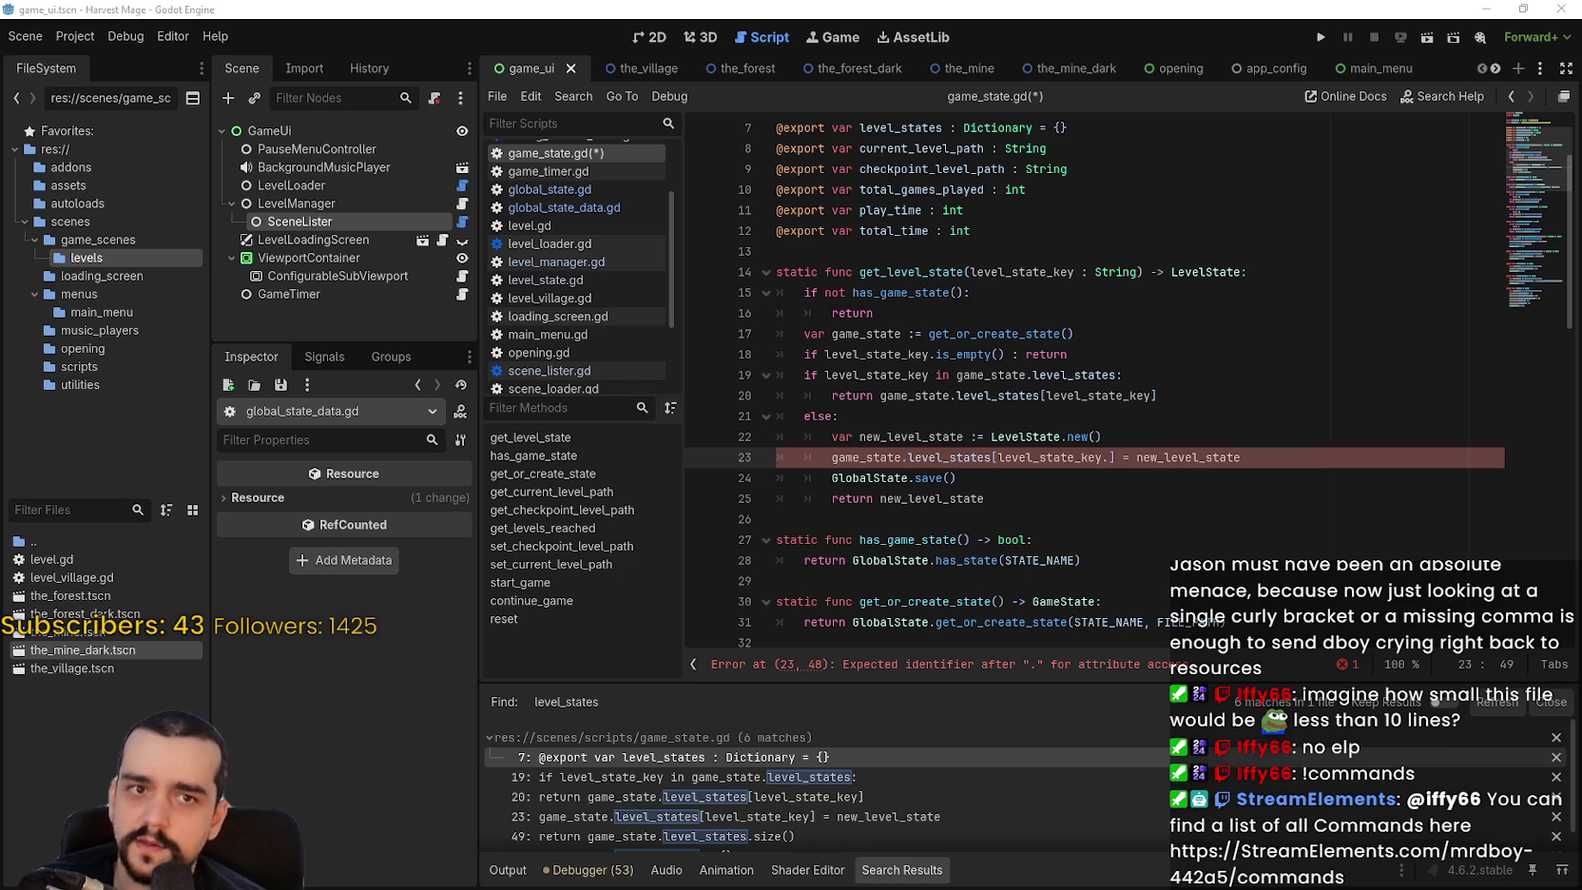
key("BackSpace")
key("Down")
key("Down")
key("ctrl+s")
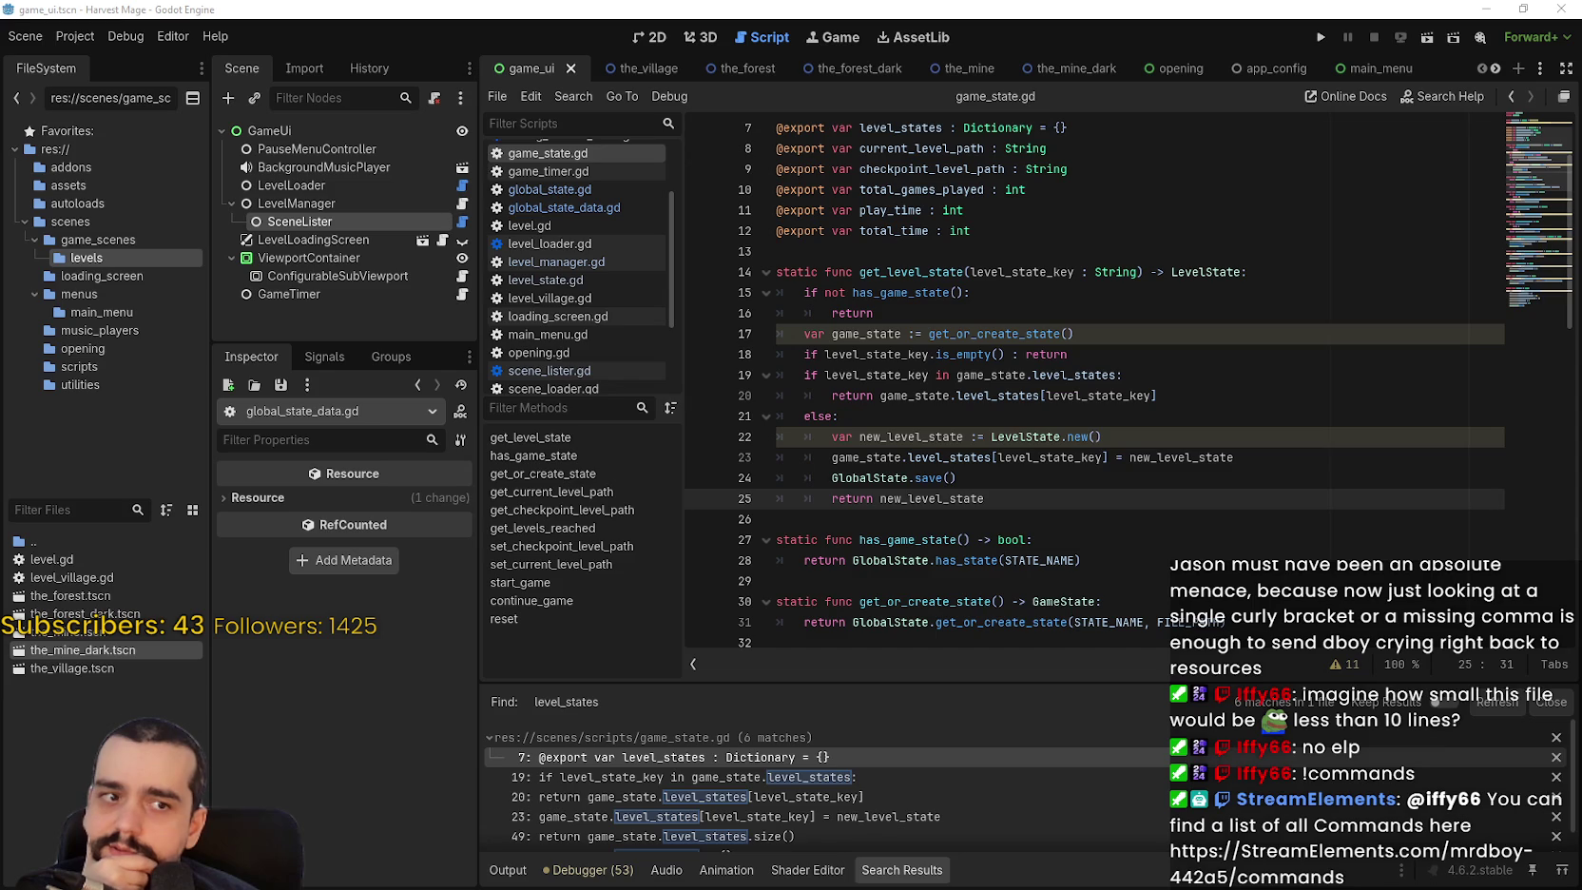
Look up the GlobalState.save() call to open its definition in global_state.gd.
left_click(1105, 435)
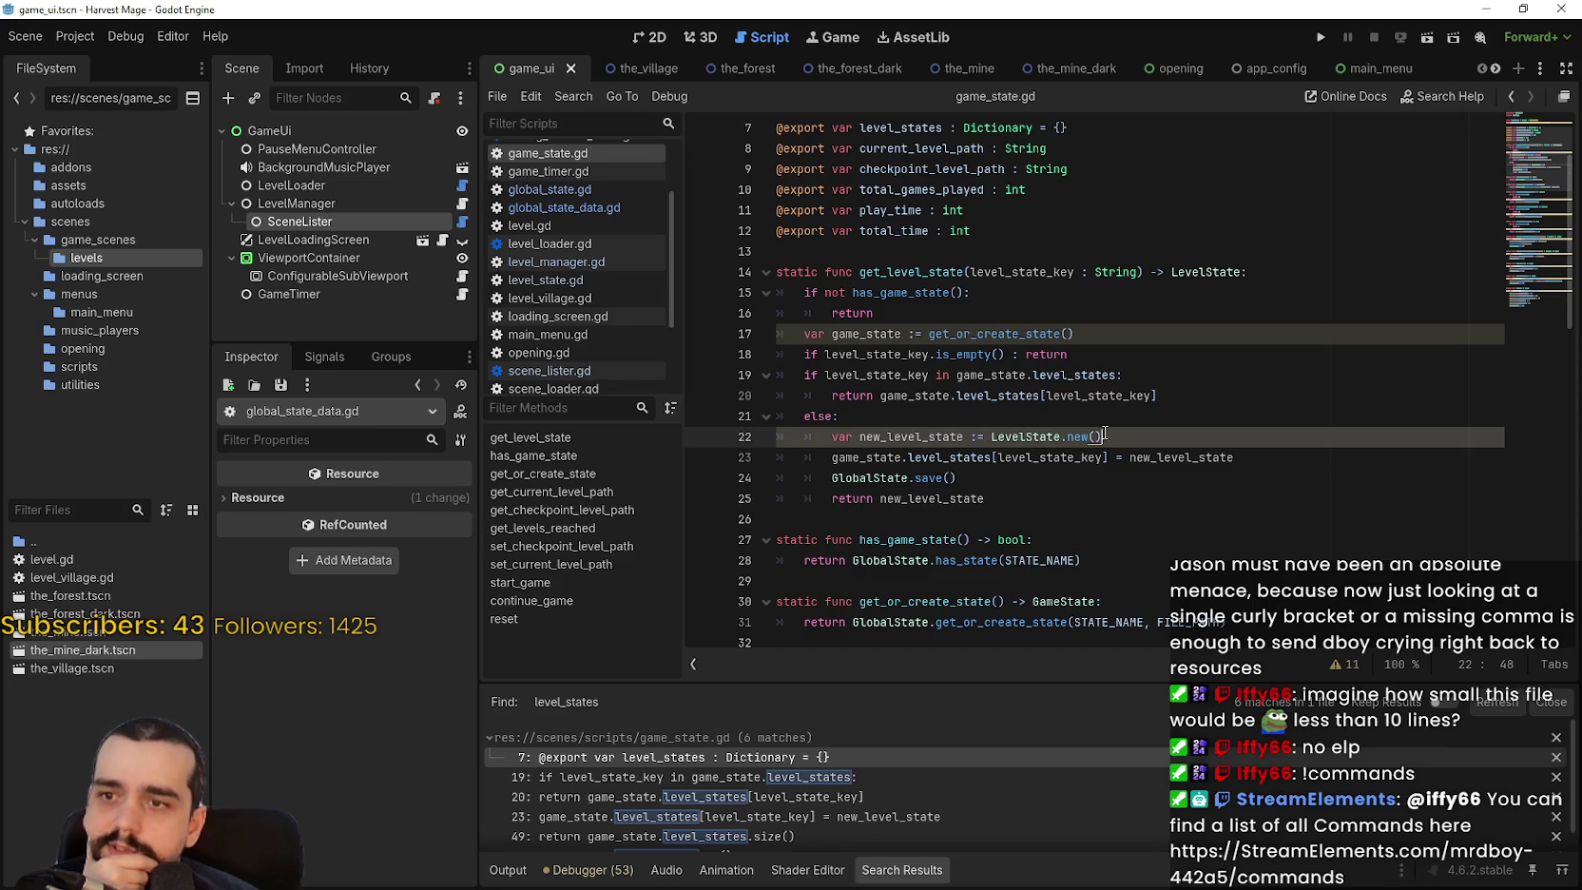
left_click(1131, 491)
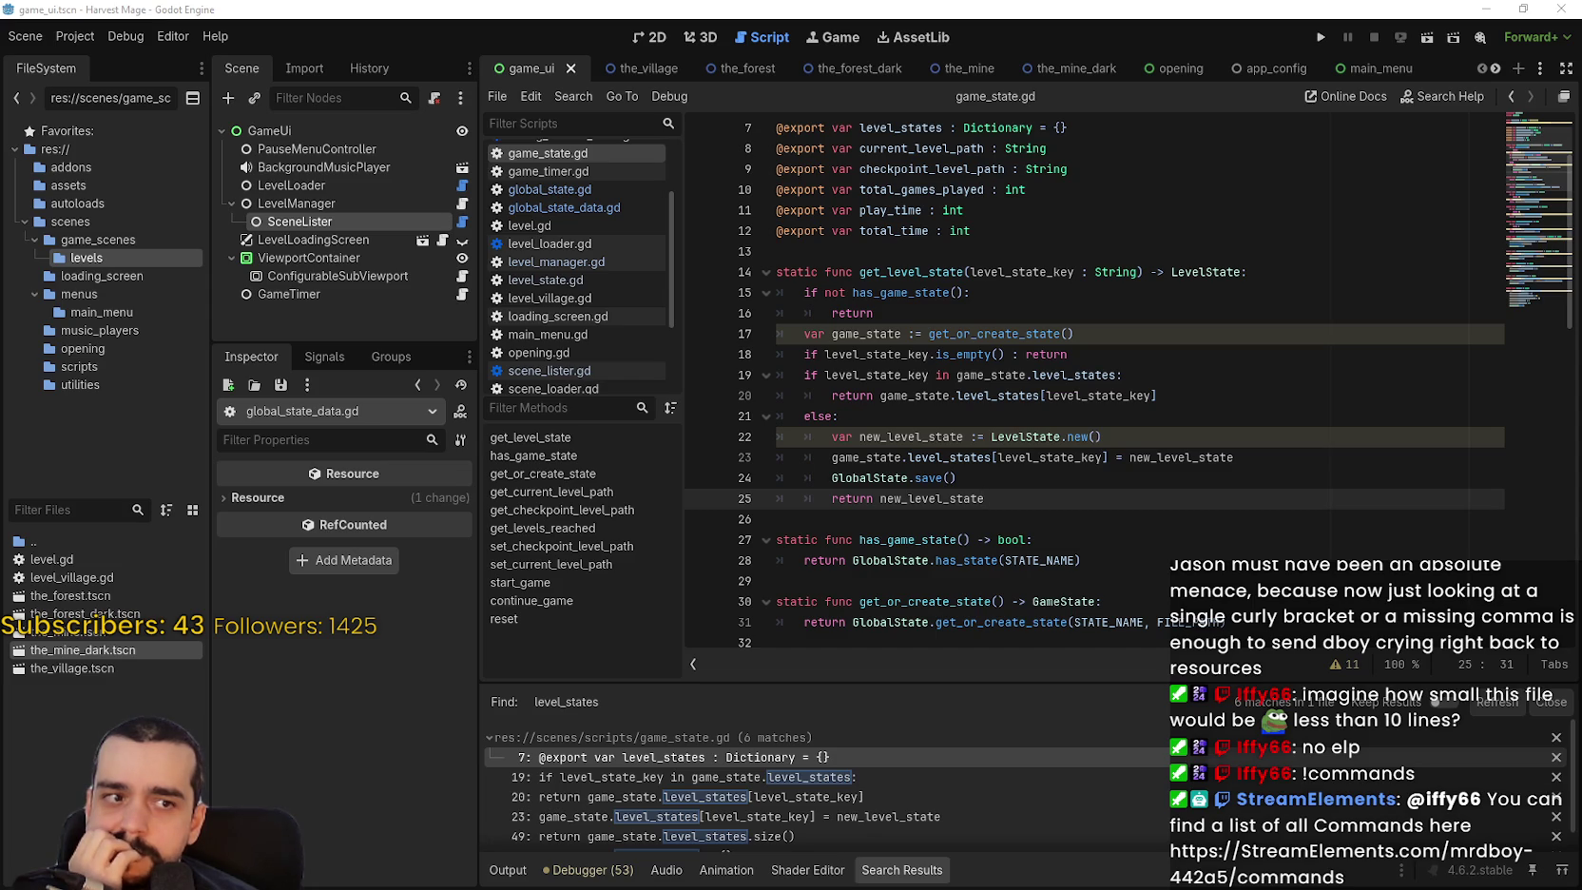
left_click(1140, 415)
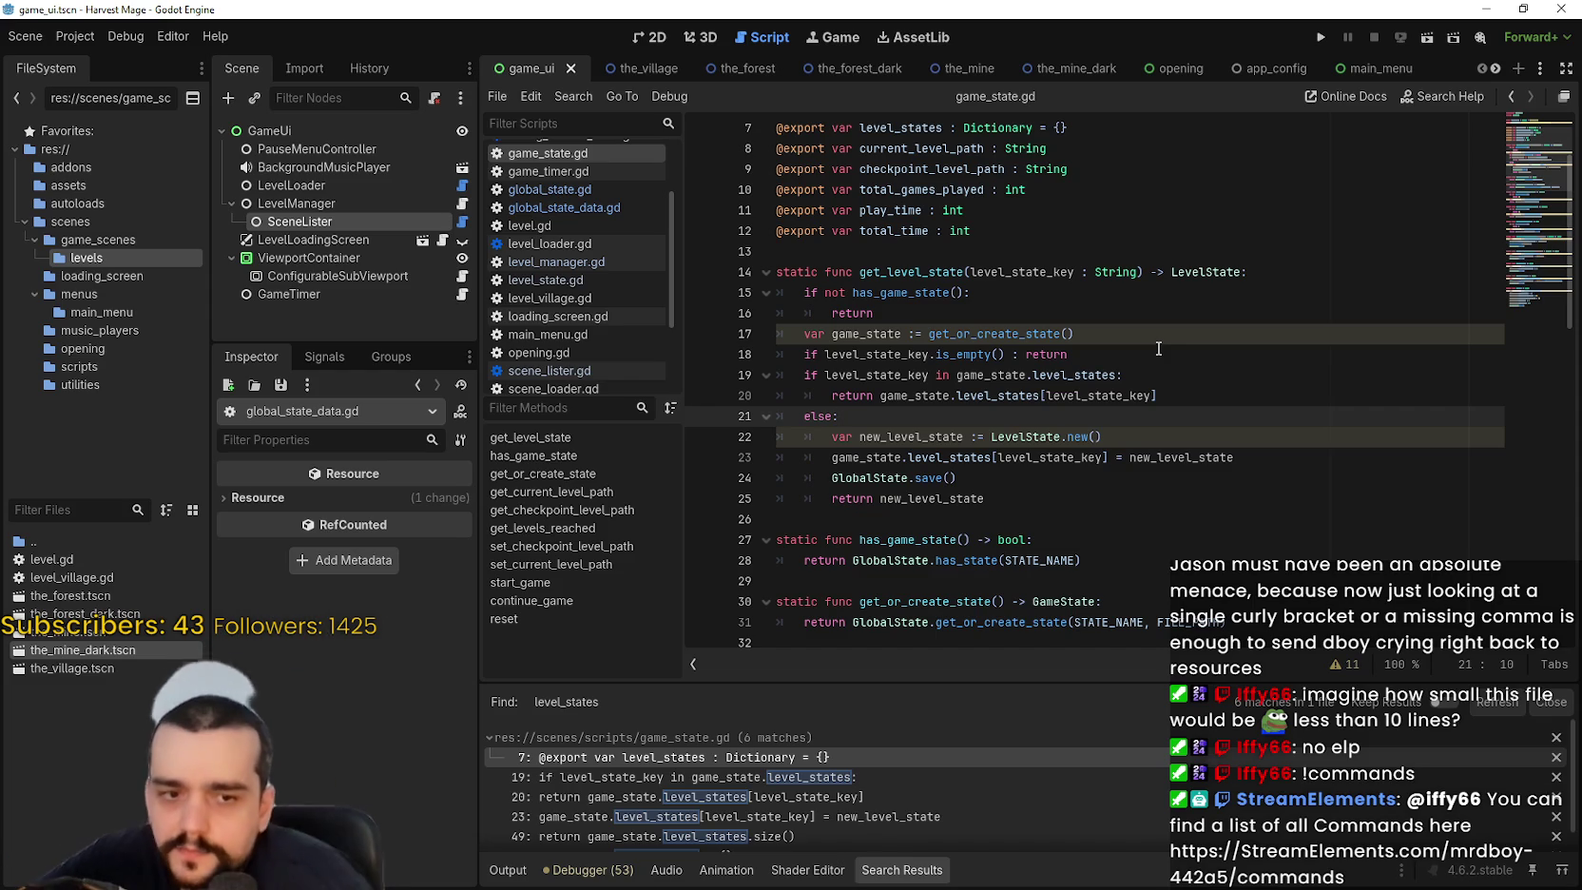
right_click(903, 477)
left_click(895, 479)
right_click(938, 478)
left_click(1074, 738)
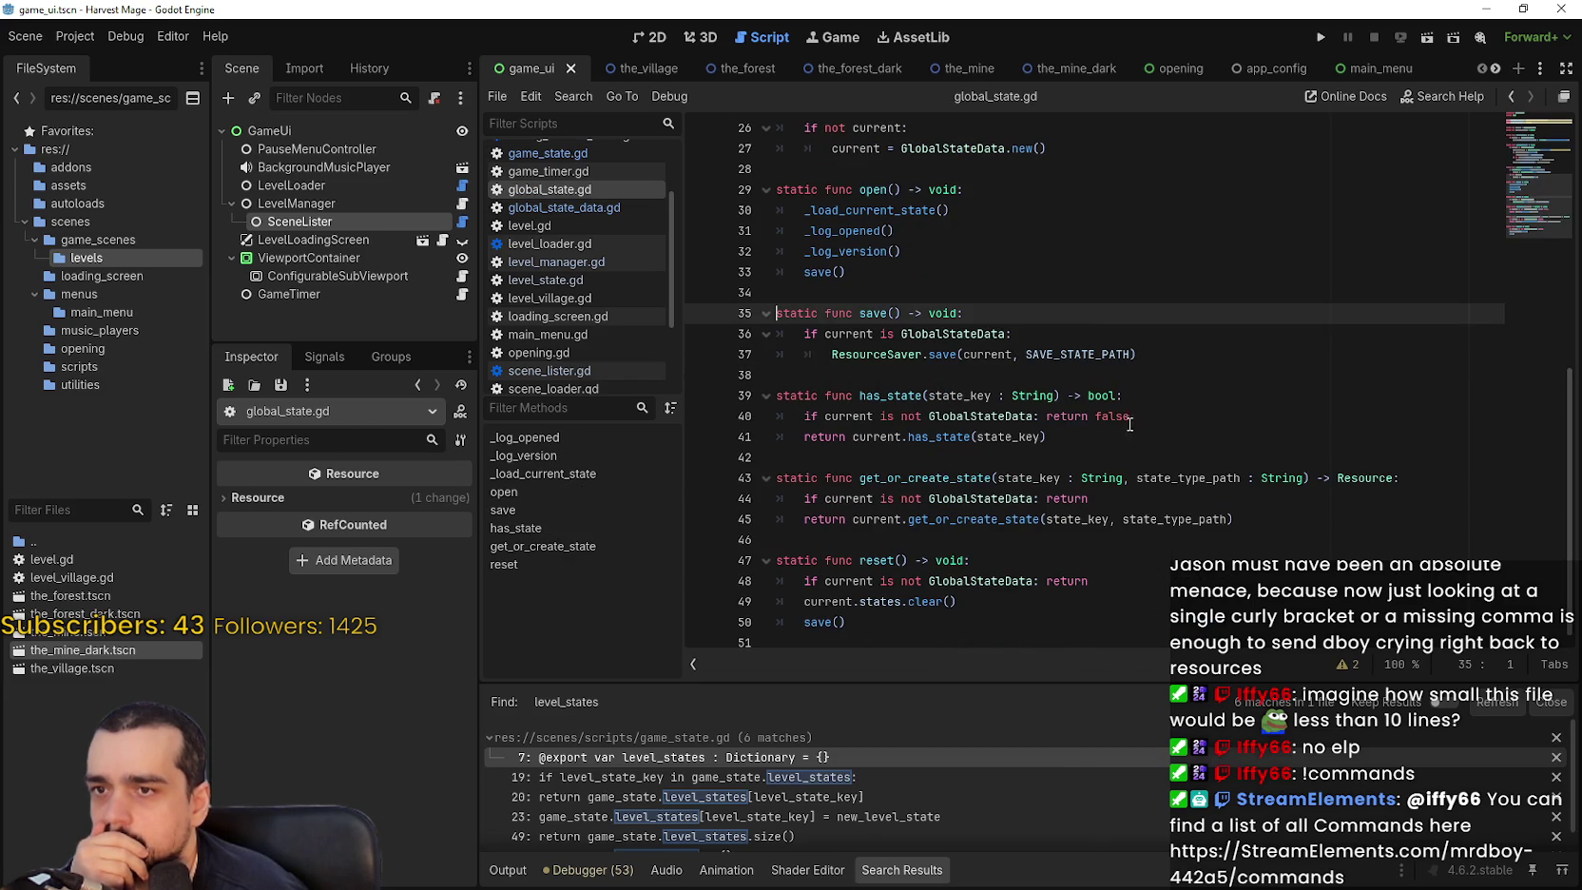
Review how save() in global_state.gd writes GlobalStateData through ResourceSaver.
mouse_move(978, 353)
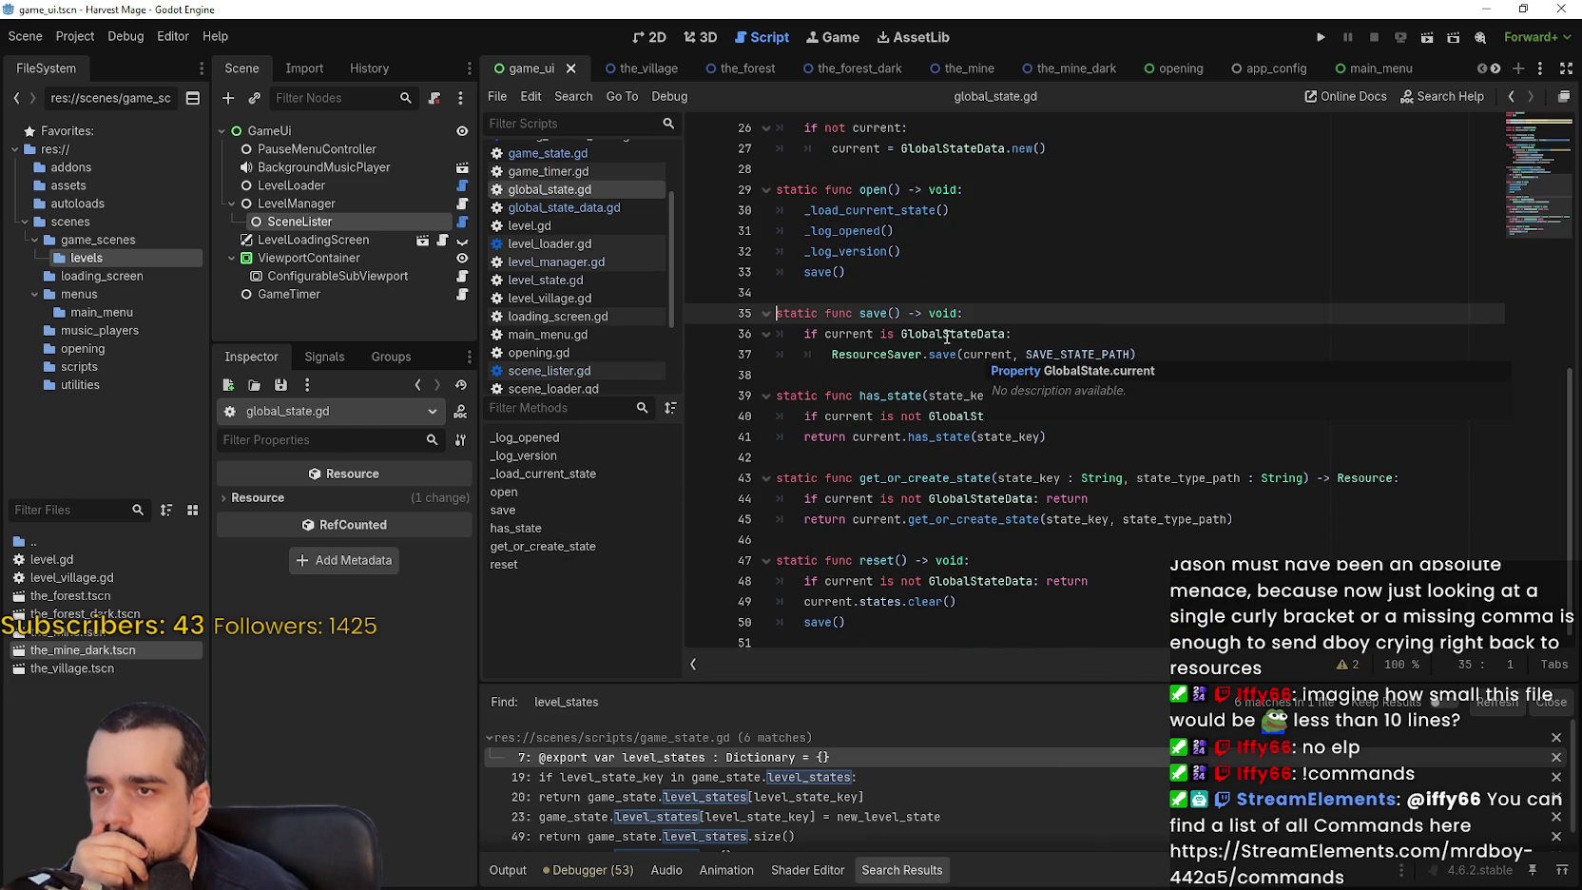
double_click(946, 335)
scroll(1050, 380, "up", 7)
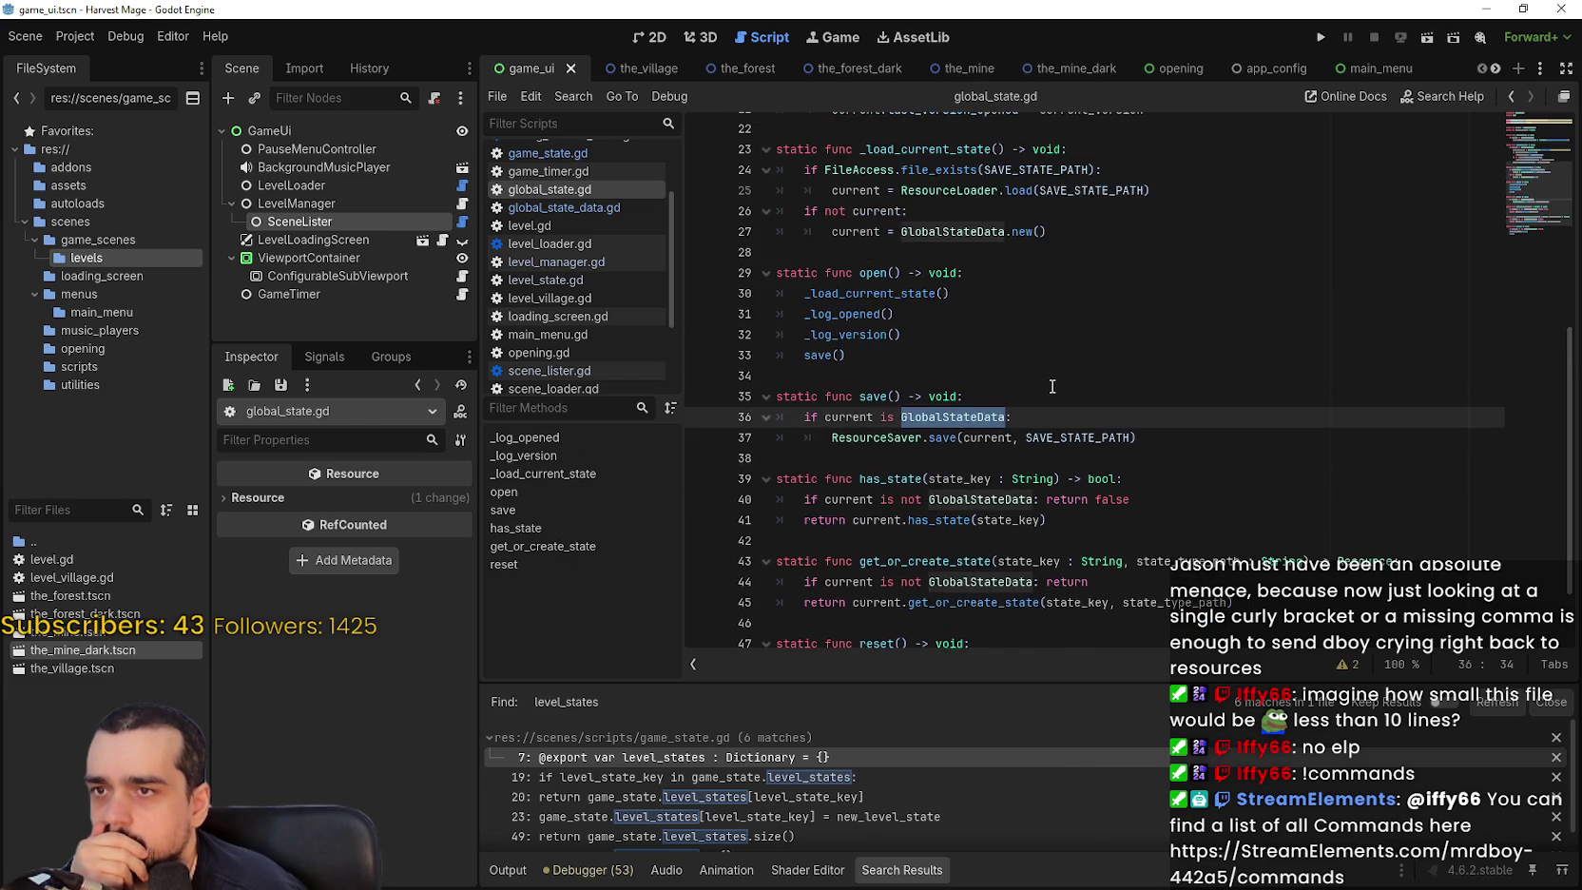
scroll(1052, 386, "down", 1)
scroll(1052, 386, "up", 1)
scroll(965, 194, "down", 2)
scroll(965, 194, "down", 1)
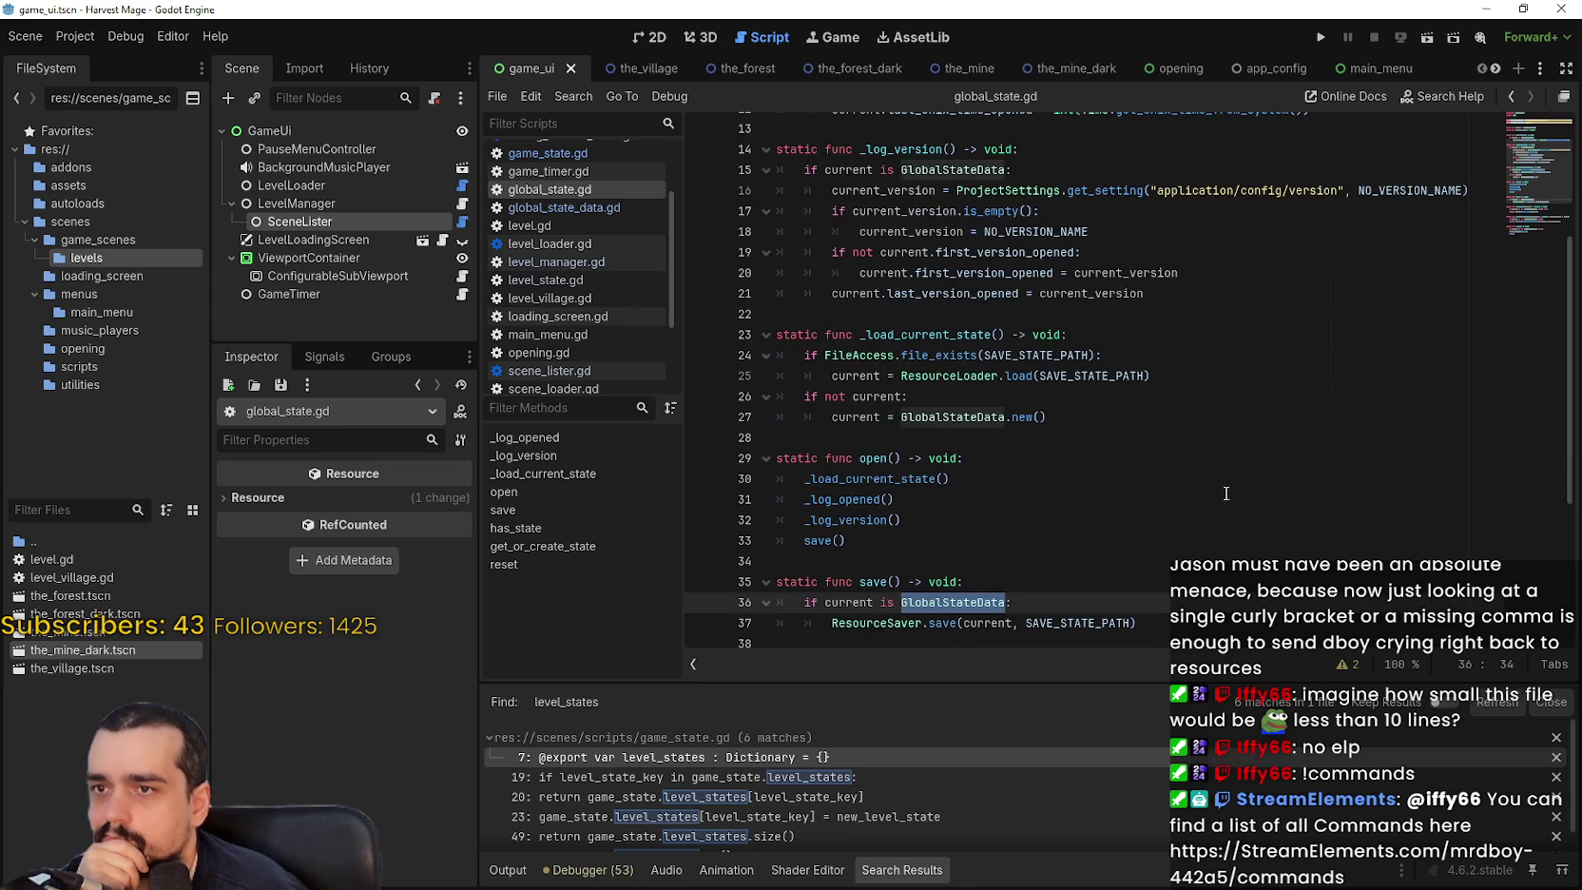
scroll(1093, 409, "down", 4)
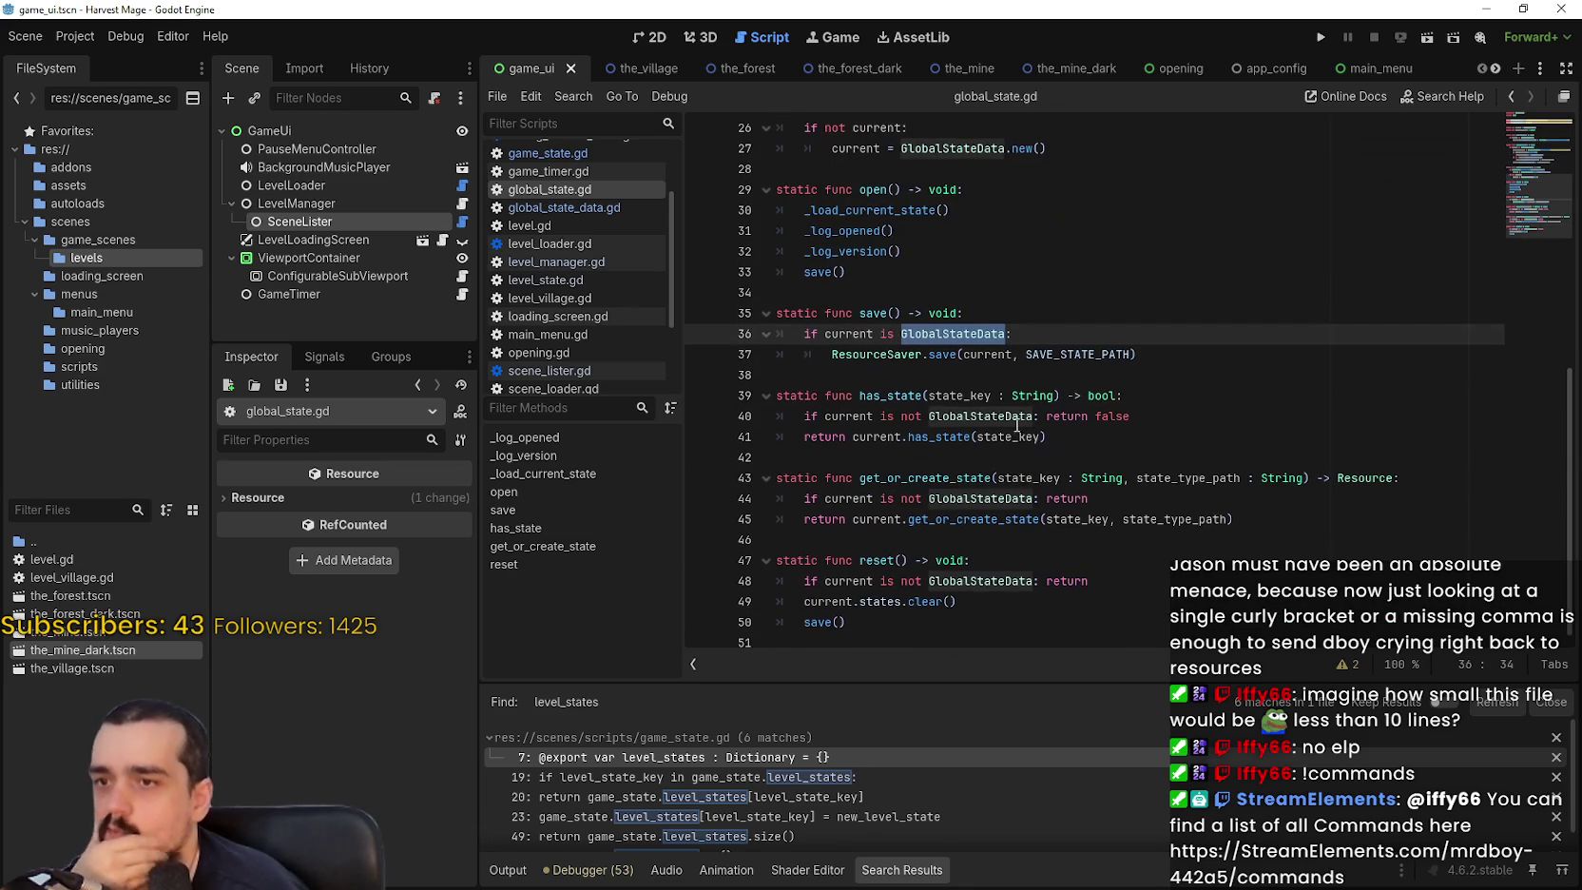
double_click(899, 354)
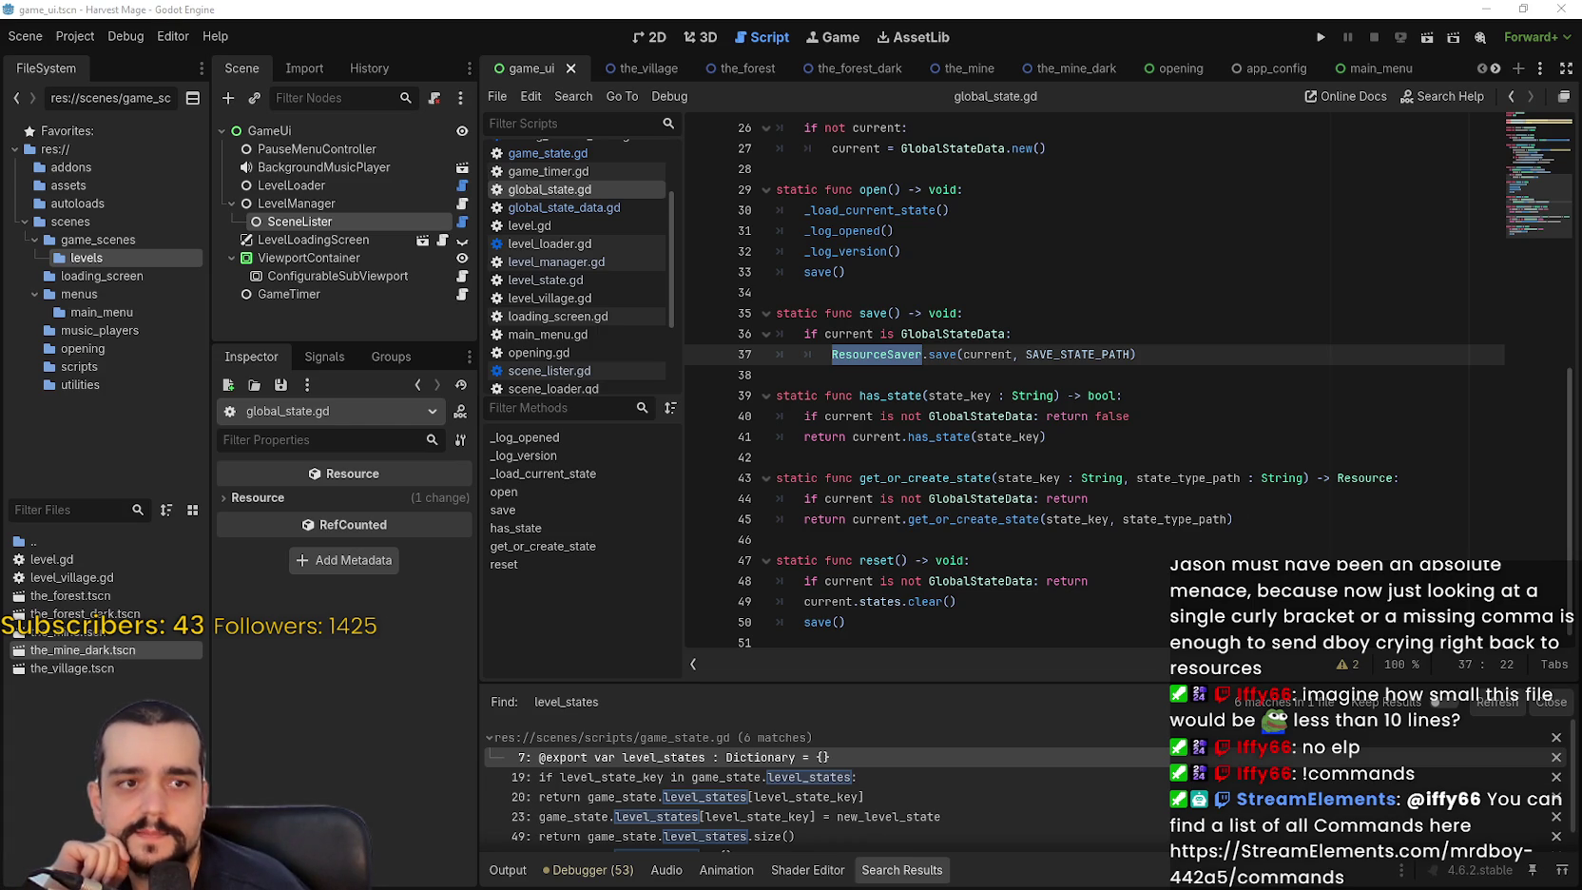
Check the GlobalStateData class header in the saved global_state.tres file, then close it.
key("alt+Tab")
left_click_drag(1093, 147, 614, 147)
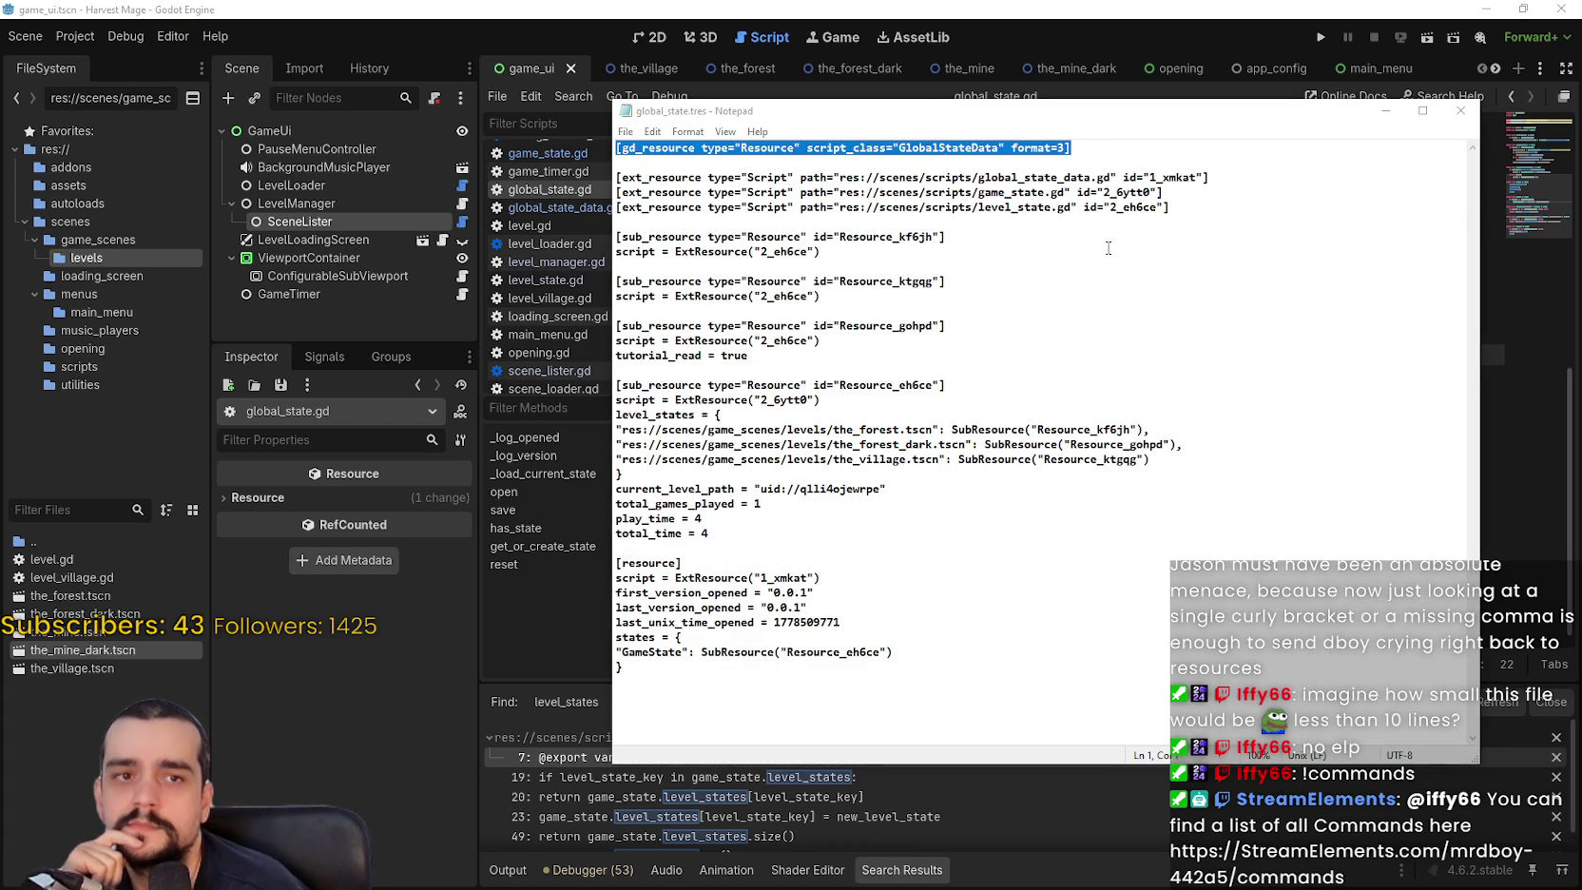
double_click(977, 150)
left_click(943, 147)
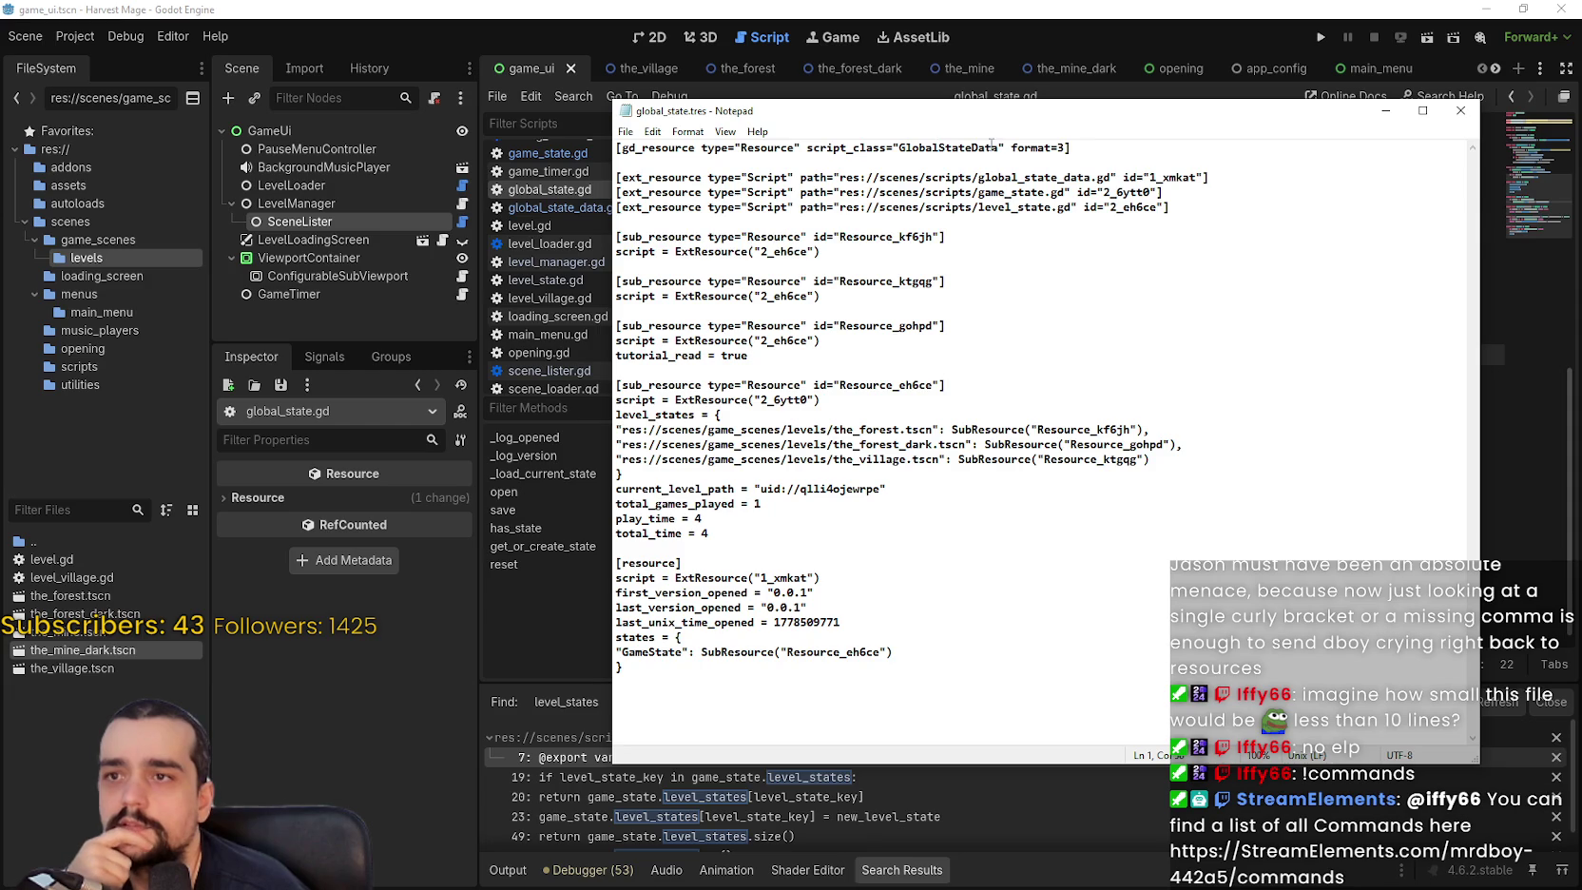
left_click_drag(998, 148, 903, 150)
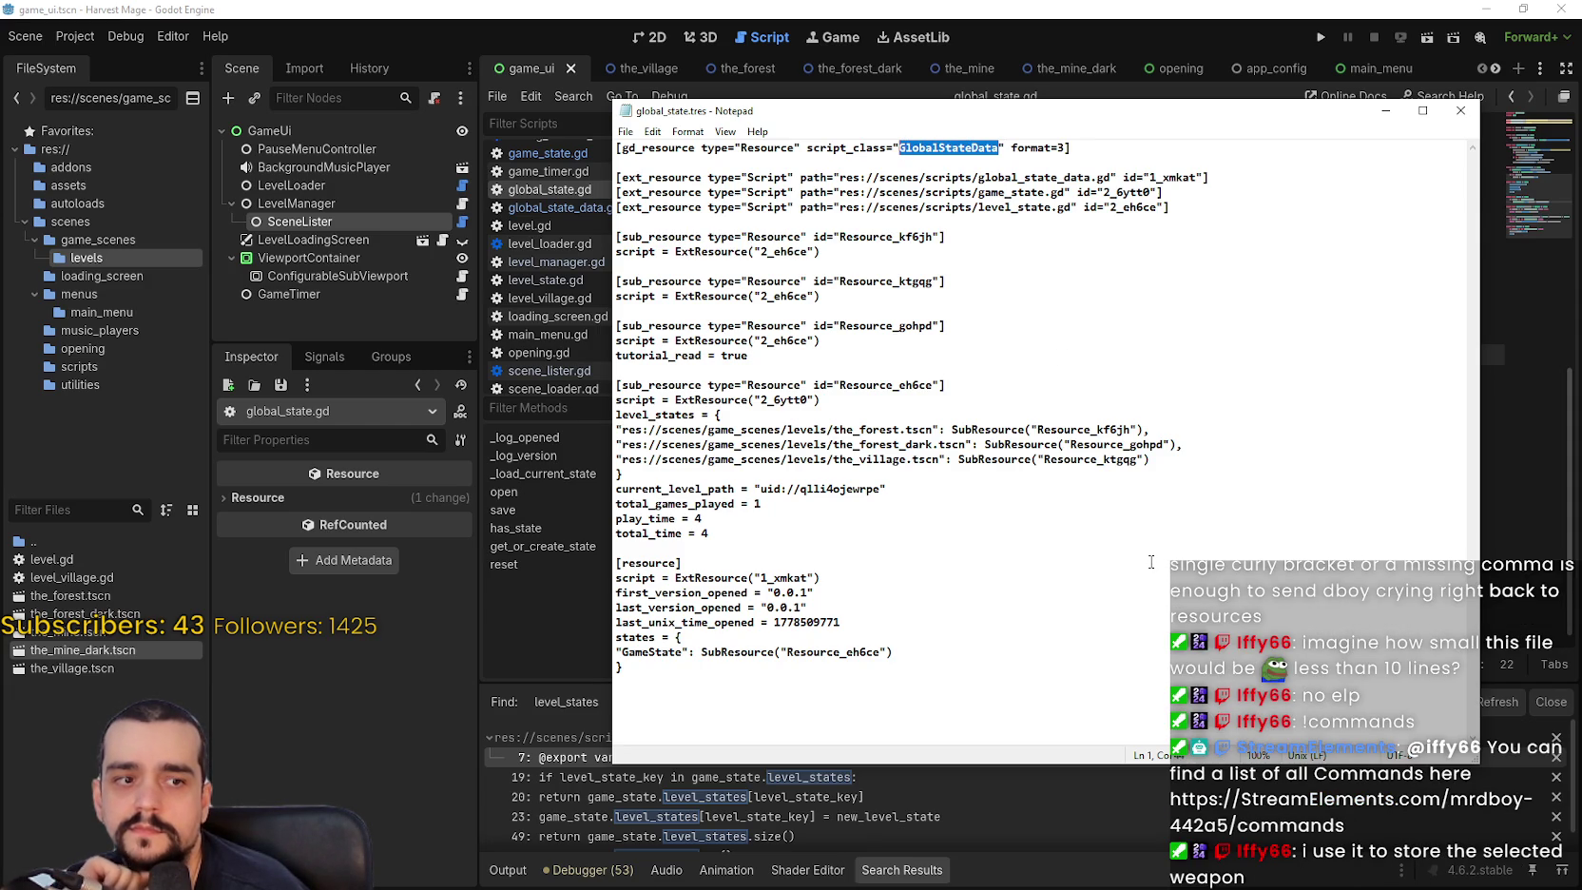
left_click(1459, 120)
Follow open() to the _load_current_state definition, then bring up the ResourceLoader documentation.
left_click(983, 408)
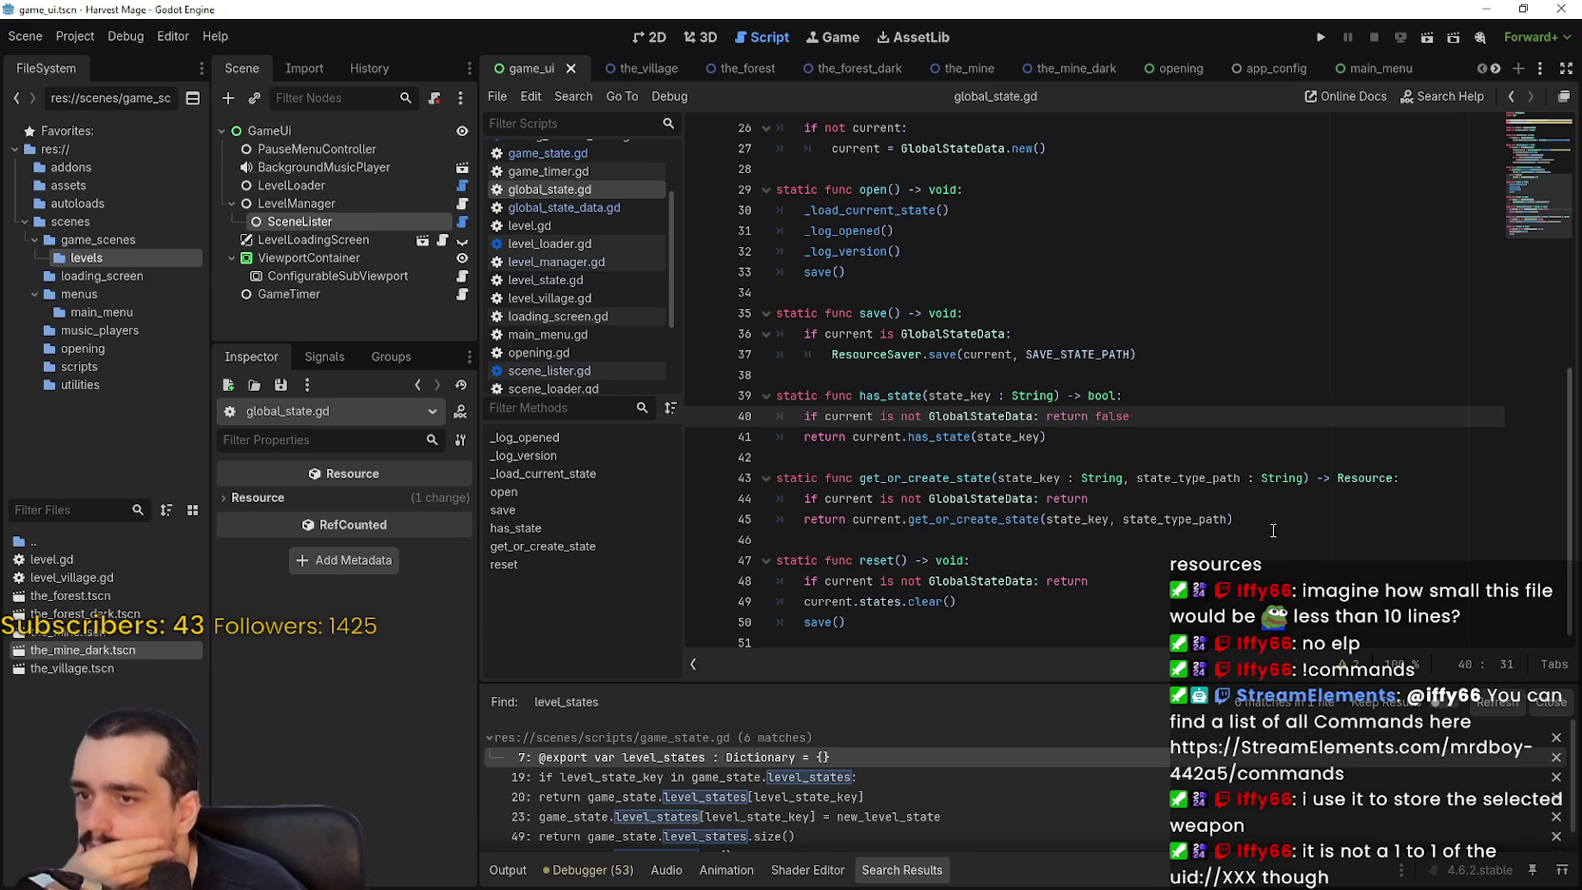
left_click(973, 376)
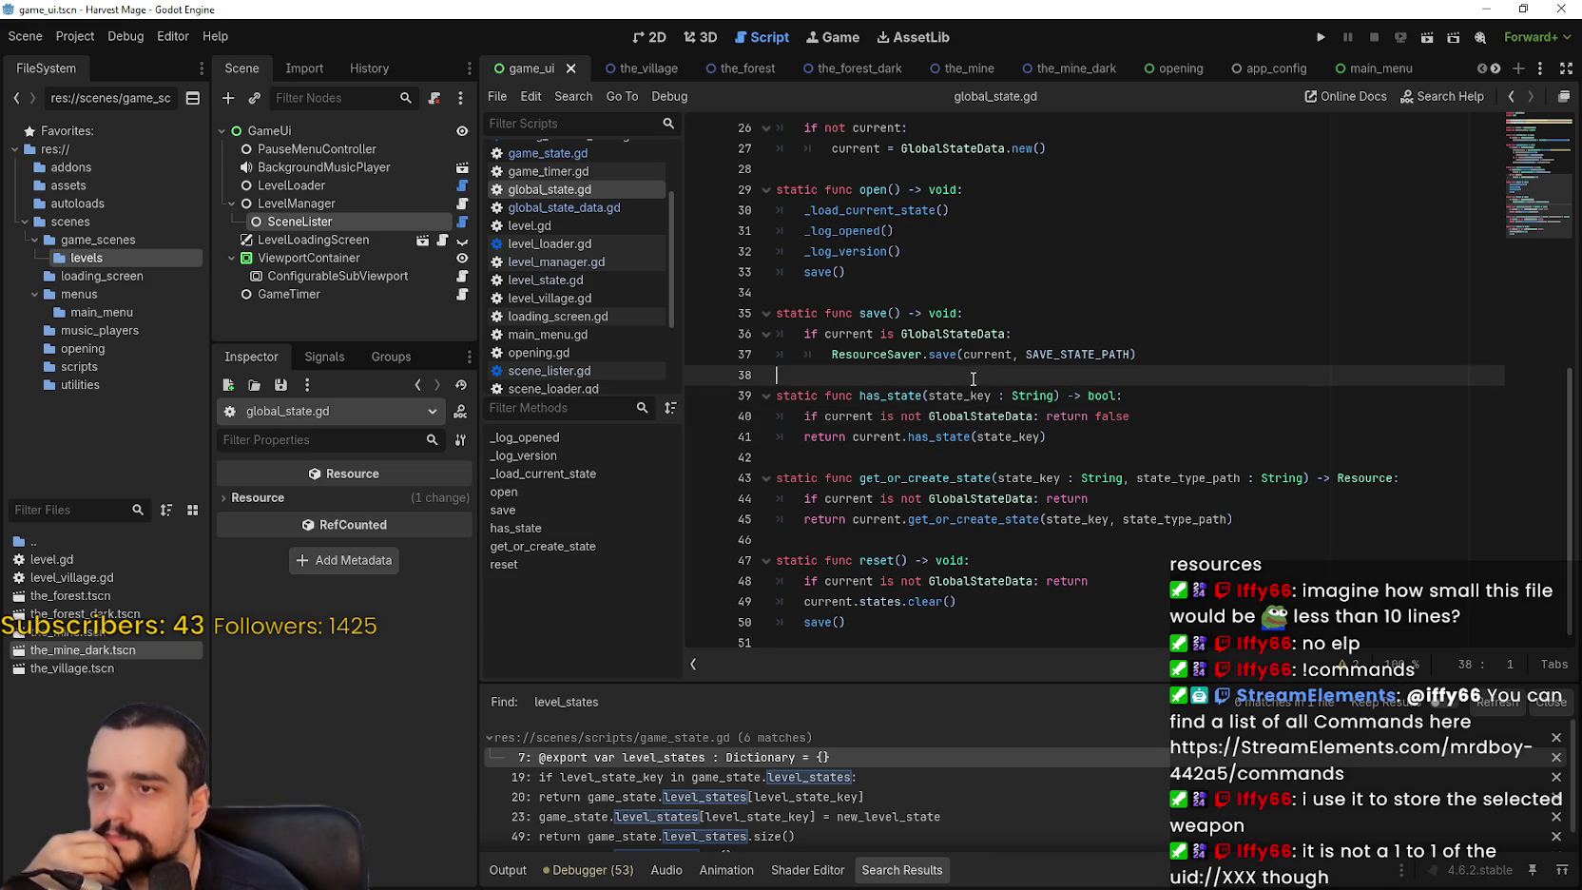
mouse_move(1042, 389)
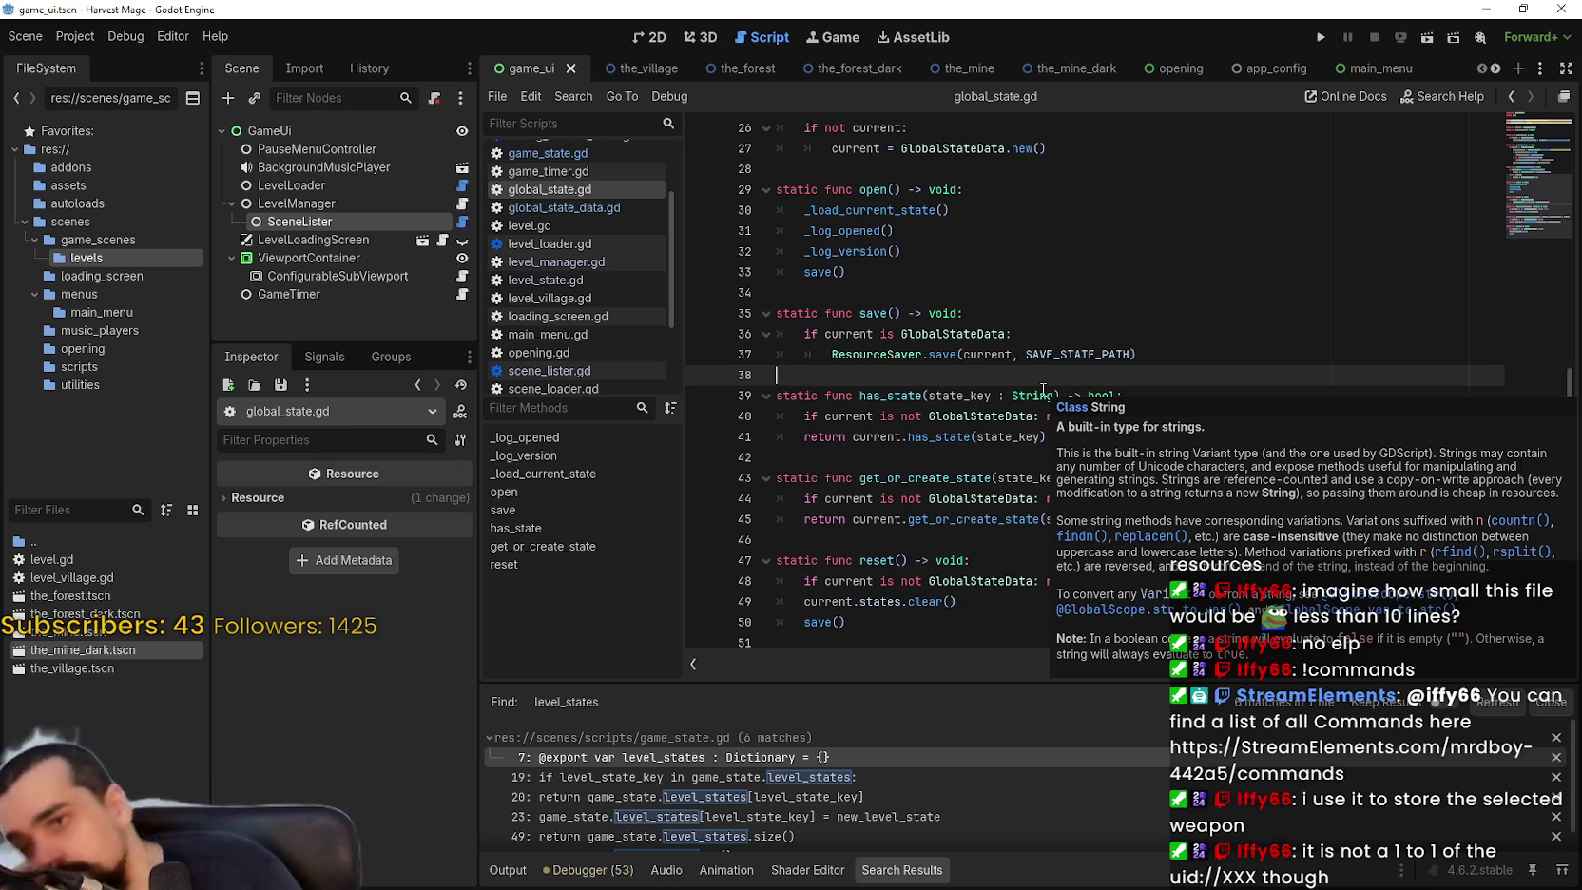
left_click(904, 277)
left_click(918, 296)
scroll(930, 319, "up", 1)
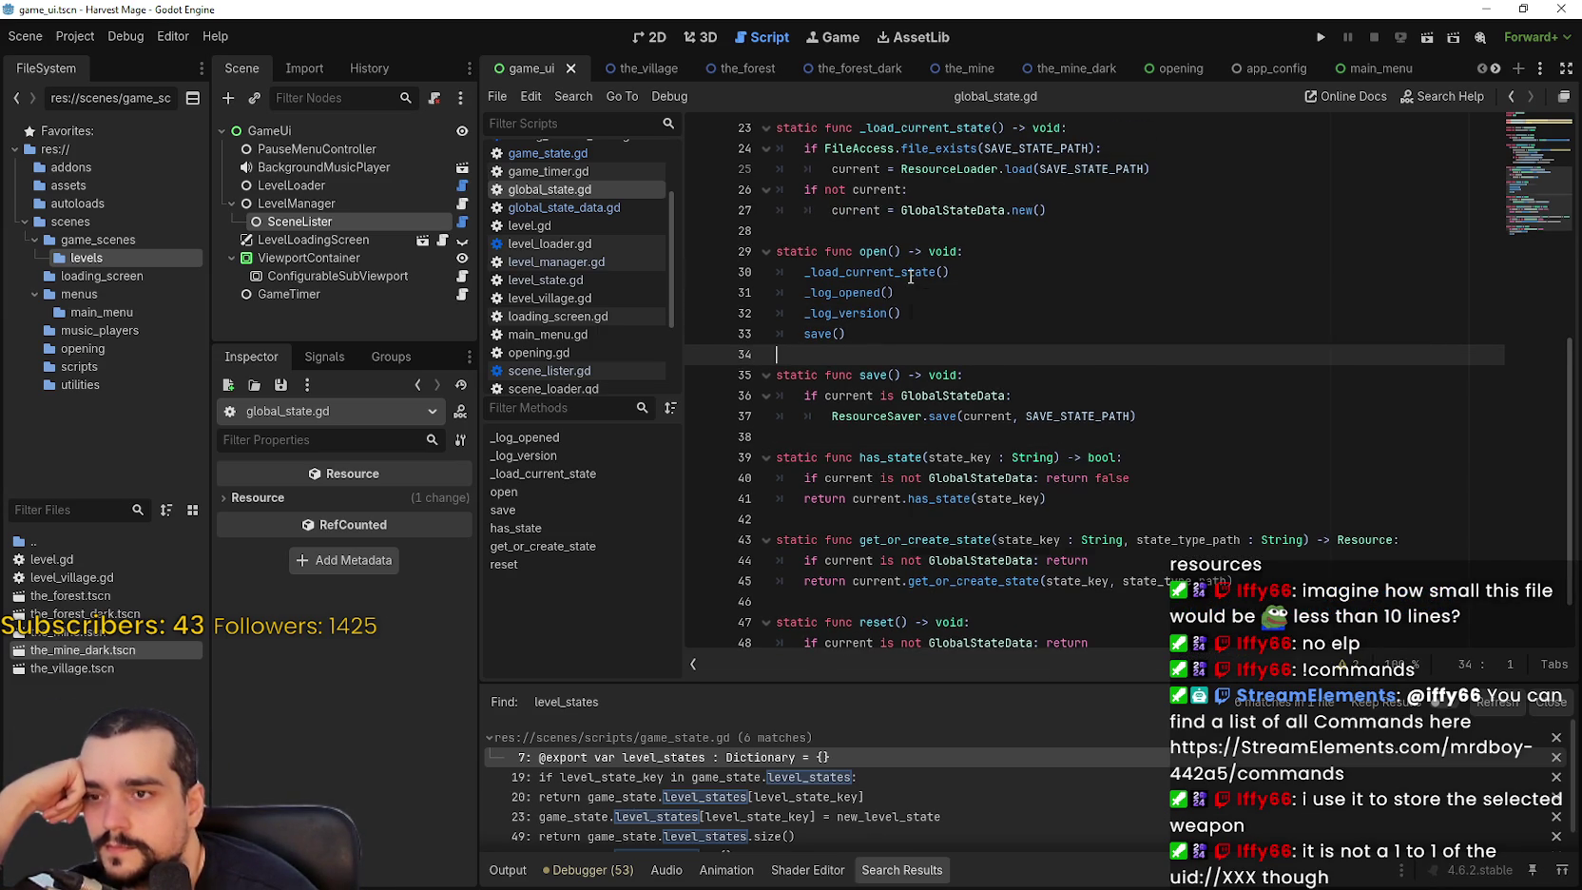
right_click(910, 277)
left_click(1037, 541)
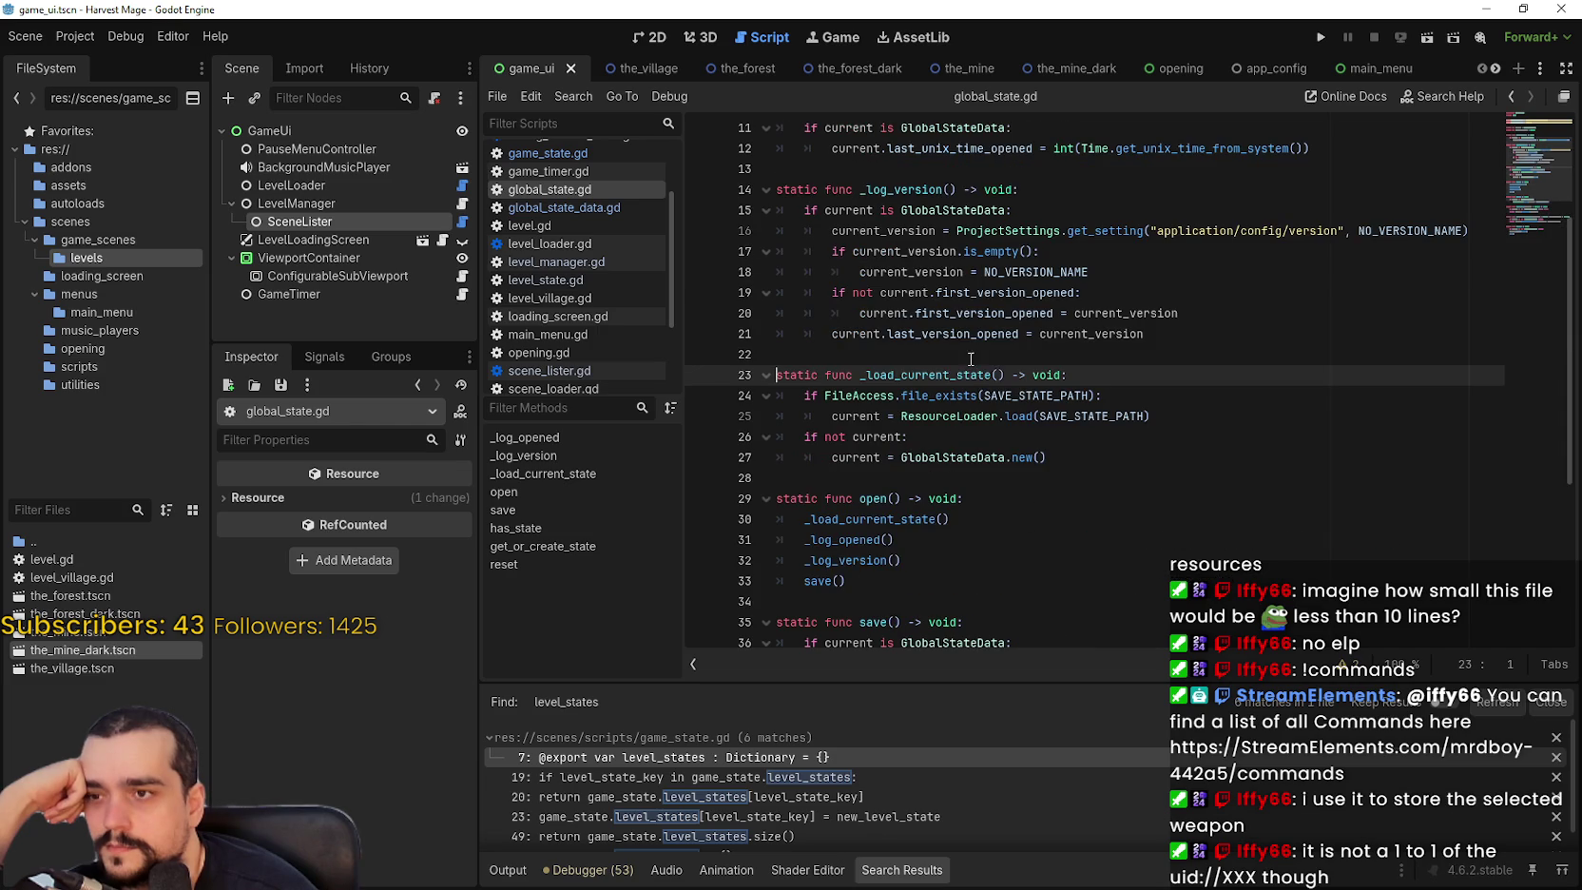
left_click(990, 359)
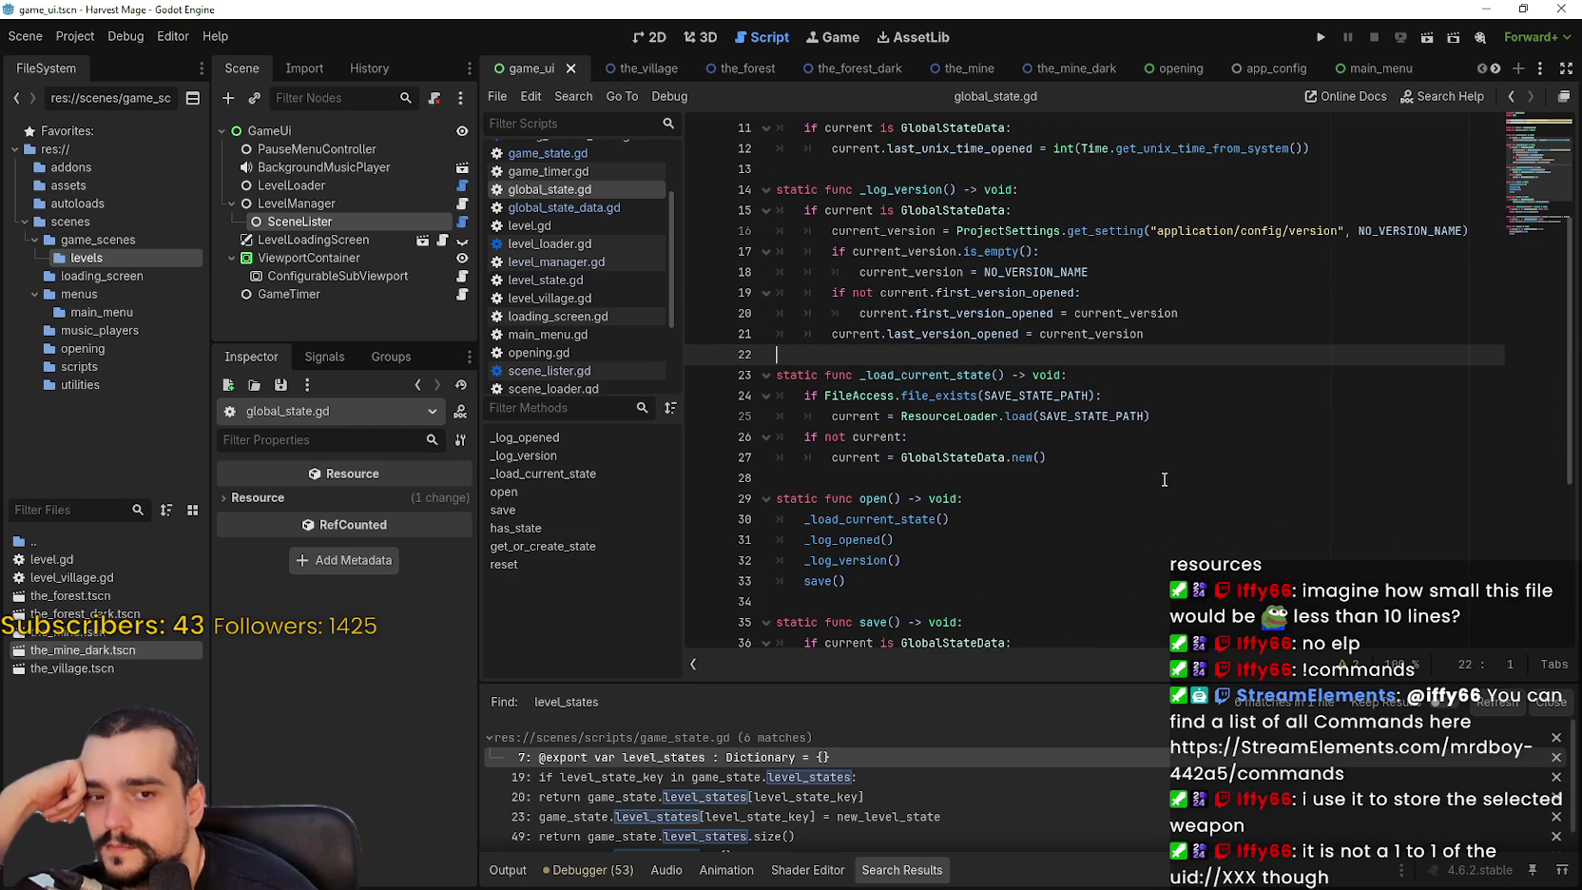
left_click(1108, 481)
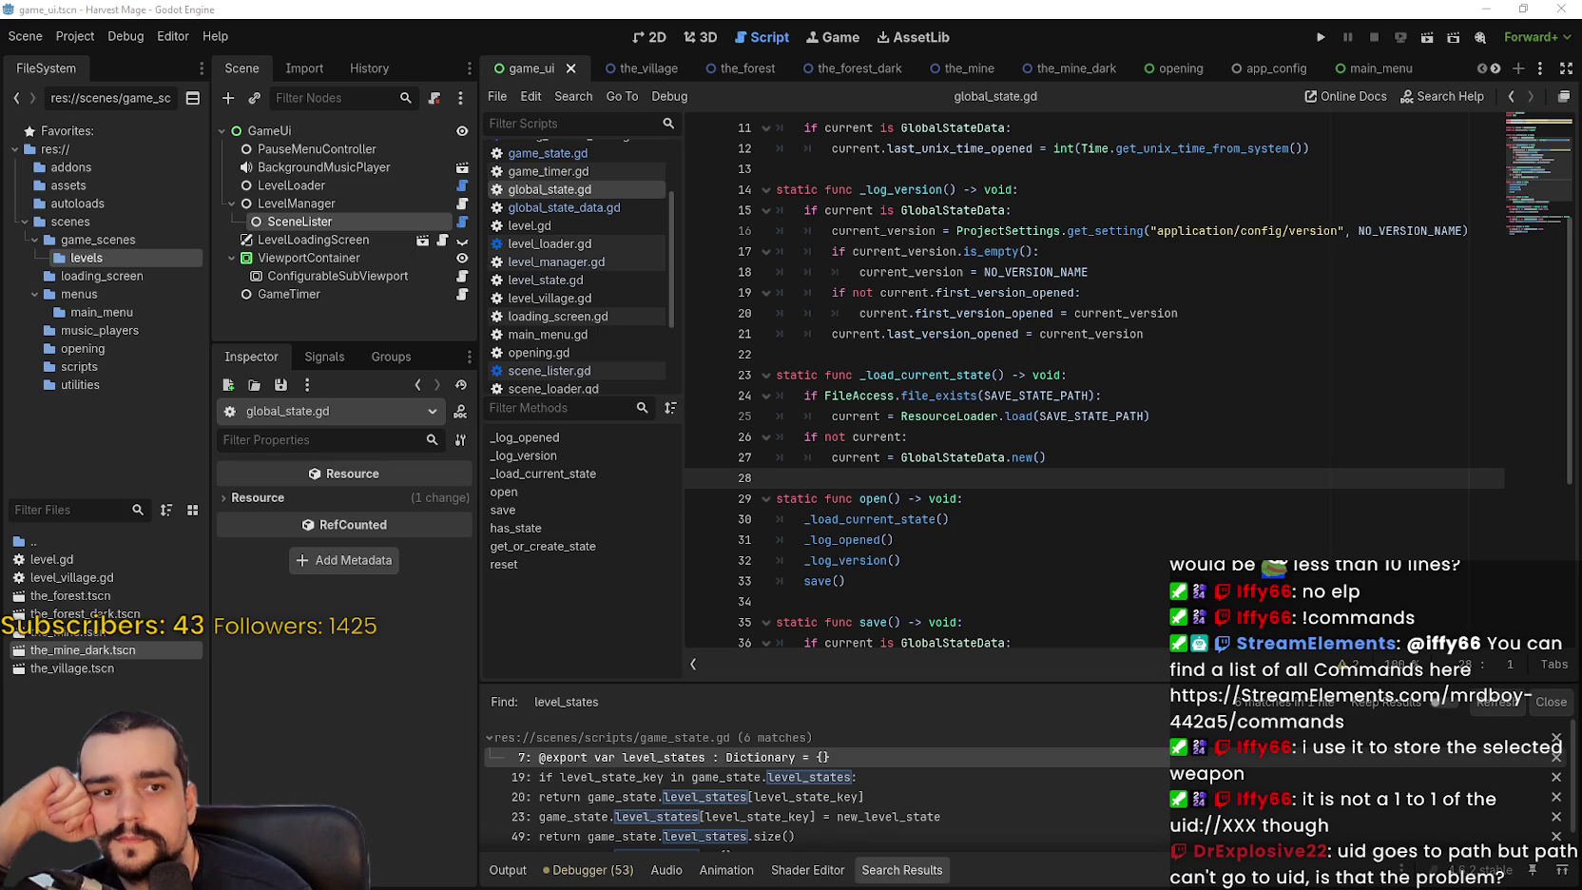
key("alt+Tab")
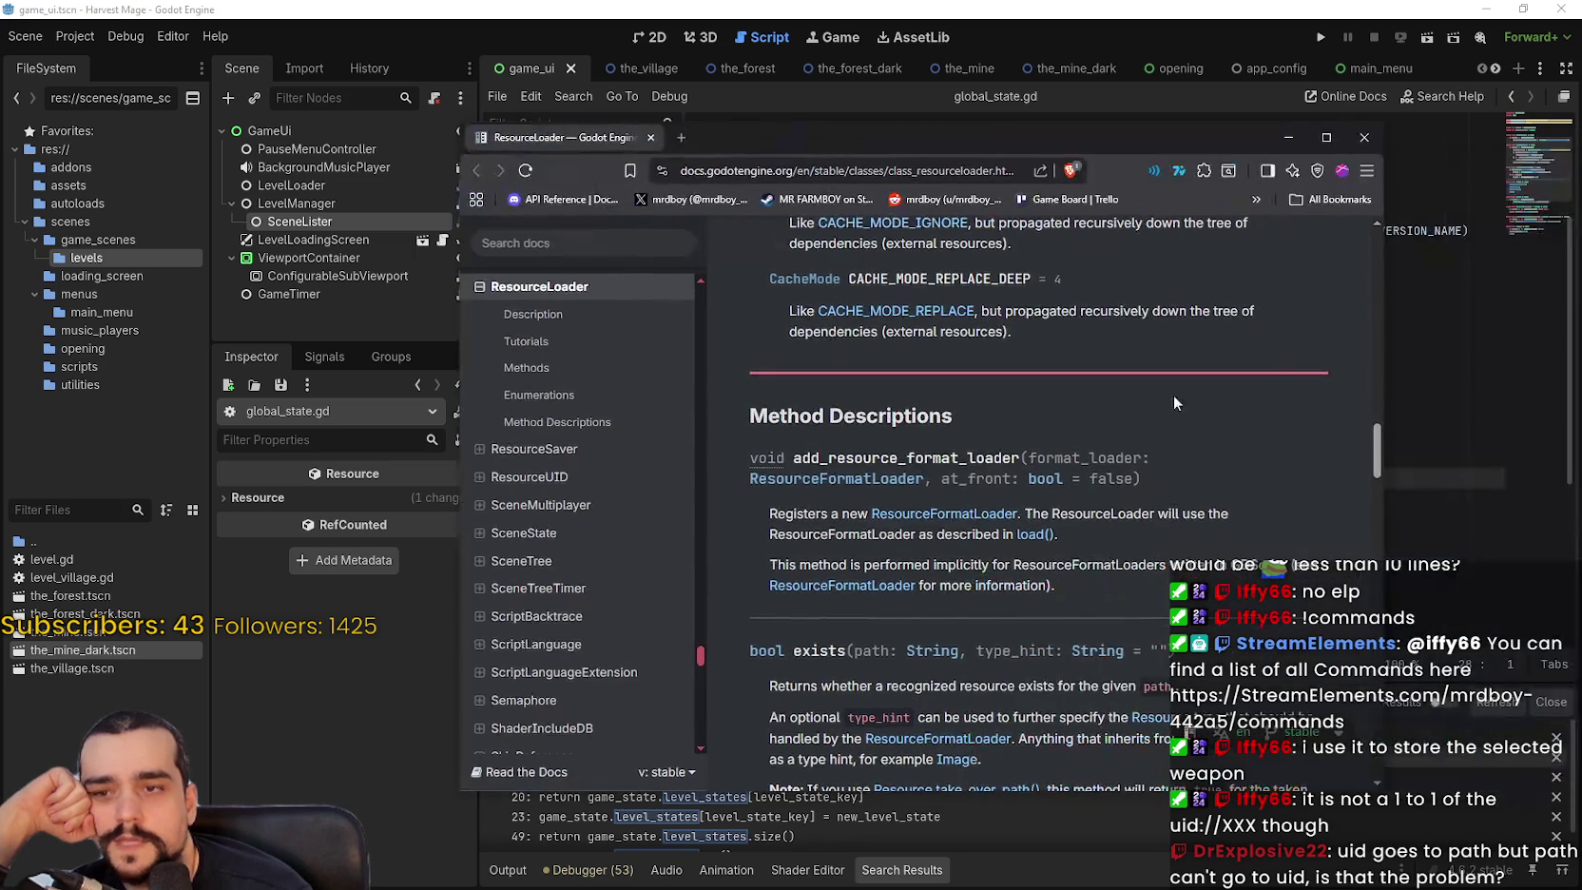
Read the ResourceLoader docs from the top to get_dependencies, then return to _load_current_state in Godot.
key("Home")
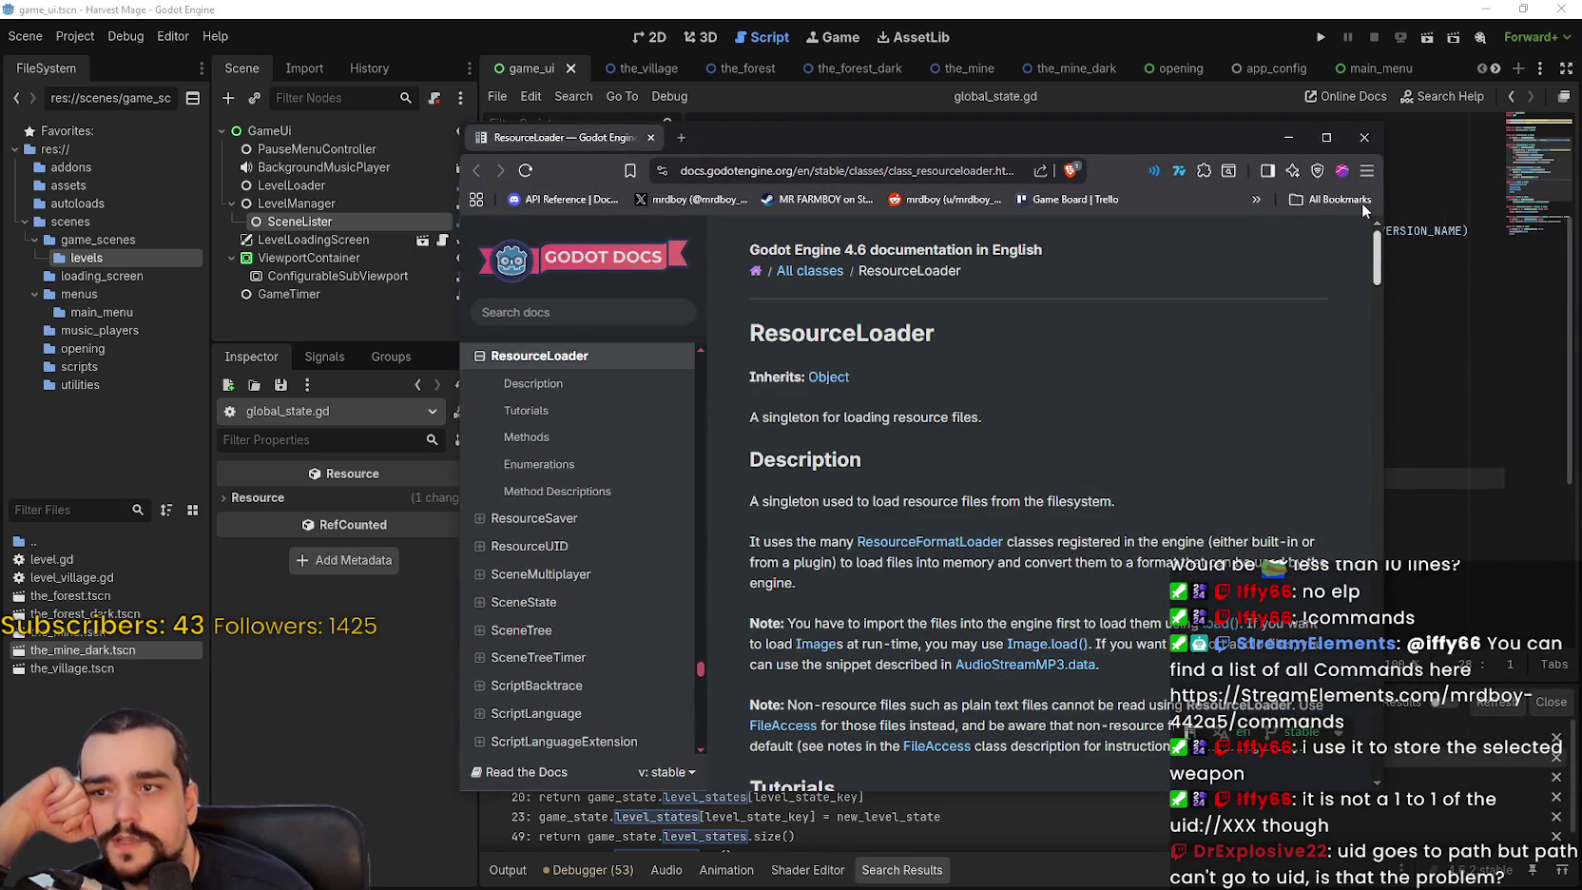
left_click_drag(1374, 249, 1371, 302)
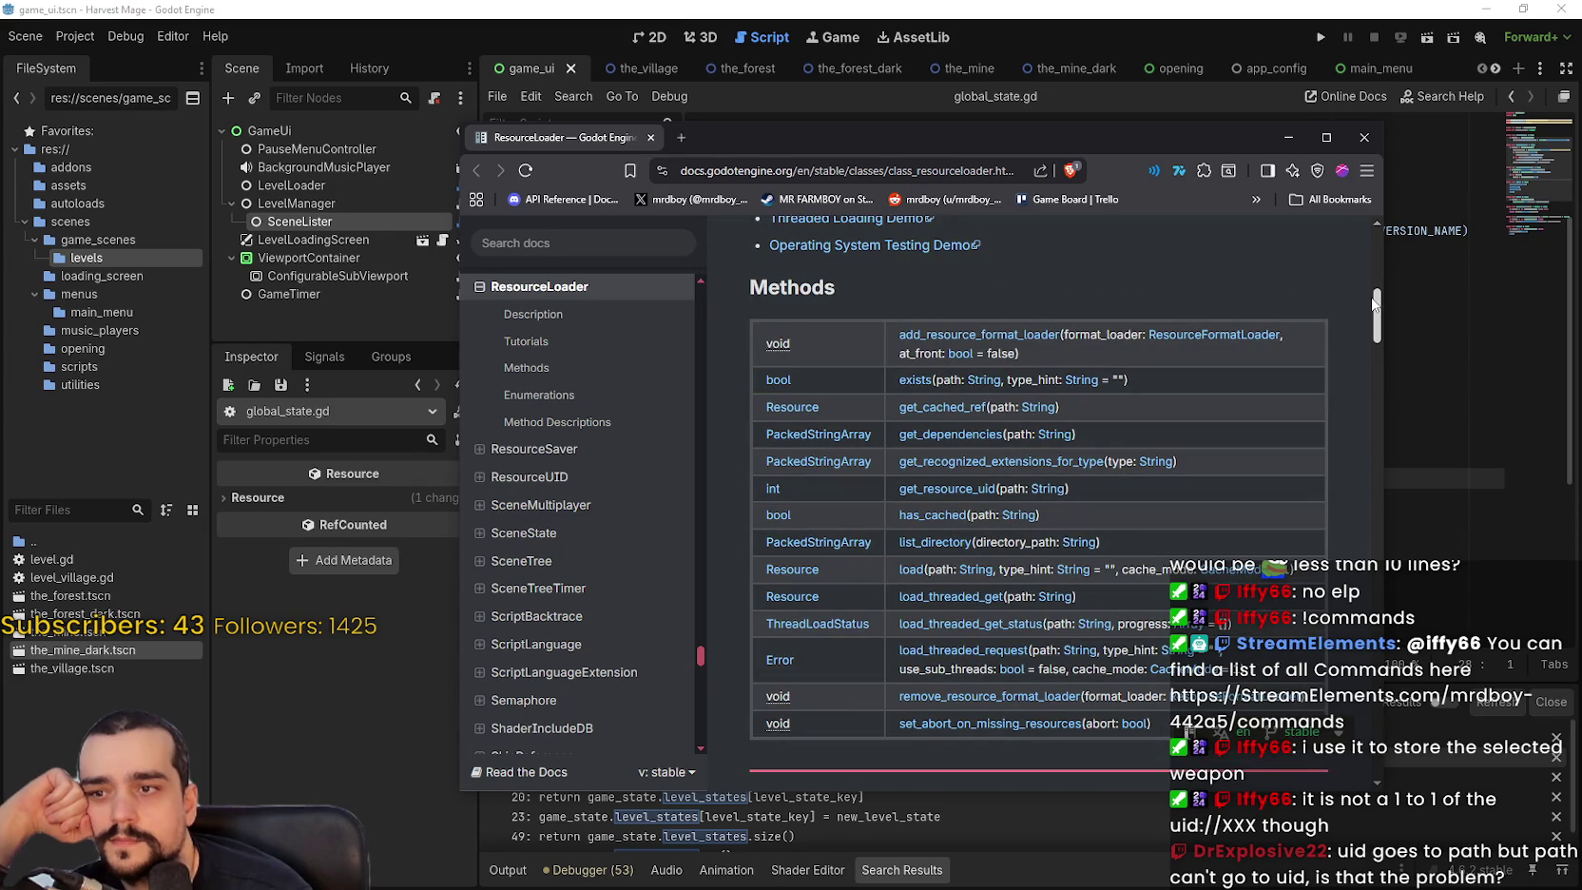
left_click_drag(1373, 302, 1367, 324)
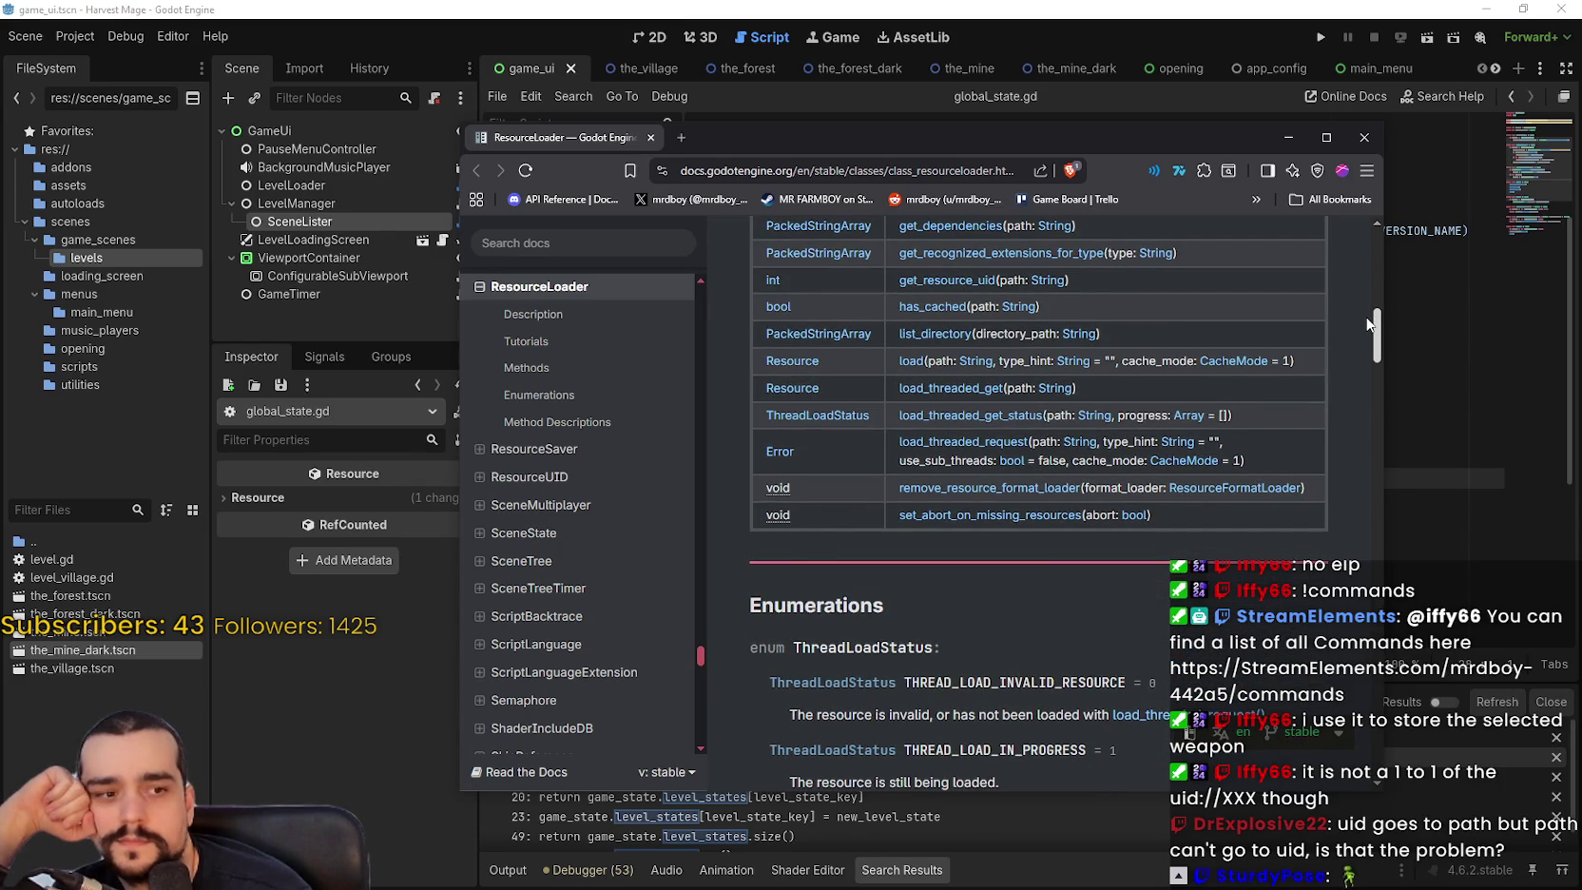
left_click_drag(1367, 324, 1343, 475)
scroll(1344, 475, "down", 1)
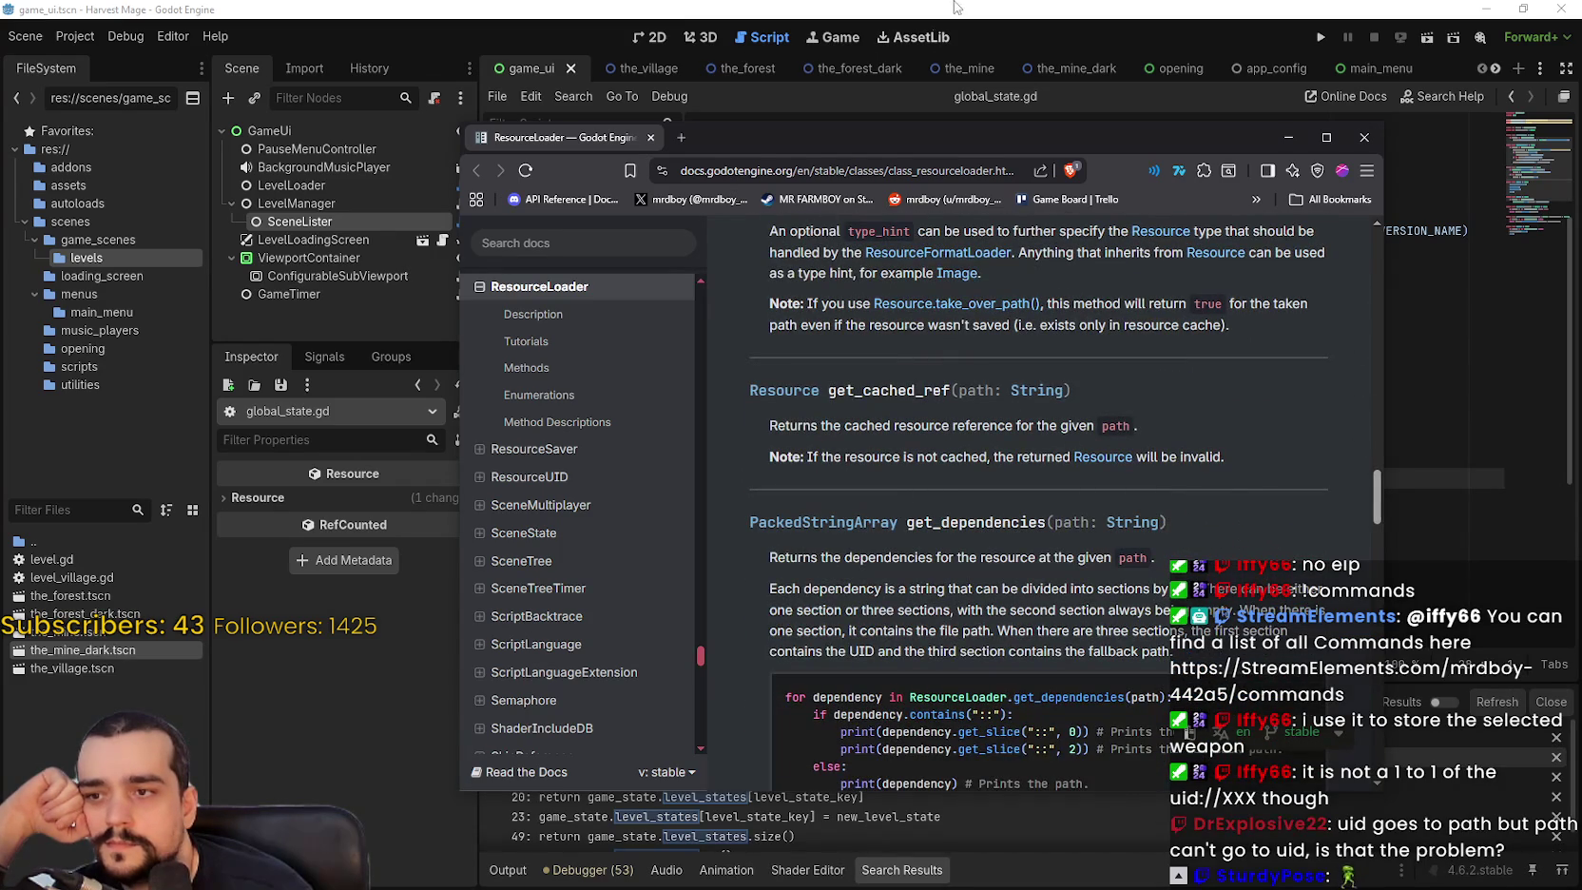
scroll(979, 518, "up", 5)
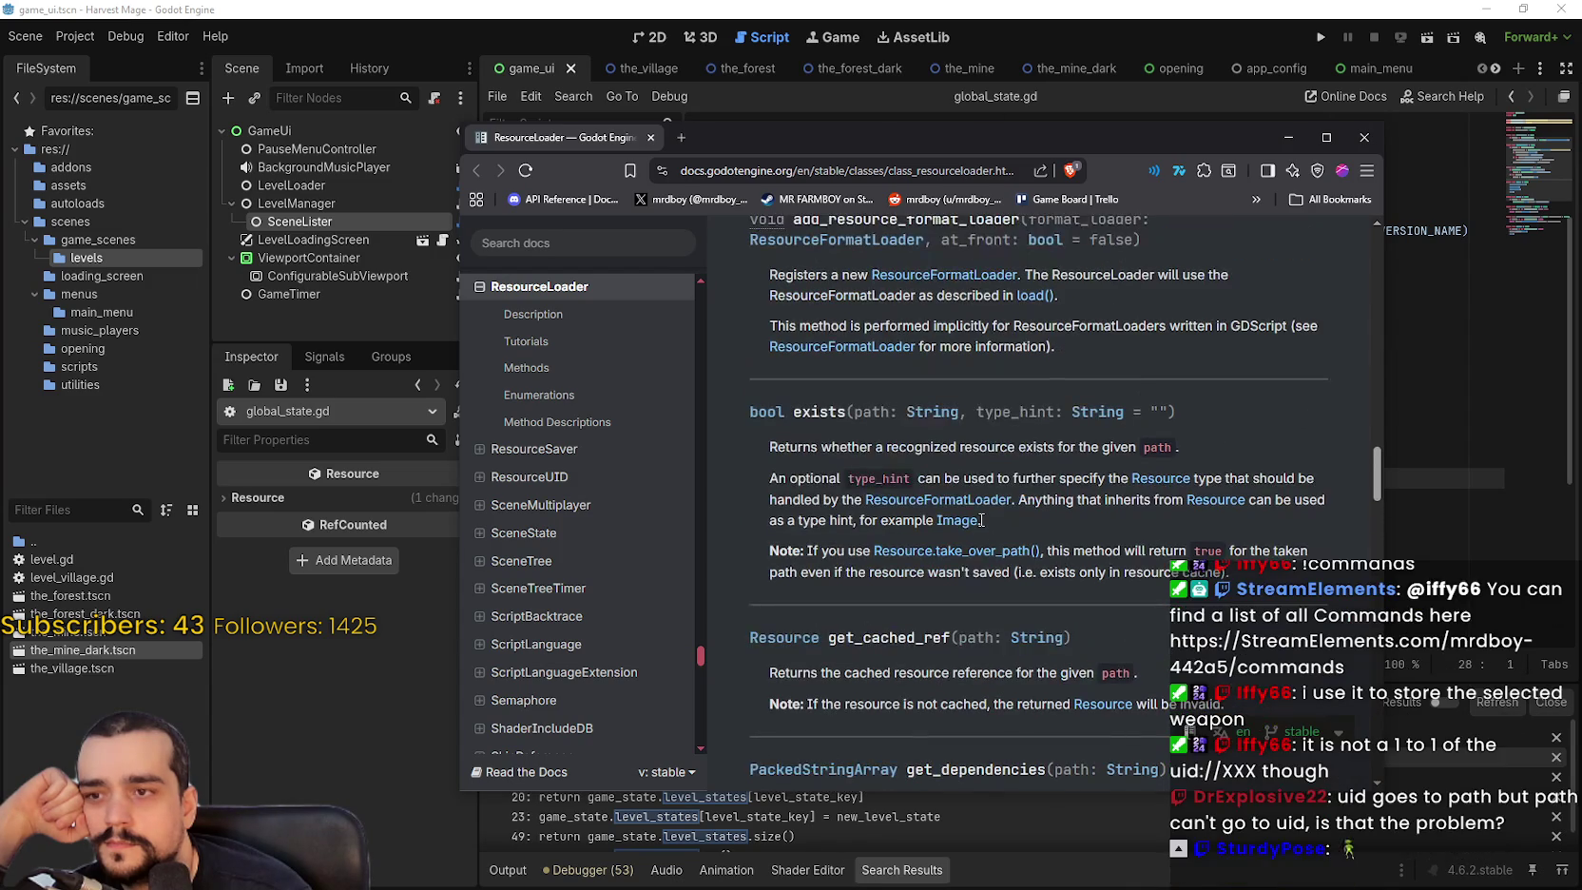
scroll(979, 519, "down", 8)
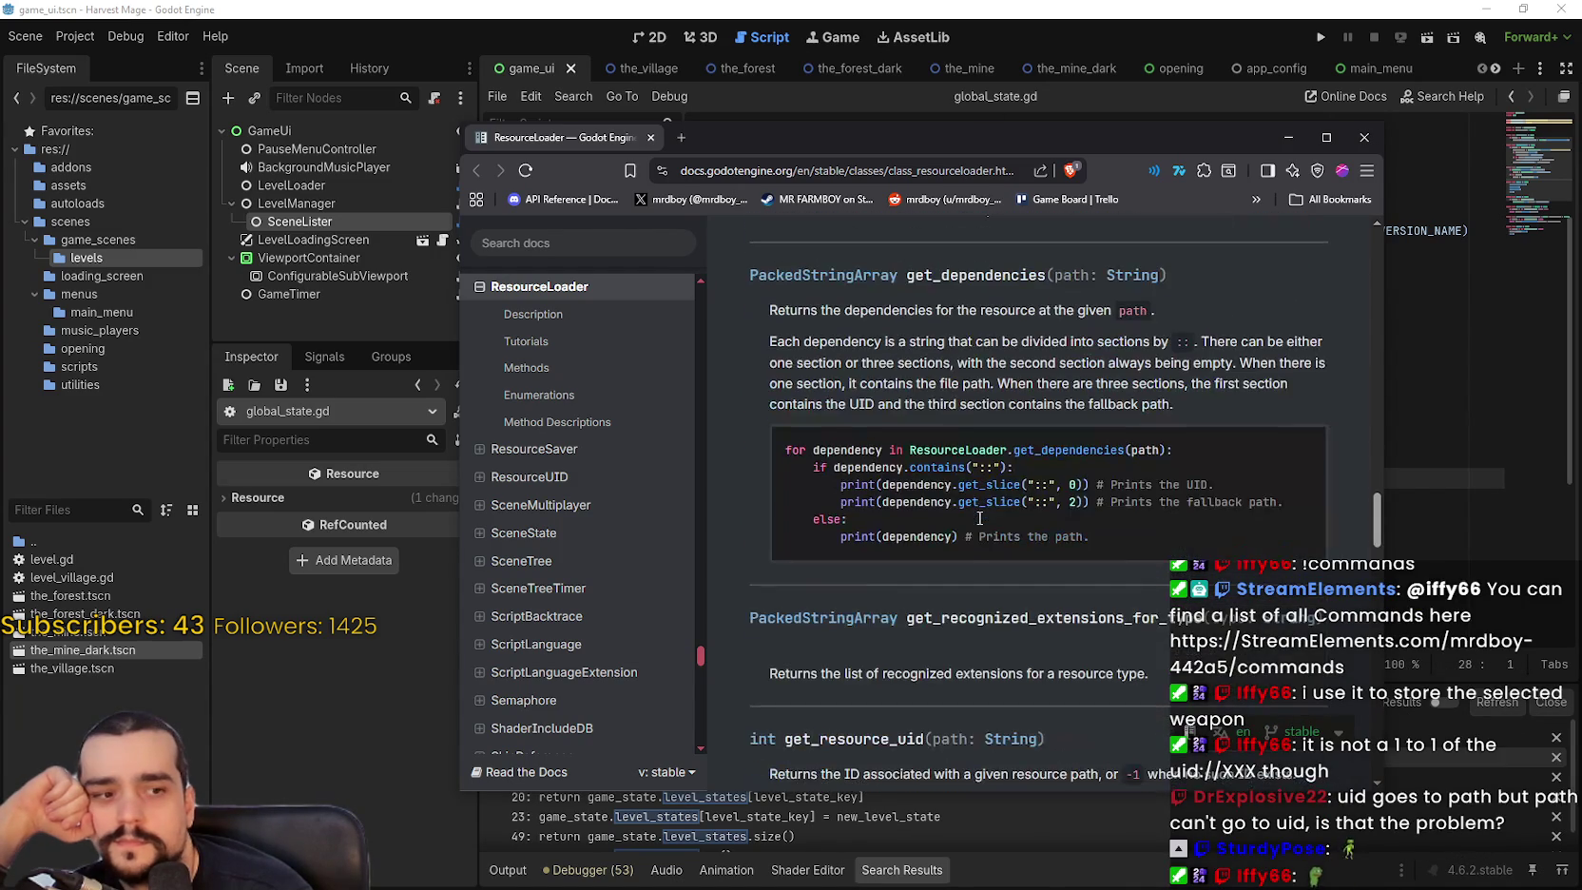
left_click(841, 8)
left_click(995, 375)
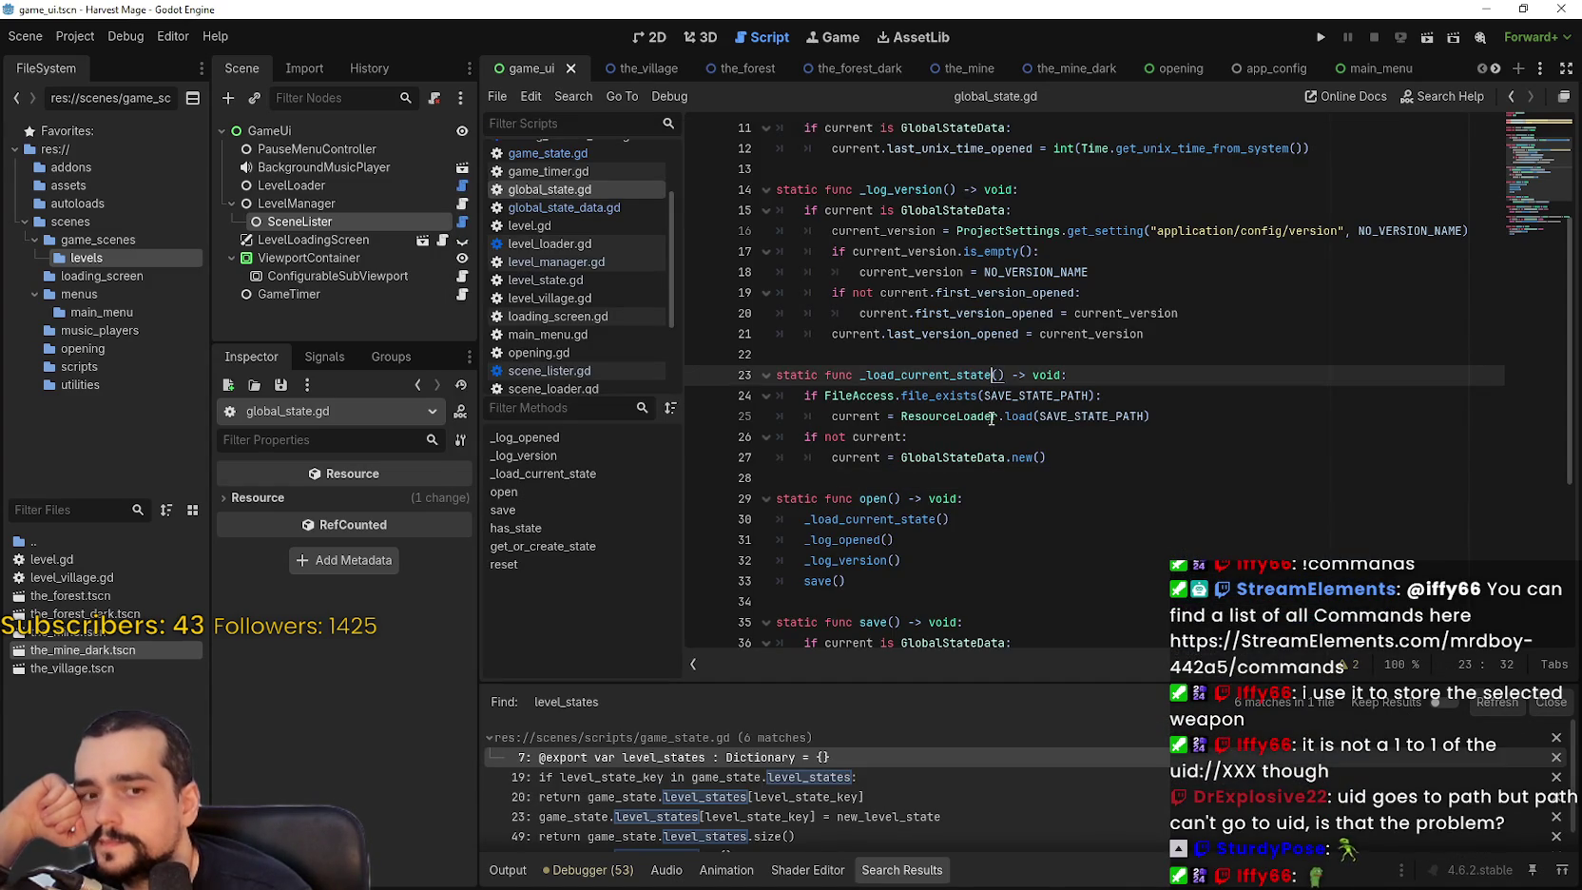
Look over global_state.gd's SAVE_STATE_PATH and NO_VERSION_NAME constants, then select the SceneLister node.
left_click(989, 359)
scroll(1246, 485, "up", 3)
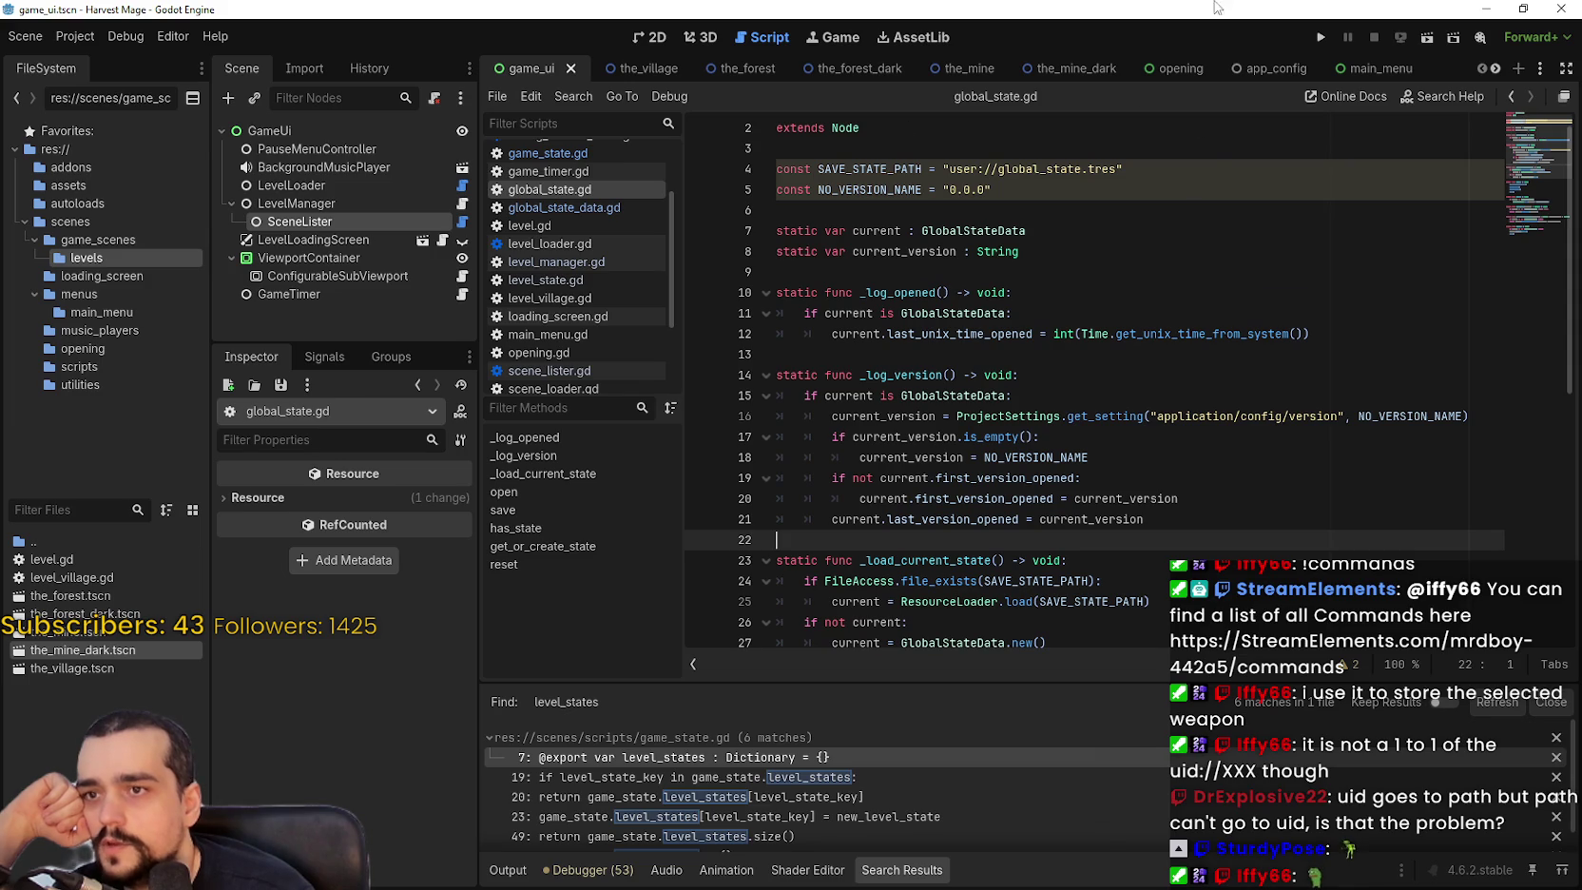
left_click(1030, 209)
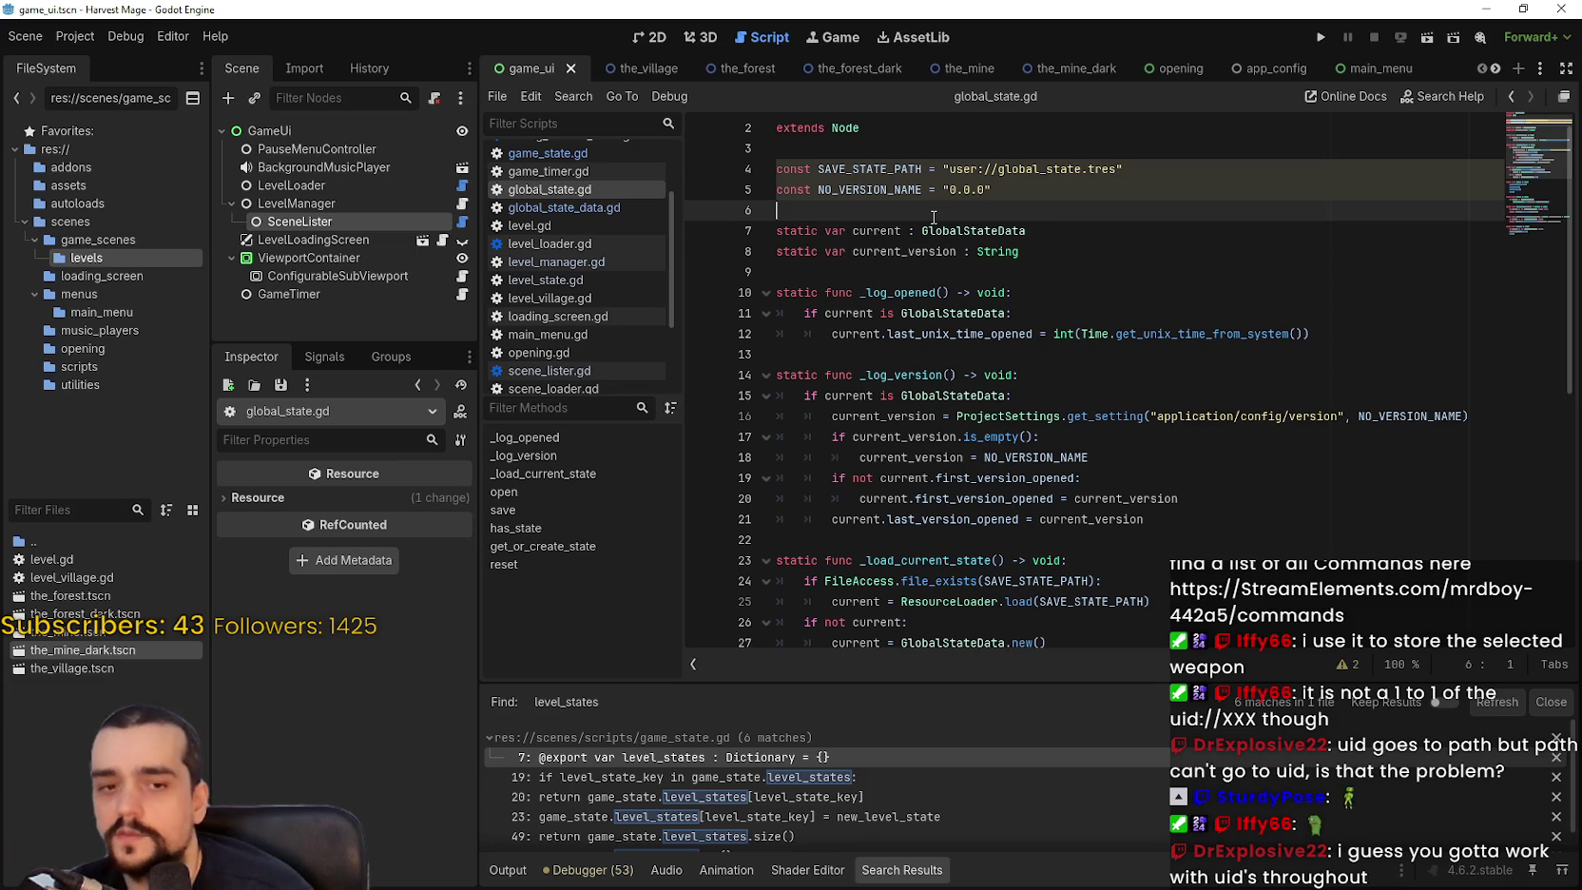
left_click(975, 273)
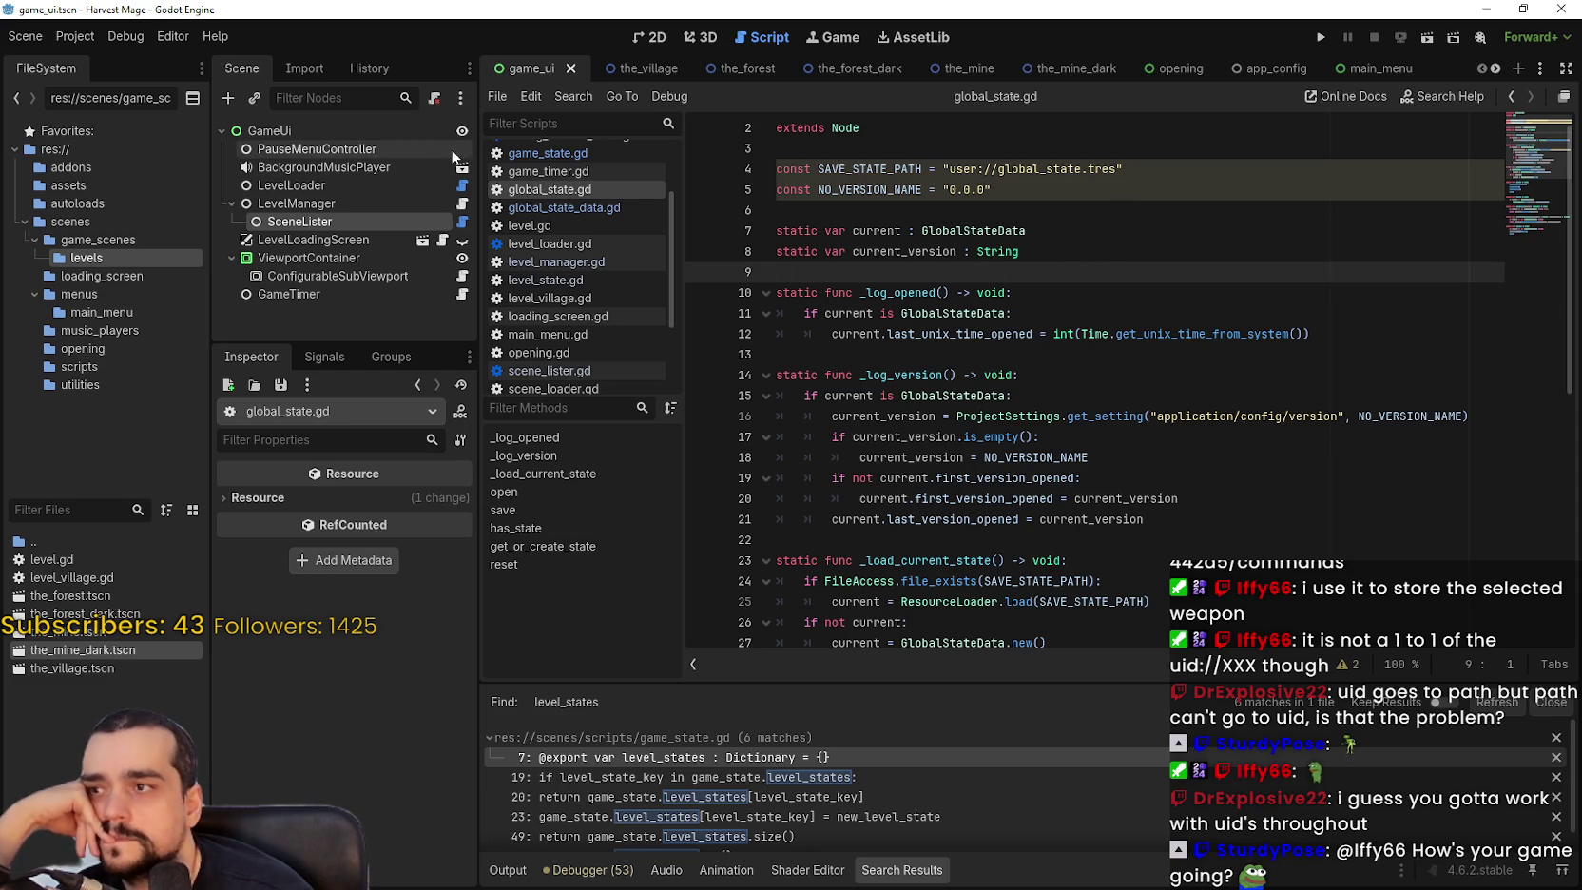
left_click(358, 202)
left_click(345, 223)
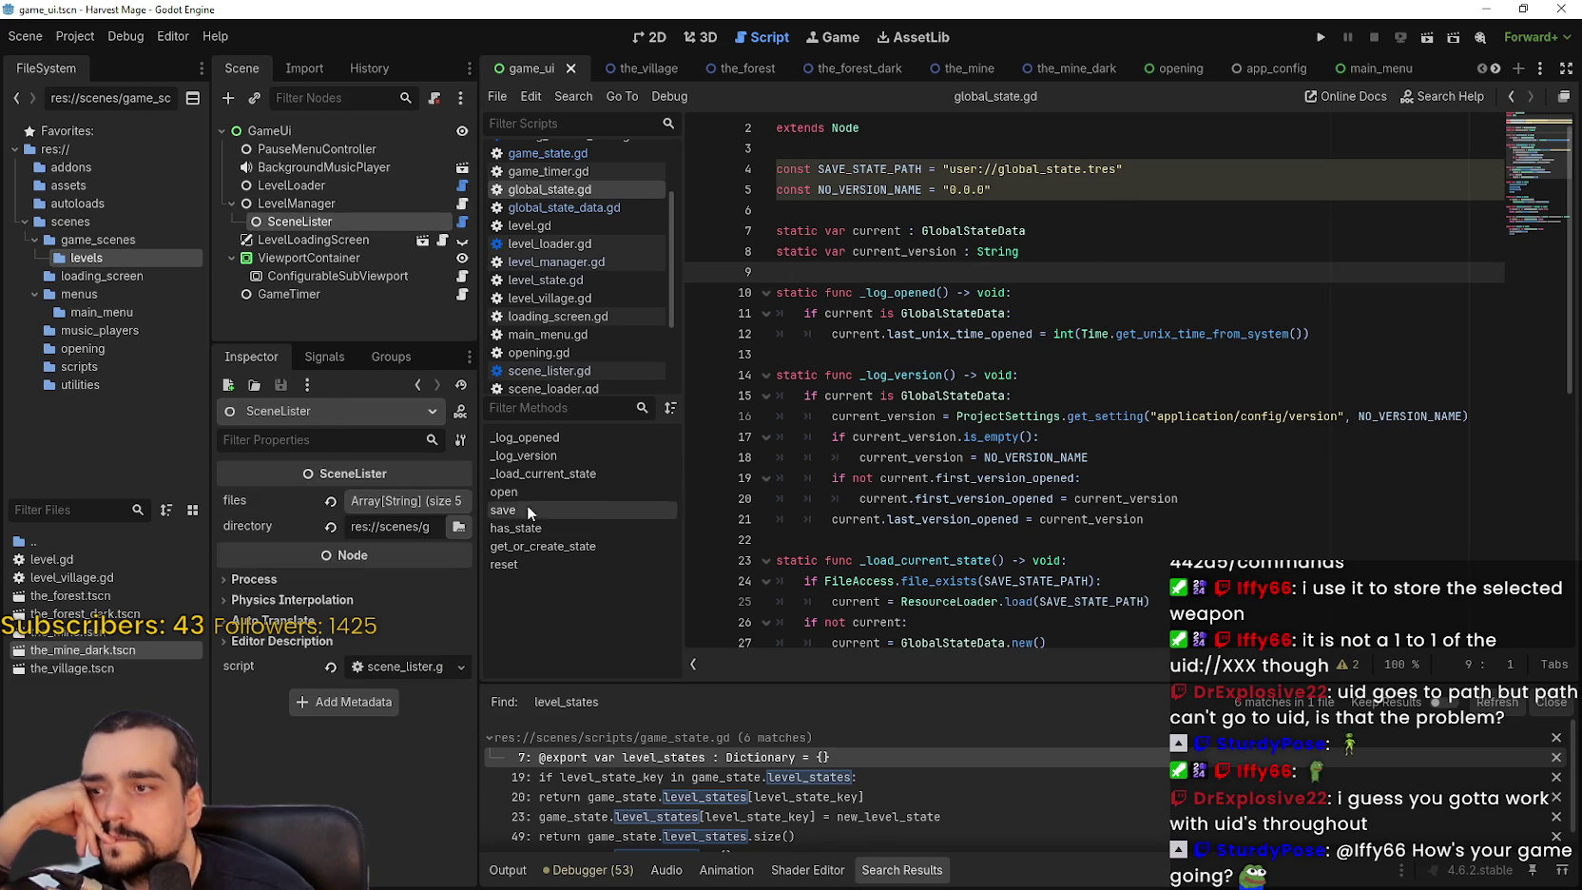
Widen the Inspector and expand SceneLister's files list.
left_click_drag(485, 460, 796, 460)
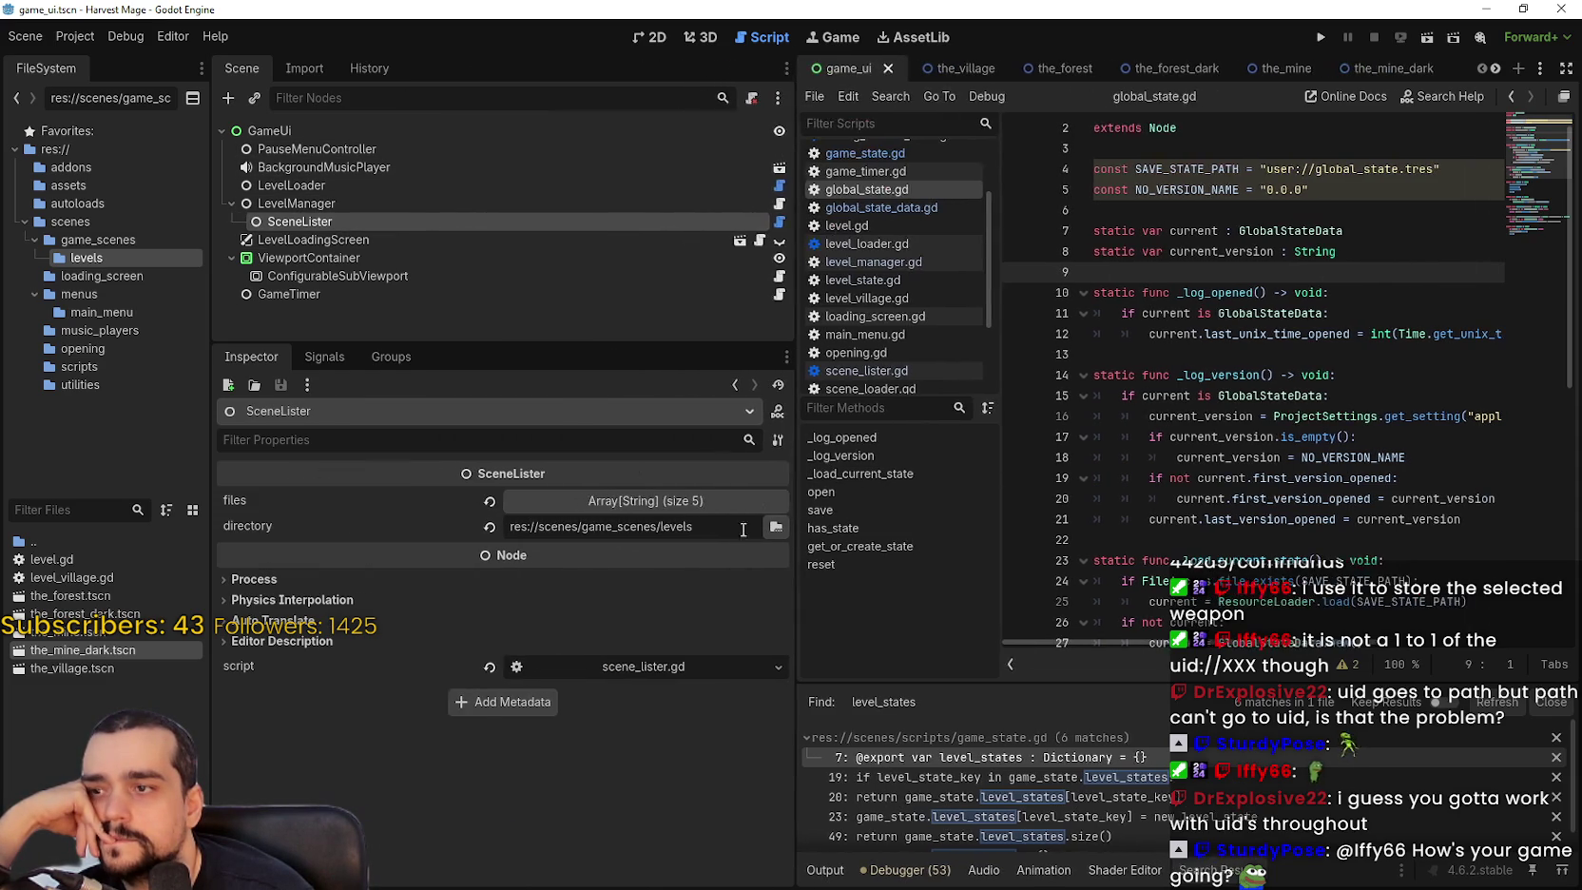
left_click(646, 501)
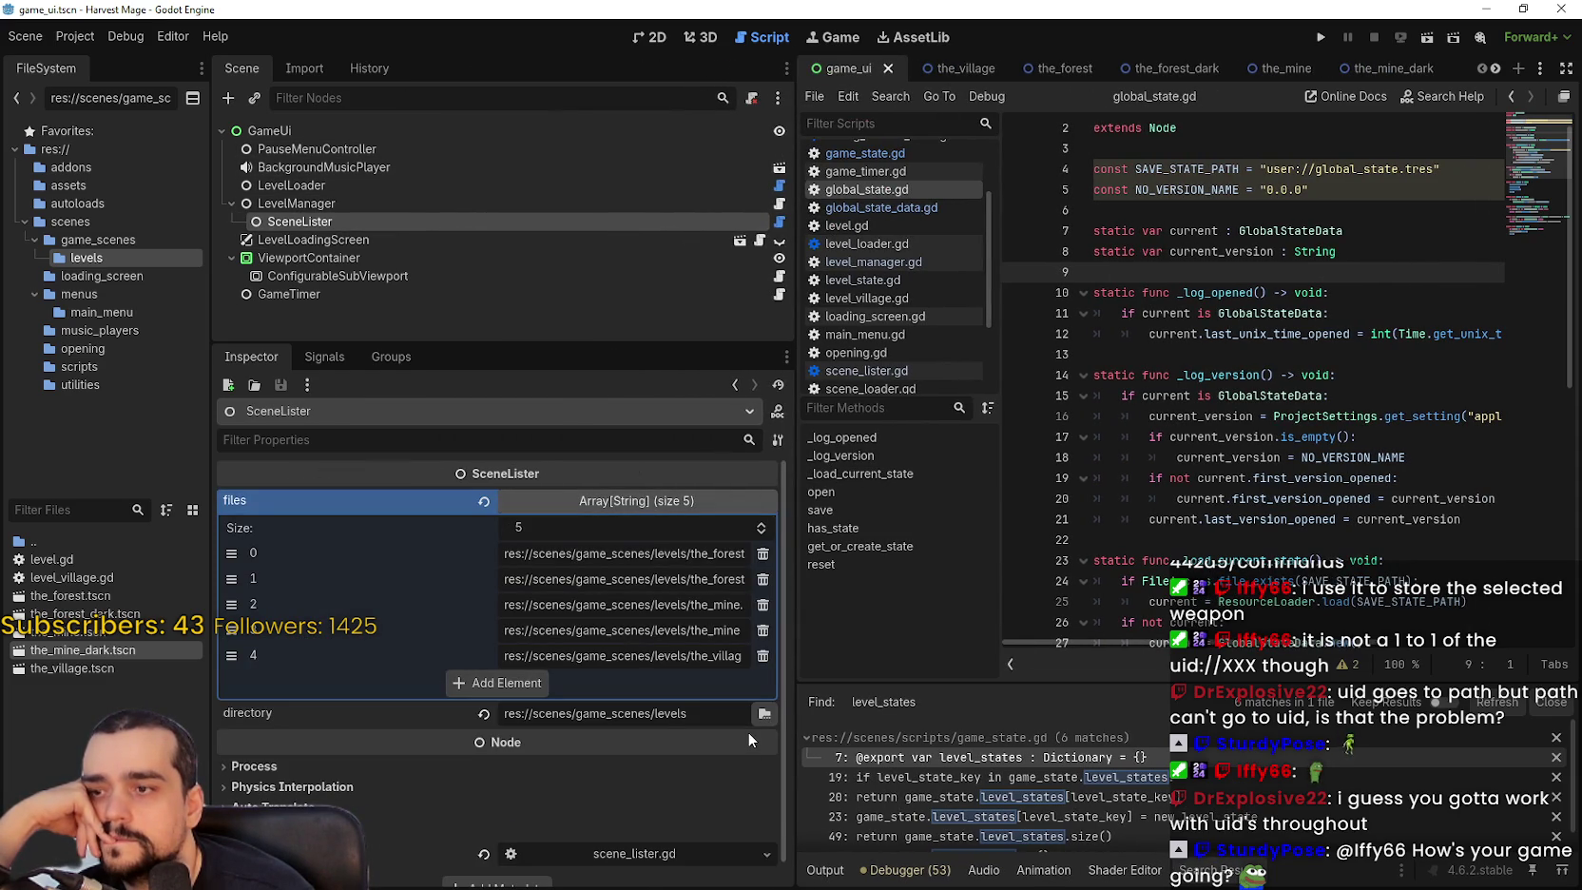
mouse_move(747, 731)
mouse_move(797, 664)
left_mouse_down()
mouse_move(999, 678)
mouse_move(956, 686)
left_mouse_up()
mouse_move(906, 712)
left_mouse_down()
mouse_move(924, 713)
mouse_move(813, 700)
mouse_move(890, 675)
left_mouse_up()
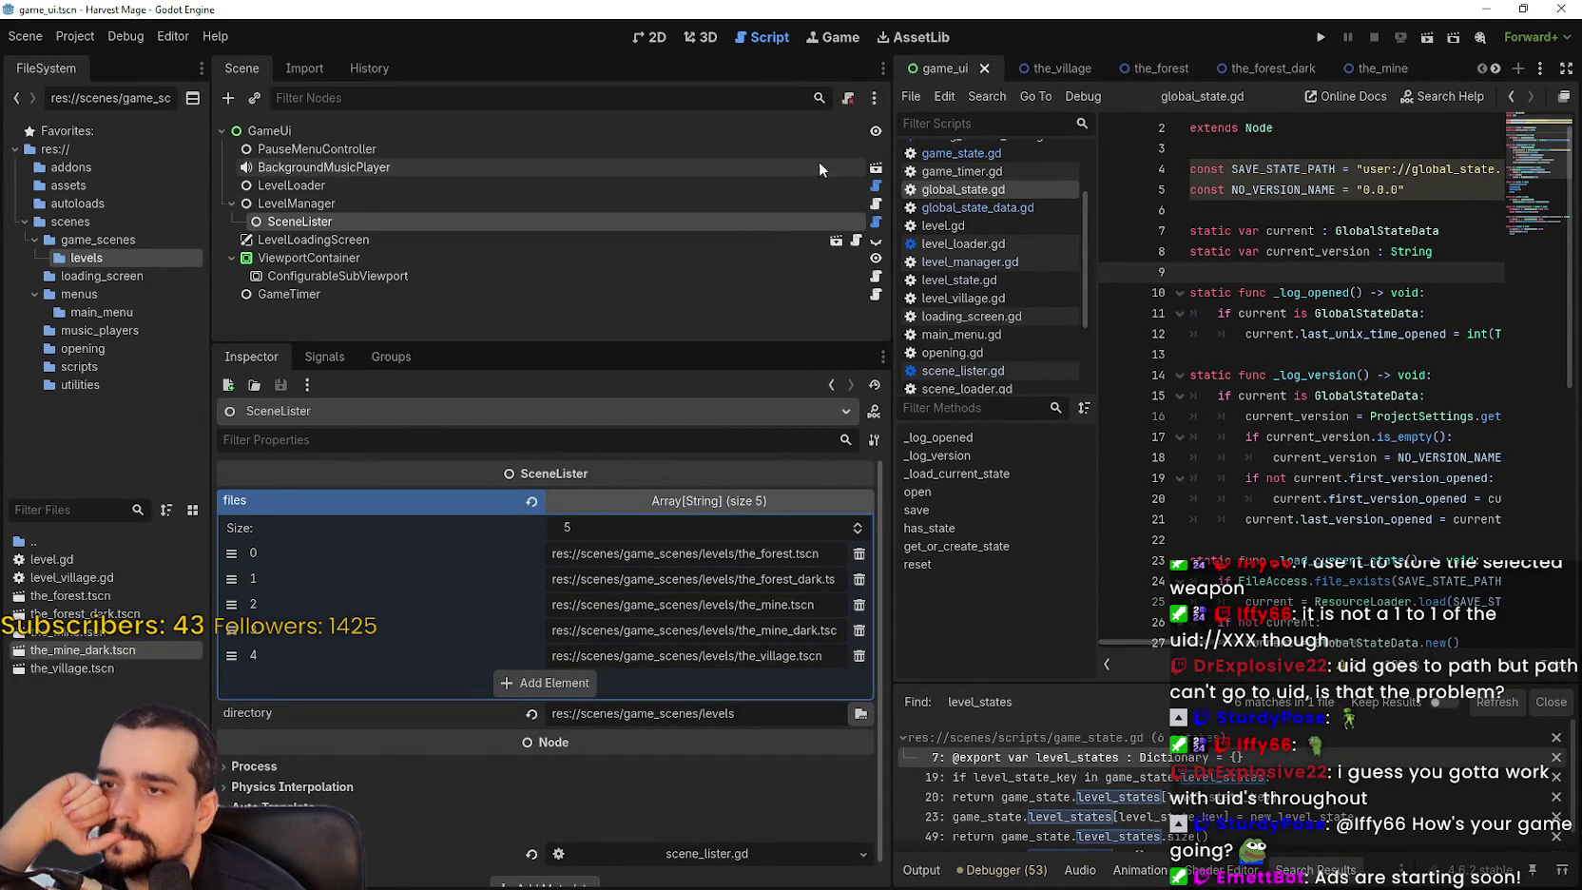
Inspect the directory export and setter in scene_lister.gd, then clear SceneLister's directory value.
left_click(875, 222)
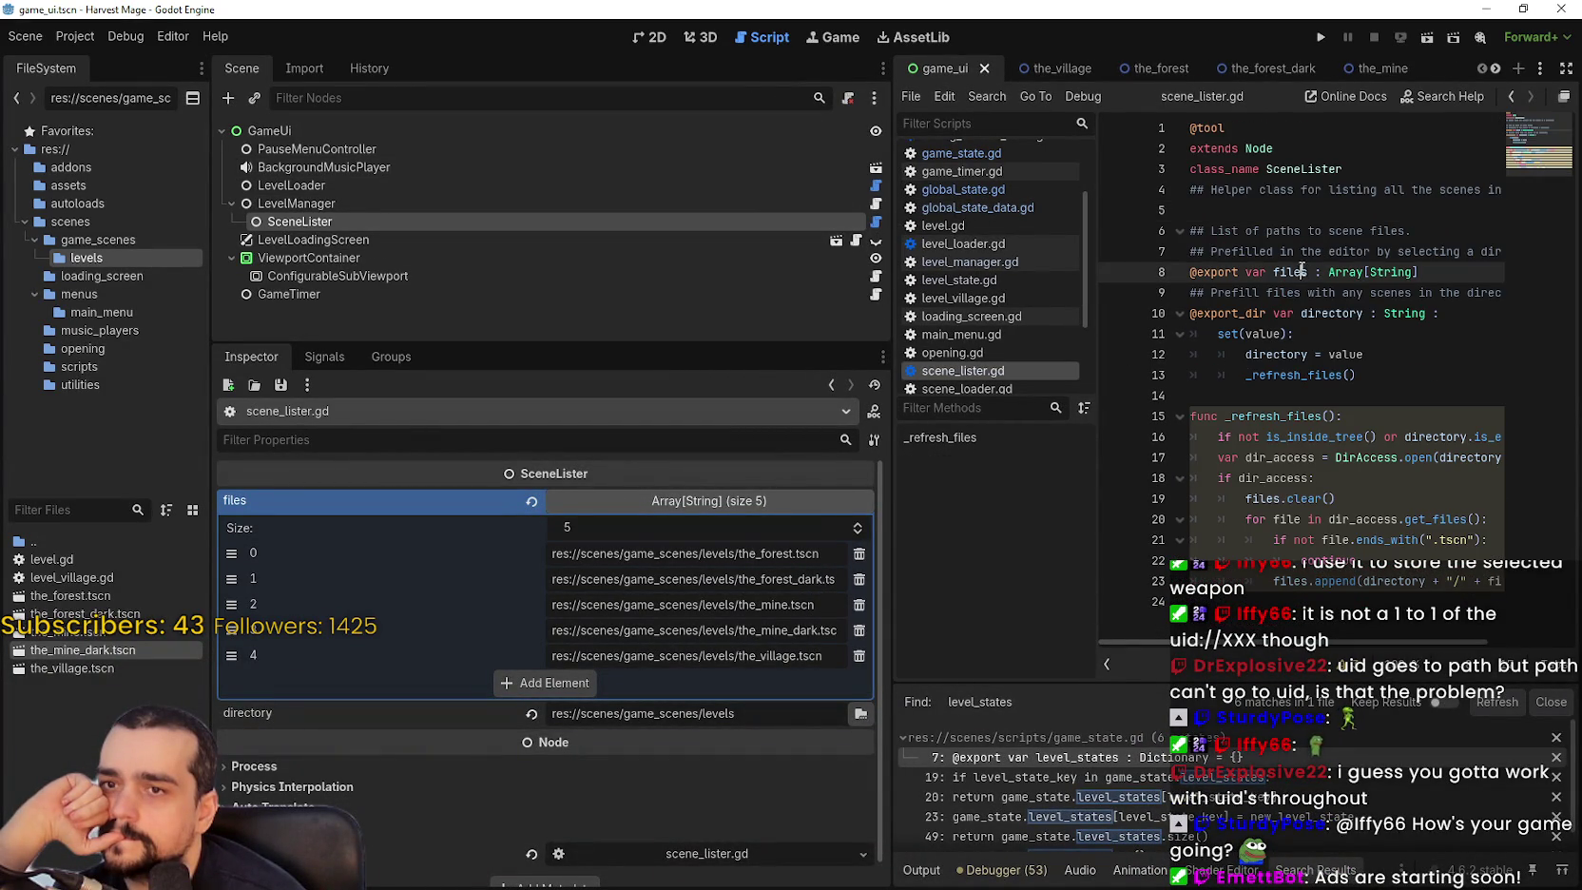
left_click(1316, 336)
left_click_drag(890, 300, 696, 299)
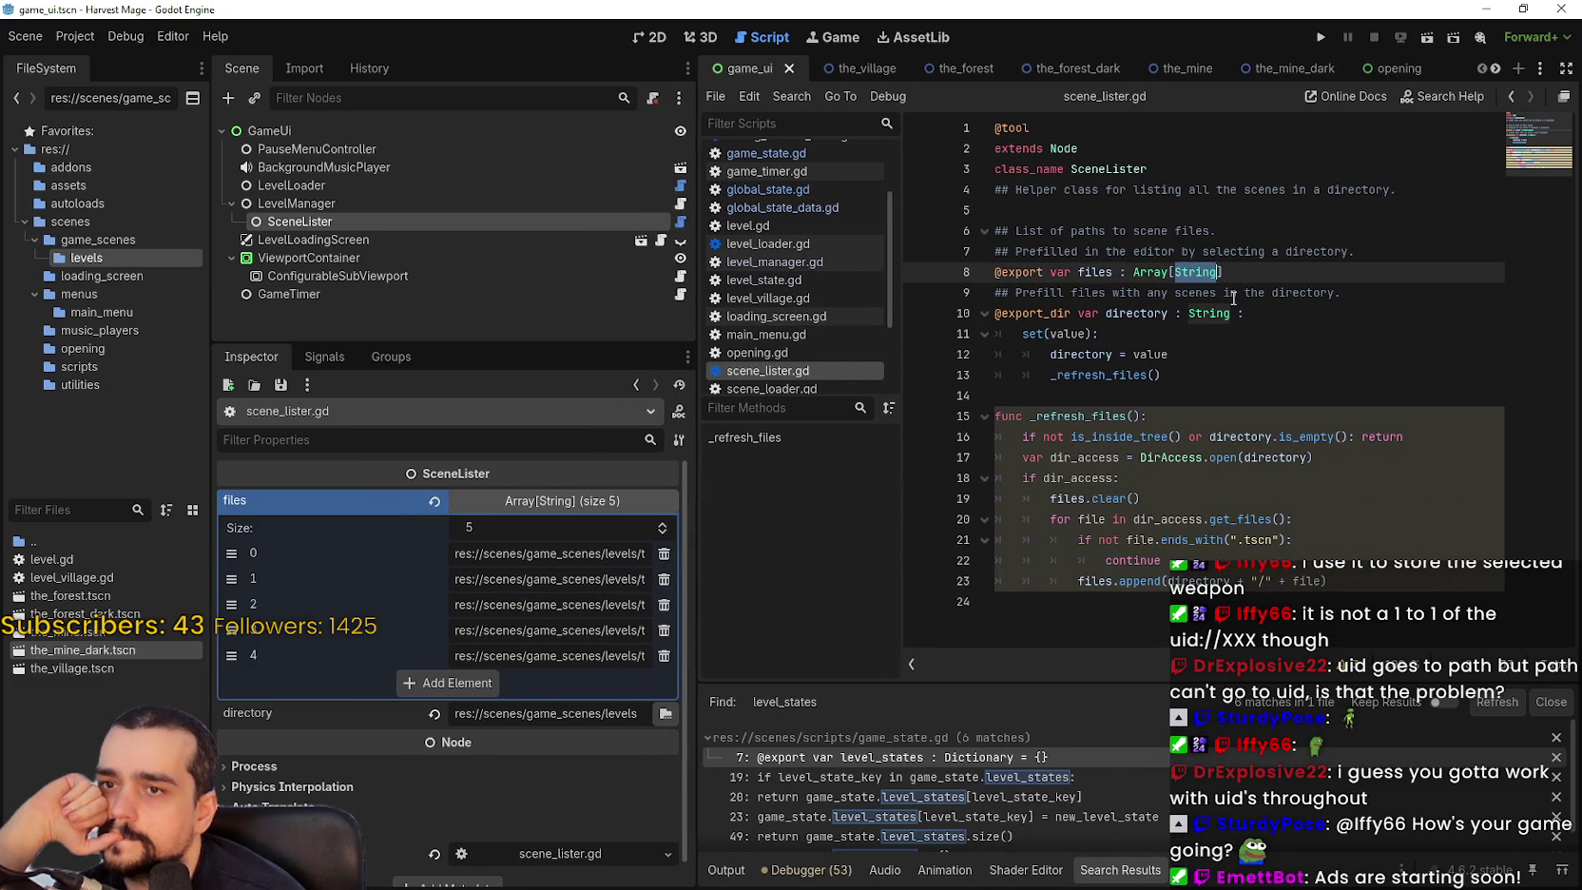
left_click(1274, 324)
mouse_move(1259, 453)
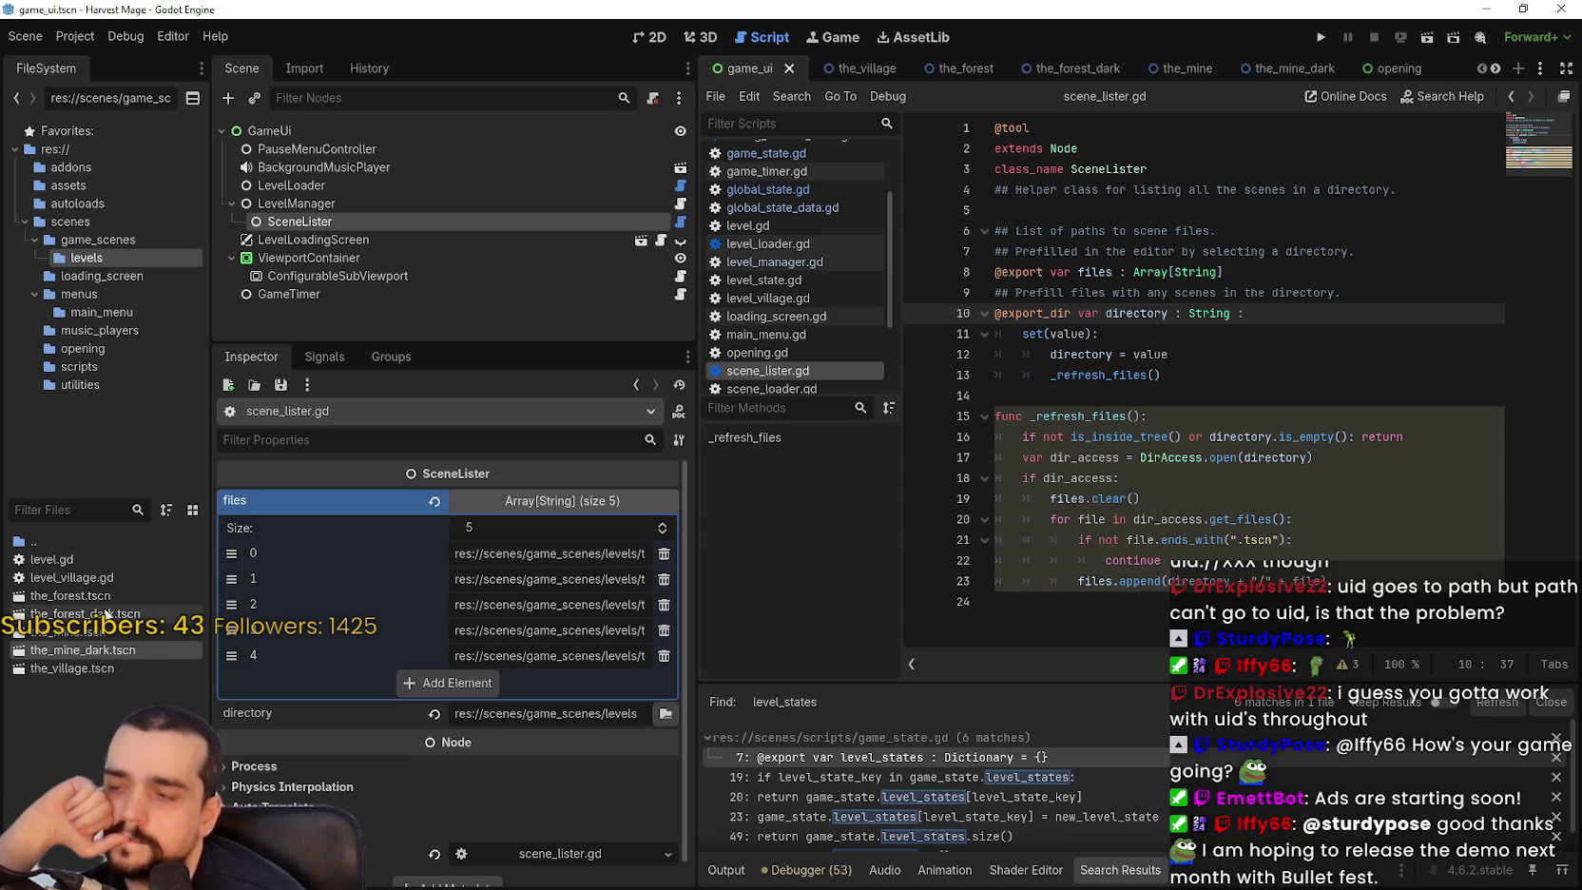
mouse_move(107, 613)
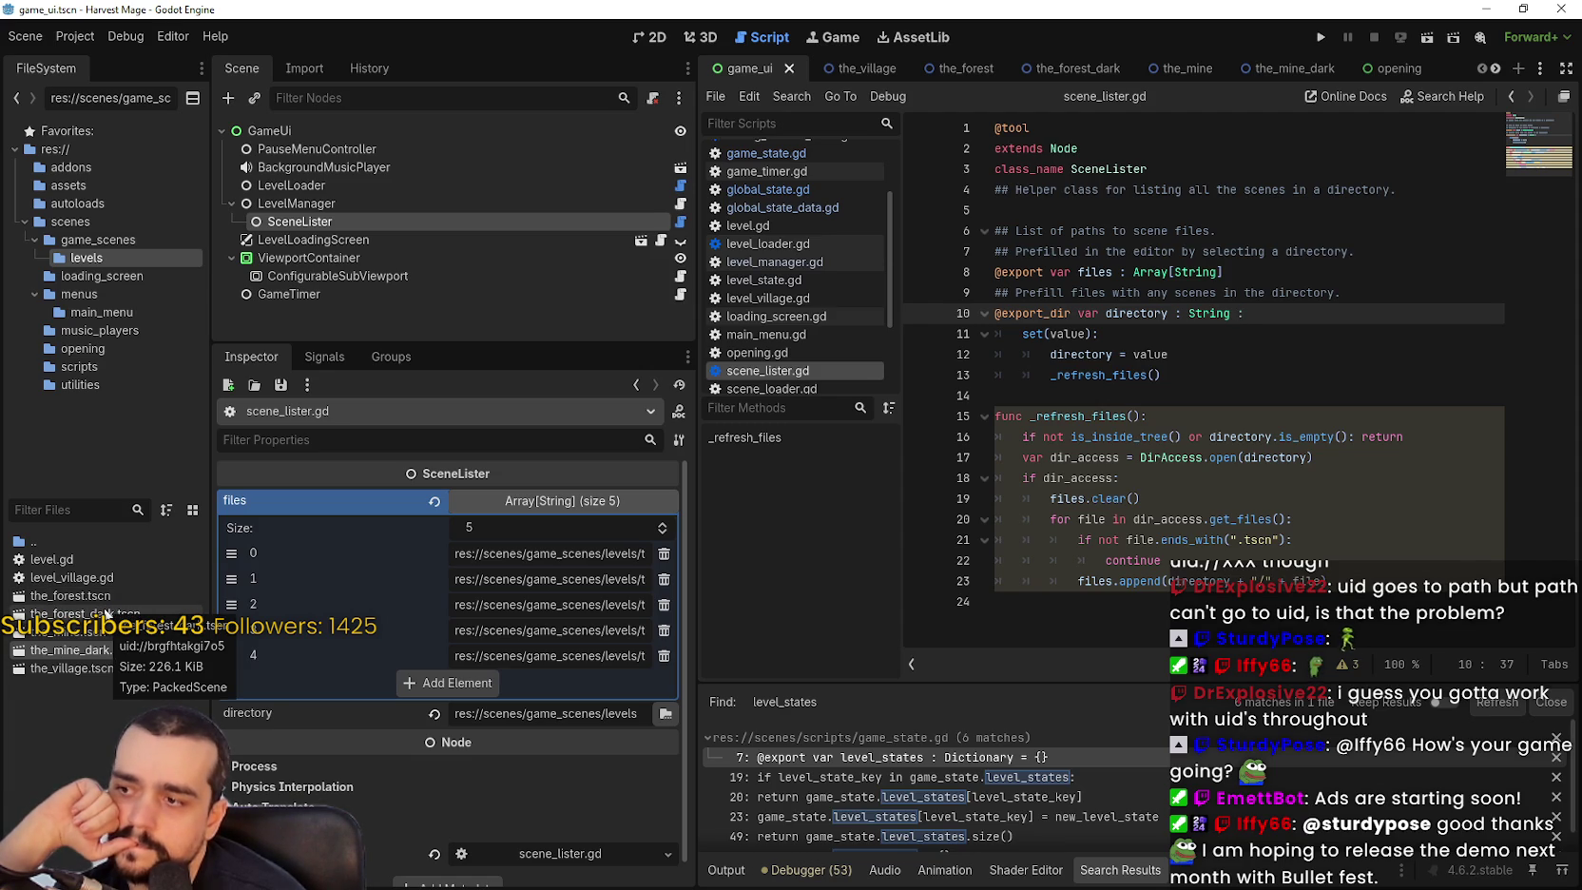
left_click(434, 714)
Remove the old files entries and paste the_village.tscn's UID into a new entry 0.
left_click(671, 554)
left_click(671, 554)
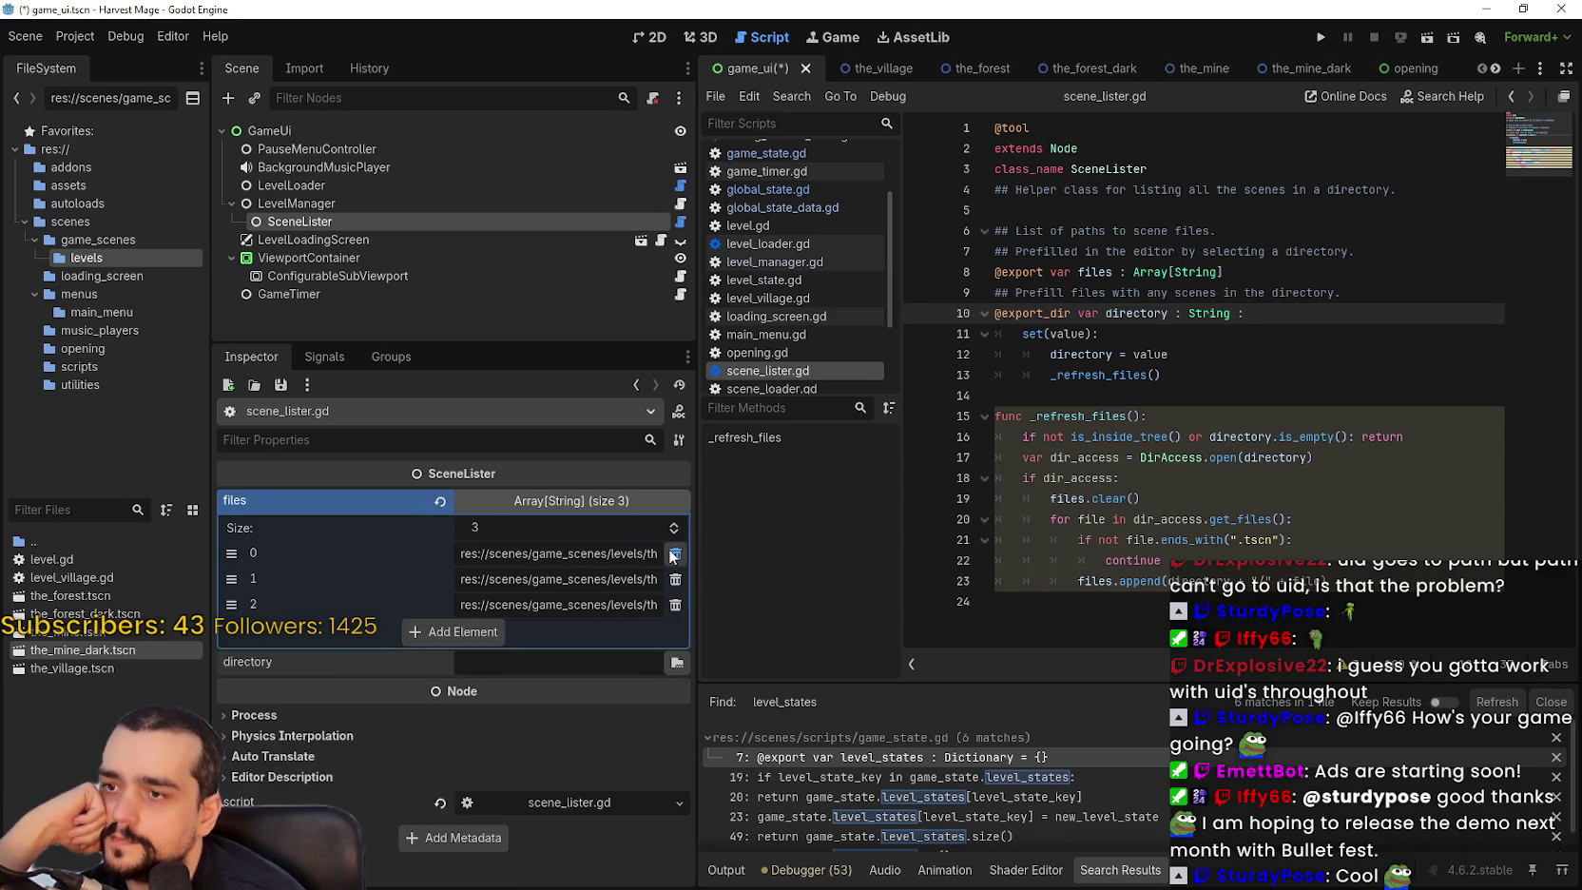
left_click(671, 554)
left_click(671, 554)
left_click(671, 554)
left_click(431, 563)
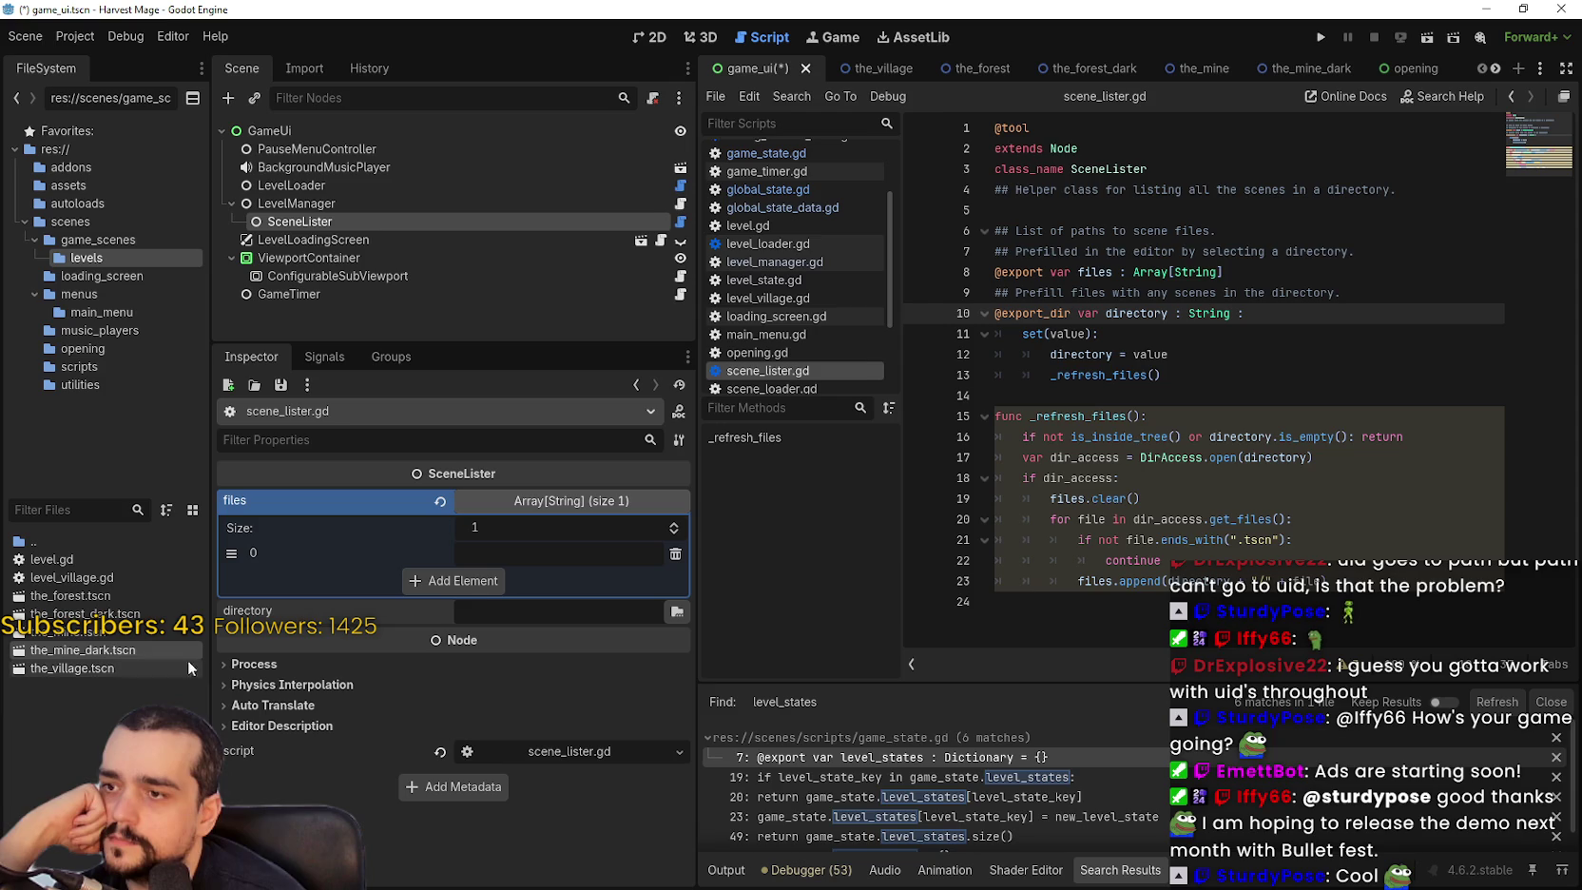
left_click_drag(72, 595, 523, 554)
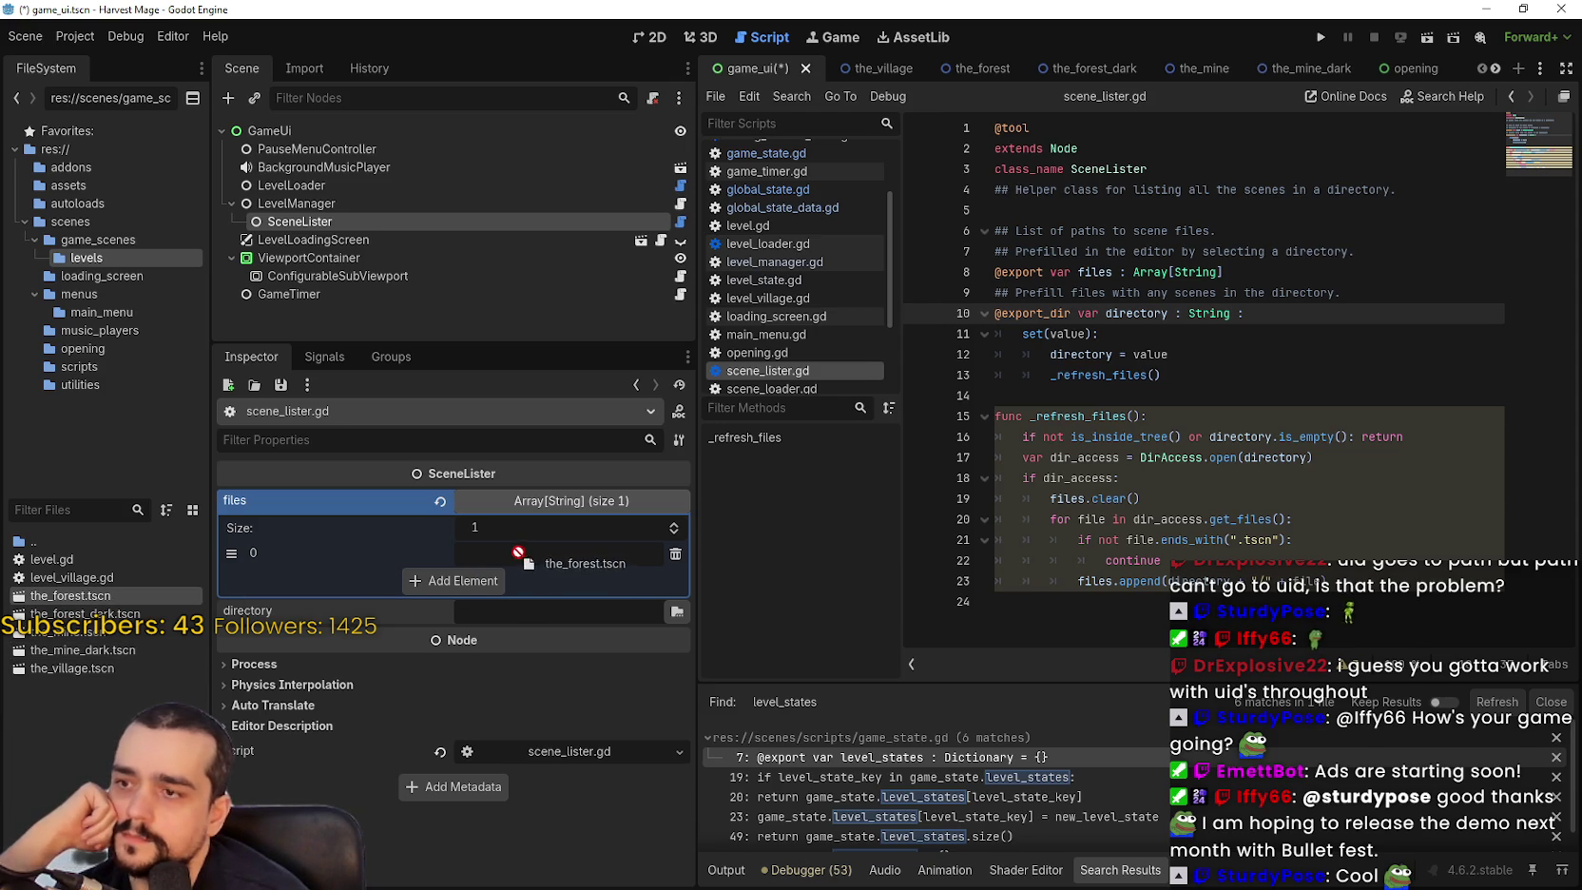
right_click(138, 599)
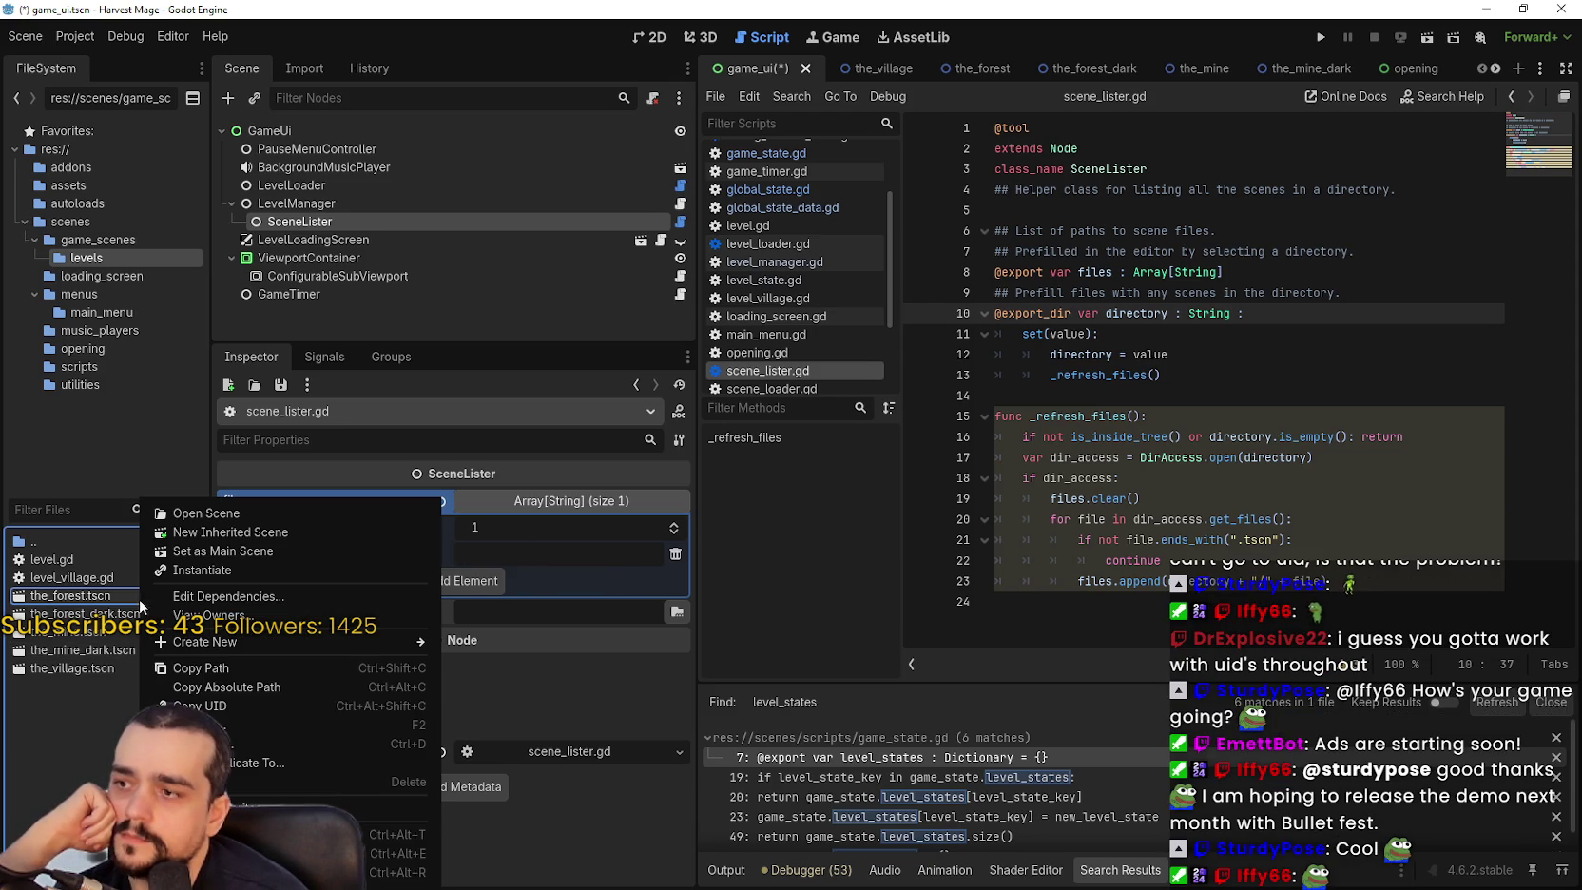
left_click(203, 668)
right_click(68, 670)
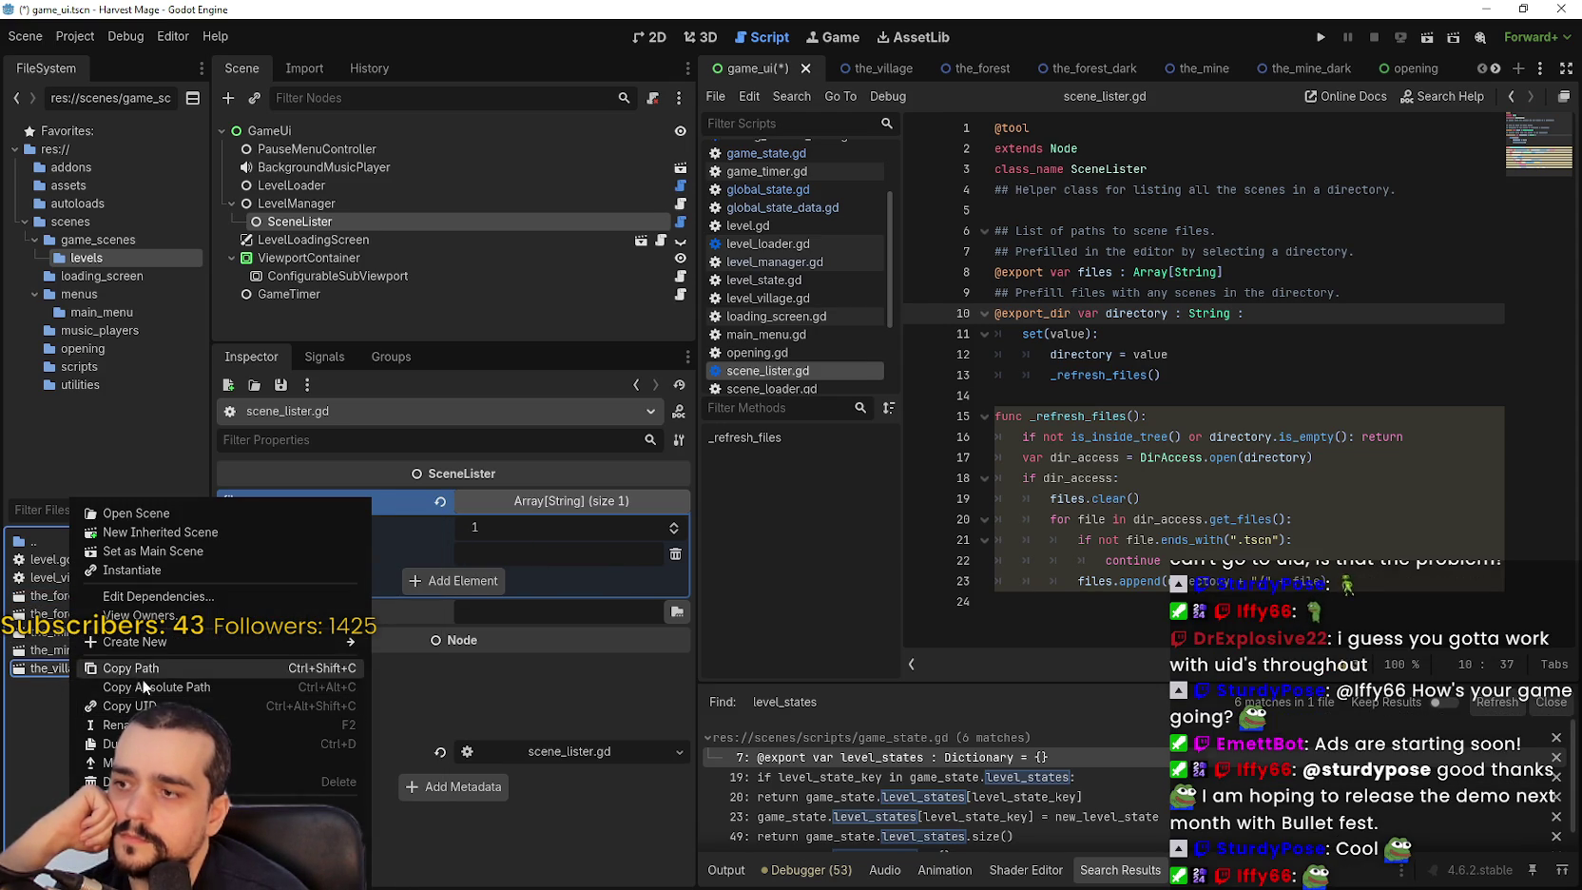
left_click(124, 706)
left_click(495, 559)
right_click(495, 559)
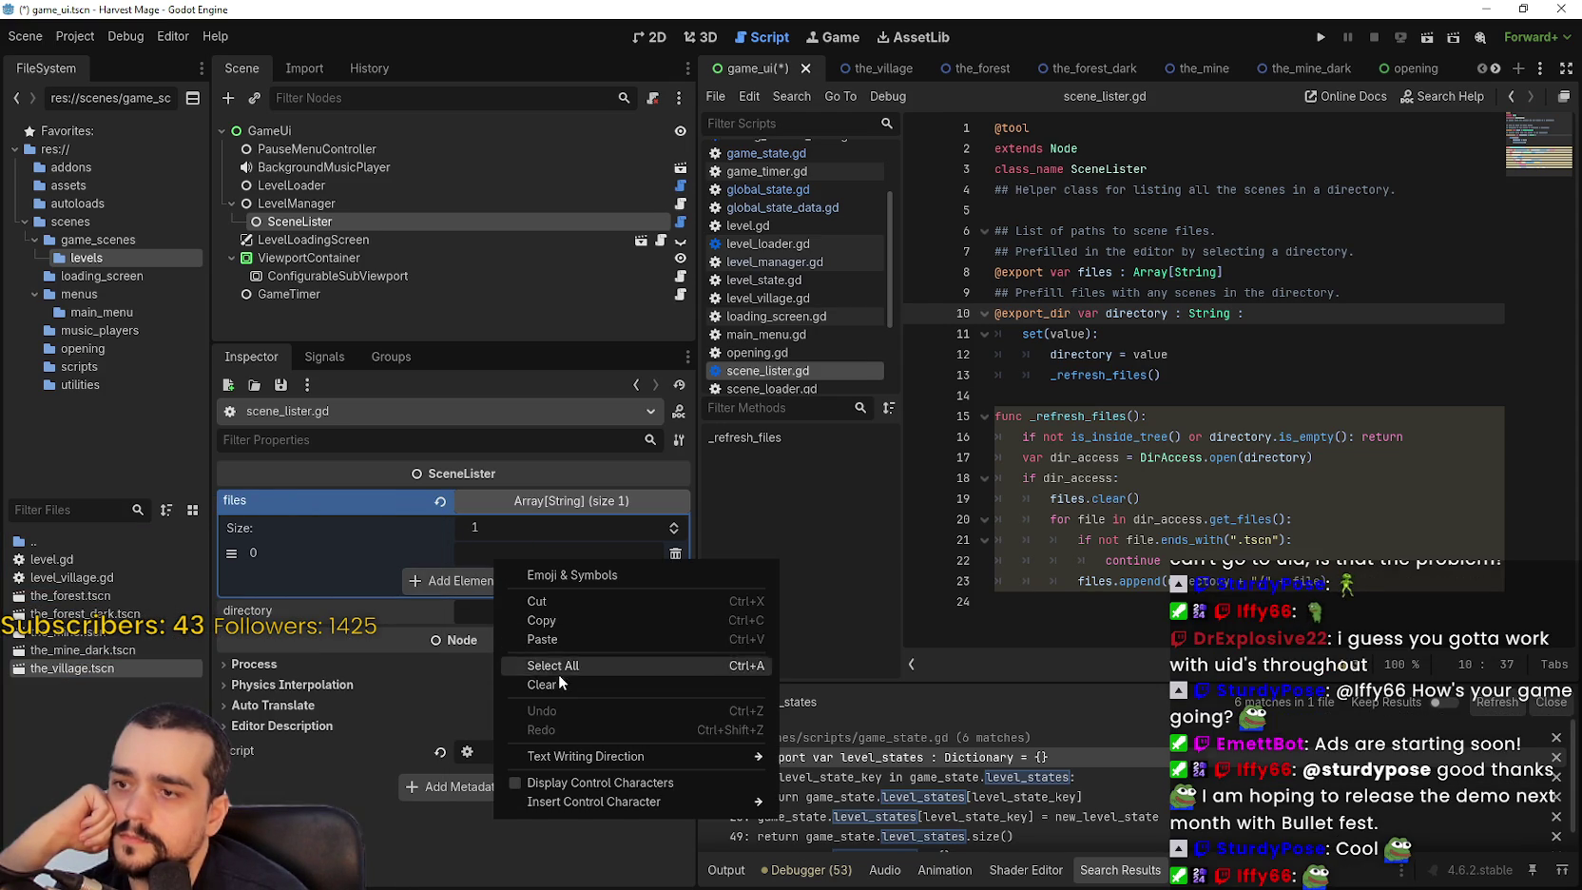
left_click(560, 640)
Add entries 1 and 2 holding the UIDs of the_forest.tscn and the_forest_dark.tscn.
left_click(479, 580)
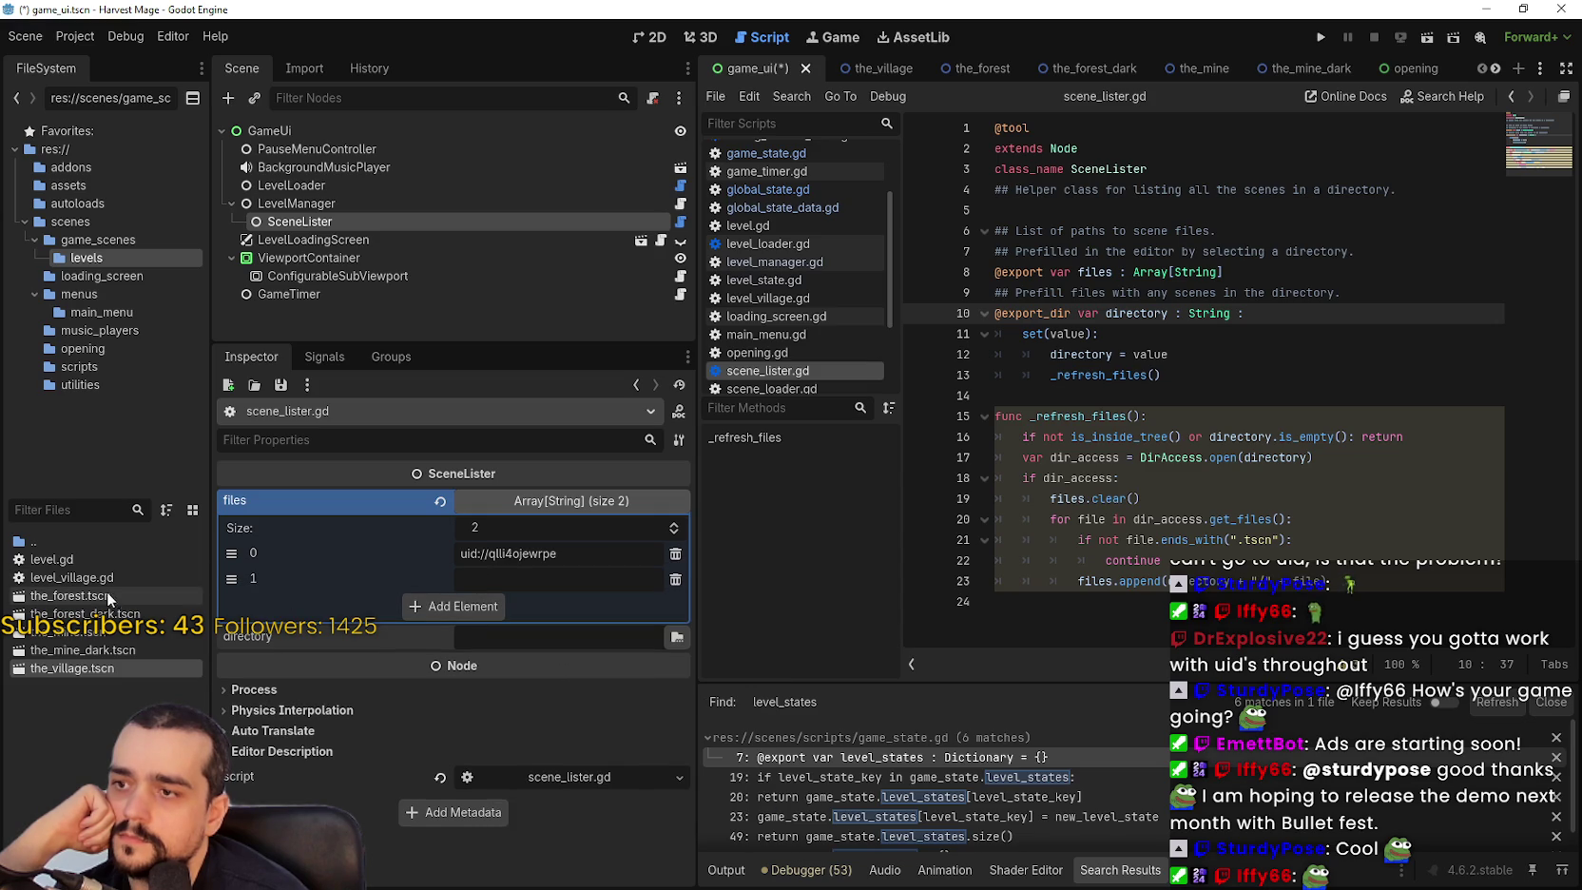
right_click(95, 596)
left_click(143, 705)
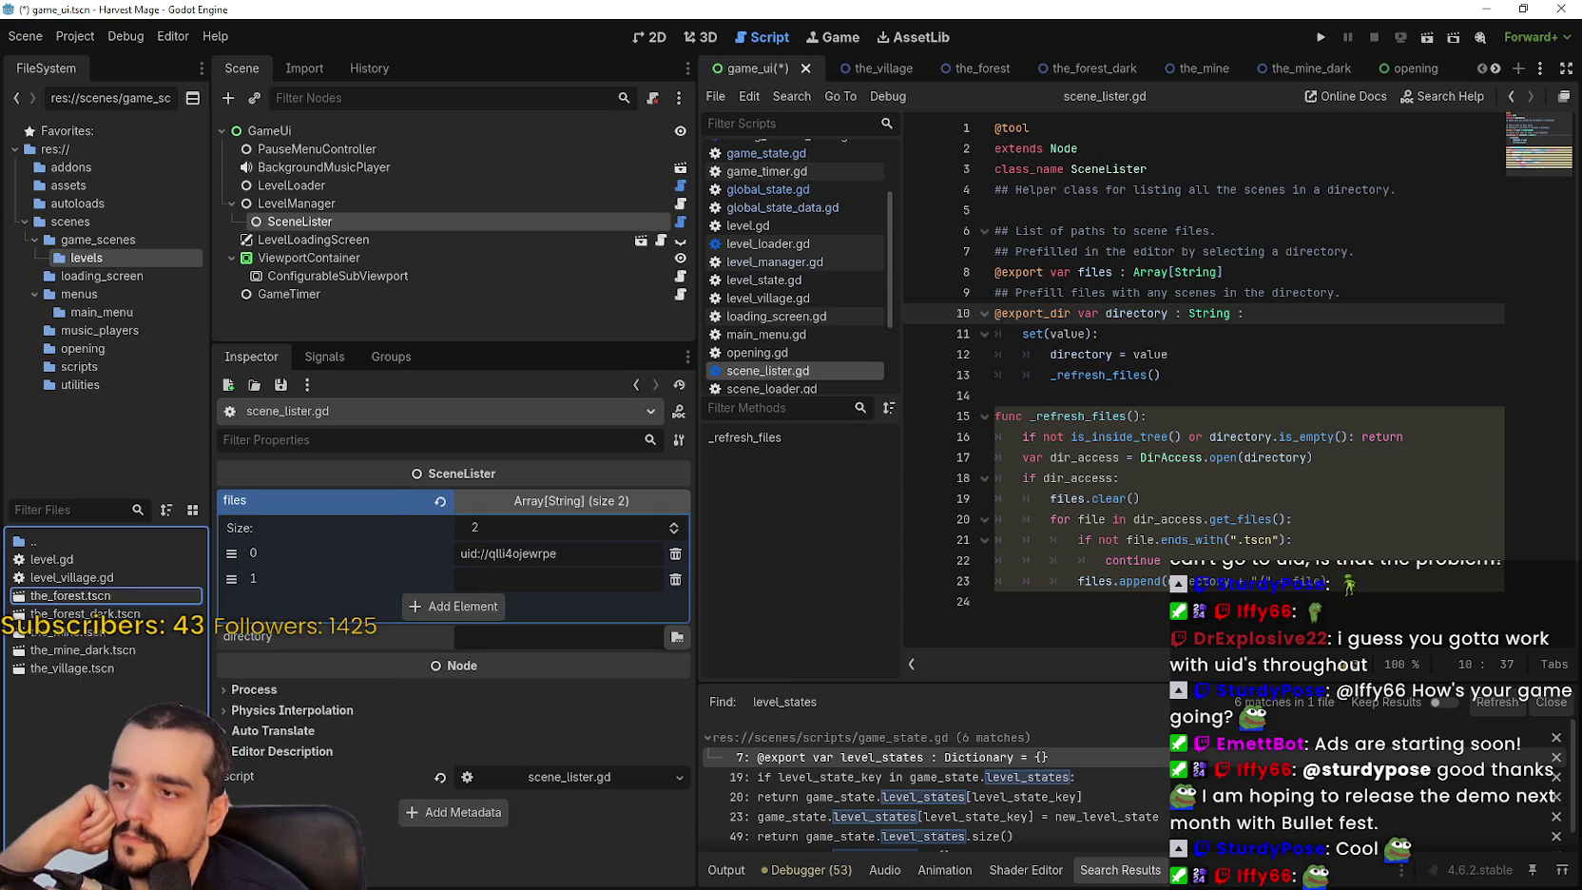
right_click(506, 578)
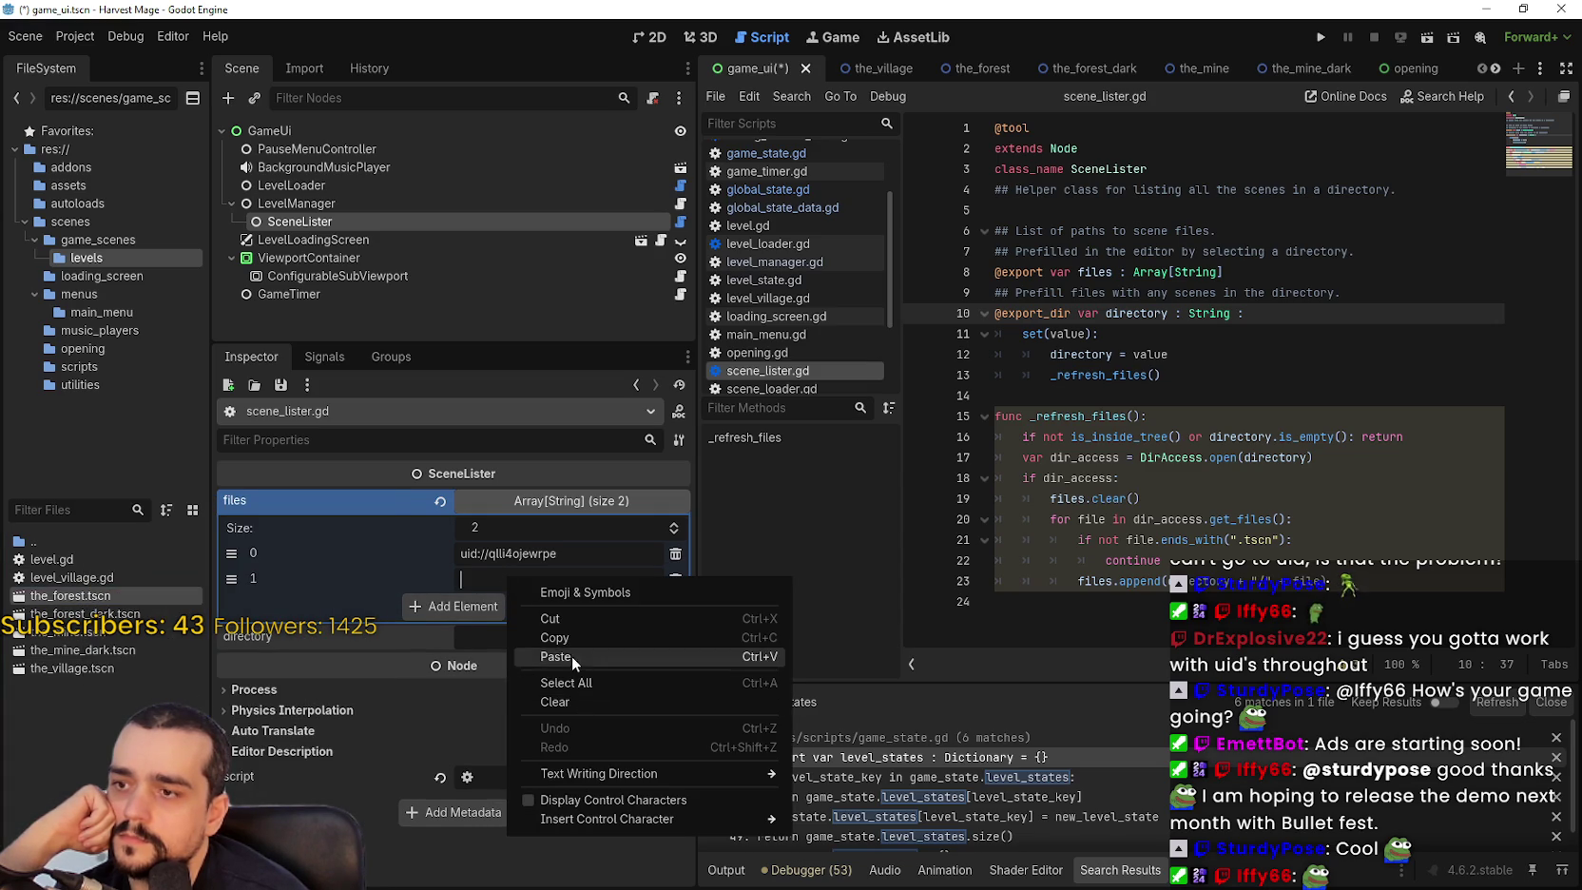
left_click(571, 656)
left_click(480, 608)
right_click(127, 613)
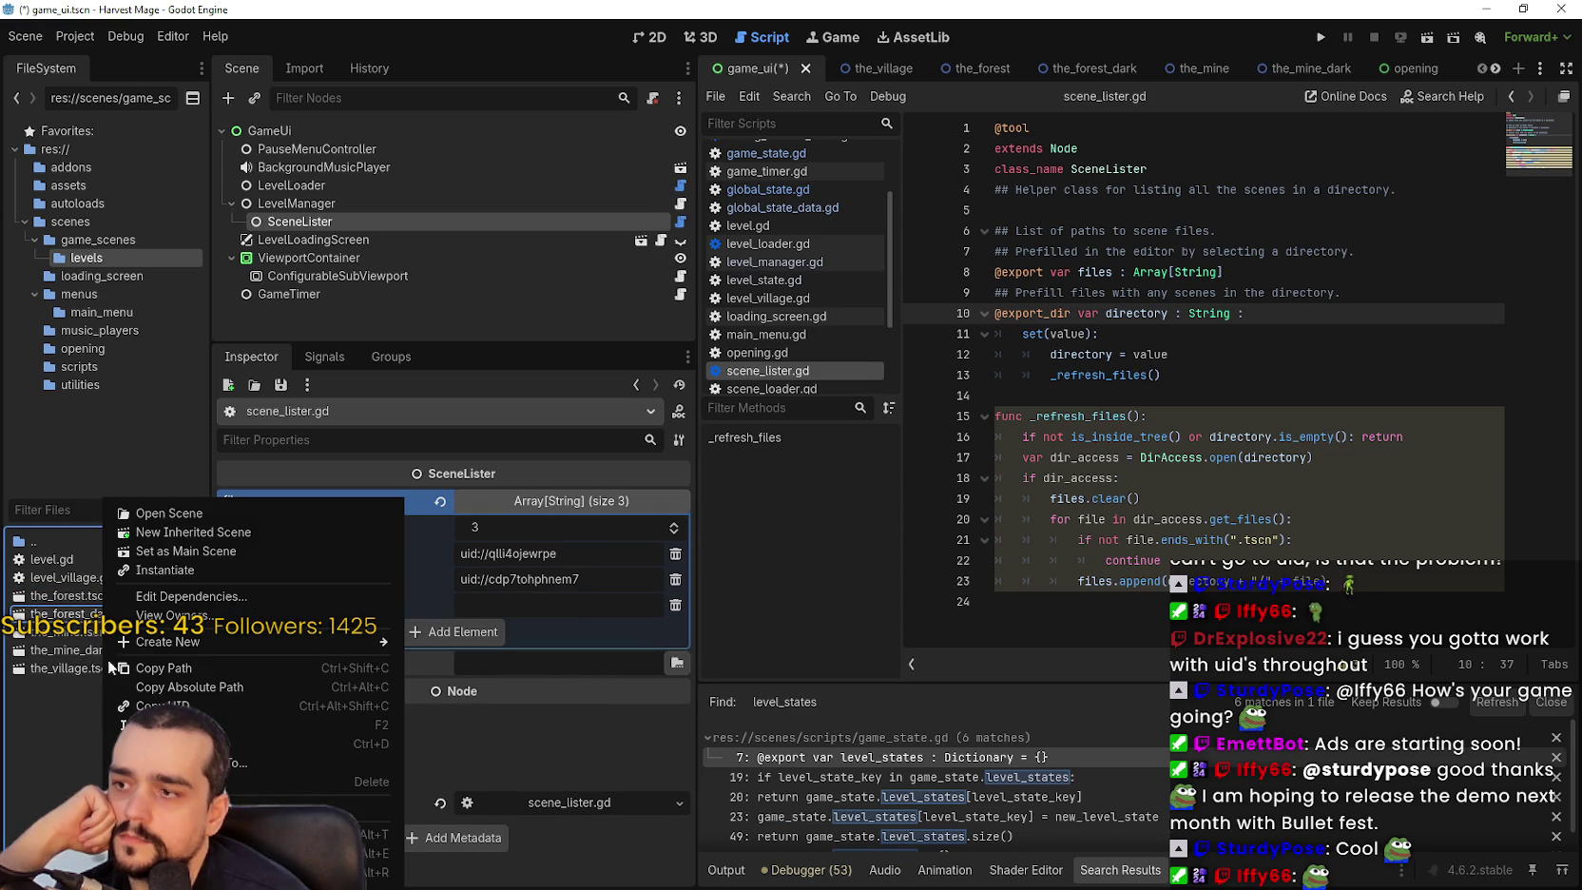
left_click(143, 705)
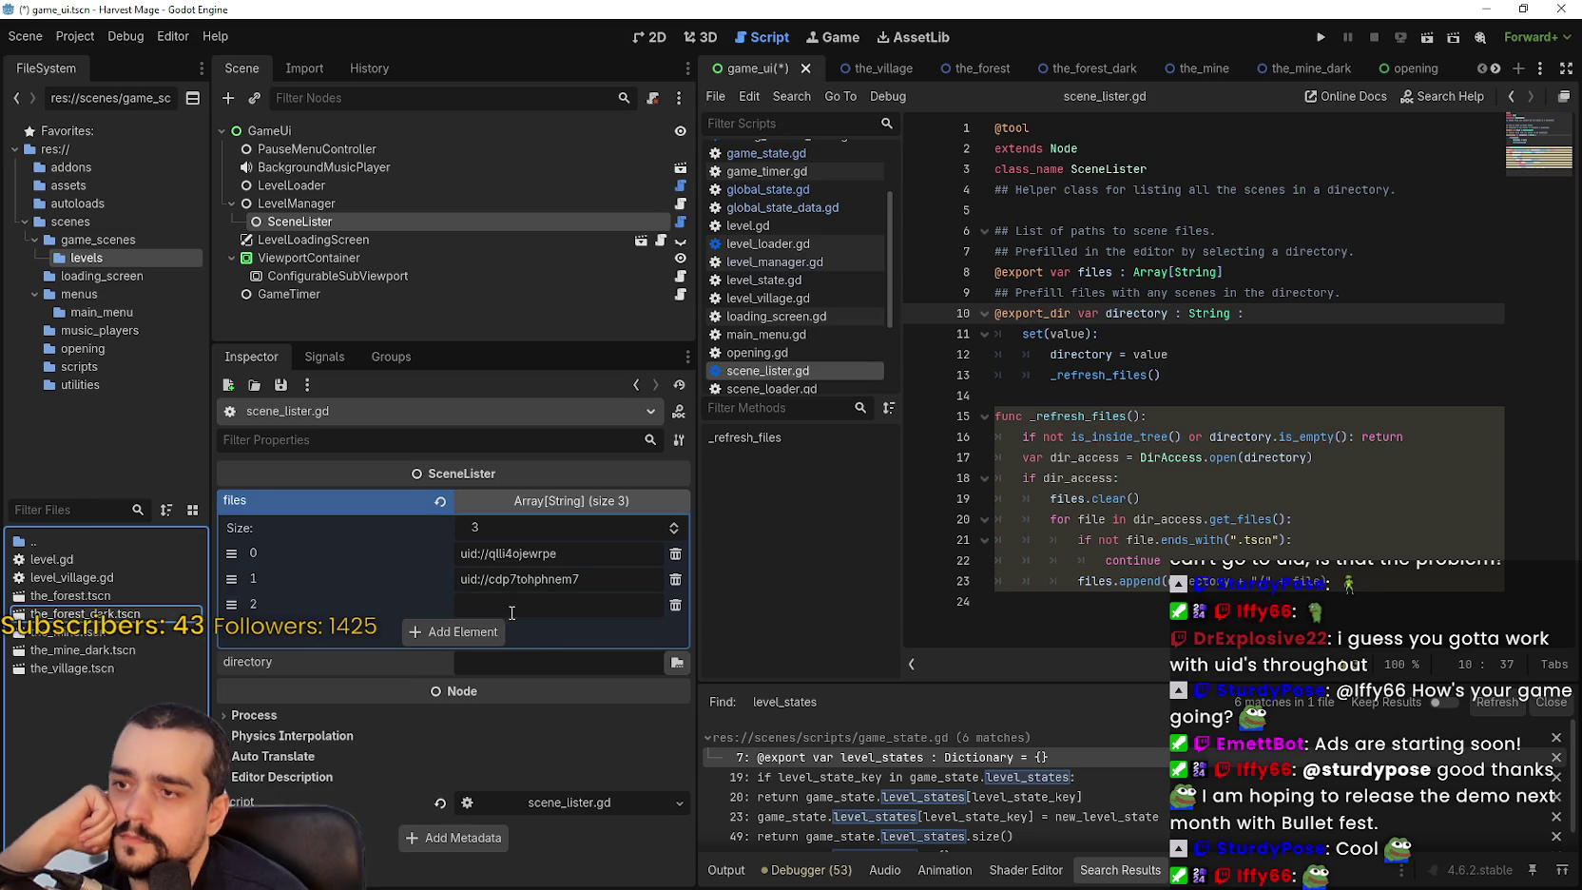
right_click(513, 602)
left_click(586, 683)
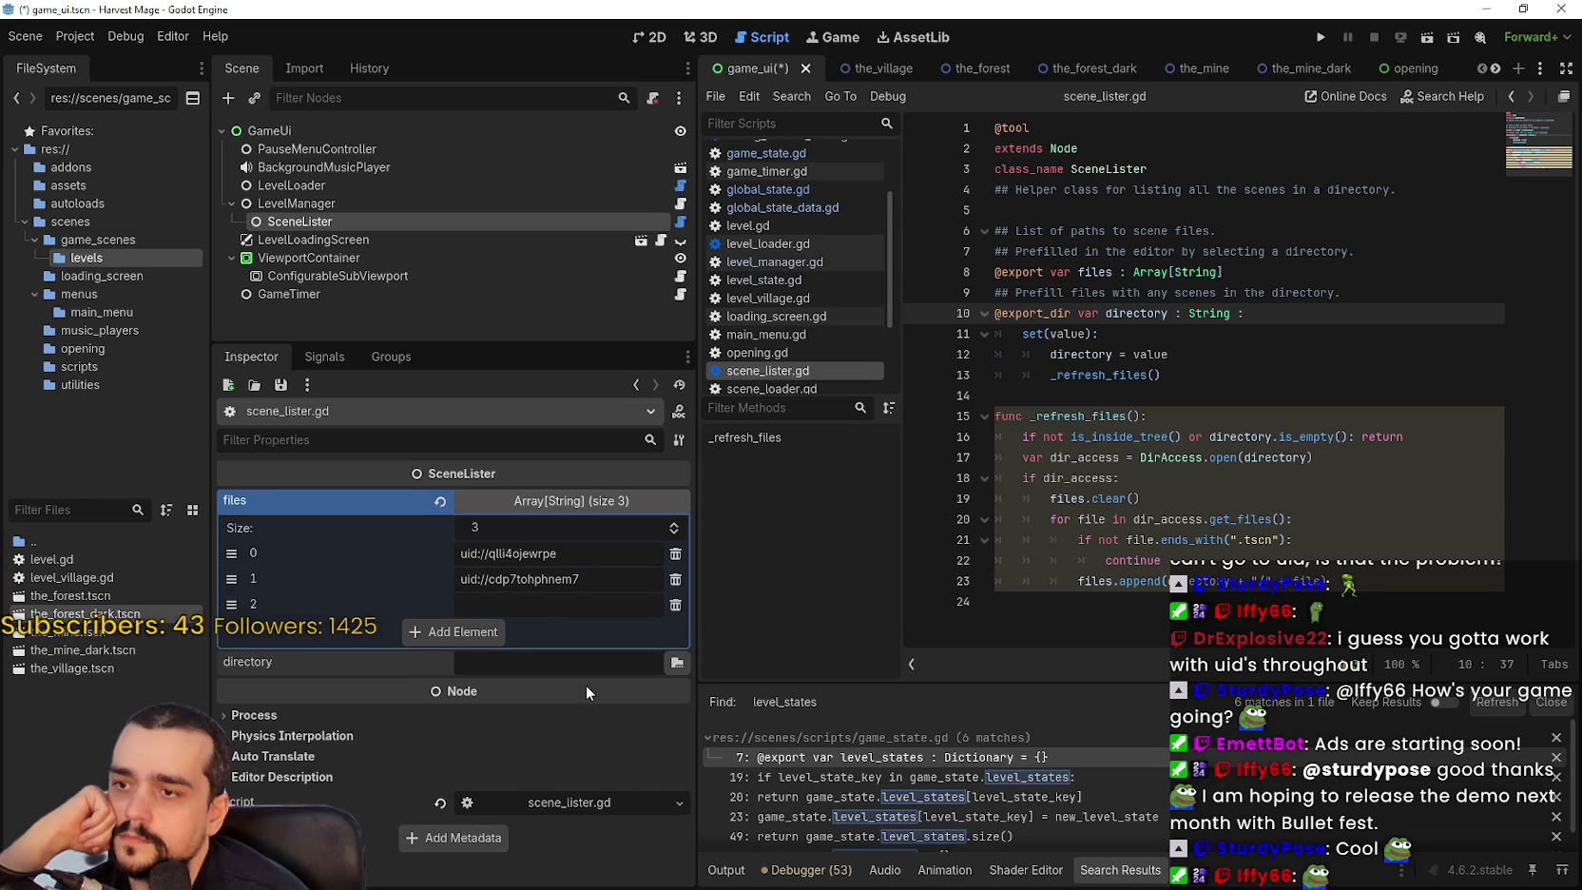
Add entries 3 and 4 holding the UIDs of the_mine.tscn and the_mine_dark.tscn.
left_click(480, 632)
right_click(84, 633)
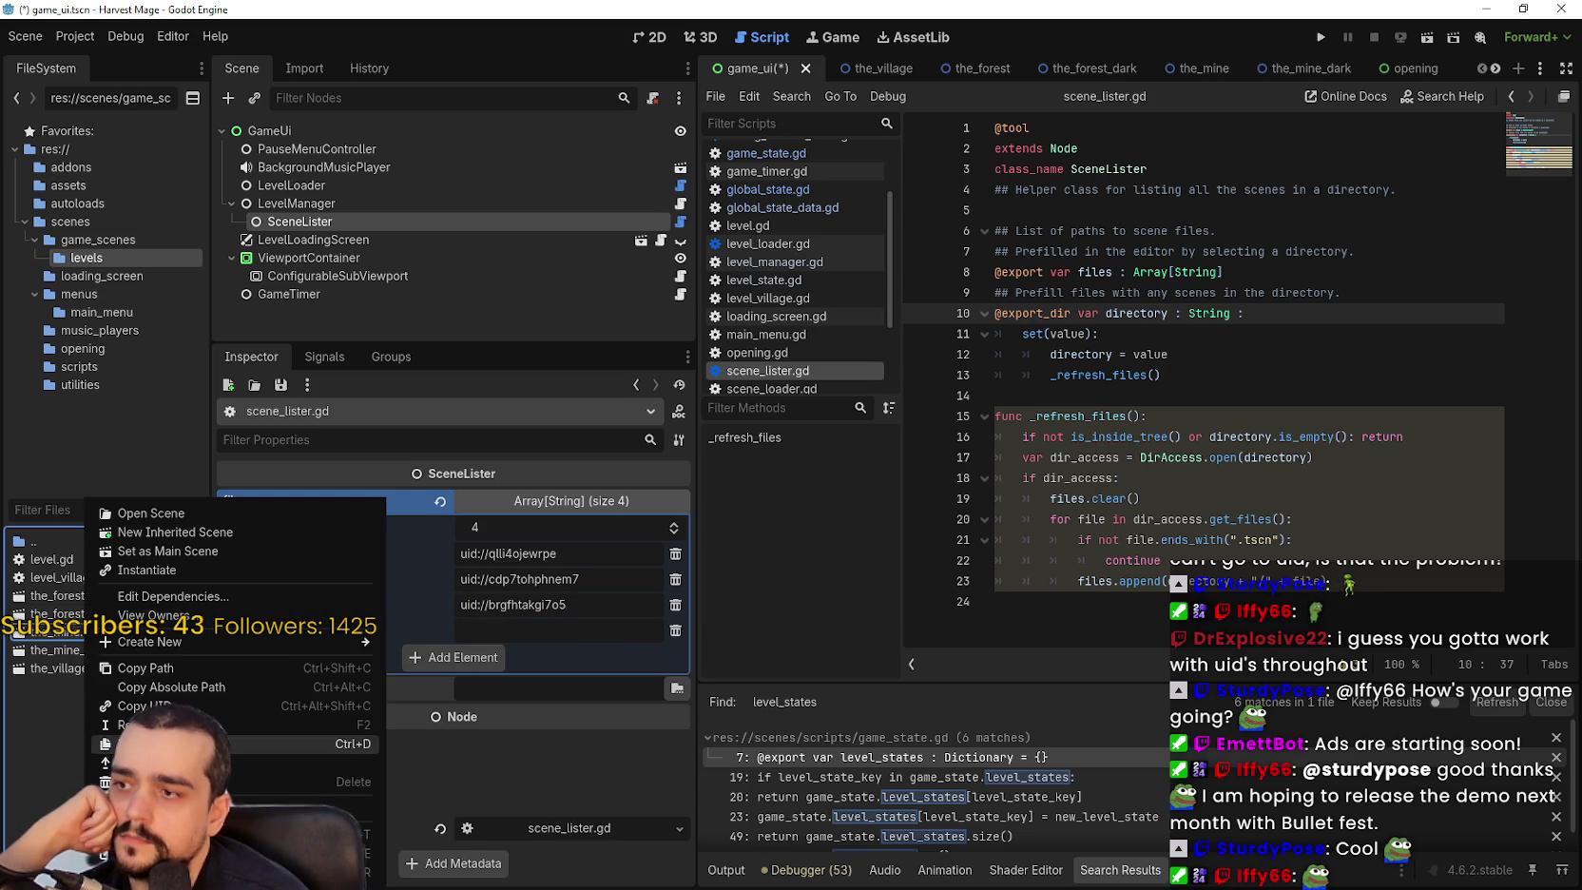
left_click(142, 709)
right_click(530, 635)
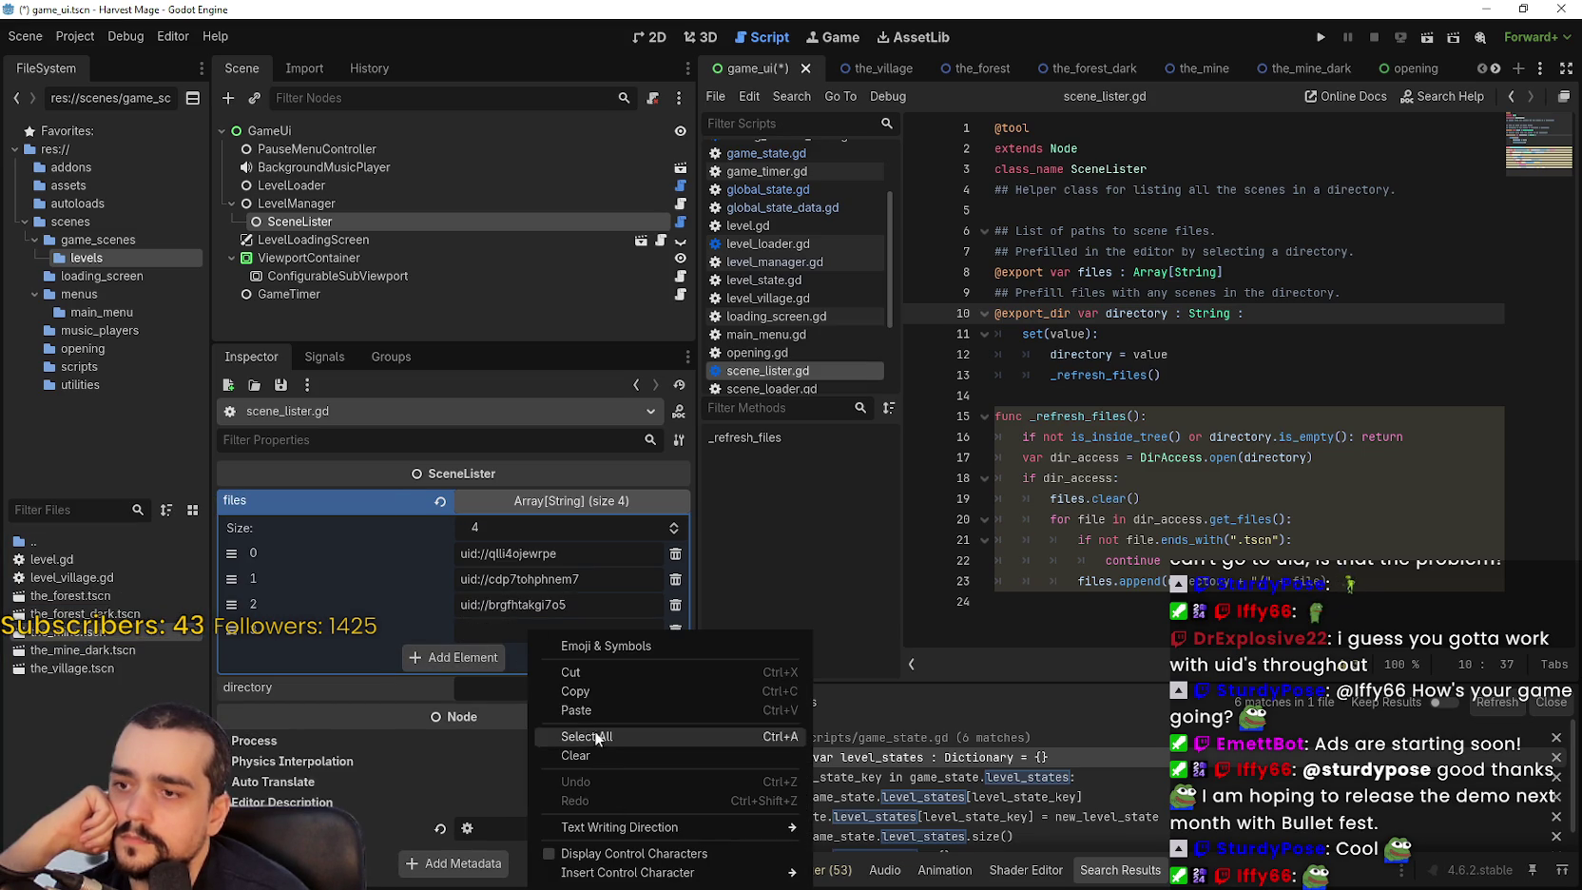
left_click(598, 714)
right_click(124, 650)
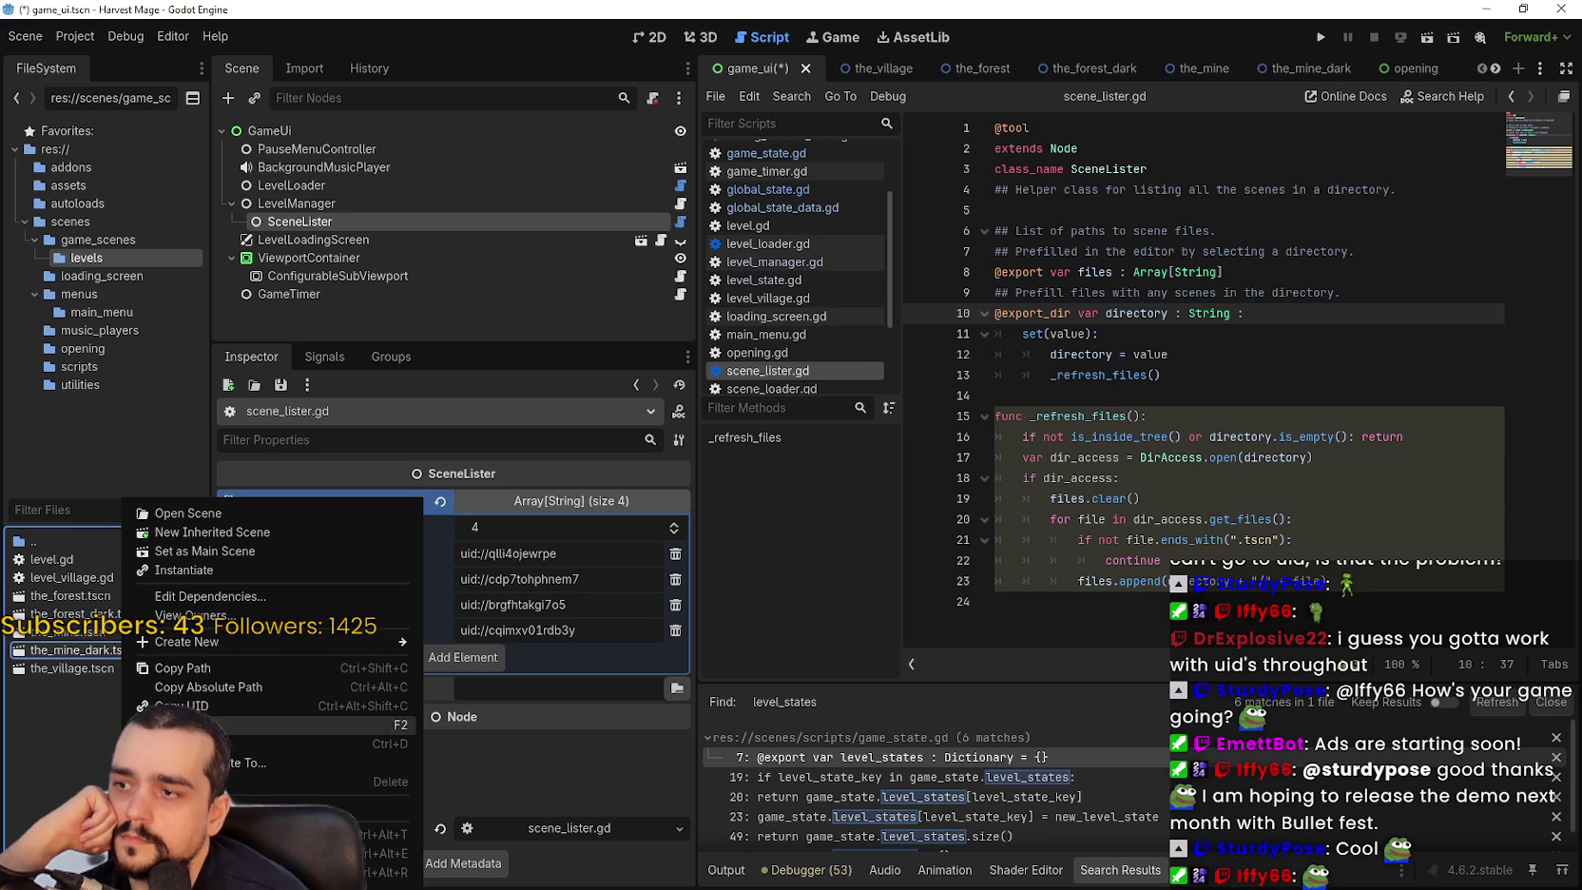
left_click(203, 705)
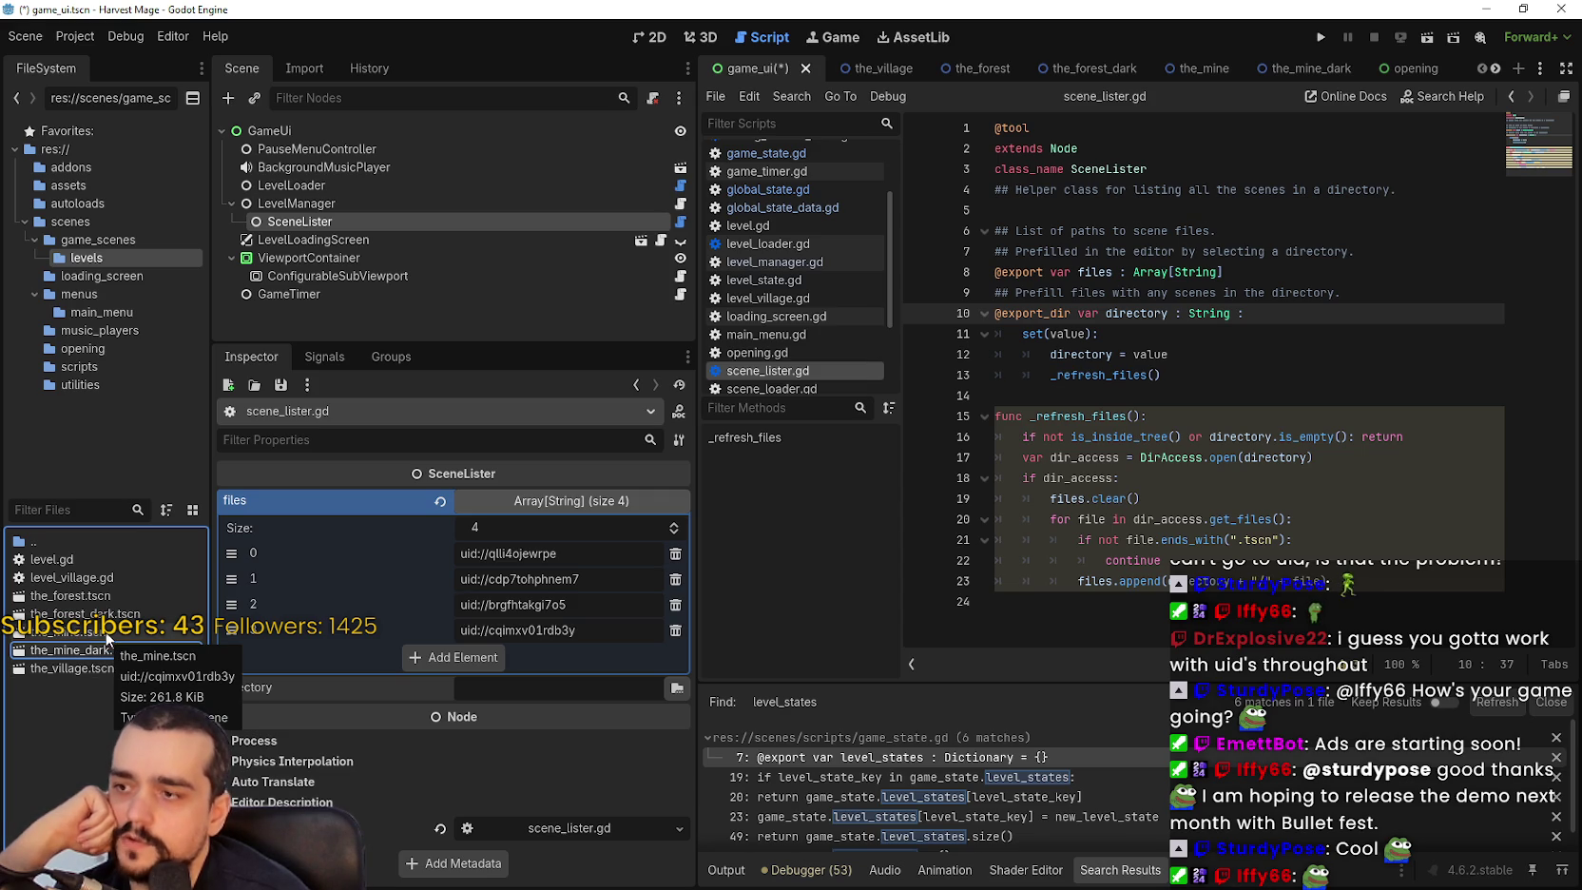
right_click(105, 648)
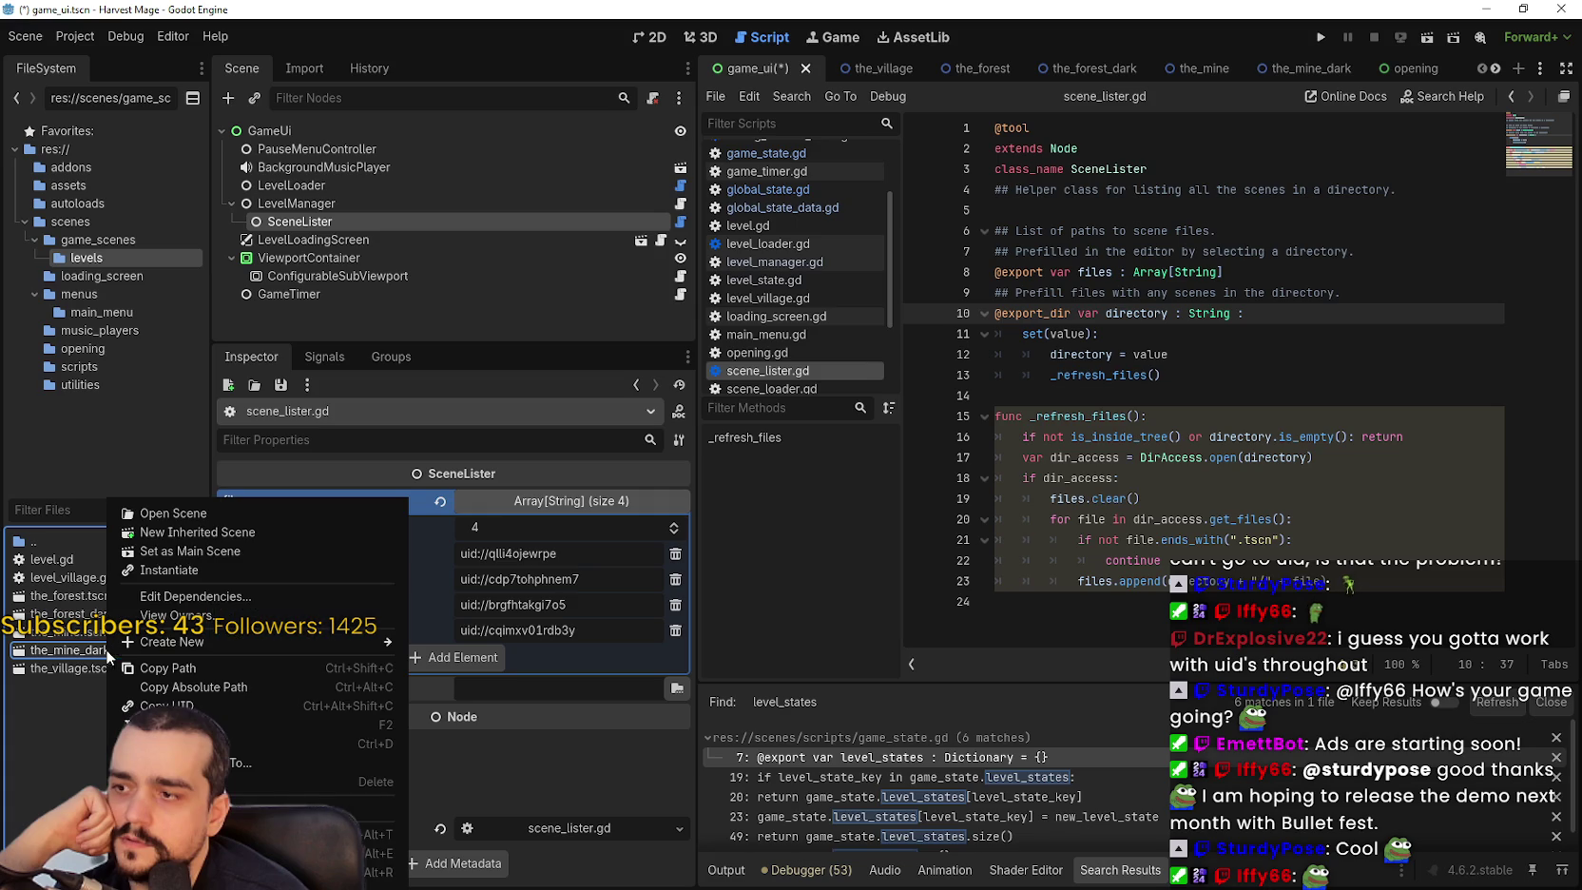
left_click(167, 705)
left_click(451, 656)
right_click(513, 655)
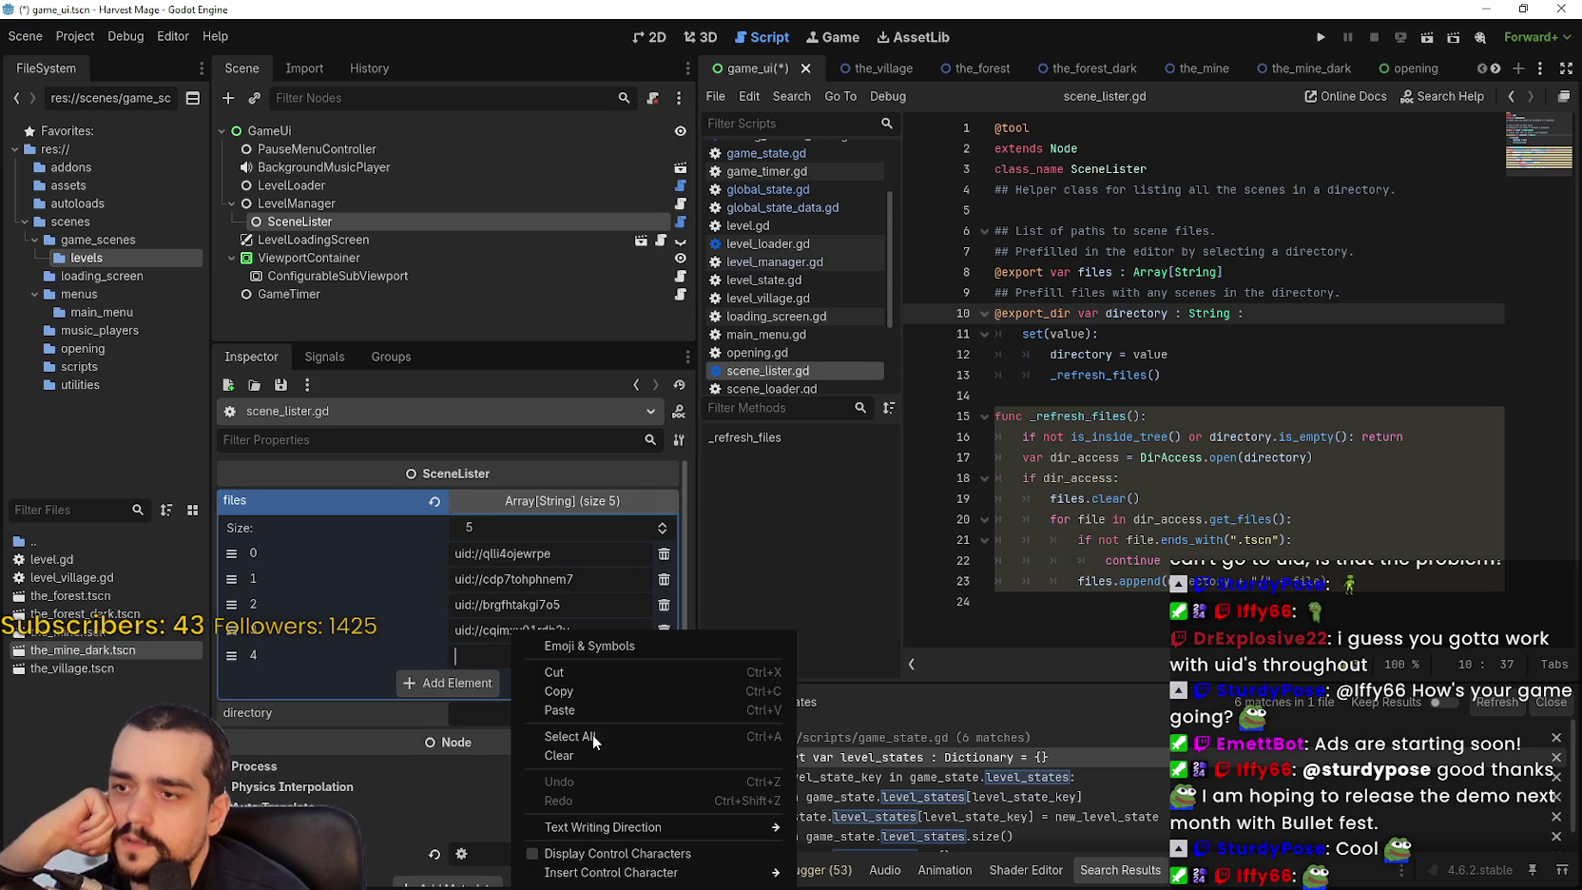
left_click(582, 710)
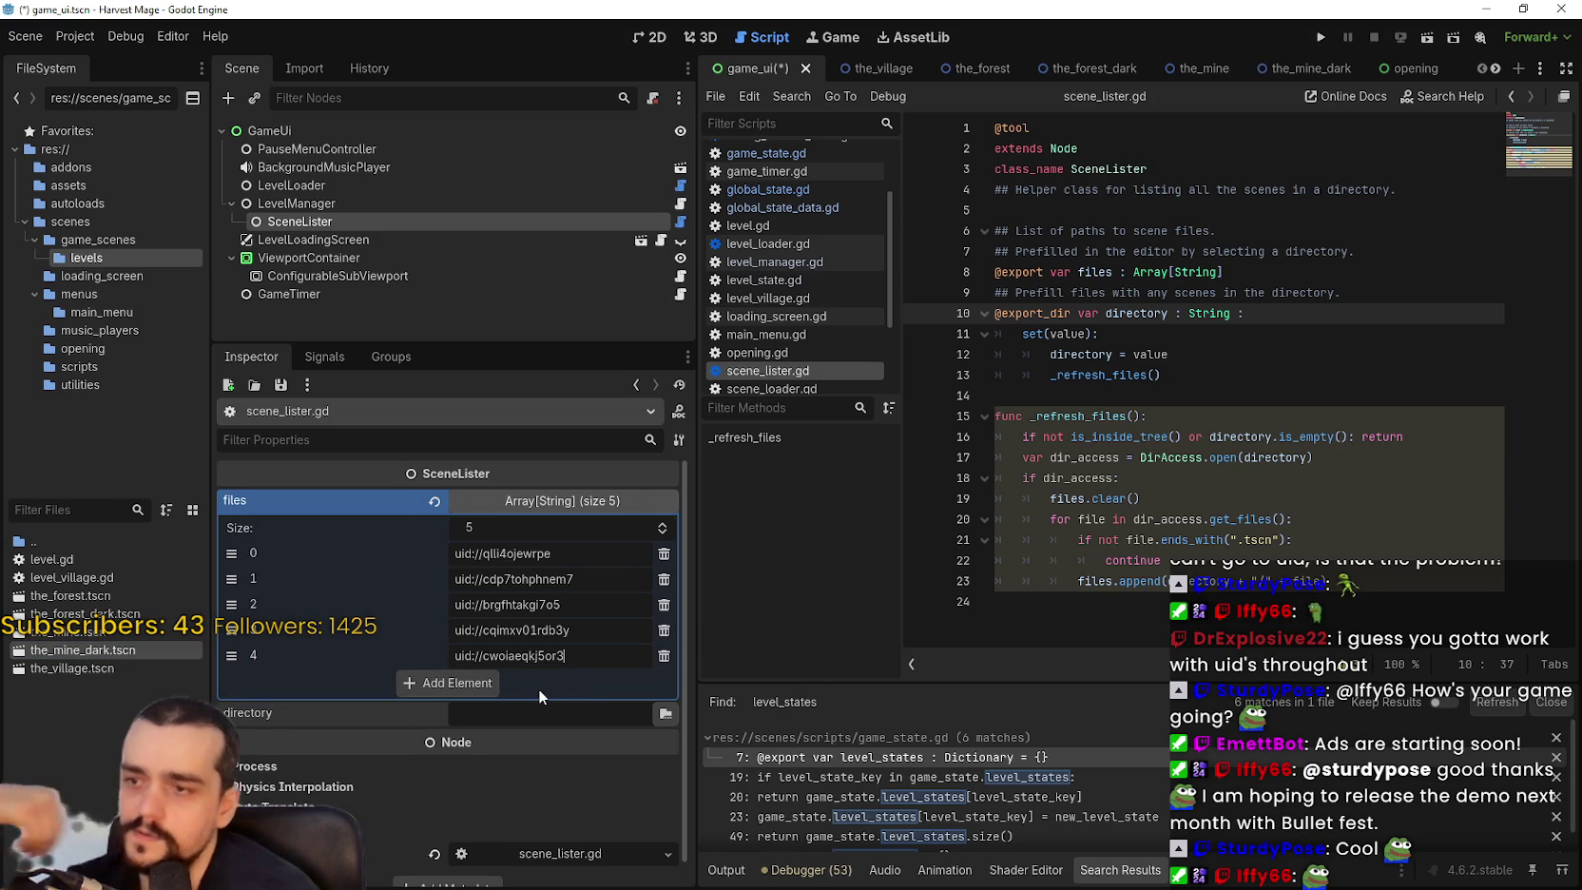
Save game_ui.tscn, then go to the directory assignment line in scene_lister.gd.
key("ctrl+s")
left_click(1387, 395)
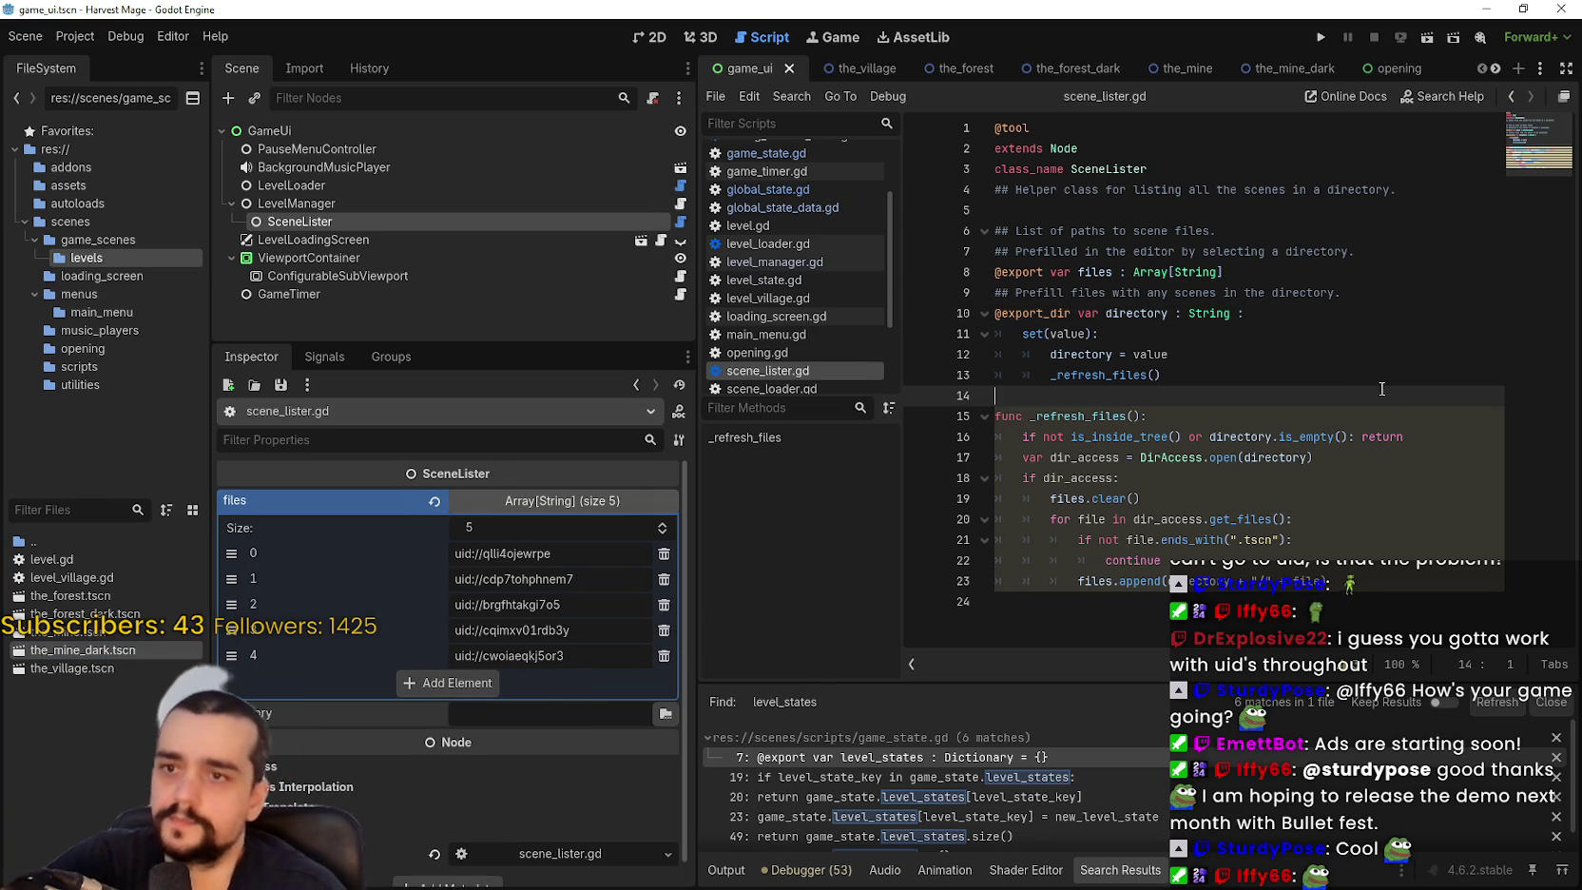
left_click(1267, 353)
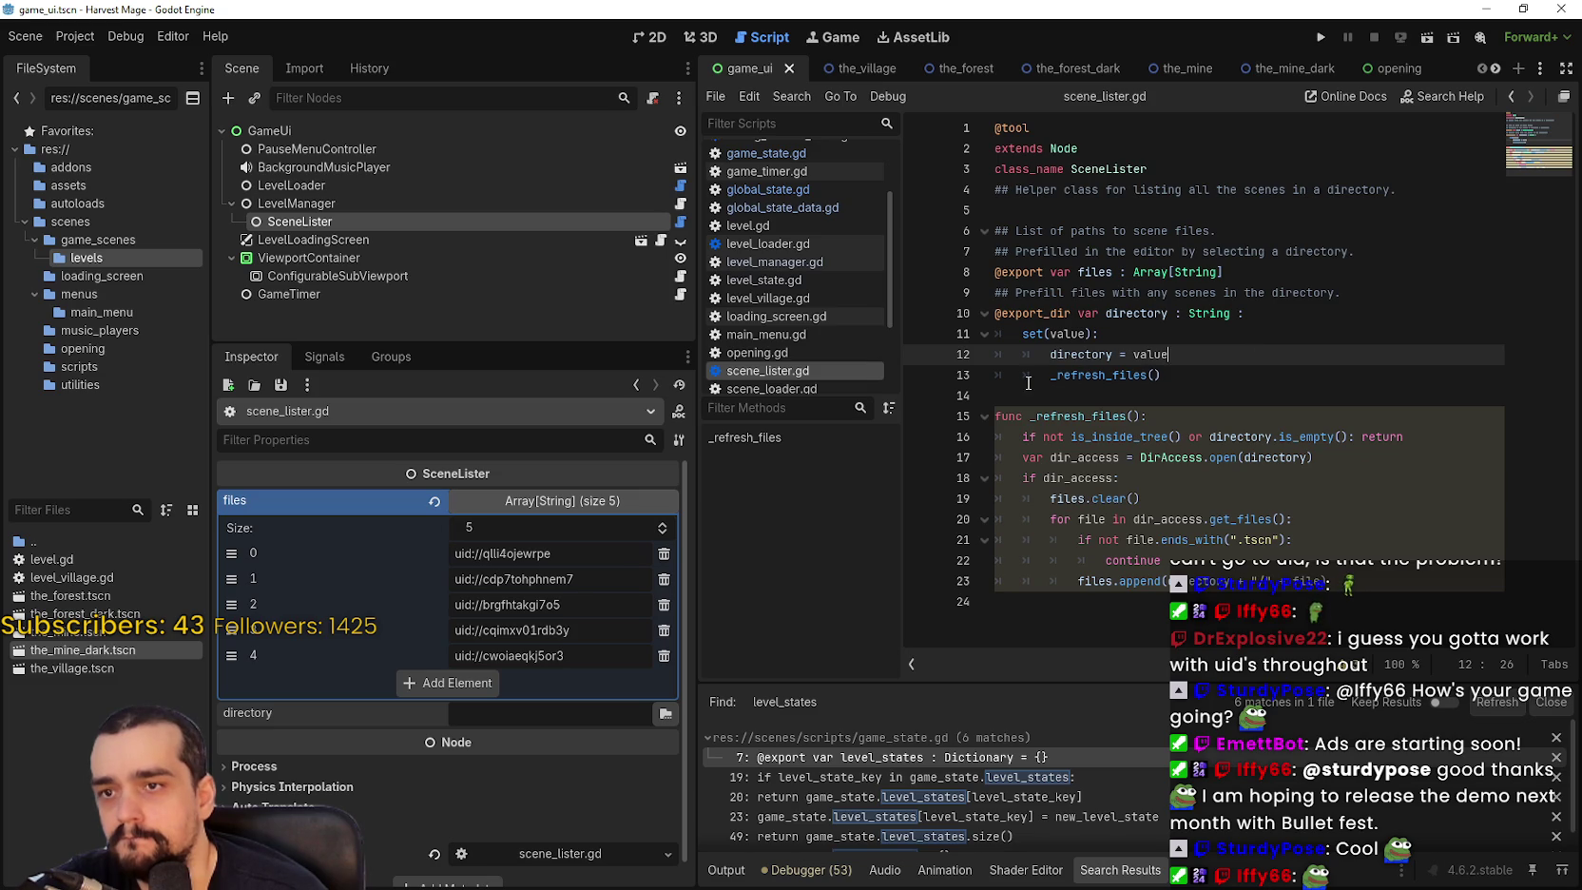
Comment out the _refresh_files() call in scene_lister.gd.
left_click(1046, 378)
type("#")
left_click(1220, 361)
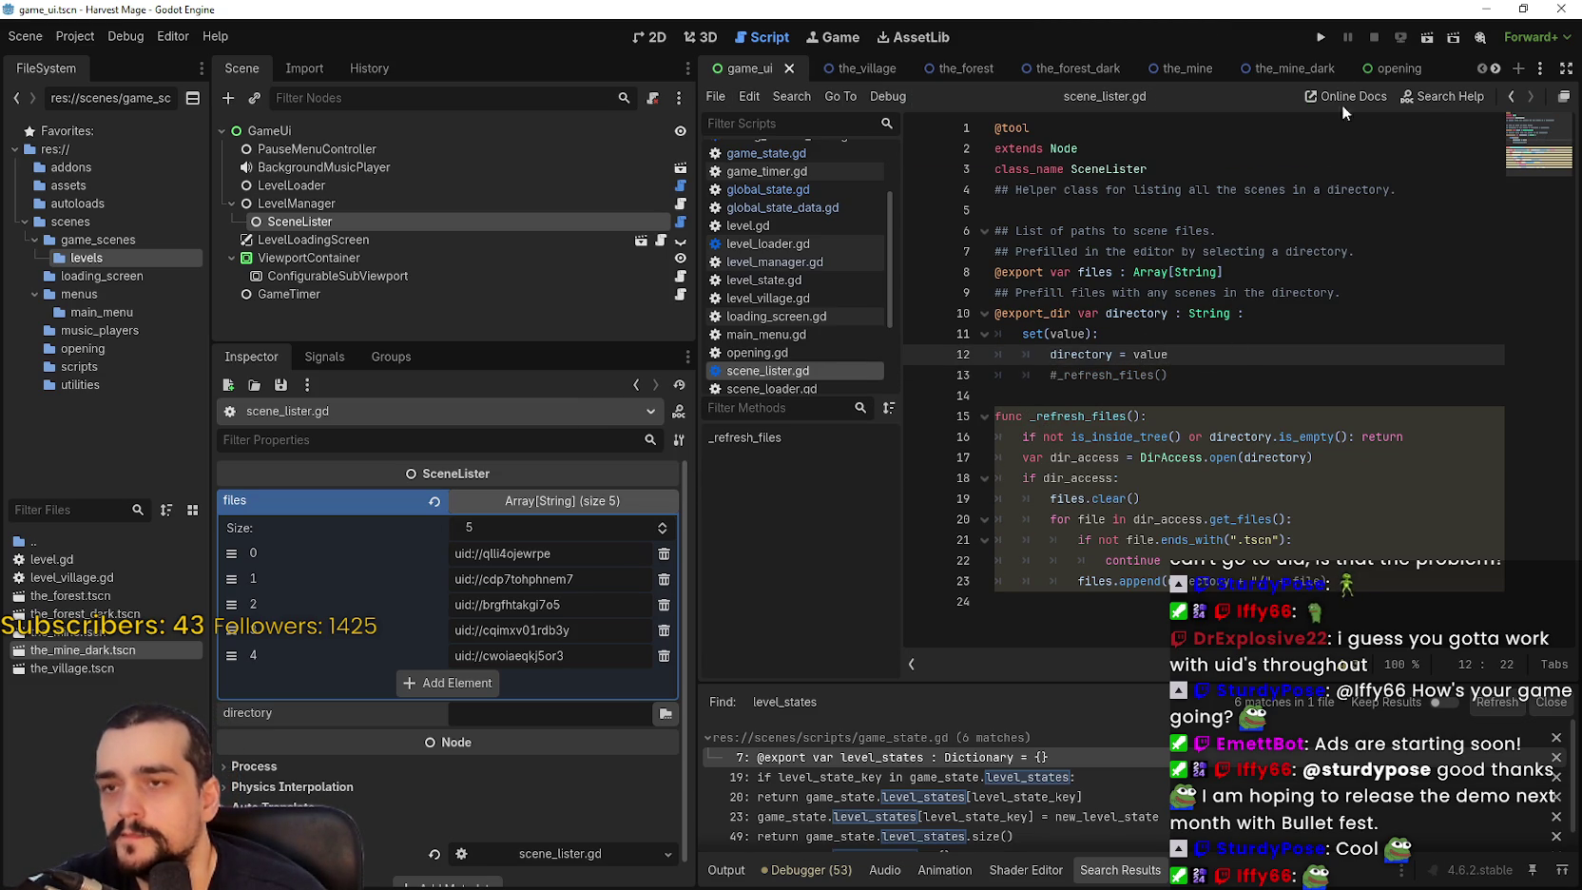
Run Harvest Mage, continue the saved game into The Village, then stop the debug session.
left_click(1317, 40)
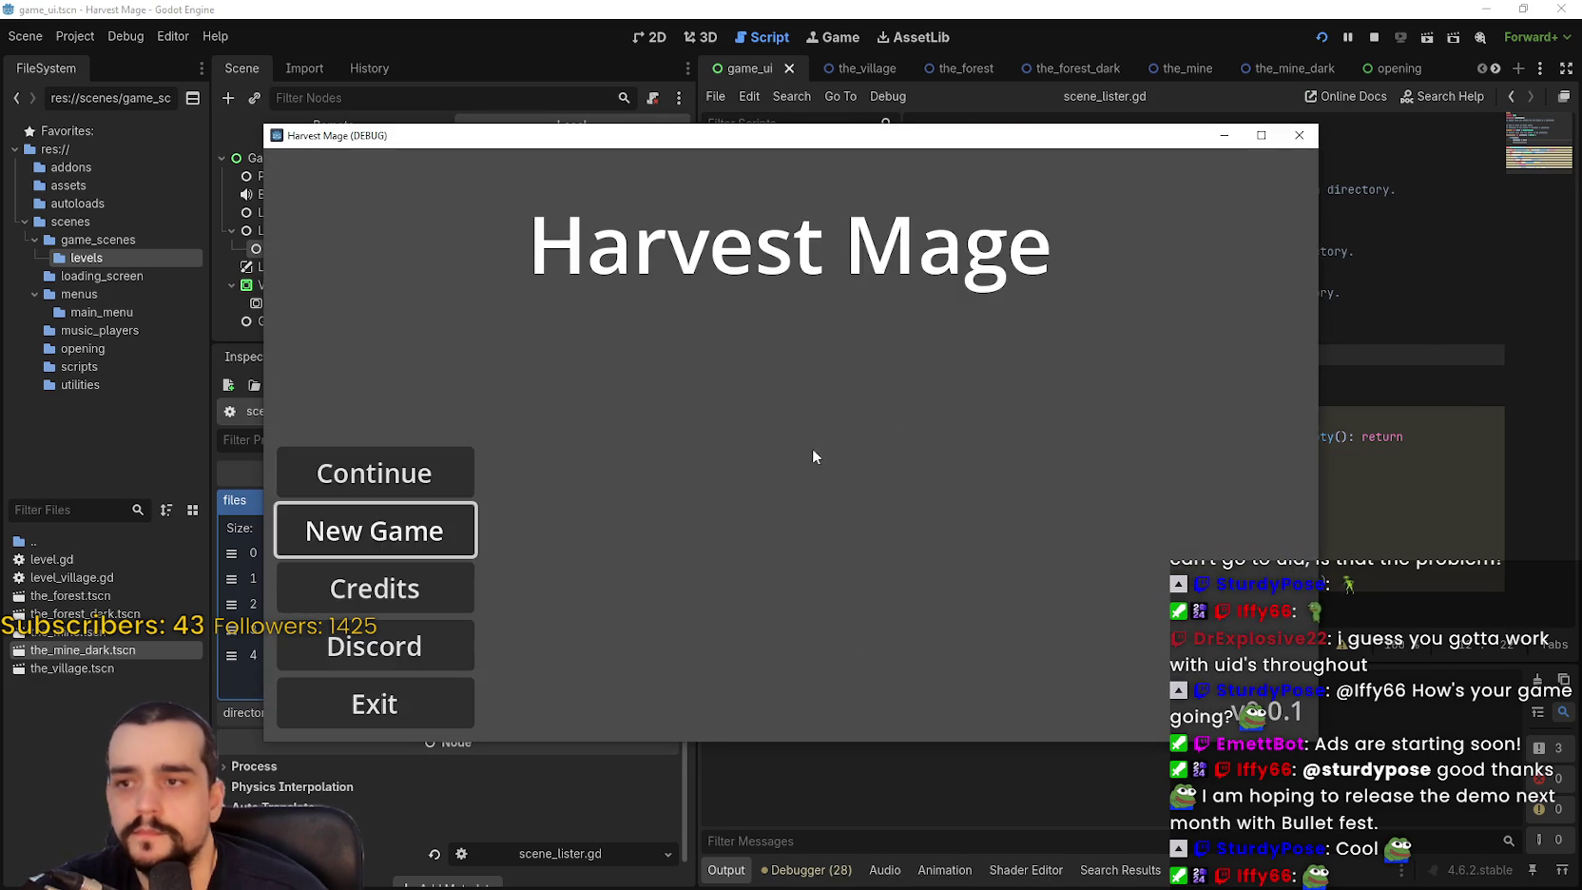
left_click(400, 471)
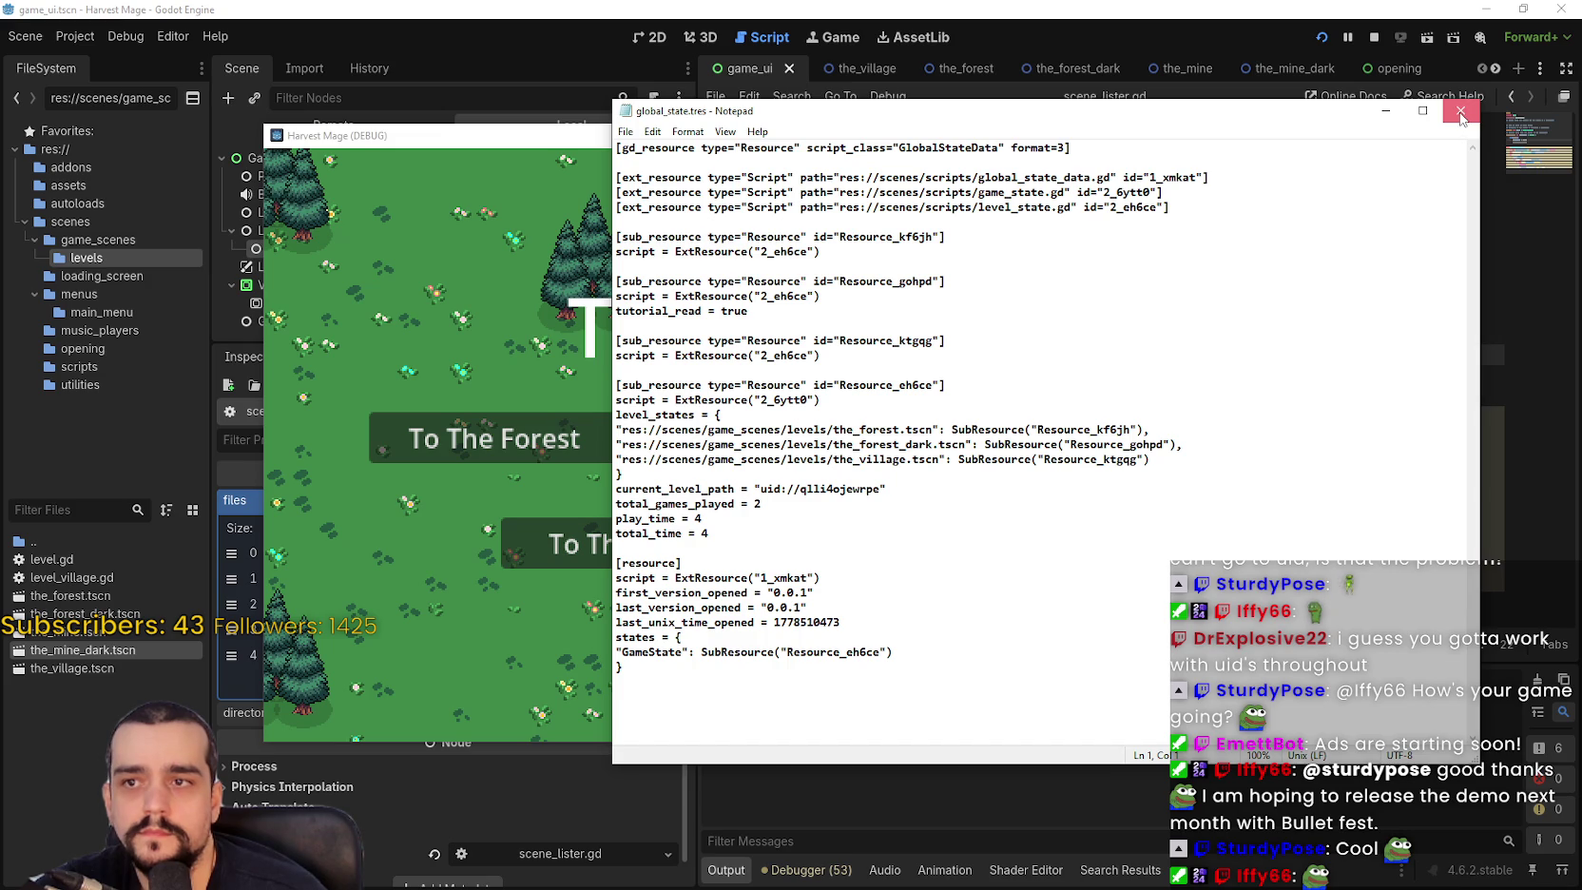
left_click(1461, 117)
left_click(1301, 136)
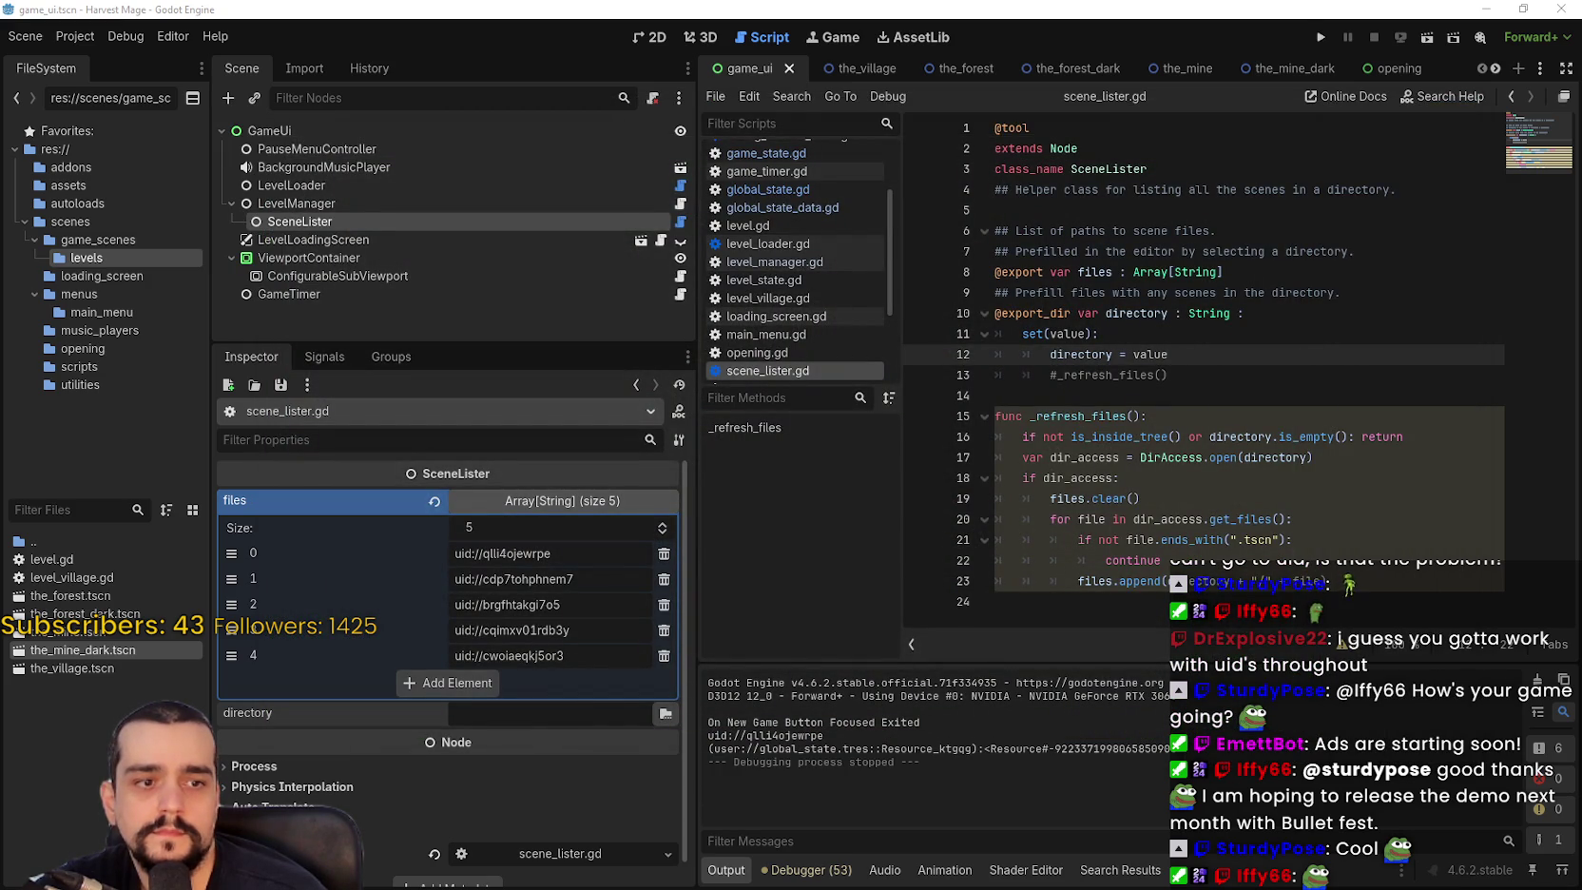
key("Up")
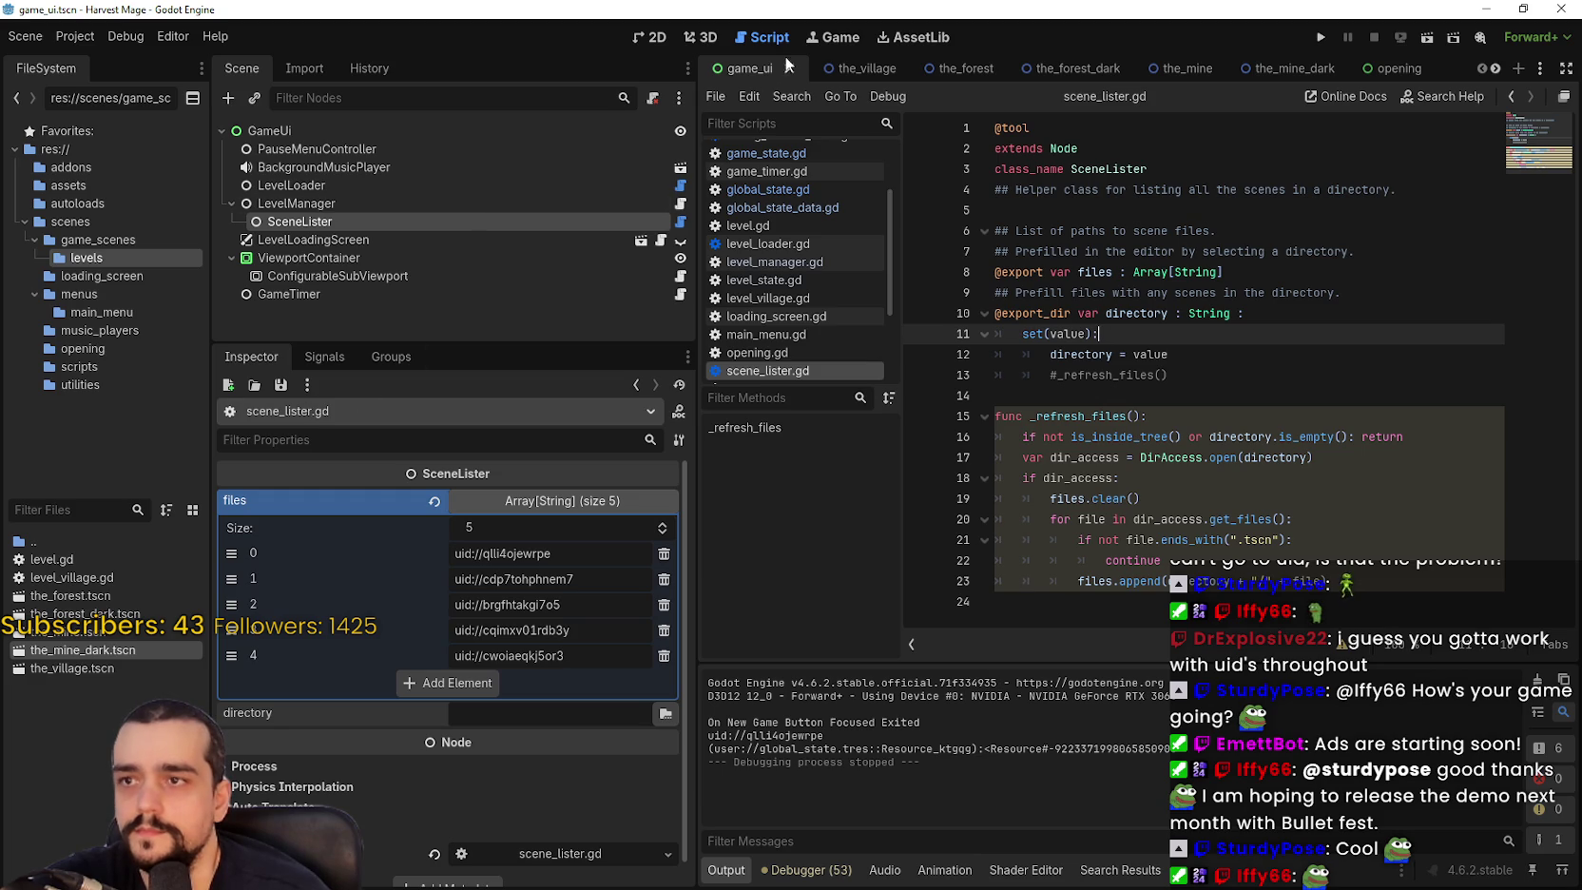
Select the LevelManager node and open level_manager.gd.
left_click(333, 206)
mouse_move(335, 534)
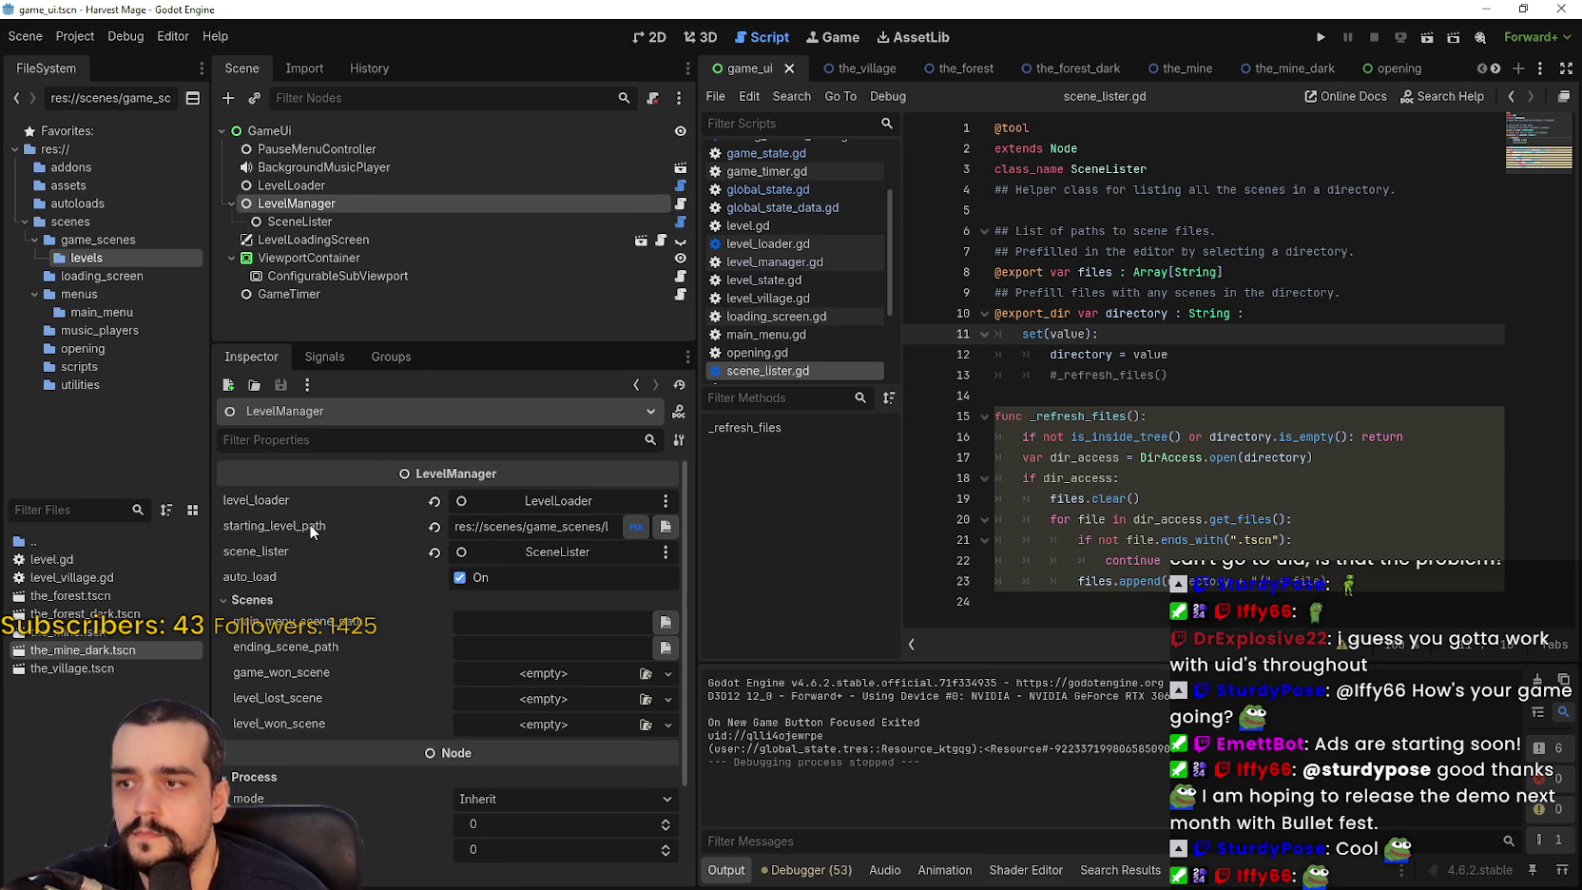
left_click(679, 207)
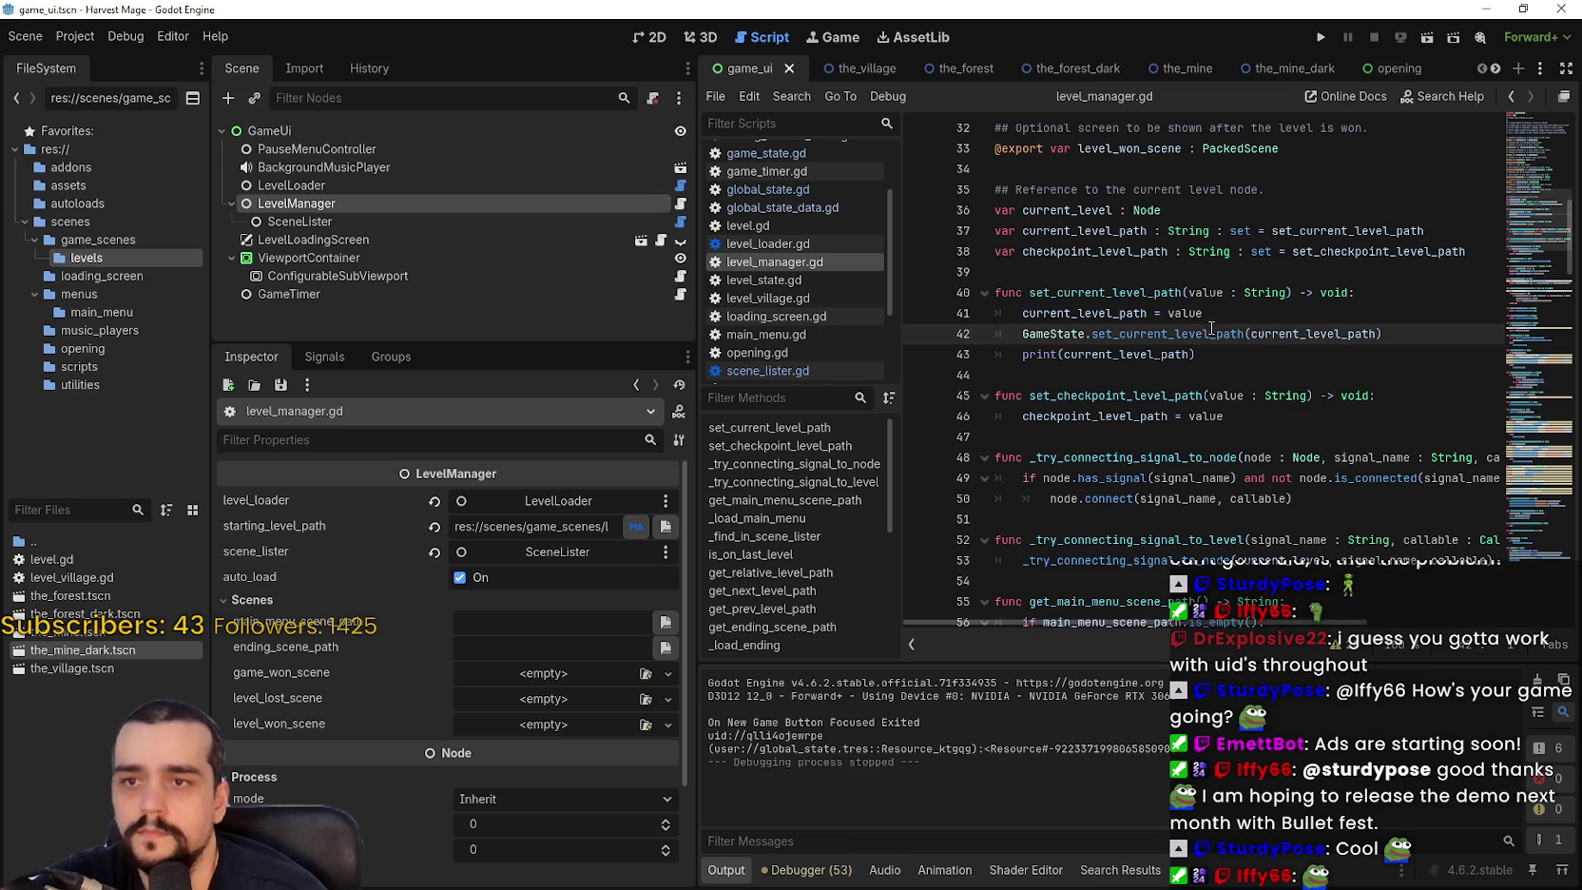
scroll(1287, 400, "up", 1)
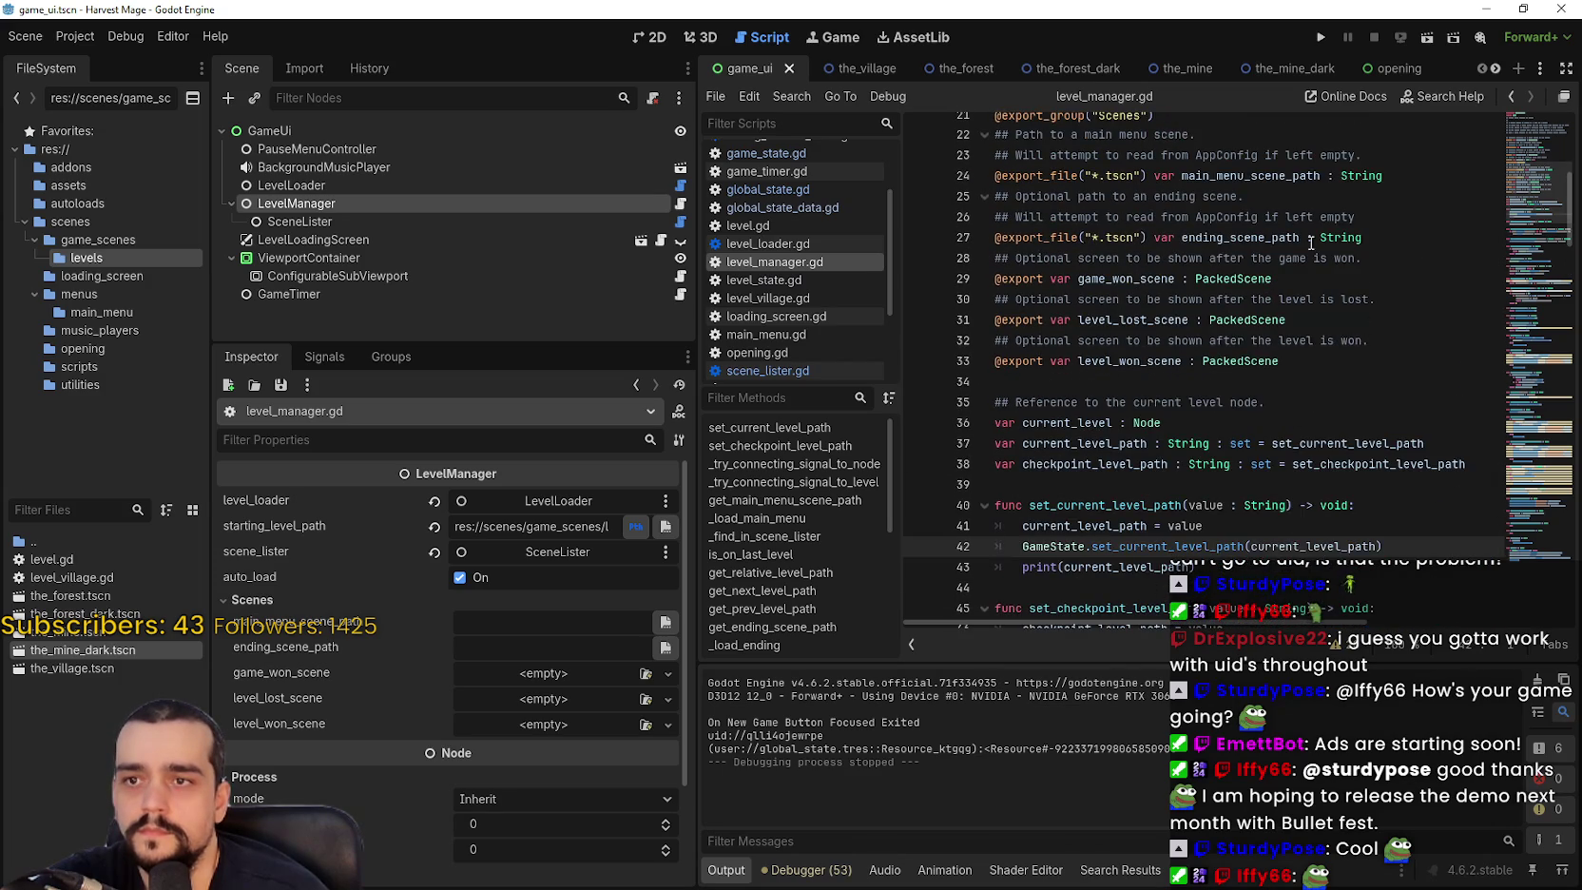
scroll(1317, 245, "up", 4)
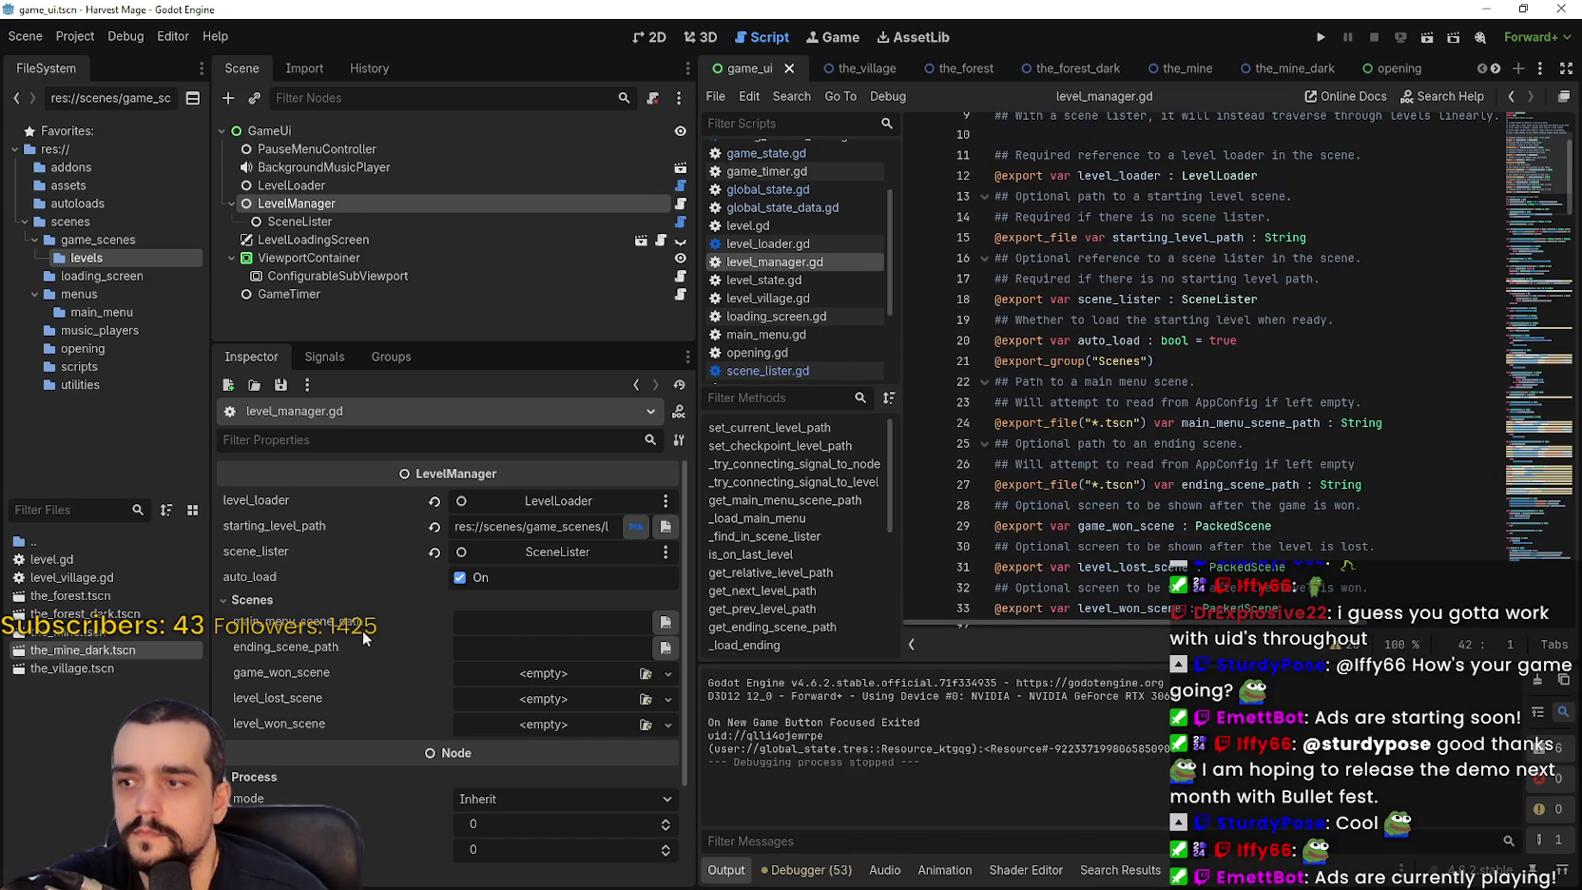
mouse_move(285, 532)
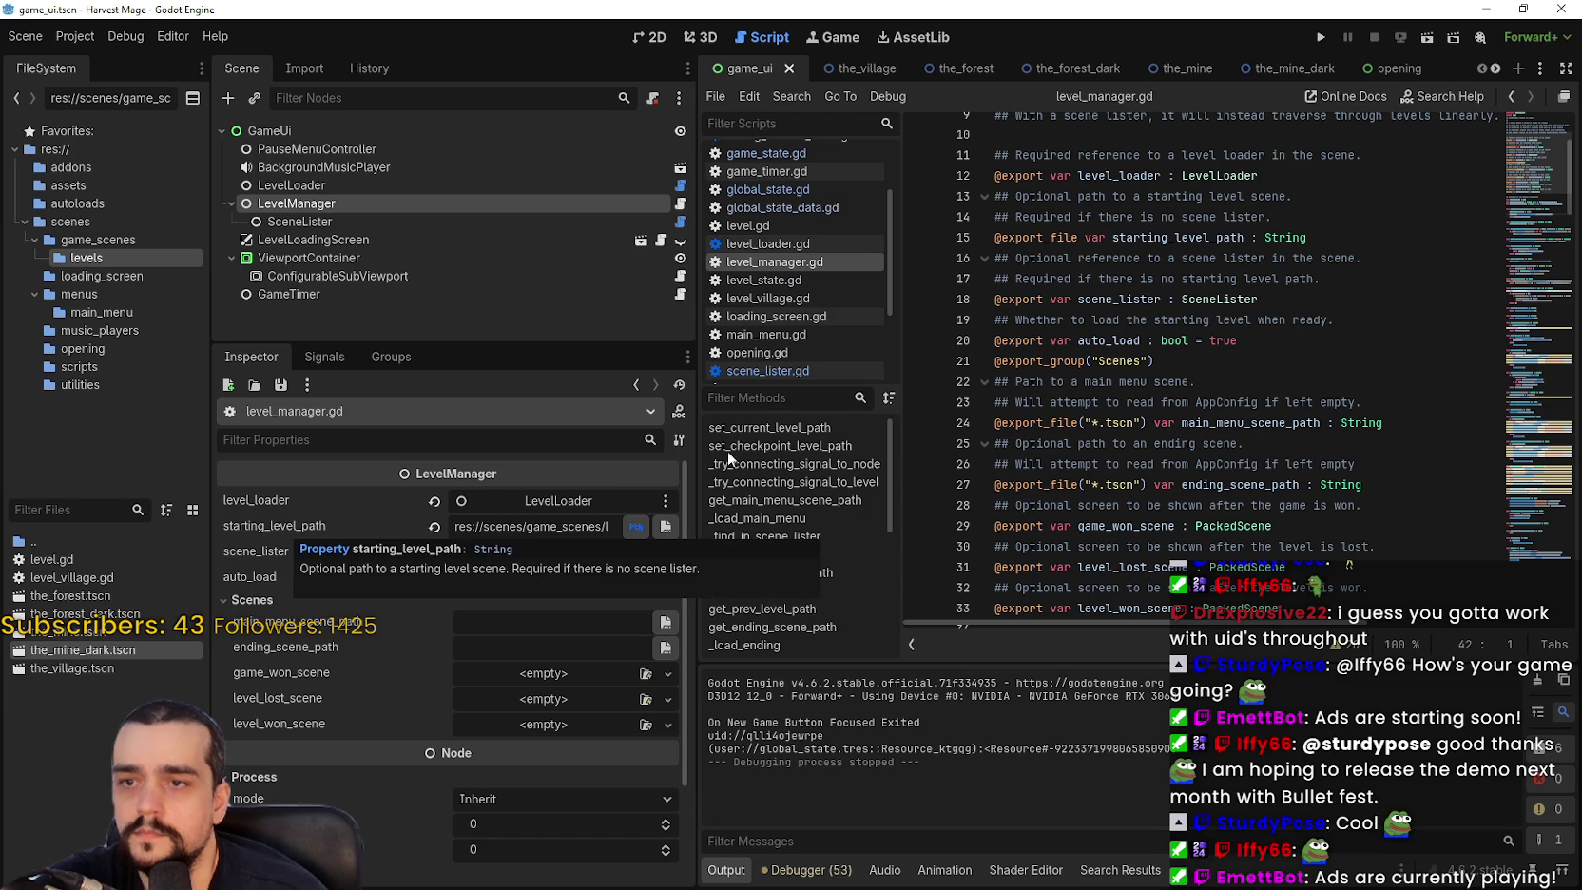
scroll(1189, 429, "up", 2)
Re-commit starting_level_path as the_village.tscn and search level_manager.gd for its uses.
left_click(1222, 368)
left_click(1364, 369)
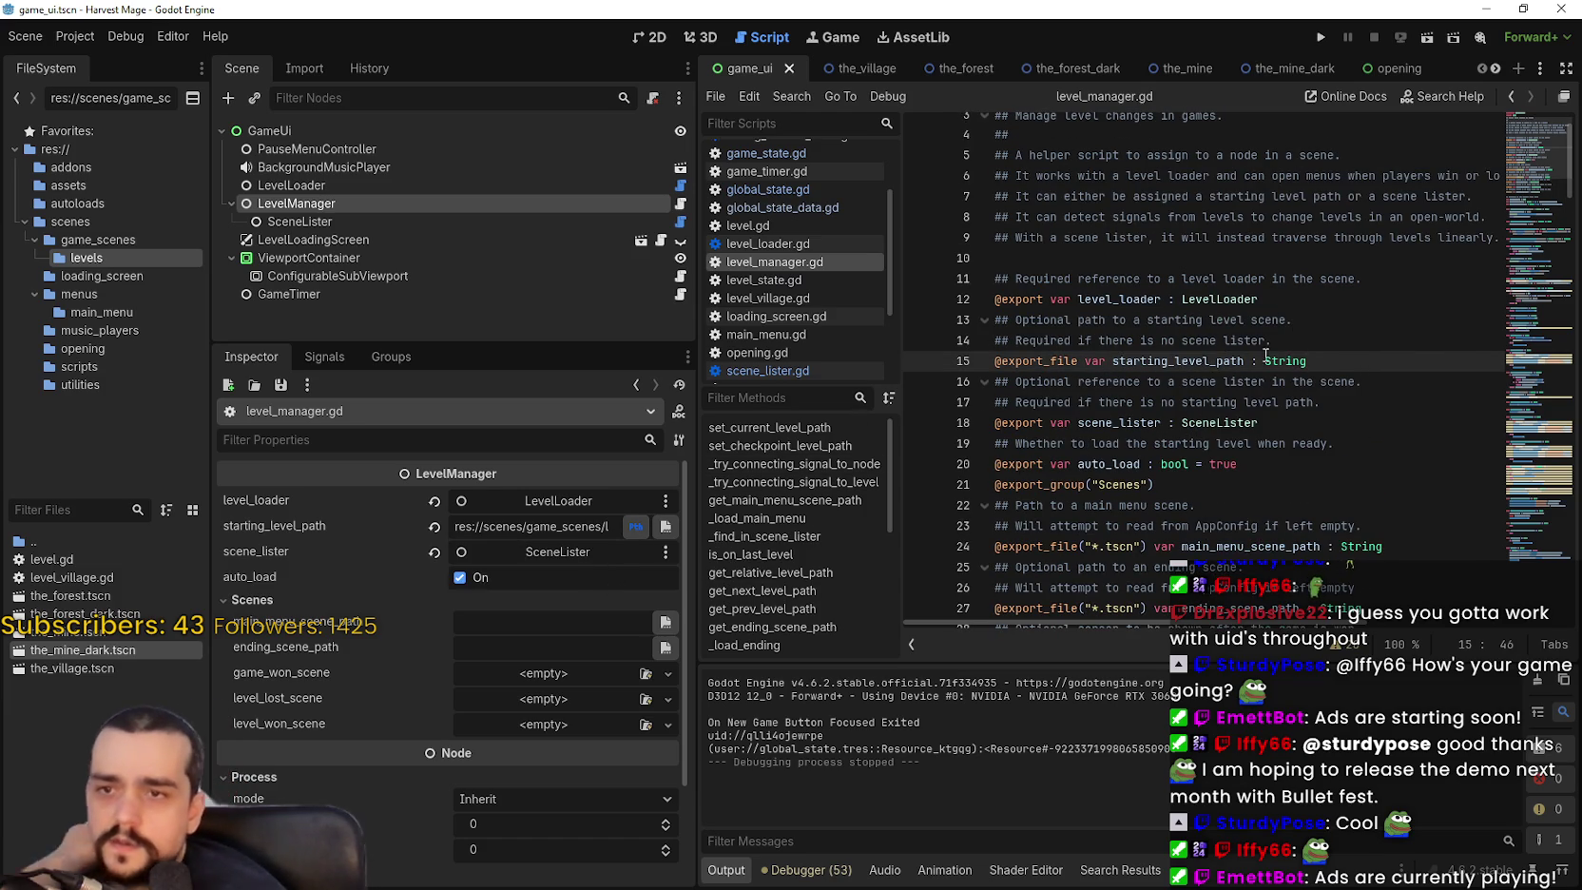
double_click(1181, 358)
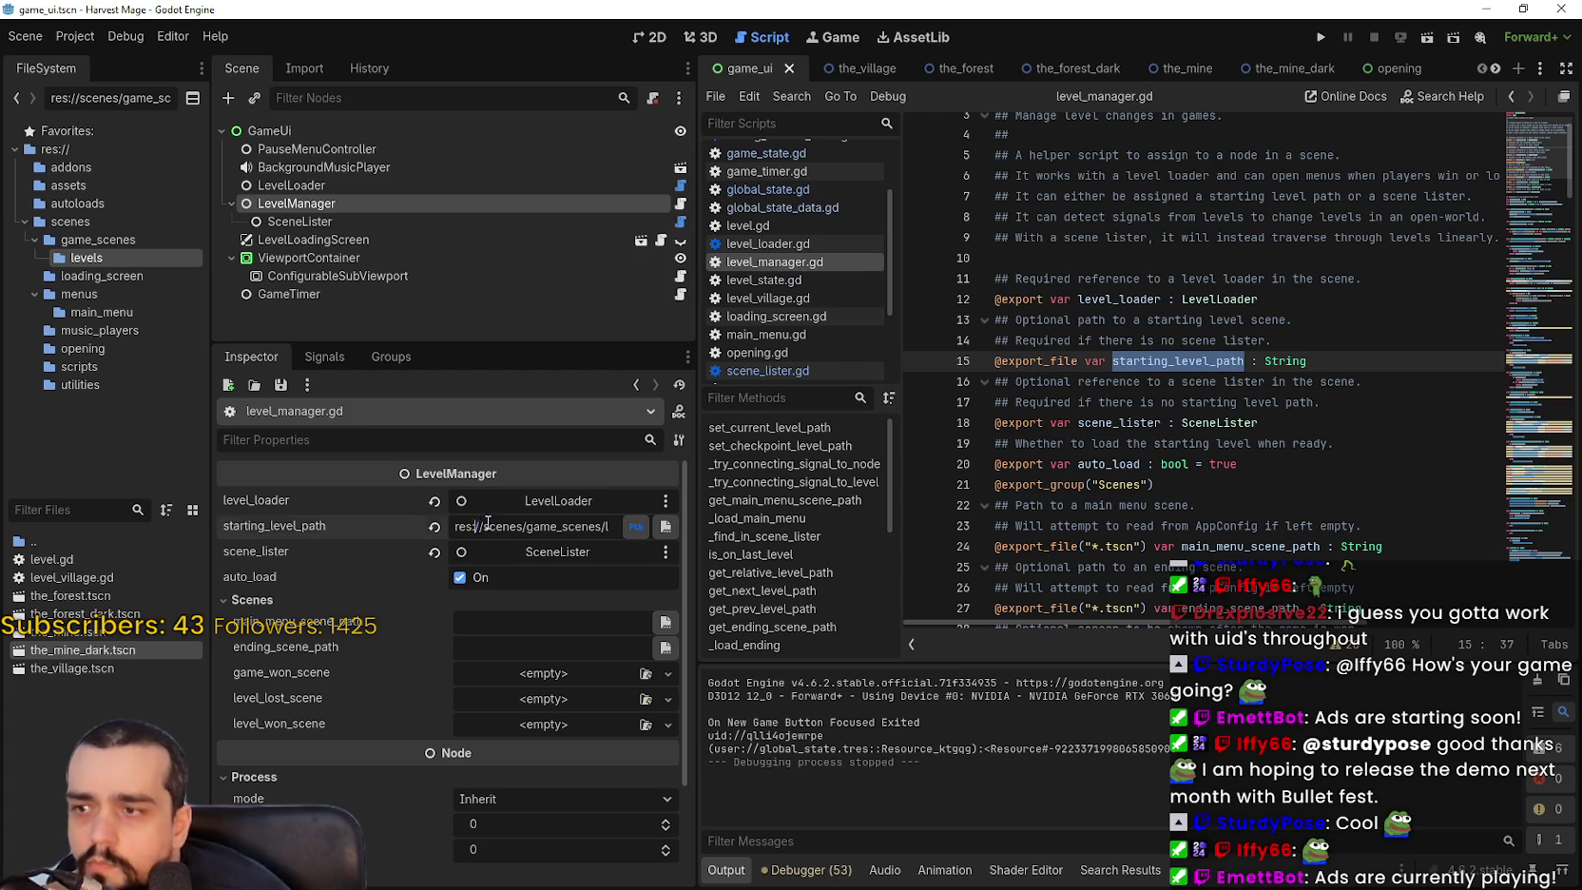
left_click(532, 526)
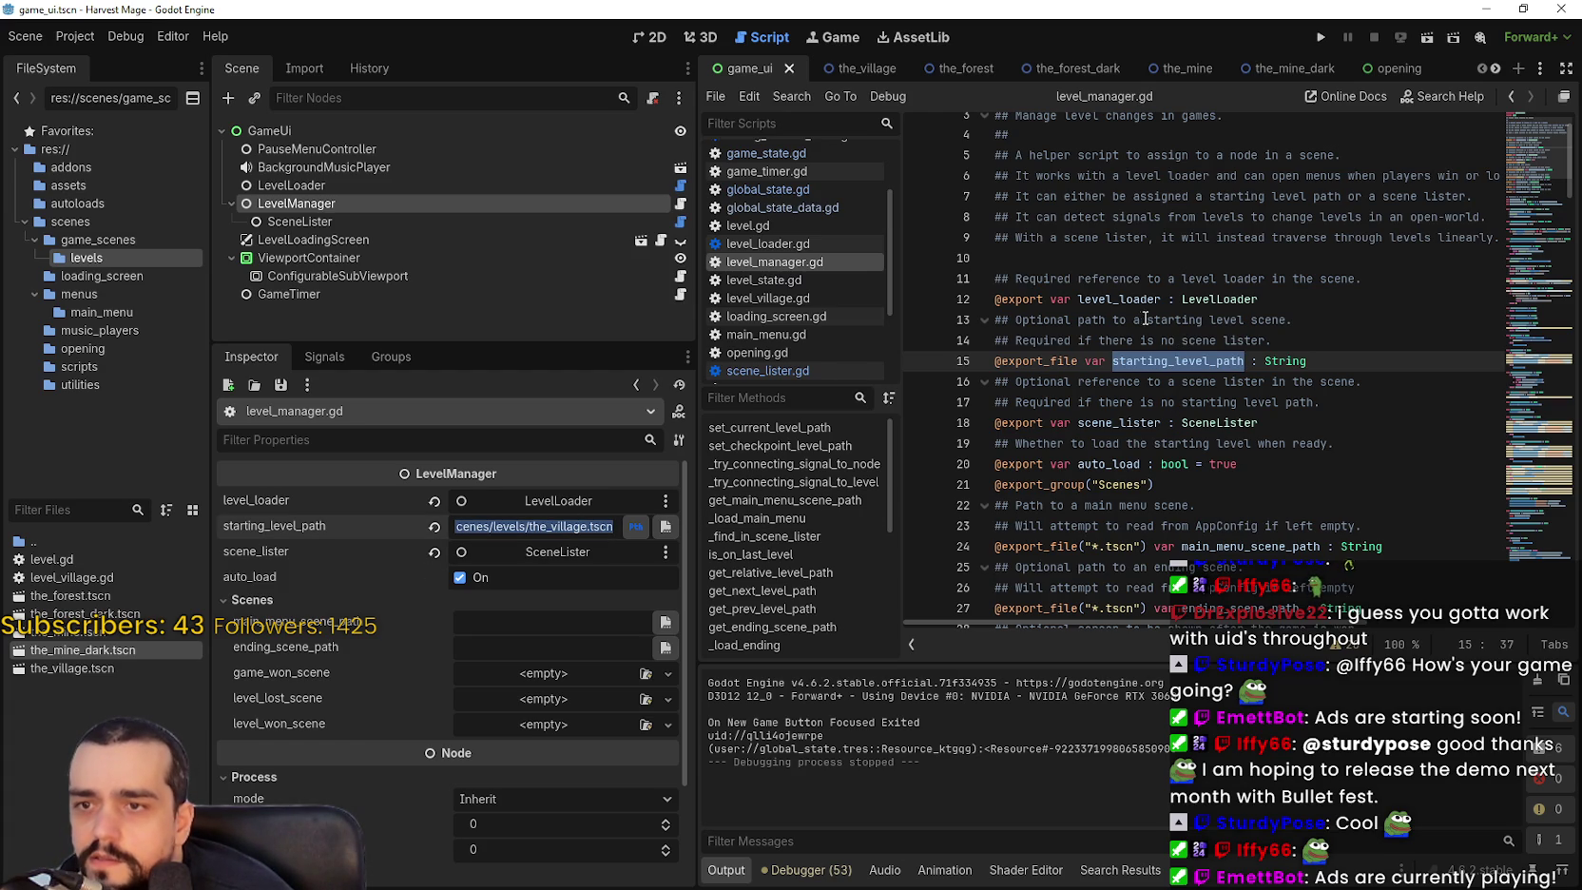
scroll(1159, 317, "down", 2)
key("Return")
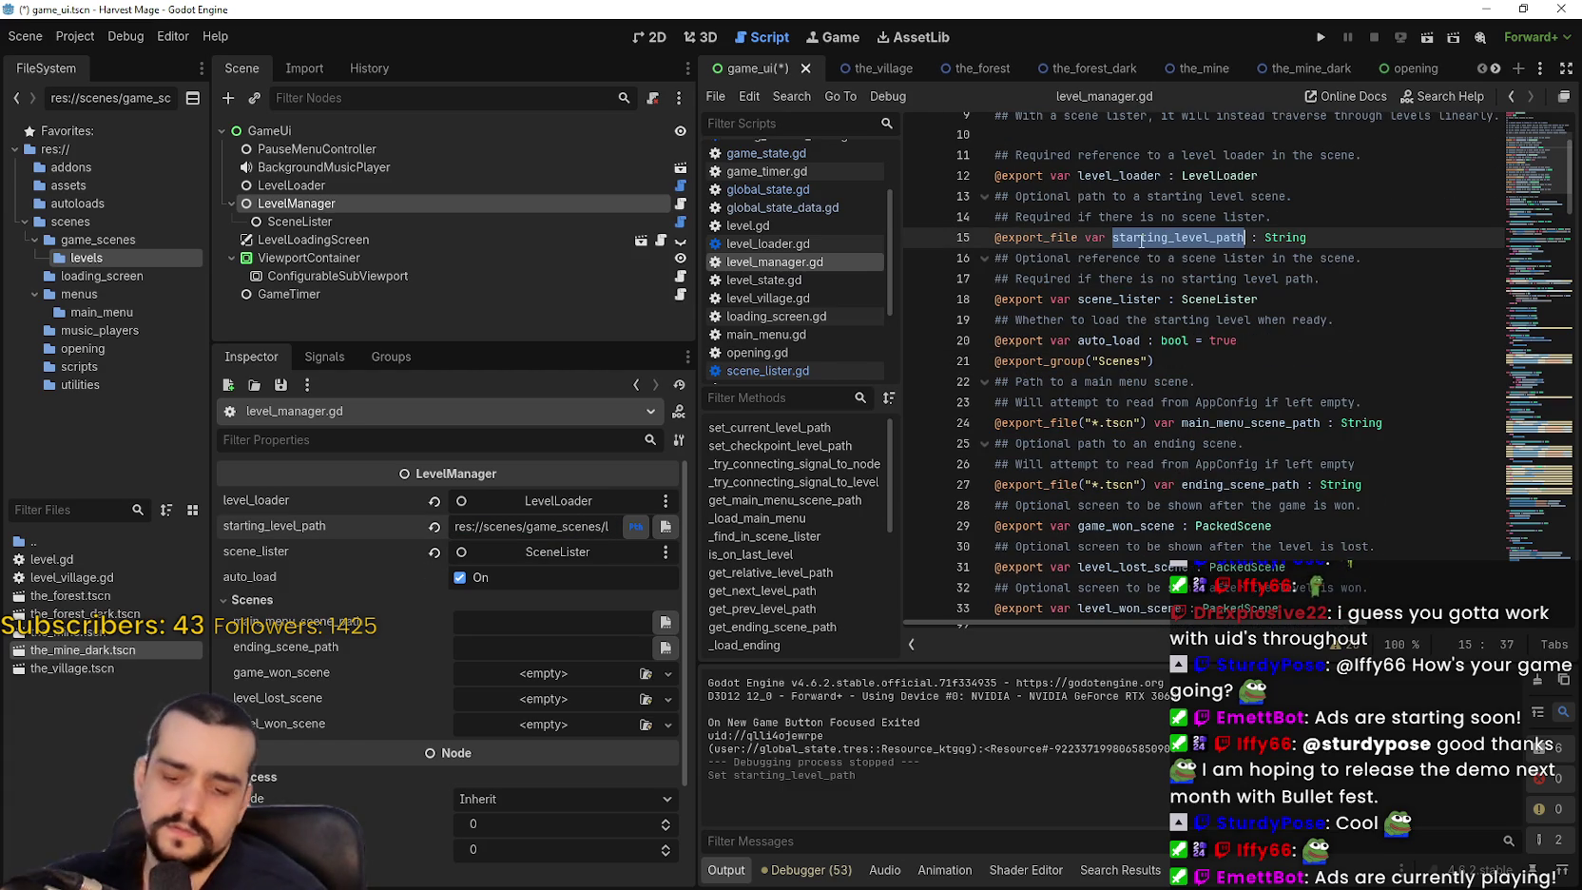
key("ctrl+f")
left_click(1331, 654)
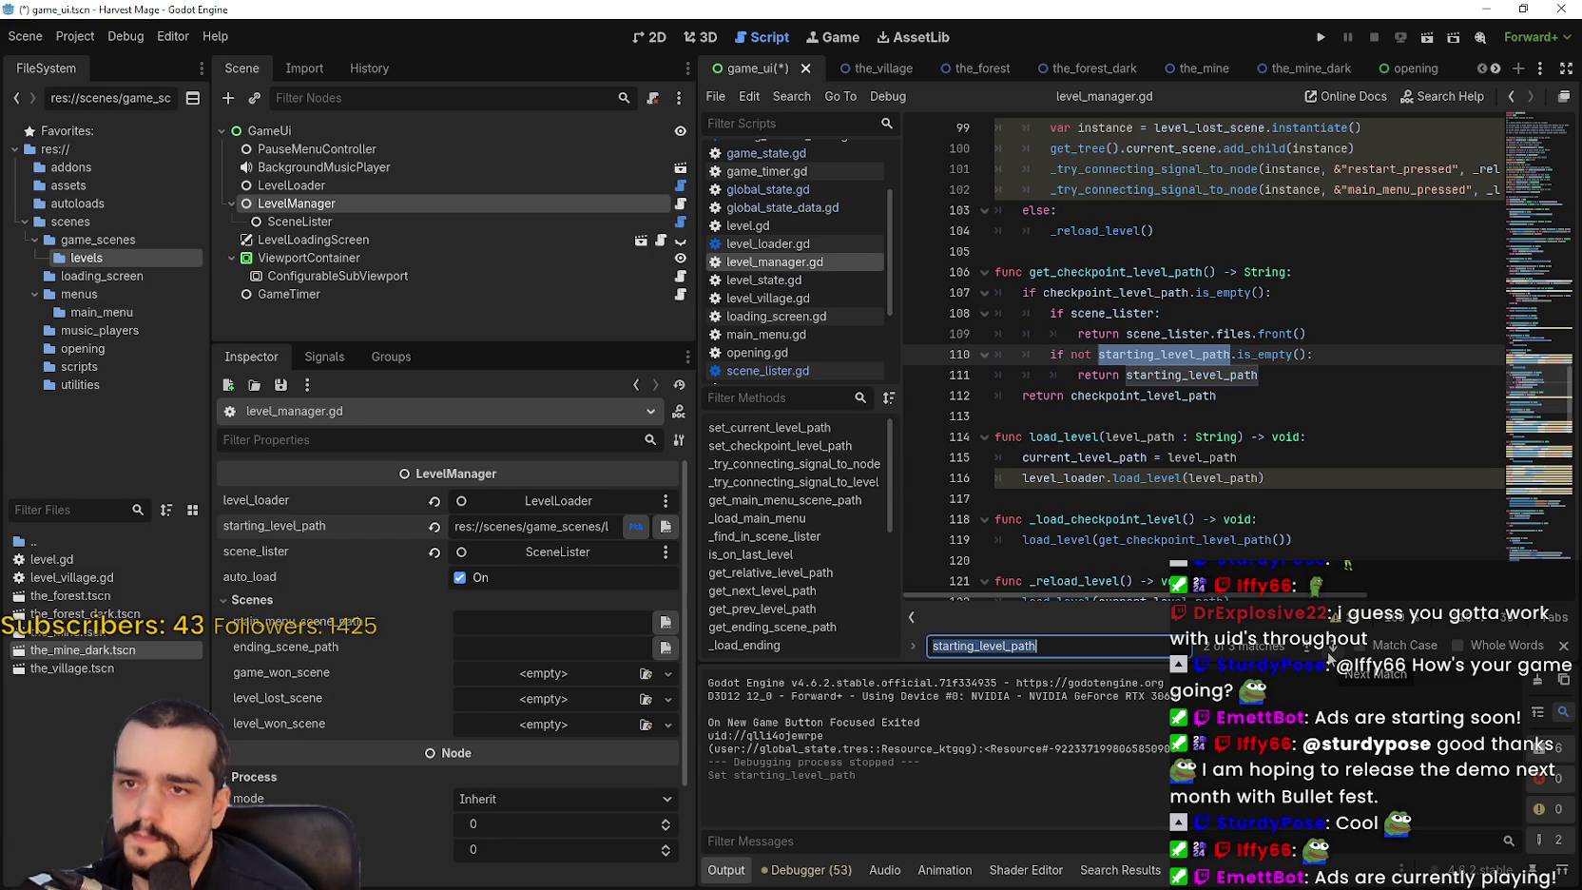
Step through the remaining search matches and reset the starting level path to empty.
left_click(1330, 654)
left_click(1330, 654)
left_click(1315, 362)
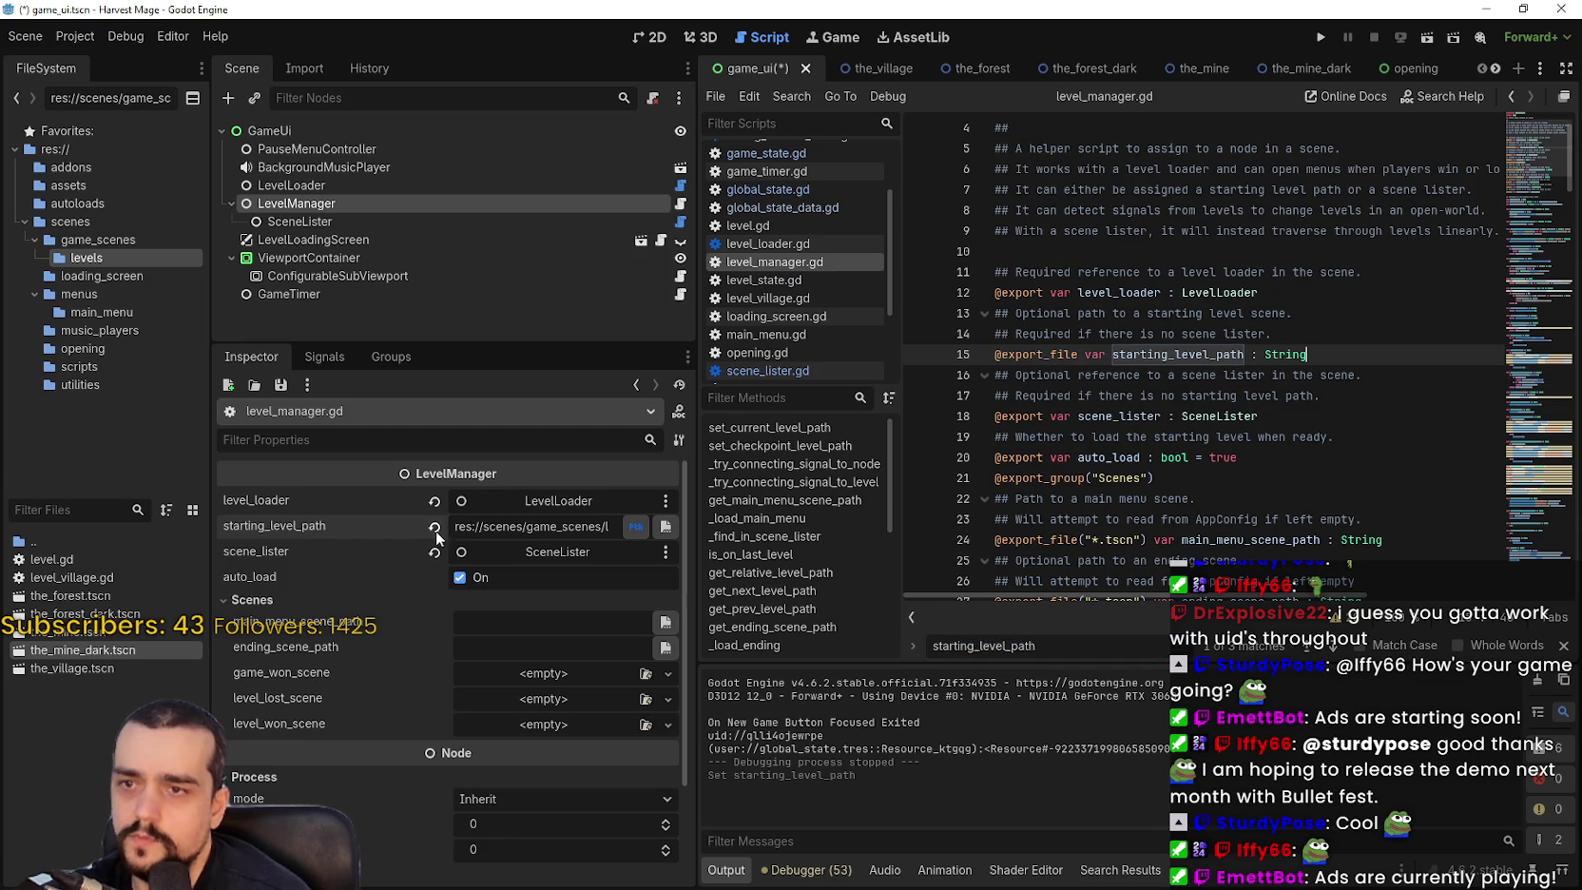
left_click(434, 528)
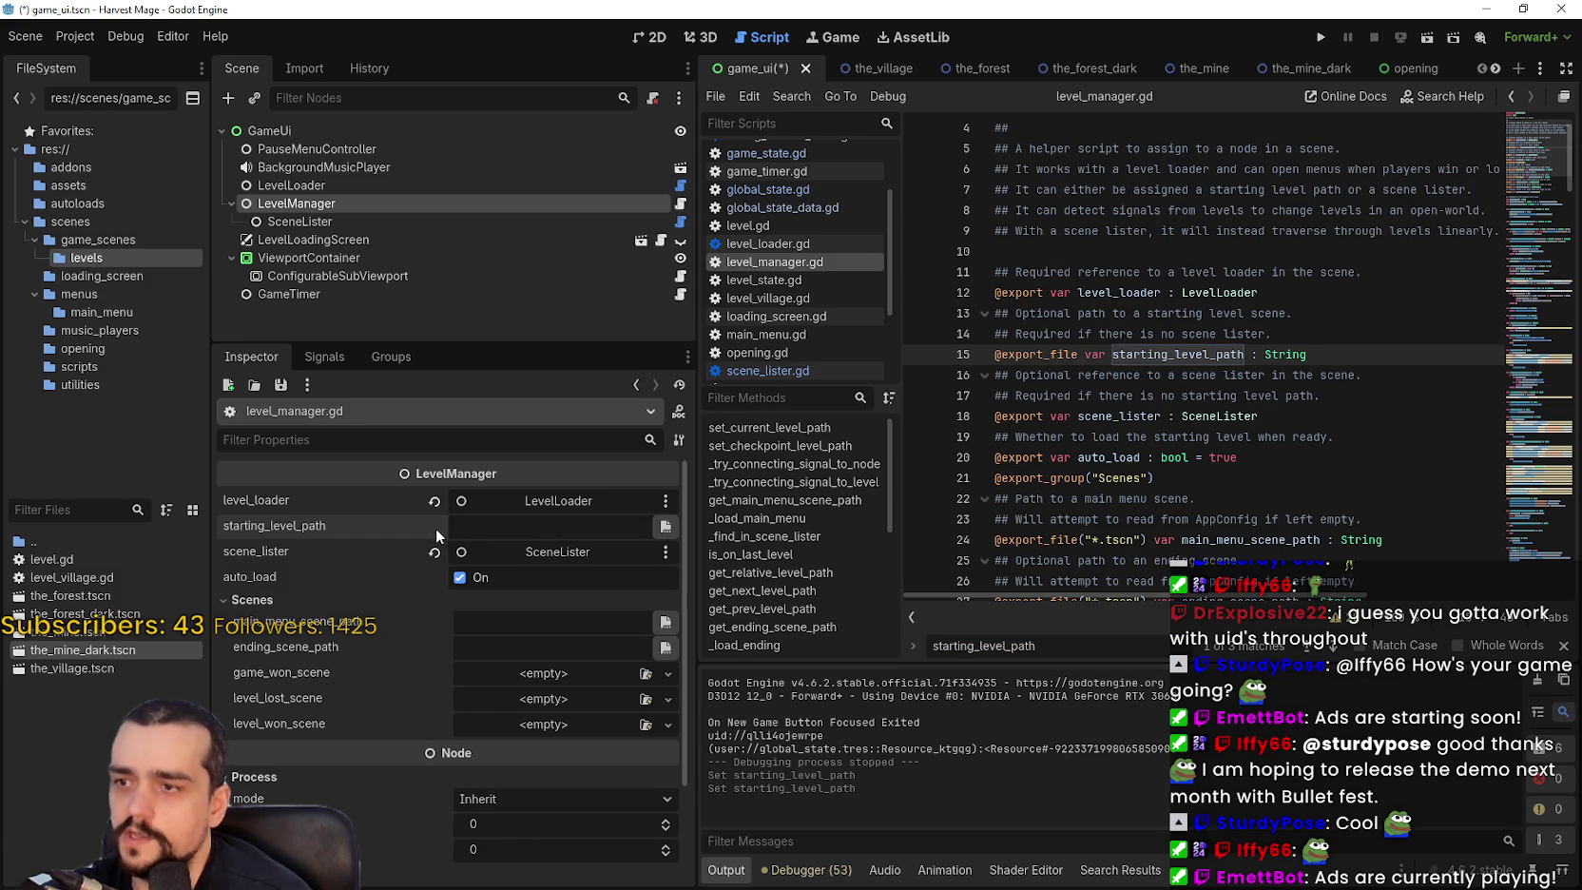
Paste the_village.tscn's copied UID into the starting level path and save the game UI scene.
left_click(71, 671)
right_click(69, 670)
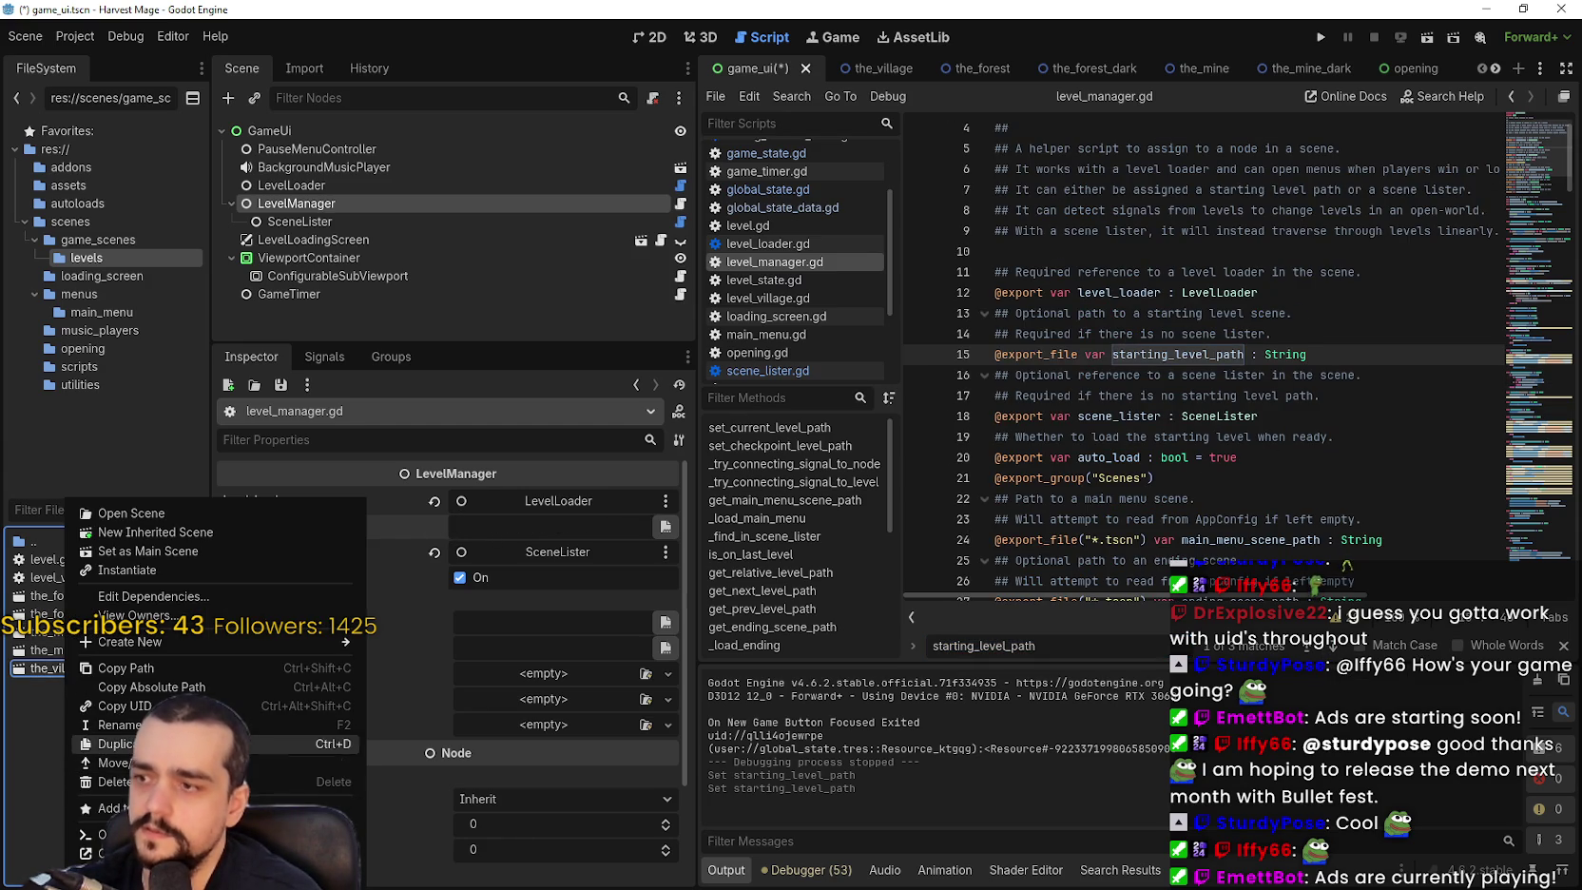
left_click(123, 705)
left_click(563, 522)
key("ctrl+v")
key("Return")
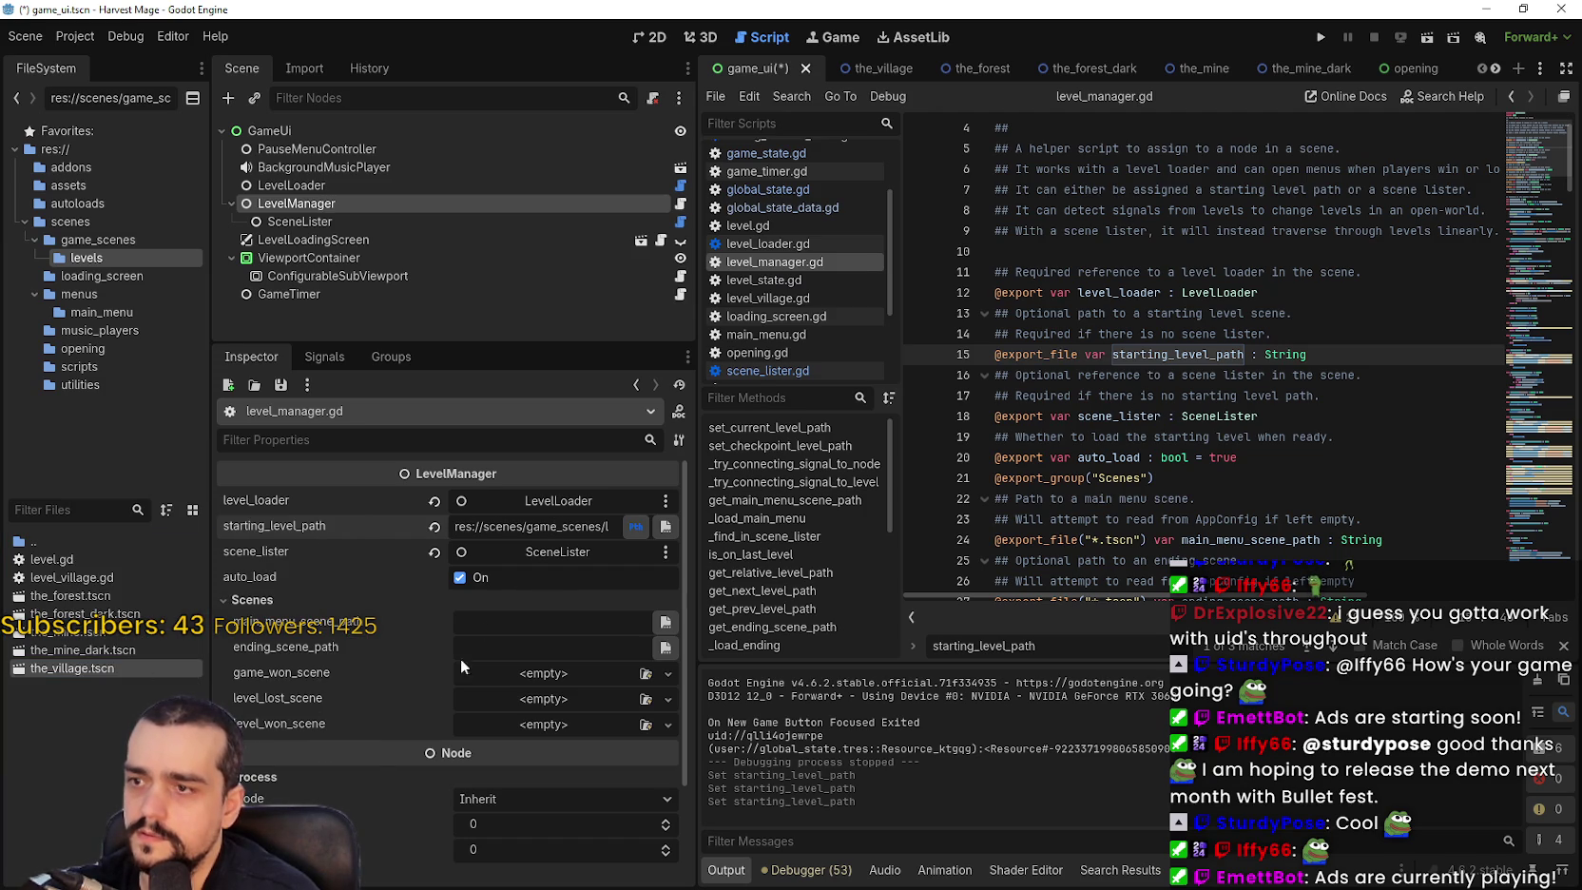
left_click(565, 529)
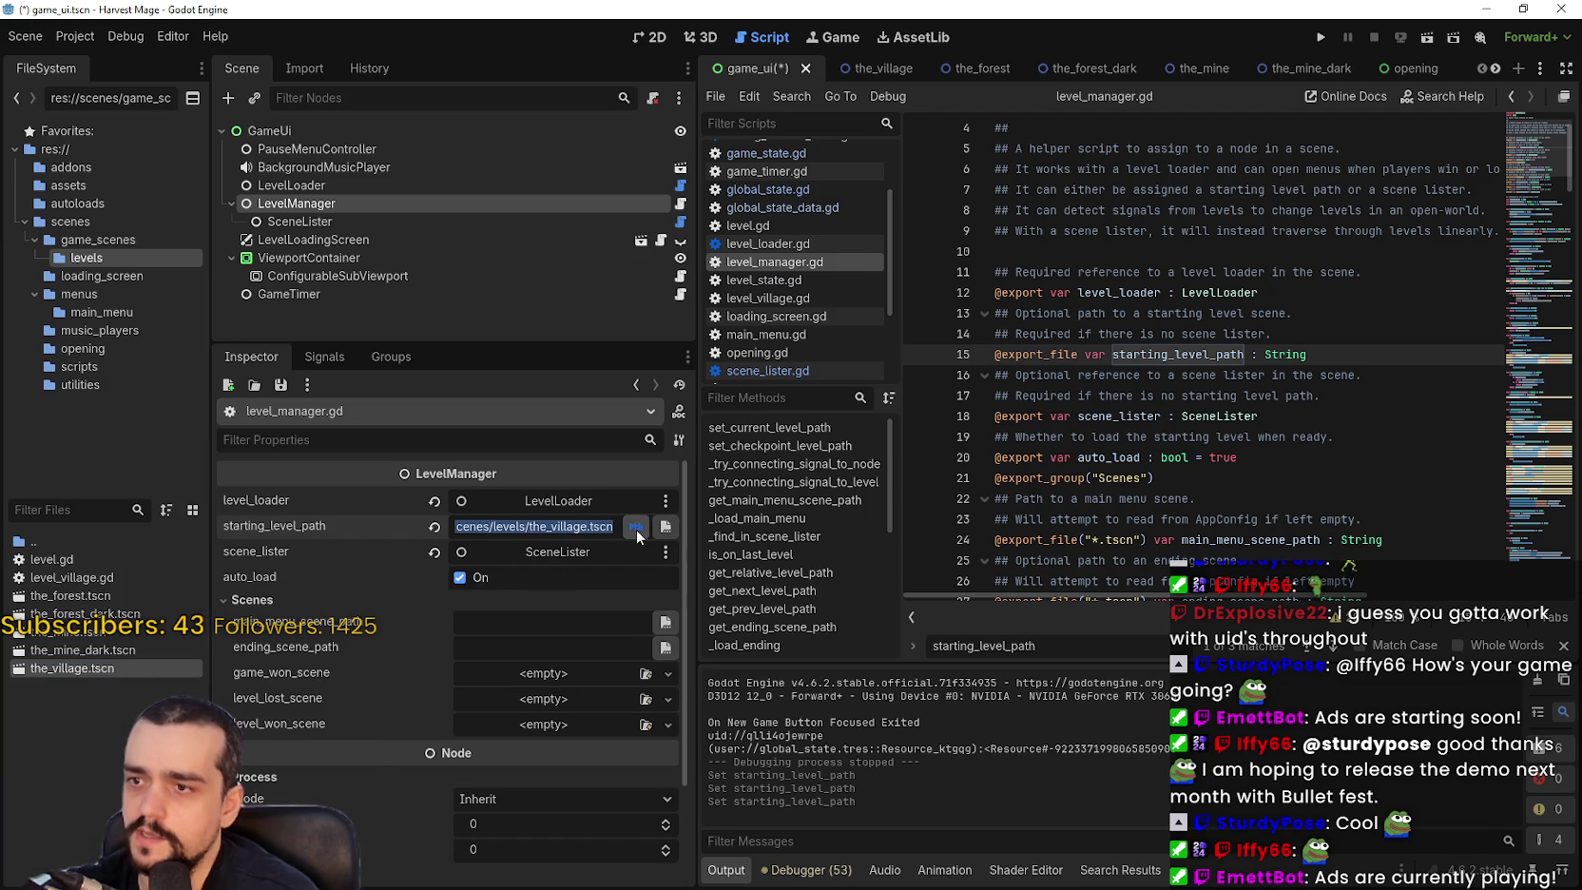
key("ctrl+s")
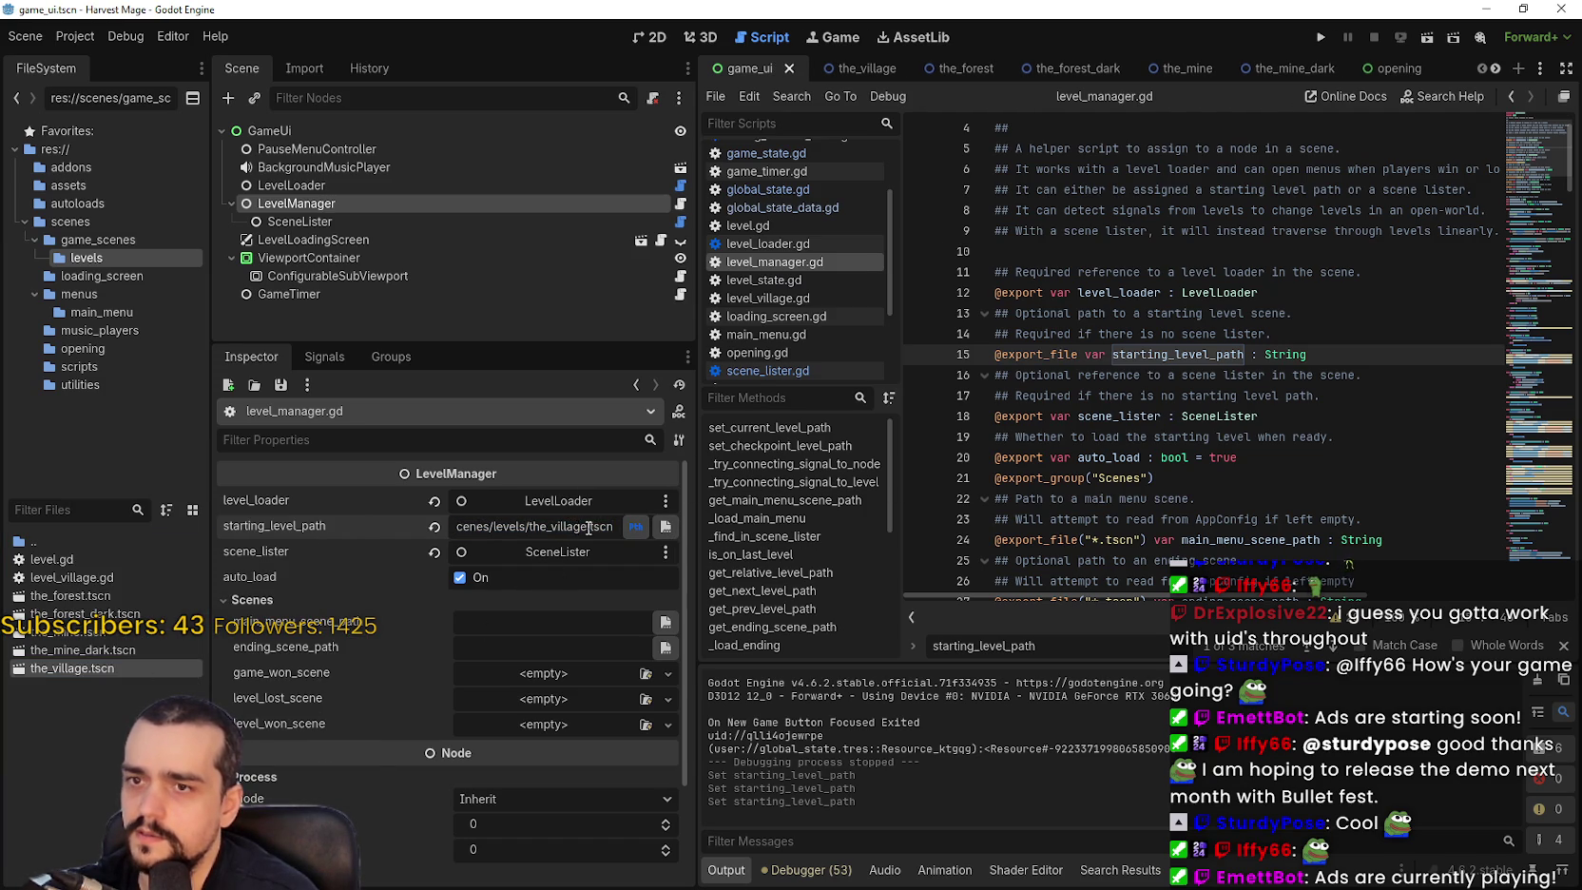
Clear LevelManager's starting level path again and save the scene.
left_click(314, 185)
left_click(318, 203)
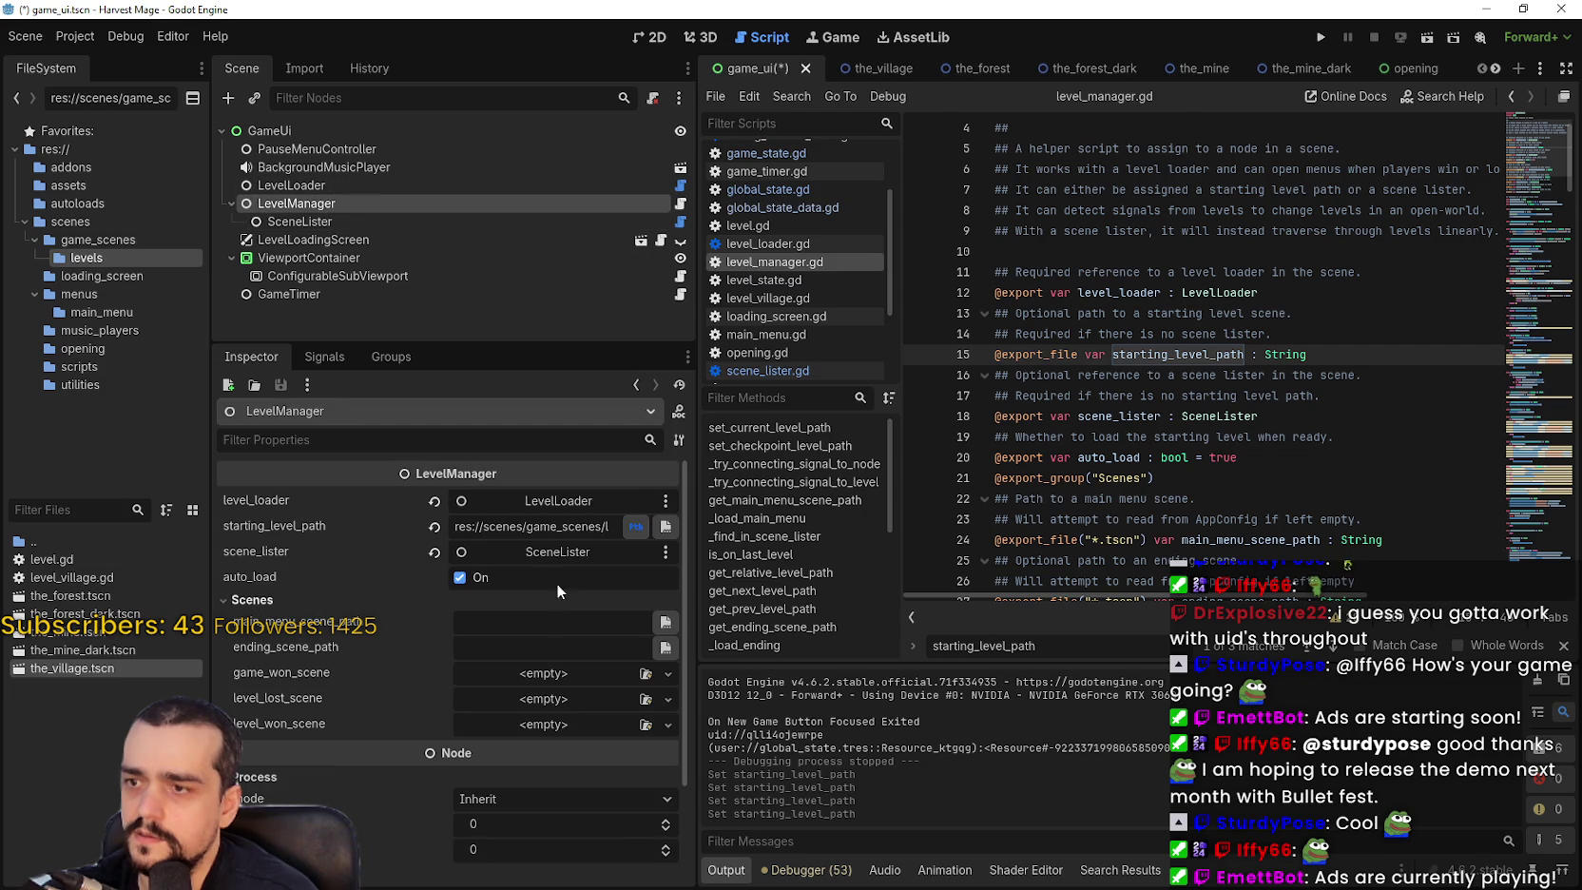
left_click(433, 529)
key("ctrl+s")
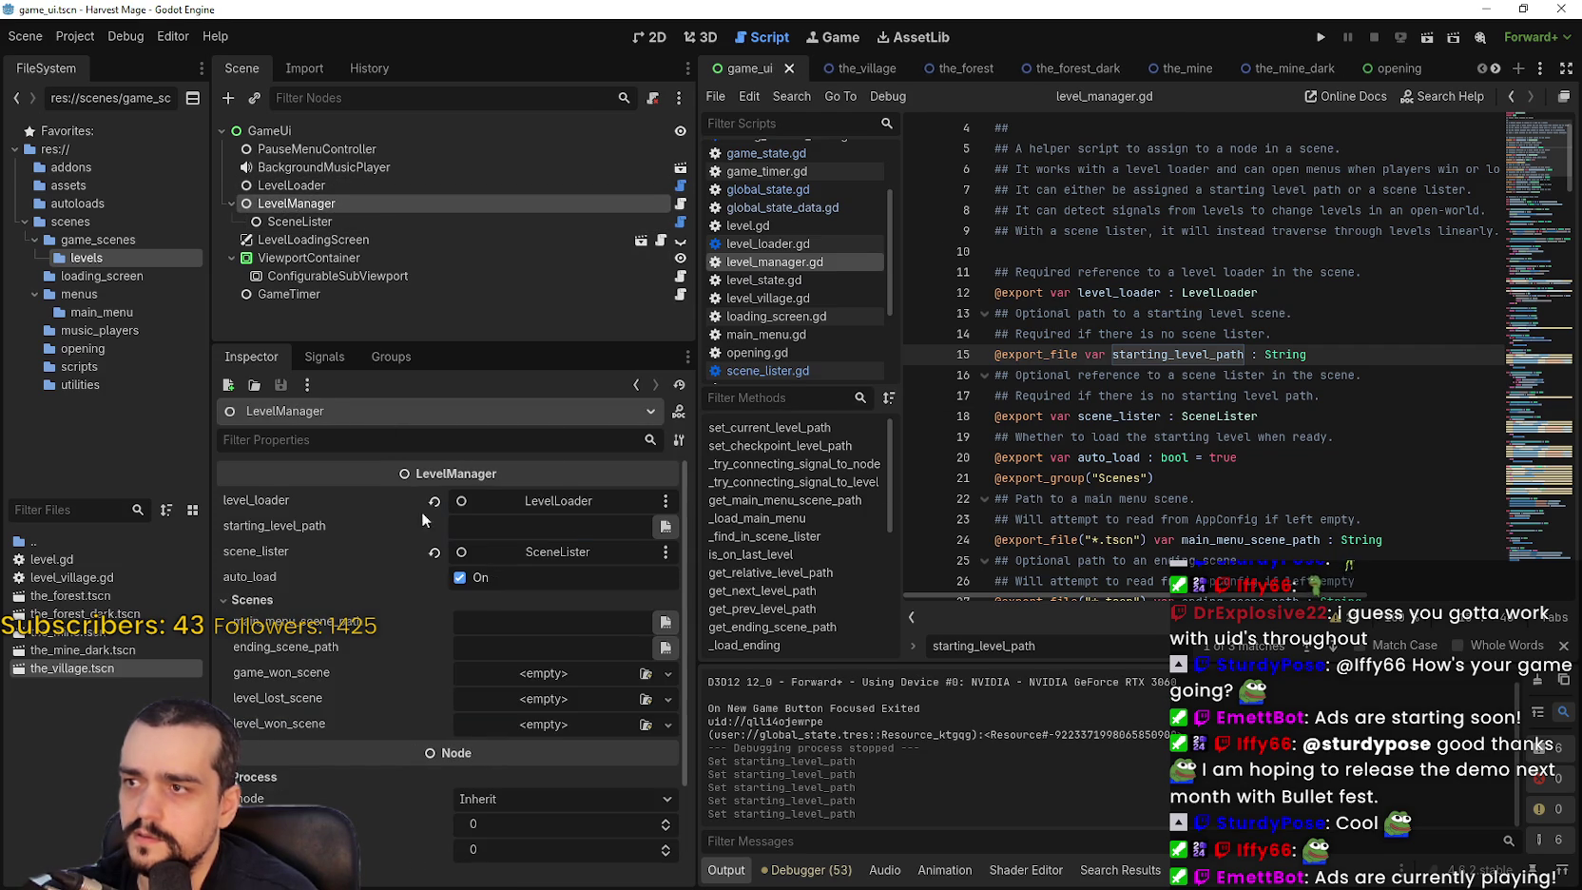
Re-paste the_village scene's UID into the starting level path and save.
right_click(14, 668)
left_click(57, 706)
left_click(525, 529)
key("ctrl+v")
key("Return")
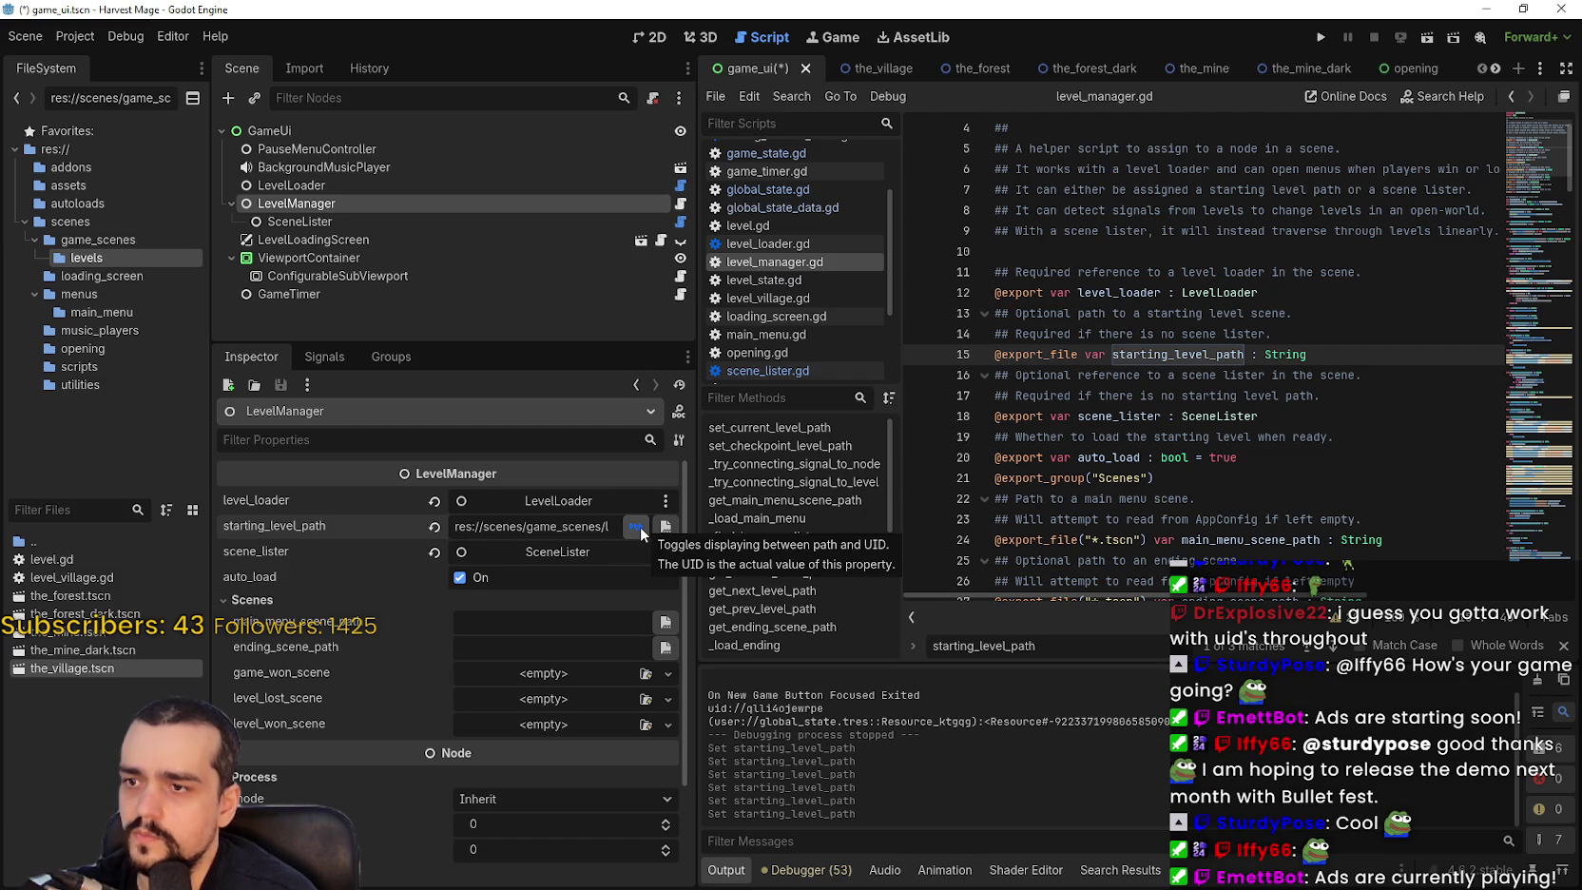
left_click(638, 529)
key("ctrl+s")
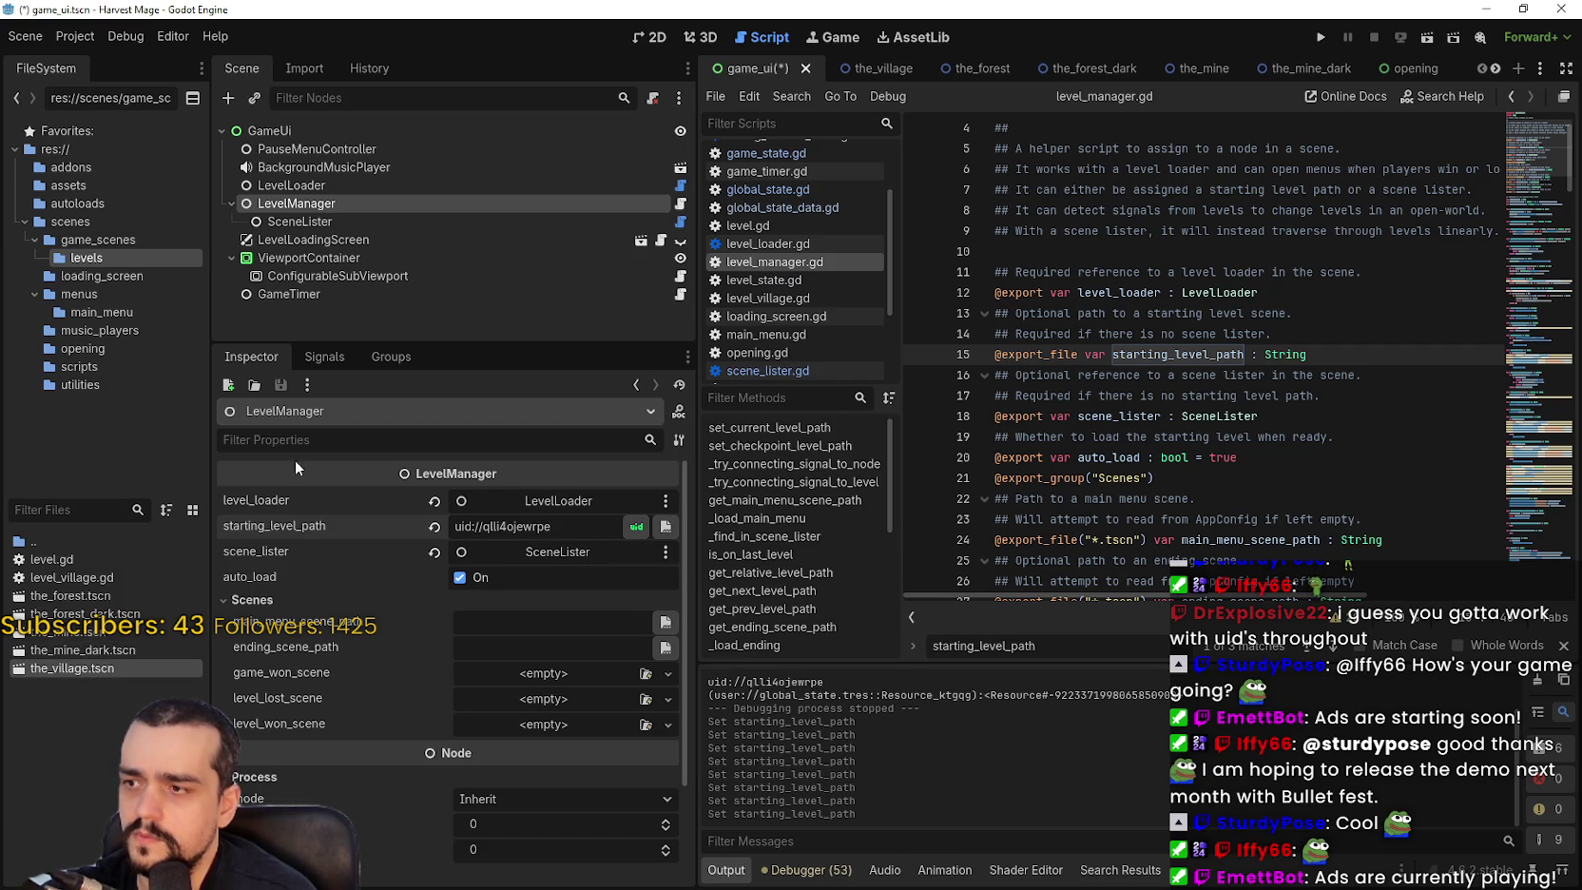
Recheck the stored path, save, and search all project files for starting_level_path.
left_click(347, 219)
left_click(350, 206)
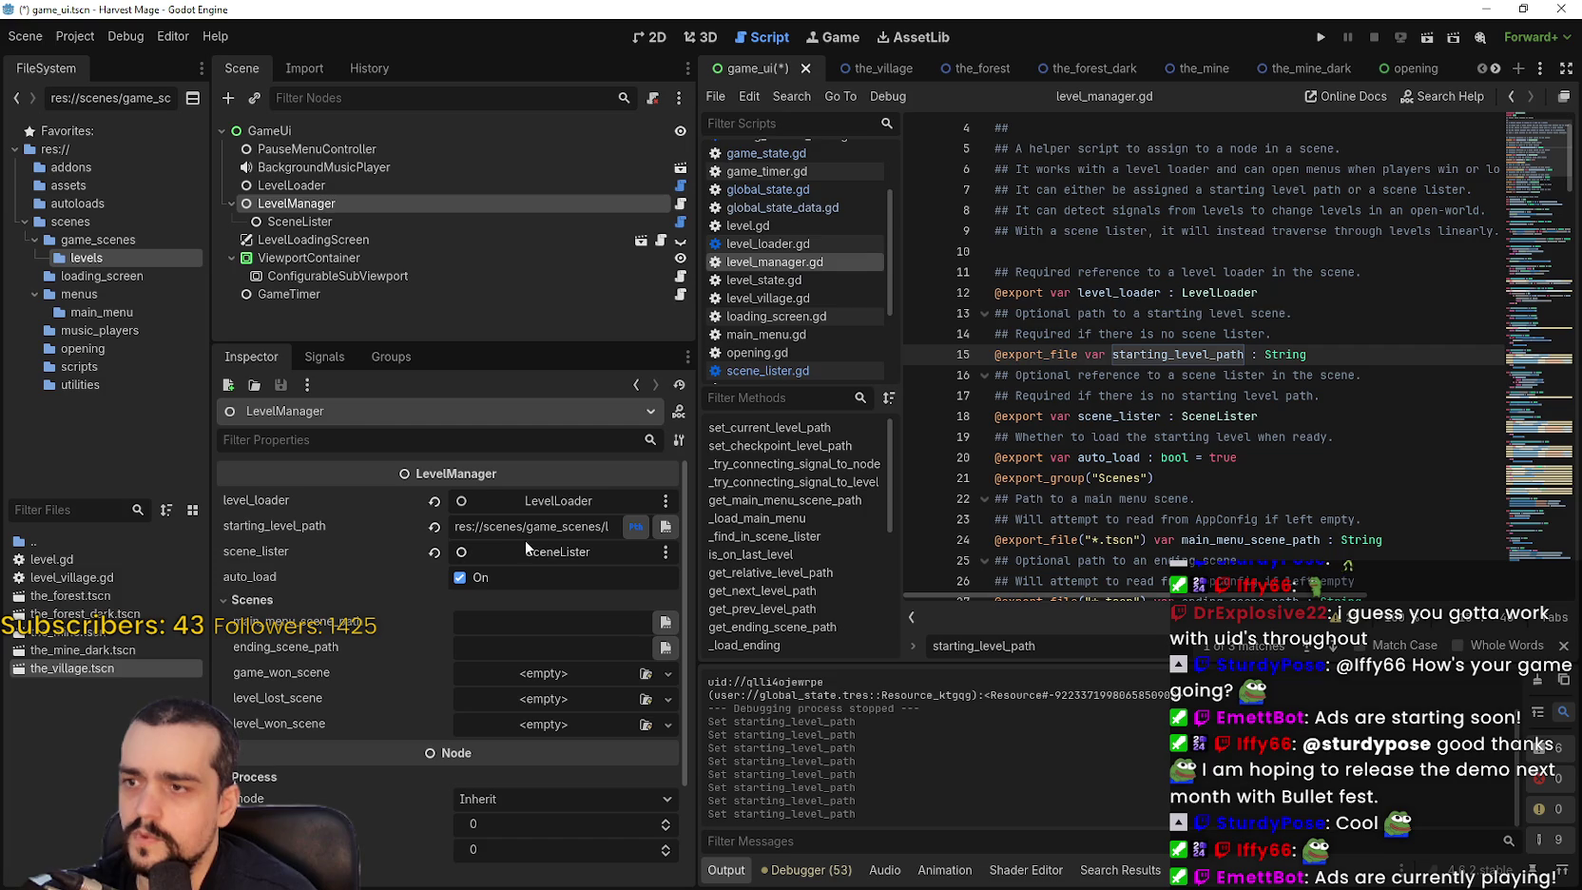
left_click_drag(466, 527, 844, 519)
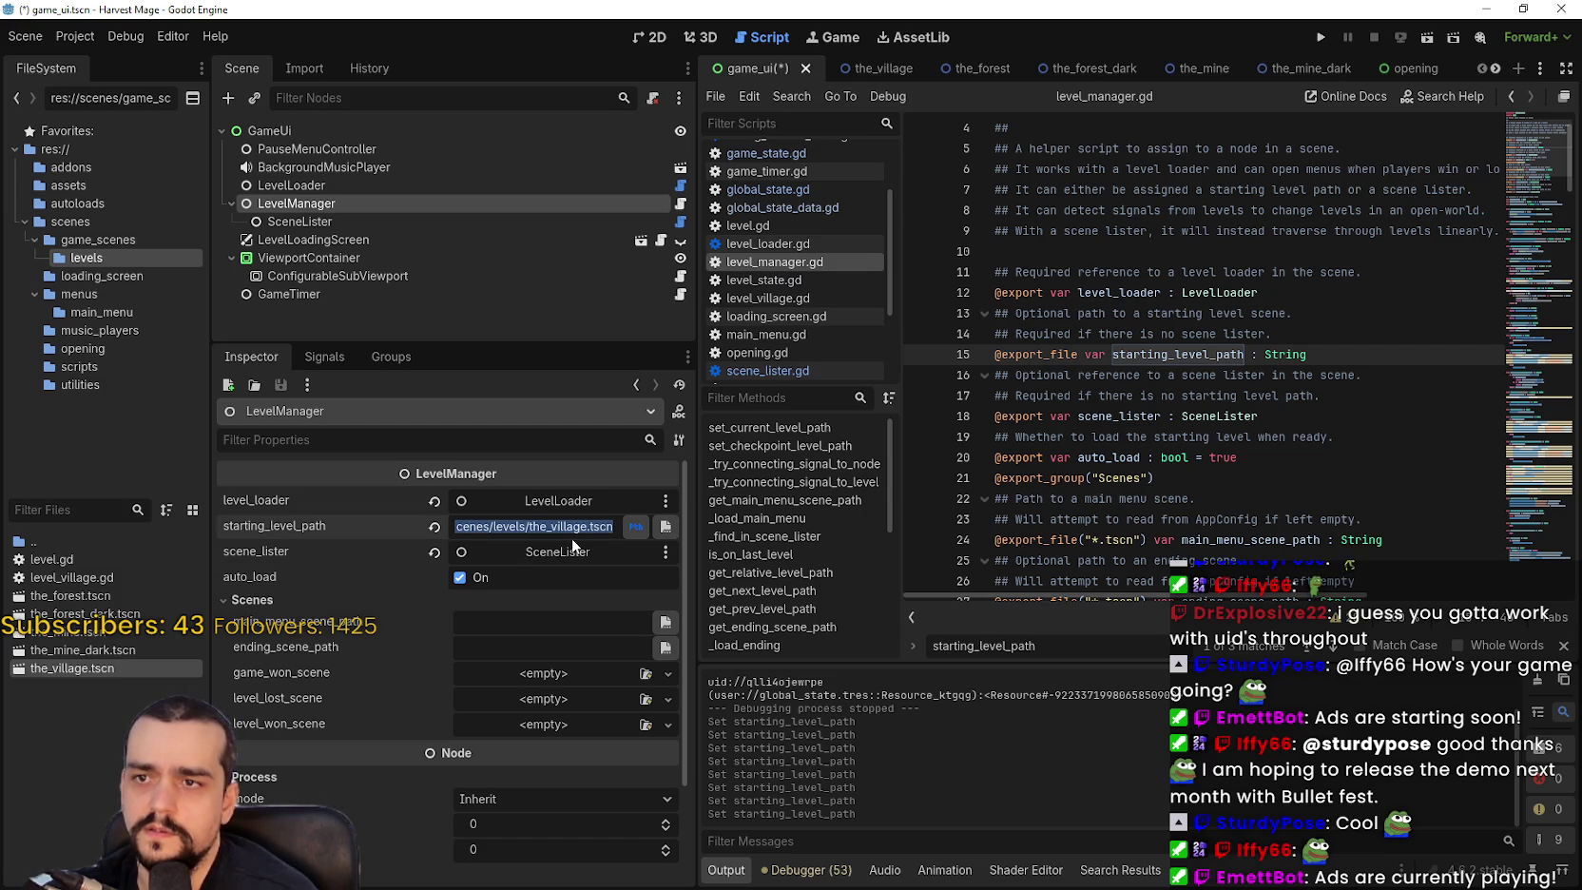
left_click(1403, 355)
key("ctrl+s")
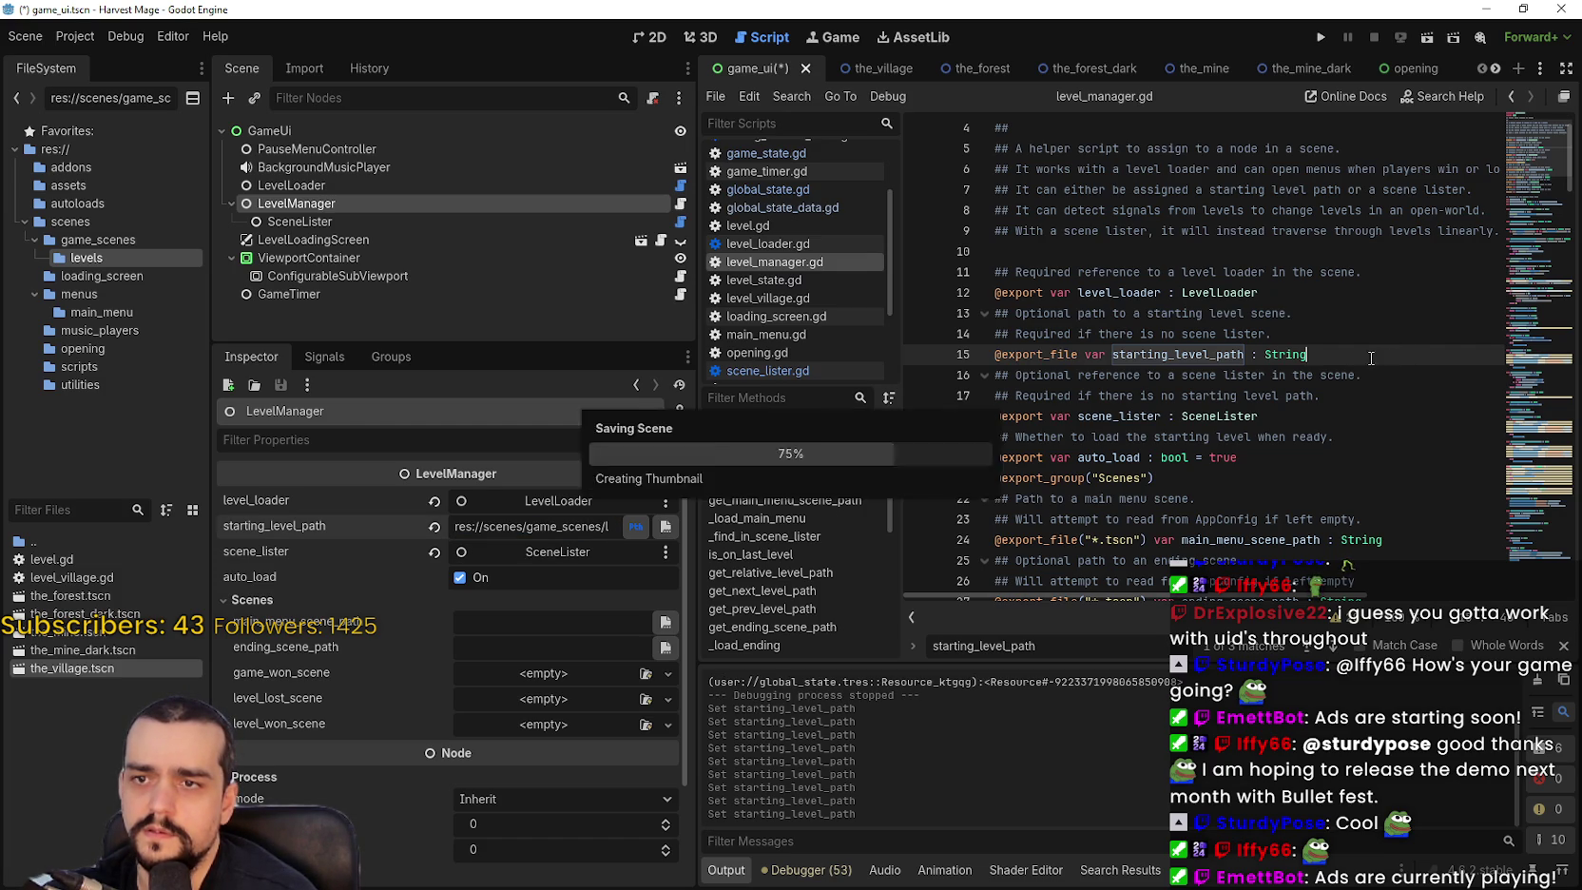
double_click(1199, 354)
key("ctrl+shift+f")
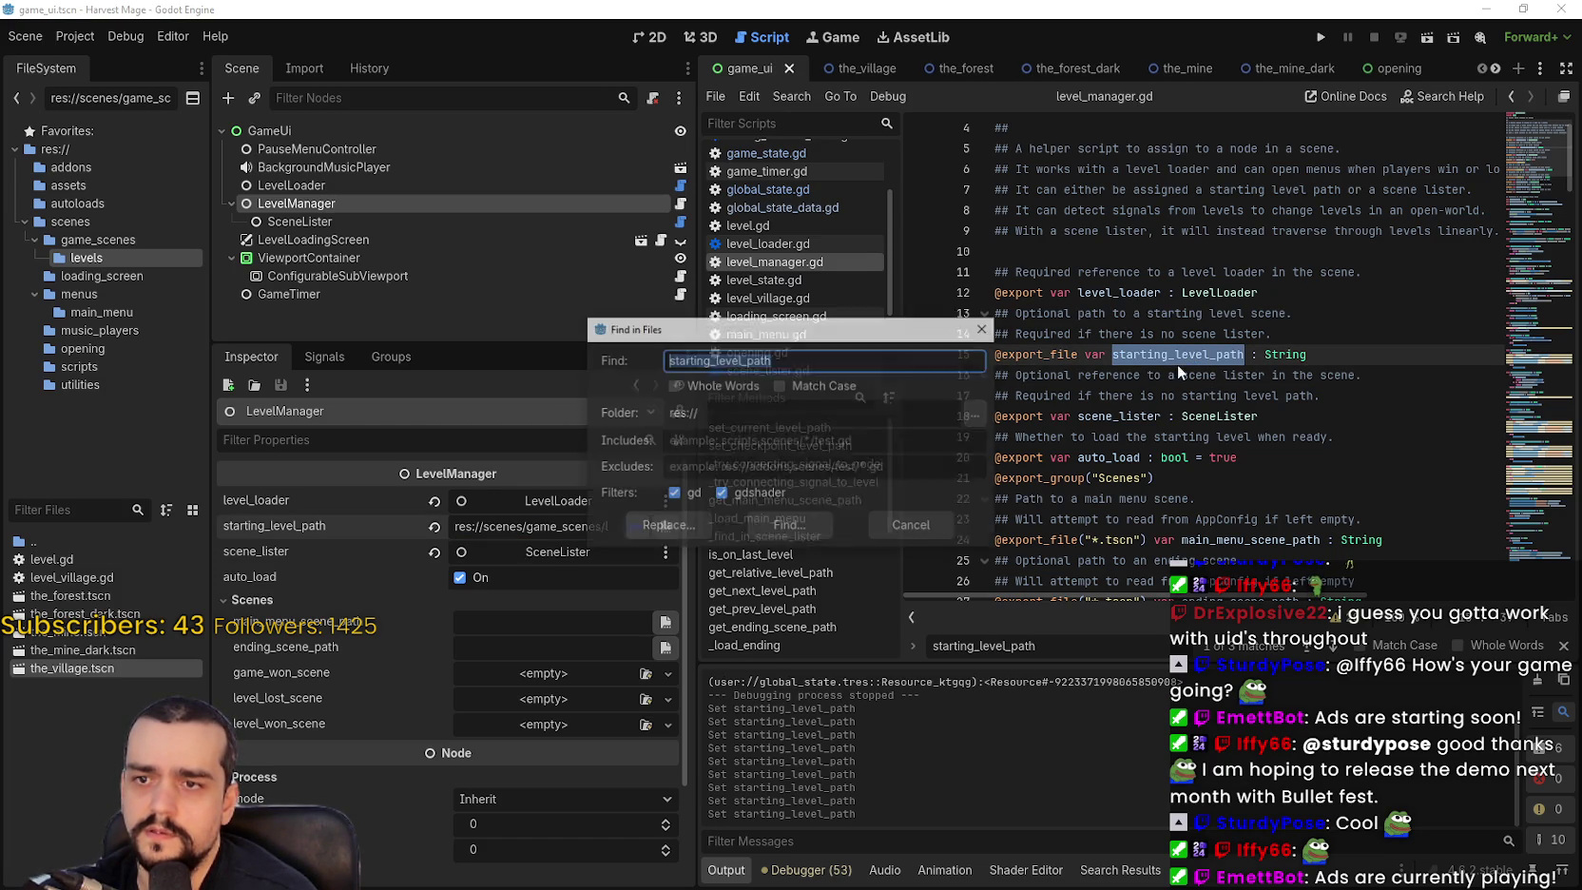
Run the starting_level_path search and inspect the path field from the line 15 match.
left_click(789, 528)
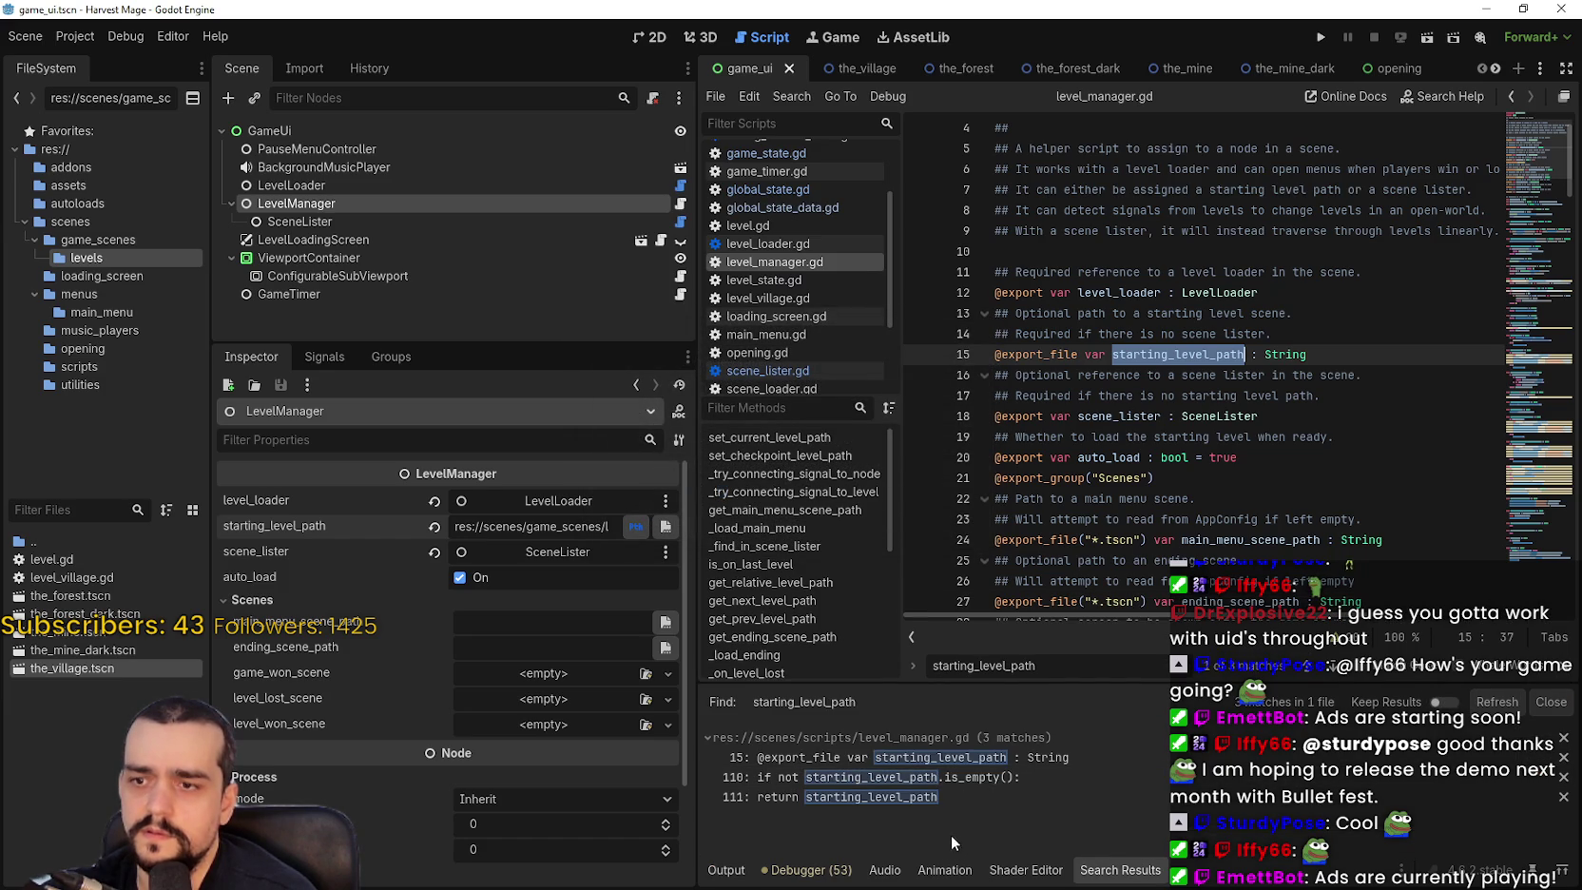
left_click(946, 764)
triple_click(539, 529)
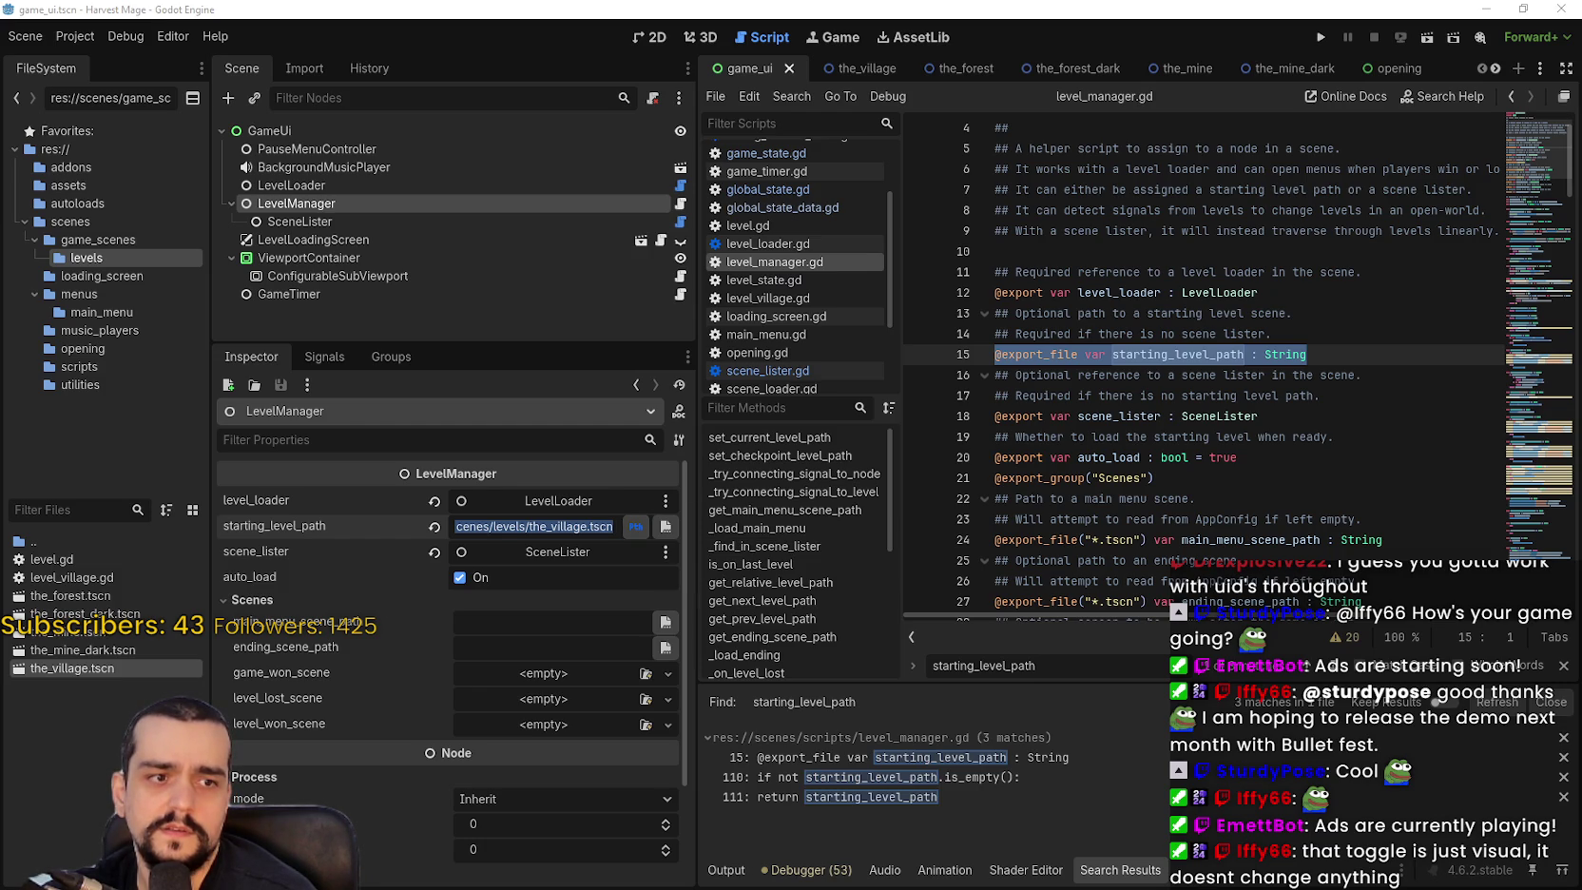
left_click(522, 526)
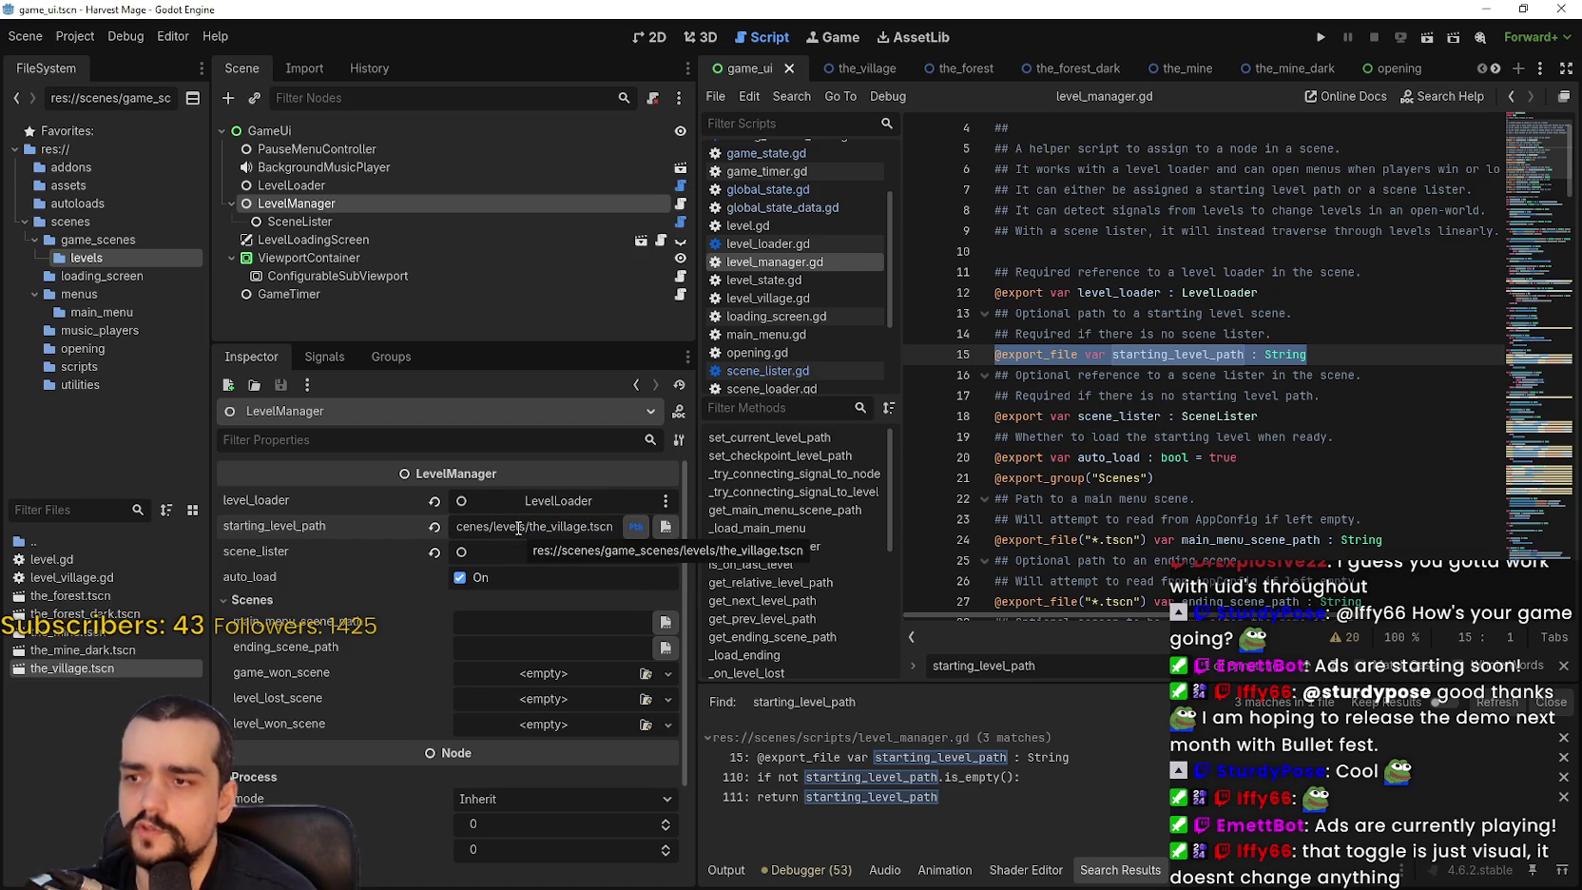
Save the game UI scene and open scene_lister.gd from the SceneLister node.
left_click(1373, 357)
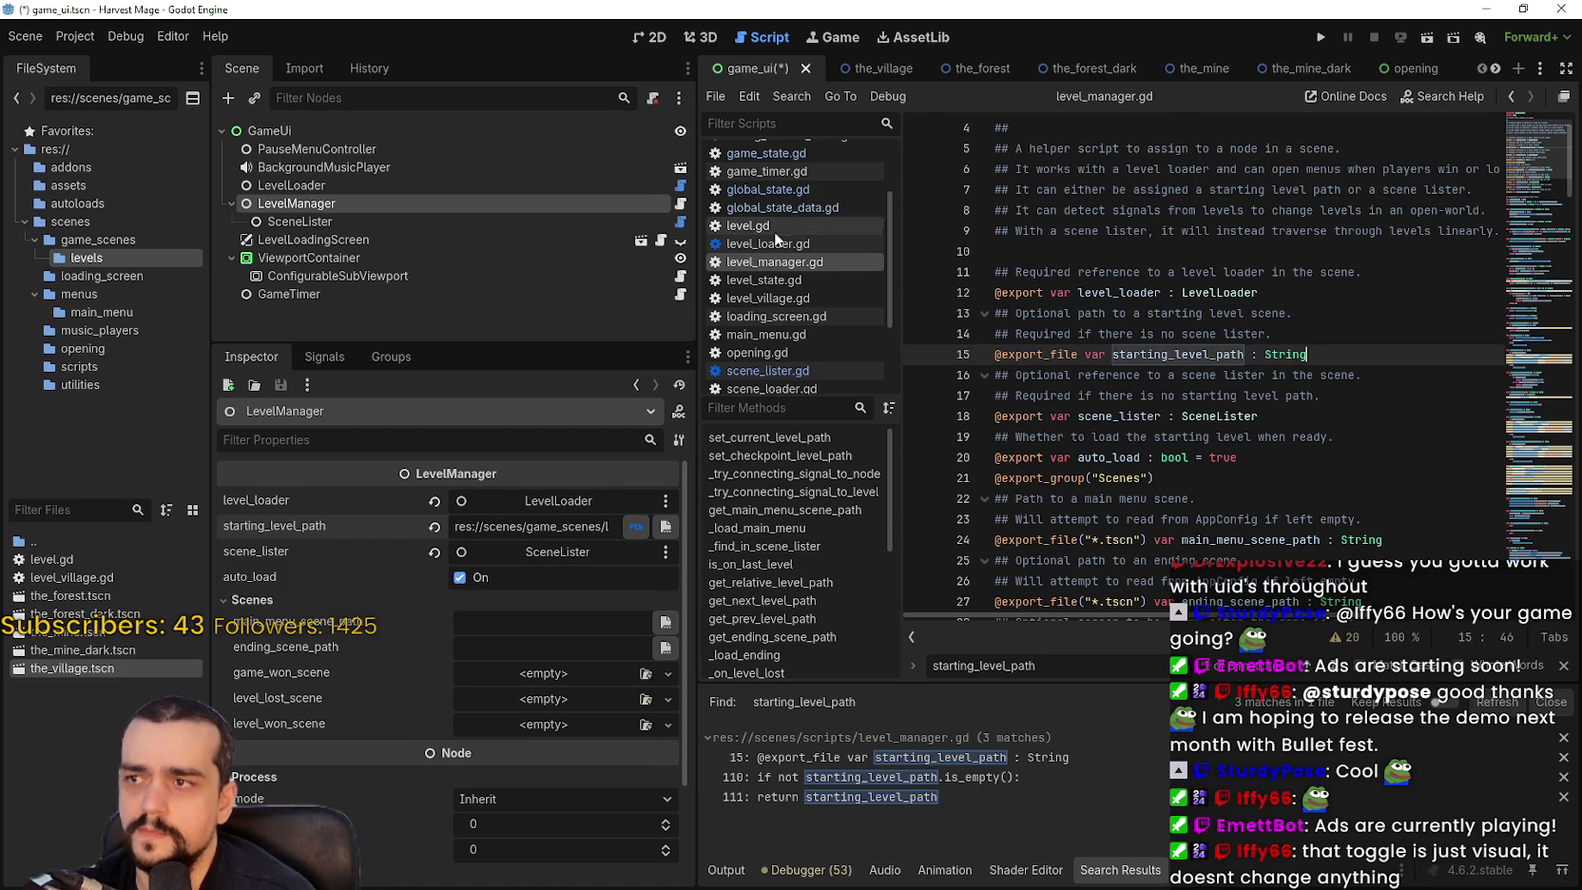
key("ctrl+s")
left_click(297, 222)
left_click(681, 222)
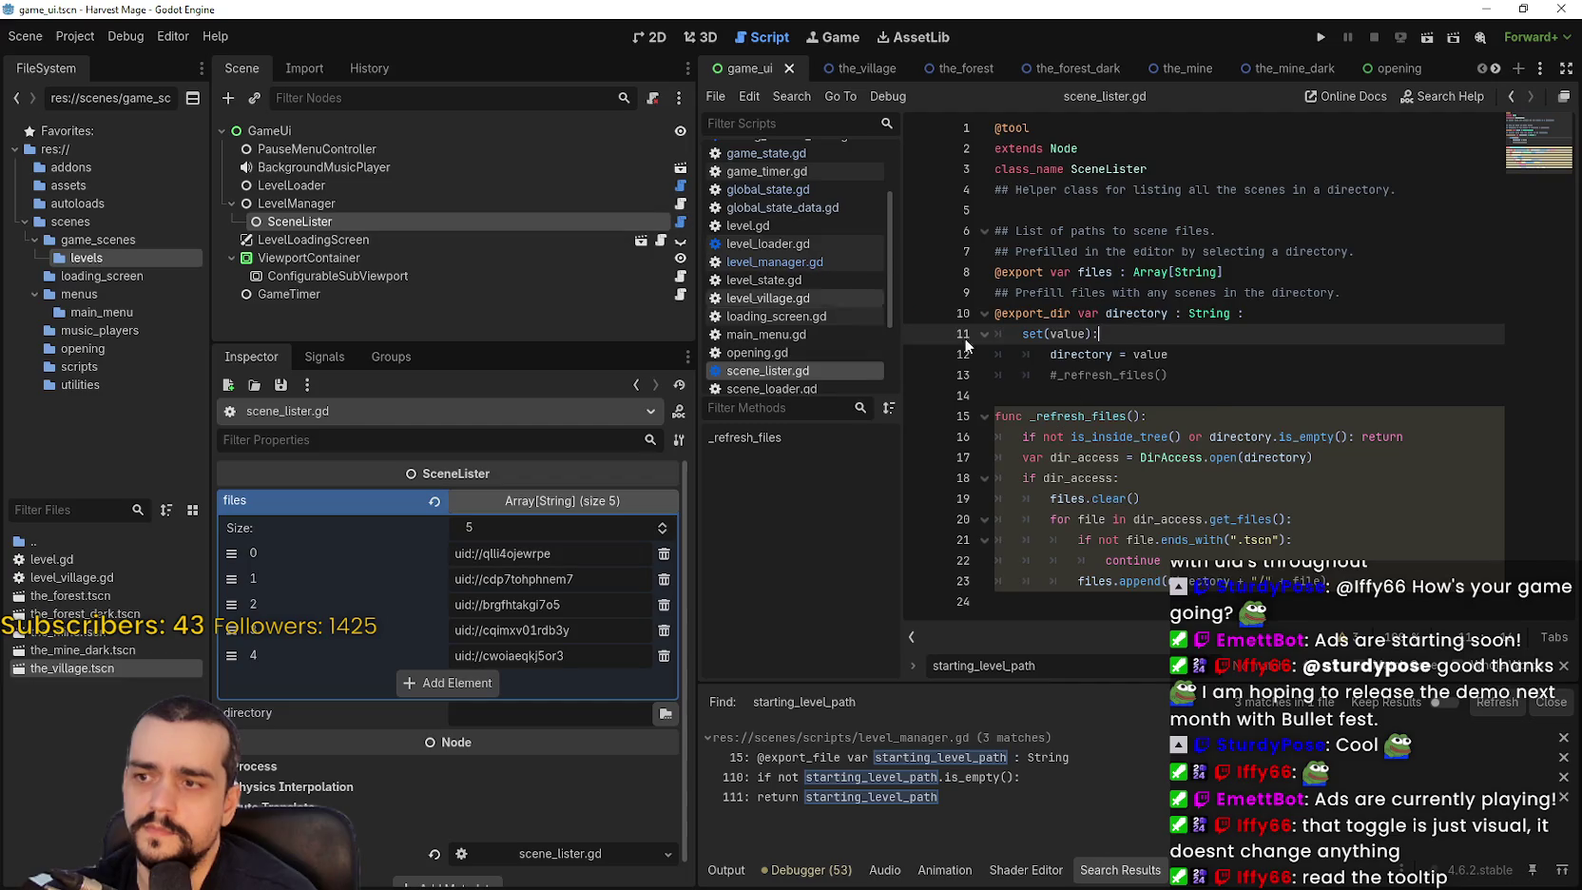
Inspect the files array's String type and its first UID entry in scene_lister.gd.
double_click(1178, 272)
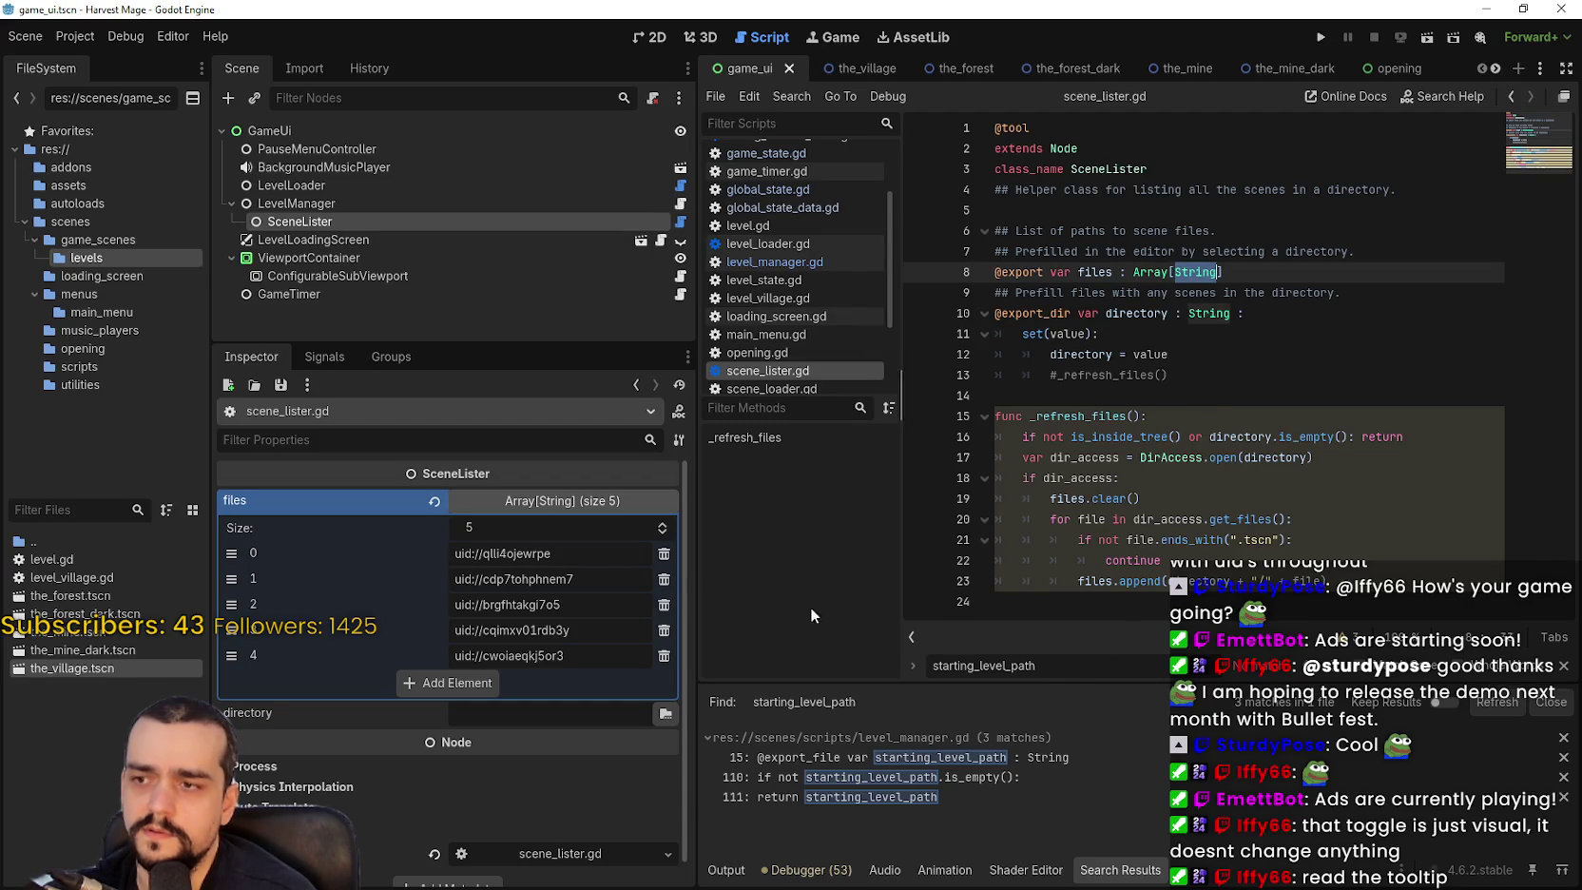
left_click(515, 557)
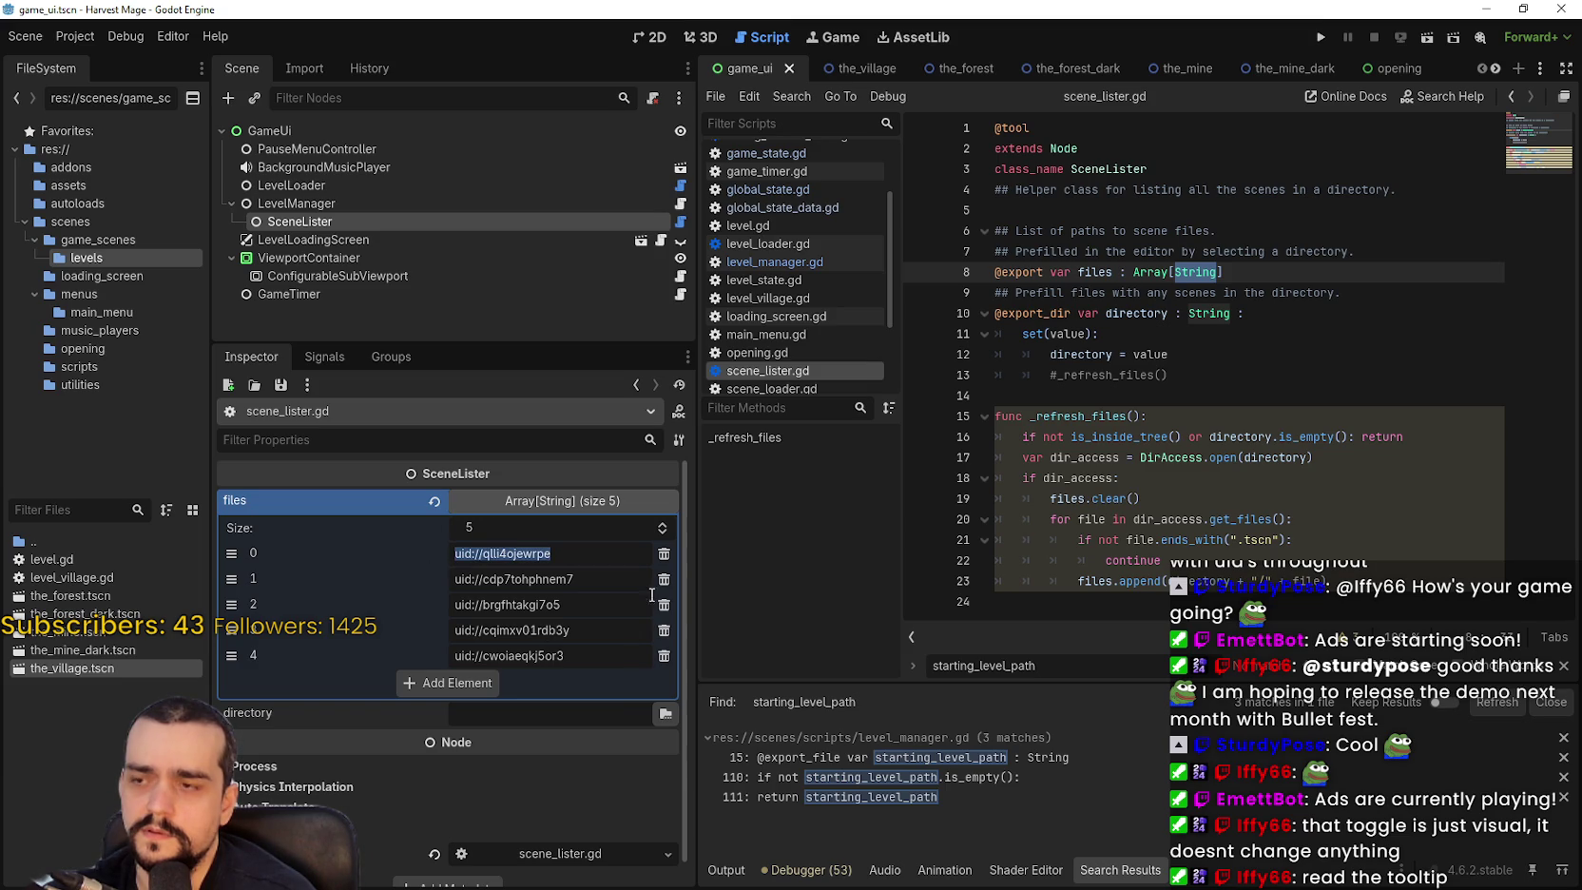
left_click(599, 557)
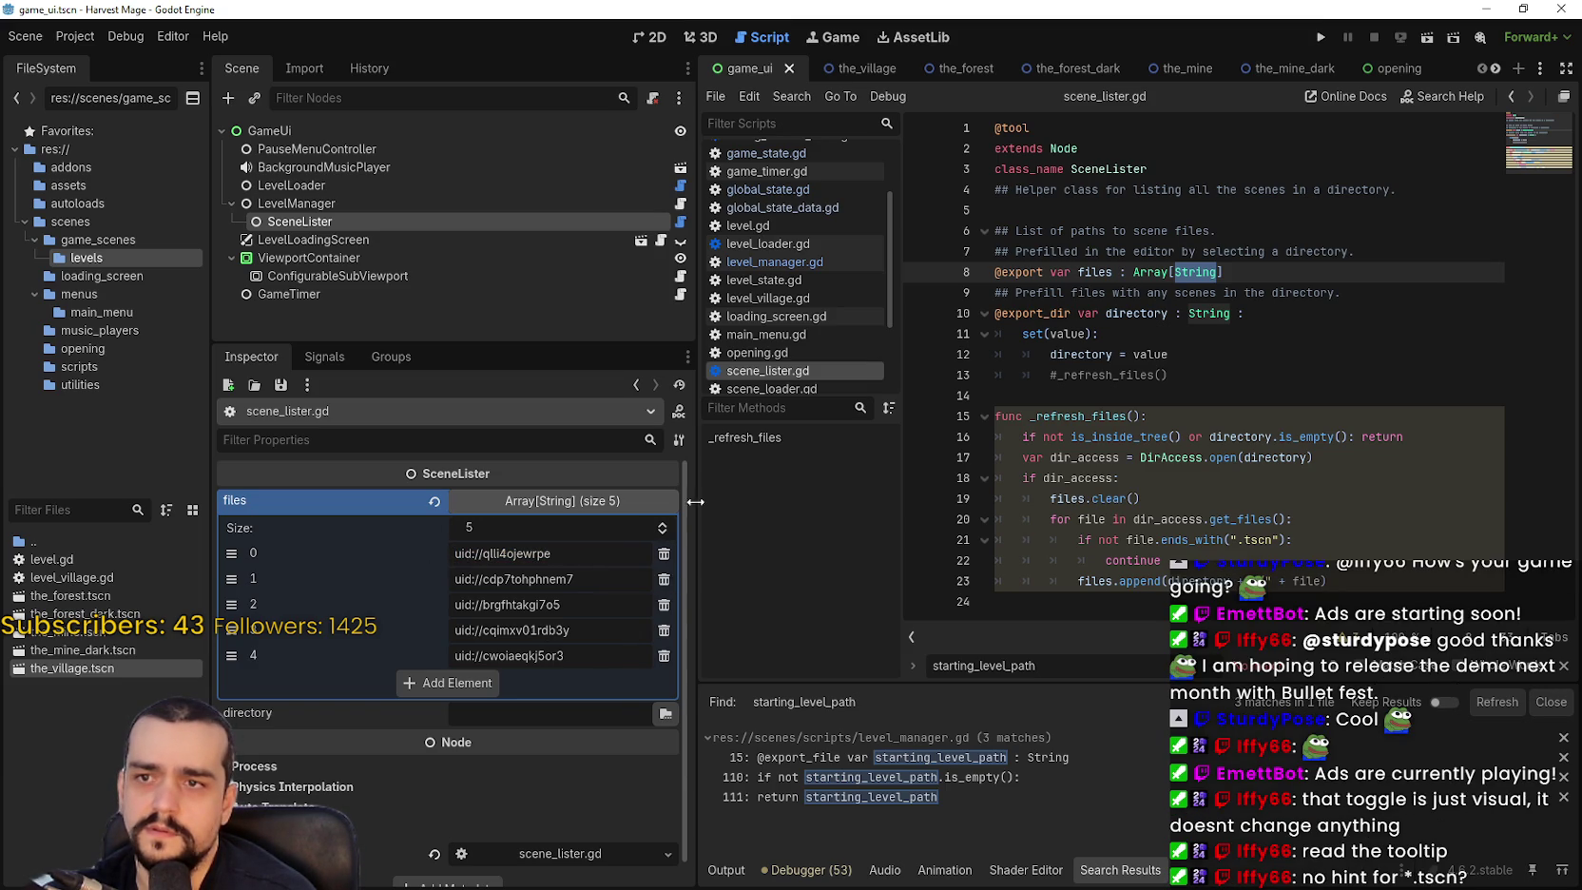
mouse_move(1274, 276)
left_mouse_down()
mouse_move(933, 253)
mouse_move(932, 273)
left_mouse_up()
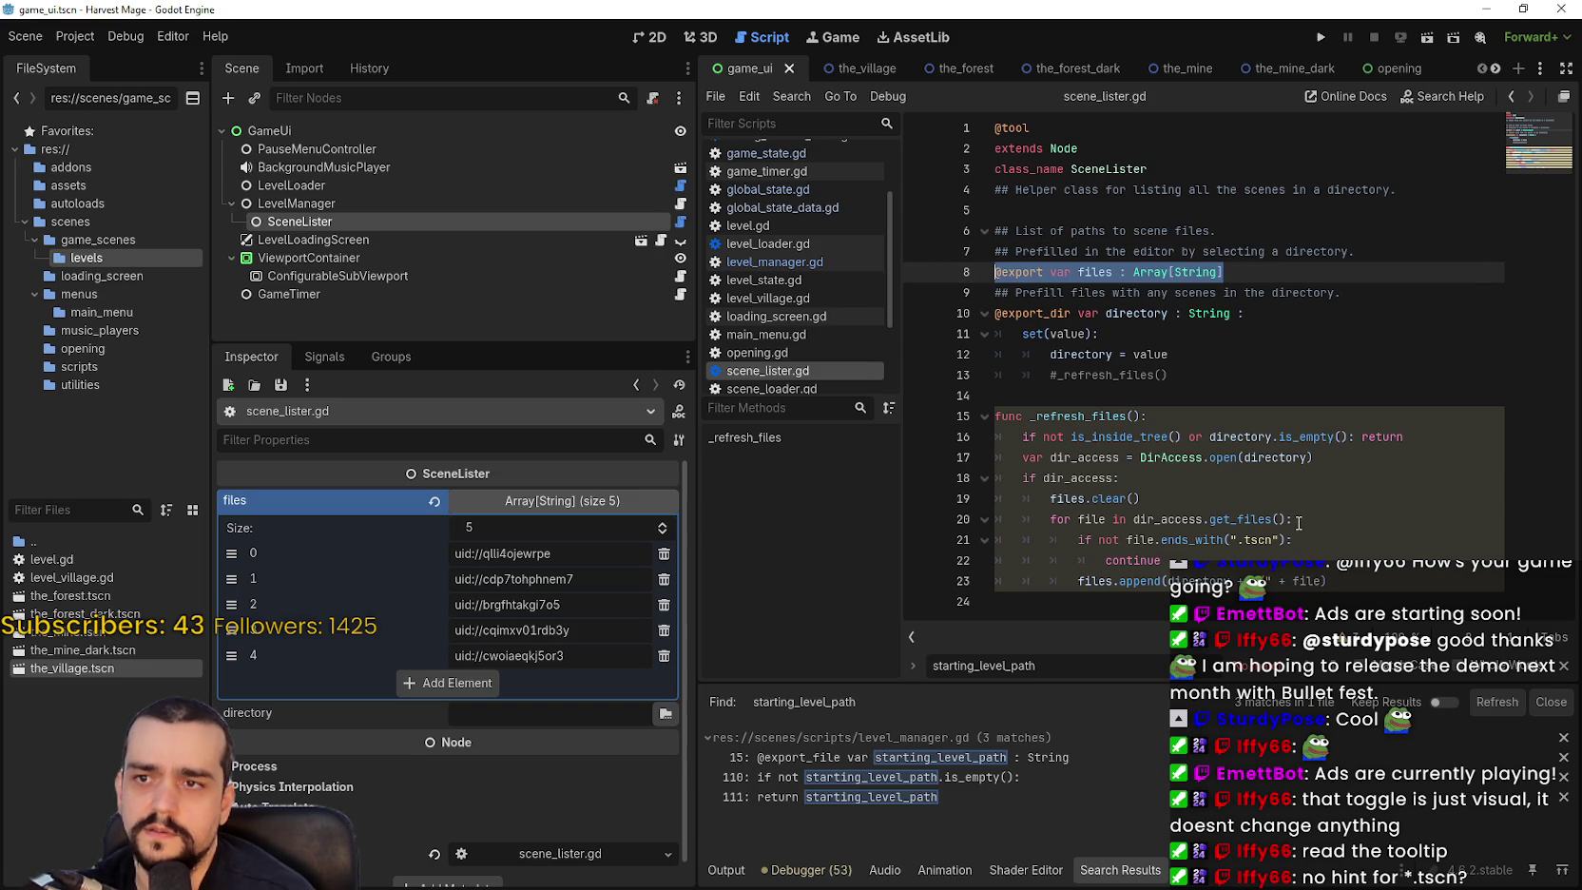
left_click(304, 203)
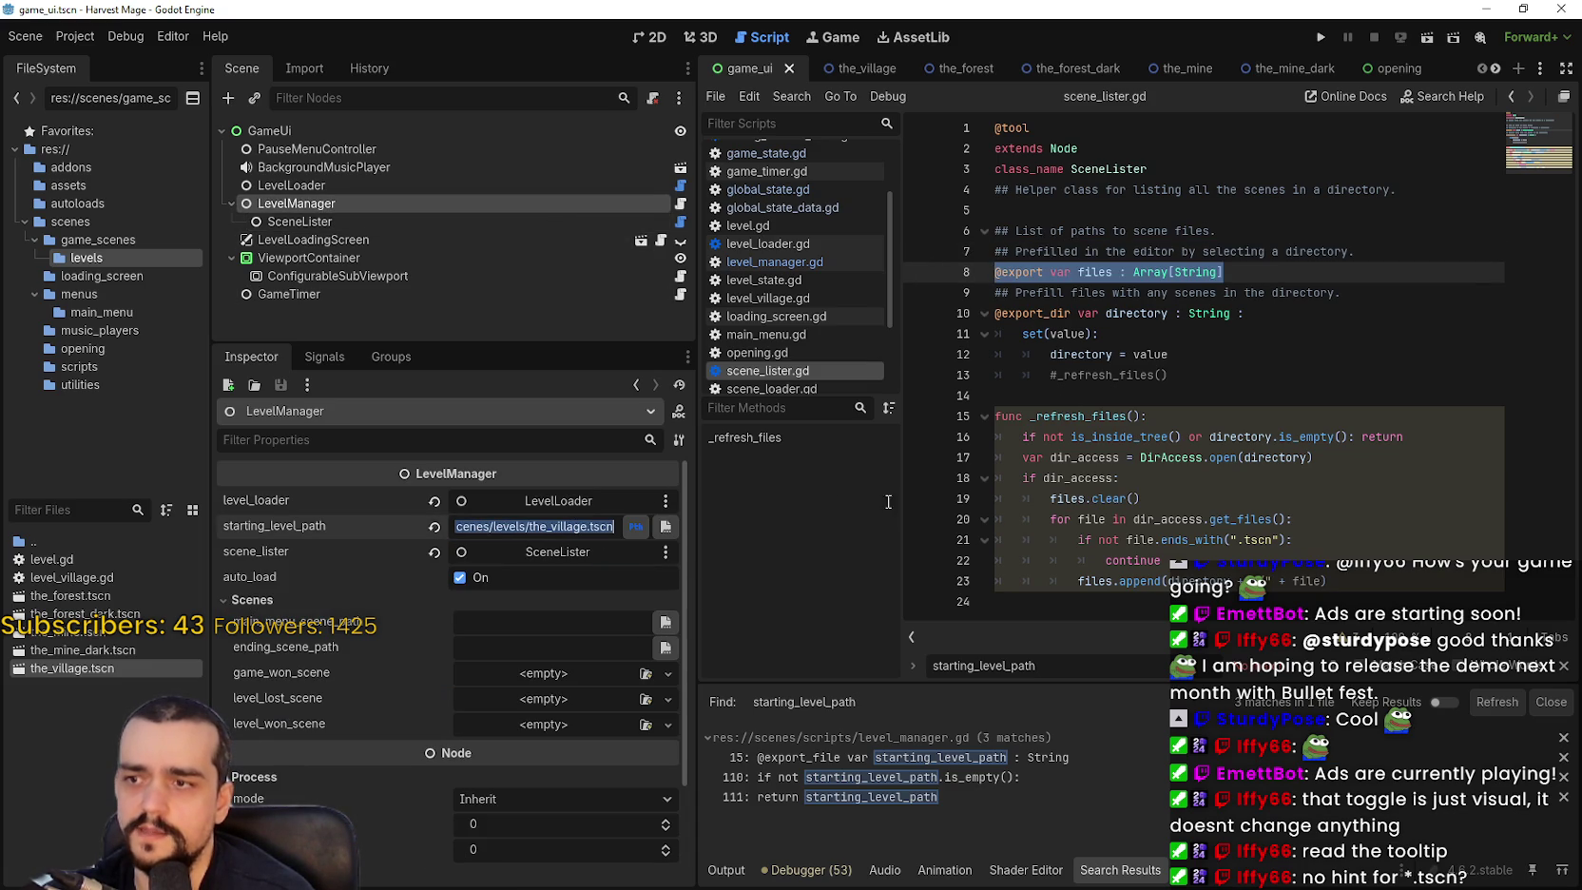
left_click(533, 525, "ctrl")
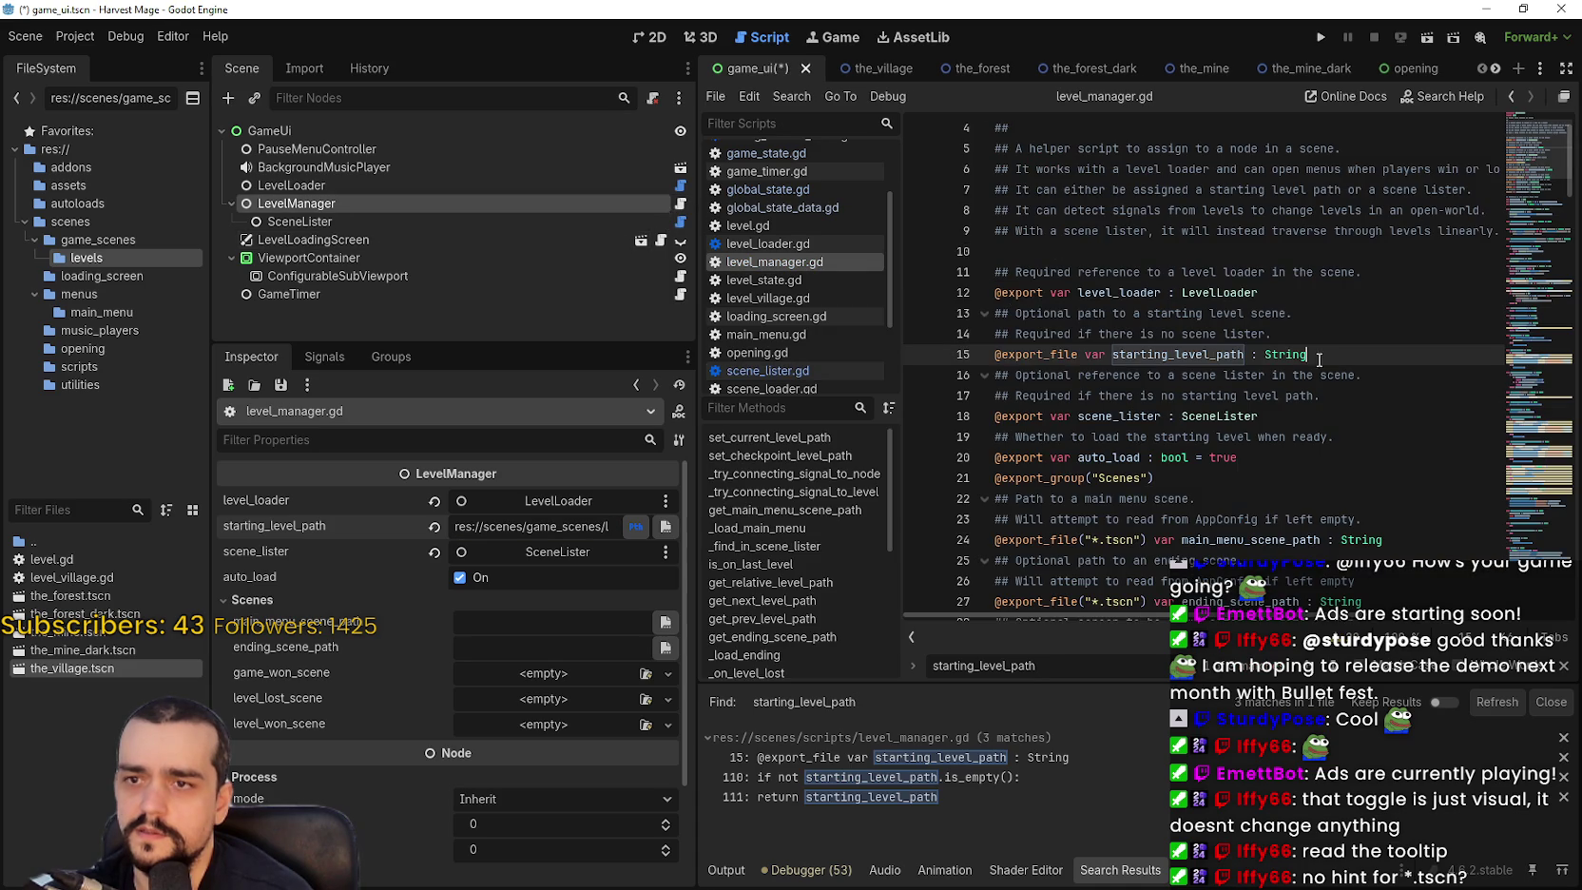
triple_click(1332, 354)
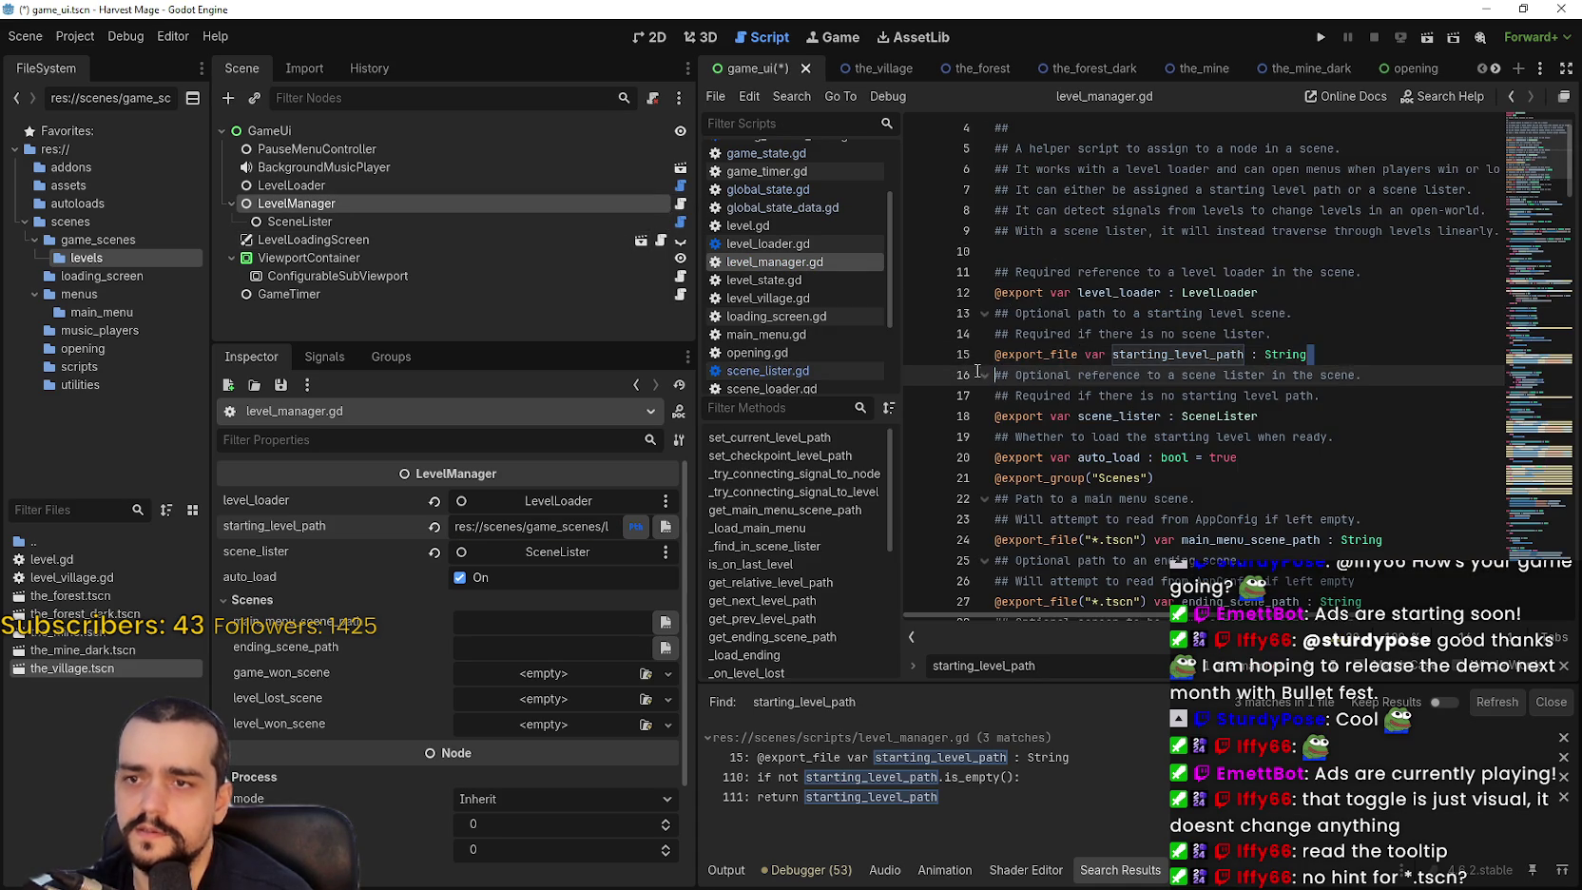
double_click(1040, 355)
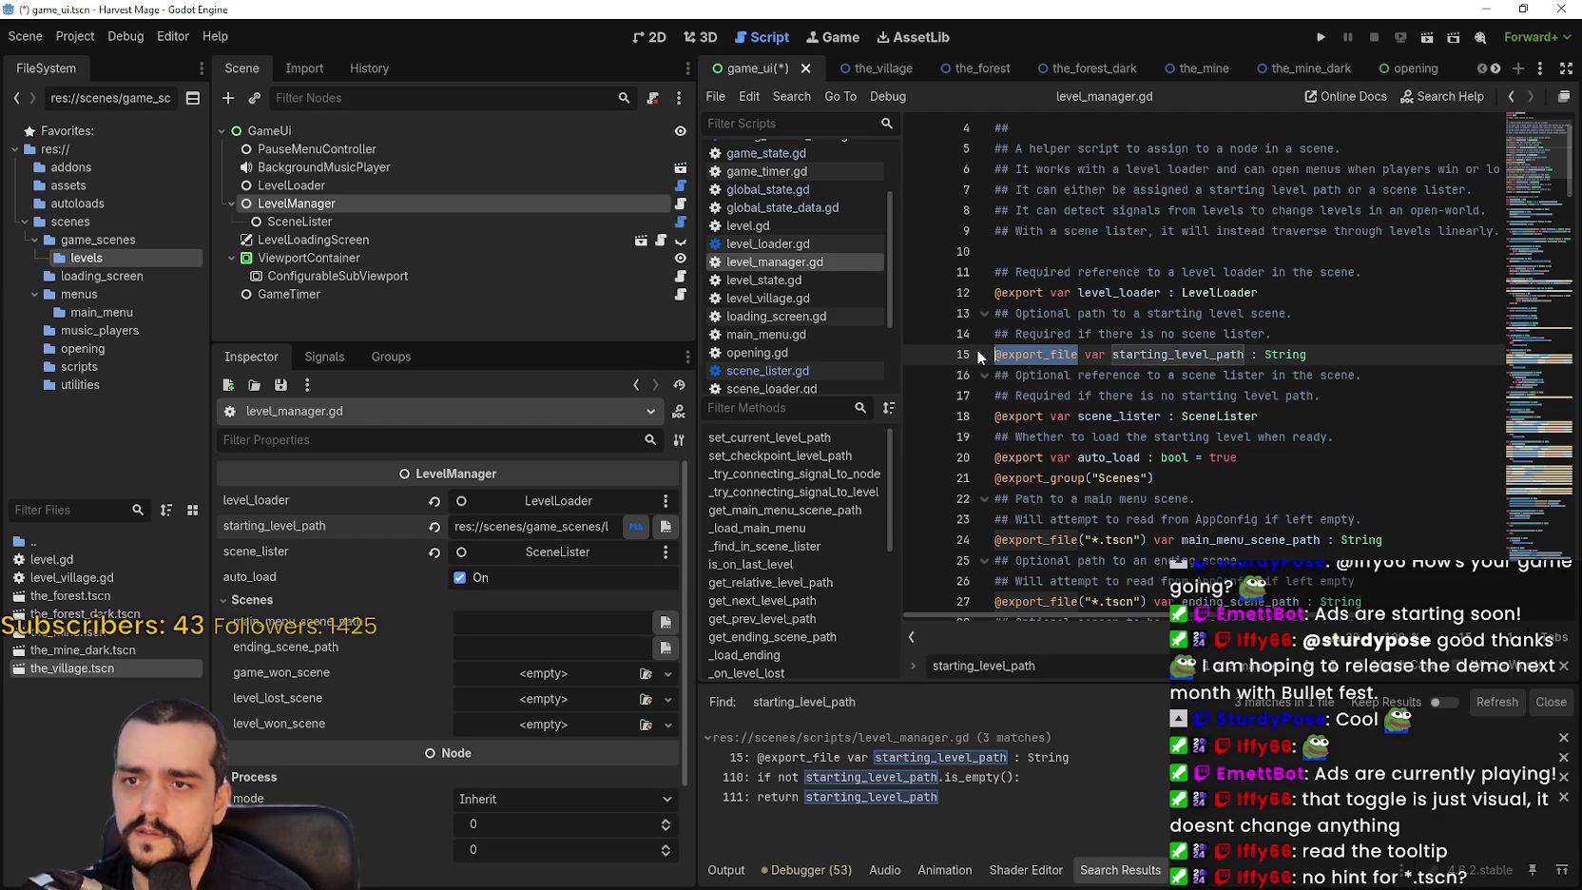
left_click(554, 241)
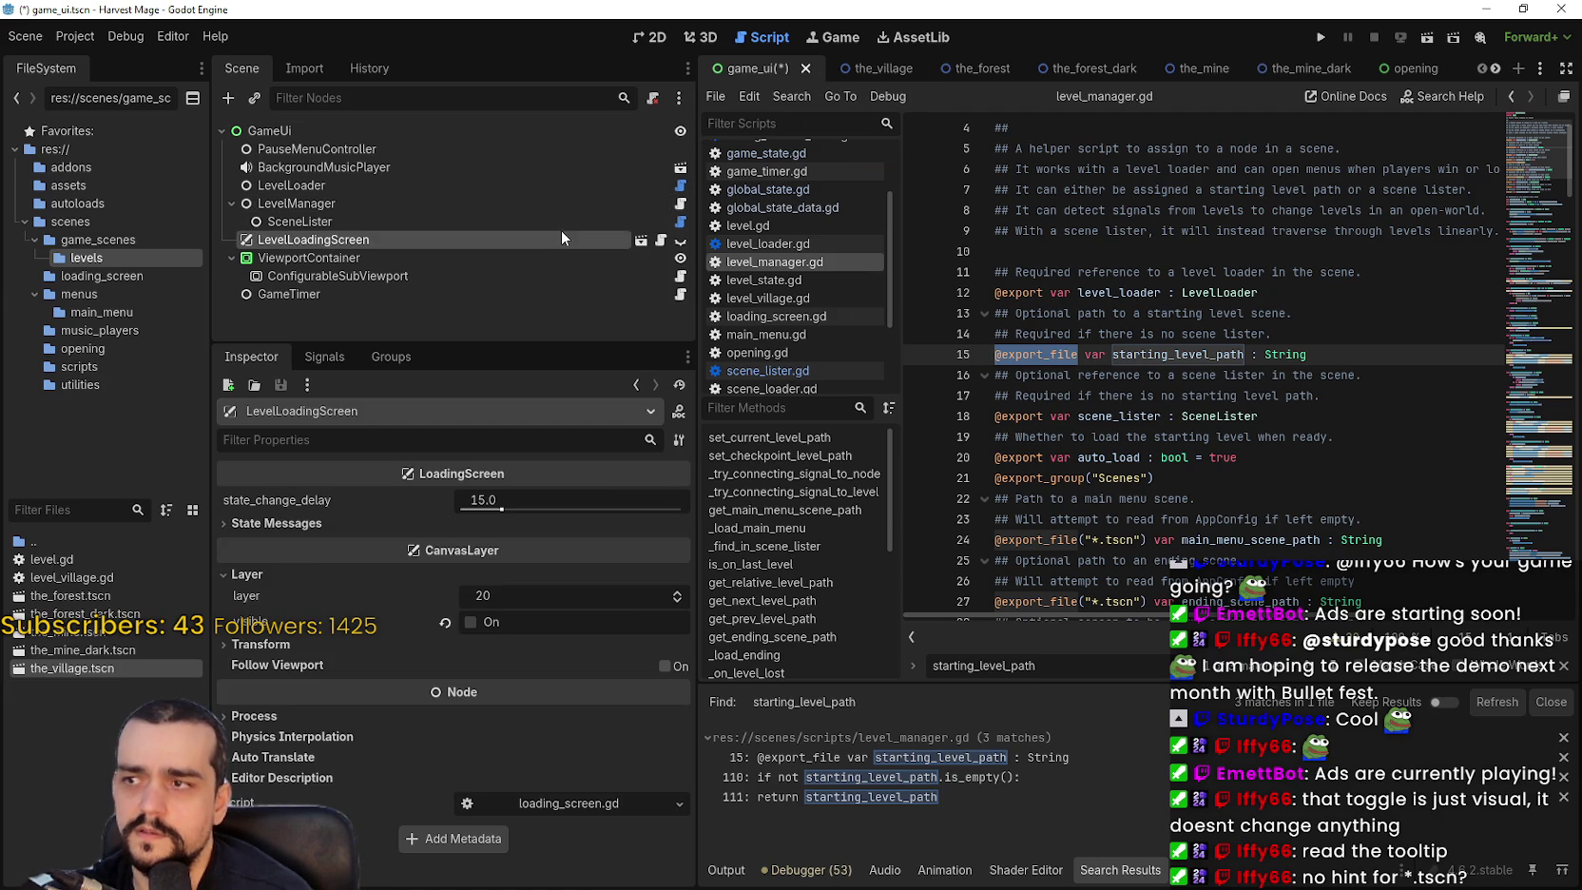
left_click(679, 221)
left_click(1042, 274)
type("_file var files : Array[String")
left_click(1356, 290)
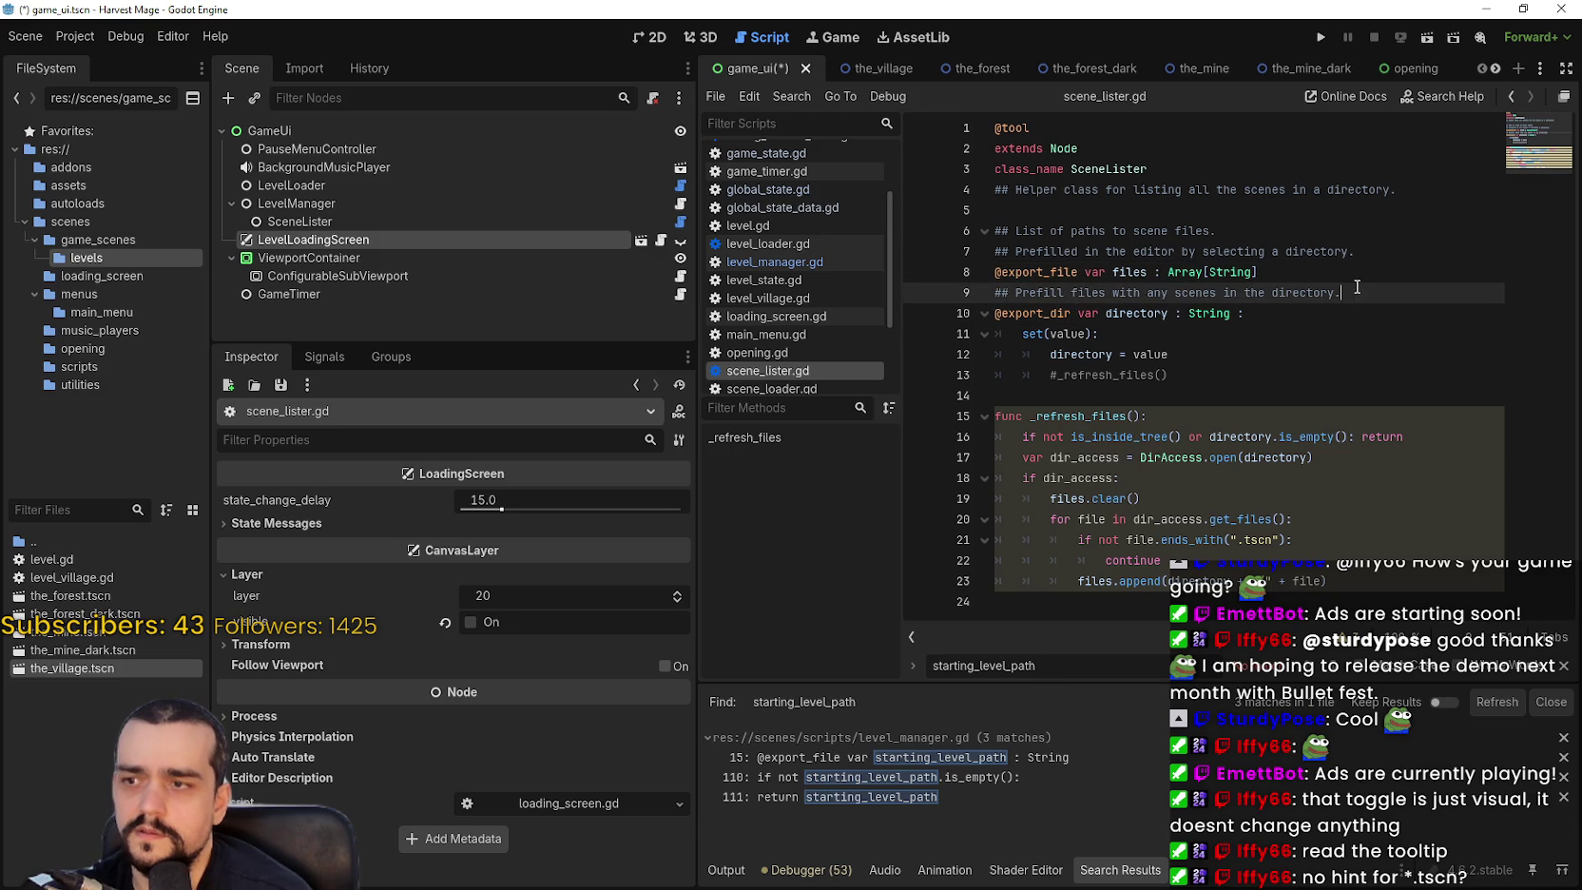
Save the script, reset the files list, and add one empty entry.
left_click(406, 221)
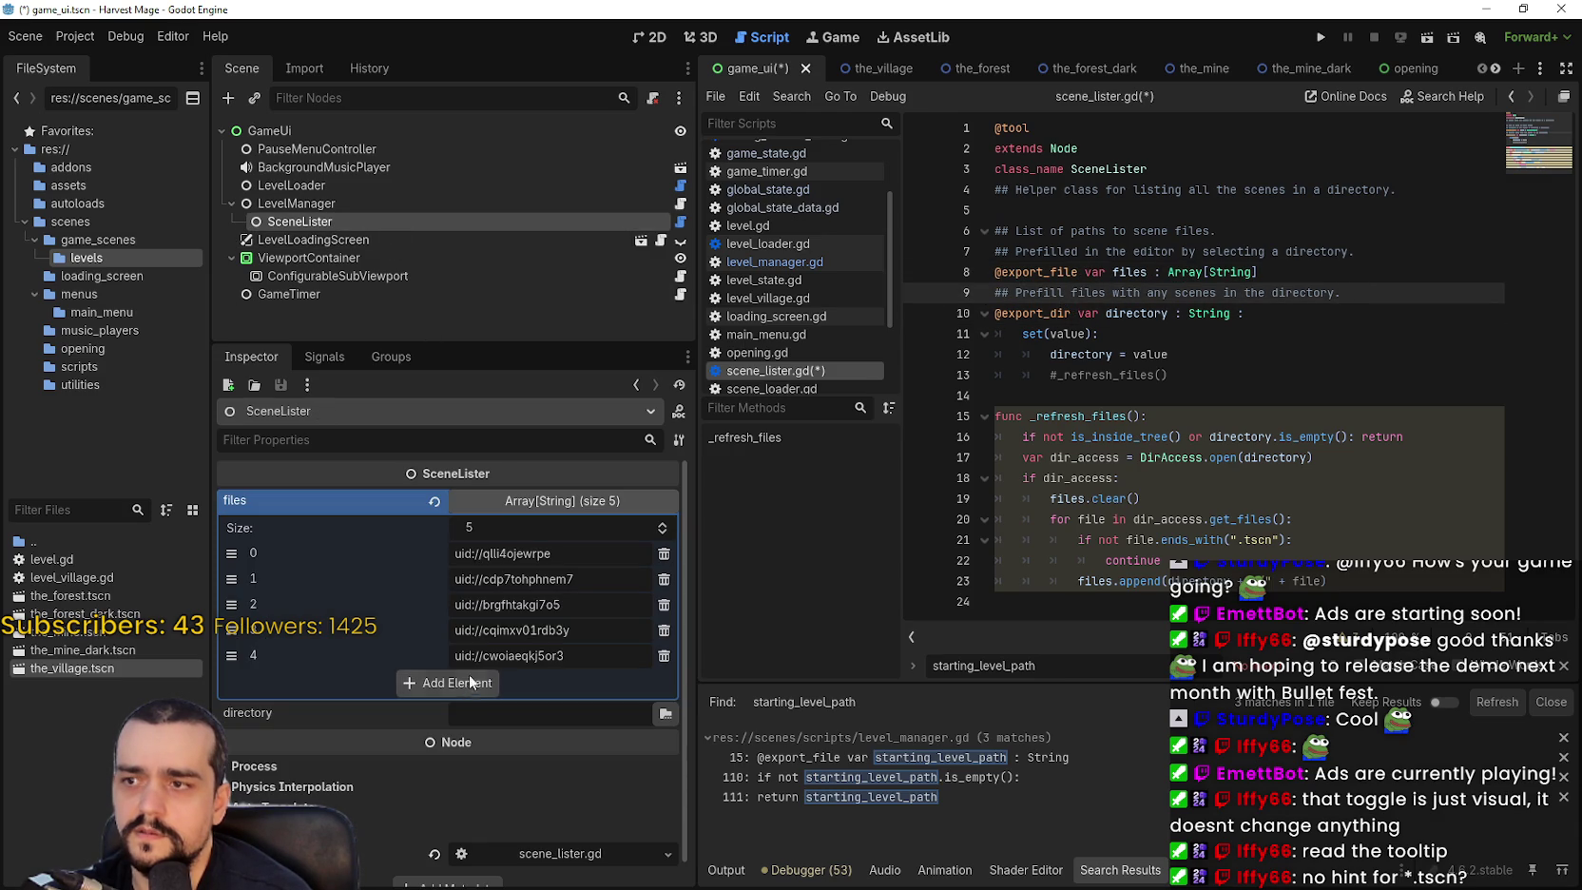
left_click(527, 501)
left_click(526, 501)
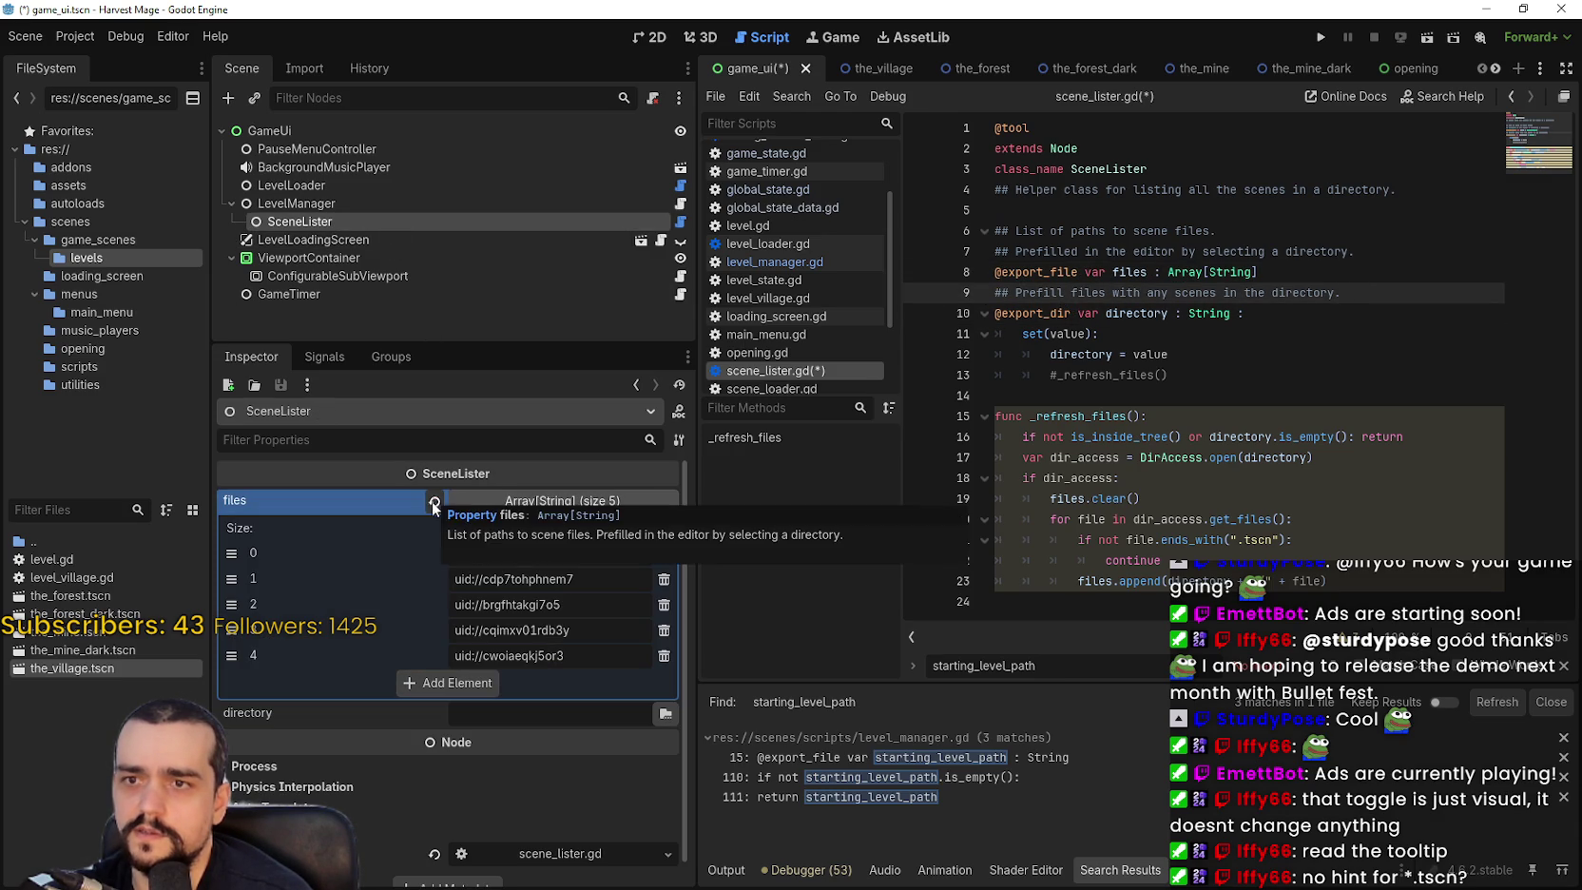
key("ctrl+s")
left_click(433, 503)
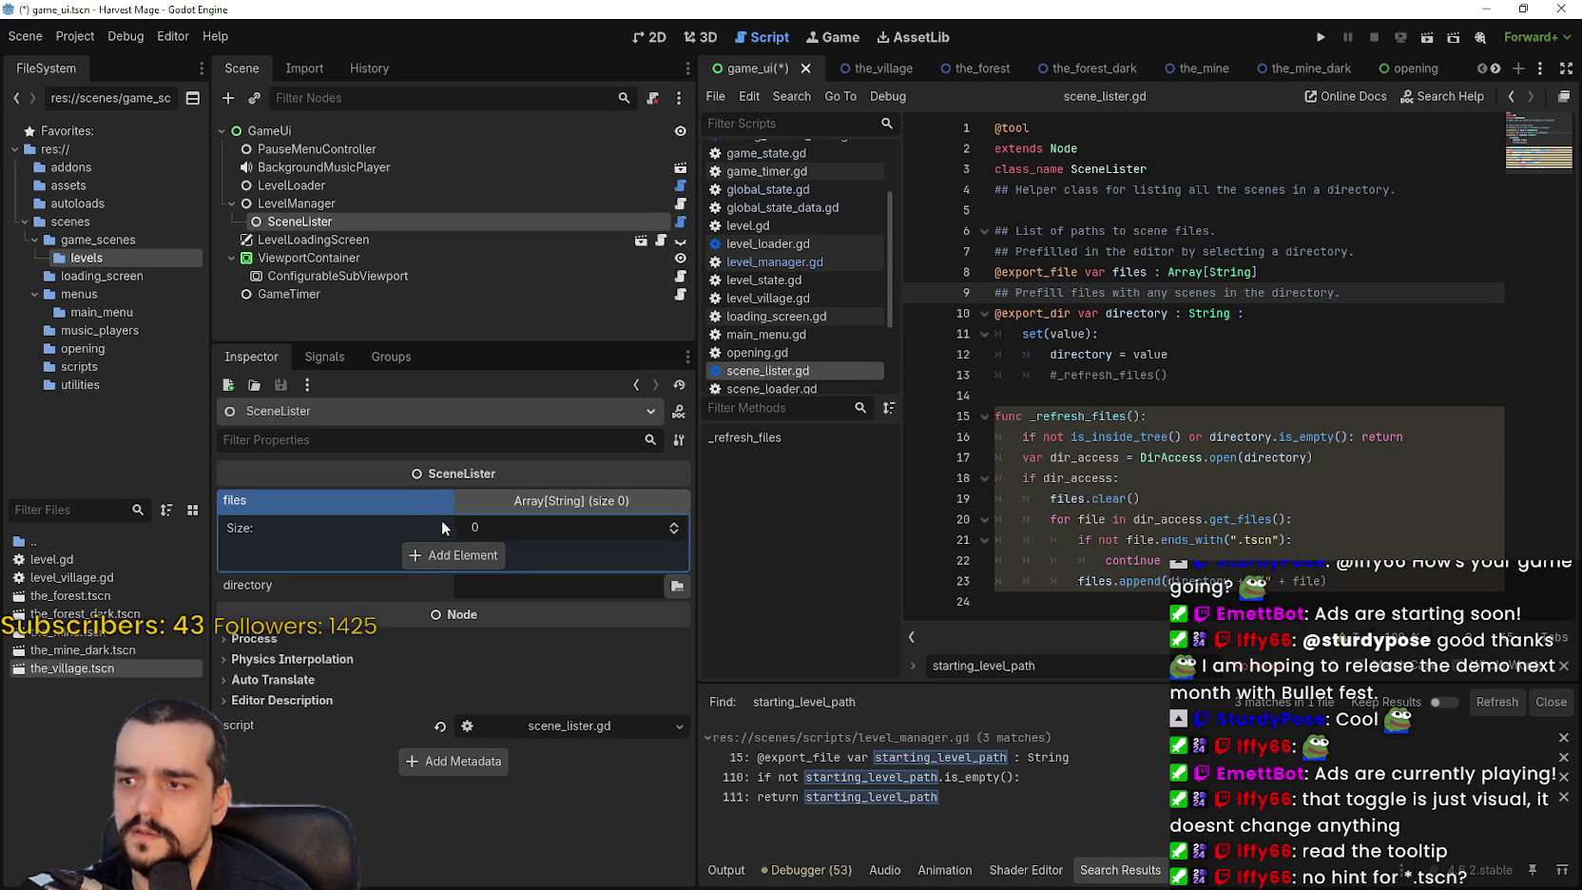
left_click(454, 555)
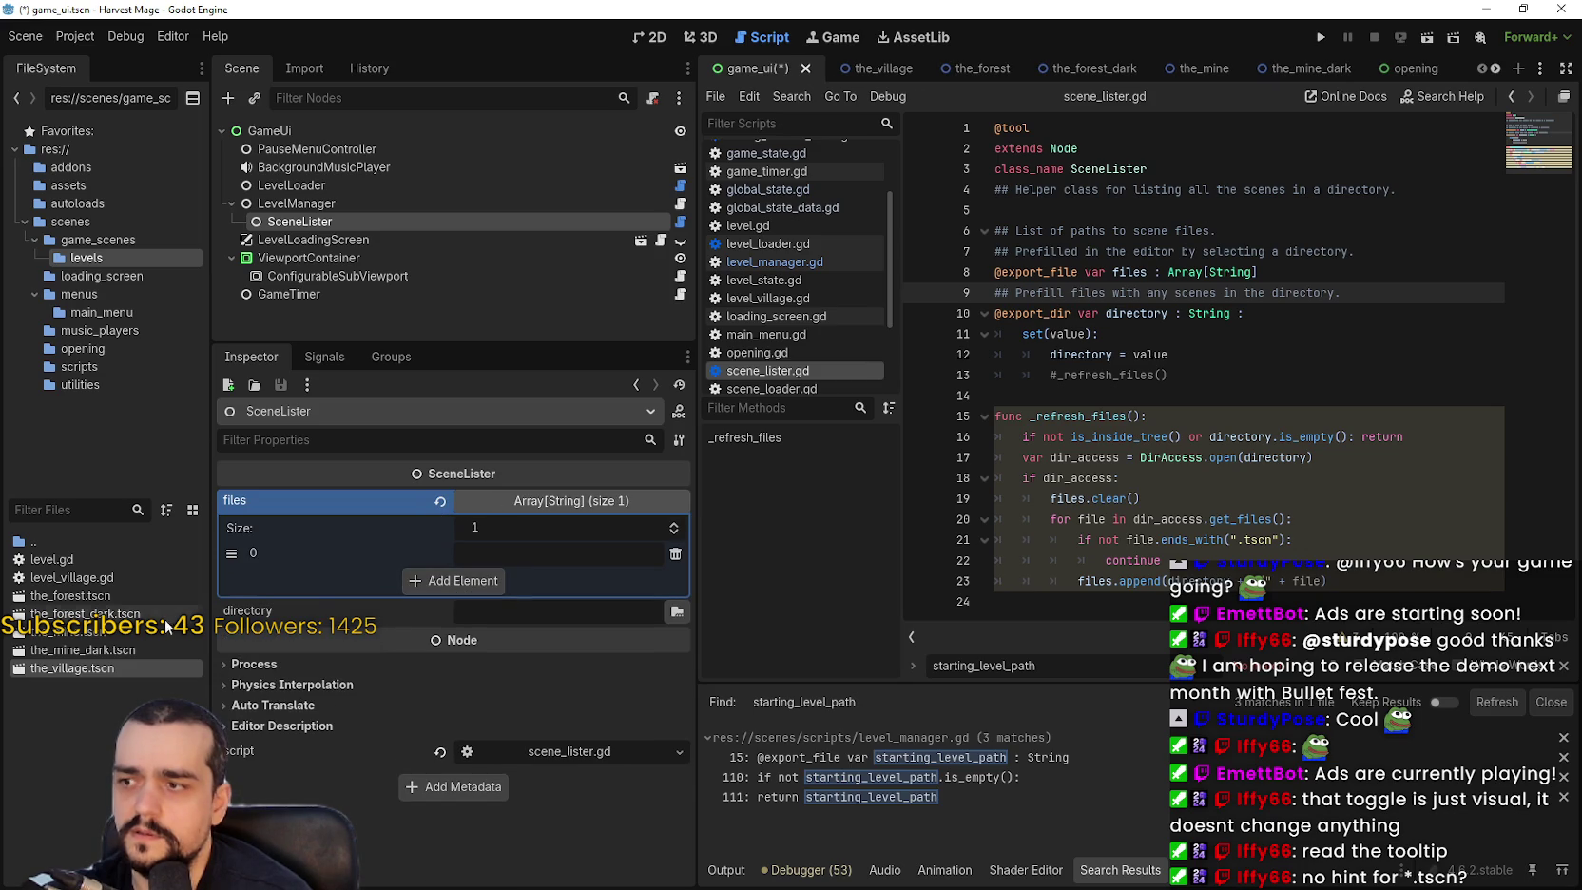
Paste the_village scene's UID into the first files entry, clear it, then restore it.
right_click(72, 669)
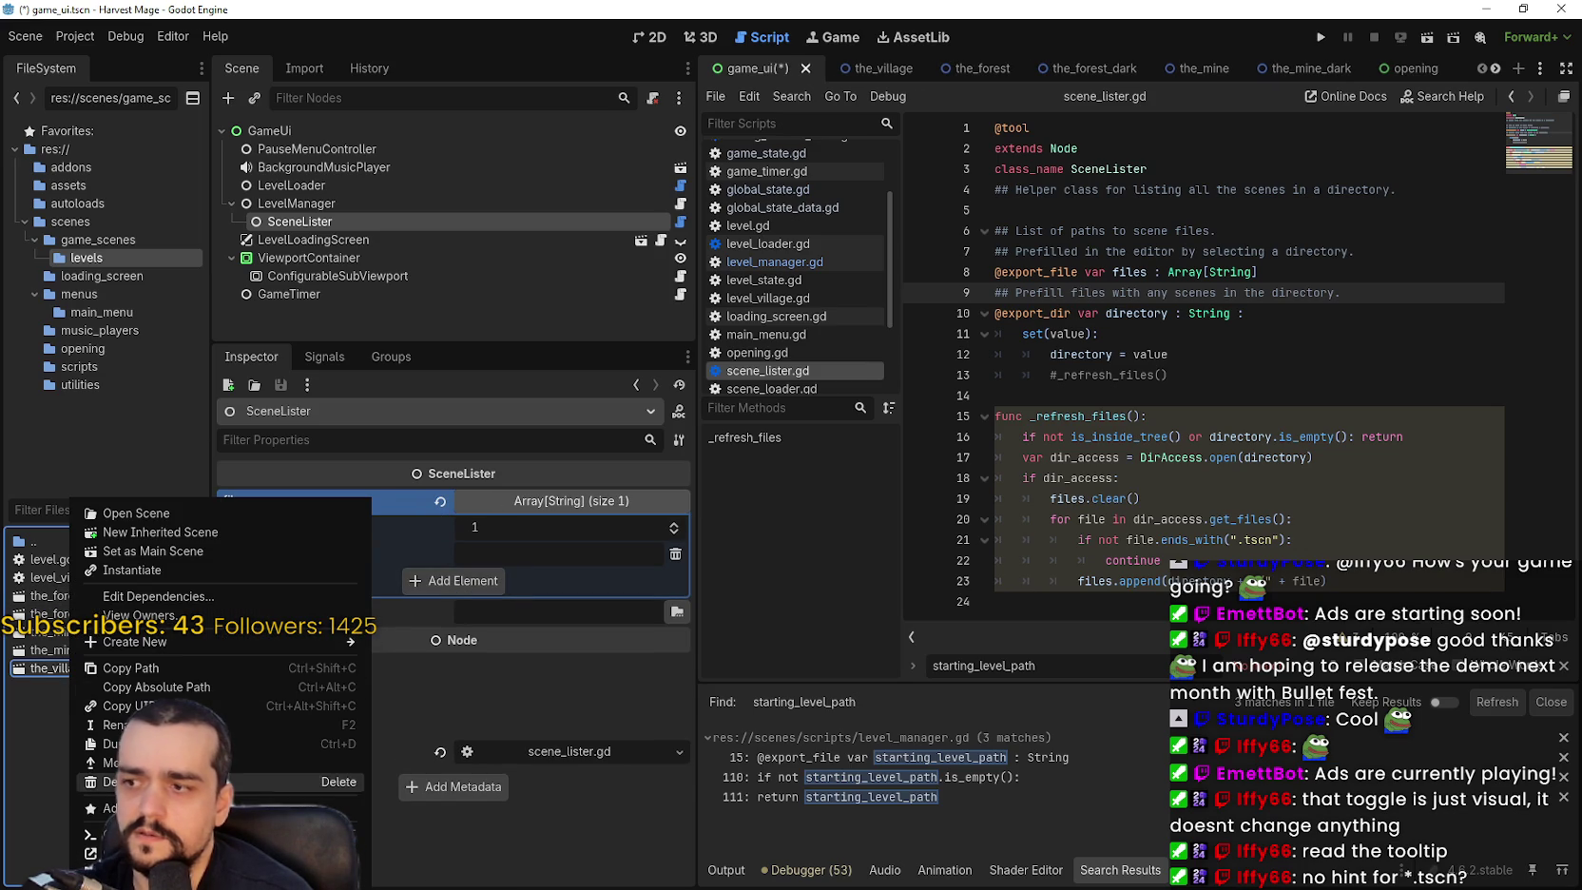
left_click(133, 706)
left_click(549, 553)
key("ctrl+v")
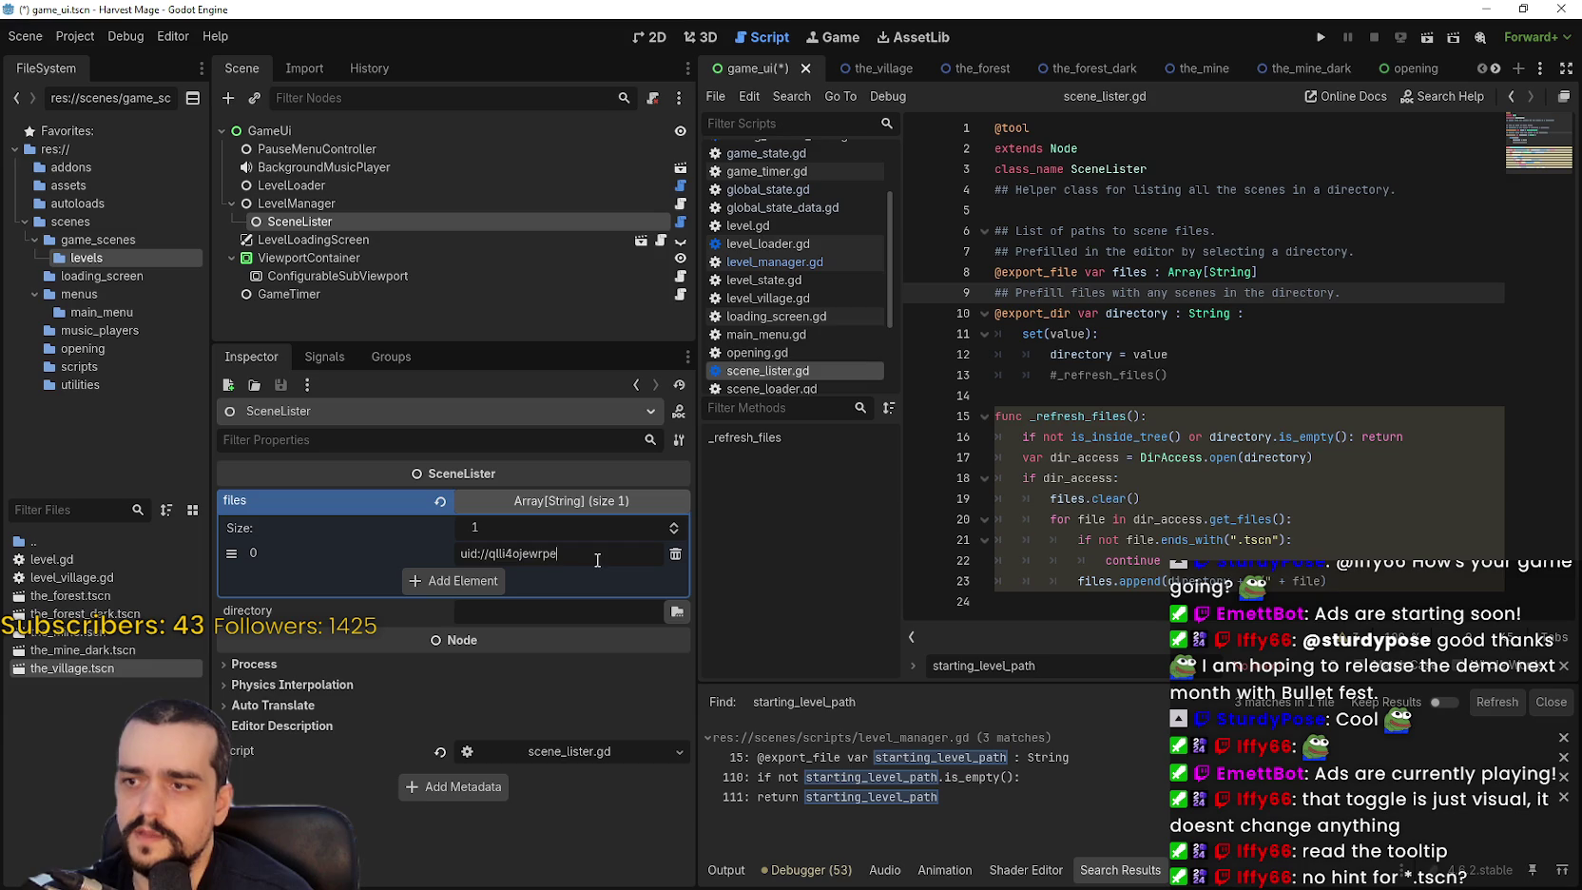
key("Return")
key("BackSpace")
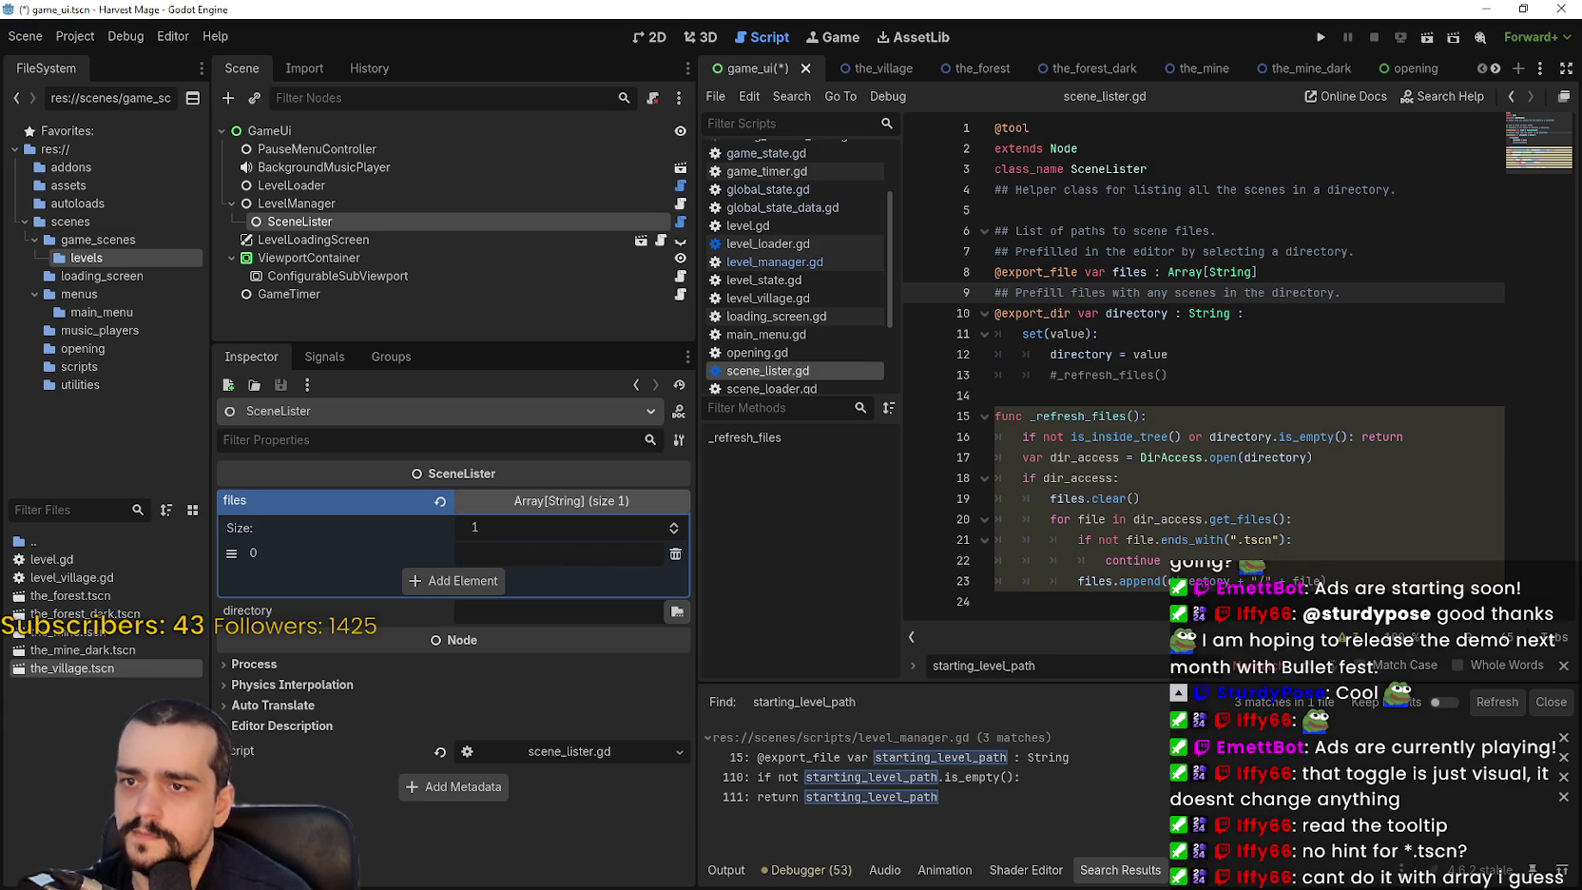
left_click(605, 612)
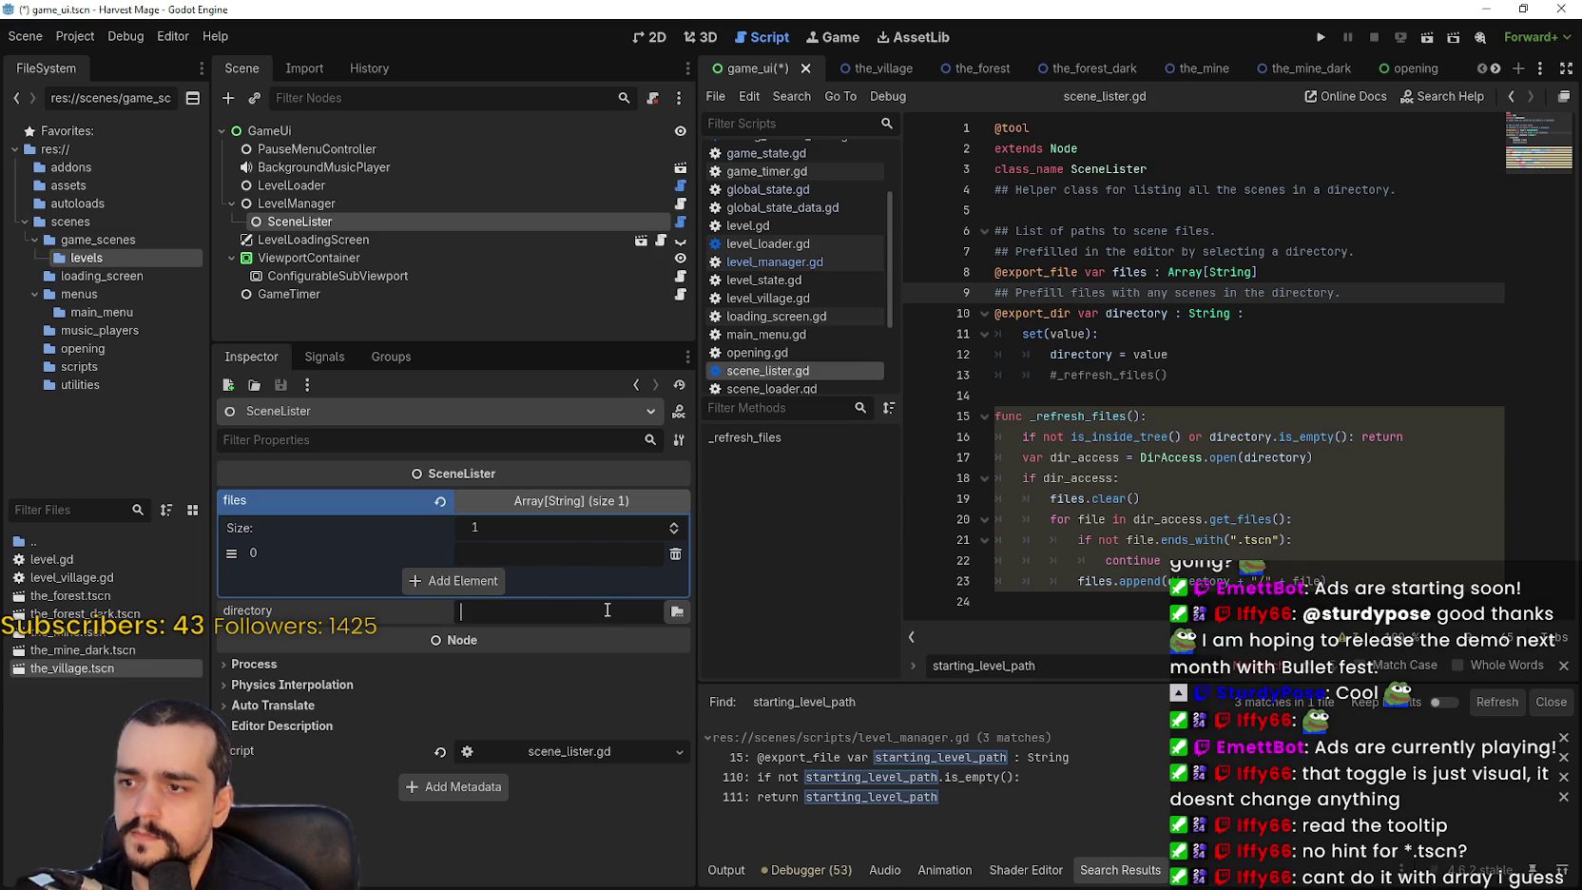
key("ctrl+z")
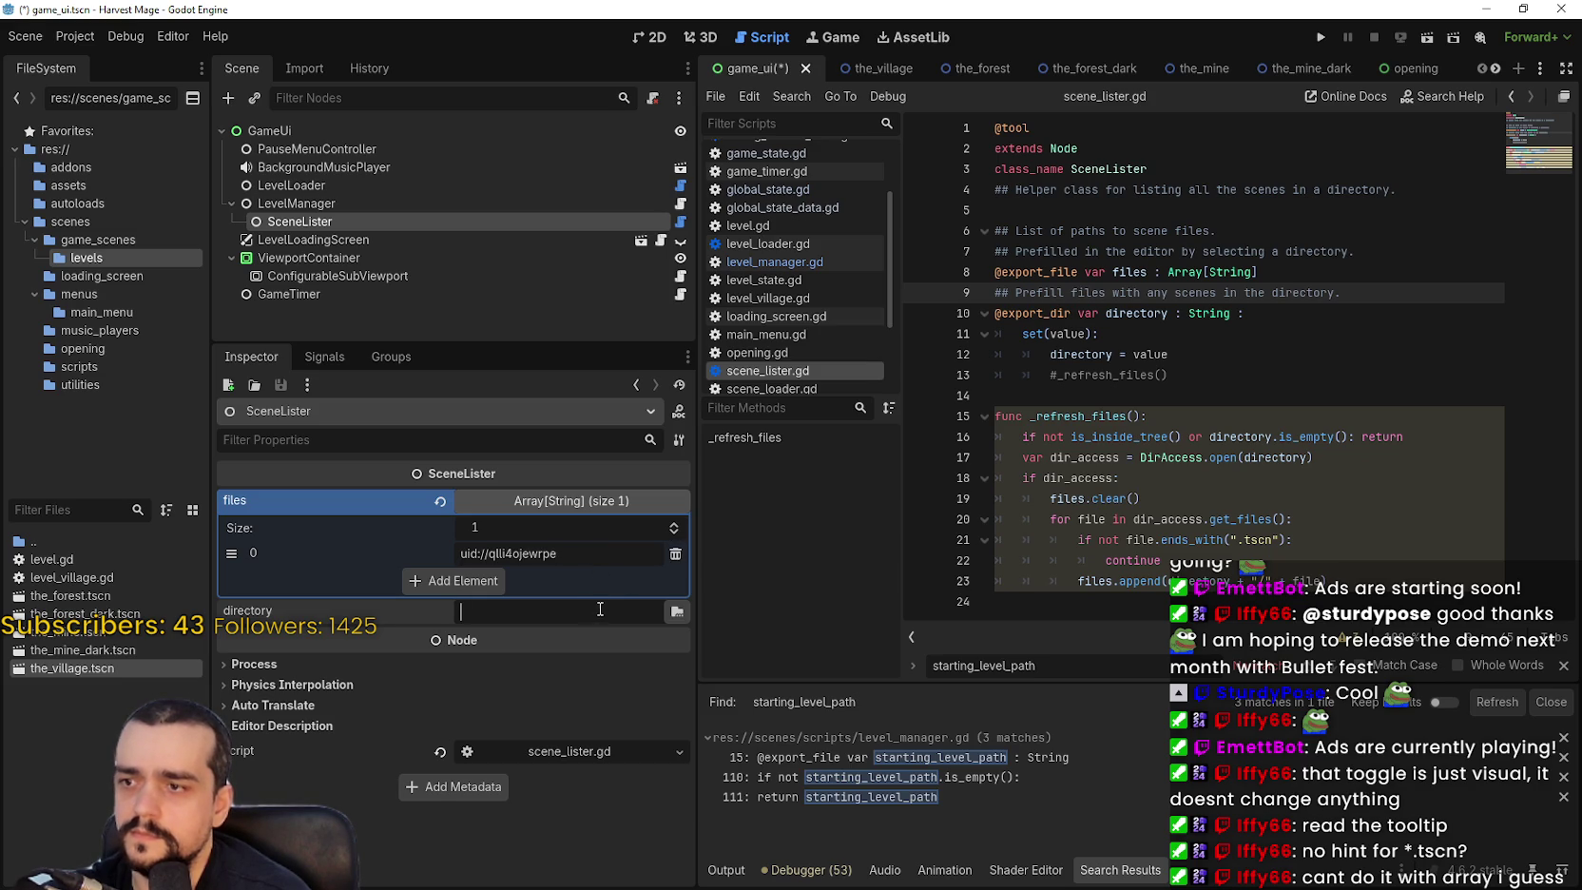
left_click(1224, 380)
key("ctrl+z")
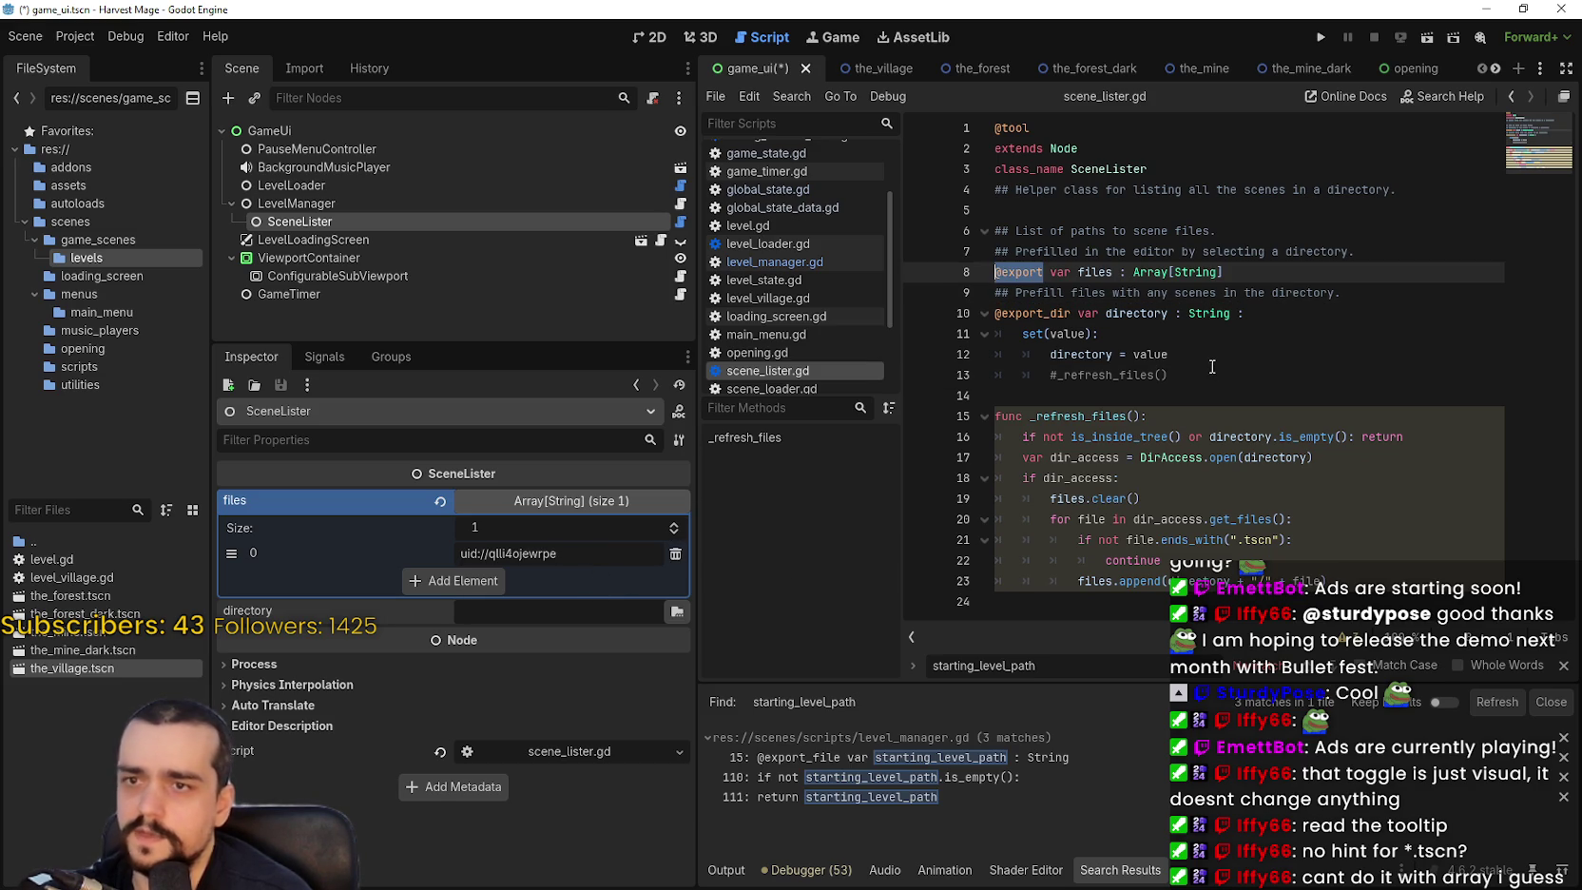
type("@export")
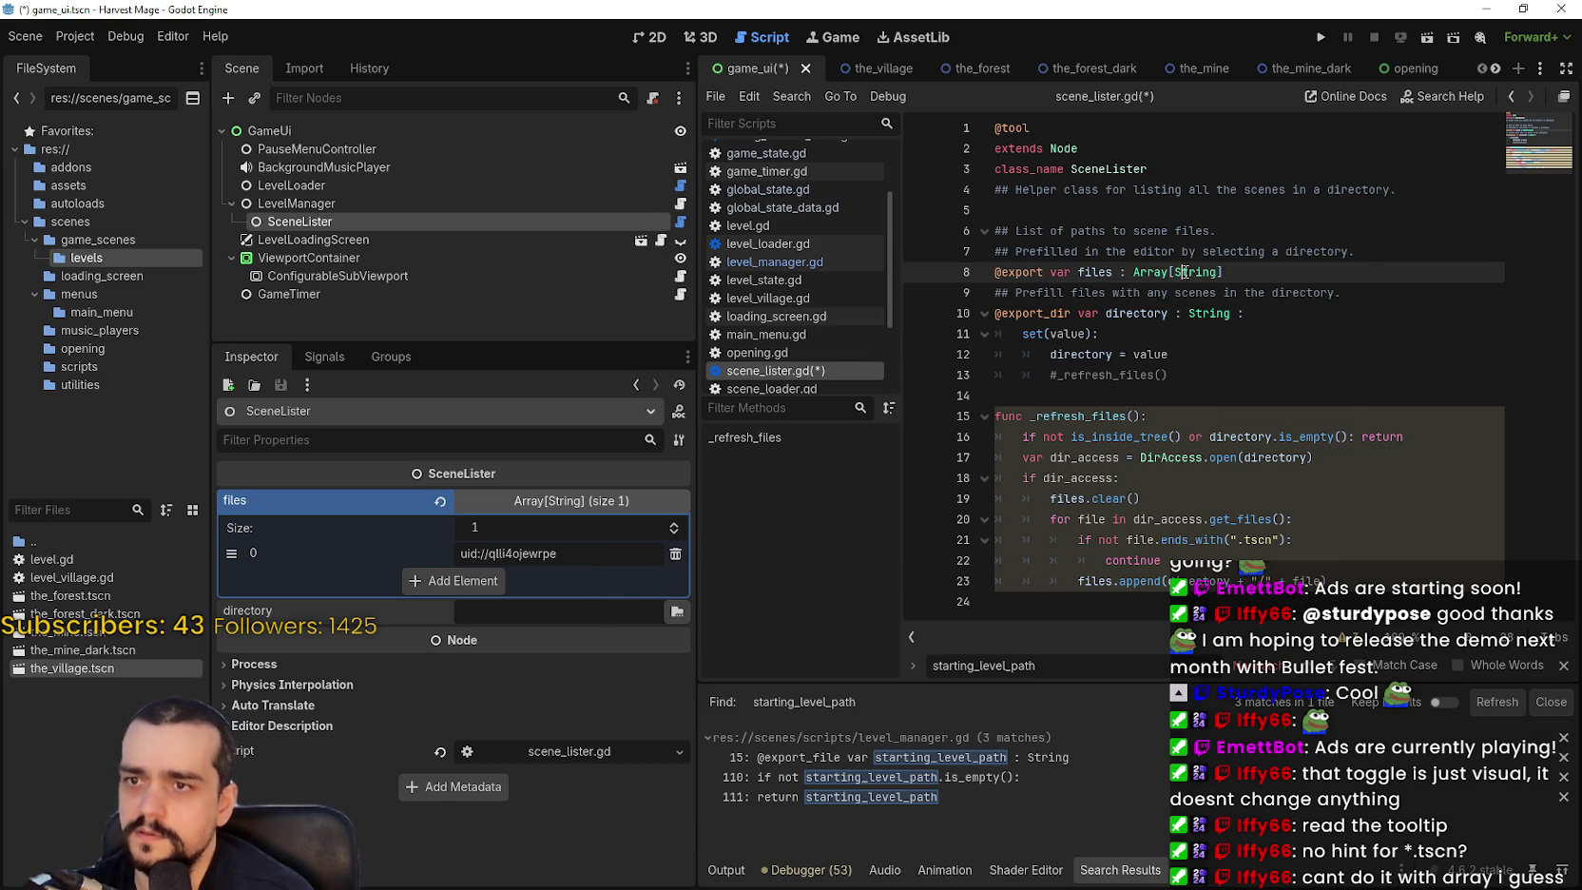
key("ctrl+s")
Reset the files list, drag in the five level scenes, and save the game UI scene.
left_click(515, 494)
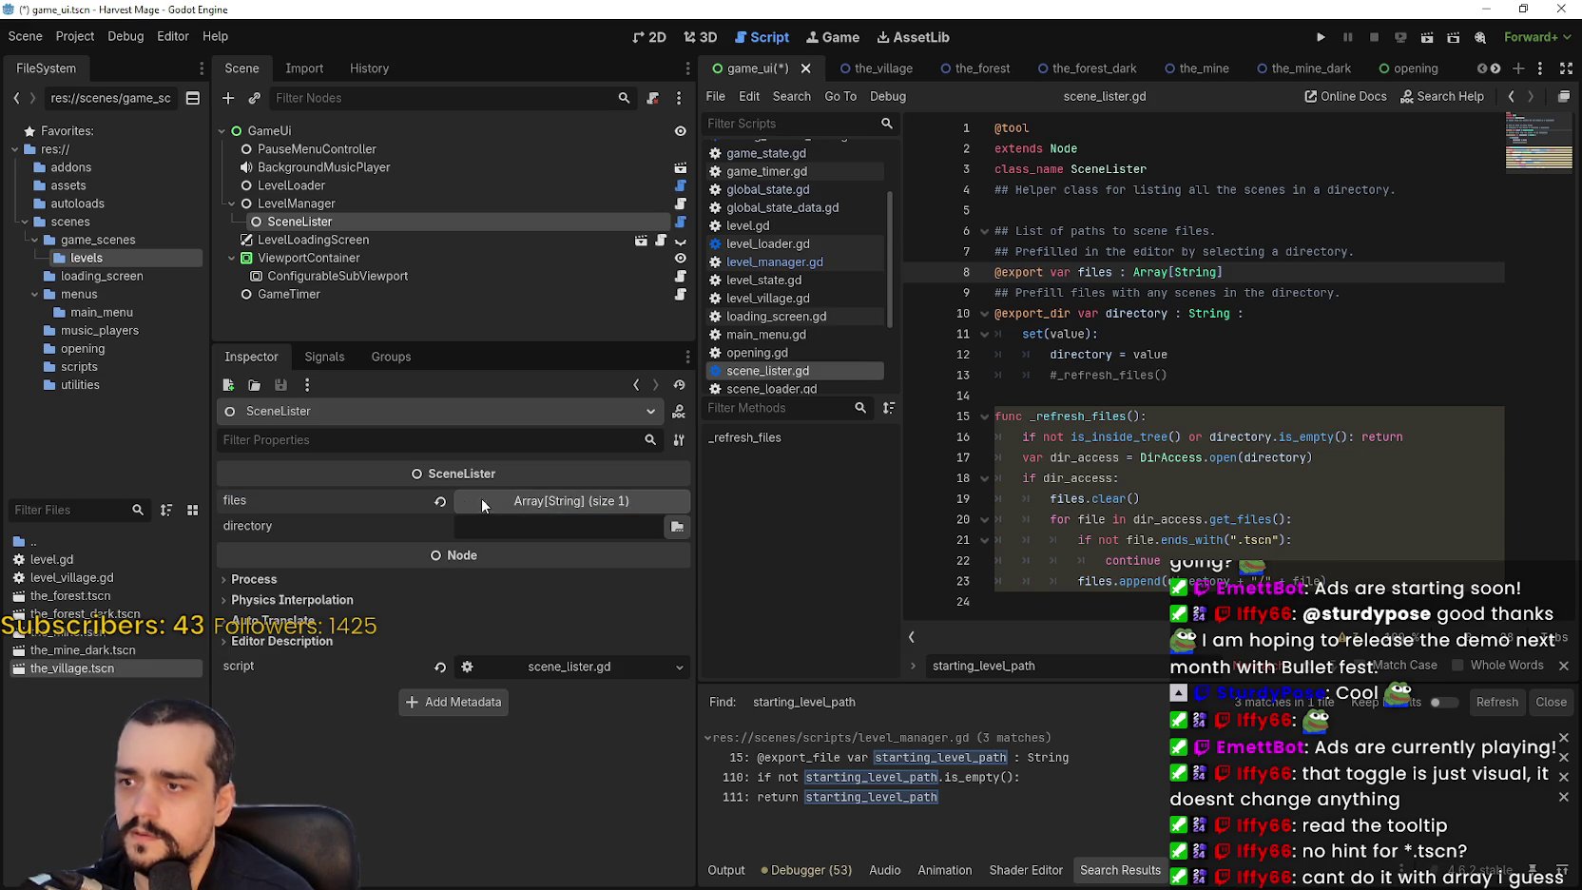
left_click(490, 495)
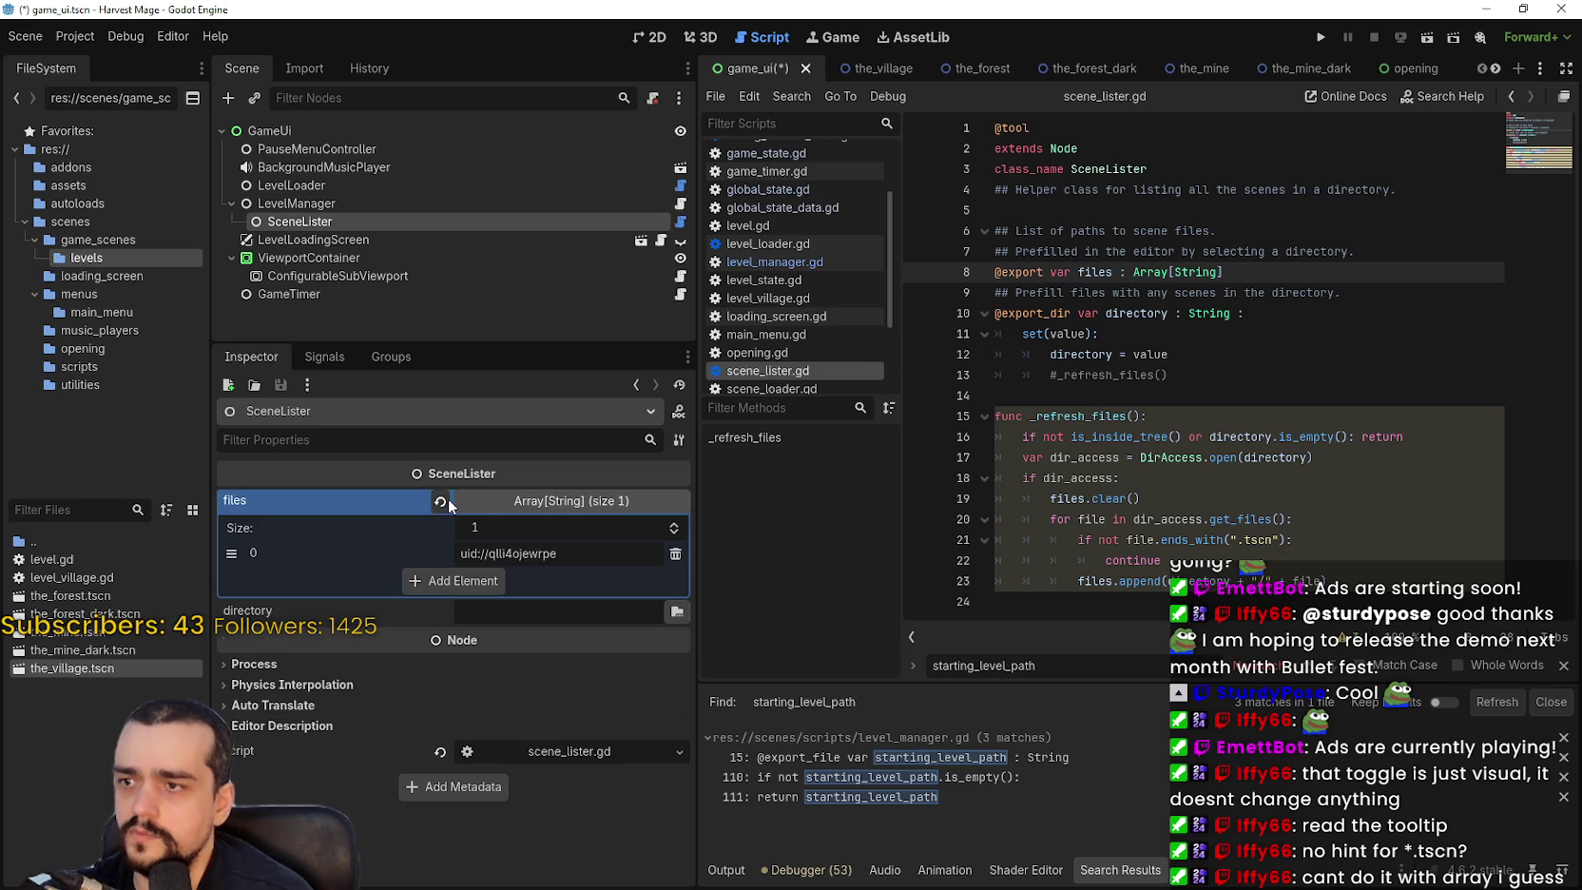
left_click(441, 502)
left_click(482, 498)
left_click(485, 507)
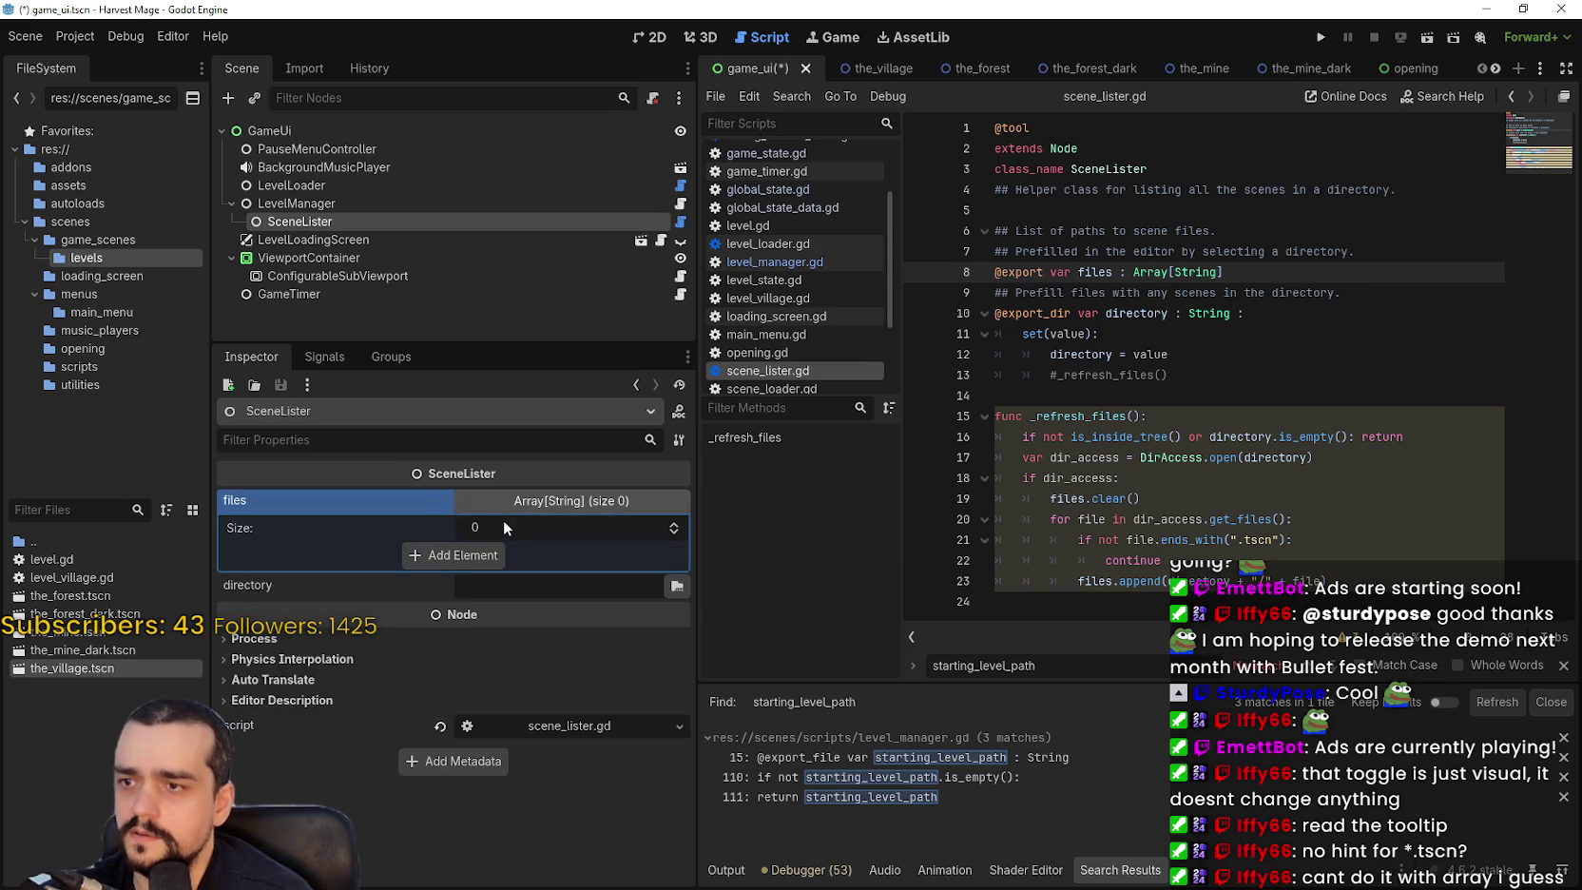
left_click_drag(498, 522, 478, 559)
key("ctrl+s")
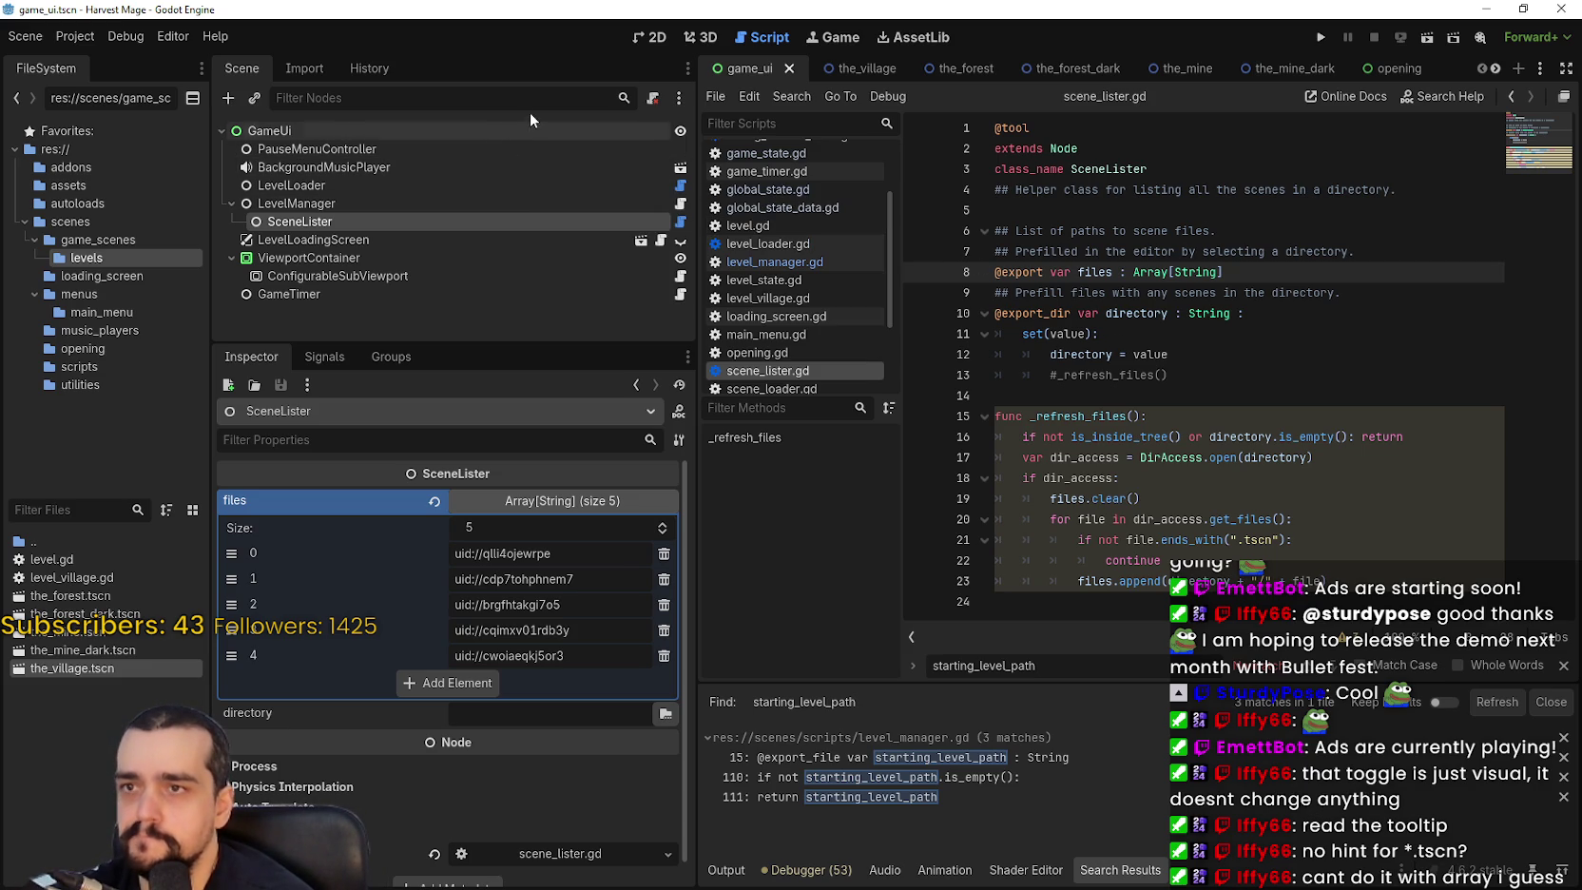
left_click(848, 76)
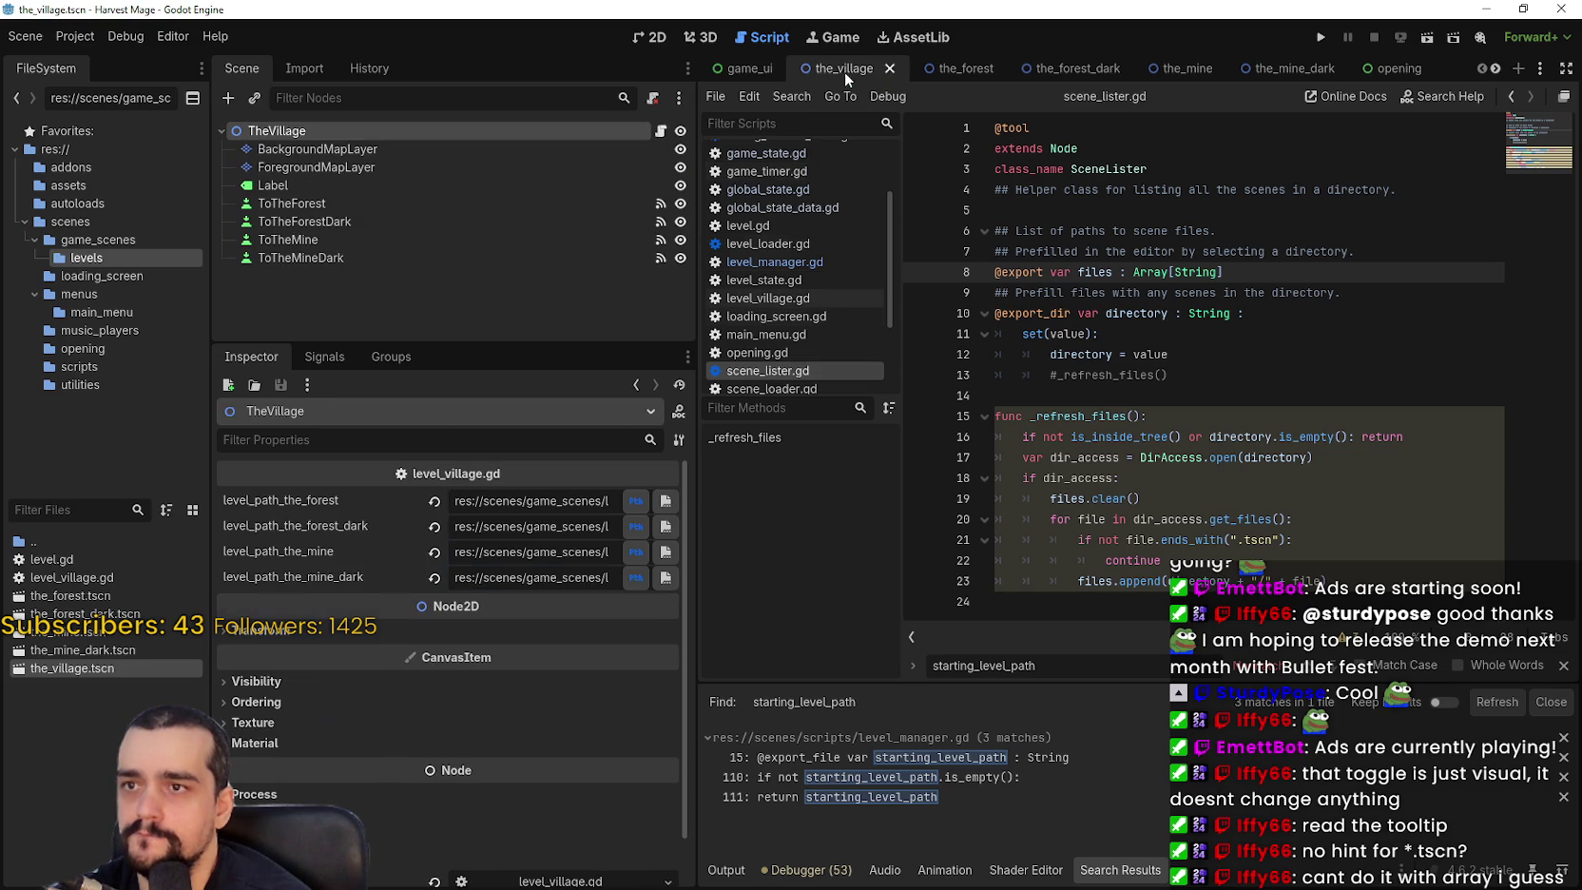
Delete the ("*.tscn") filter from all four level path lines in level_village.gd and save.
left_click(662, 131)
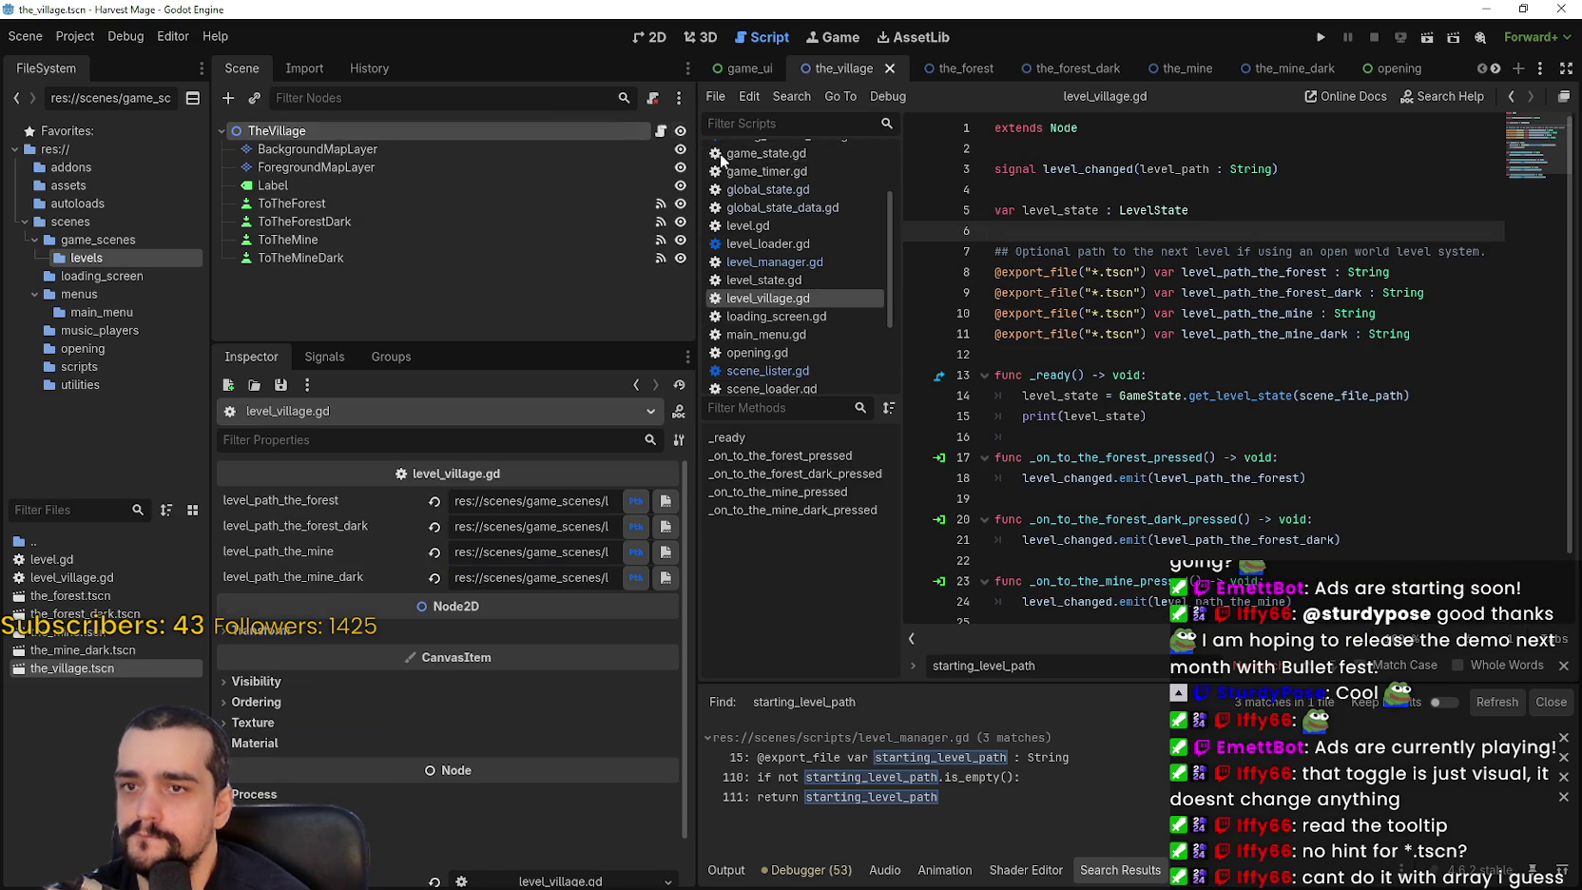
left_click(1146, 272)
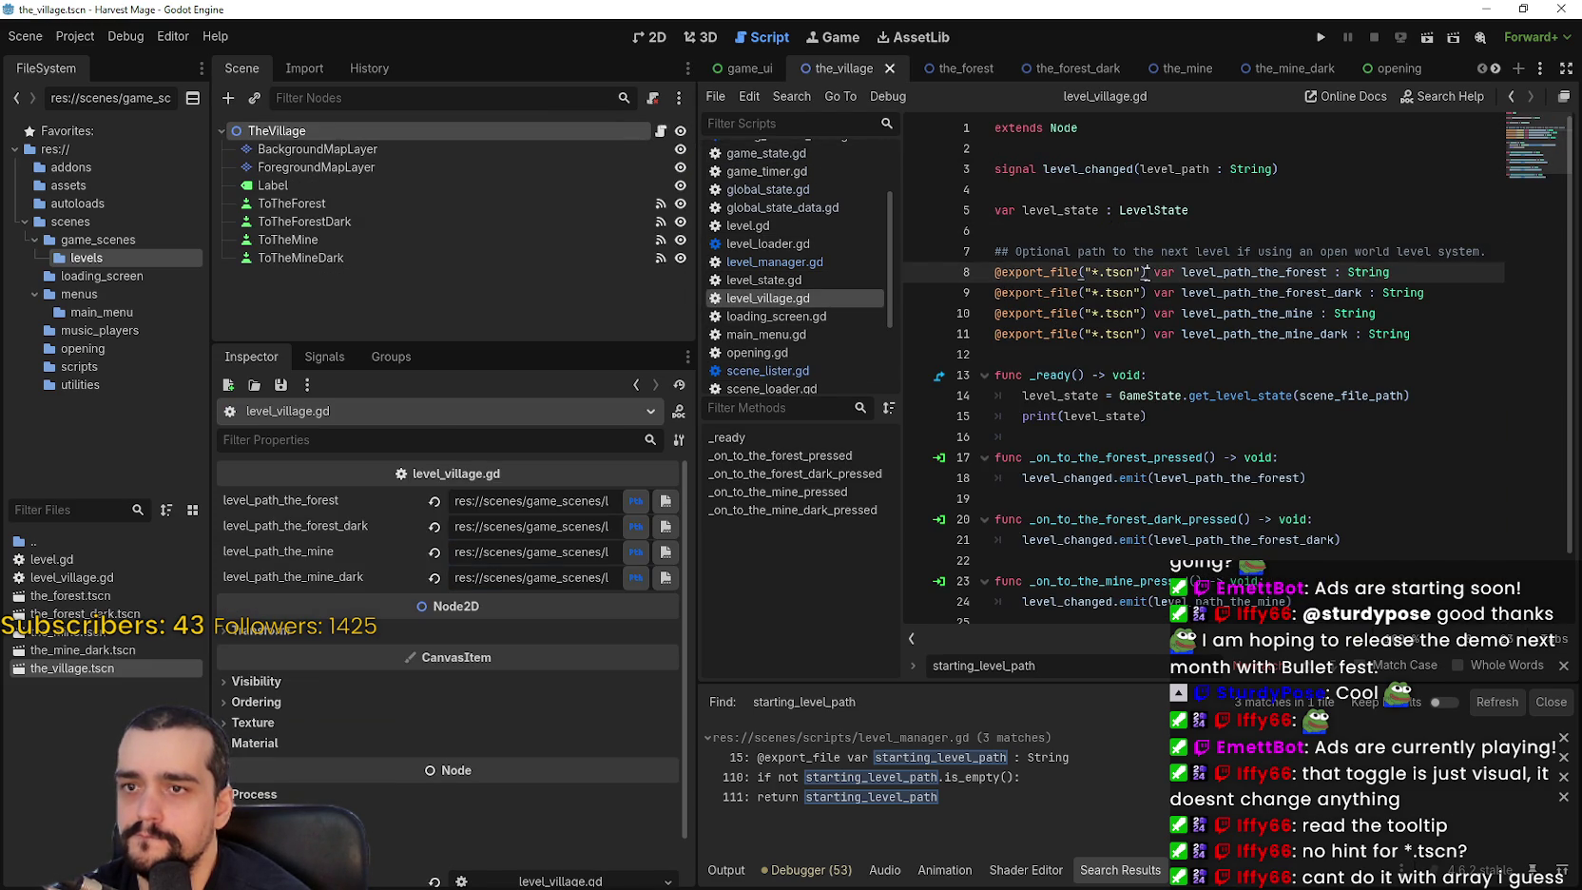
left_click_drag(1145, 273, 1079, 272)
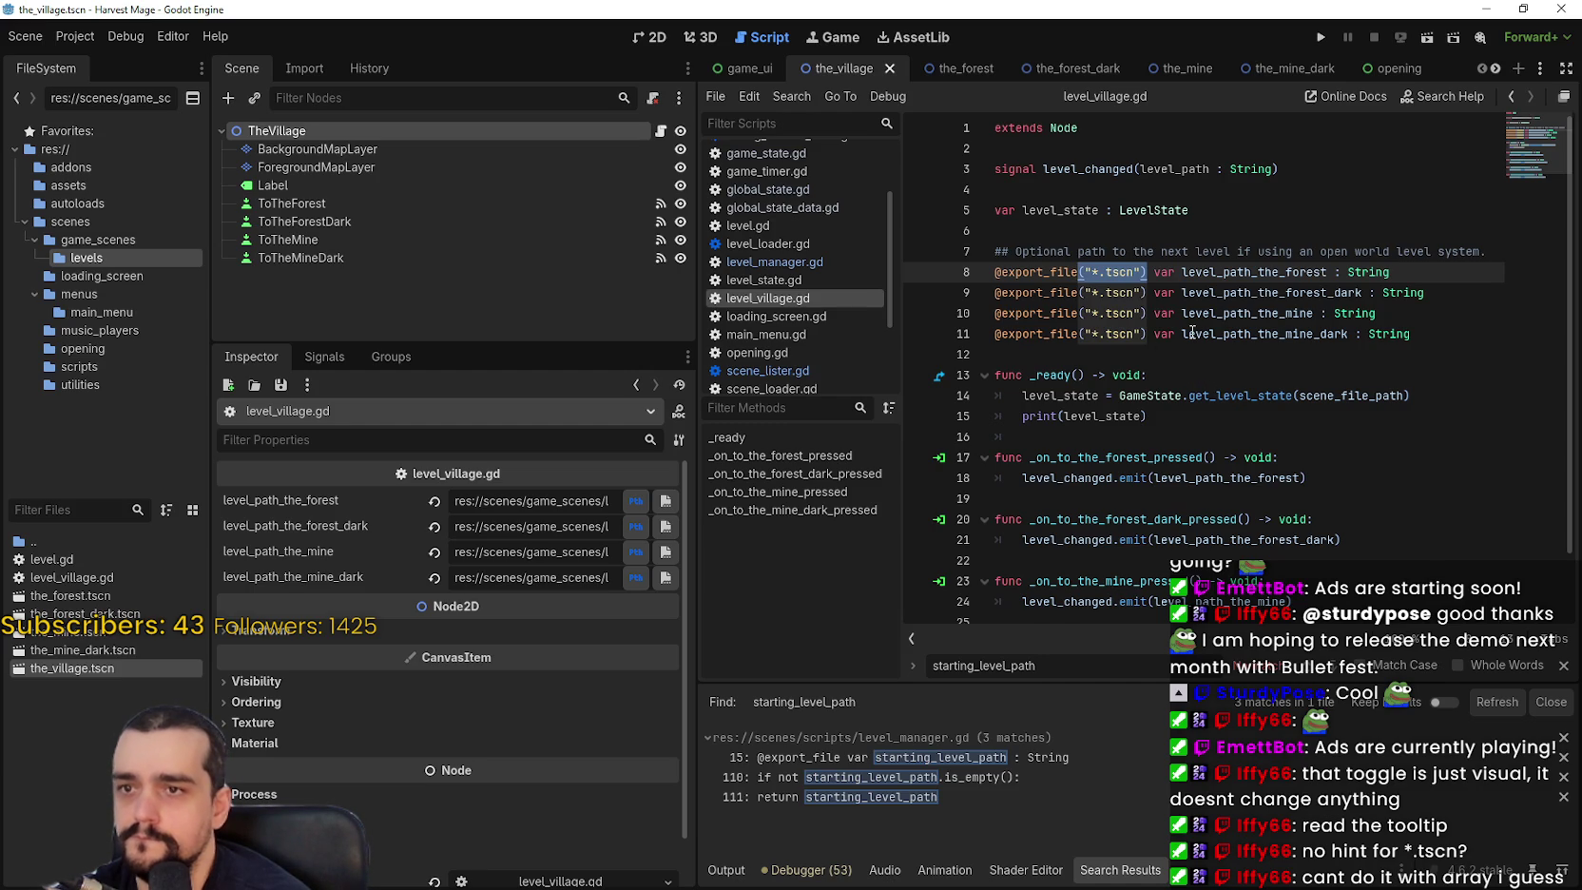
key("BackSpace")
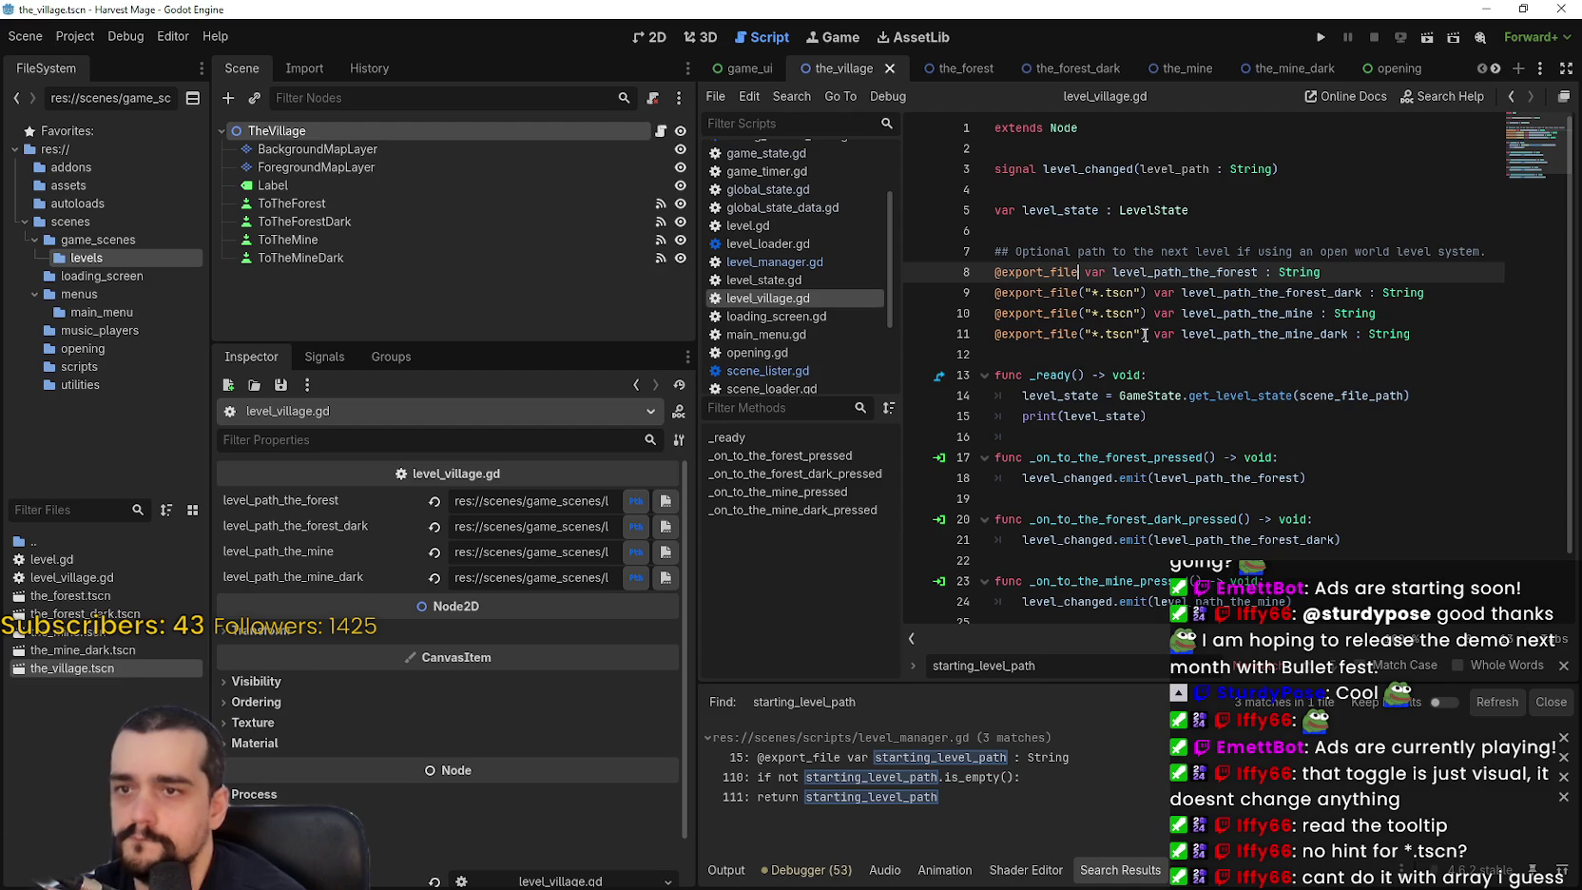
mouse_move(1147, 293)
left_mouse_down()
mouse_move(1078, 297)
mouse_move(1107, 316)
mouse_move(1080, 316)
left_mouse_up()
key("BackSpace")
key("BackSpace")
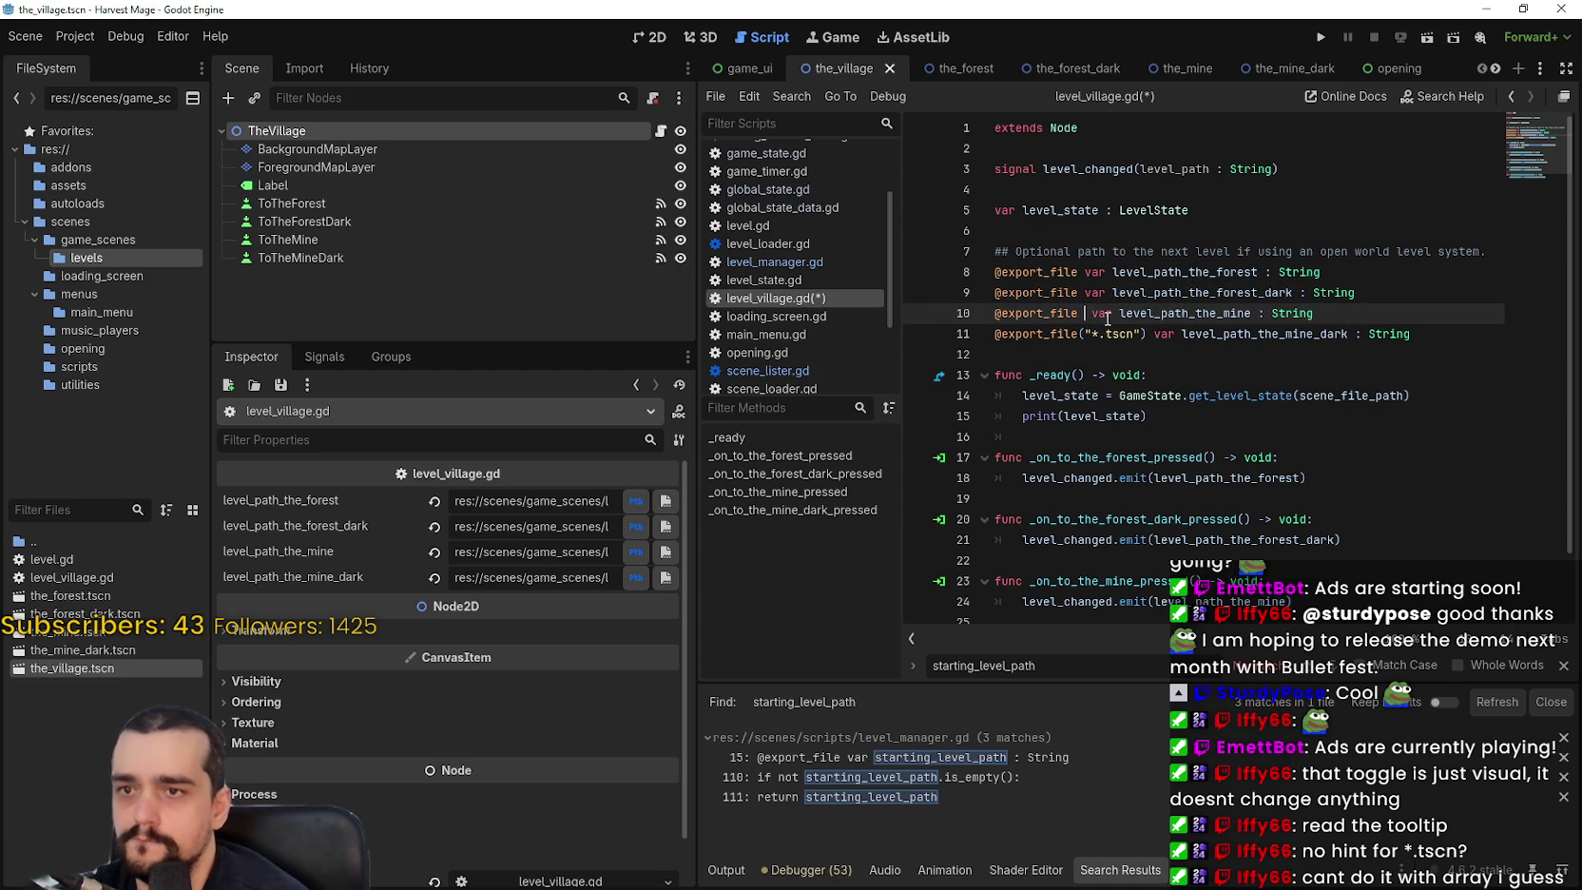
left_click_drag(1148, 333, 1079, 336)
key("BackSpace")
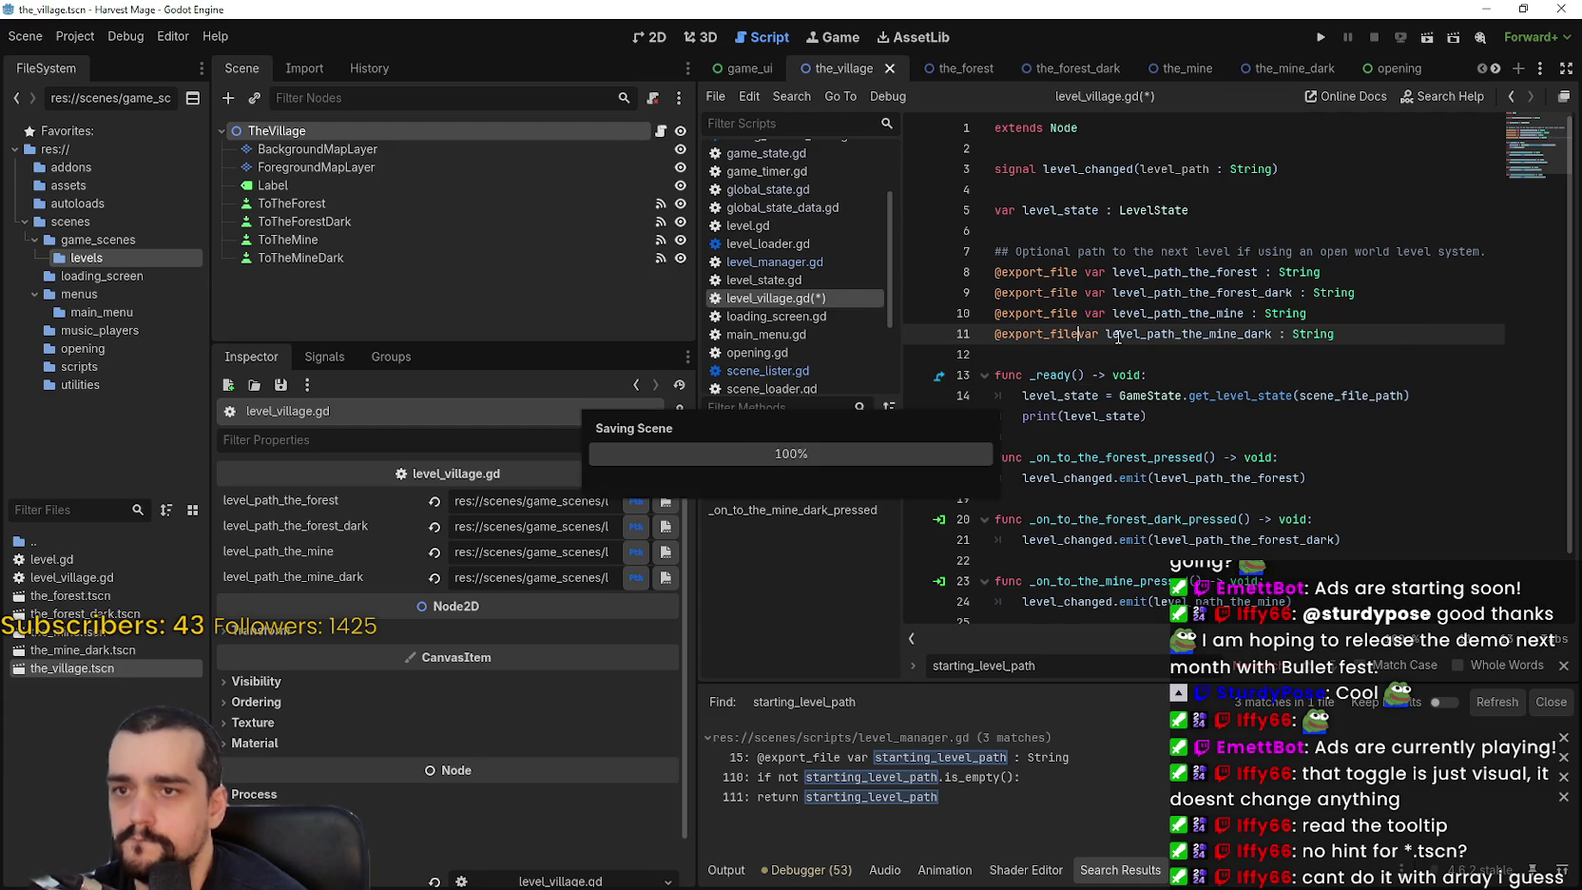
left_click(1119, 355)
key("ctrl+s")
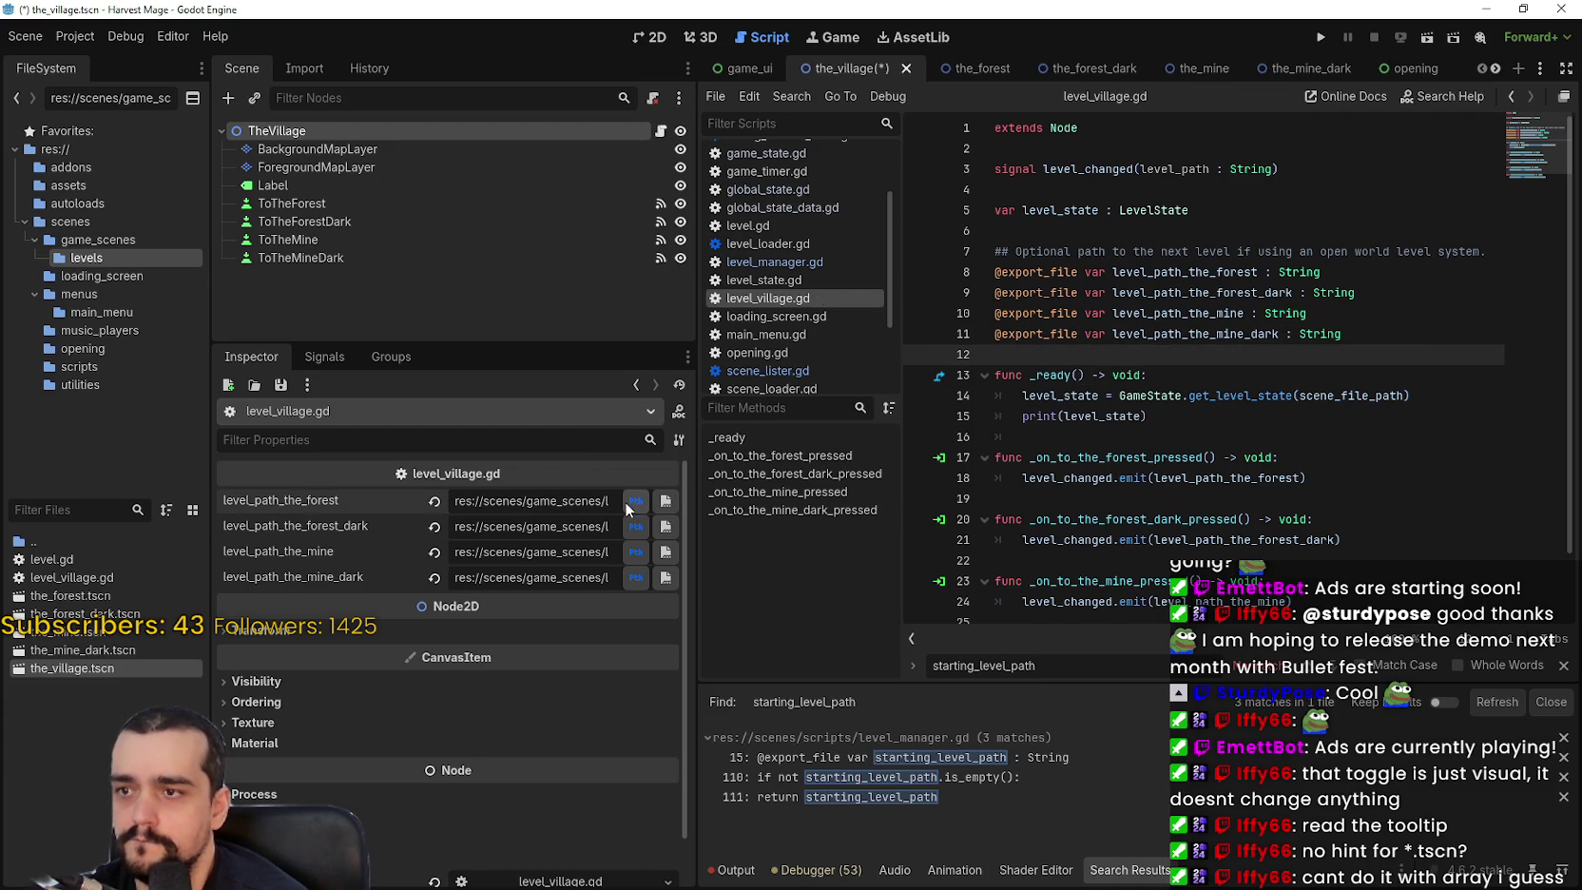
Reset level_path_the_forest, paste the_forest.tscn's UID into it, save, and run the game.
left_click(438, 504)
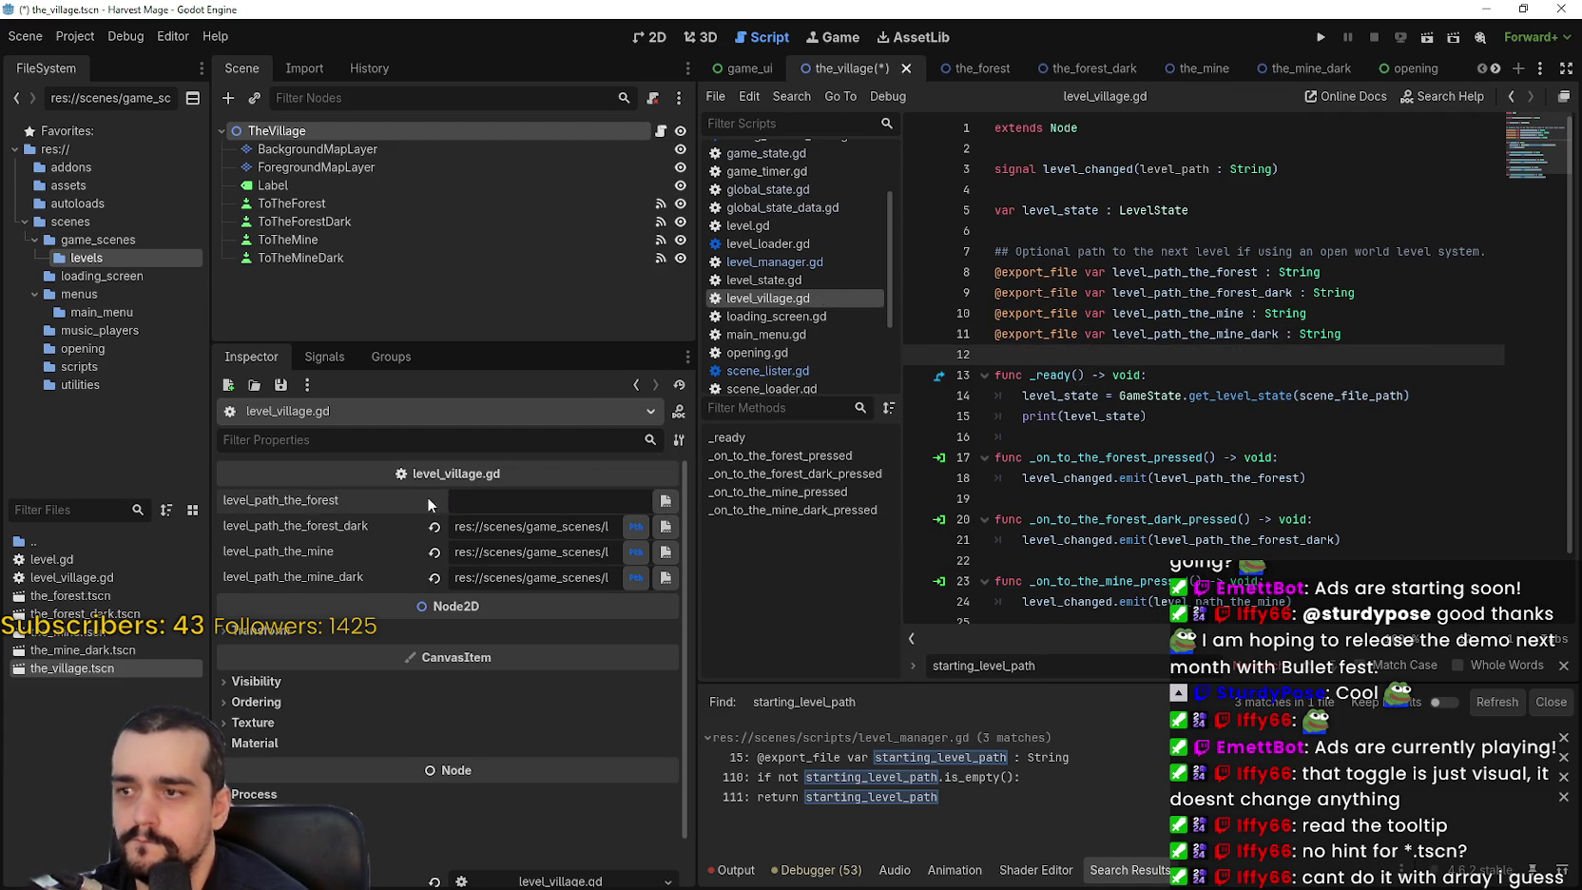
right_click(74, 597)
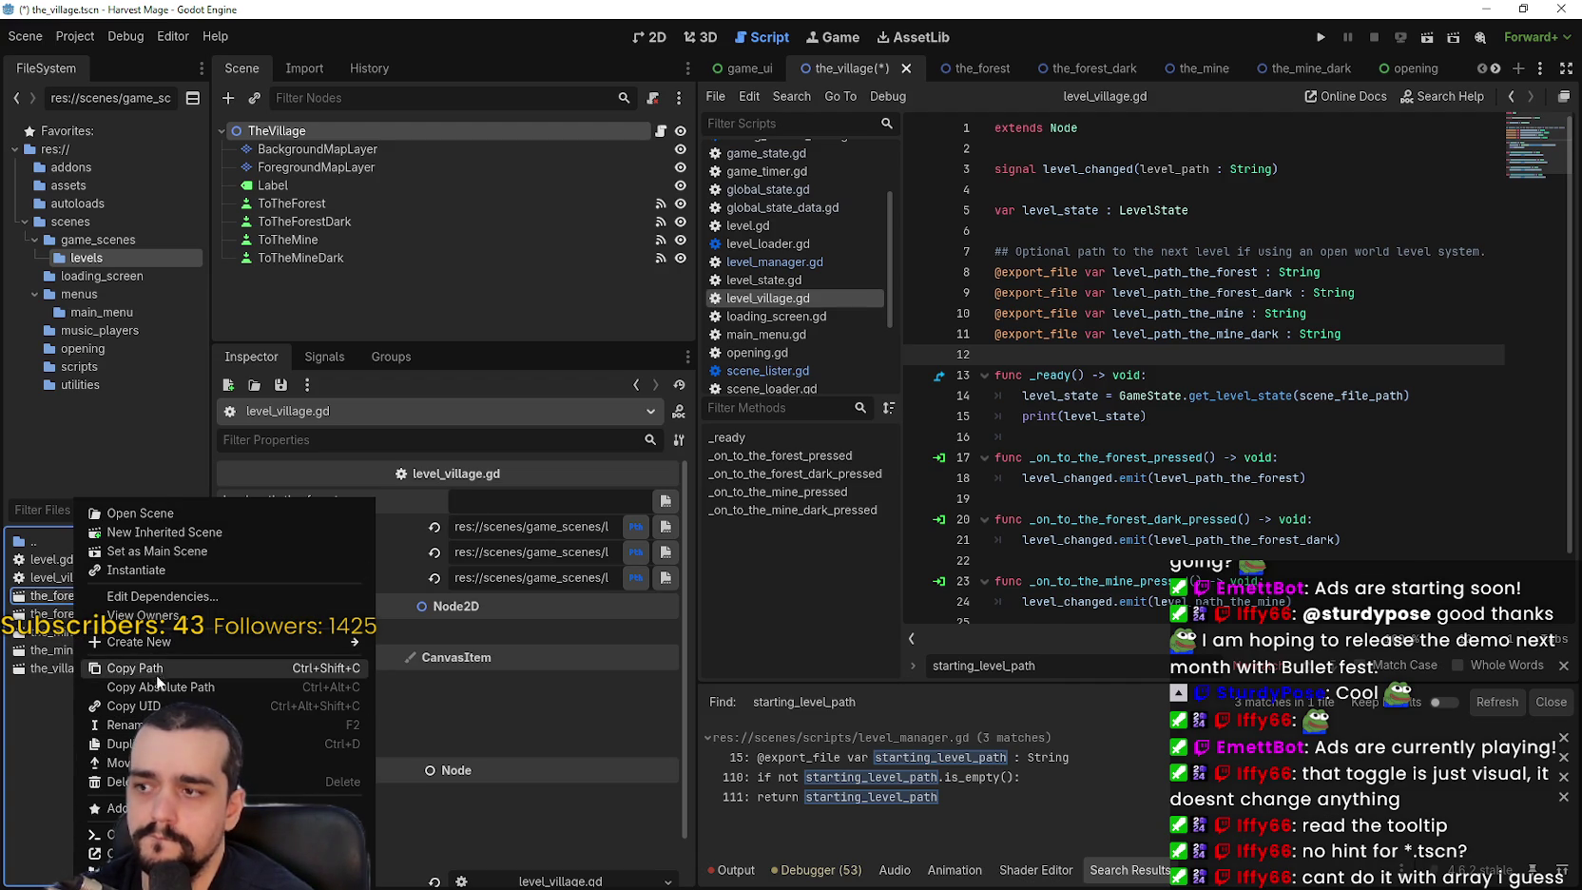
left_click(133, 705)
left_click(513, 504)
type("uid://cdp7tohphnem7")
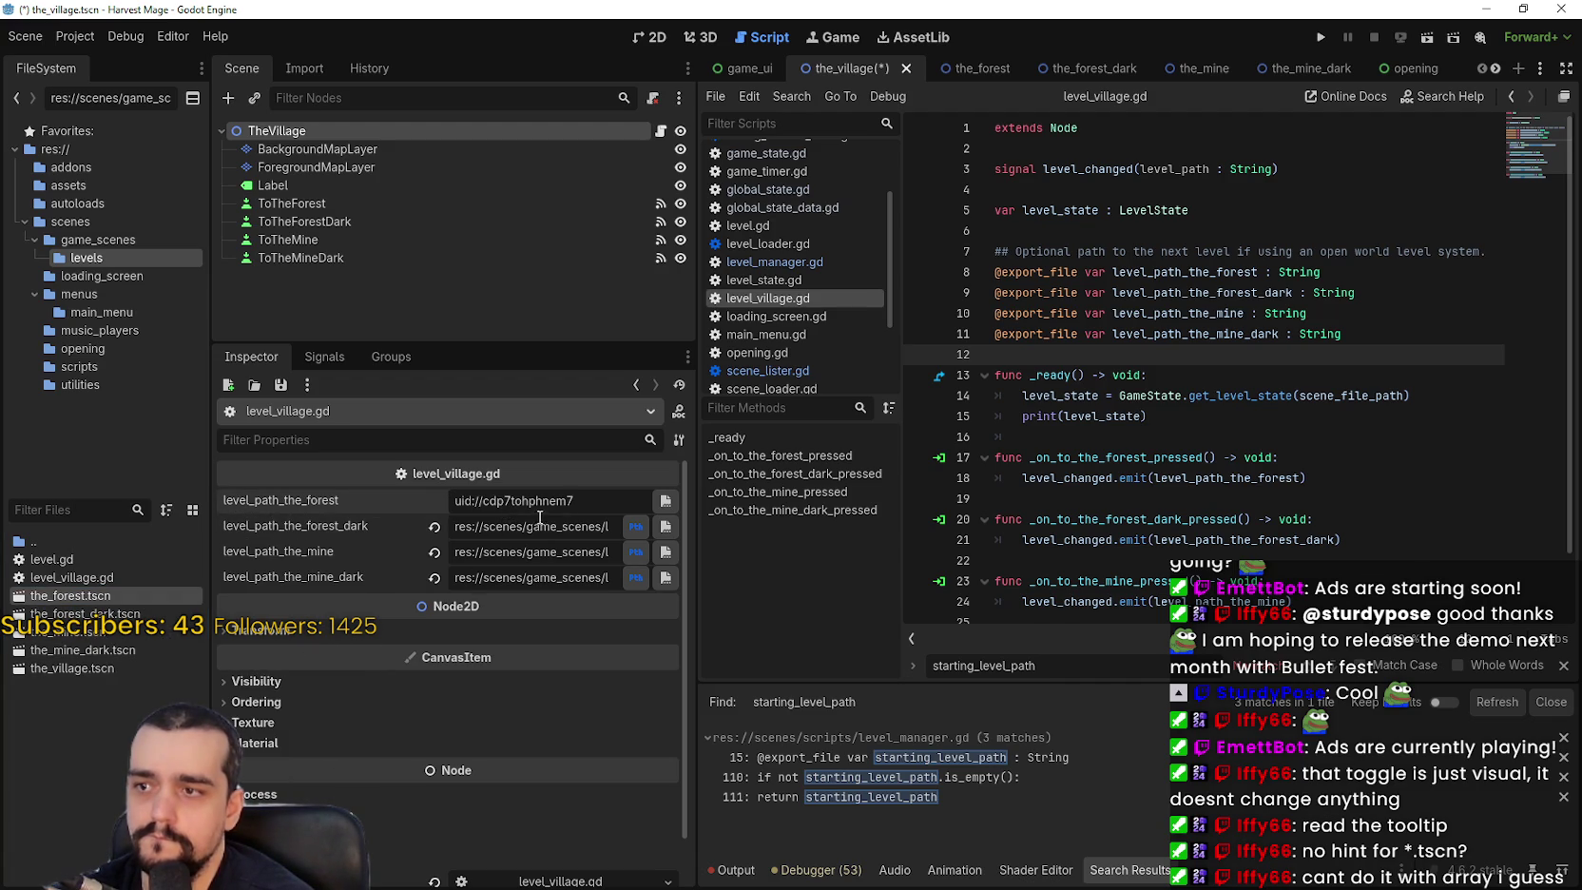
left_click(555, 530)
key("ctrl+s")
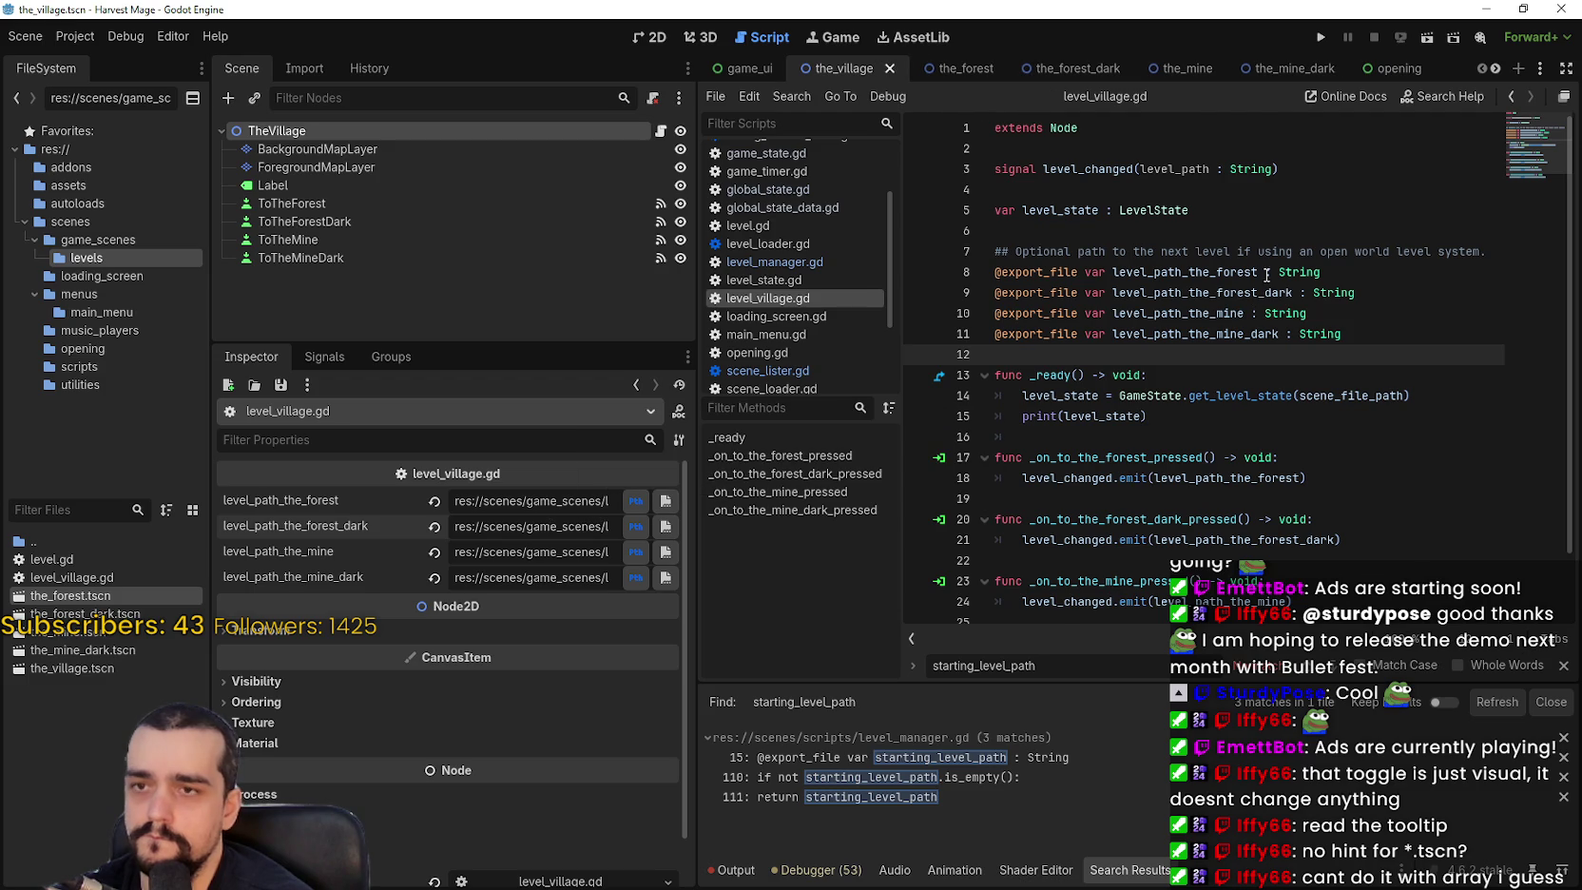
left_click(1267, 231)
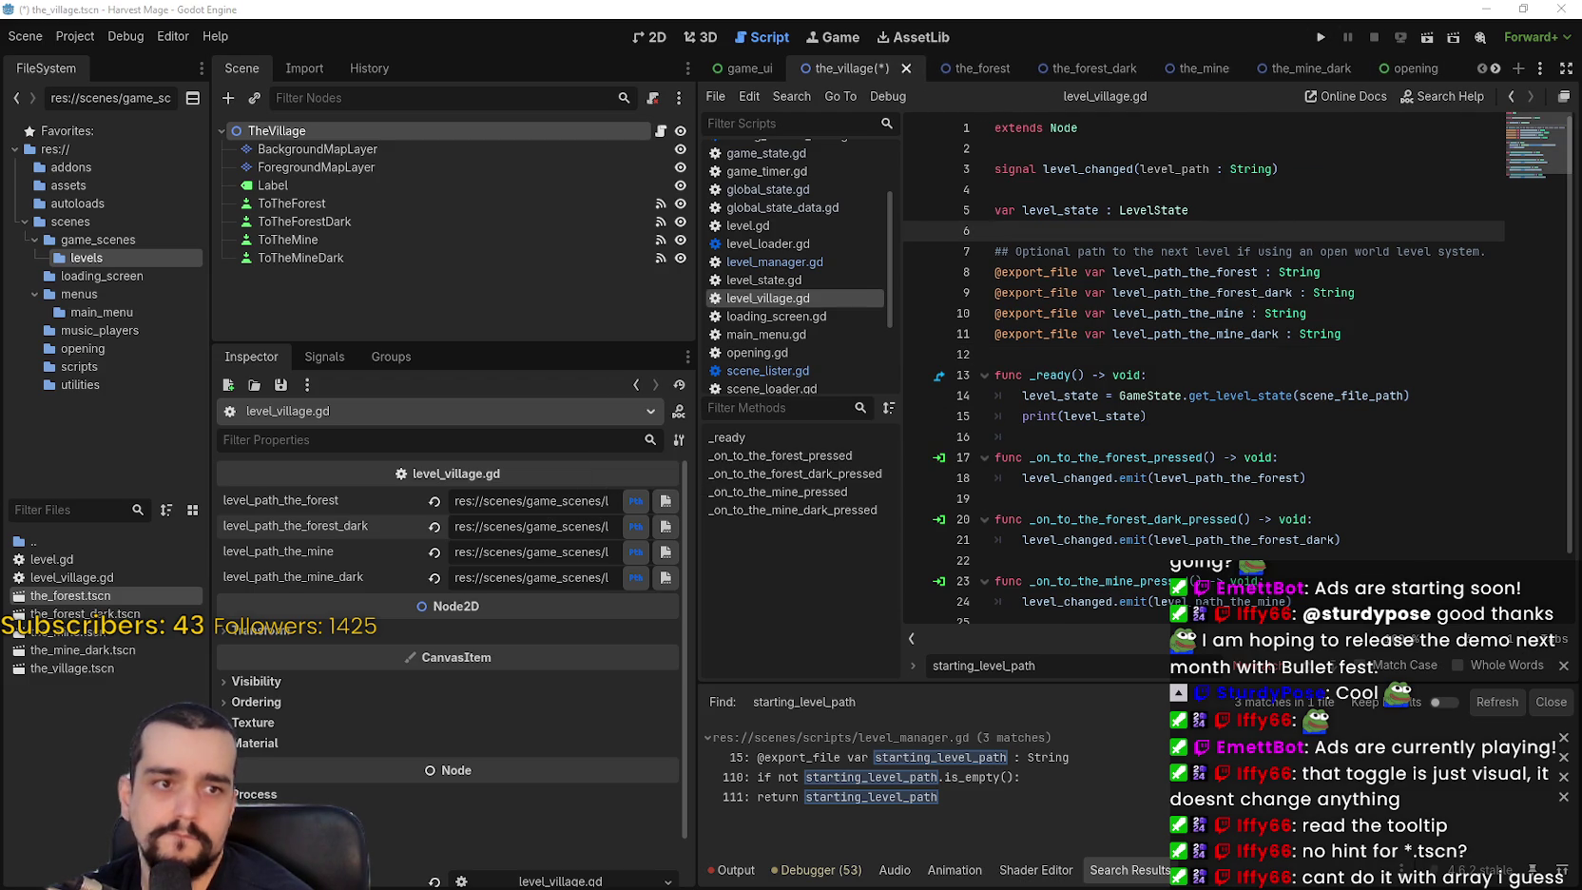
left_click(1320, 37)
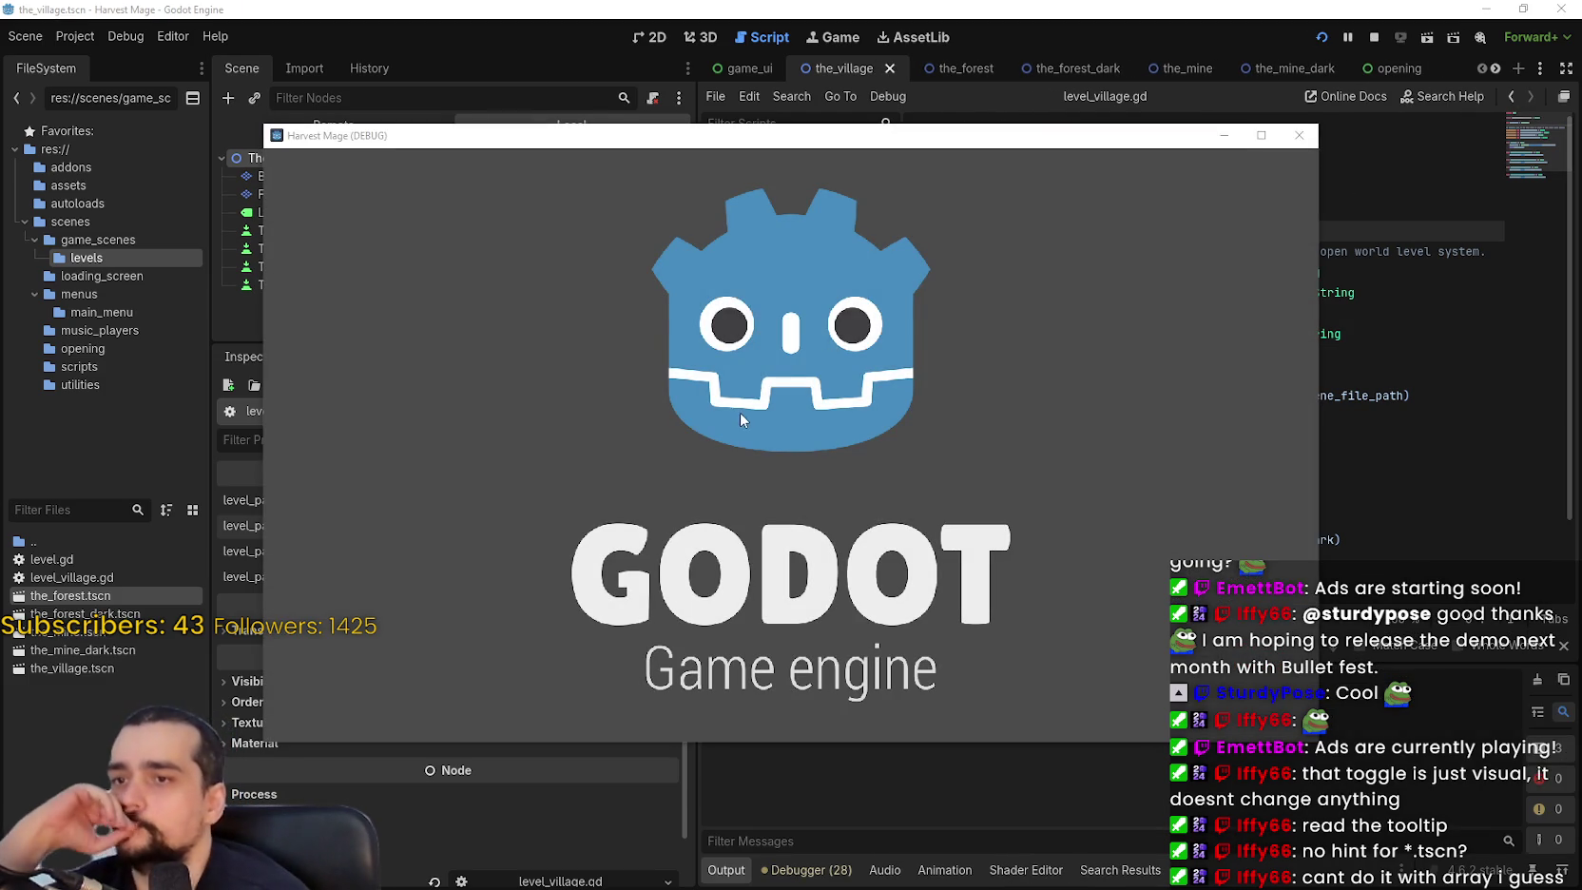
Start a new game, visit Dark Forest, The Mine and The Dark Mine from The Village, then close.
left_click(434, 503)
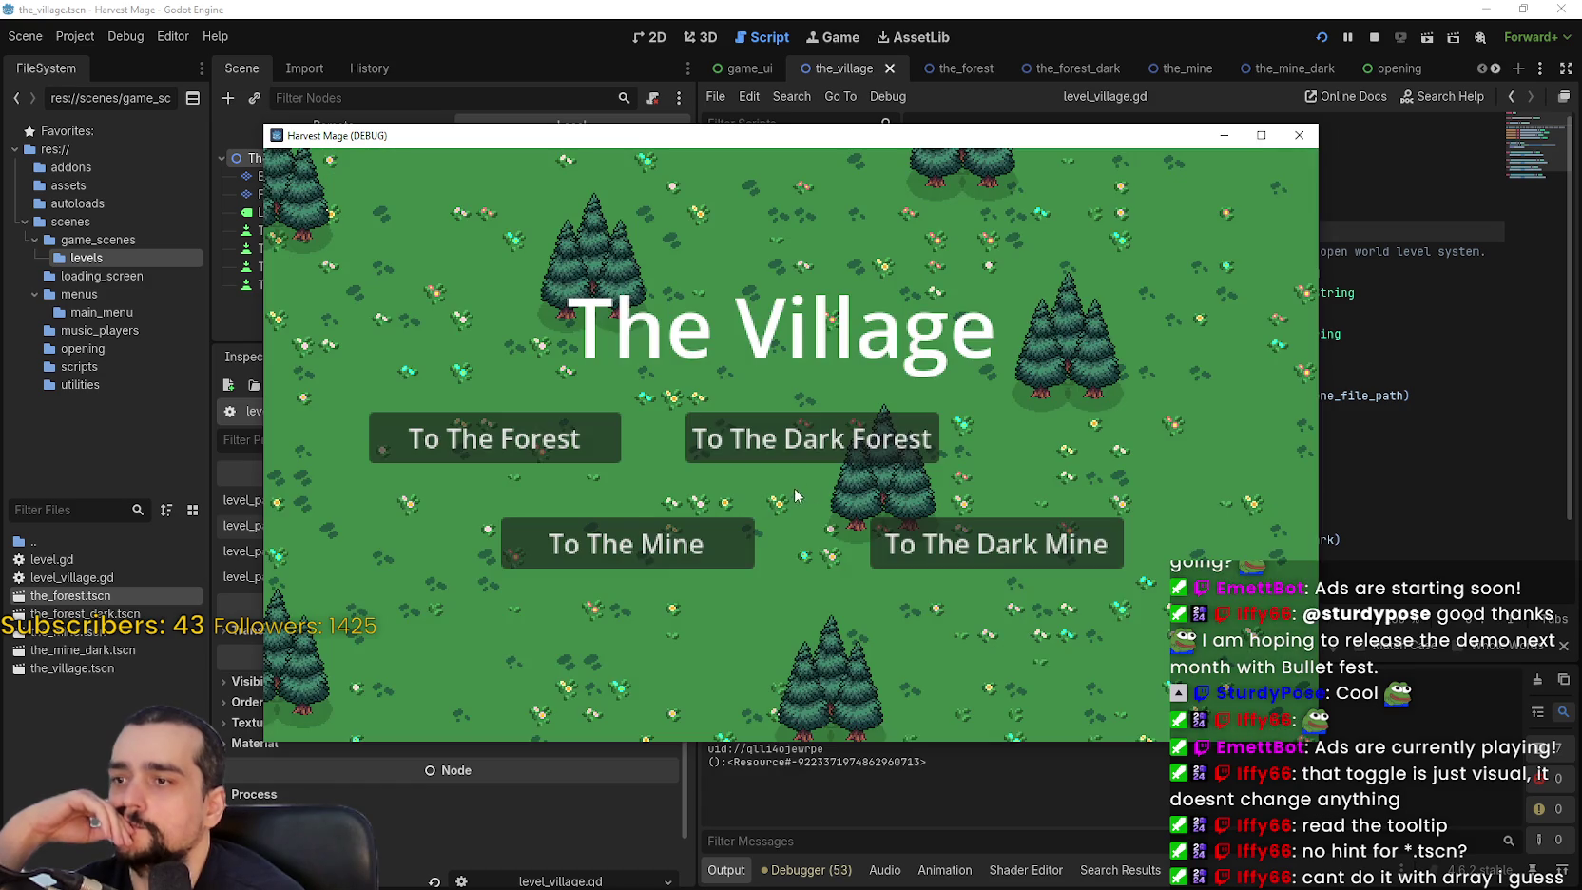
left_click(850, 446)
left_click(812, 513)
left_click(619, 543)
left_click(703, 518)
left_click(530, 456)
left_click(1016, 544)
left_click(898, 530)
left_click(1299, 135)
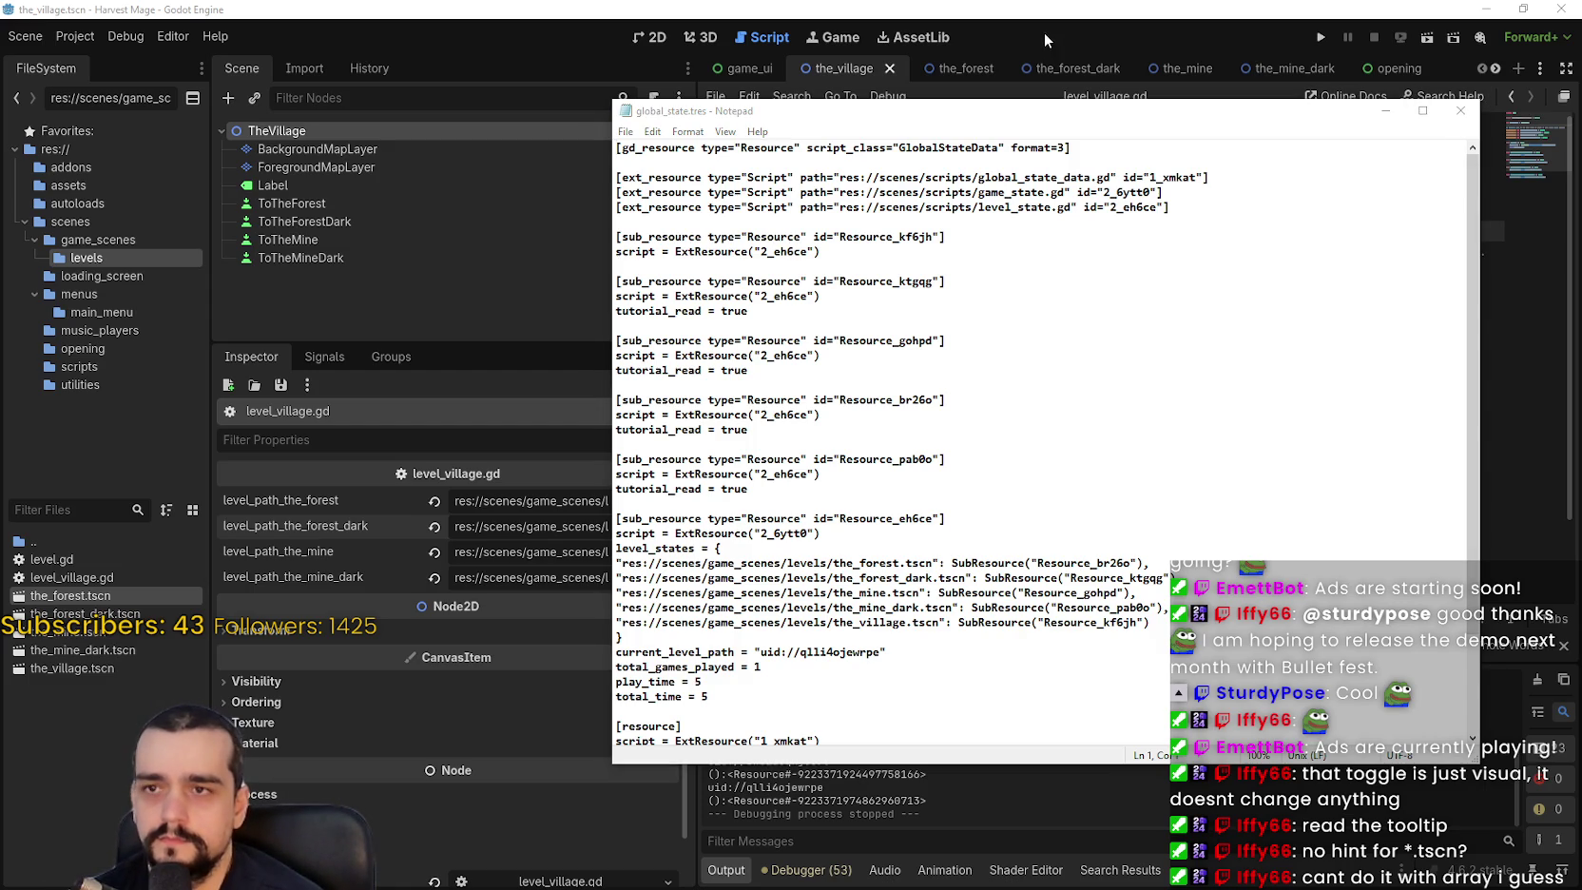
left_click(1047, 42)
double_click(1199, 273)
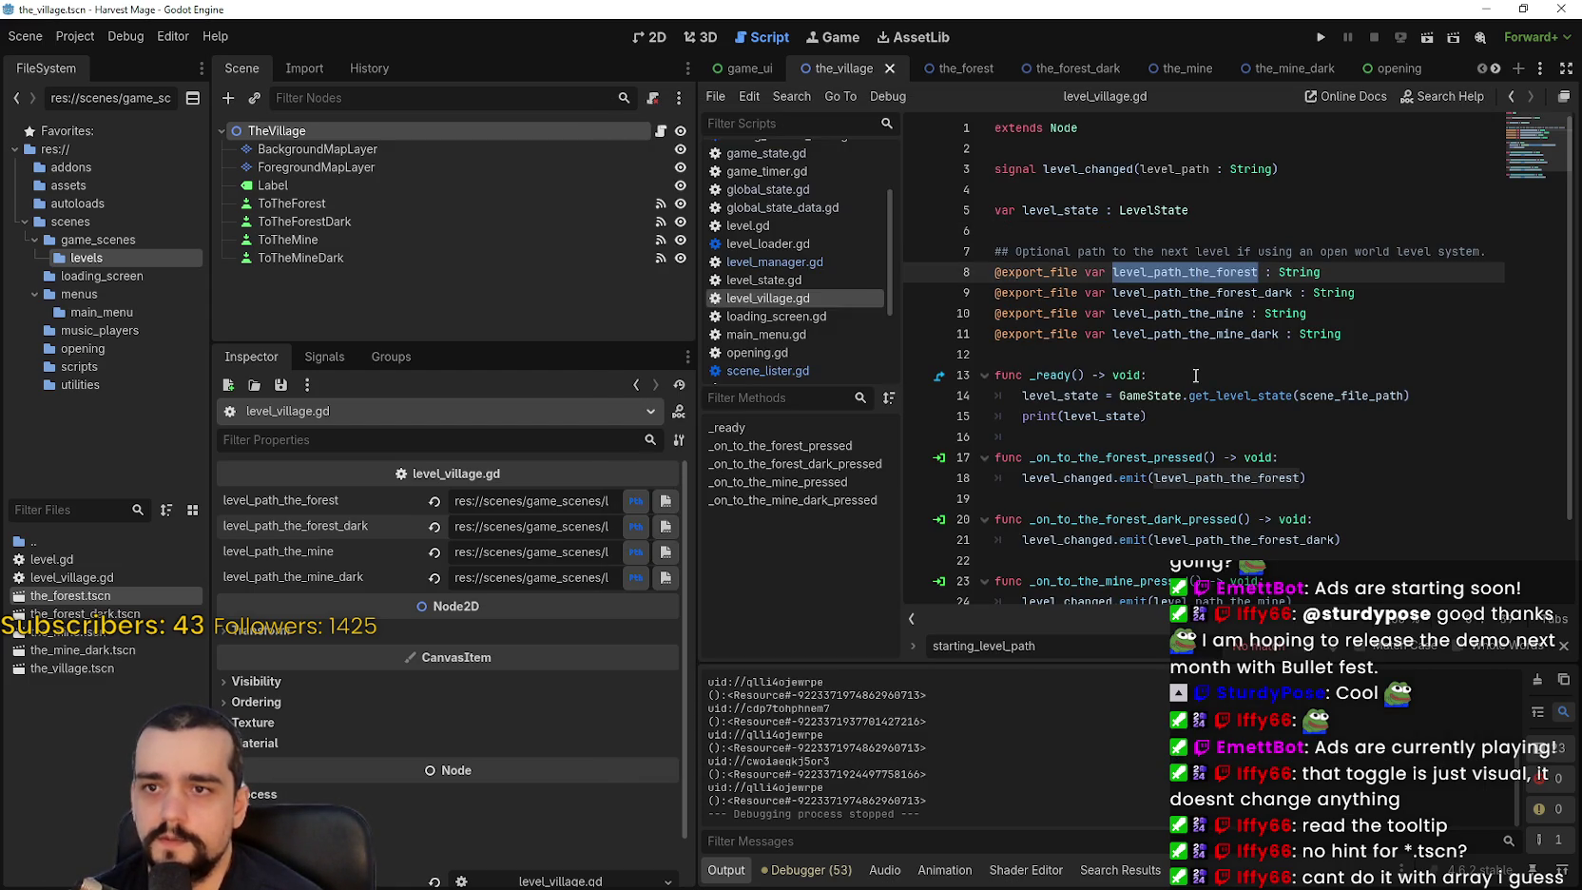
mouse_move(1050, 270)
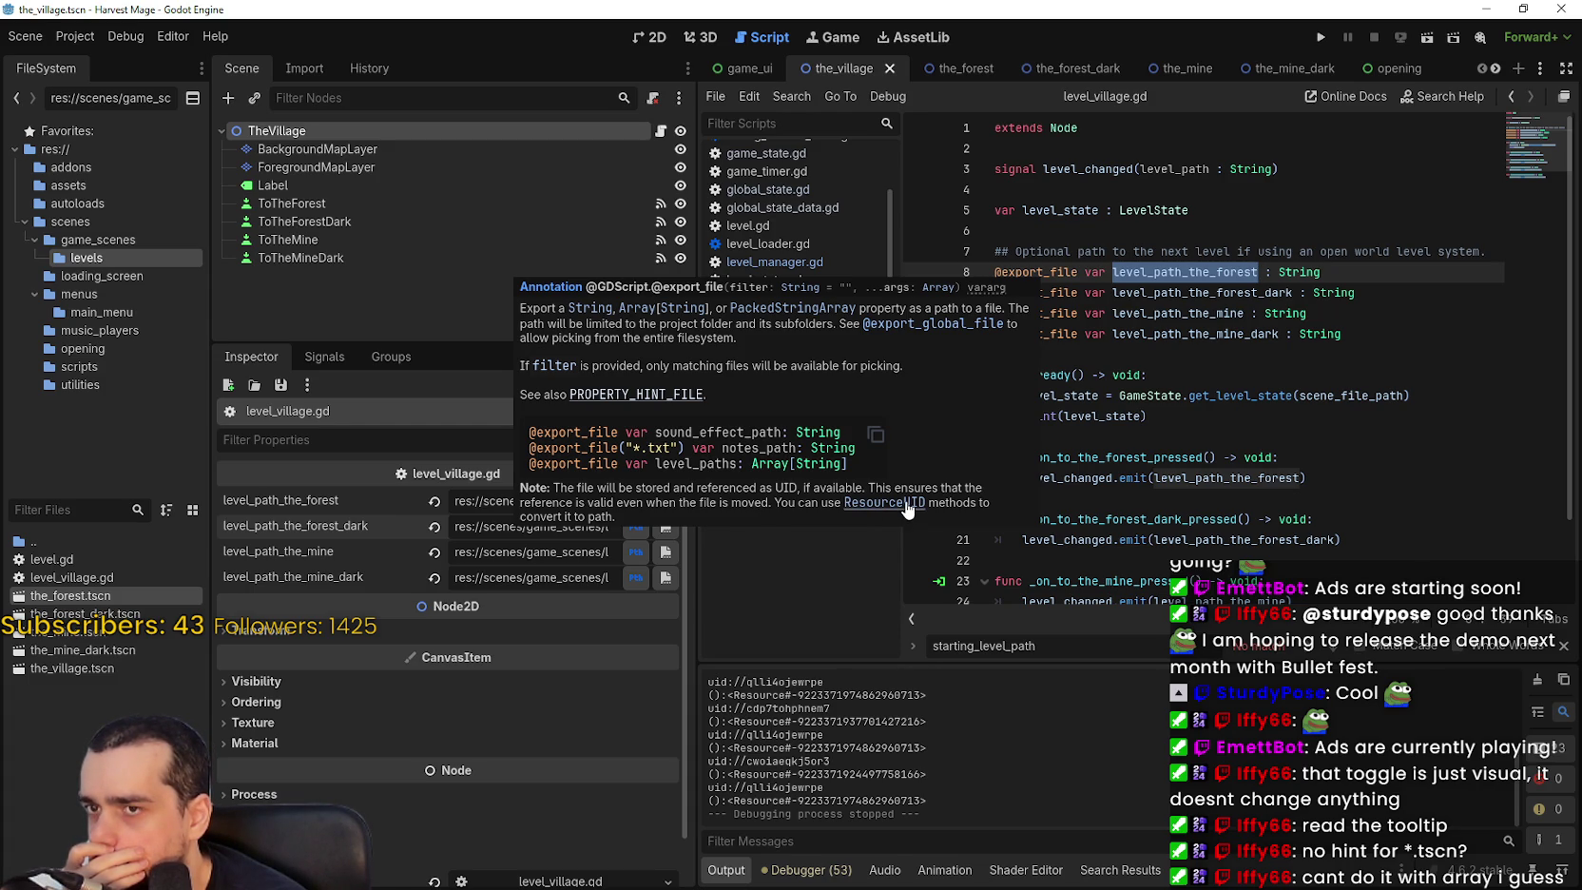
double_click(1188, 333)
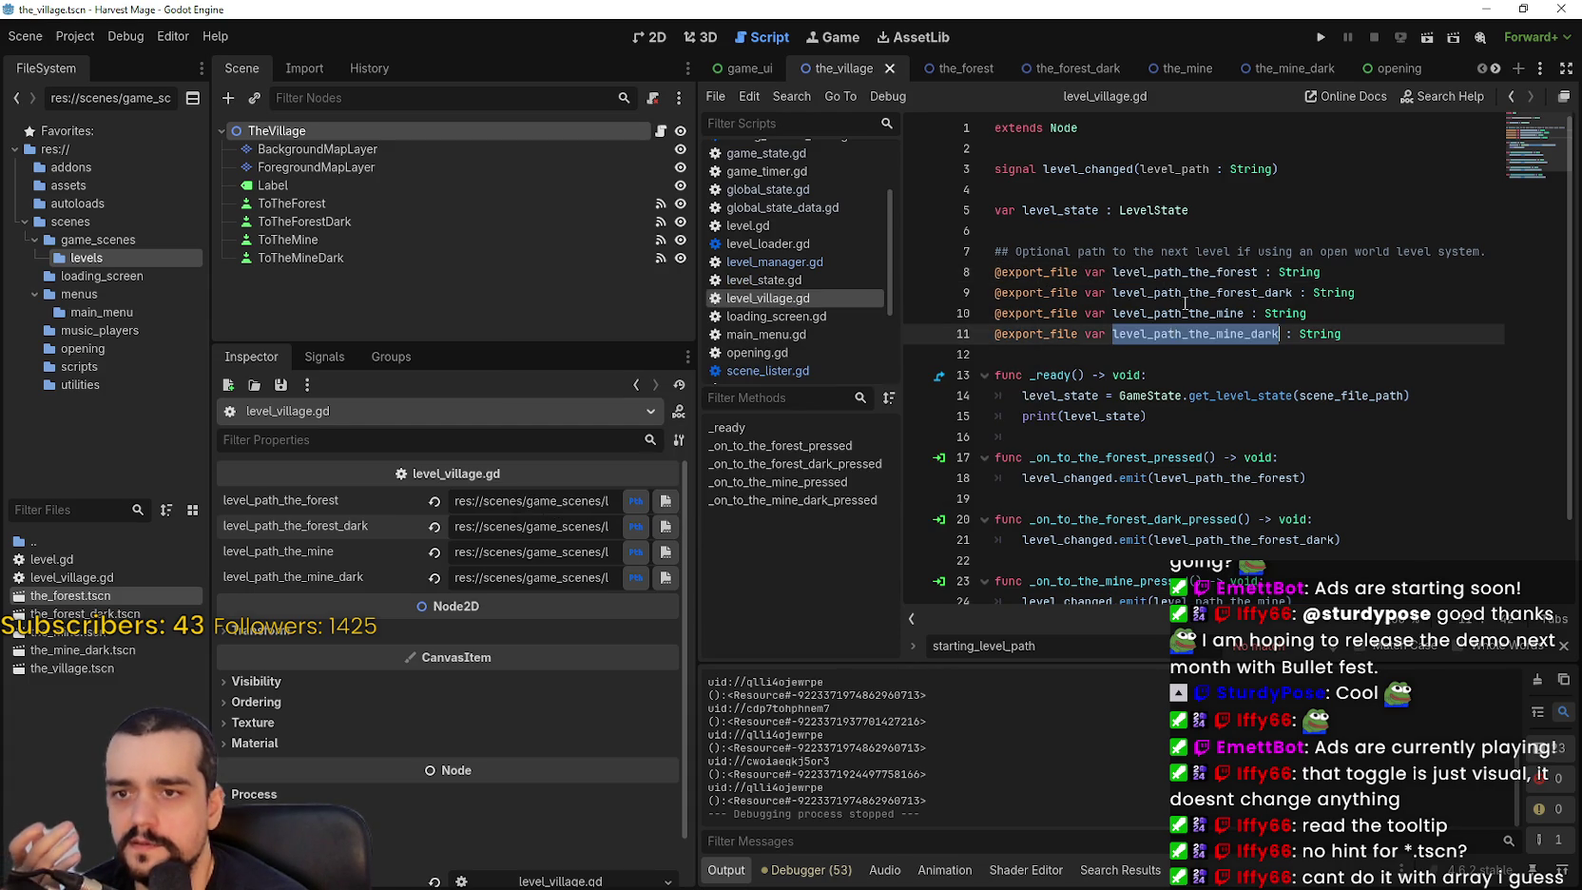
double_click(1191, 272)
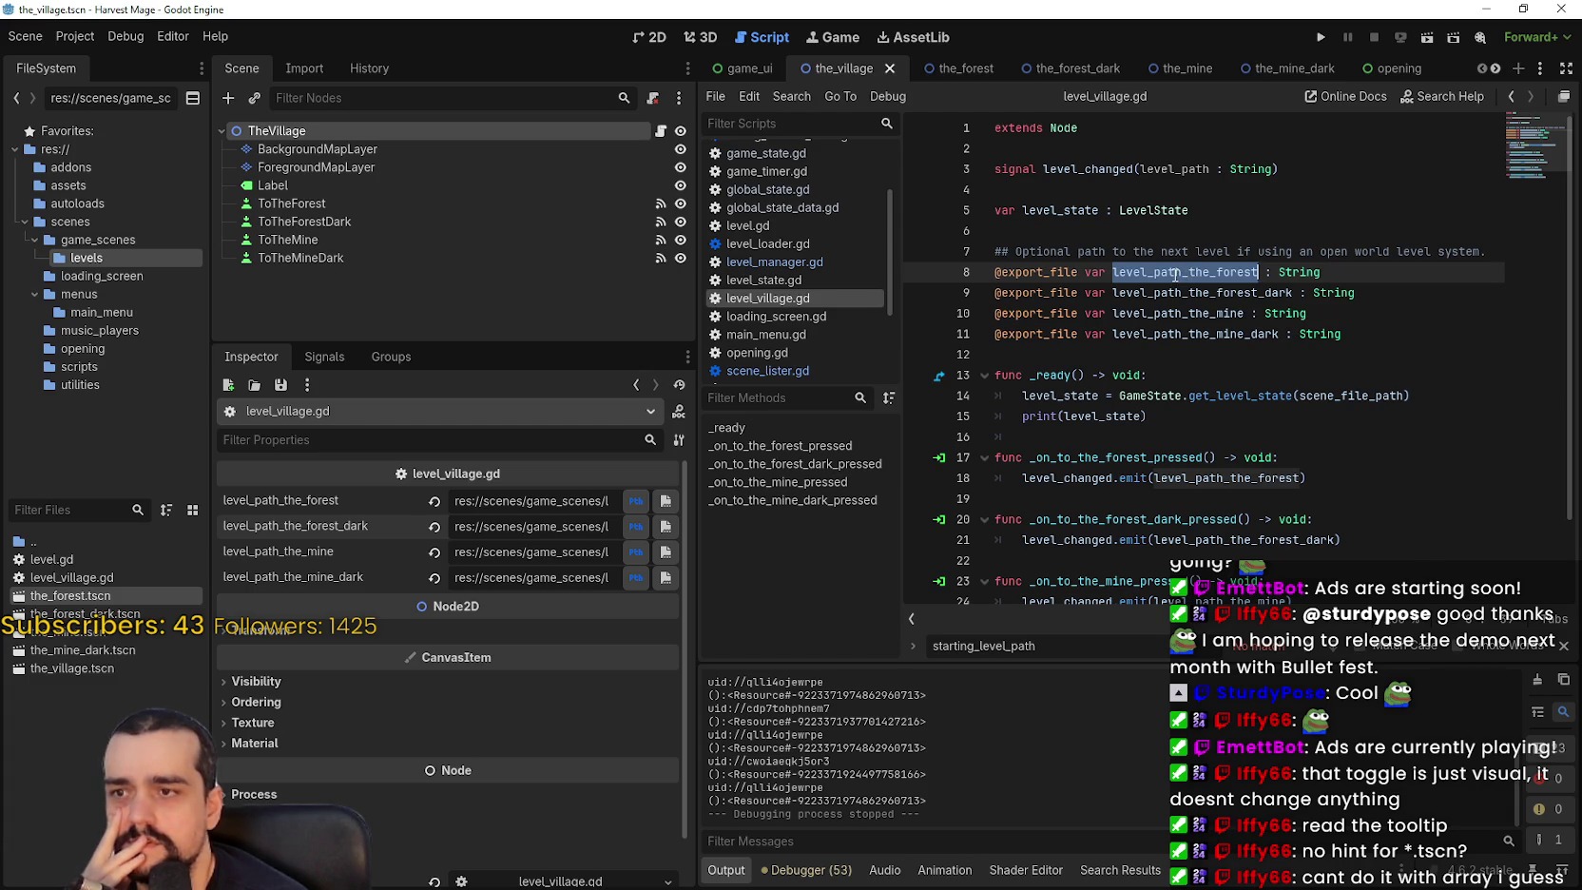
Recommit the forest, dark forest, mine and dark mine path values in the Inspector.
left_click(480, 501)
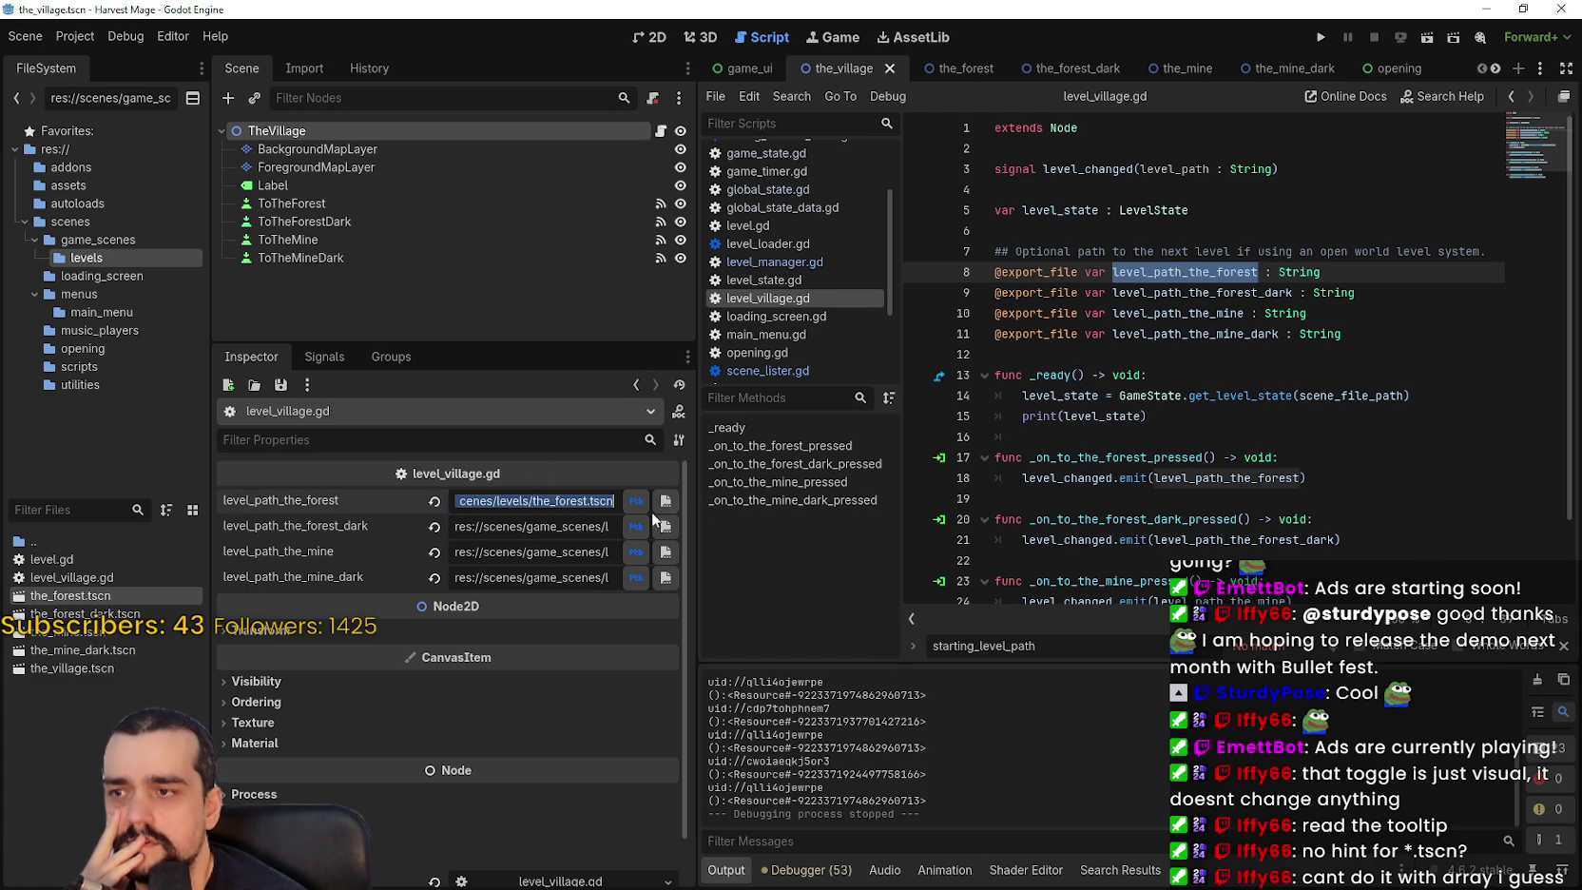
key("Tab")
key("Tab")
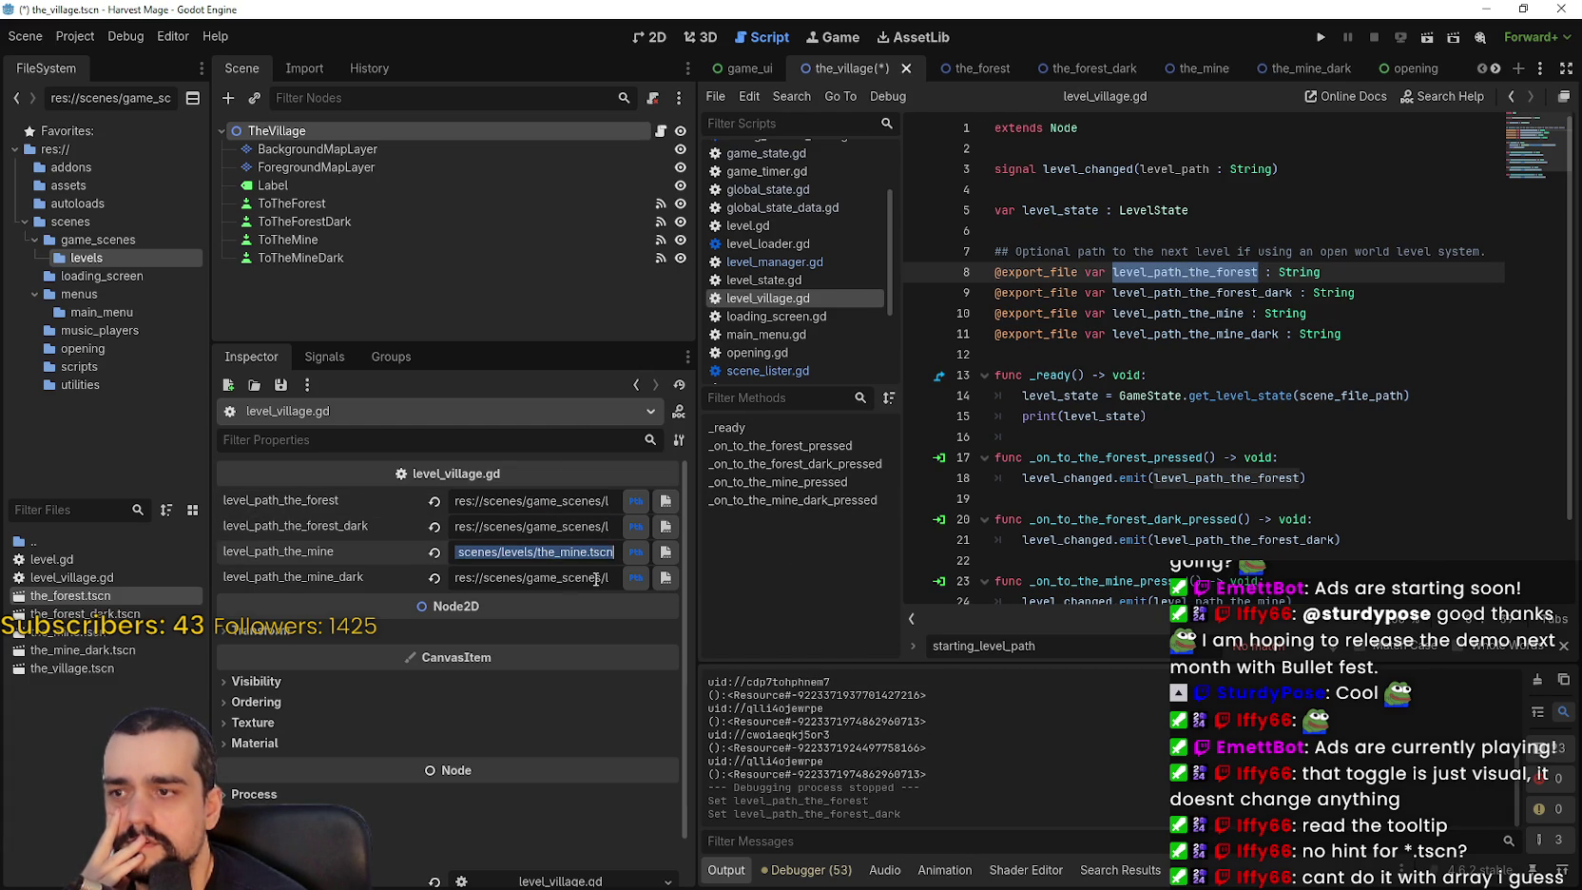
key("Tab")
left_click(1229, 439)
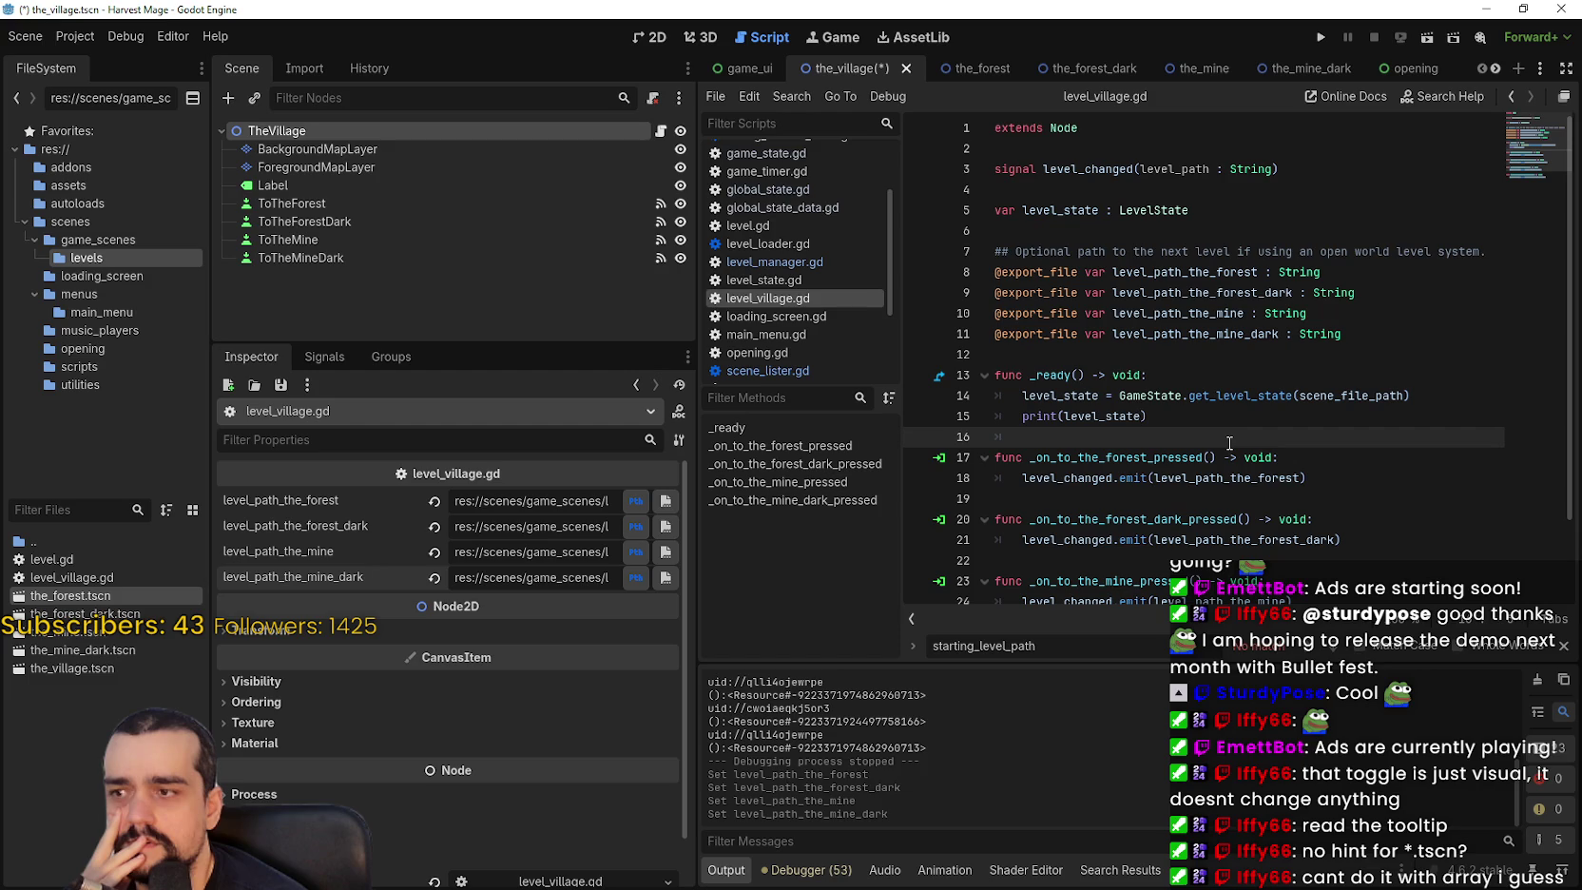
In the_forest, delete the ("*.tscn") filter from next_level_path in level.gd and save.
left_click(979, 69)
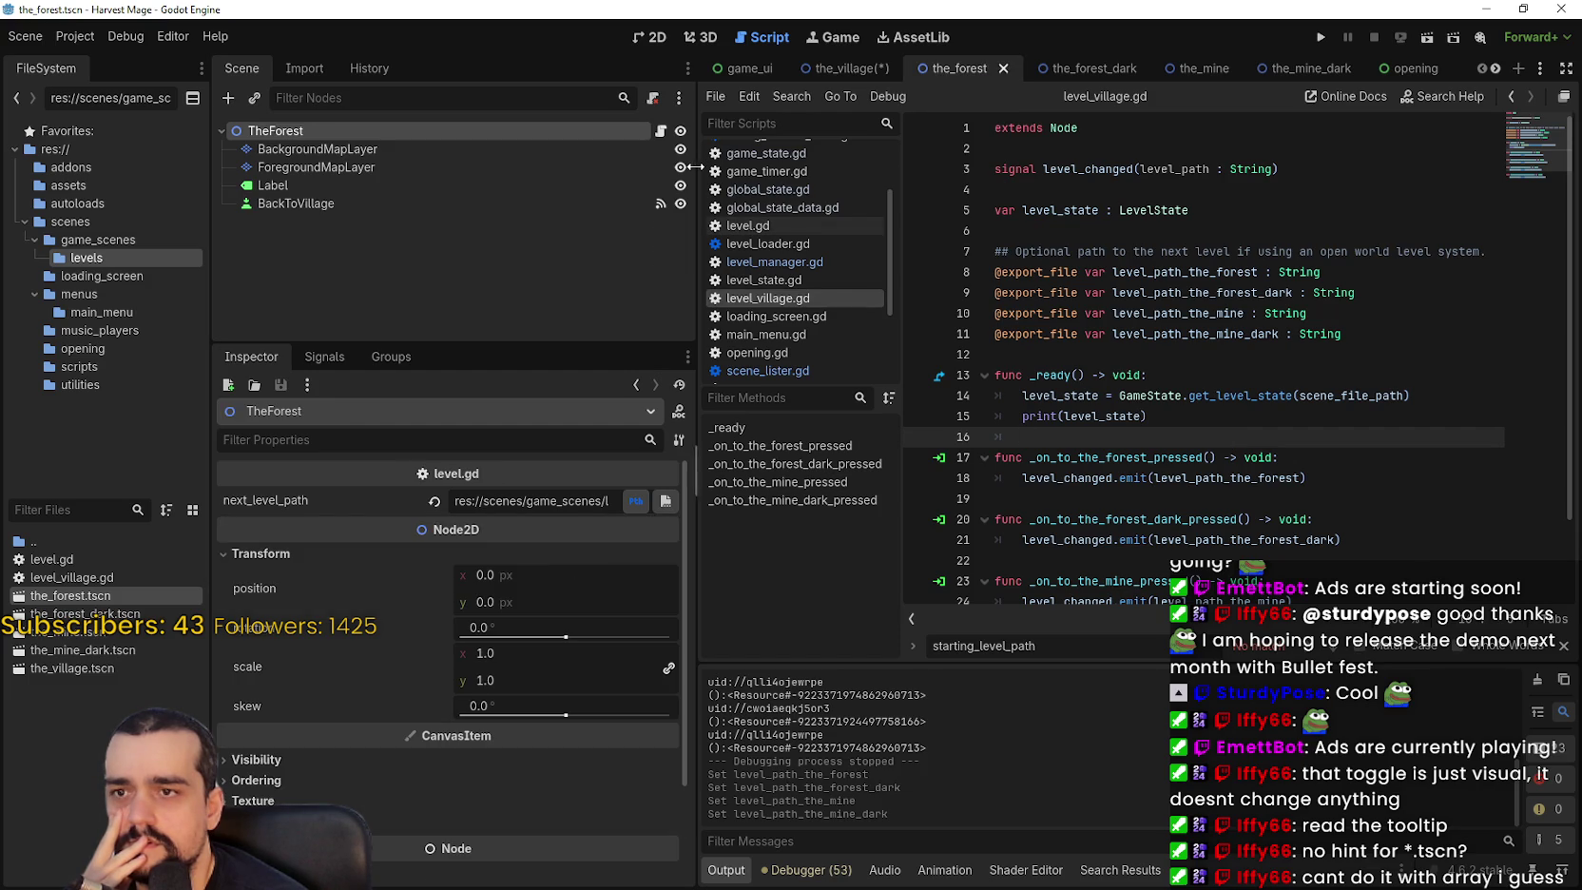
left_click_drag(1146, 230, 1078, 231)
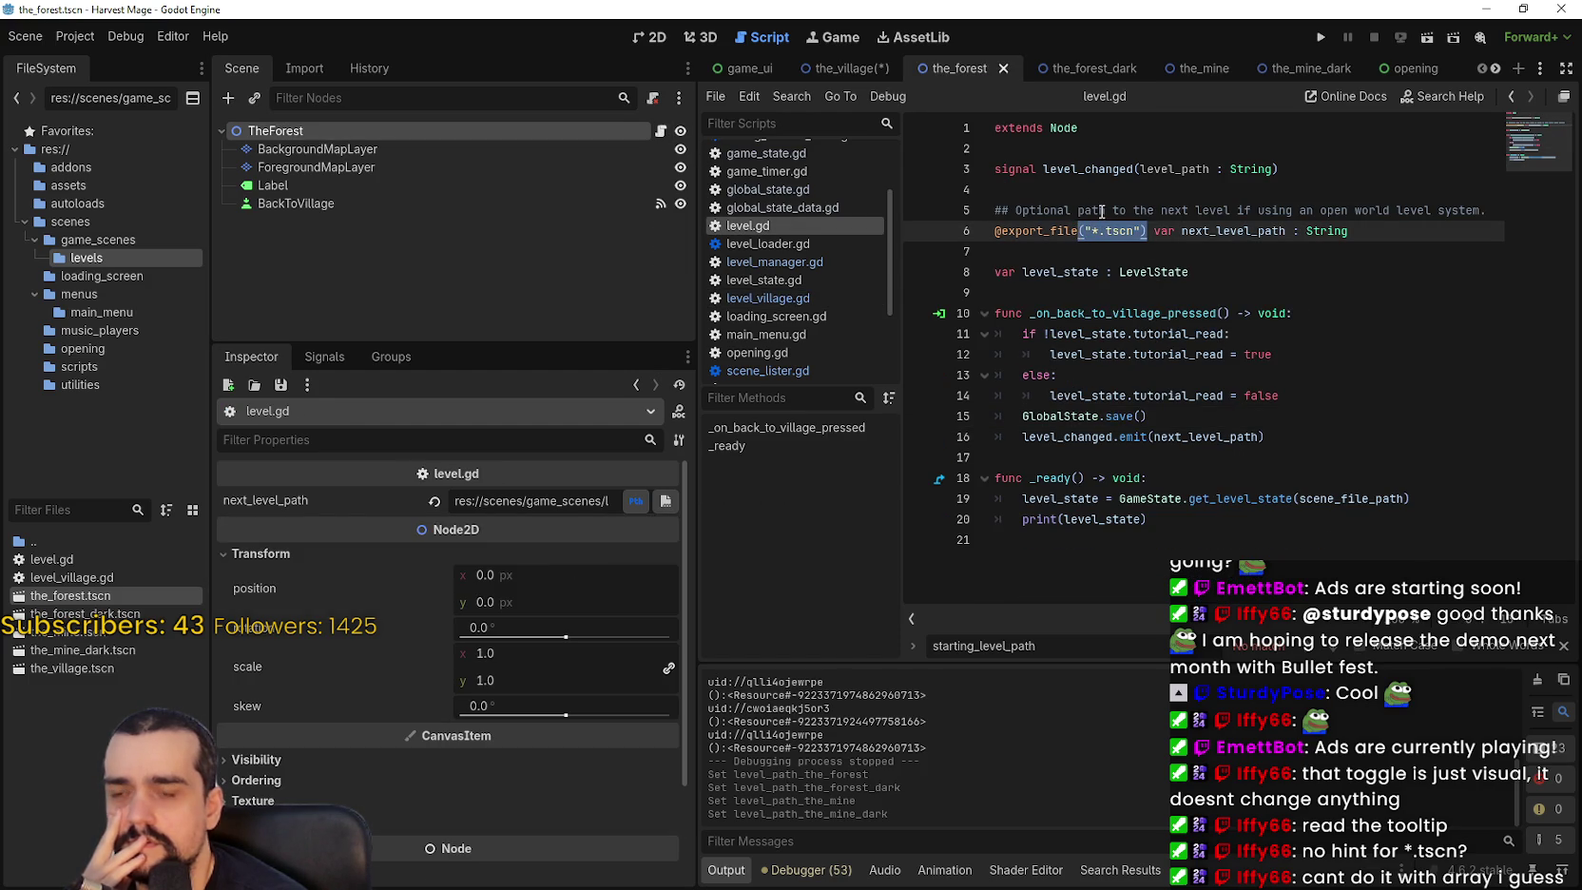
key("BackSpace")
key("ctrl+s")
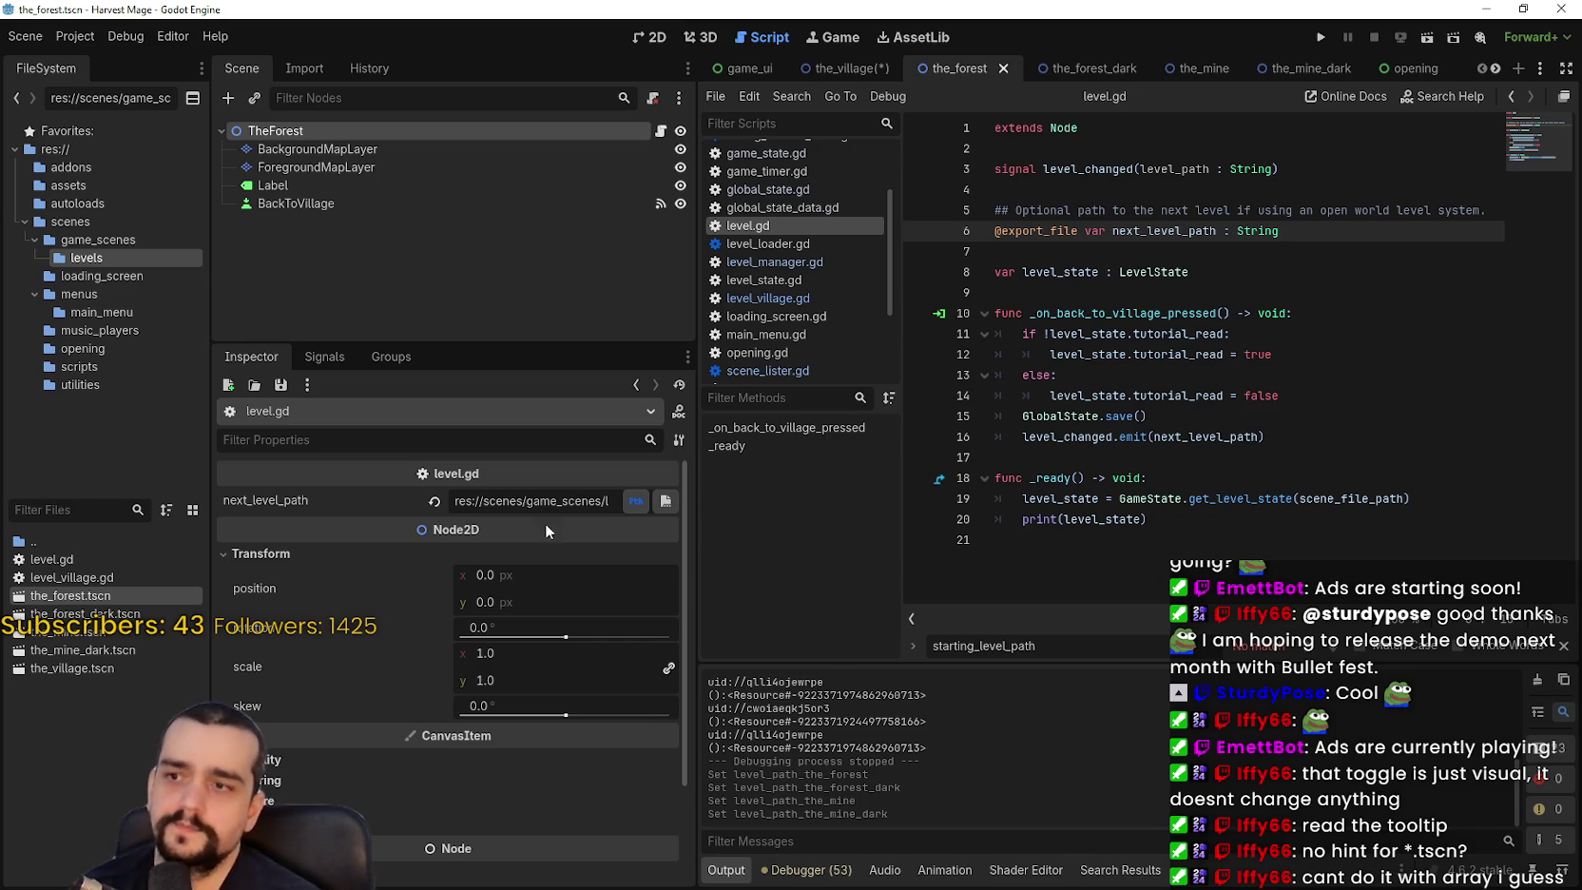
Recommit The Forest's next_level_path value, save the scene, and launch the game.
left_click(532, 500)
left_click(1320, 301)
key("ctrl+s")
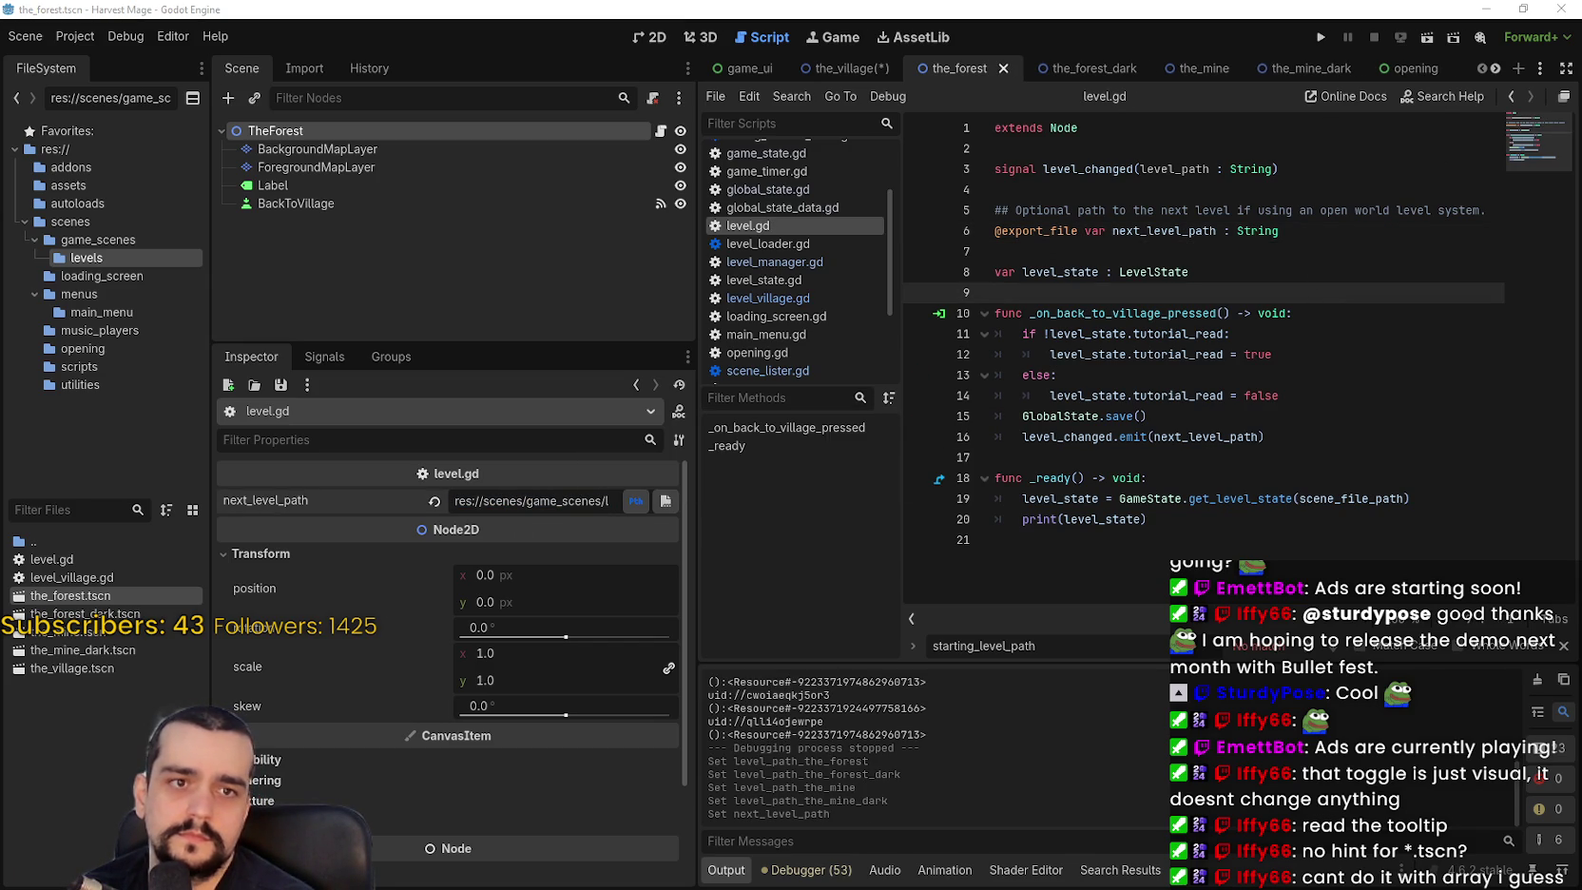
left_click(1320, 38)
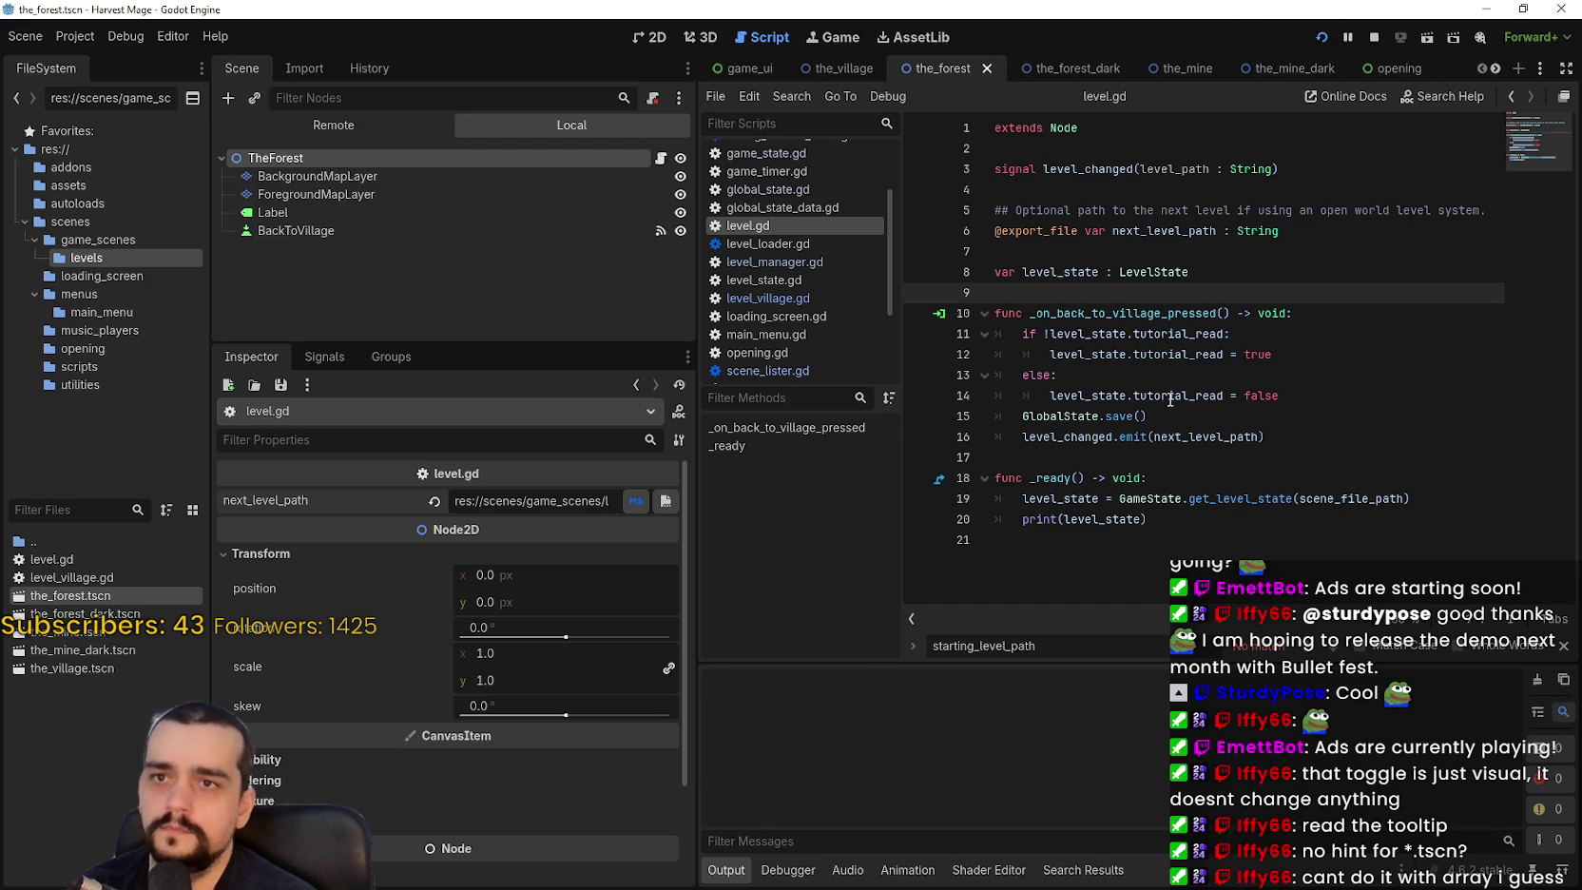
Start a new game, then select the res://scenes/game_scenes/levels/the_village.tscn key in global_state.tres.
key("Return")
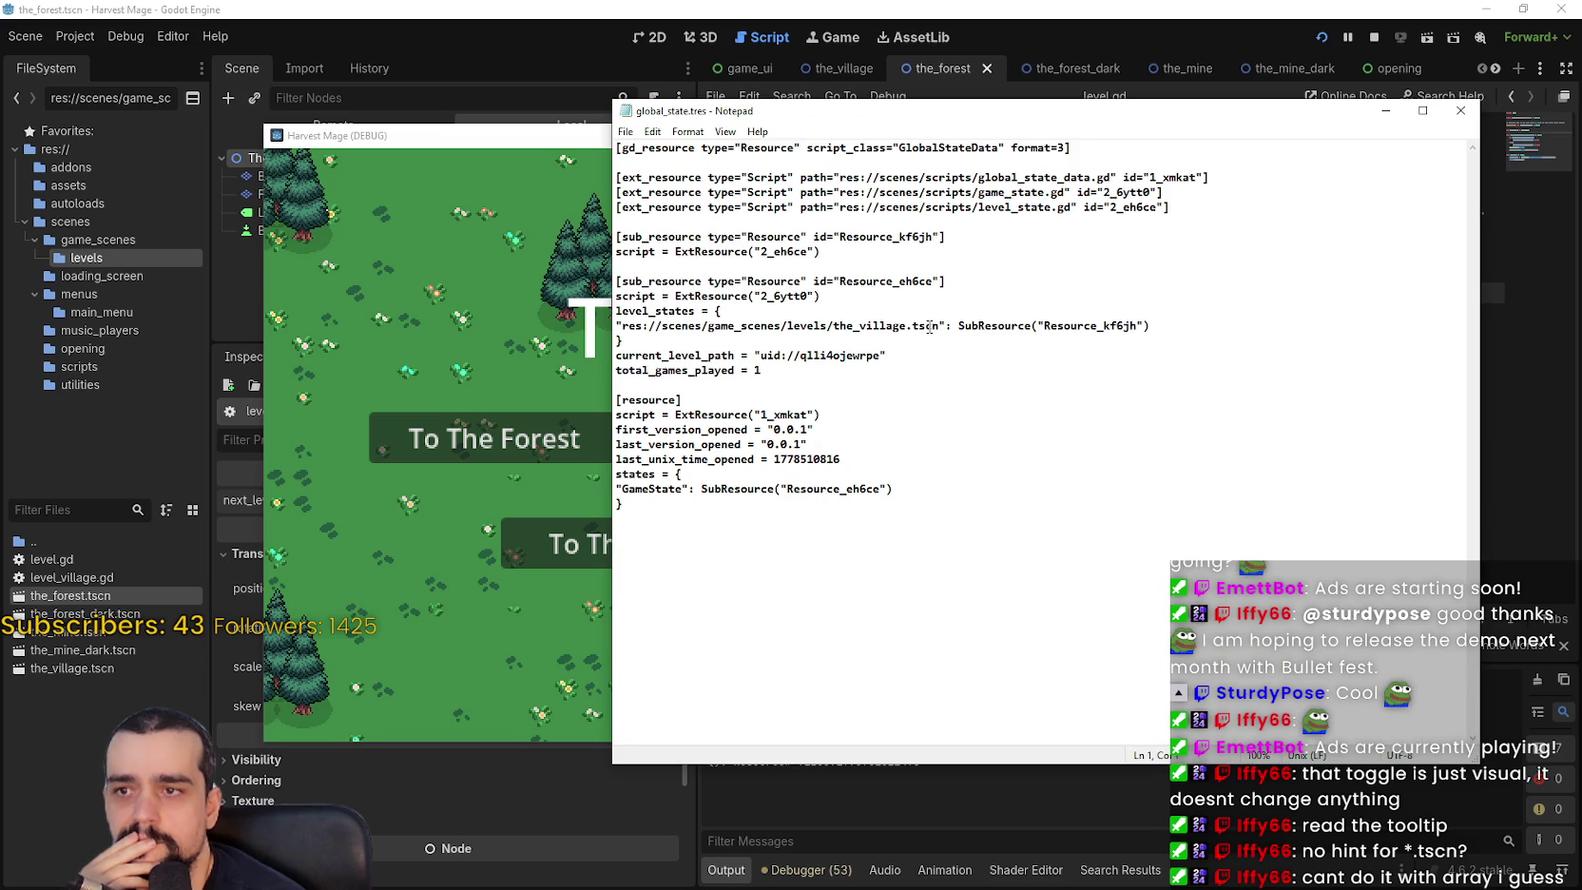
mouse_move(940, 323)
left_mouse_down()
mouse_move(692, 312)
mouse_move(626, 328)
left_mouse_up()
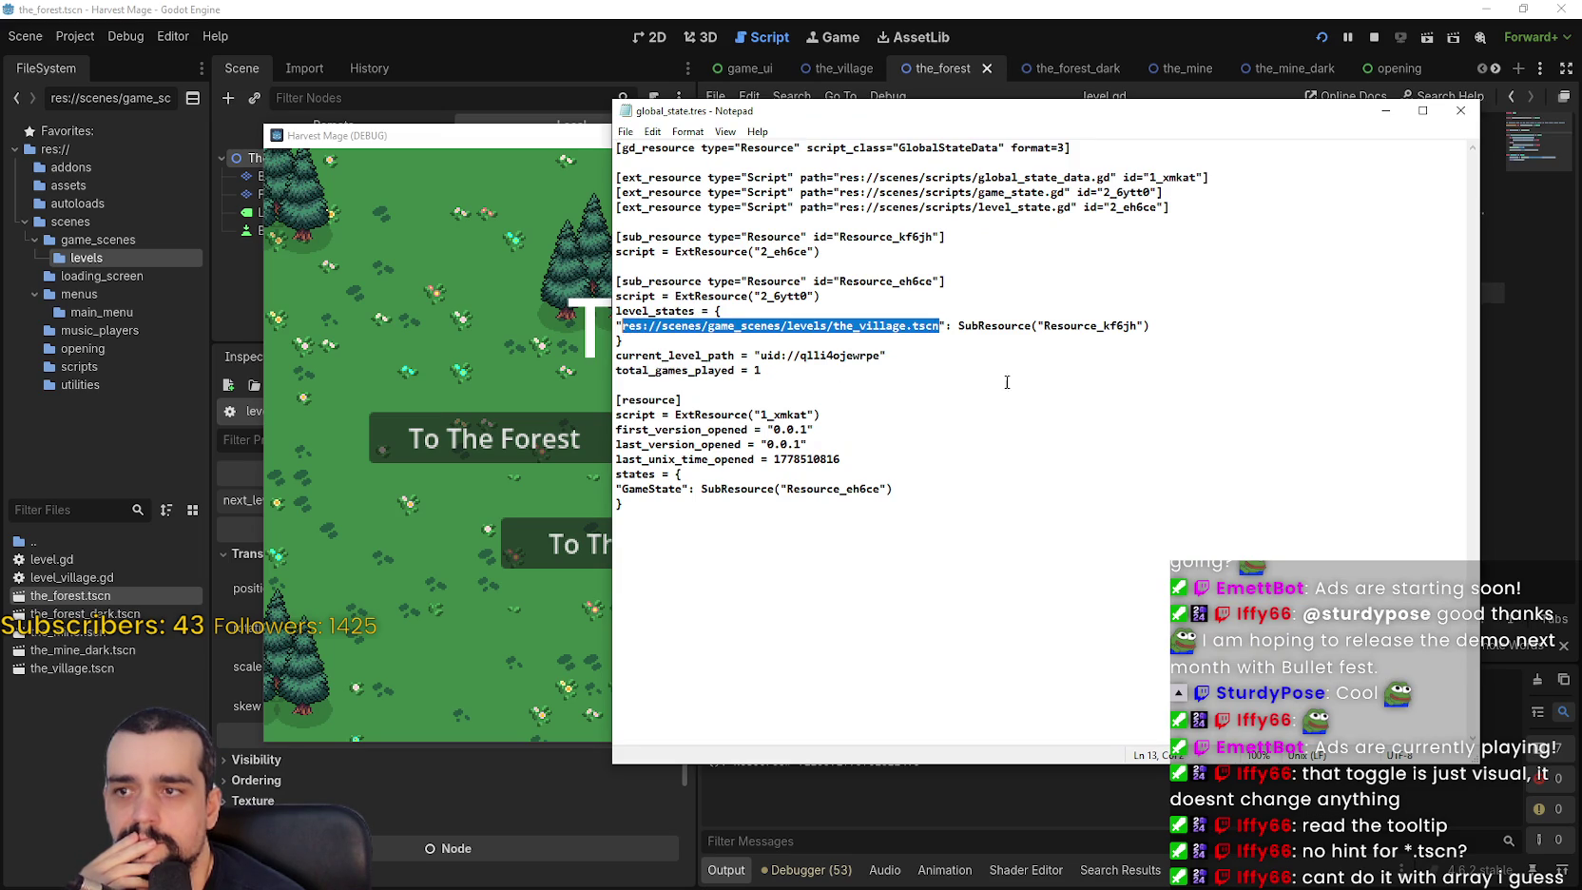
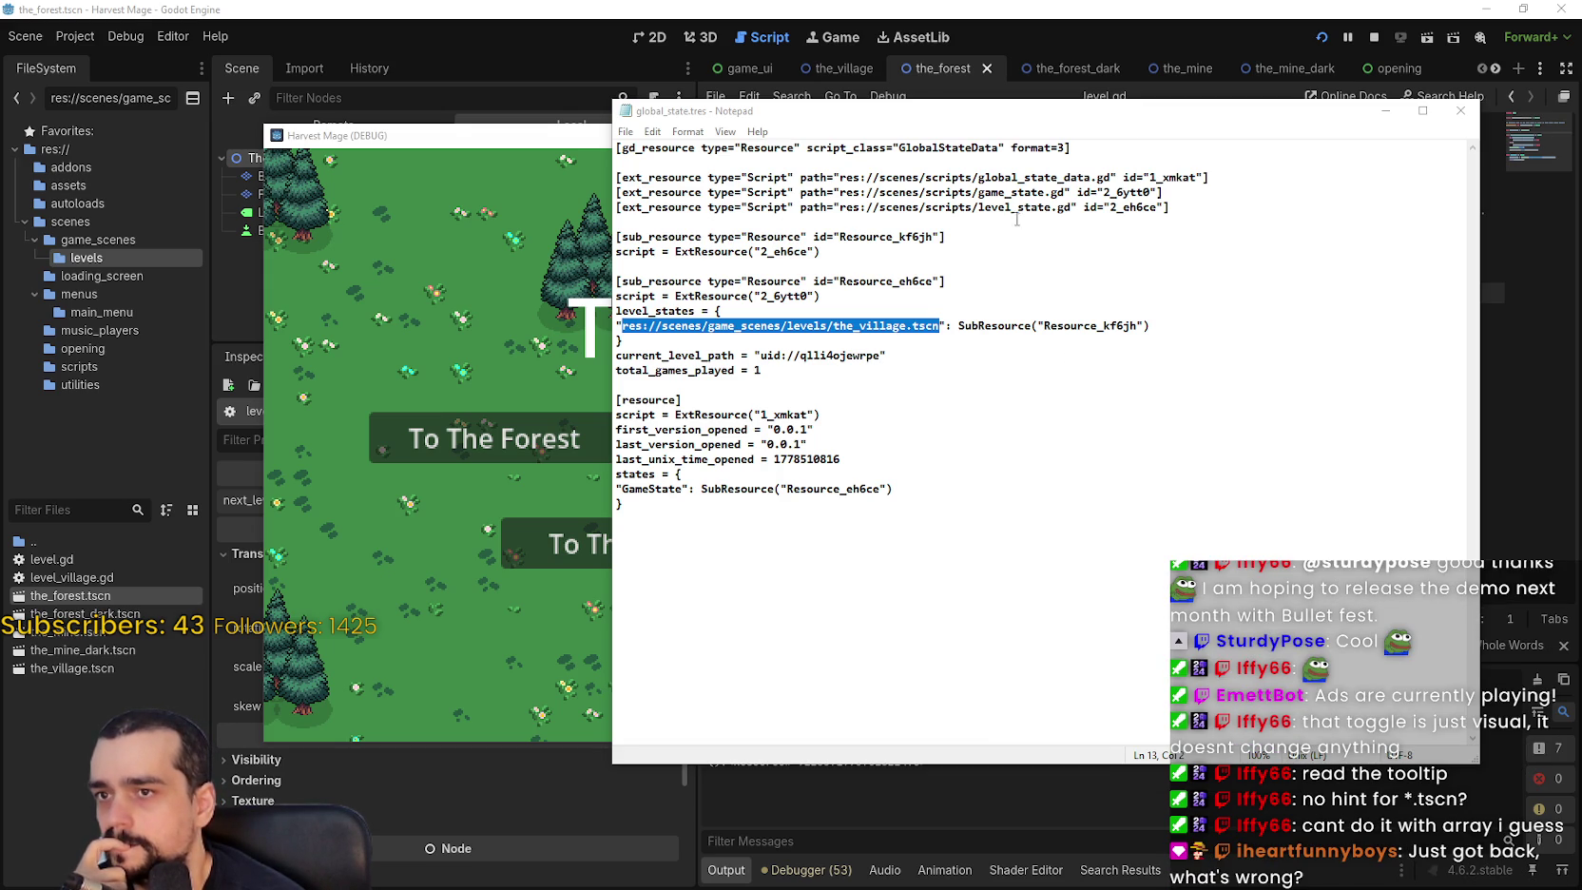
Select the level_states key in global_state.tres, then back in Godot start a project-wide search for it.
left_click(713, 311)
double_click(691, 310)
left_click(793, 414)
left_click(904, 7)
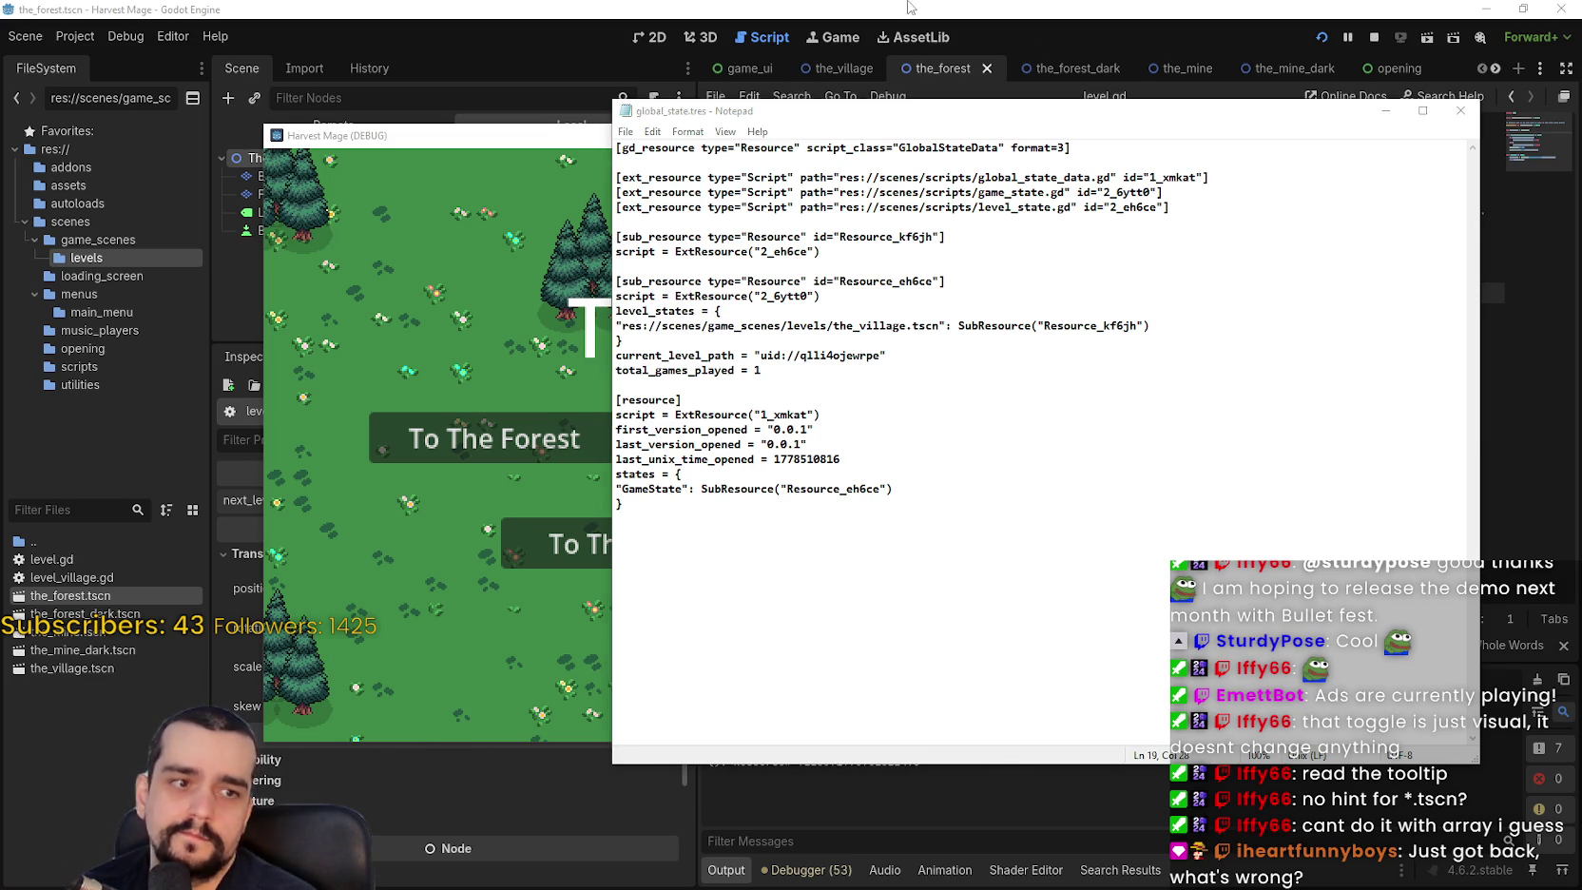
key("ctrl+shift+f")
type("level_states")
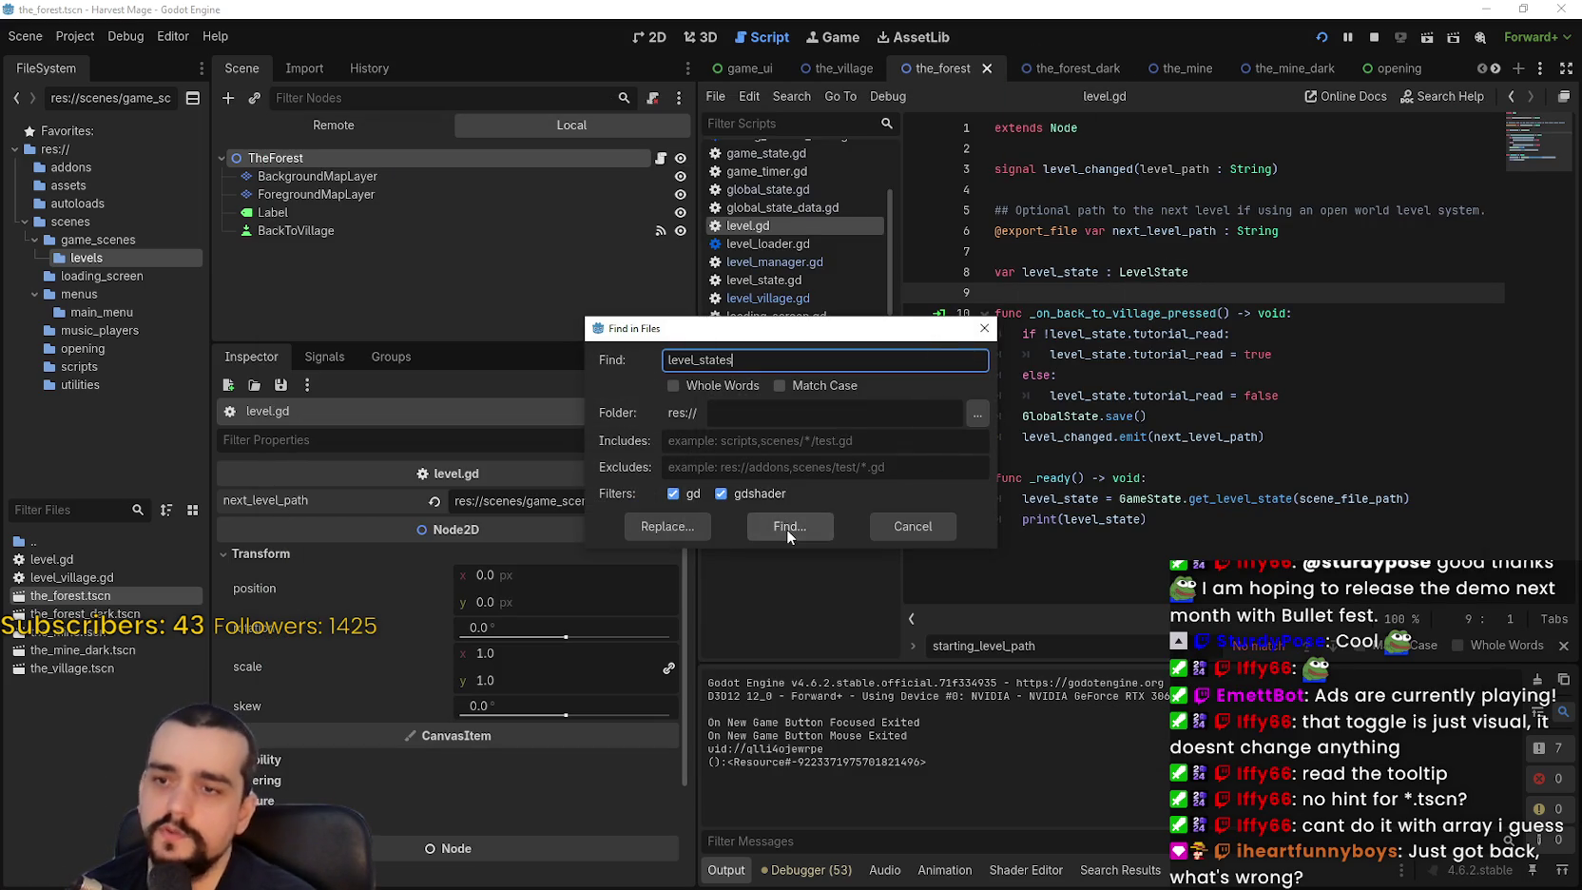
Search for level_states and review its declaration and uses in game_state.gd.
left_click(789, 526)
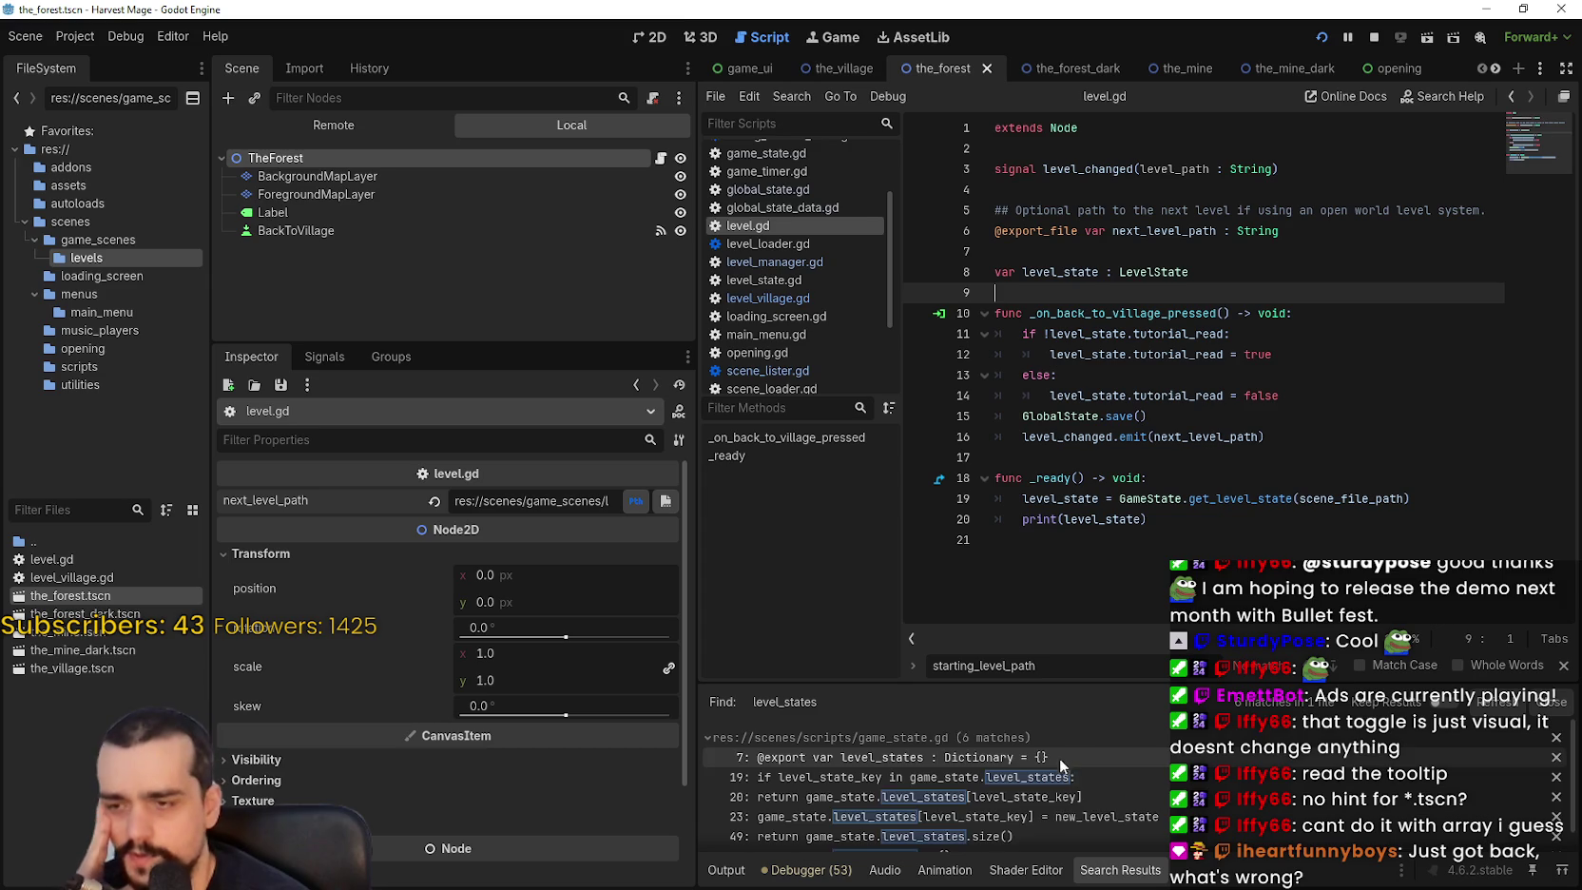
scroll(1064, 754, "down", 1)
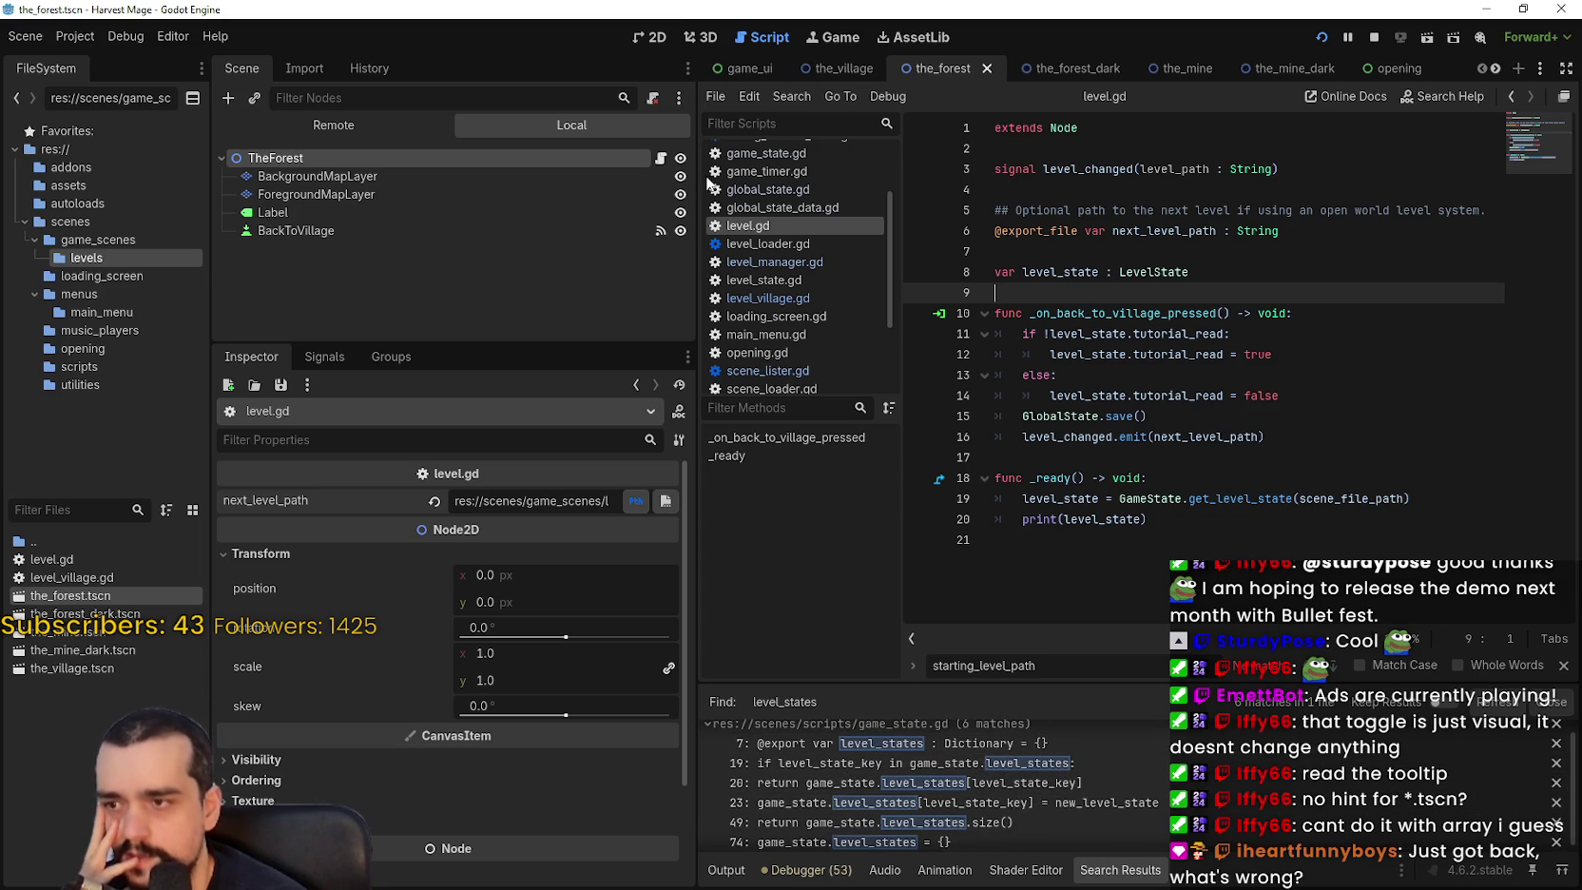
scroll(1013, 819, "up", 1)
left_click(983, 751)
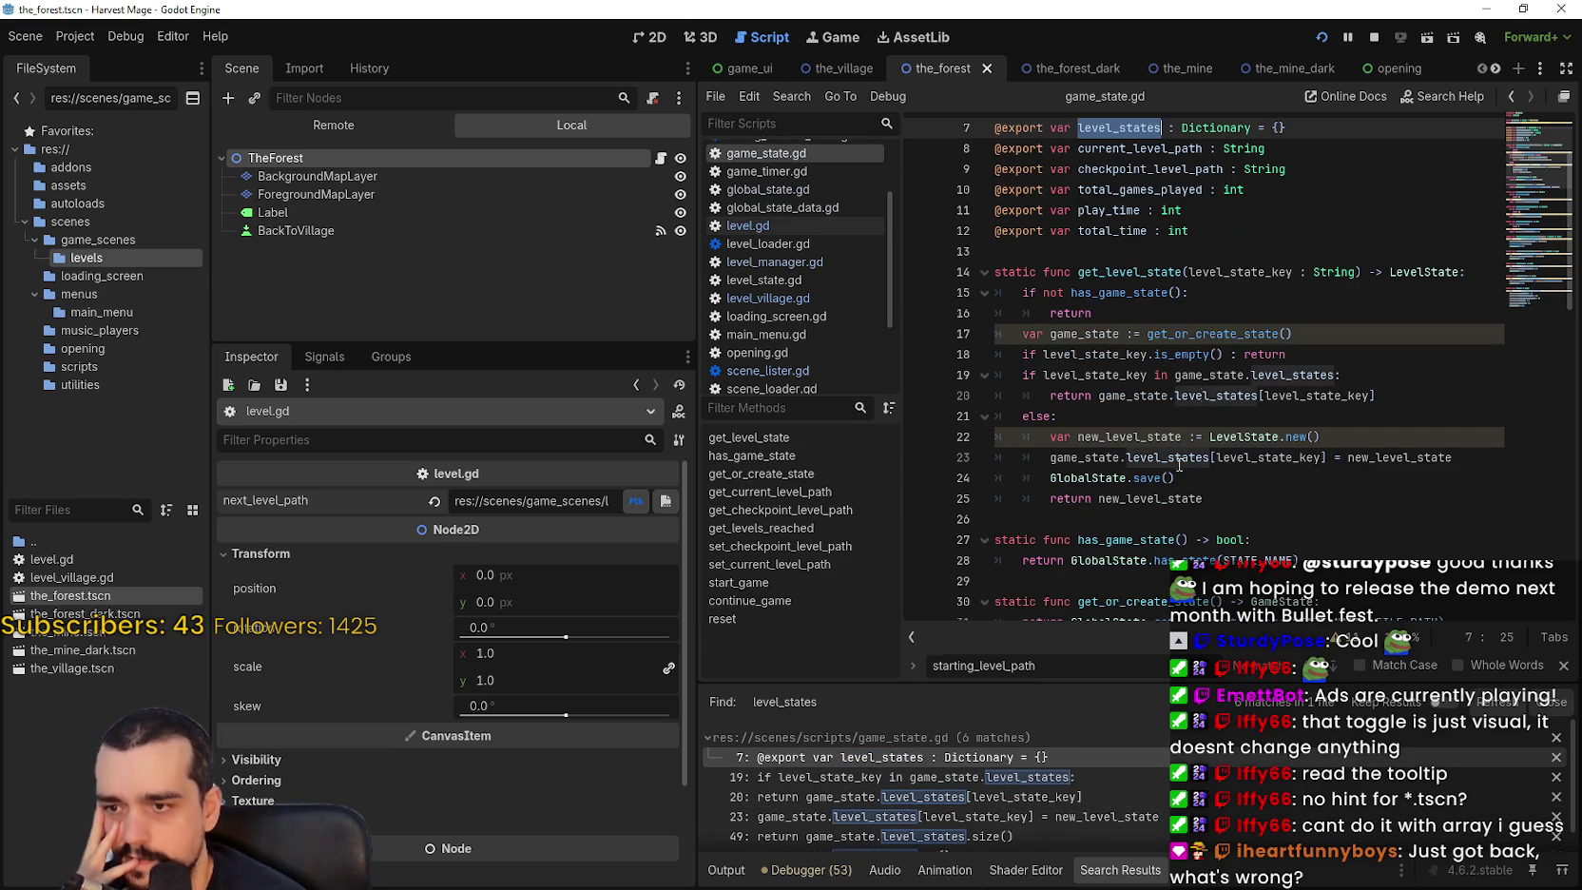
left_click(1145, 777)
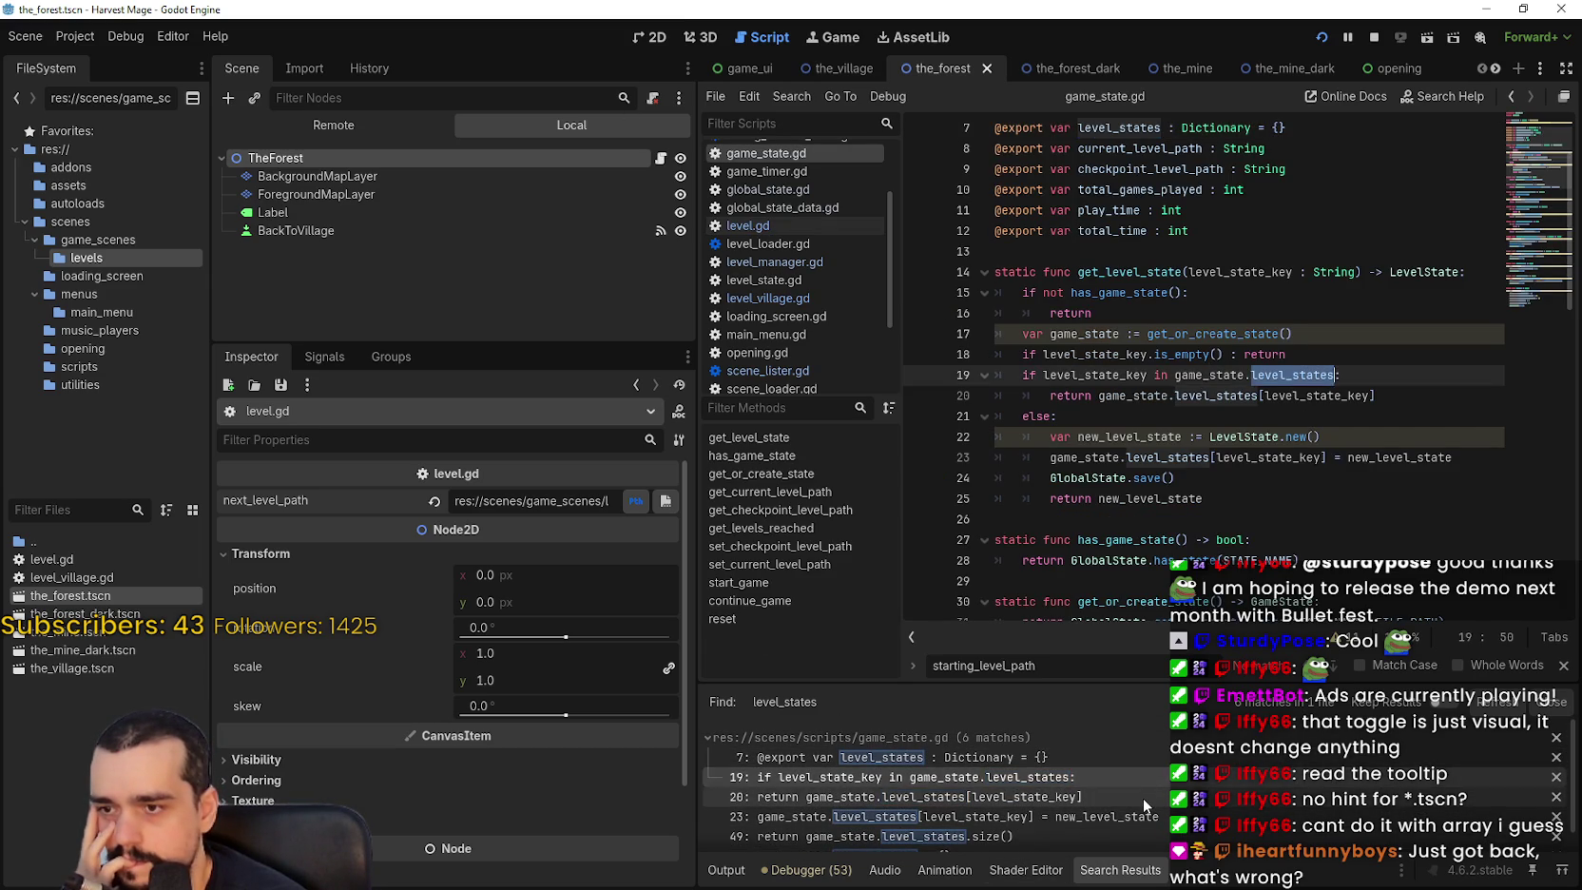
left_click(1143, 796)
scroll(1121, 785, "down", 1)
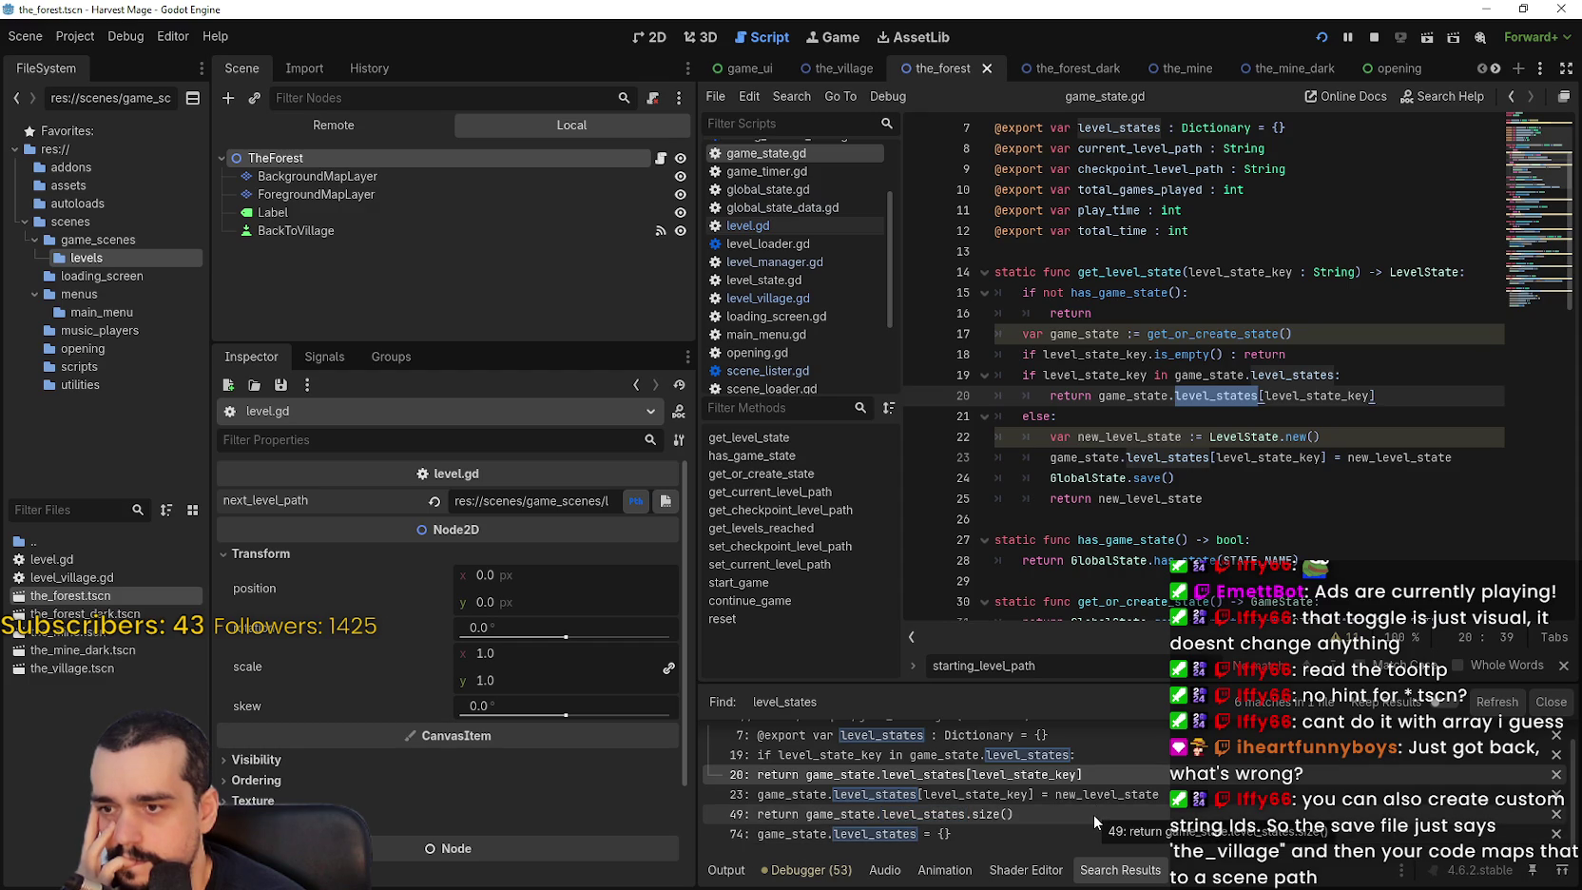
left_click(1074, 795)
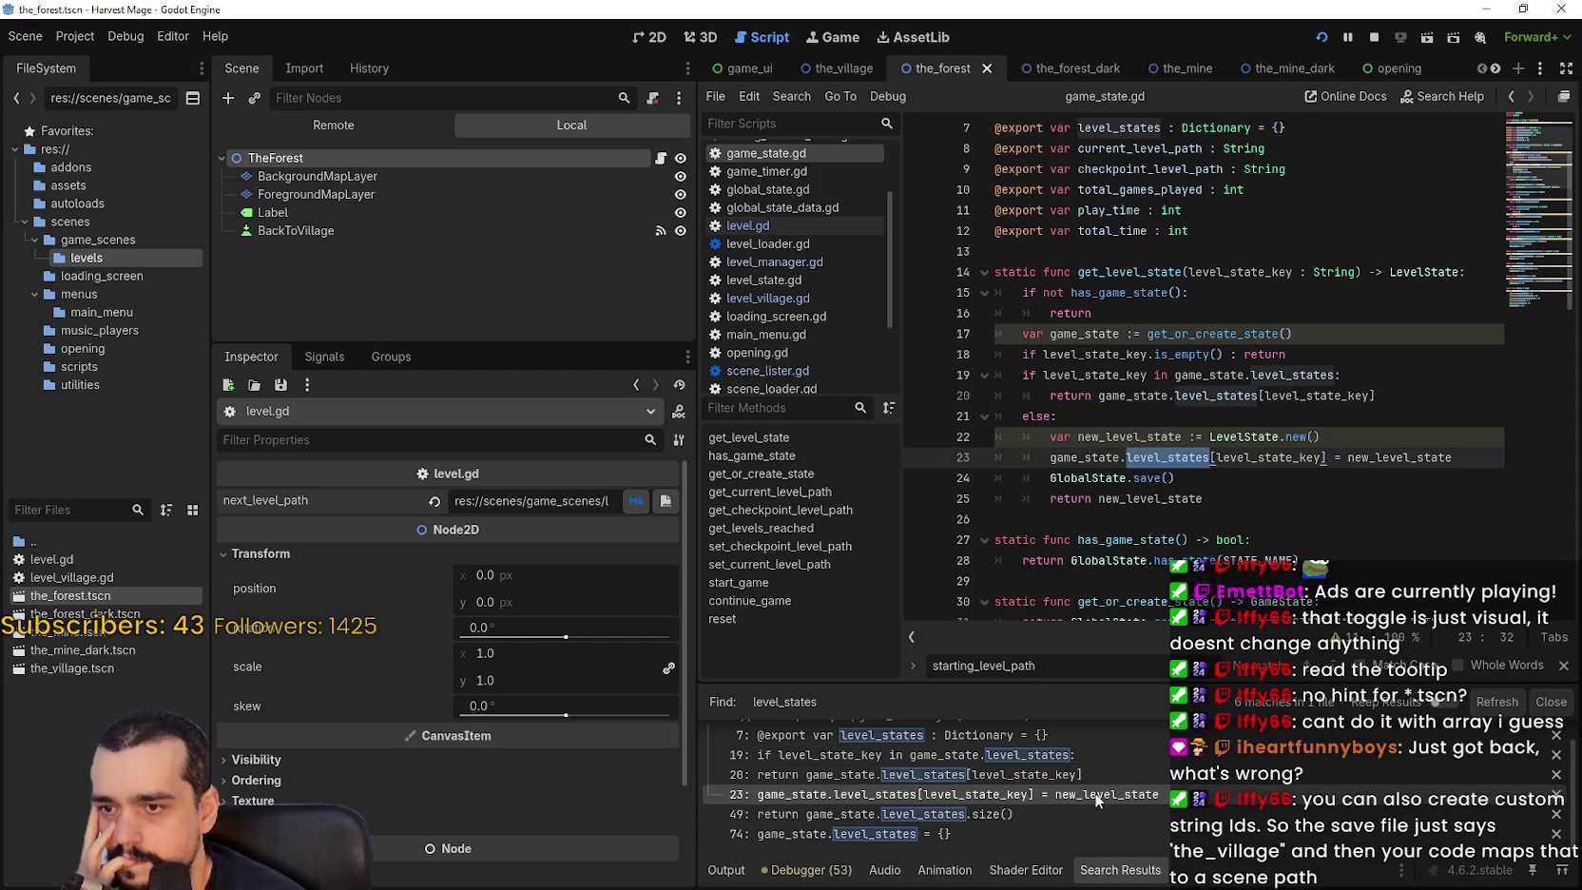
Set breakpoints on lines 25 and 20 of get_level_state and run the game with F5.
left_click(929, 519)
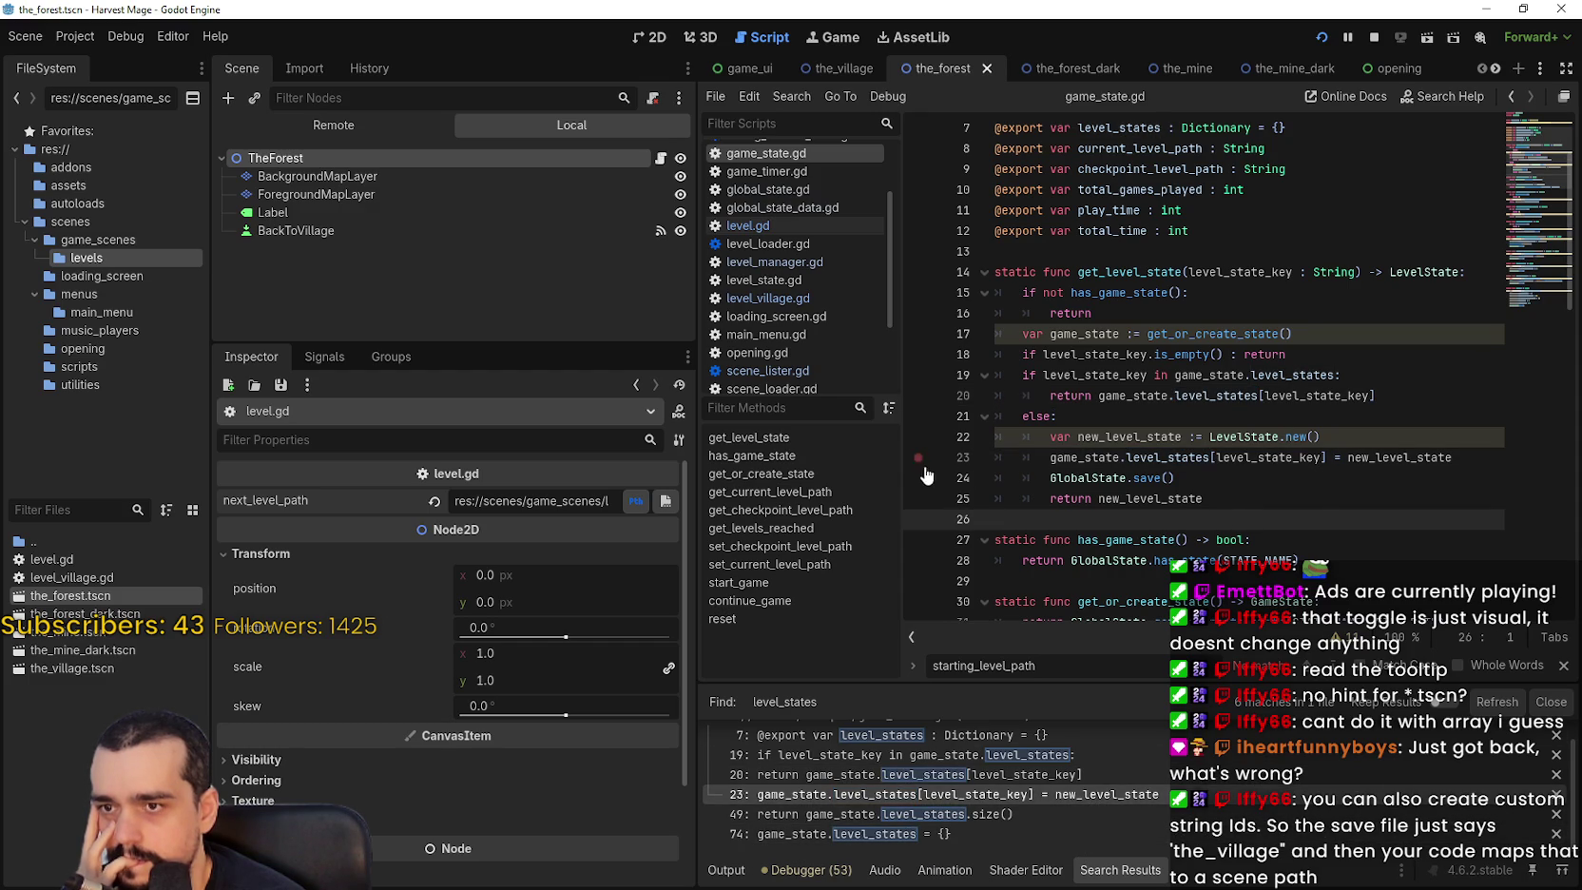
left_click(1245, 478)
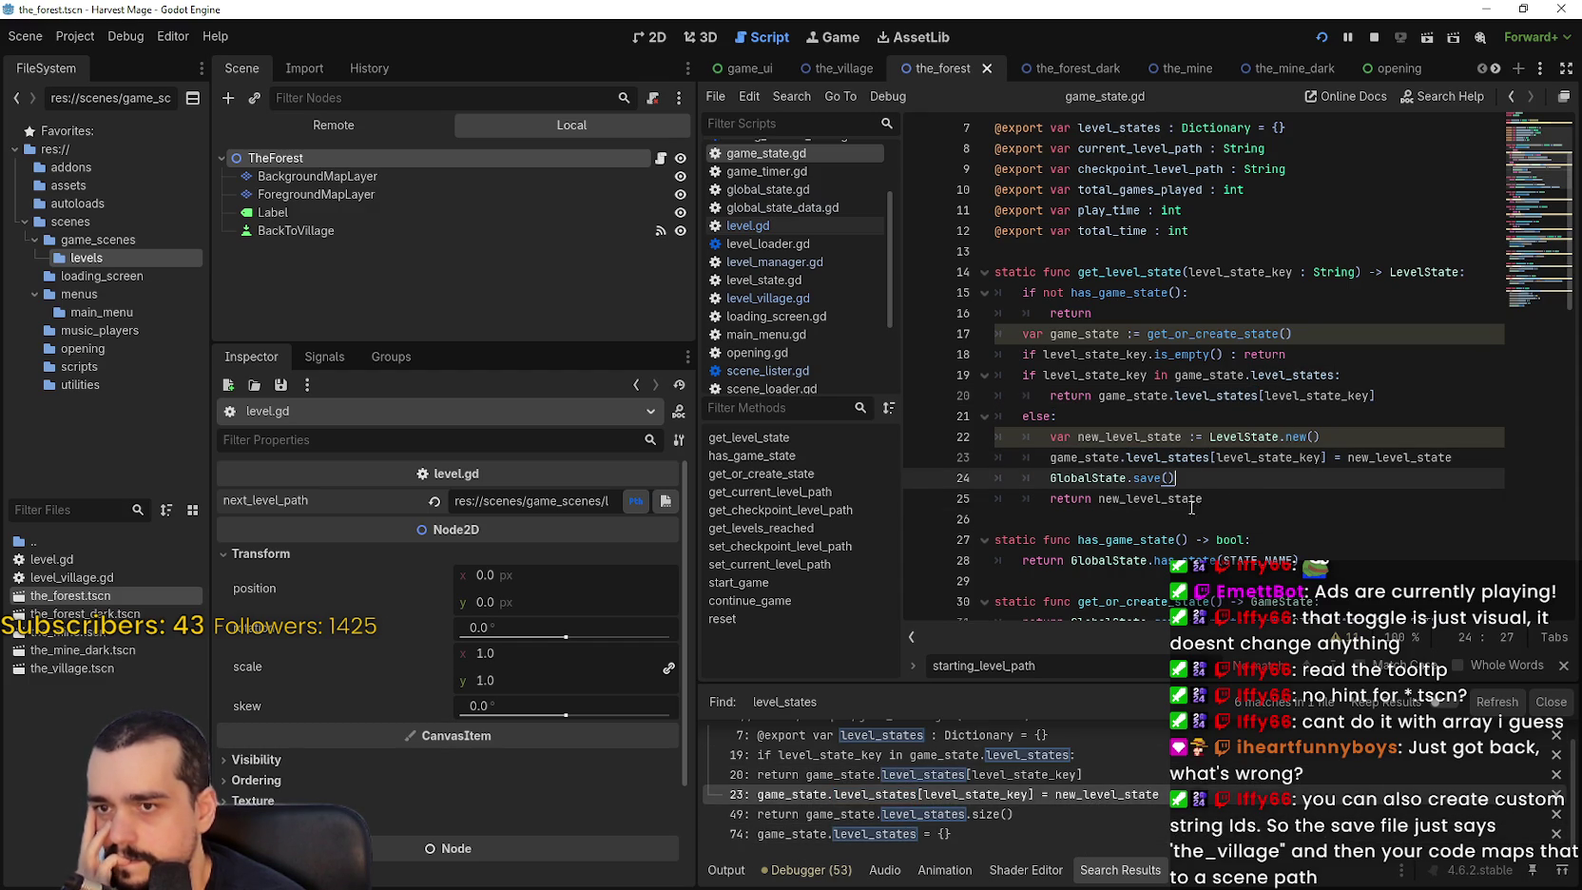
left_click(914, 499)
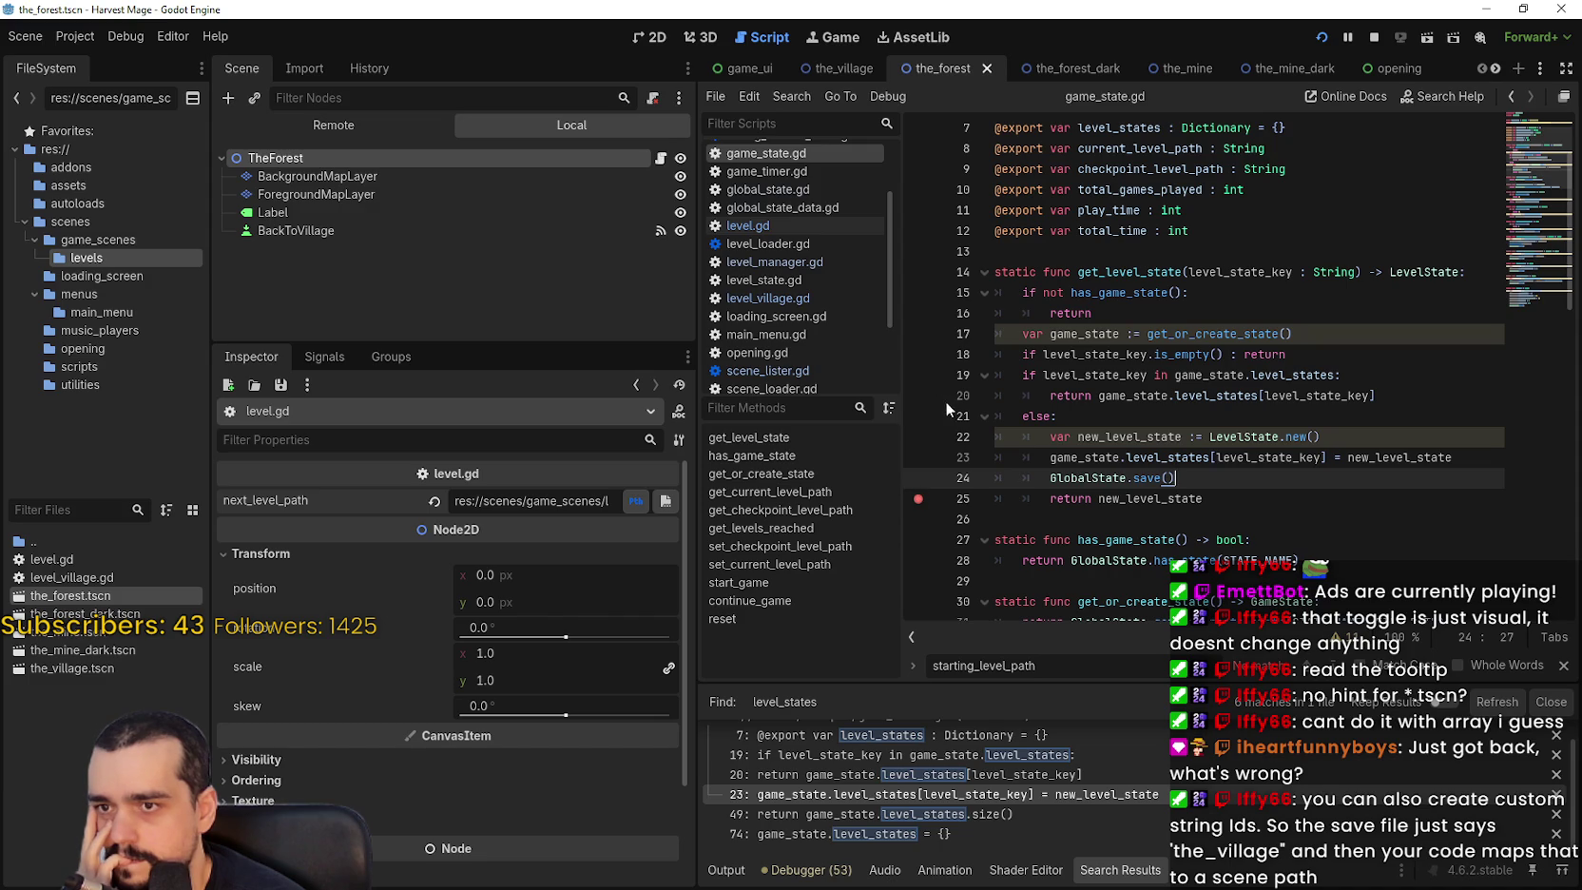
left_click(914, 400)
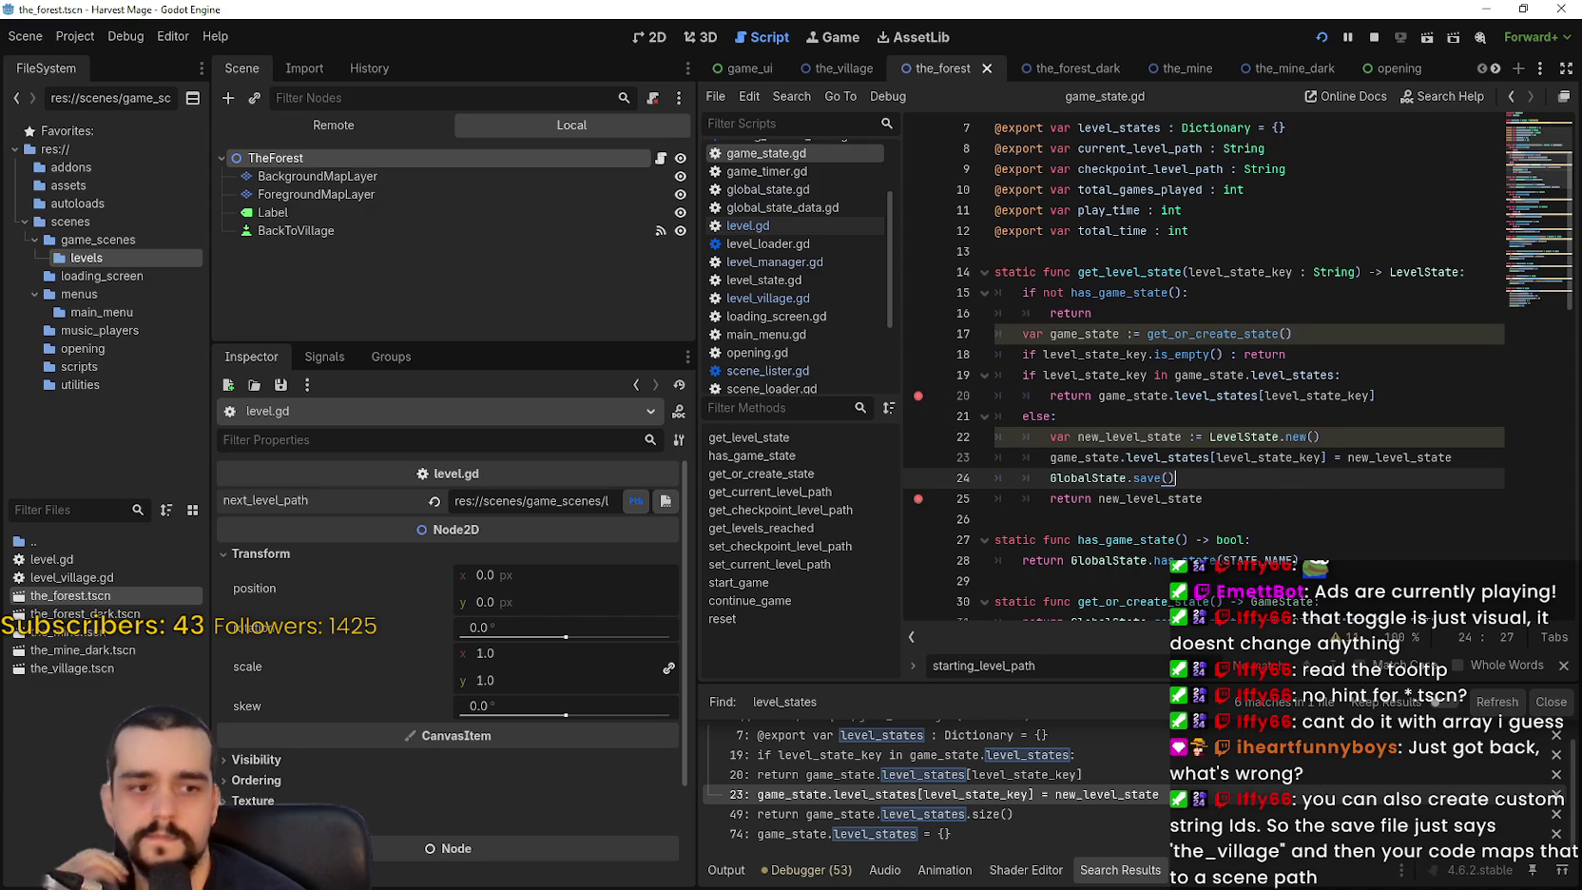
key("F5")
Pause at the breakpoint, enlarge the debugger, inspect new_level_state, then continue.
left_click(943, 518)
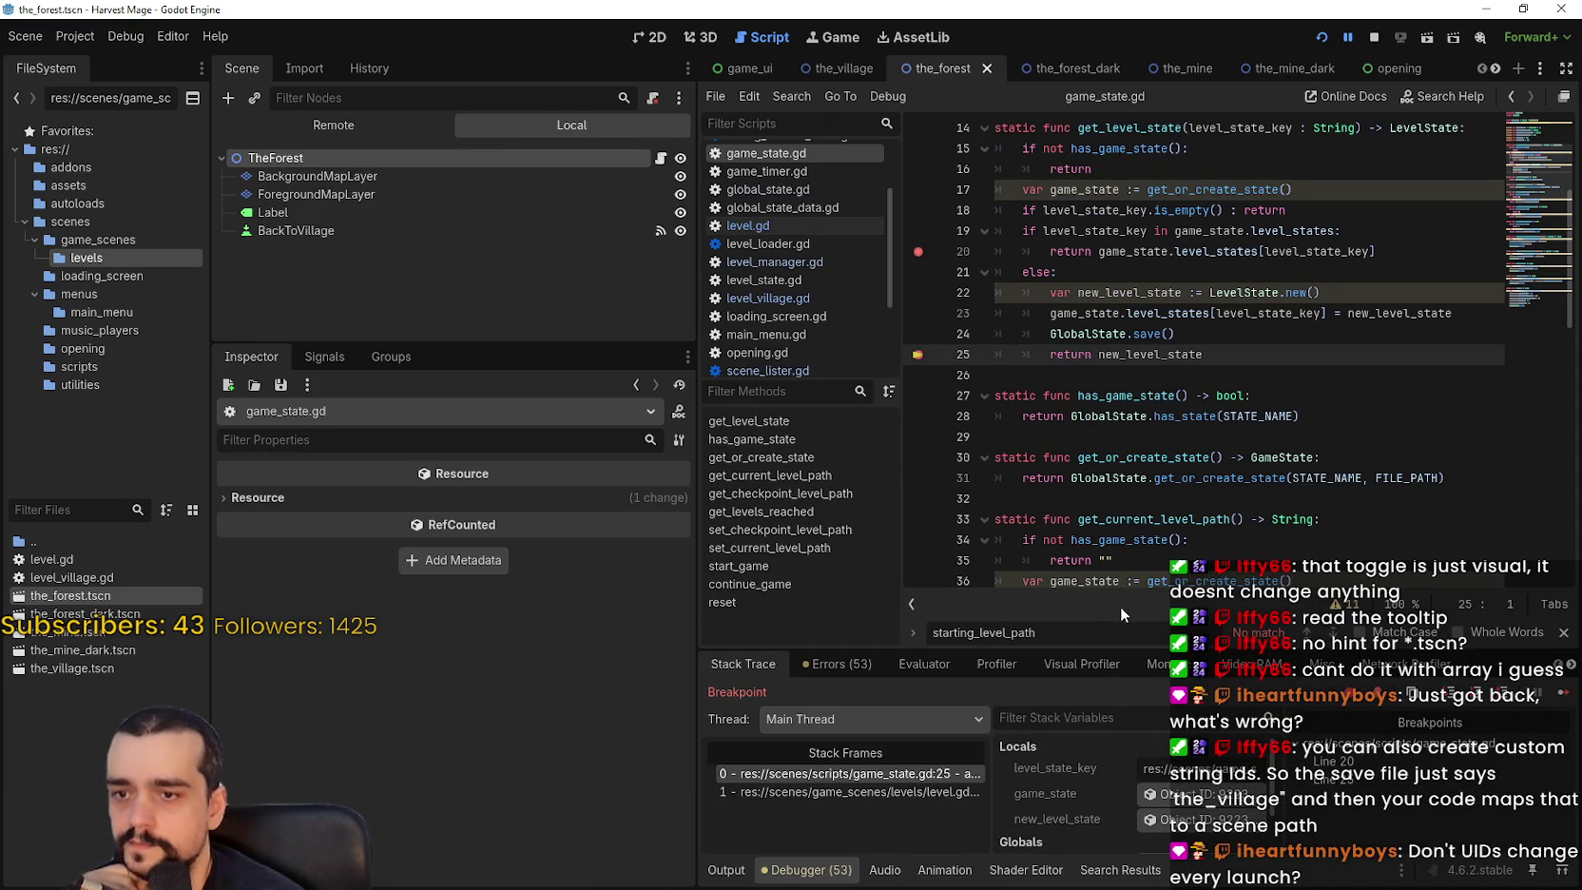
left_click(1563, 632)
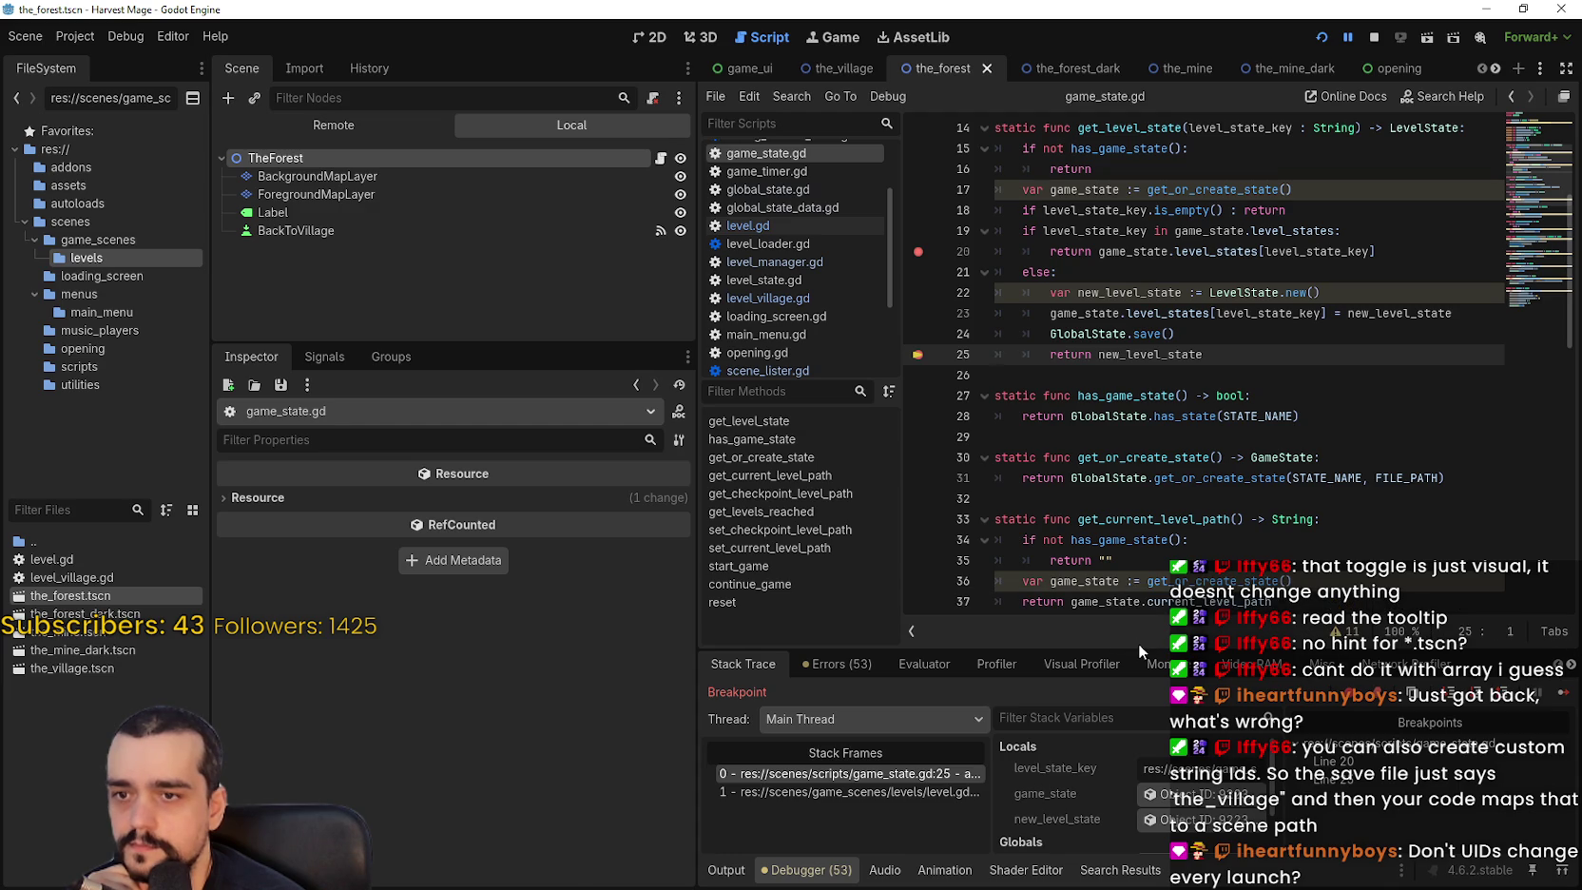
left_click_drag(1140, 654, 1045, 491)
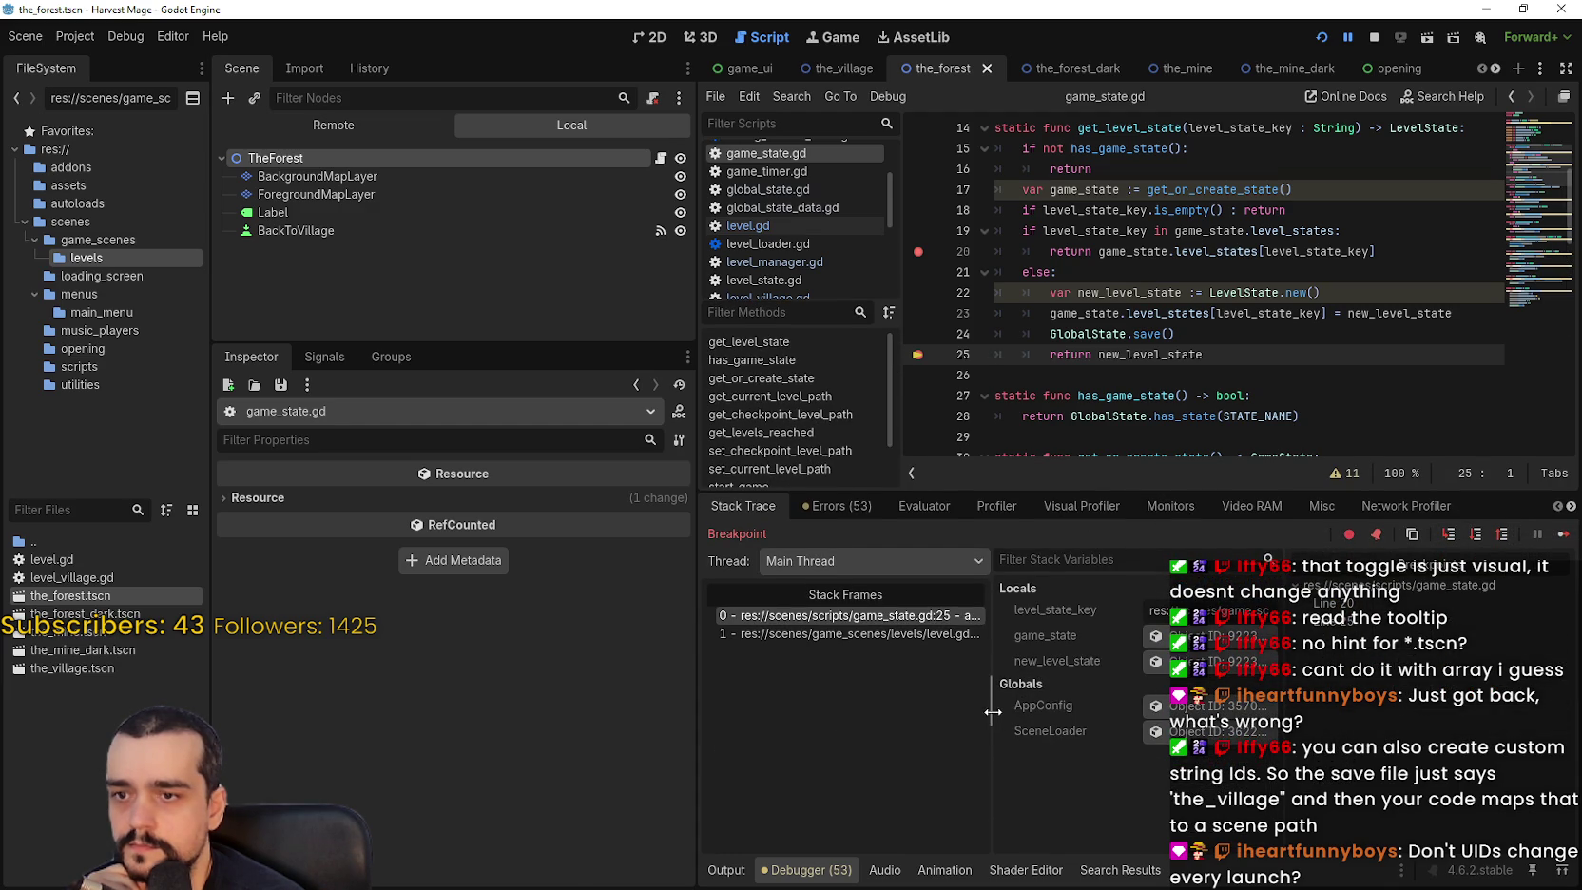
left_click_drag(990, 703, 808, 700)
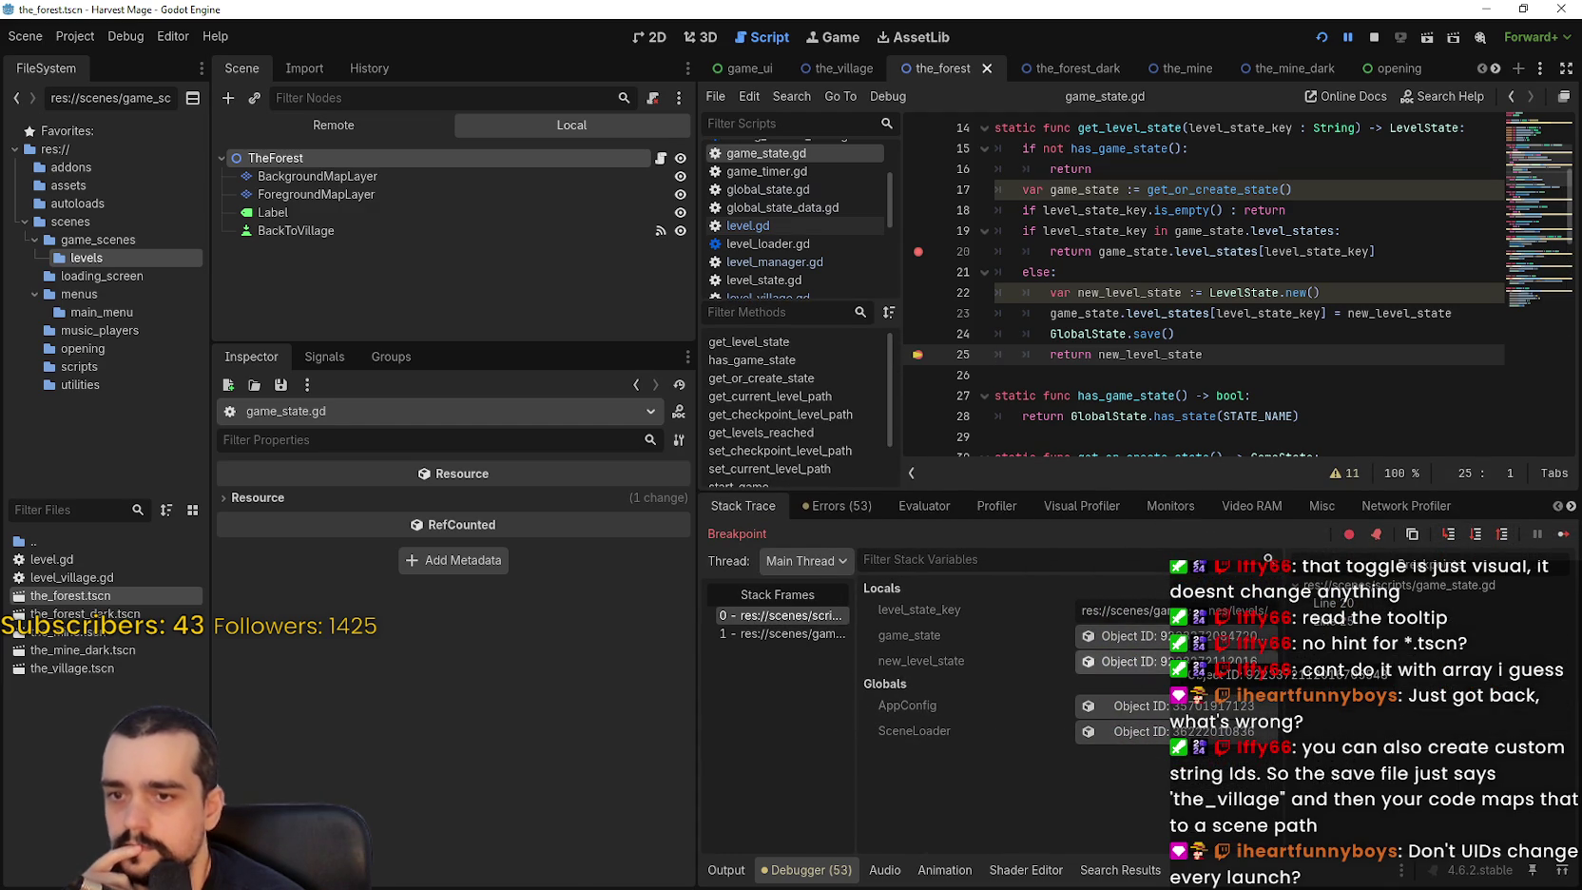
left_click(1141, 661)
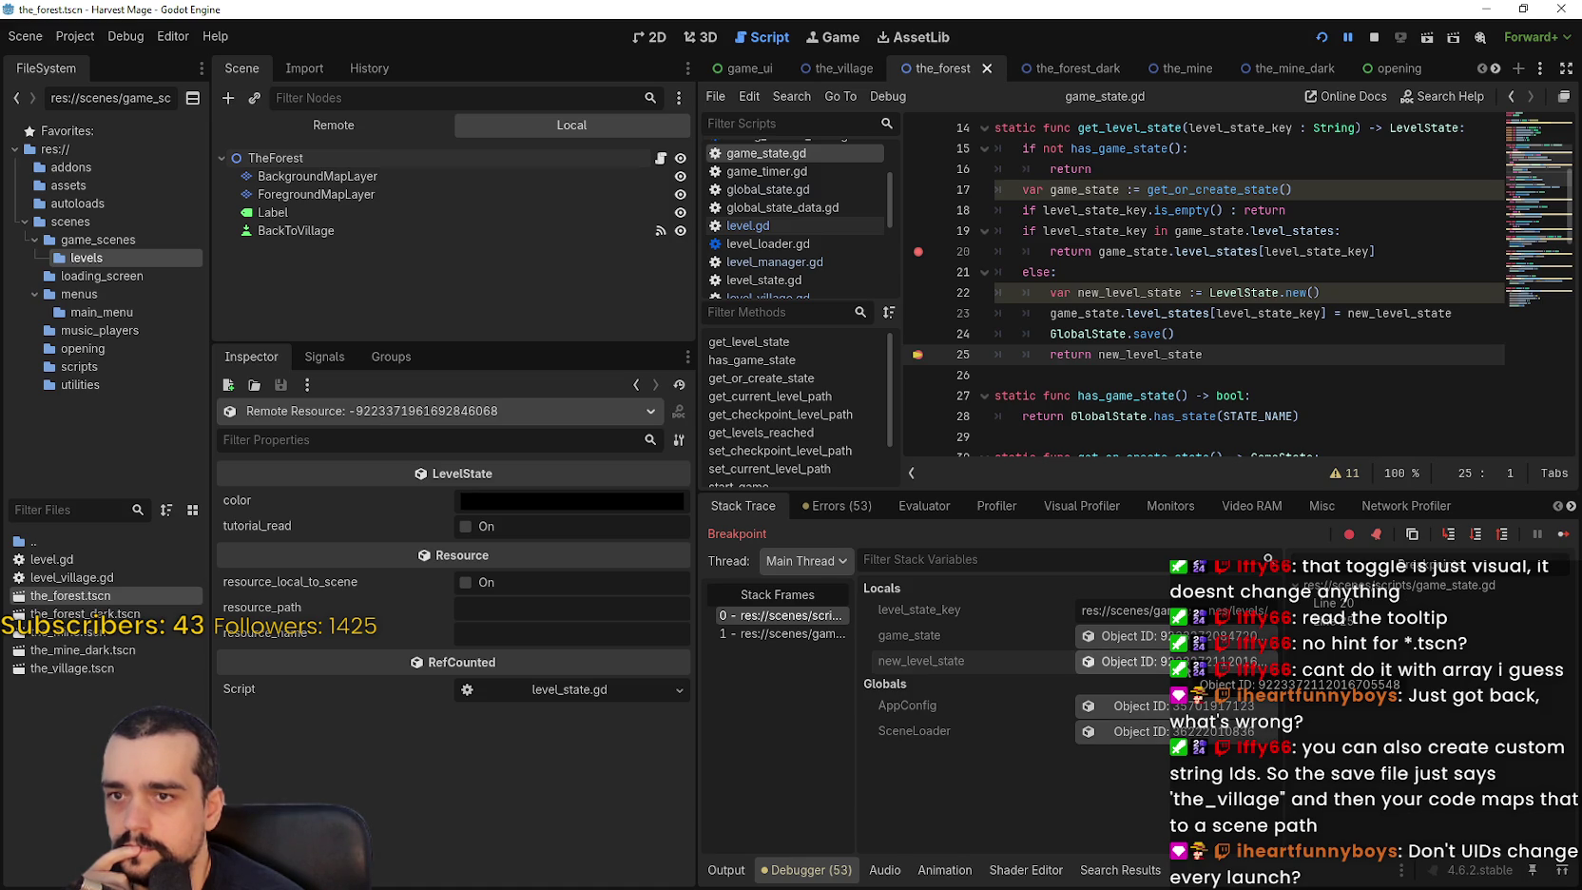
left_click(1562, 533)
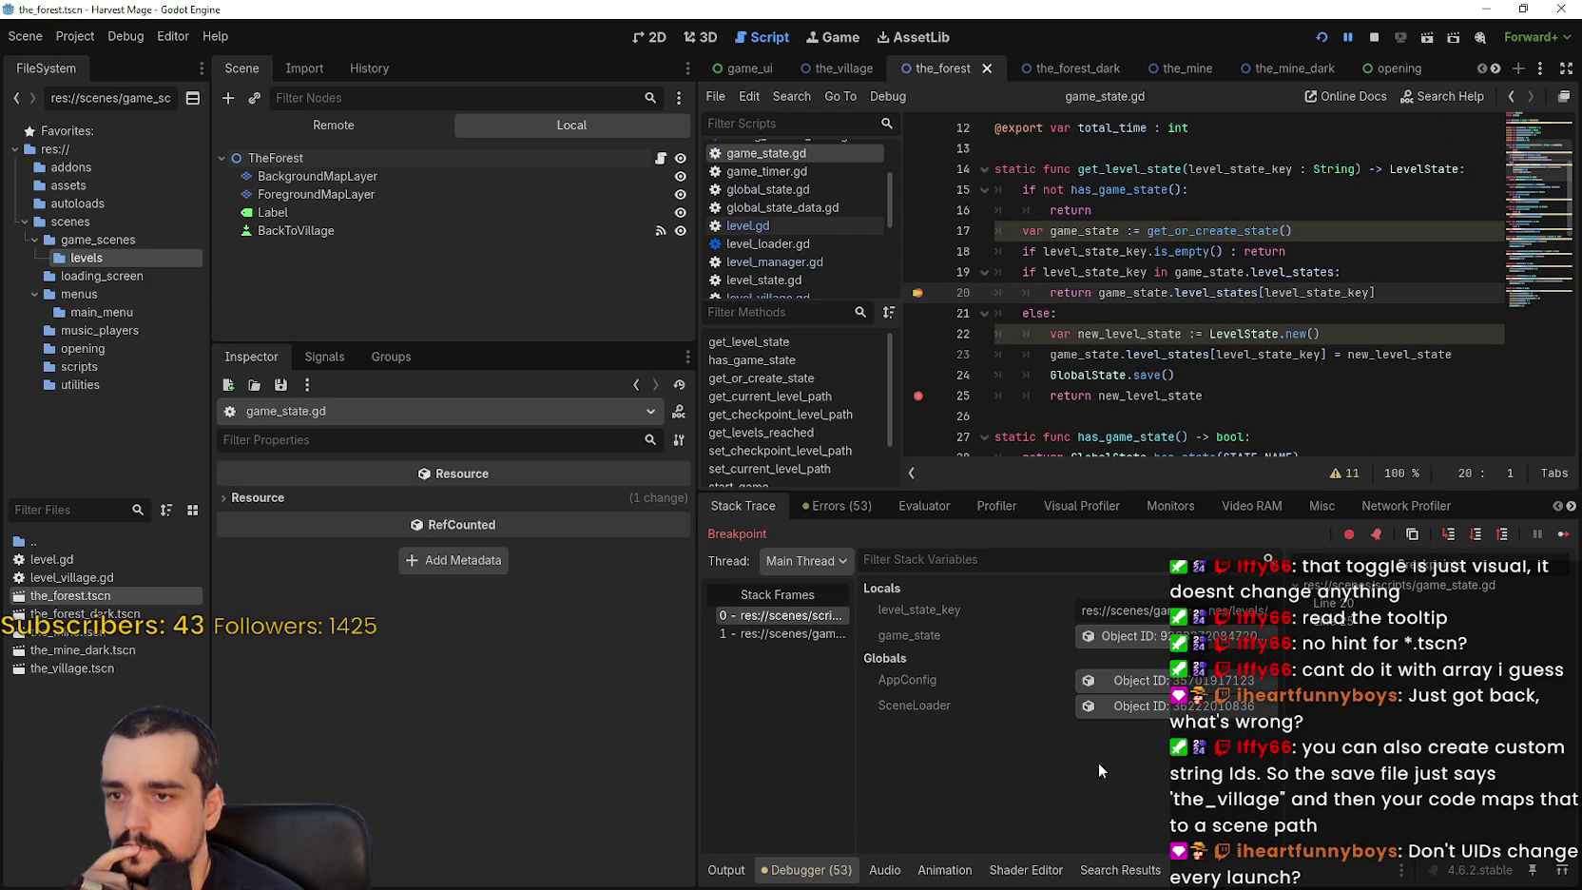
Inspect GameState's level_states dictionary, confirming two entries keyed by scene paths.
left_click(1155, 634)
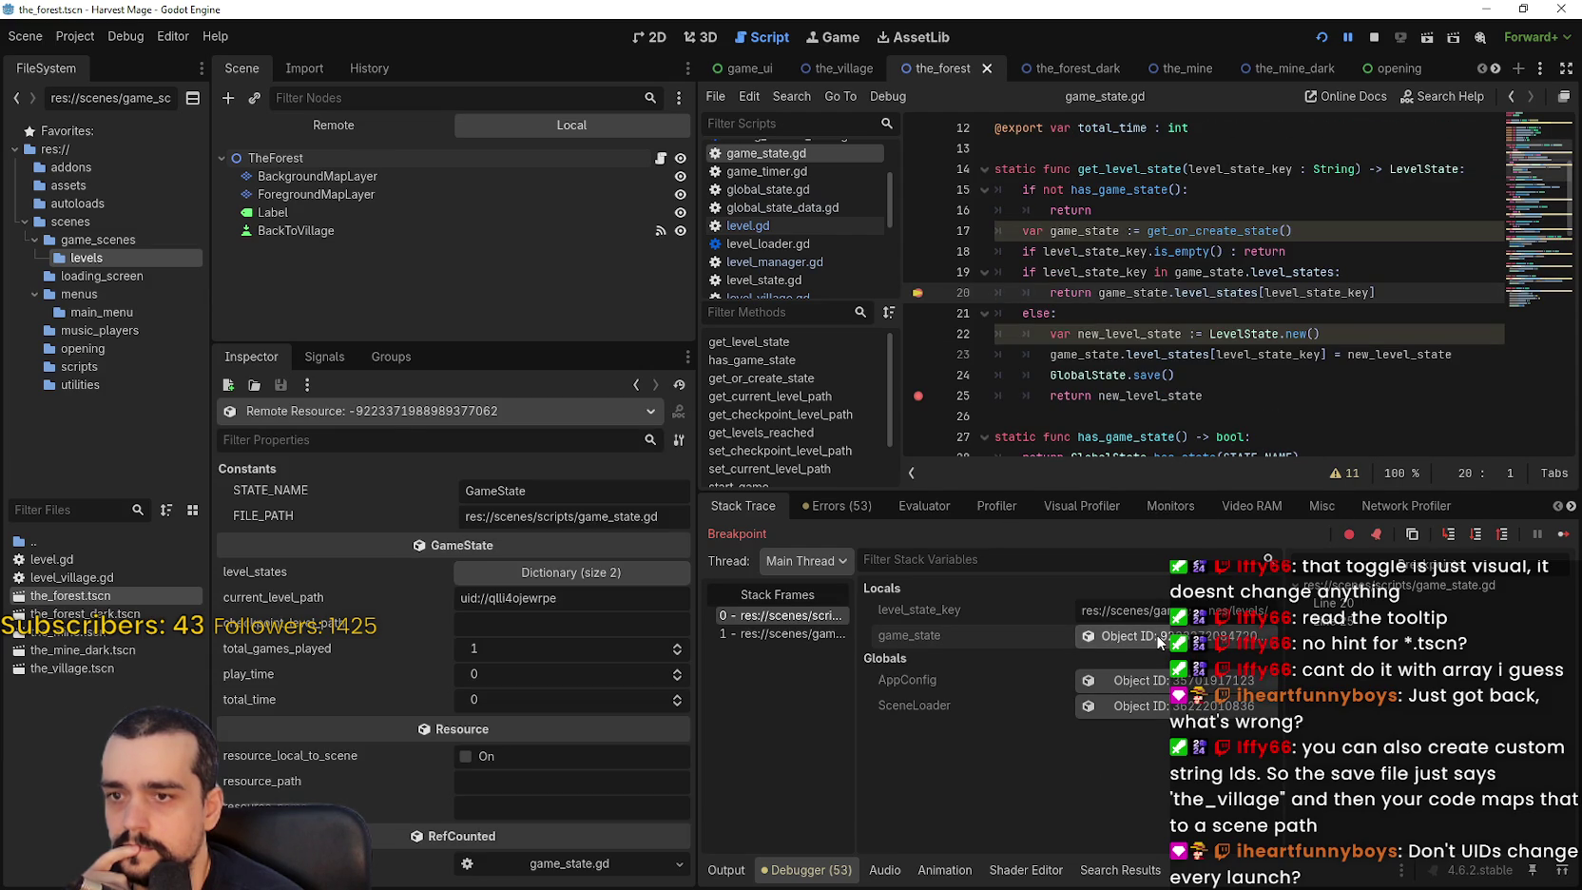
left_click(527, 574)
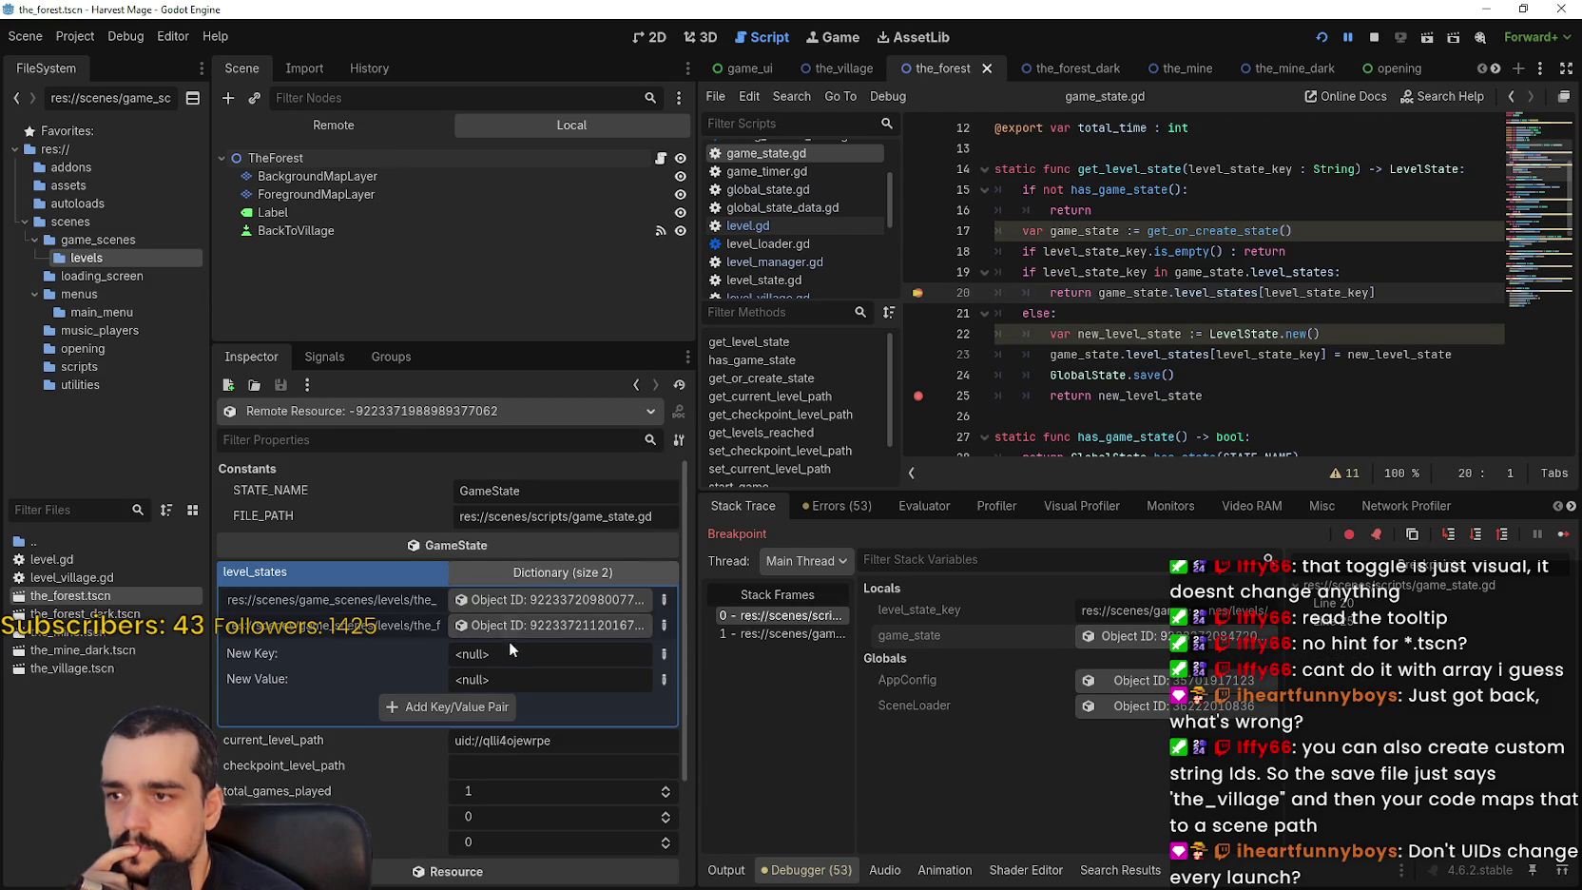
left_click(383, 599)
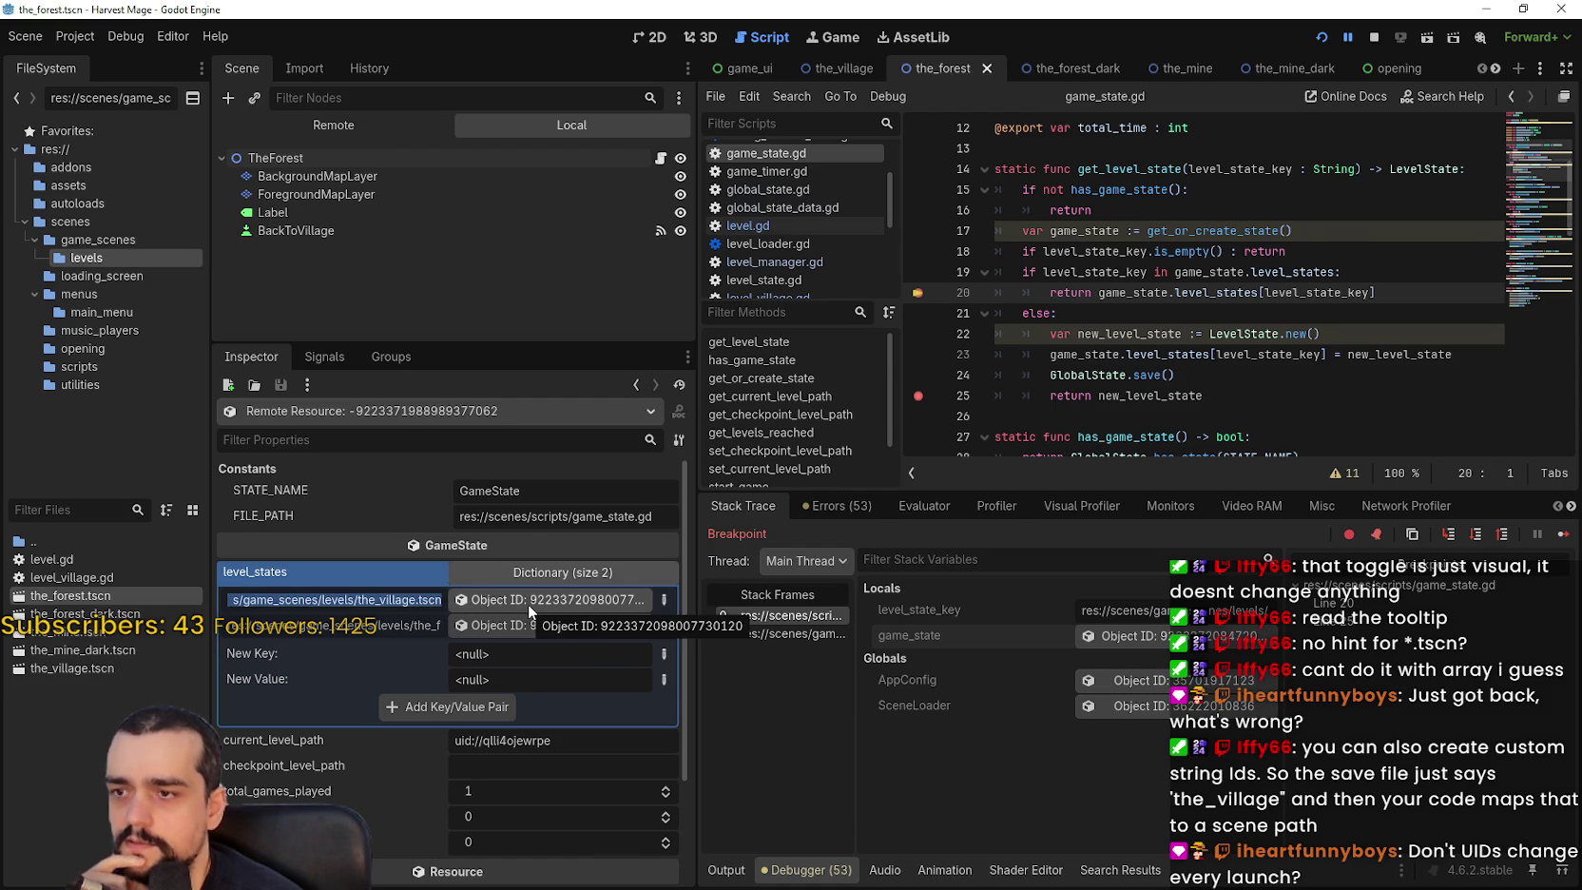
left_click(528, 603)
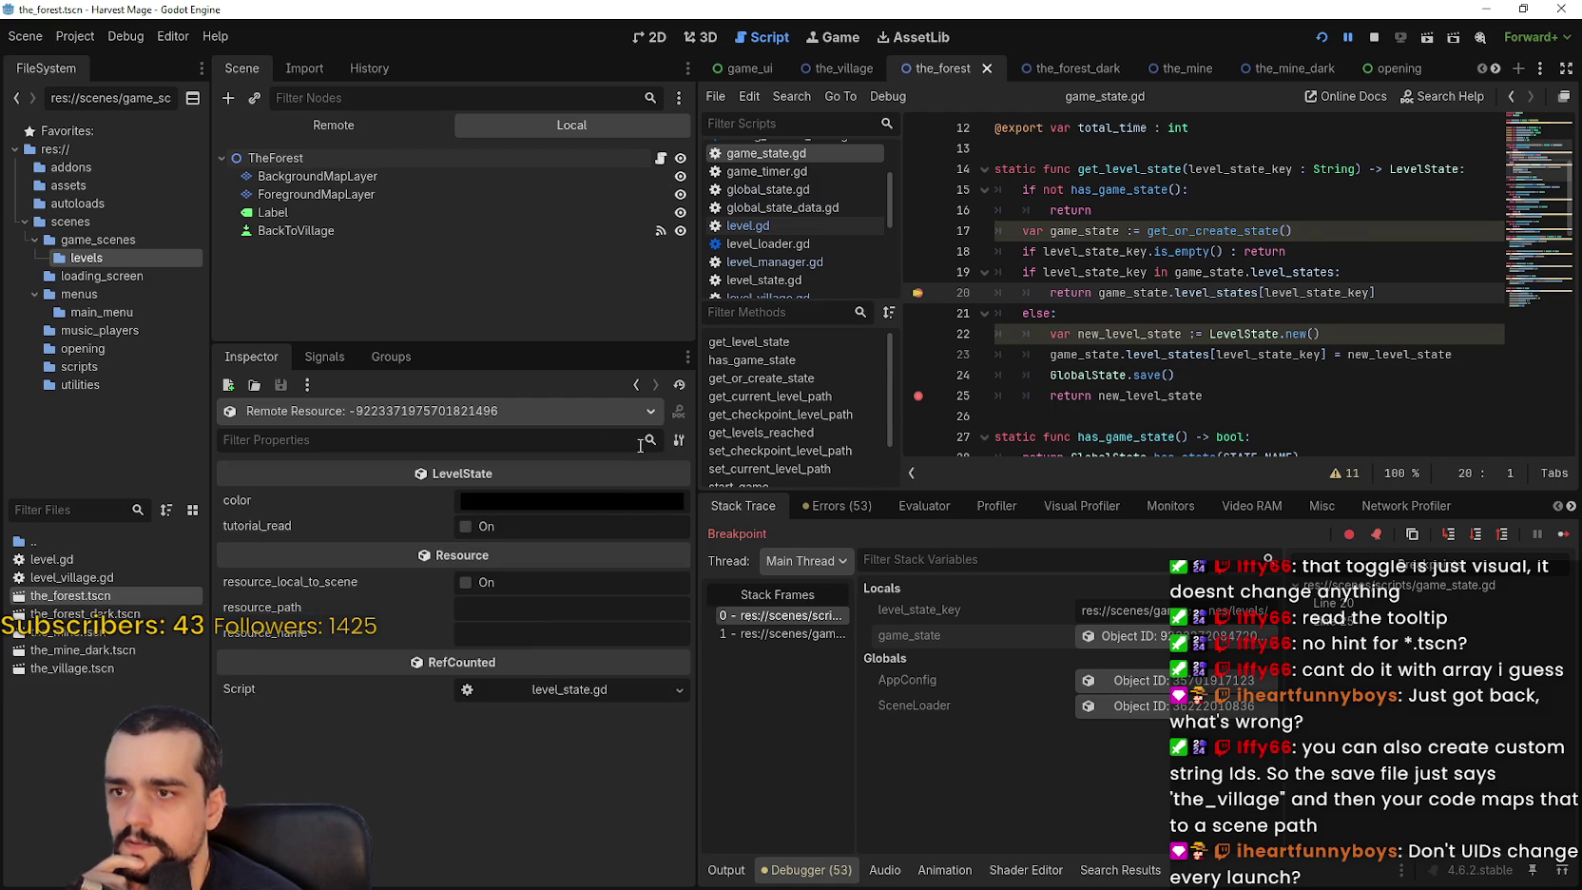
left_click(636, 384)
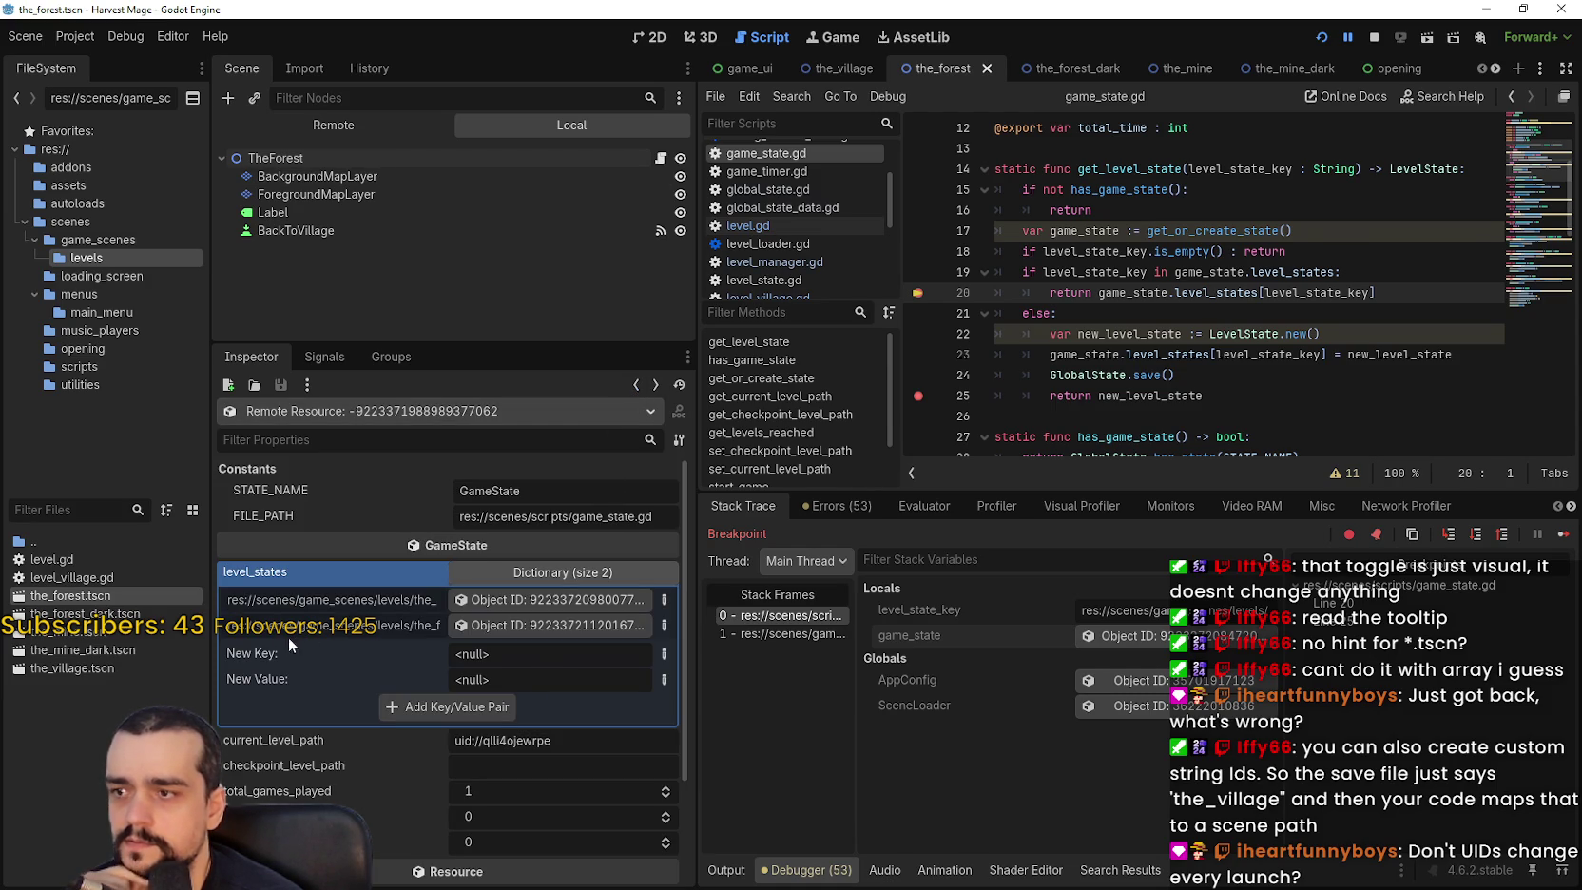
left_click_drag(230, 625, 443, 626)
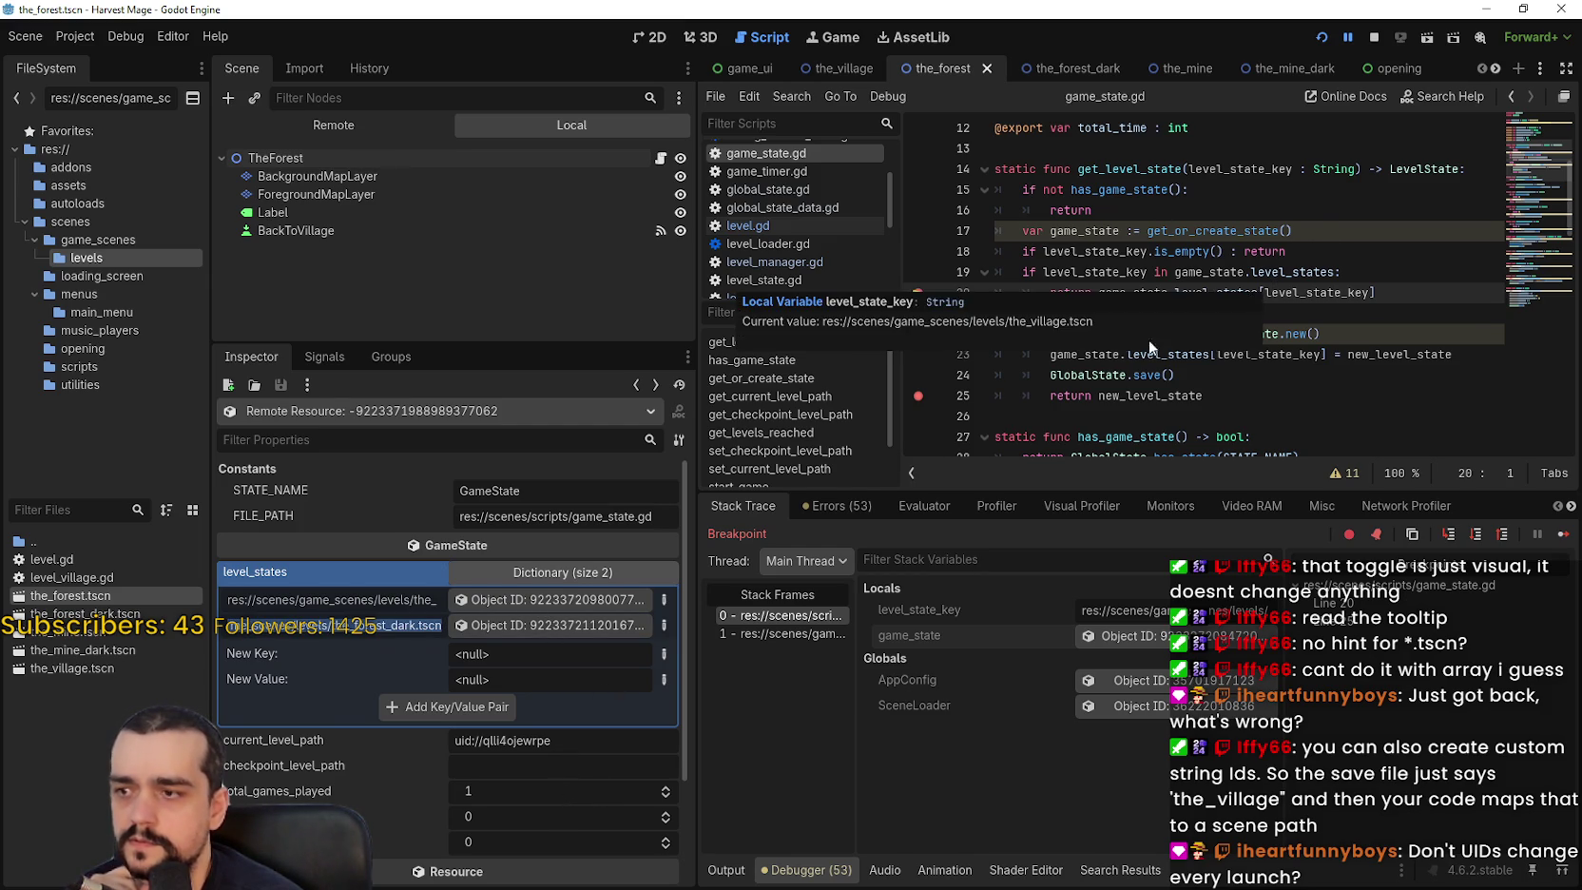
scroll(308, 667, "down", 2)
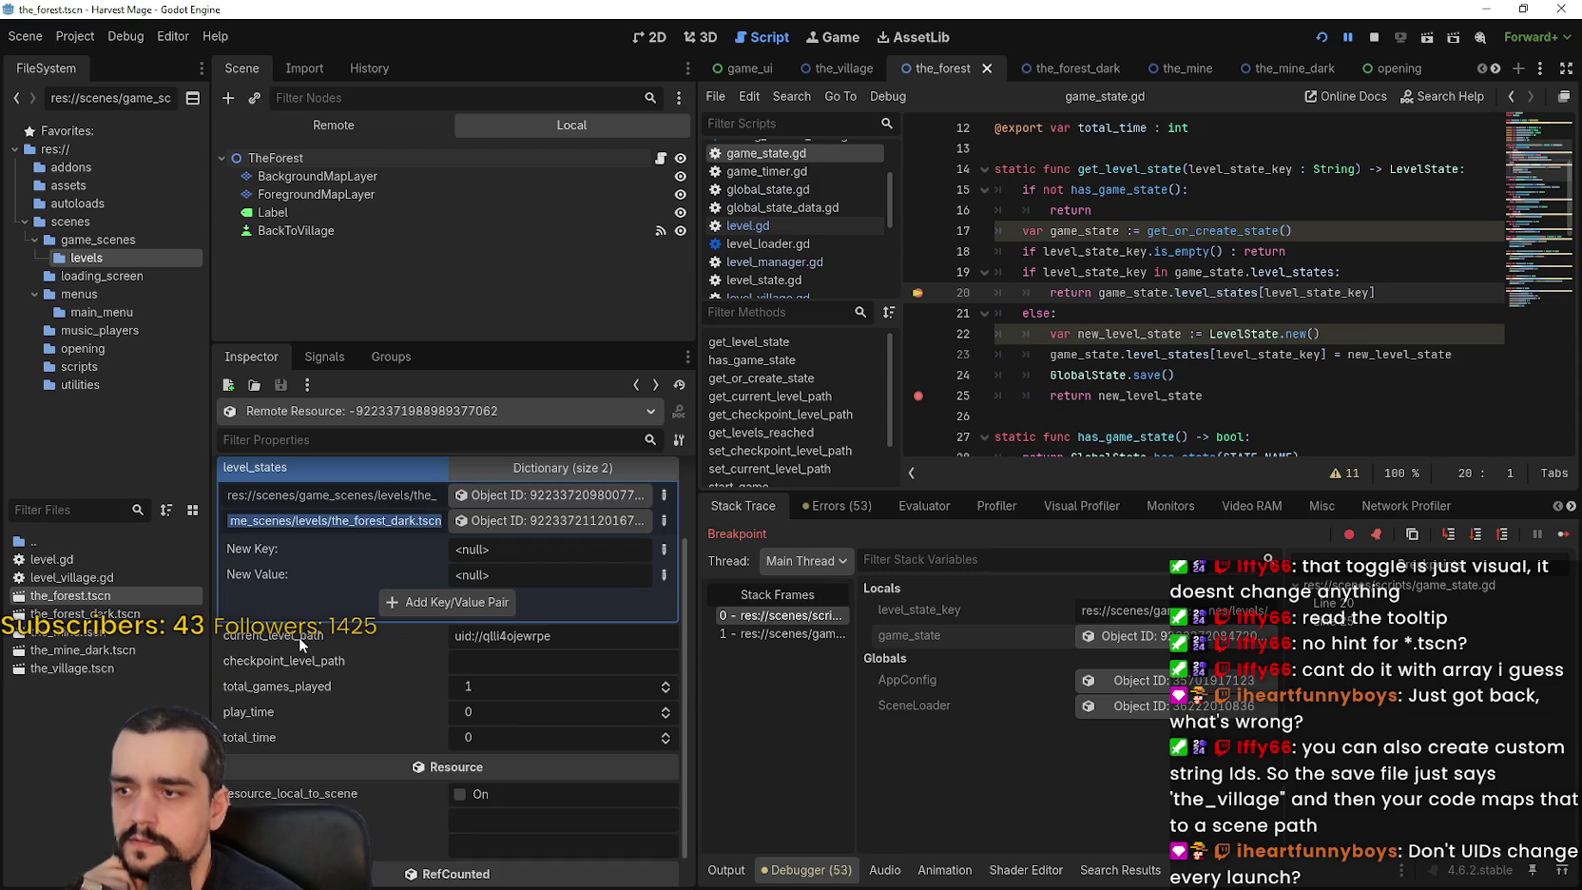
scroll(299, 636, "up", 2)
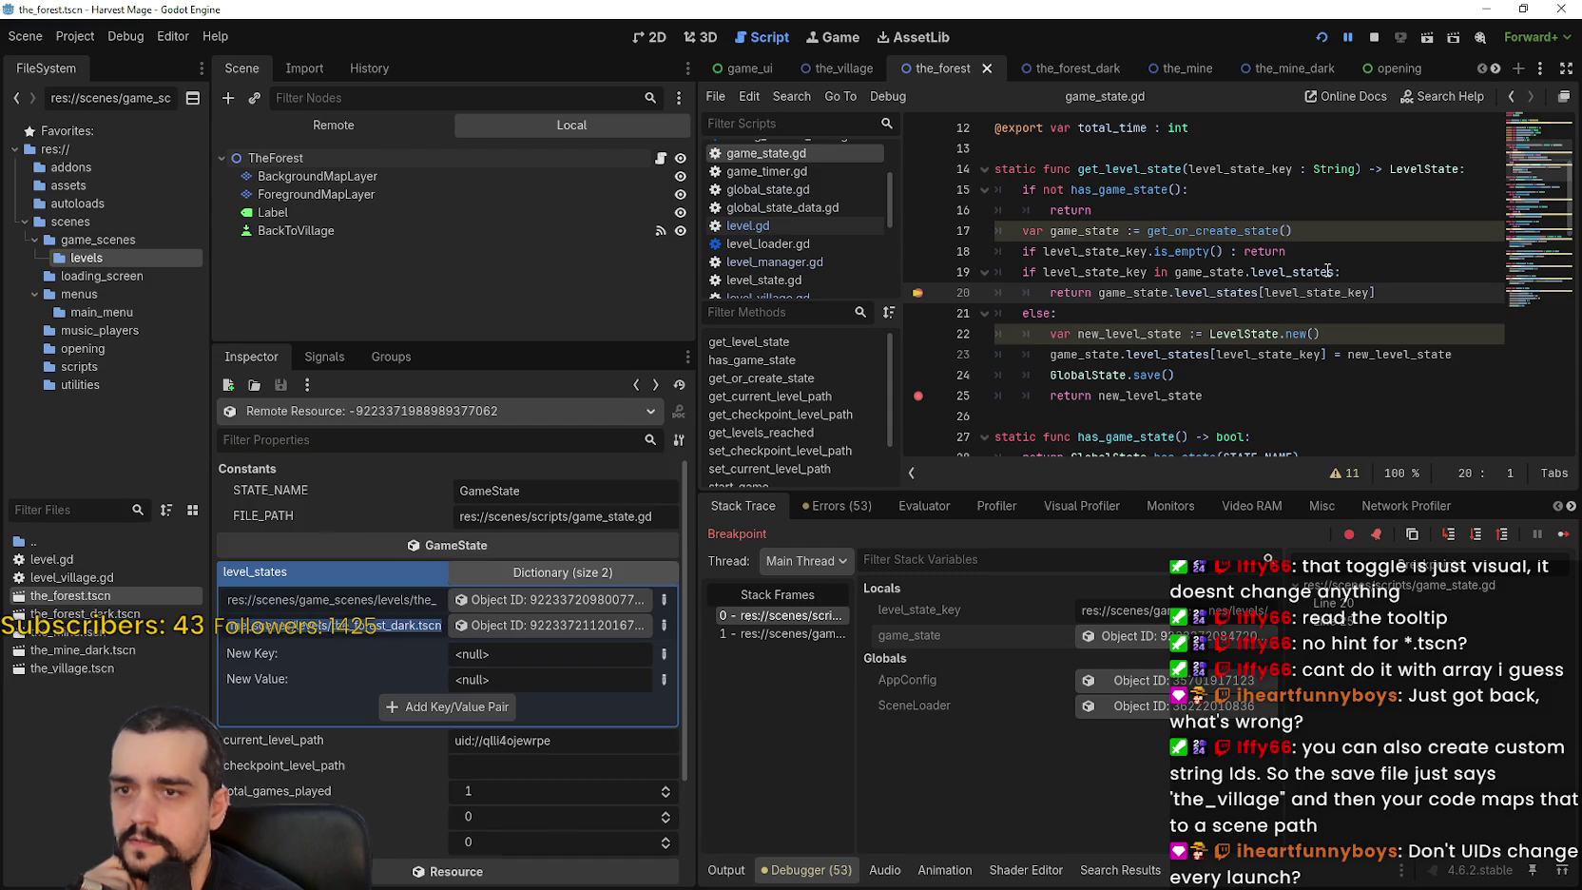
Check the current level_state_key value, then search the project for get_level_state.
double_click(1295, 354)
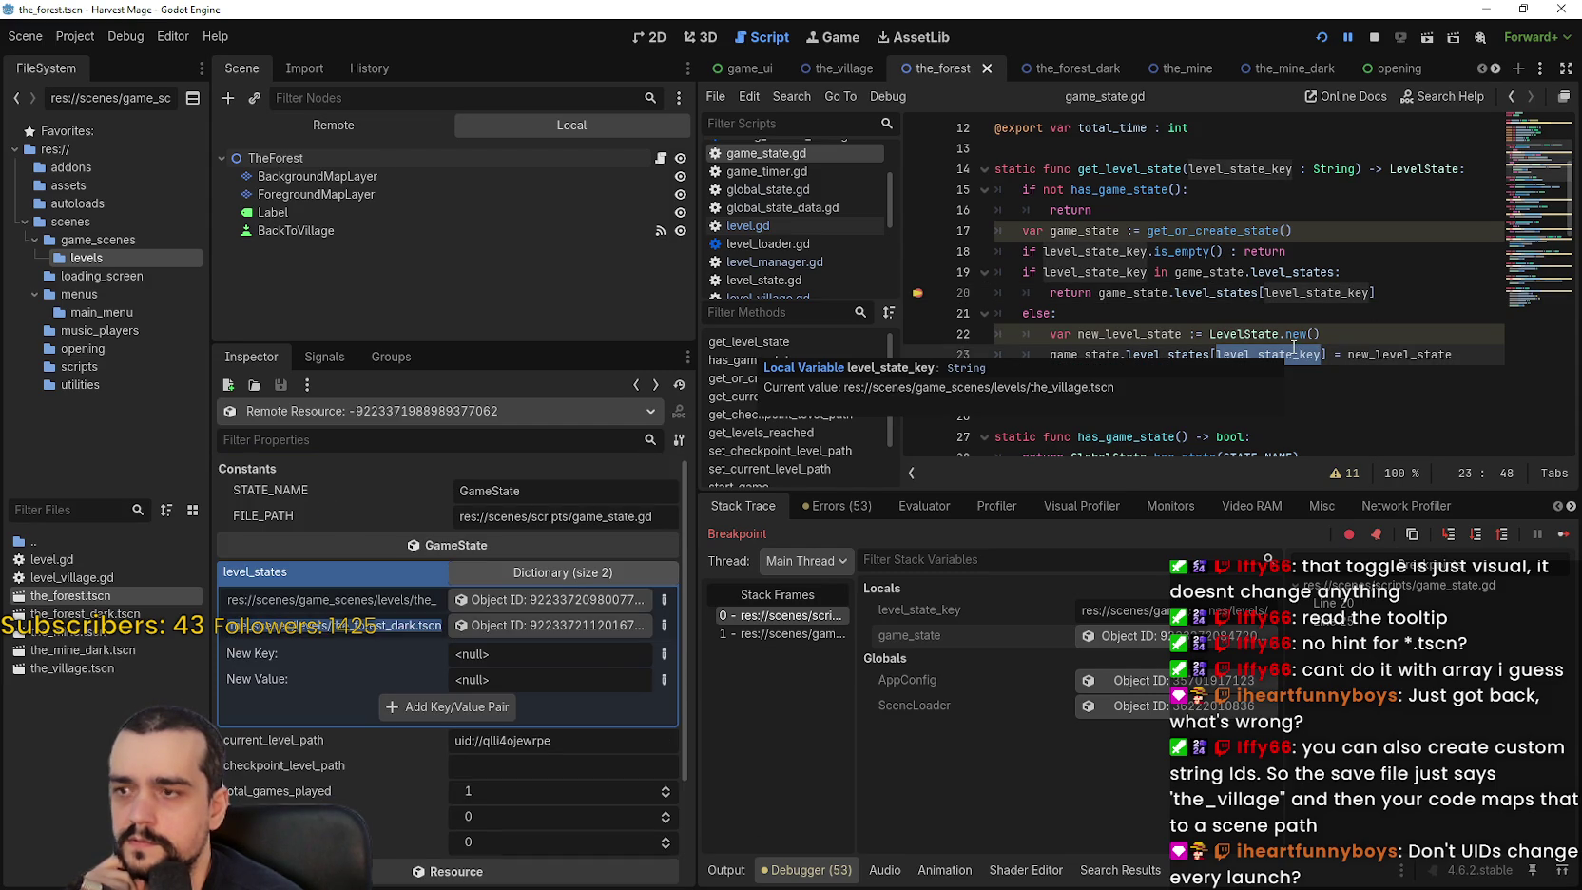
left_click_drag(1094, 616, 1274, 609)
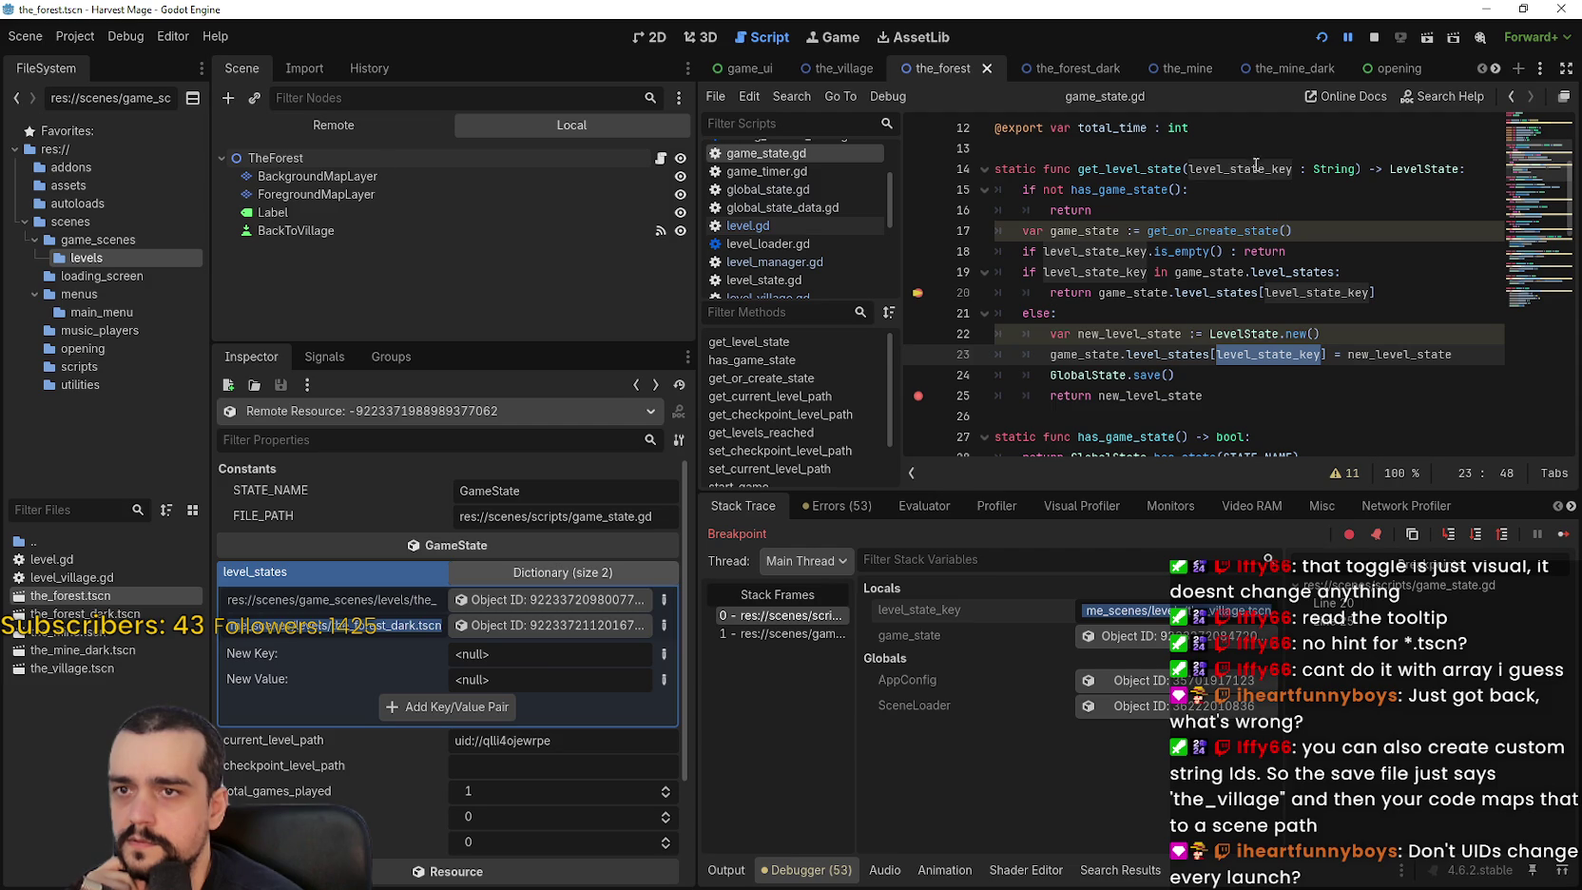
double_click(1161, 167)
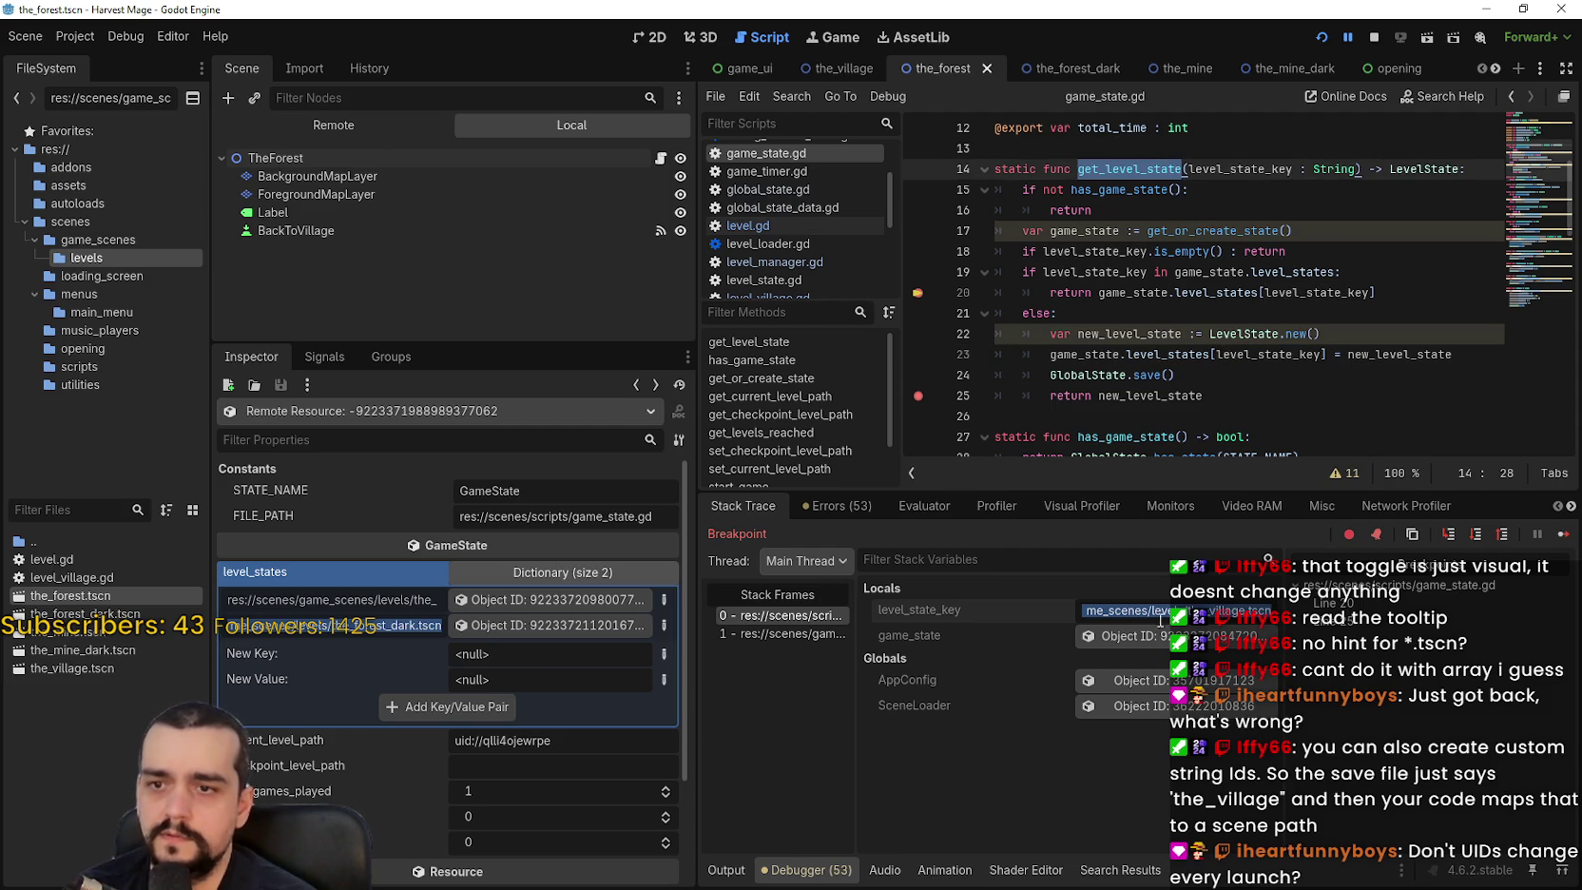
key("ctrl+shift+f")
Open the get_level_state call on line 14 of level_village.gd and select scene_file_path.
left_click(810, 528)
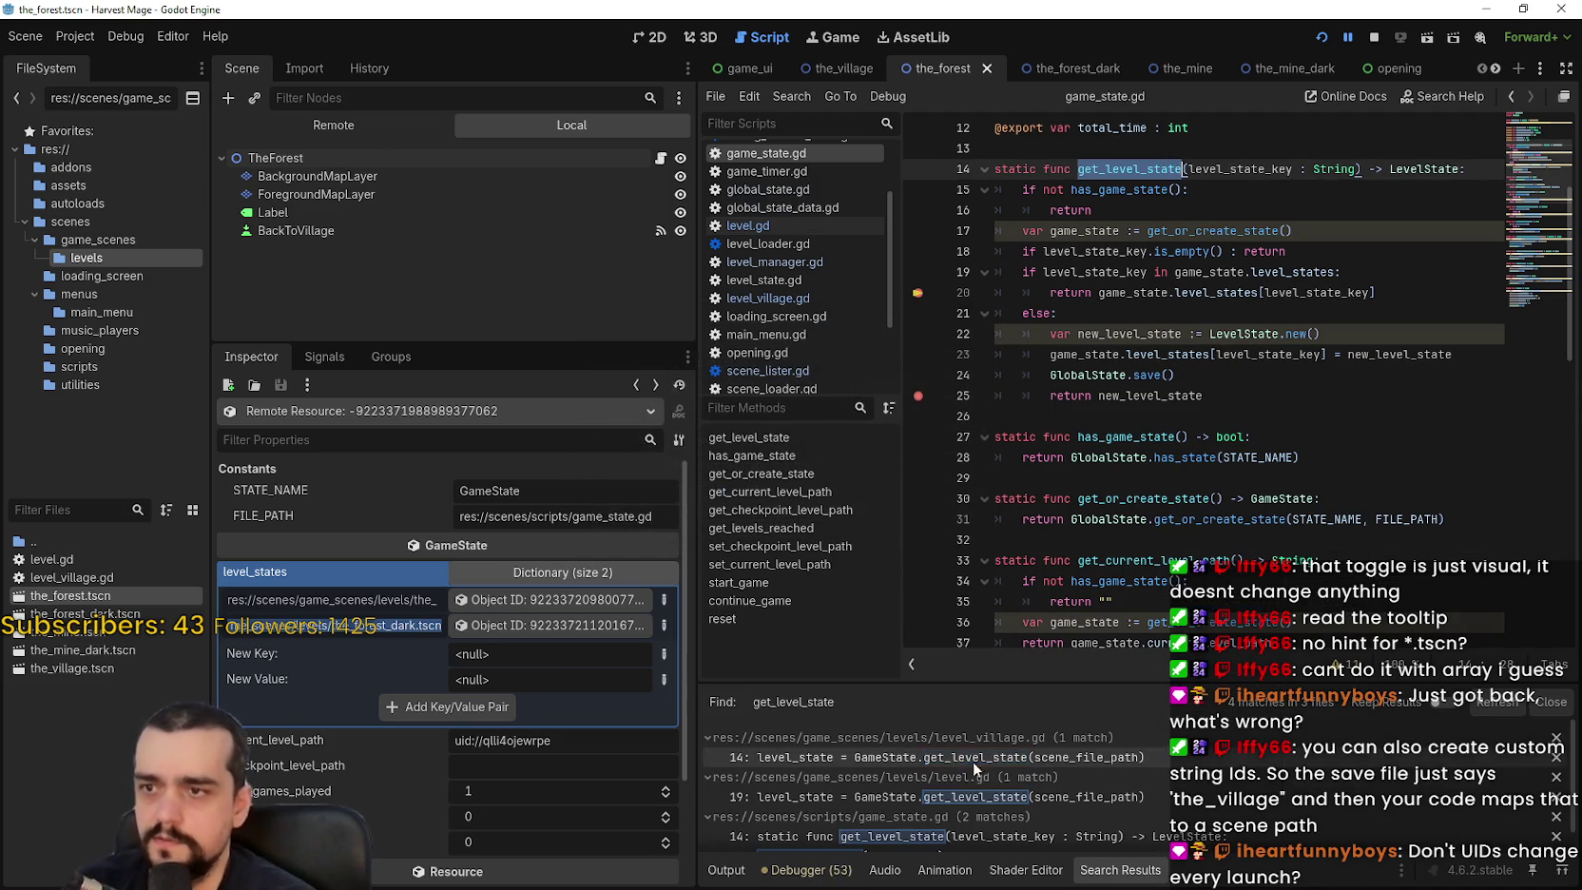
left_click(1131, 756)
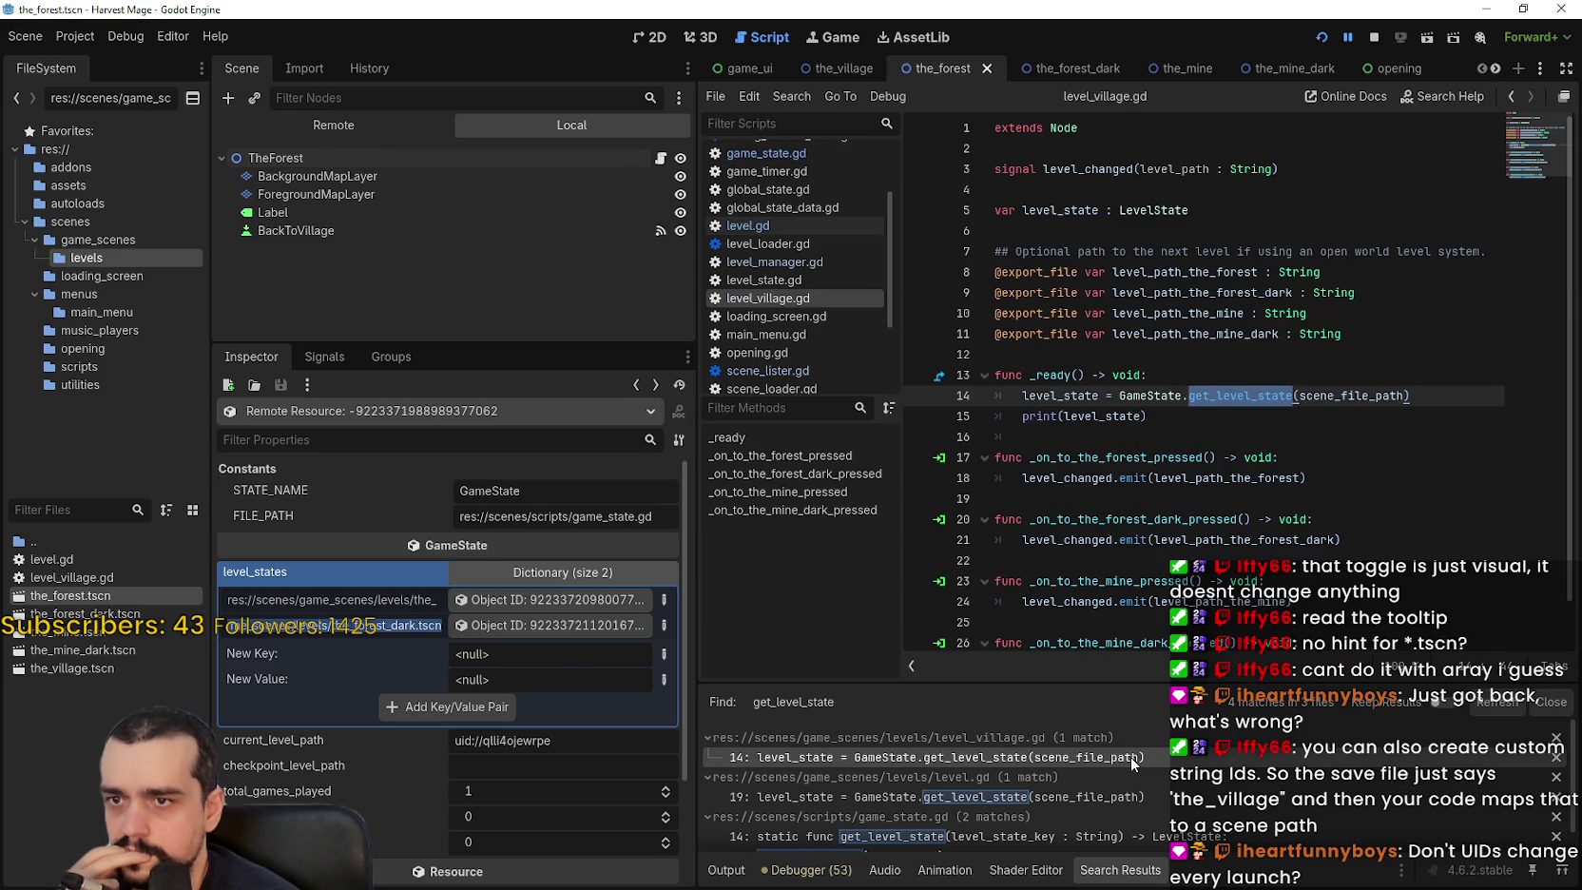
left_click(1271, 434)
double_click(1349, 397)
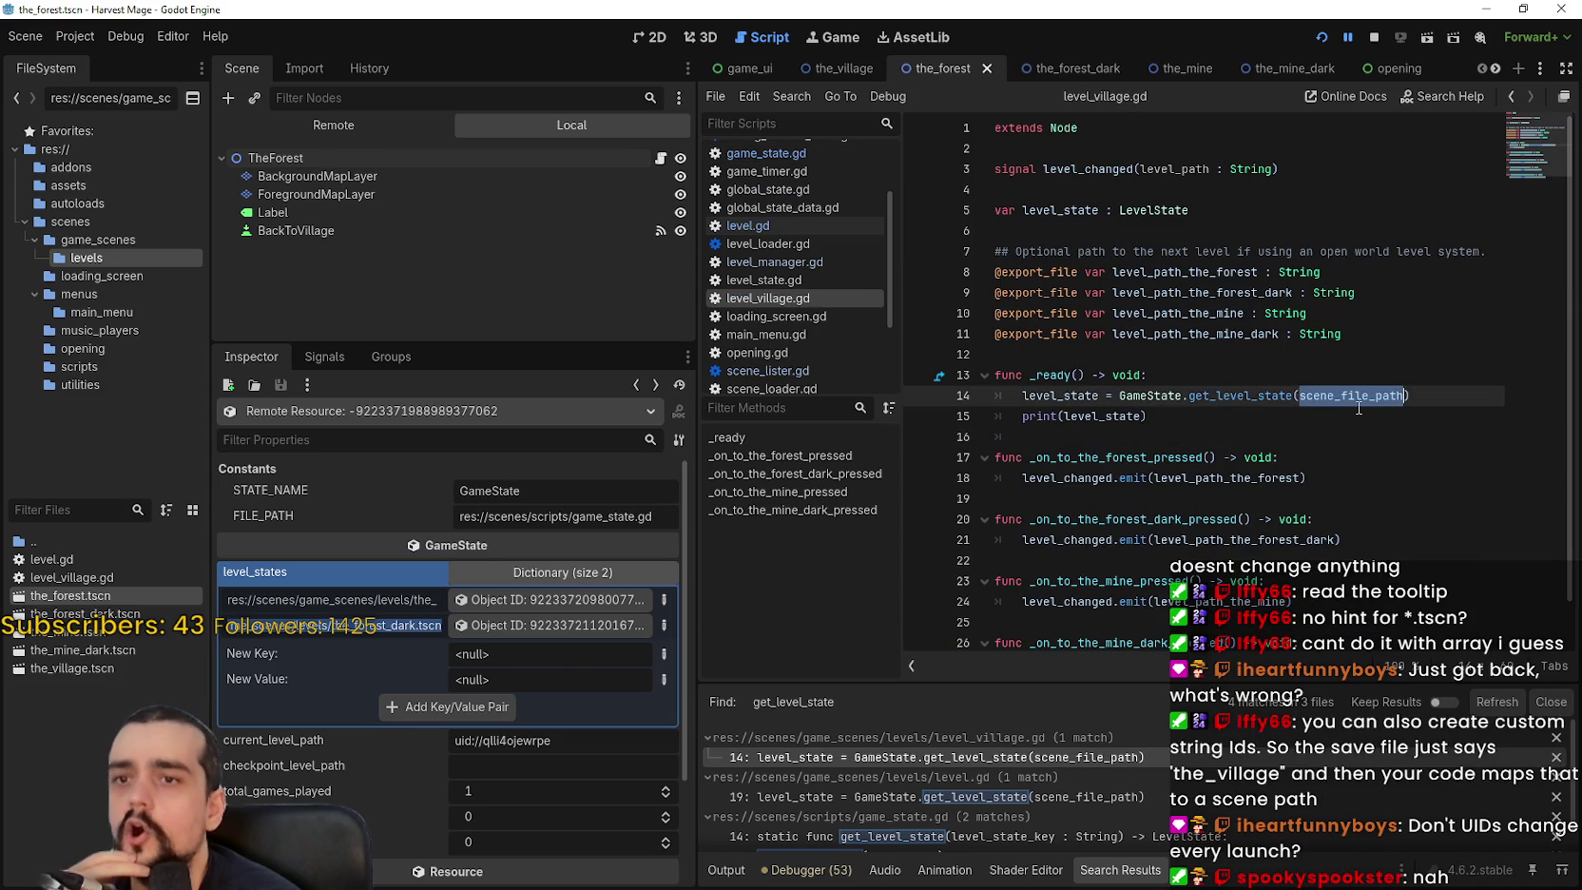
Retype the line 14 argument as scene_file_path using autocomplete.
mouse_move(1354, 400)
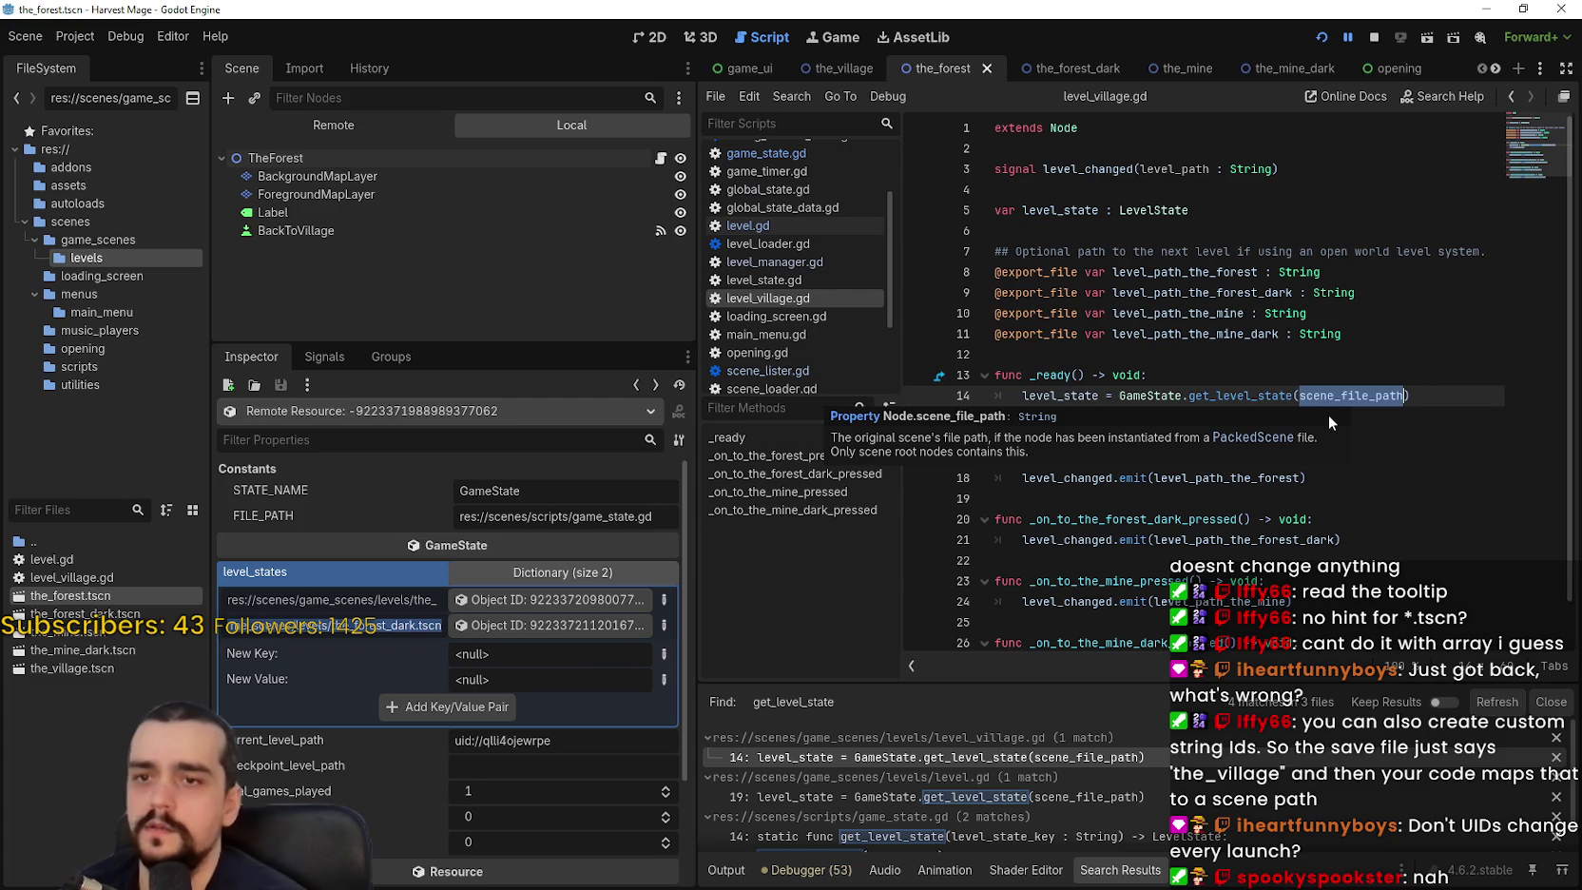
left_click(1403, 394)
left_click_drag(1402, 395, 1375, 394)
type("u")
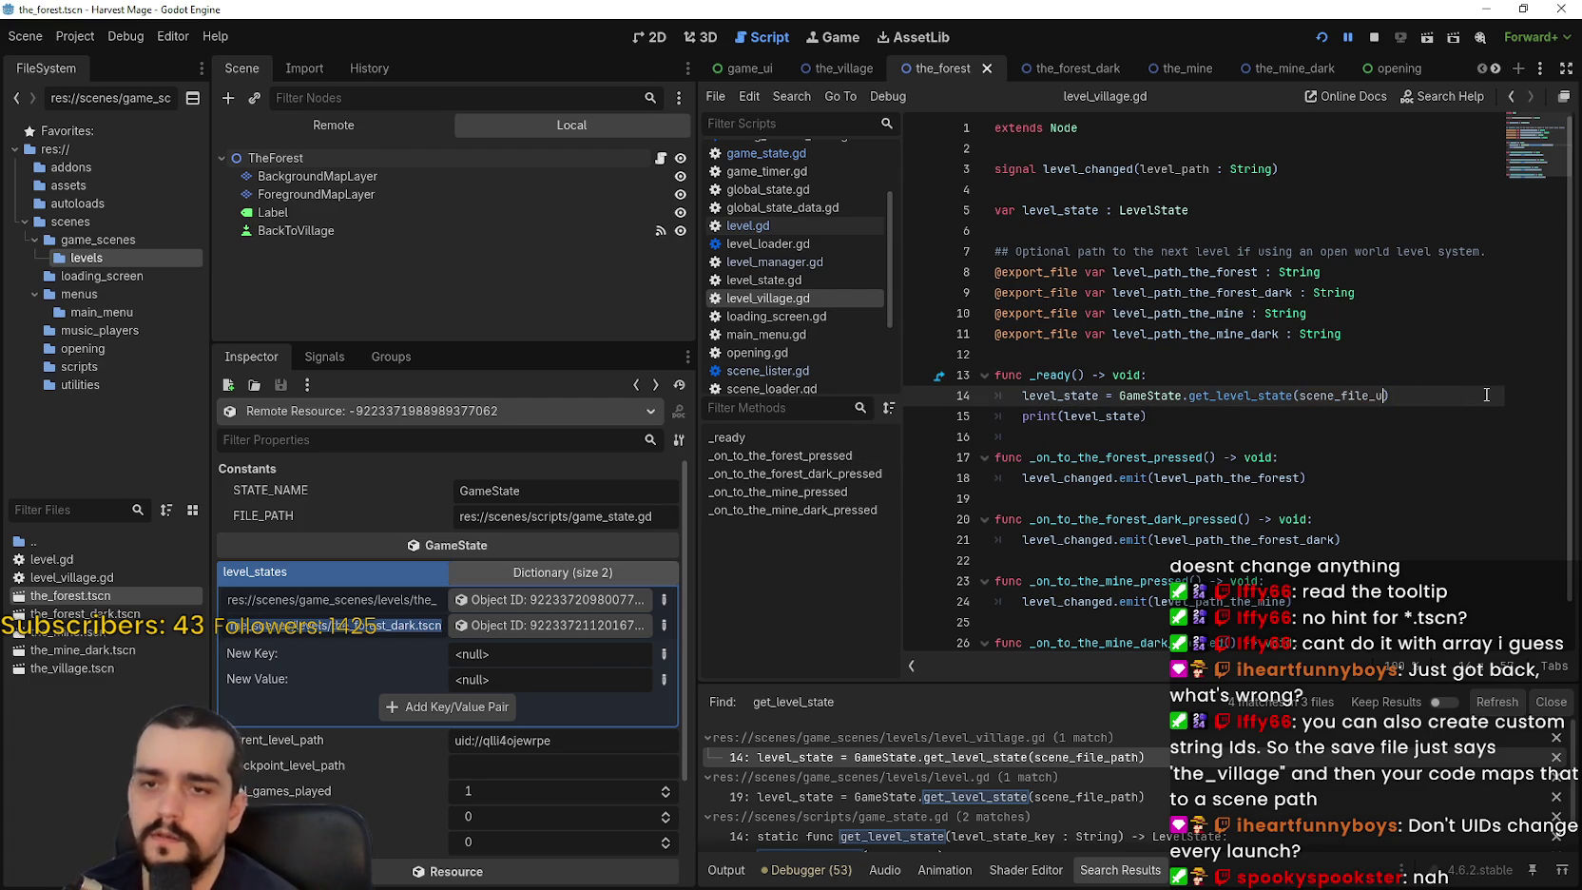
key("BackSpace")
key("BackSpace")
key("BackSpace")
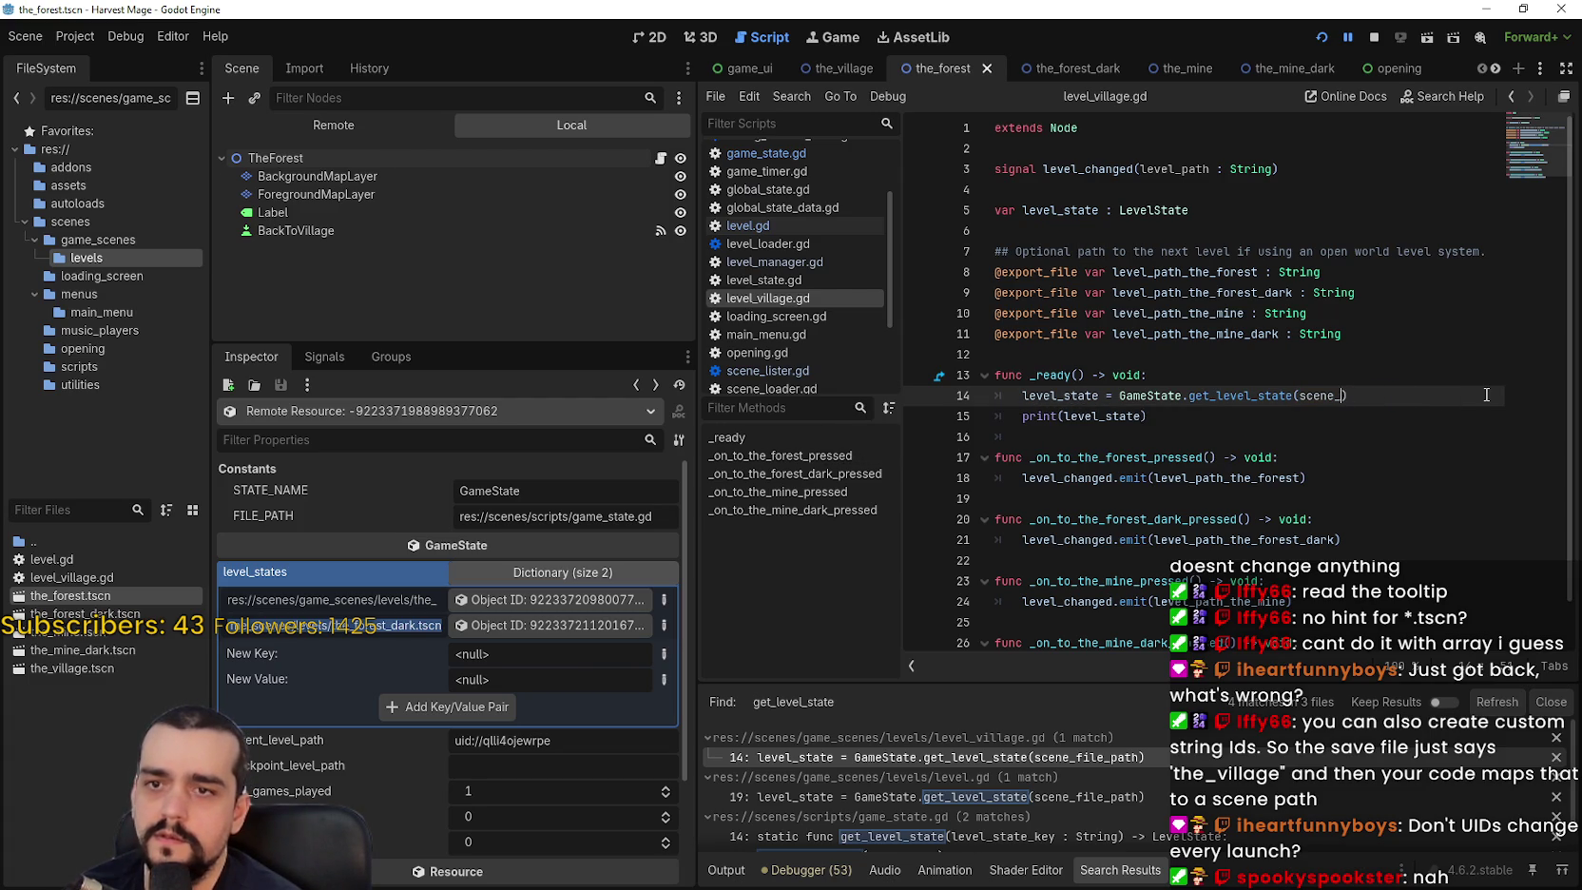
type("ene")
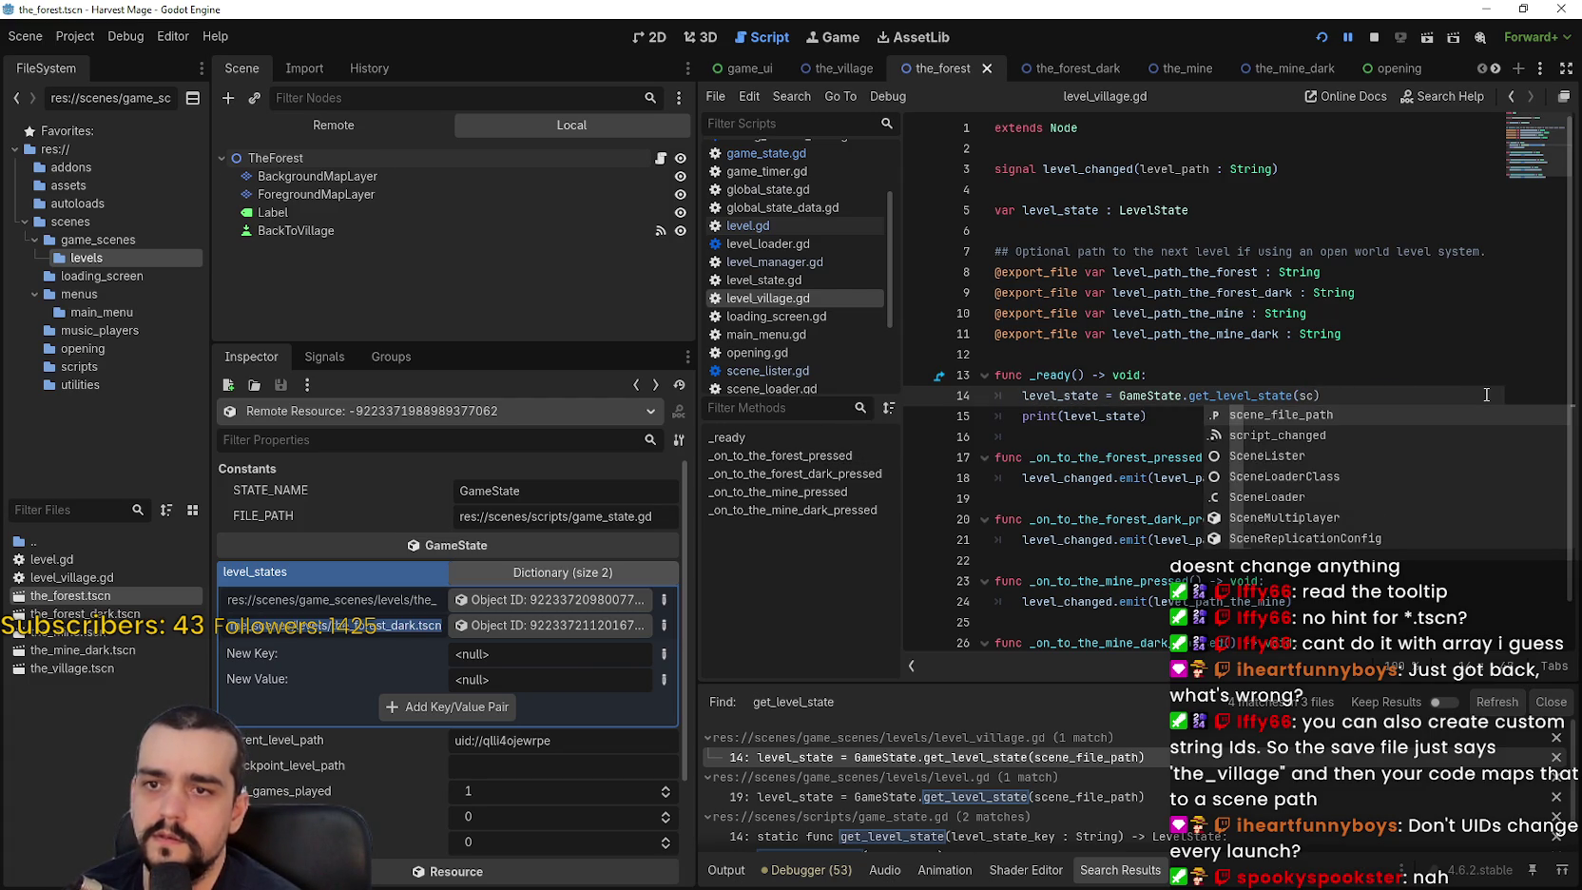
type("_f")
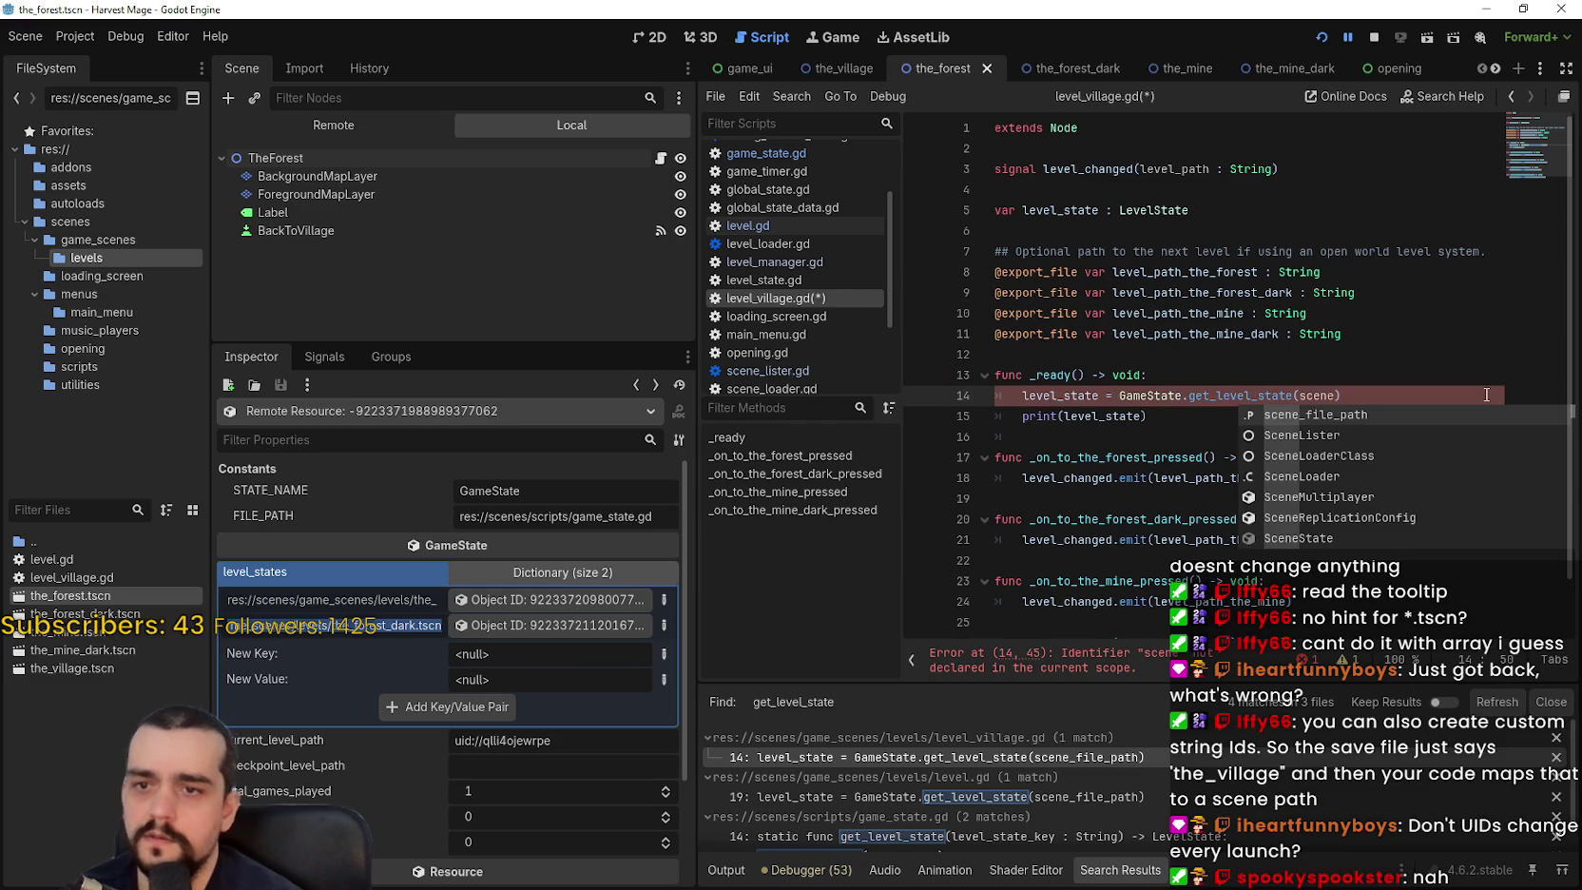
type("ile")
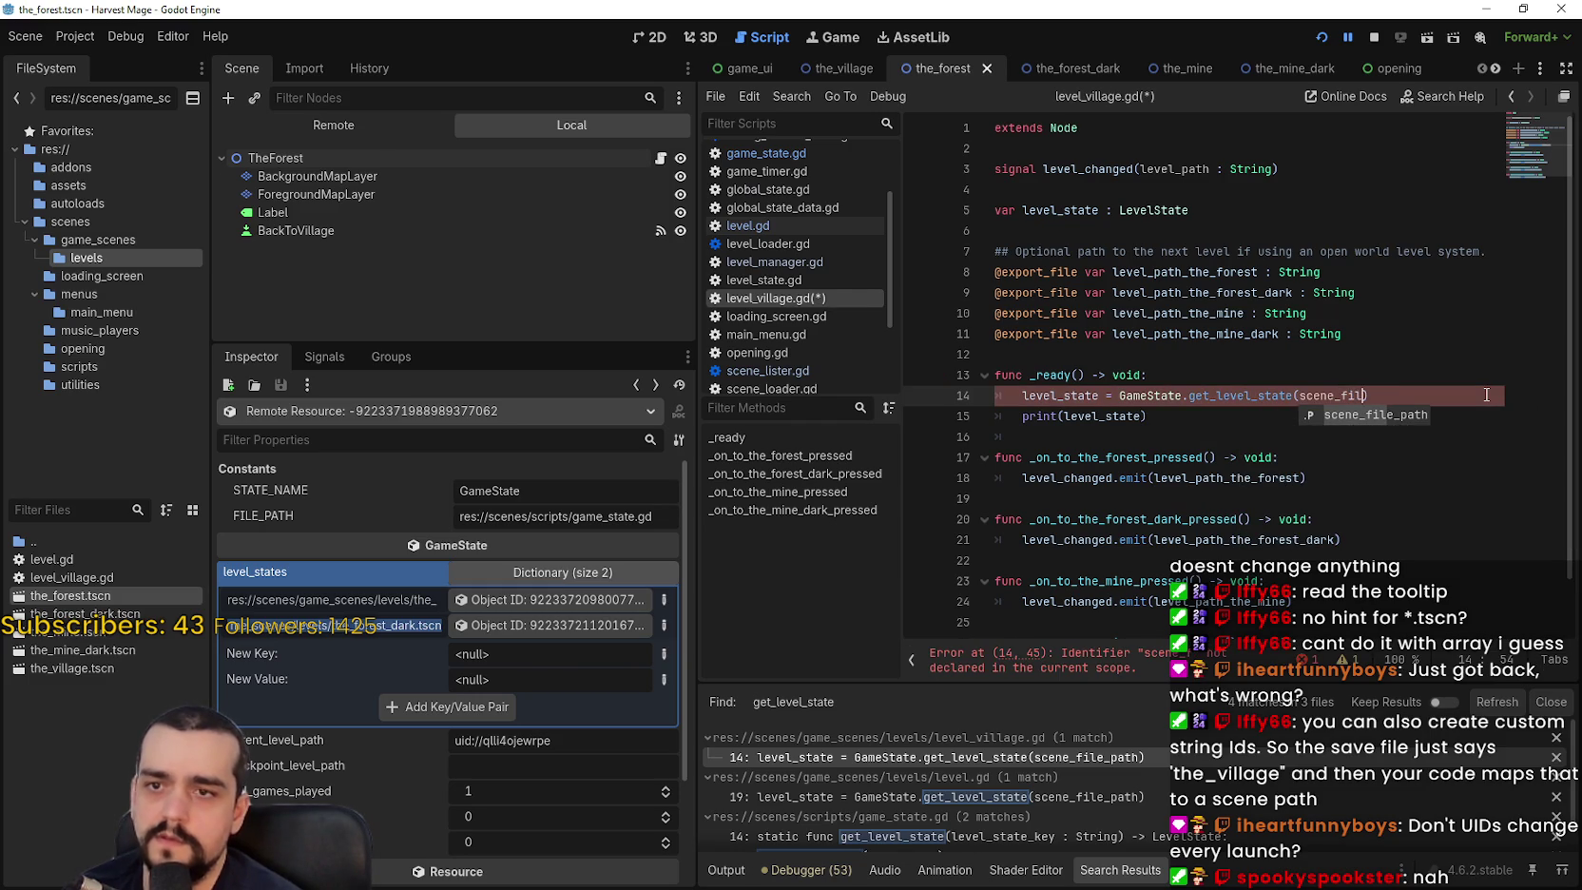
key("Return")
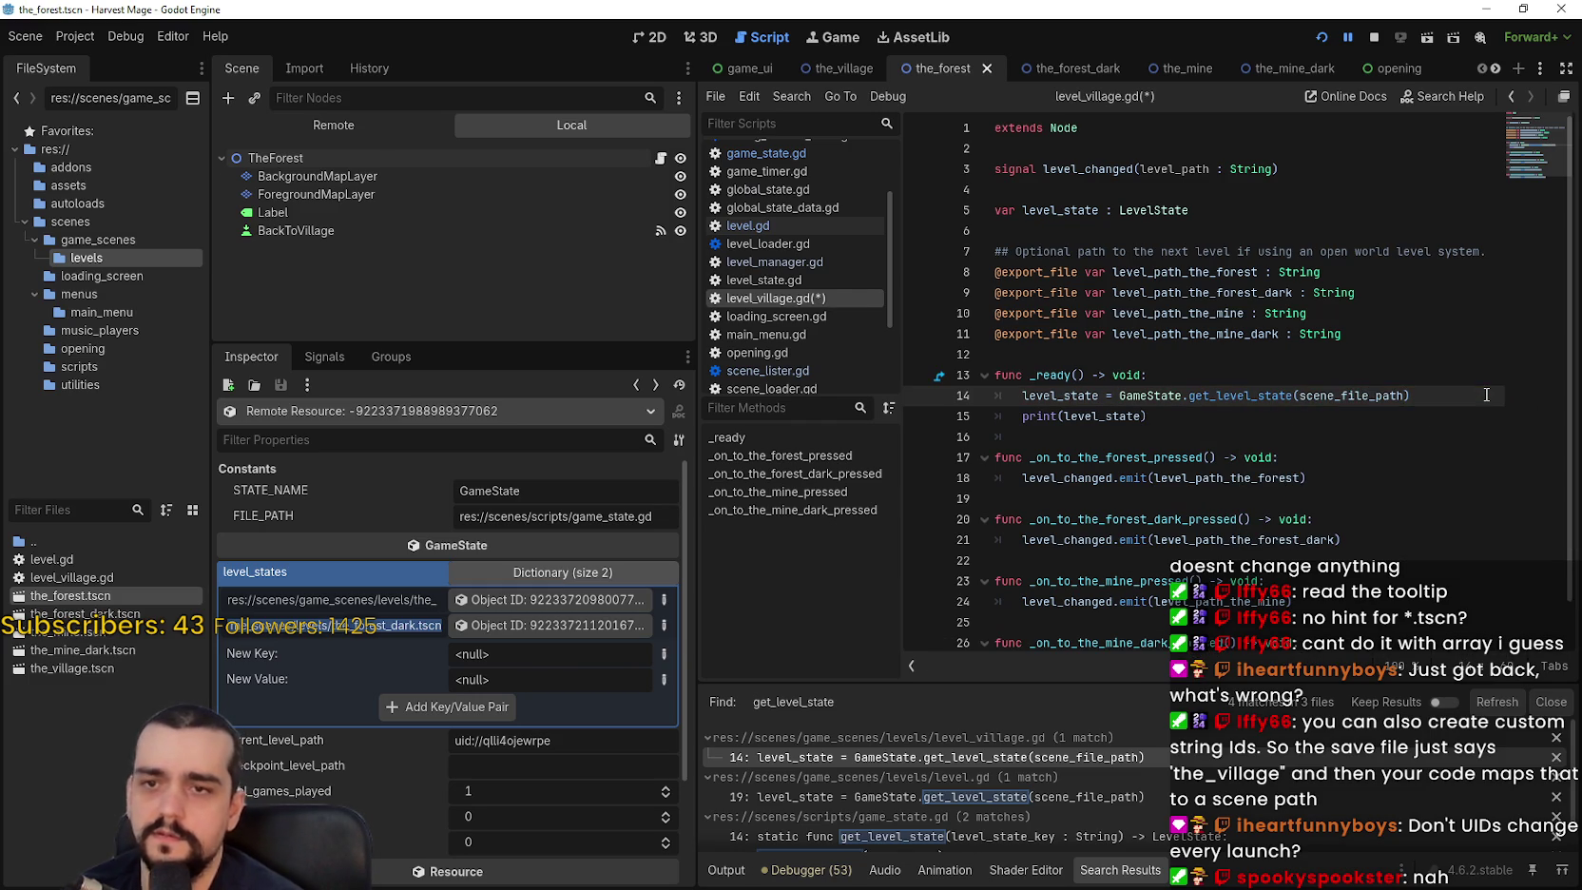
Look up scene_file_path in the Node class documentation via Lookup Symbol.
double_click(1380, 394)
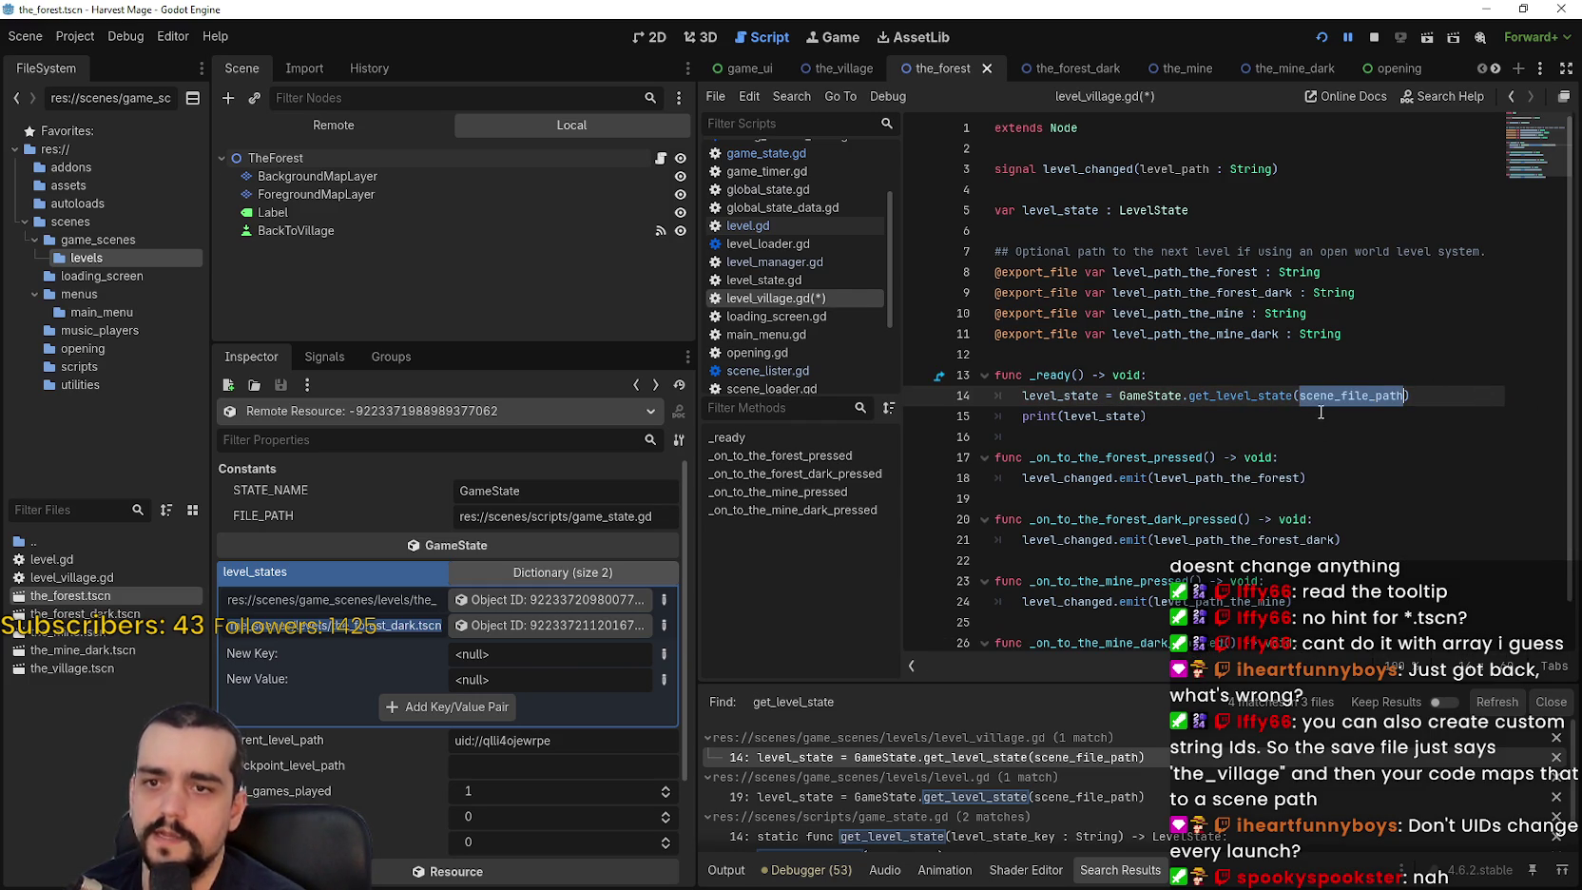
mouse_move(1320, 397)
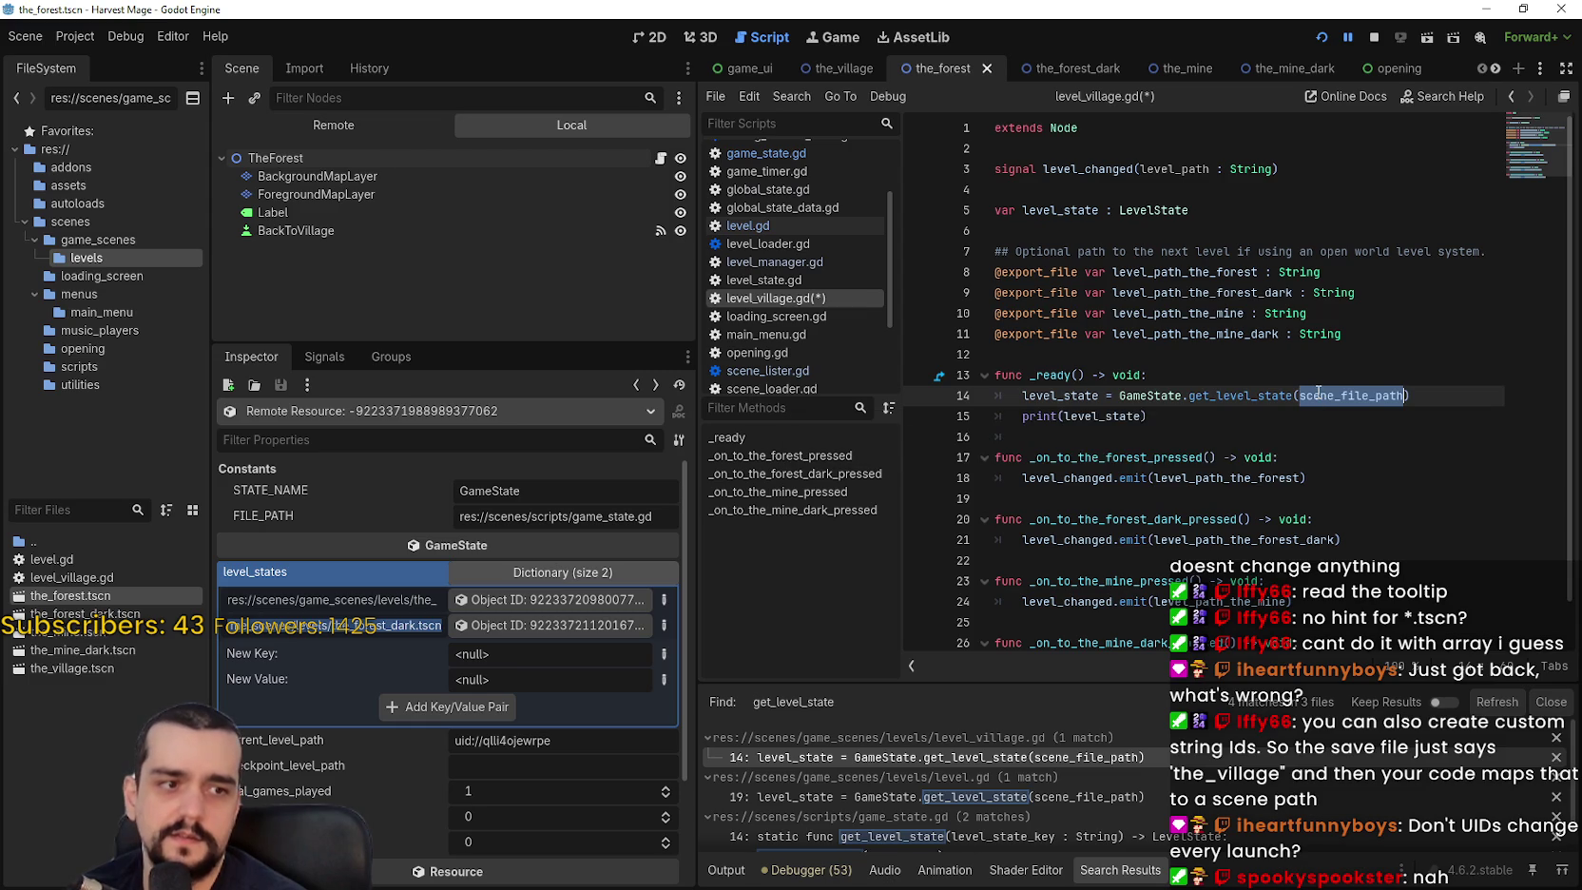
right_click(1318, 393)
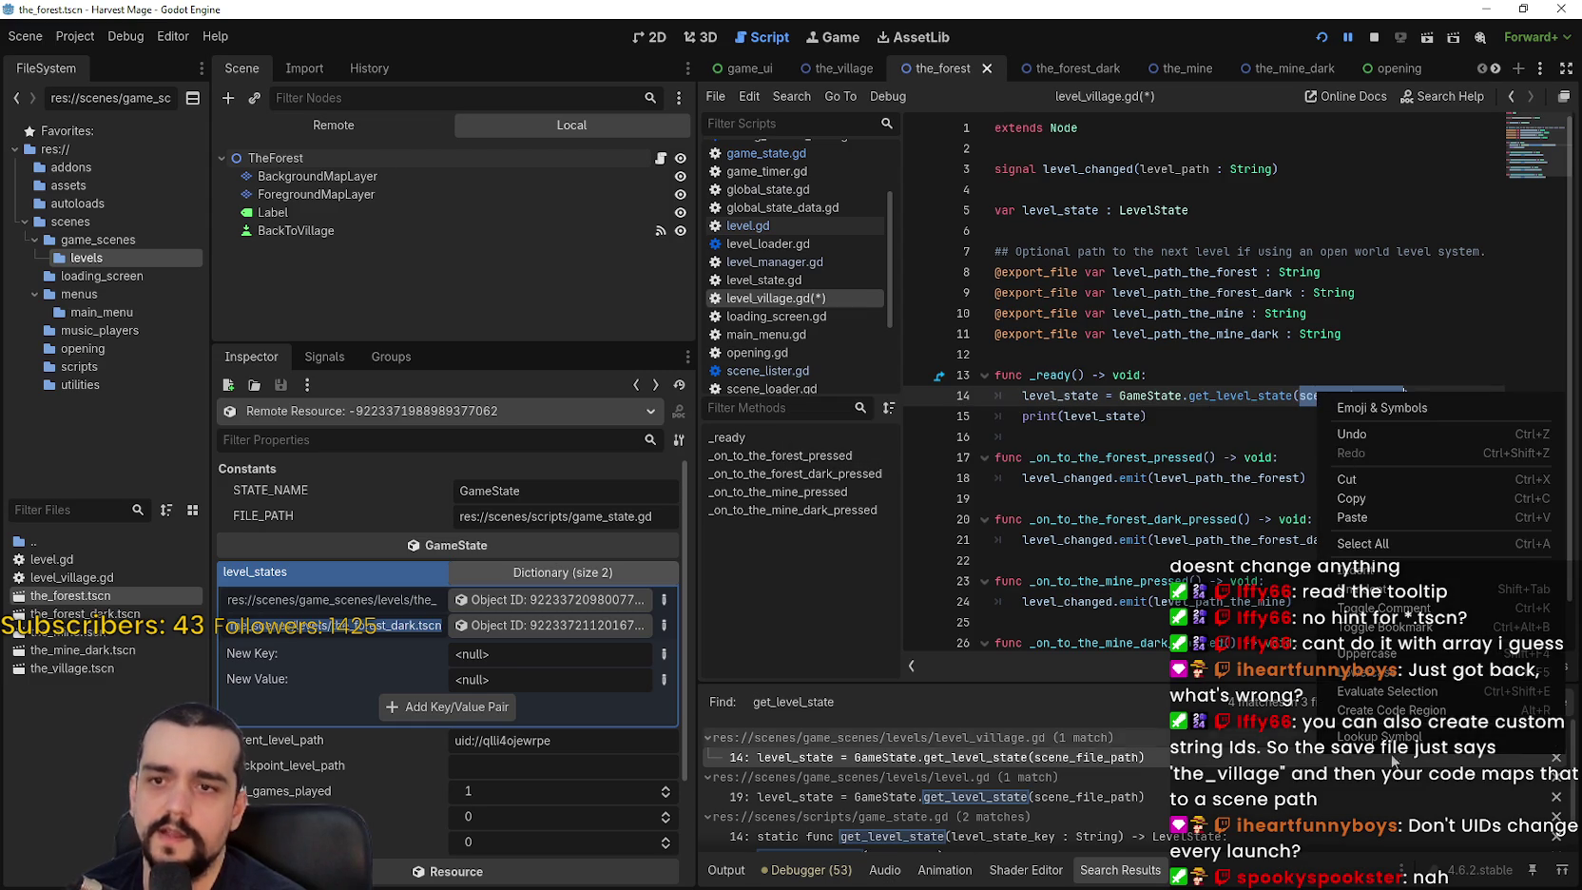
left_click(1350, 418)
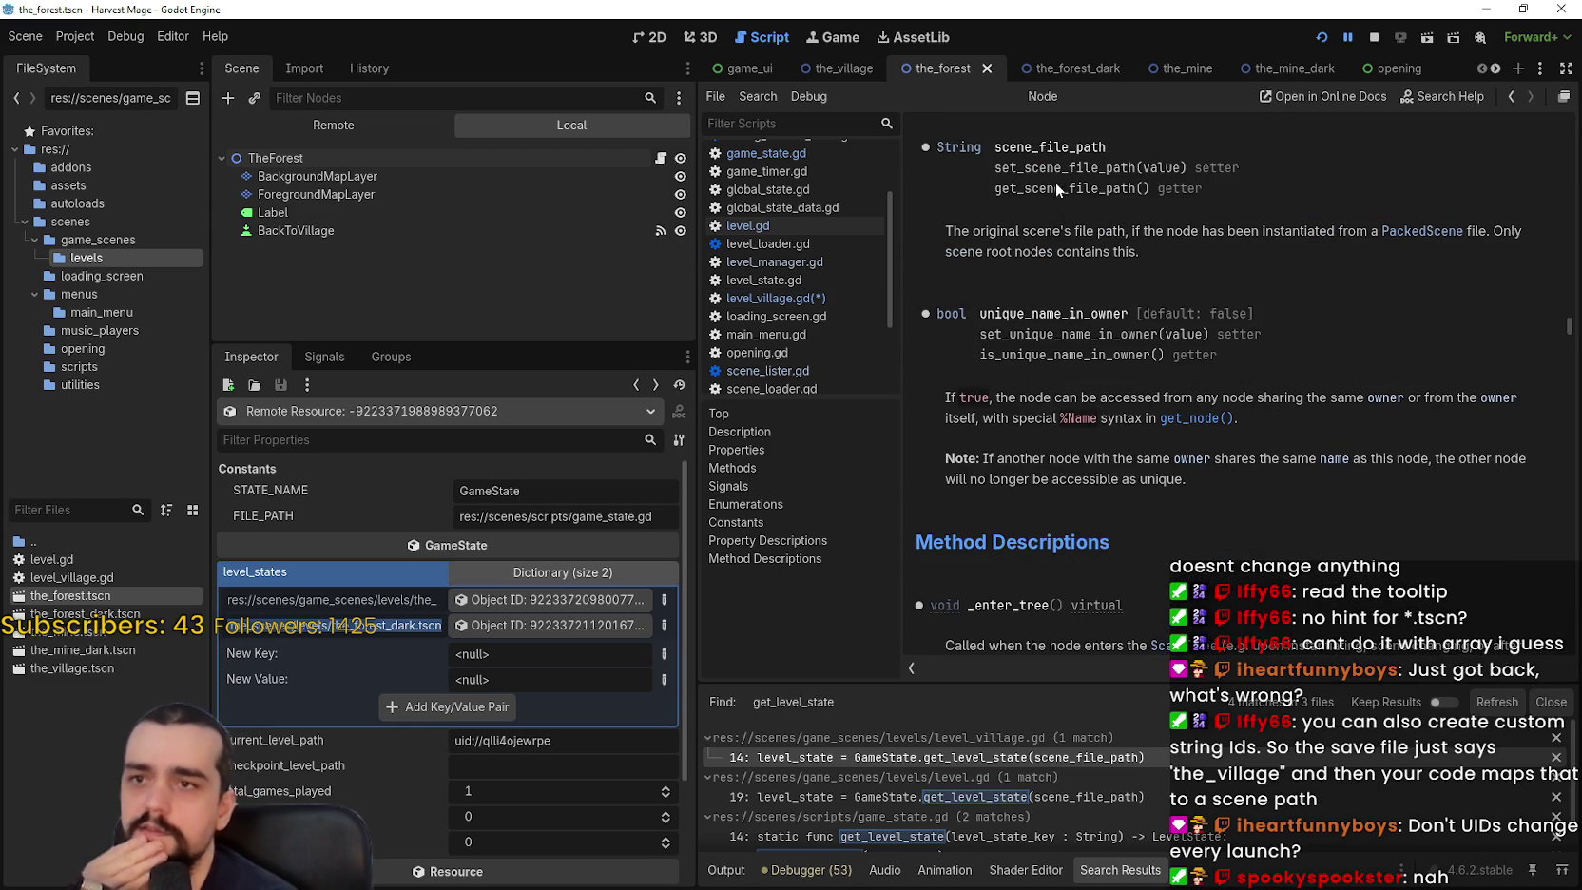
Read the scene_file_path documentation, then open TheForest's level.gd script.
left_click_drag(1056, 174, 1115, 177)
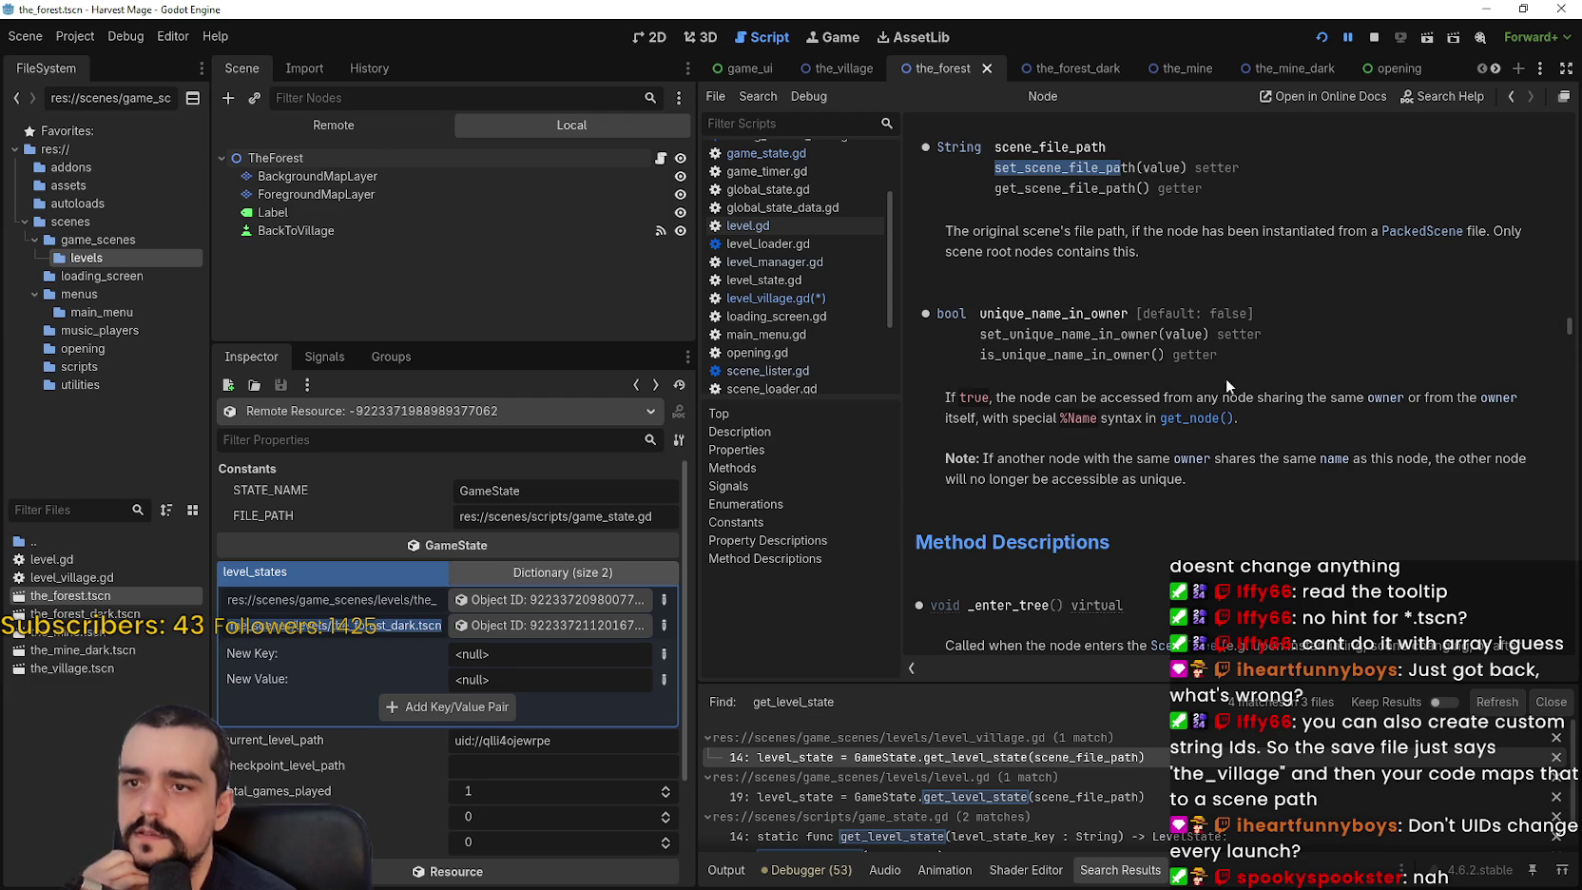
scroll(1230, 376, "up", 5)
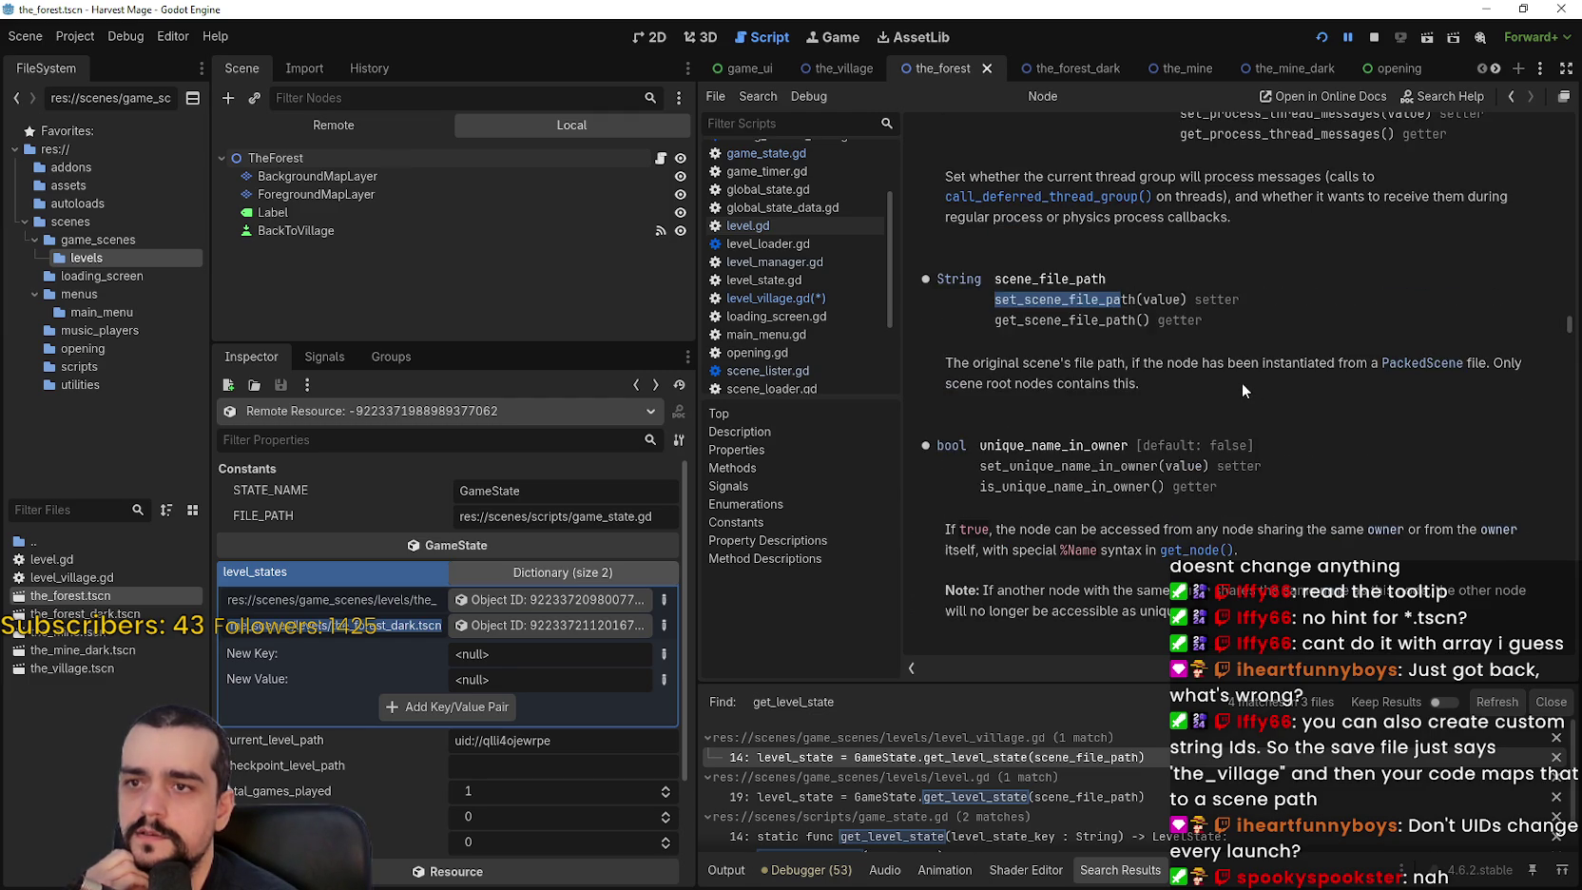
scroll(1240, 375, "up", 1)
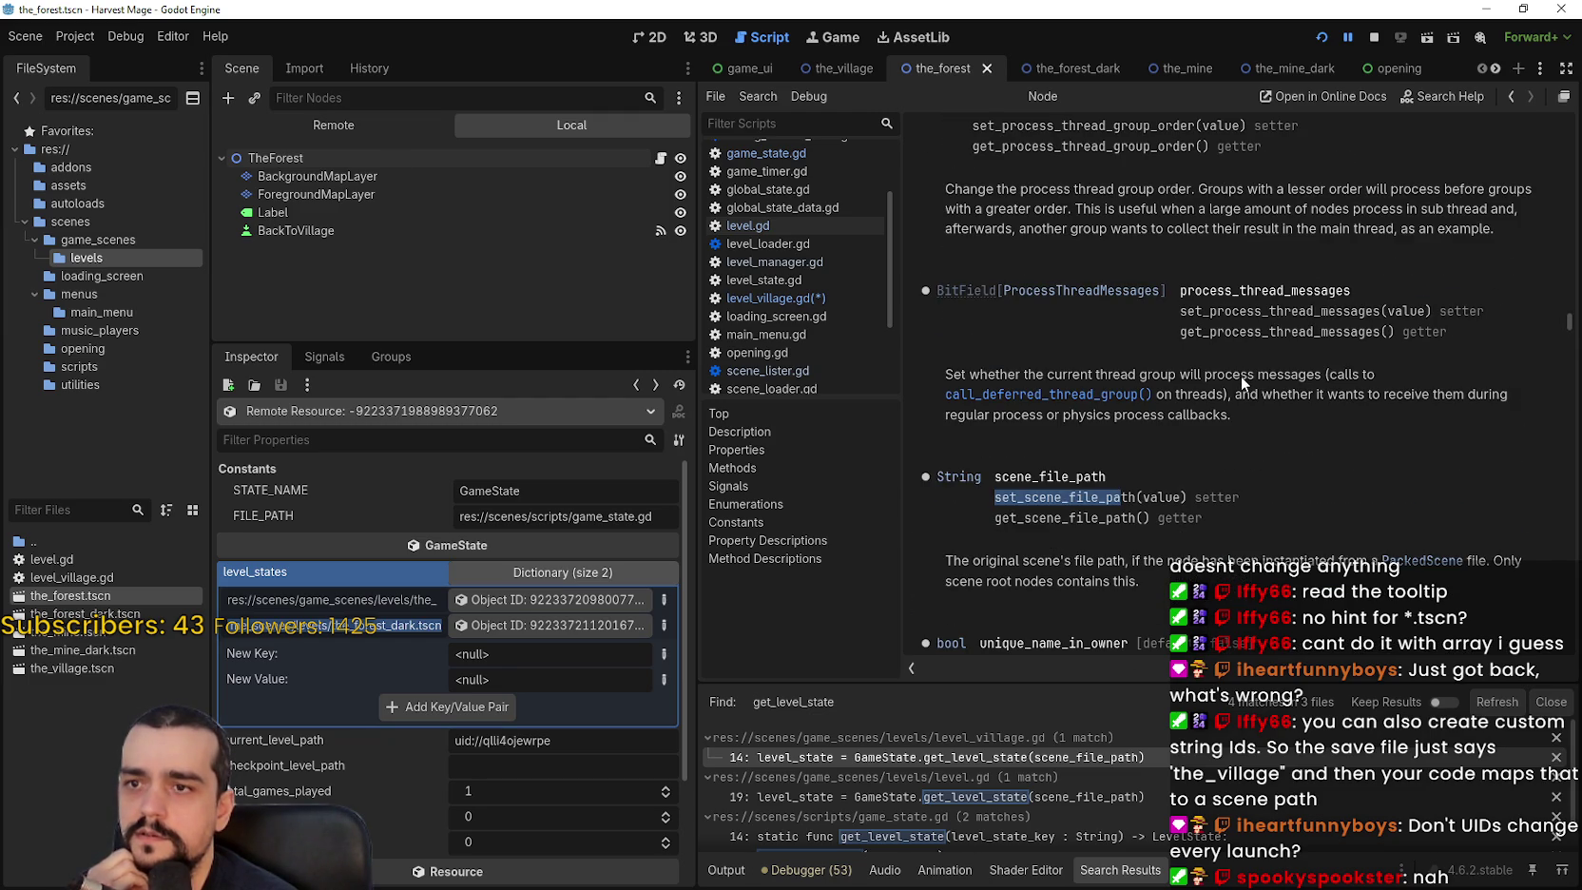
scroll(1240, 373, "down", 3)
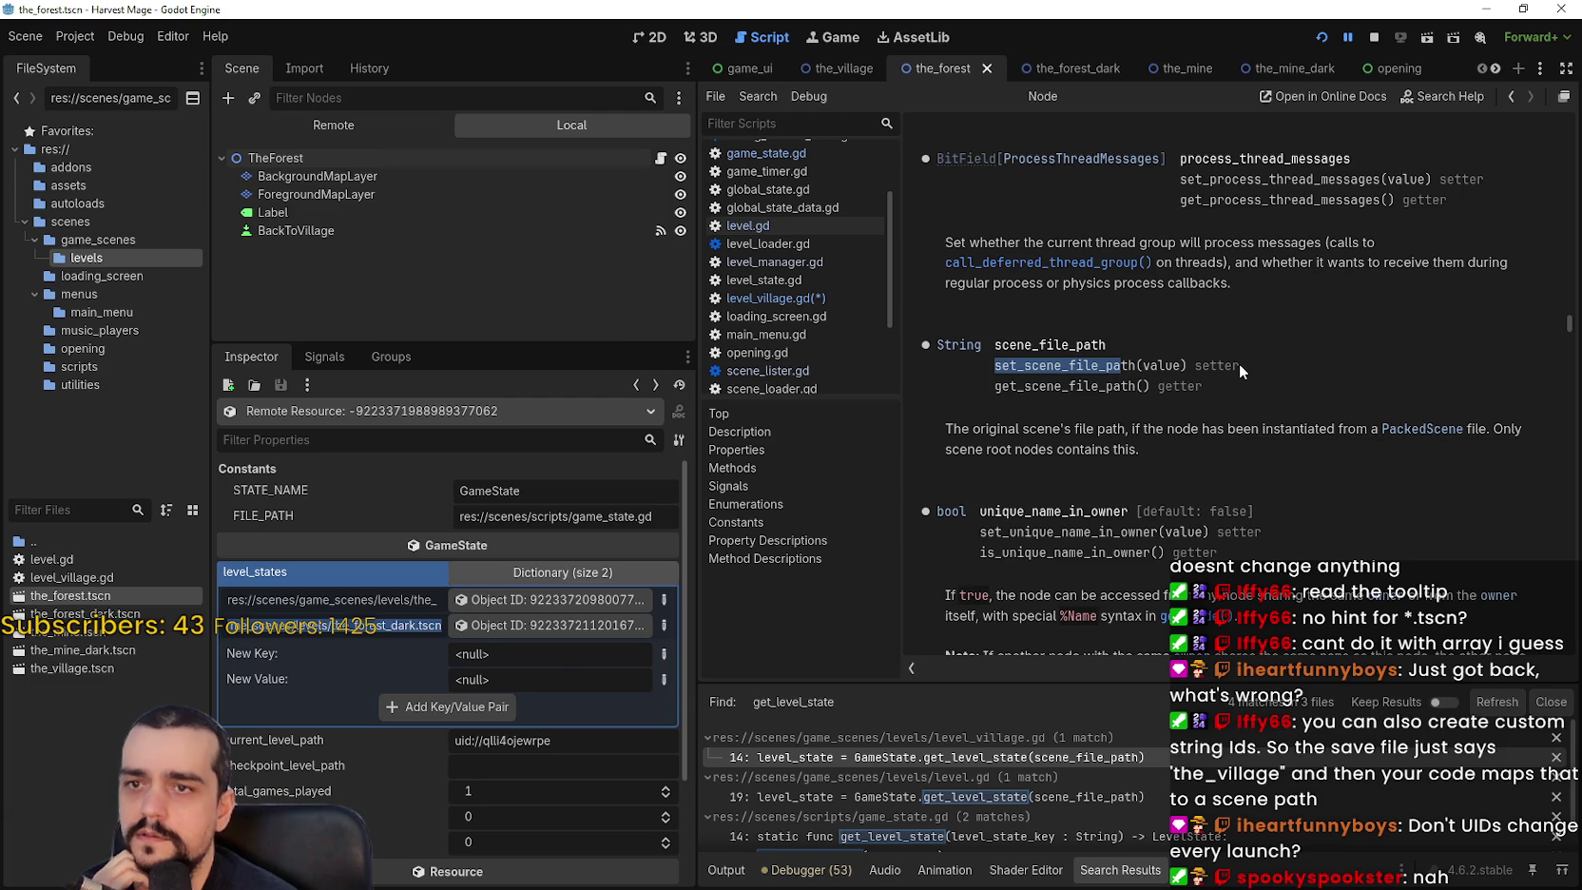
scroll(1238, 365, "down", 2)
left_click(1046, 306)
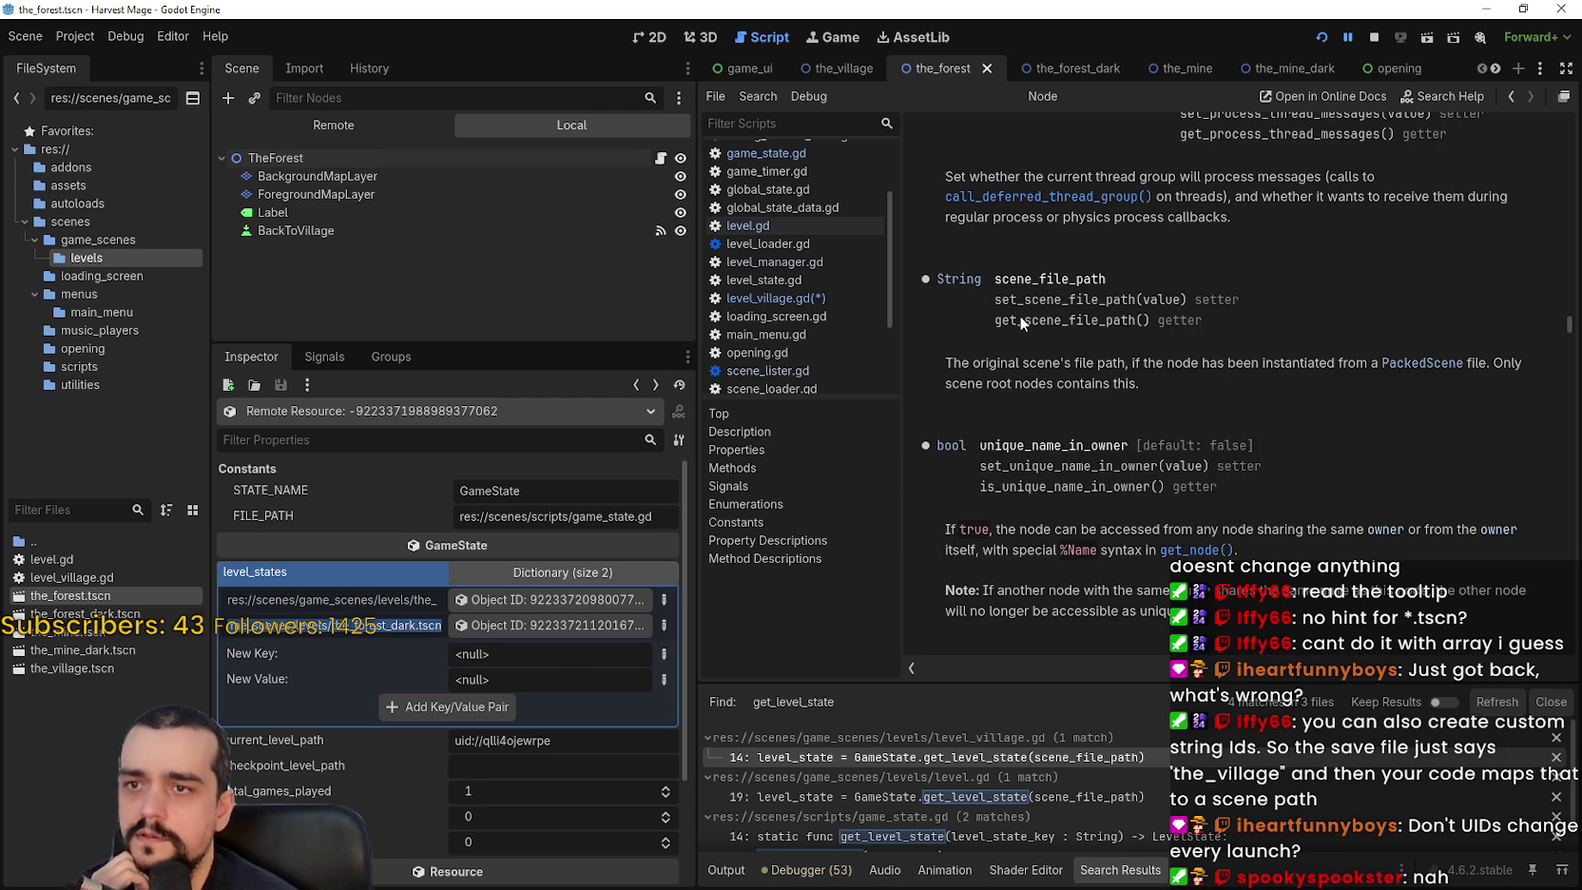
double_click(1035, 281)
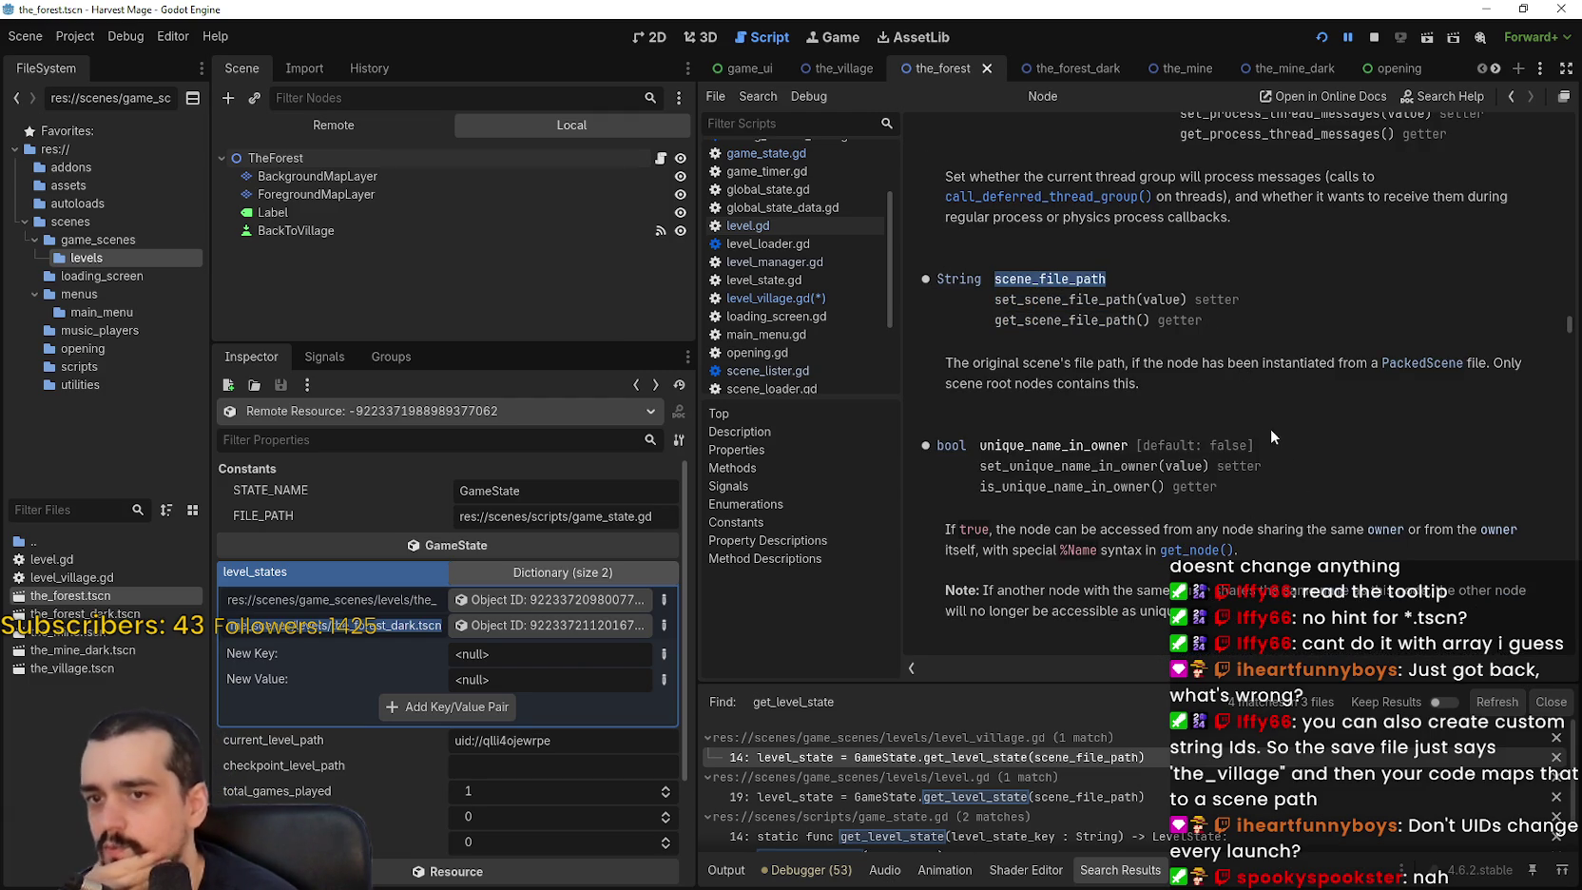
left_click(664, 157)
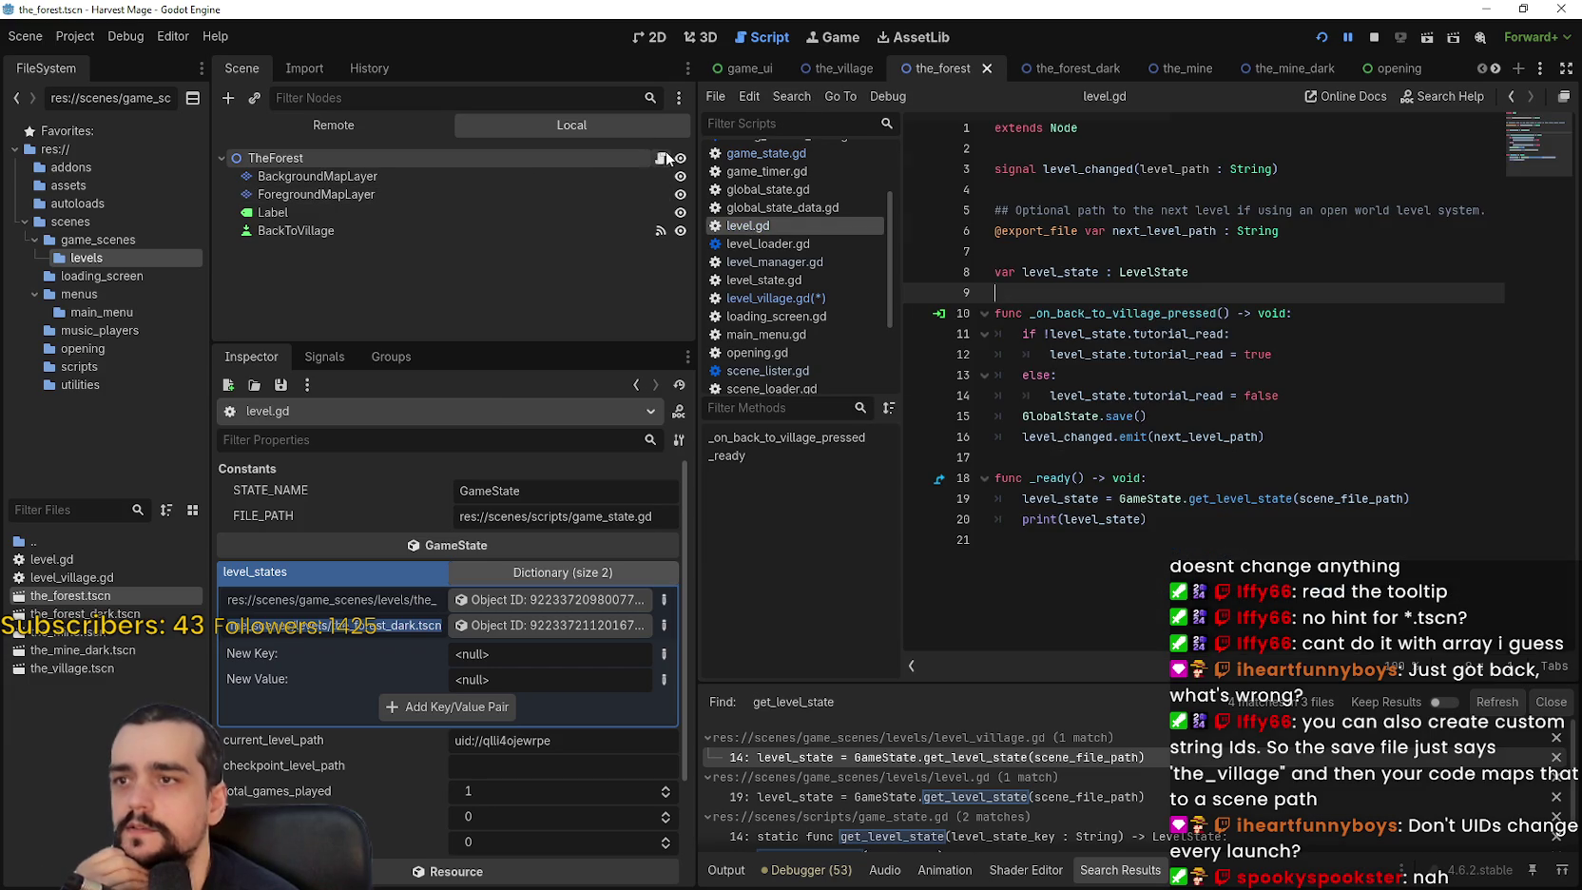
Stop the game and replace scene_file_path on line 19 of level.gd with ResourceUID.
left_click(1245, 472)
double_click(1336, 500)
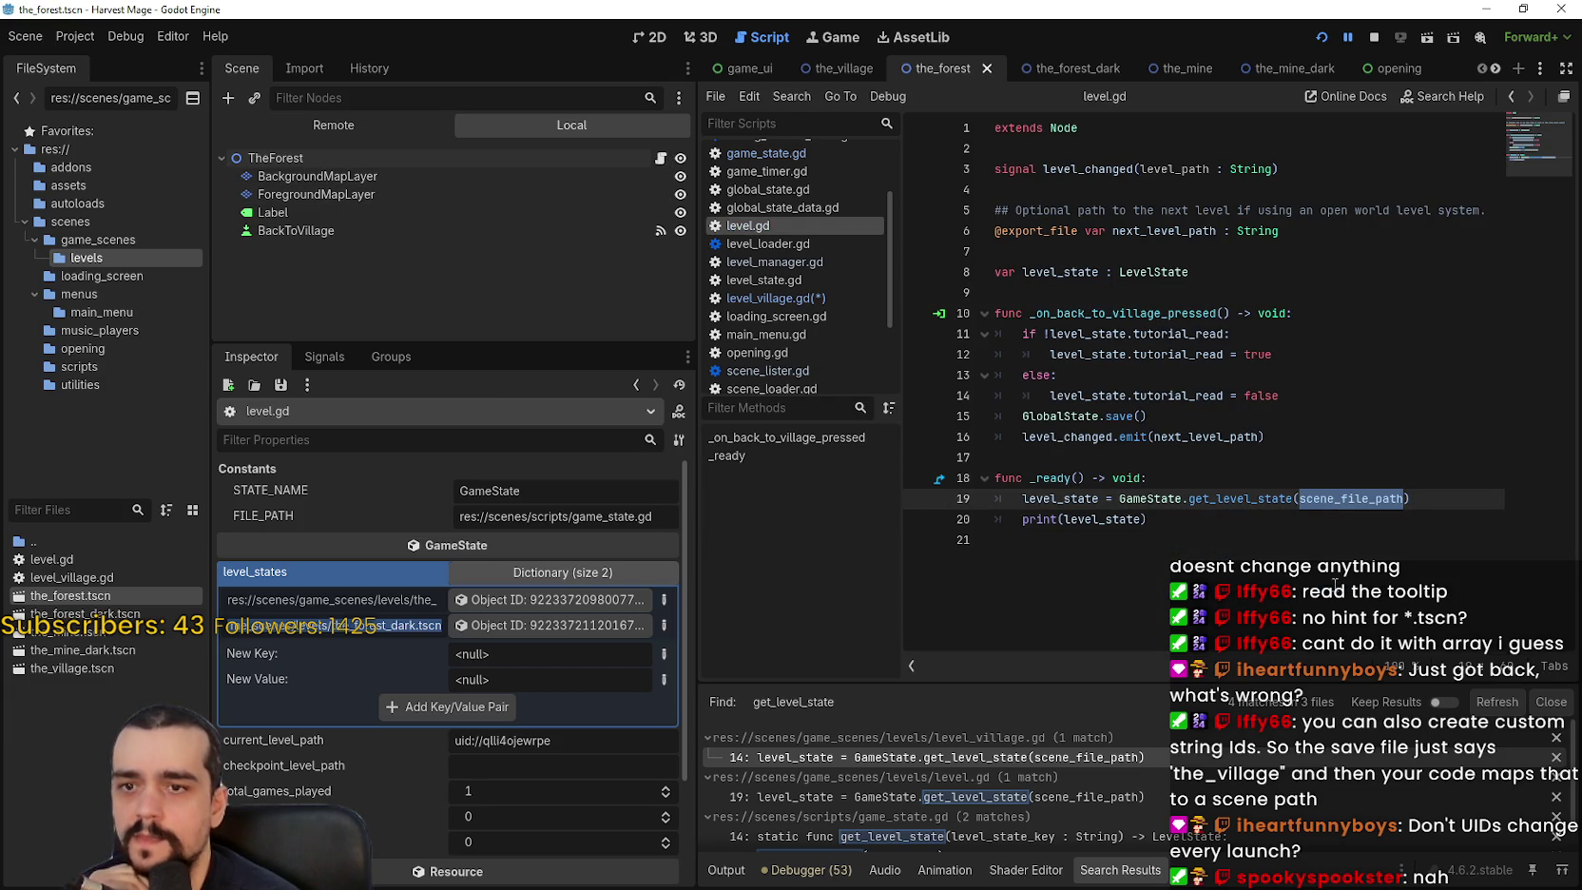
left_click(1373, 37)
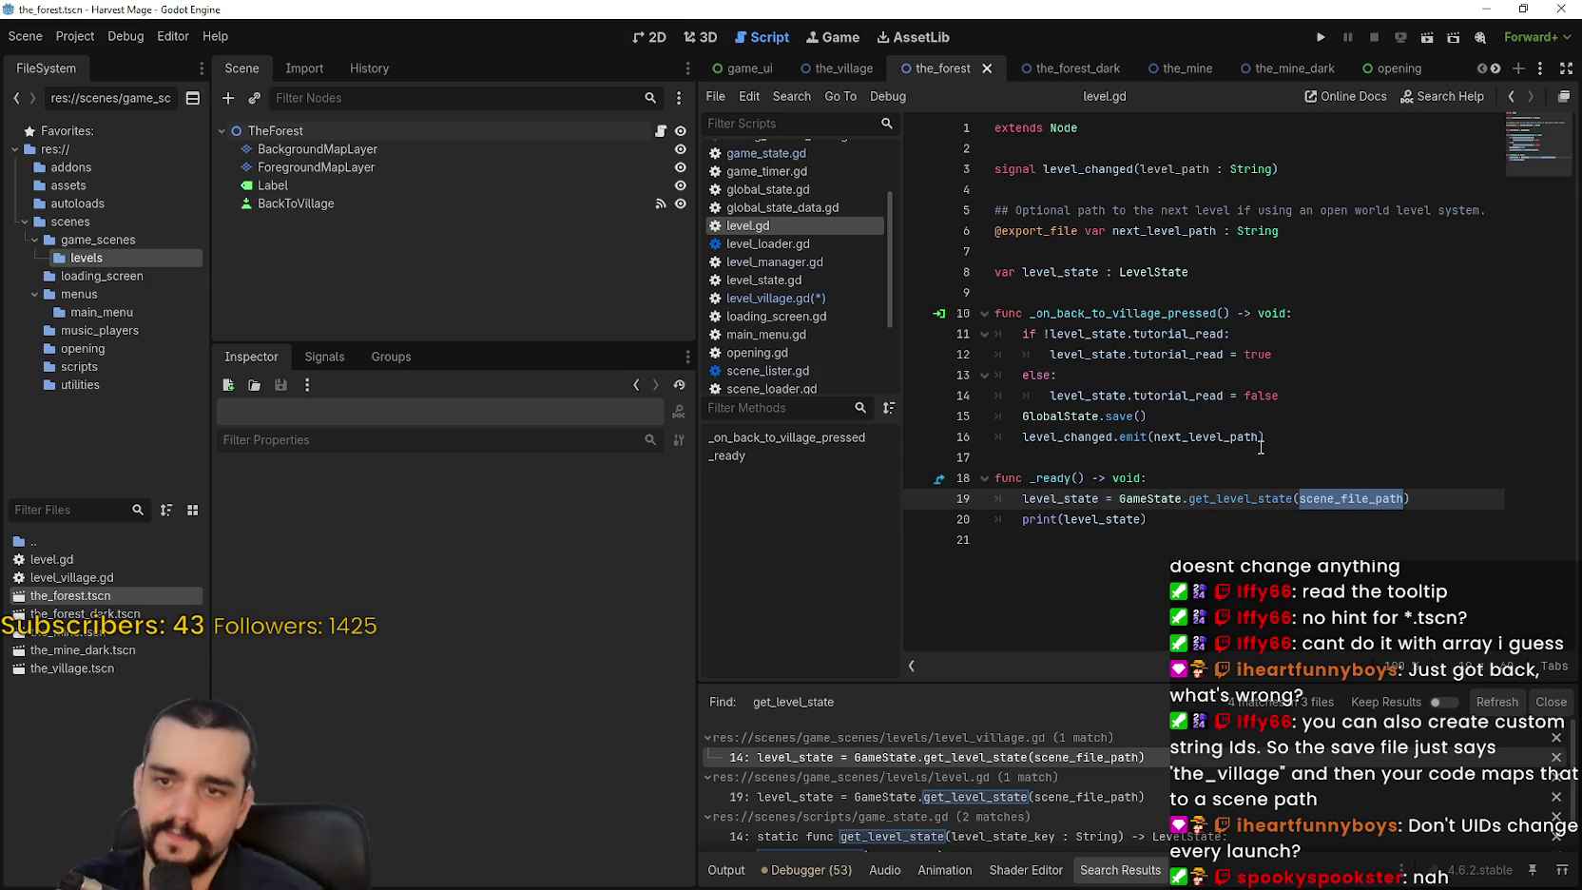
mouse_move(1260, 446)
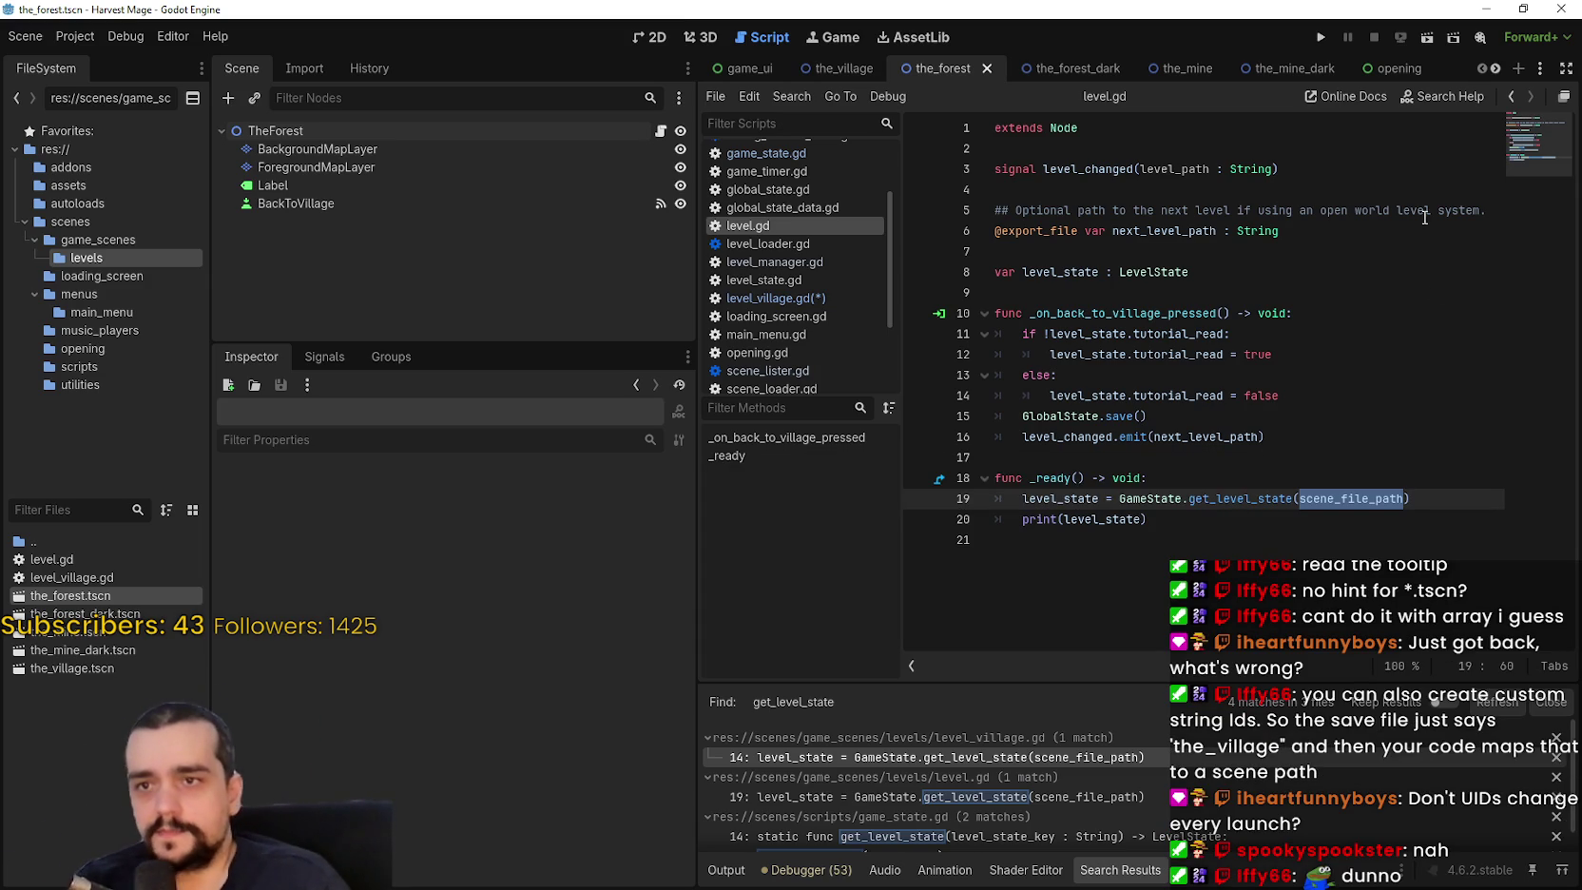
double_click(1205, 170)
left_click(1343, 498)
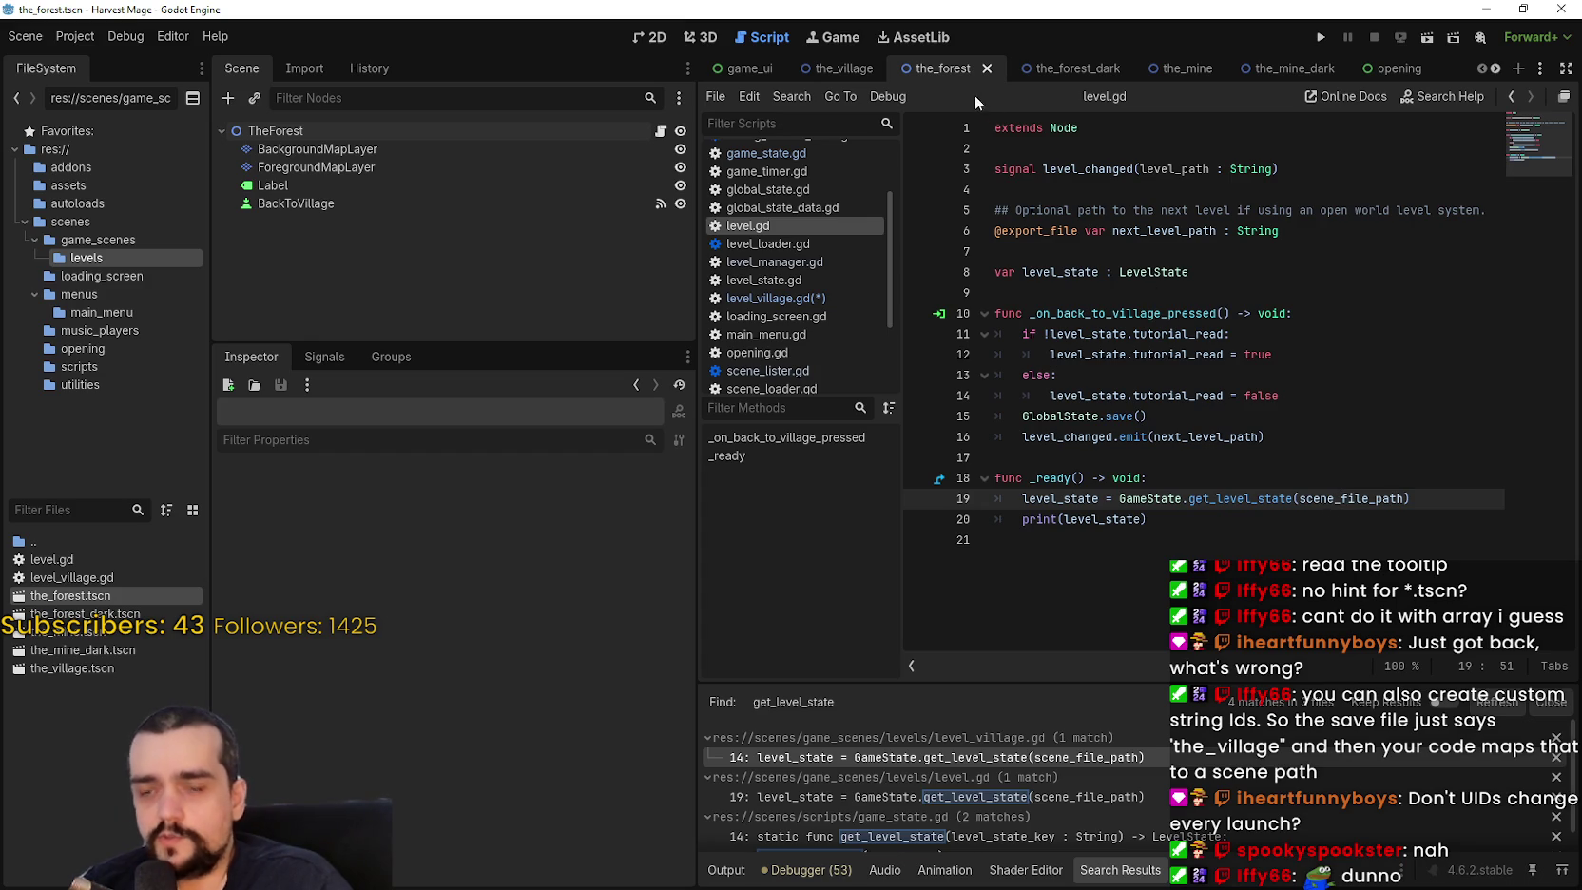
double_click(1340, 500)
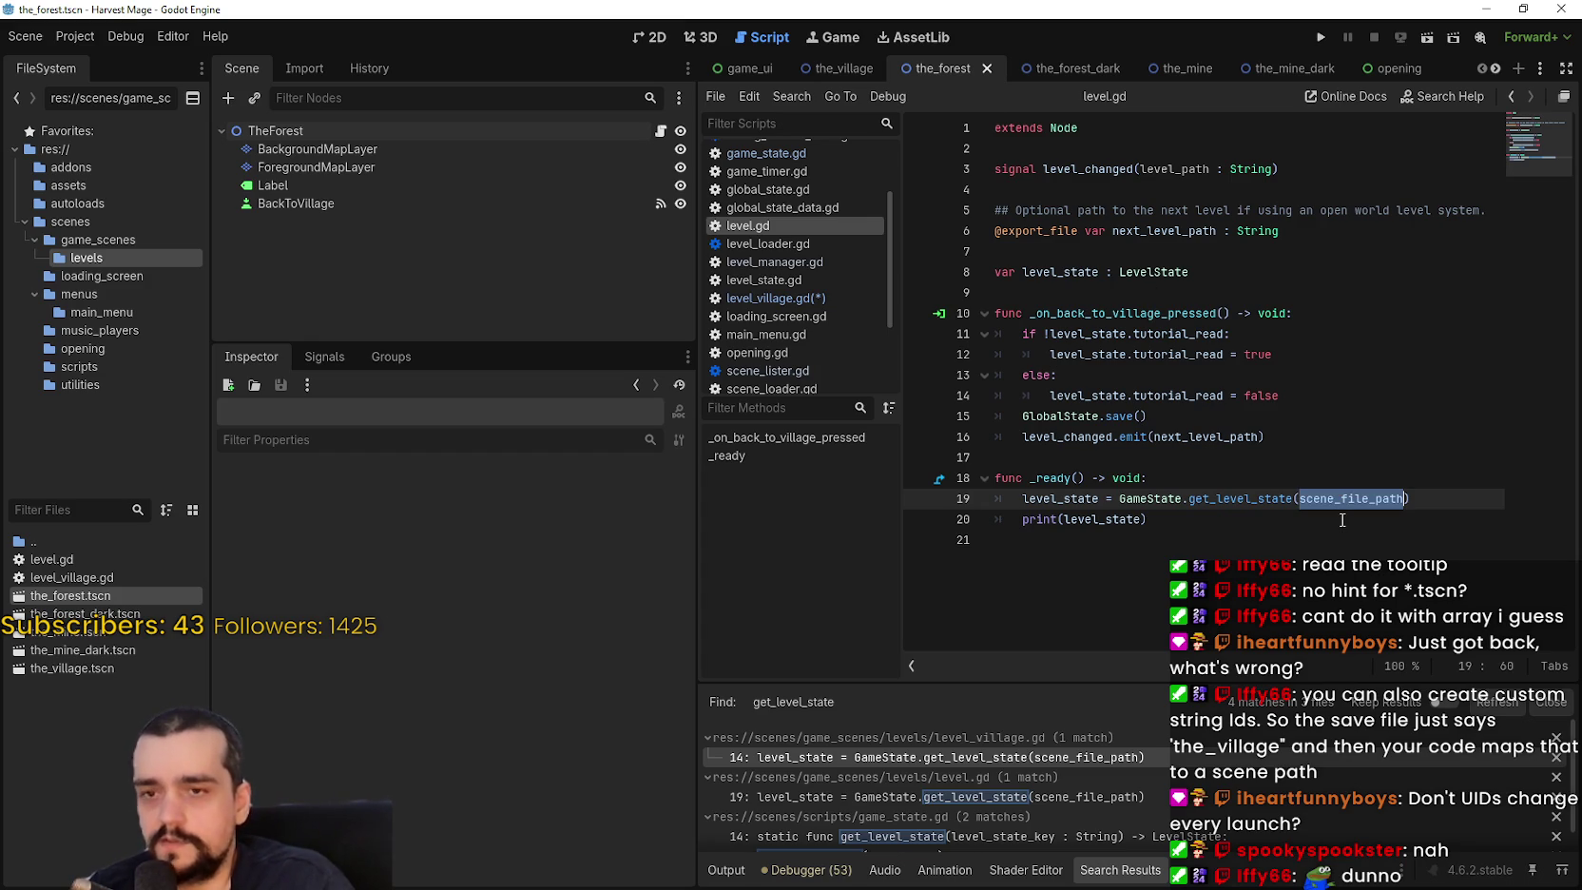
type("Resource")
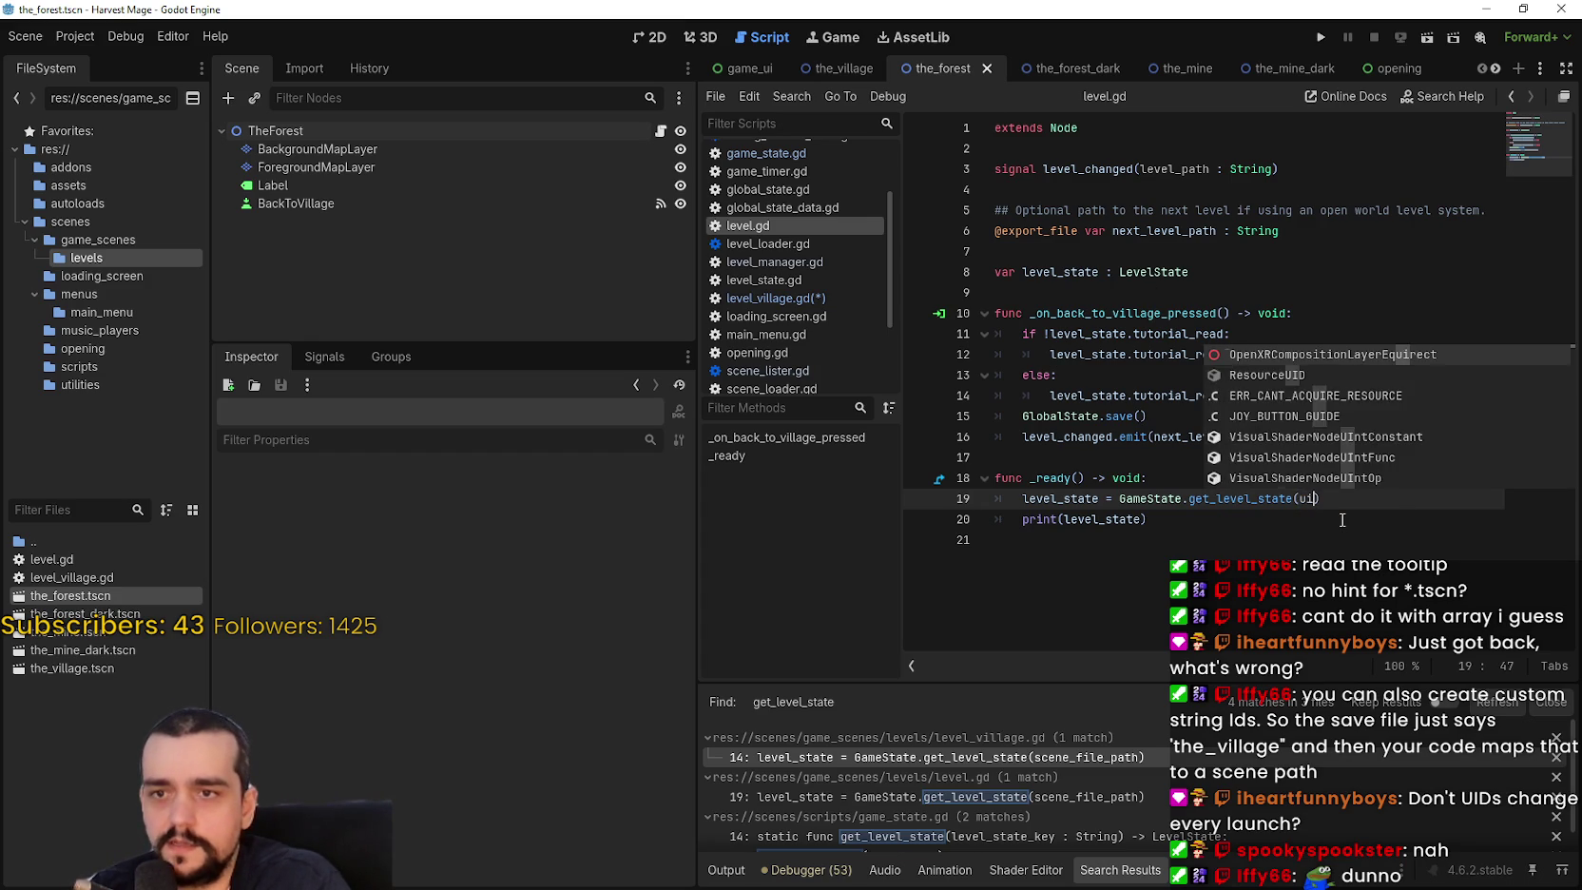
key("Return")
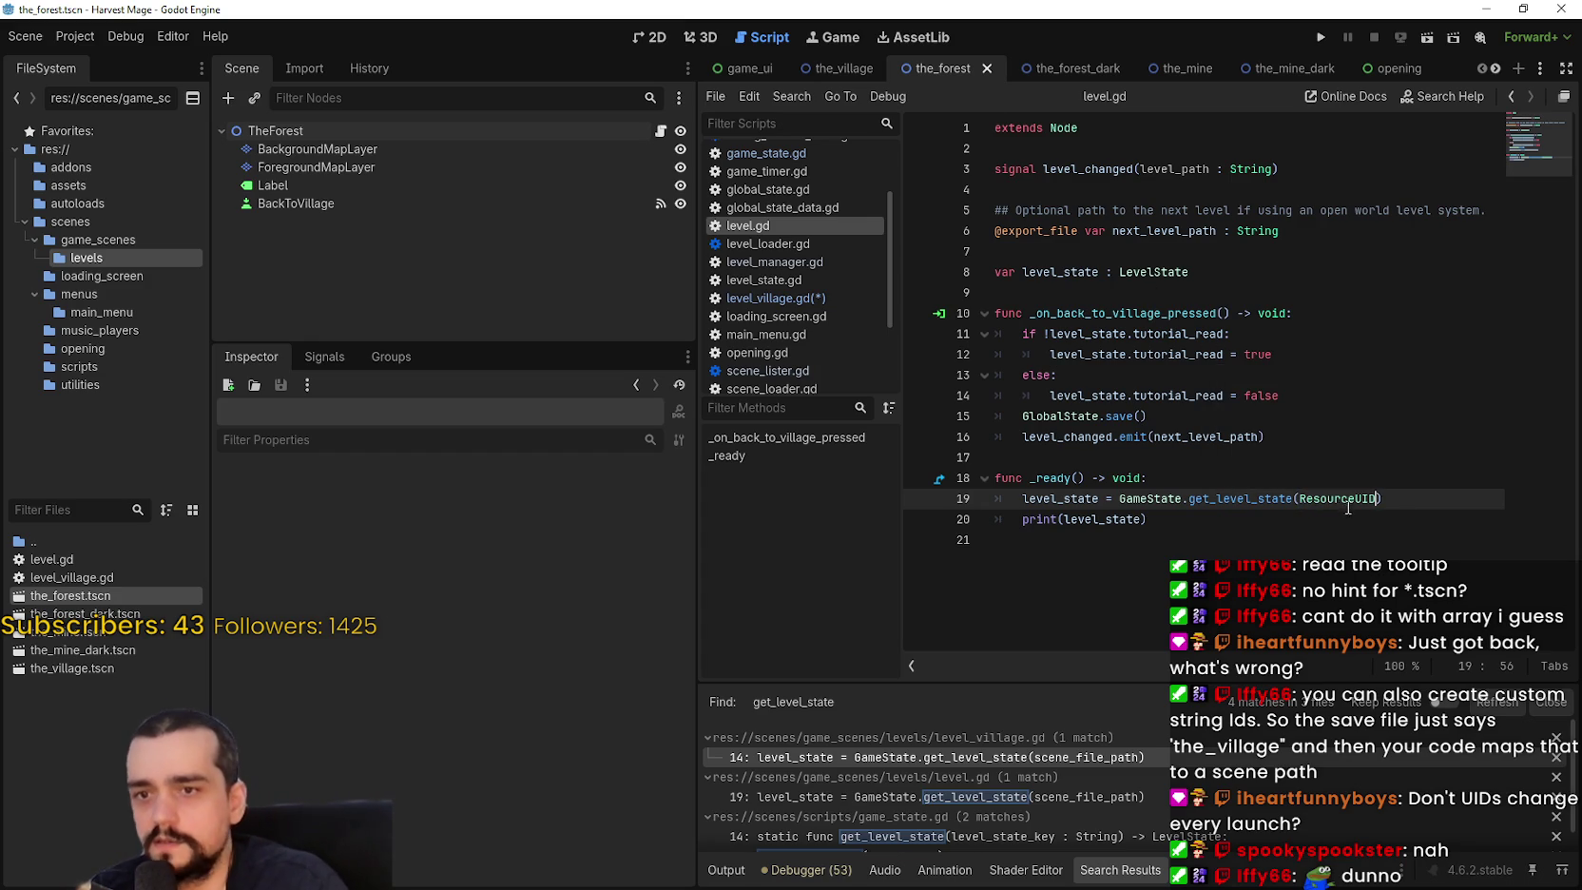
mouse_move(1346, 500)
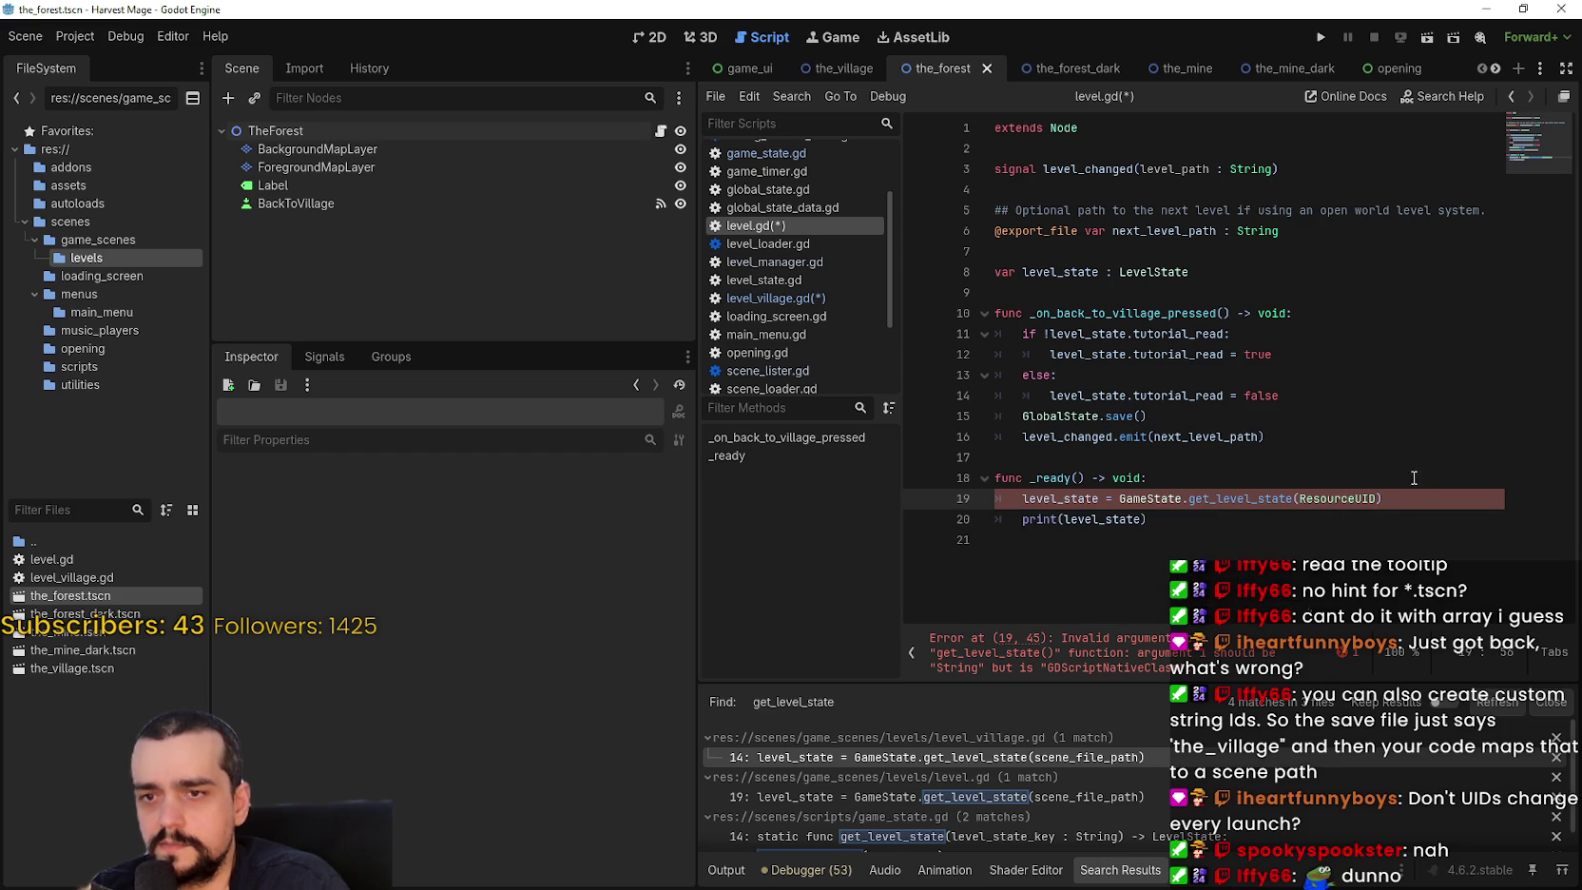
Prefix ResourceUID with self. on line 19 of level.gd.
double_click(1303, 504)
left_click(1301, 502)
type("self.")
key("Escape")
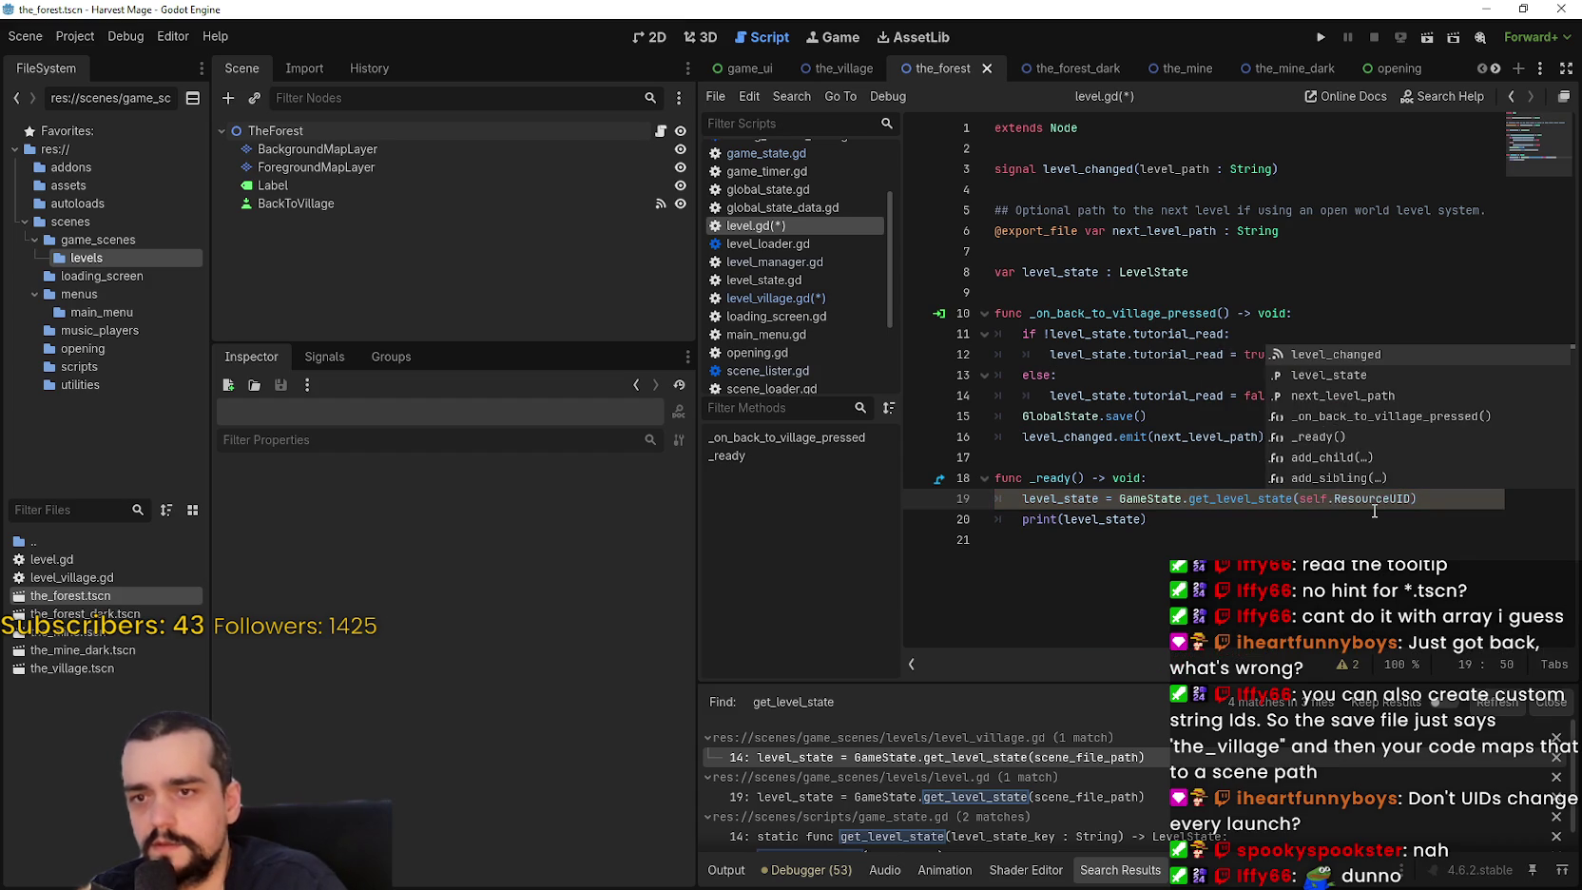
key("Down")
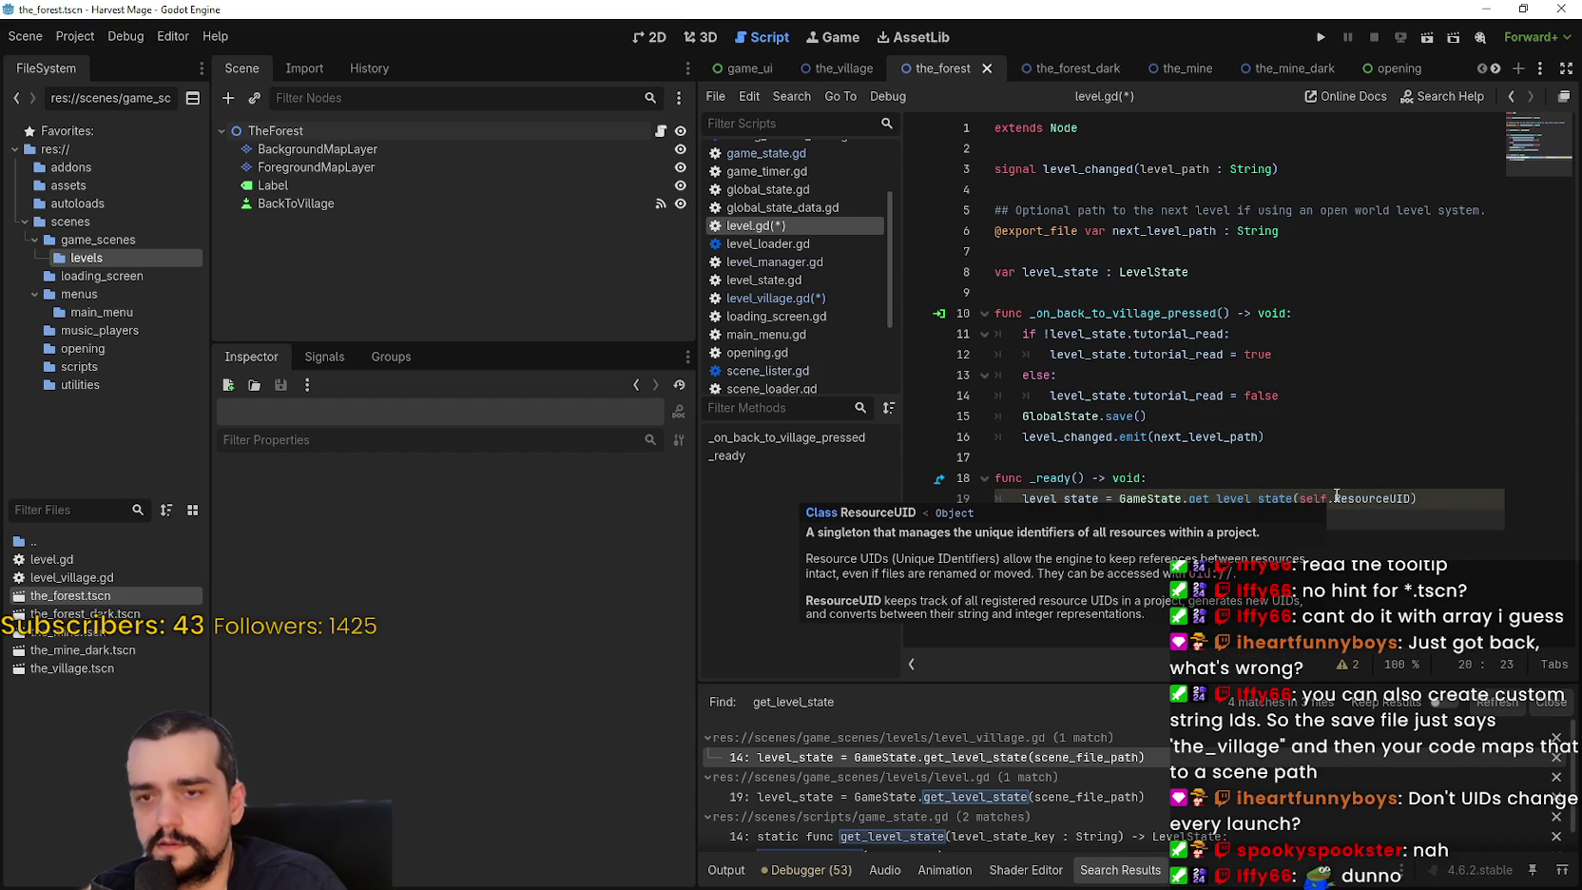
Read the ResourceUID class documentation, then return to level.gd.
mouse_move(1367, 503)
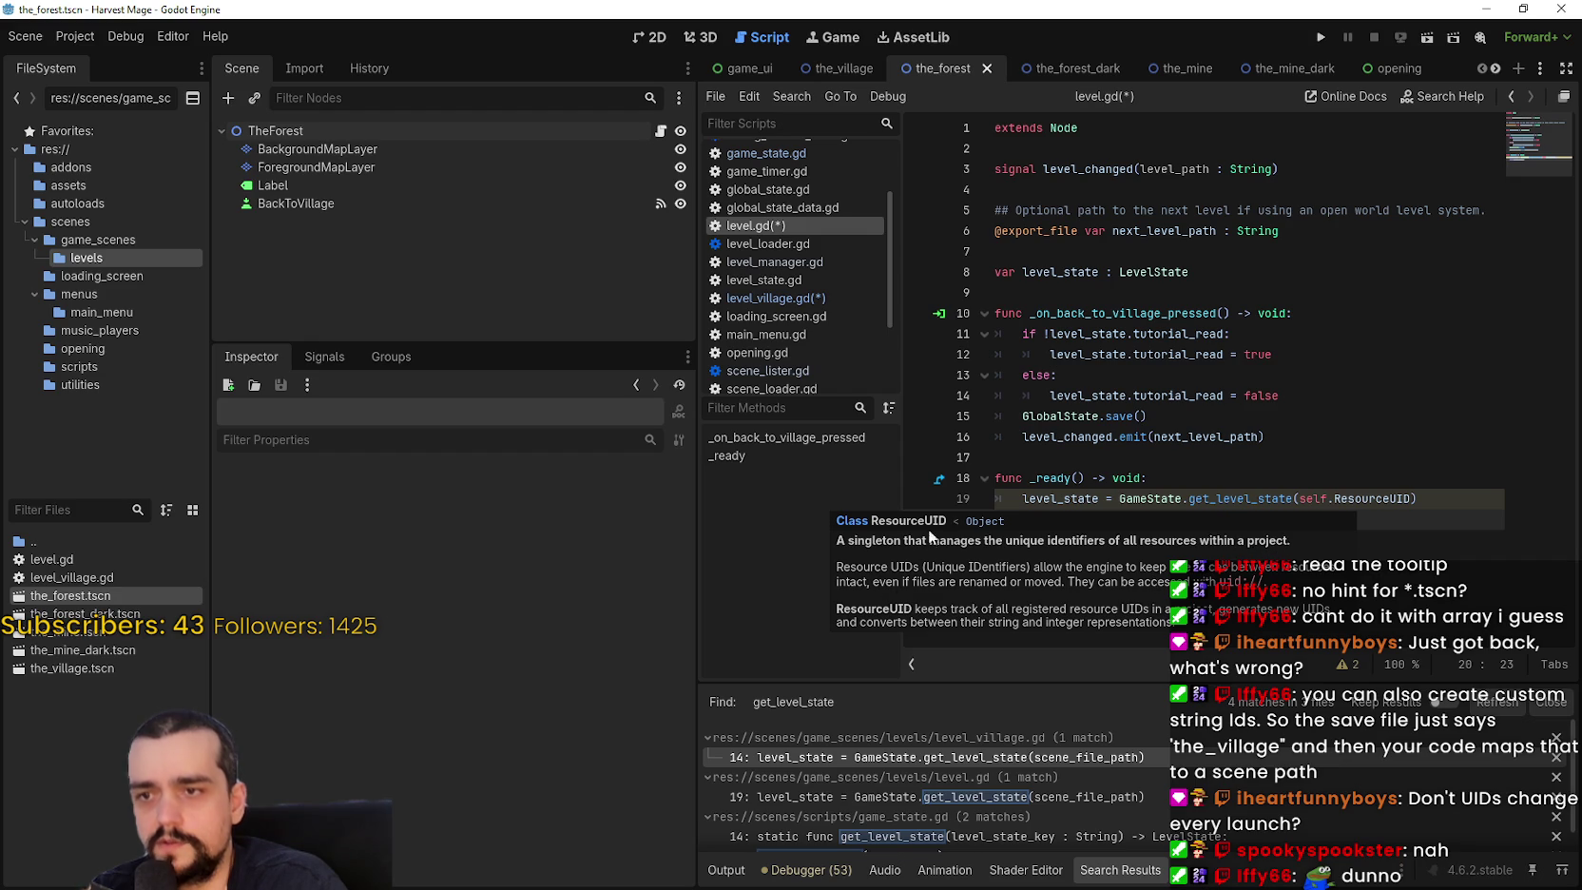
left_click(891, 521)
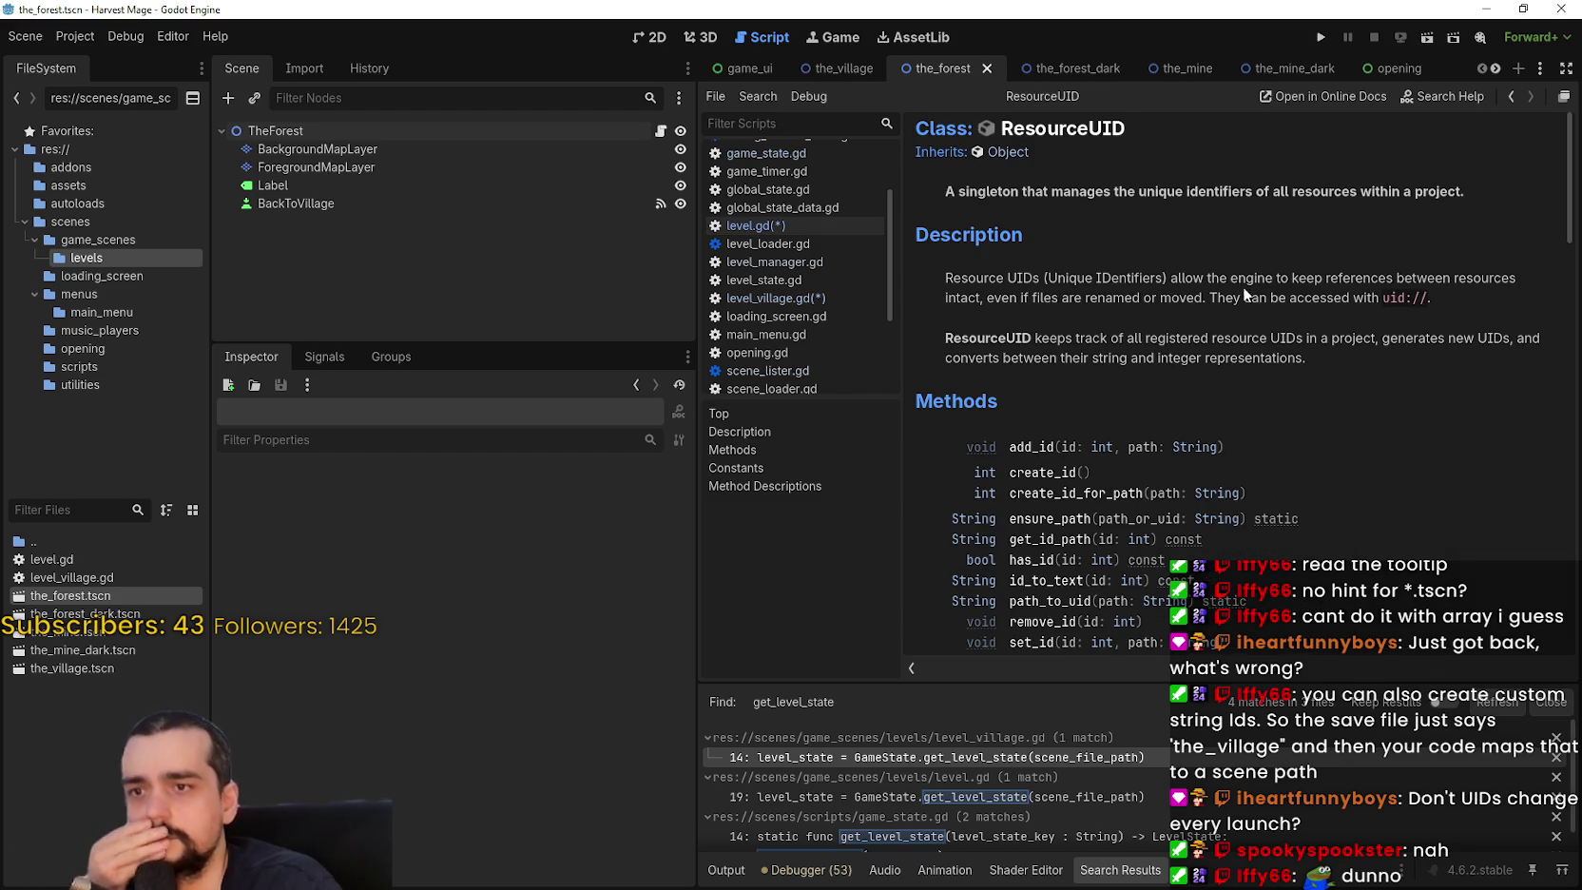
scroll(1232, 418, "down", 3)
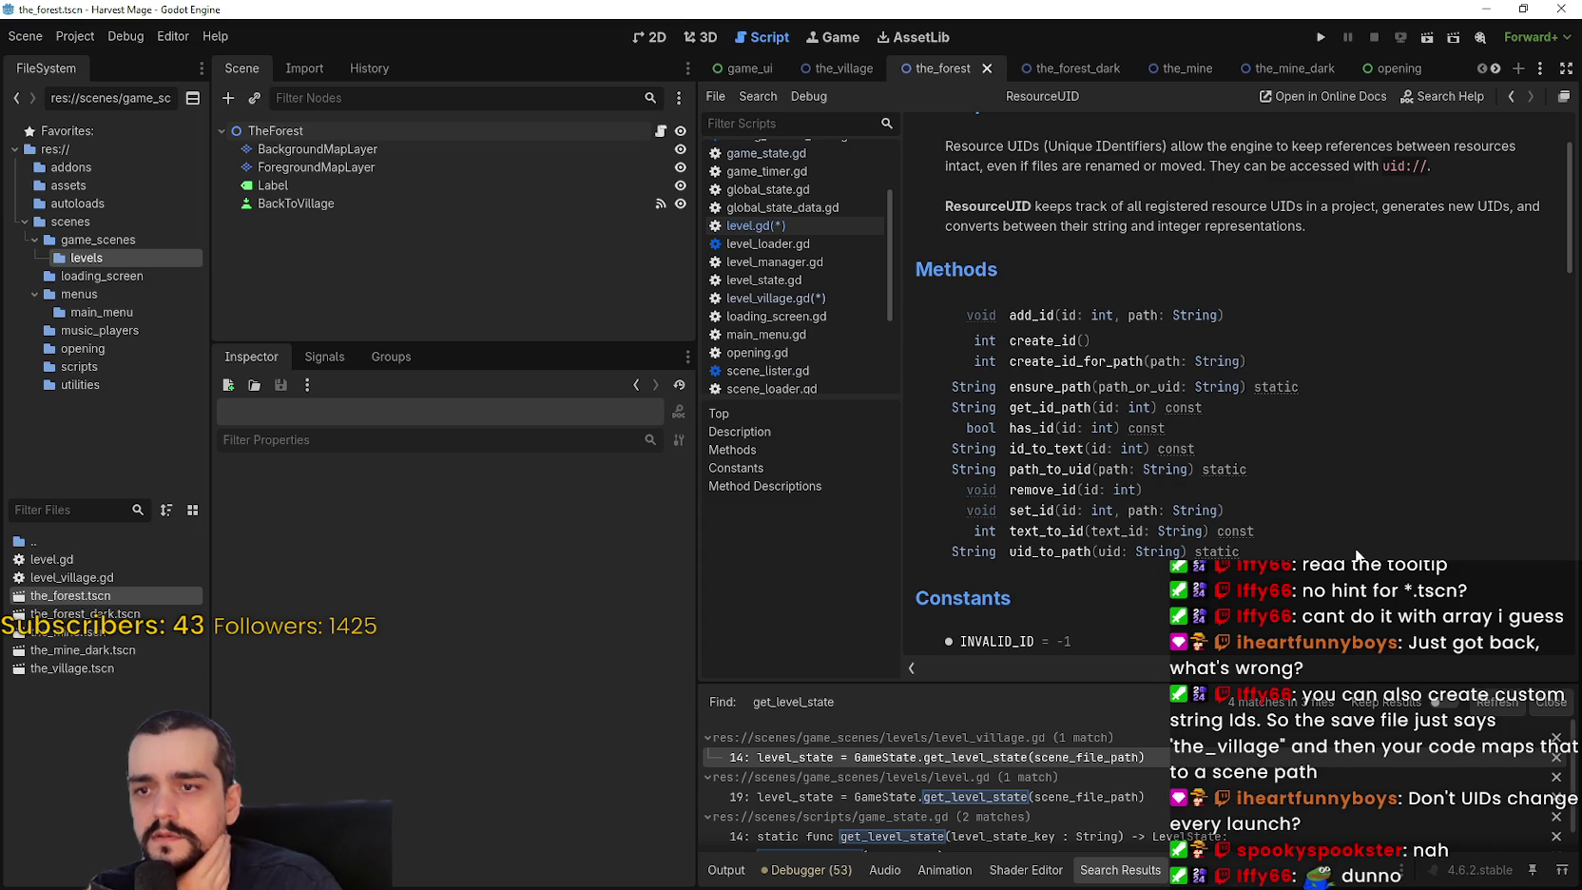
scroll(1387, 353, "down", 5)
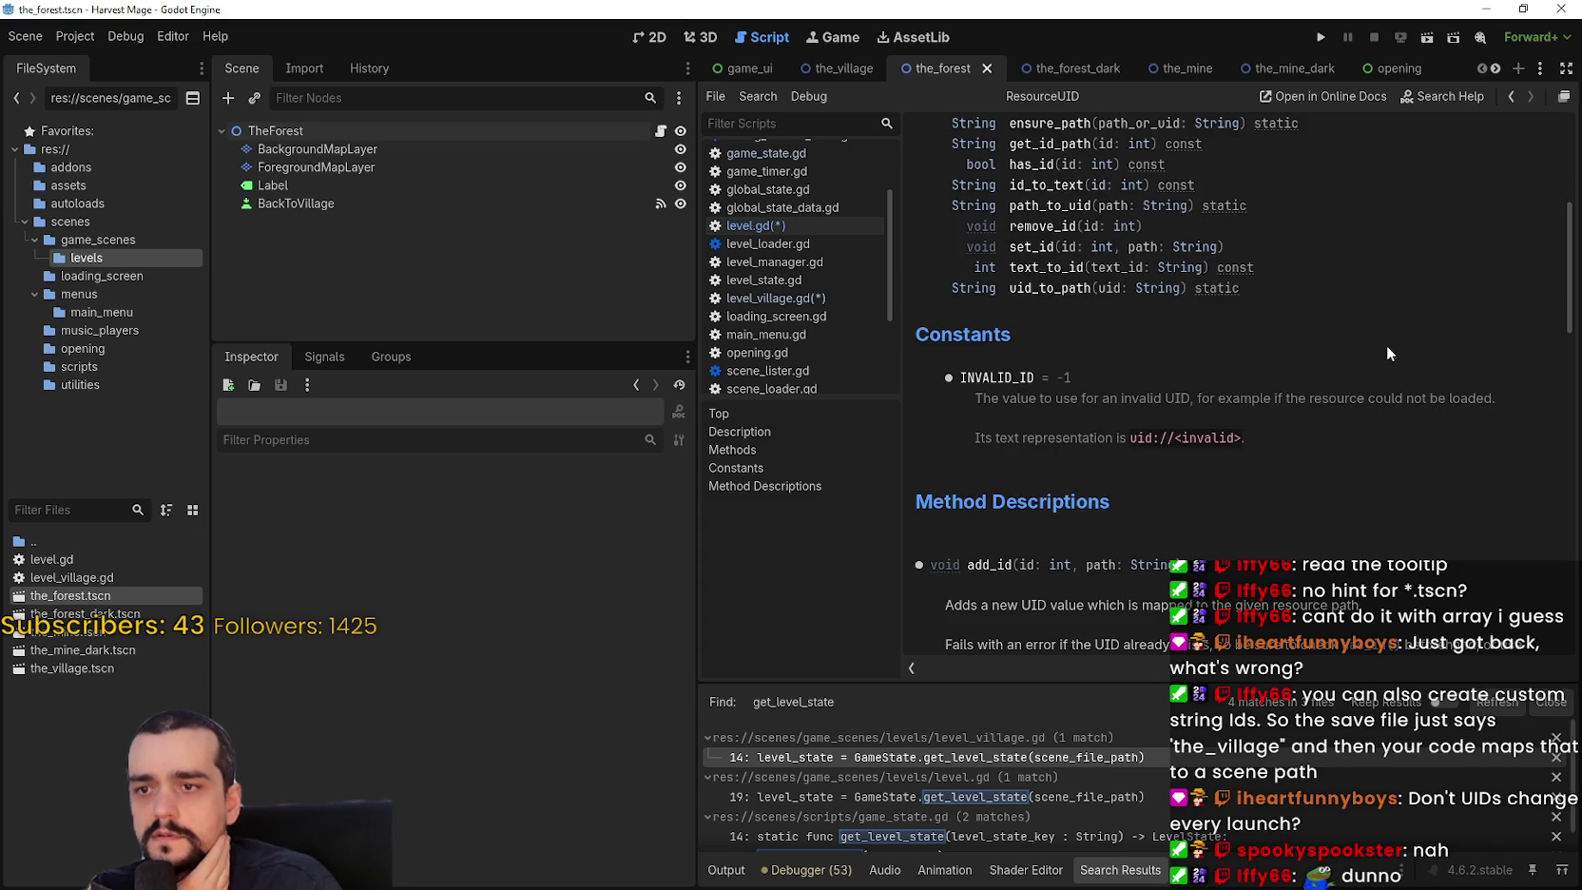
left_click(1517, 96)
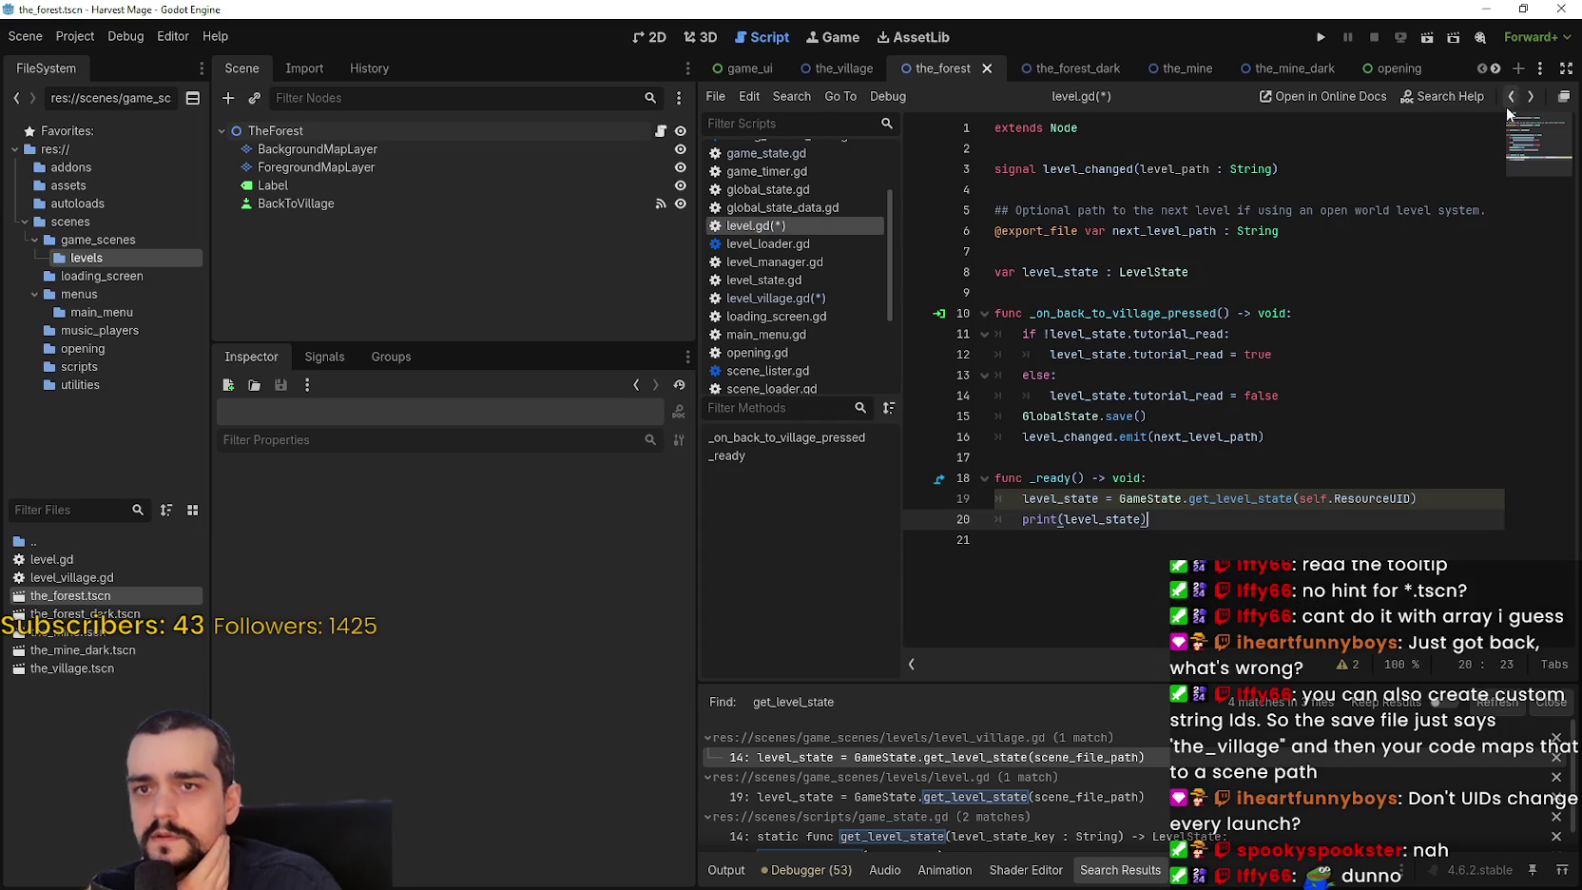
Replace self.ResourceUID on line 19 with uid, browsing the autocomplete suggestions.
double_click(1371, 494)
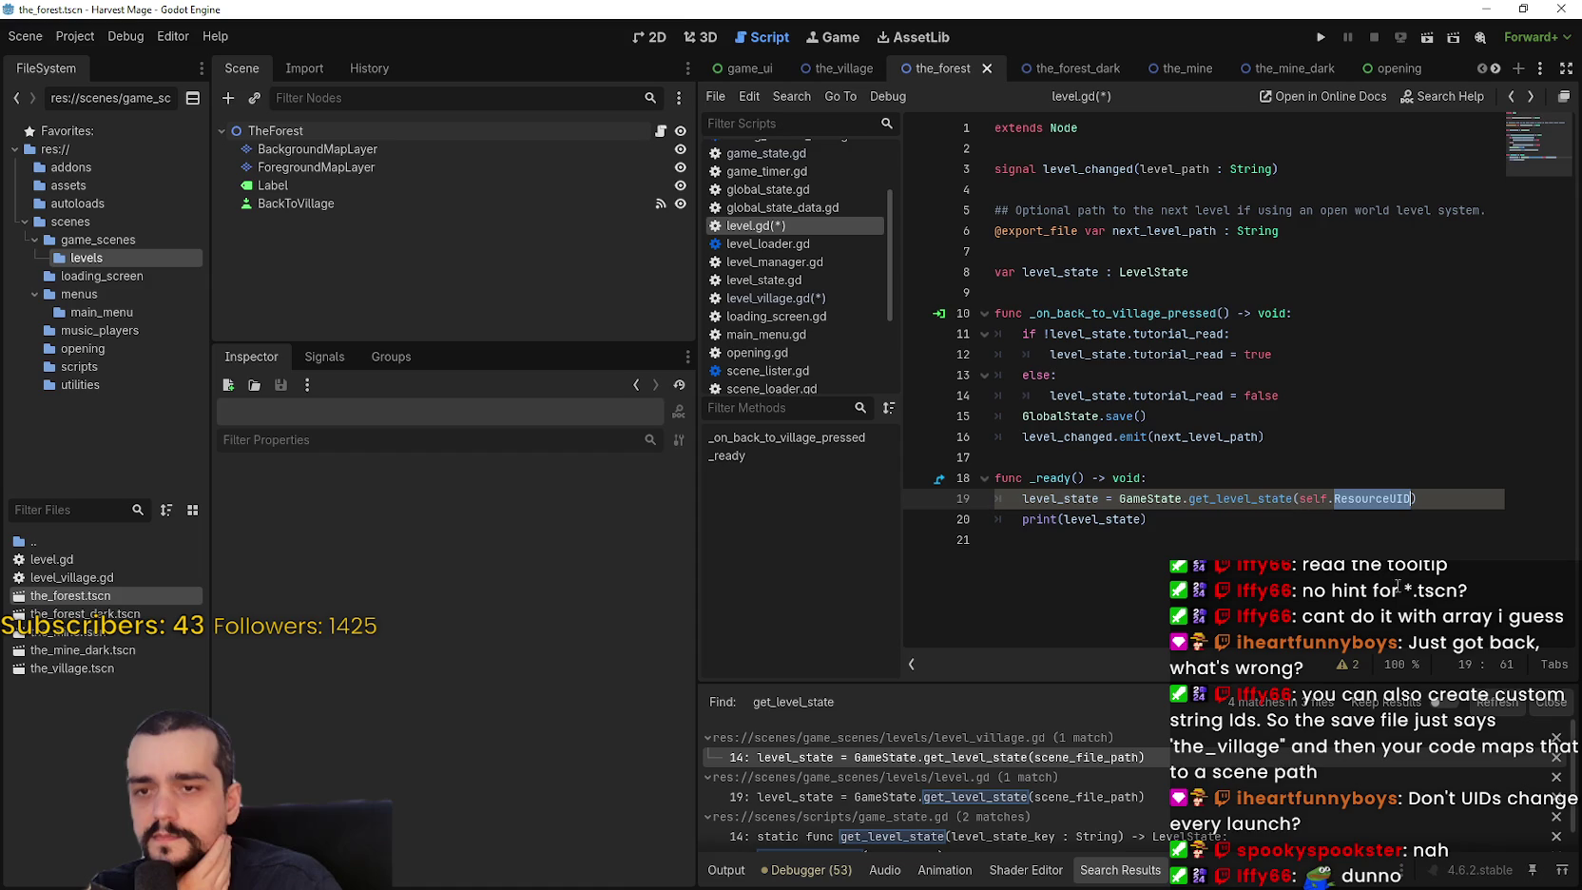
left_click(1300, 499, "shift")
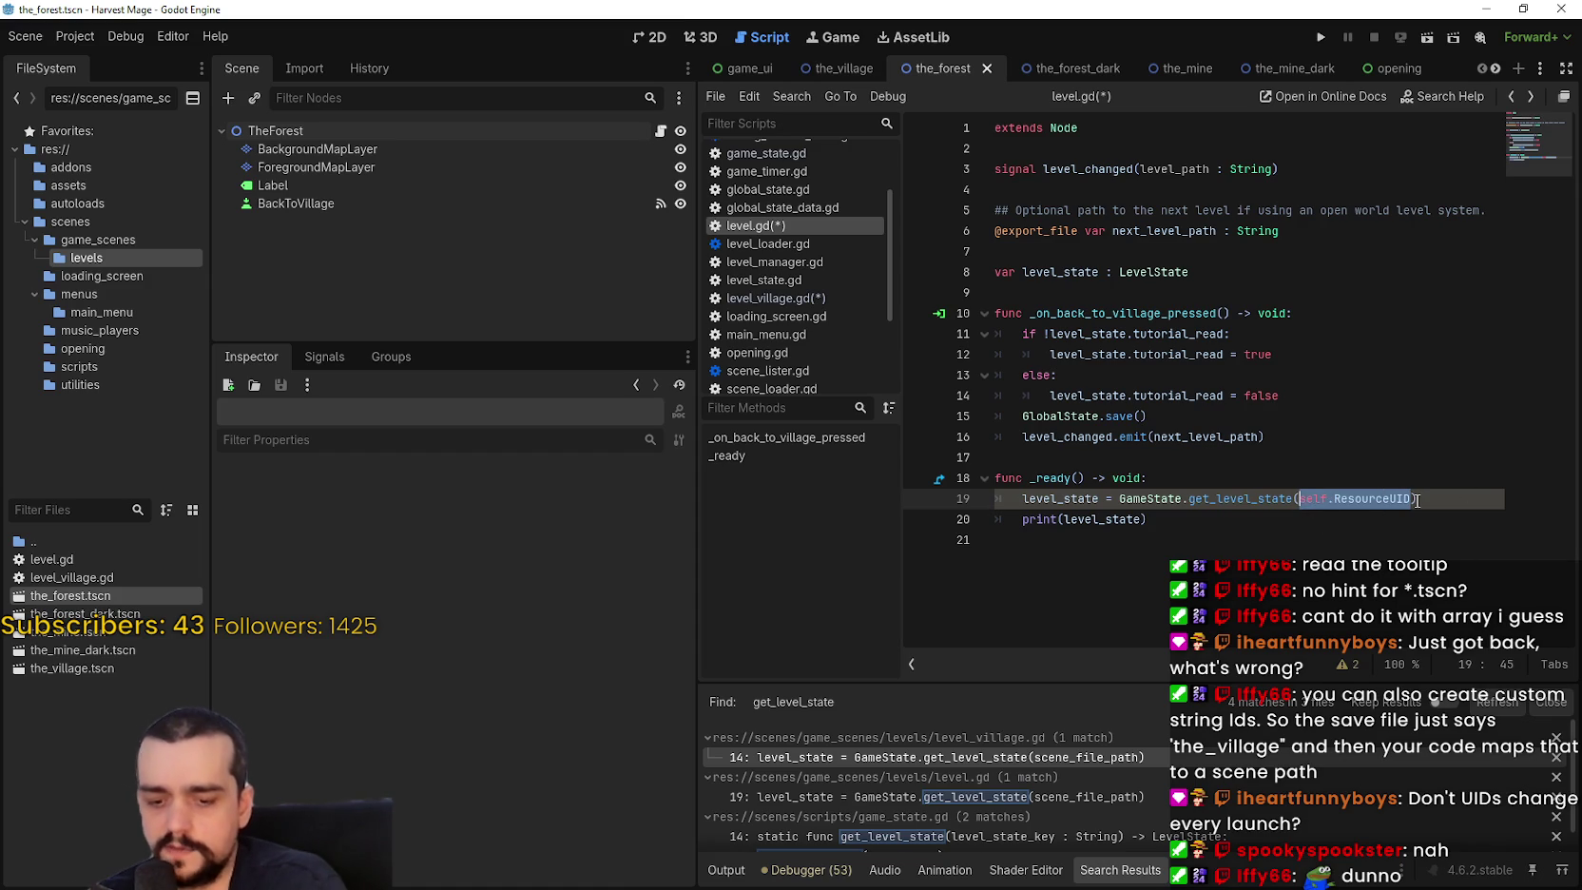
type("uid")
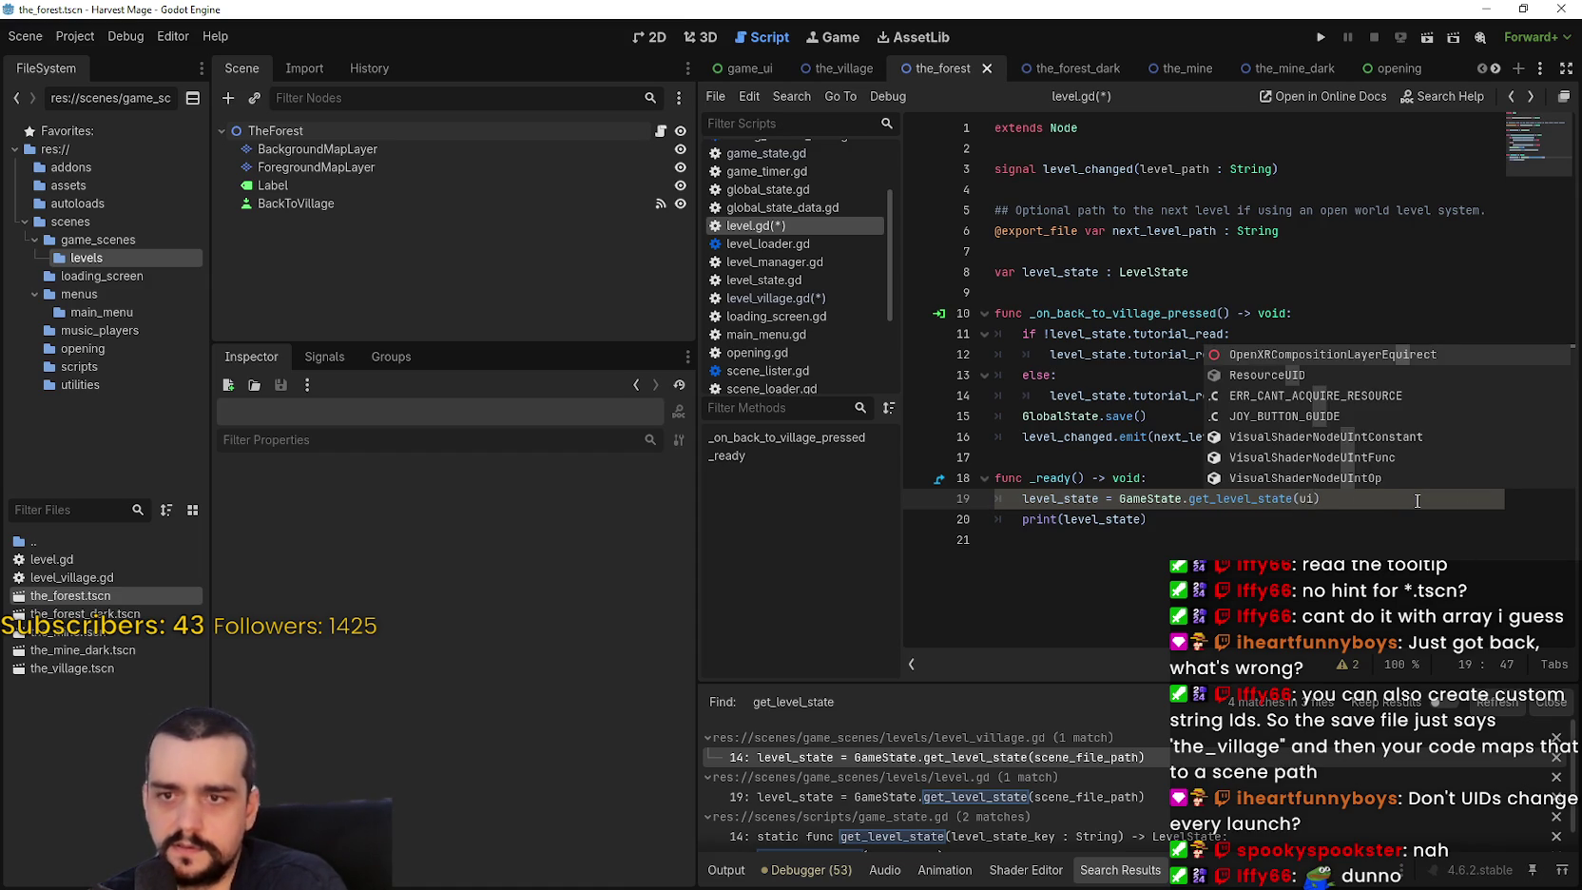
key("Down")
key("Down")
key("Down")
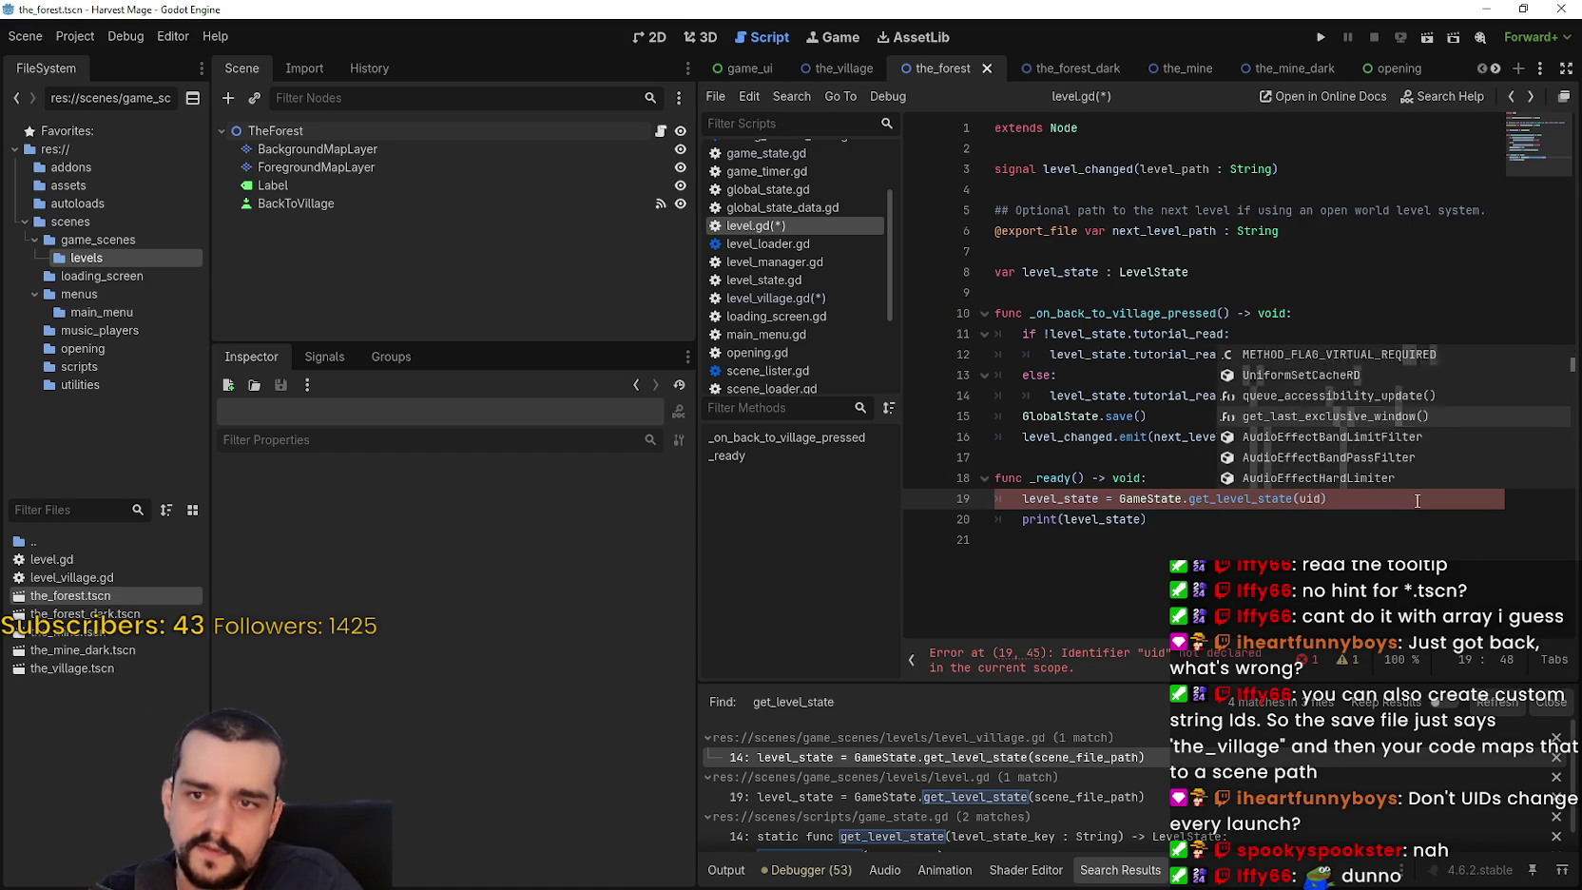
key("Down")
key("Down")
key("Down")
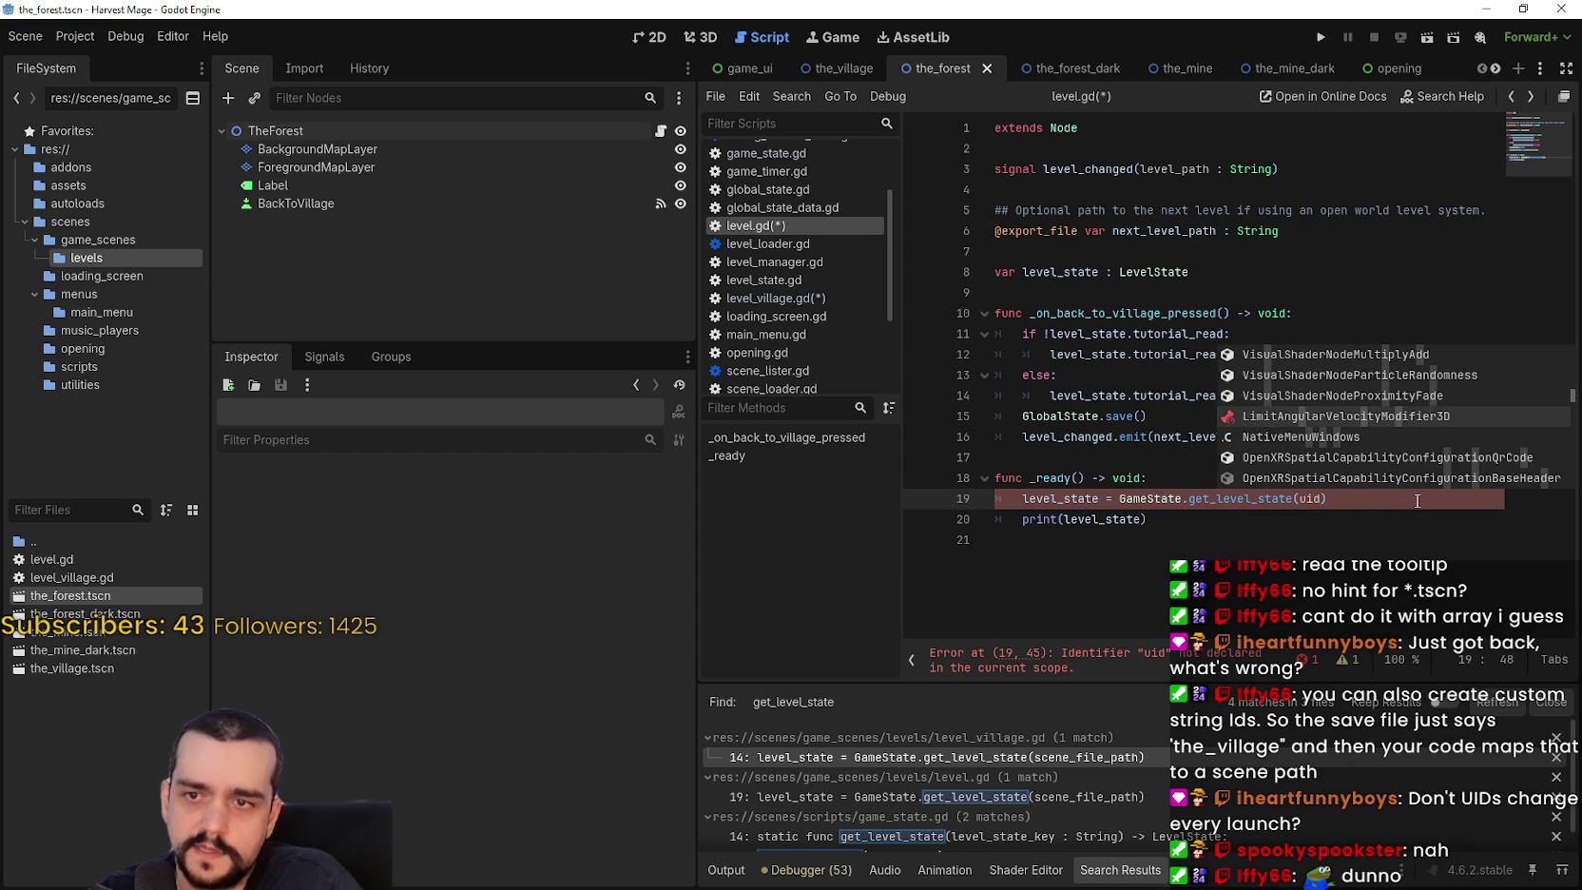
key("Down")
key("Down")
key("Down")
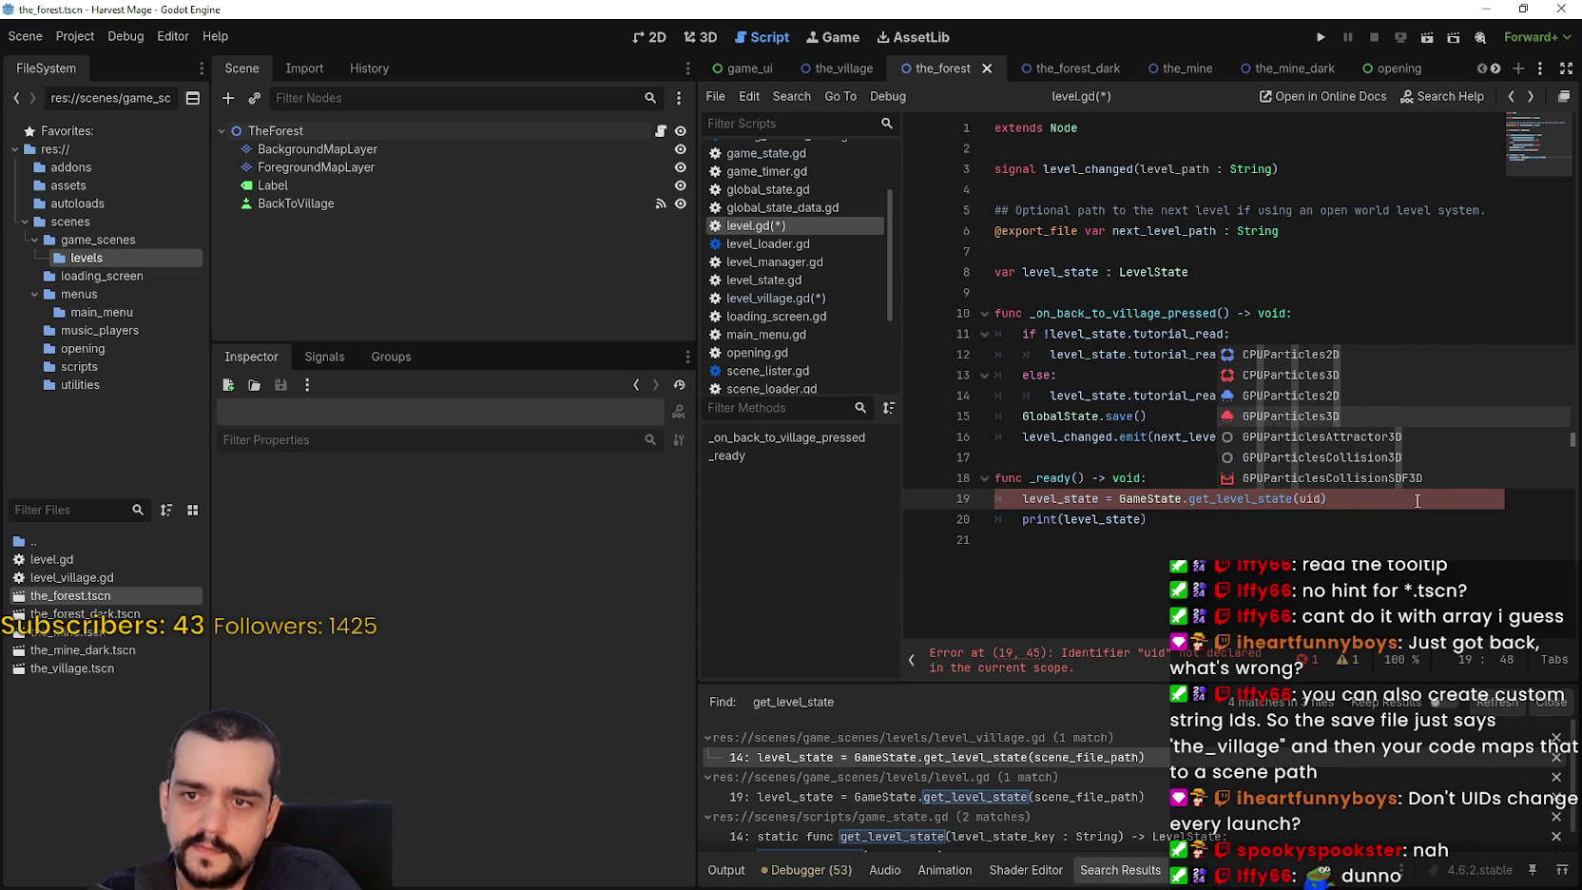
key("Down")
key("Down")
key("Down")
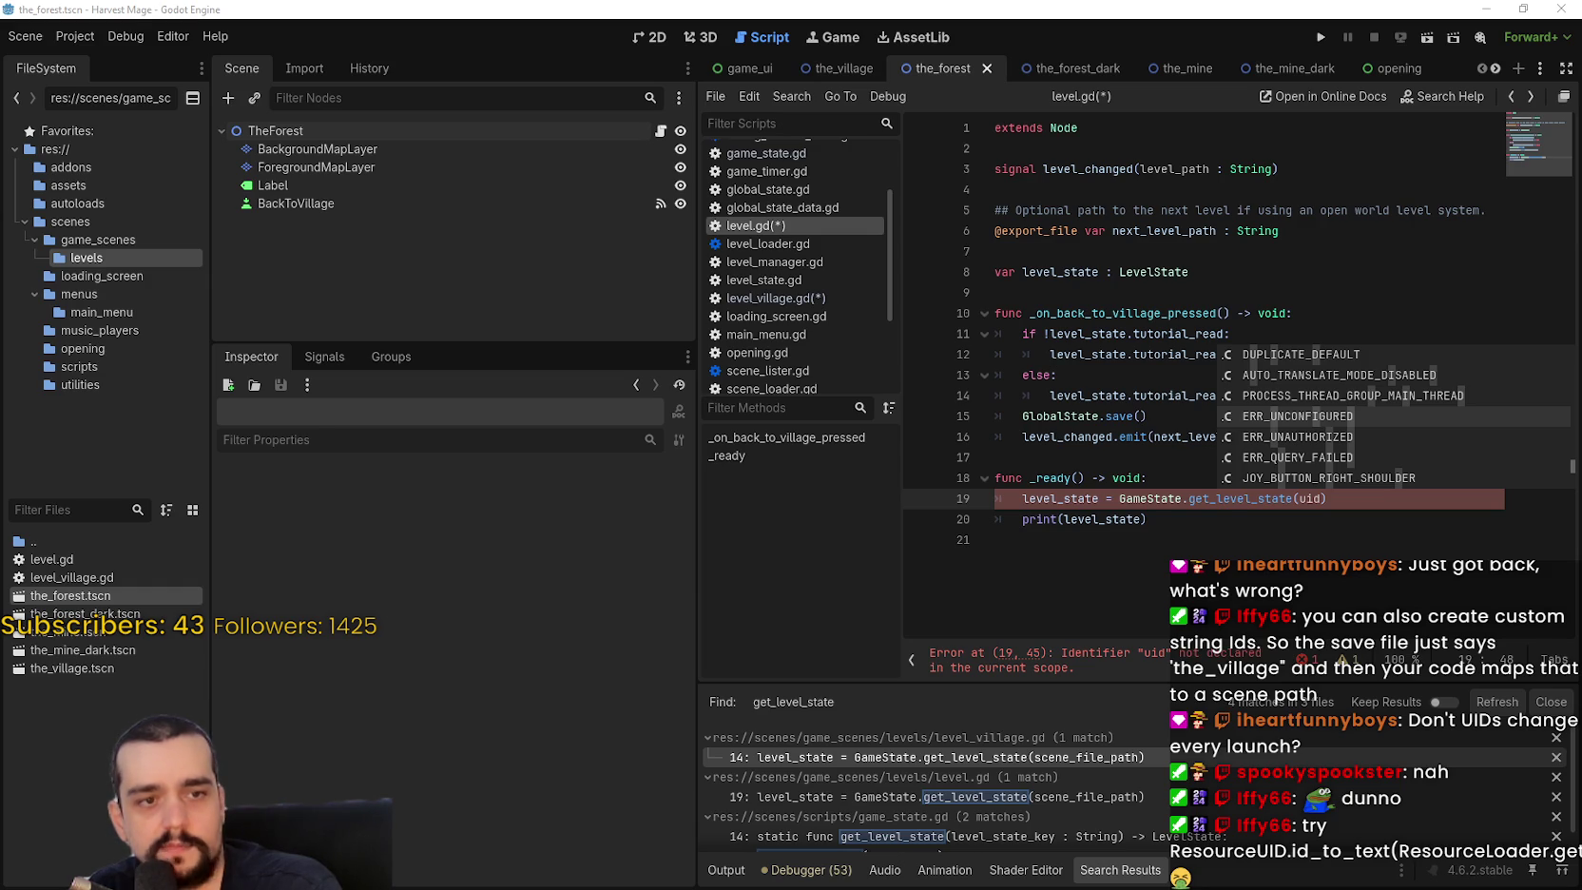
left_click(1264, 556)
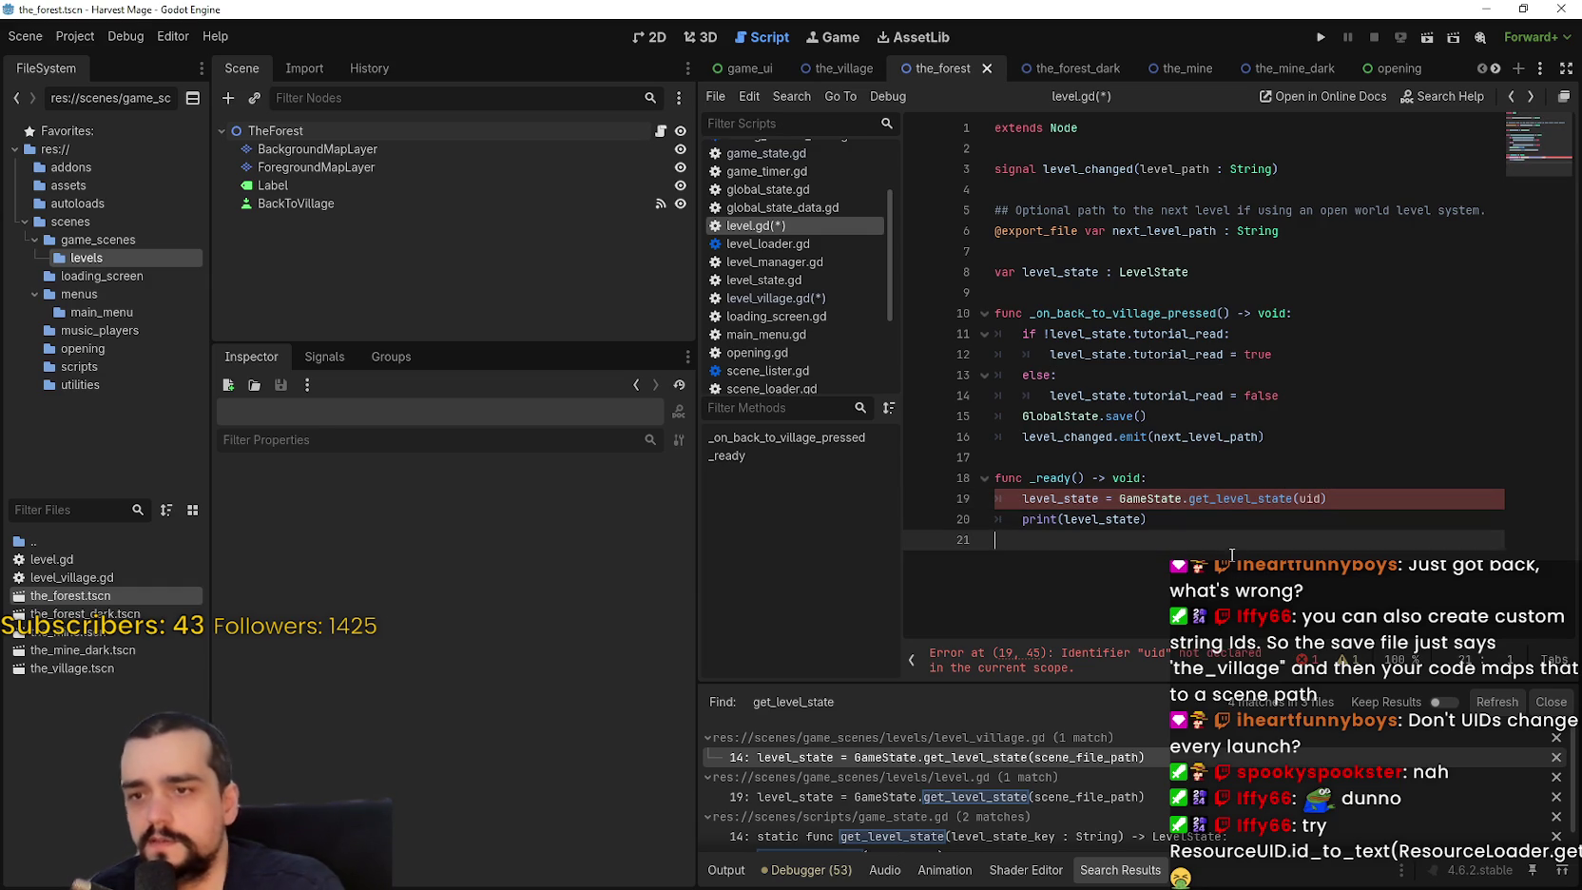
Paste the path, uid and uid_string lines below _ready and select them.
key("Return")
key("ctrl+v")
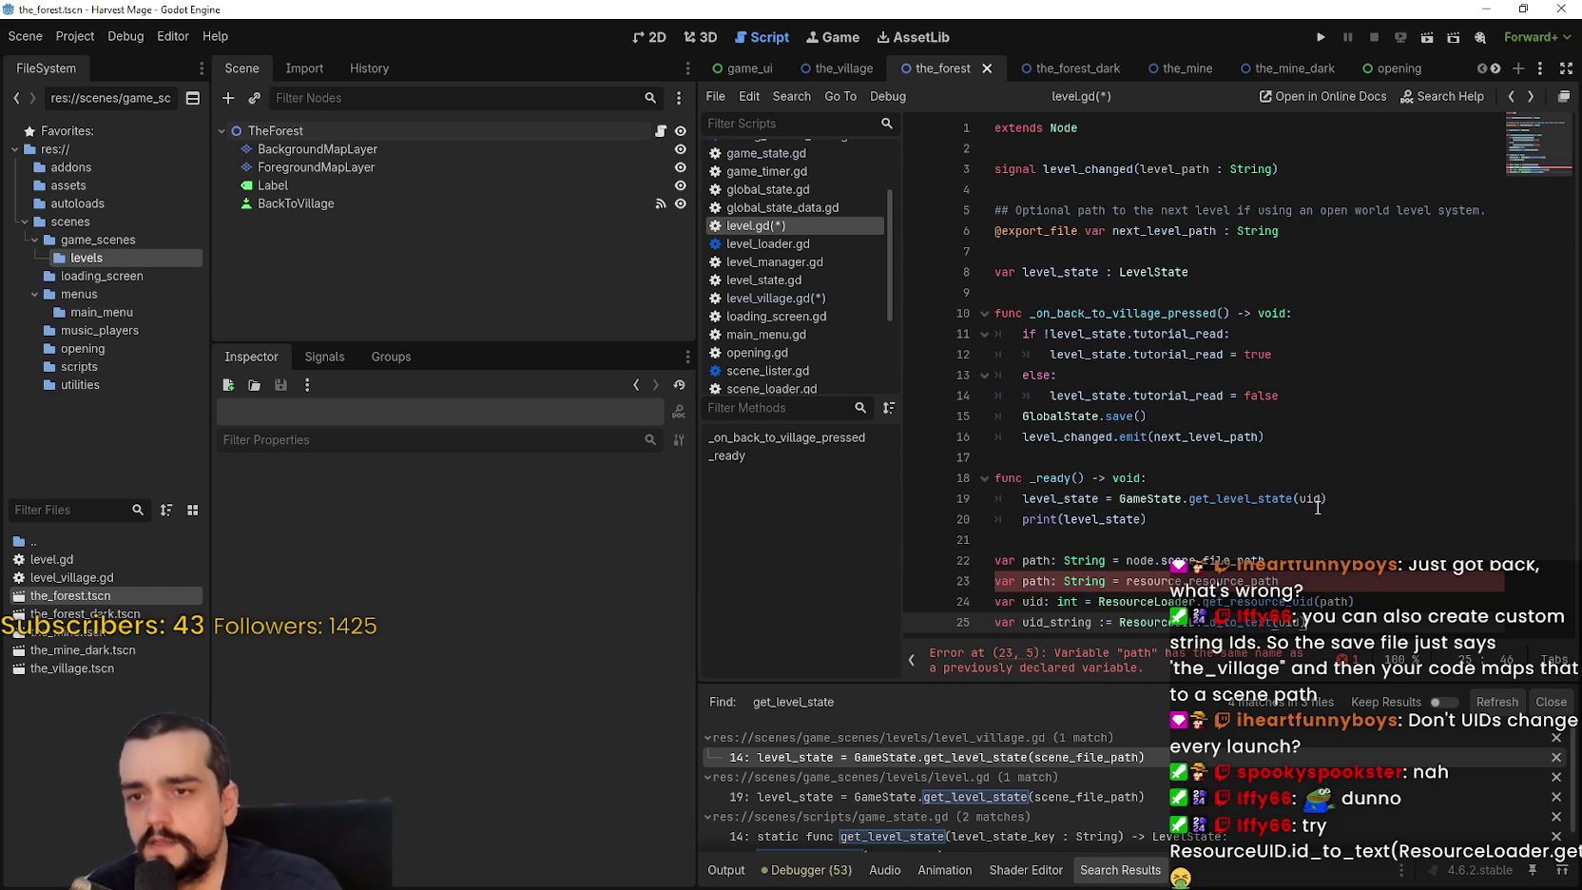
mouse_move(1294, 491)
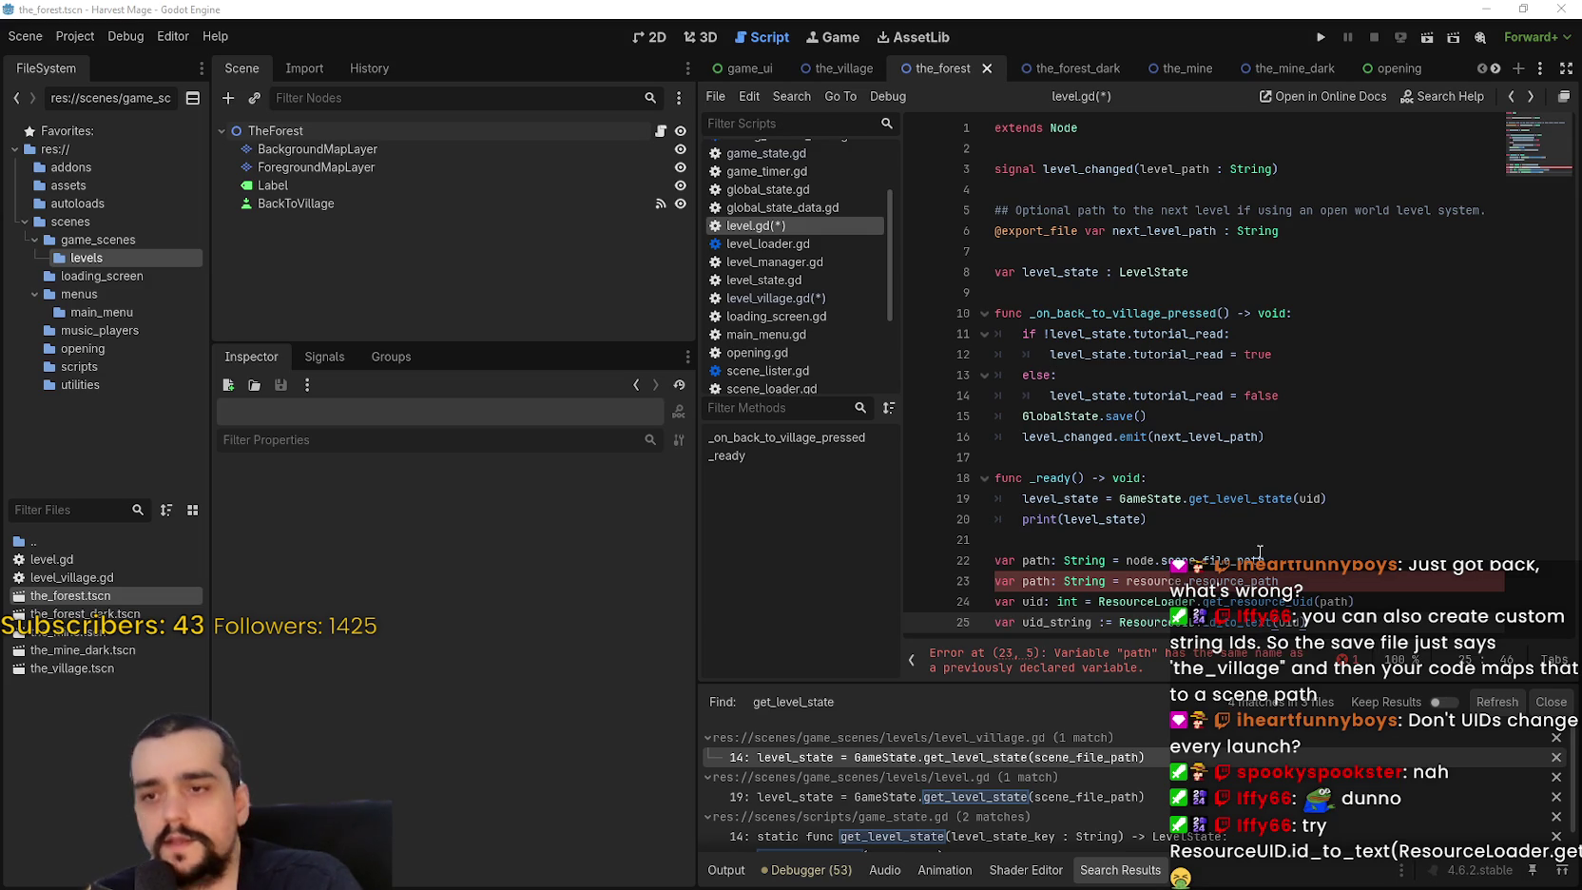
left_click(1244, 561)
left_click(1304, 582)
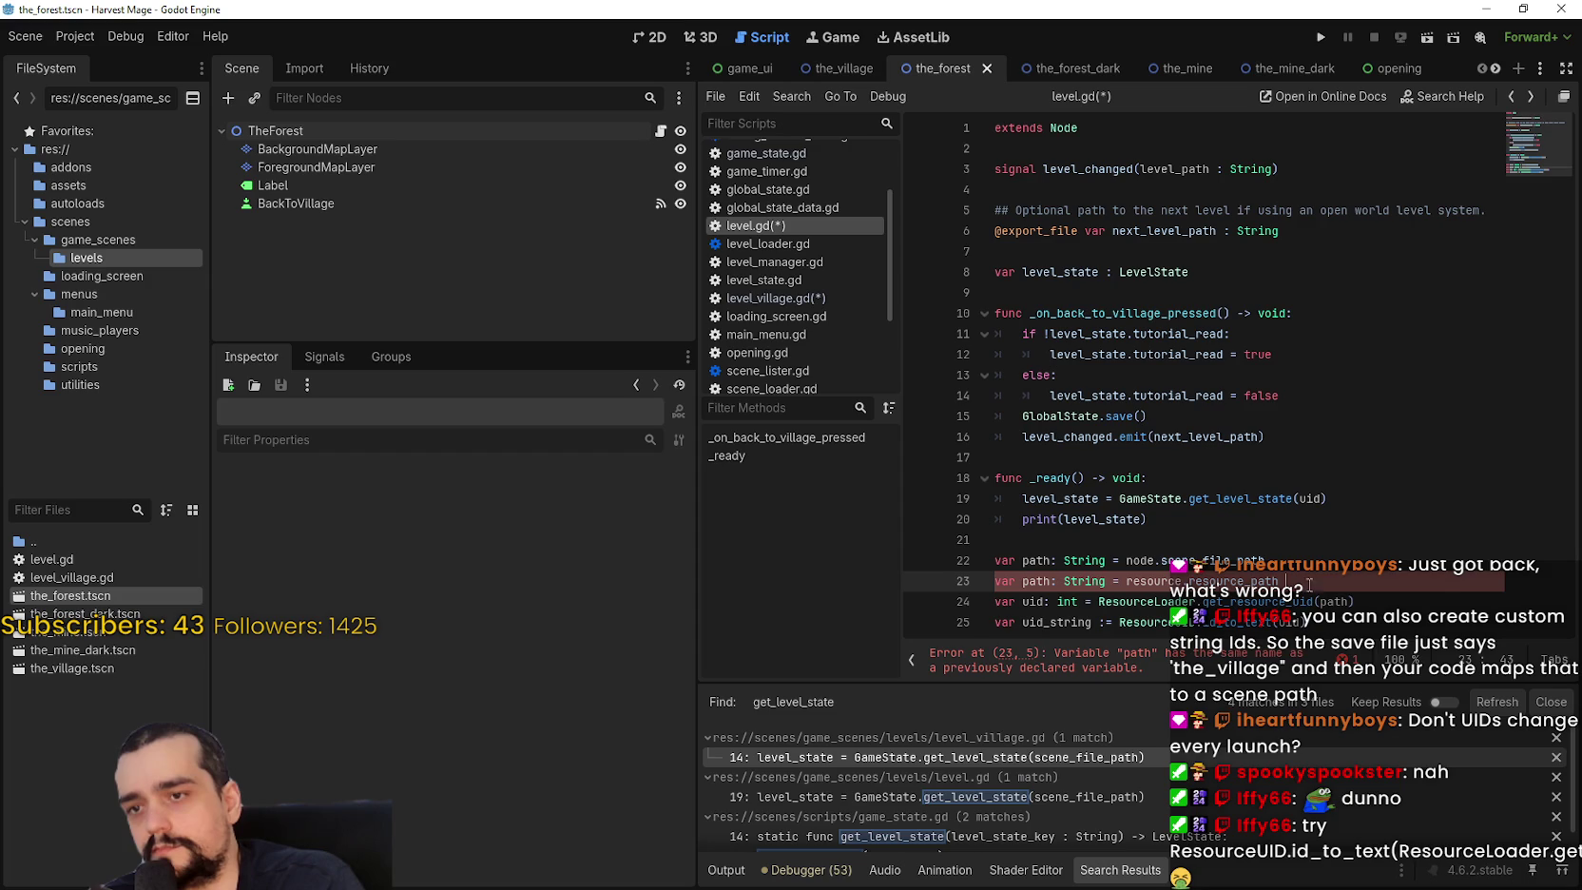
left_click_drag(1362, 623, 975, 548)
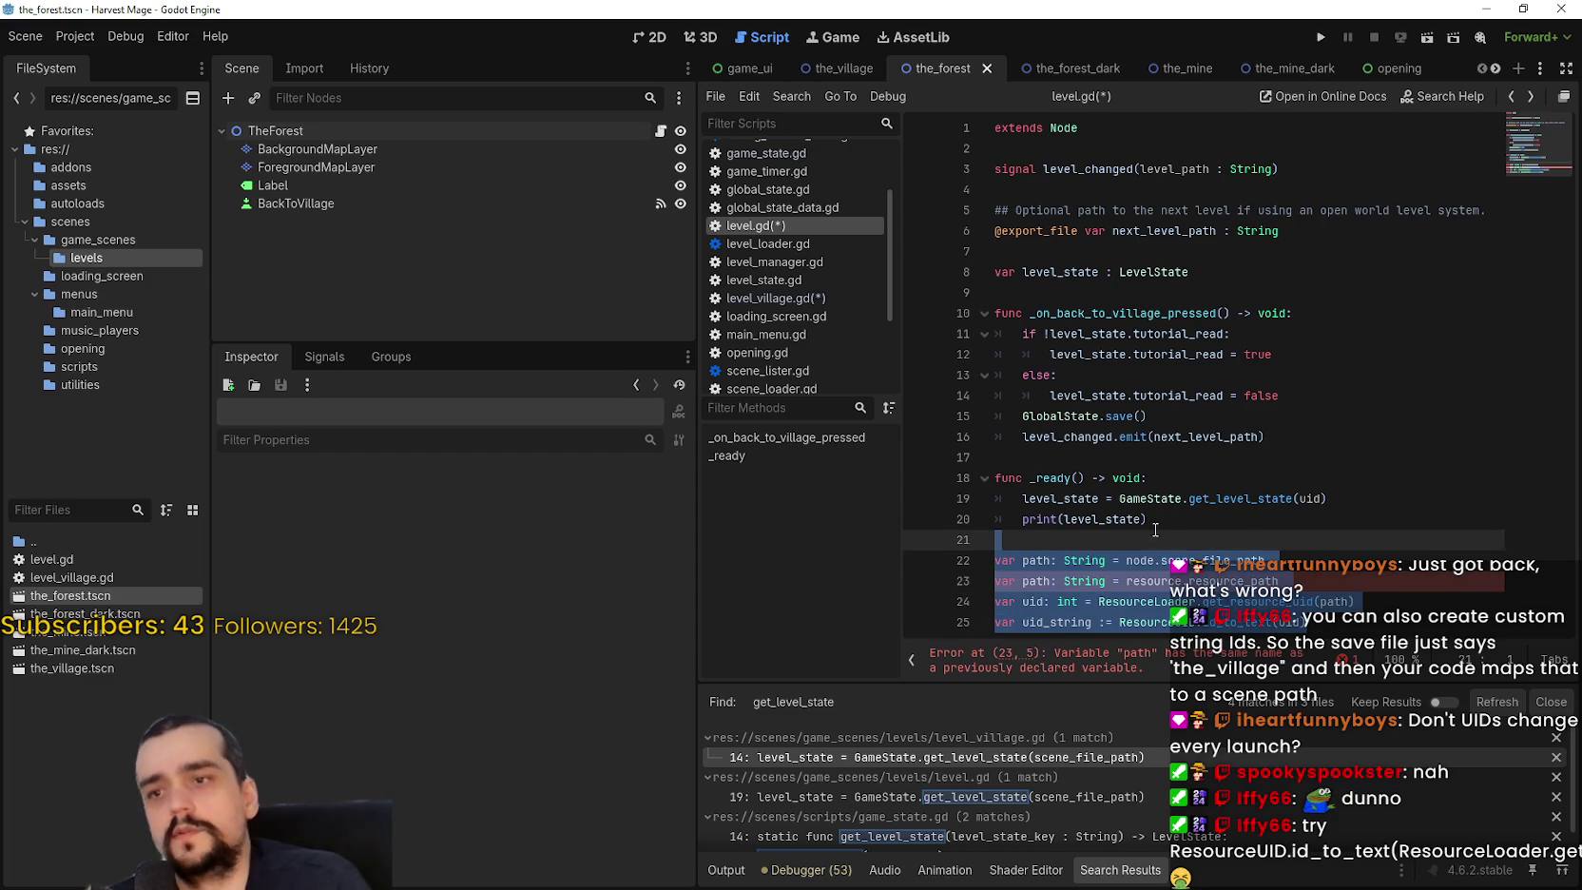
Delete the pasted lines and undo line 19 back to scene_file_path.
key("BackSpace")
key("BackSpace")
key("ctrl+z")
key("ctrl+z")
key("ctrl+z")
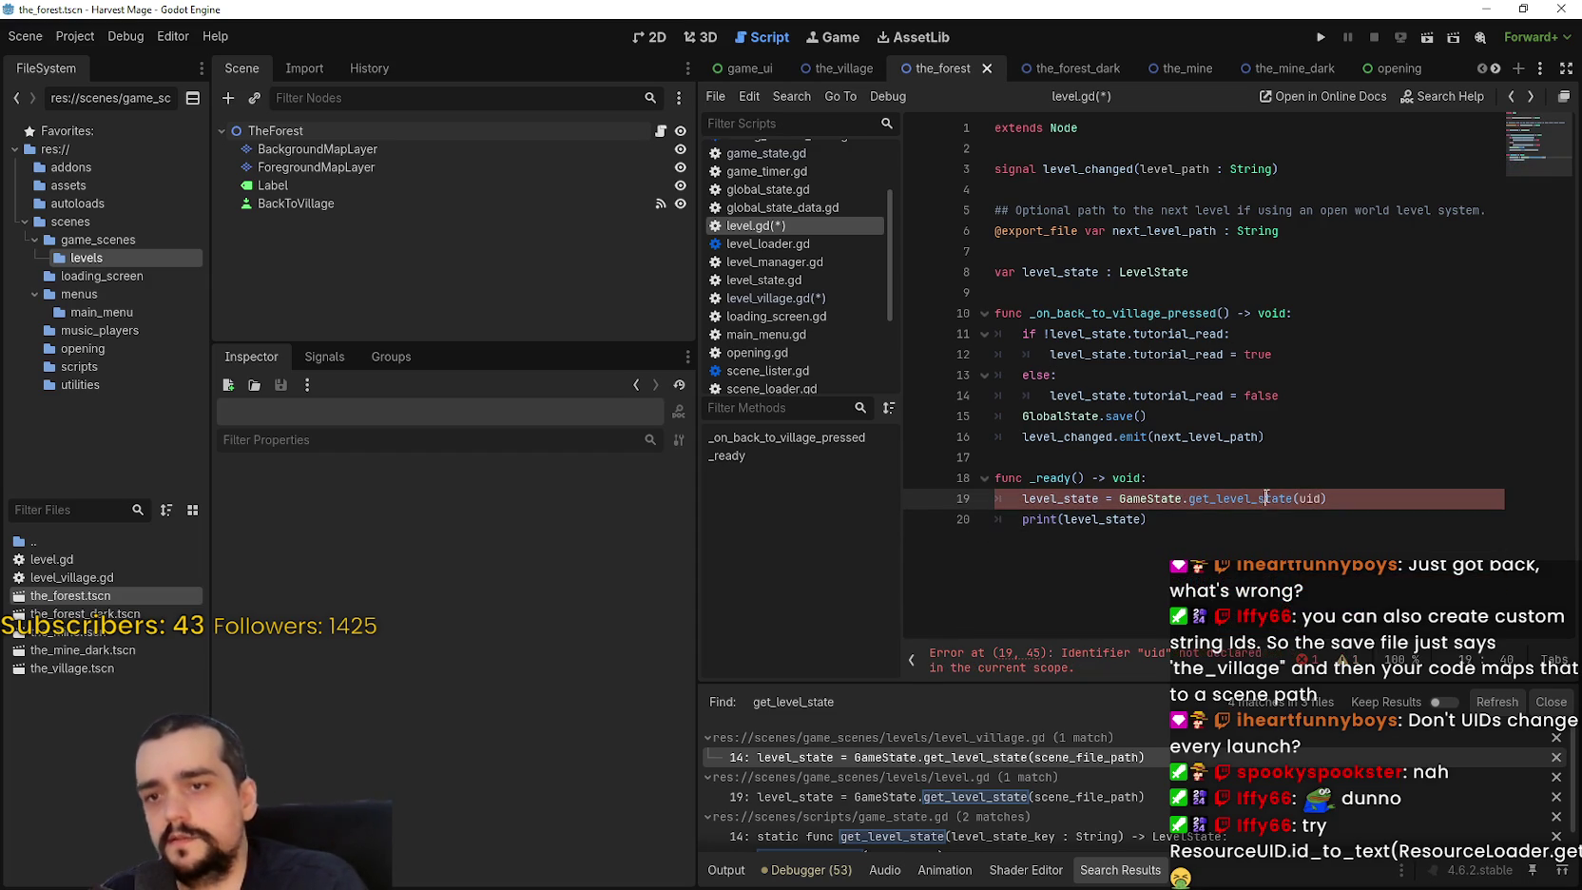
key("ctrl+y")
left_click(1293, 437)
key("ctrl+z")
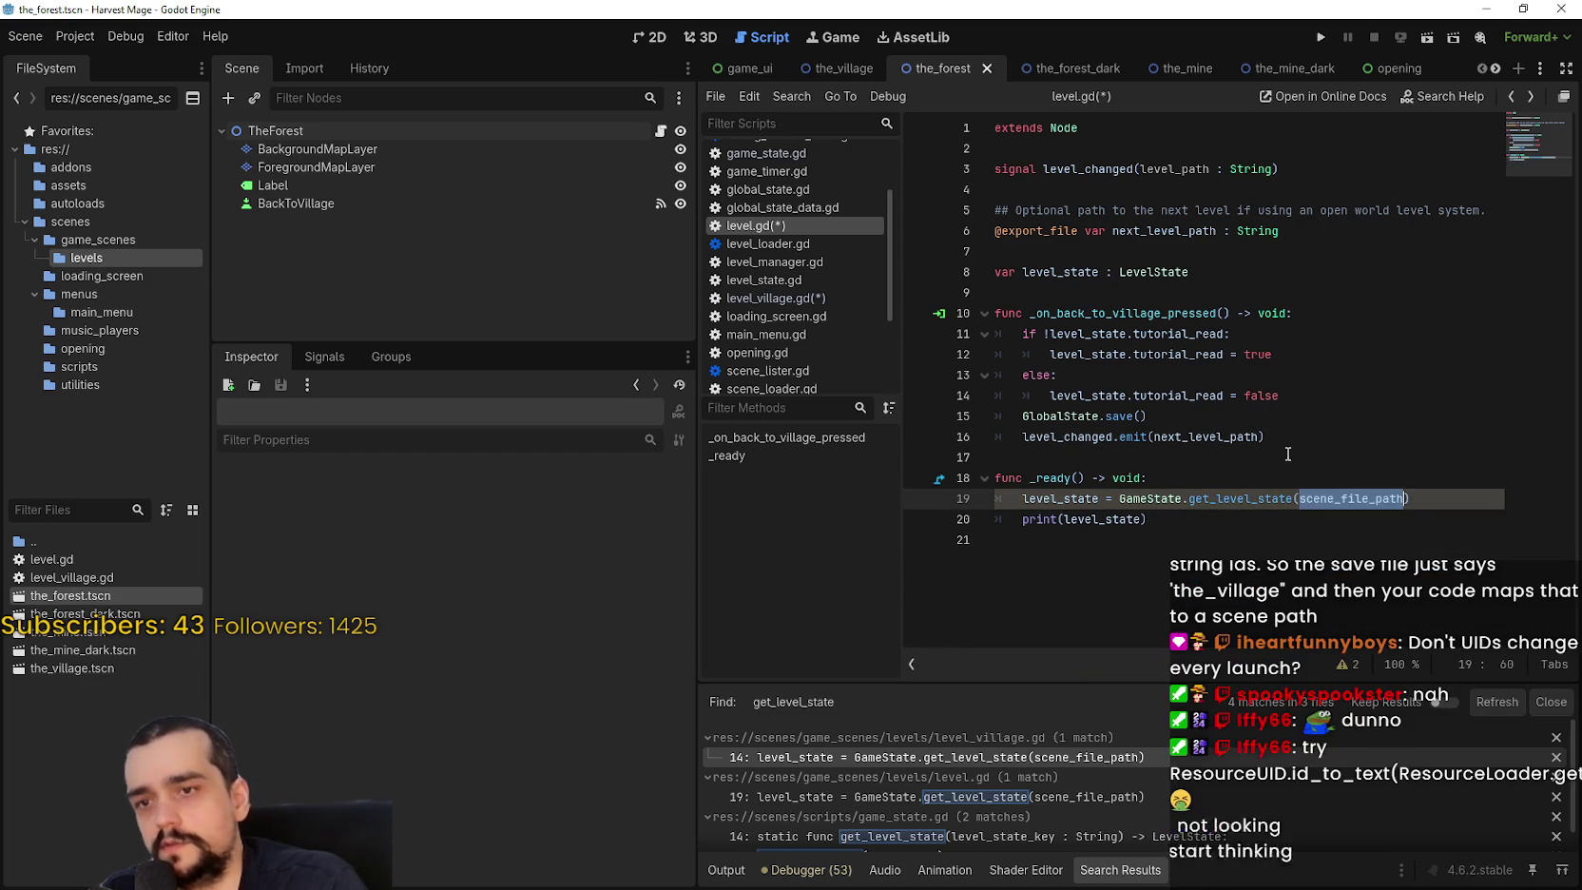
left_click(1285, 456)
key("ctrl+z")
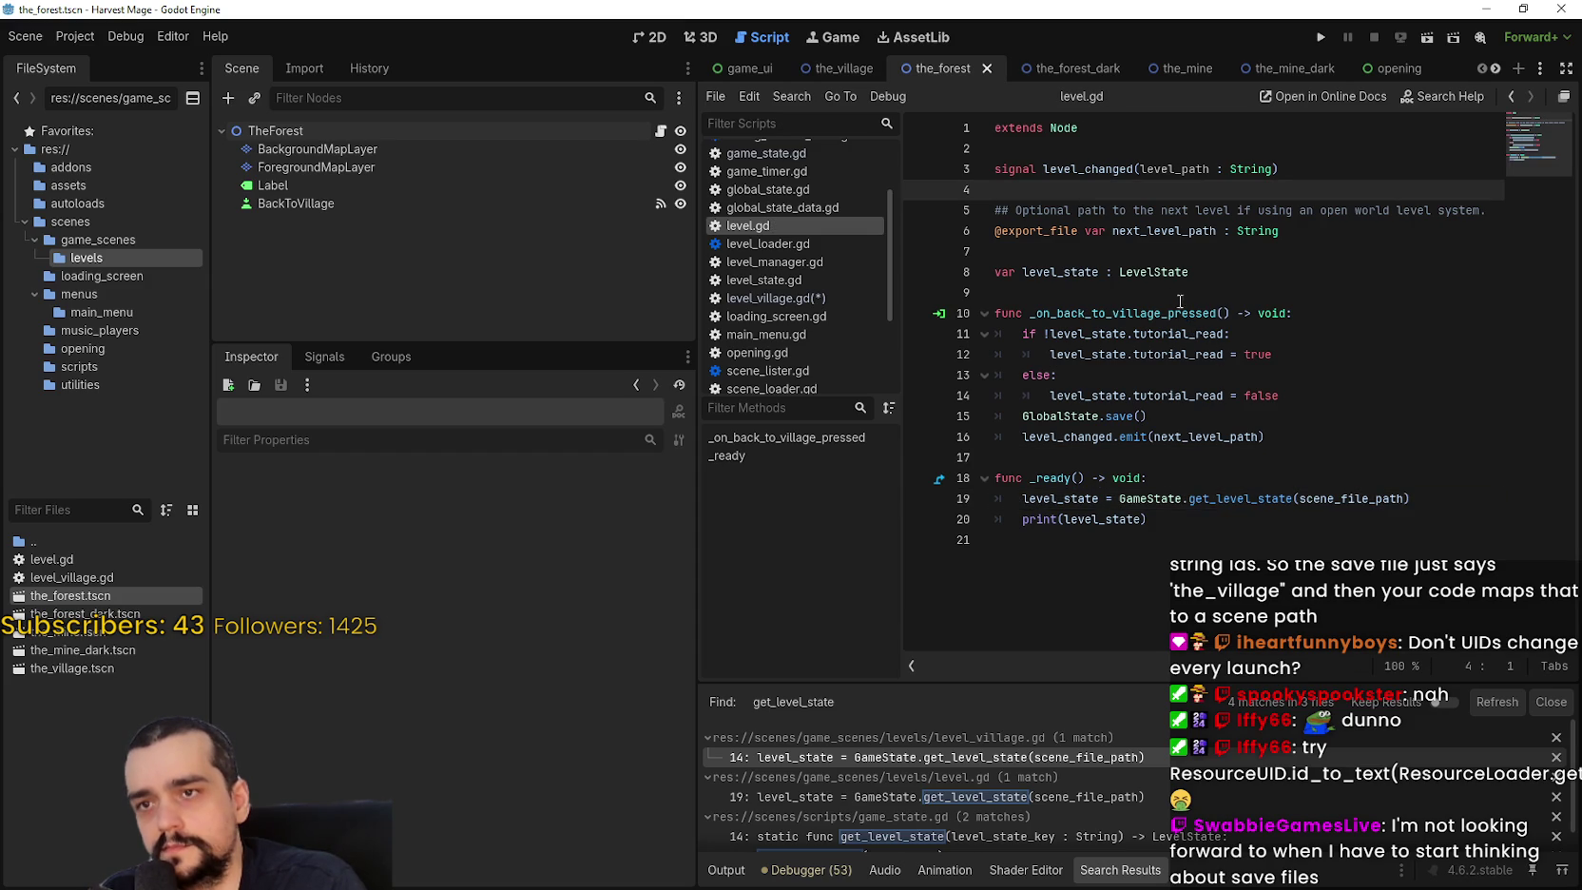
left_click(1194, 297)
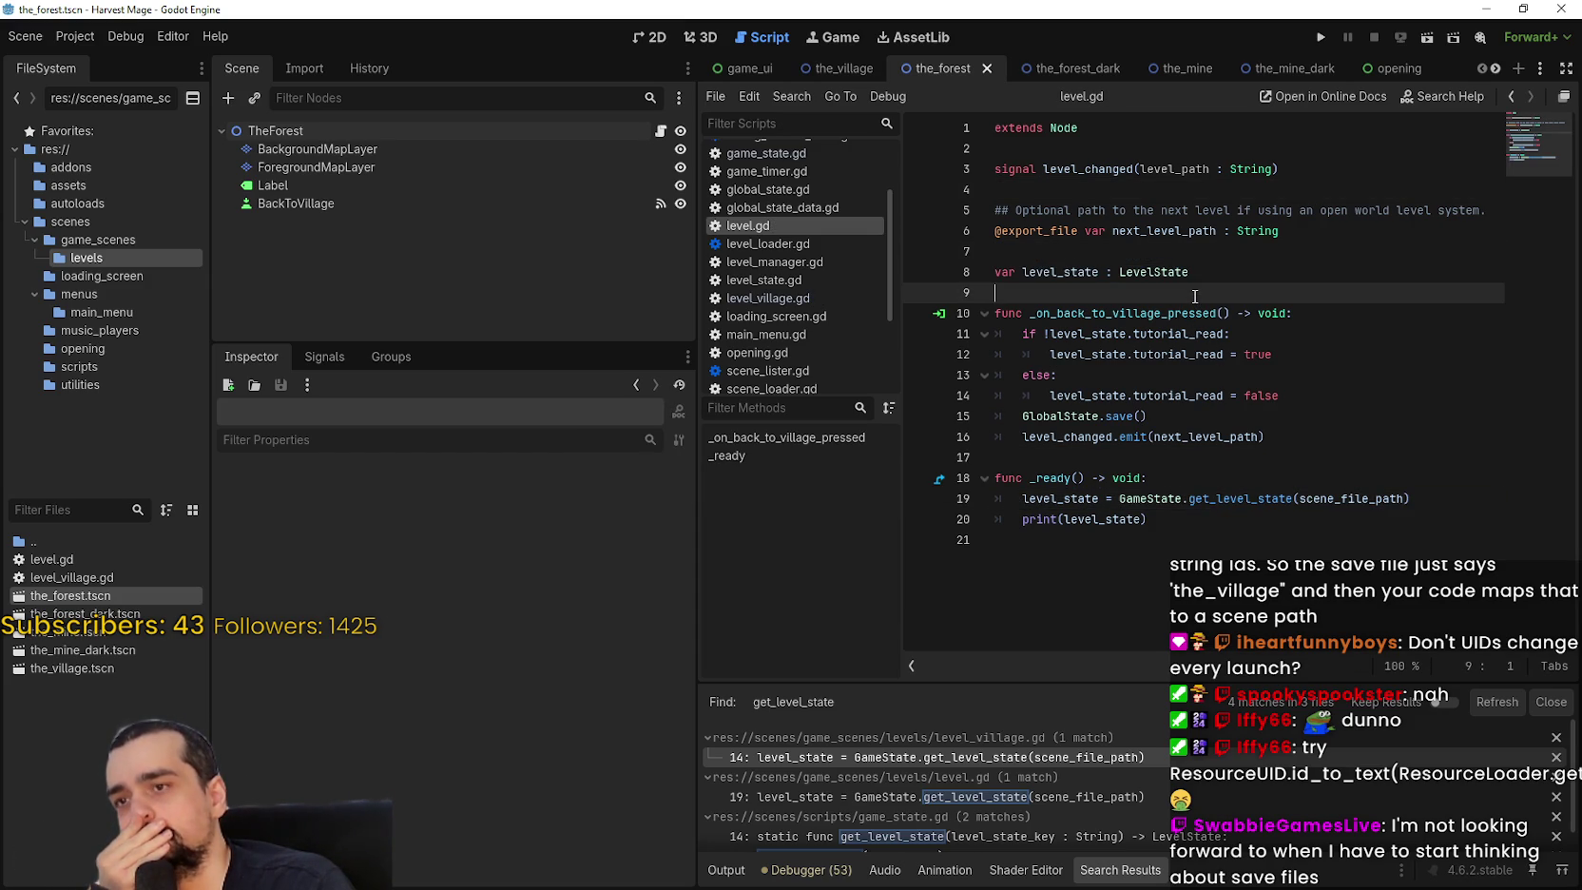
Check TheForest's next_level_path, save the forest scene, and open the_village's level_village.gd.
left_click(590, 133)
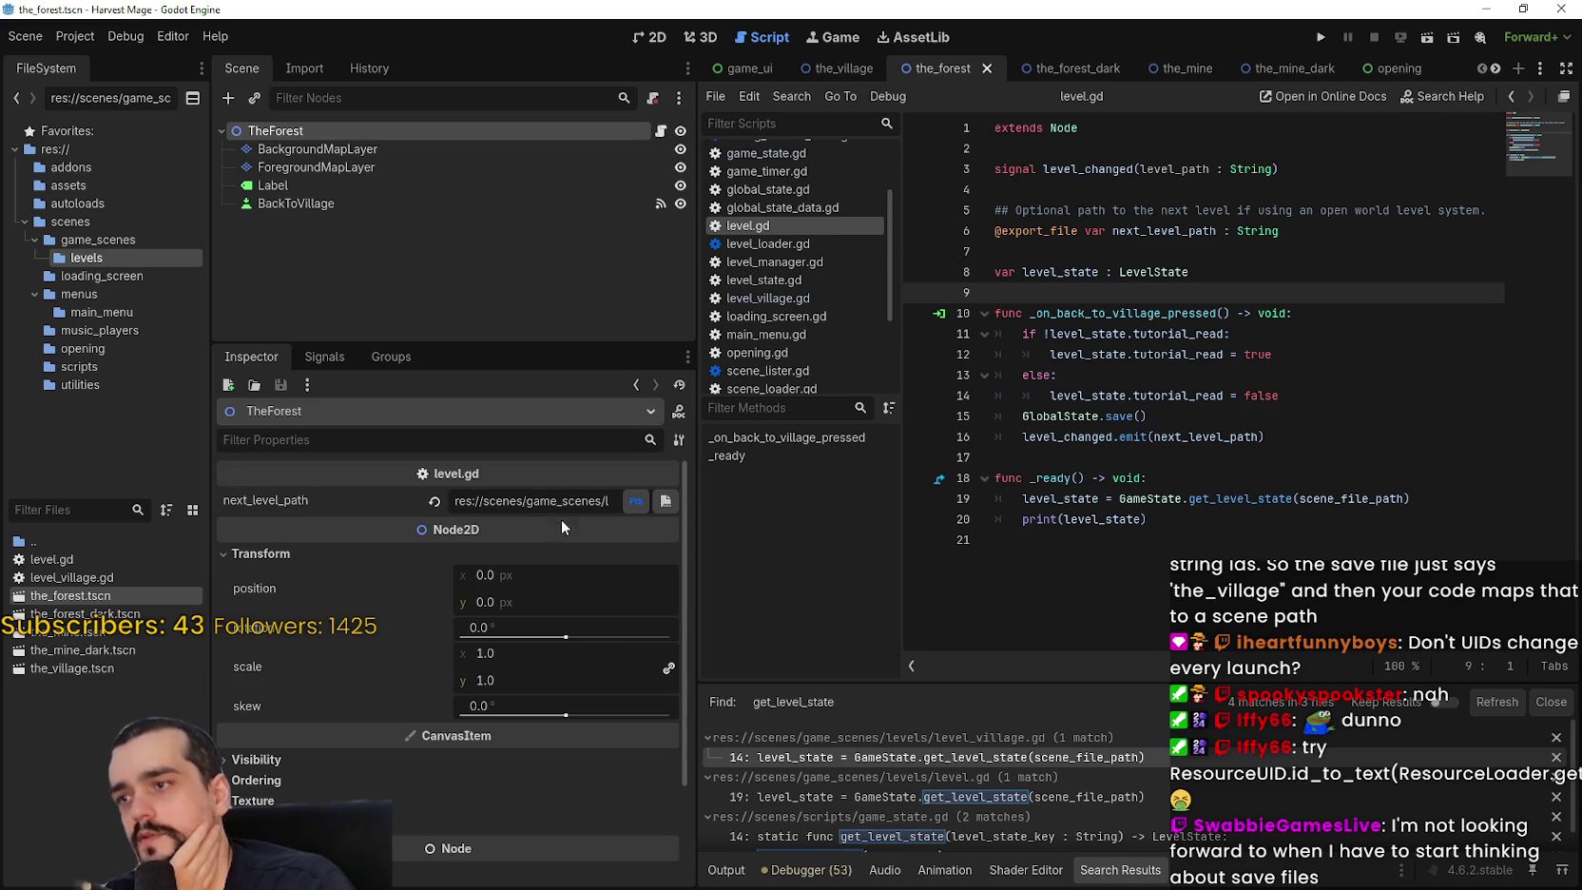
left_click(532, 501)
key("Escape")
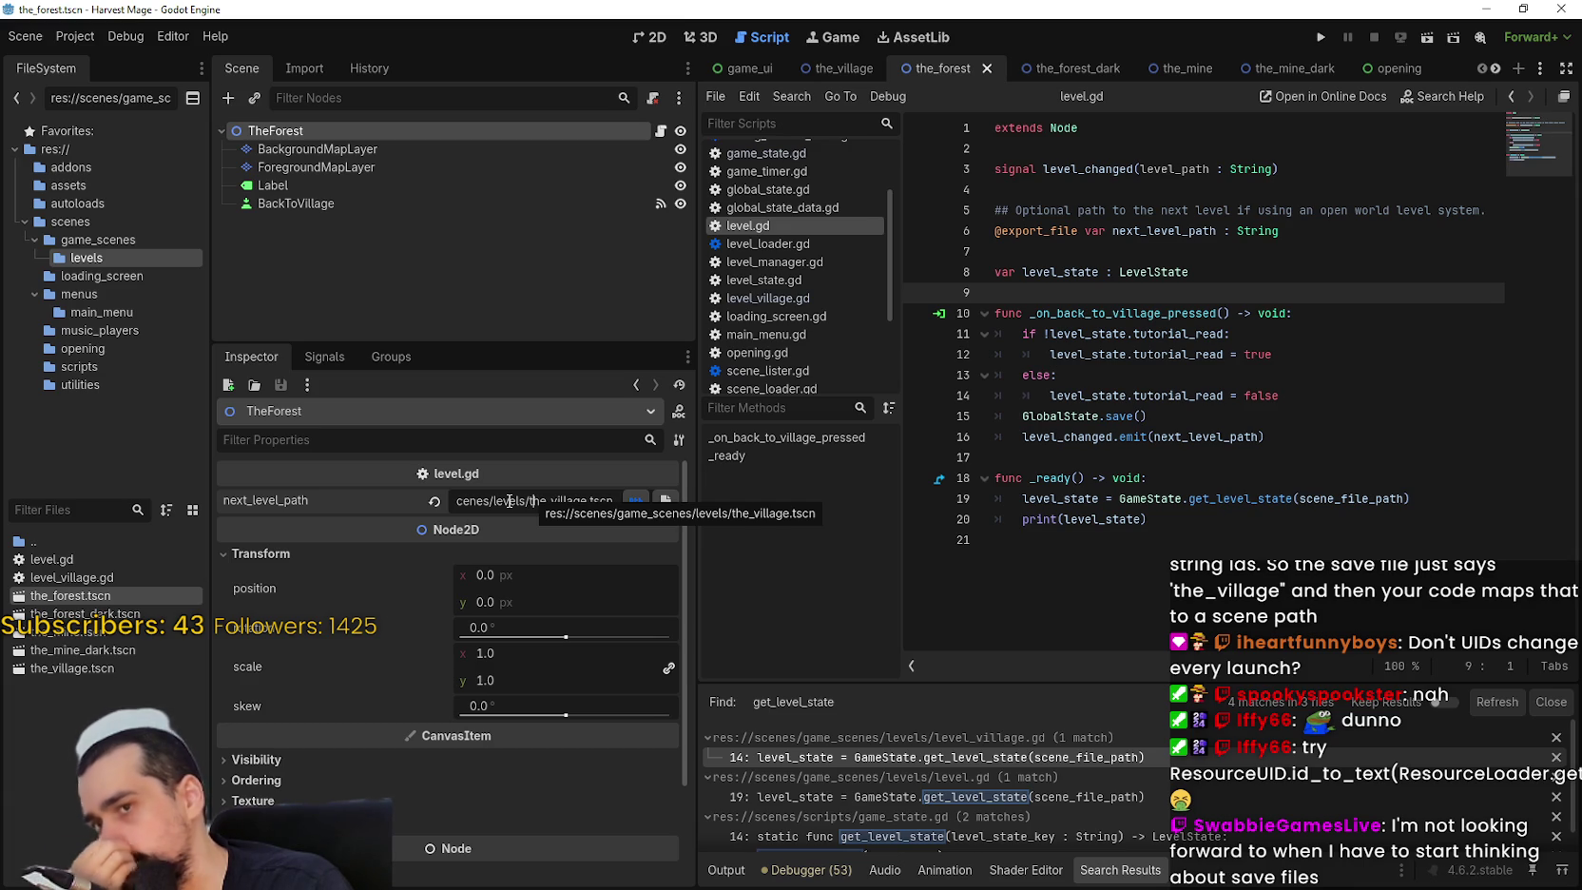
mouse_move(1351, 498)
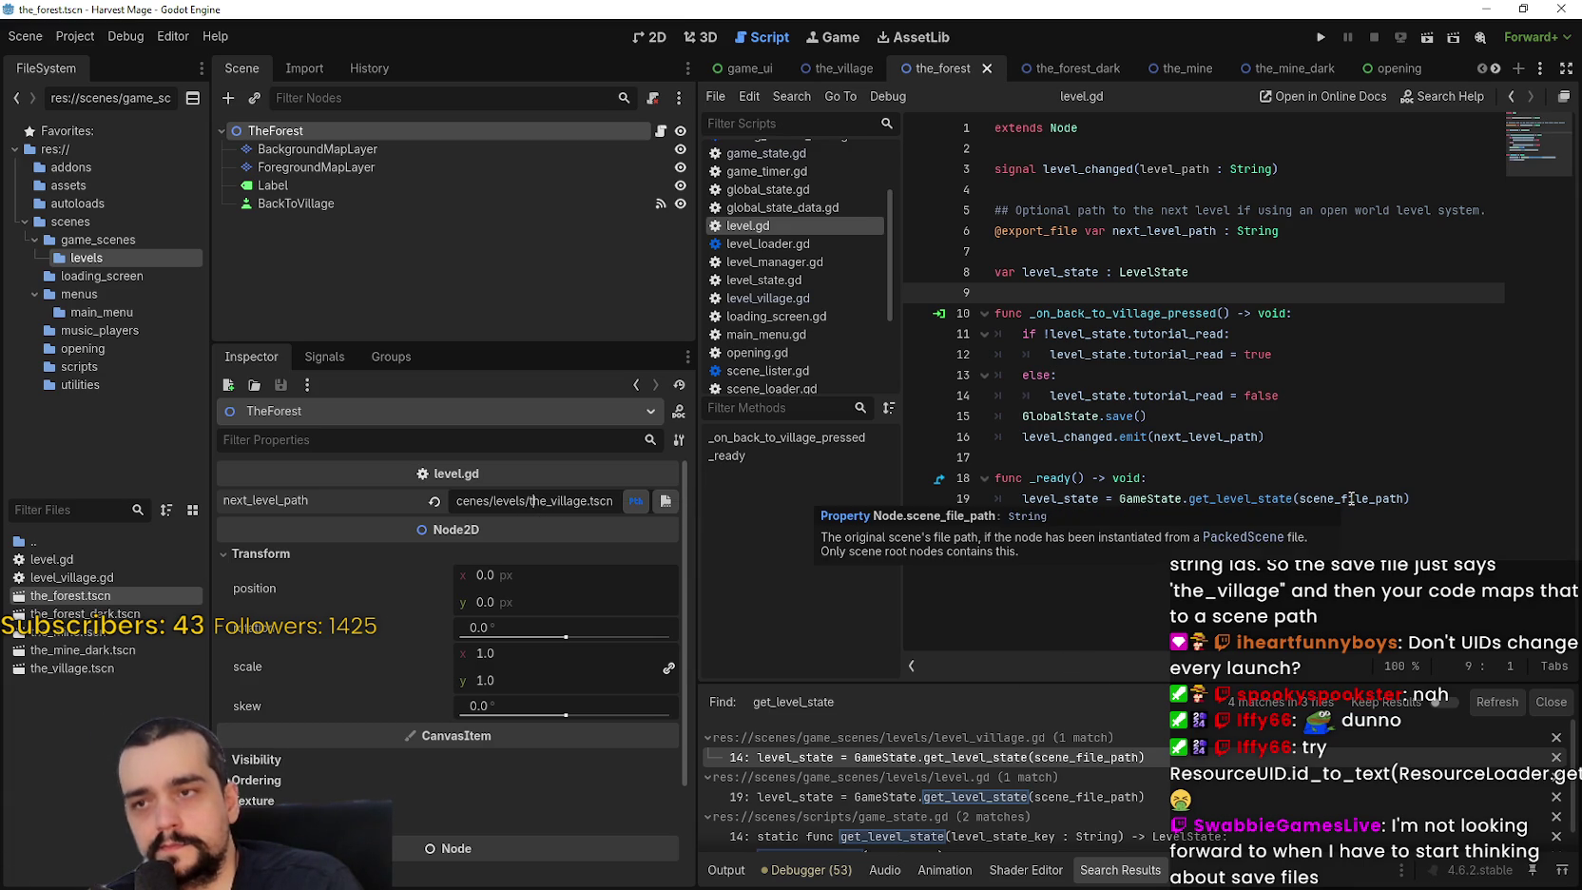
double_click(1350, 498)
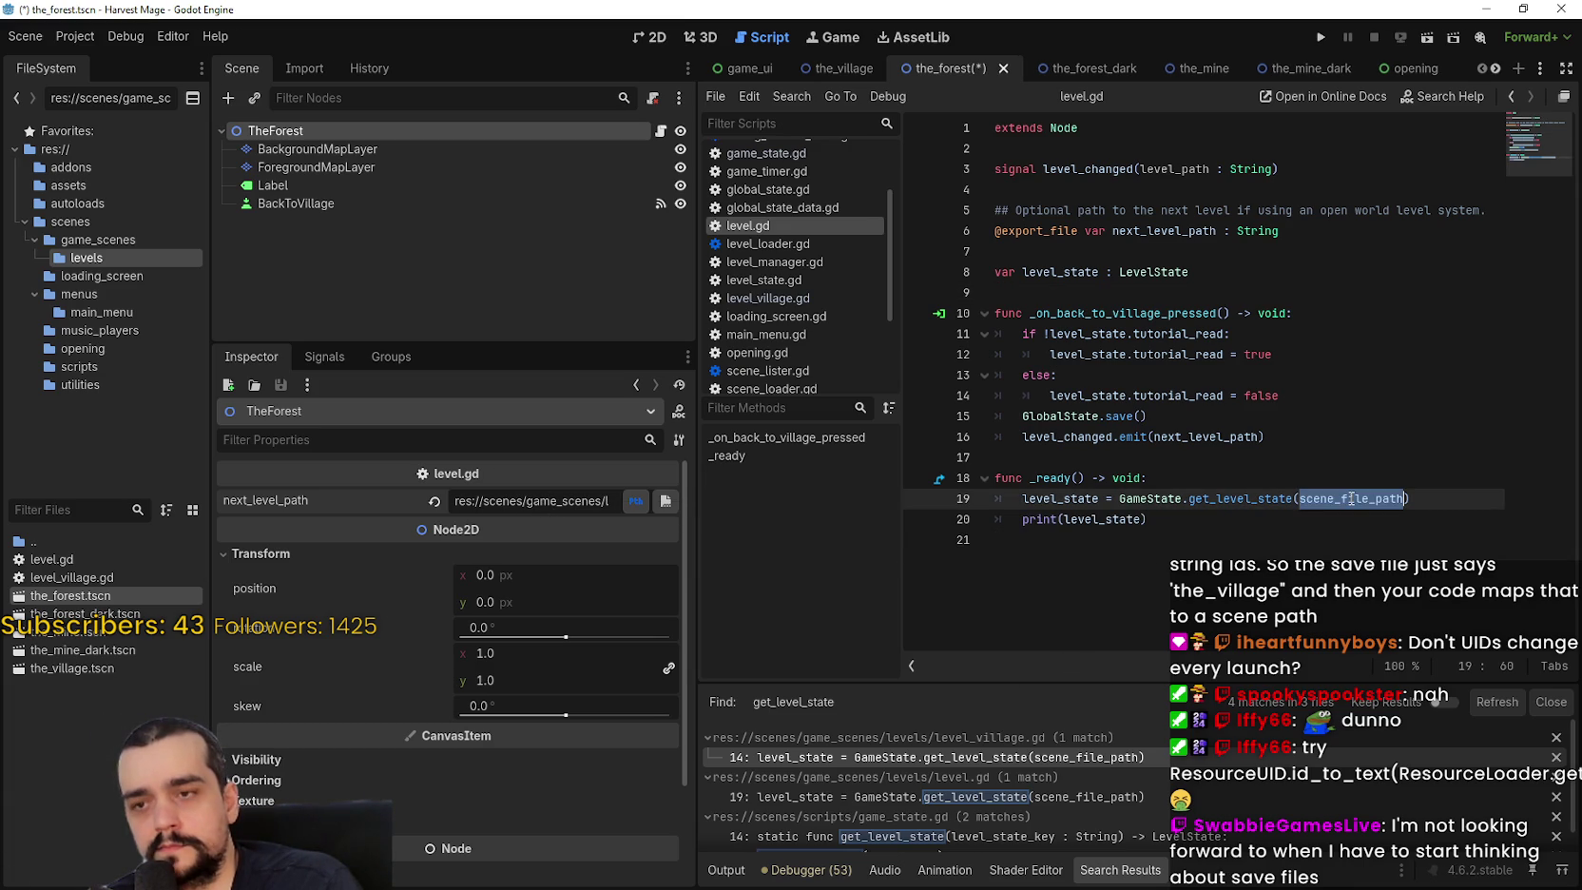
mouse_move(112, 558)
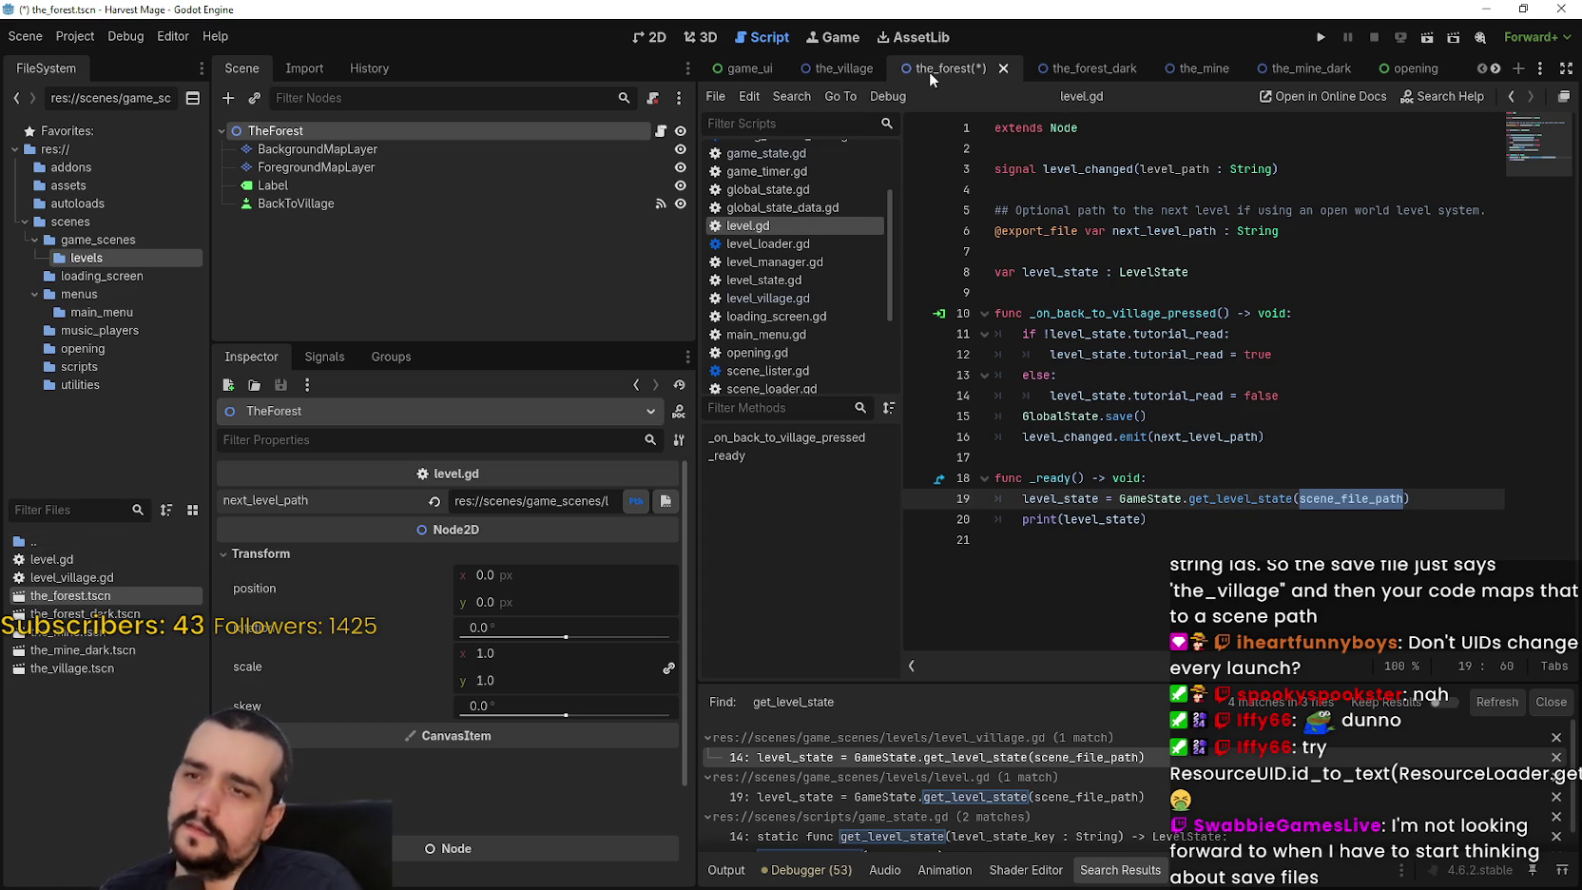
key("ctrl+s")
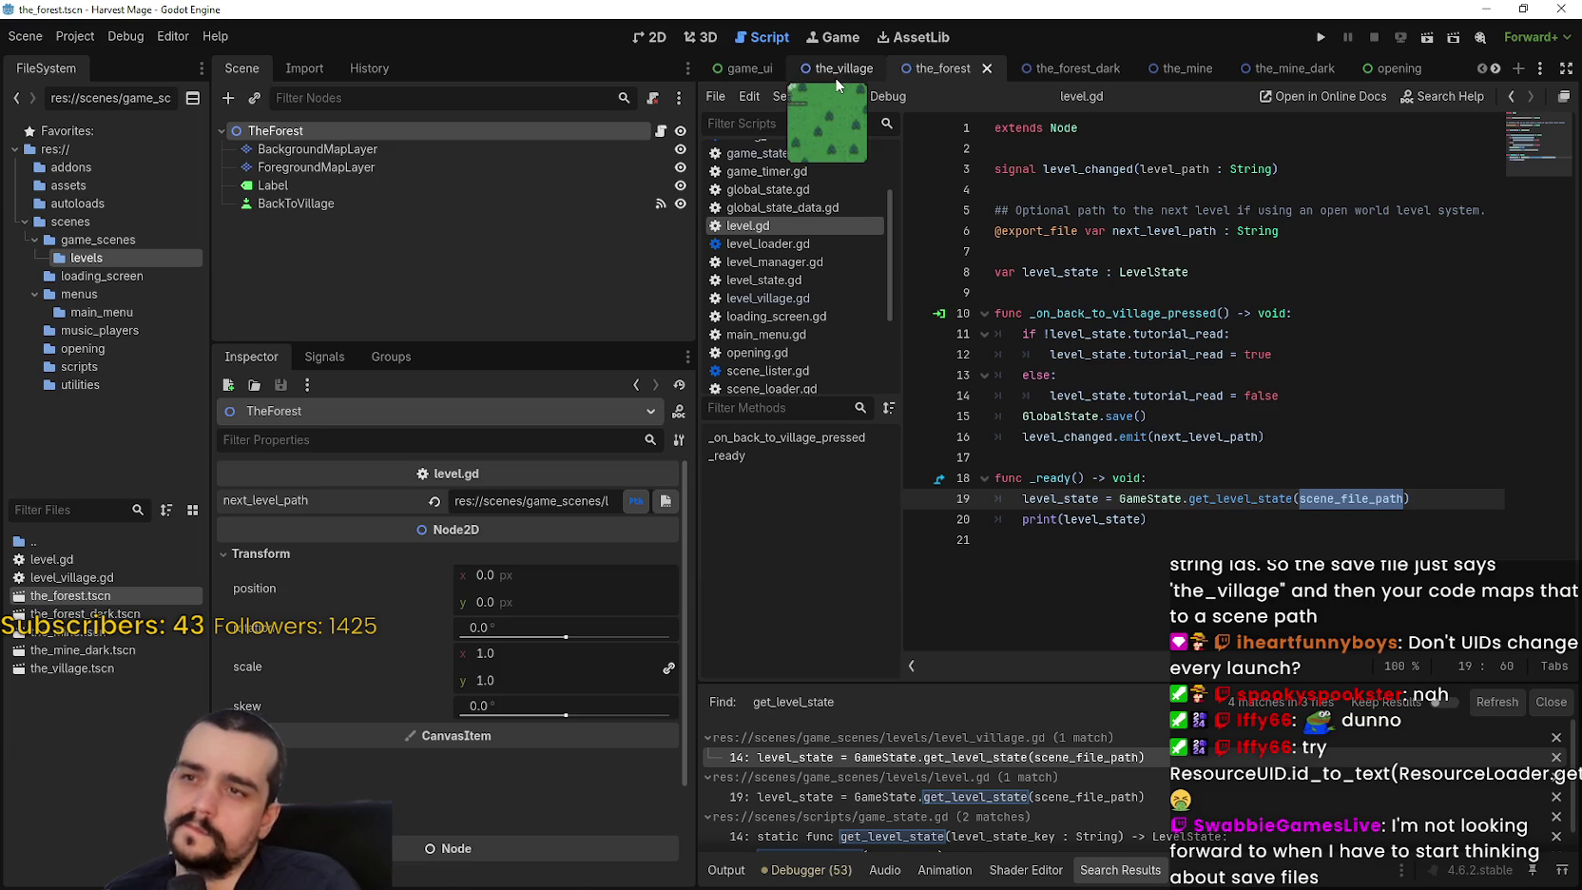
left_click(835, 77)
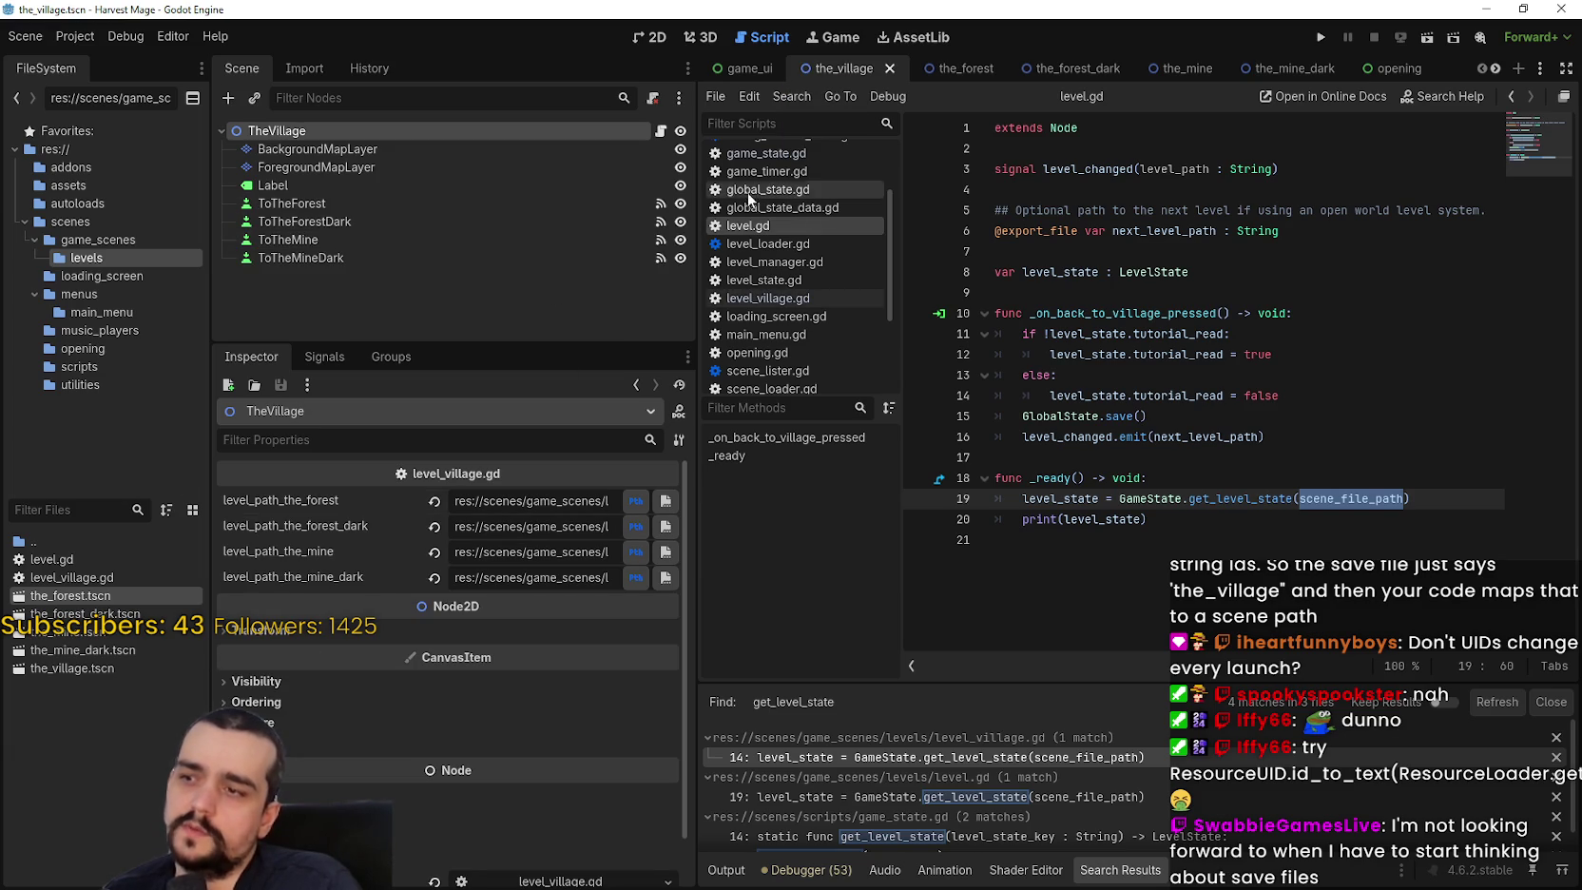
left_click(659, 130)
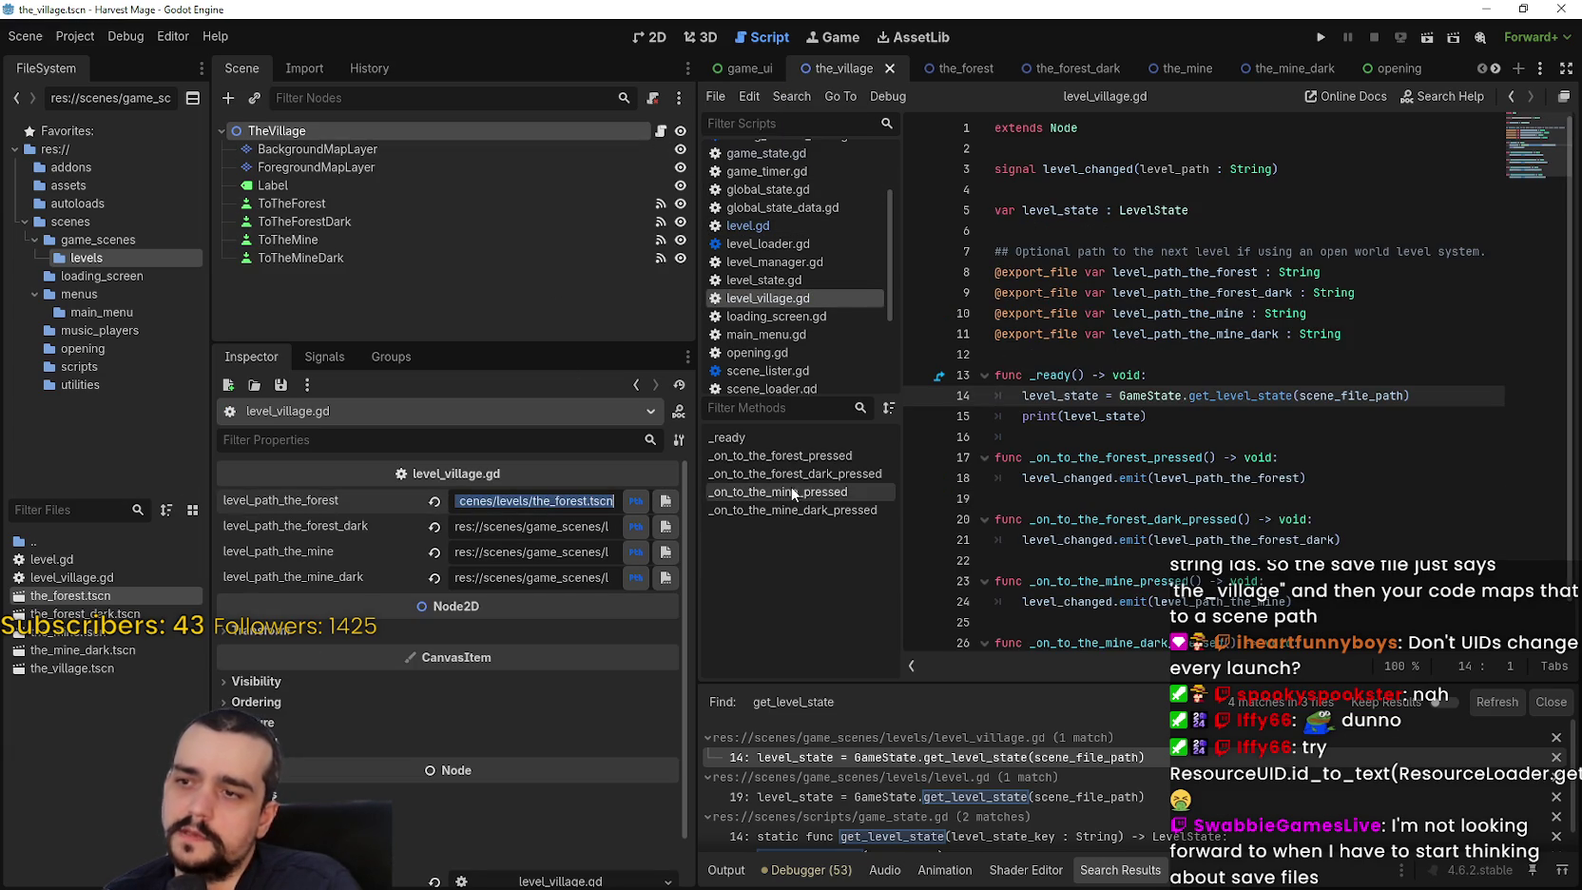
Drop the_village.tscn into level_village.gd above _ready to create a THE_VILLAGE preload constant by uid.
left_click(1365, 361)
key("shift+Up")
key("shift+Up")
key("shift+Up")
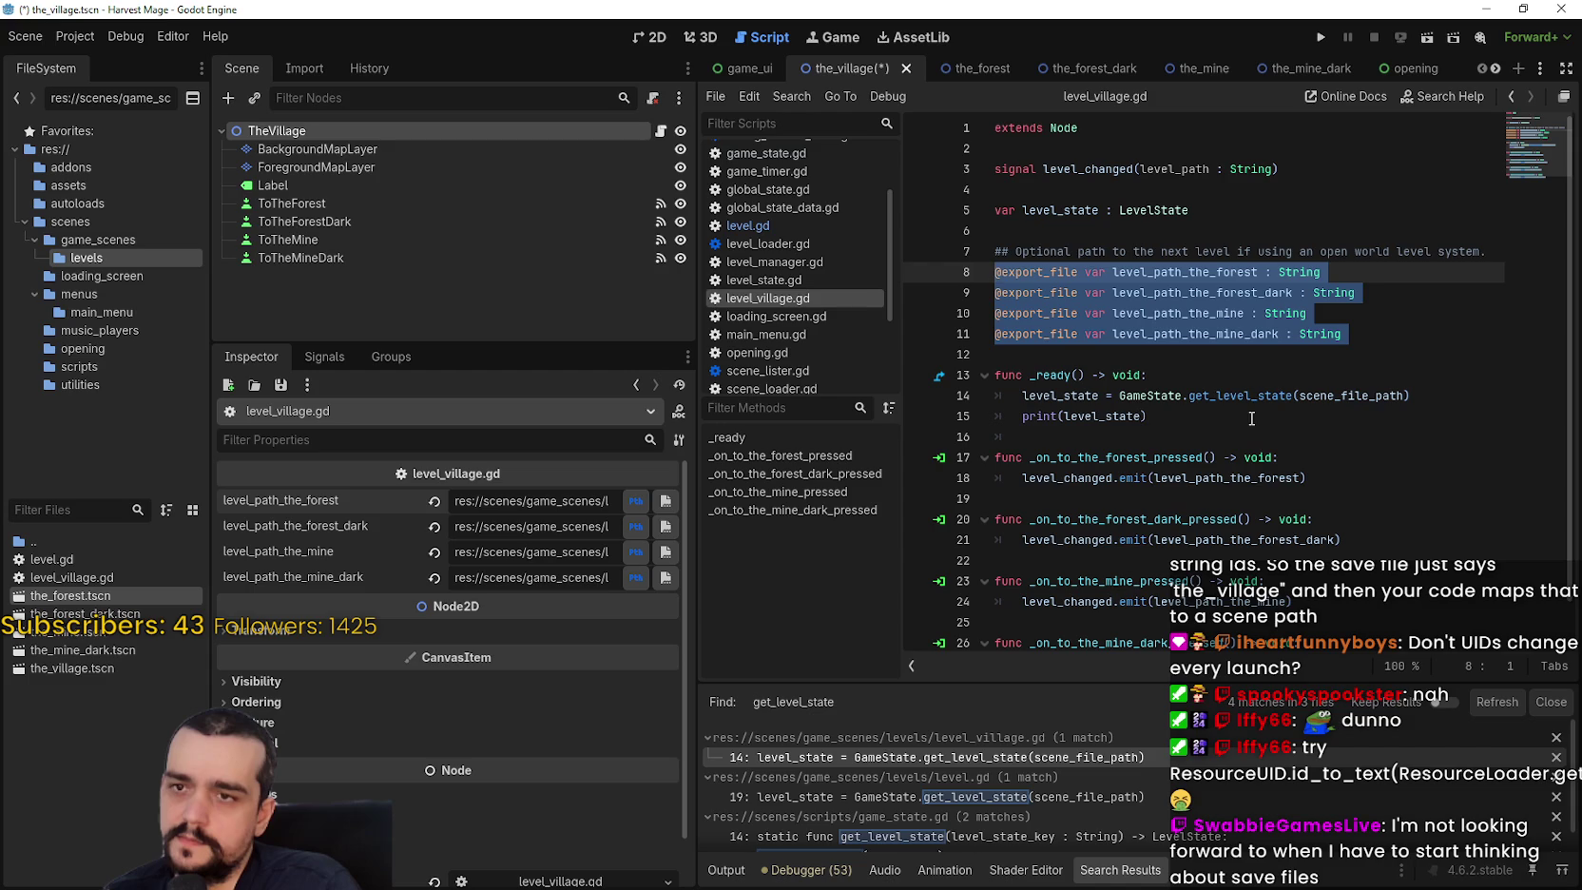
double_click(1340, 395)
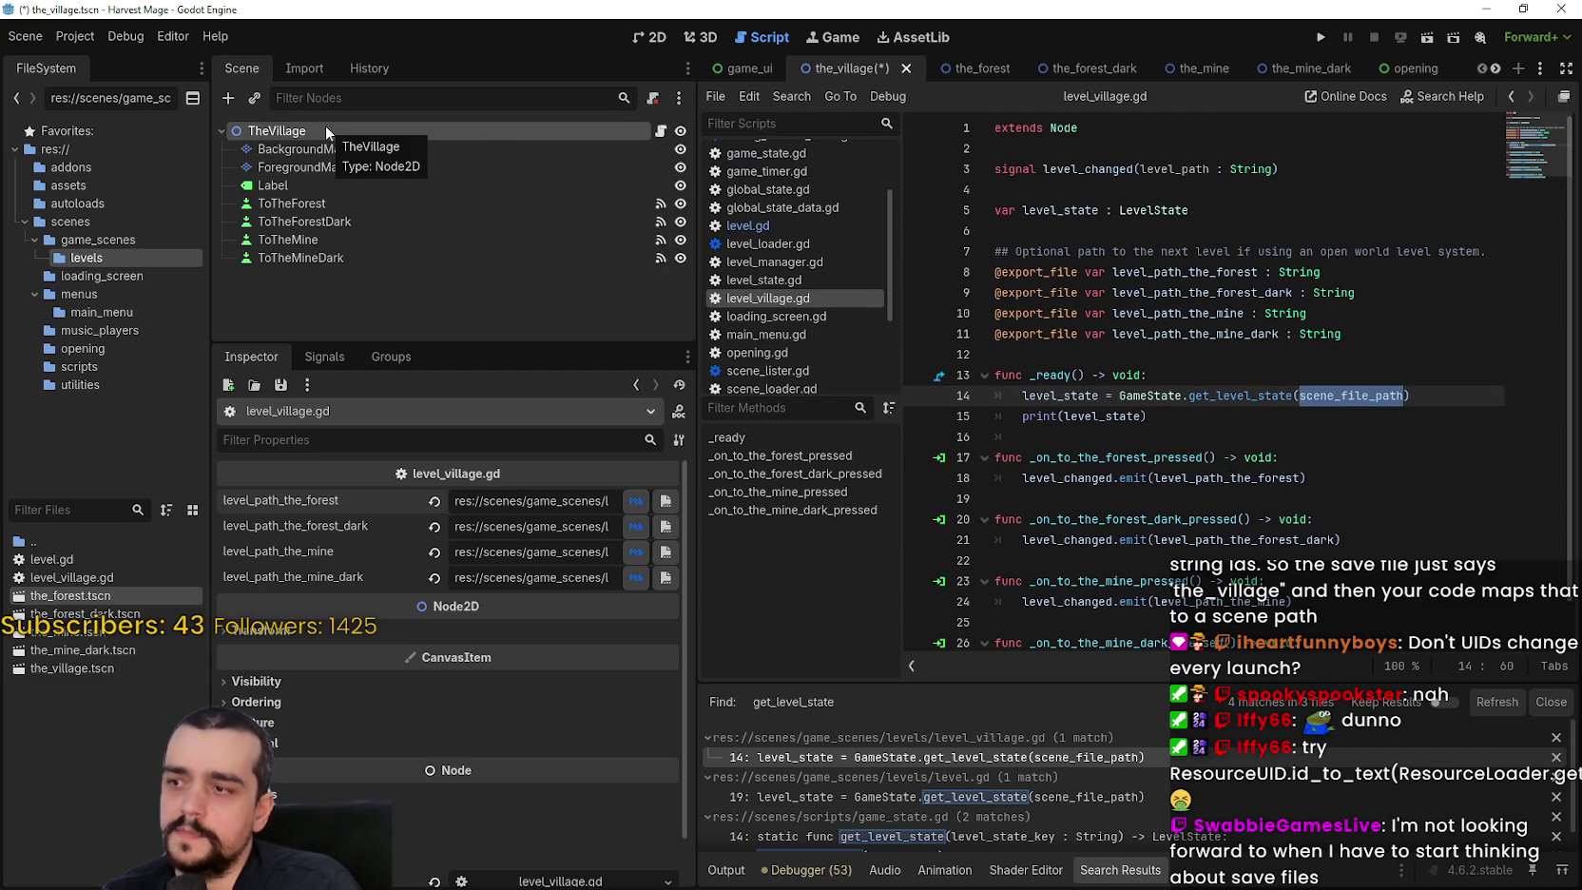
left_click(86, 668)
left_click(1082, 358)
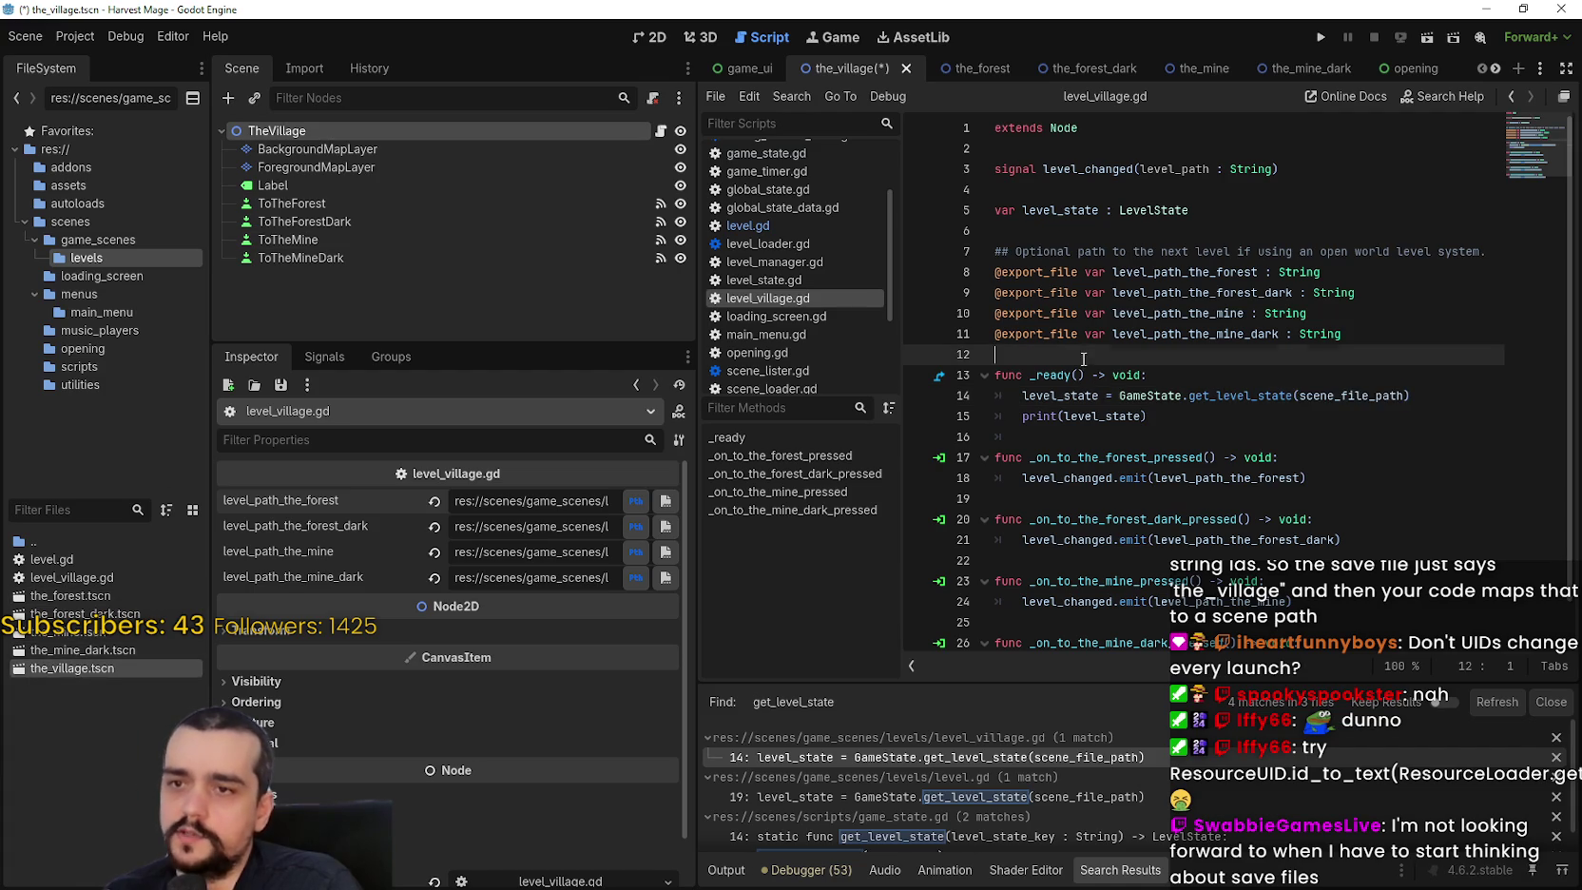
key("Return")
left_click_drag(67, 669, 1093, 354)
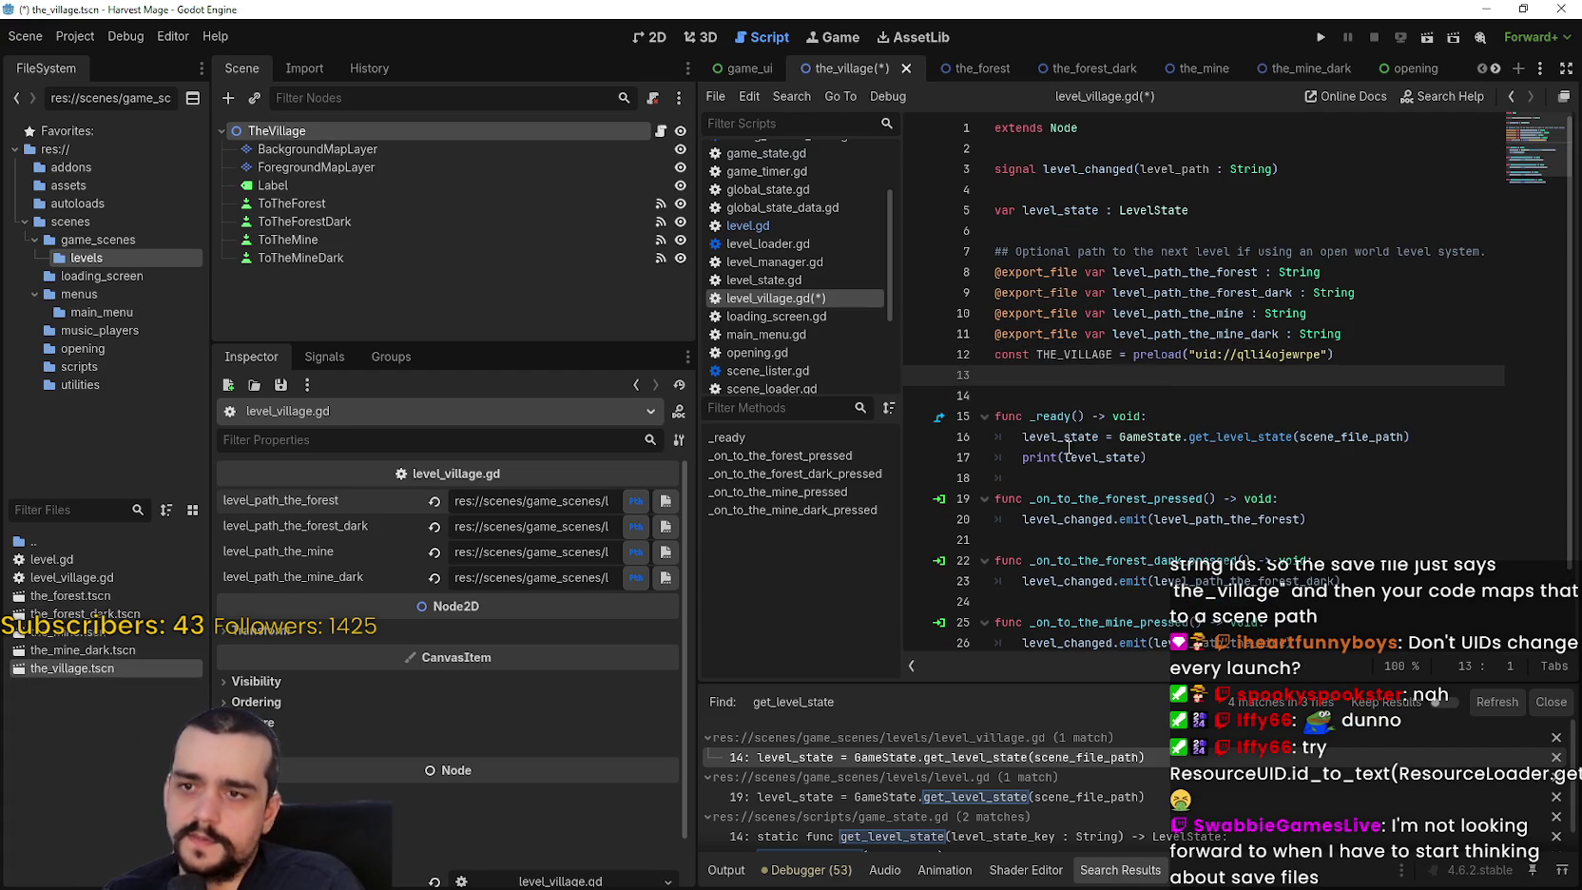
Strip preload and its parentheses so THE_VILLAGE holds just the uid string.
double_click(1069, 334)
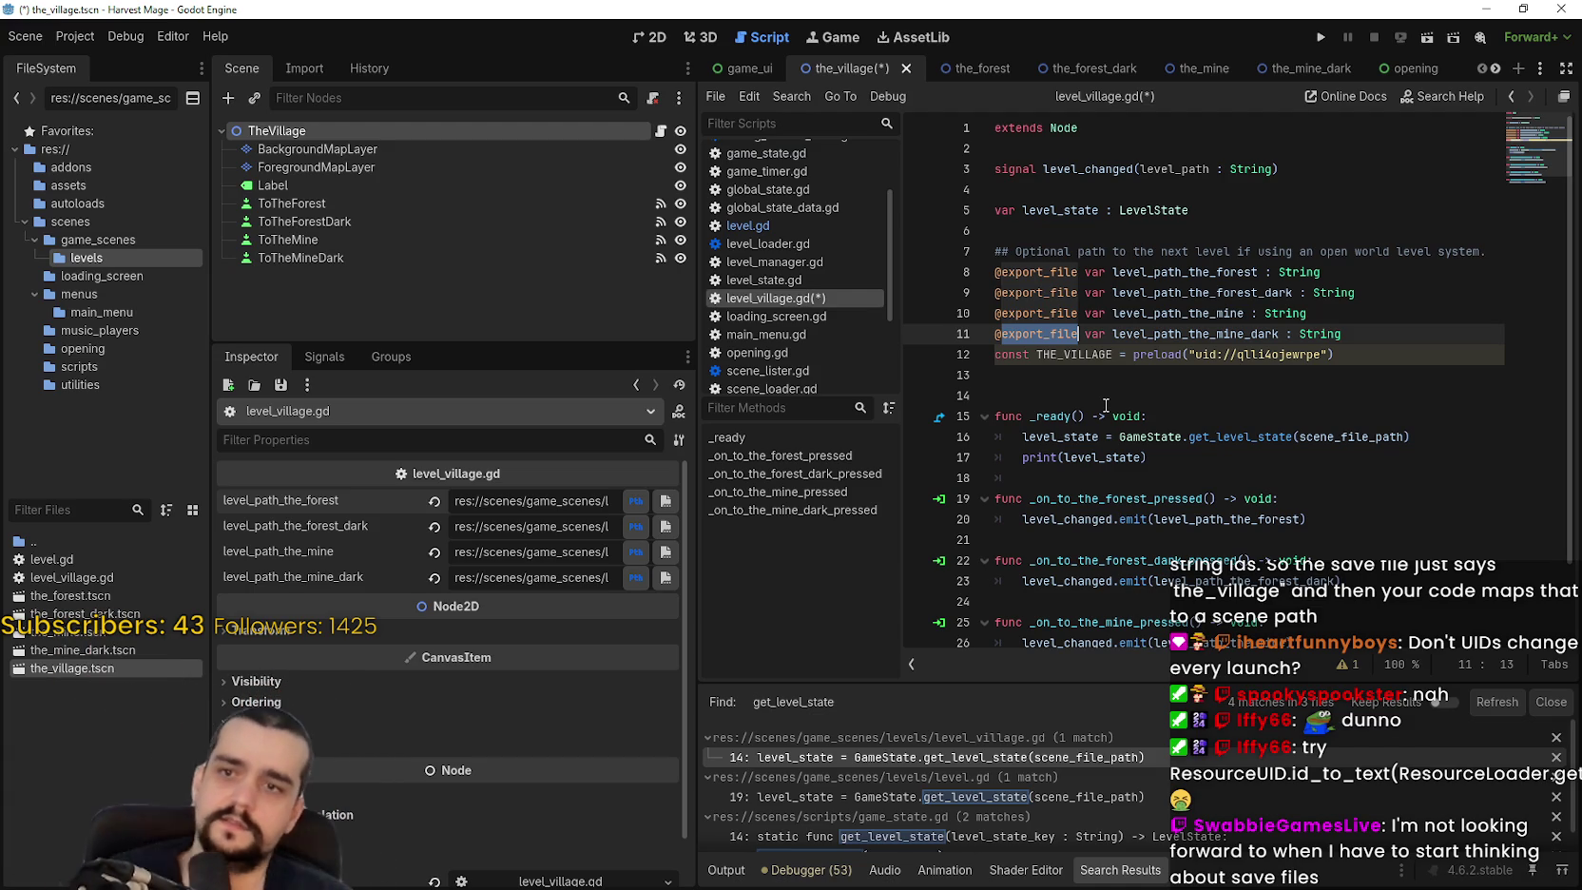
key("End")
key("Return")
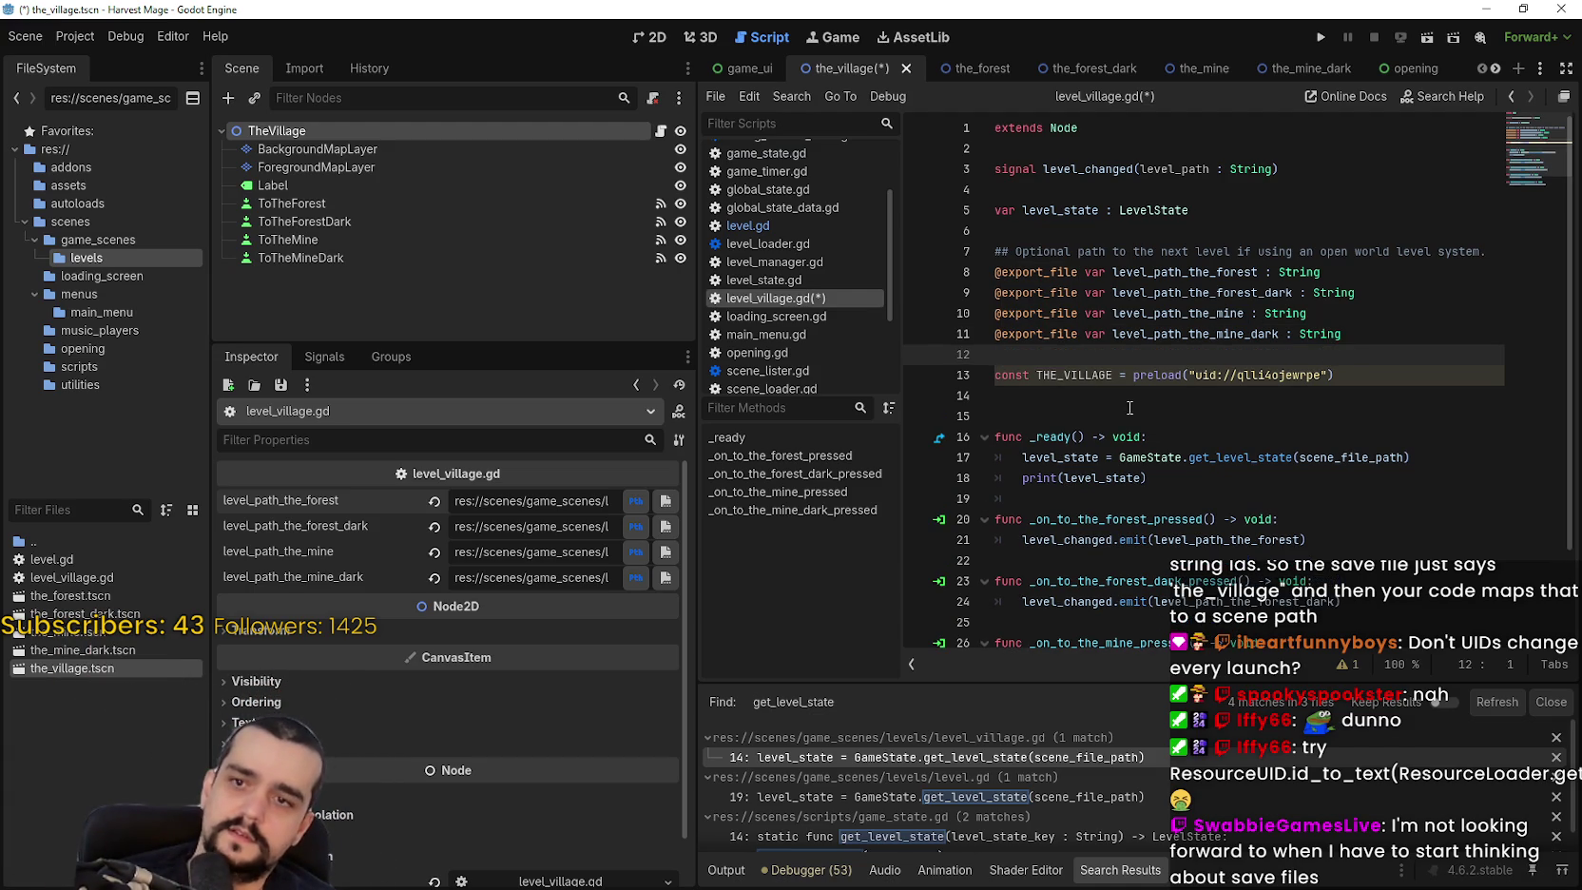
left_click(1182, 379)
double_click(1150, 379)
key("Delete")
key("Delete")
left_click(1289, 367)
key("BackSpace")
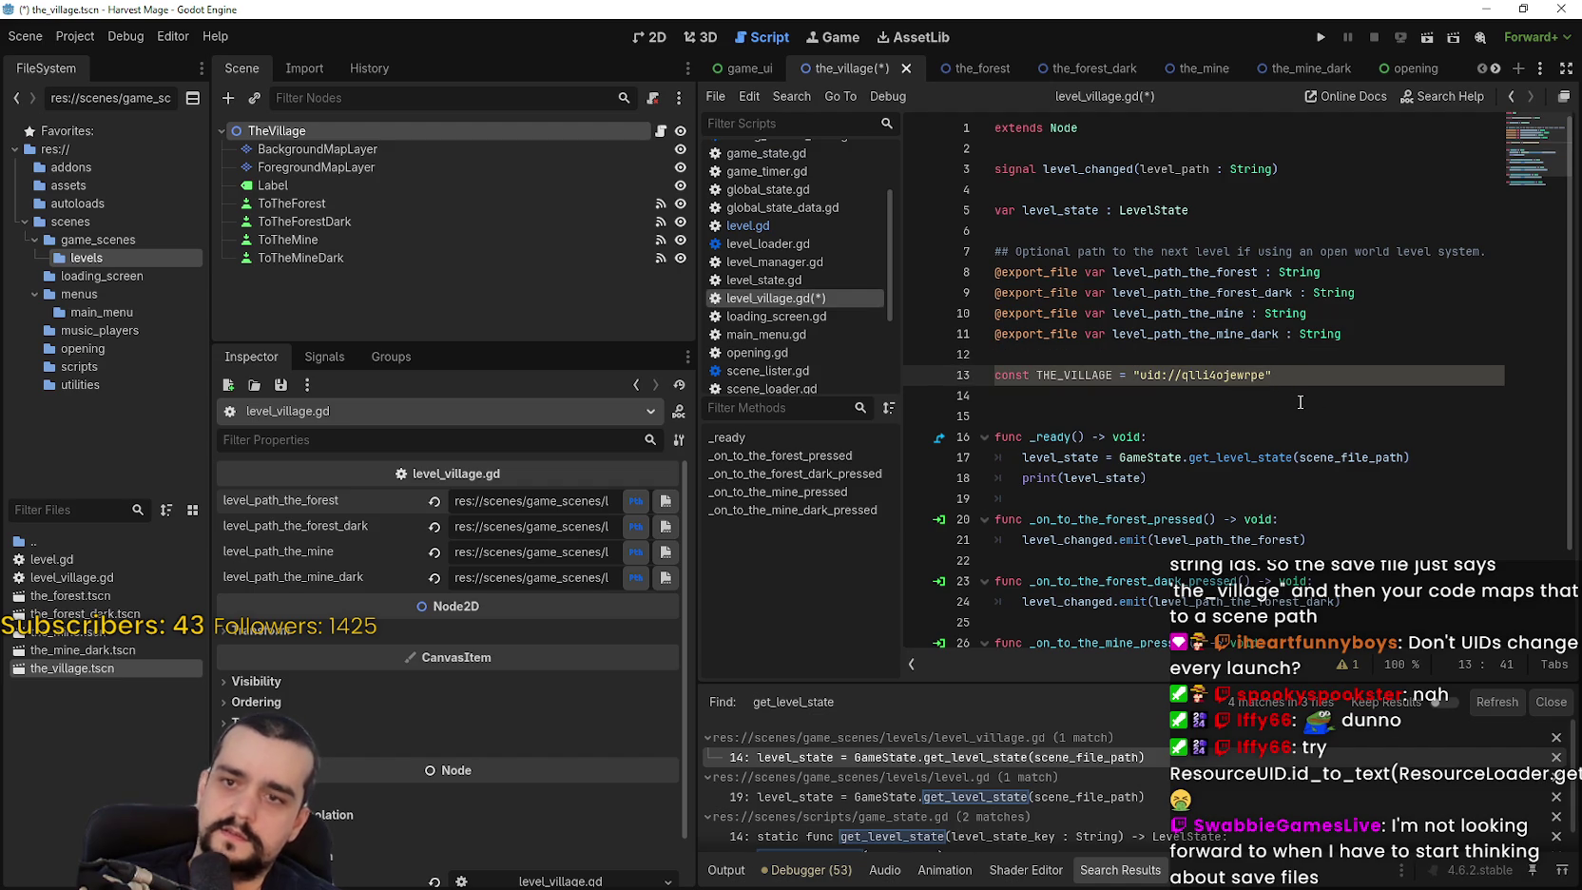
Type THE_VILLAGE as ': String', pass it instead of scene_file_path in _ready, and save.
left_click(1261, 413)
left_click(1108, 374)
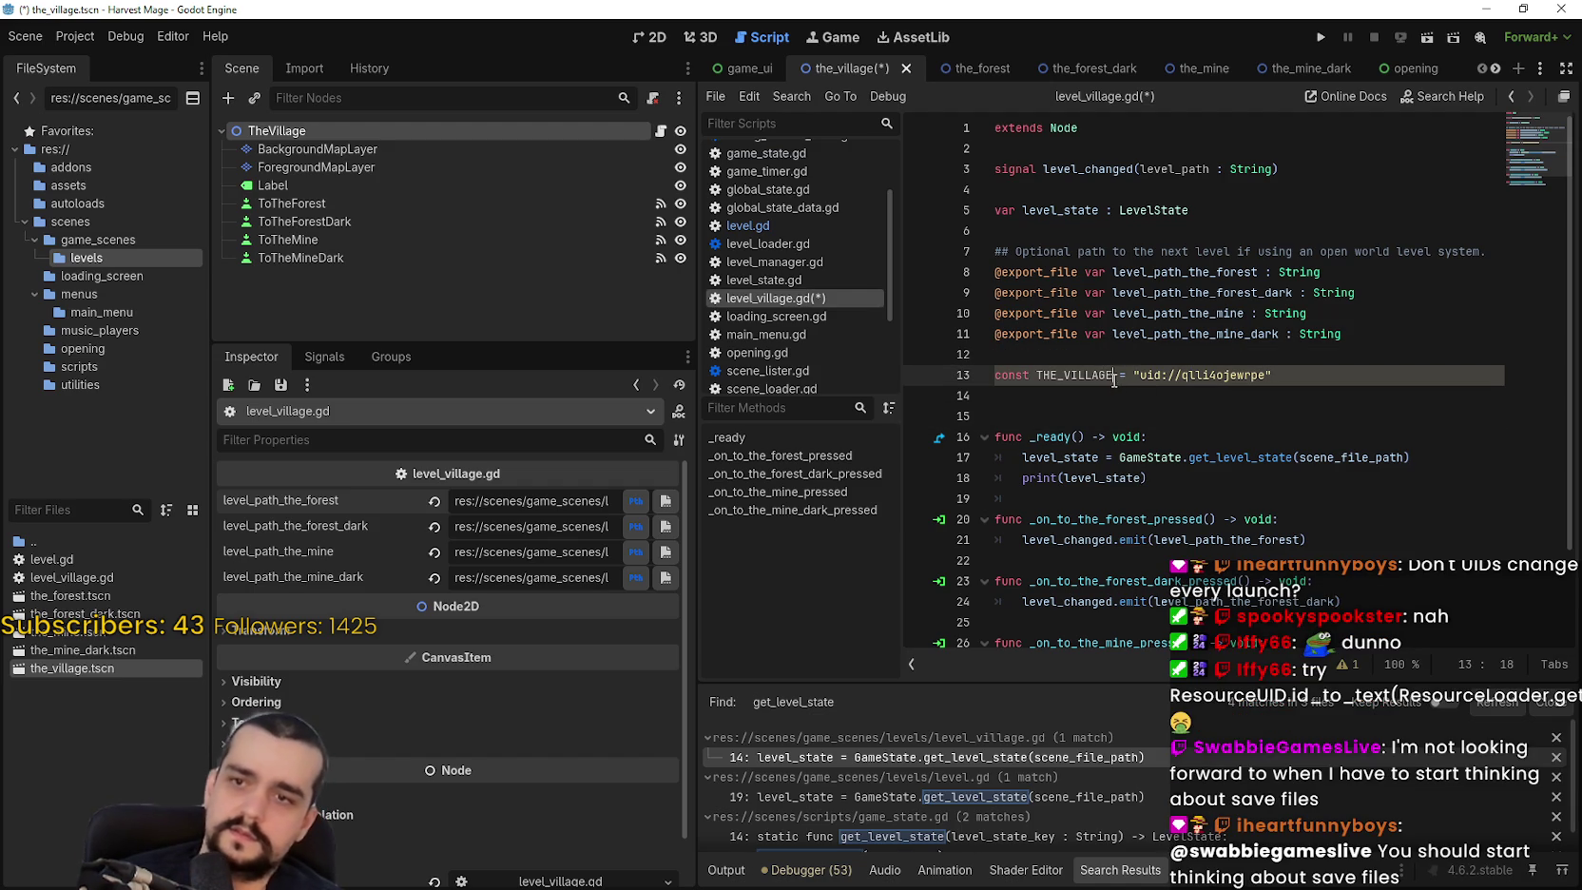
type(": String")
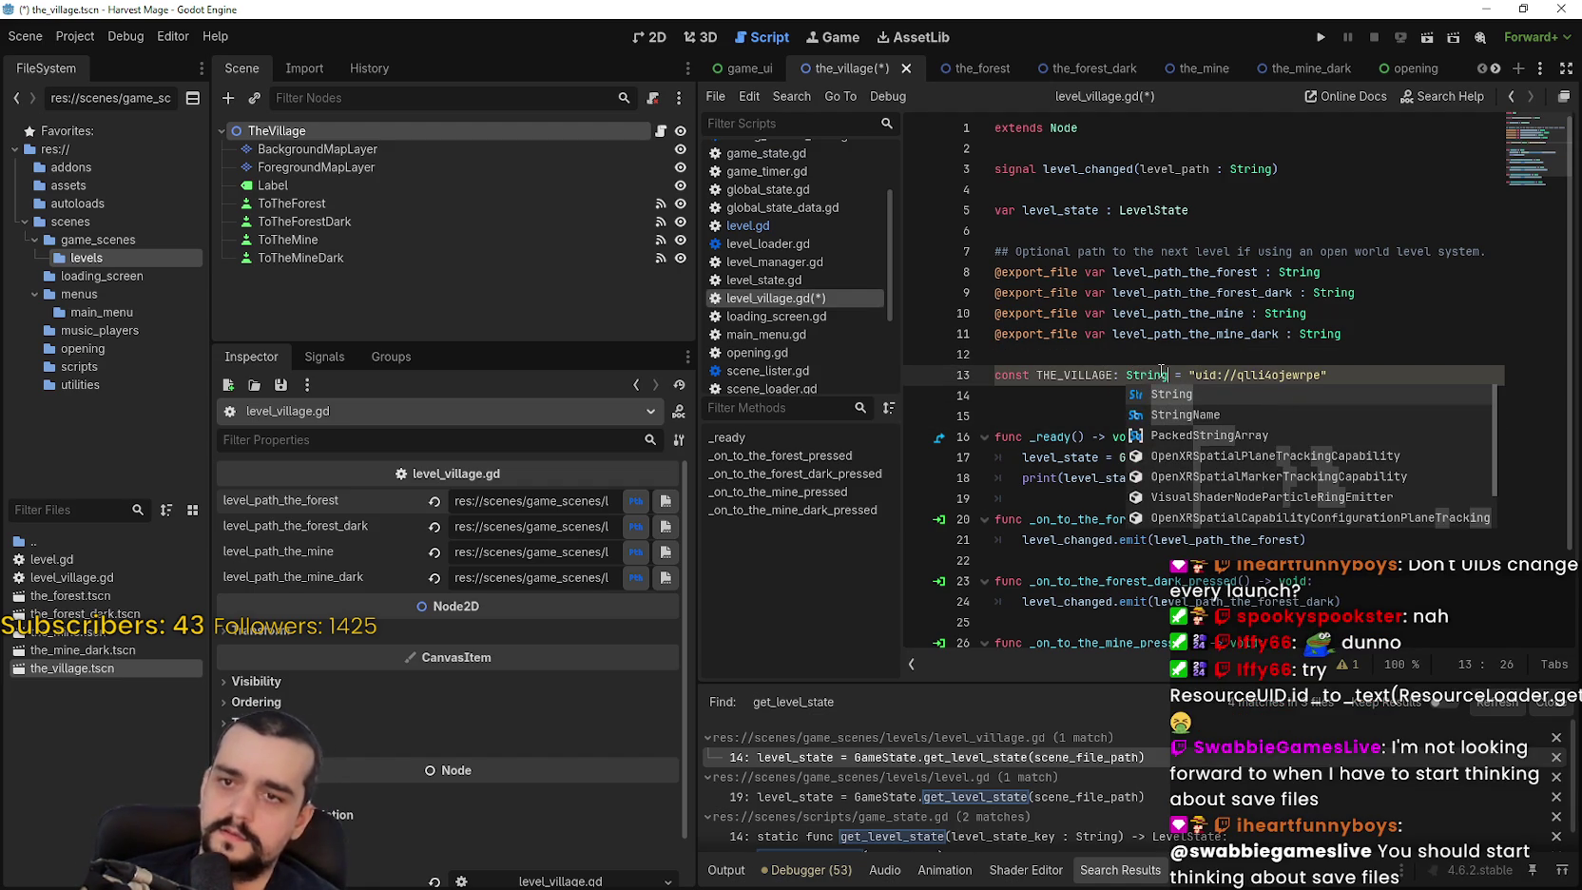
key("Escape")
double_click(1074, 375)
key("ctrl+c")
double_click(1326, 458)
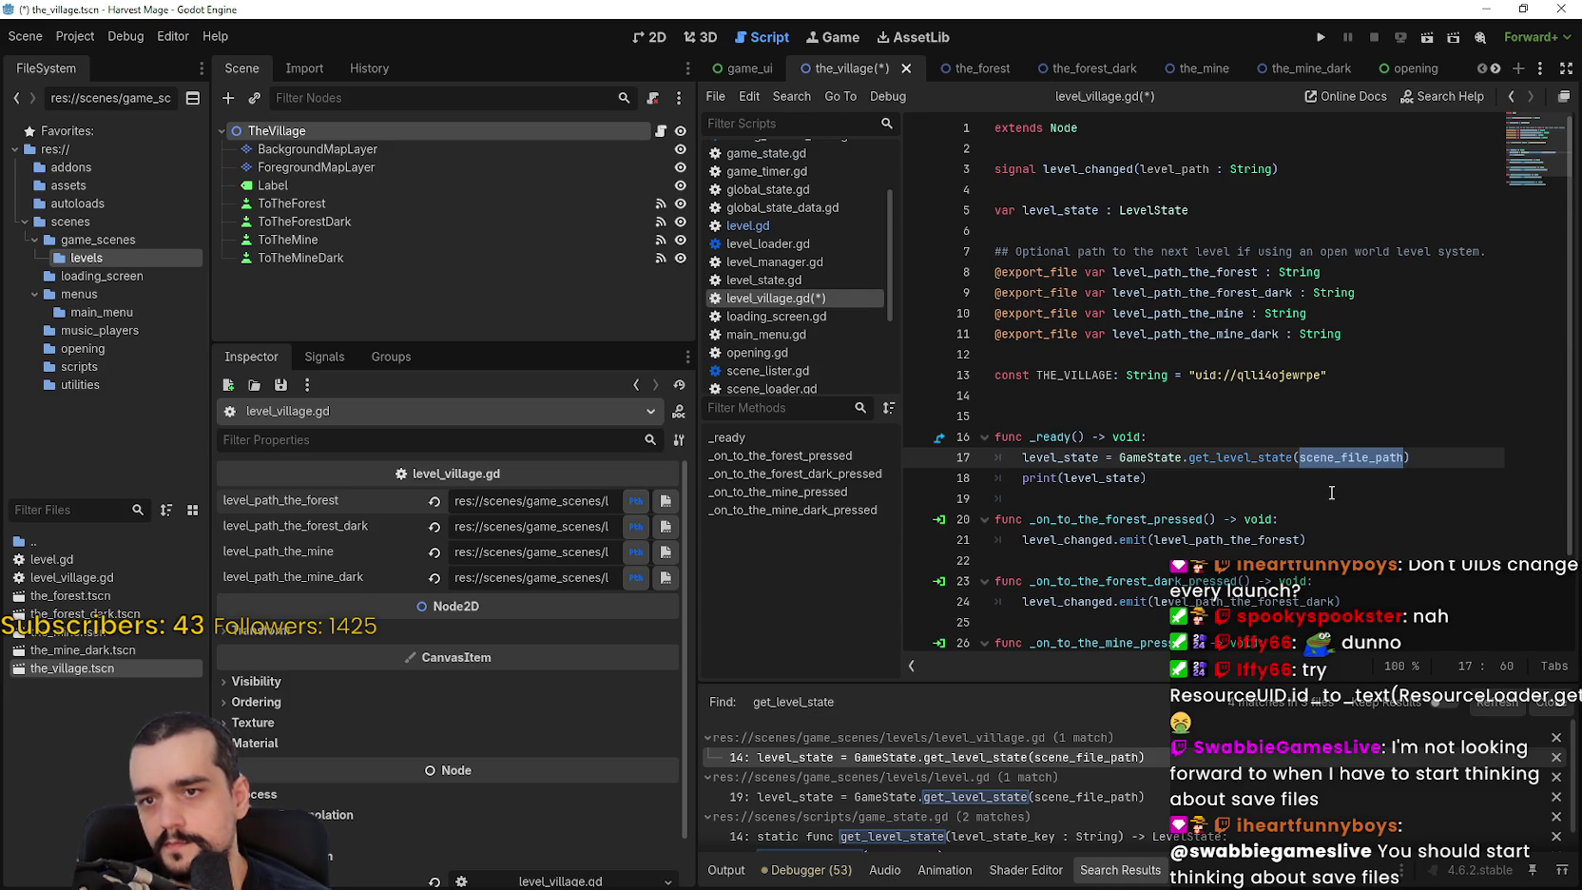
scroll(1330, 492, "down", 2)
key("ctrl+v")
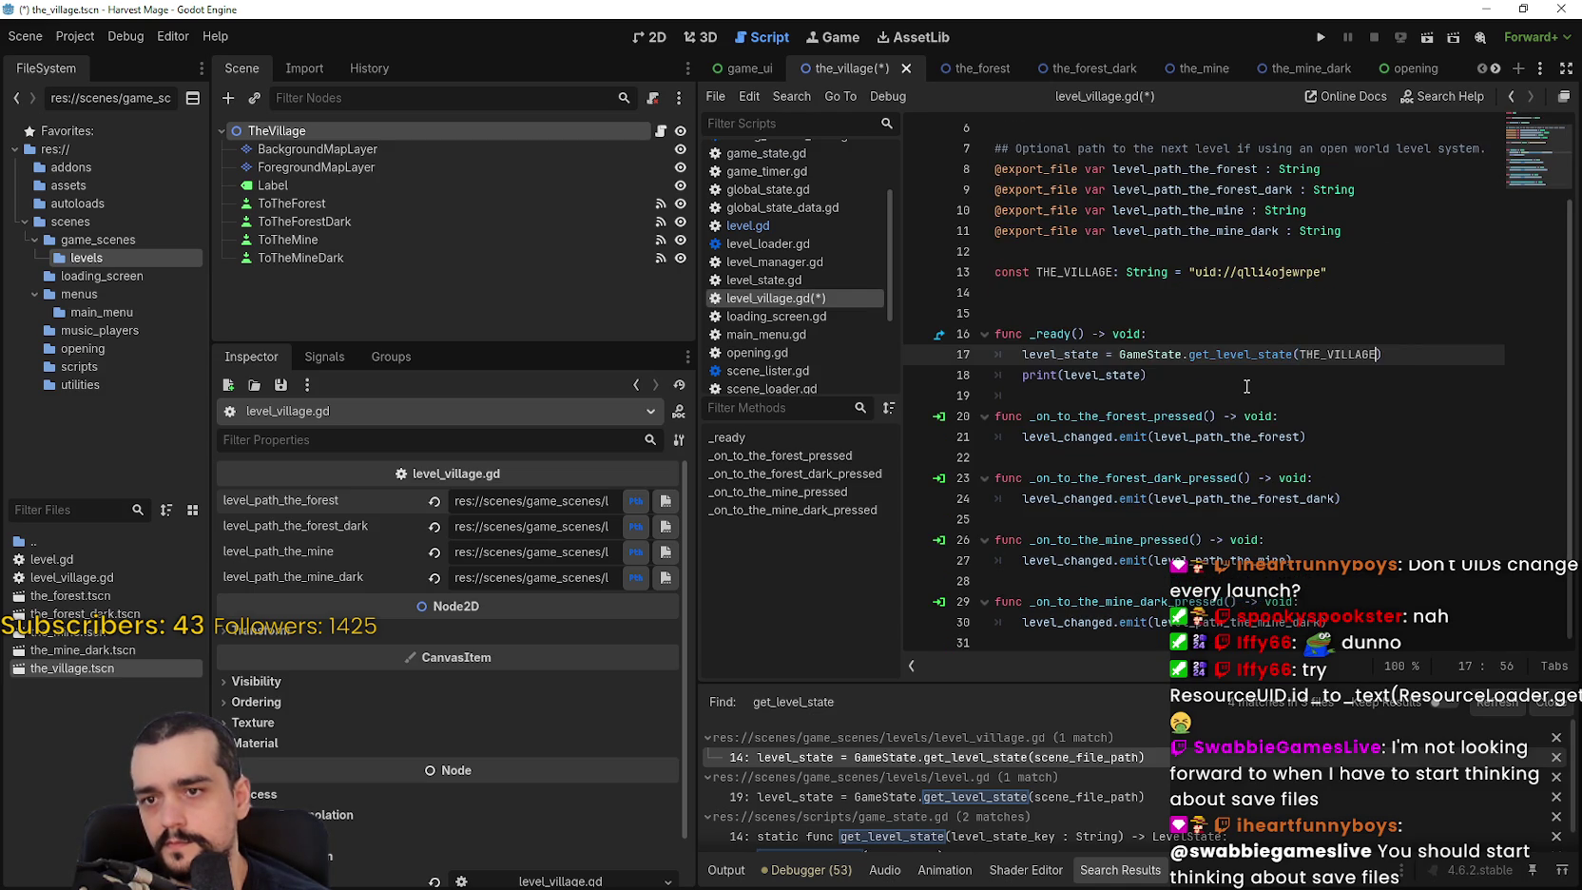
left_click(1245, 379)
key("ctrl+s")
scroll(1241, 399, "up", 2)
left_click(1235, 397)
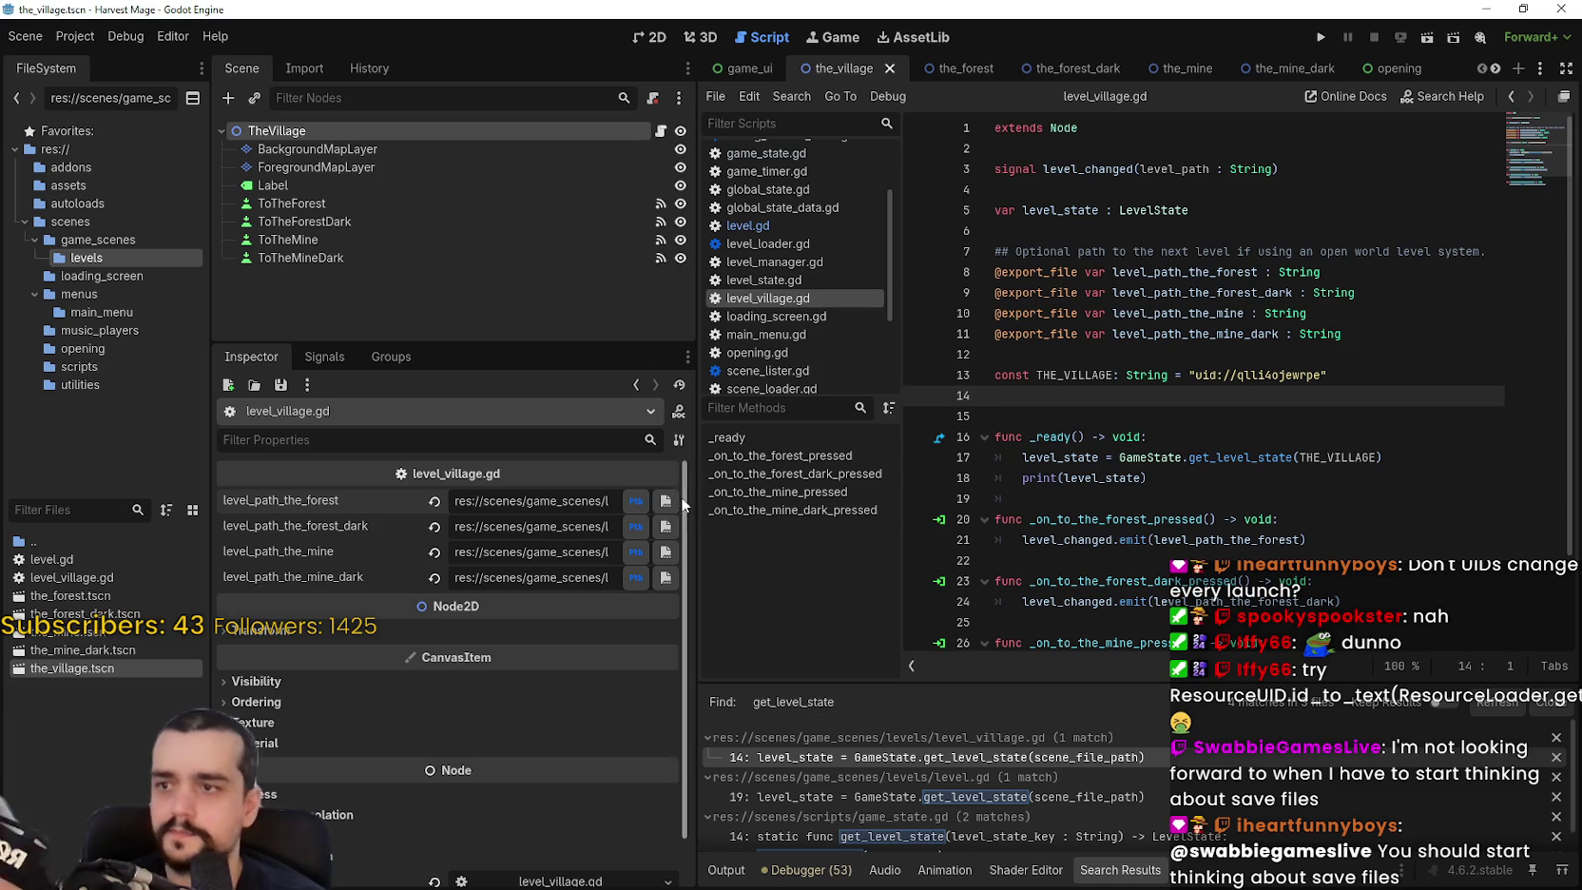
Run Harvest Mage, stop it, then run it again to reach the main menu.
left_click(1321, 37)
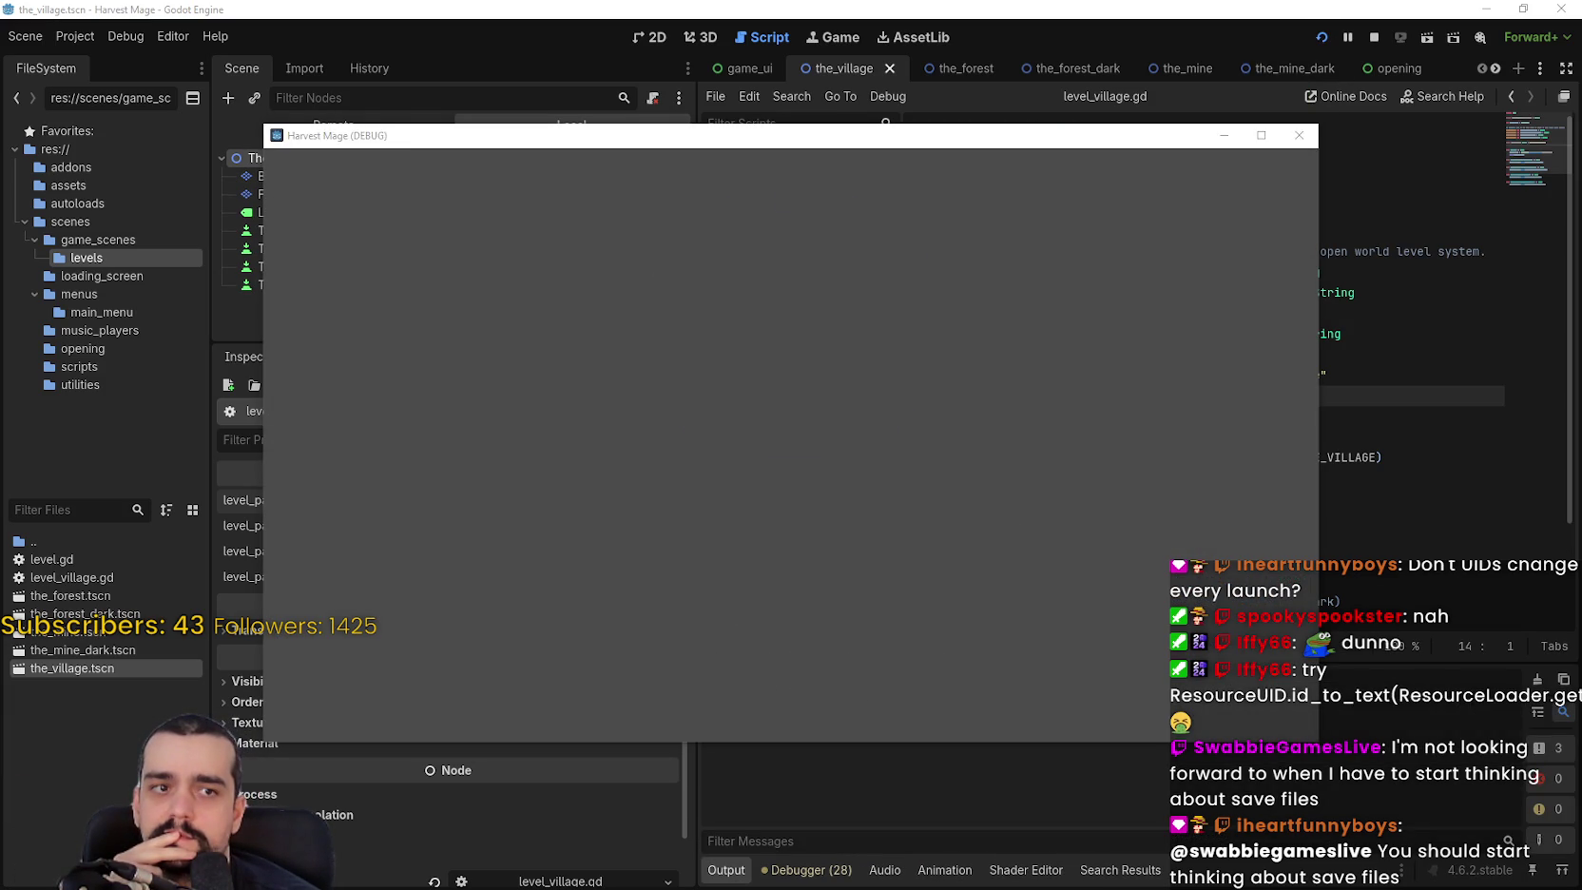
left_click(1373, 37)
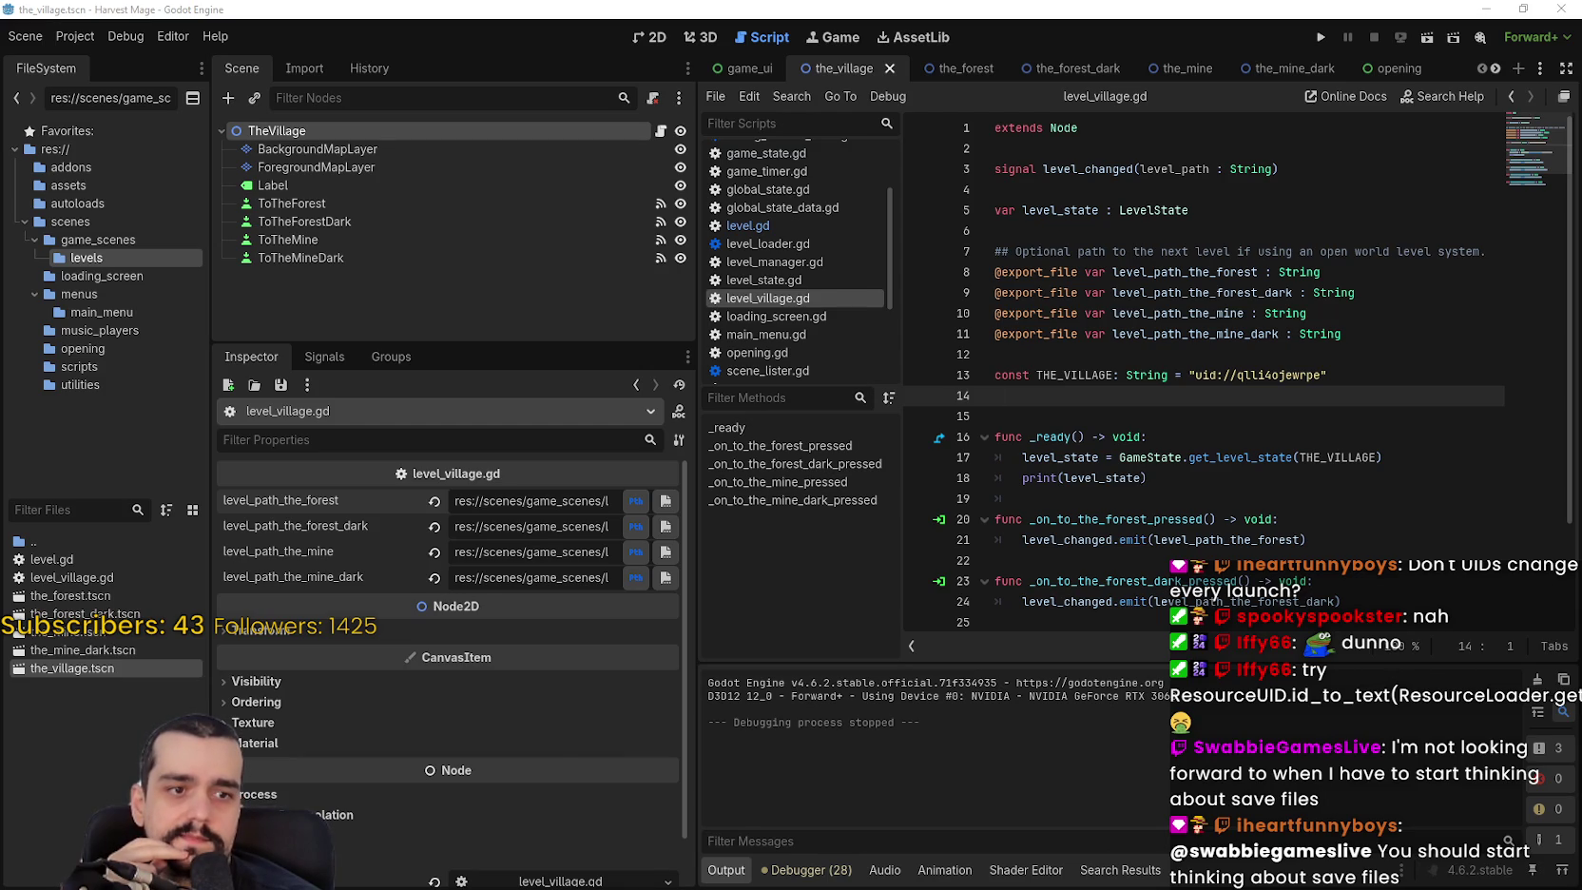
left_click(1320, 37)
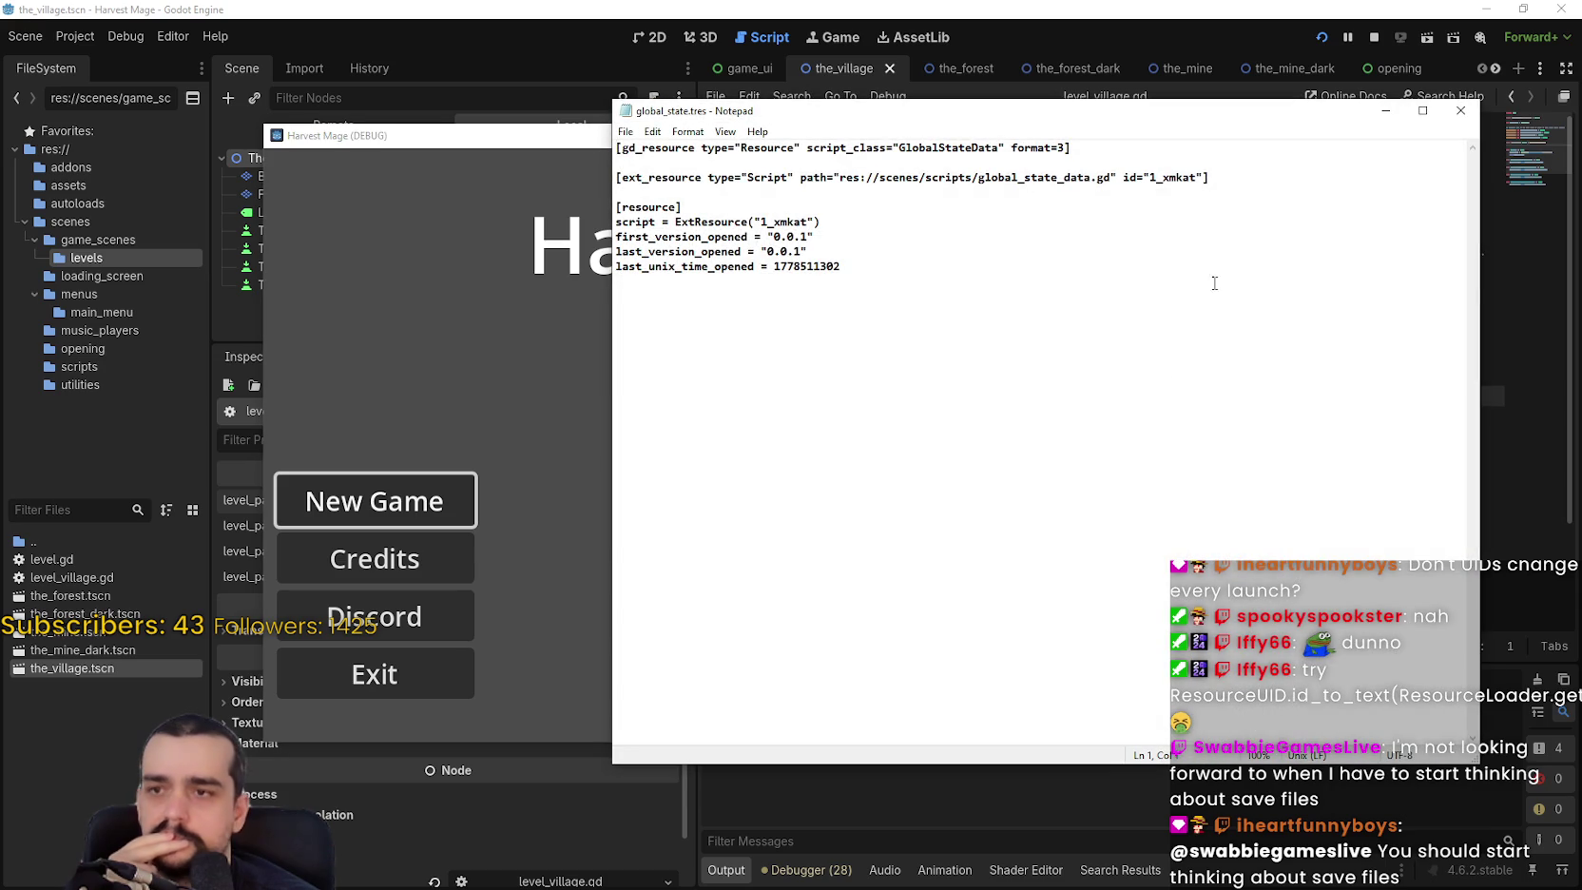
Close the save file and start a New Game, continuing past the breakpoint.
left_click(1460, 110)
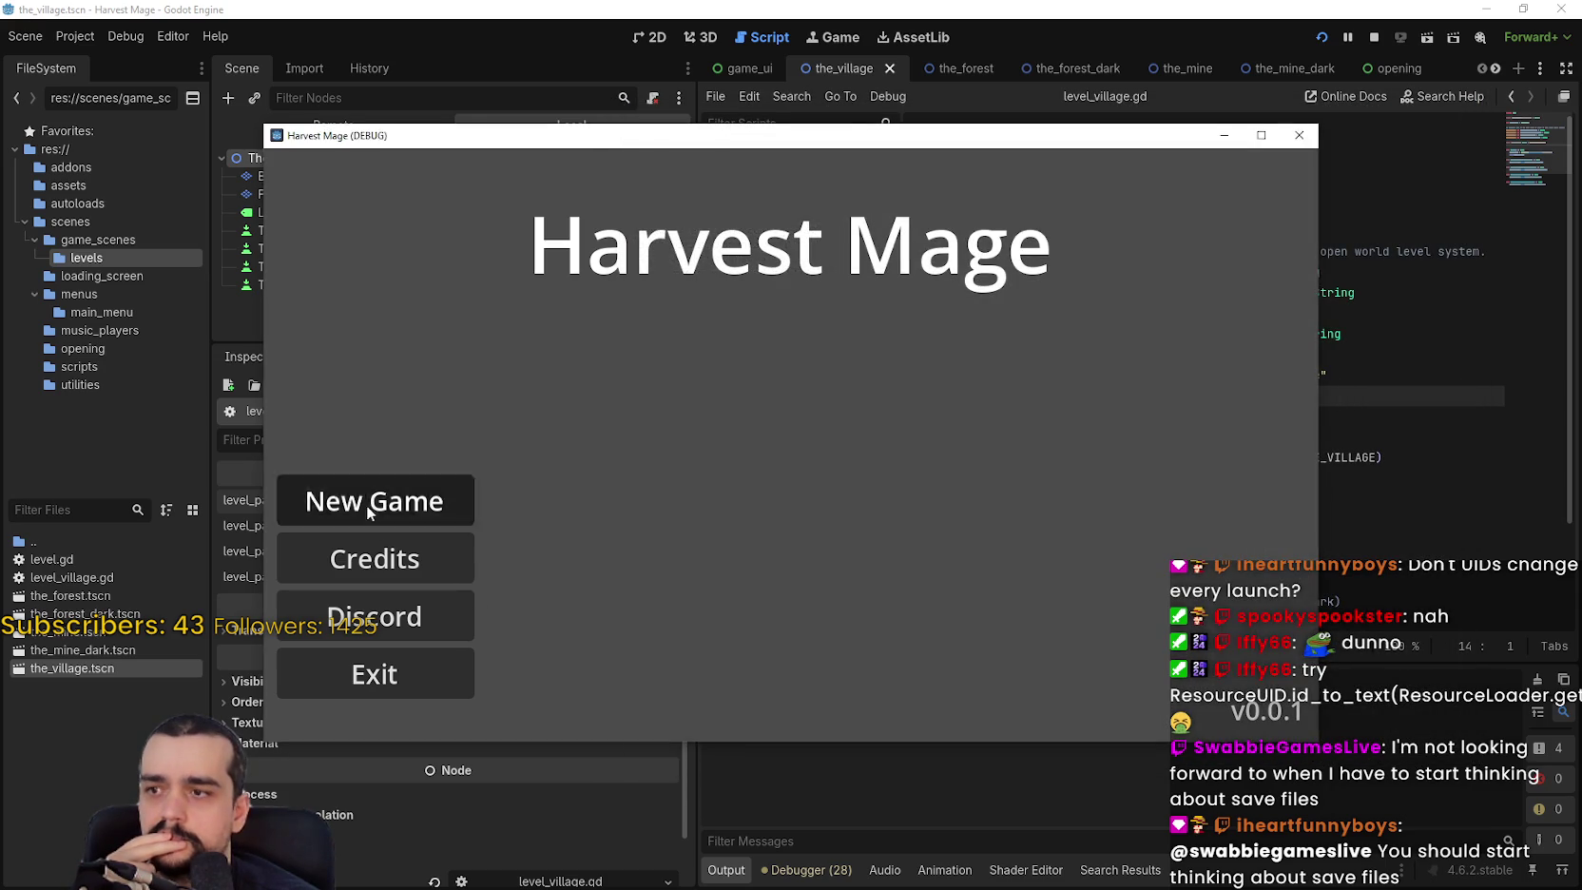
left_click(366, 504)
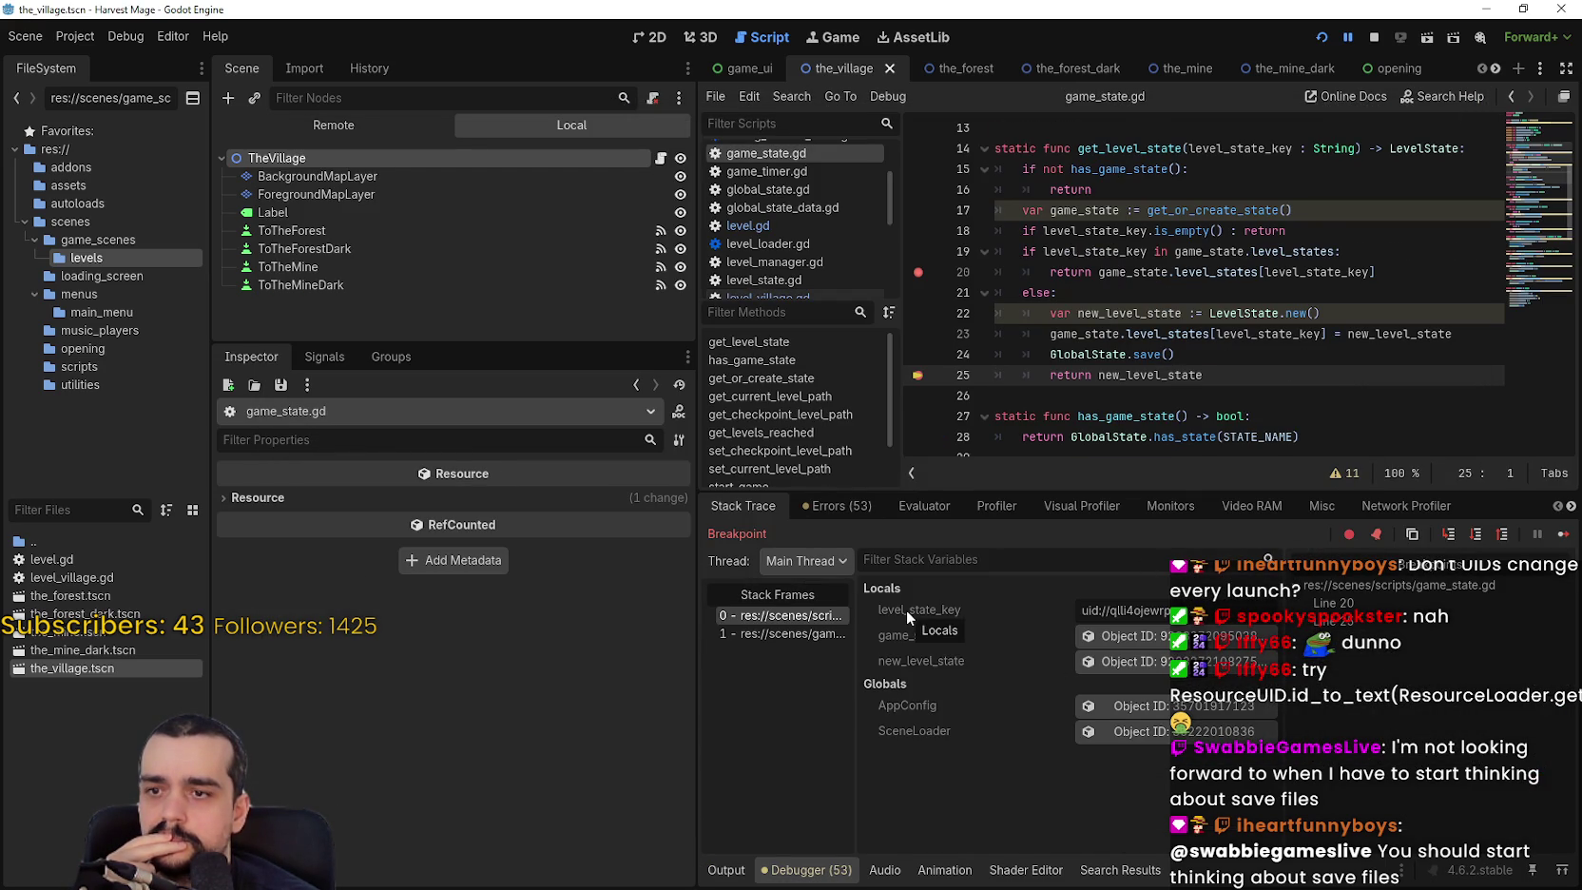
left_click(1566, 535)
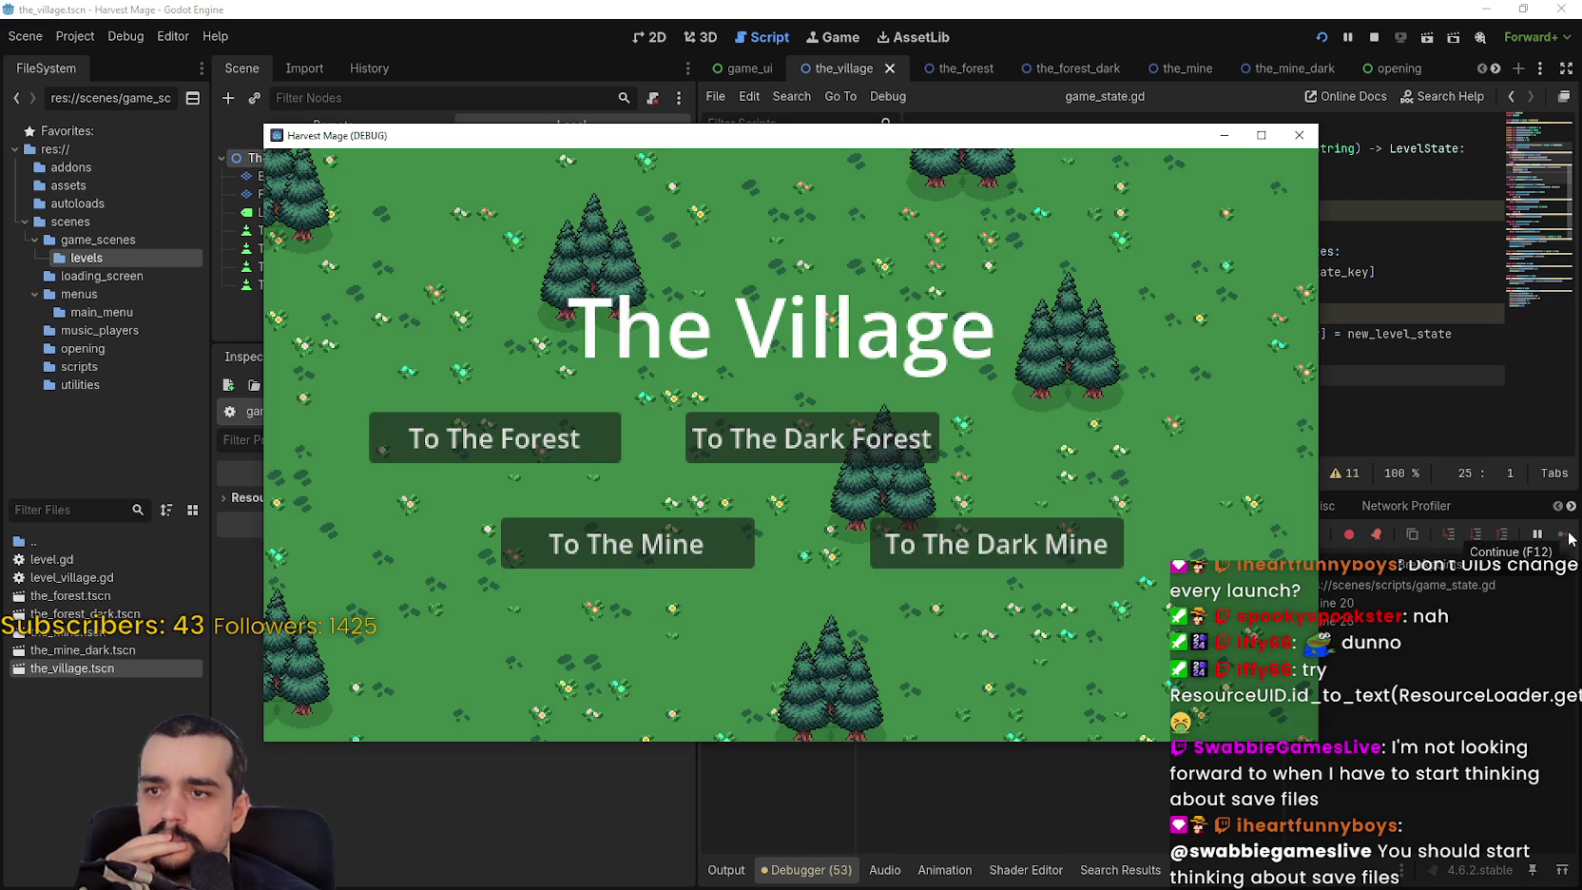
Check that global_state.tres keys the village under uid://qlli4ojewrpe, then travel To The Forest.
key("alt+Tab")
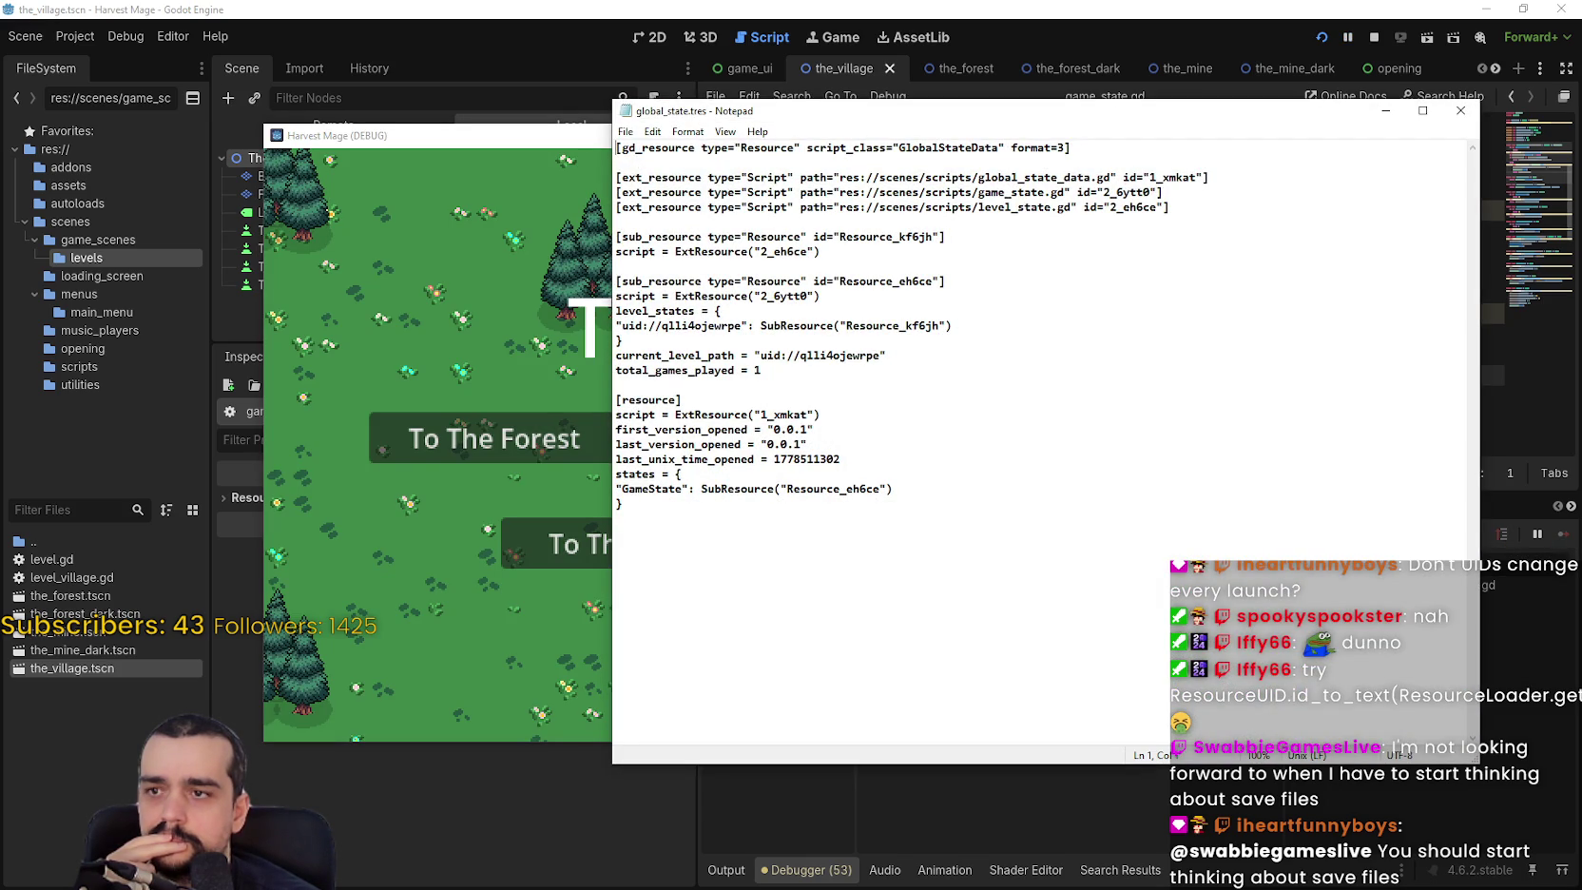
left_click_drag(742, 326, 626, 327)
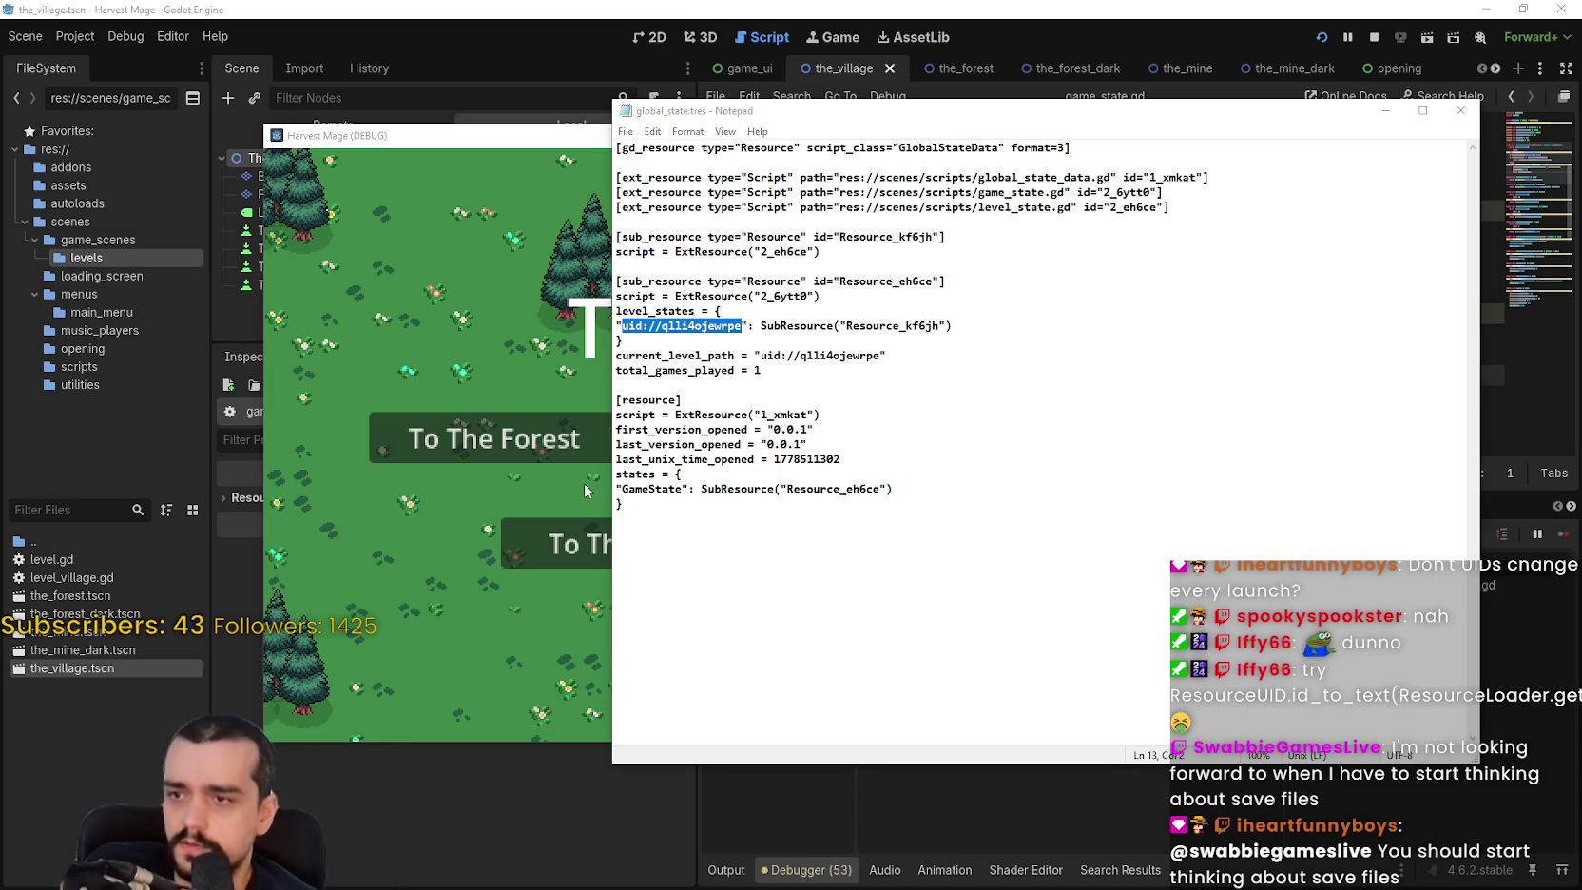
left_click(506, 416)
left_click(513, 432)
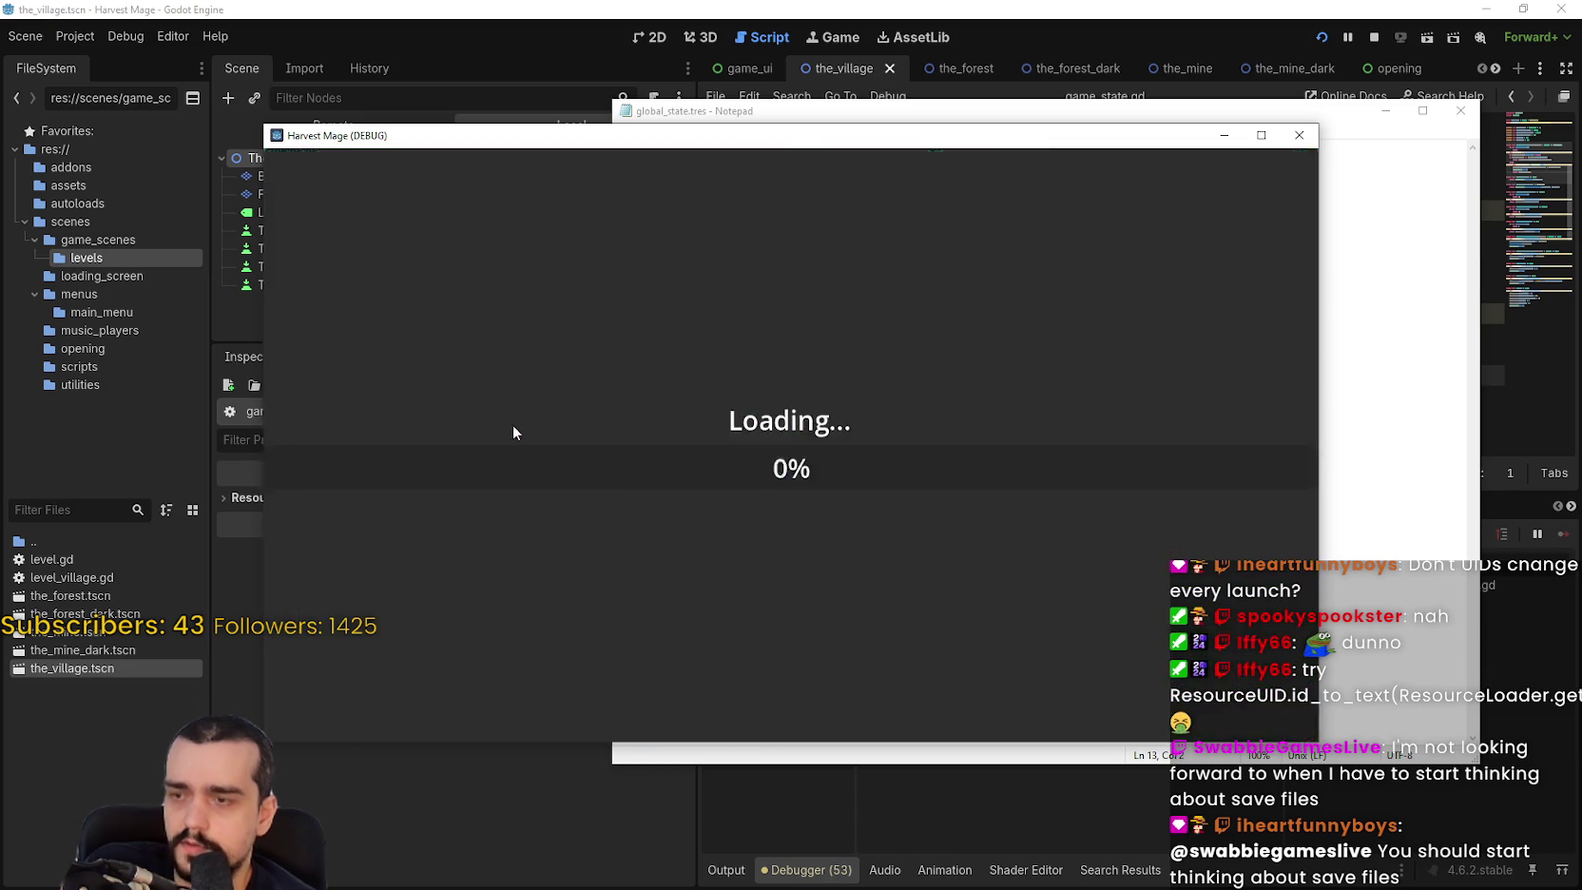
Let the forest load past the breakpoint and check both level state entries in the save.
left_click(1416, 611)
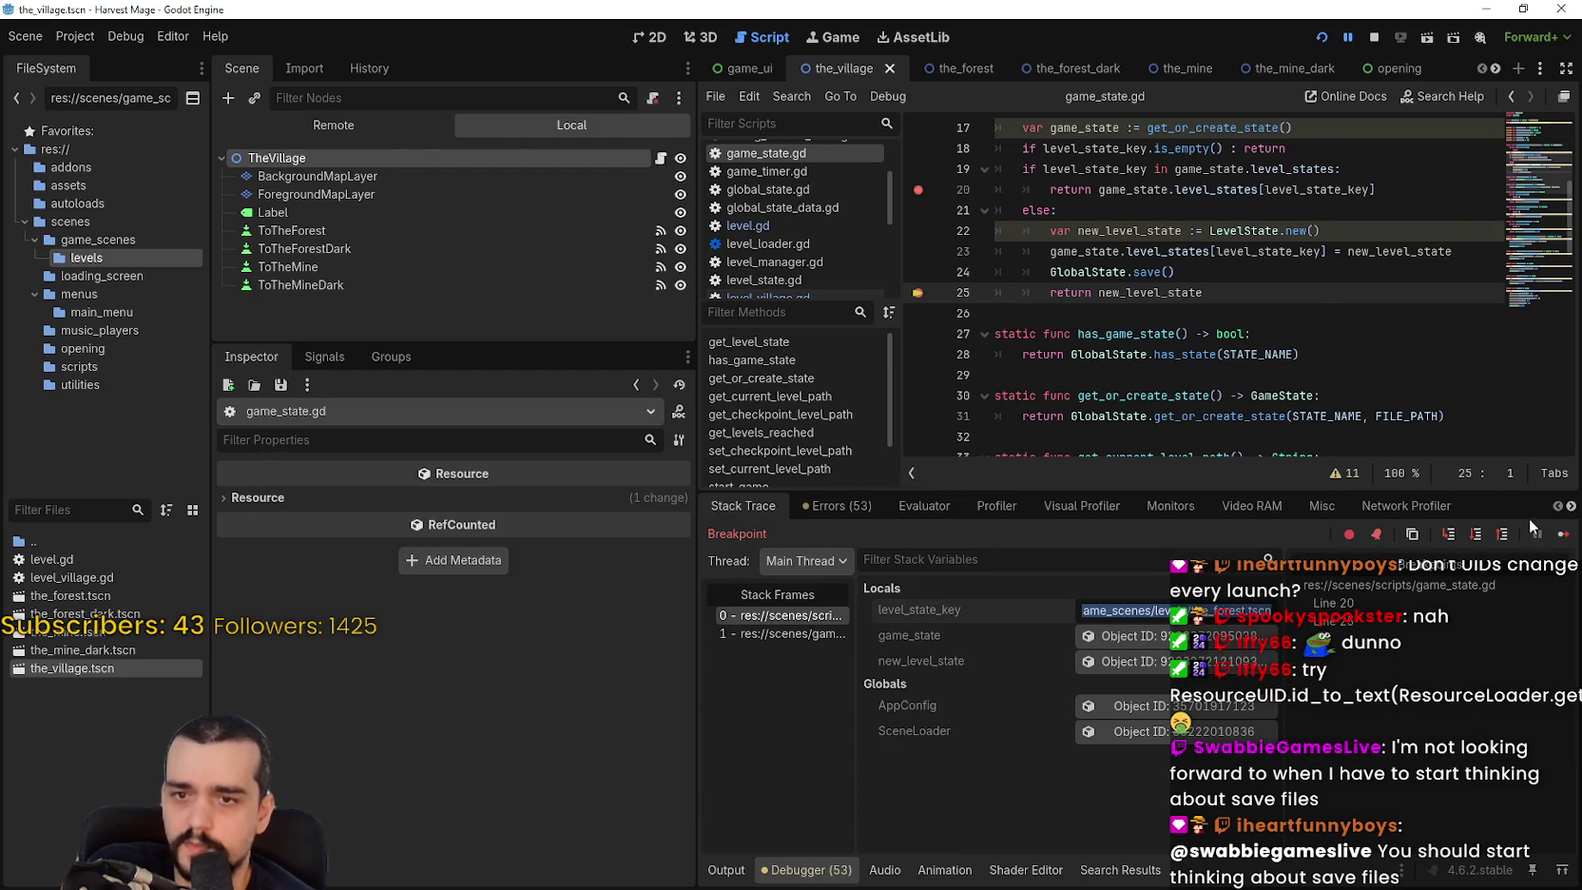
left_click(1559, 534)
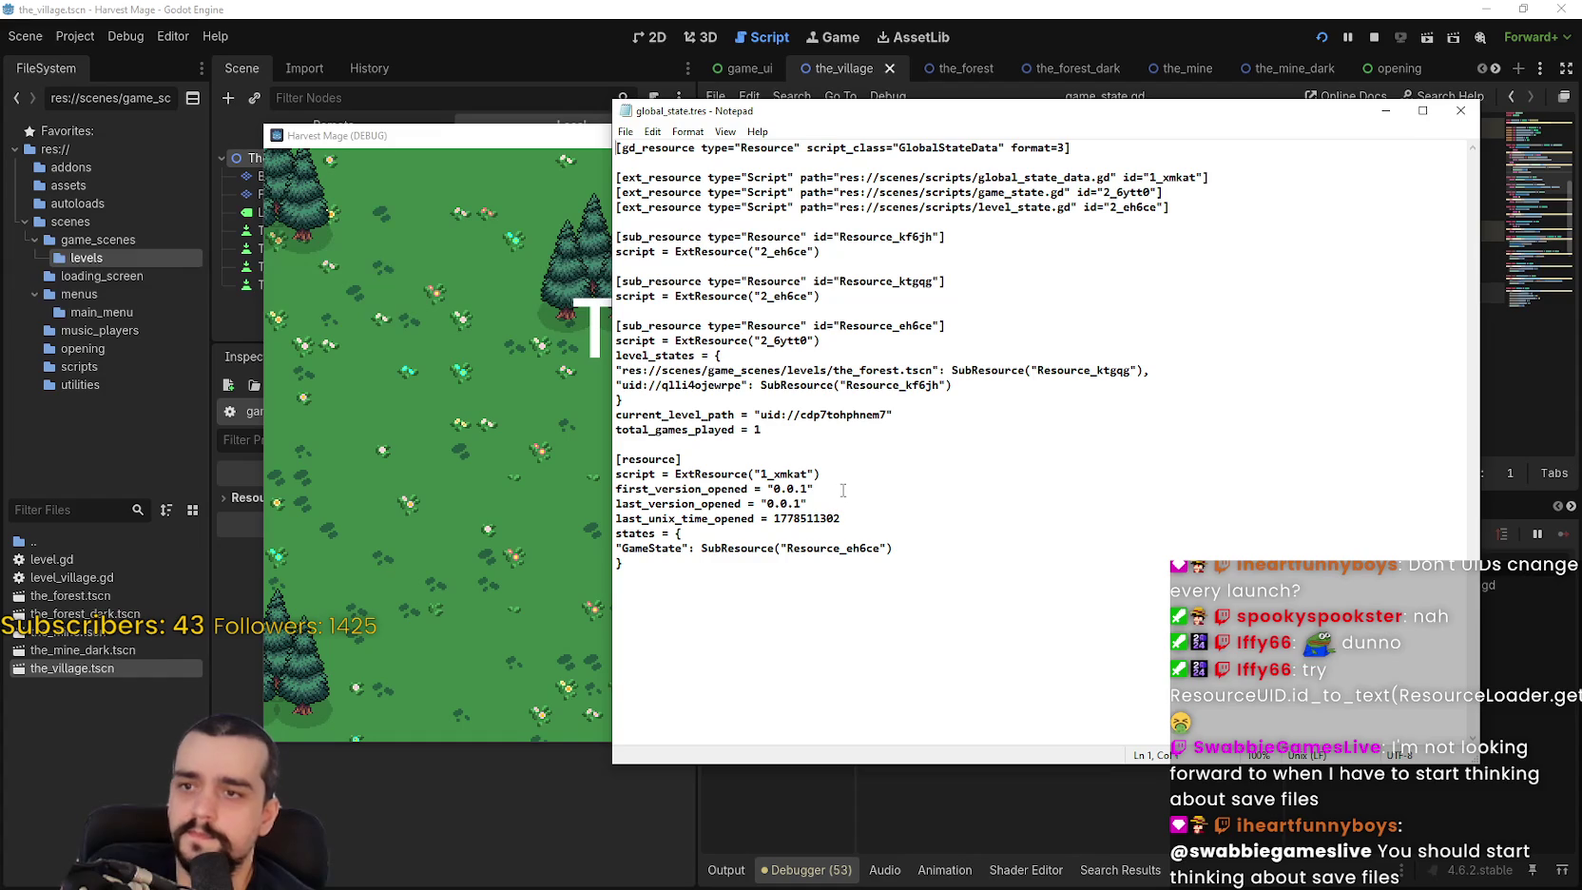
left_click_drag(616, 371, 884, 385)
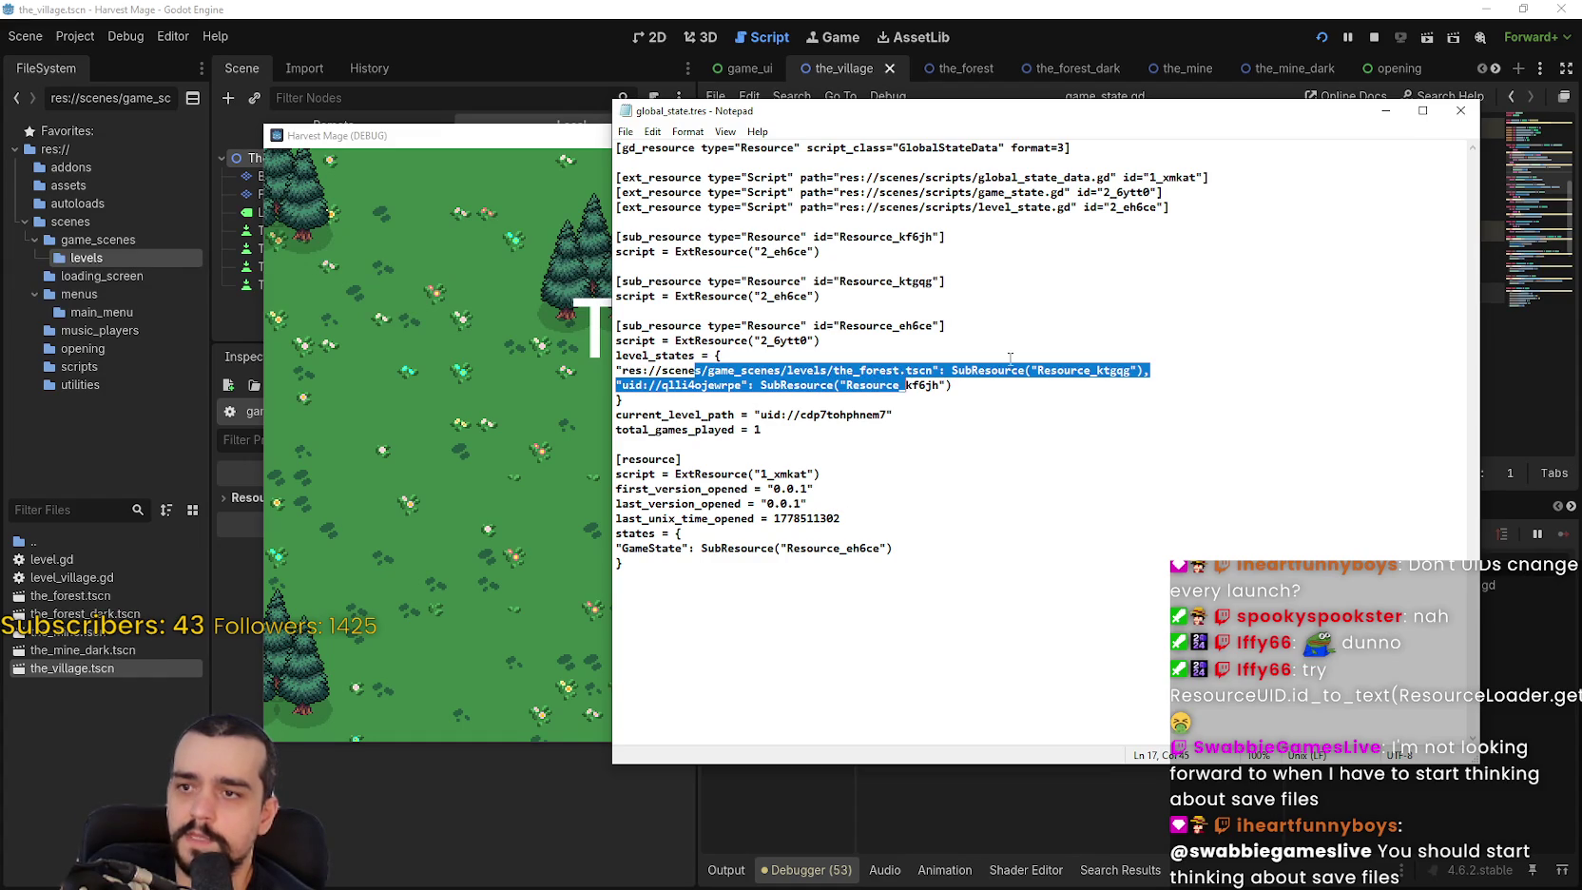
left_click(1459, 110)
Return to the village, inspect its Resource_kf6jh save entry, then close Notepad and the game.
left_click(748, 506)
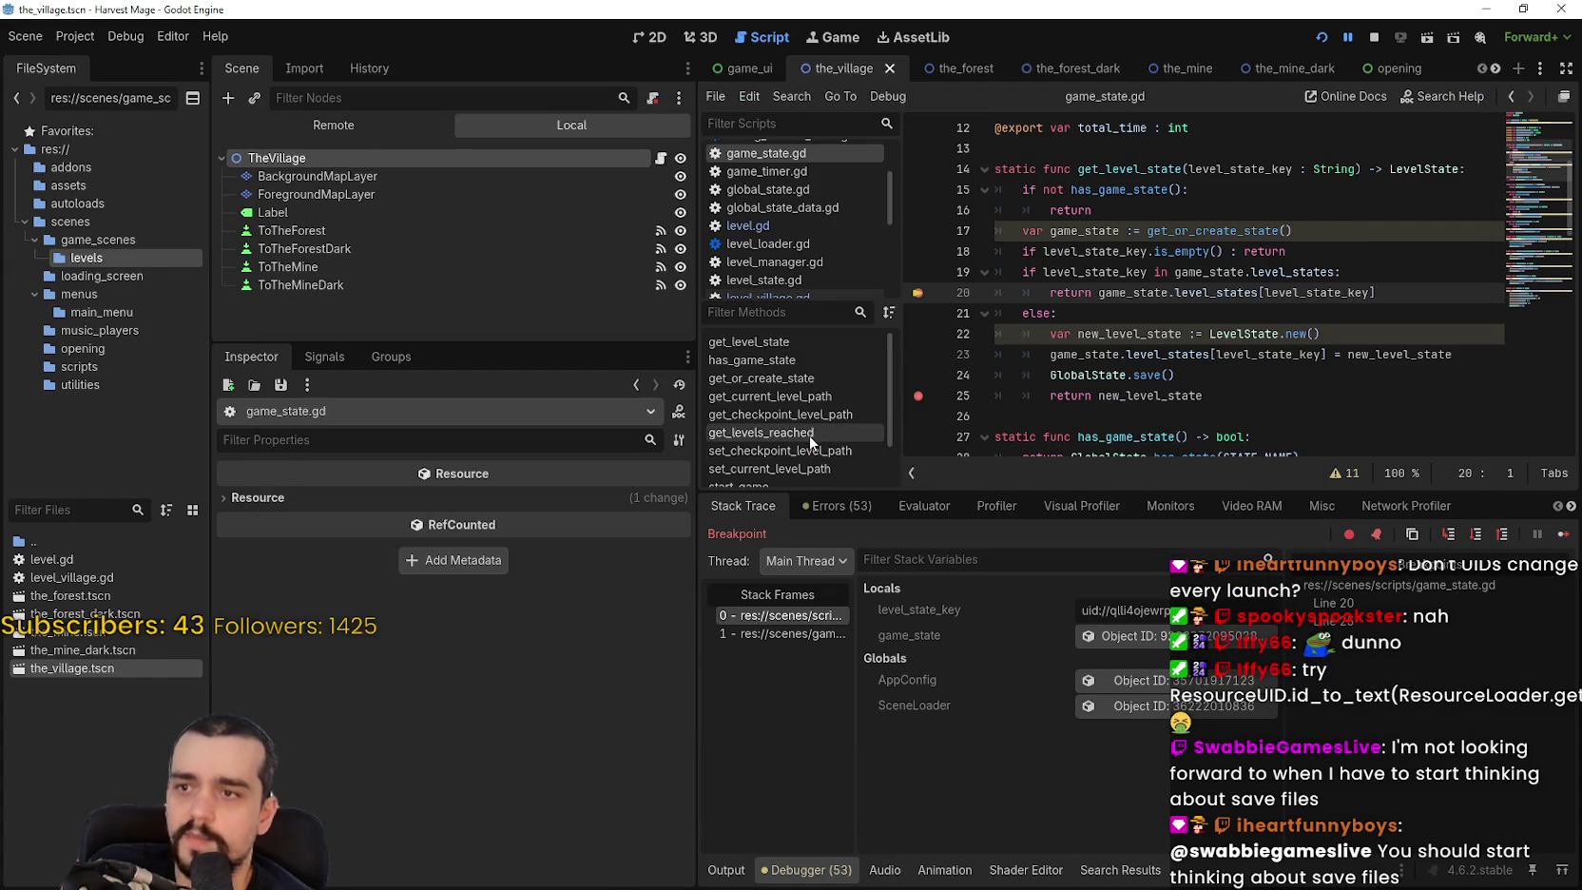
left_click(1536, 533)
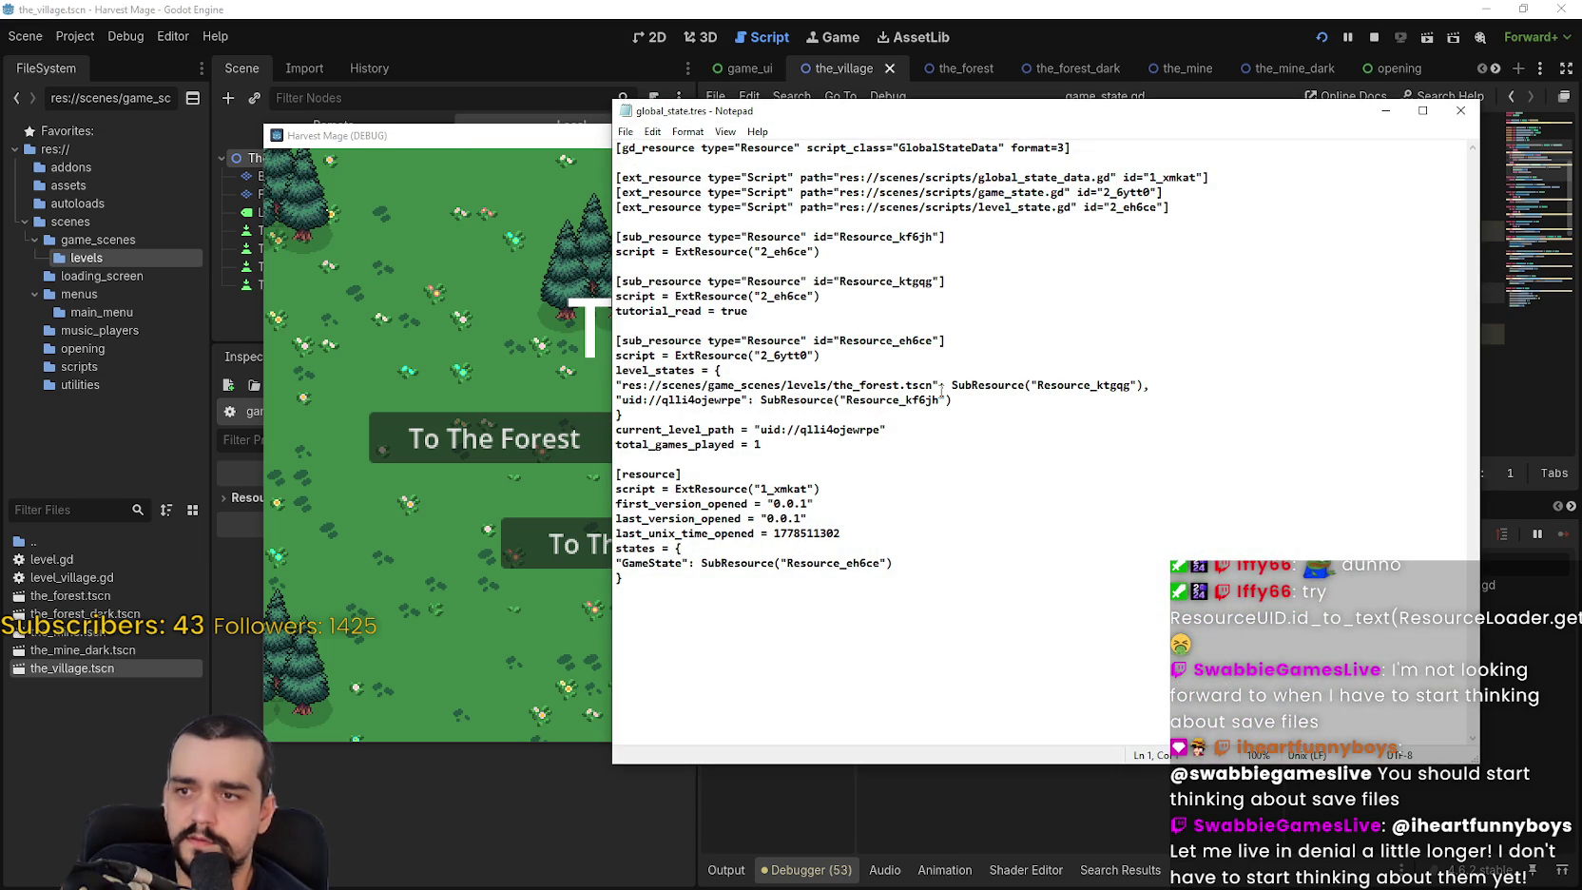
double_click(836, 387)
left_click(902, 432)
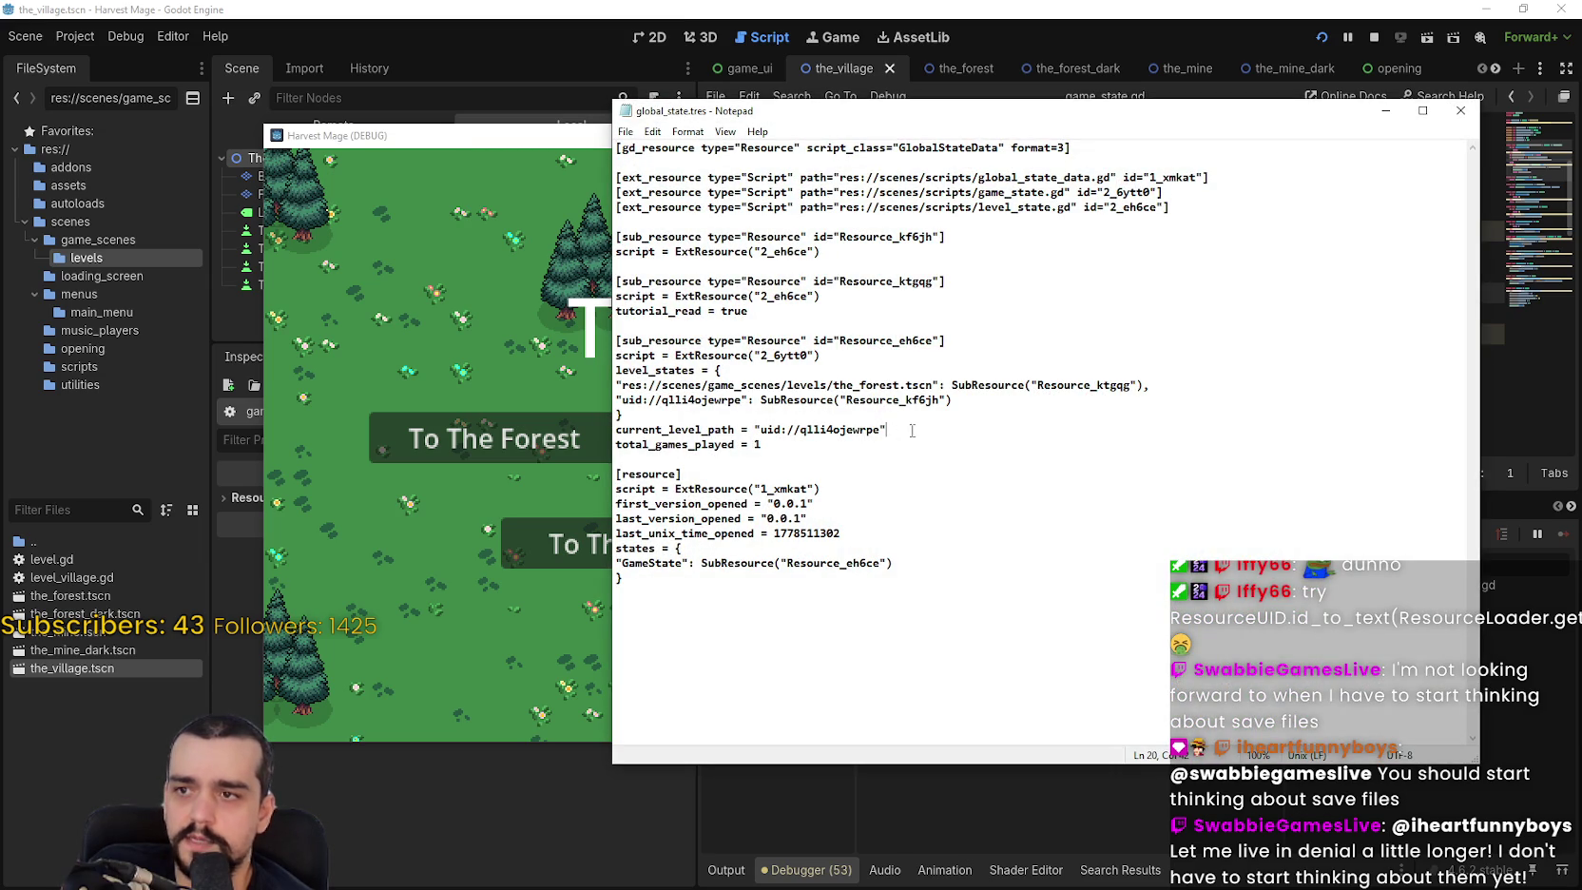
left_click_drag(939, 399, 845, 399)
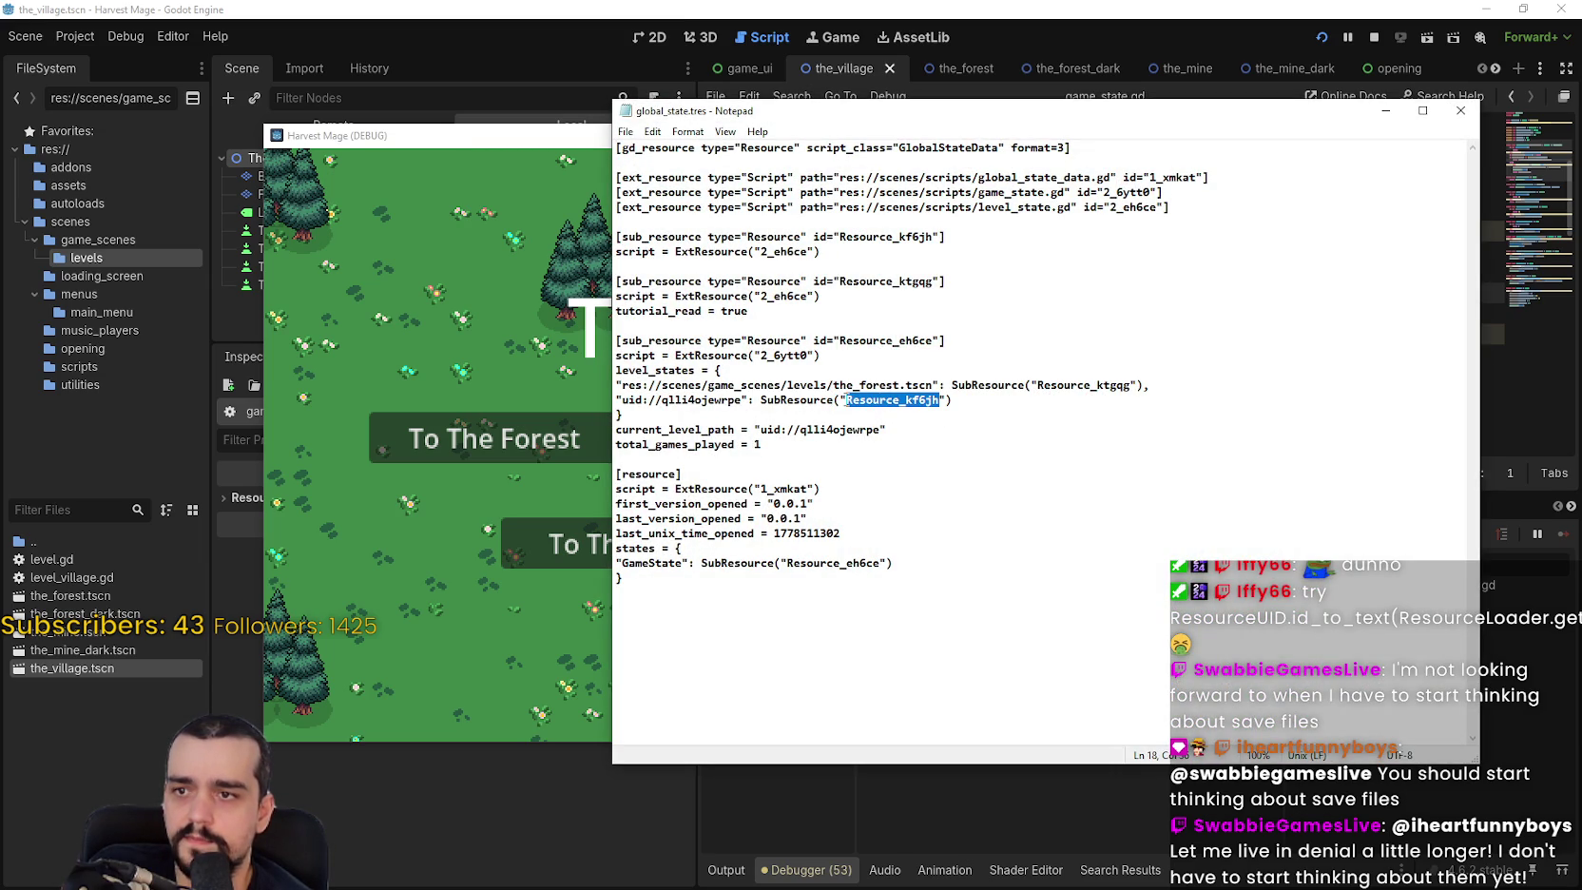
left_click(1460, 110)
left_click(1298, 135)
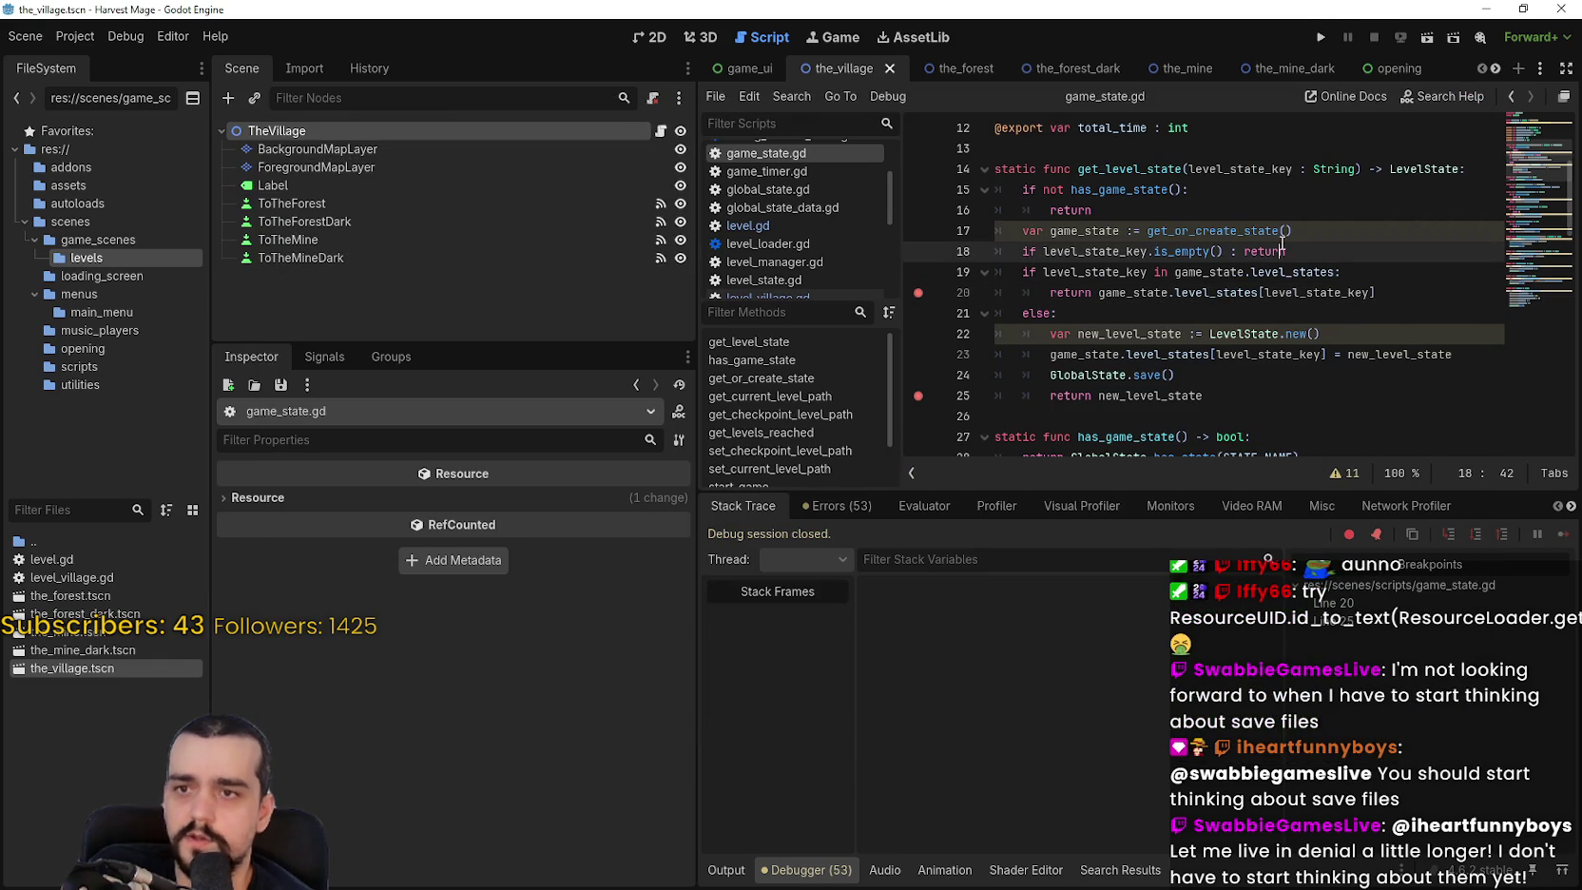
Open the village's level_village.gd script and enlarge the script editor.
scroll(1193, 250, "up", 1)
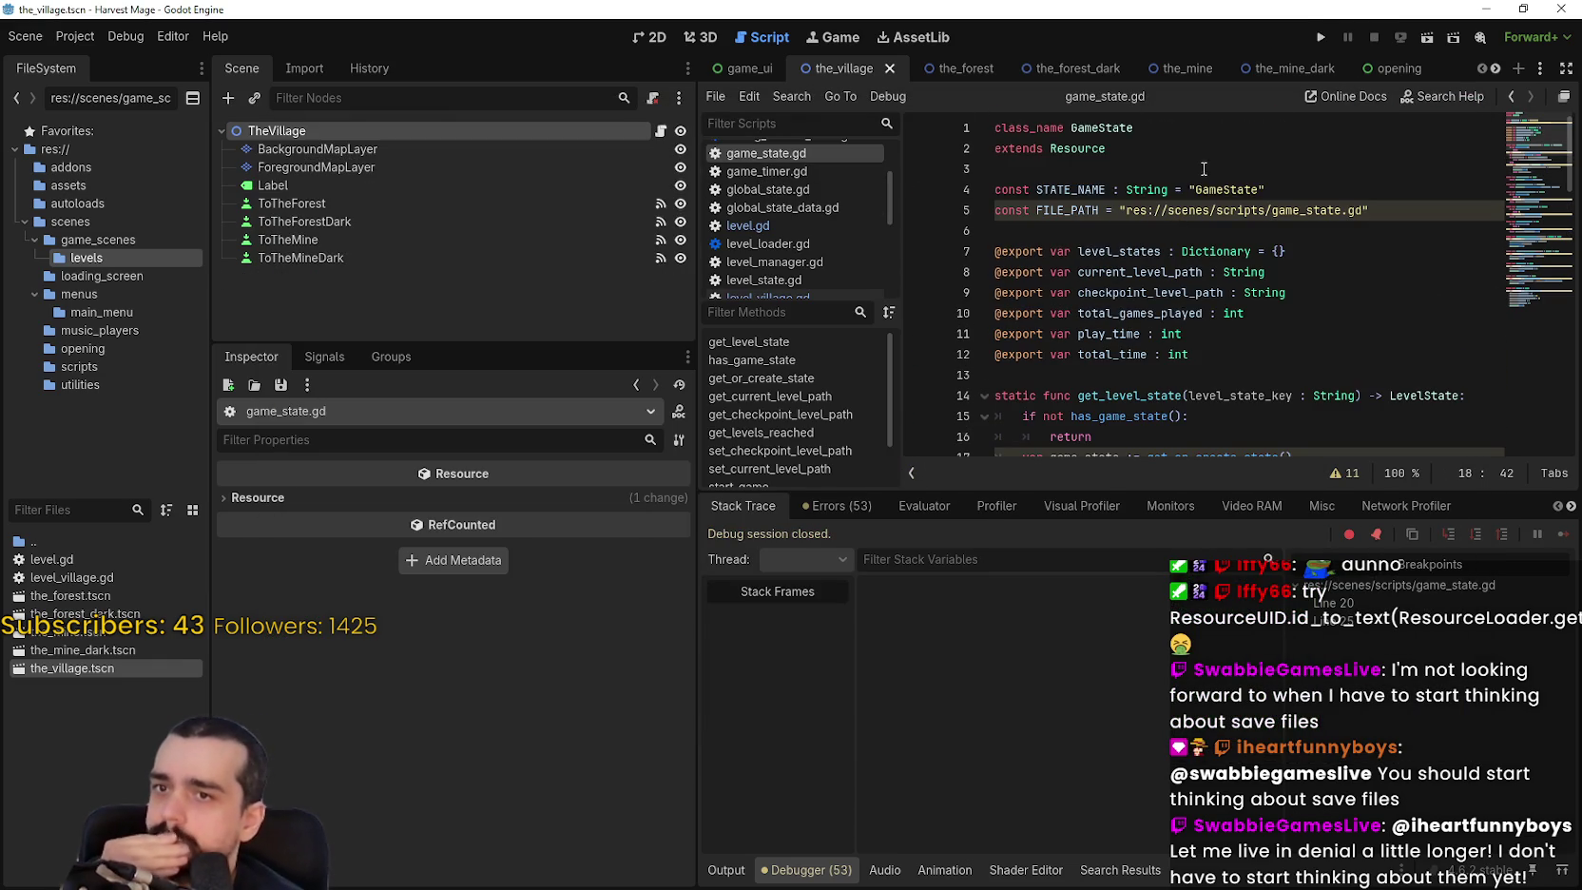
scroll(1192, 250, "down", 4)
scroll(1192, 250, "up", 4)
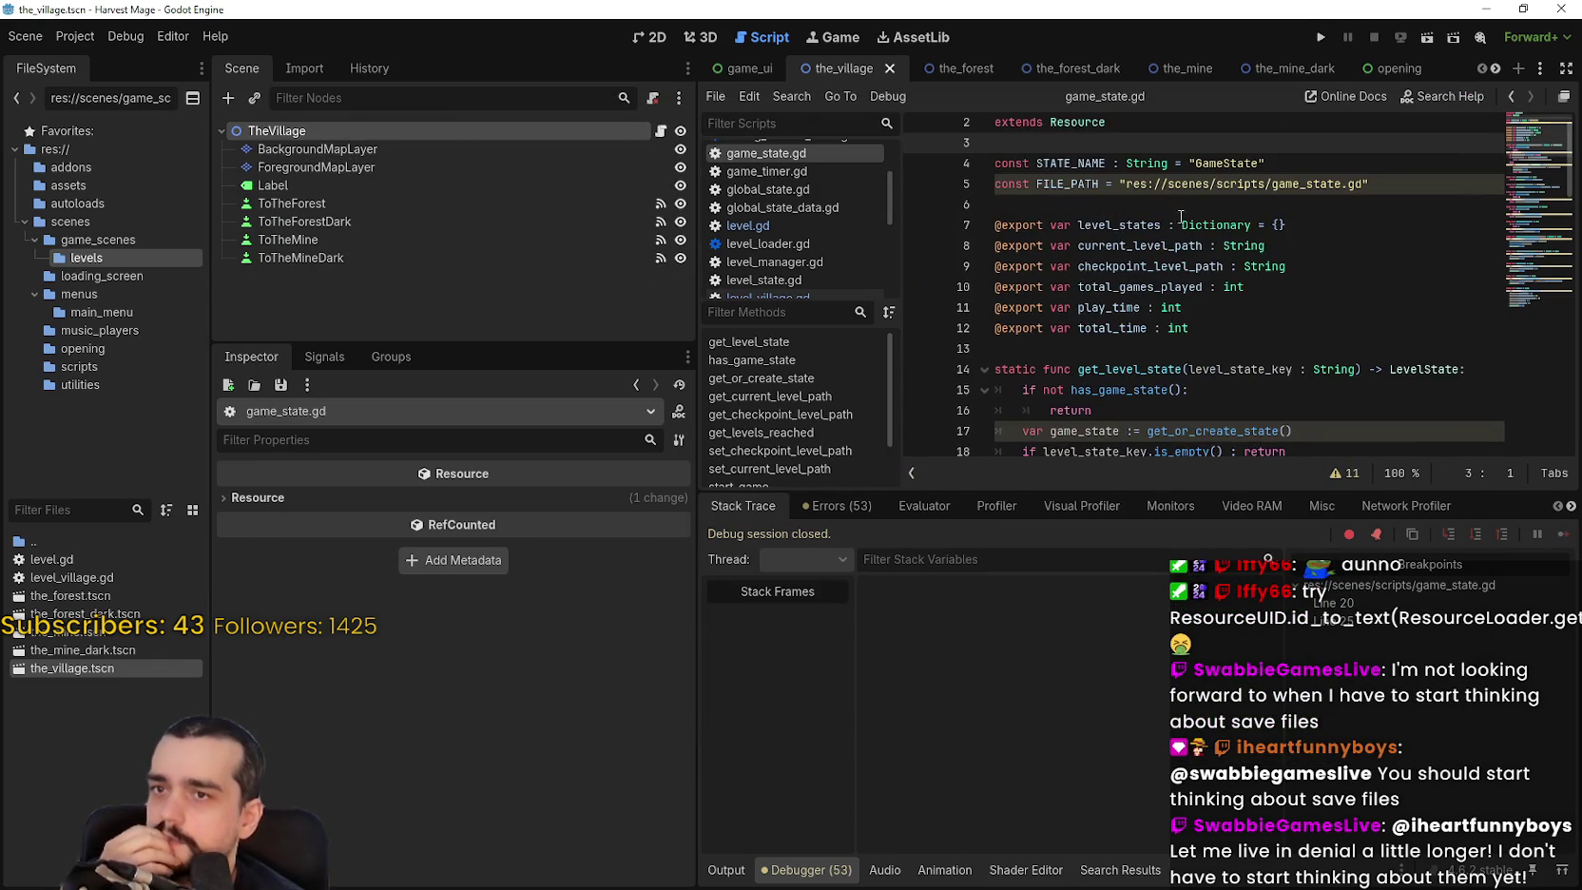
left_click(661, 131)
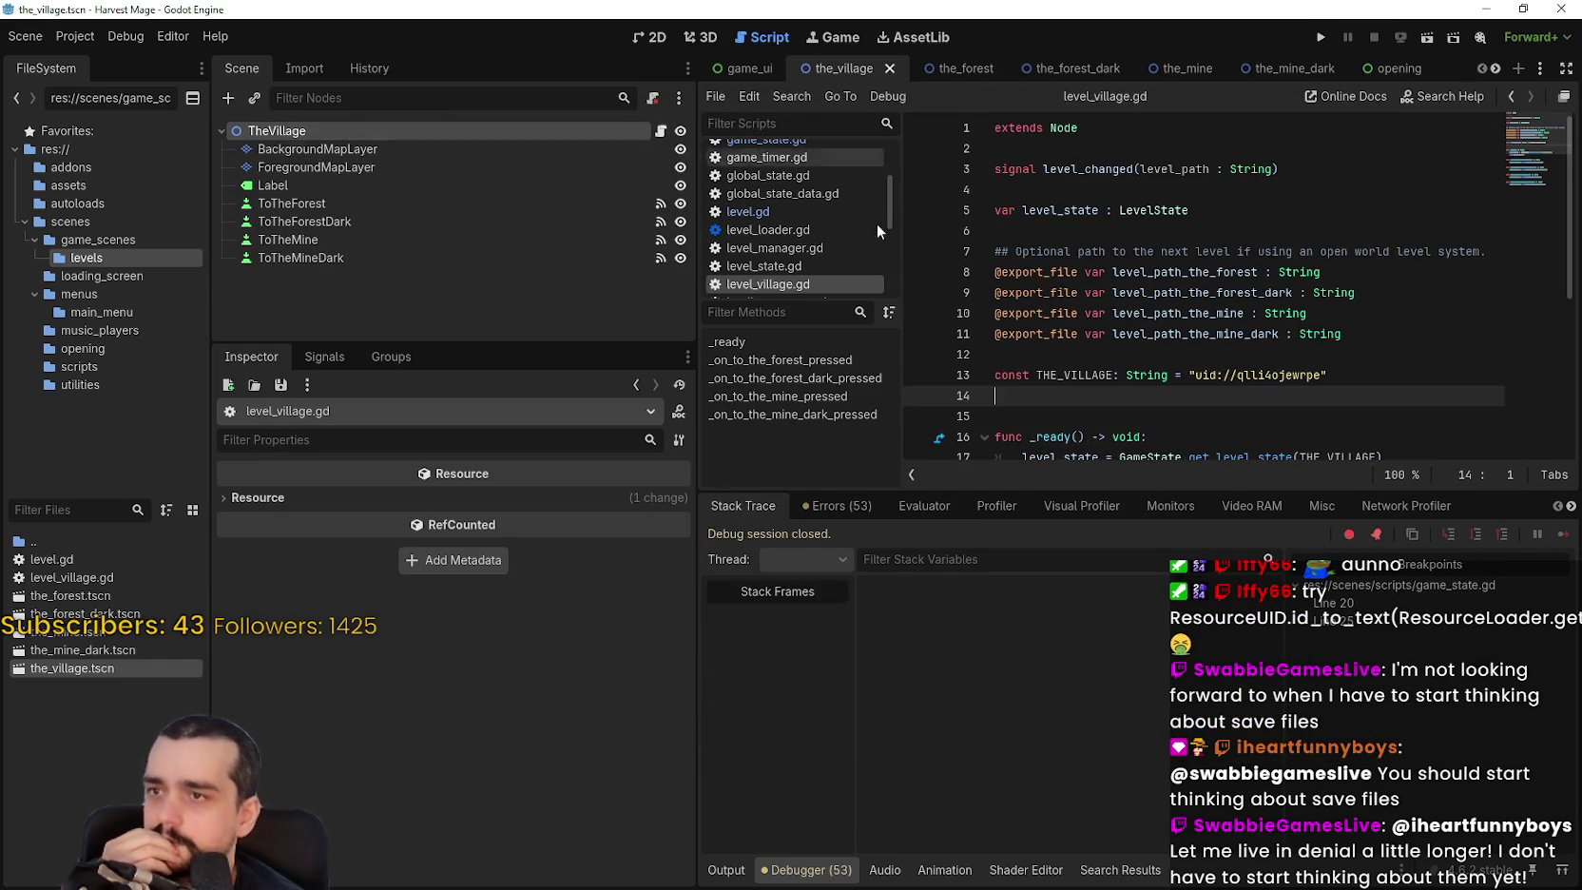
scroll(1200, 353, "down", 2)
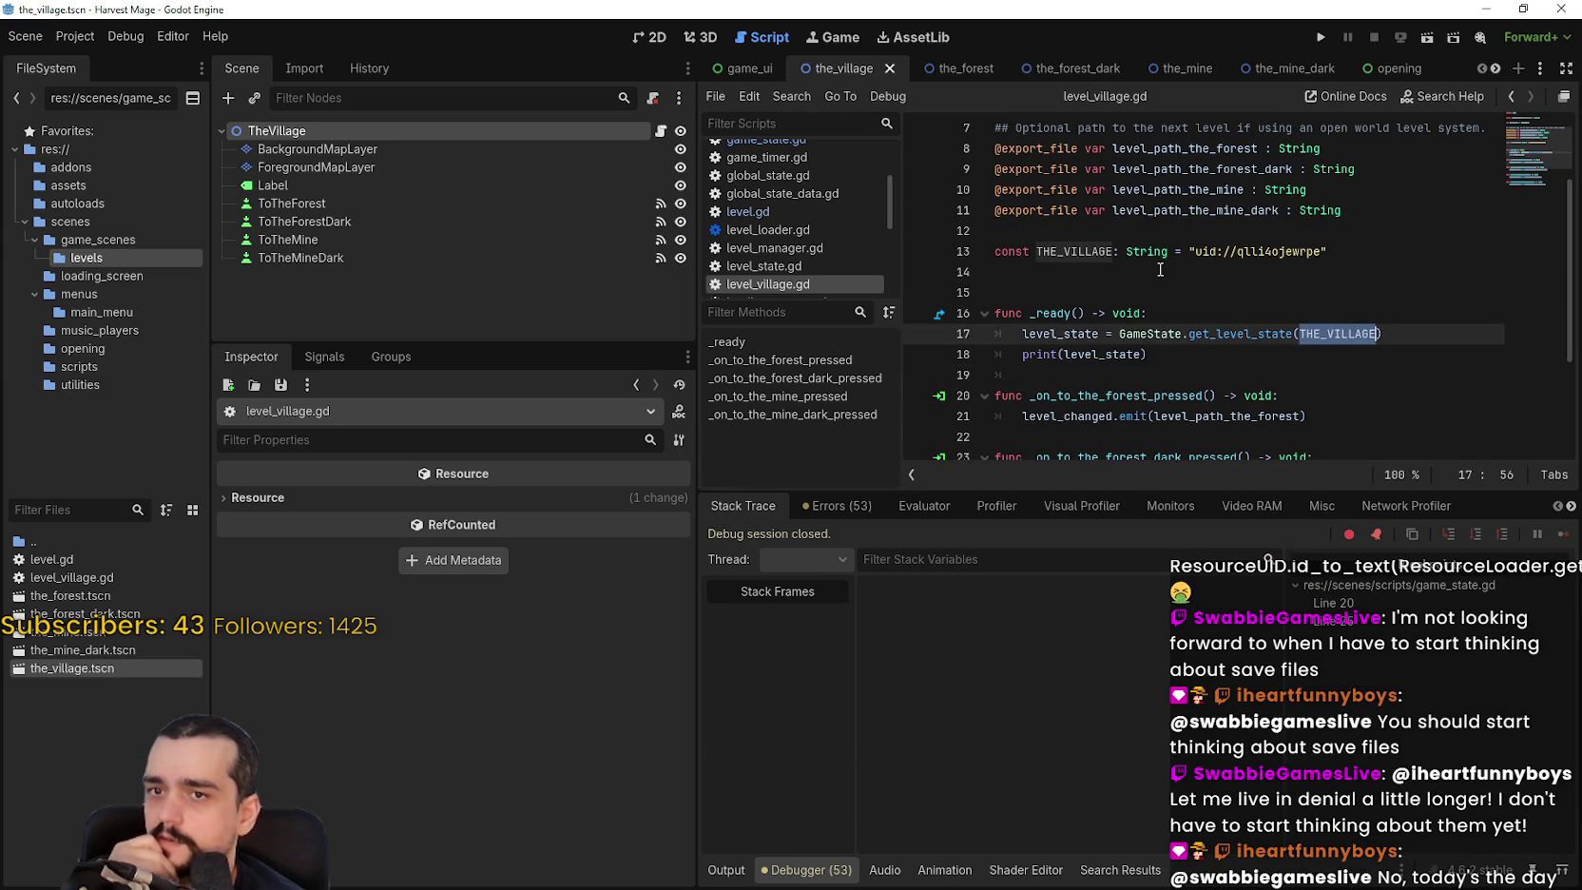
scroll(1304, 349, "up", 2)
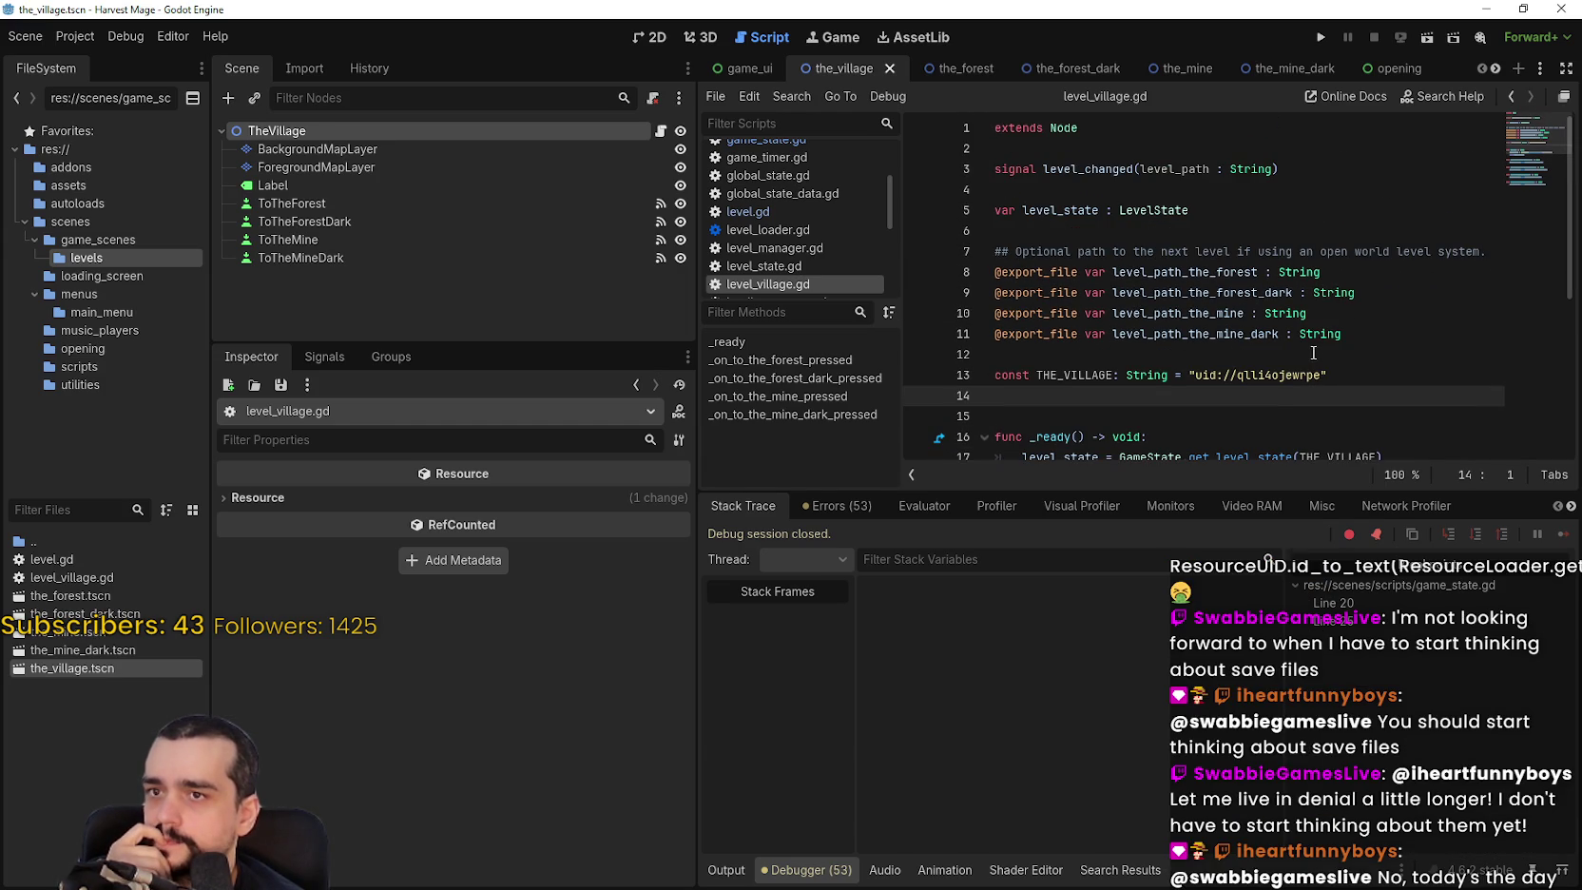
scroll(1313, 353, "down", 2)
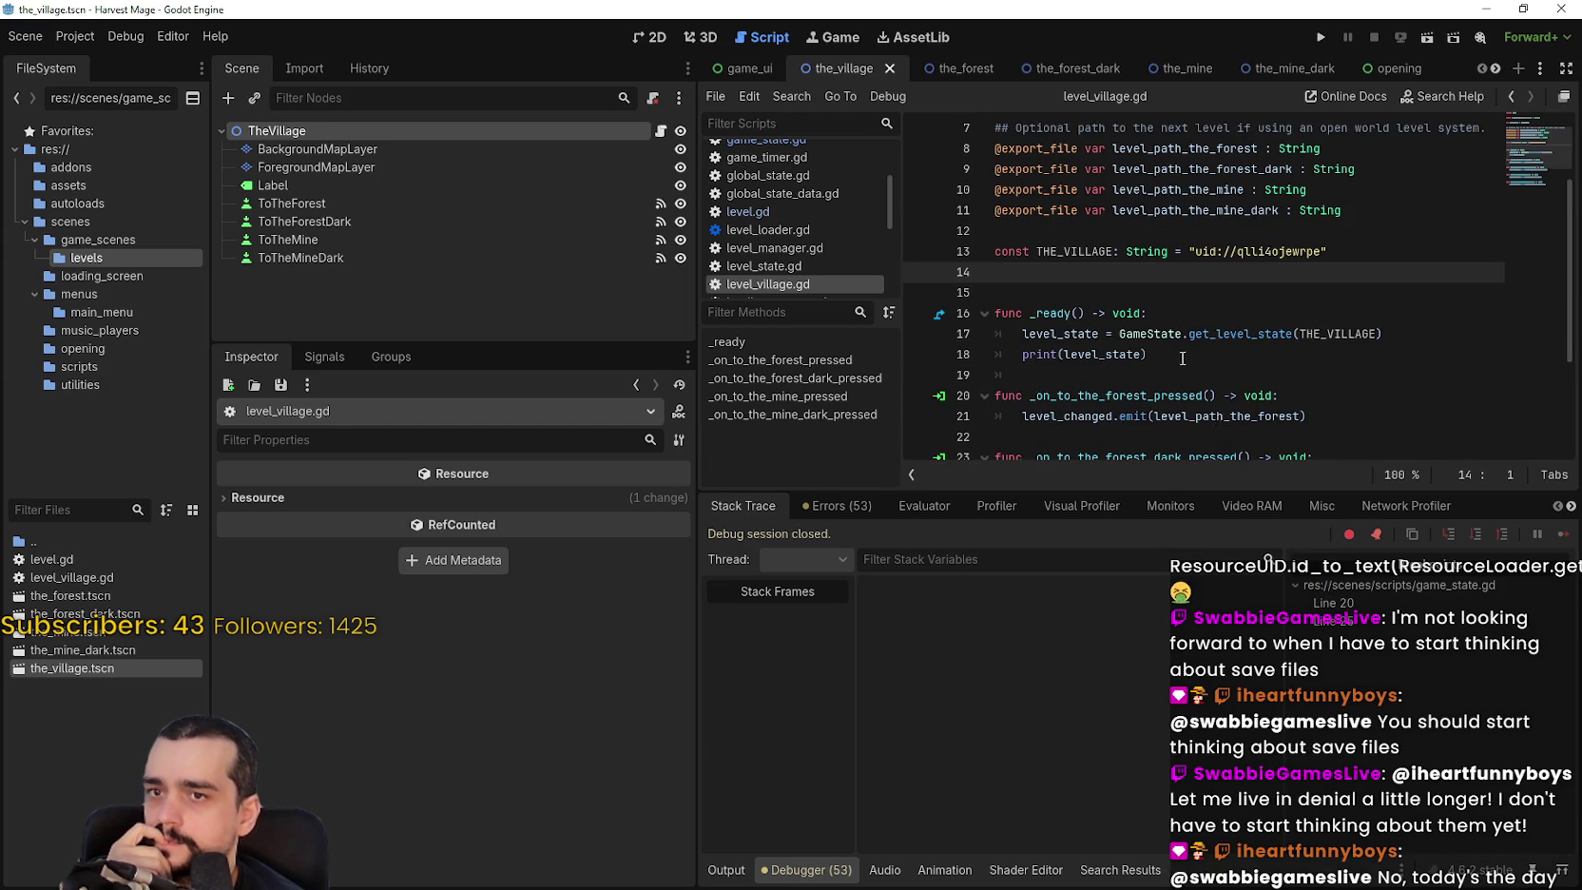
left_click_drag(1181, 487, 1184, 645)
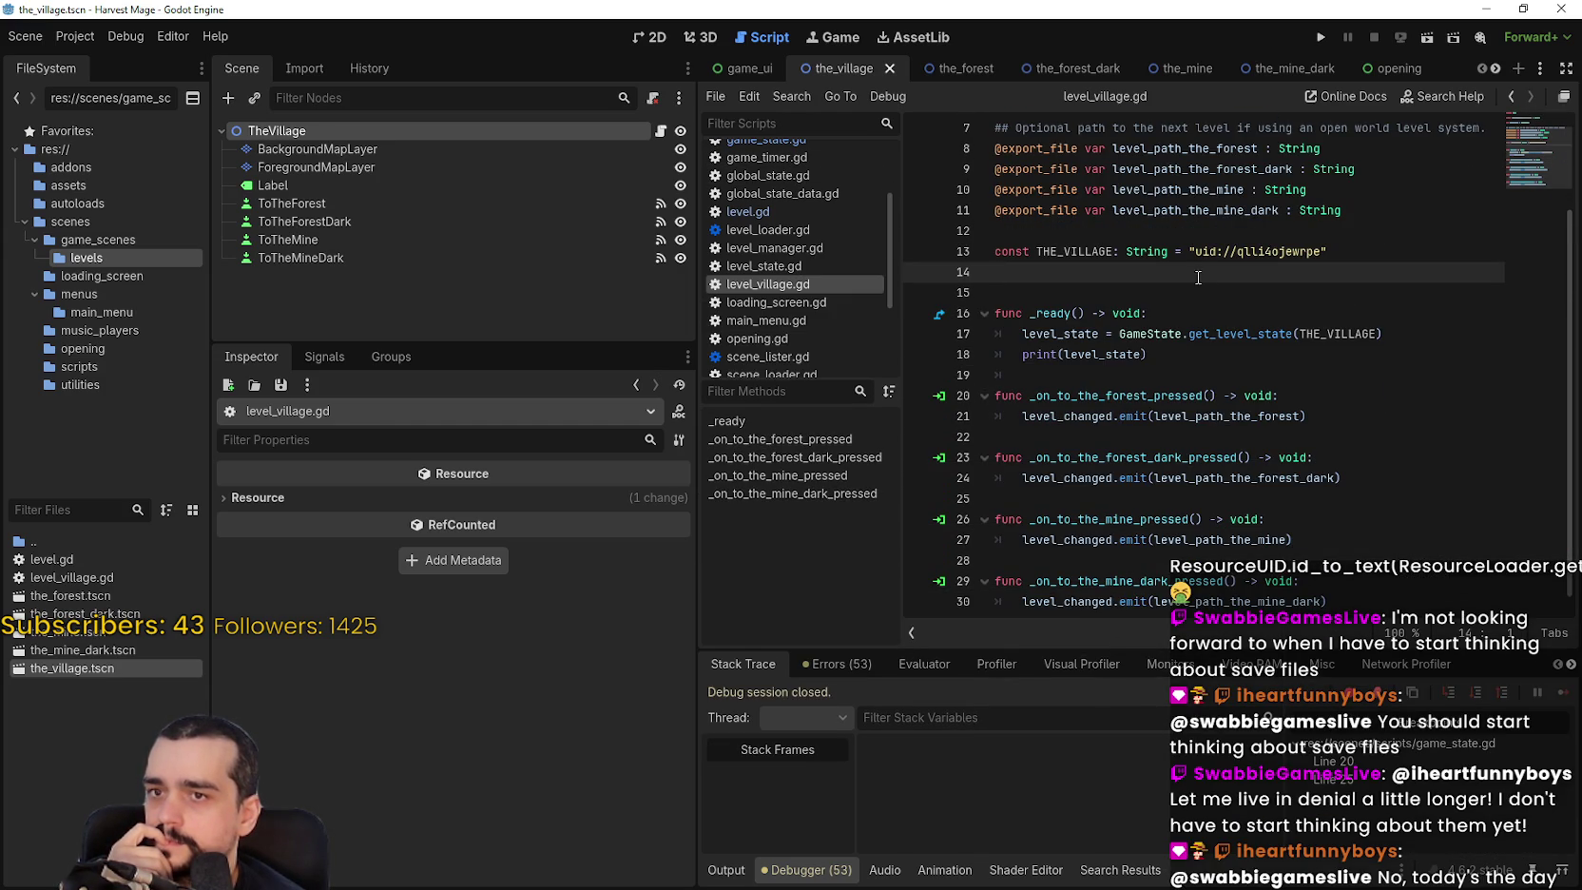
Review the THE_VILLAGE uid and level_path_the_forest, then switch to the the_forest scene.
double_click(1096, 251)
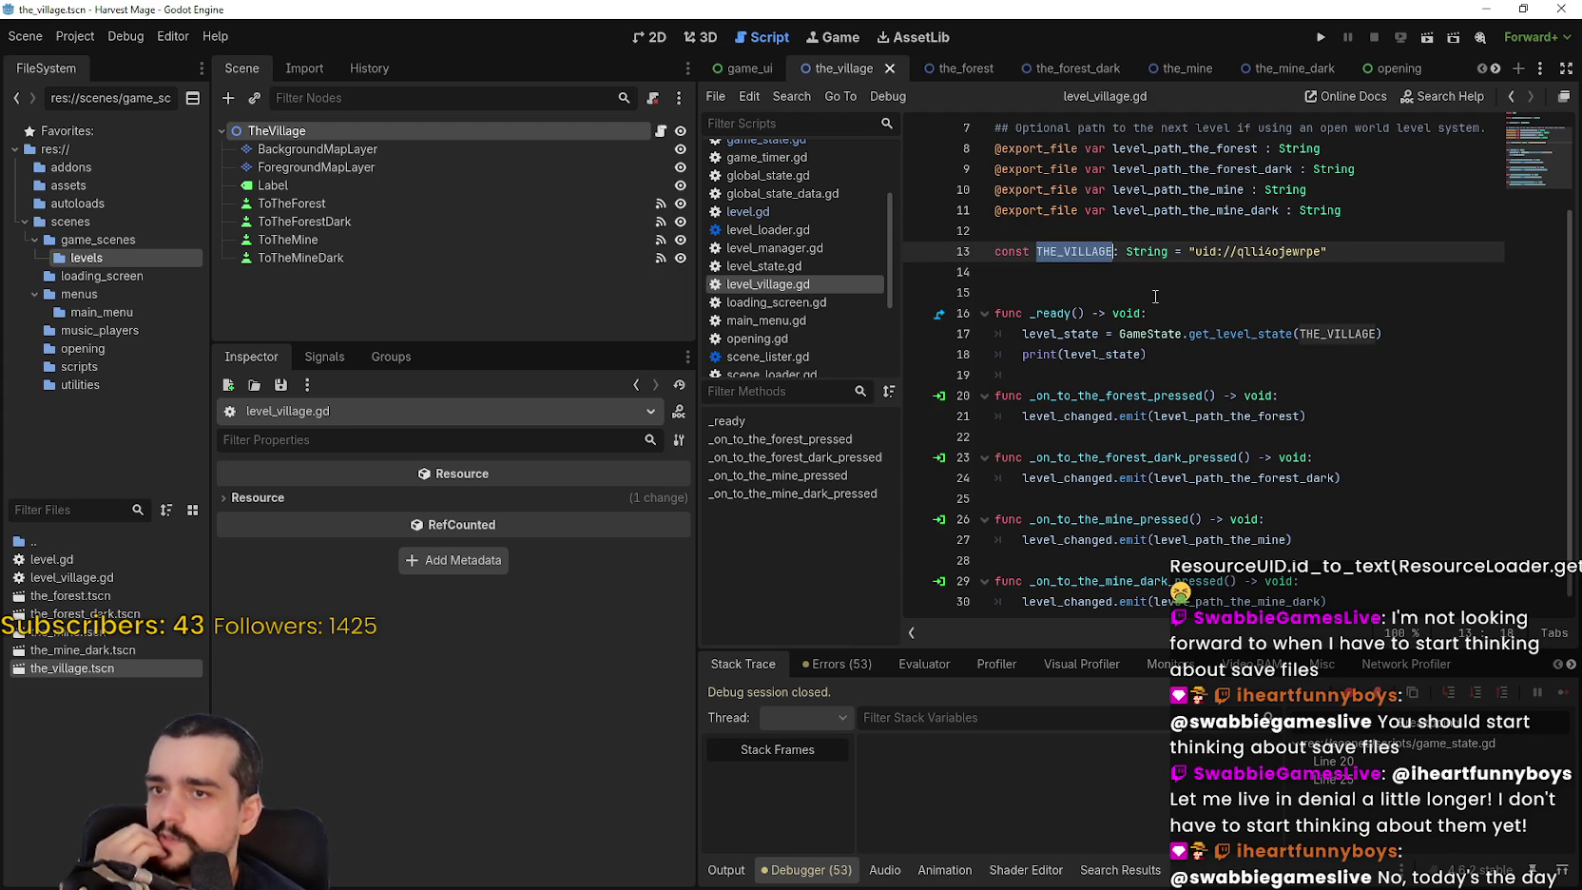
left_click_drag(1195, 252, 1322, 251)
left_click(1083, 274)
double_click(1084, 249)
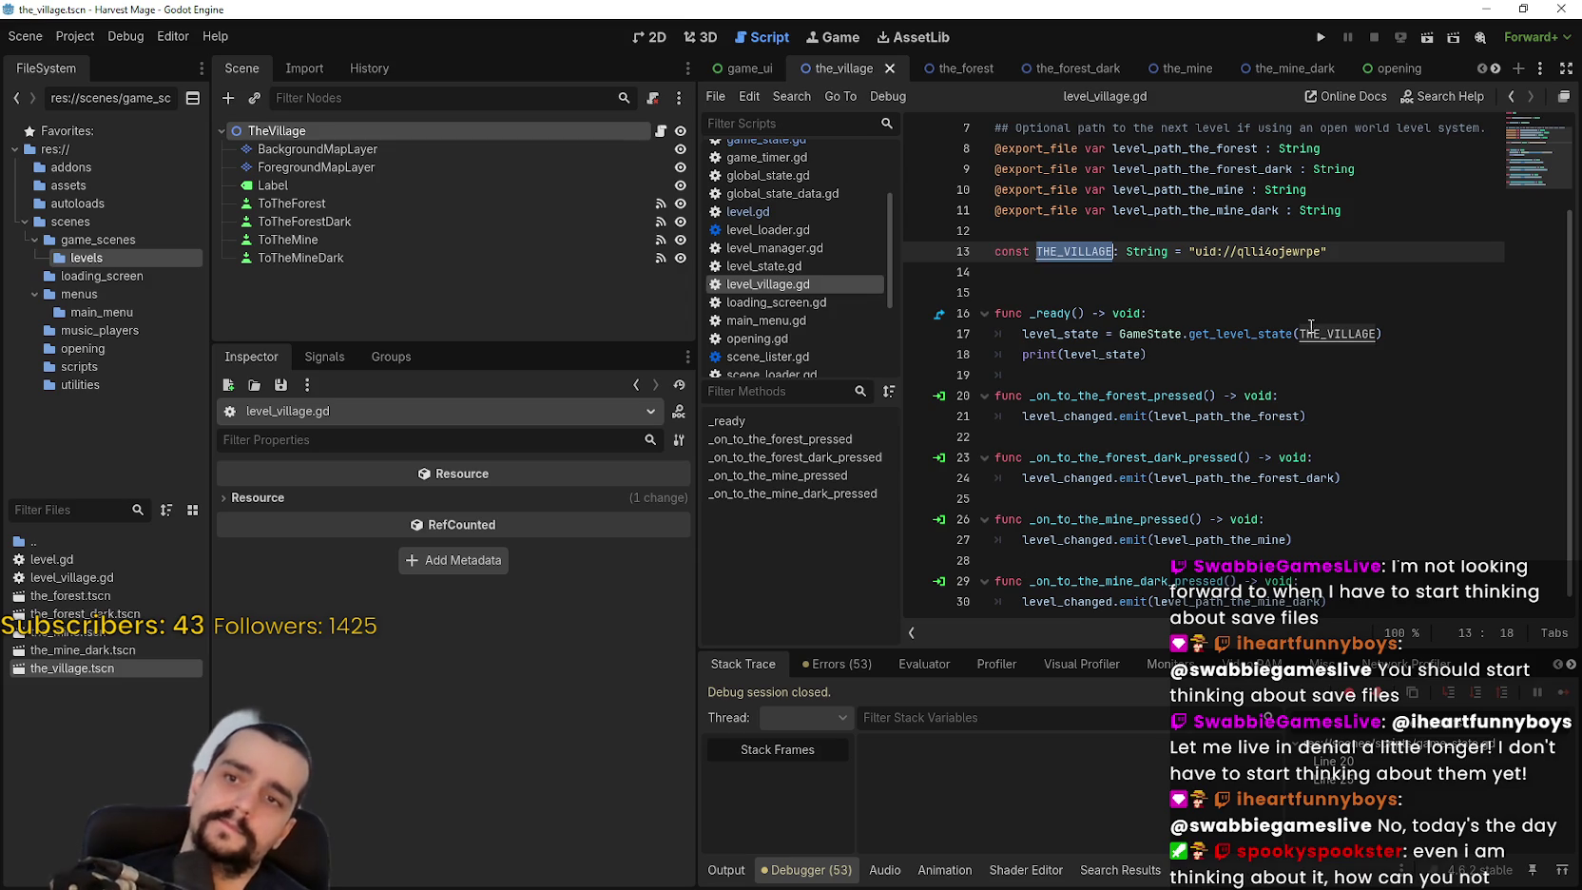
scroll(1231, 281, "up", 1)
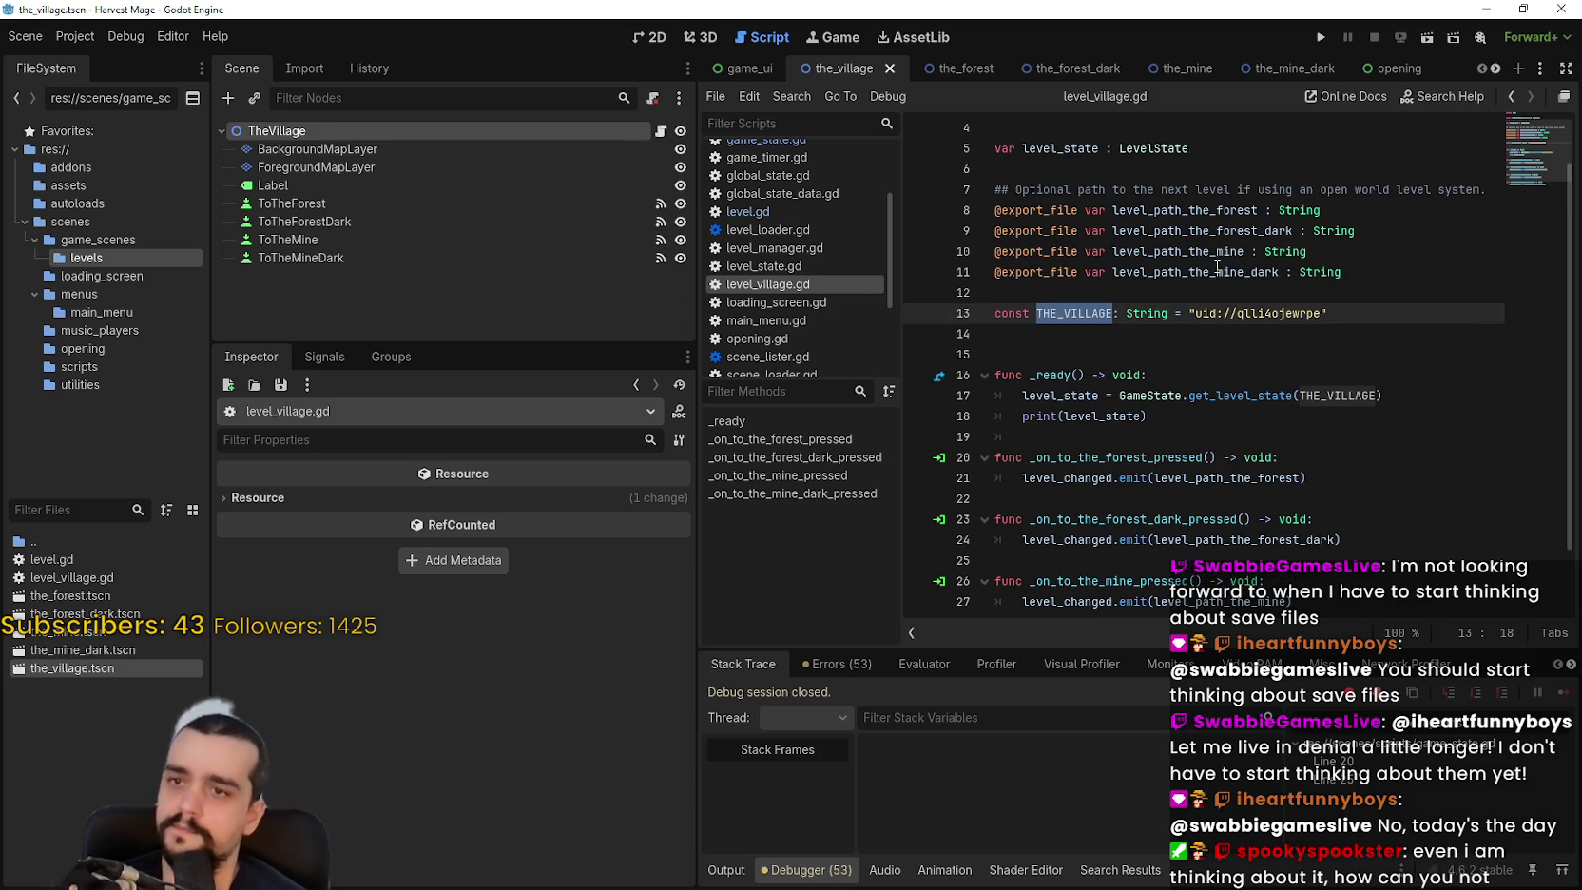
double_click(1234, 210)
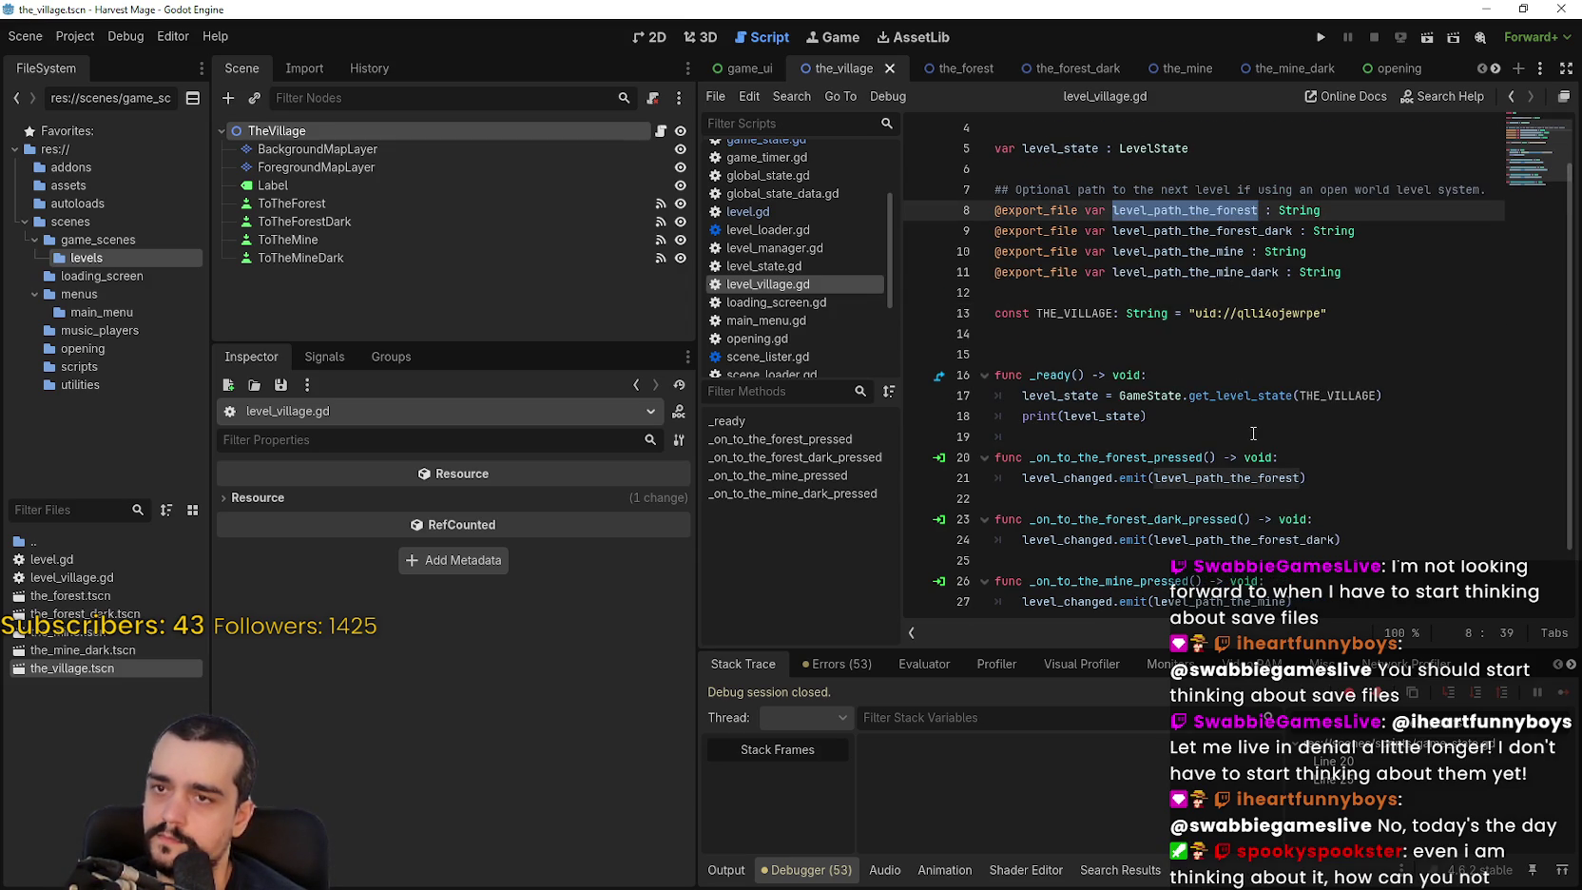
left_click(404, 130)
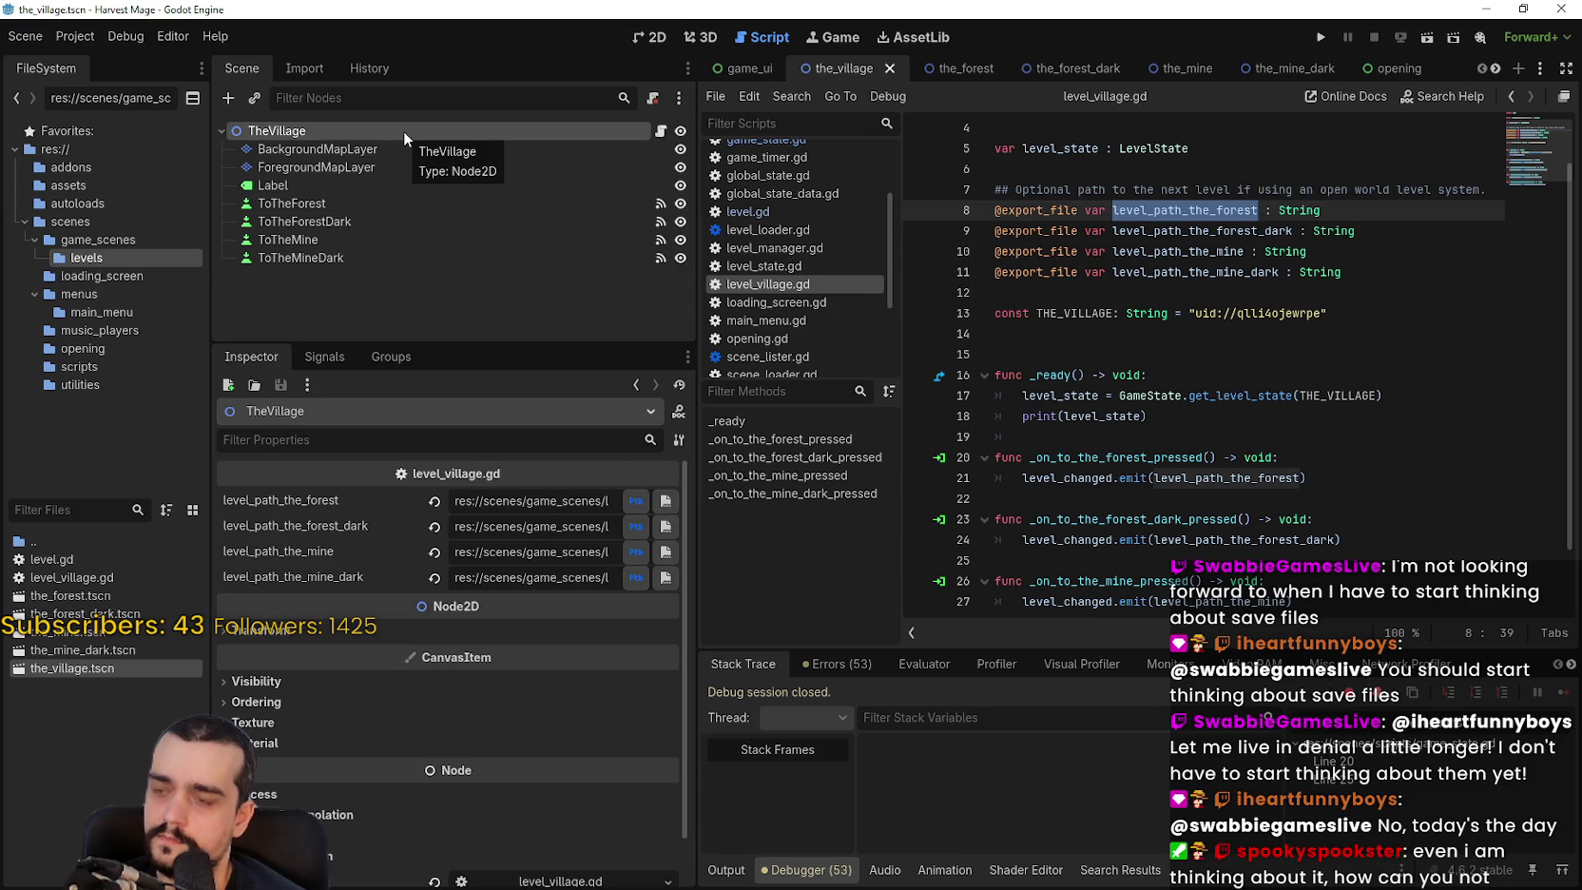
left_click(965, 72)
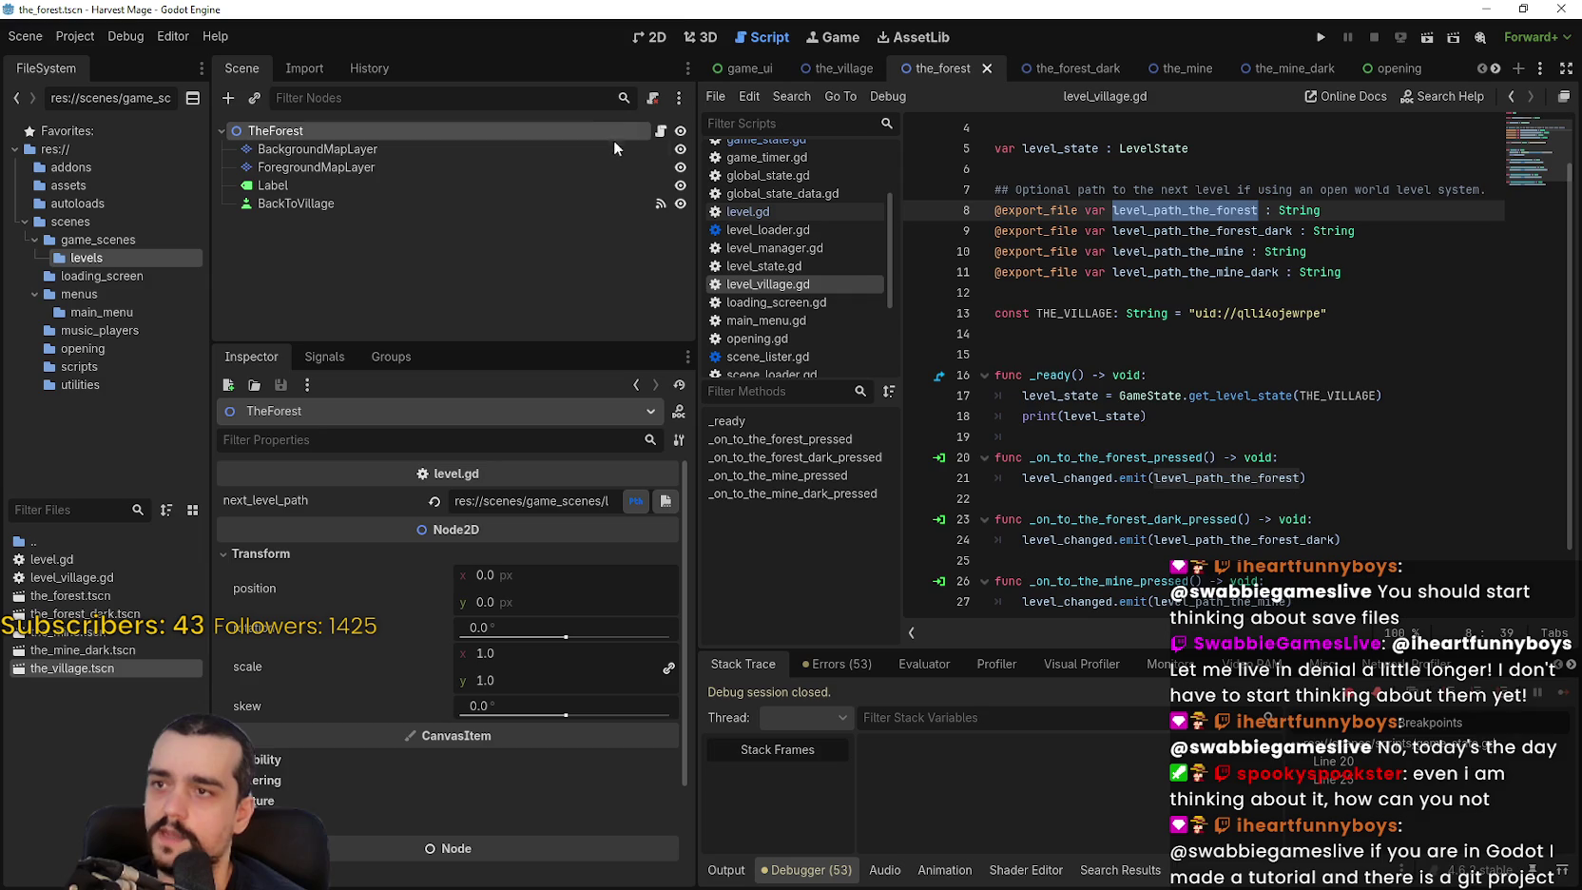
In level.gd, drop a the_forest.tscn reference onto a new line 8.
left_click(658, 133)
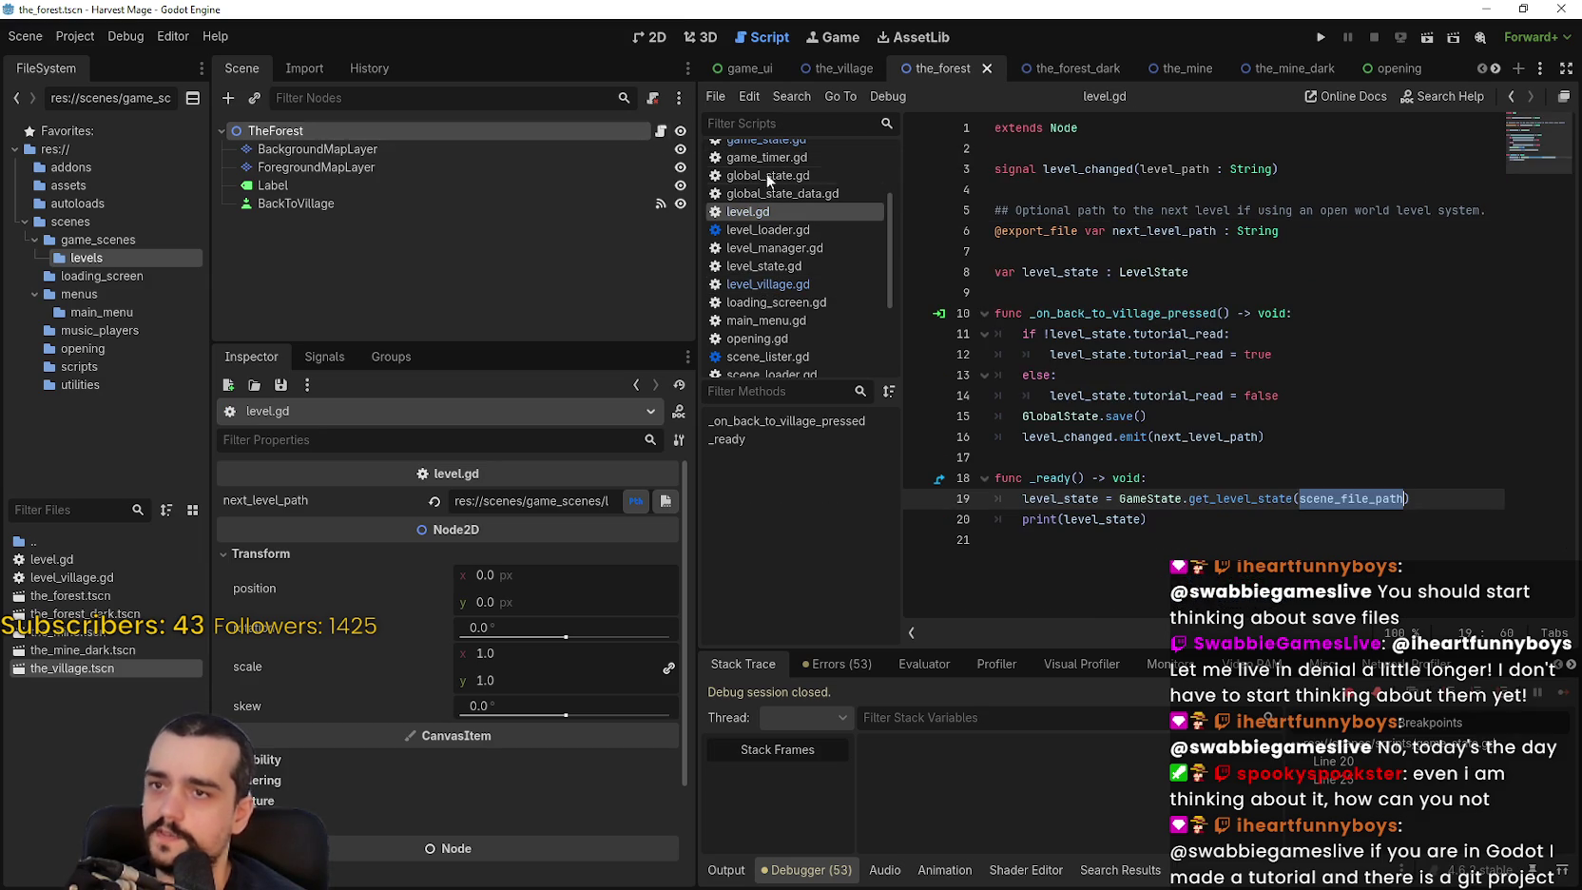
left_click(1145, 539)
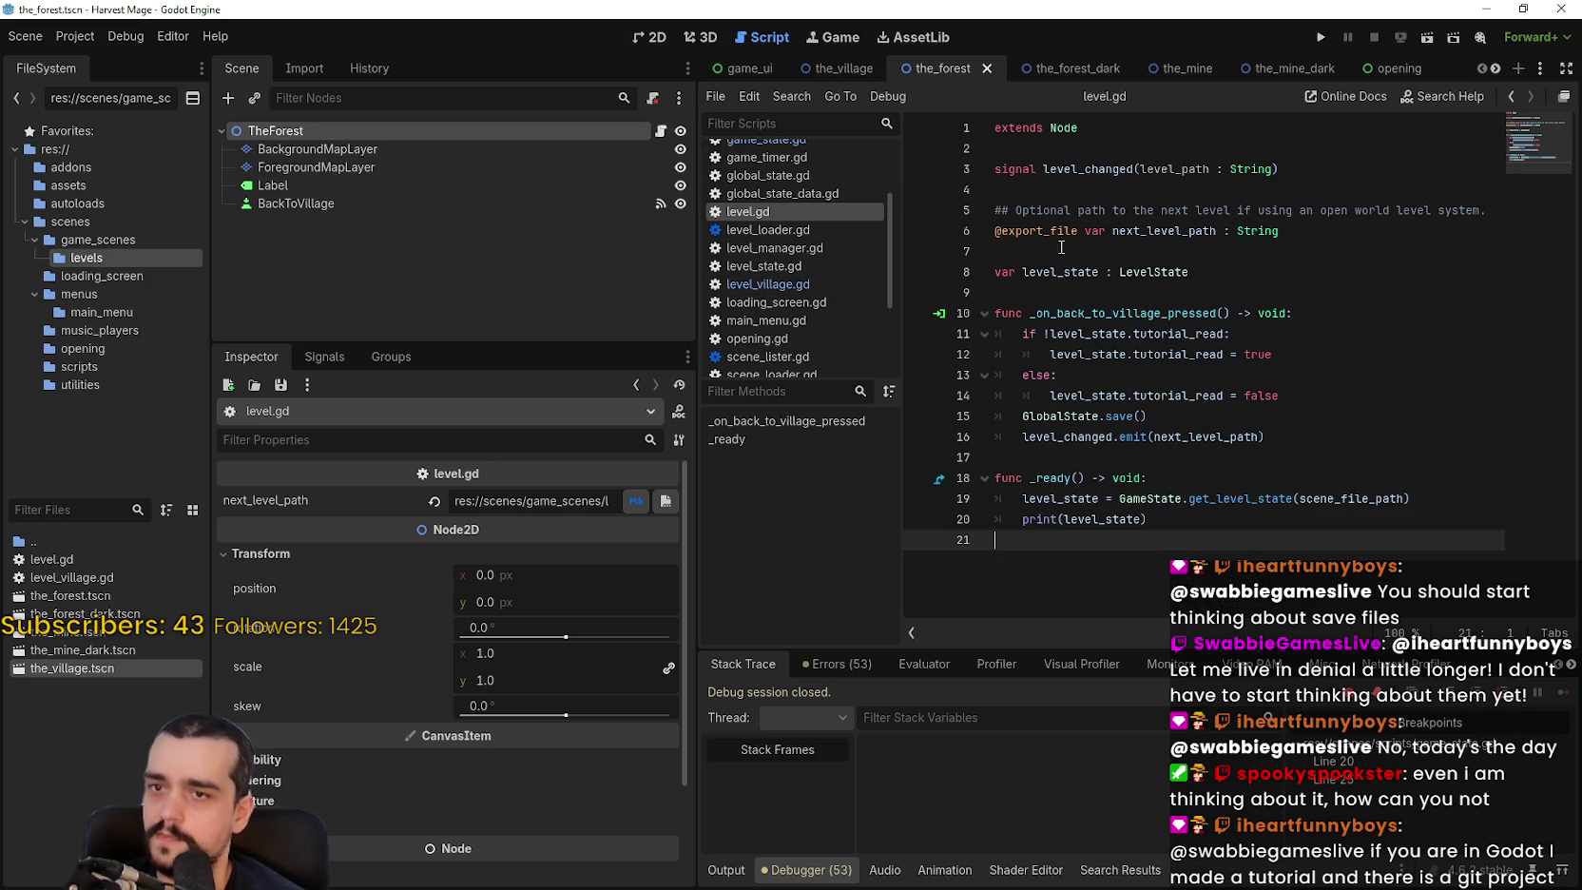
left_click(1084, 252)
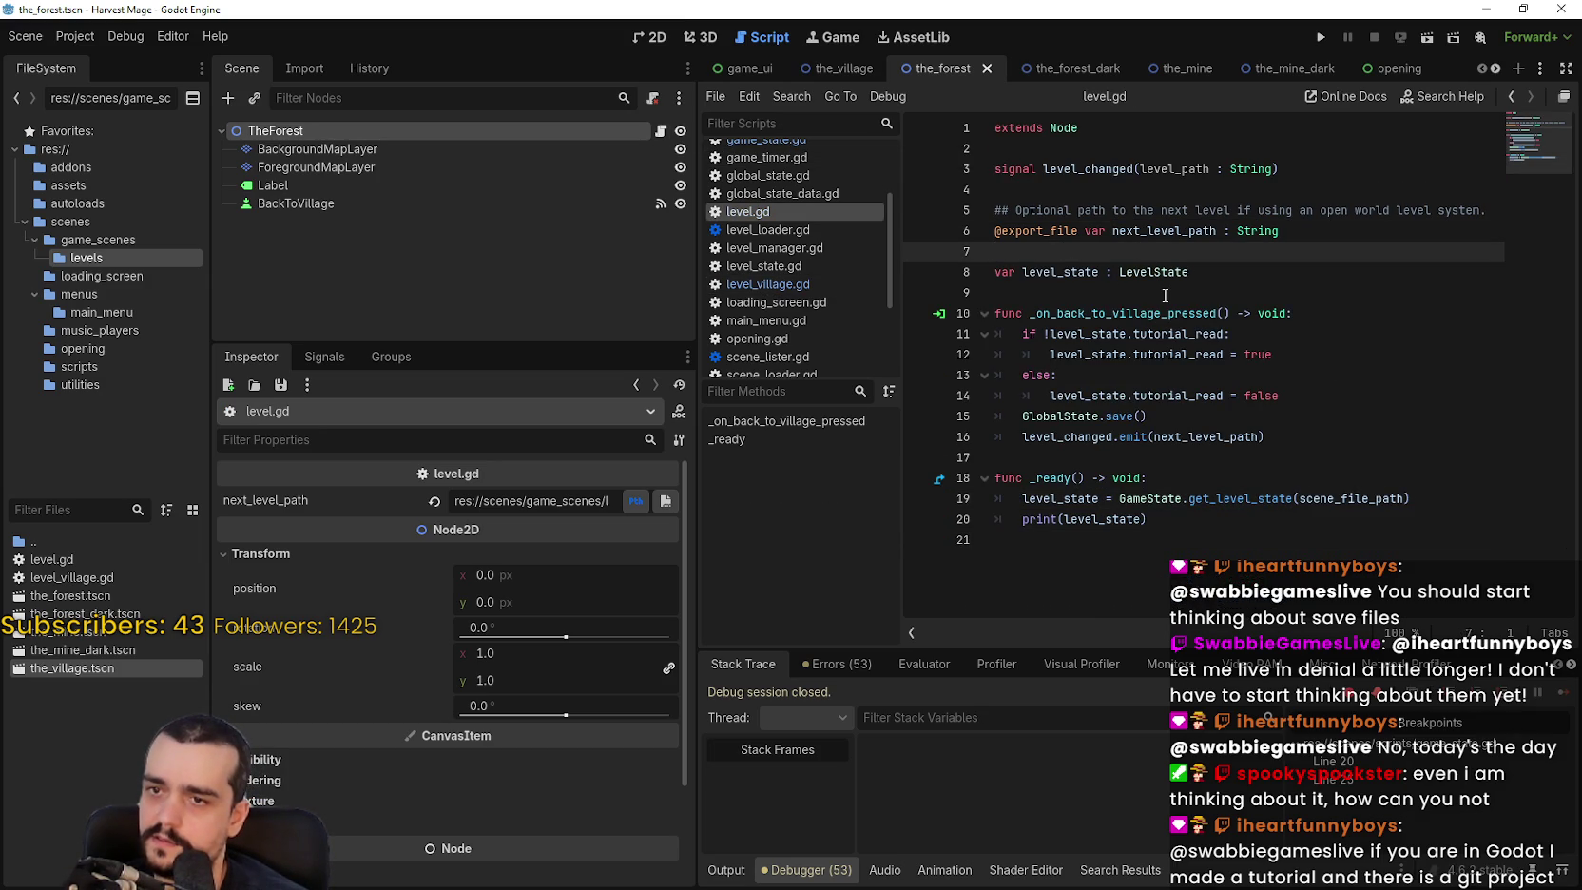
key("Return")
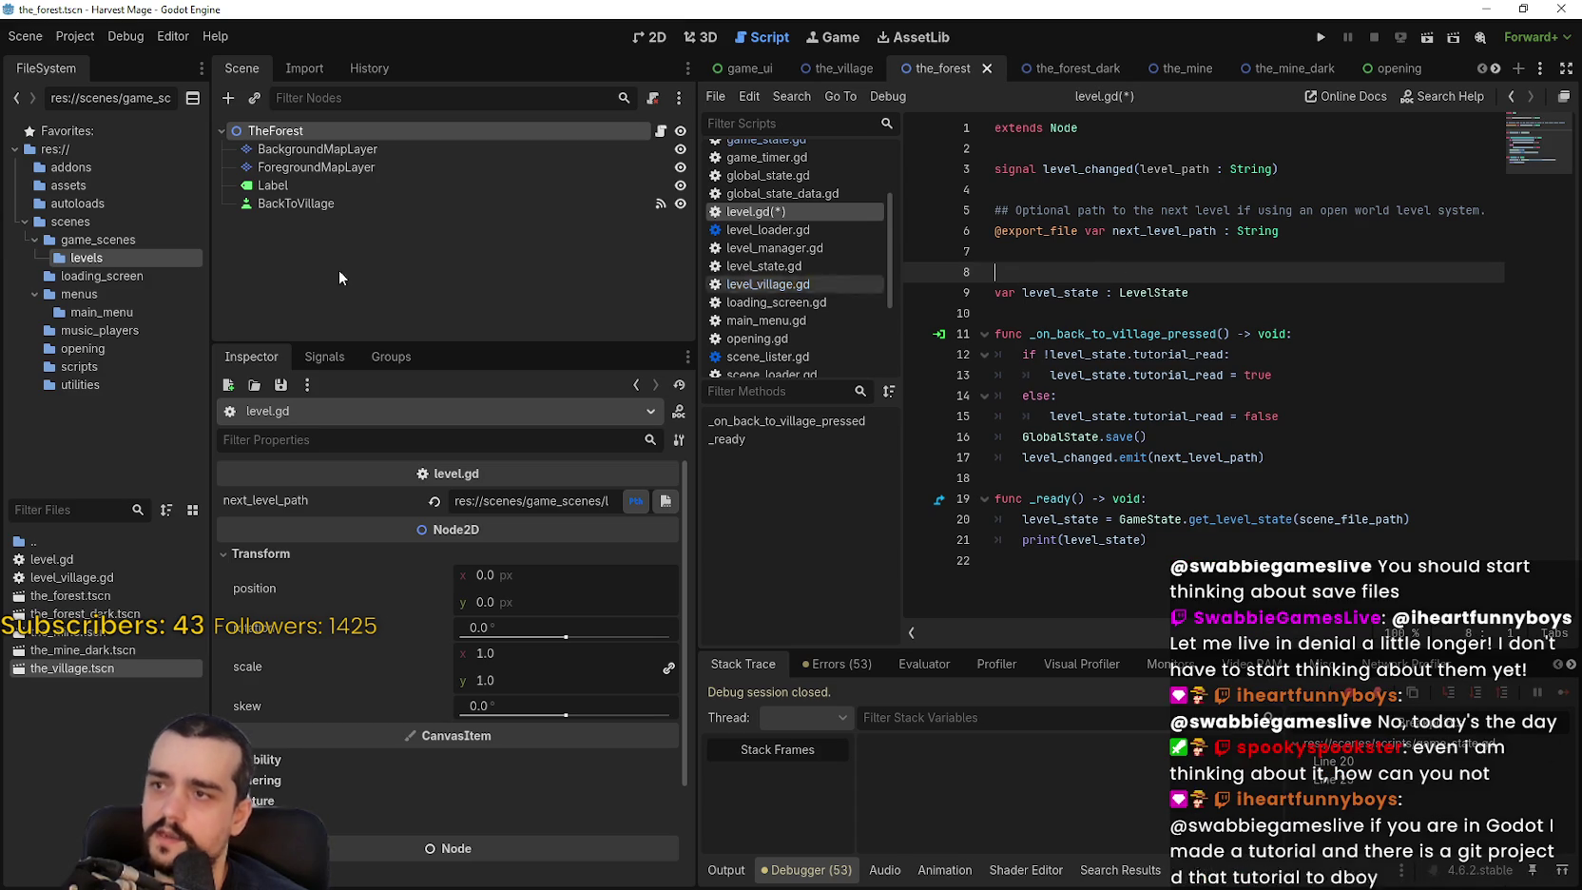
mouse_move(62, 597)
left_mouse_down()
mouse_move(1171, 328)
mouse_move(1076, 270)
left_mouse_up()
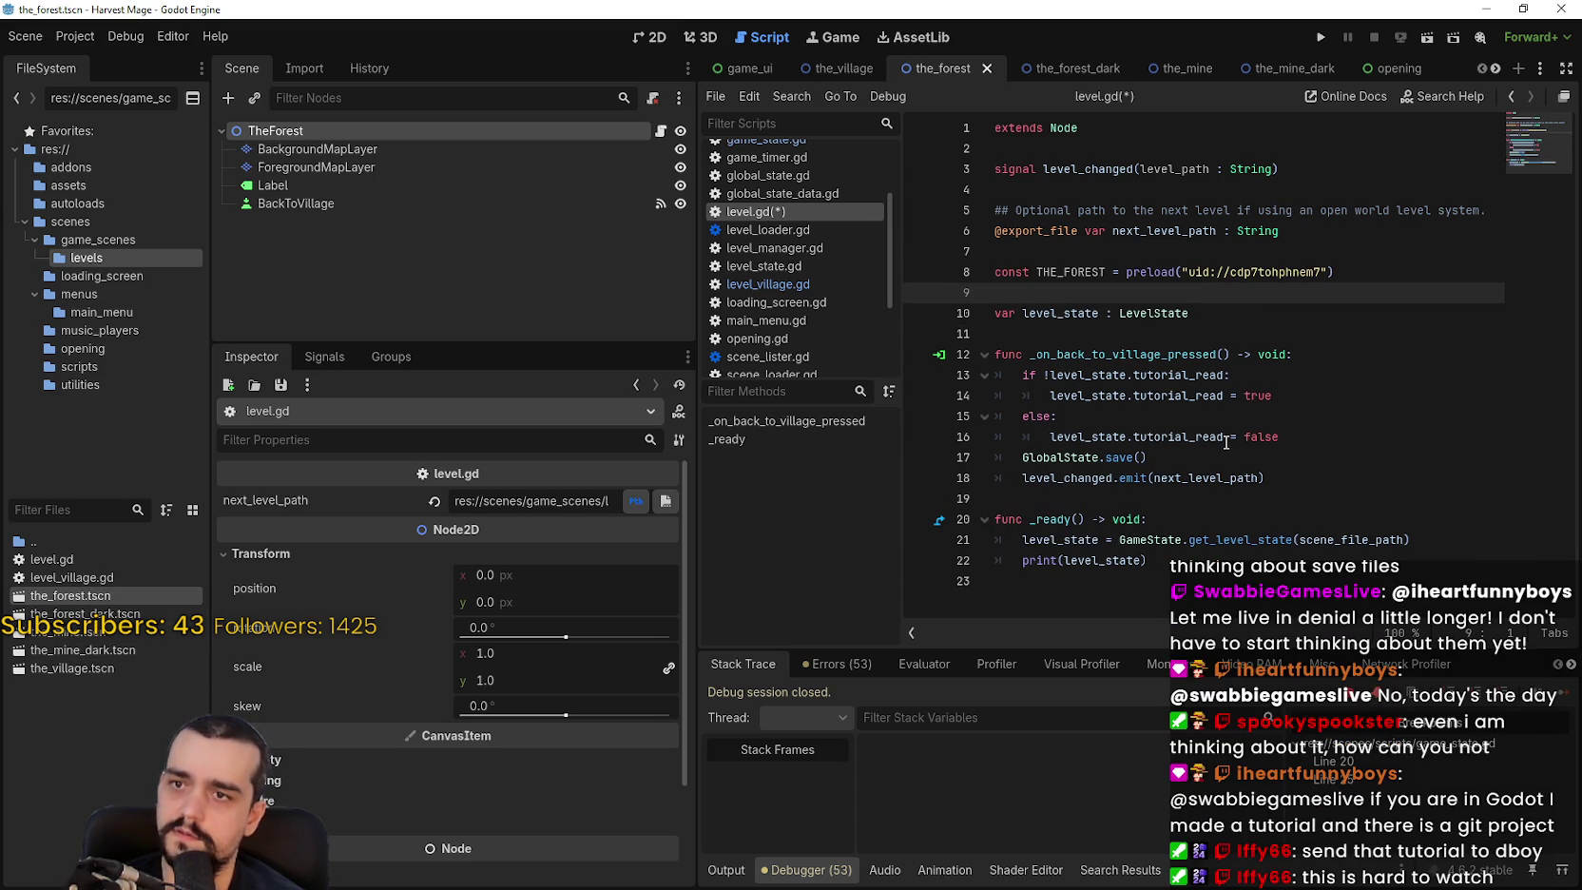
Remove preload and its parentheses, leaving THE_FOREST = "uid://cdp7tohphnem7".
double_click(1178, 273)
key("BackSpace")
key("Right")
key("BackSpace")
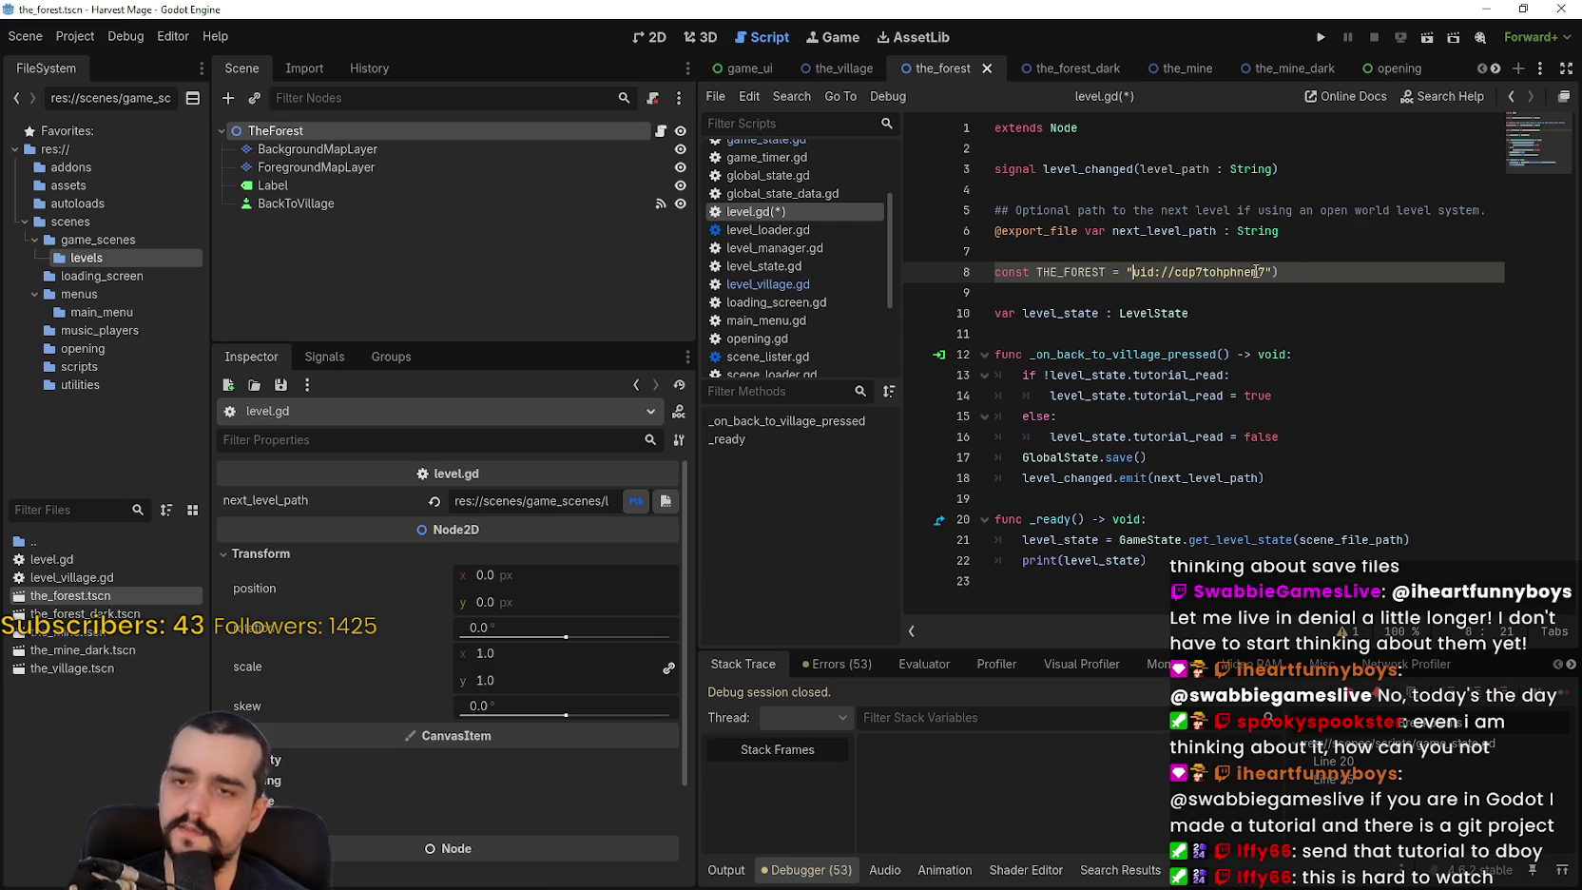
key("End")
key("BackSpace")
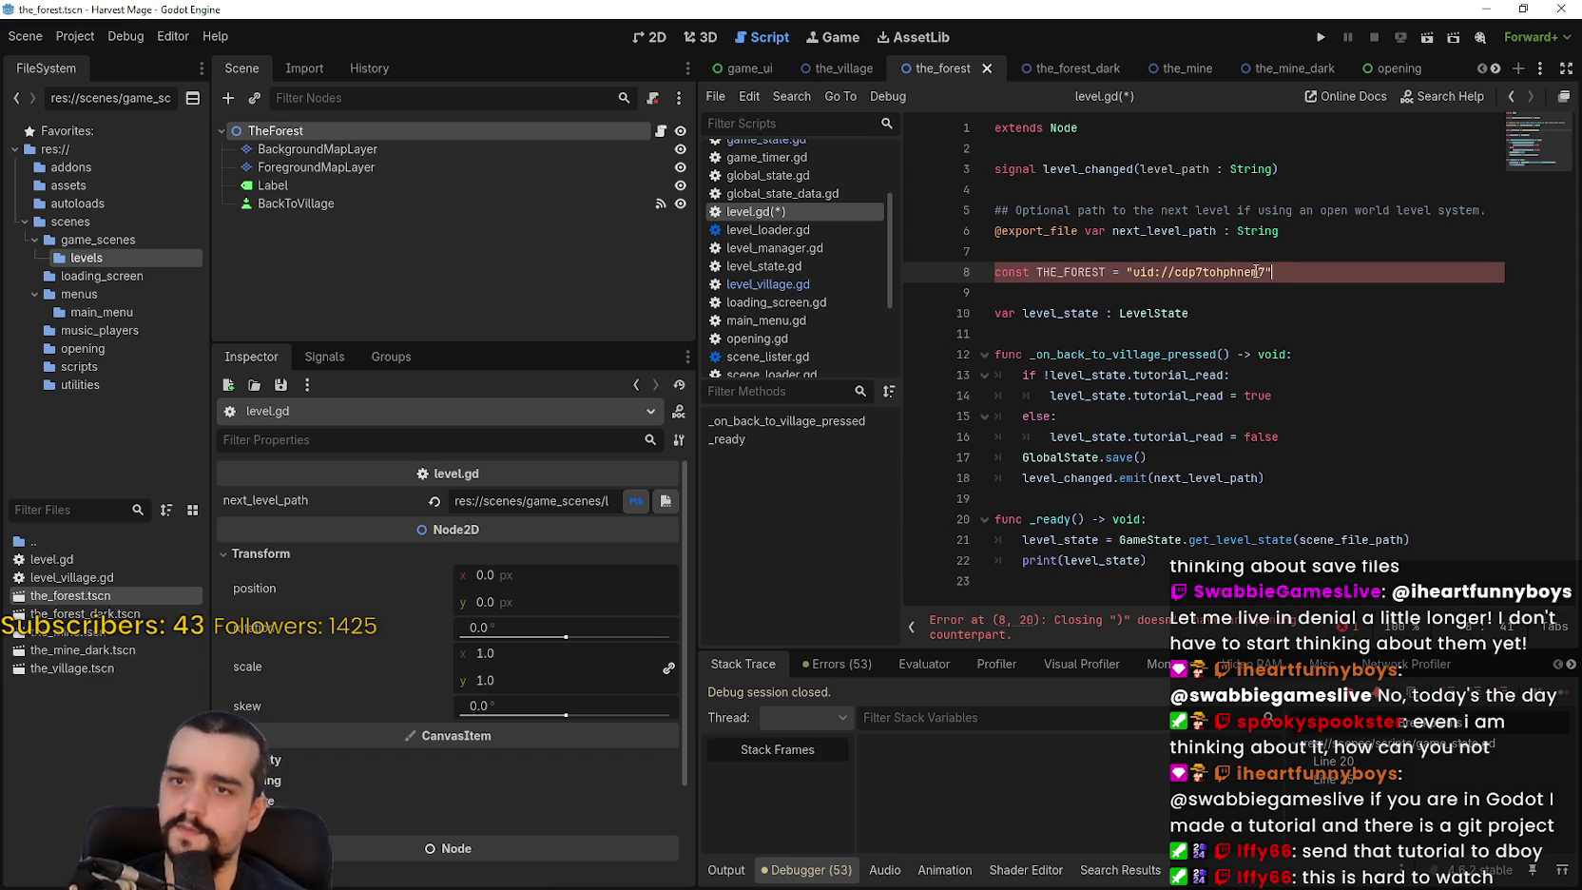
left_click(1118, 294)
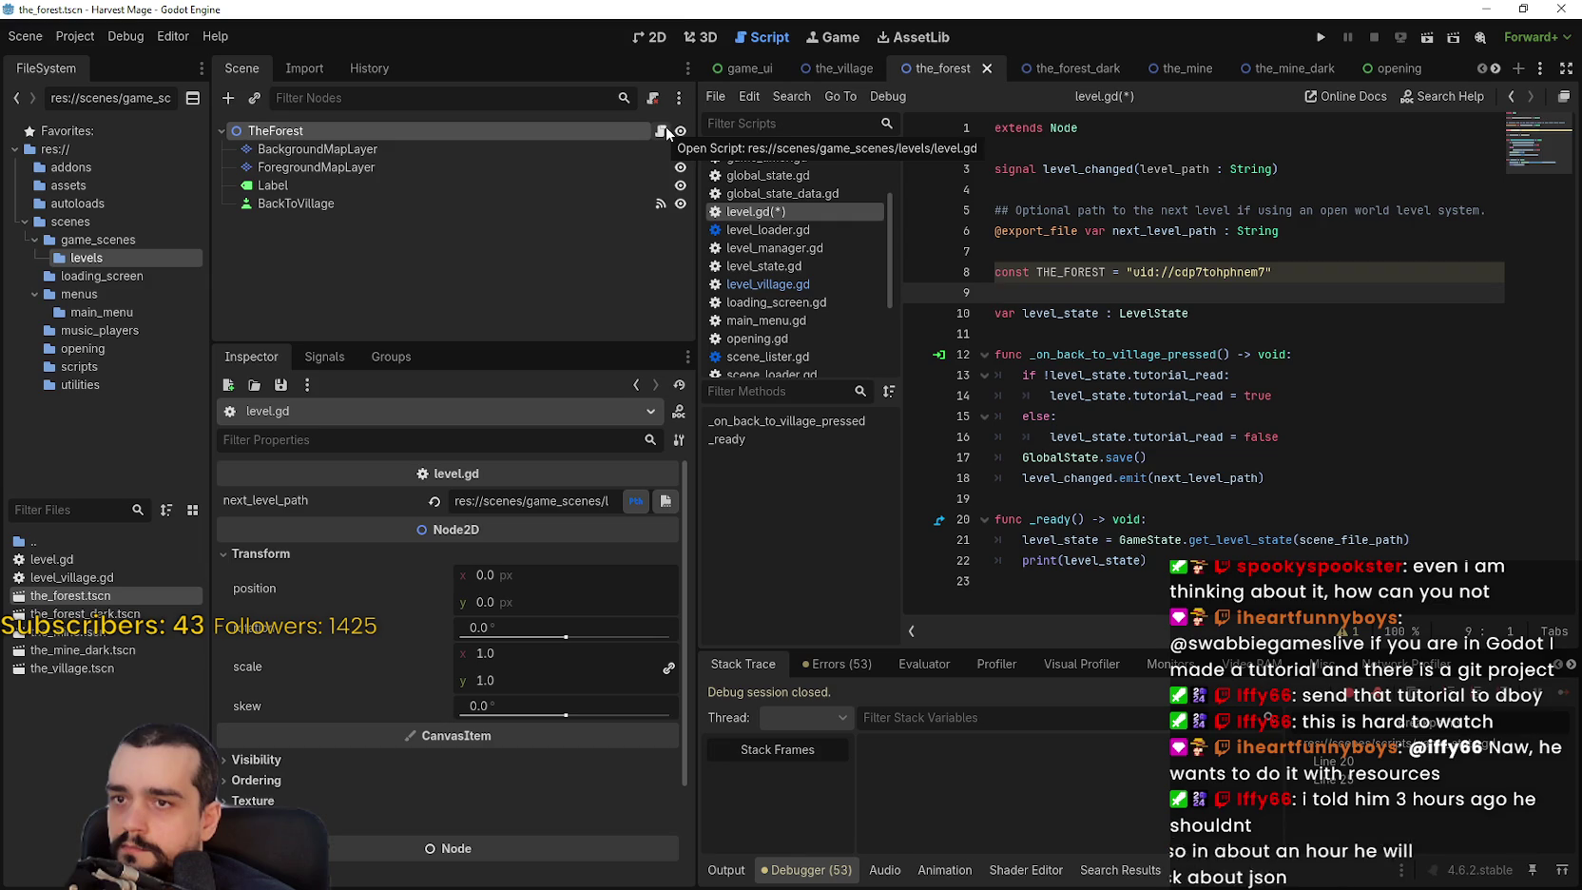
key("shift+Up")
key("shift+Up")
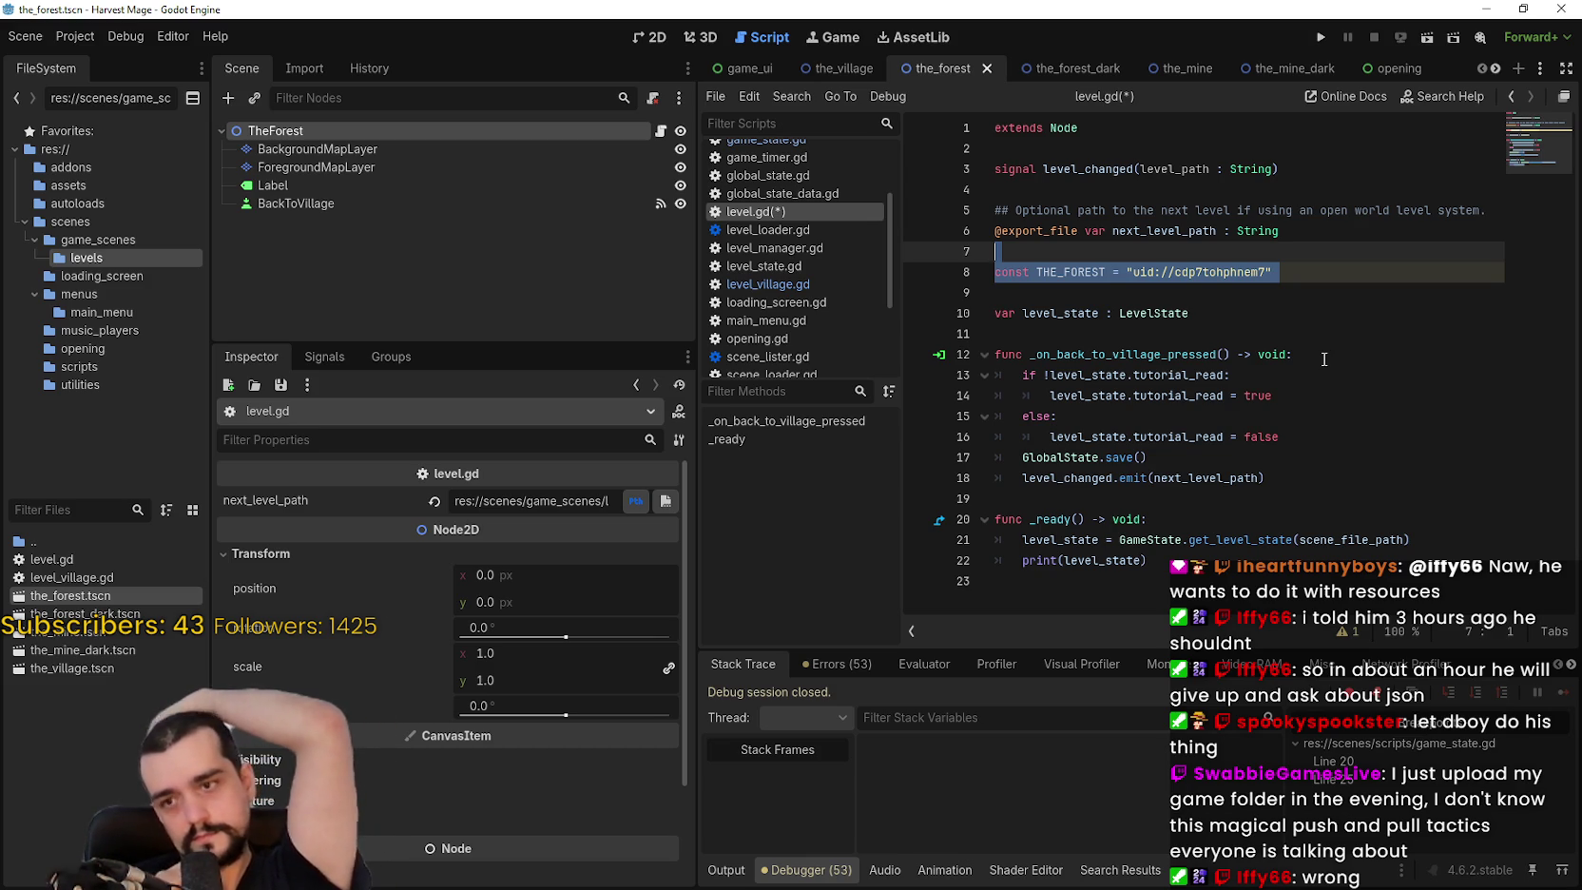
left_click(1190, 290)
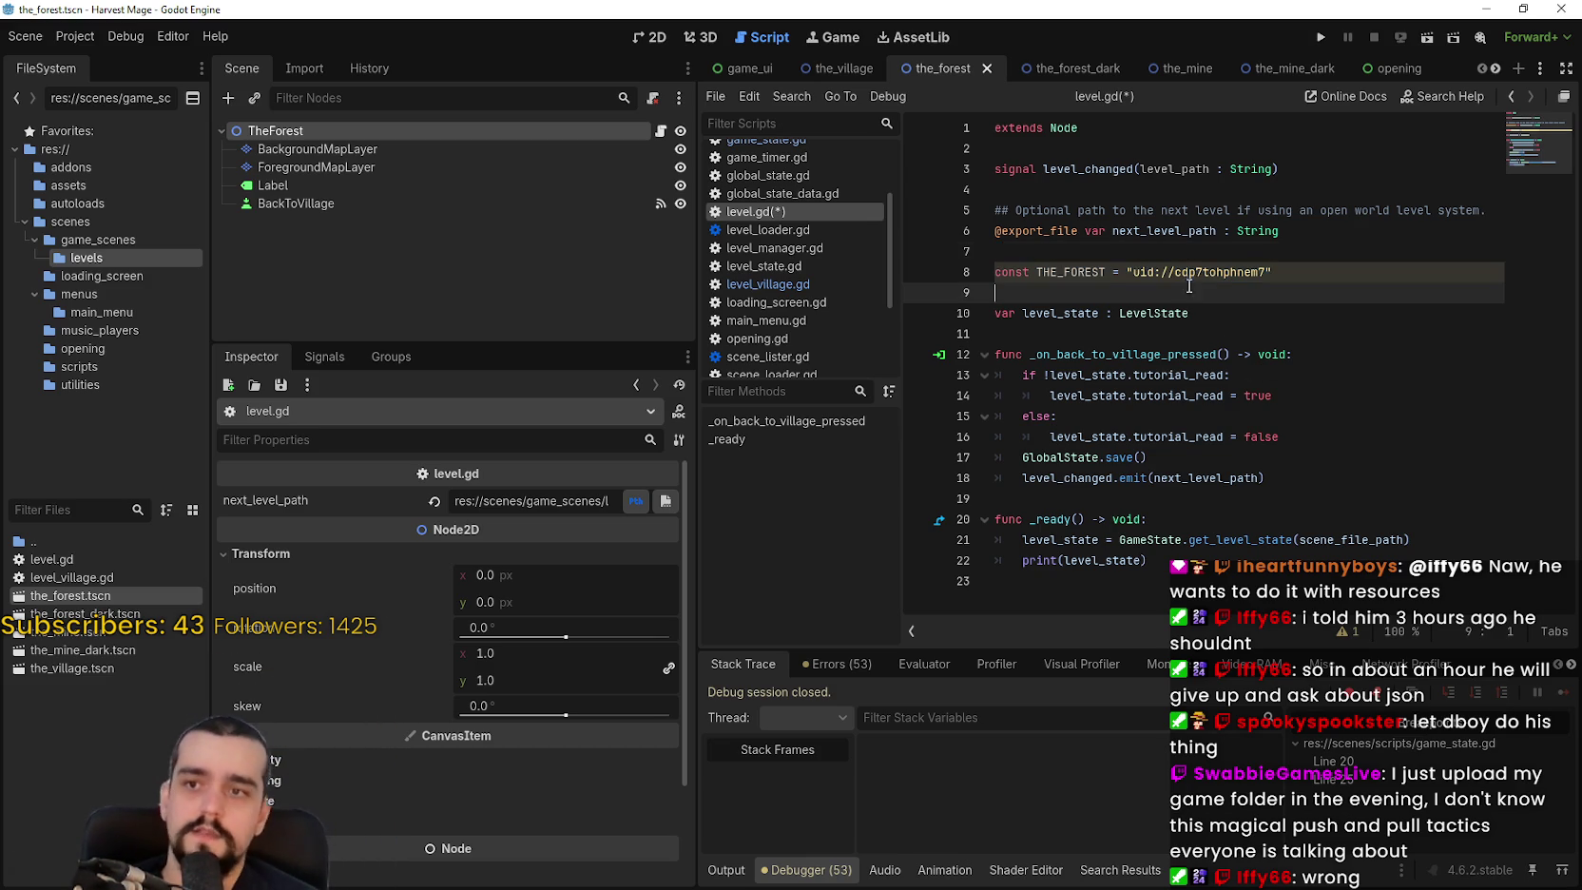
left_click(1205, 249)
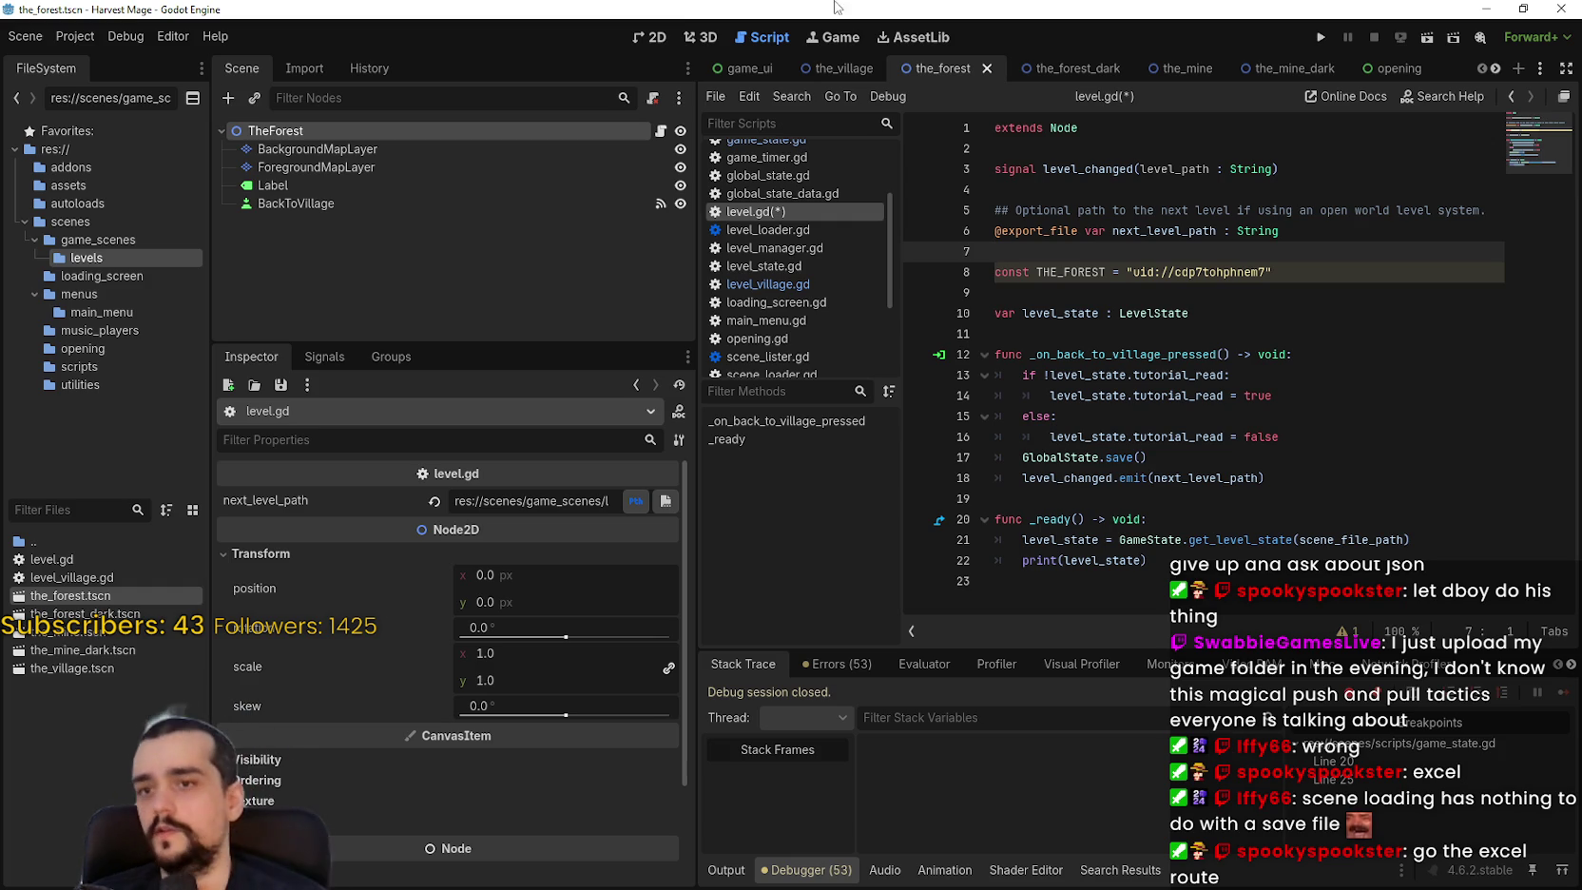
Cut the THE_FOREST constant from level.gd, keeping one blank line after line 7.
double_click(1239, 477)
left_click_drag(1318, 279, 991, 249)
key("ctrl+x")
key("BackSpace")
key("Delete")
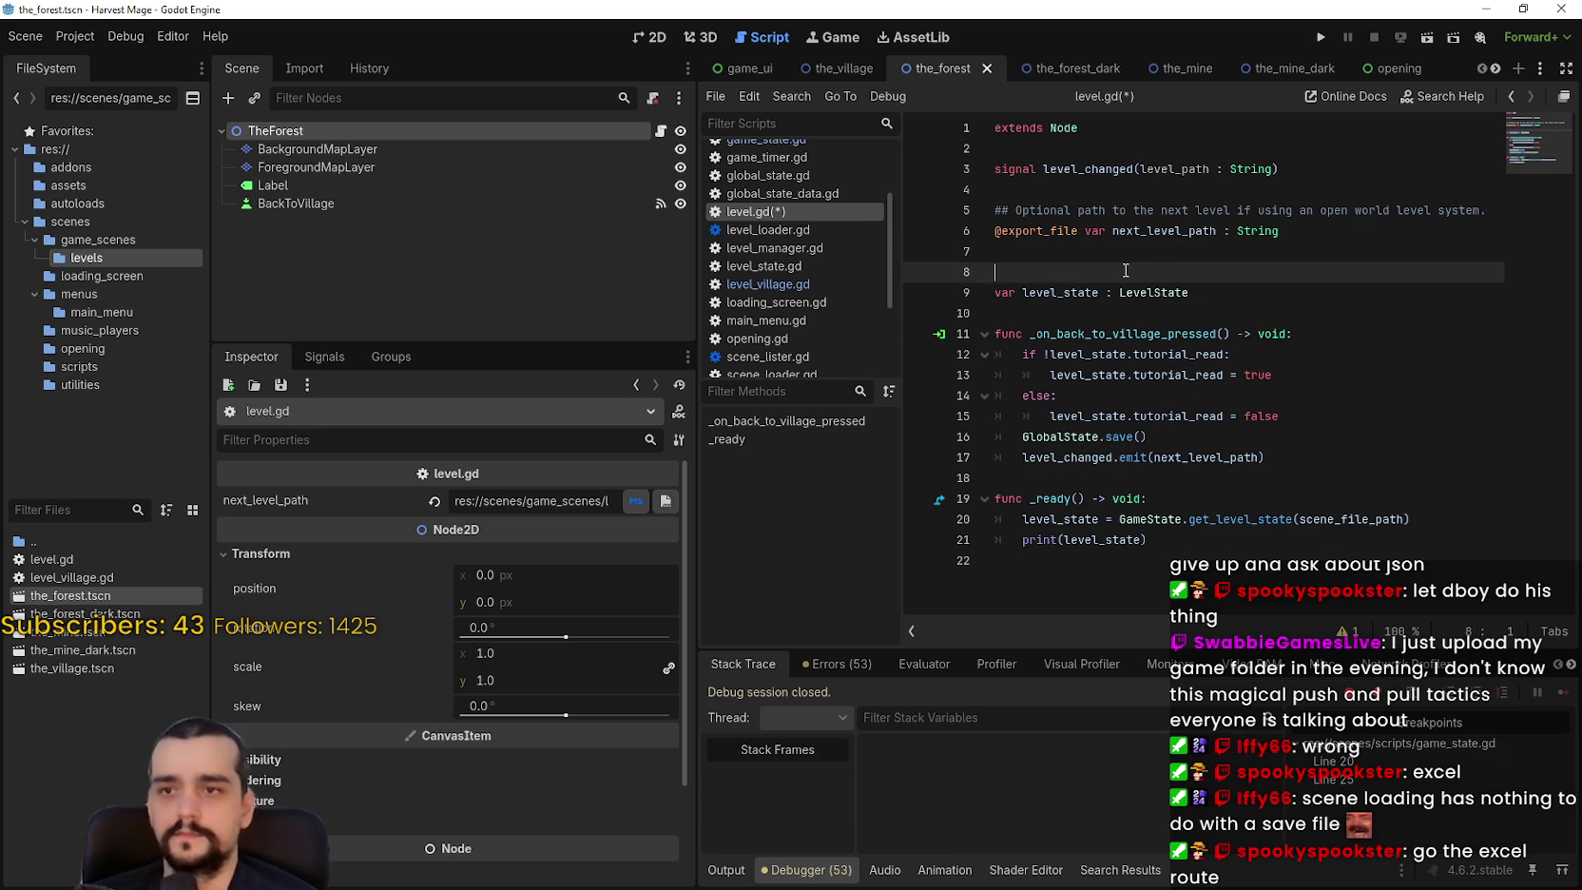
key("Return")
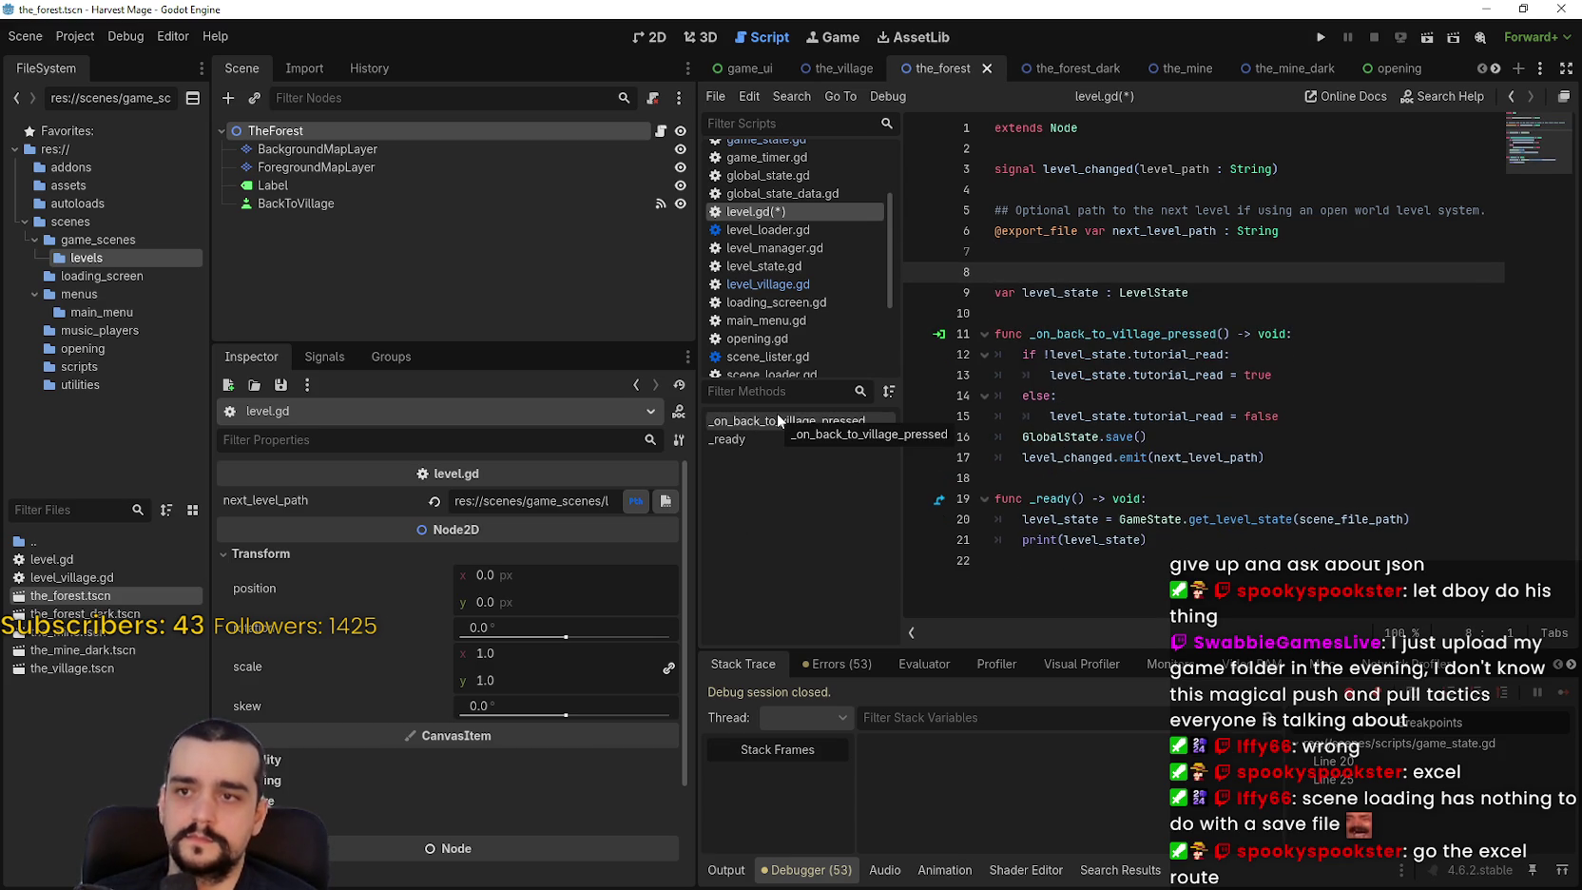
Inspect scene_file_path, next_level_path and the forest scene's next_level_path value.
left_click(1225, 546)
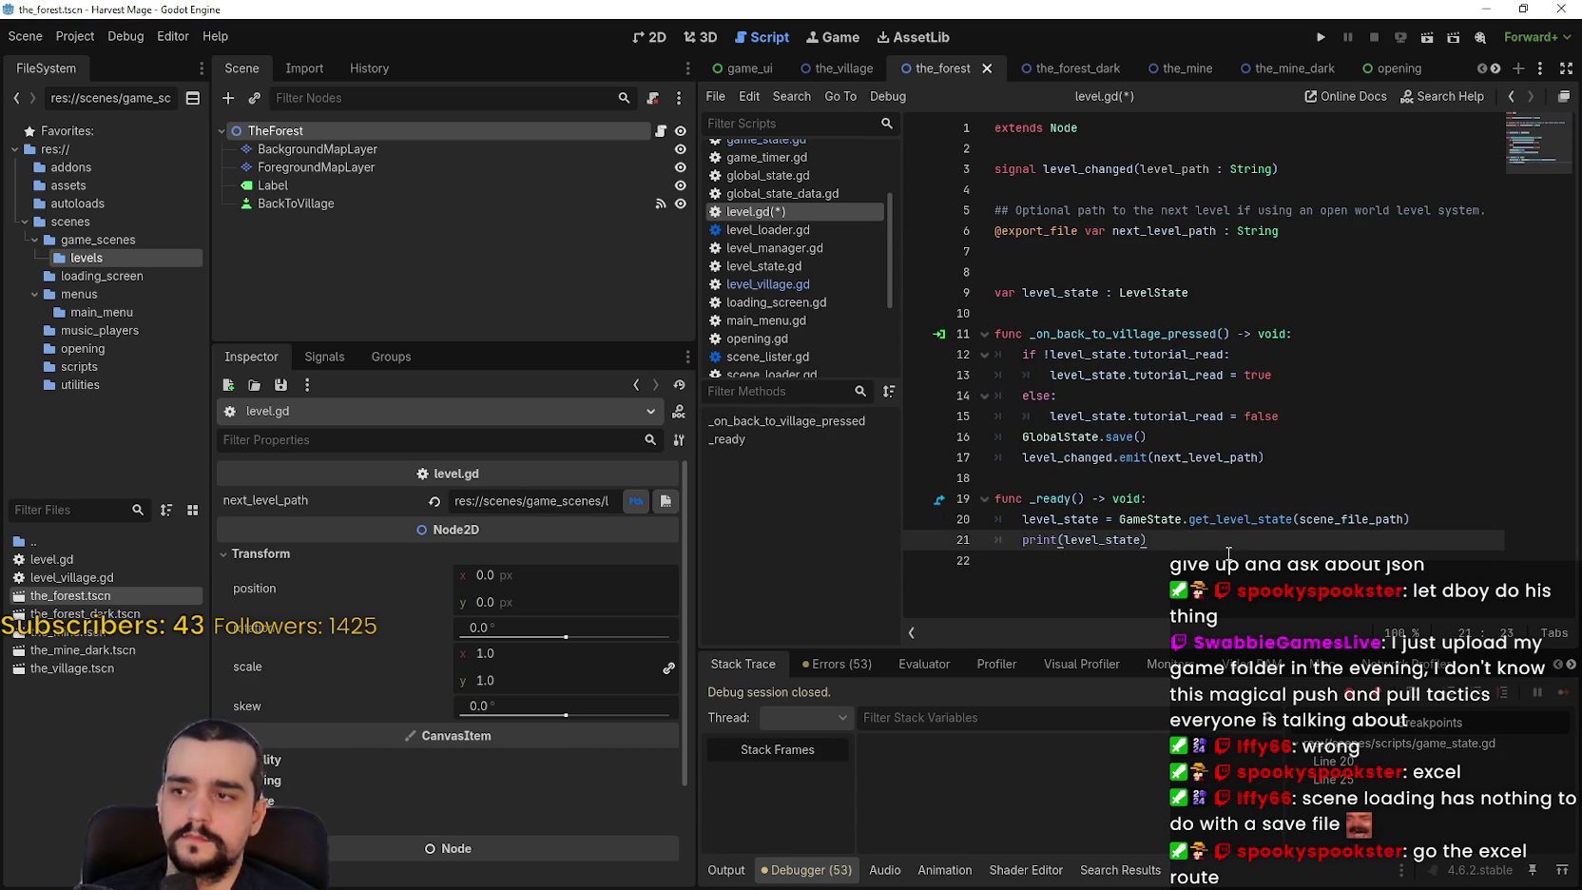
double_click(1368, 526)
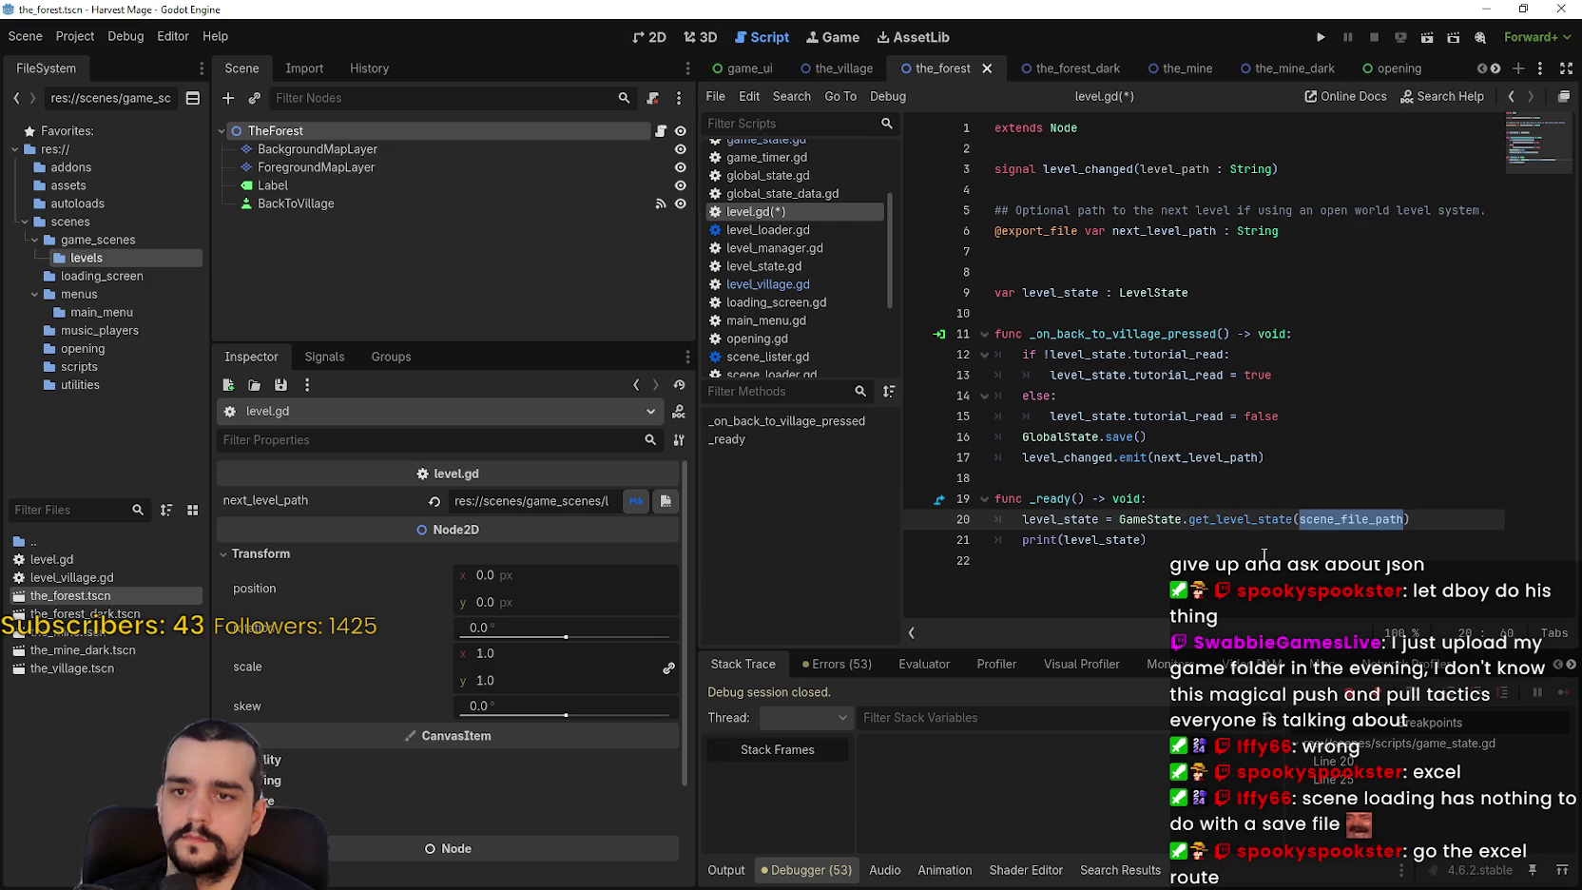
double_click(1203, 459)
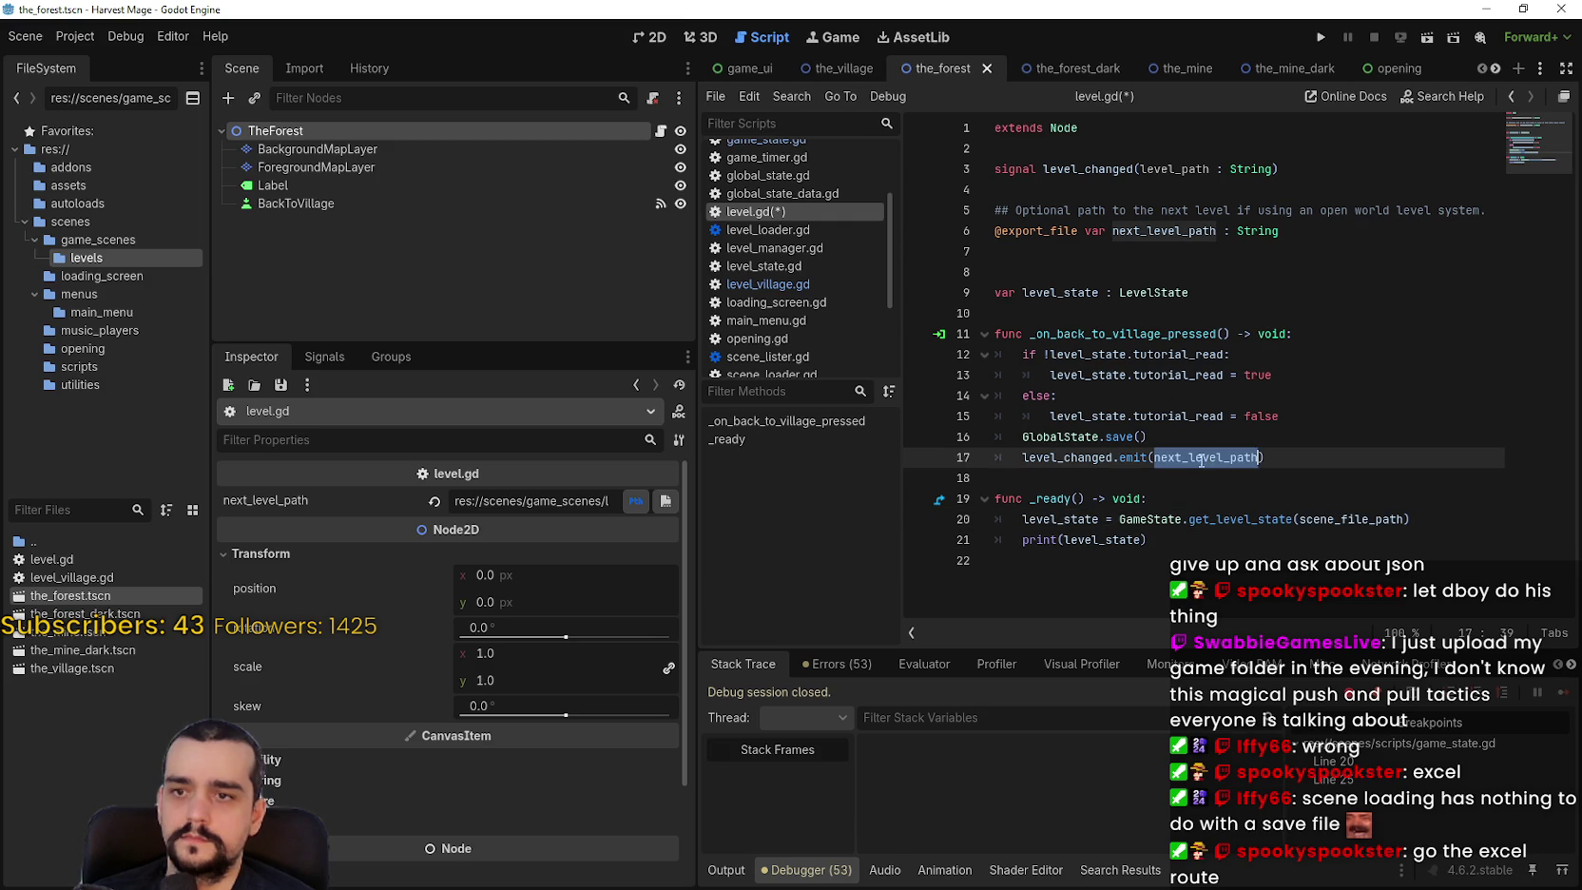
left_click(532, 501)
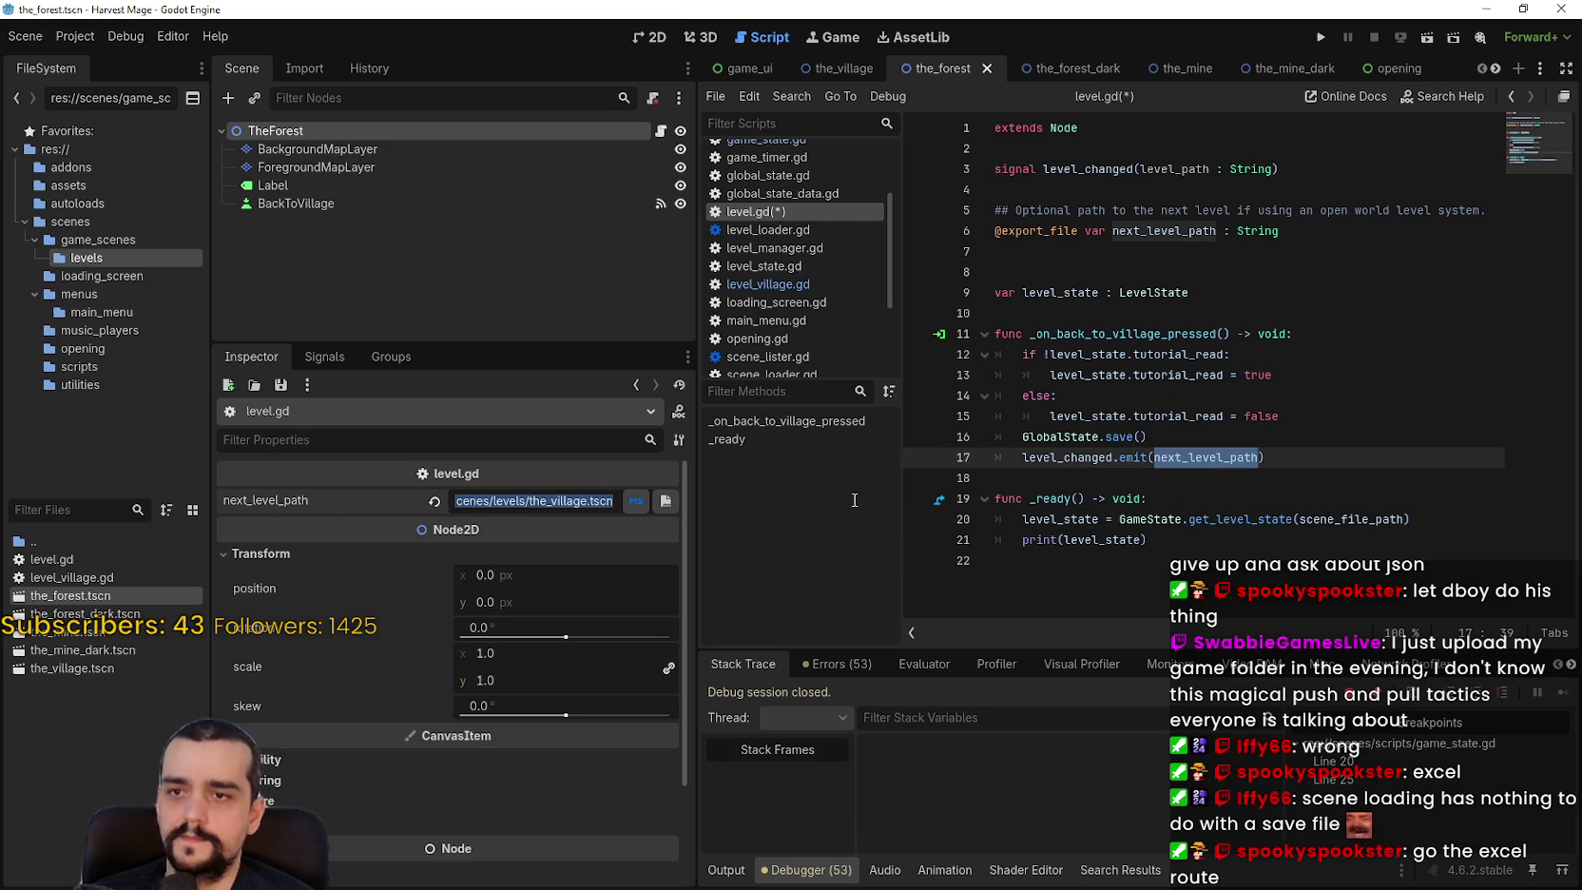
left_click_drag(1043, 231, 1030, 252)
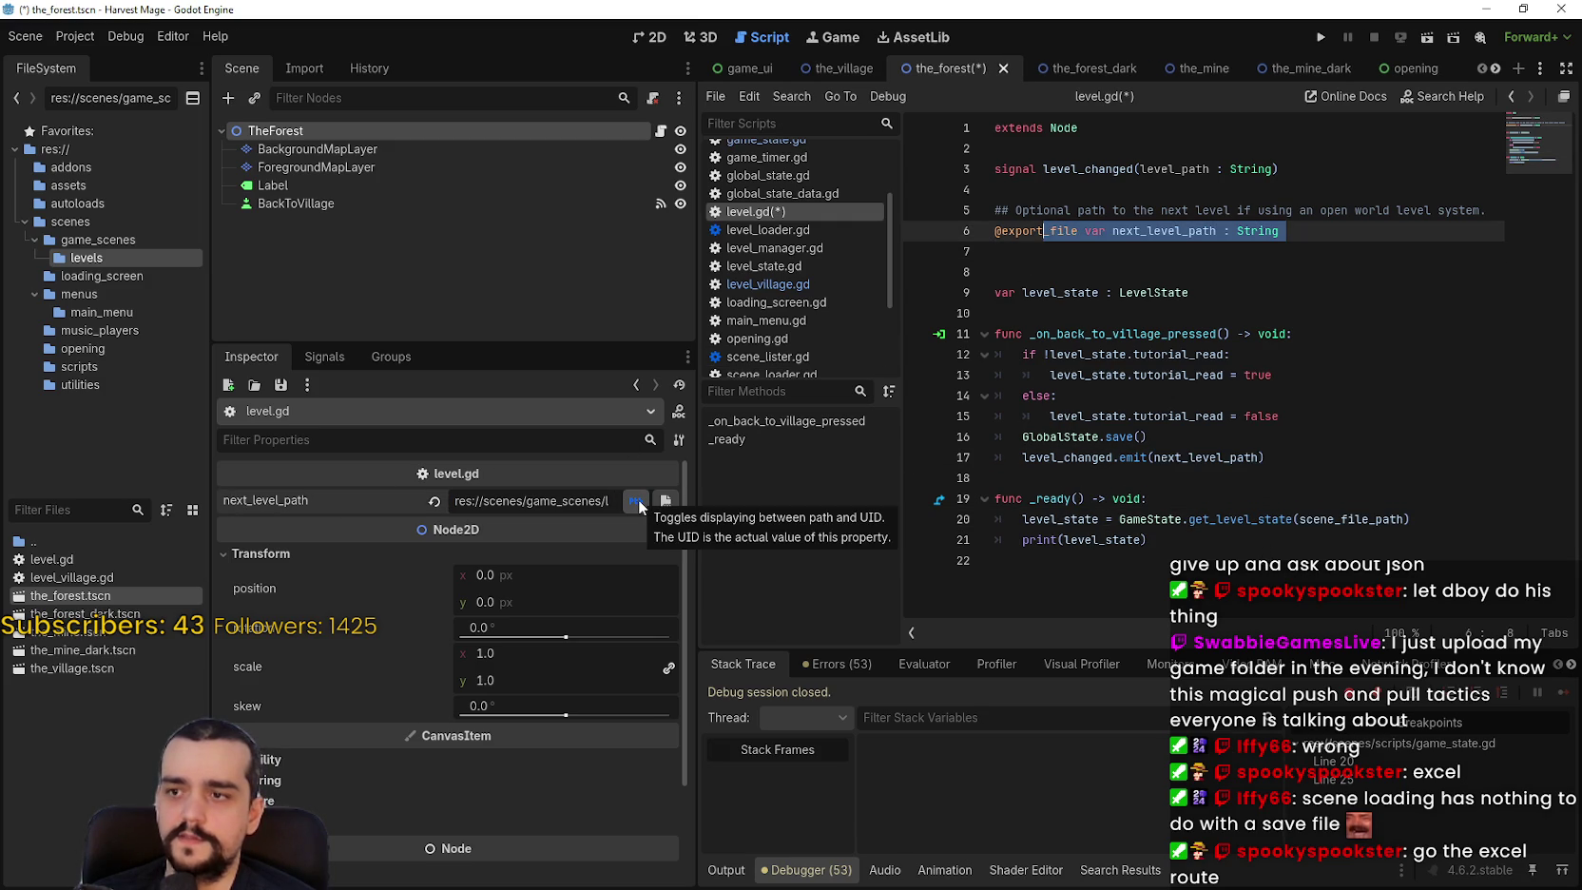
Show next_level_path as its UID in the Inspector and save the forest scene and script.
left_click(637, 499)
left_click(636, 499)
left_click(637, 499)
left_click(637, 500)
left_click(637, 500)
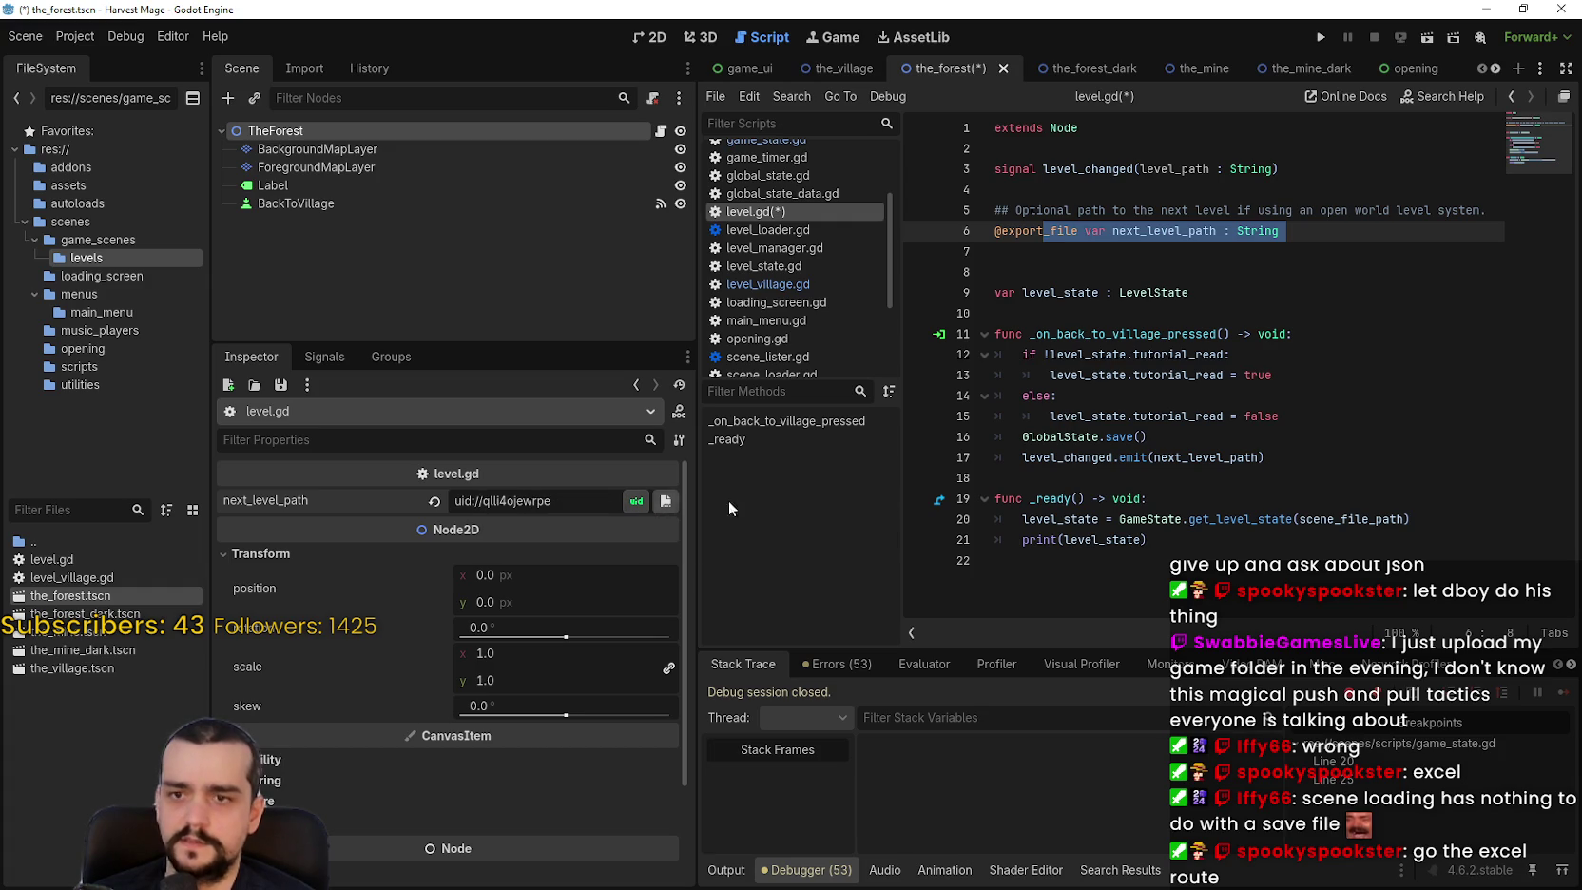
double_click(1188, 231)
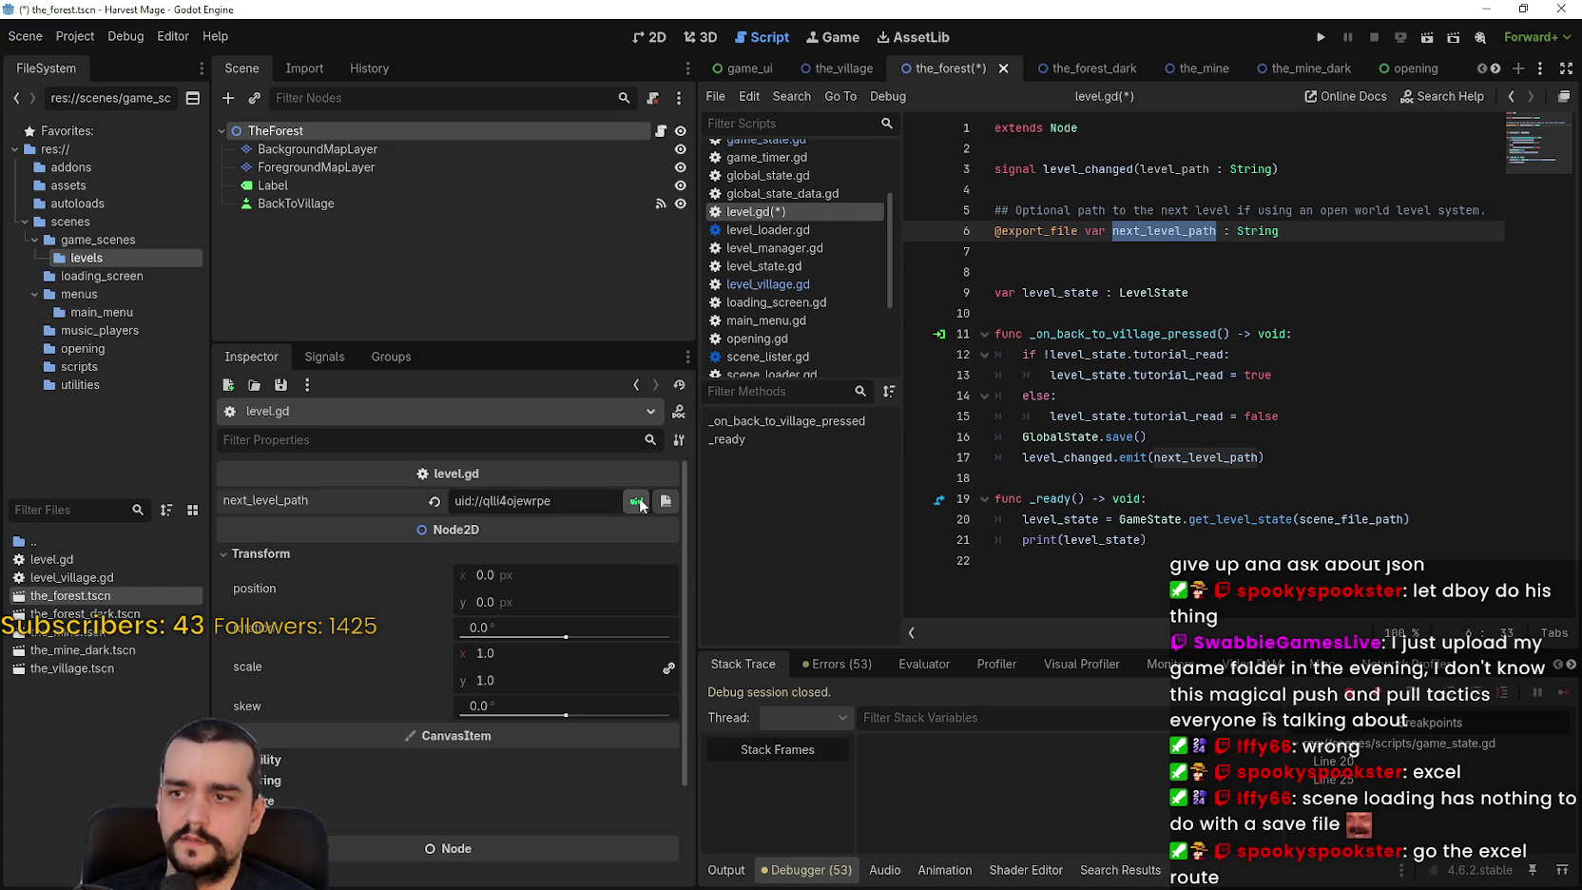
left_click(1231, 273)
key("ctrl+s")
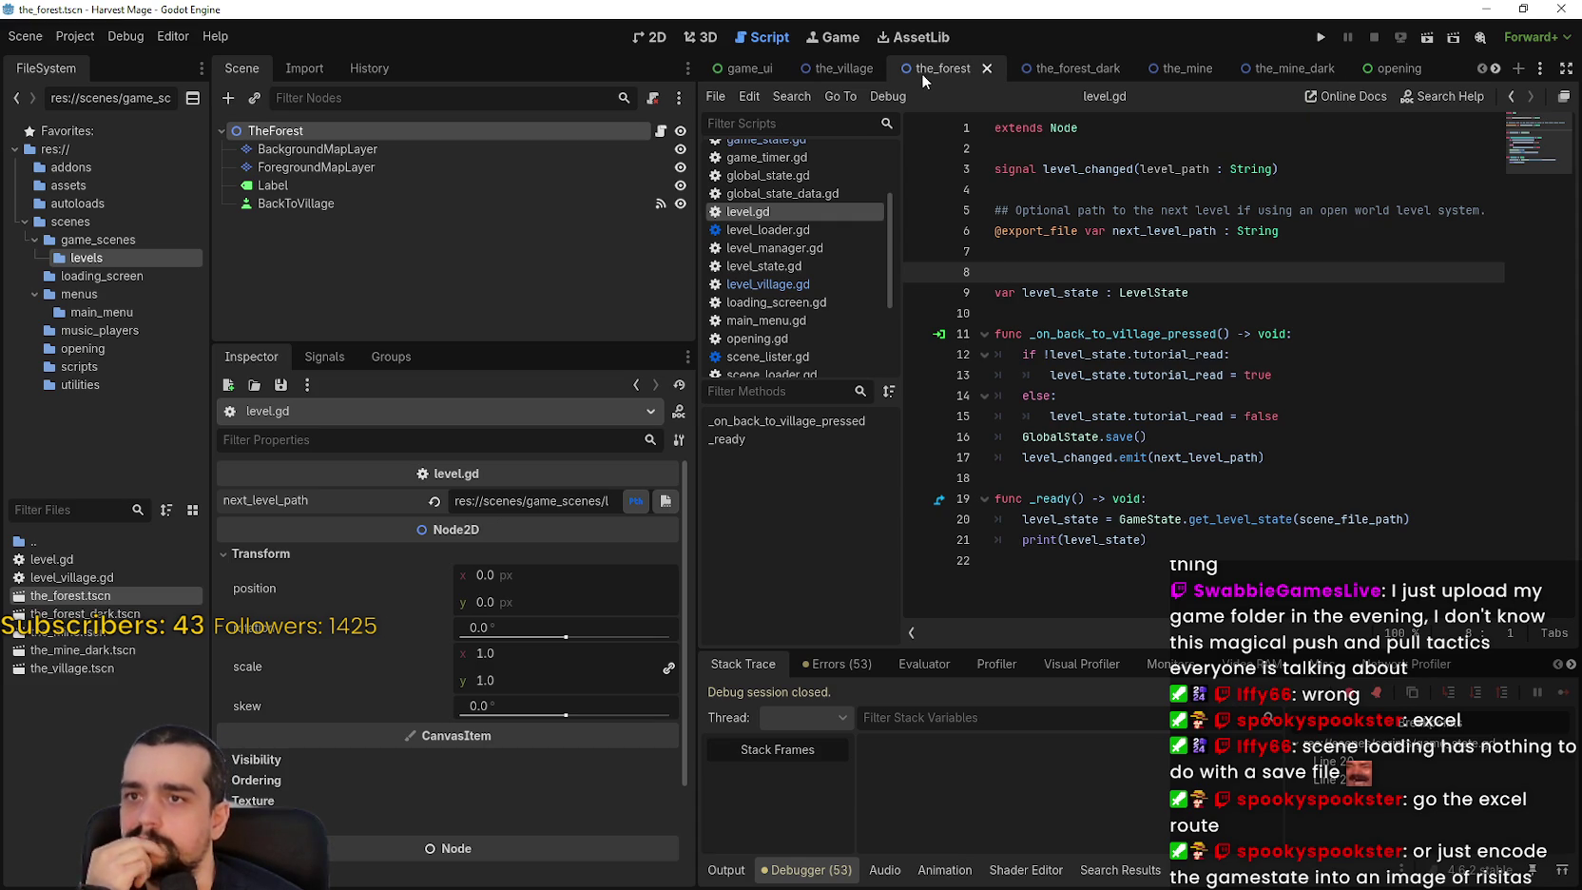
Look up scene_file_path from line 20 in the Node class documentation.
left_click(1361, 519)
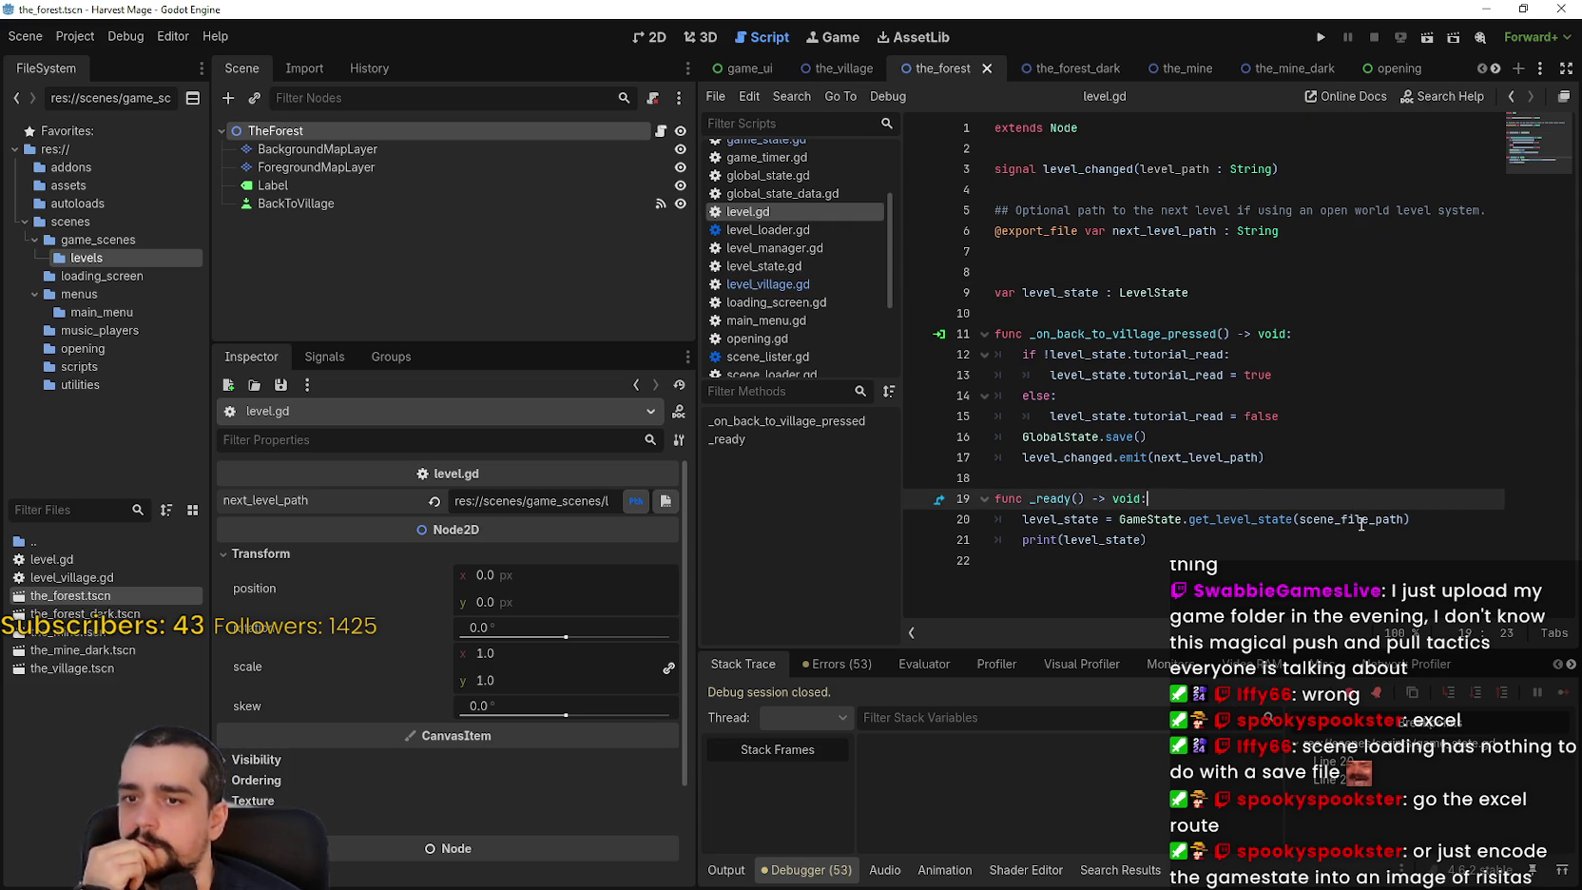
double_click(1361, 520)
mouse_move(1361, 523)
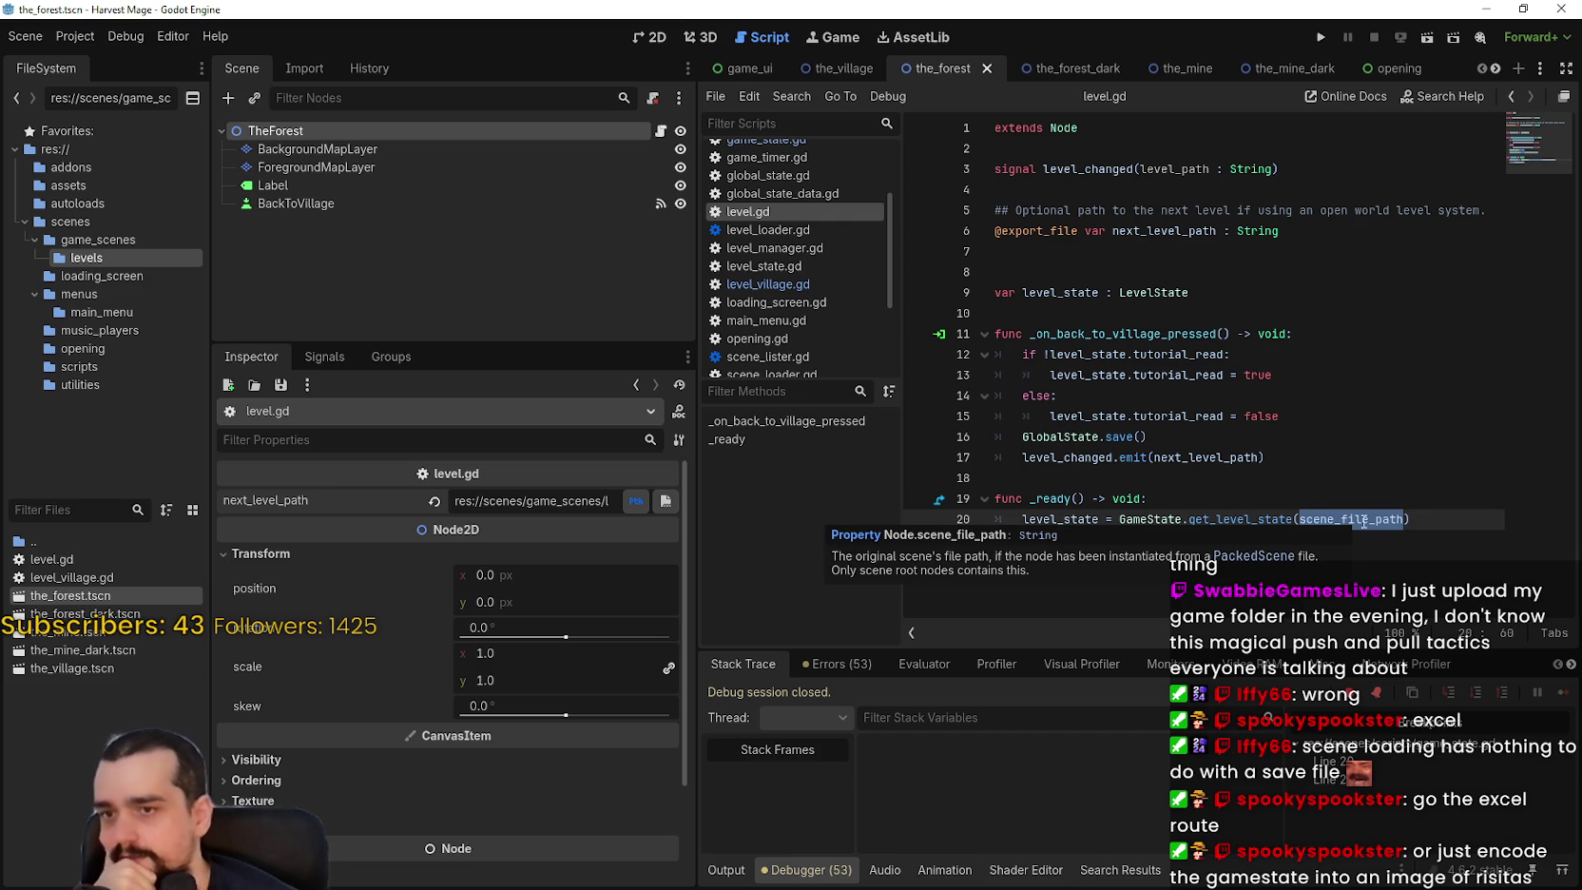
left_click(1365, 560)
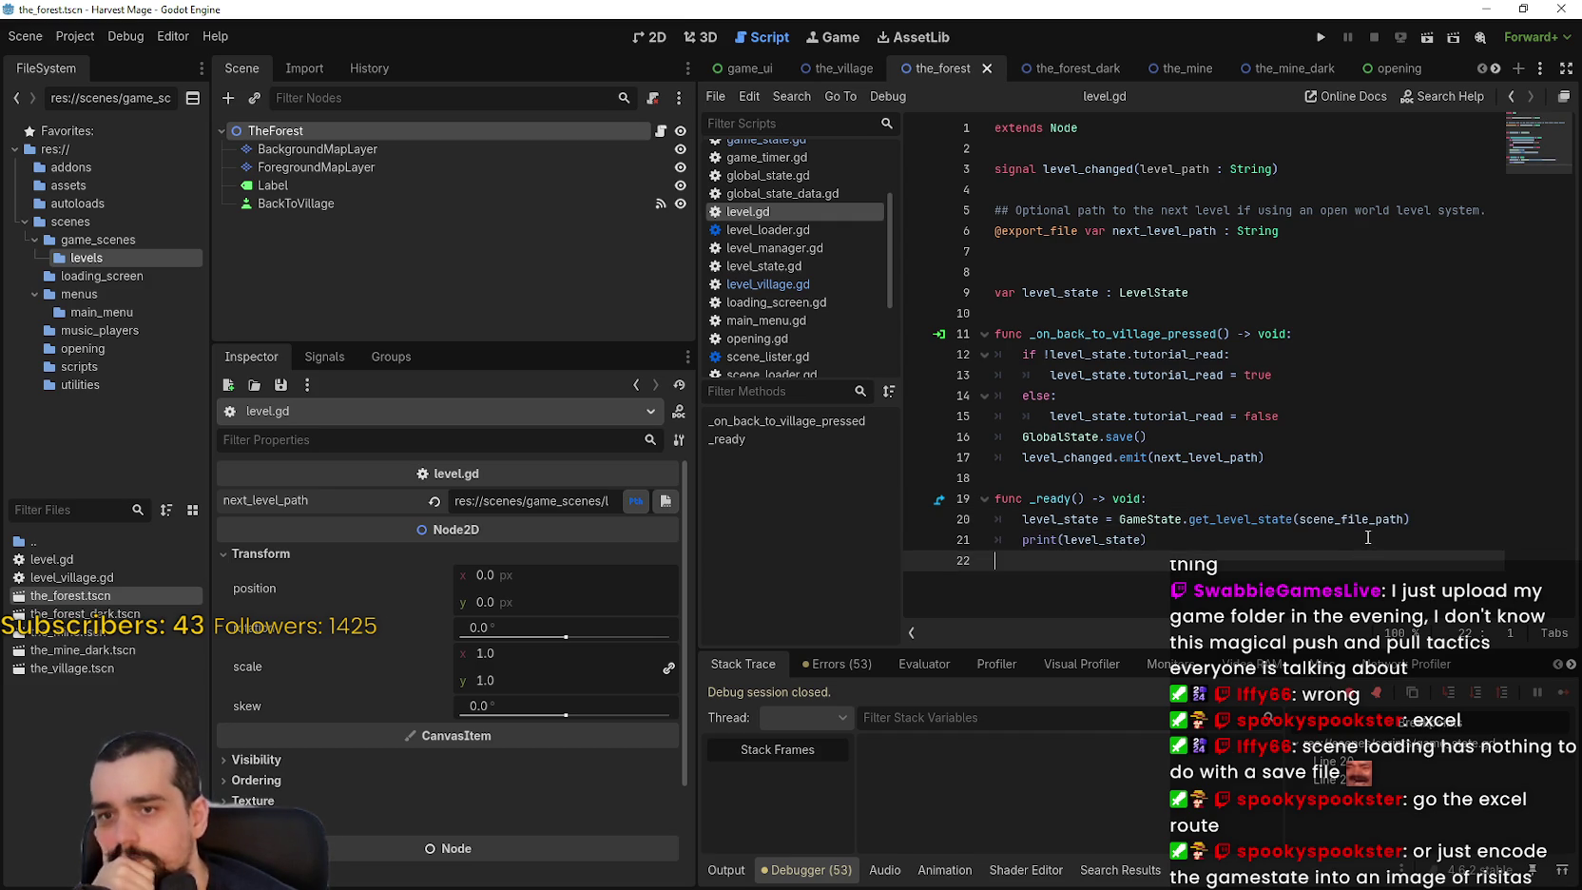
double_click(1366, 520)
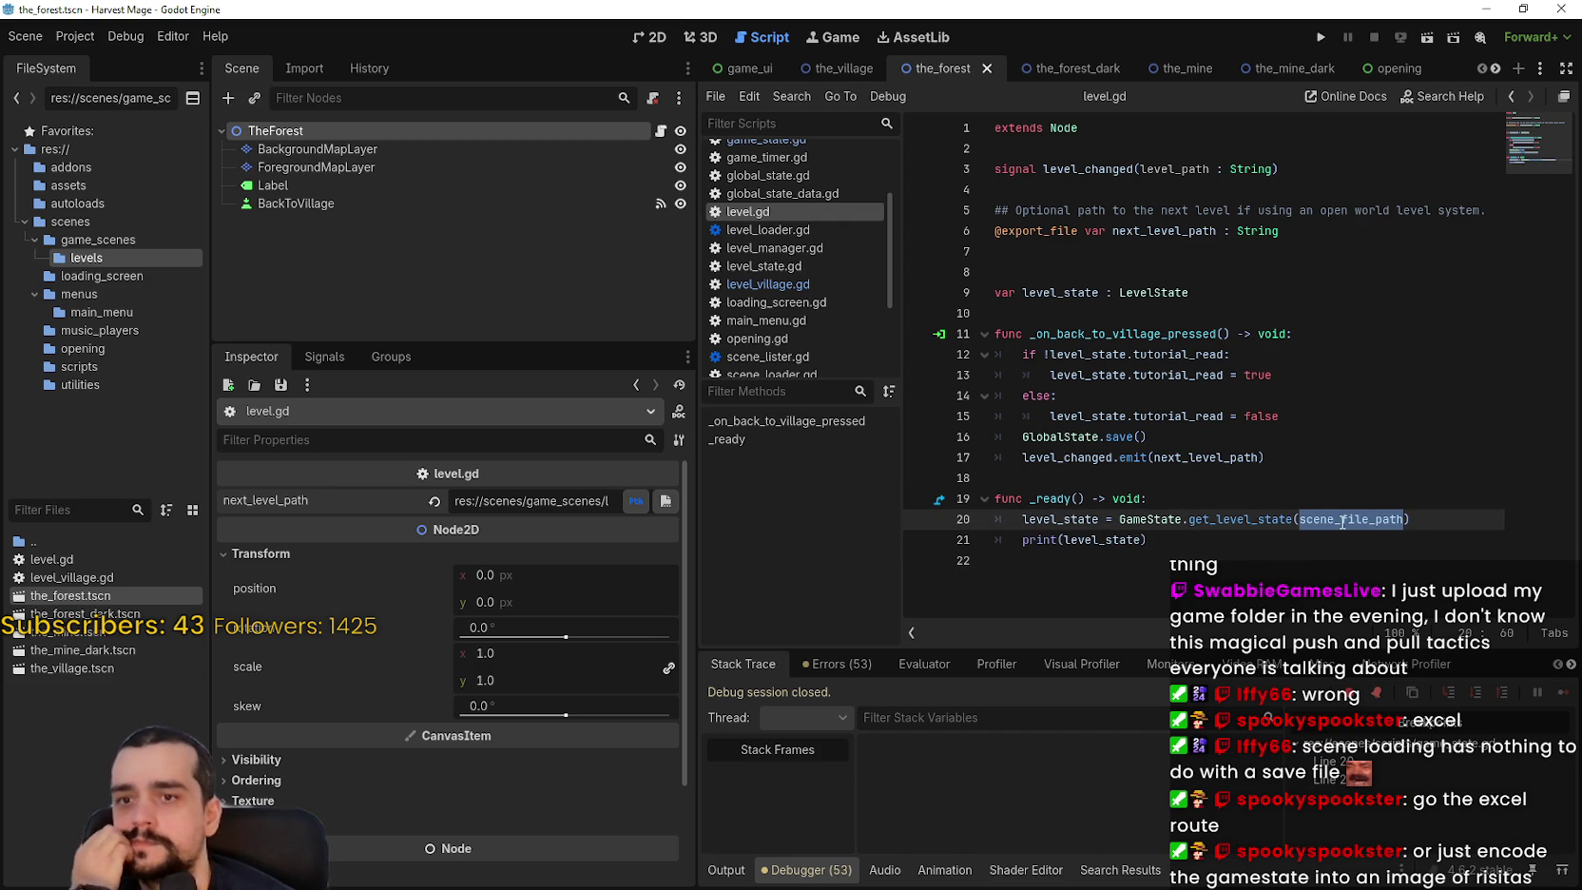
mouse_move(1342, 521)
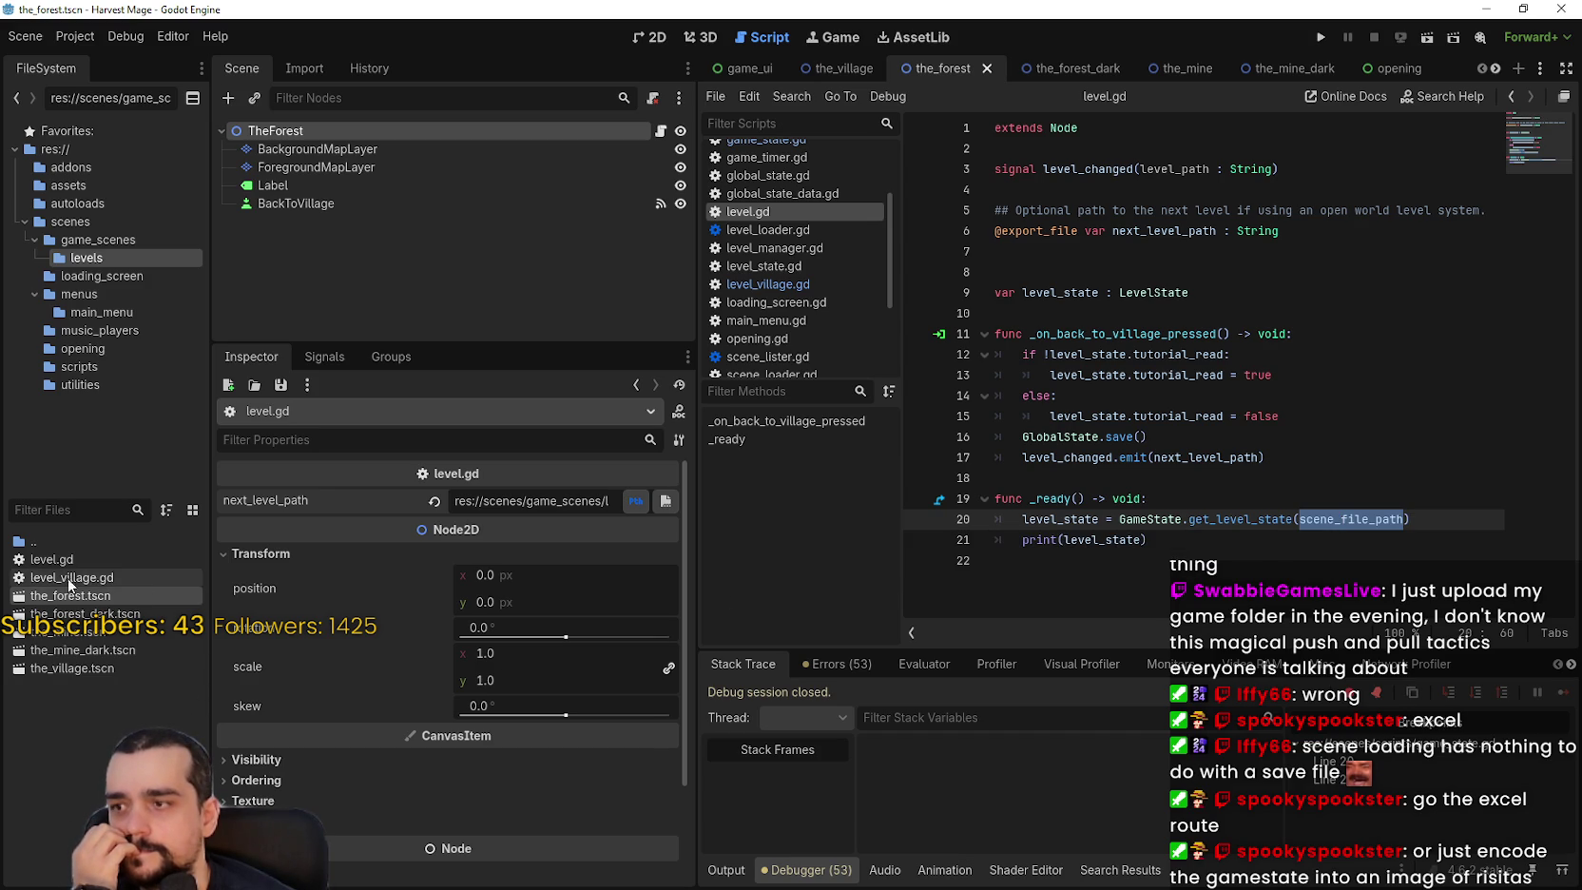
left_click(1311, 518)
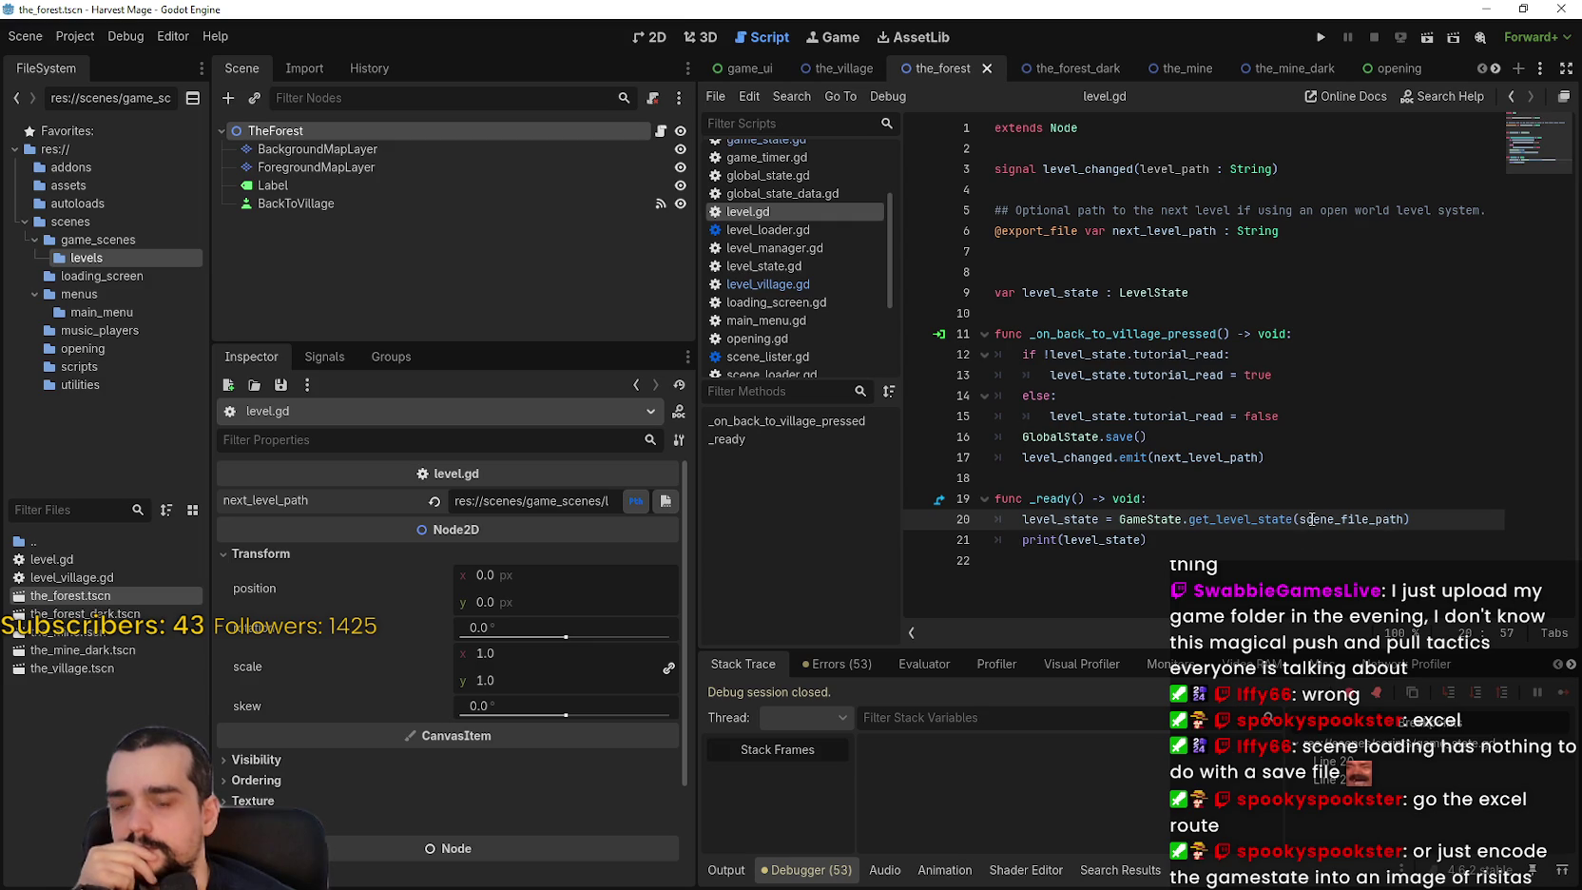
mouse_move(1303, 519)
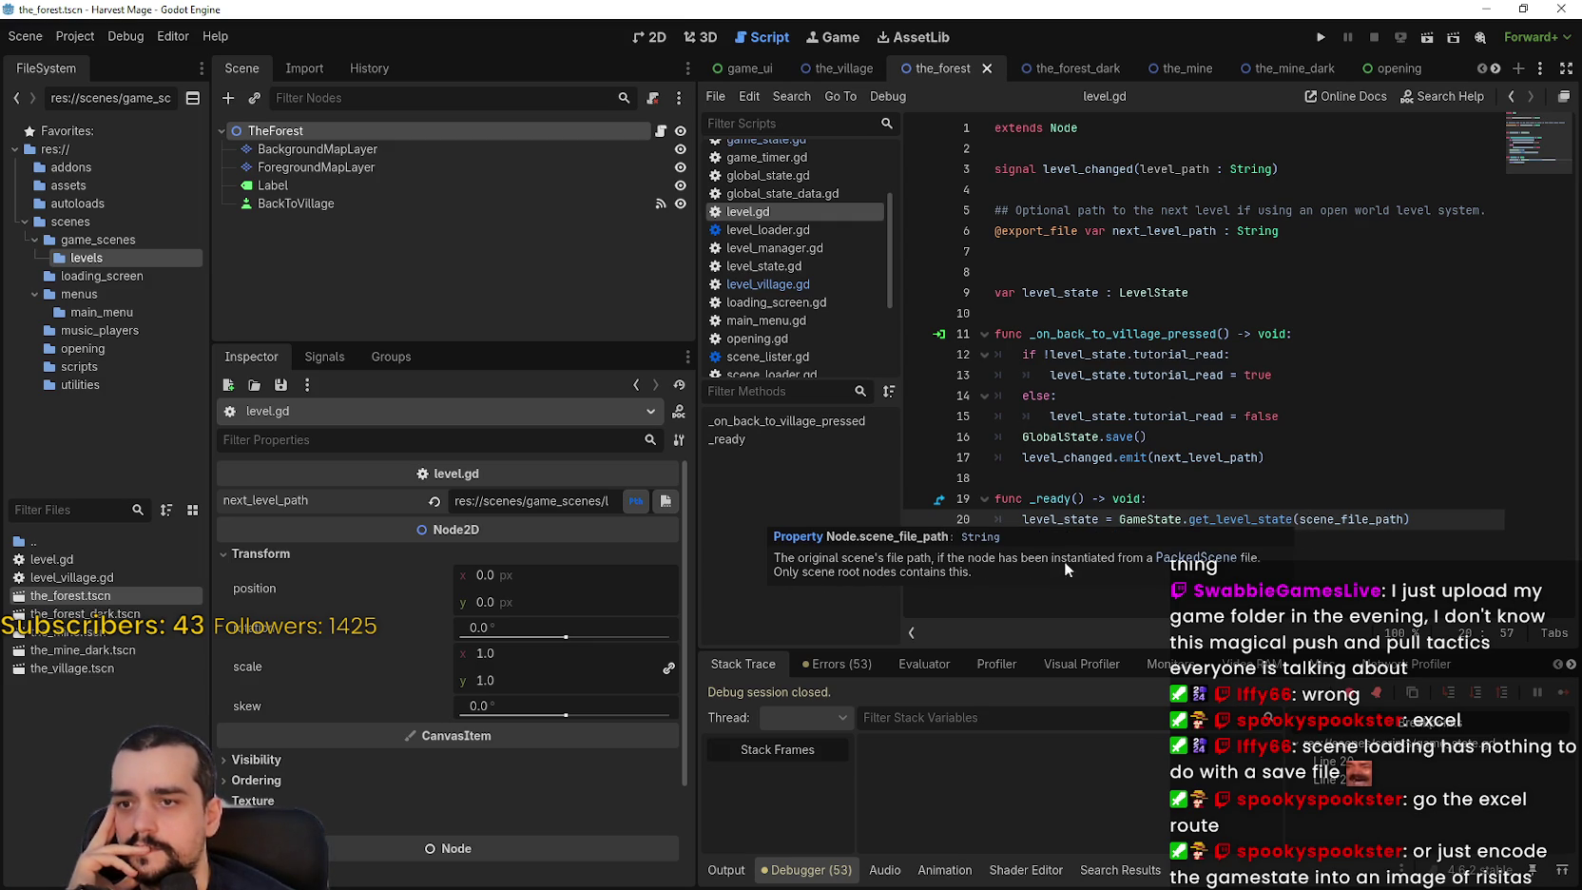
double_click(1353, 521)
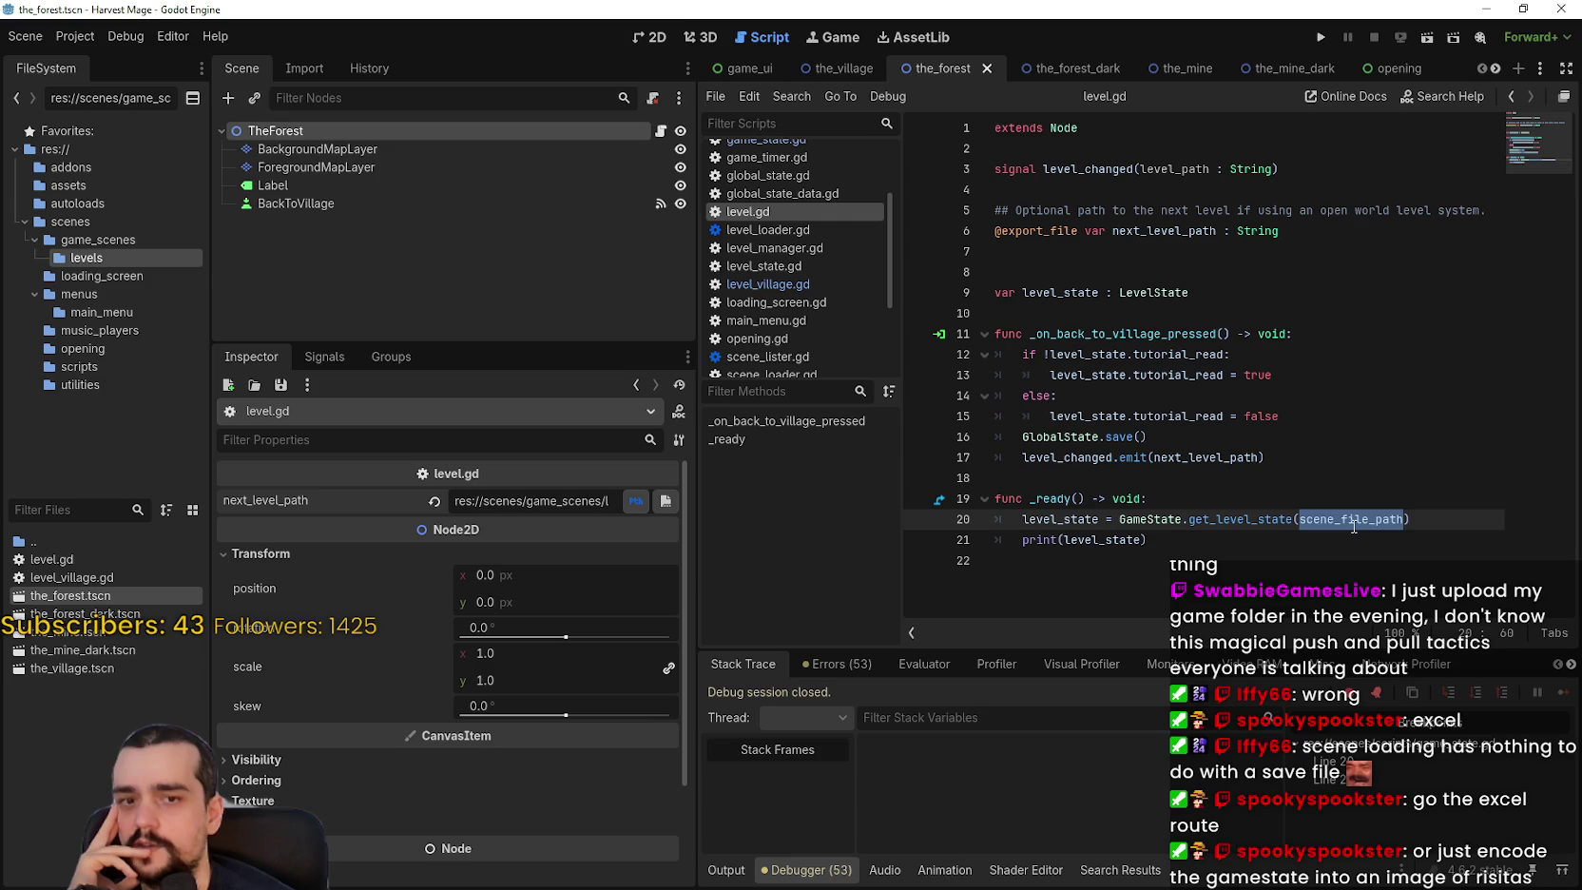
left_click(1354, 521, "ctrl")
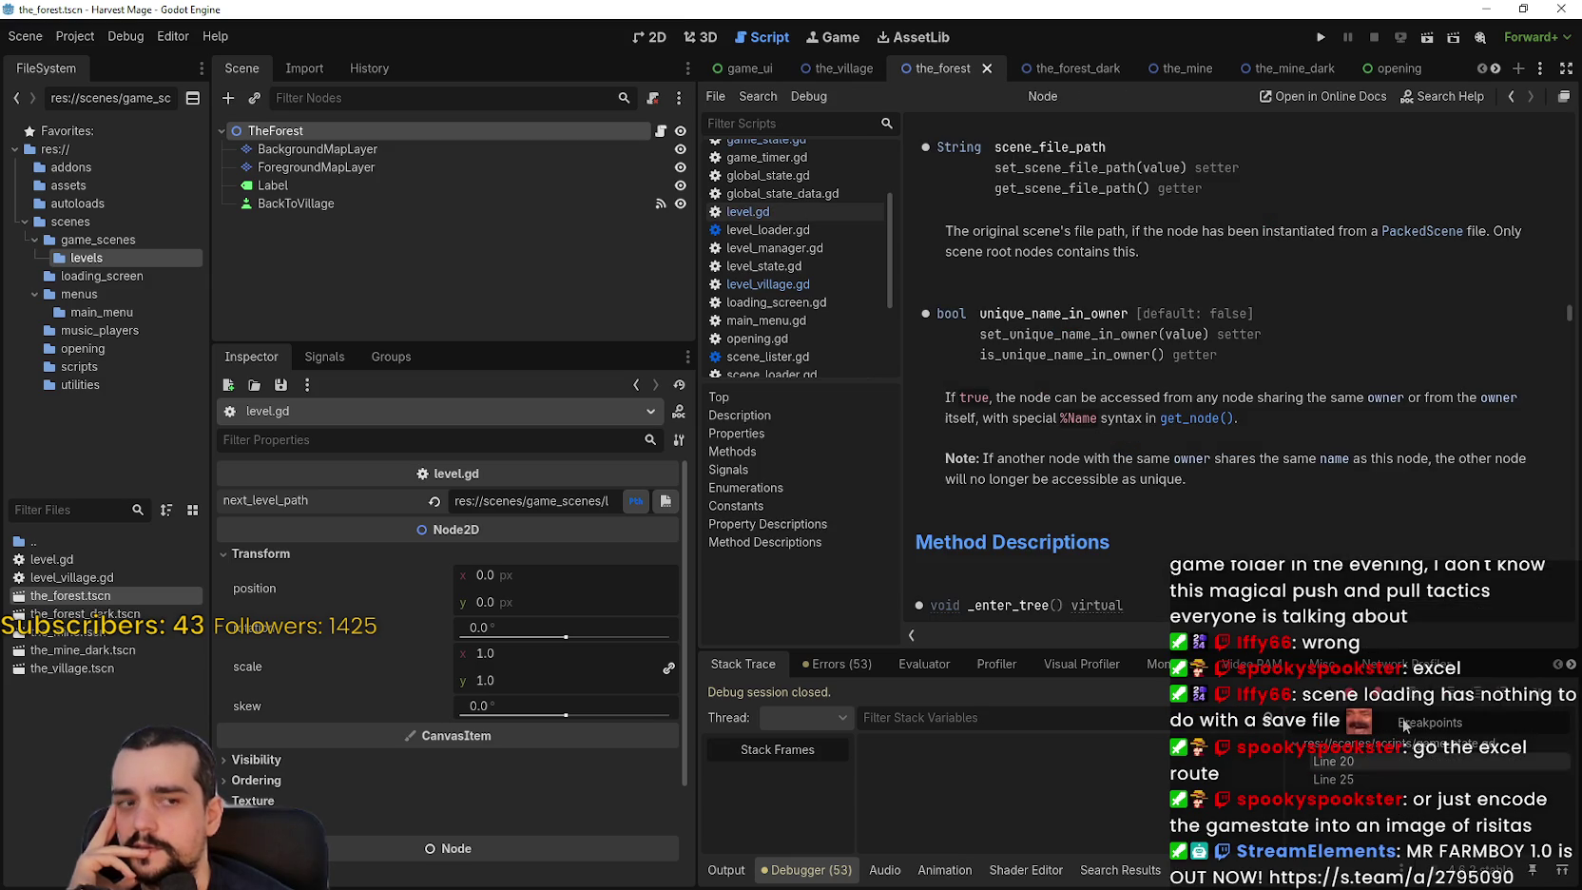
Read the scene_file_path entry, then return to the level.gd script via TheForest's script icon.
scroll(1203, 370, "up", 2)
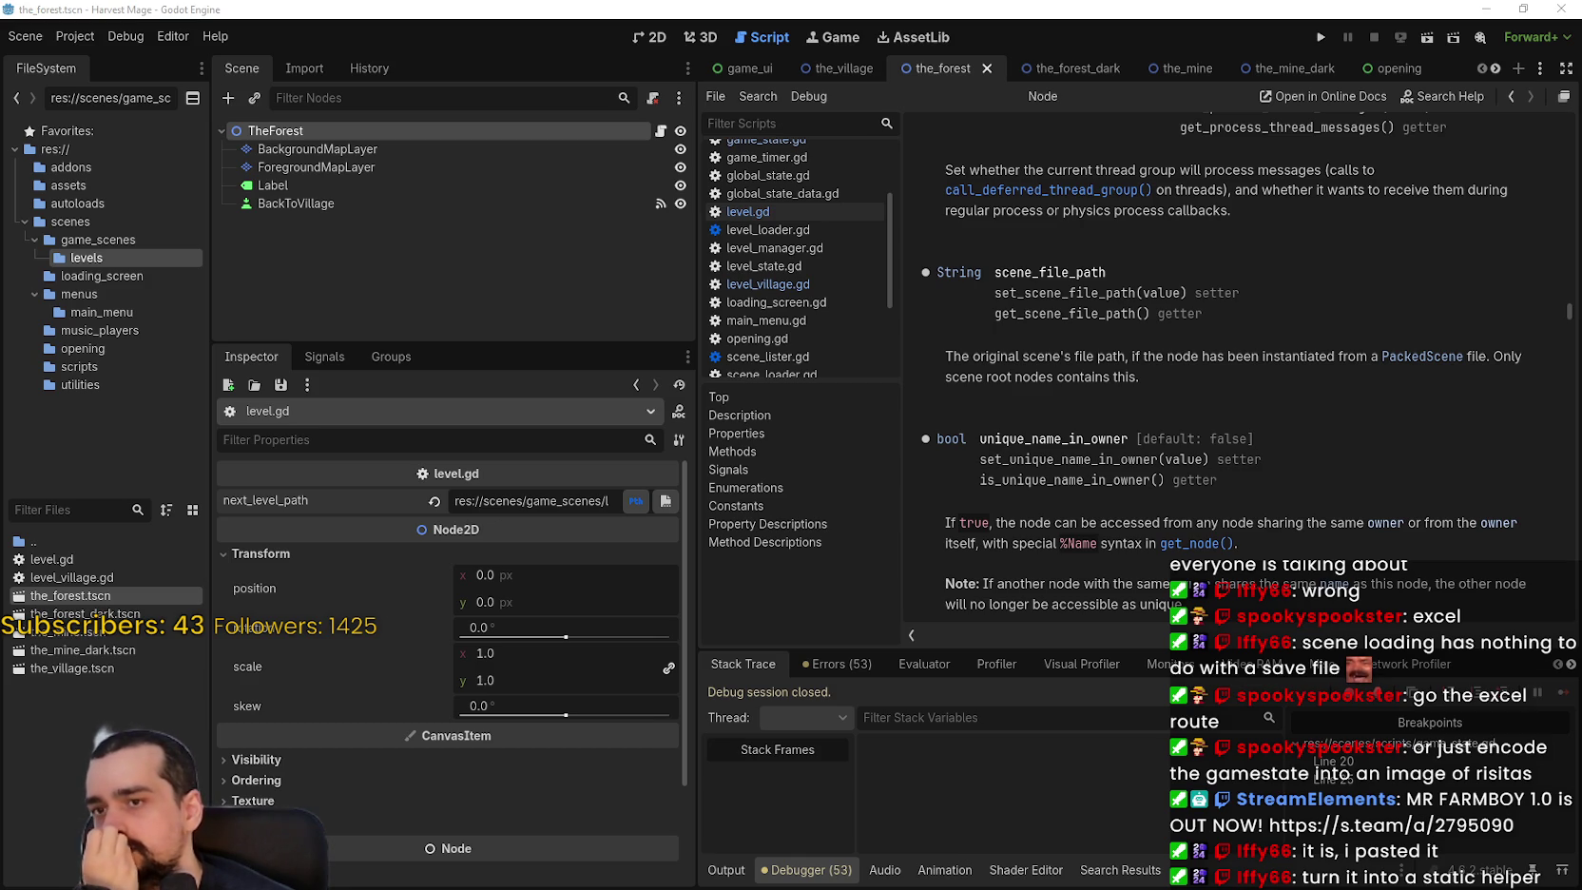
left_click(1159, 420)
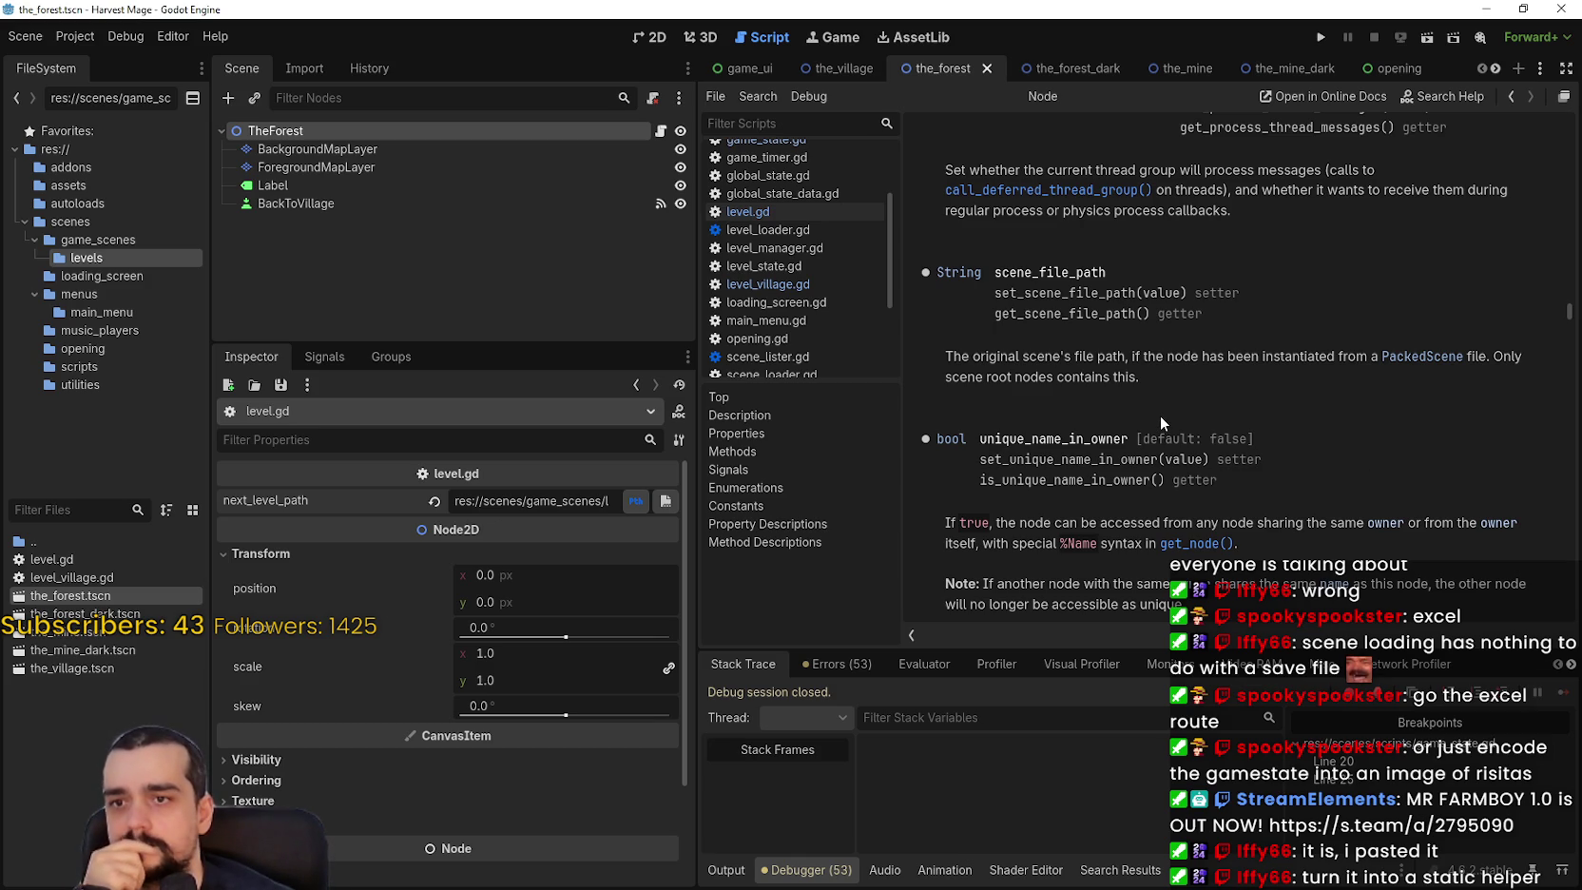
scroll(1159, 461, "down", 1)
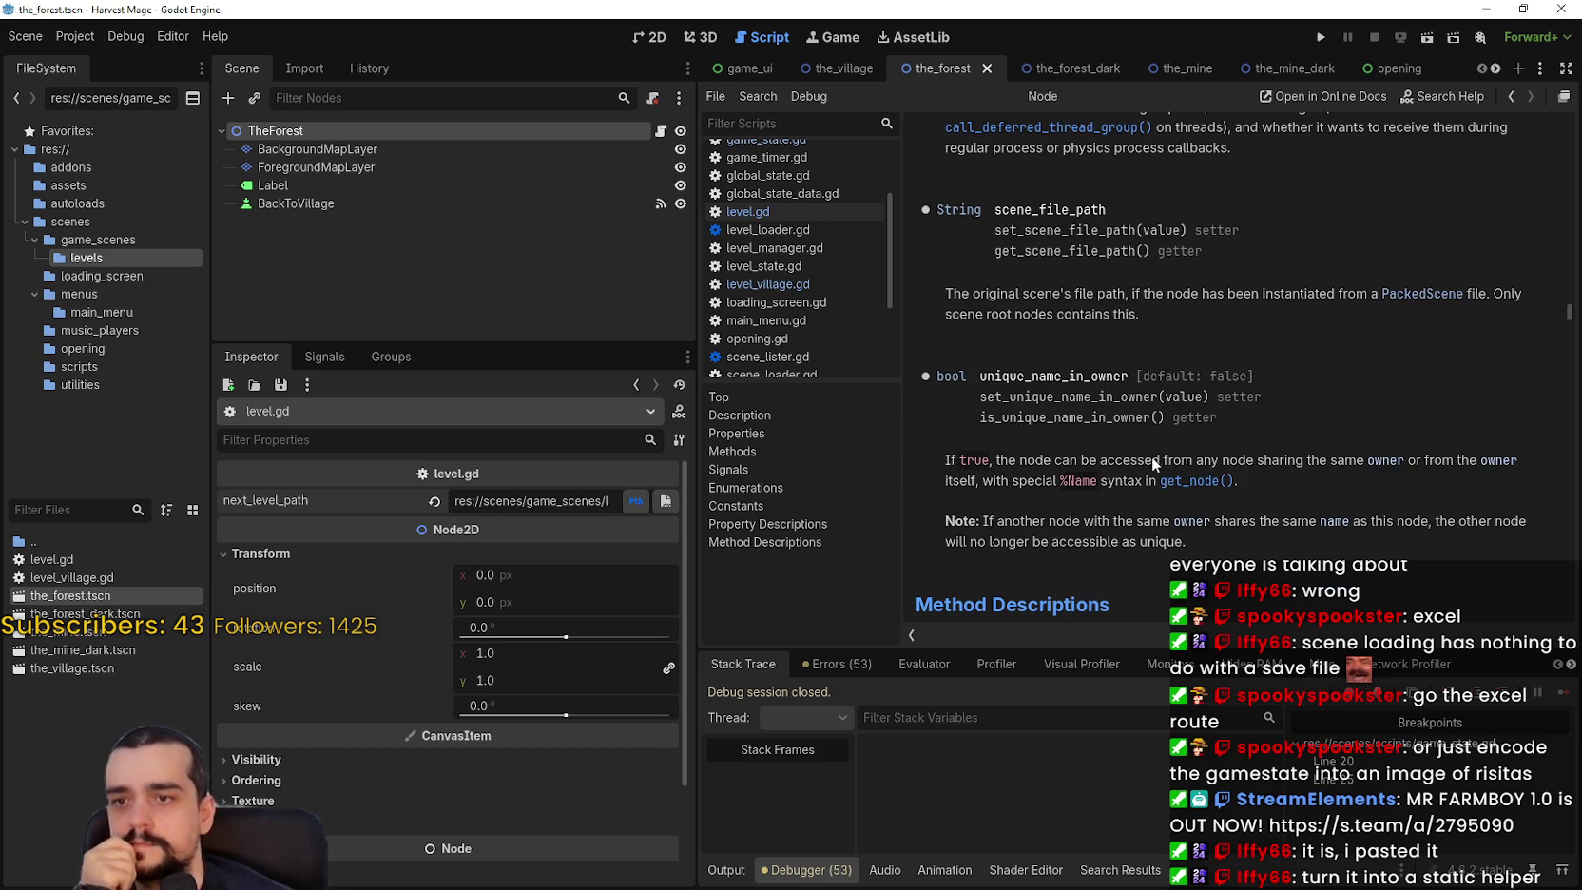
left_click(659, 130)
left_click(1172, 571)
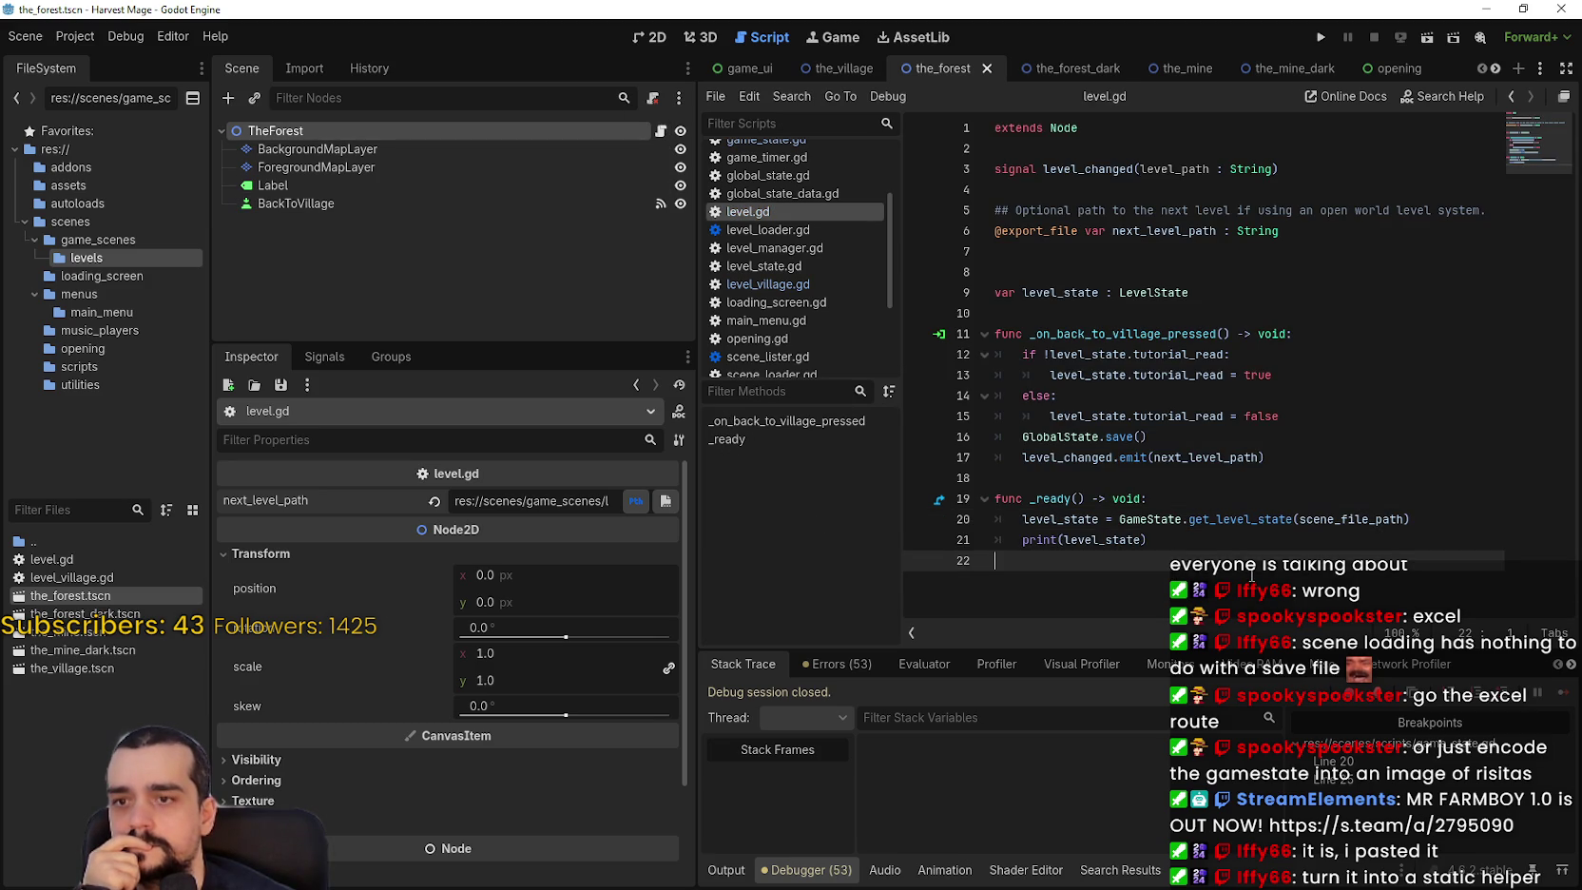
Review the scene_file_path argument on line 20 of level.gd.
double_click(1348, 518)
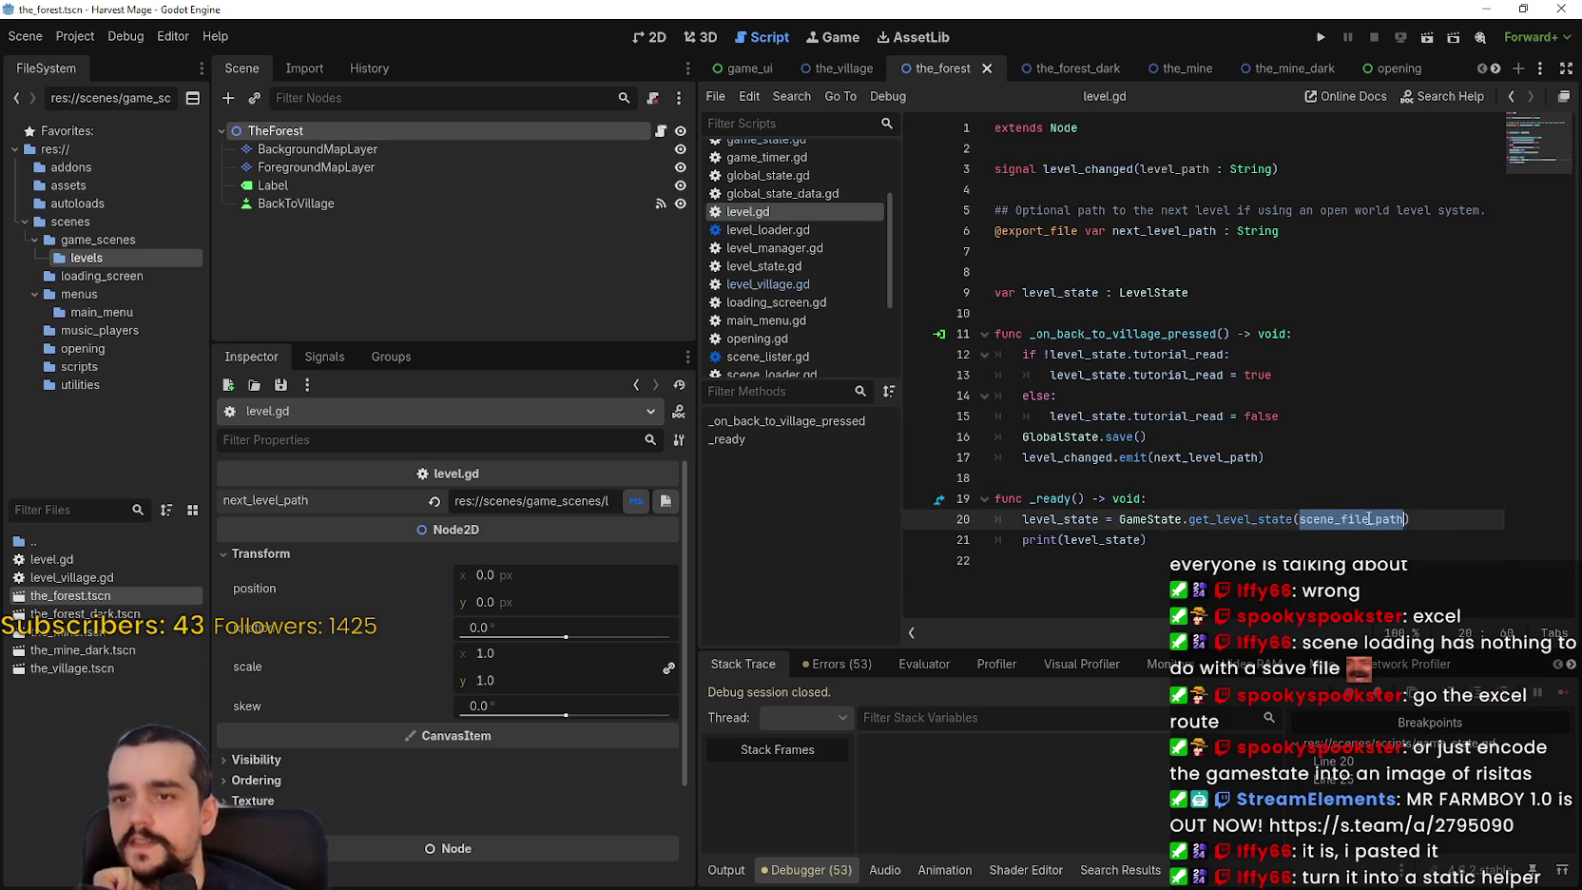
left_click(1118, 570)
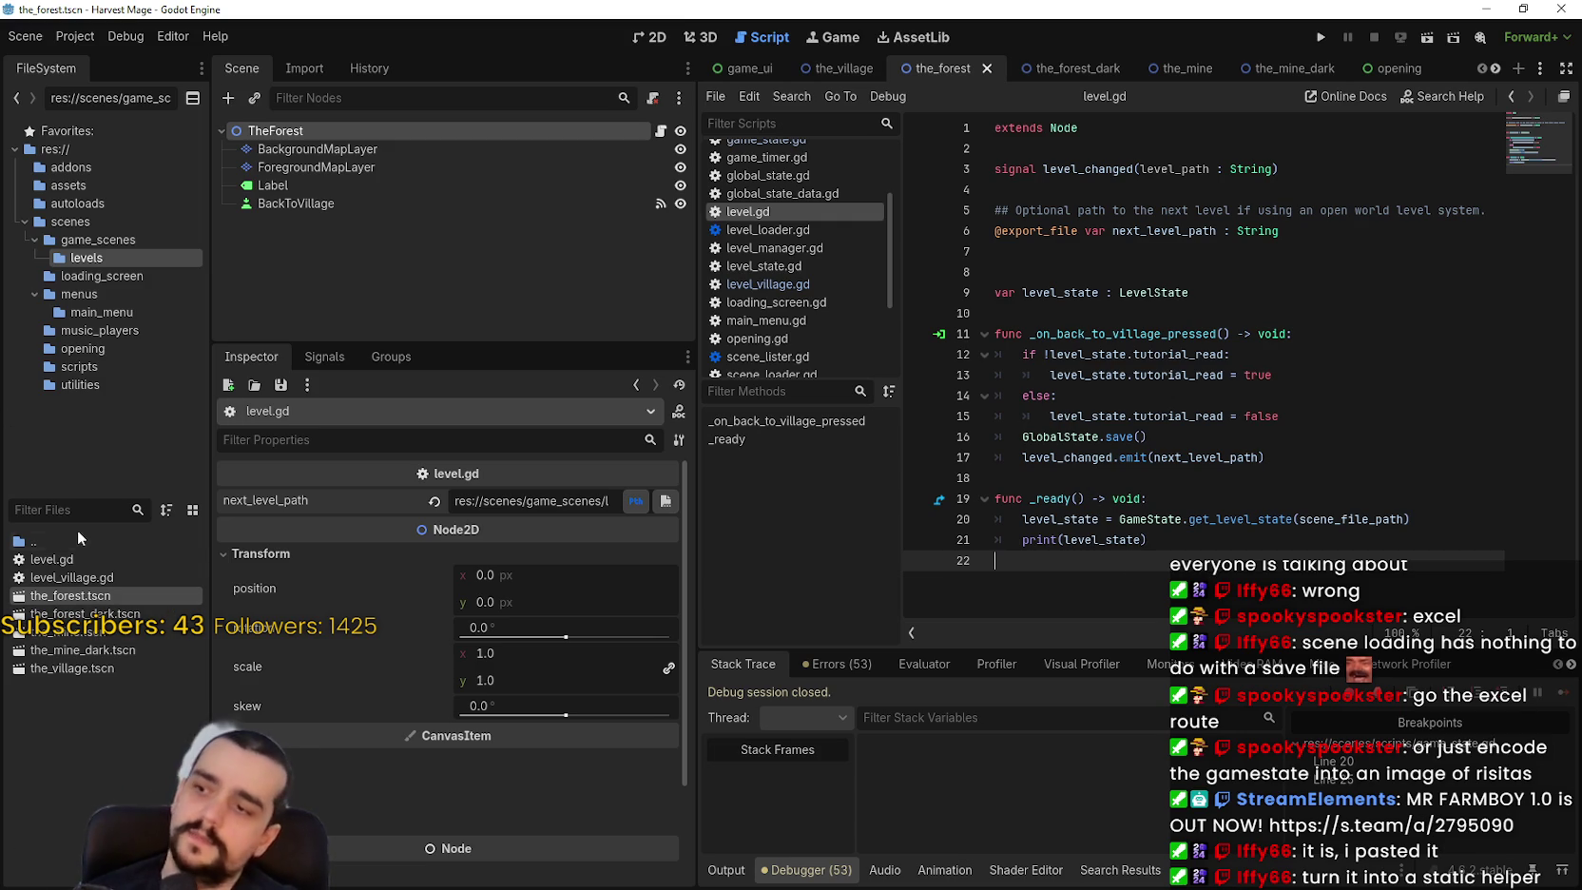
right_click(59, 559)
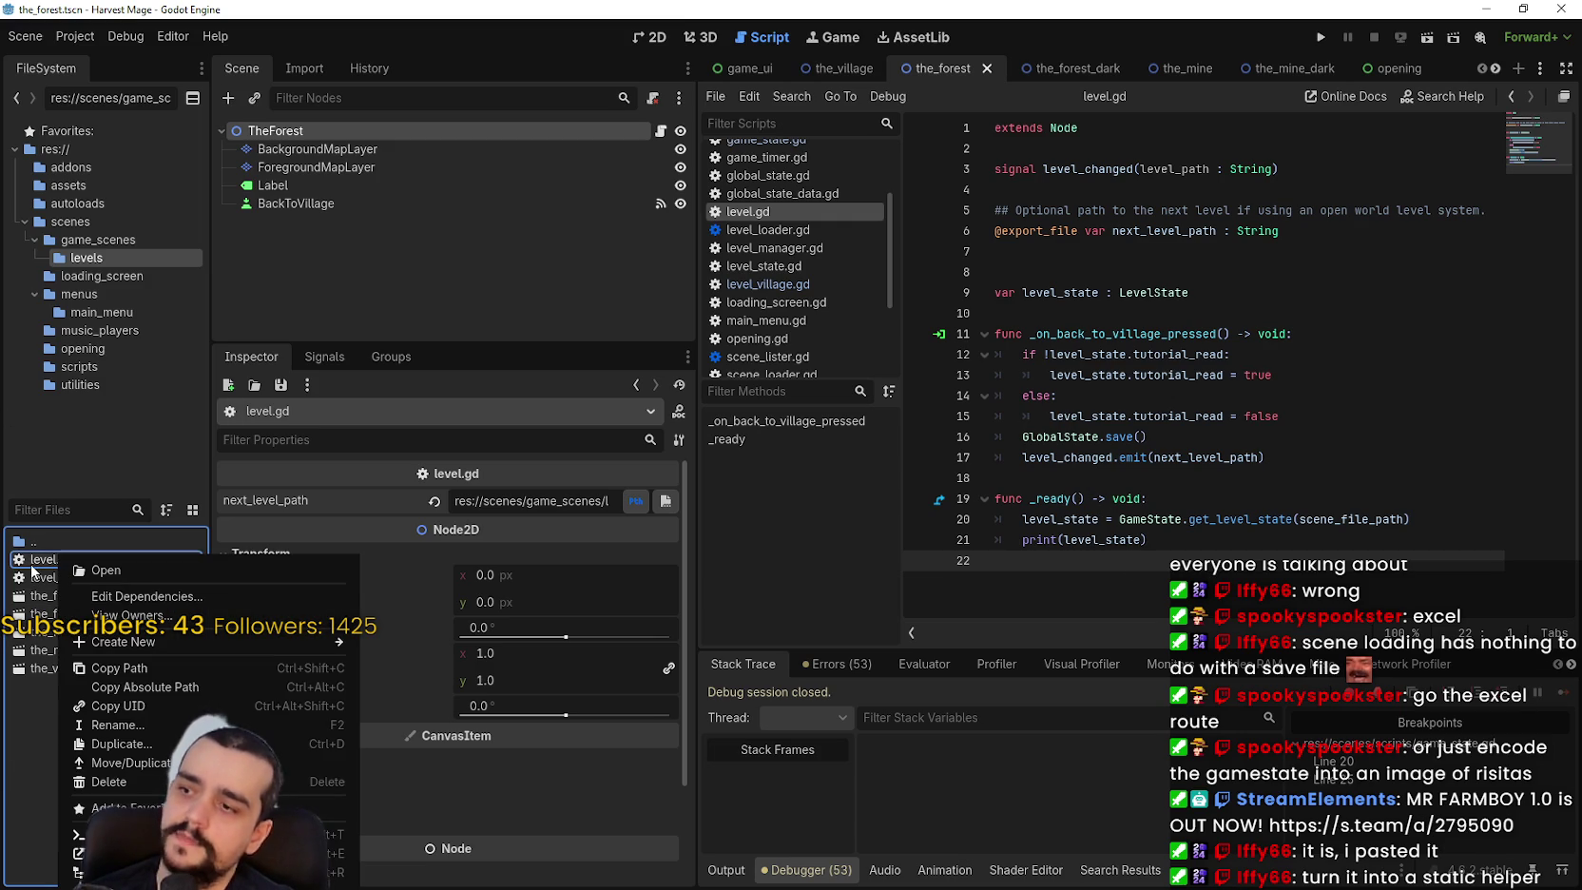
key("Escape")
Open level_village.gd and scroll through its THE_VILLAGE-based _ready code.
double_click(98, 580)
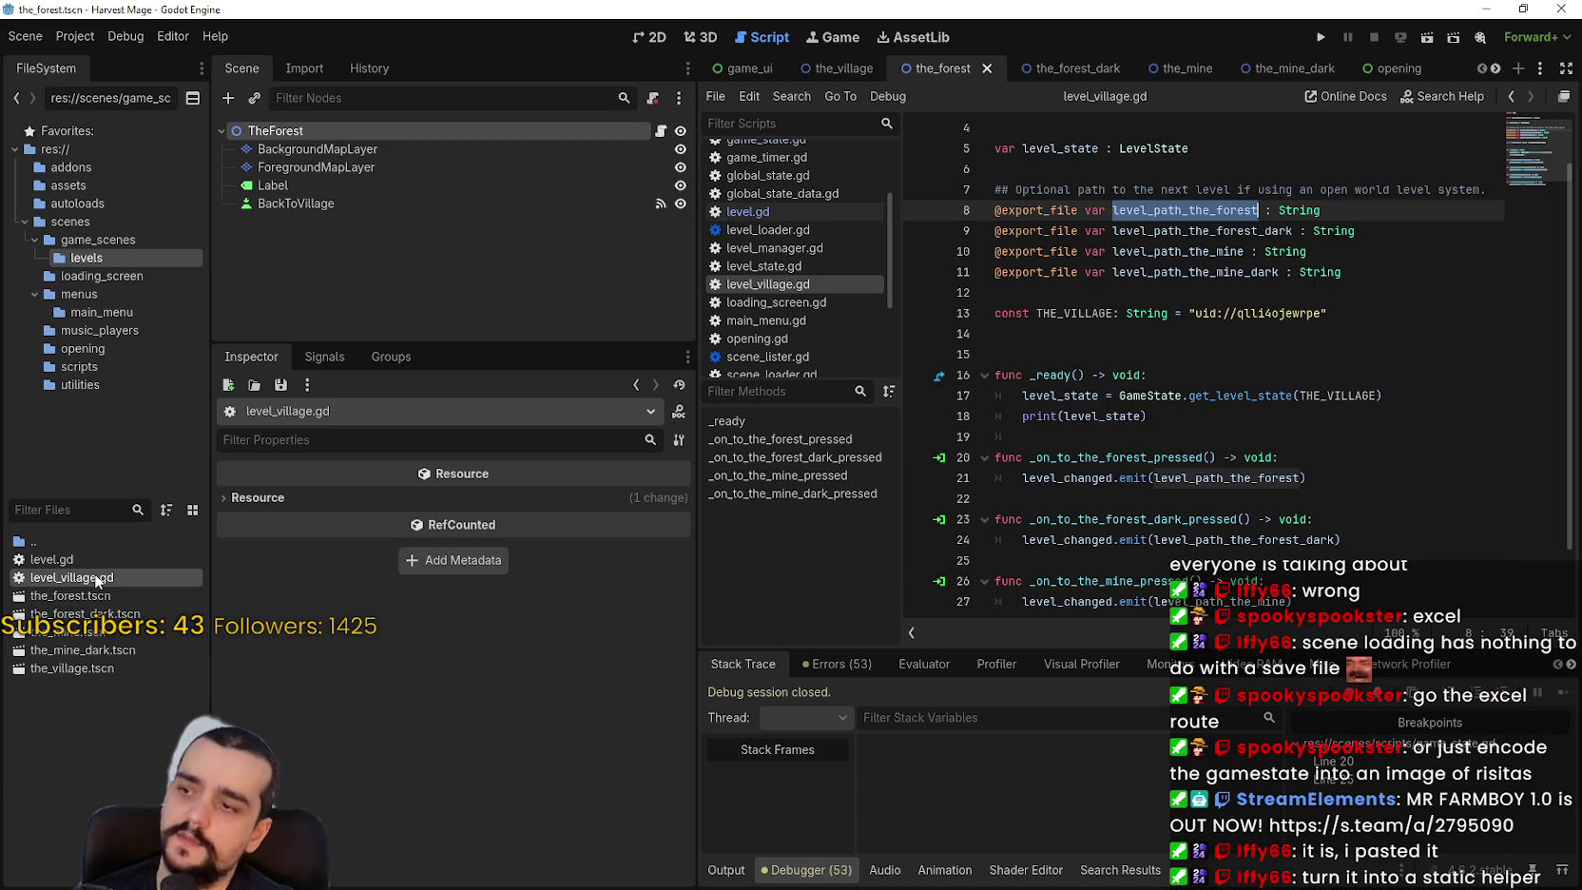
left_click(1335, 294)
scroll(1340, 313, "up", 1)
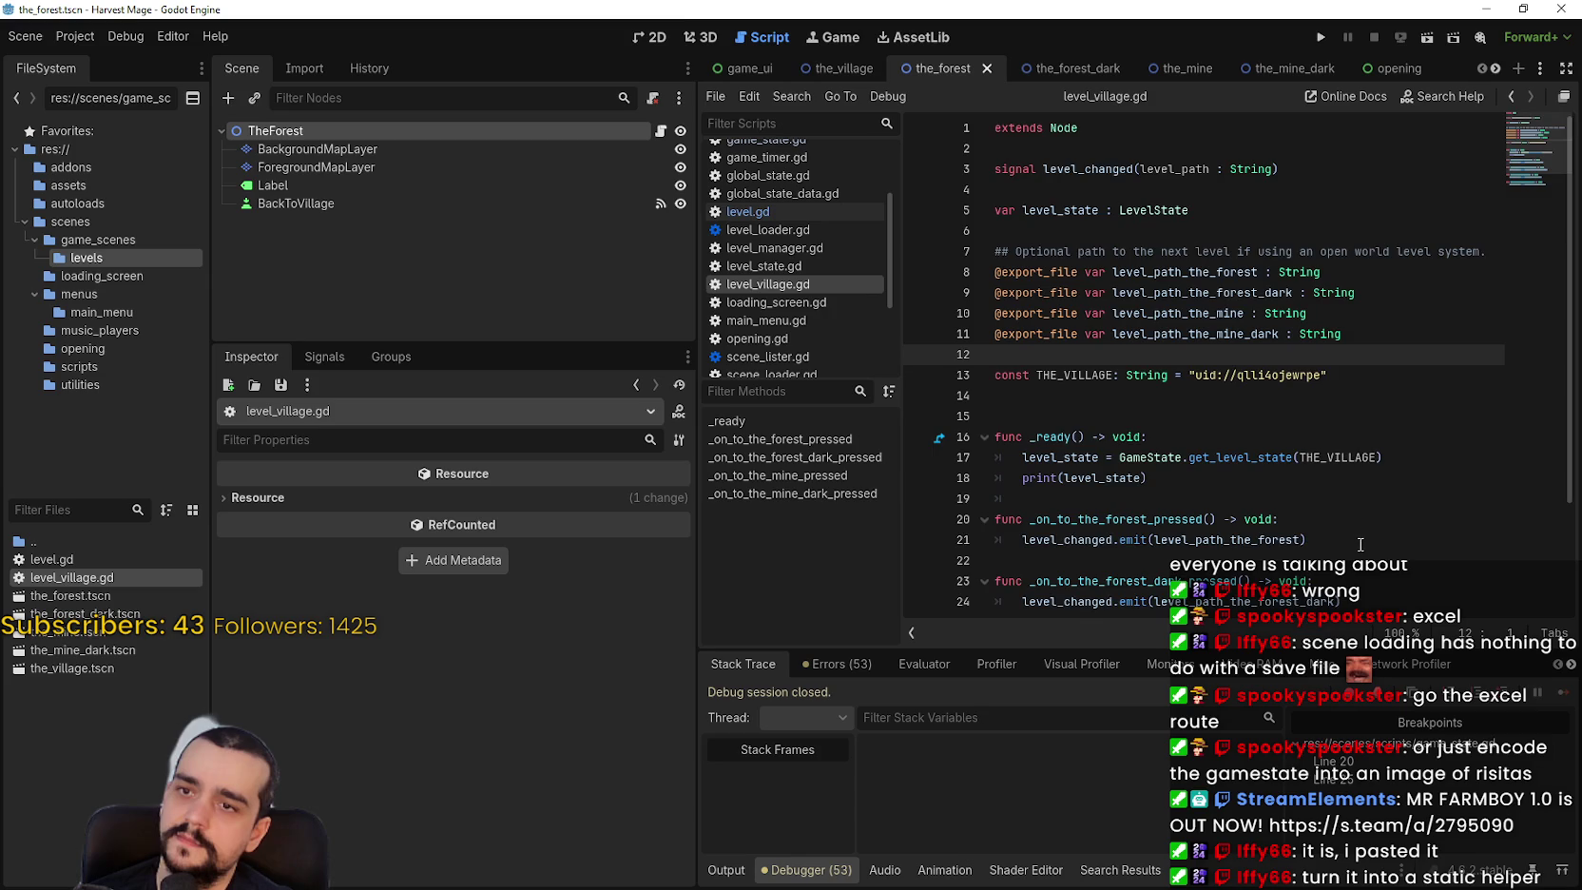
scroll(1360, 540, "down", 2)
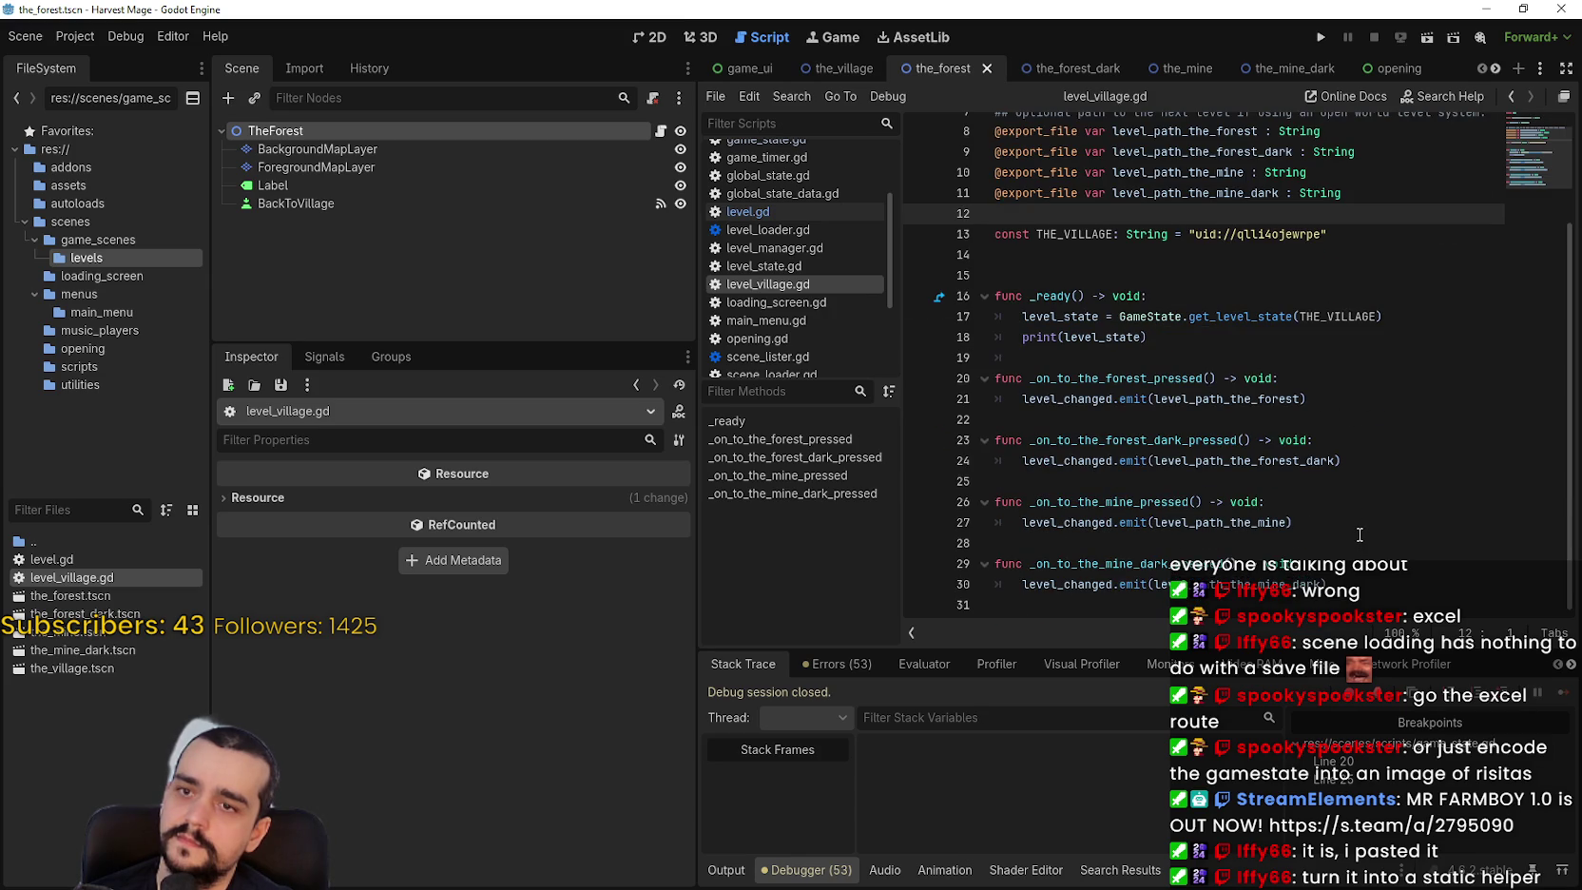
scroll(1359, 535, "up", 2)
scroll(1359, 534, "down", 2)
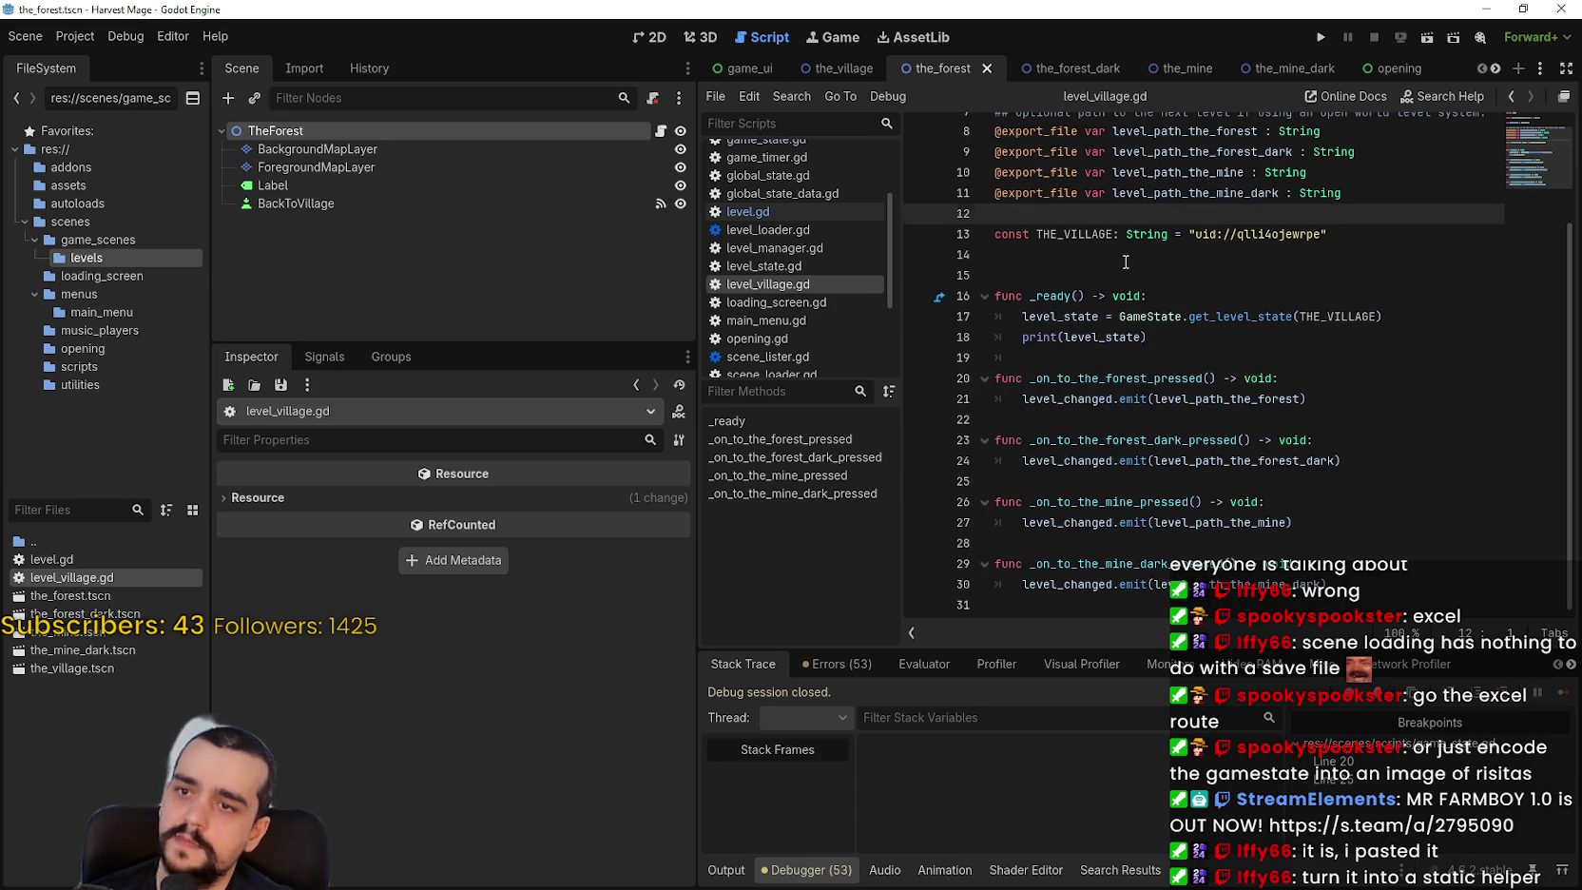
left_click(1091, 254)
left_click(1093, 275)
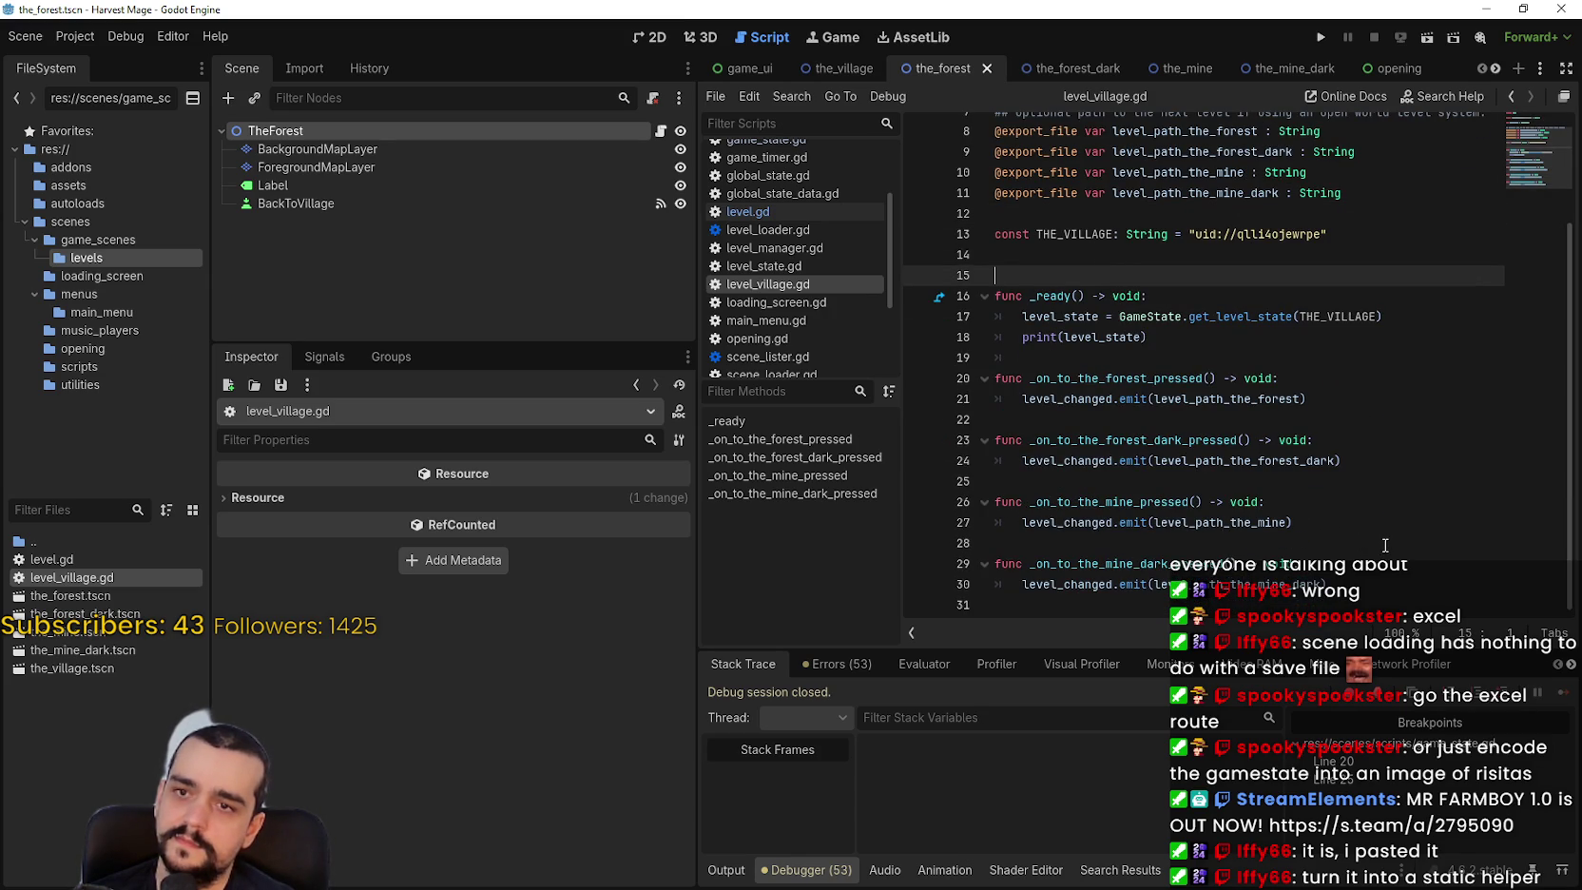
scroll(1385, 545, "up", 2)
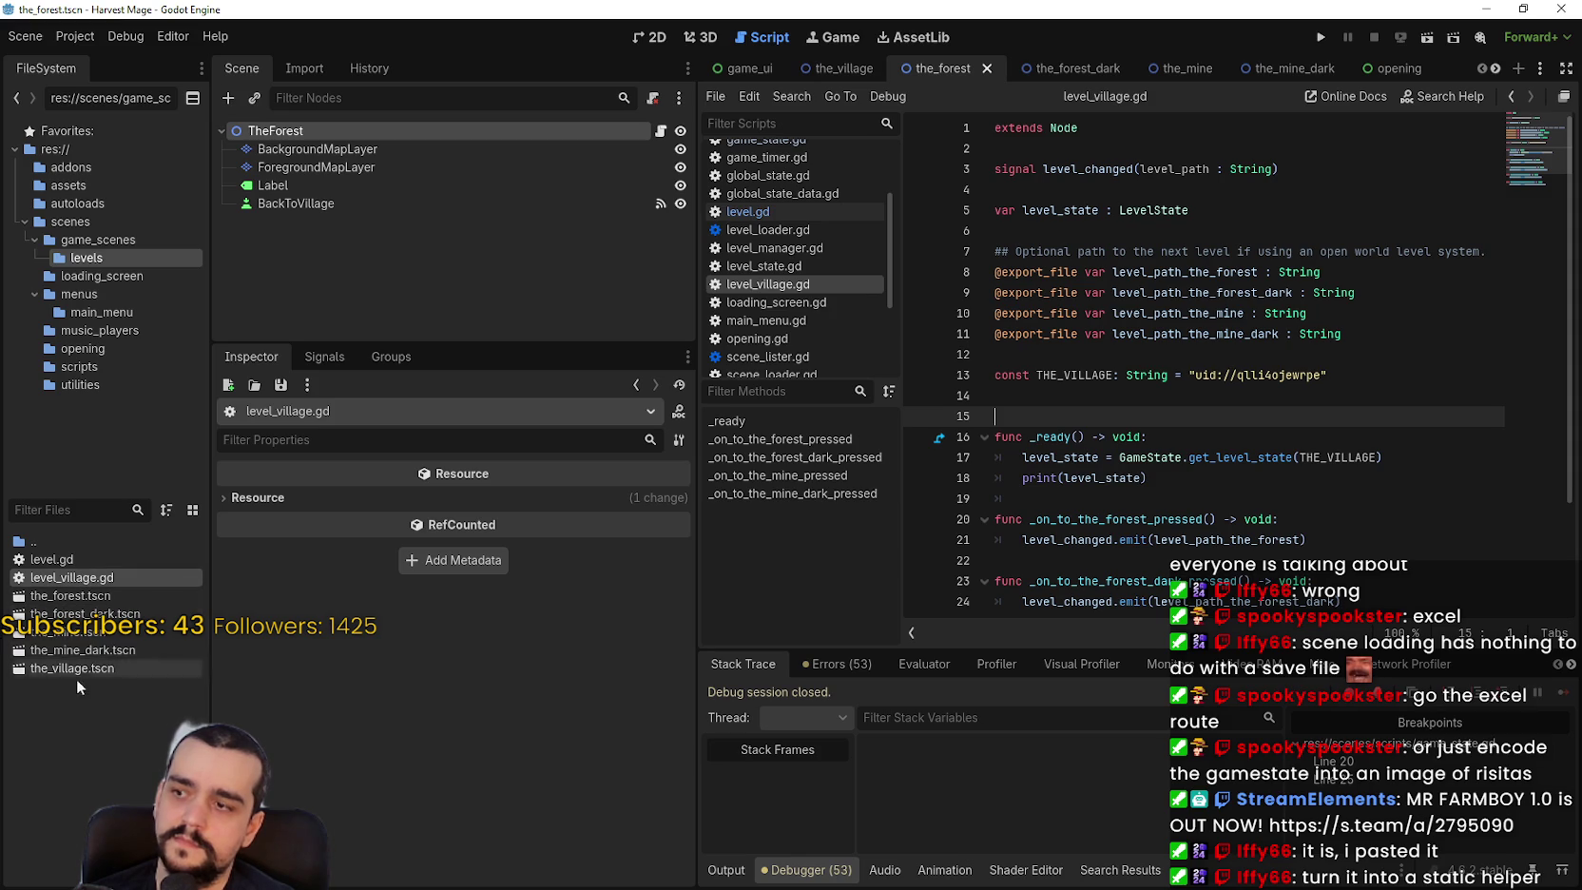
left_click(93, 562)
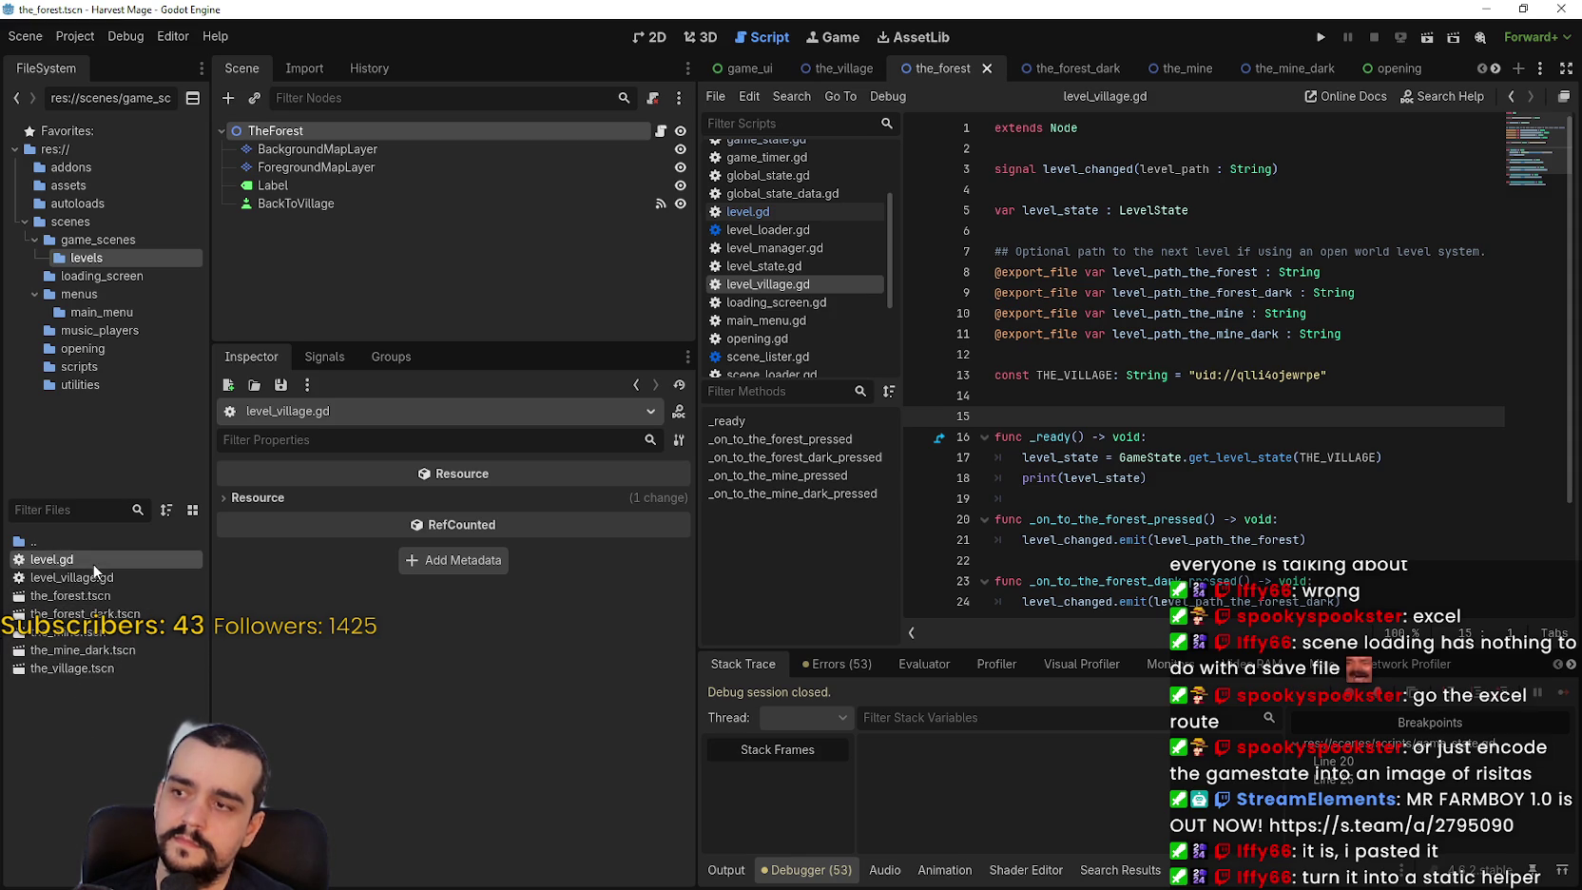
Reopen the shared level.gd script and review its _ready state lookup by scene_file_path.
double_click(79, 559)
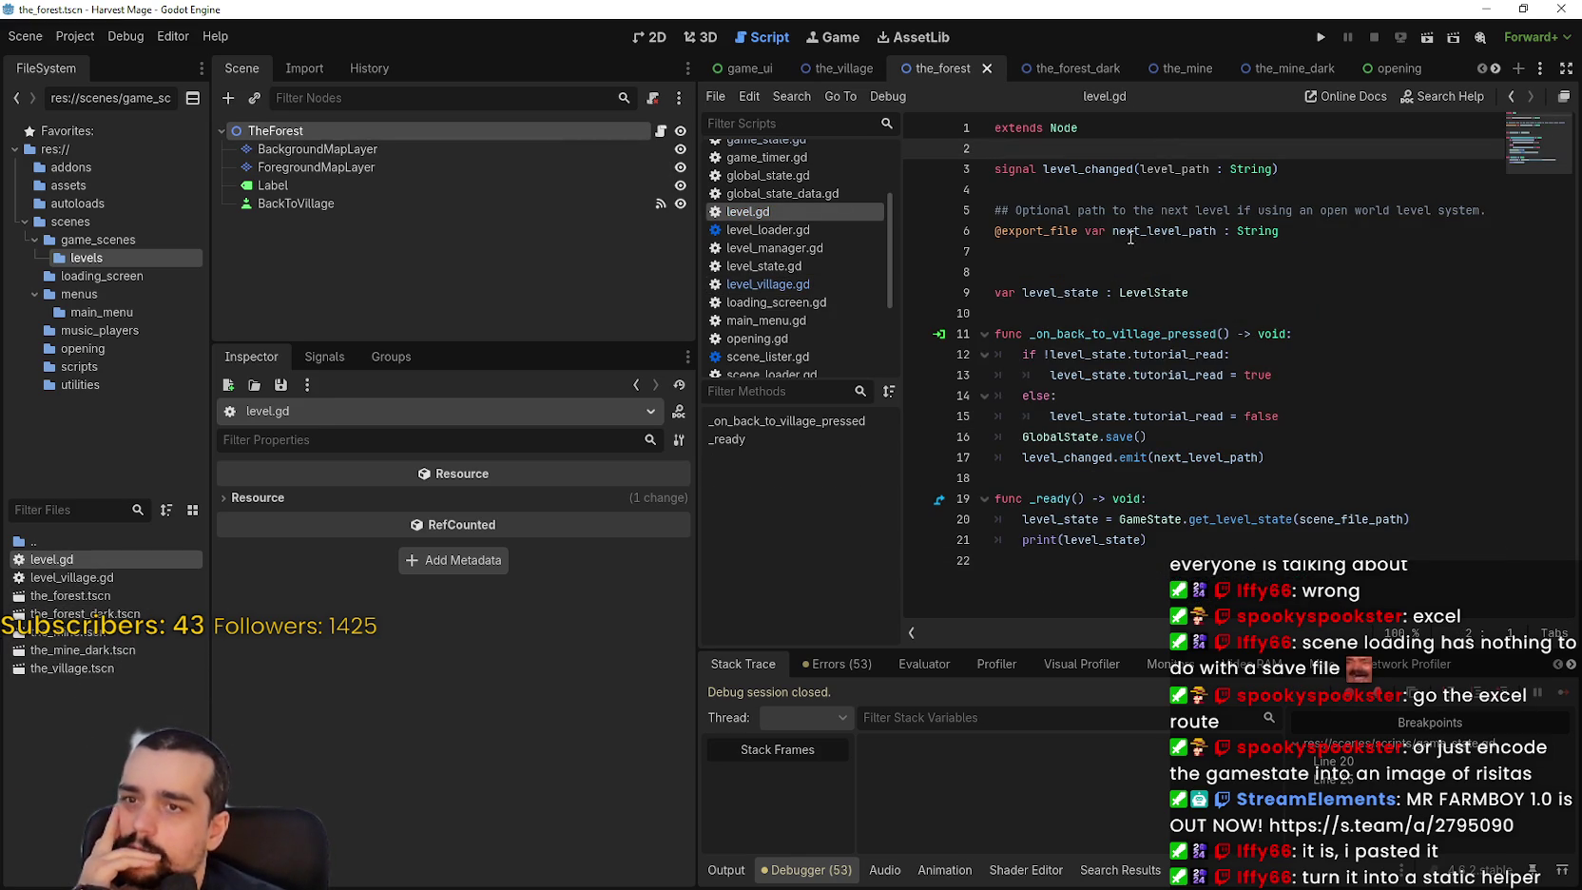
key("Down")
key("Down")
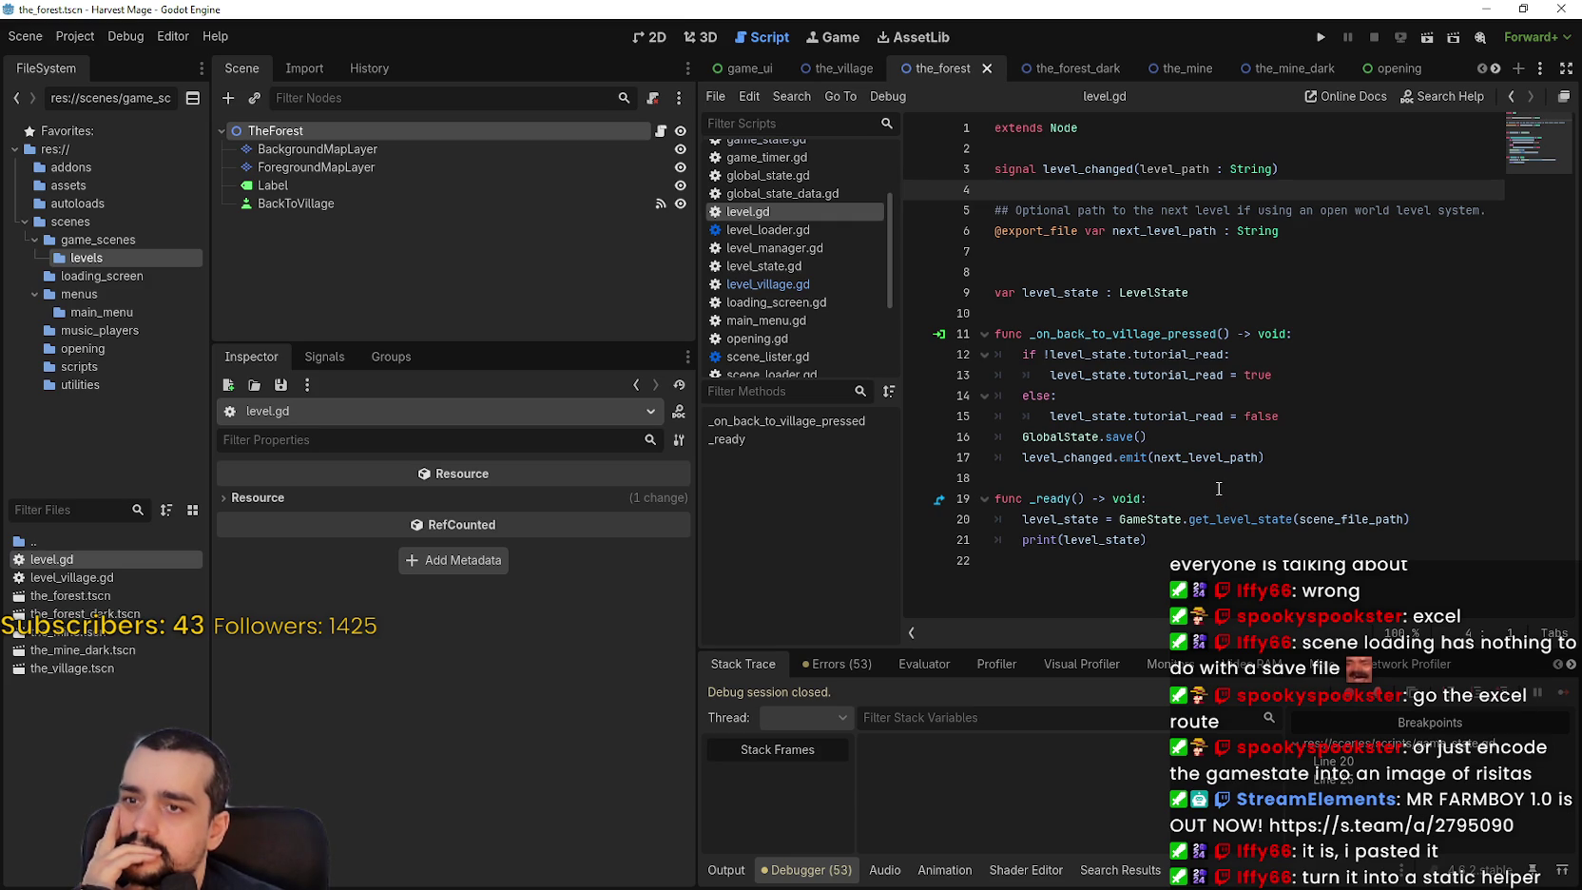
left_click(1219, 485)
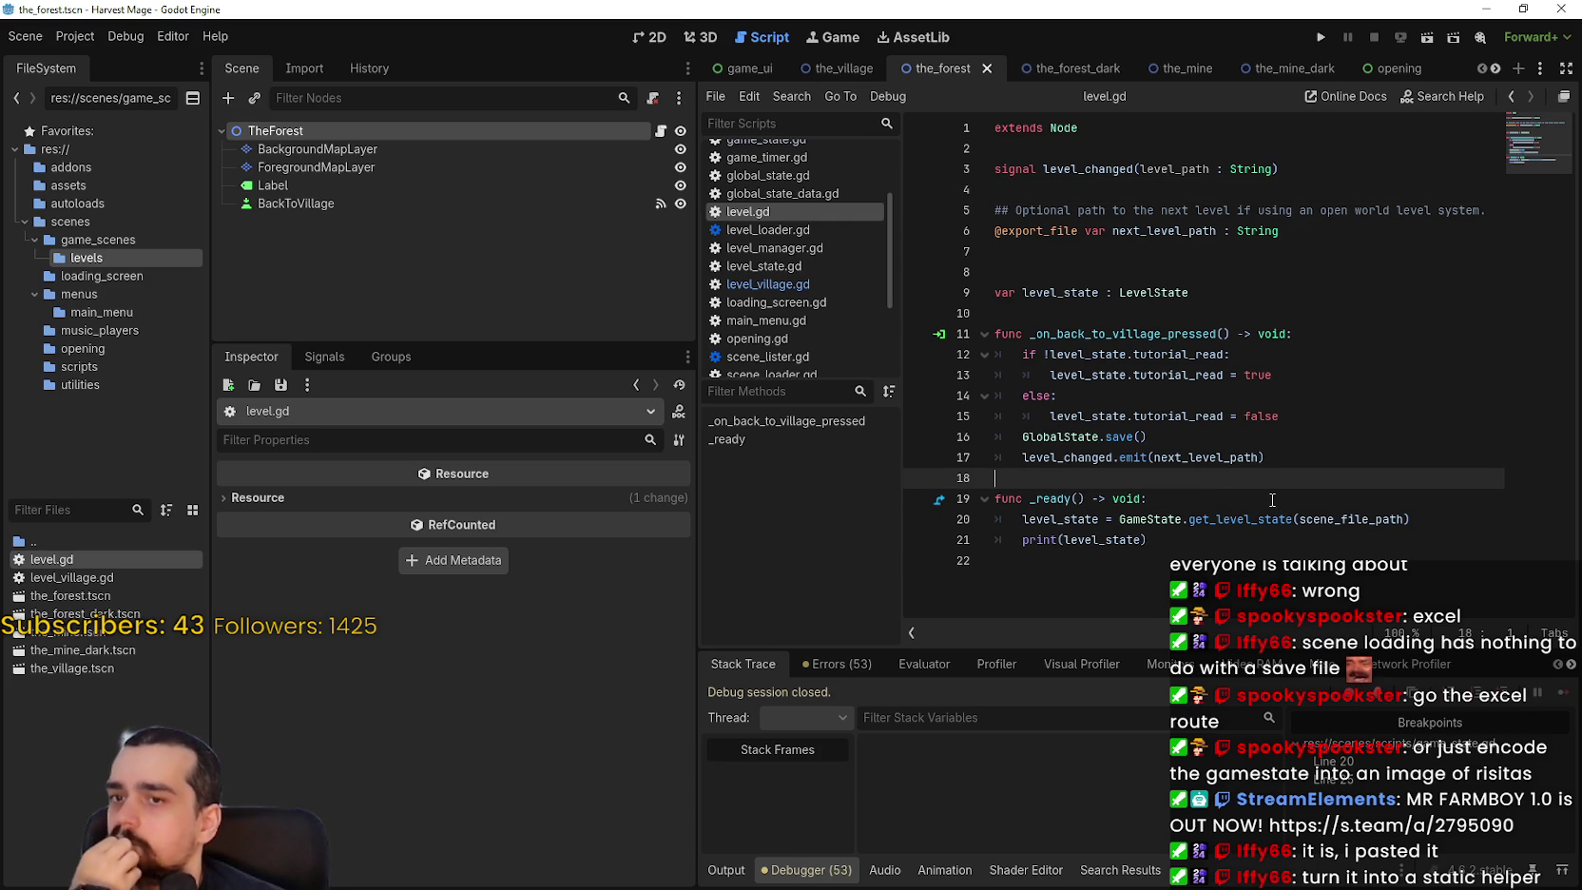
left_click_drag(1022, 457, 1268, 457)
left_click(1285, 481)
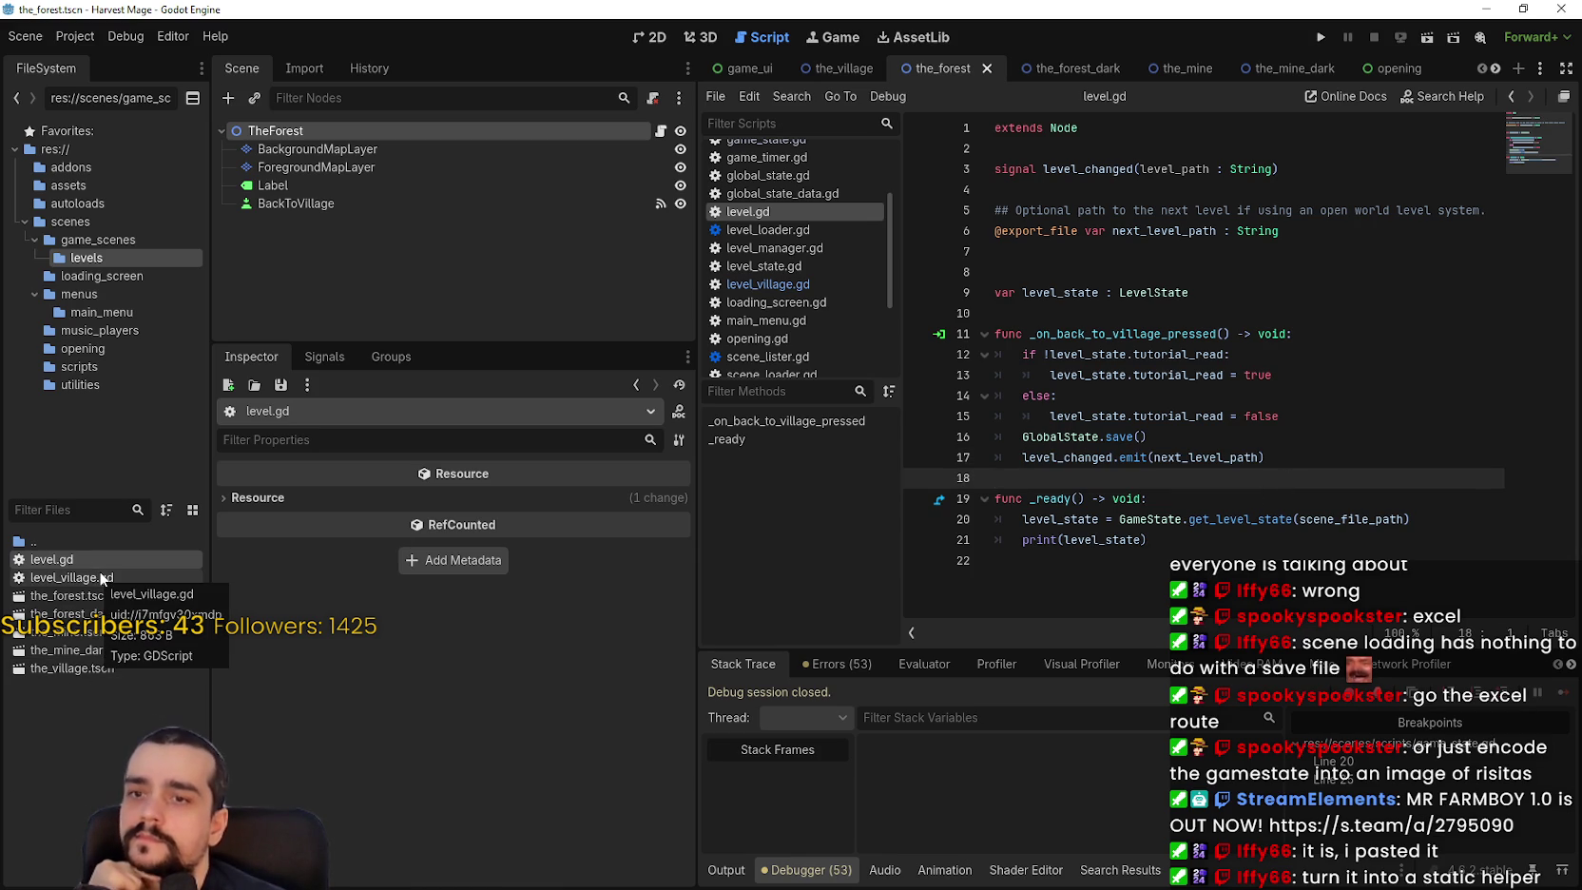
left_click(1177, 561)
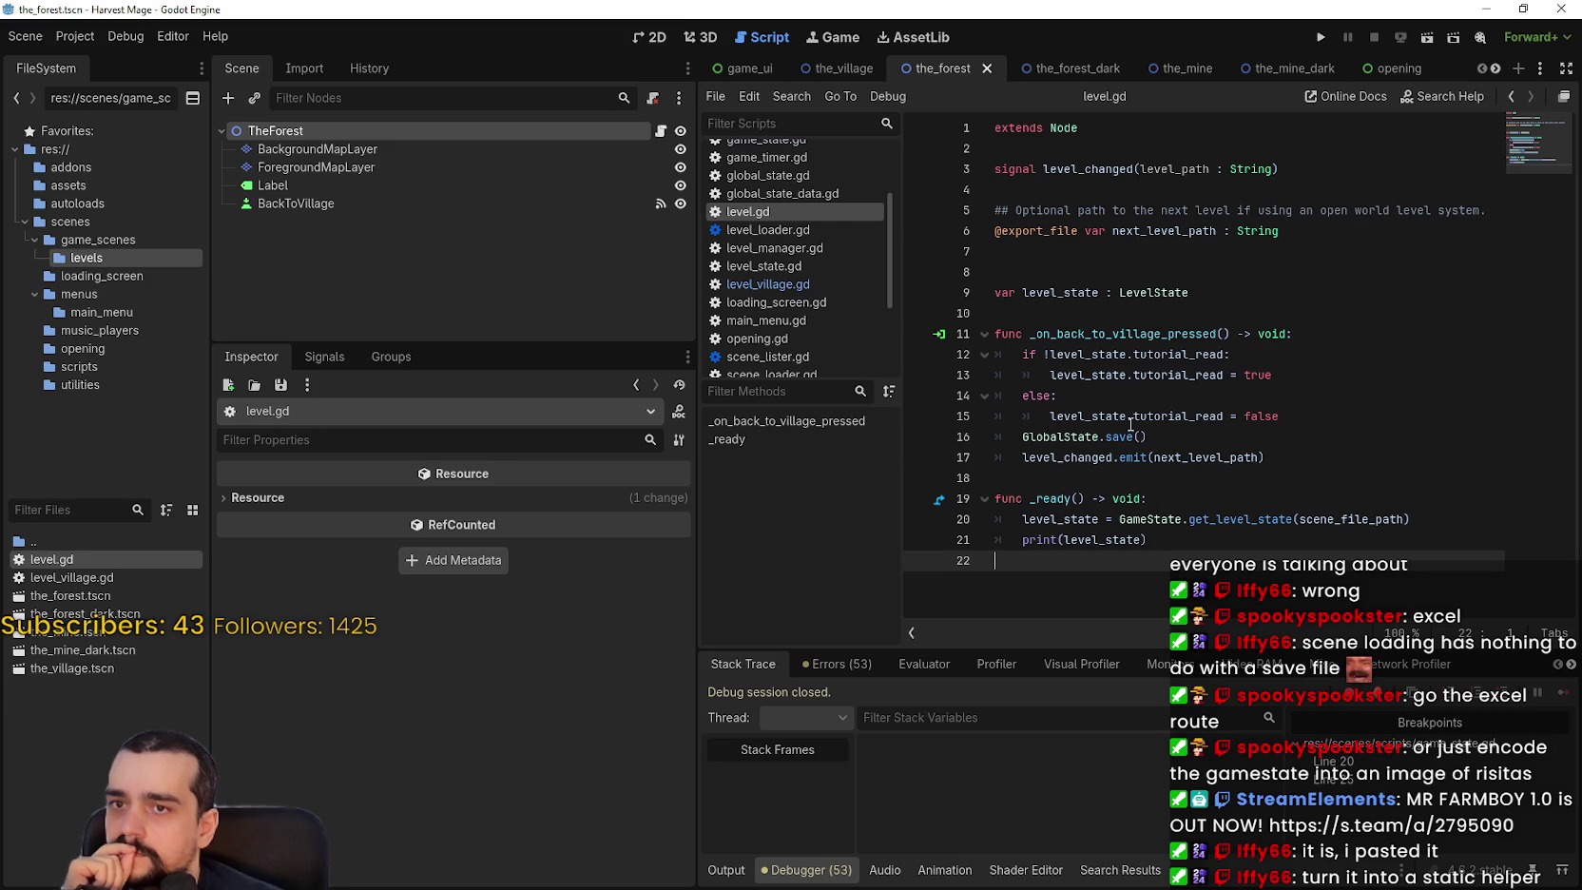
left_click(1102, 265)
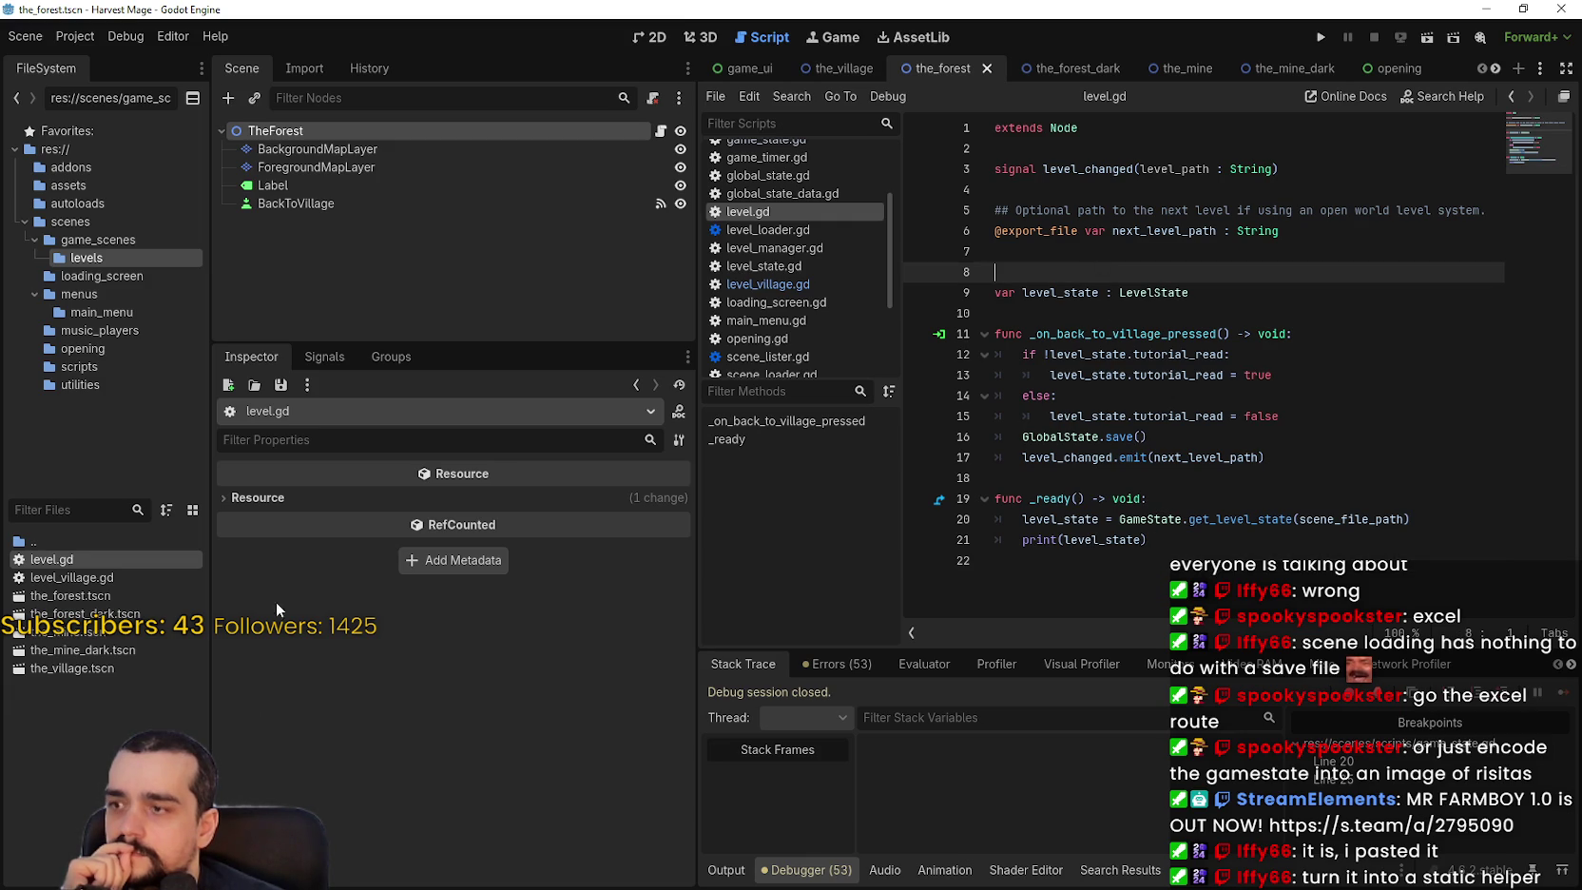
right_click(73, 563)
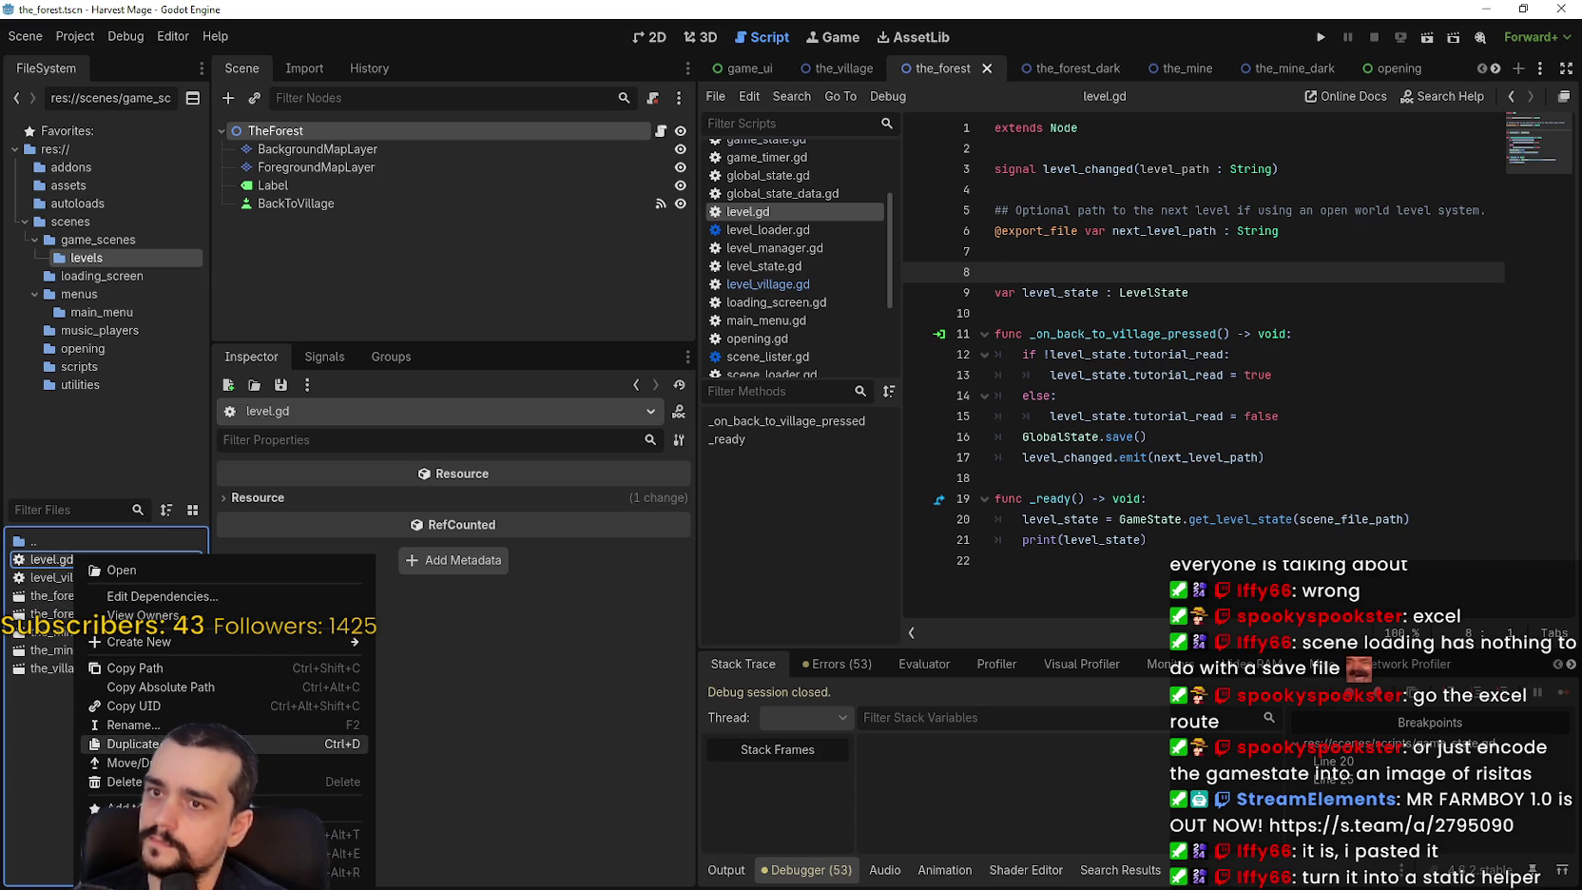
Duplicate level.gd as level_the_forest.gd.
left_click(128, 743)
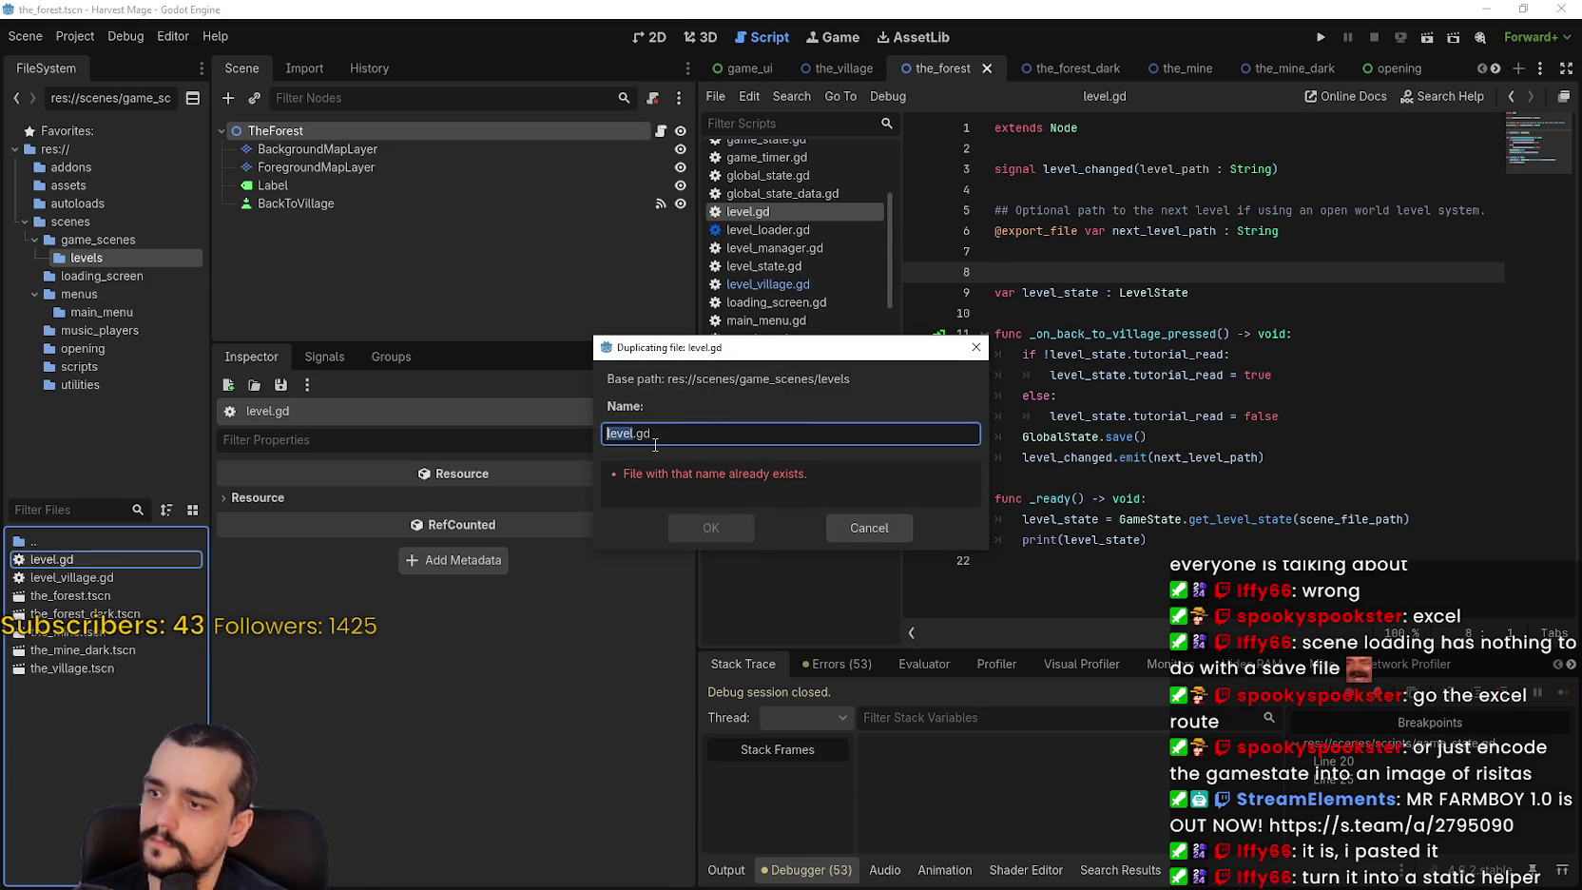
left_click(632, 434)
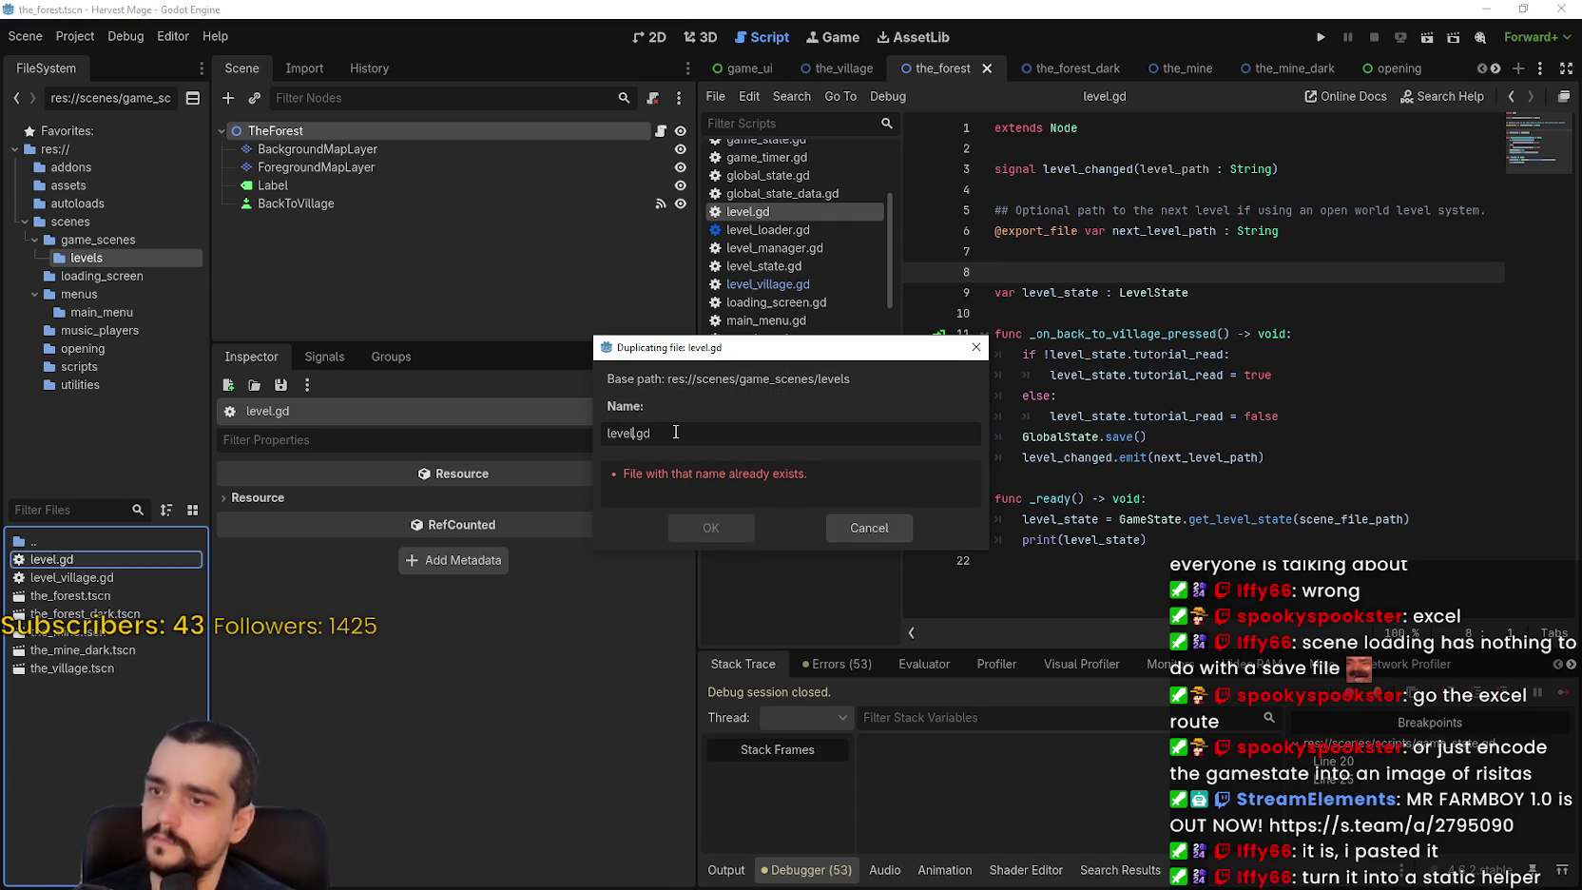
type("_t")
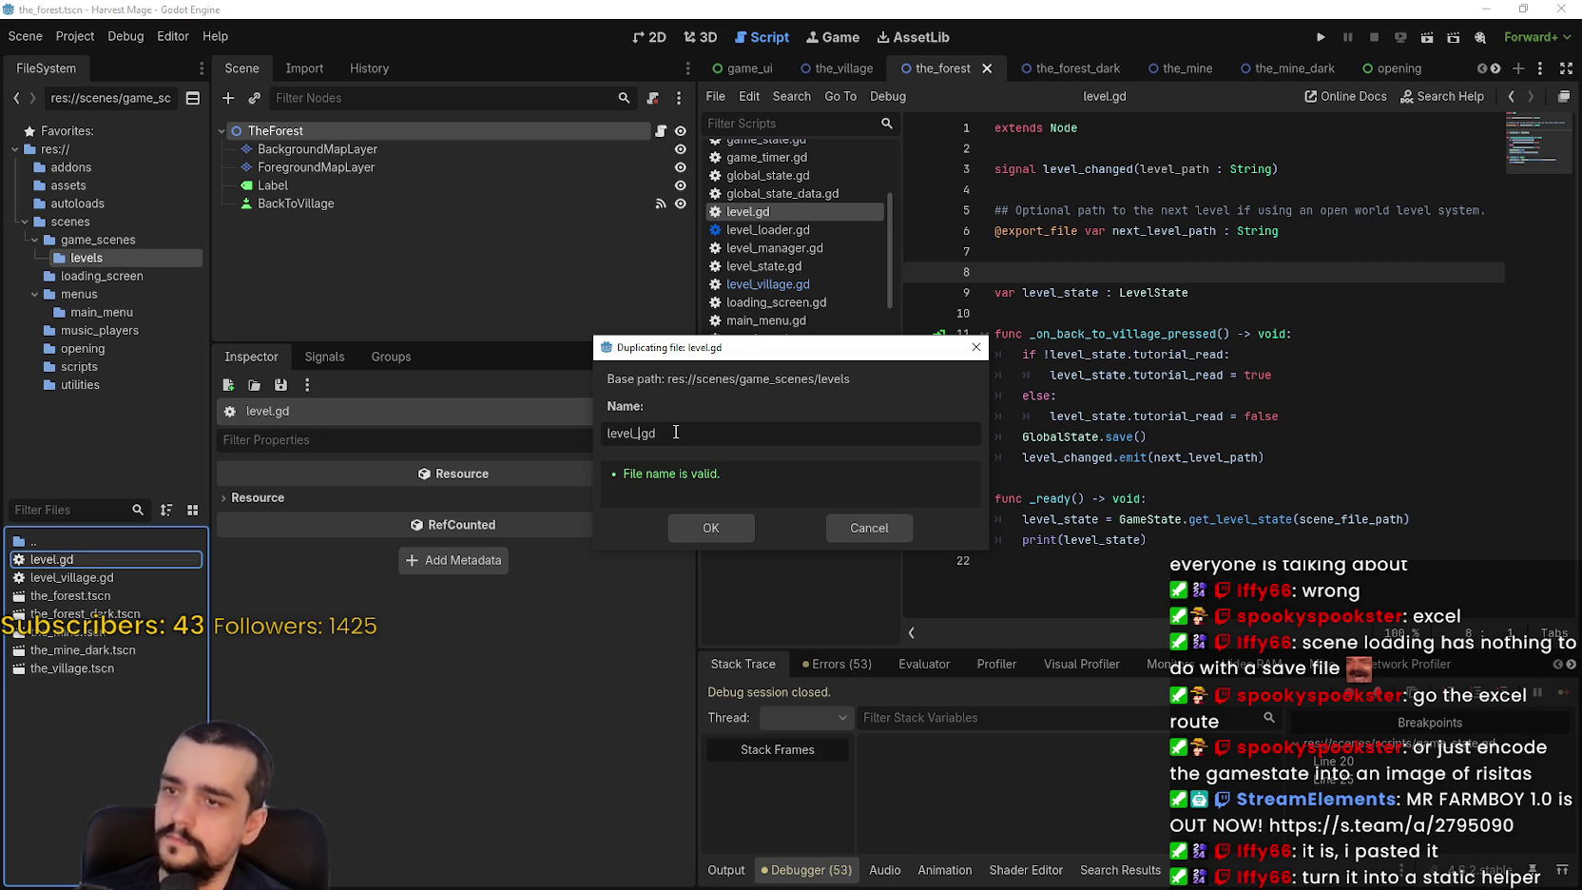
type("he_forest")
key("Return")
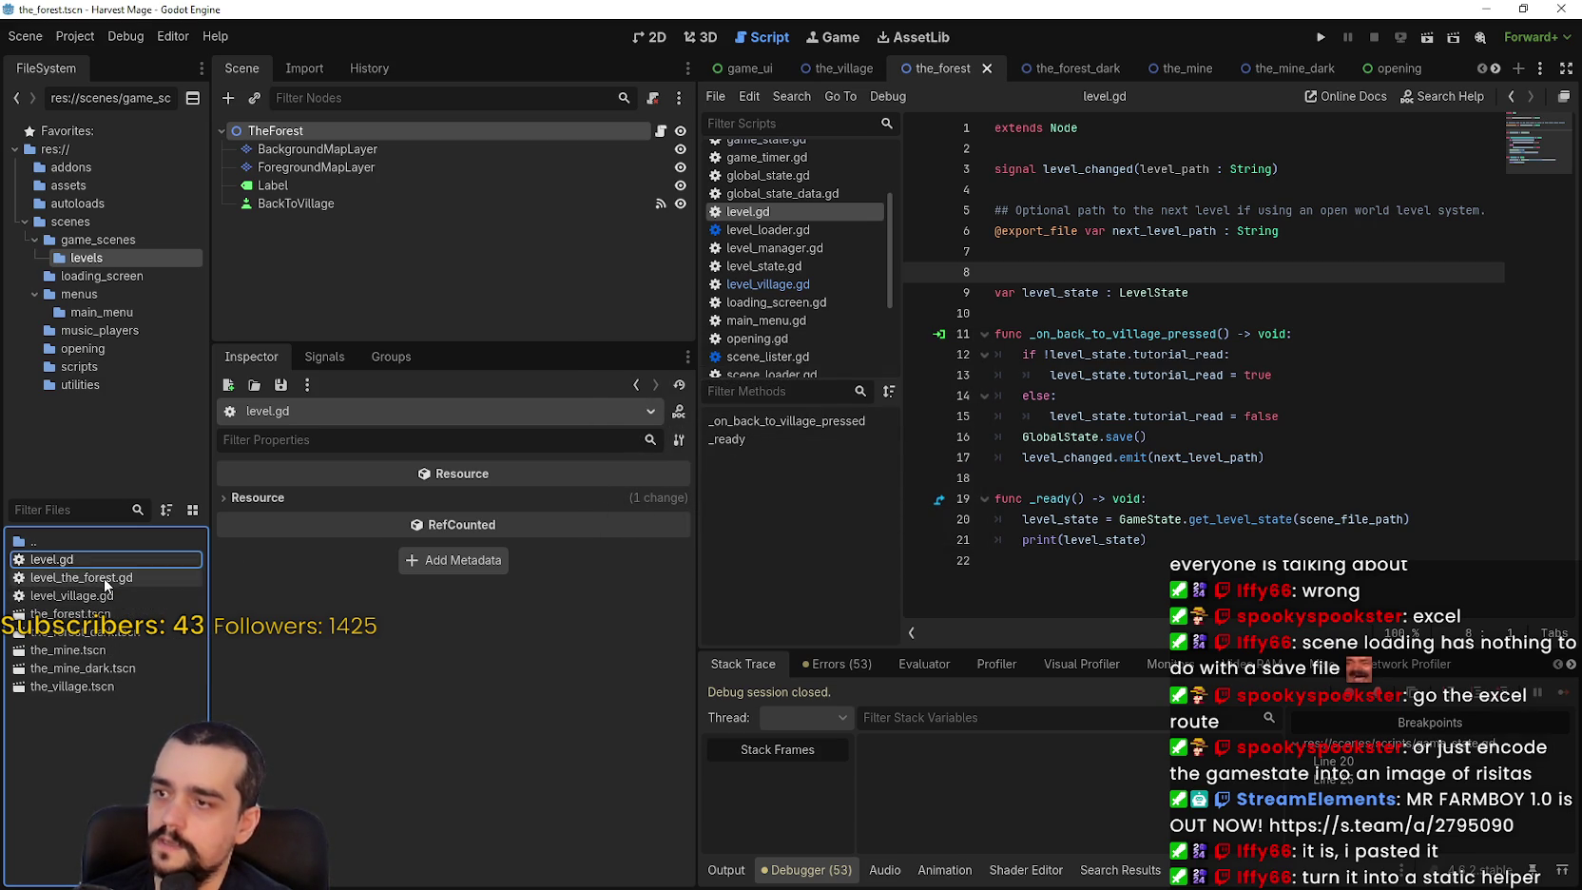
In level_the_forest.gd, insert the_forest.tscn's UID constant on line 7 without the preload( wrapper.
double_click(128, 576)
left_click(1262, 260)
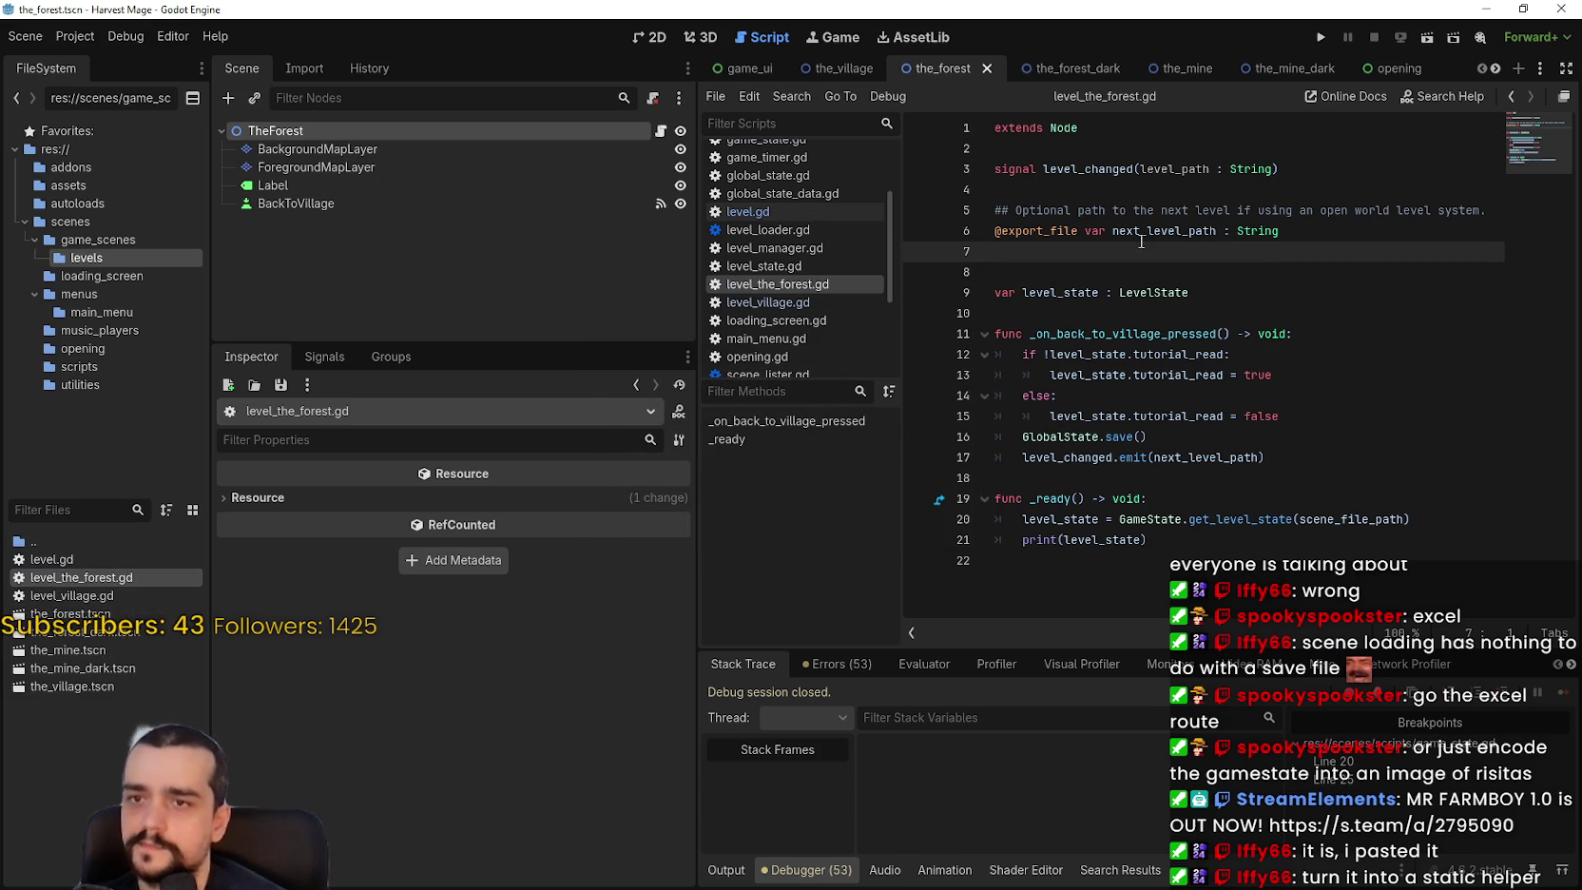
left_click(1161, 292)
double_click(1338, 519)
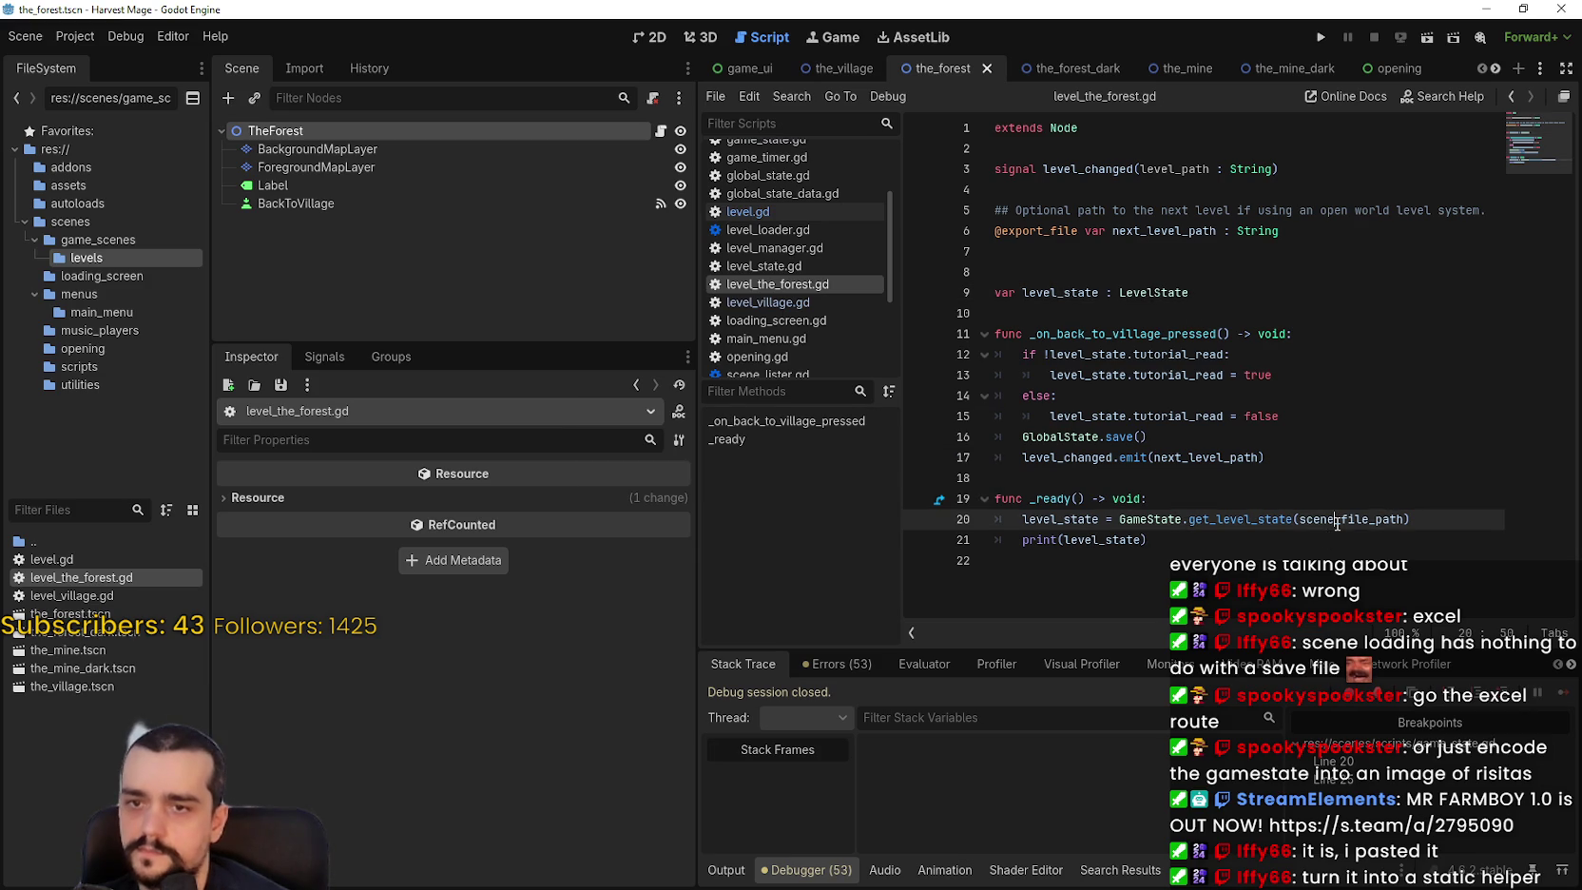
left_click(1102, 254)
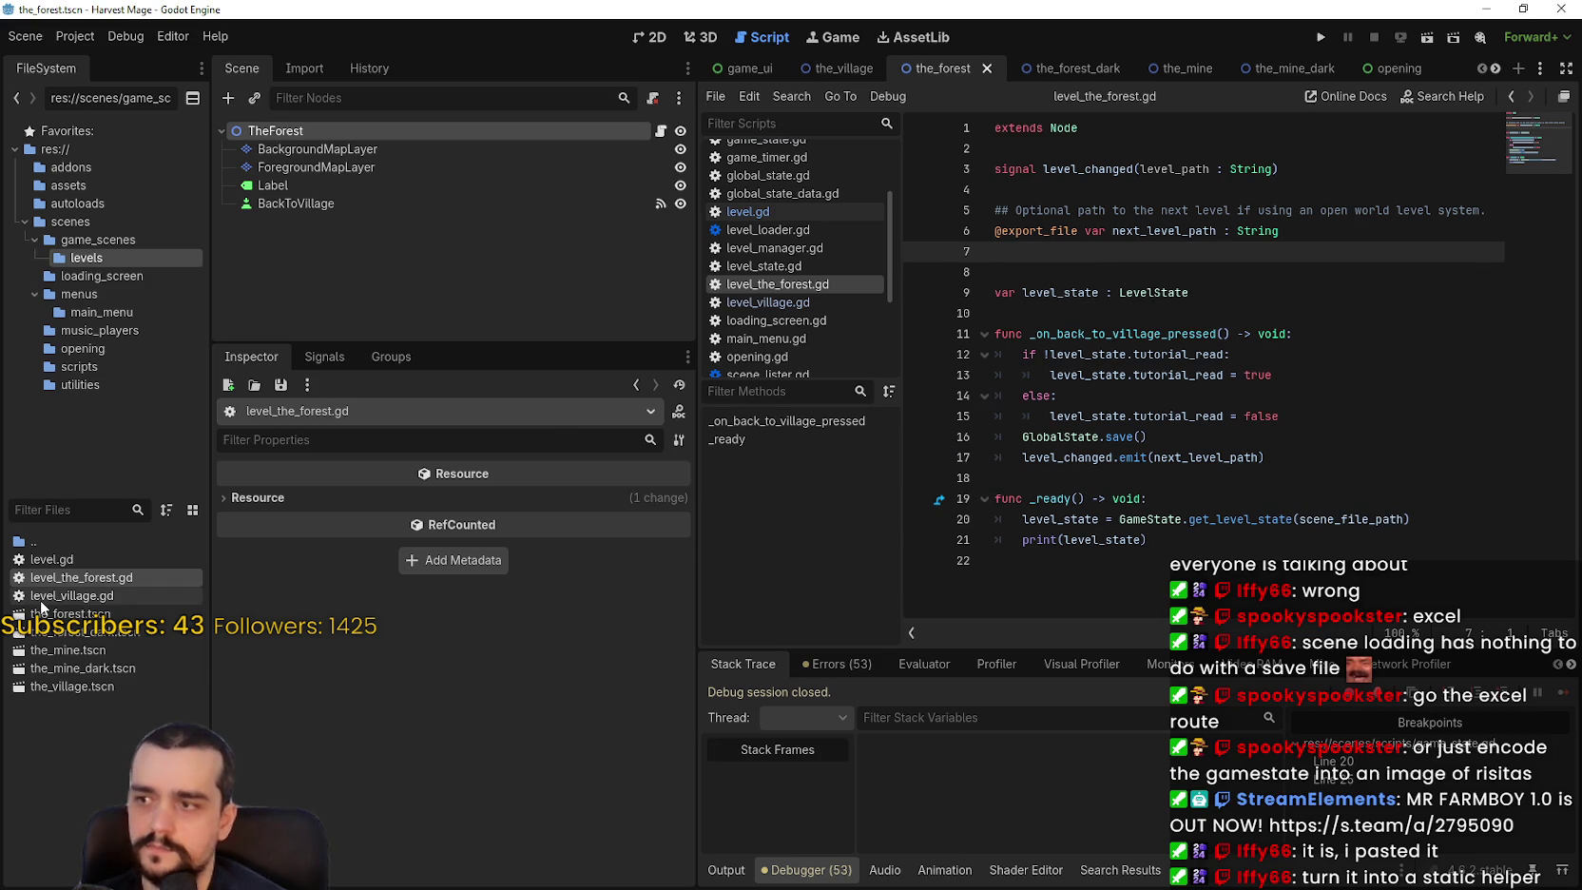
mouse_move(57, 613)
left_mouse_down()
mouse_move(1266, 281)
mouse_move(1072, 274)
mouse_move(1093, 319)
mouse_move(1070, 259)
left_mouse_up()
left_click(1170, 252)
left_click_drag(1186, 252, 1126, 252)
key("BackSpace")
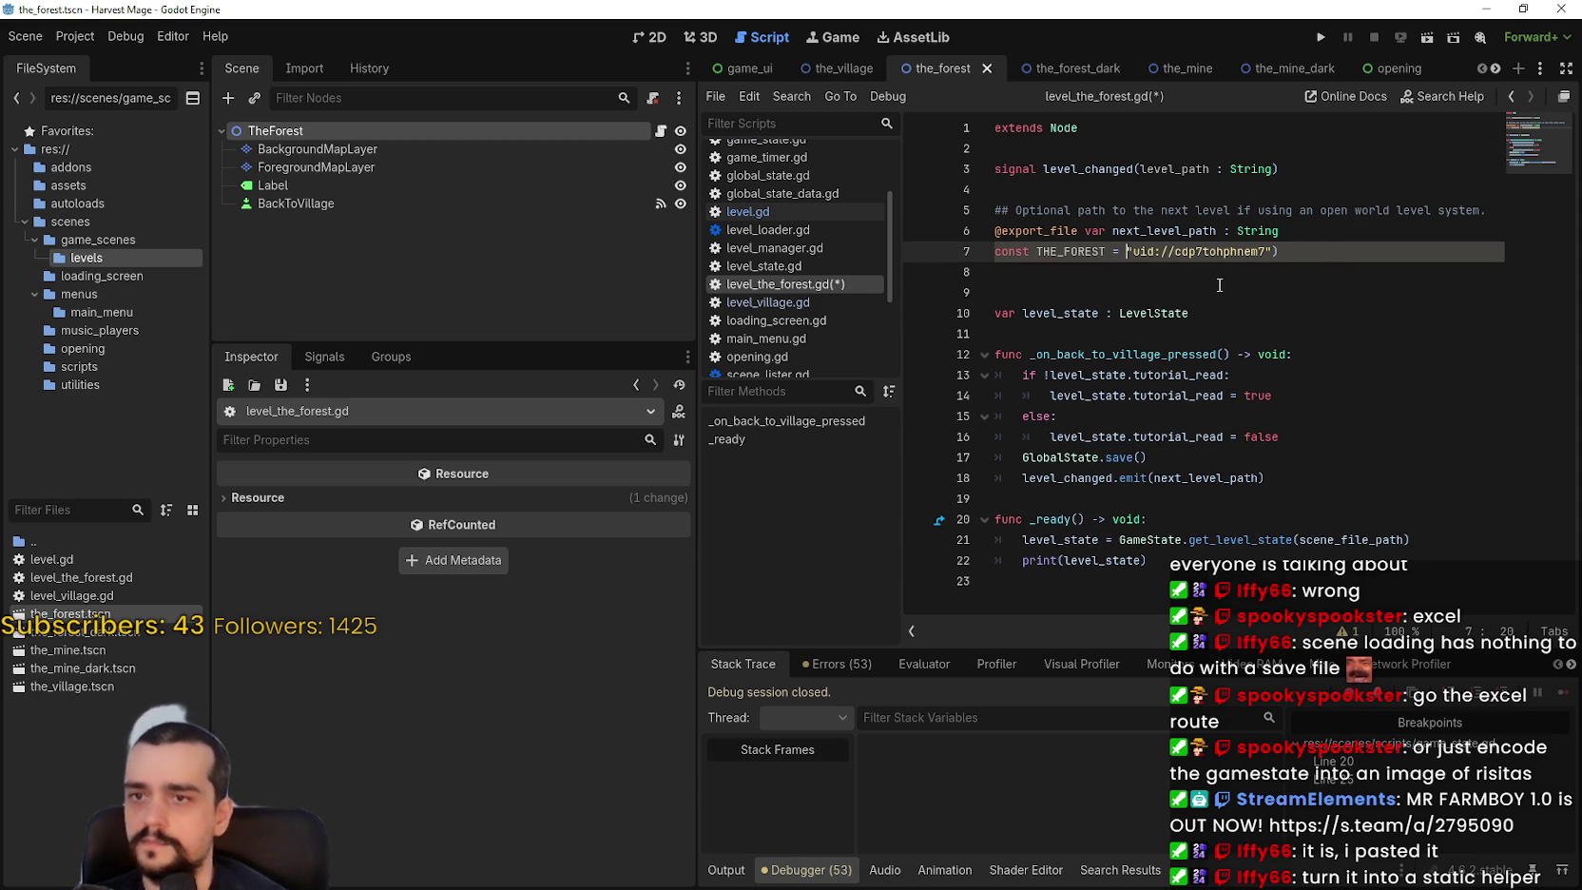
Remove the stray closing parenthesis and type THE_FOREST as ': String'.
key("Right")
key("Right")
key("Right")
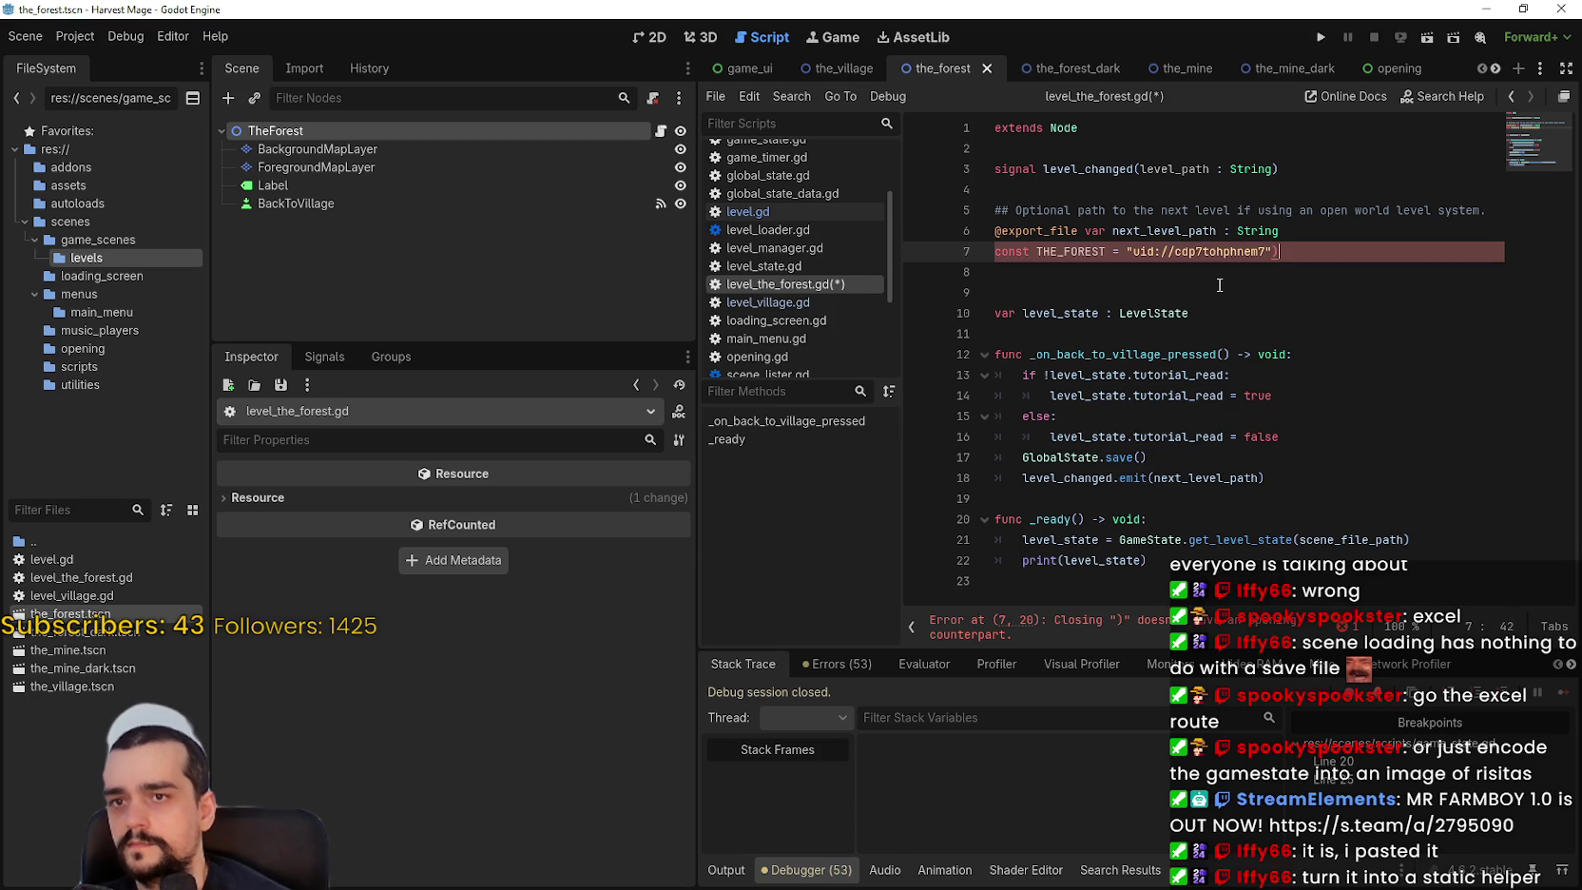
key("BackSpace")
key("Down")
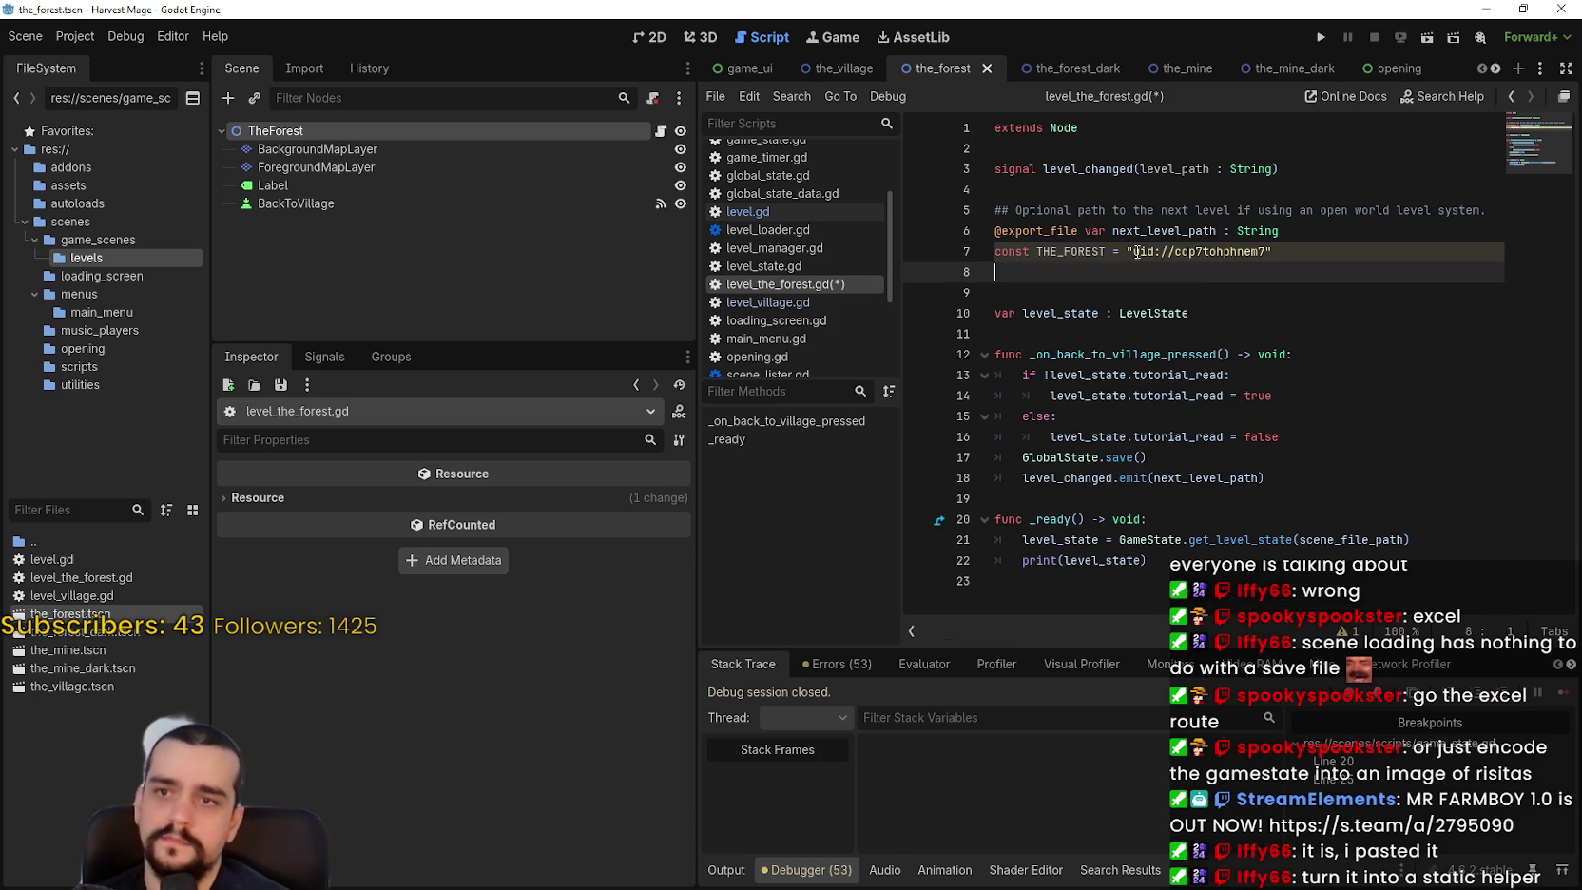
double_click(1072, 252)
key("Right")
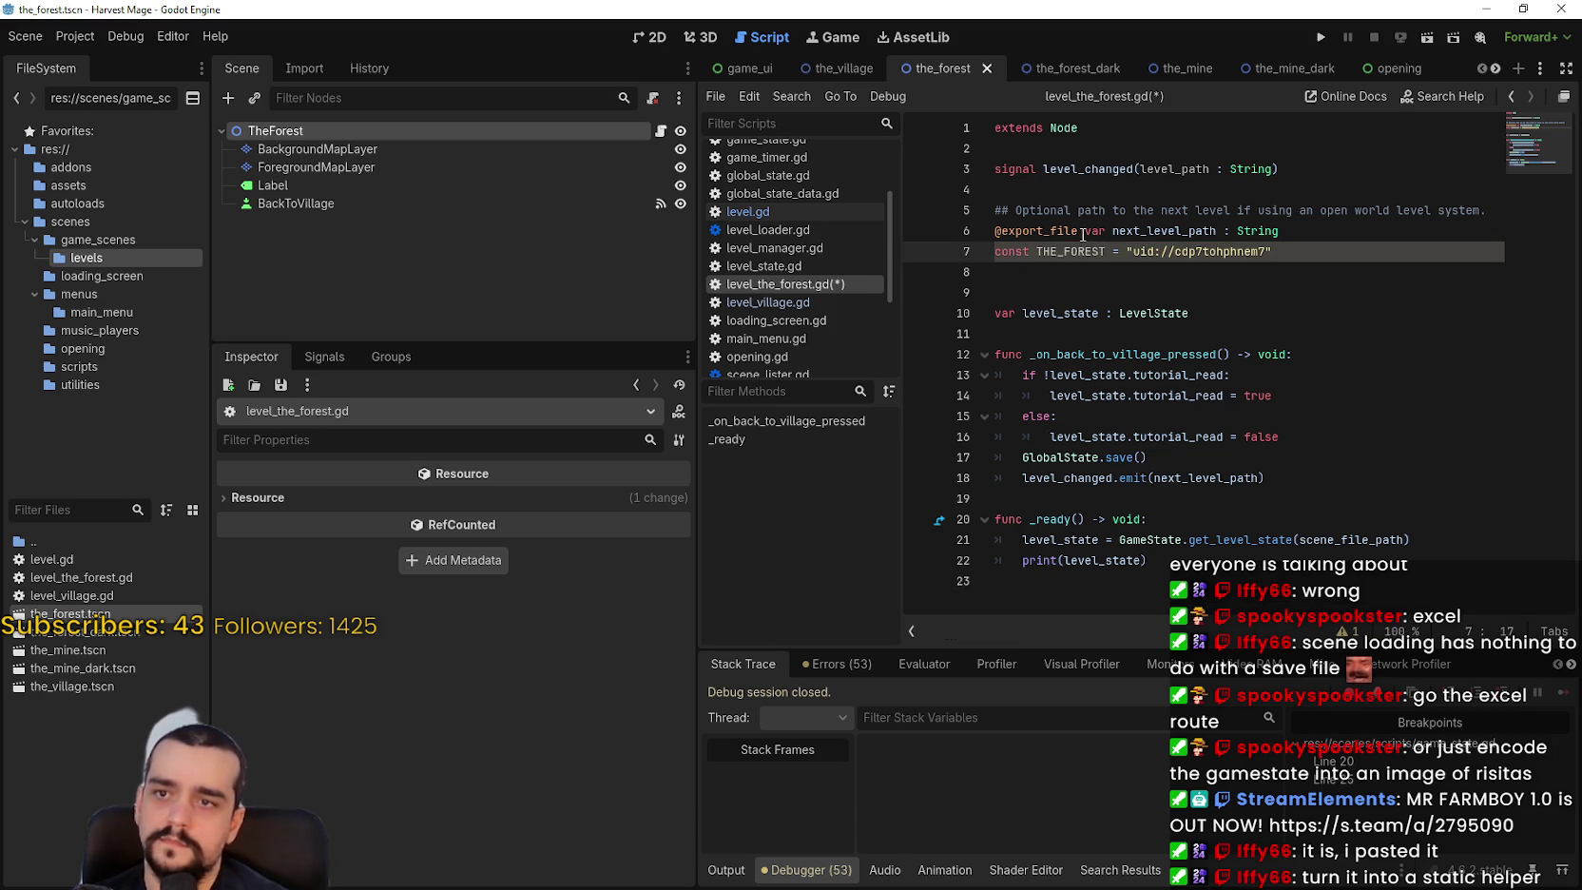
type(": String")
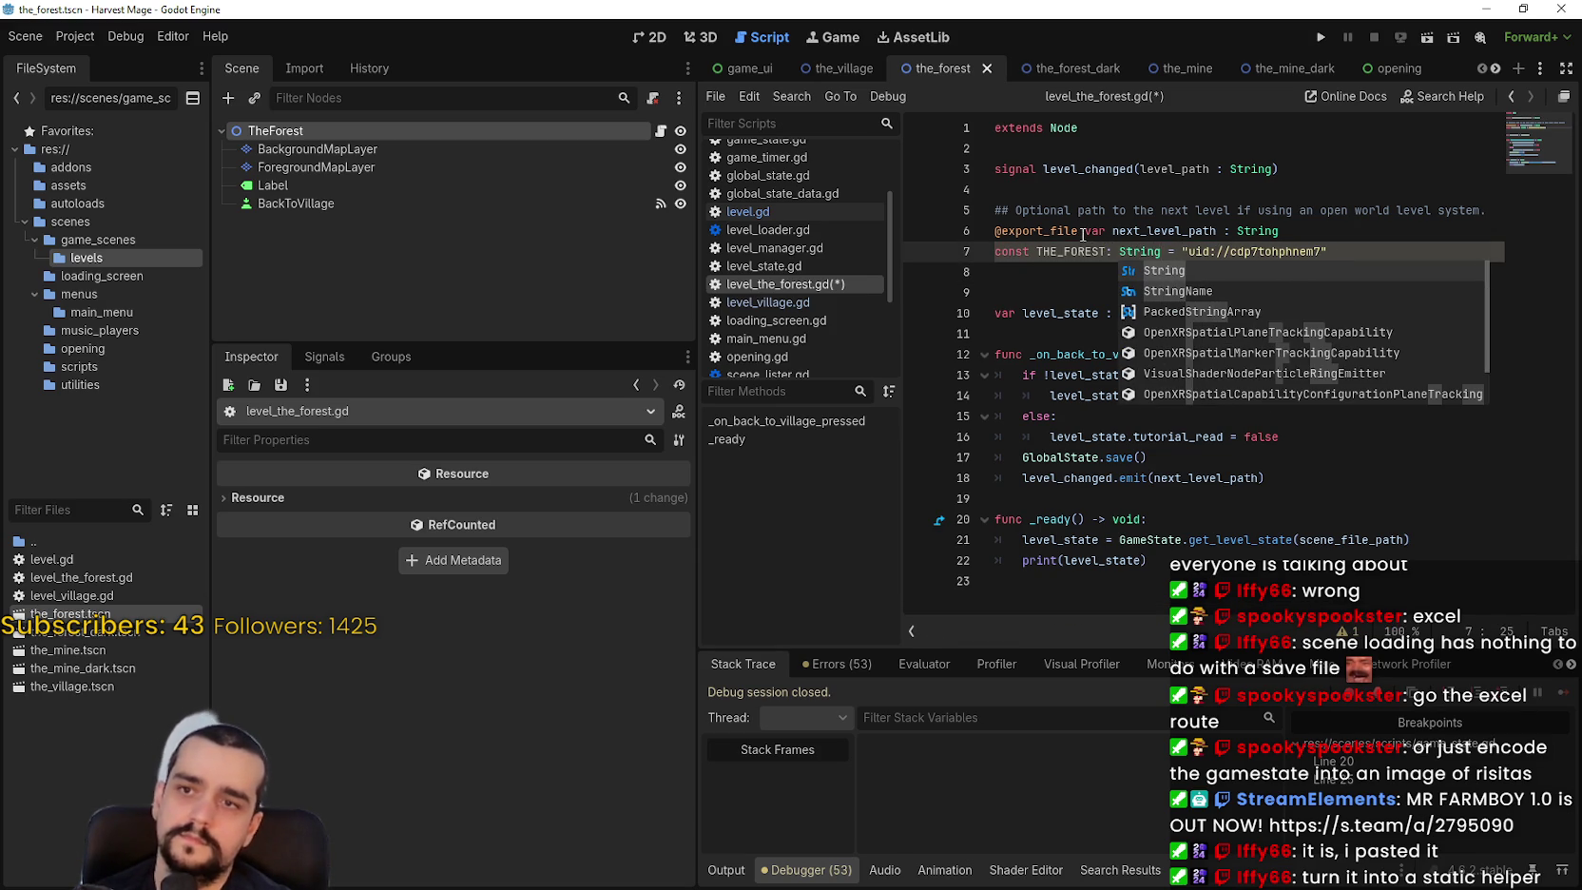
key("Escape")
Replace scene_file_path in the get_level_state call with THE_FOREST and save the script.
double_click(1086, 254)
key("ctrl+c")
double_click(1349, 539)
key("ctrl+v")
left_click(1355, 501)
key("ctrl+s")
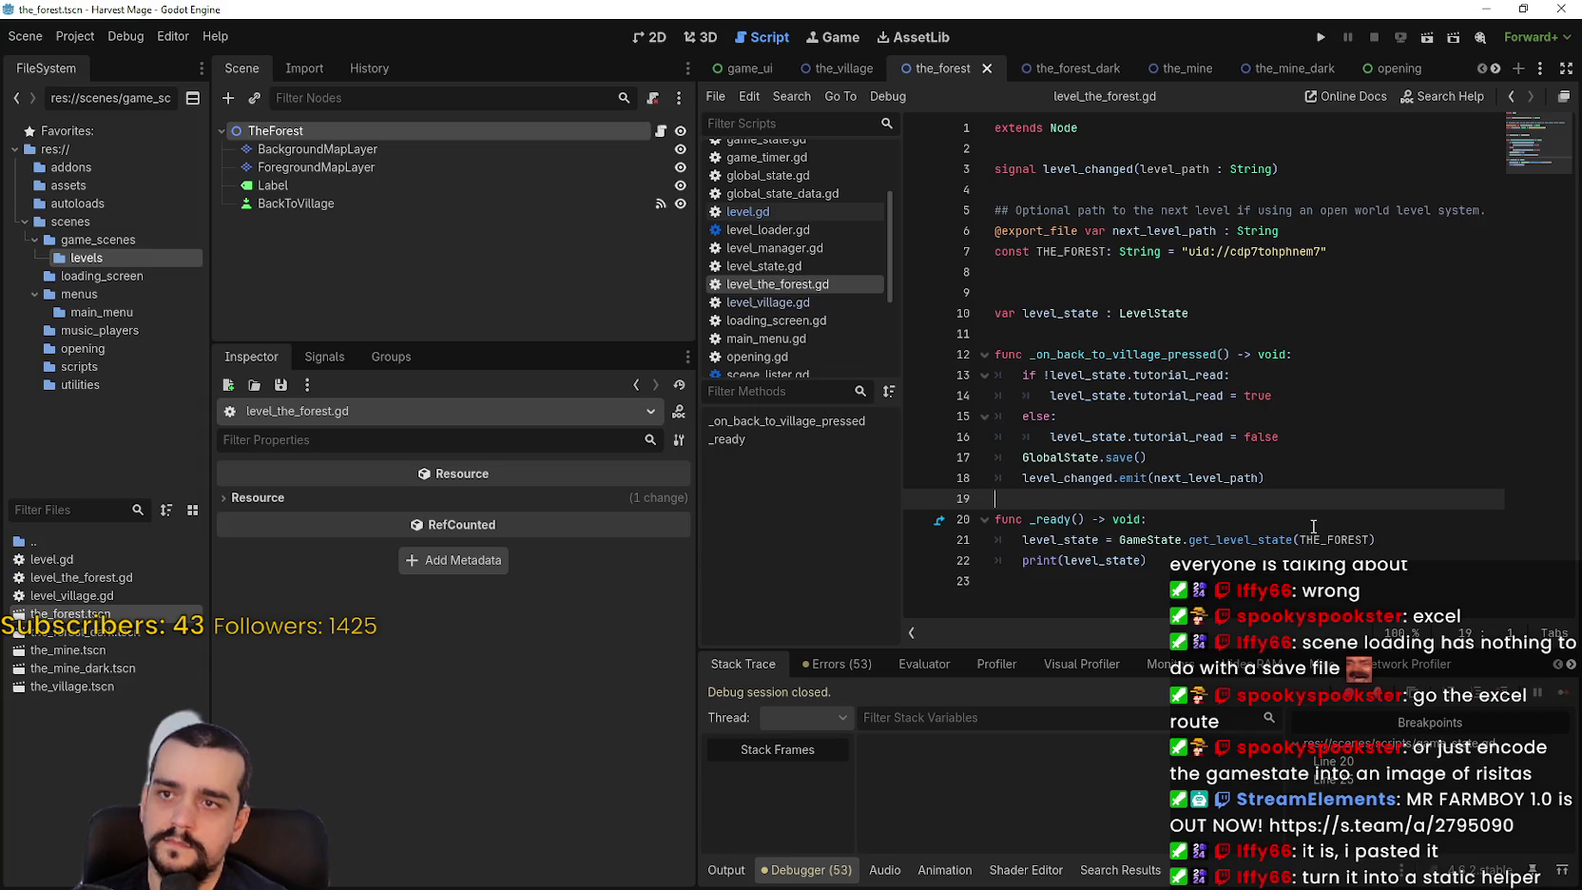
left_click(1087, 287)
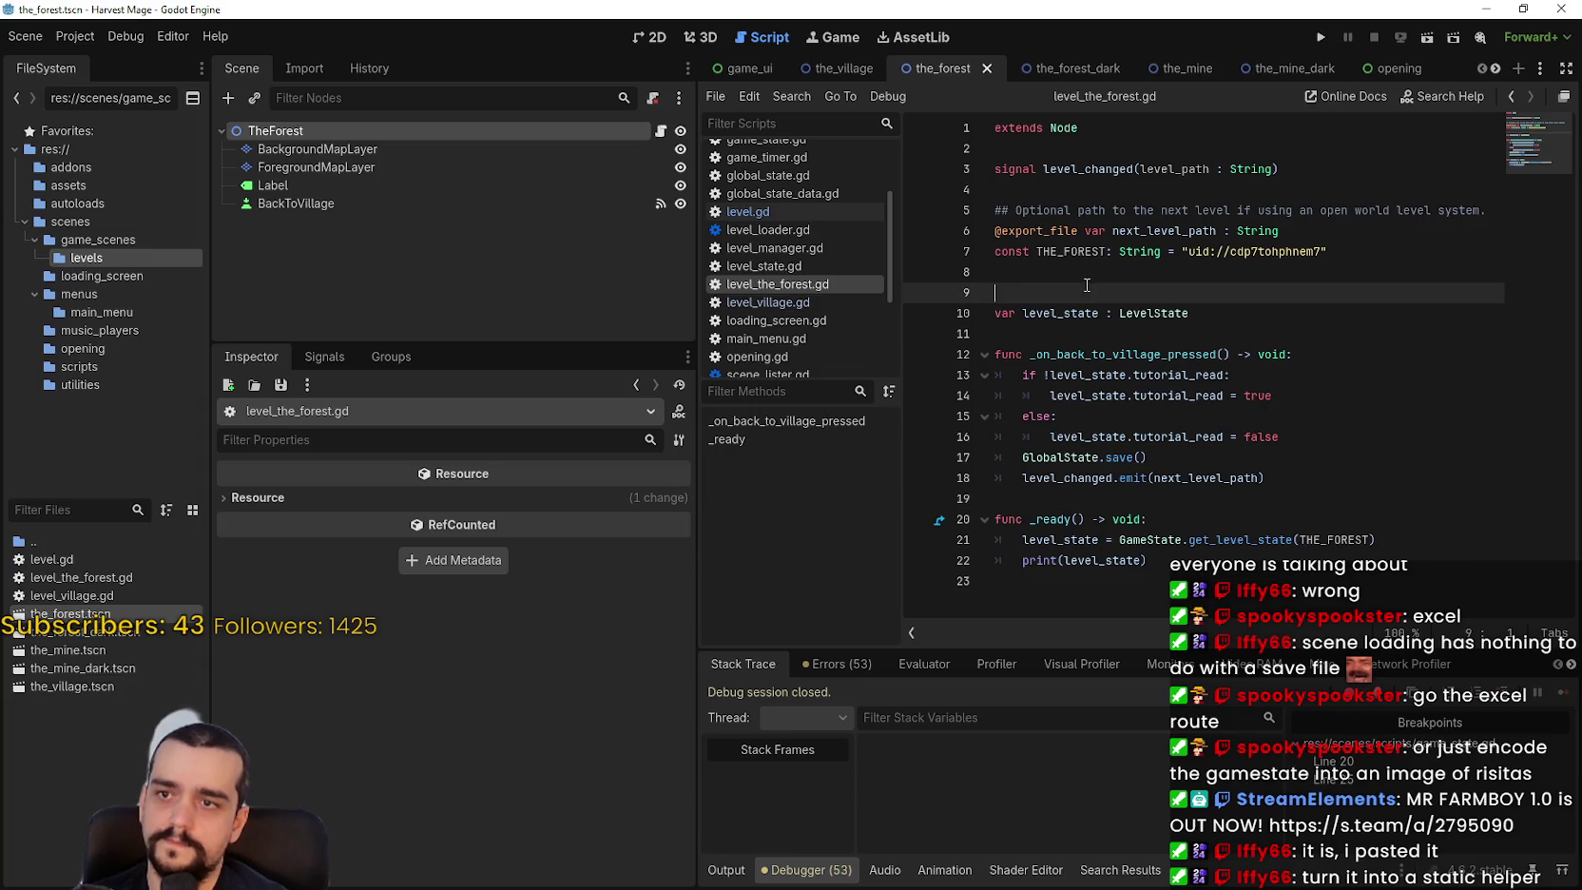
right_click(79, 633)
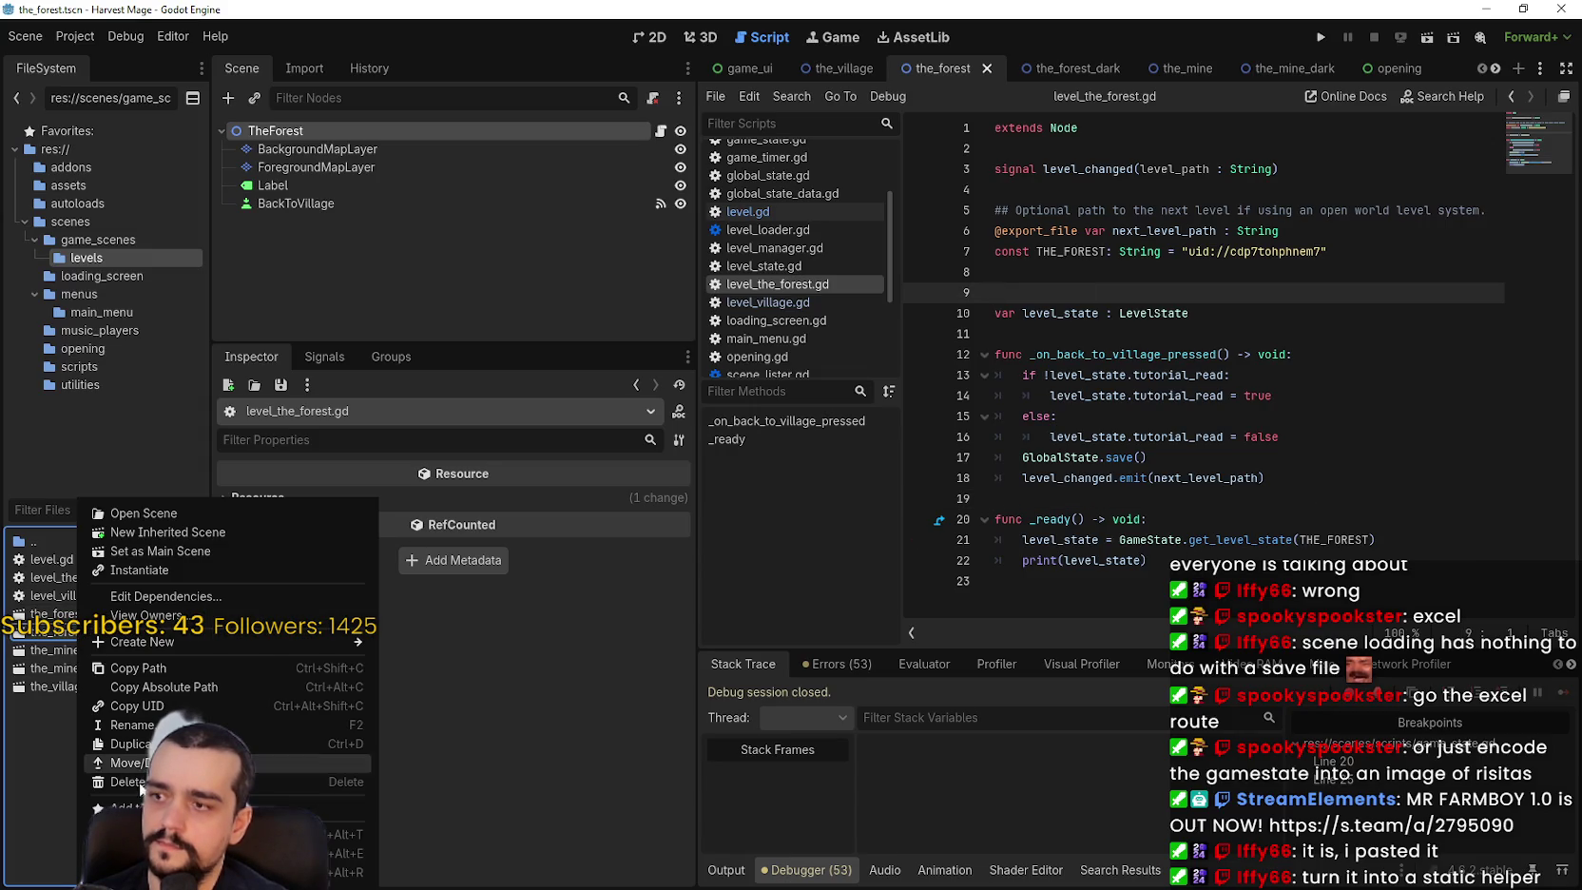
Duplicate level_the_forest.gd as level_the_forest_dark.gd and open it.
left_click(87, 687)
right_click(77, 580)
left_click(133, 744)
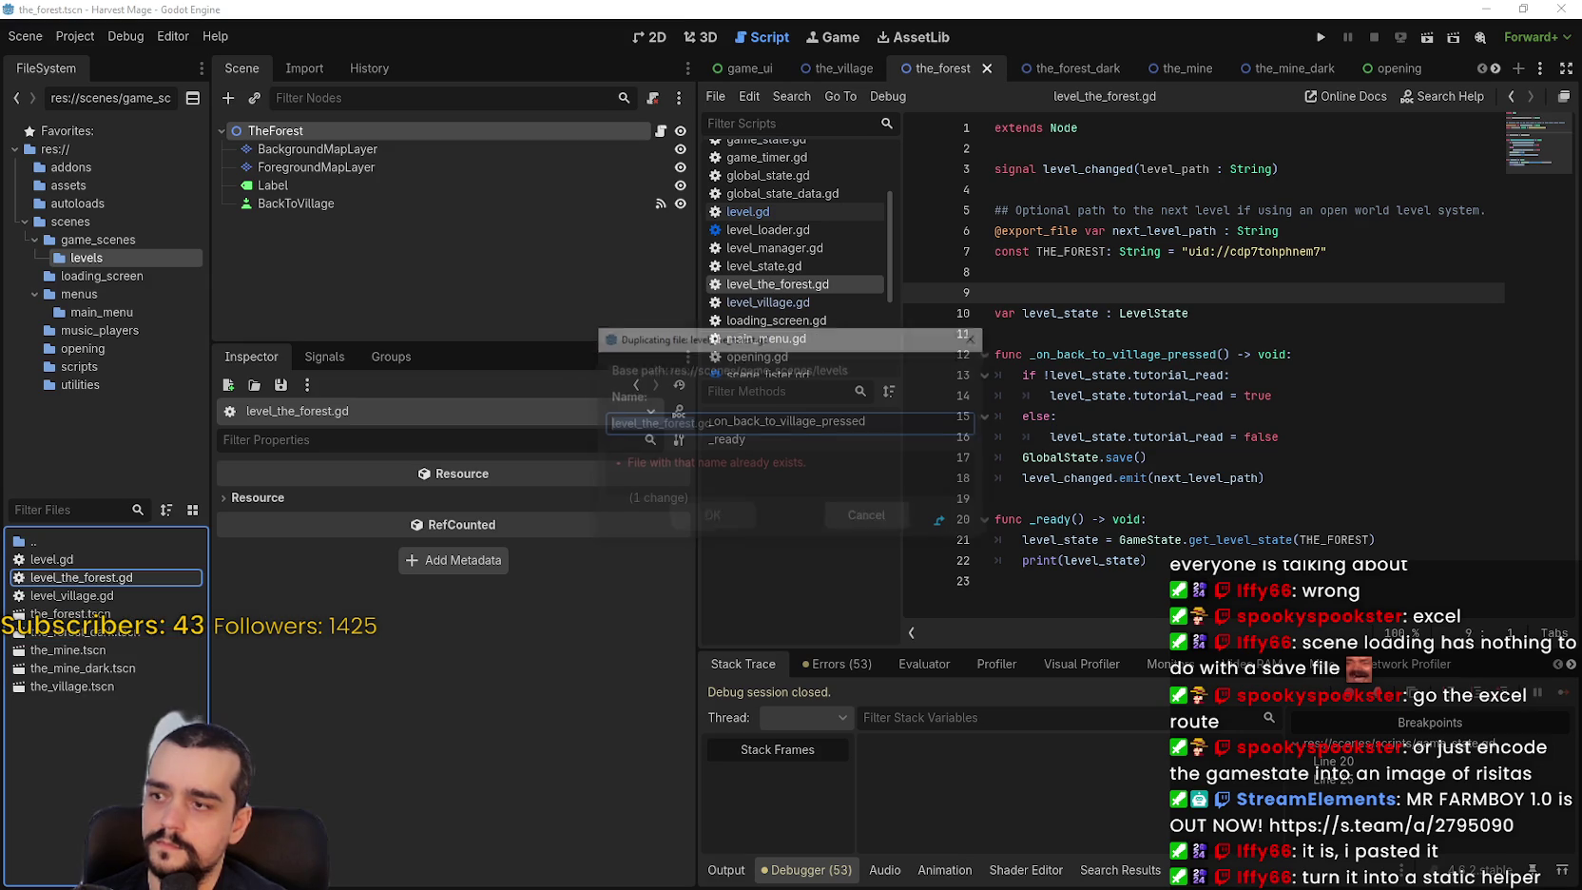
left_click(673, 422)
left_click(693, 423)
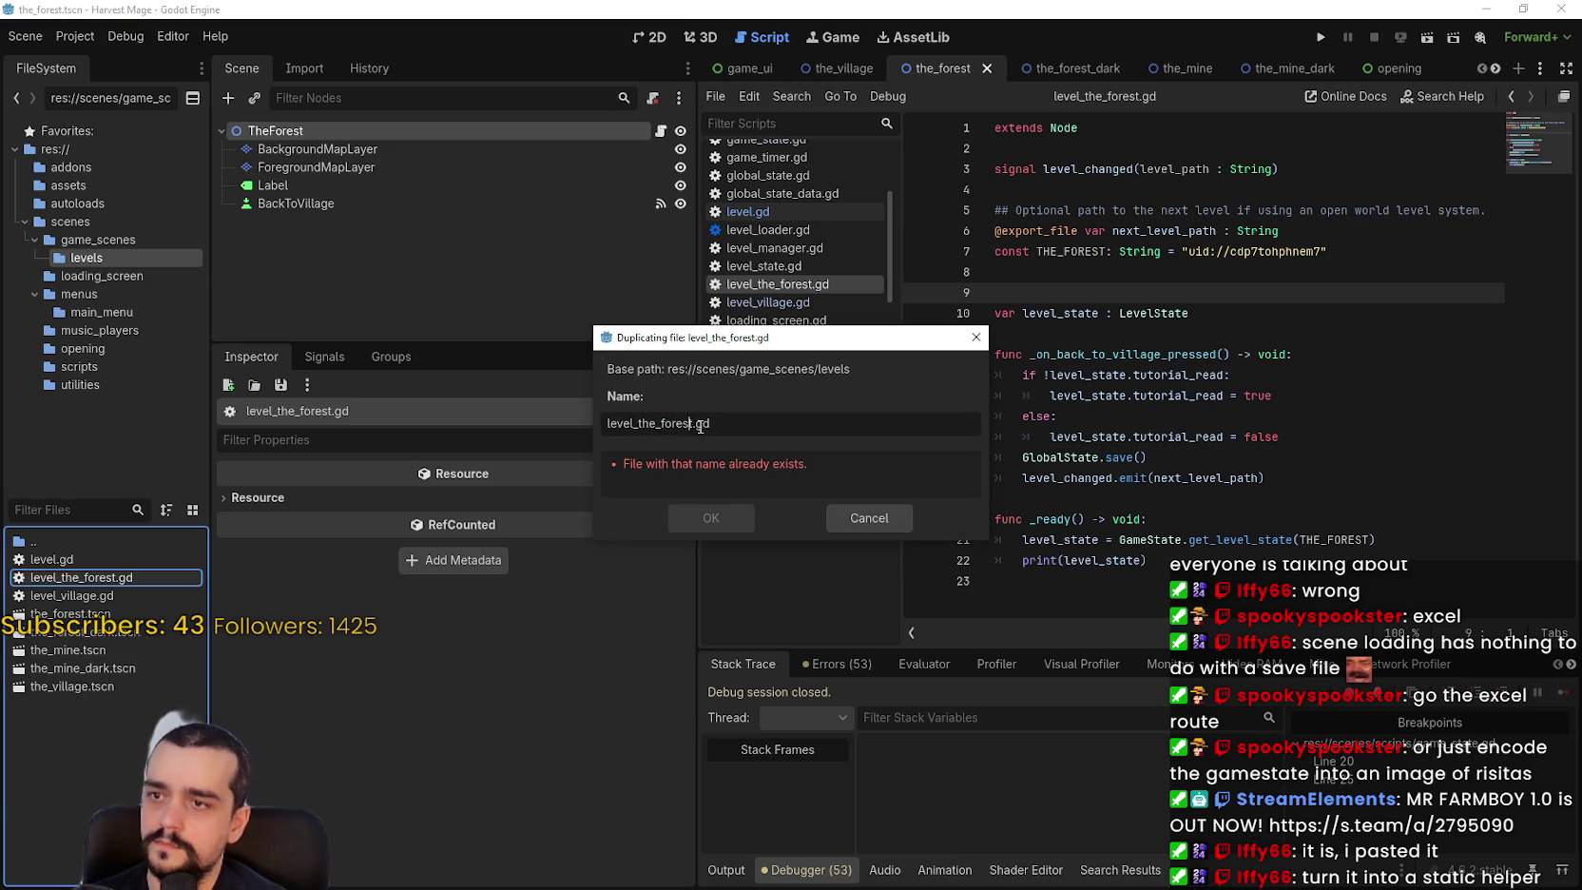
type("_dark")
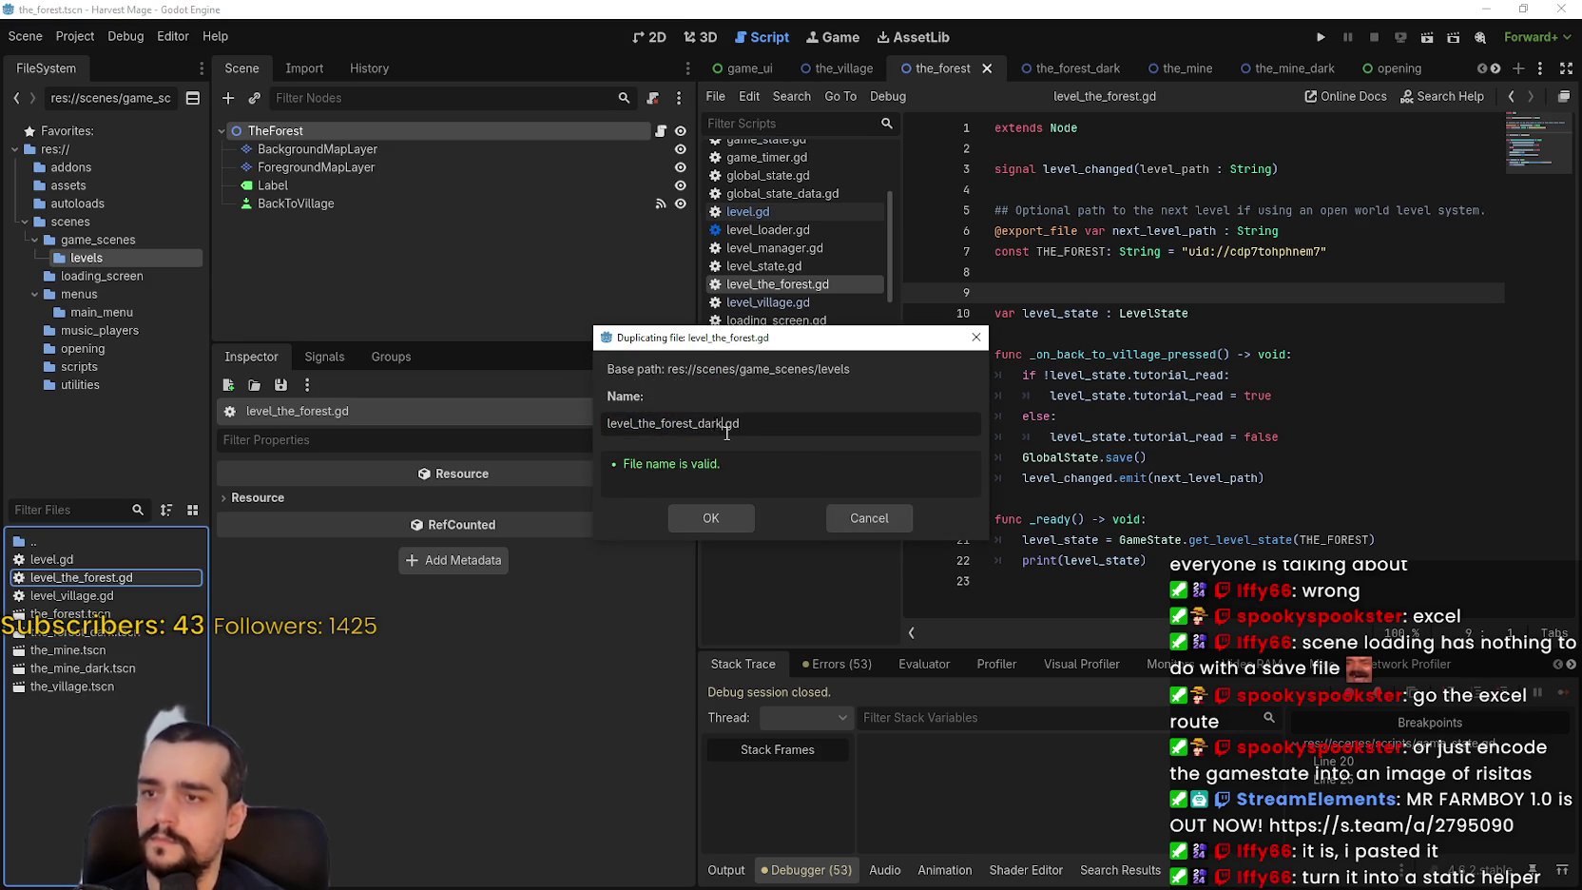
key("Return")
double_click(127, 593)
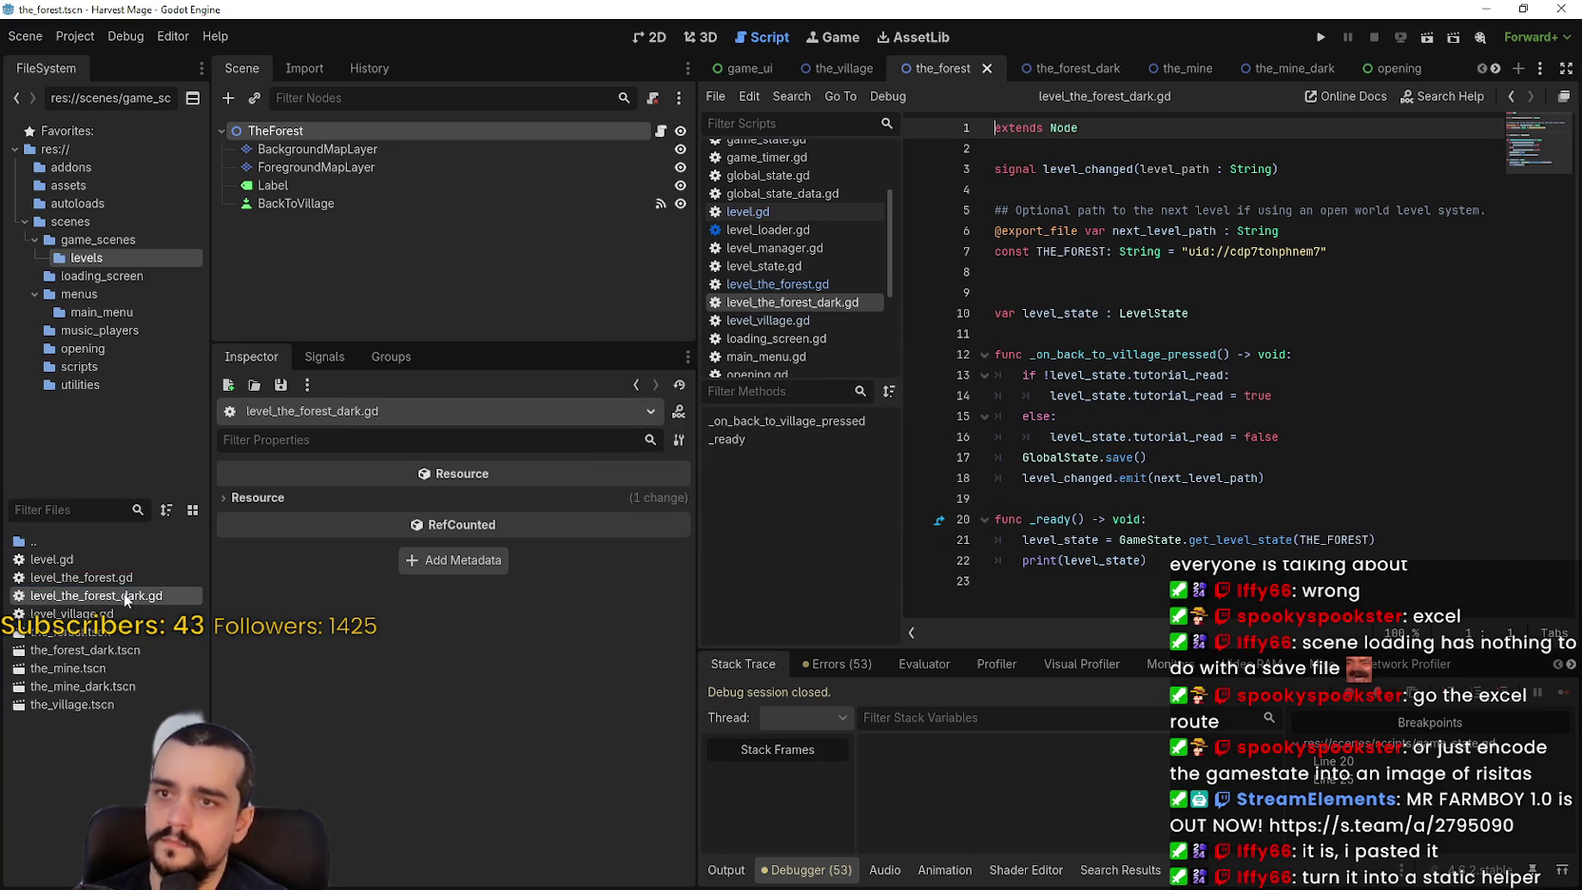
Rename the constant to THE_FOREST_DARK and set it to the_forest_dark.tscn's copied UID.
left_click(1085, 251)
double_click(1085, 251)
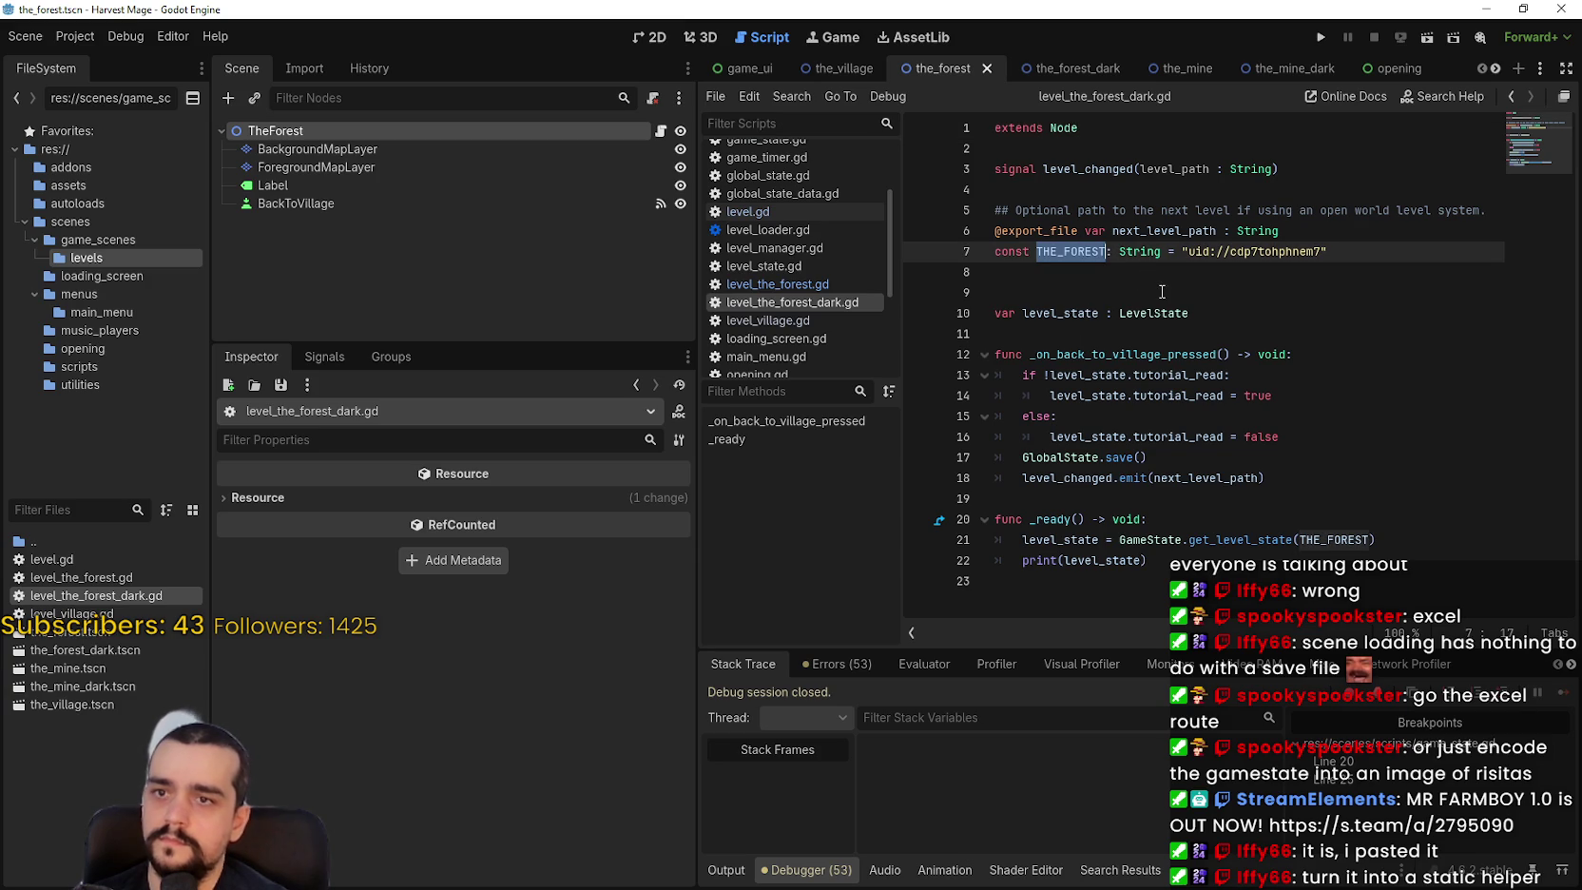
left_click(1108, 251)
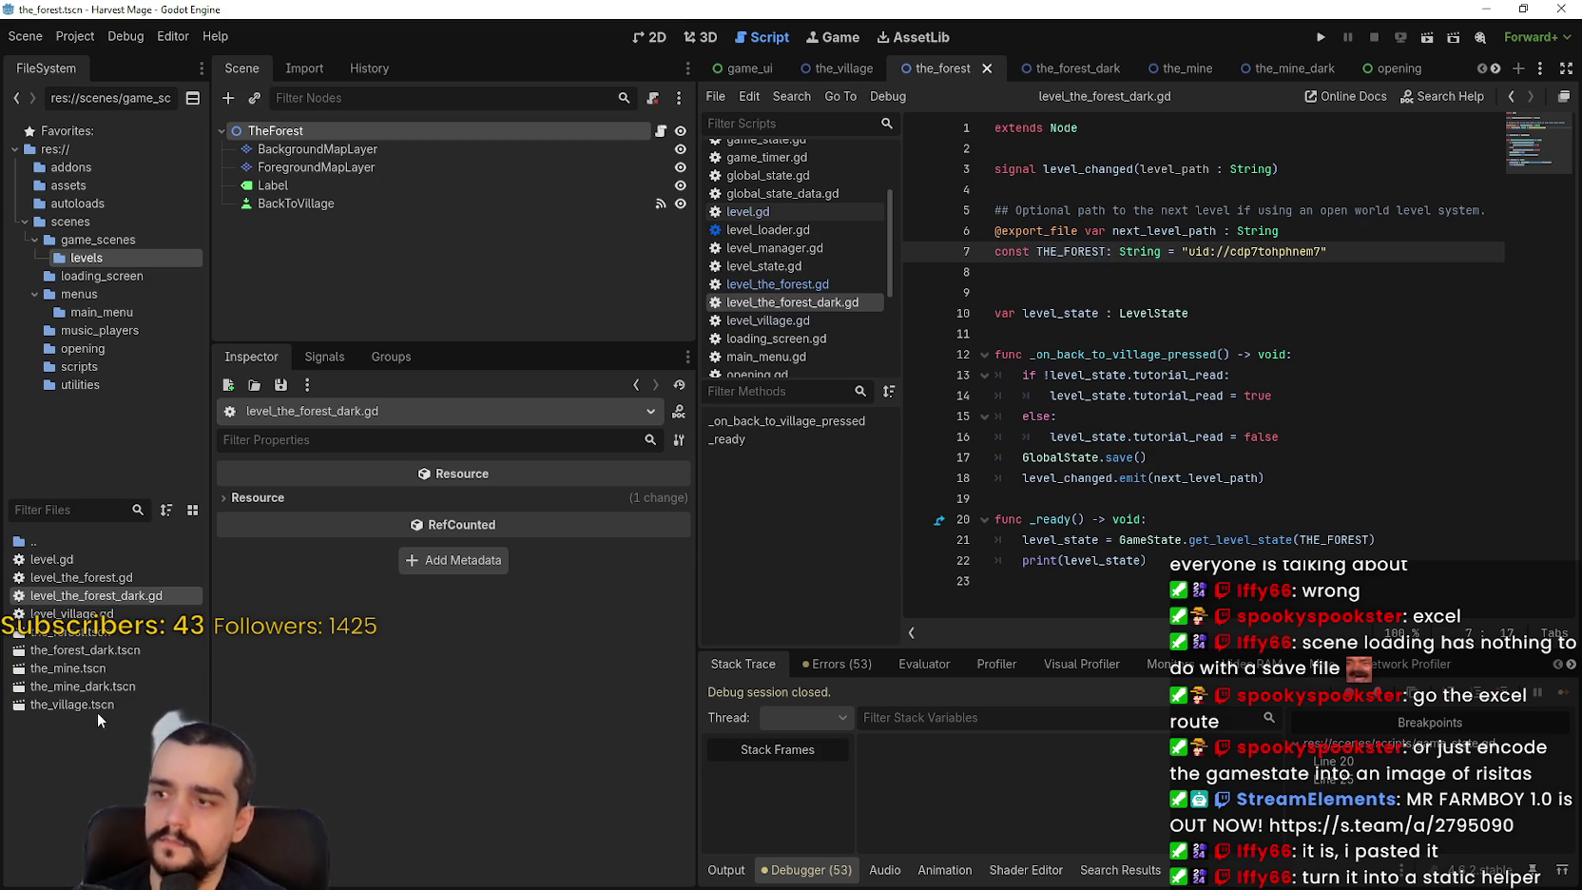
right_click(103, 650)
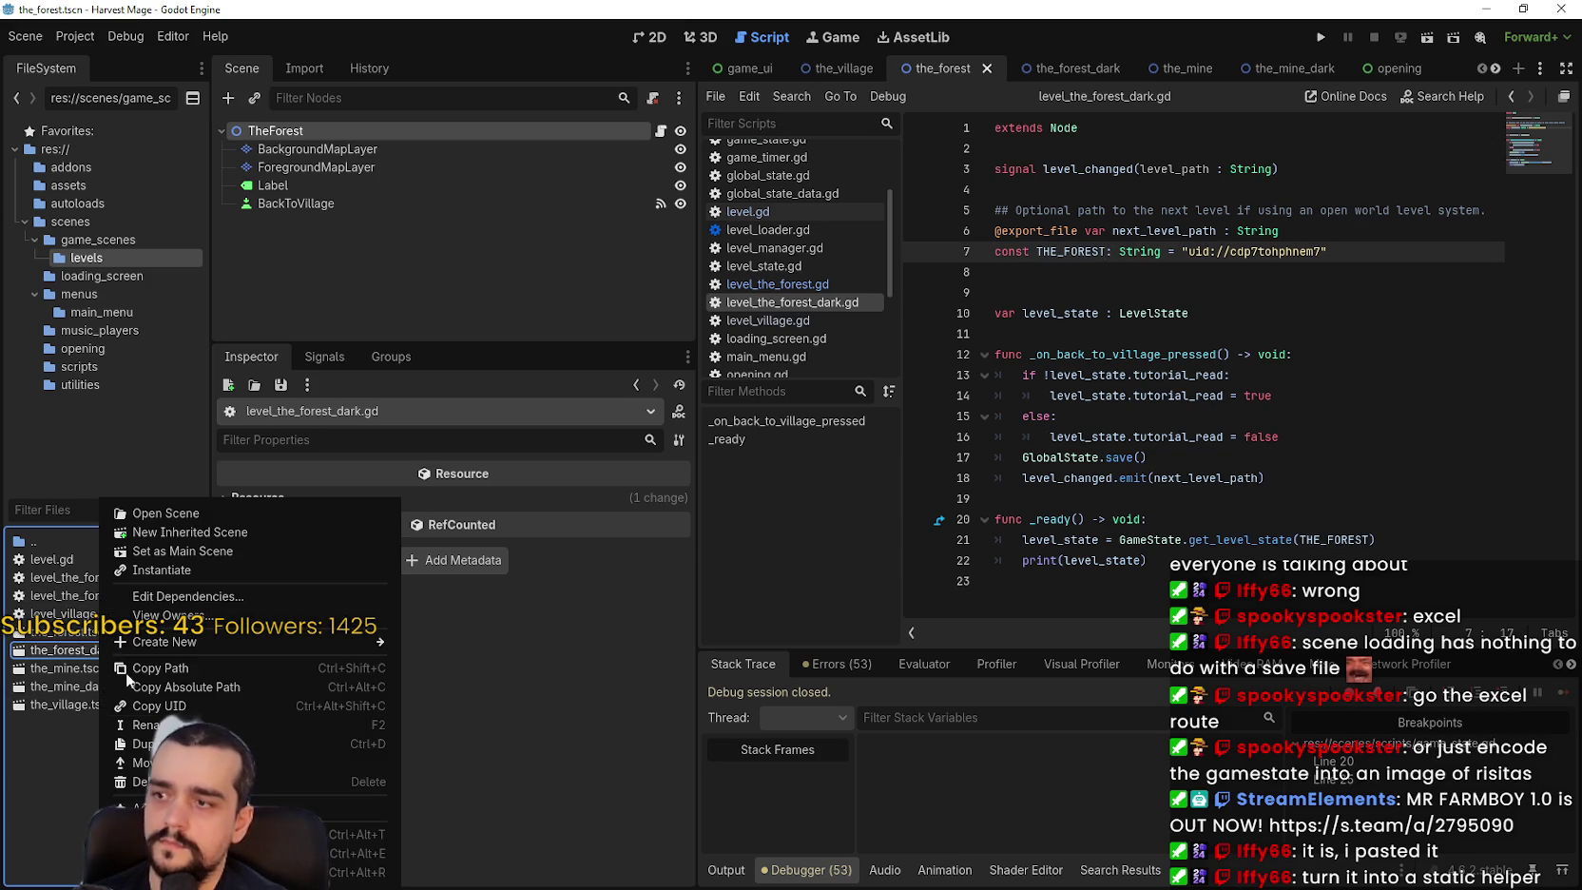
left_click(192, 705)
left_click(1102, 251)
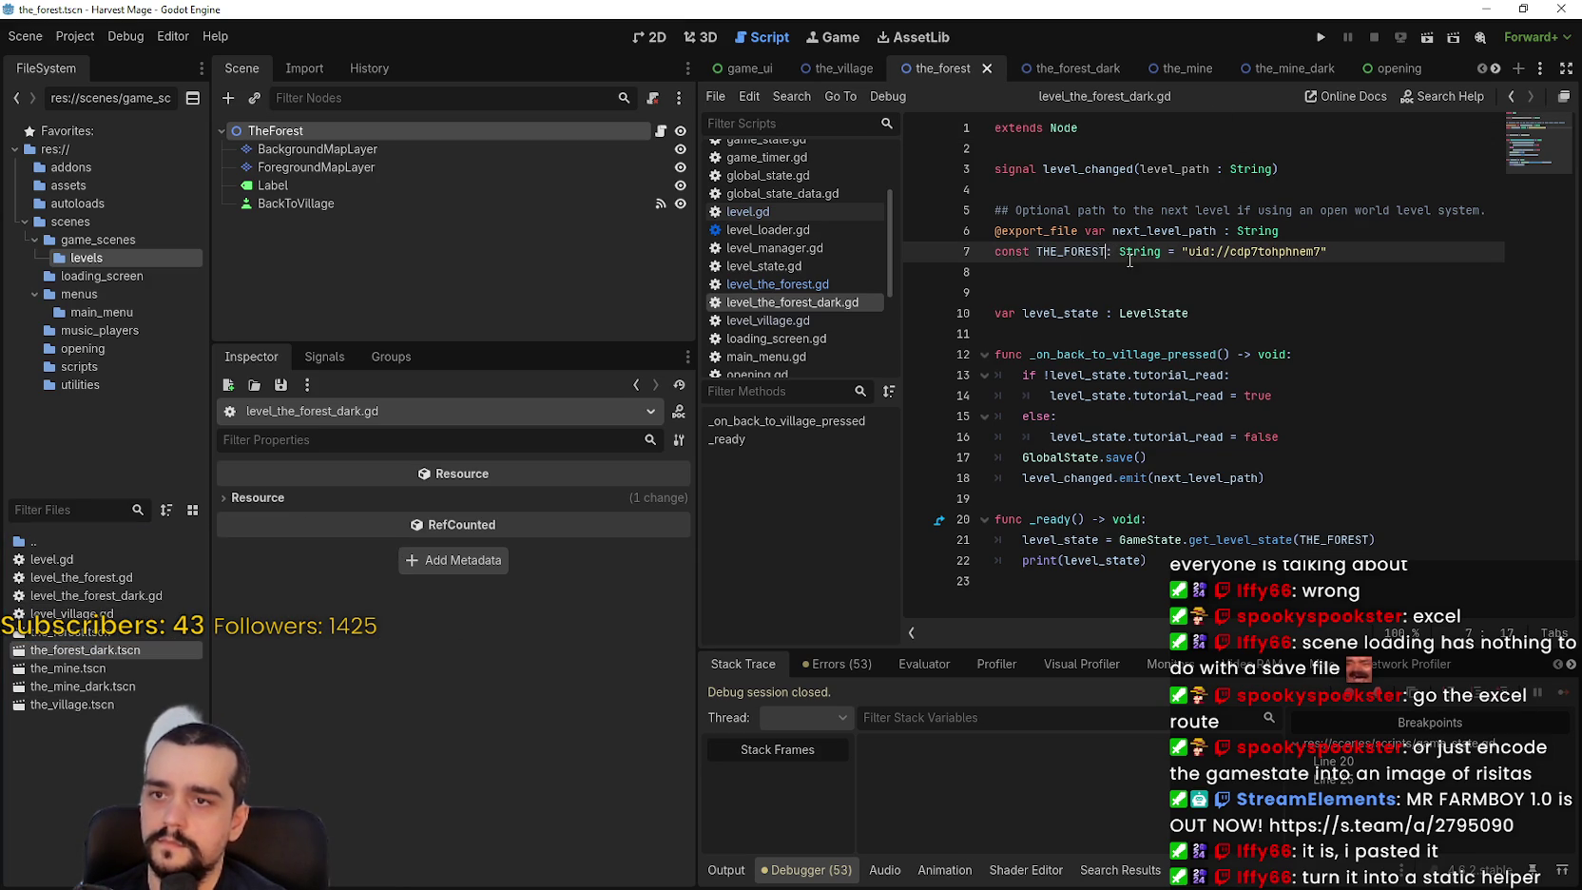
type("_DARK")
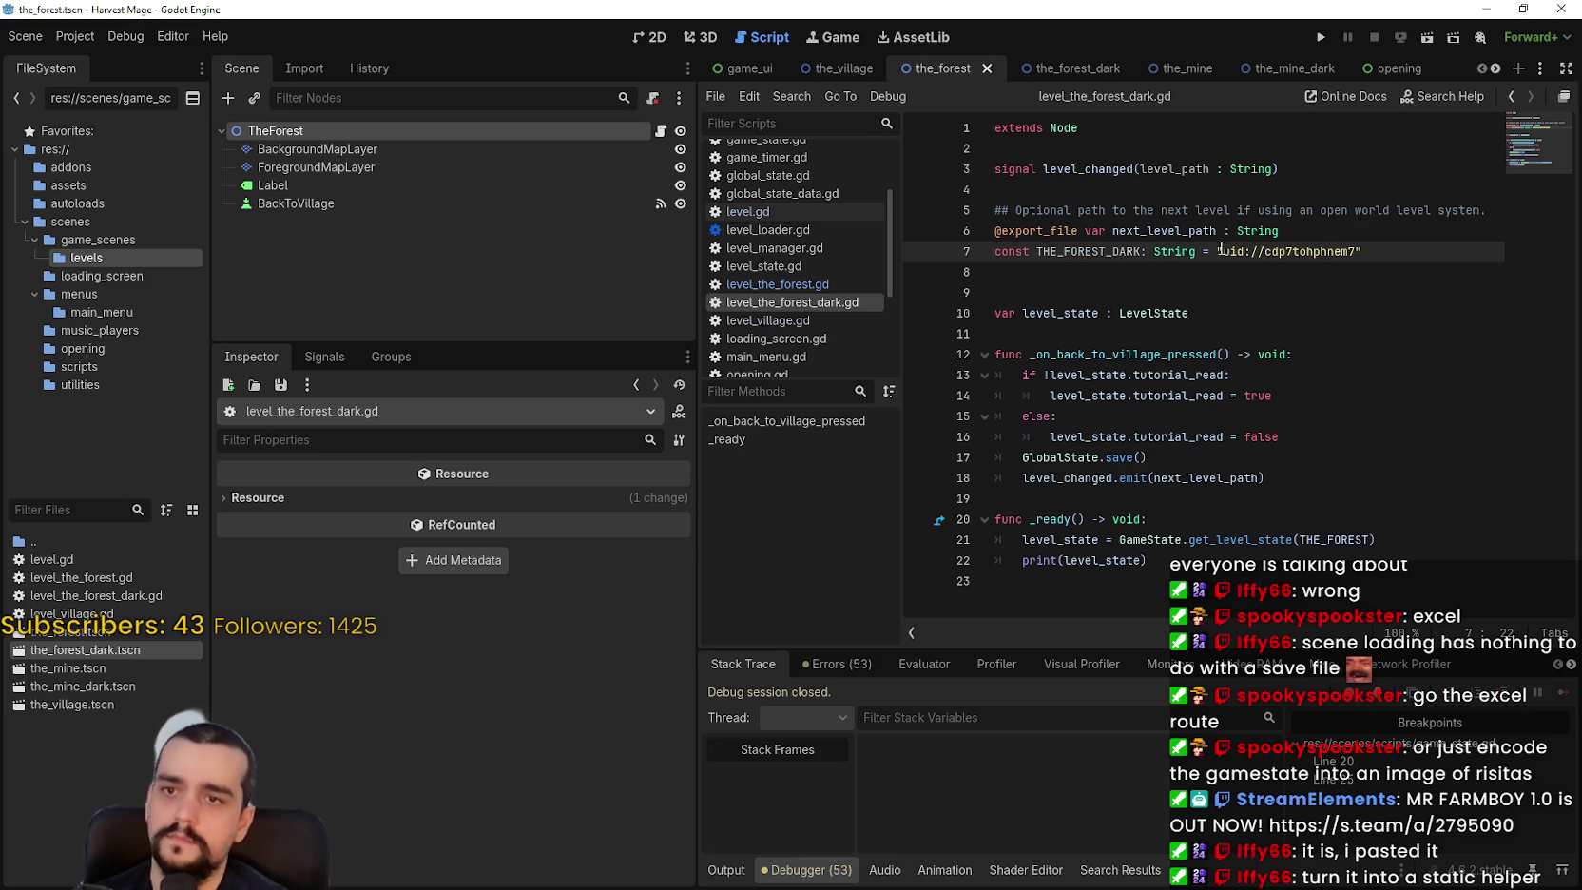
double_click(1233, 252)
left_click_drag(1233, 251, 1354, 252)
type("uid://brgfhtakgi7o5")
Pass THE_FOREST_DARK to get_level_state on line 21 and save the script.
left_click(1090, 254)
double_click(1090, 251)
key("ctrl+c")
double_click(1335, 539)
key("ctrl+v")
left_click(1354, 498)
key("ctrl+s")
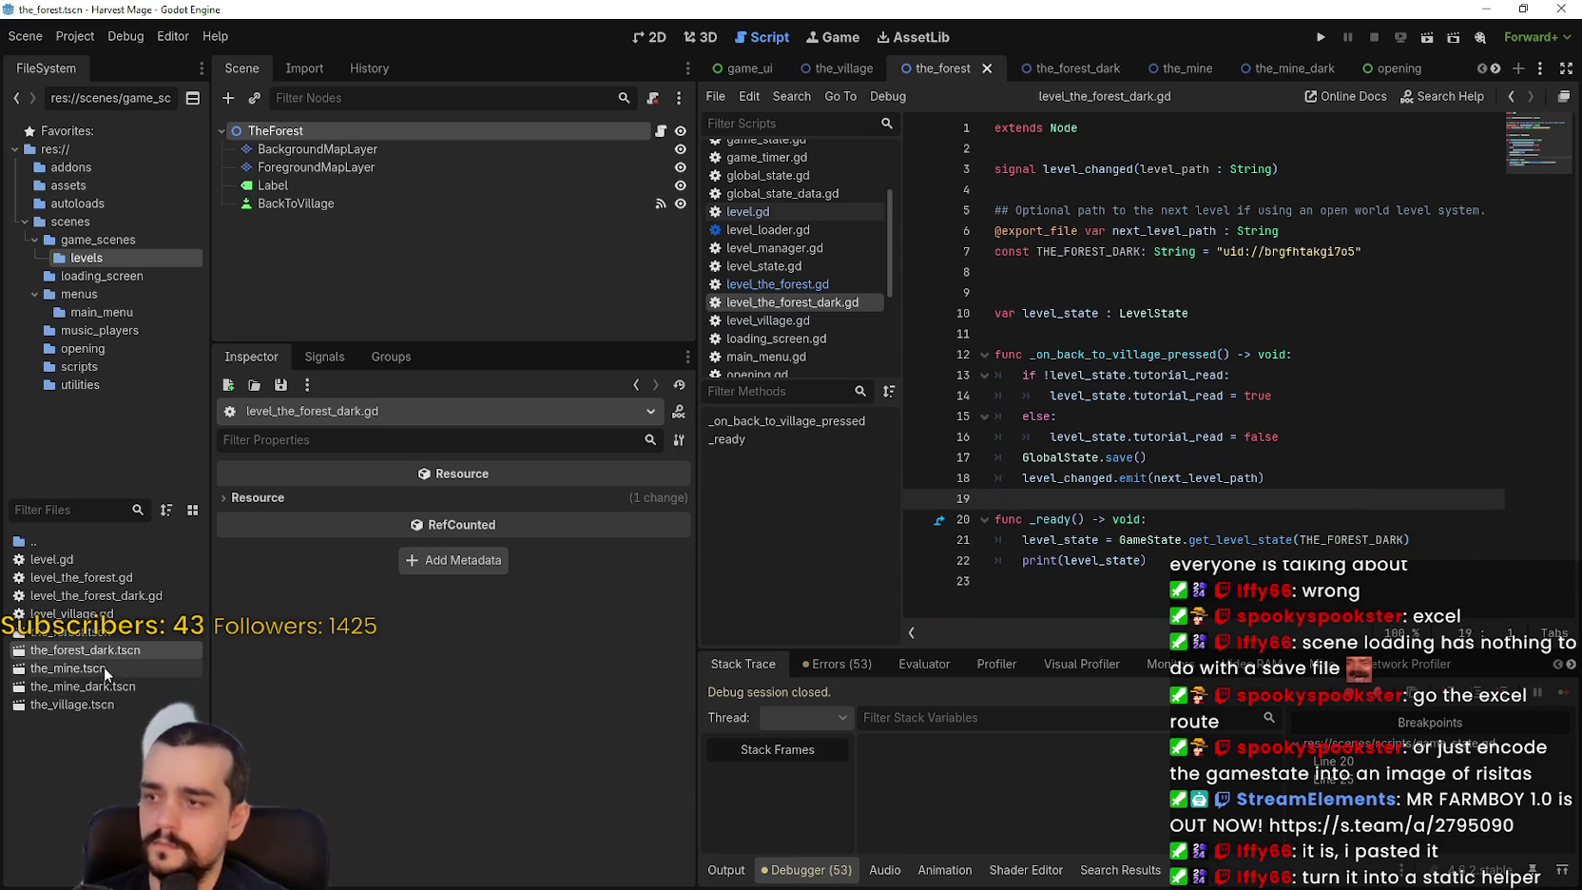
Duplicate level_the_forest_dark.gd as level_the_cave.gd and open it.
right_click(112, 596)
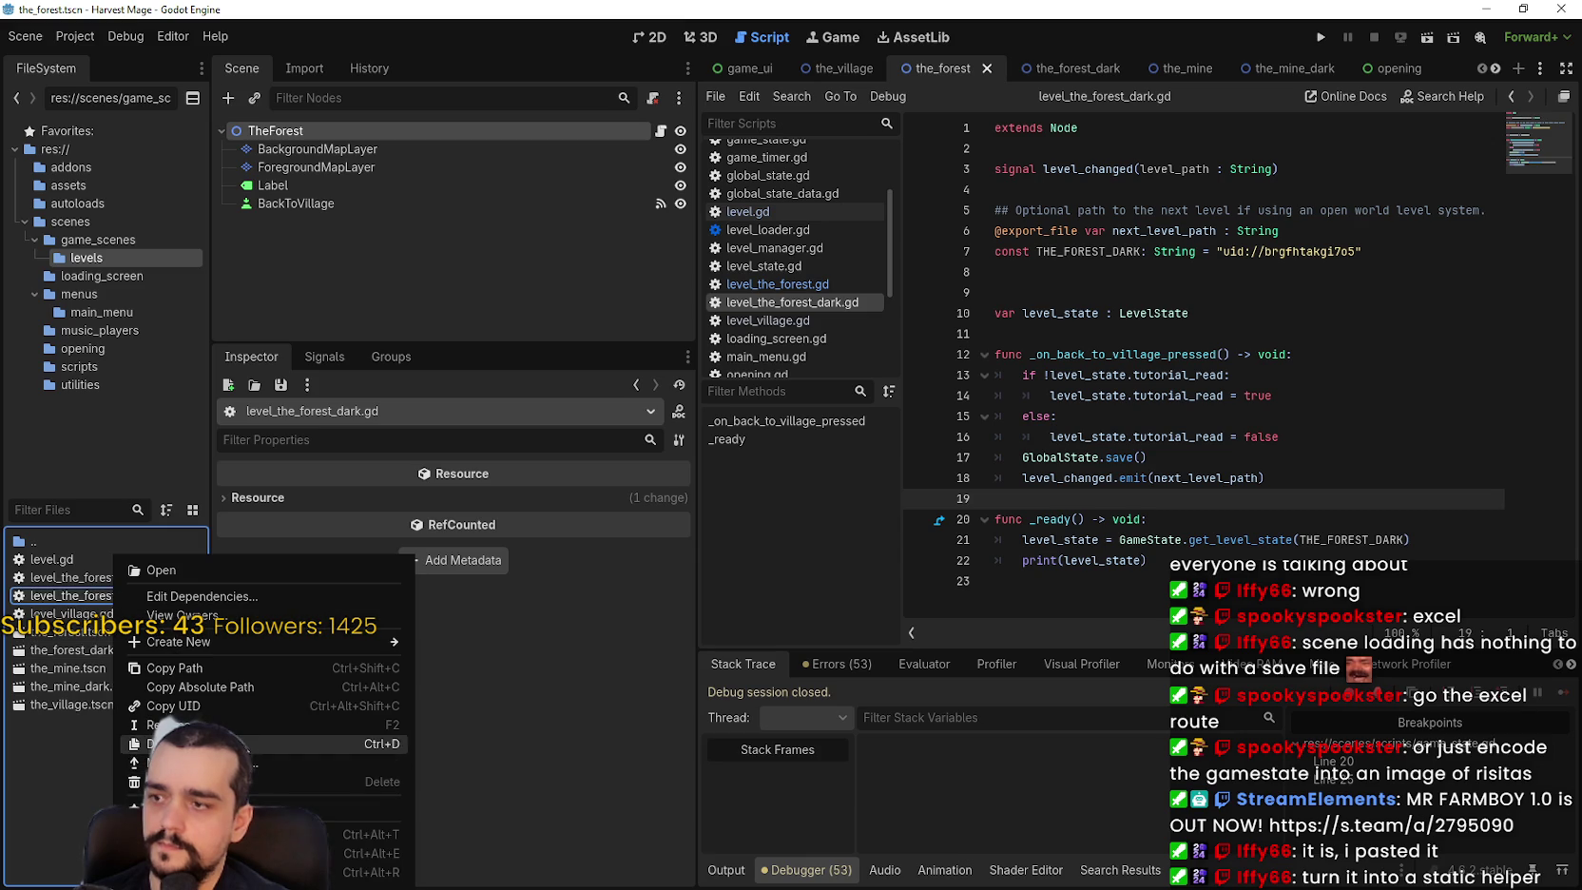
left_click(161, 764)
left_click_drag(722, 423, 663, 423)
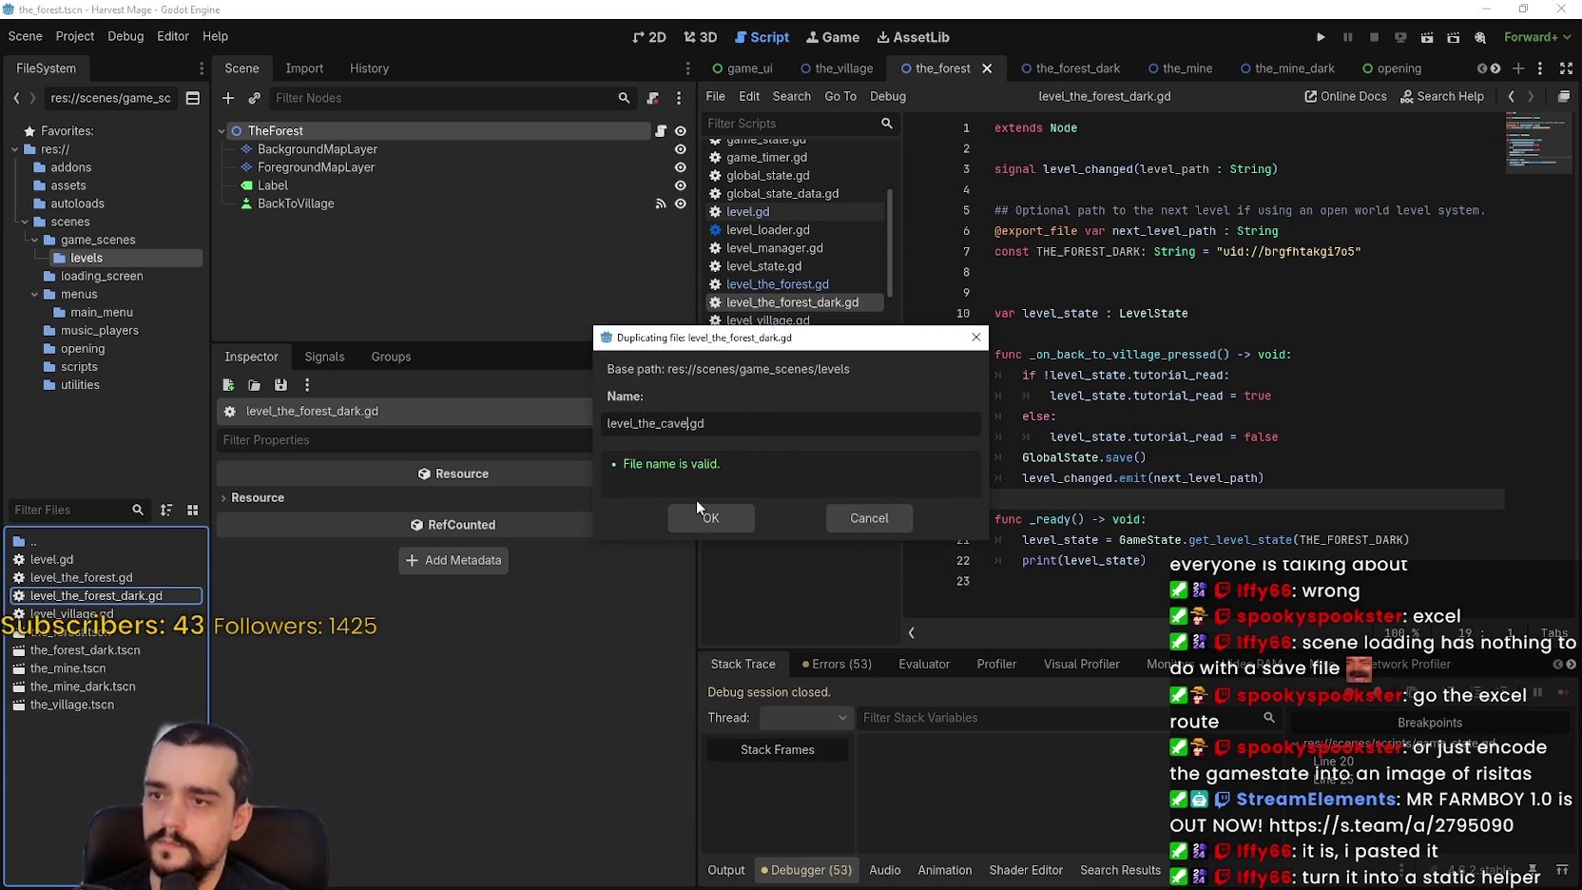
left_click(713, 521)
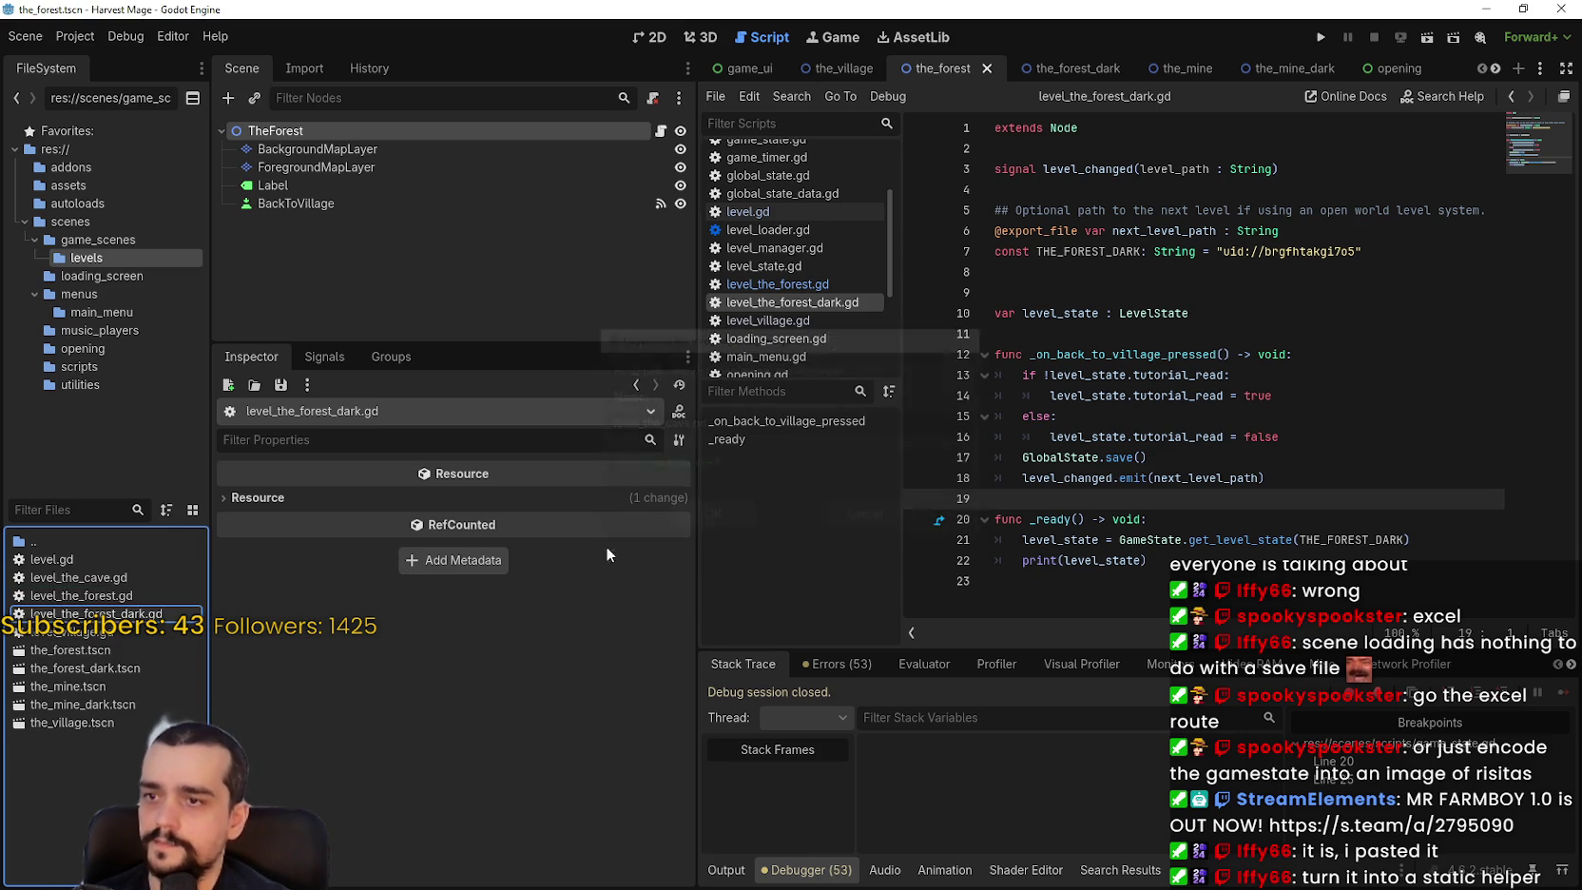
double_click(121, 572)
Rename the constant to THE_MINE, paste the_mine.tscn's UID as its value, and save.
left_click(1093, 250)
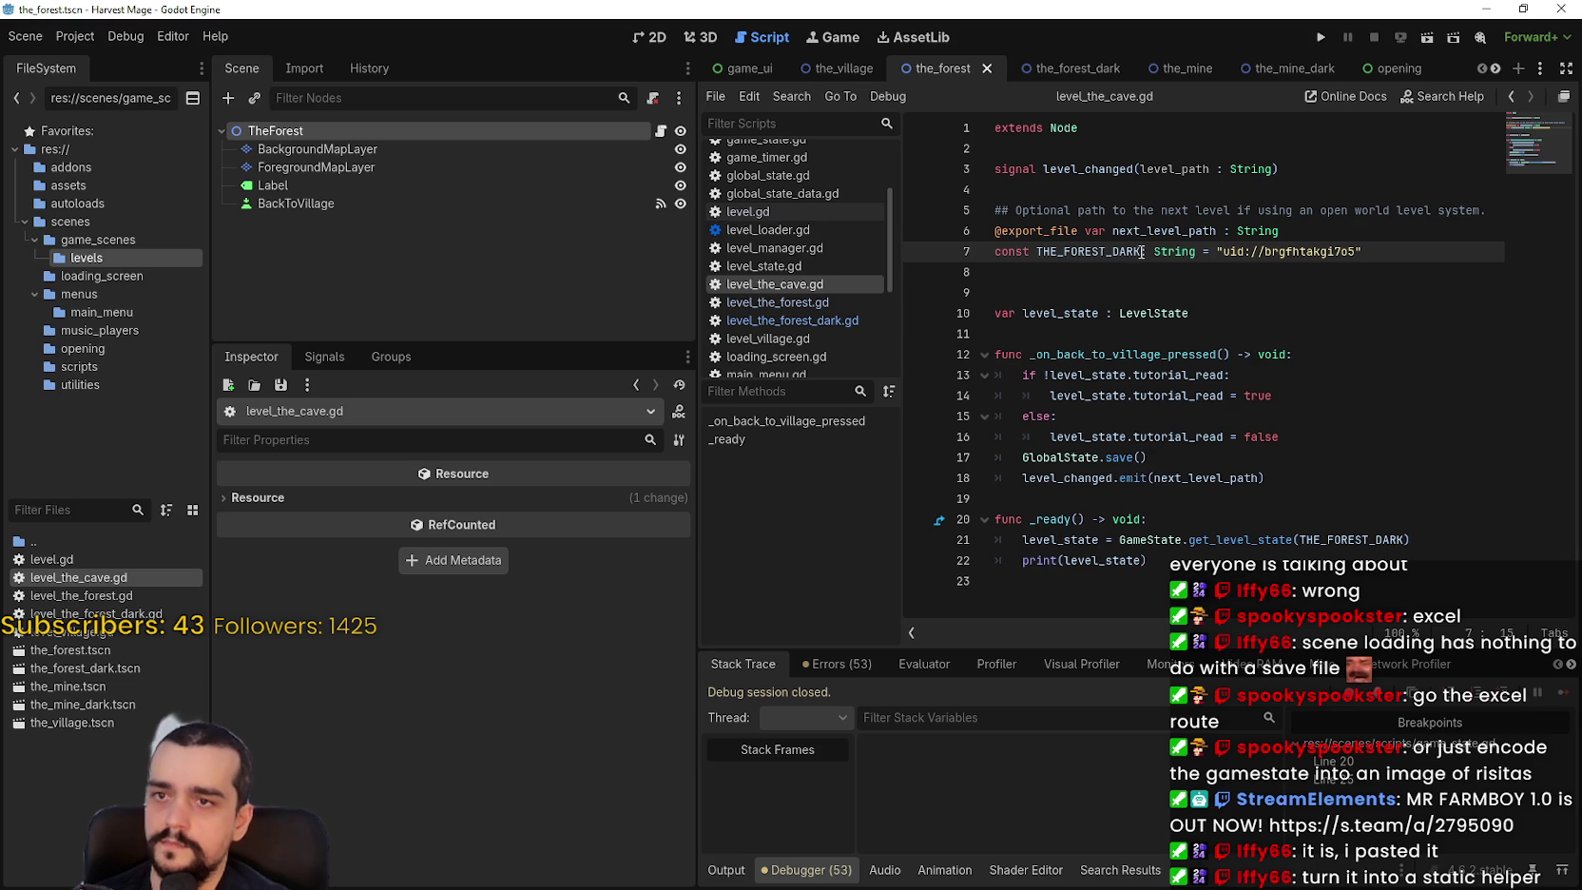
type("CAVE")
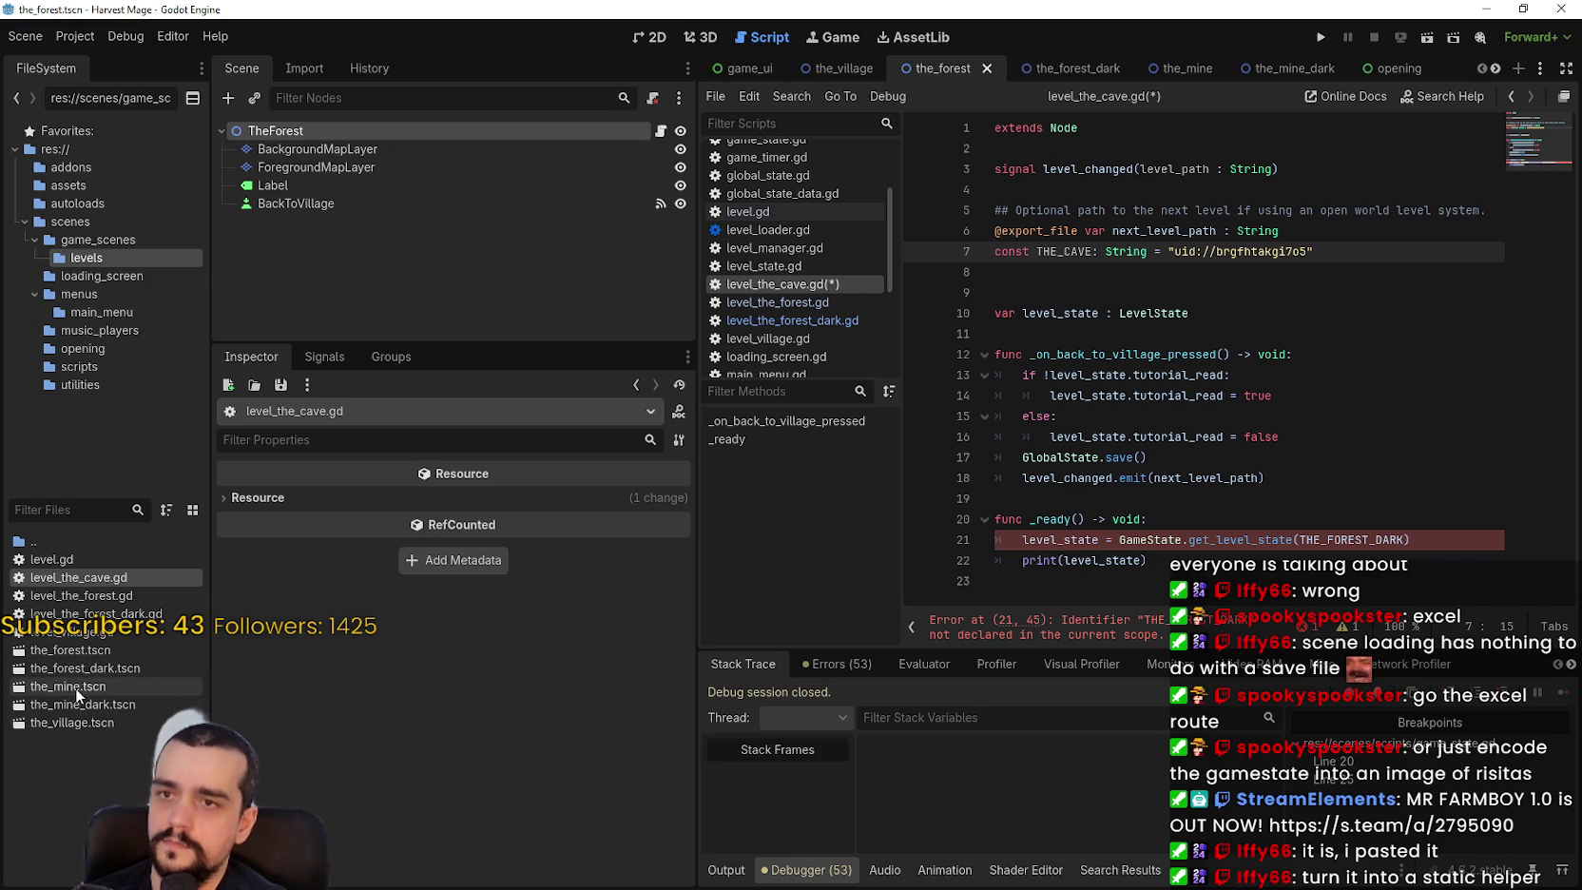
key("BackSpace")
key("BackSpace")
key("BackSpace")
key("BackSpace")
type("MINE")
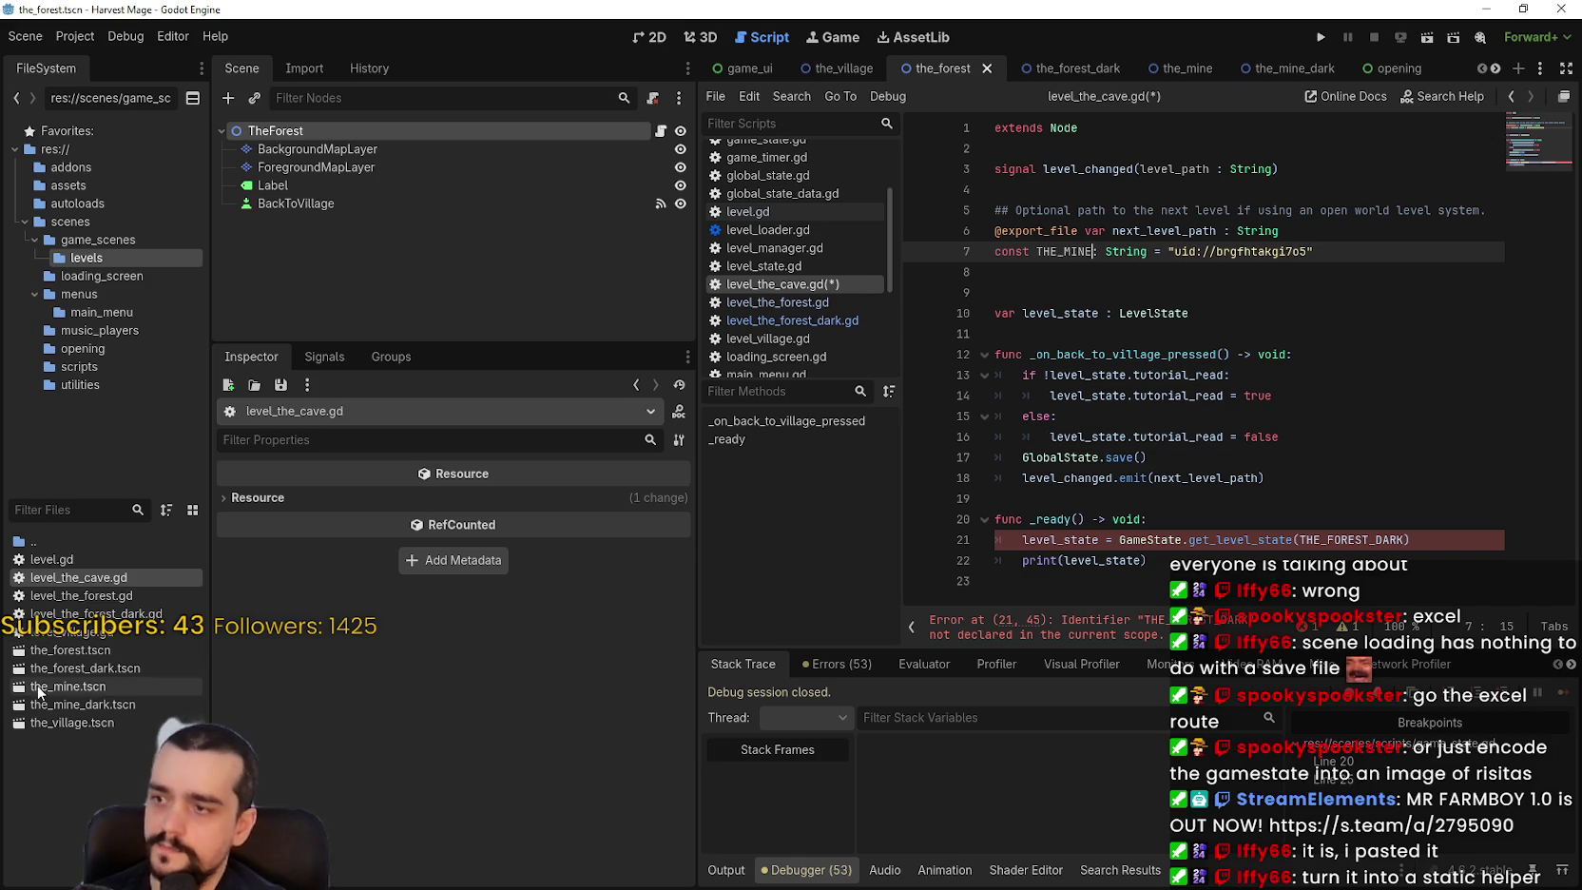
right_click(37, 692)
left_click(118, 709)
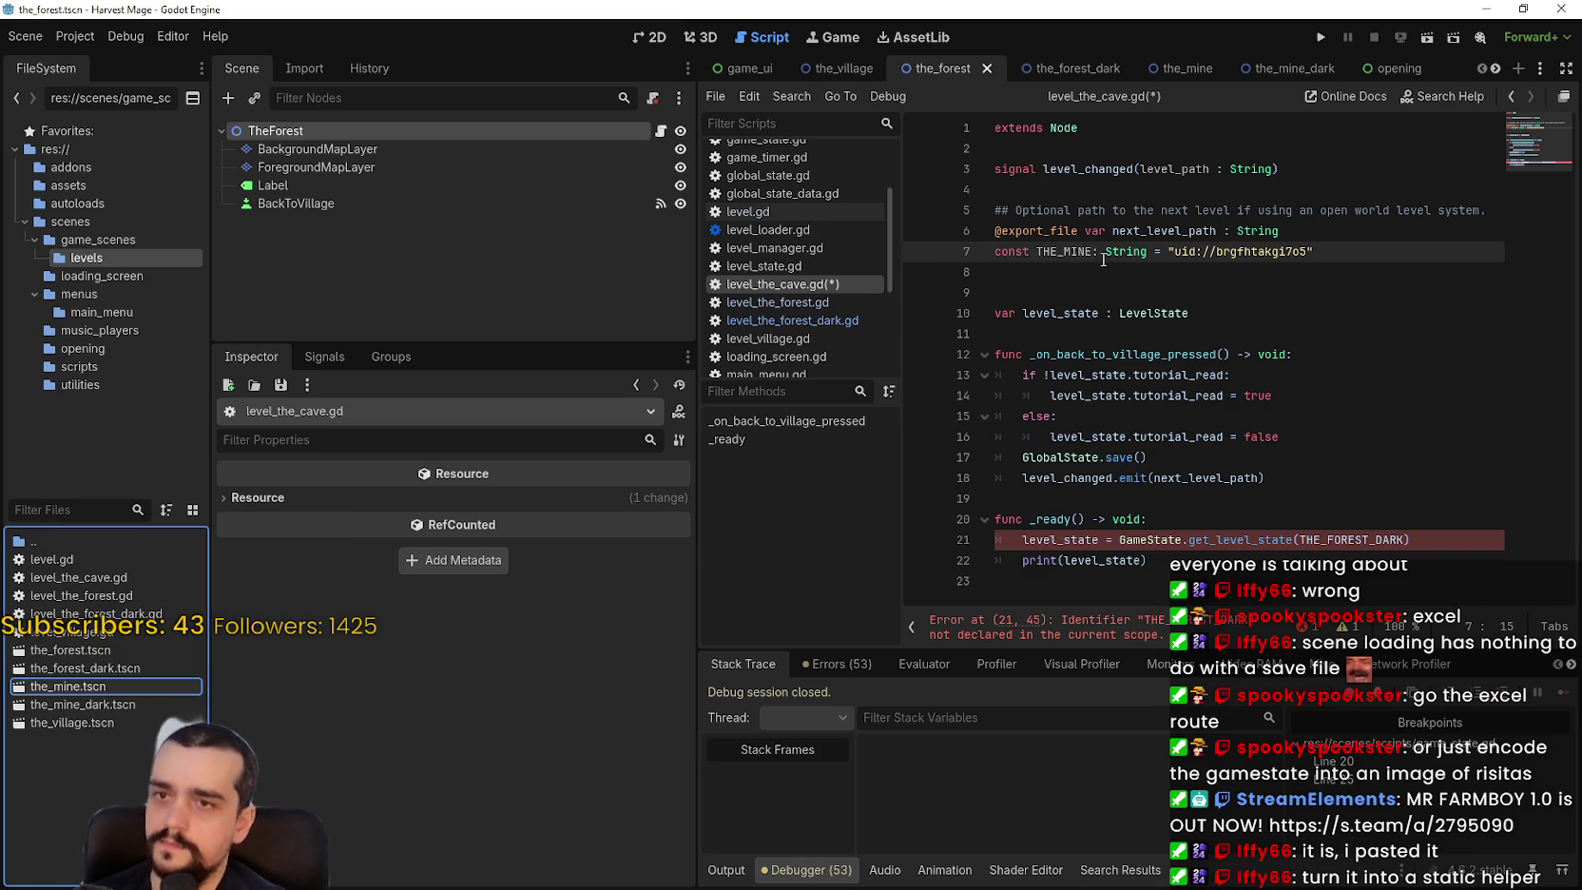
double_click(1302, 247)
left_click_drag(1197, 252, 1175, 252)
key("ctrl+v")
left_click(1178, 283)
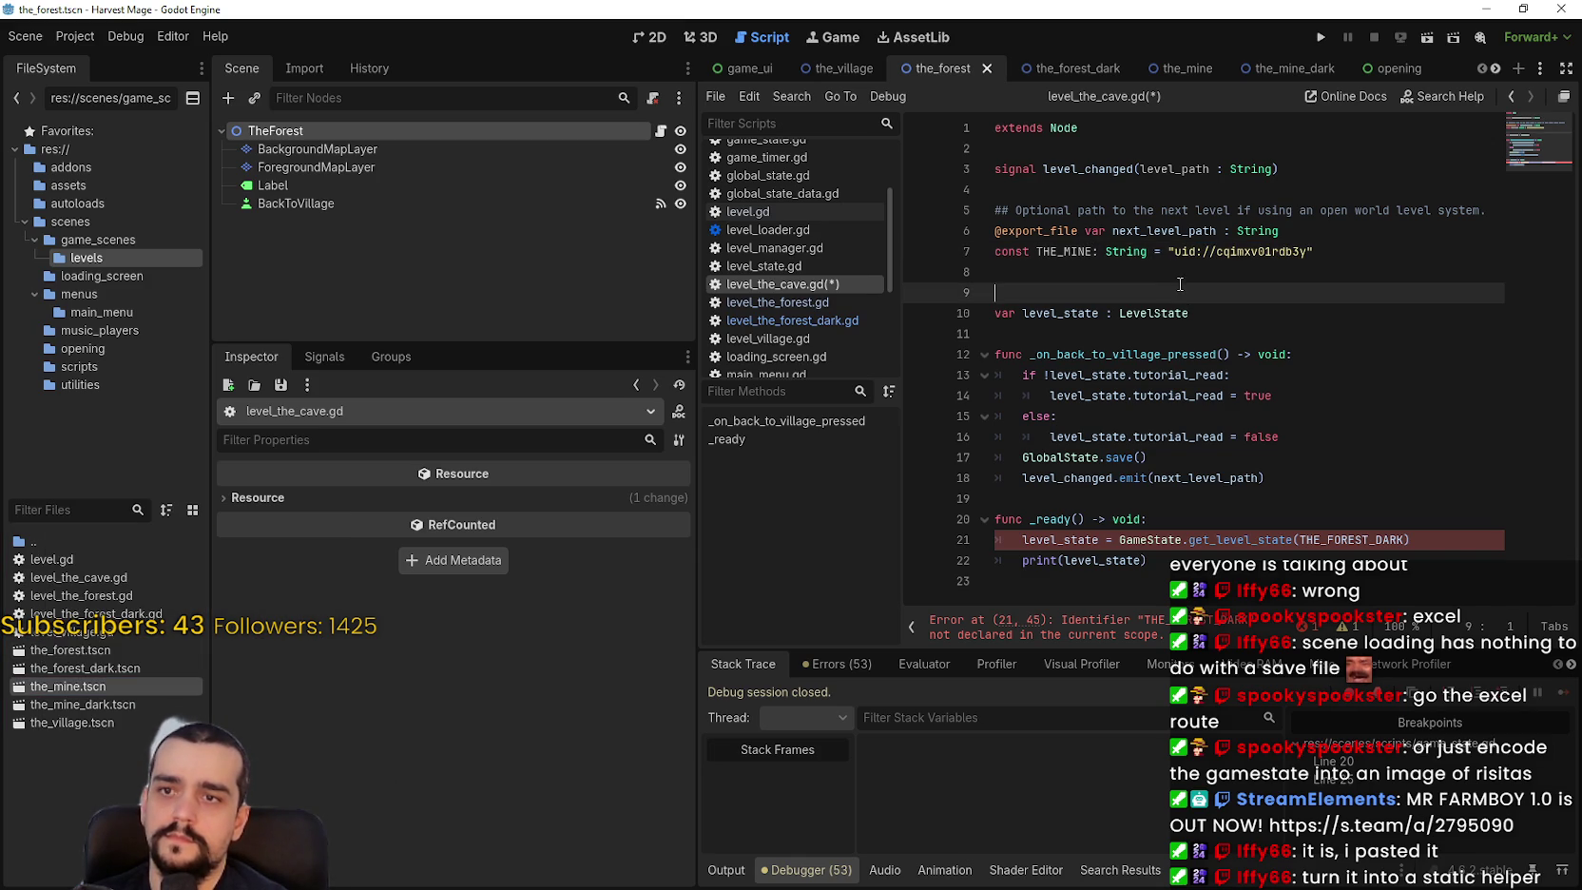
key("ctrl+s")
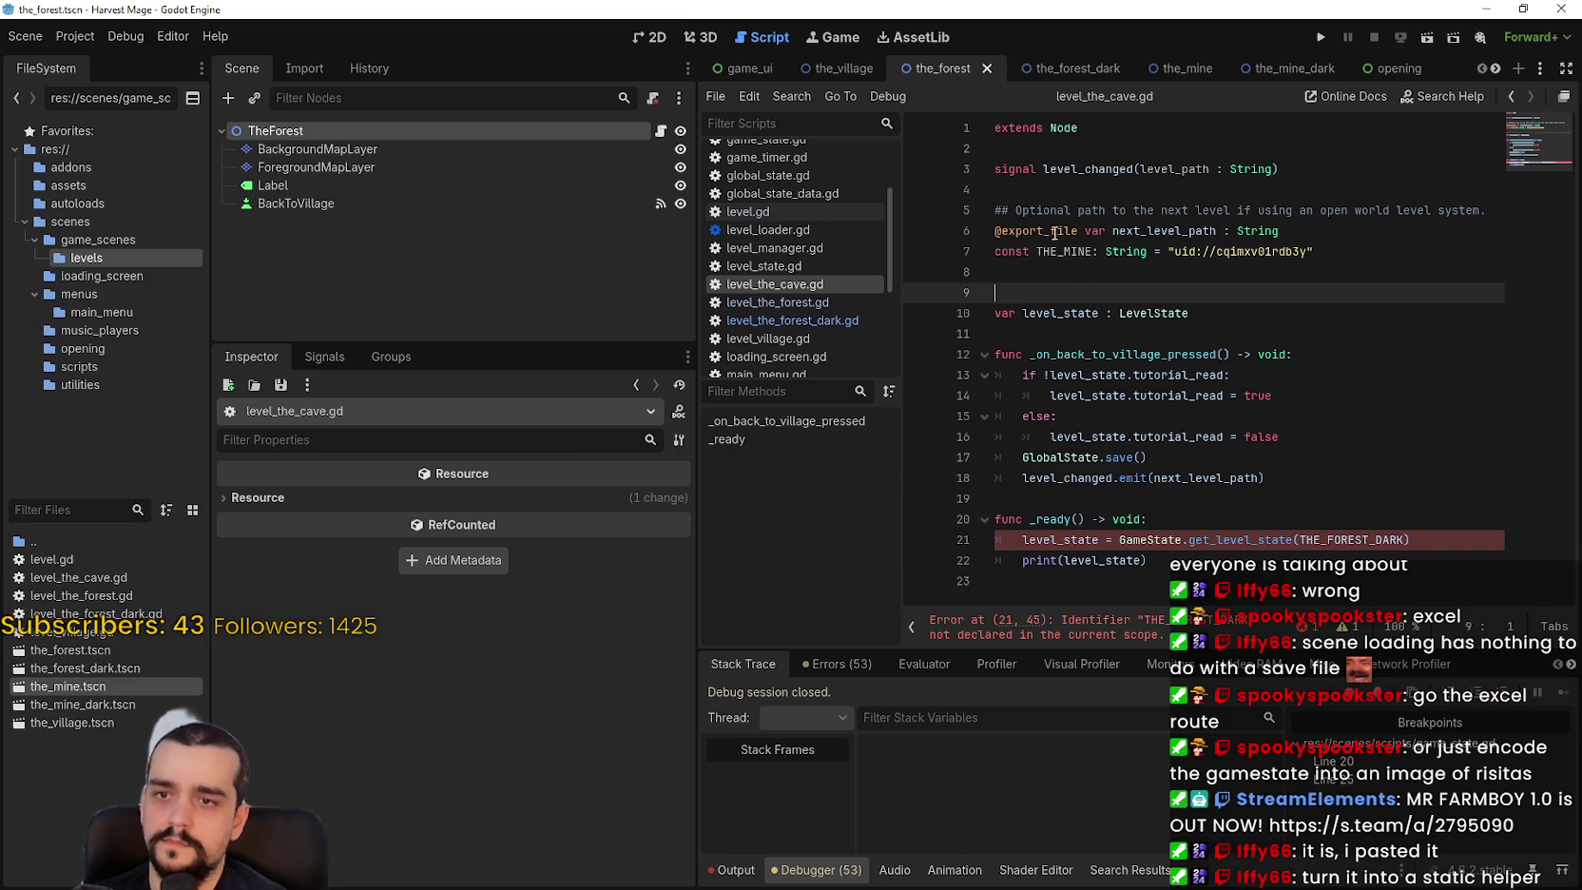
Replace THE_FOREST_DARK with THE_MINE in the get_level_state call and save.
left_click(1050, 231)
double_click(1061, 245)
key("ctrl+c")
left_click(1340, 541)
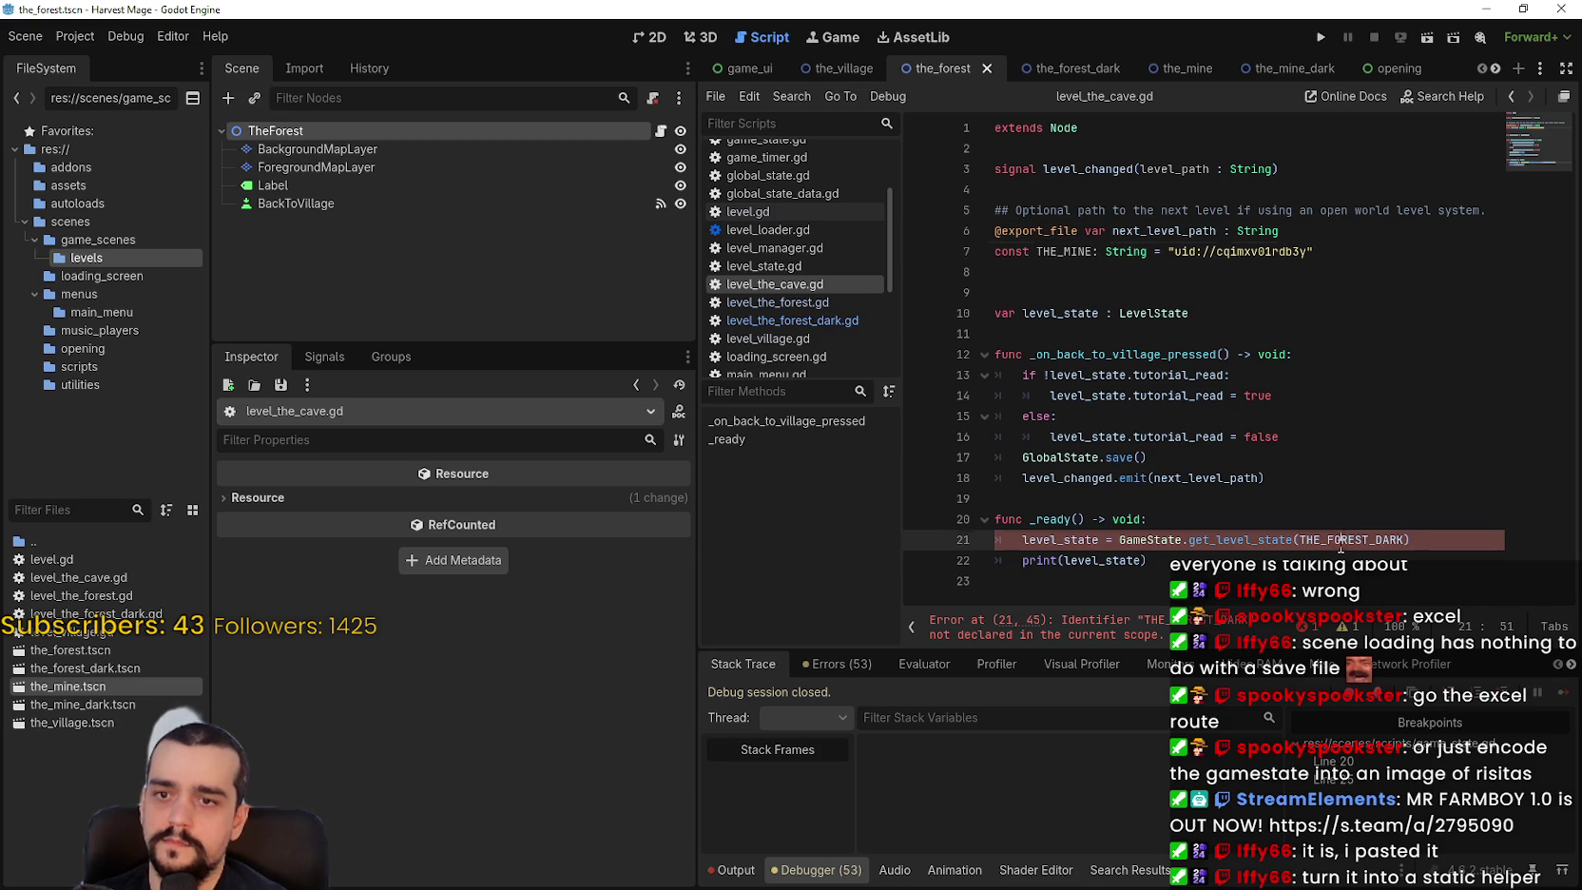
double_click(1343, 541)
key("ctrl+v")
key("Up")
key("ctrl+s")
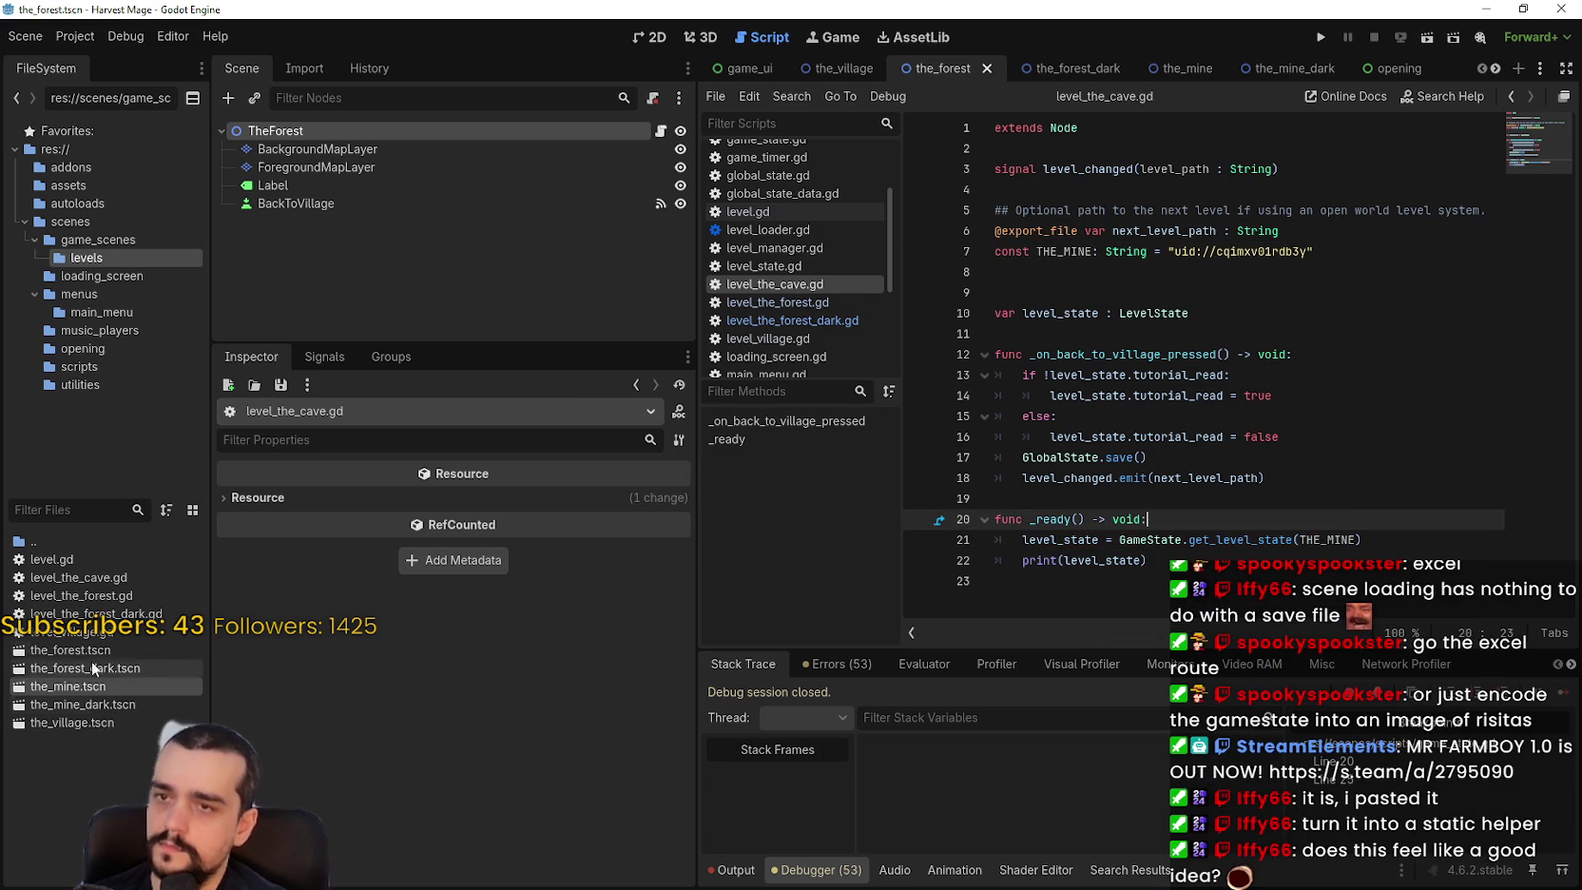
Rename the file level_the_cave.gd to level_the_mine.gd.
right_click(106, 580)
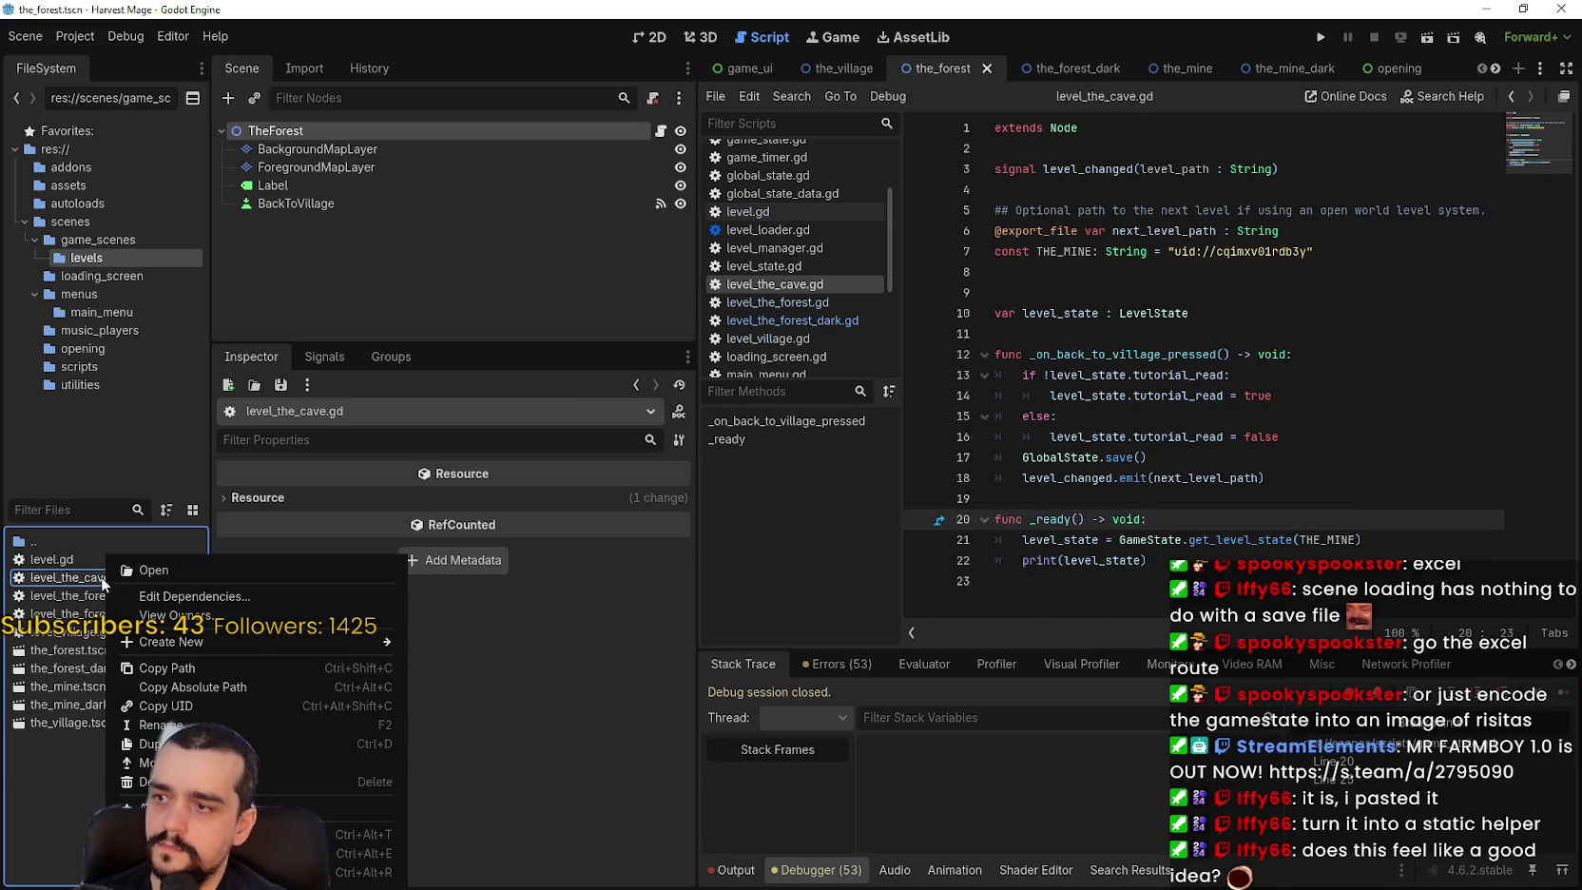
left_click(193, 722)
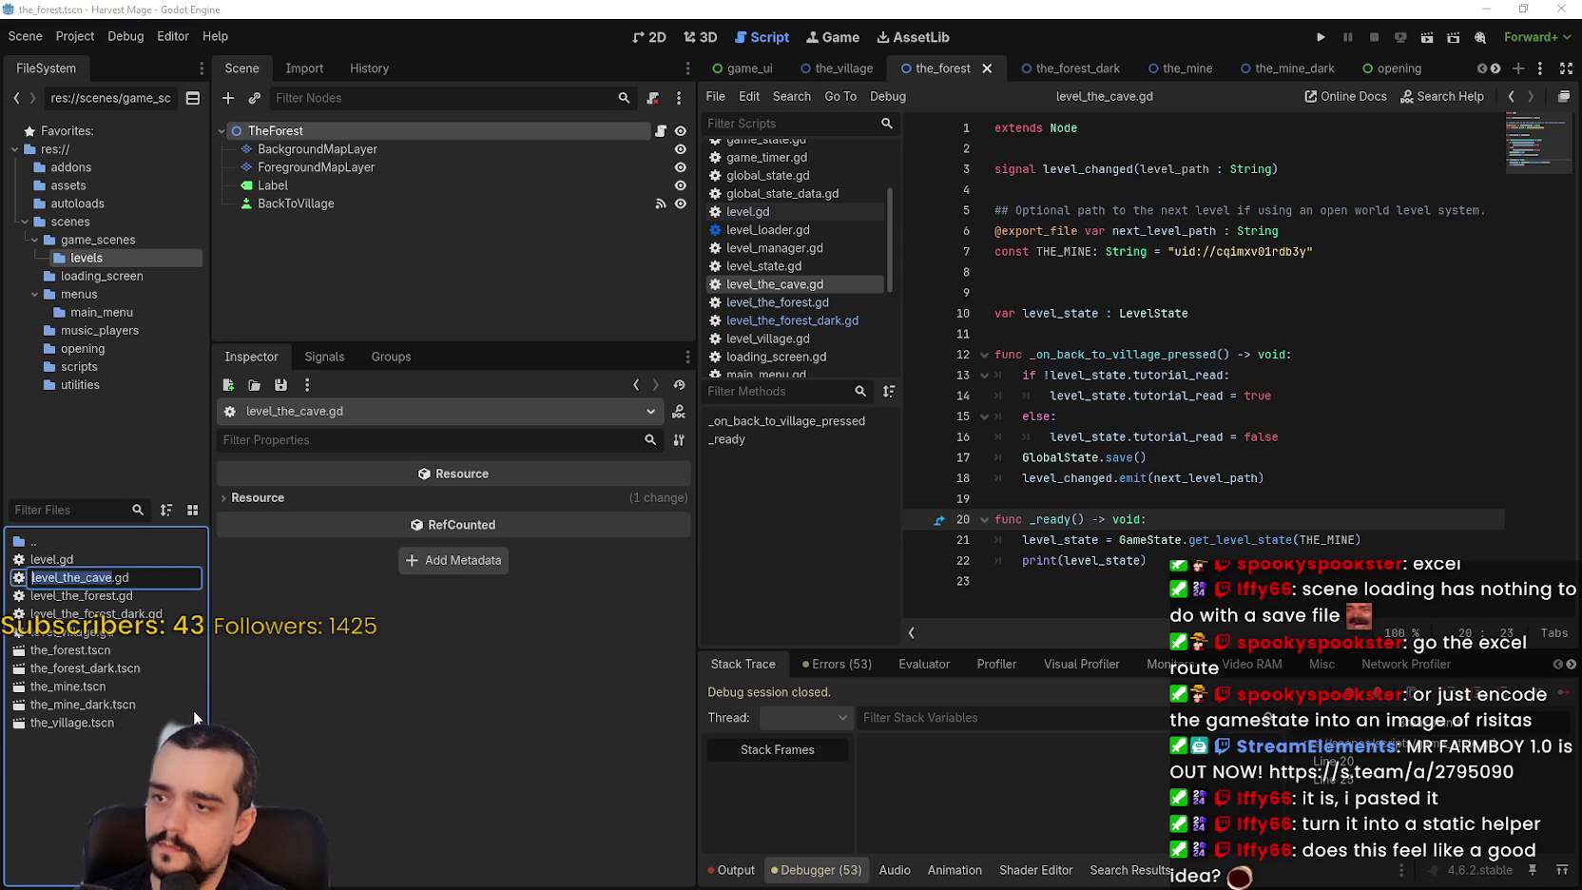
left_click(141, 567)
key("BackSpace")
key("BackSpace")
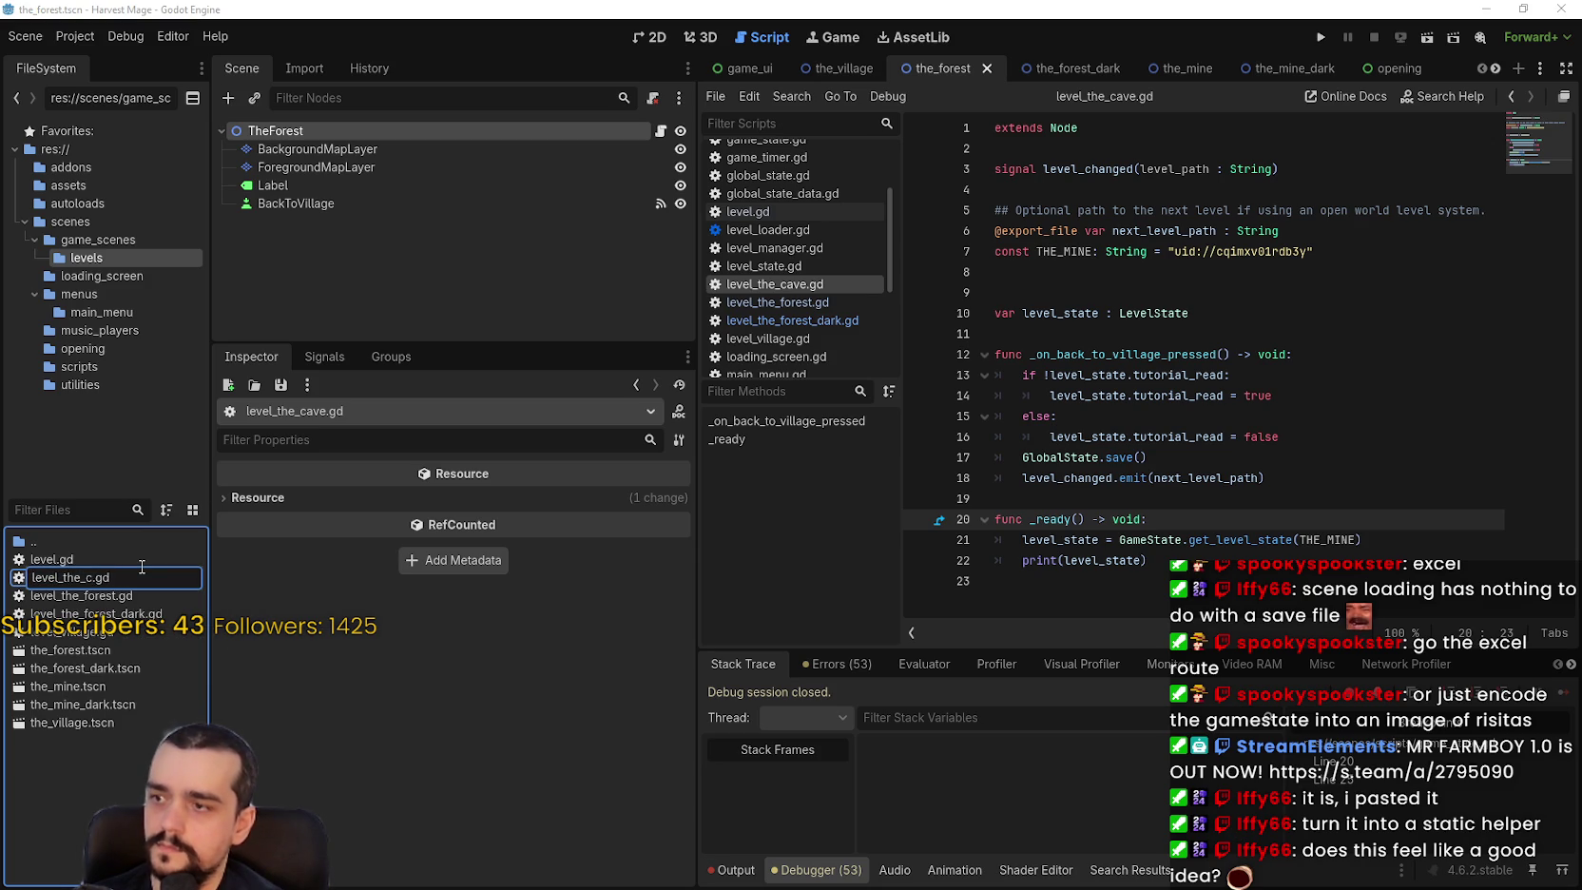
type("mine")
key("Return")
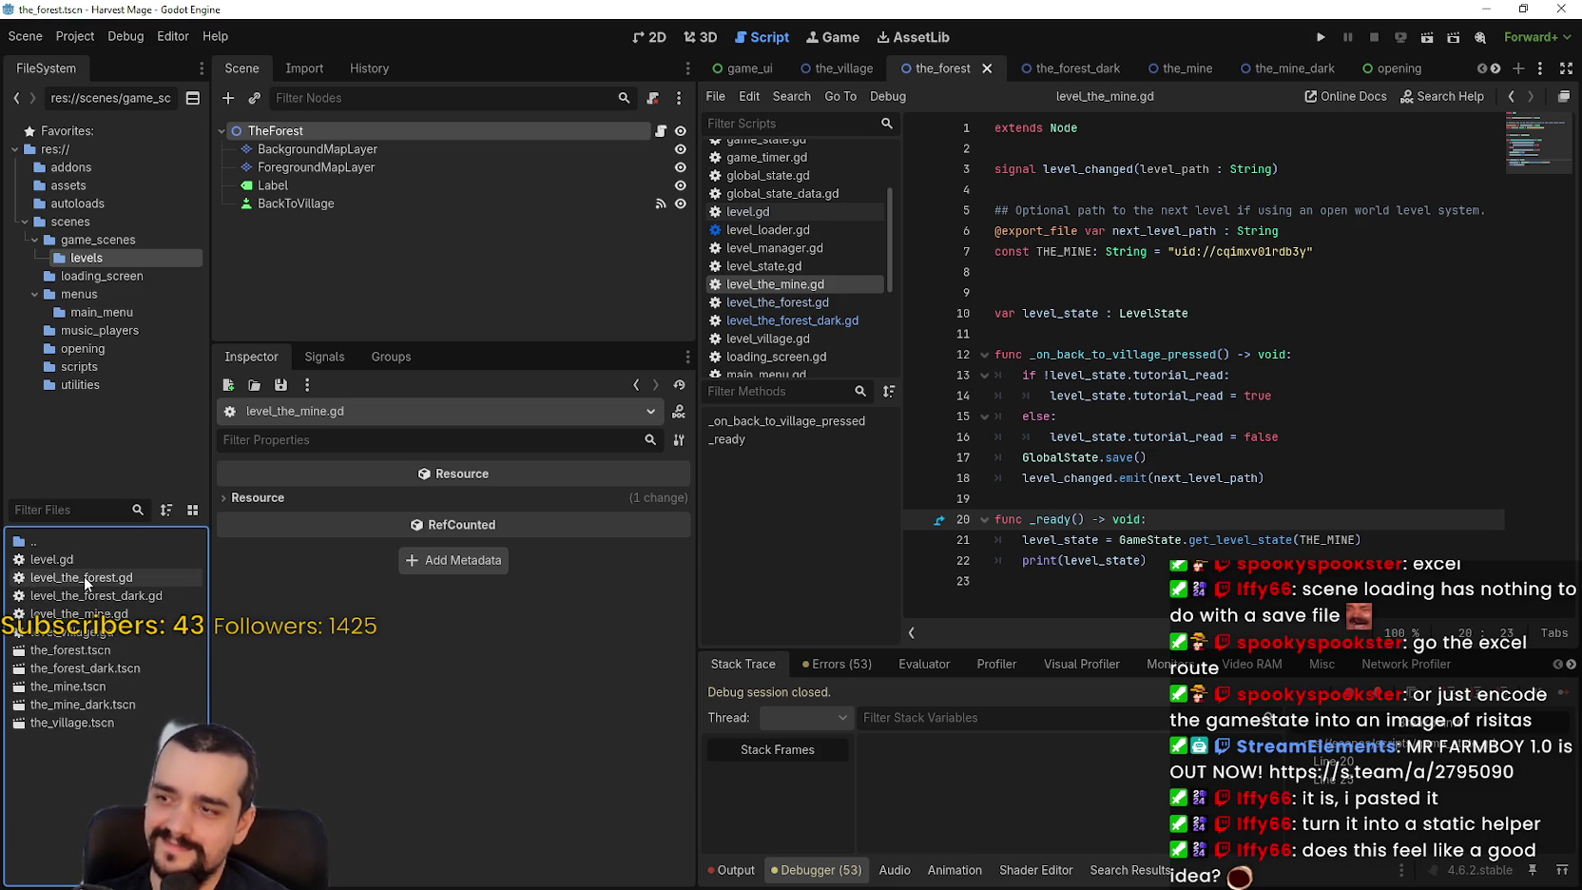
Duplicate level_the_mine.gd as level_the_mine_dark.gd and open it.
right_click(100, 629)
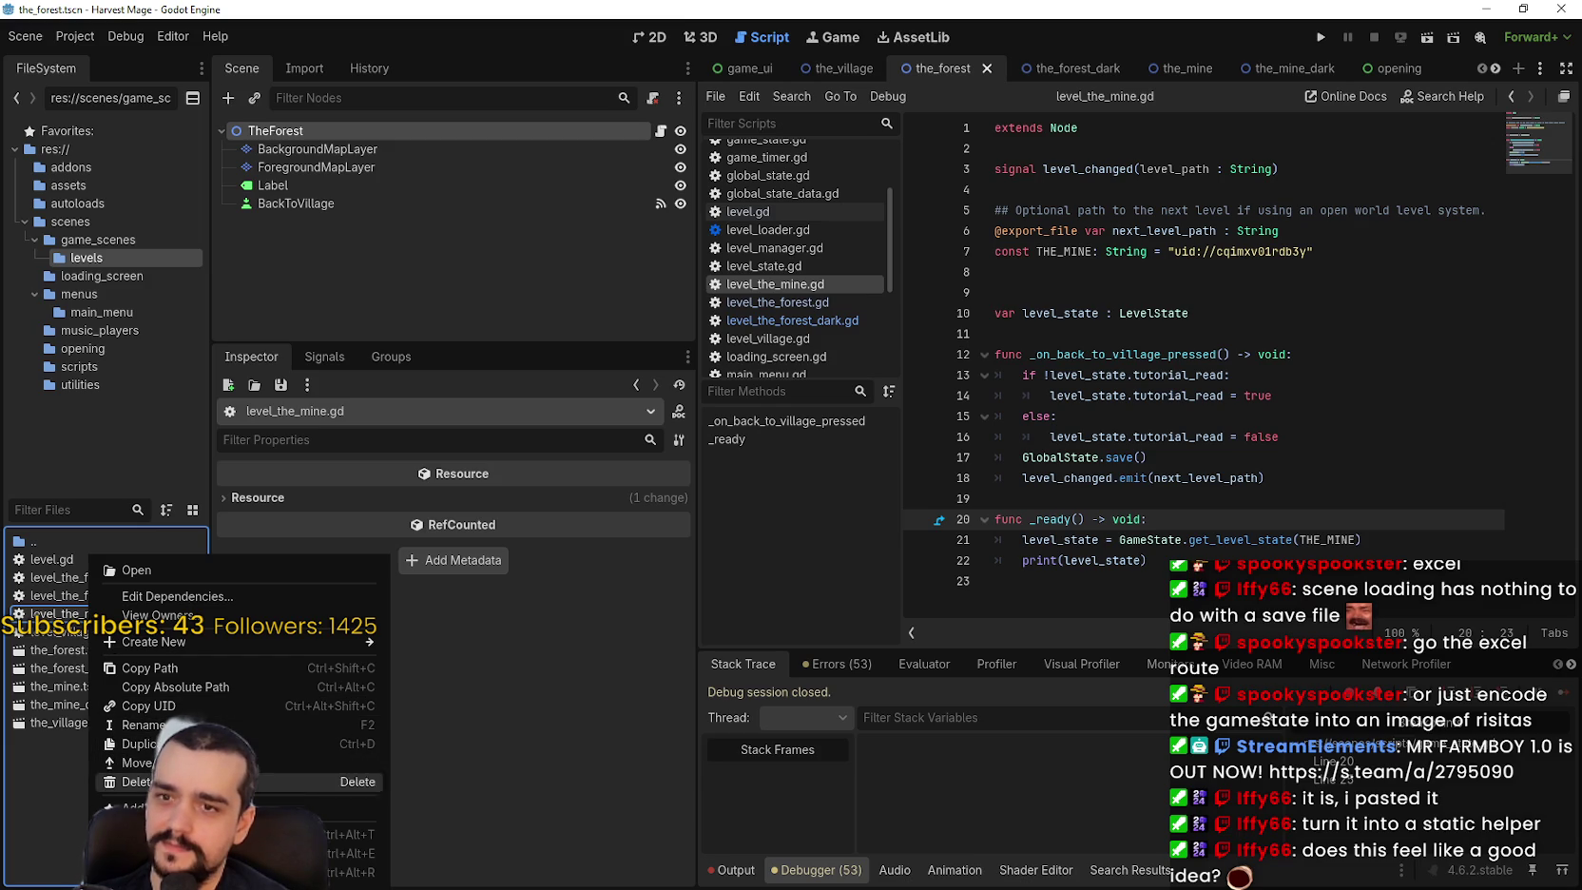
left_click(285, 743)
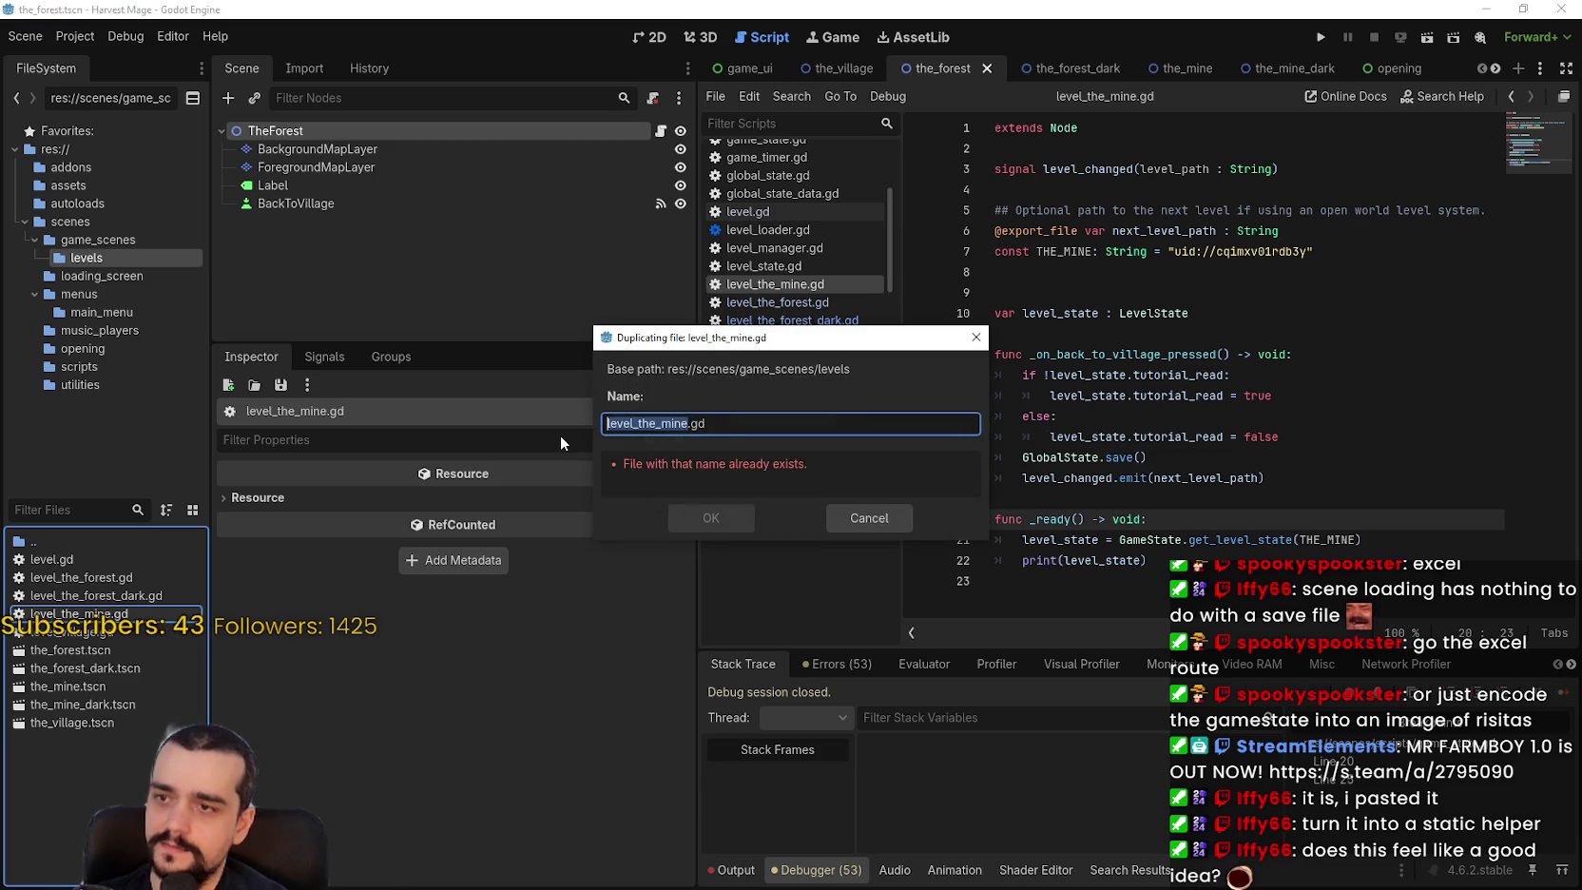
key("Right")
type("_dark")
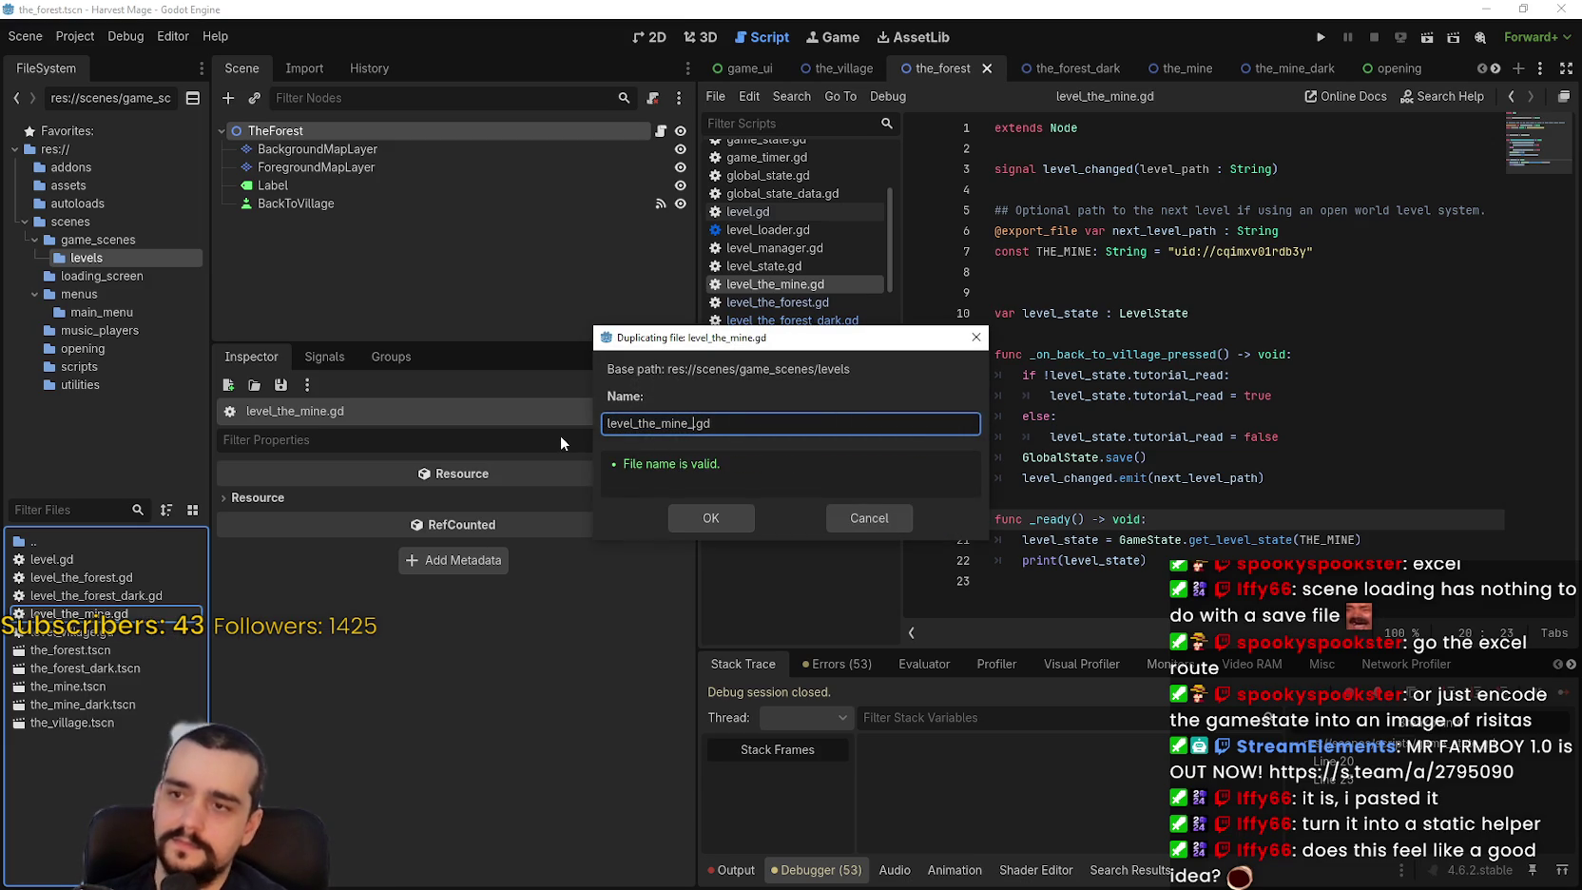
key("Return")
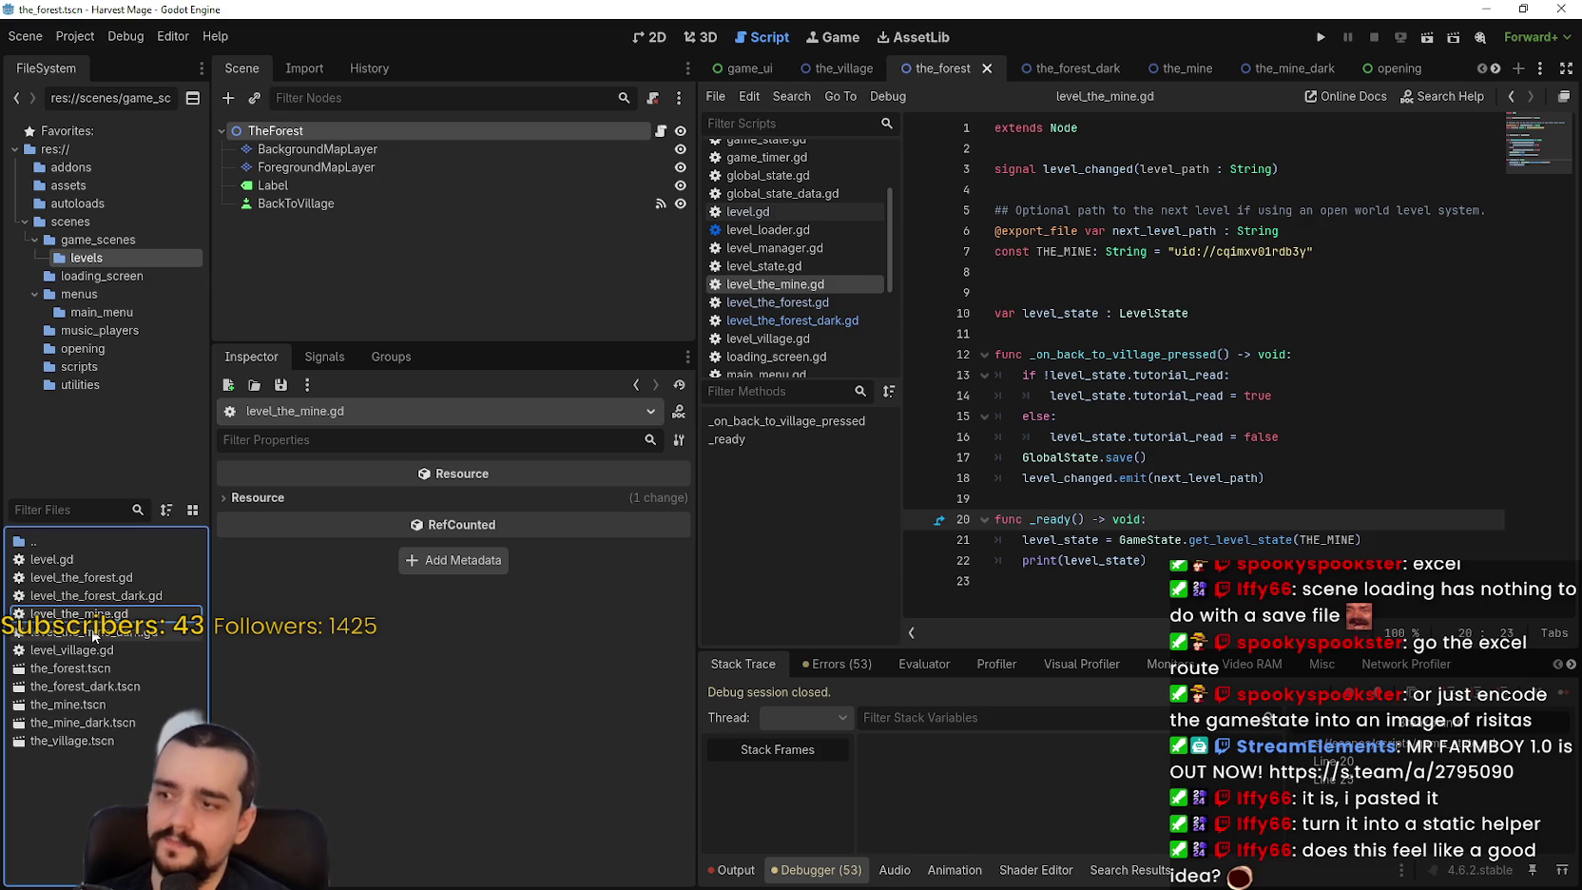
double_click(195, 631)
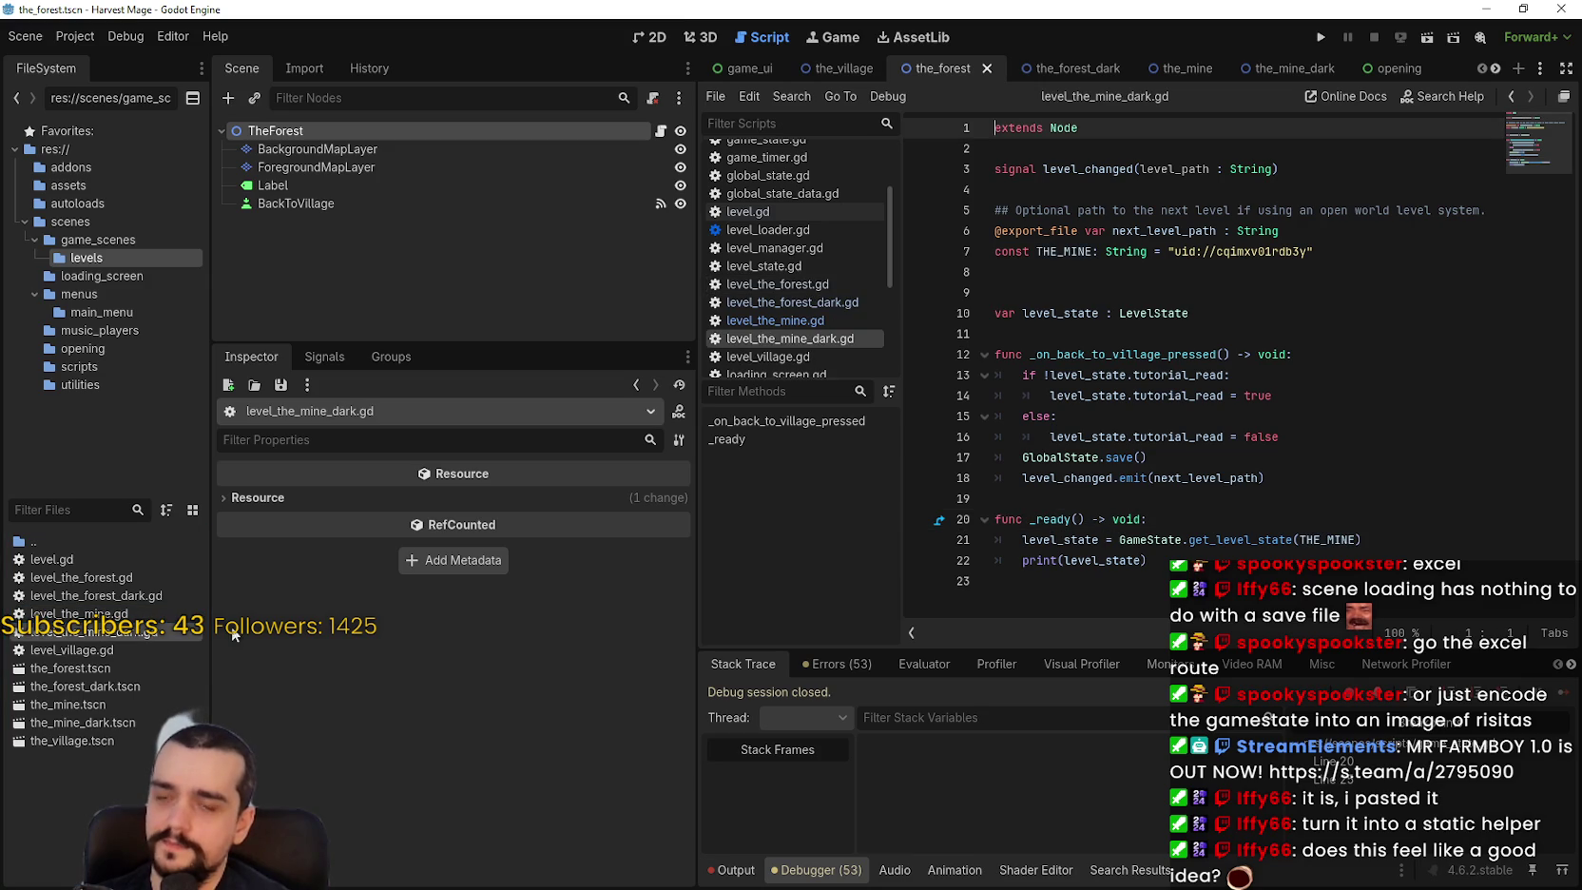
Rename the constant to THE_MINE_DARK and set it to the_mine_dark.tscn's copied UID.
left_click(1093, 250)
type("DARK")
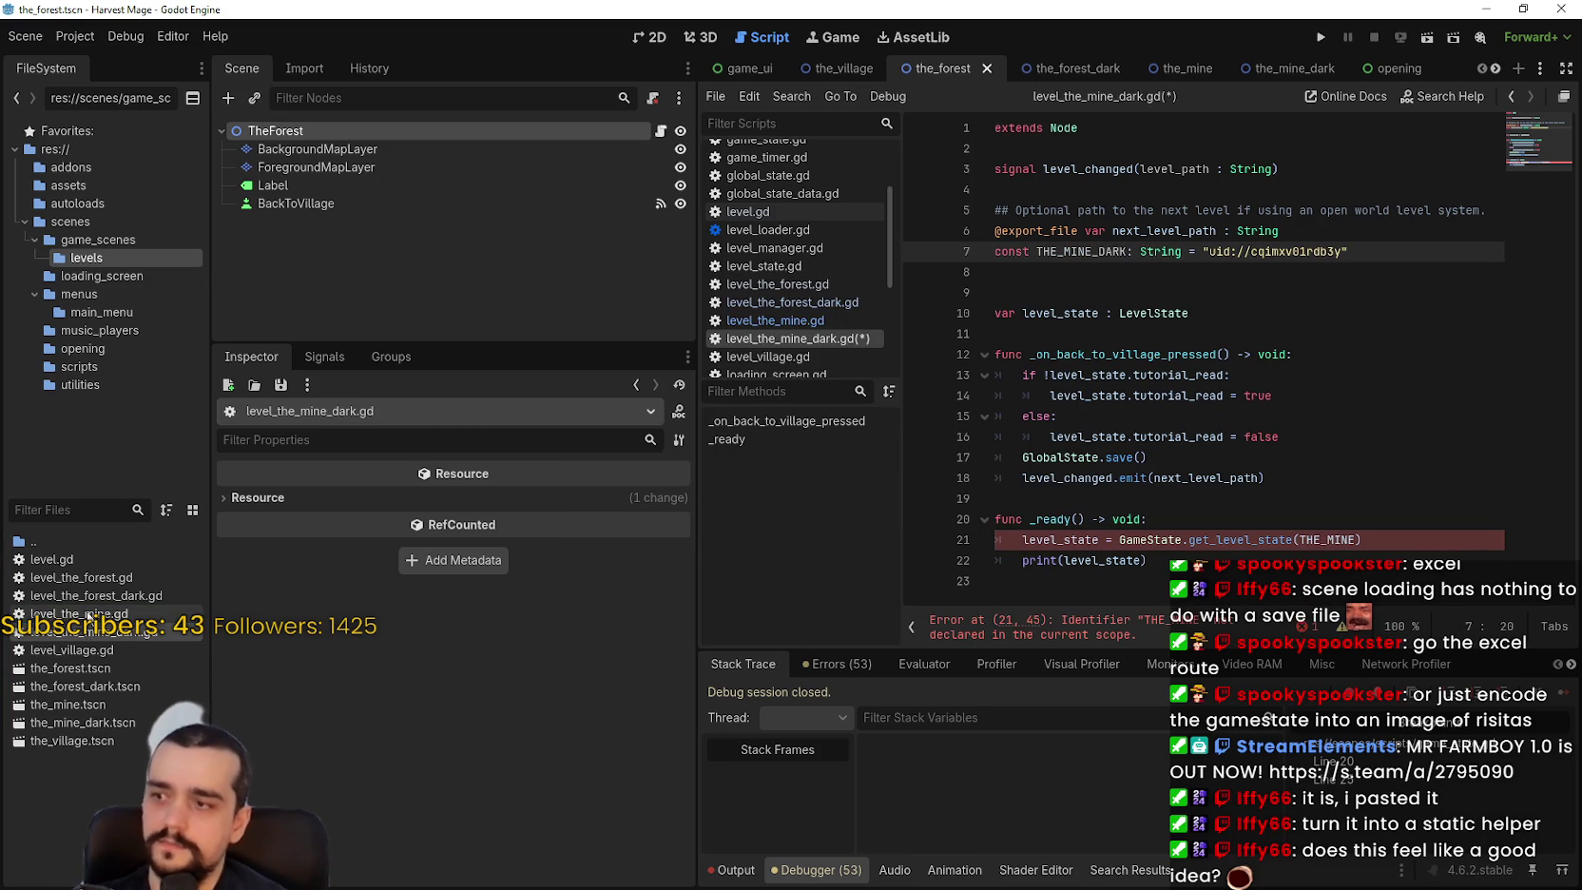
mouse_move(89, 727)
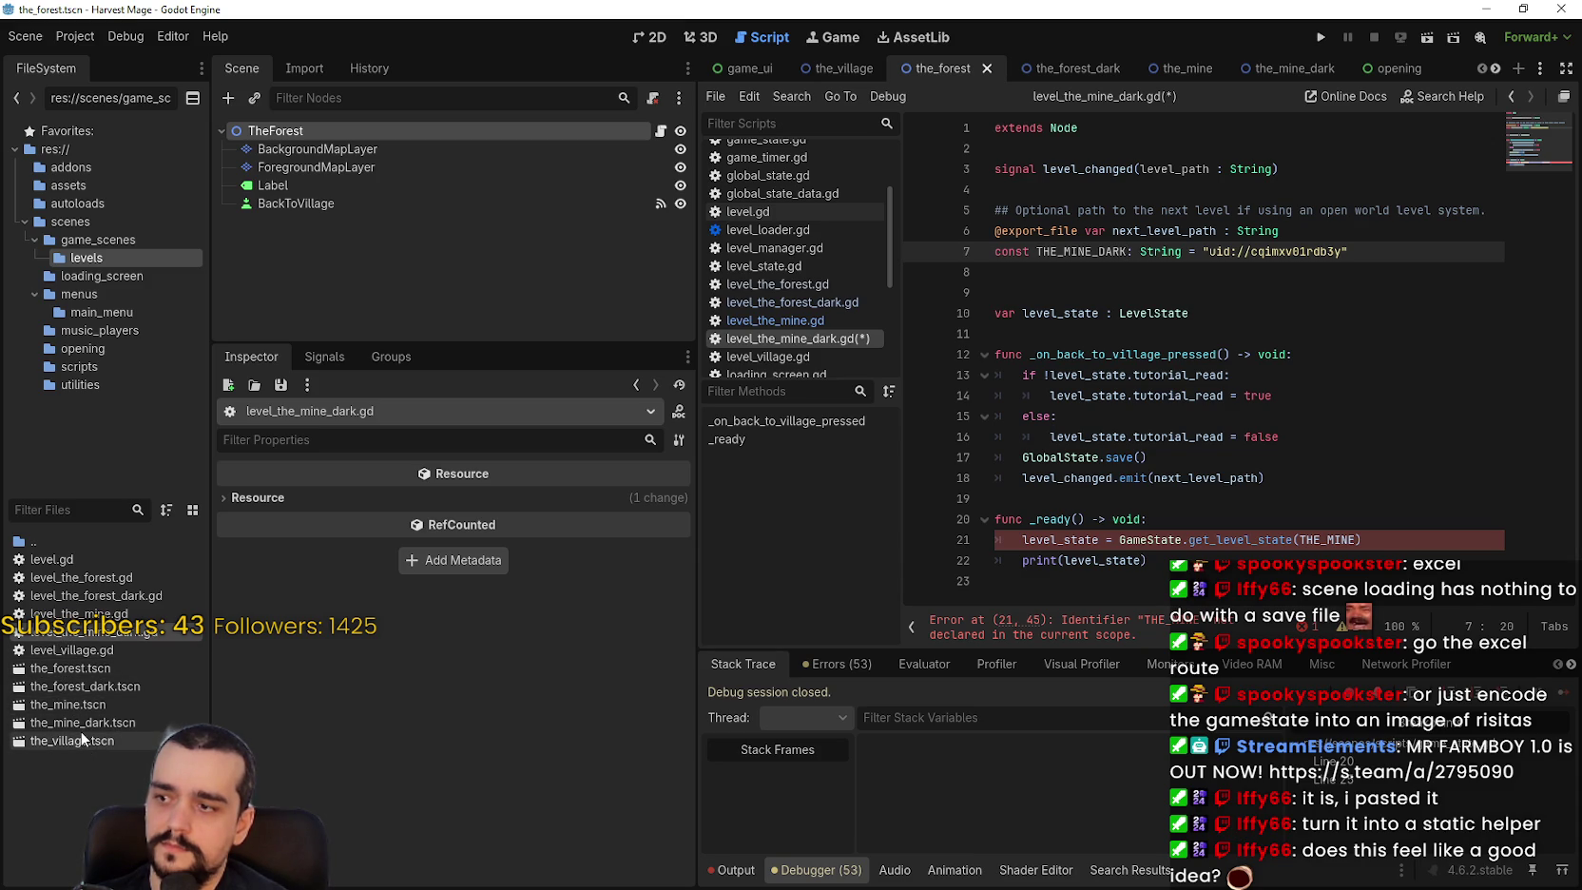
left_click(100, 726)
right_click(100, 726)
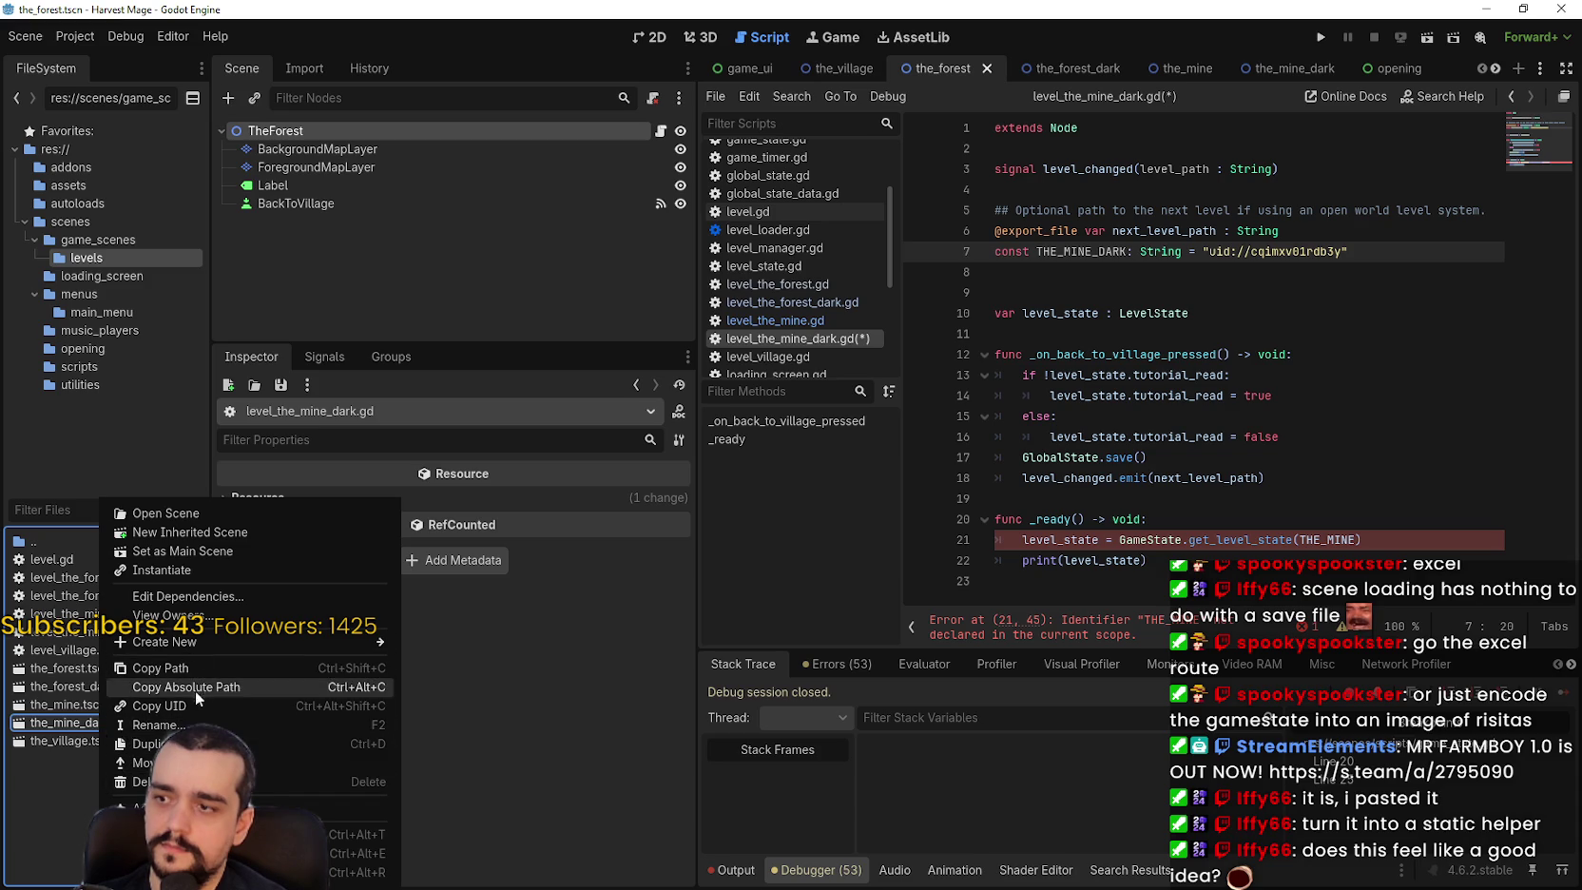
left_click(225, 709)
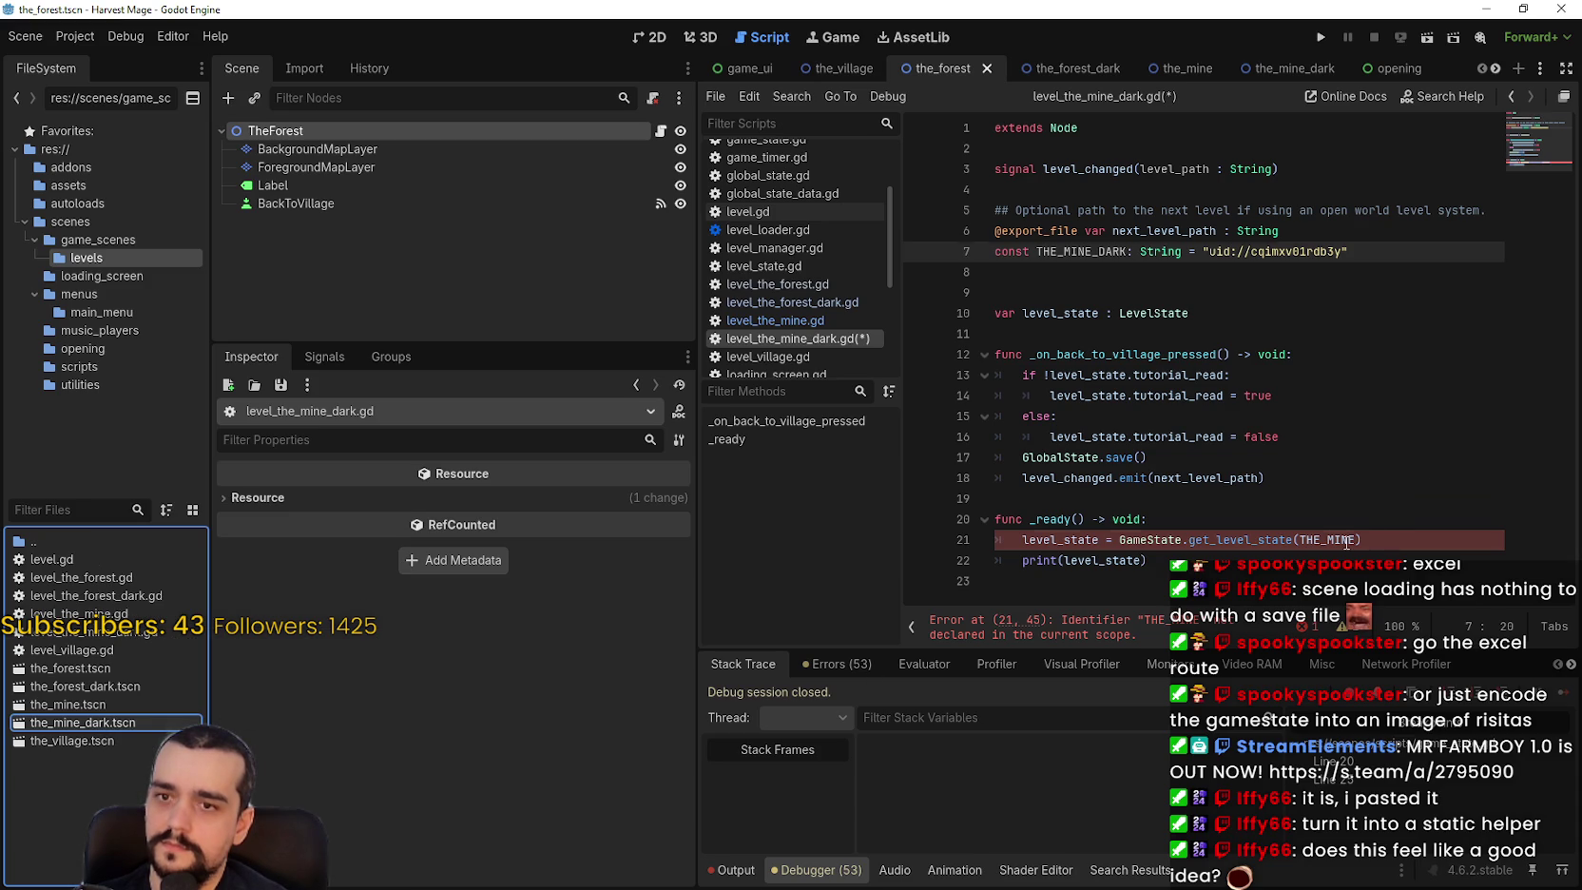
double_click(1342, 540)
type("uid://cwoiaeqkj5or3")
left_click(1266, 519)
key("ctrl+z")
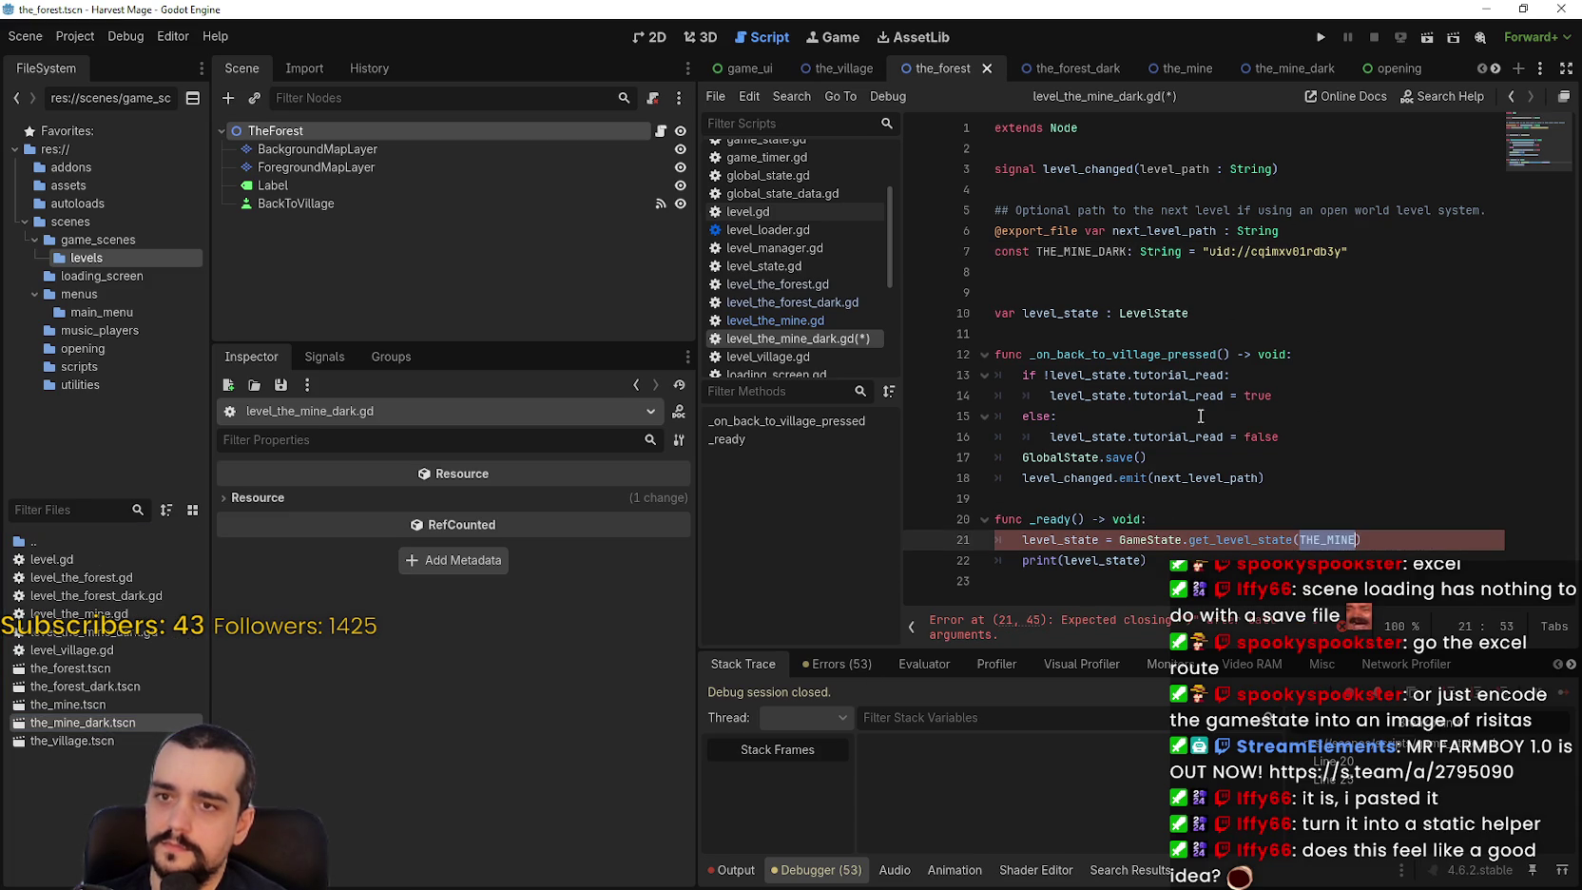
left_click_drag(1341, 251, 1231, 251)
type("uid://cwoiaeqkj5or3")
Pass THE_MINE_DARK to get_level_state on line 21 and save the script.
double_click(1082, 251)
double_click(1332, 540)
type("THE_MINE_DARK")
left_click(1290, 519)
key("ctrl+s")
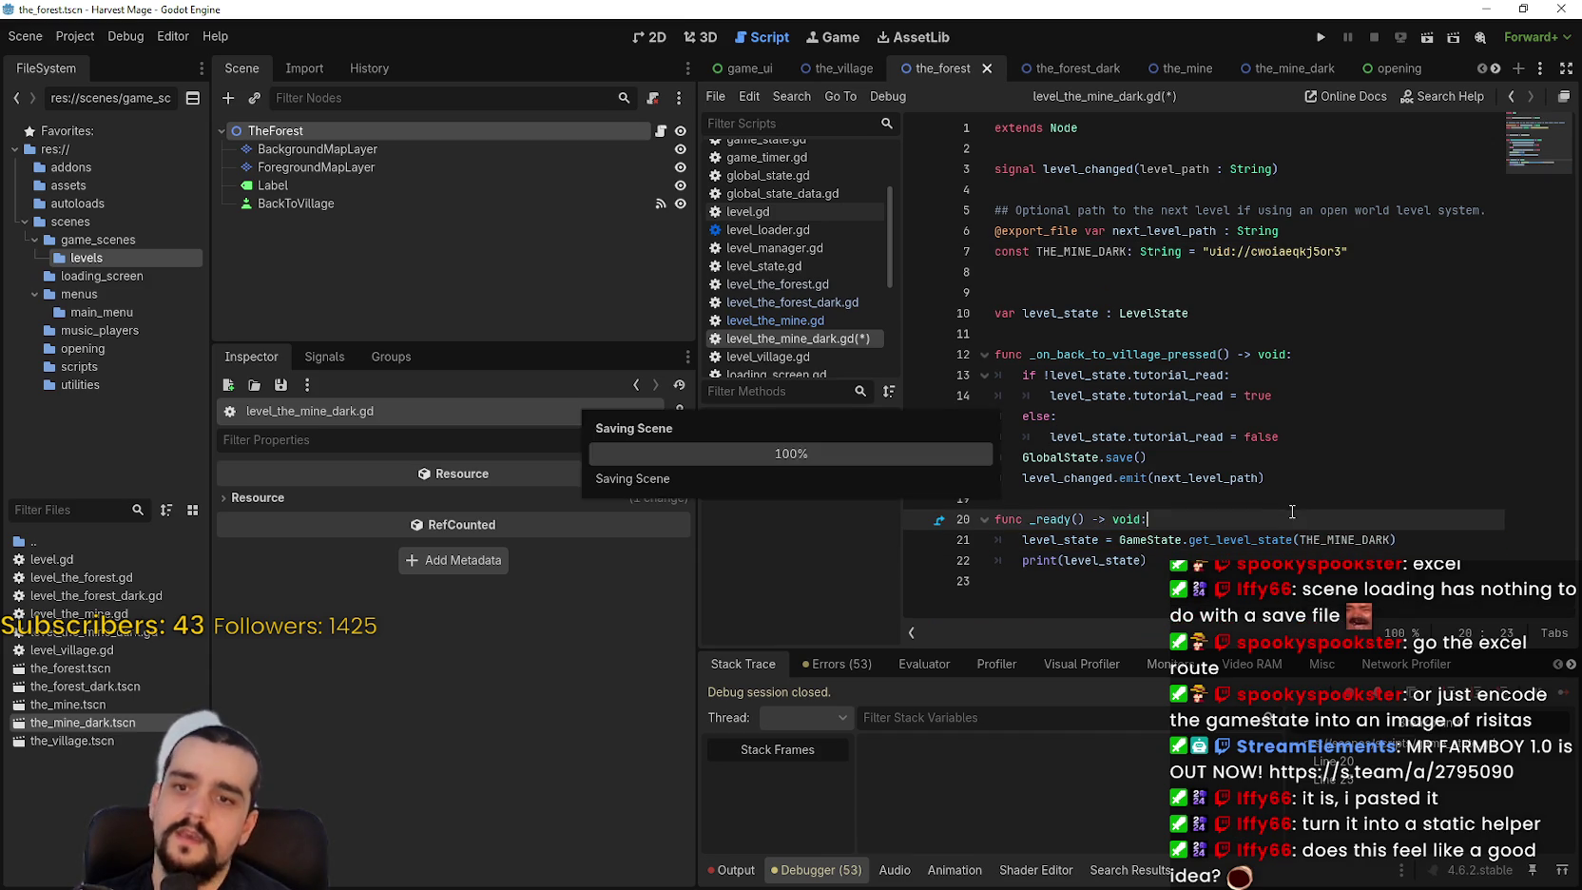
left_click(1177, 478)
mouse_move(1176, 480)
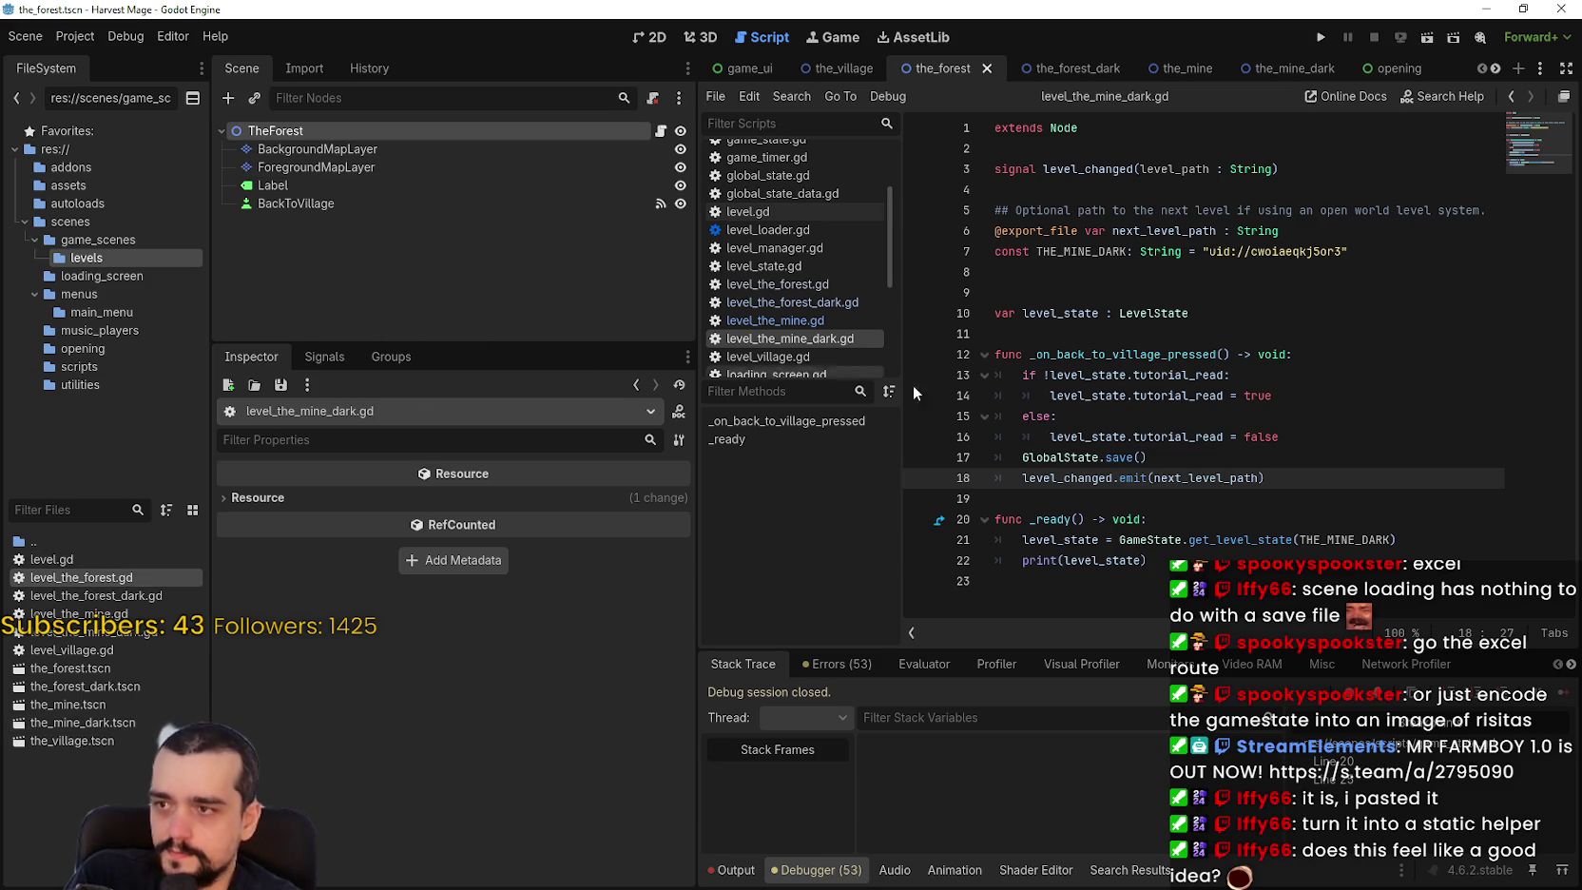
Remove the leftover empty line from level.gd and save it.
left_click(1129, 518)
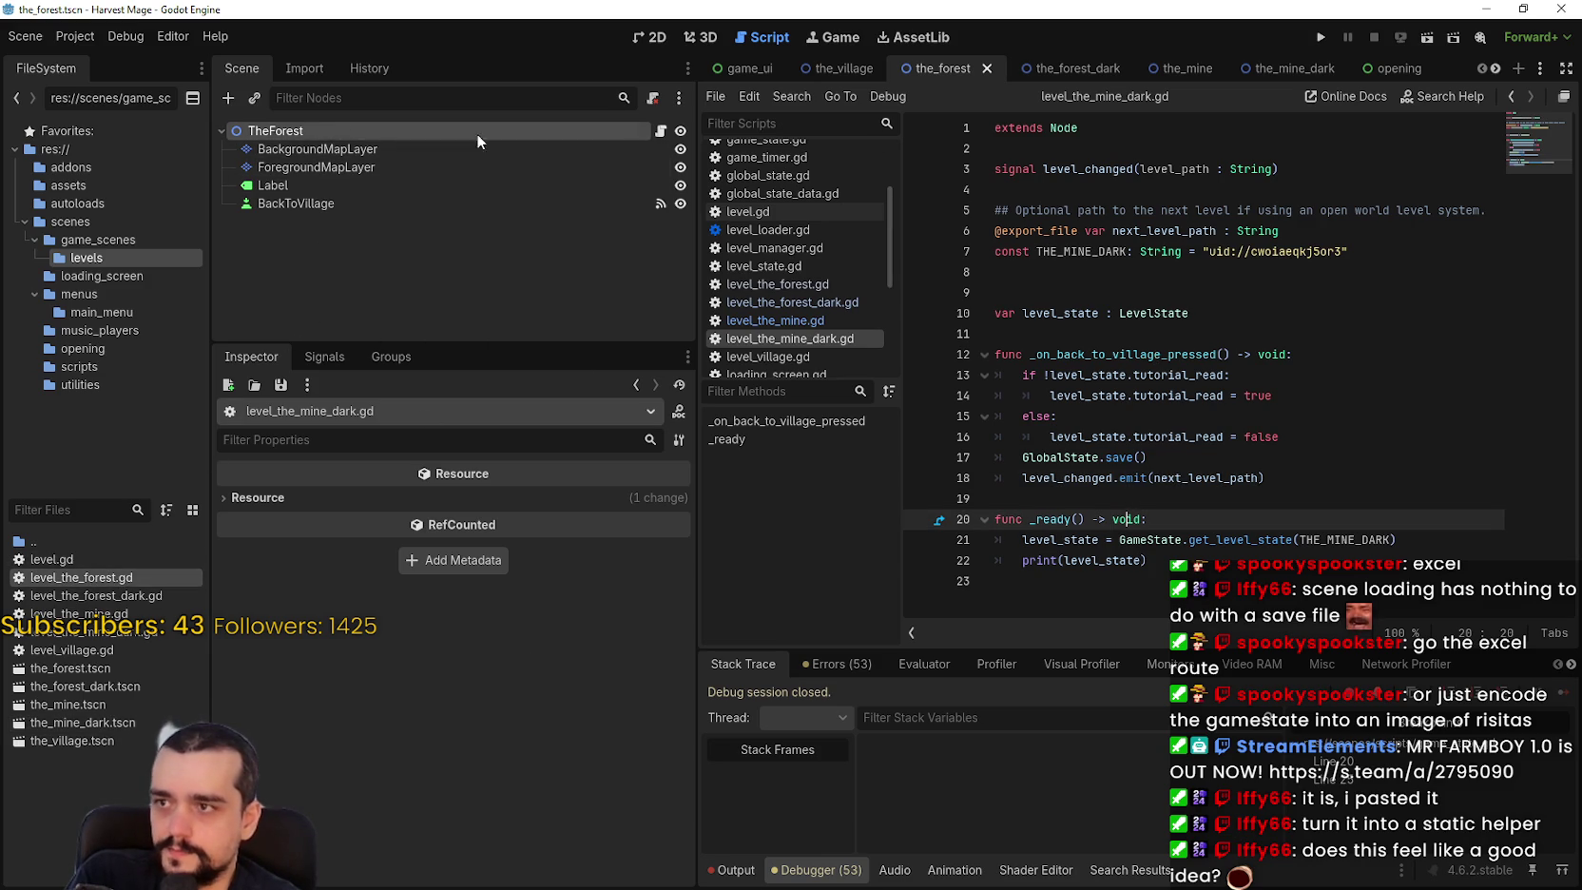
left_click(661, 131)
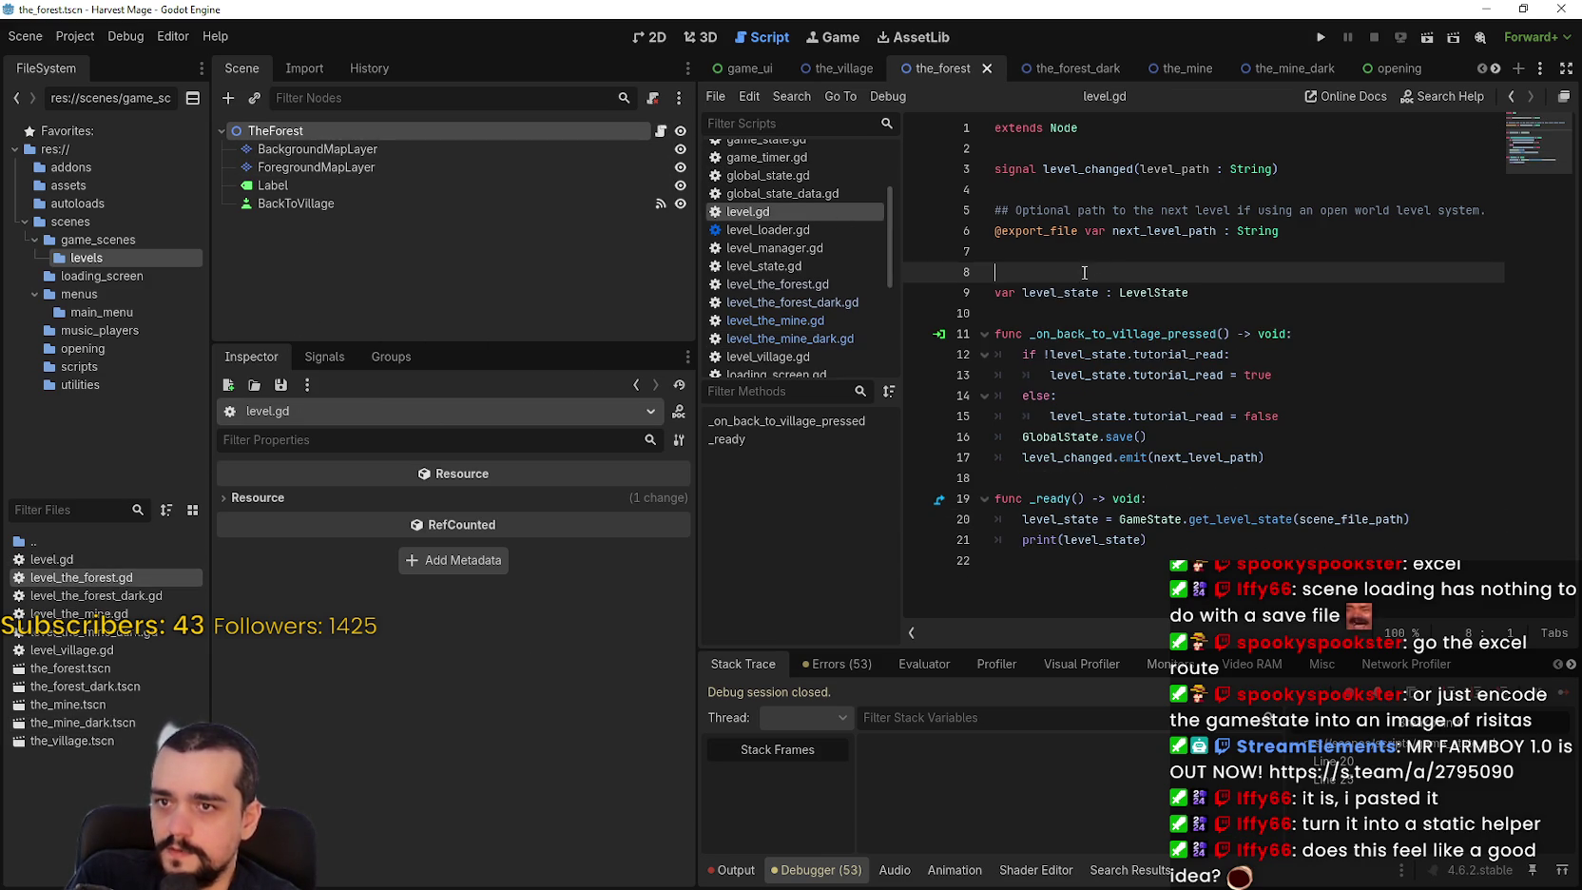
key("BackSpace")
key("ctrl+s")
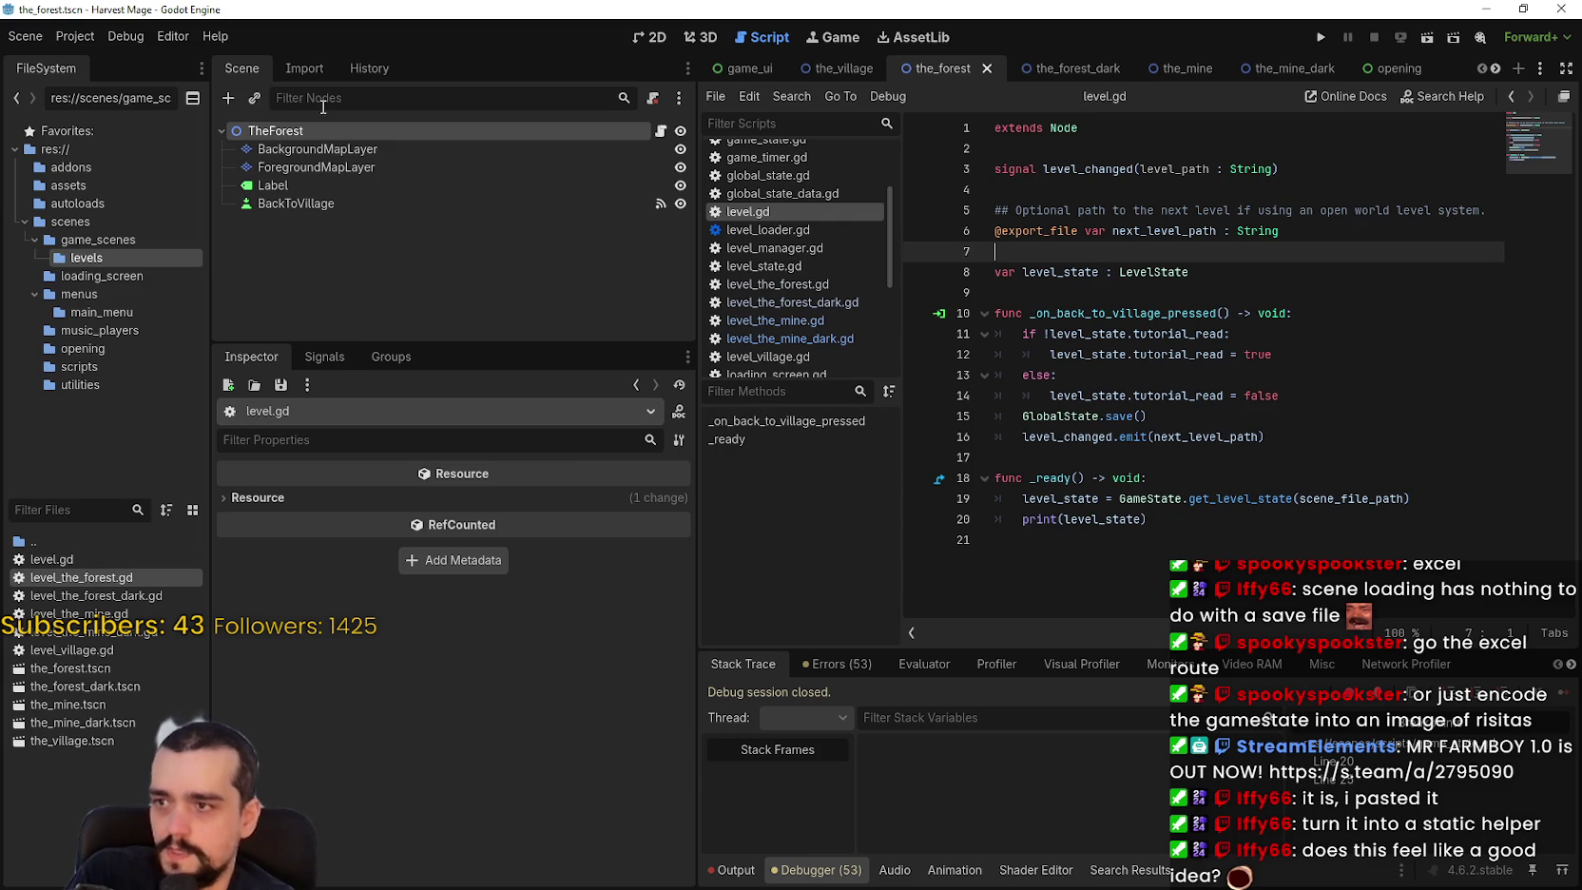
Assign level_the_forest.gd to TheForest and level_the_forest_dark.gd to TheForestDark, saving both scenes.
left_click(311, 139)
scroll(522, 770, "down", 3)
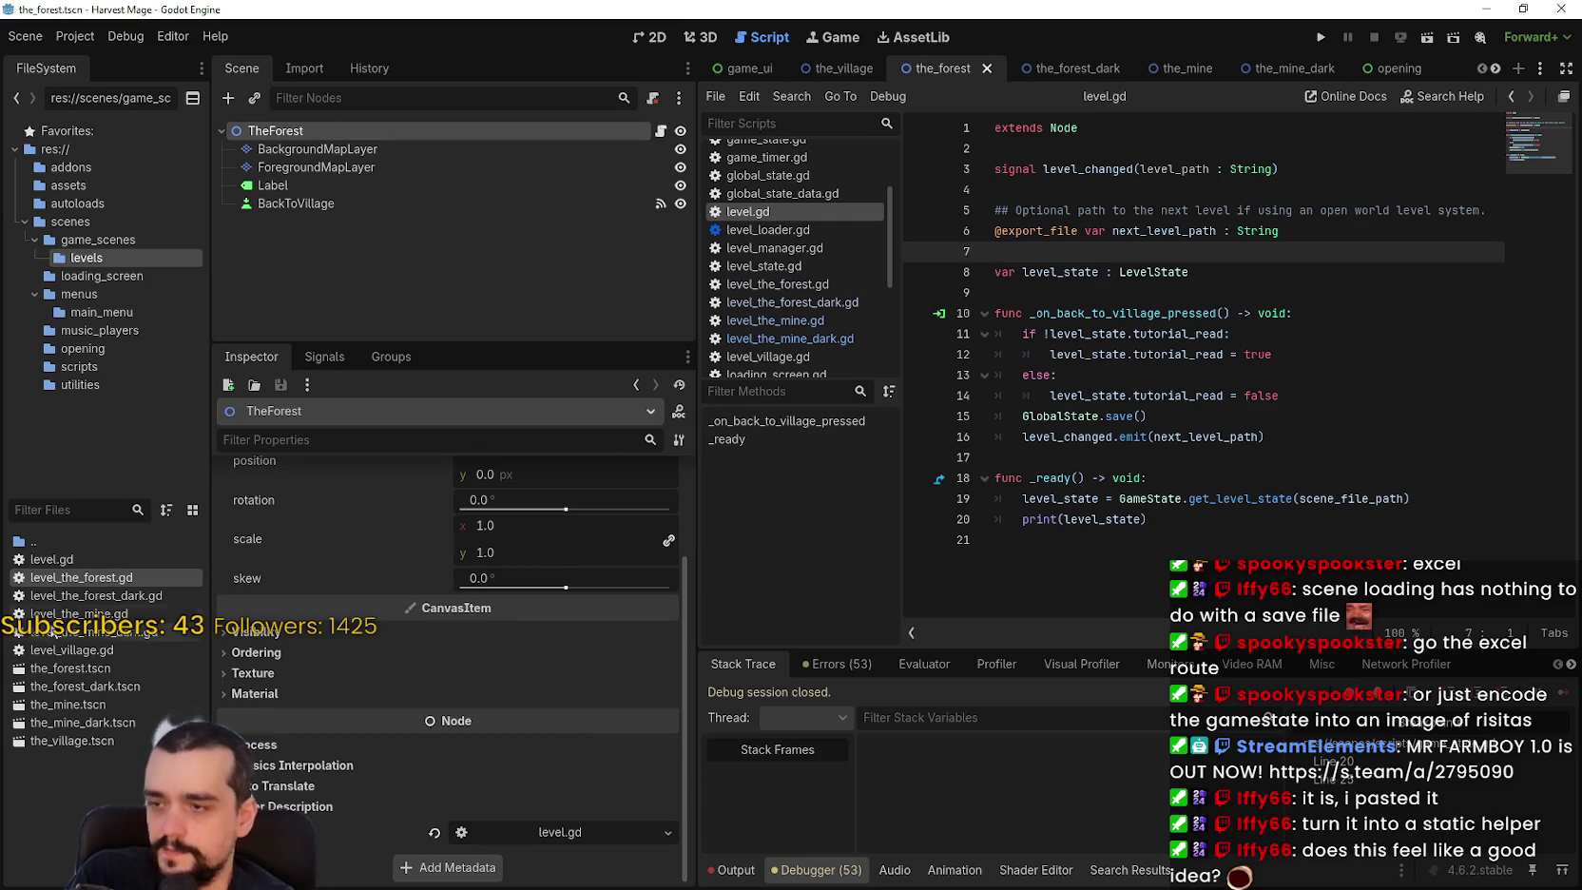
left_click_drag(87, 591, 553, 830)
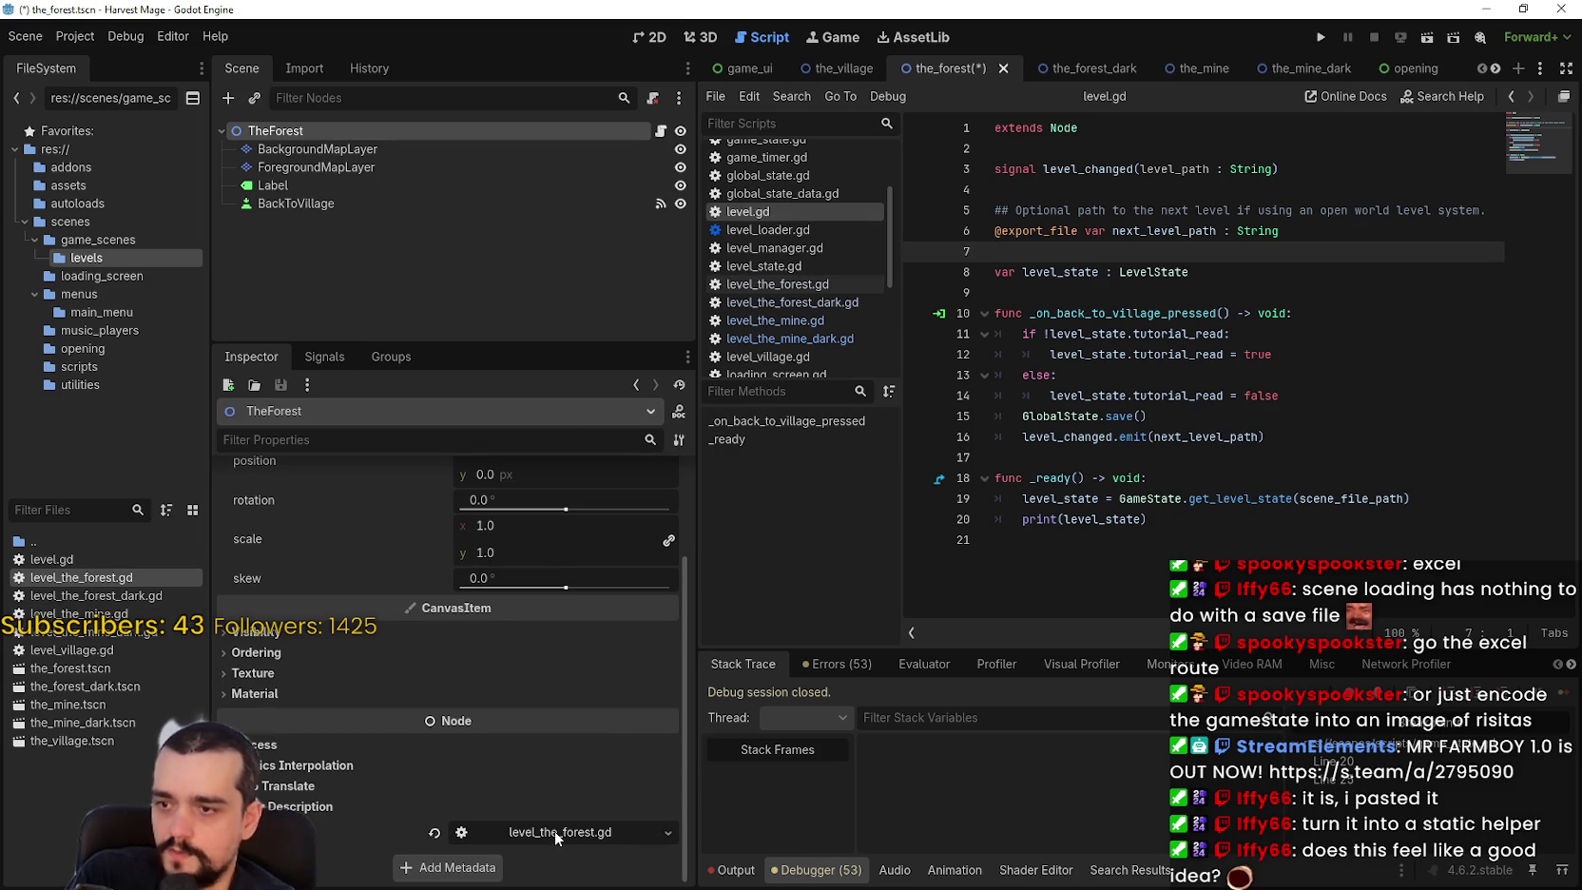
key("ctrl+s")
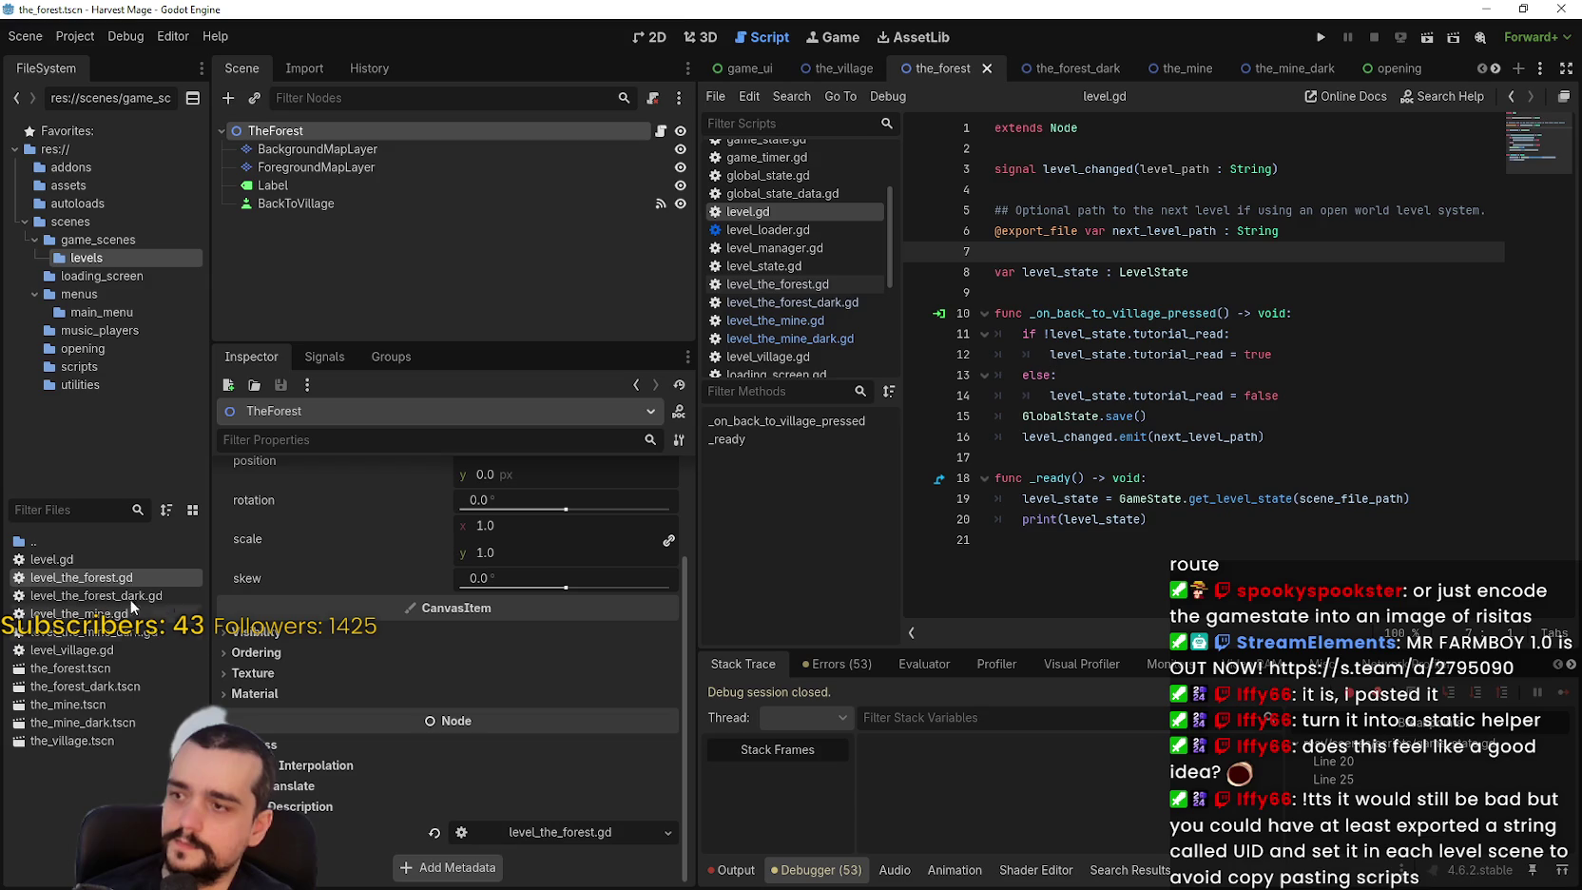
key("ctrl+Tab")
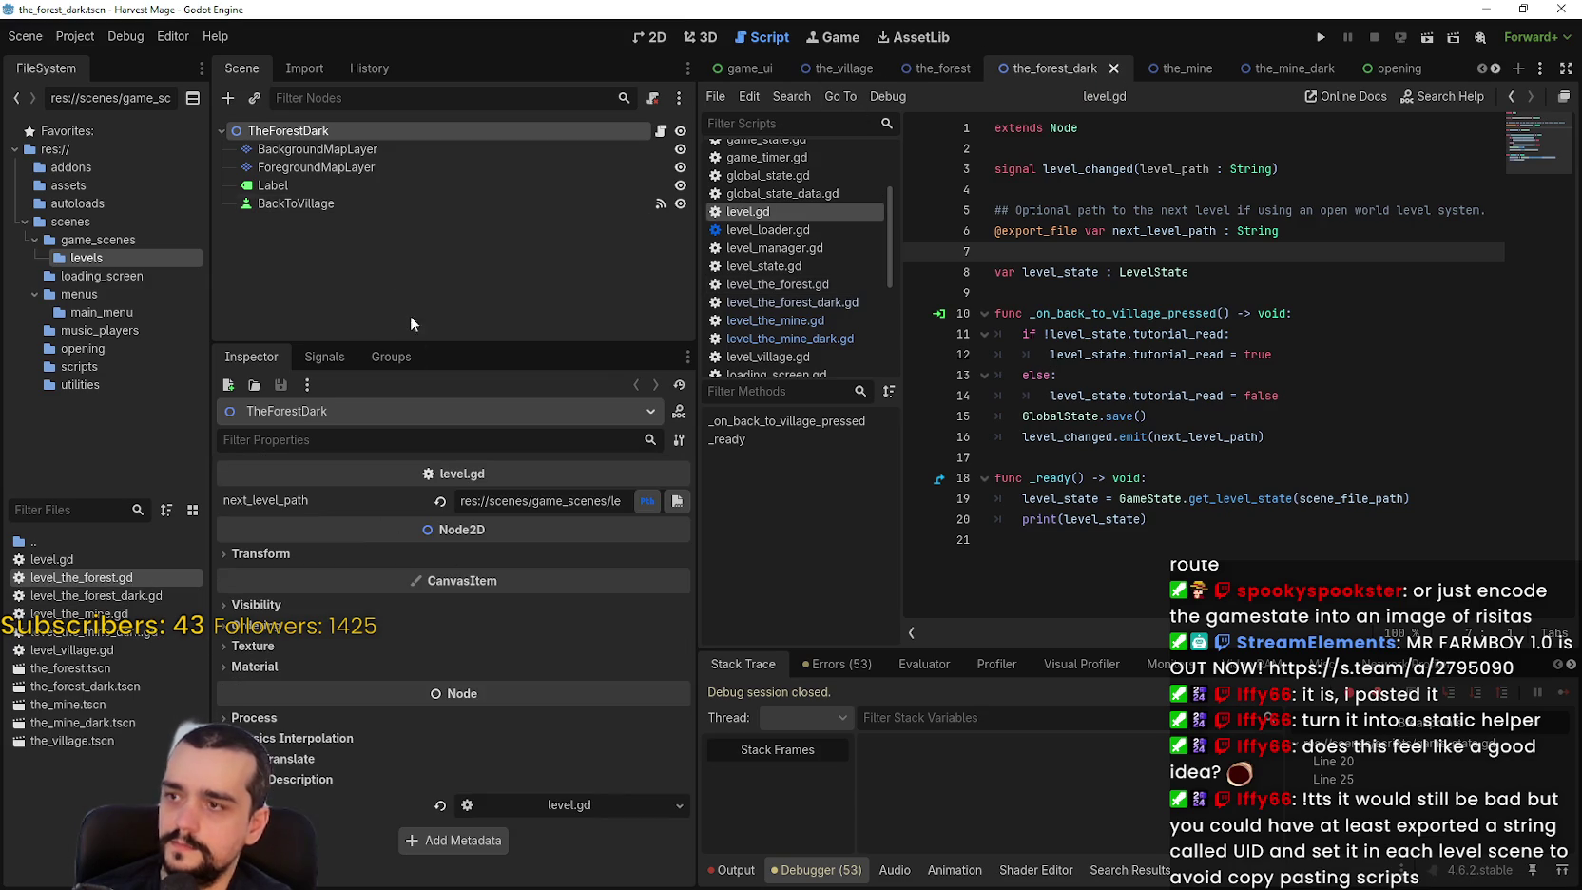
left_click_drag(95, 595, 599, 808)
key("ctrl+s")
Try assigning level_the_mine.gd as the TheMine root node's script.
left_click(1185, 72)
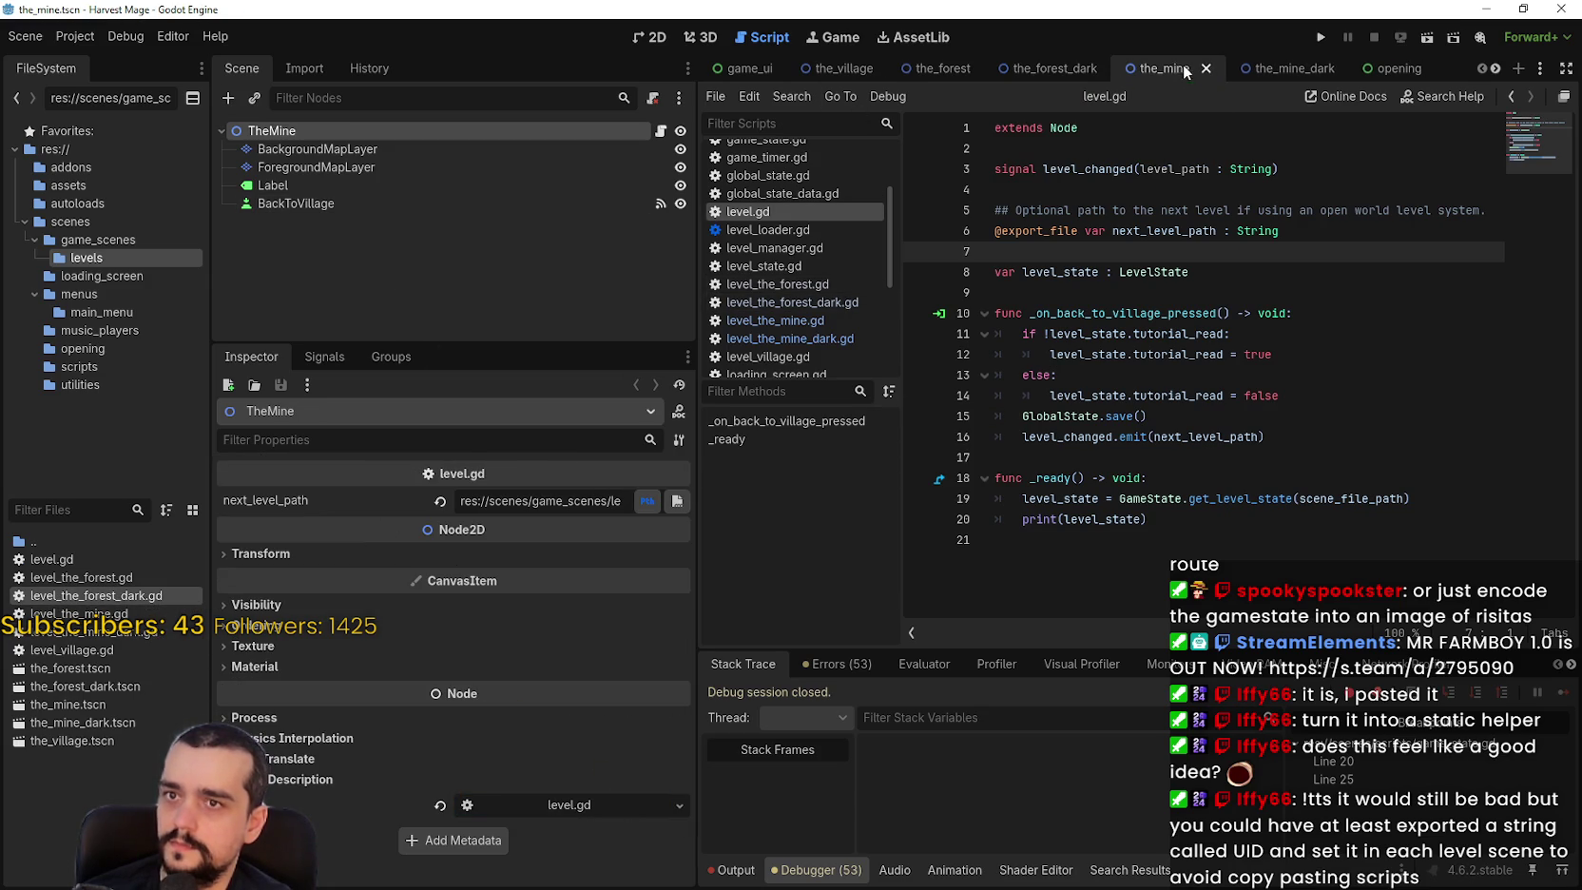
left_click(95, 707)
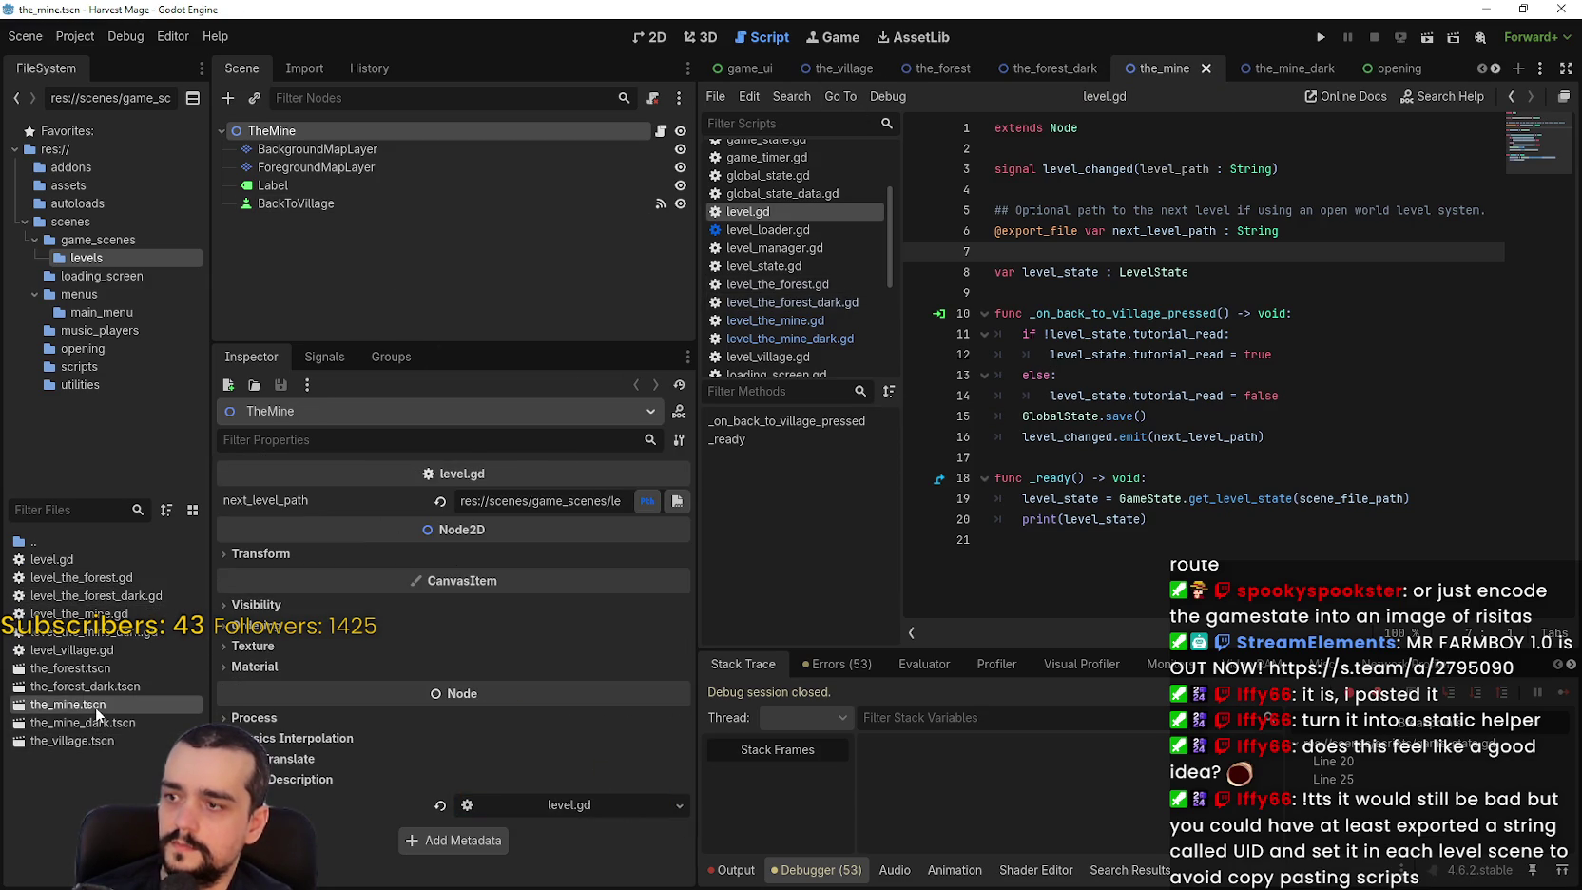
left_click_drag(88, 704, 562, 804)
left_click_drag(86, 707, 83, 685)
left_click(81, 613)
mouse_move(80, 613)
left_mouse_down()
mouse_move(637, 809)
mouse_move(605, 813)
left_mouse_up()
Assign level_the_mine_dark.gd to TheMineDark, save the scene, and run the game.
key("ctrl+Tab")
left_click(57, 631)
mouse_move(57, 632)
left_mouse_down()
mouse_move(447, 806)
mouse_move(573, 825)
left_mouse_up()
key("ctrl+s")
key("Down")
key("Down")
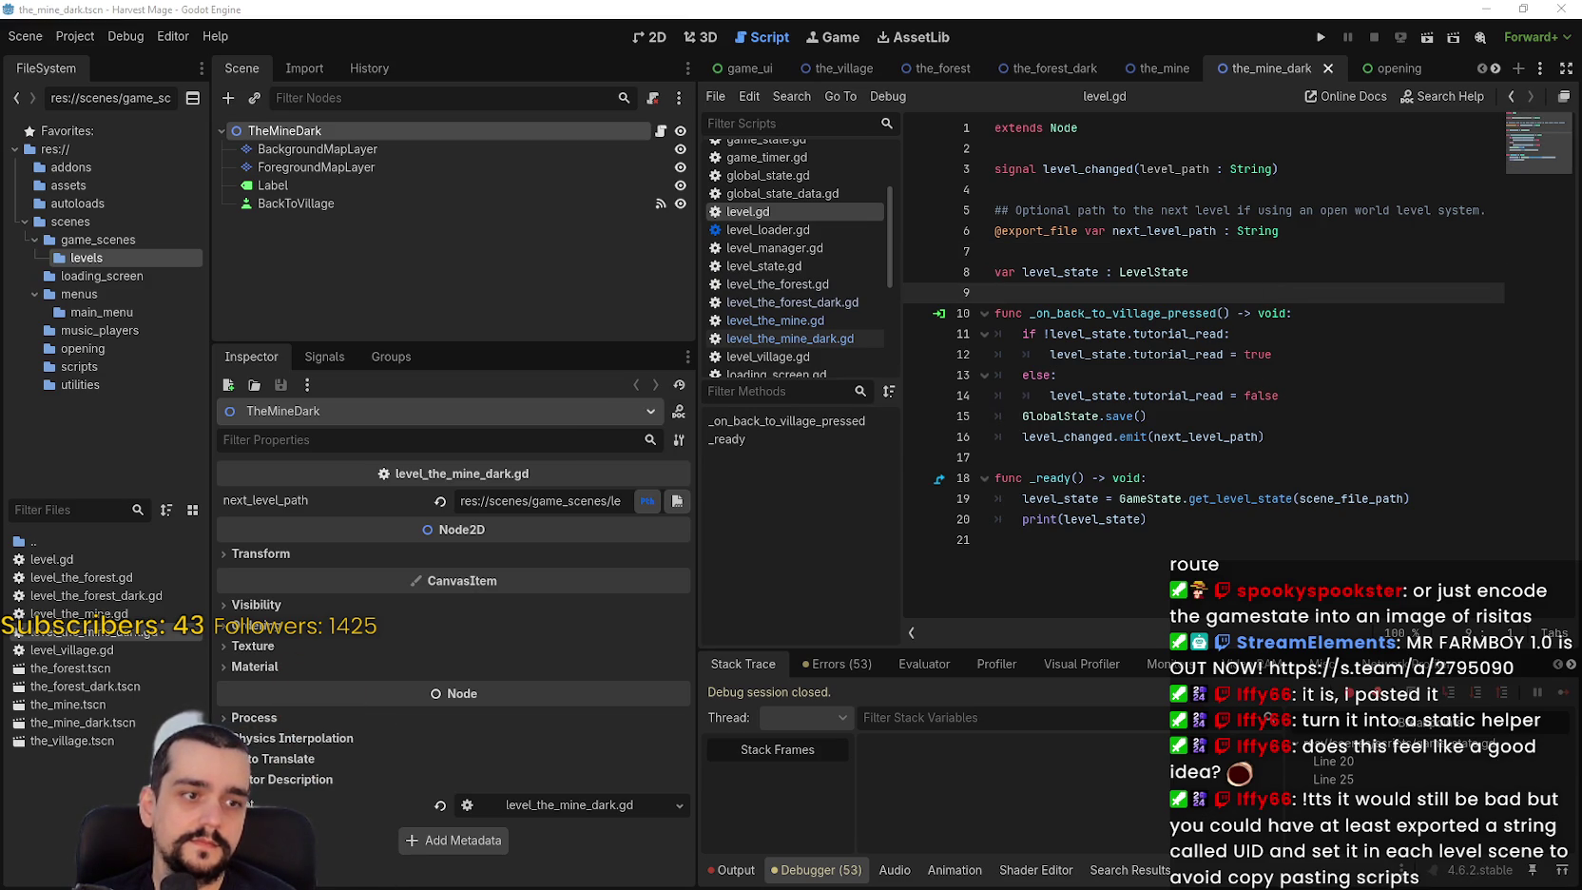
left_click(1318, 38)
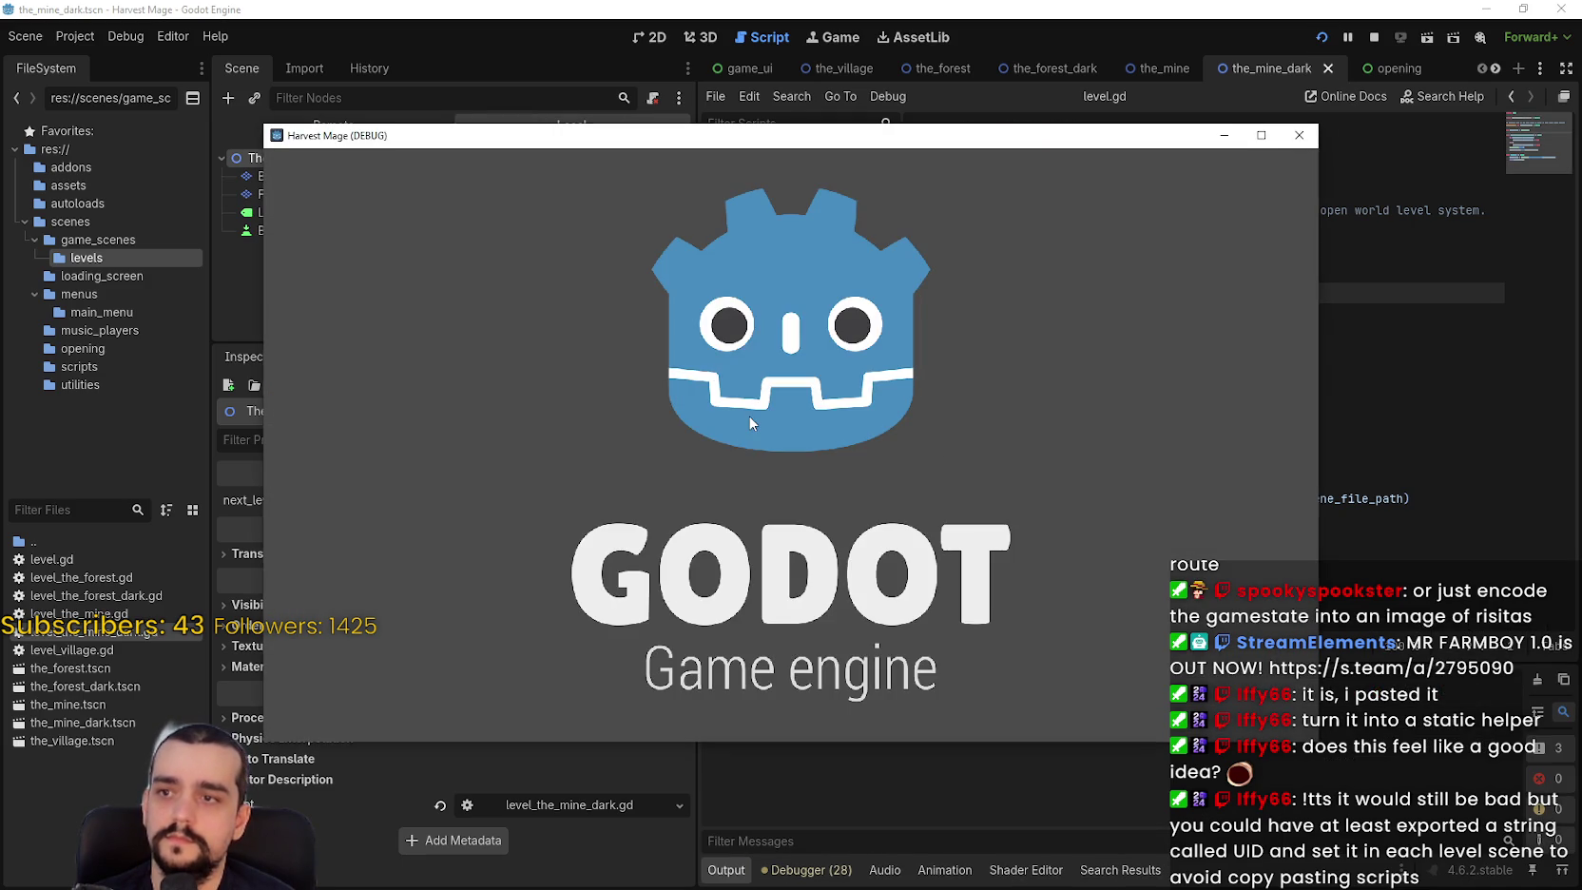
Start the game past the breakpoint and visit The Dark Forest, The Forest and The Dark Mine, returning to The Village each time.
left_click(482, 499)
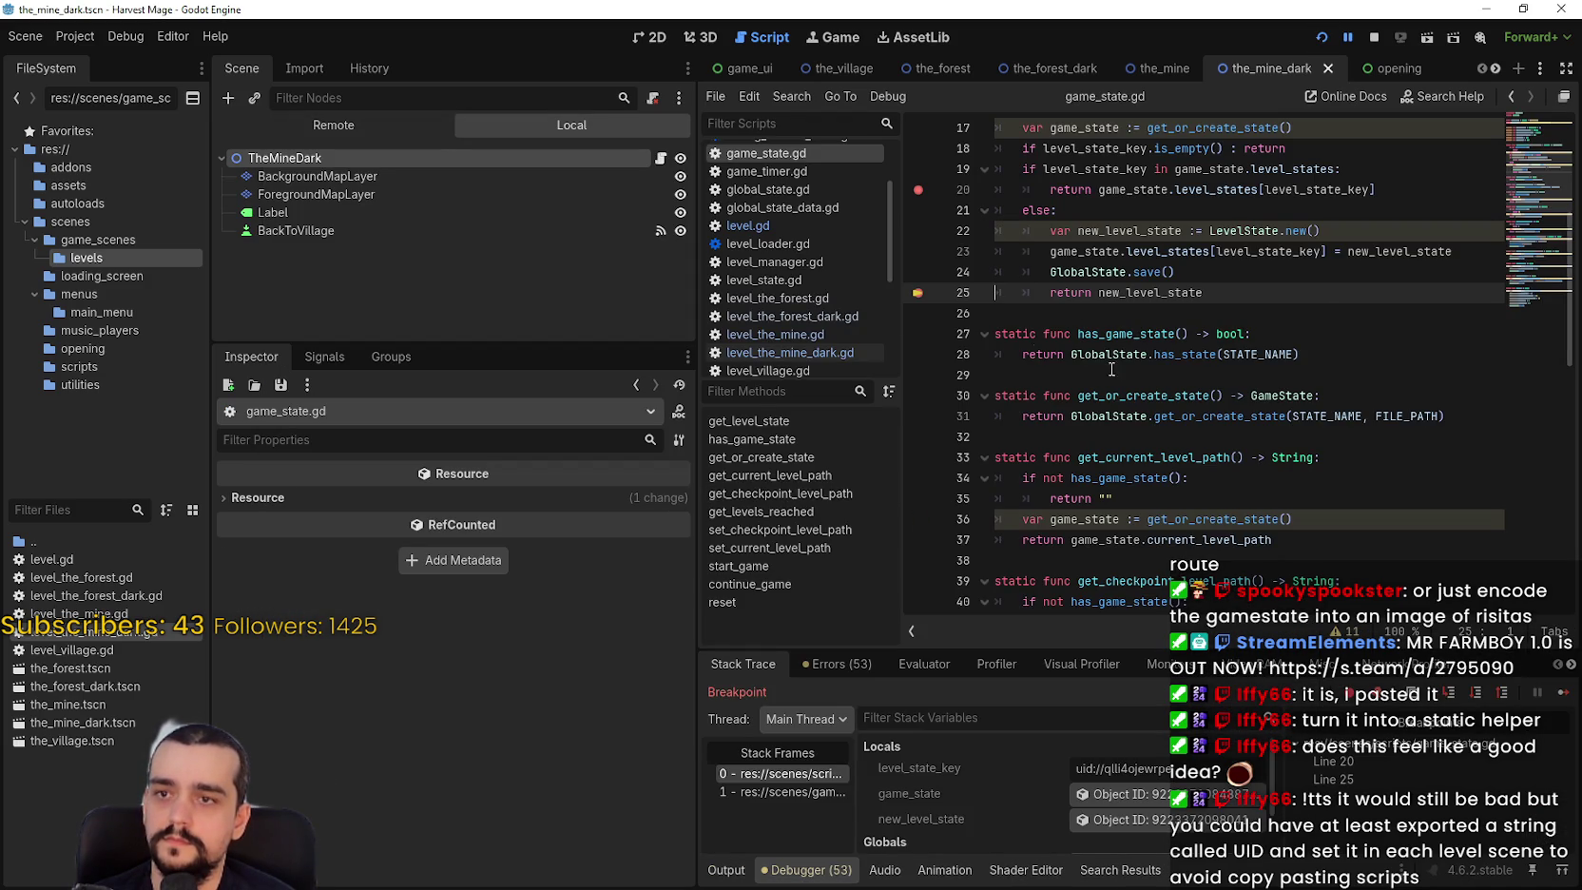
left_click(1559, 697)
left_click(785, 458)
left_click(789, 518)
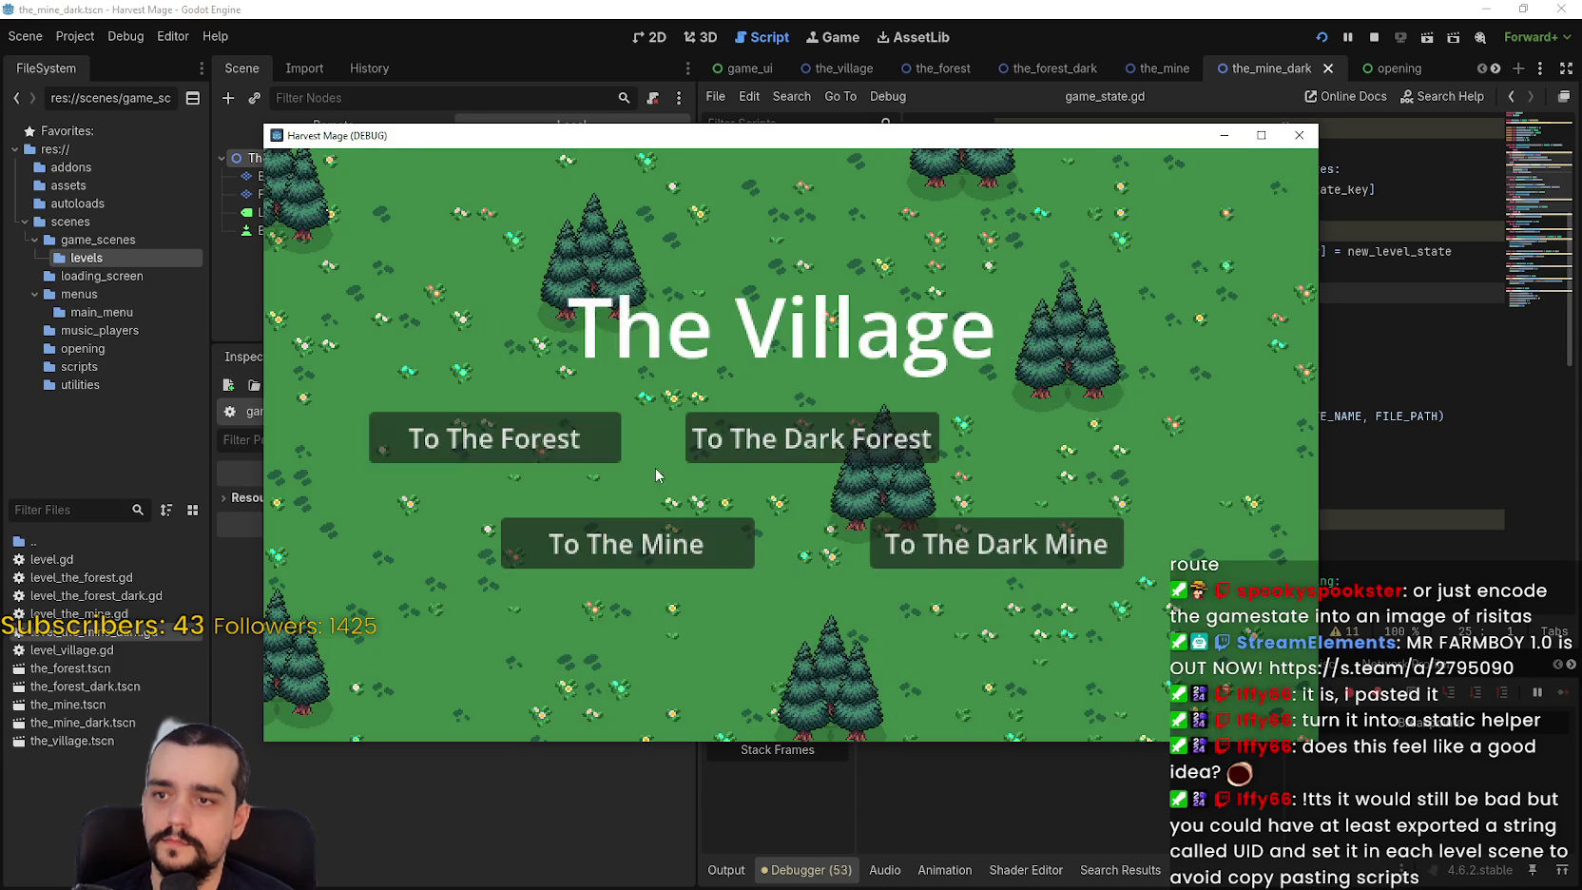
left_click(613, 442)
left_click(863, 535)
left_click(989, 543)
left_click(798, 518)
Visit The Mine, The Dark Forest, The Forest and The Dark Mine, then view global_state.tres in Notepad.
left_click(706, 524)
left_click(770, 511)
left_click(740, 435)
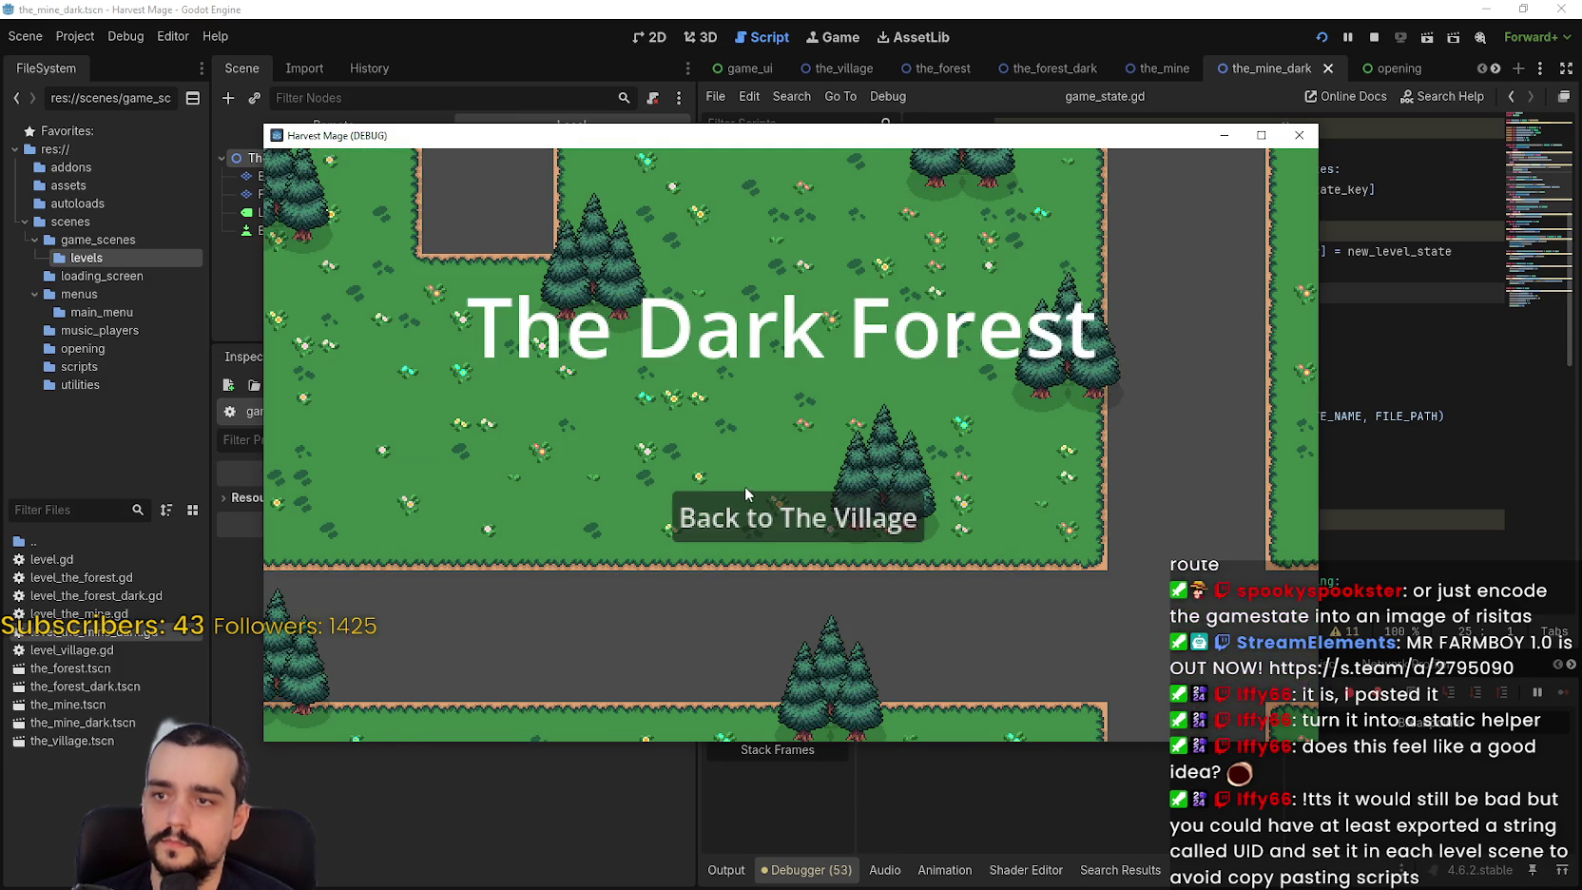
left_click(742, 518)
left_click(612, 460)
left_click(798, 518)
left_click(996, 544)
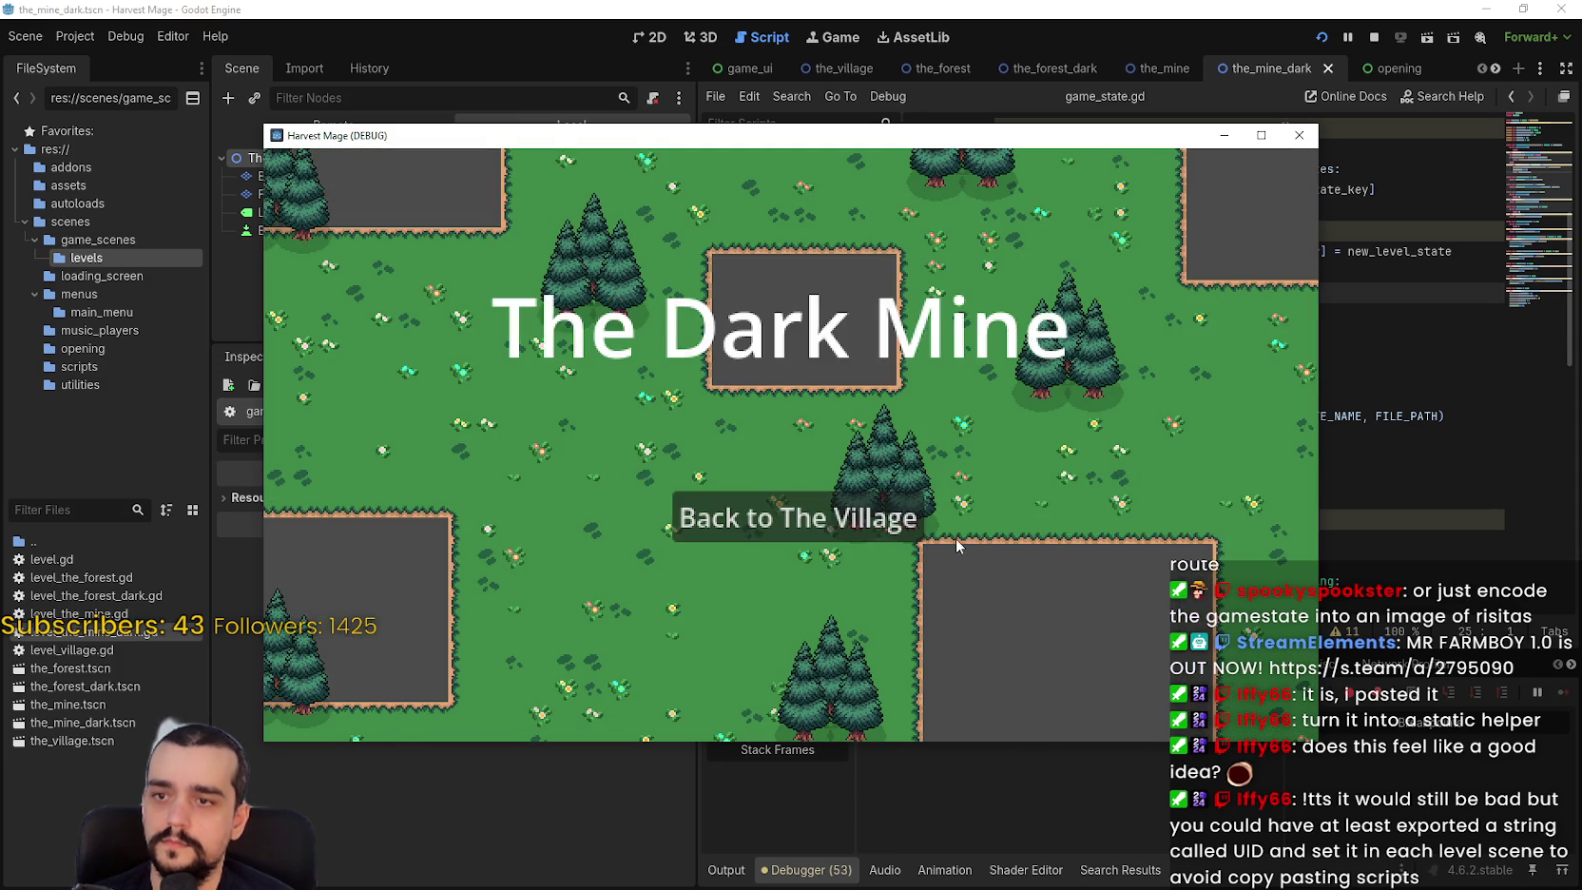
left_click(798, 518)
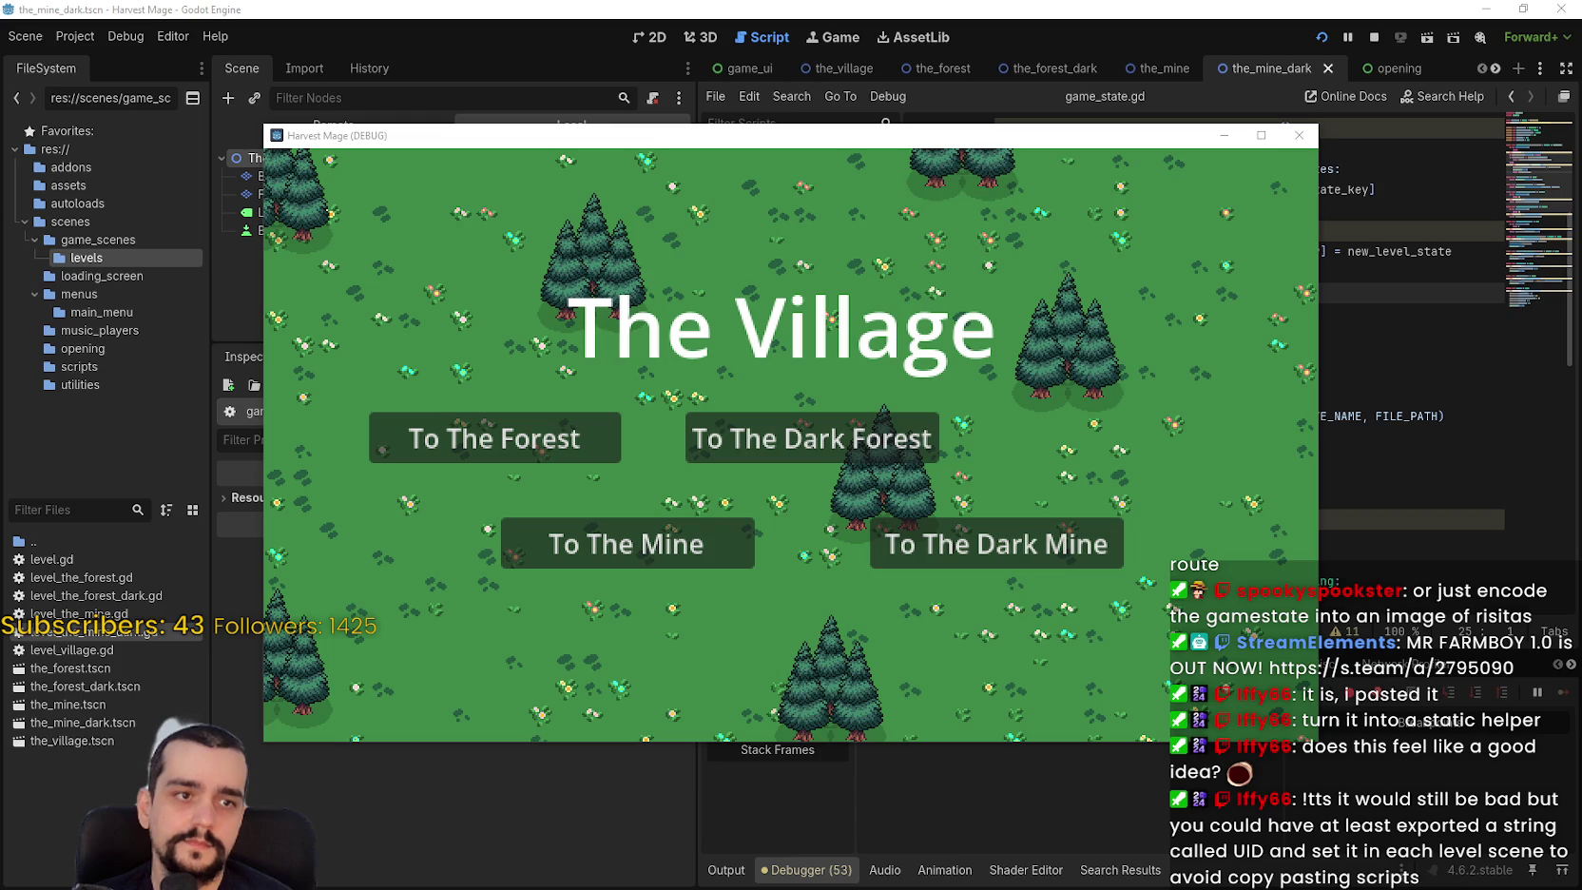
key("alt+Tab")
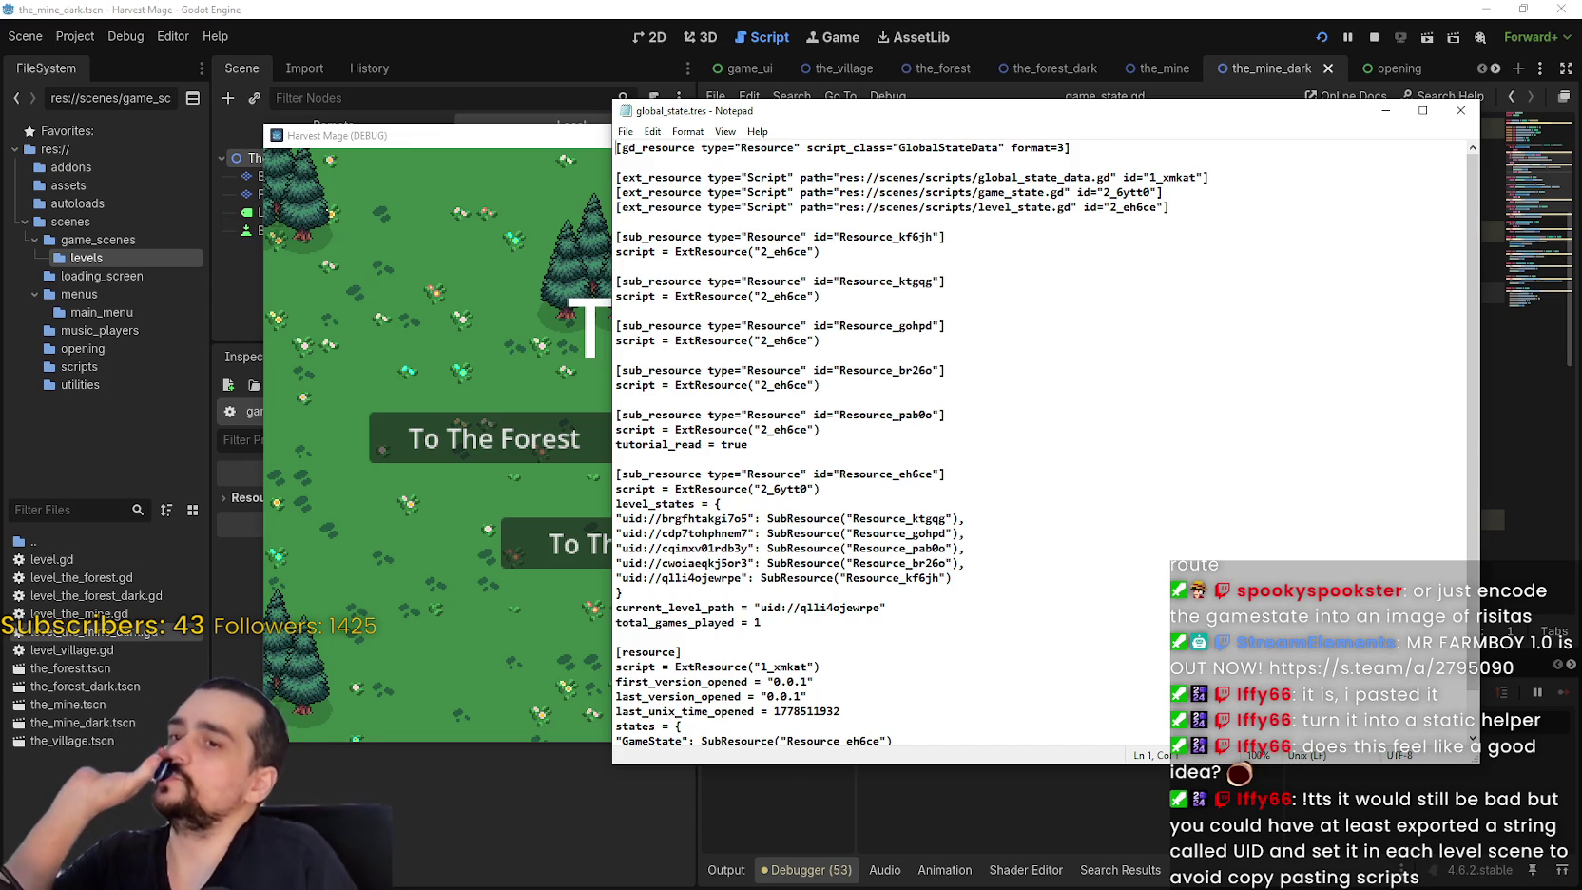
scroll(978, 563, "down", 1)
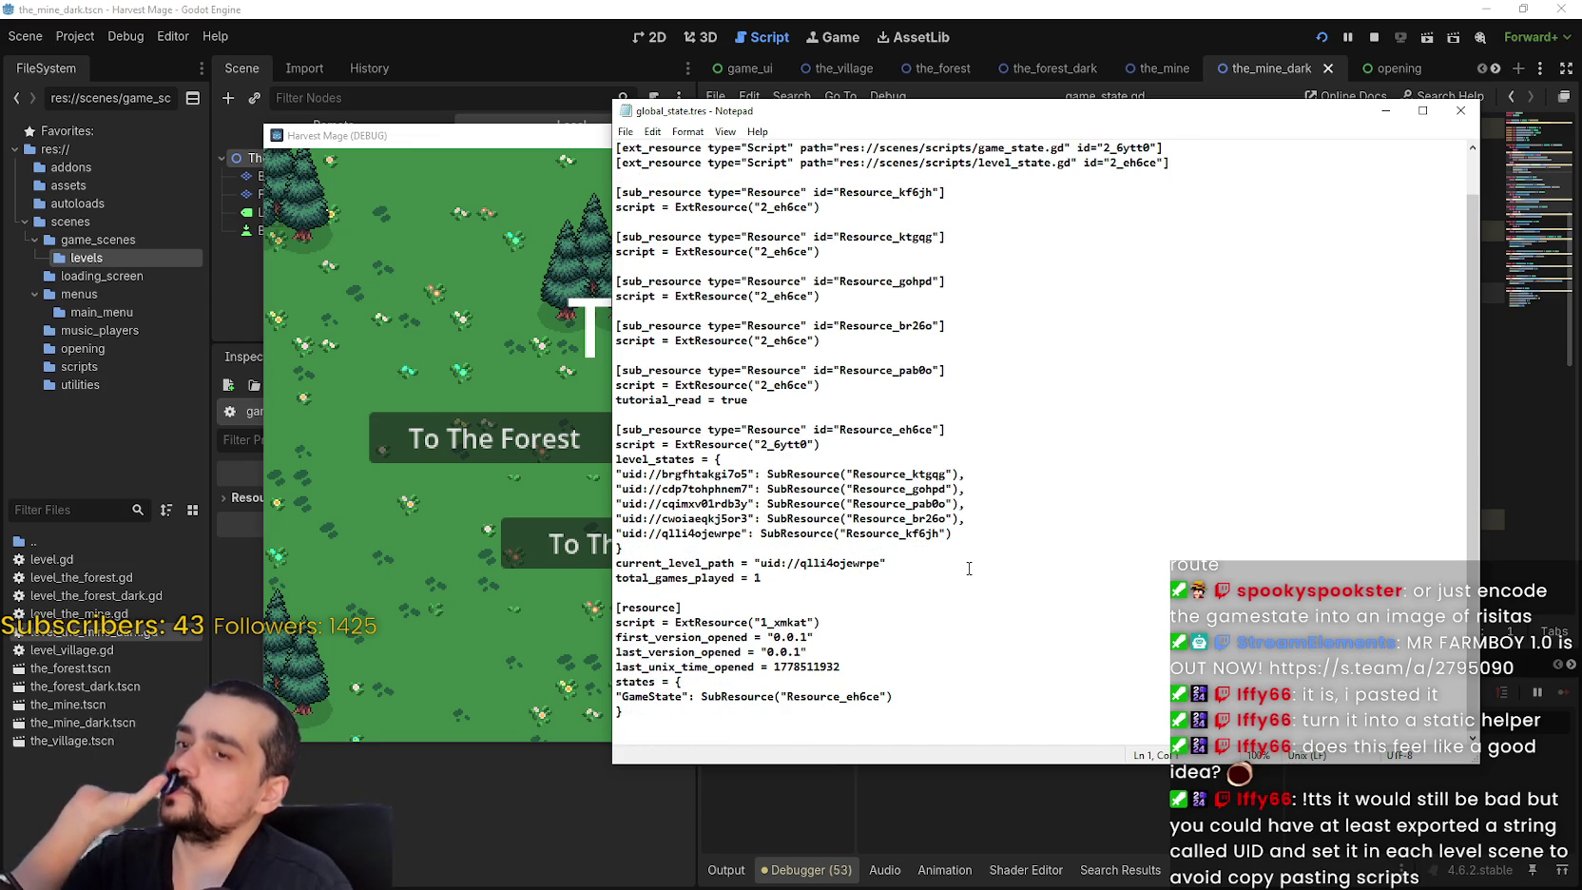
mouse_move(963, 543)
left_mouse_down()
mouse_move(665, 502)
mouse_move(591, 465)
left_mouse_up()
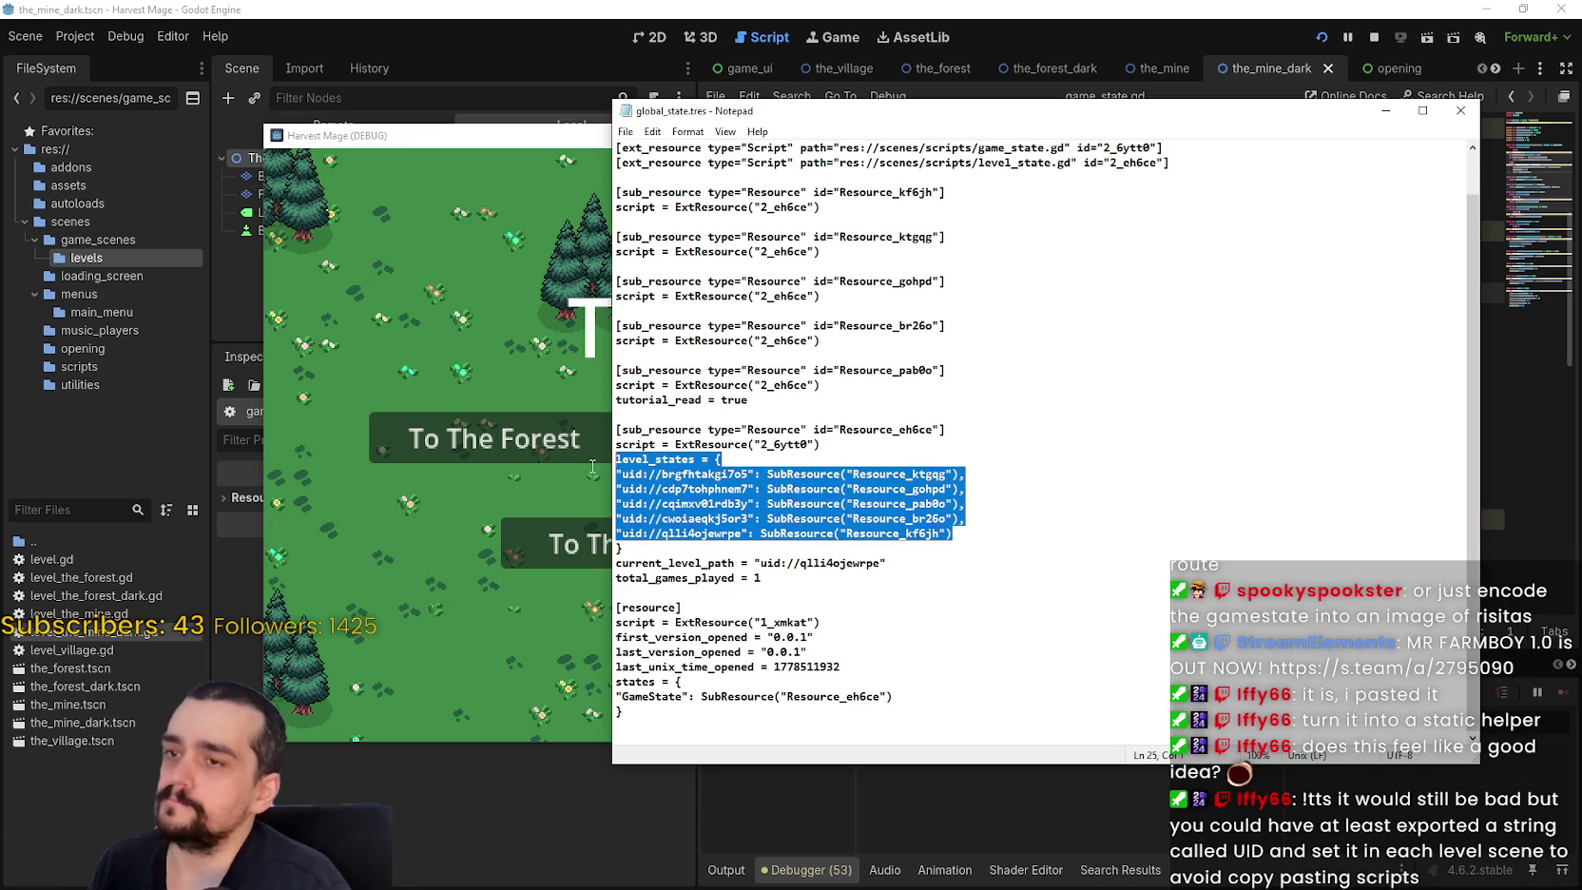
left_click(1069, 540)
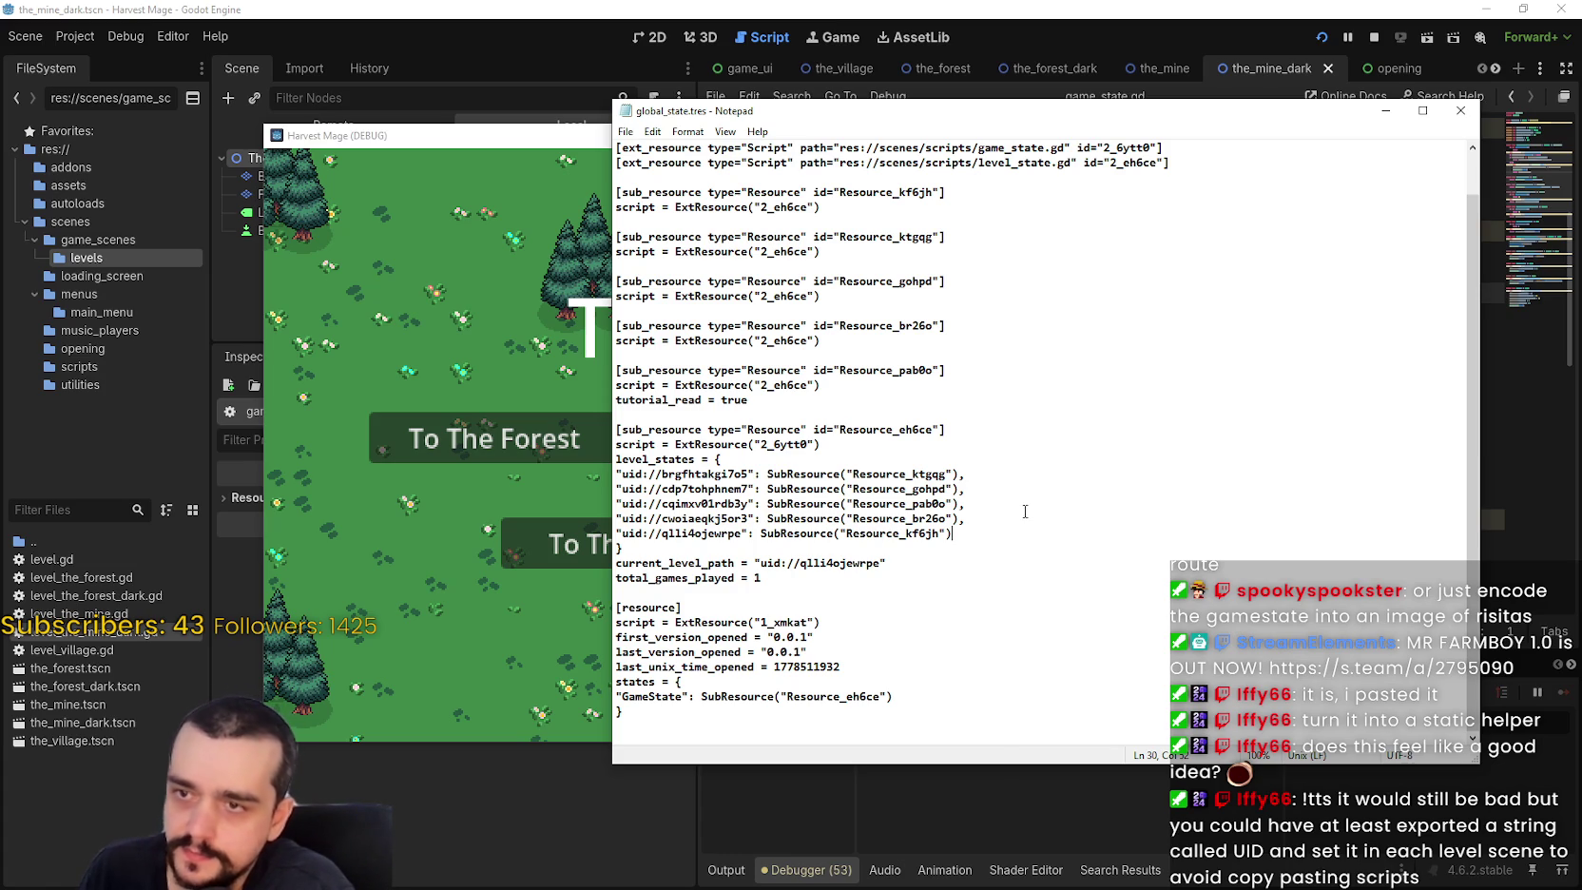
left_click_drag(967, 126, 1031, 61)
scroll(1042, 394, "up", 1)
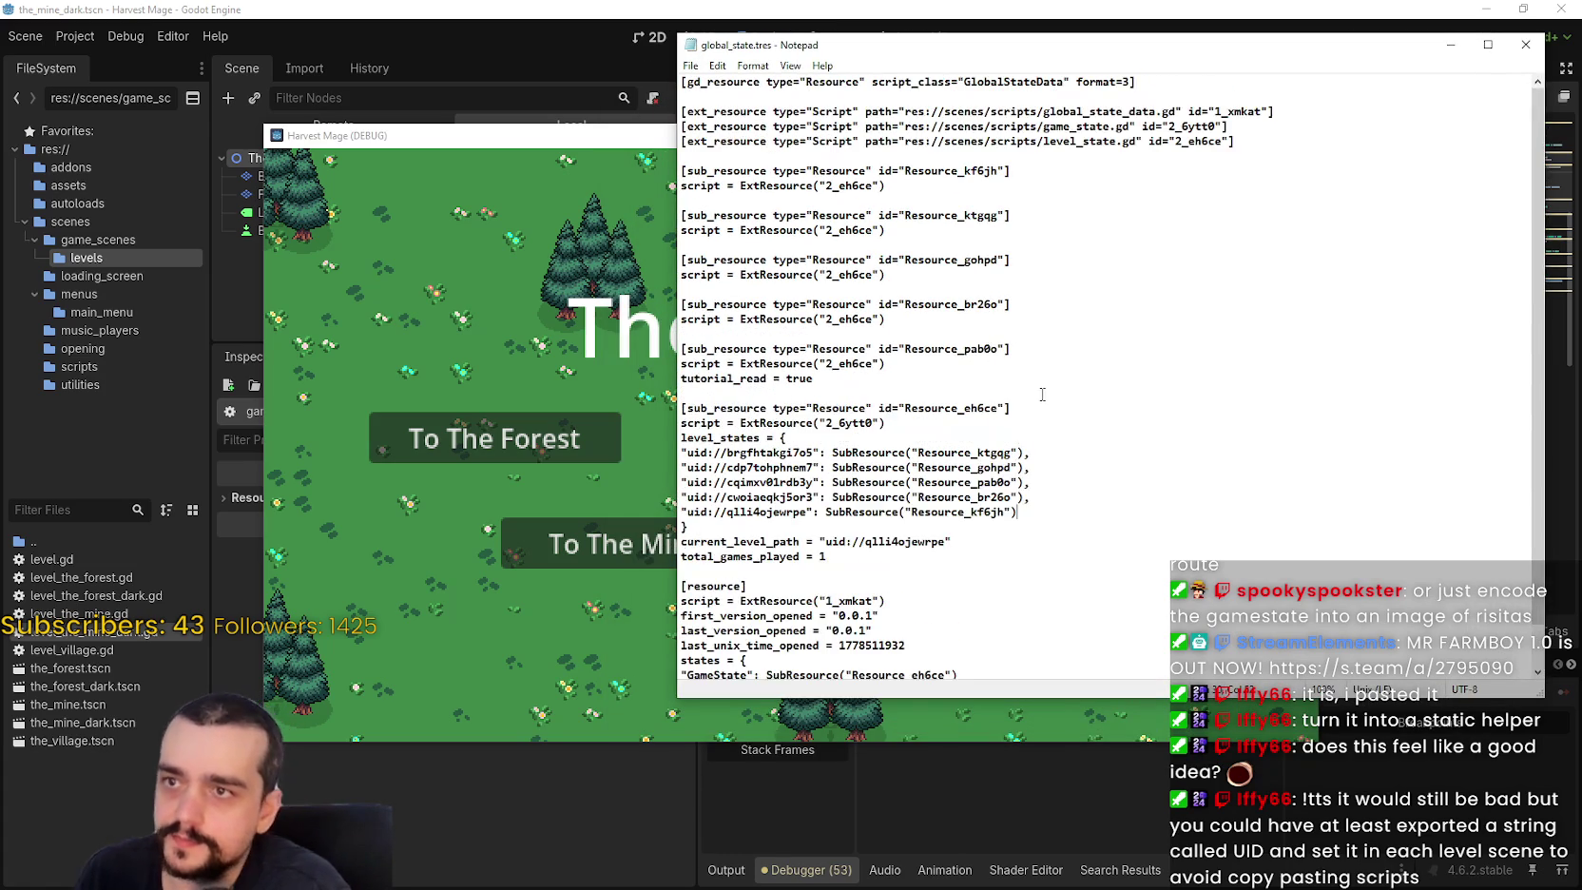
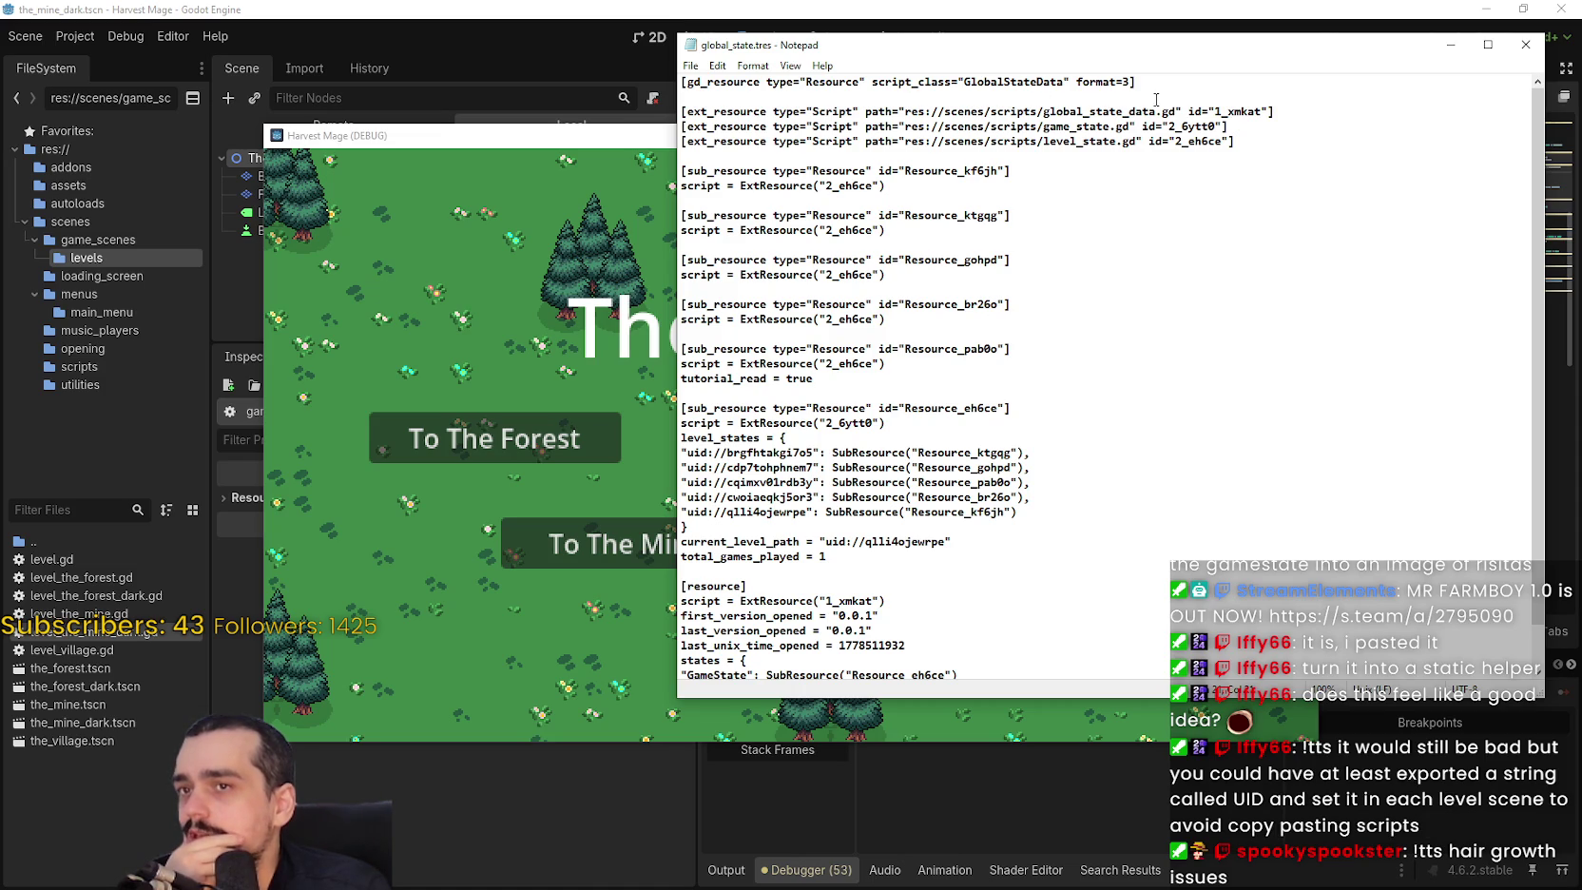
Select the global_state_data, game_state and level_state script paths in global_state.tres, then return to Godot.
mouse_move(1155, 111)
left_mouse_down()
mouse_move(681, 111)
mouse_move(1209, 111)
mouse_move(1173, 111)
left_mouse_up()
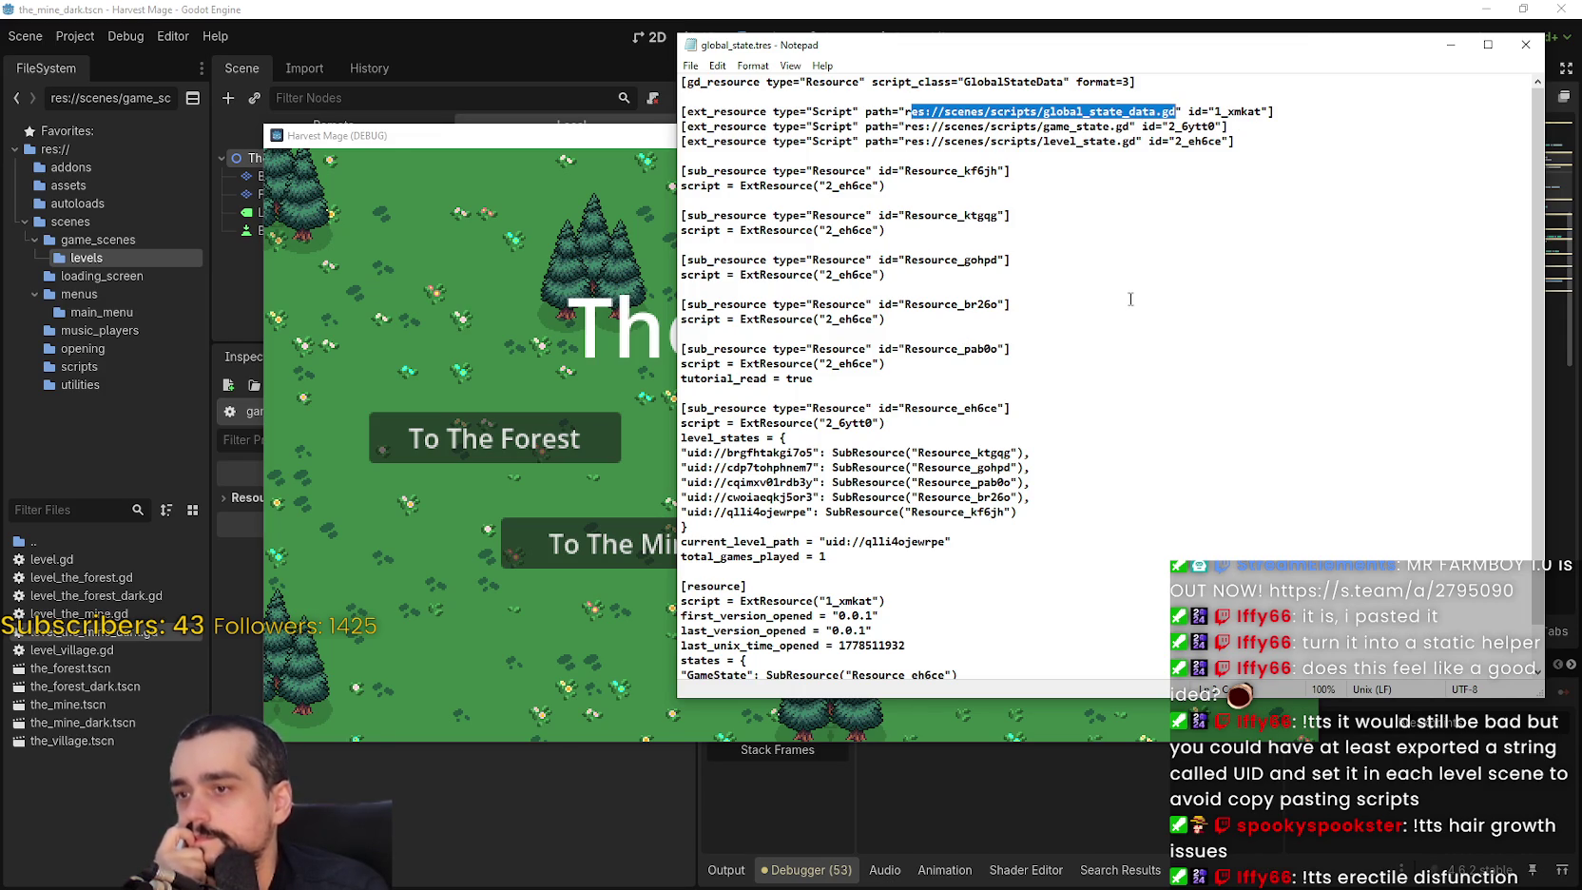
scroll(1126, 297, "down", 1)
scroll(1117, 283, "up", 1)
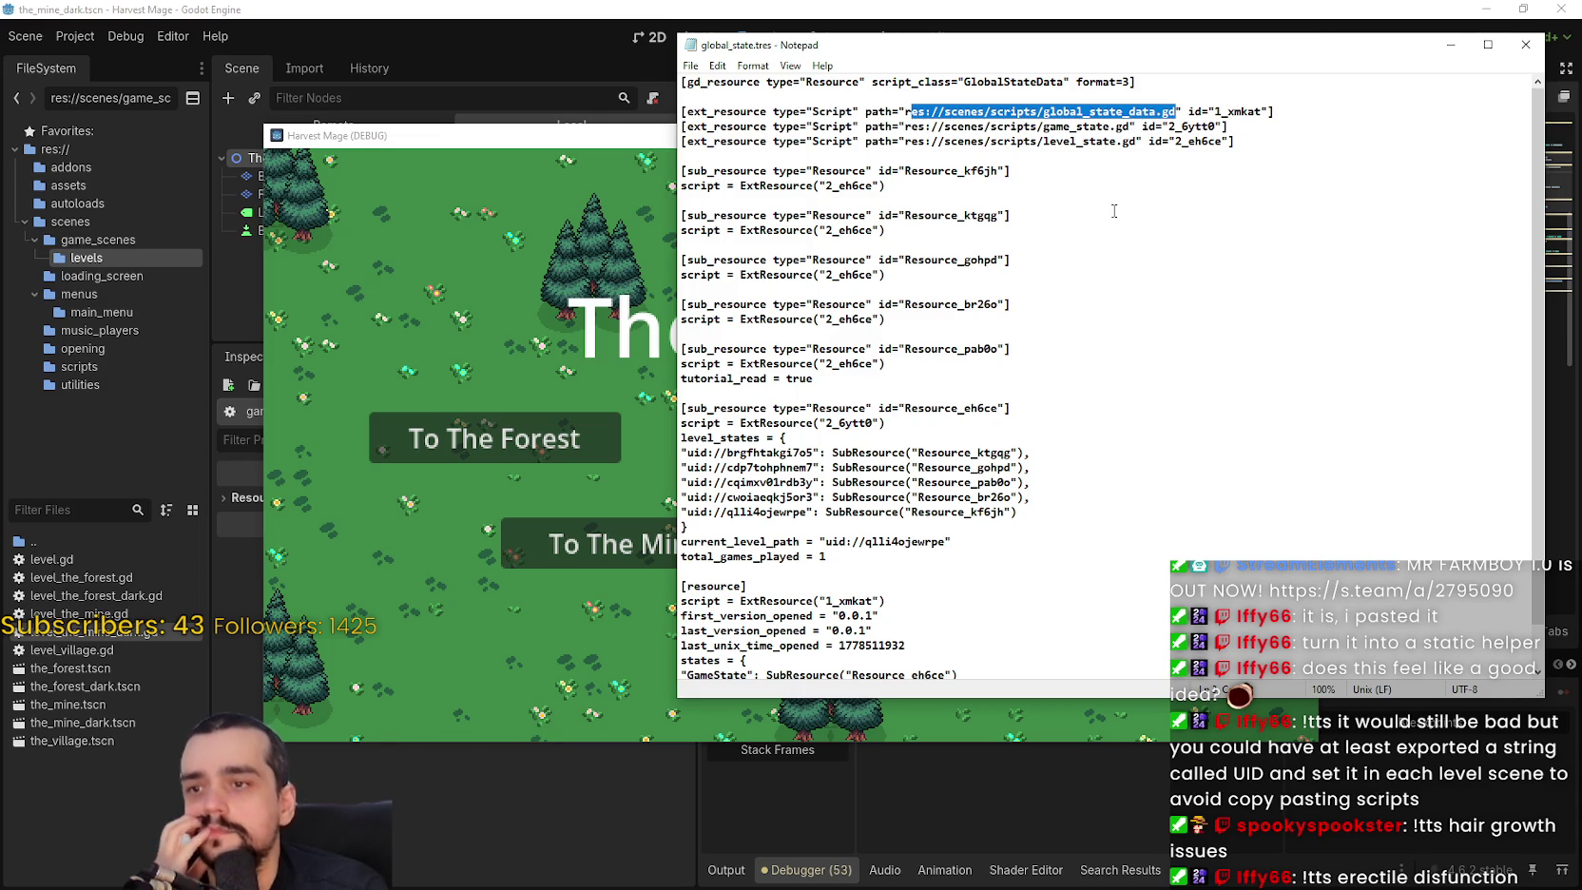
left_click_drag(1110, 126, 991, 126)
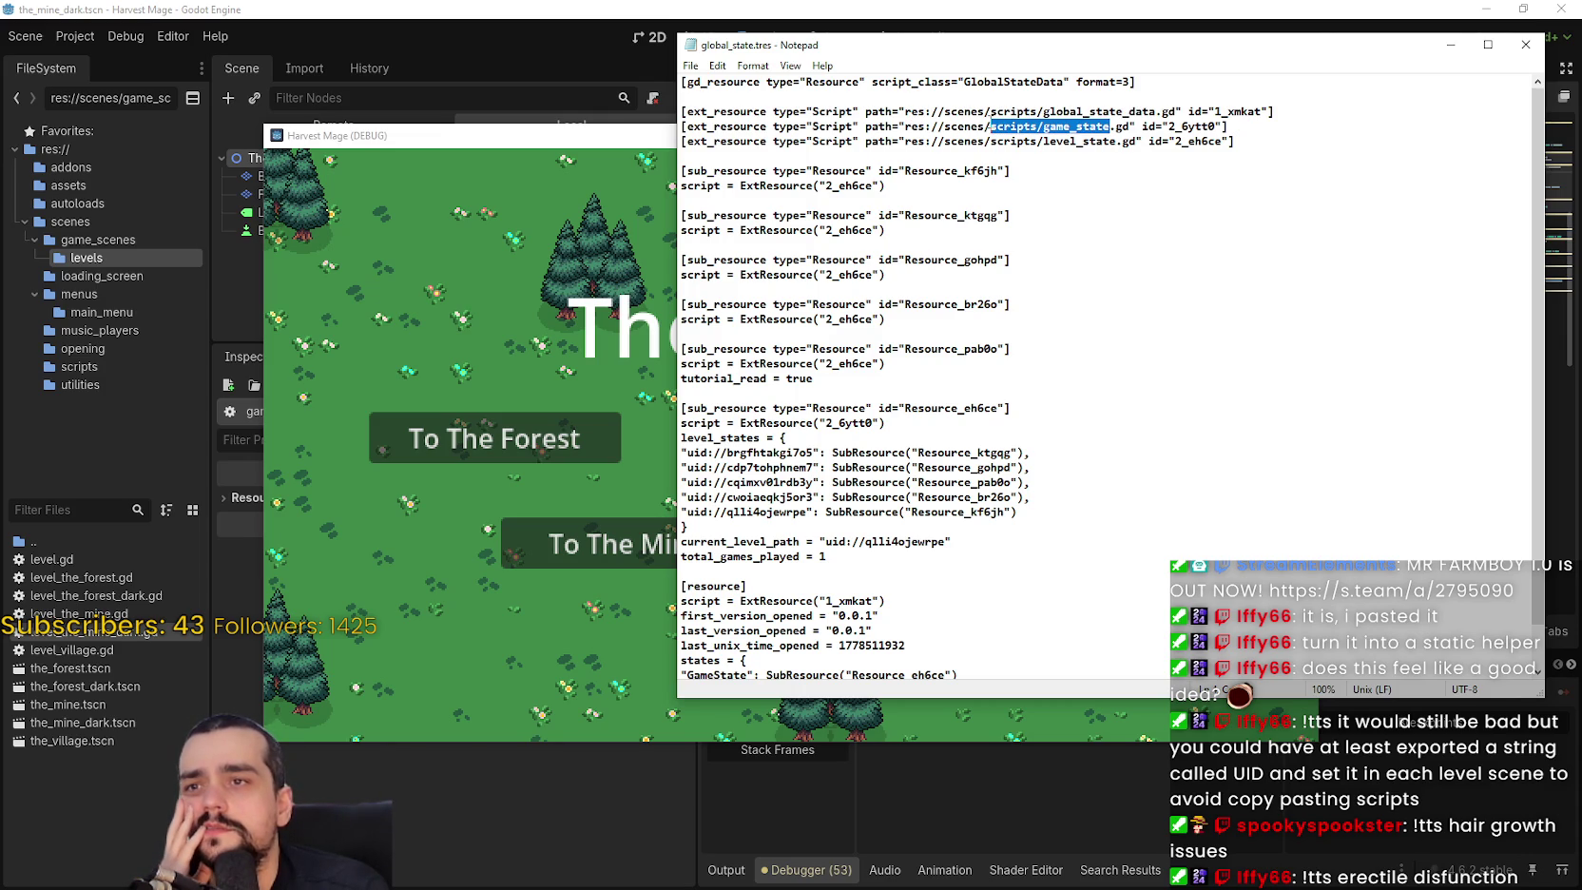
left_click_drag(1115, 140, 1043, 140)
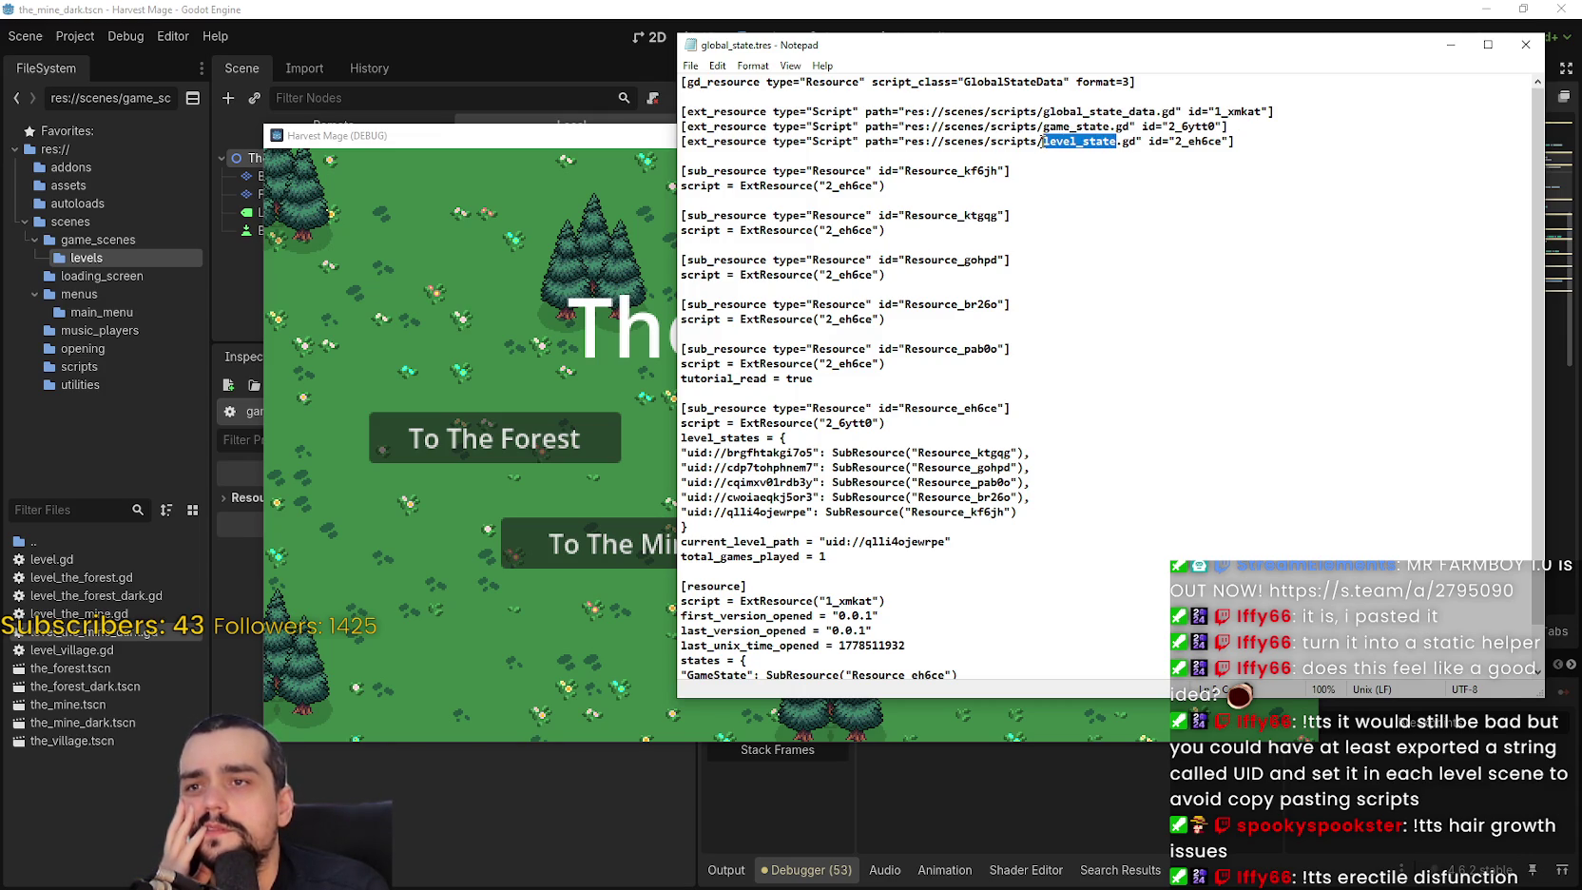
left_click(69, 520)
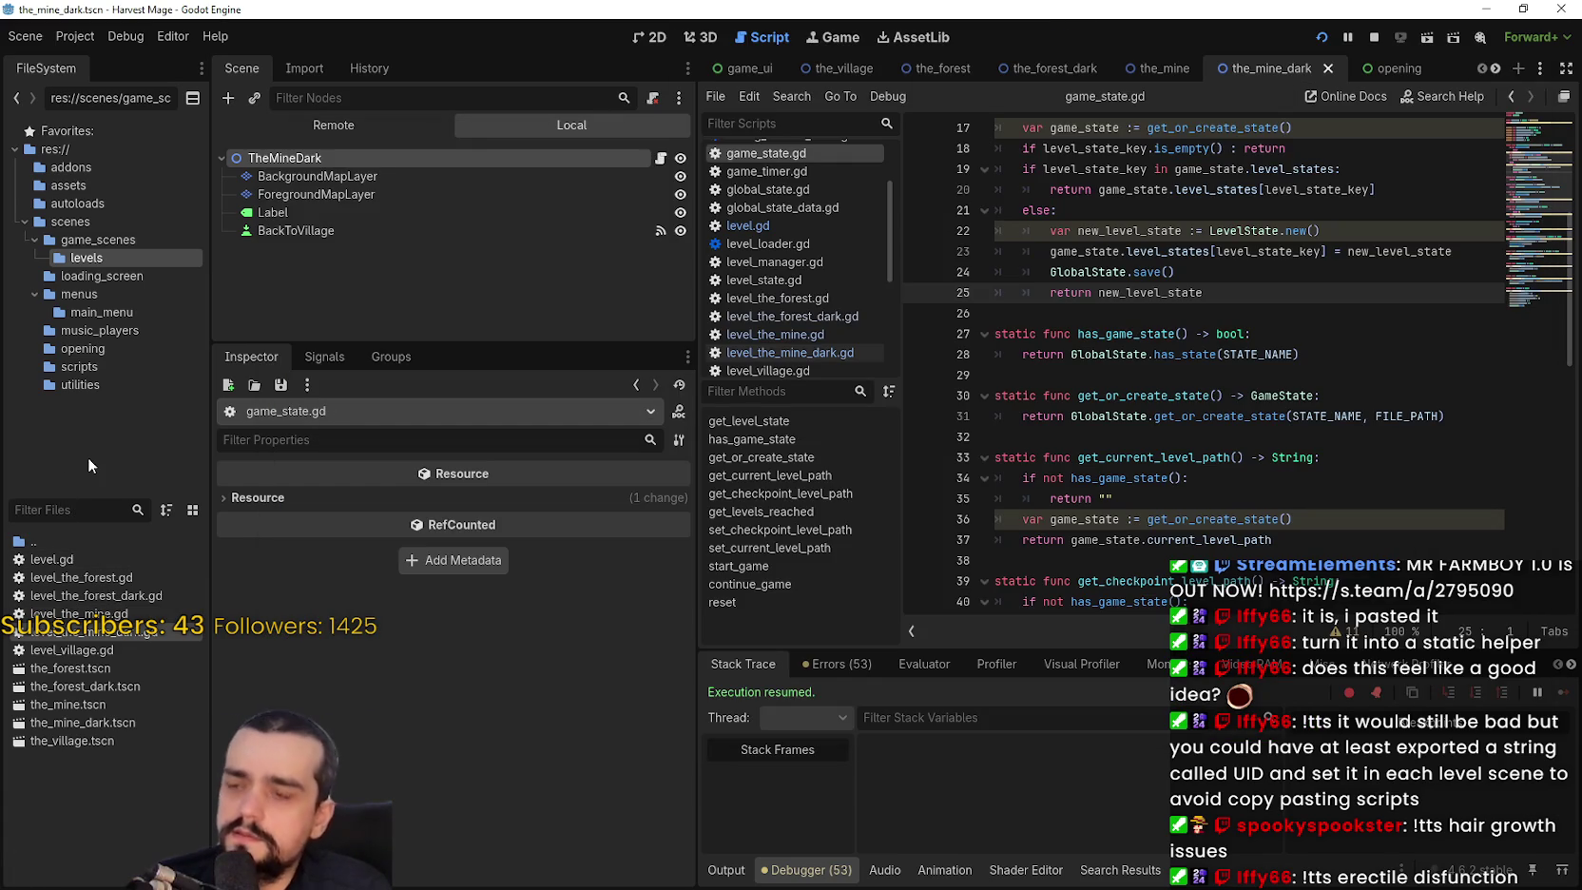
Filter FileSystem for 'level_state', open level_state.gd, and clear the filter.
type("level_stra")
key("BackSpace")
key("BackSpace")
type("a")
double_click(107, 540)
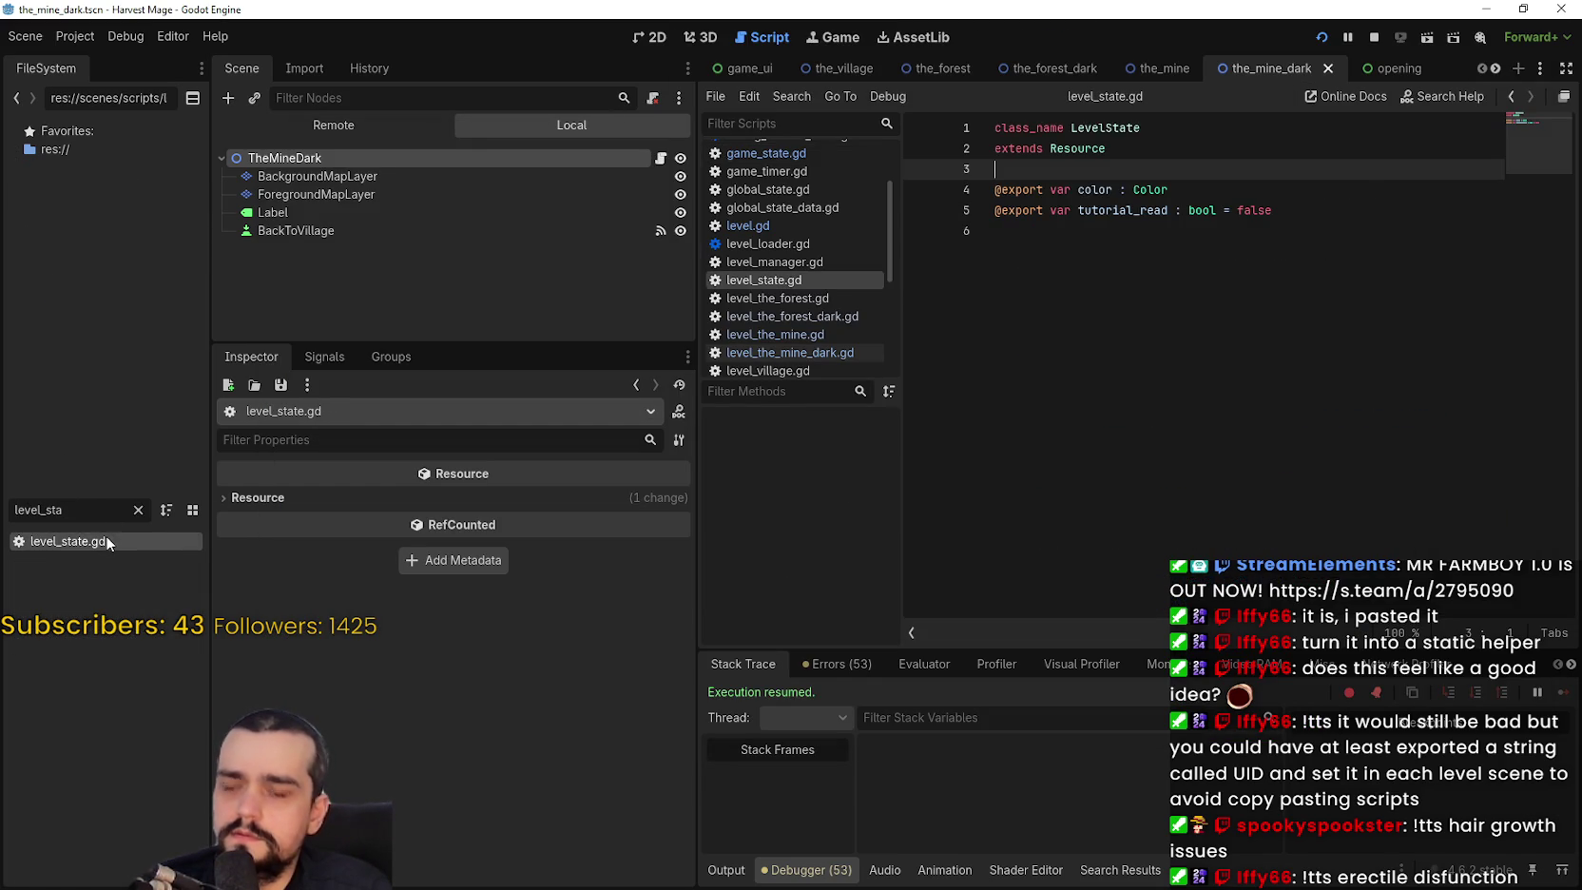
left_click(1262, 324)
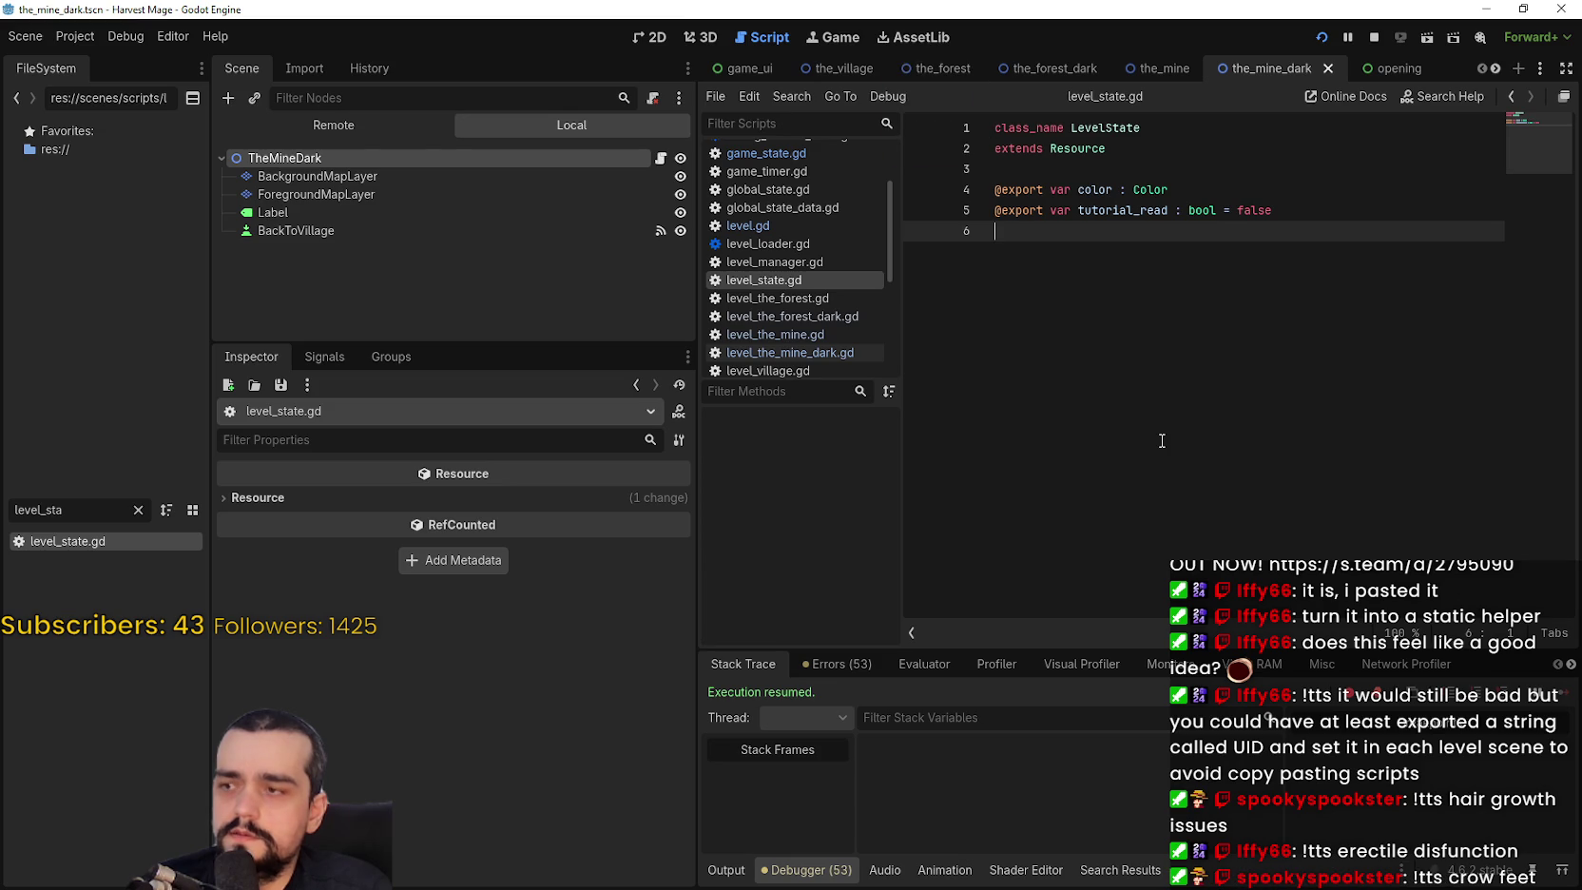
left_click(138, 509)
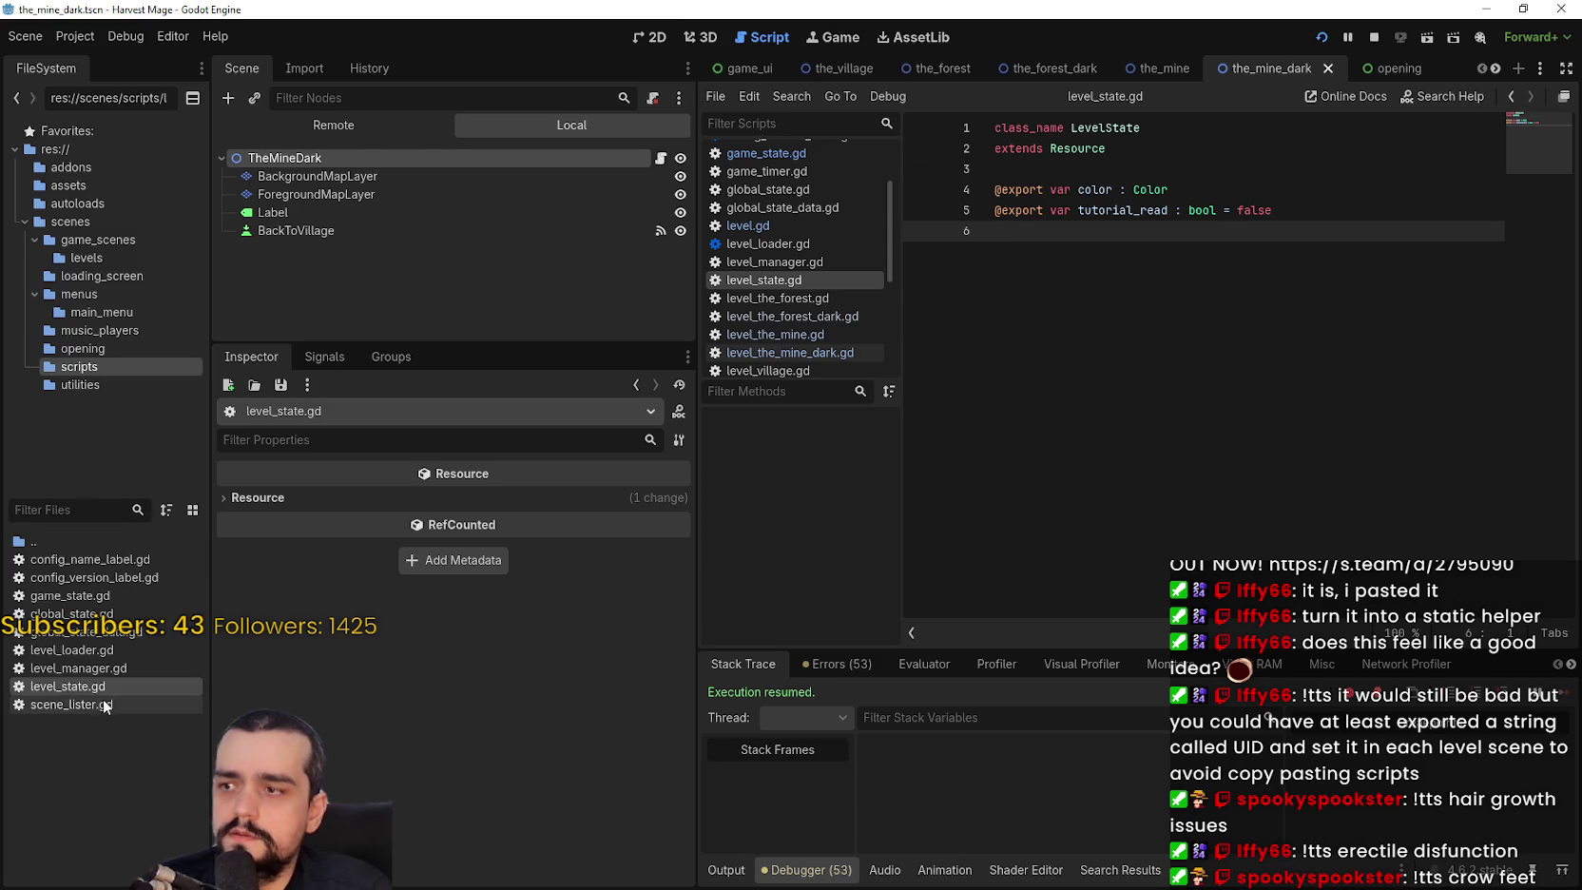
Compare level_state.gd against the external script references in global_state.tres, then close the running game.
key("alt+Tab")
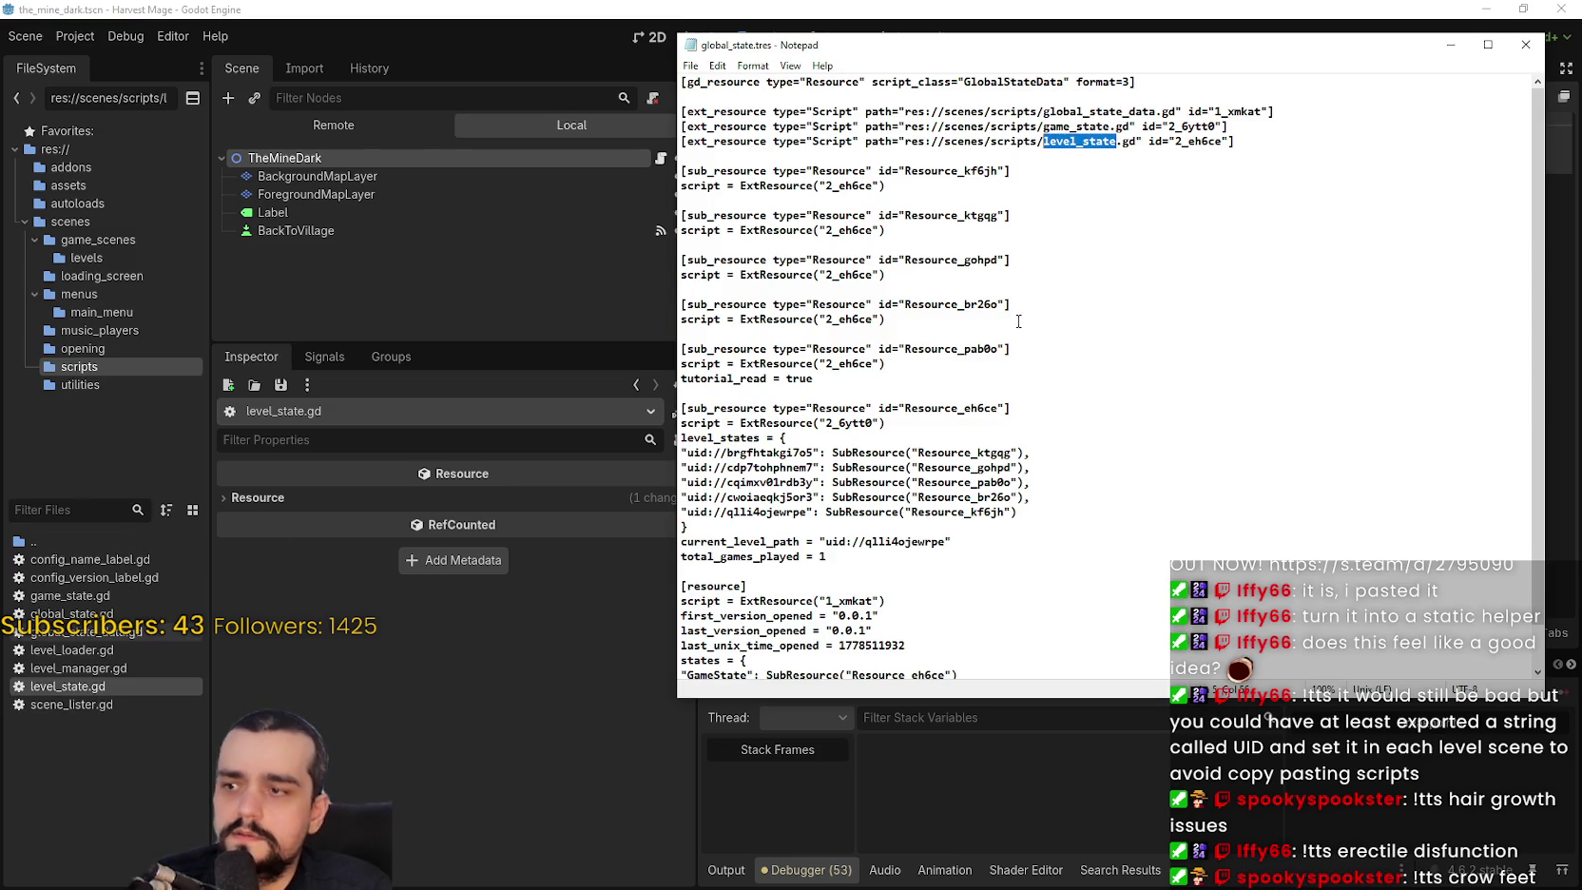
left_click(1105, 230)
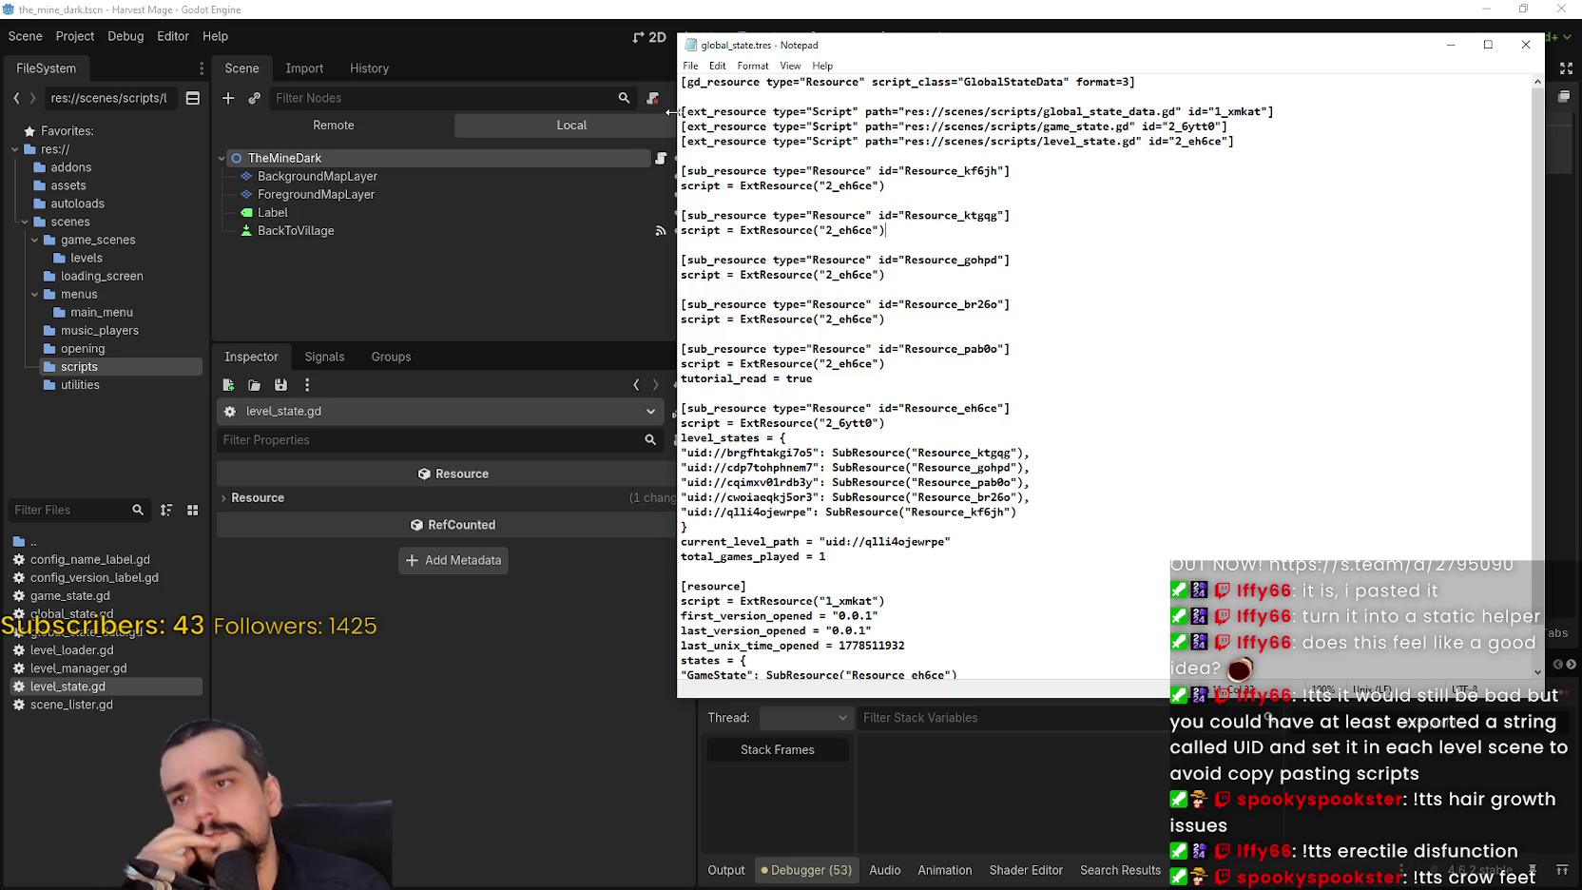
mouse_move(681, 103)
left_mouse_down()
mouse_move(1301, 102)
mouse_move(1290, 143)
left_mouse_up()
left_click(1279, 147)
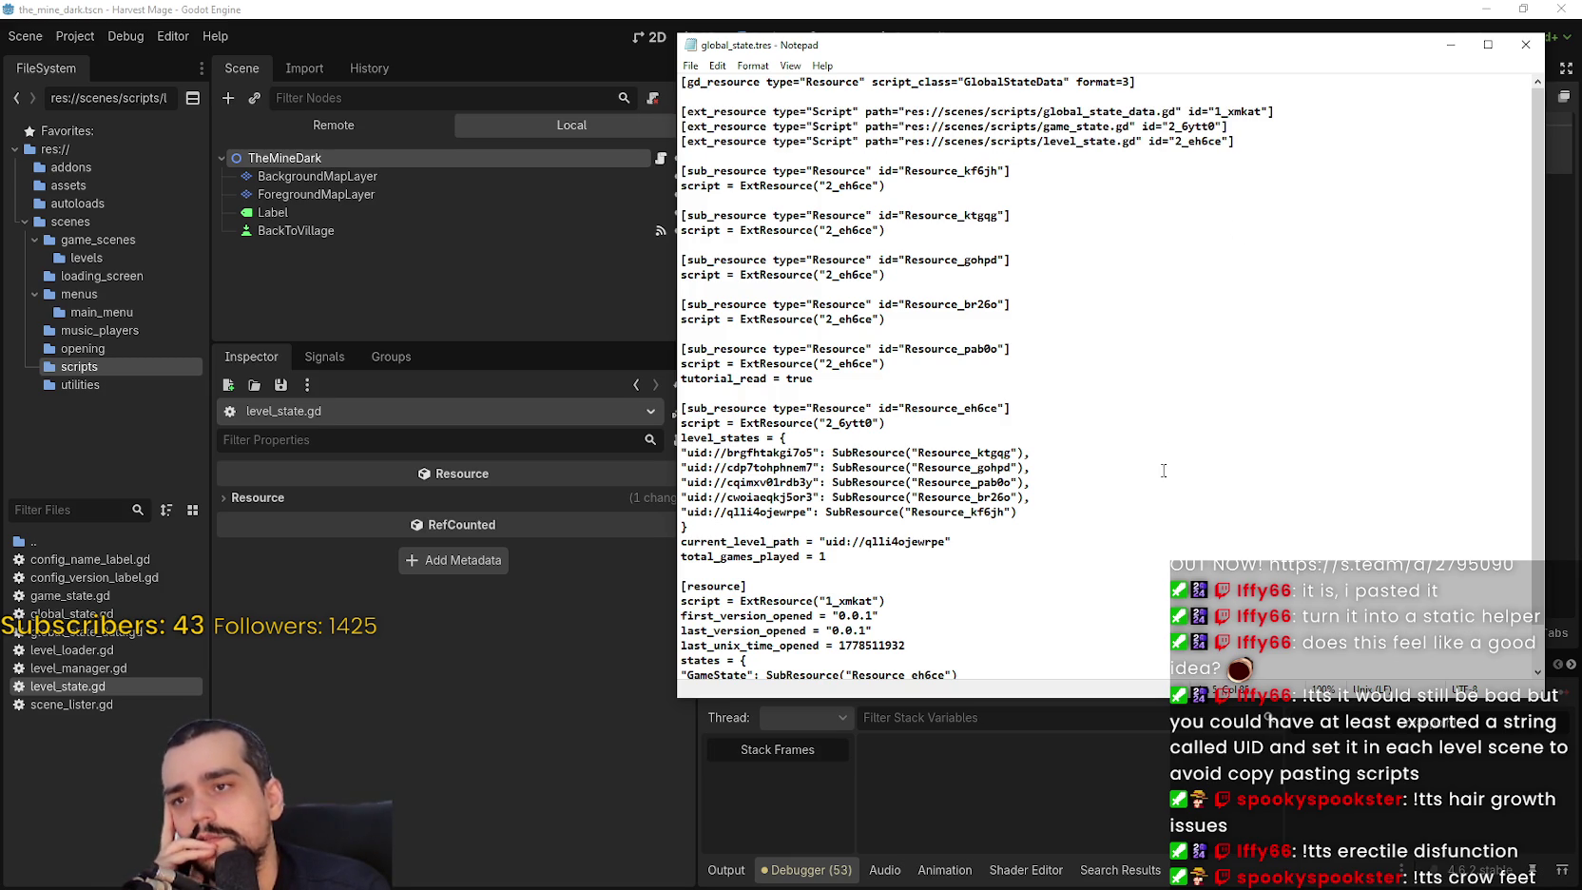
scroll(1163, 458, "down", 1)
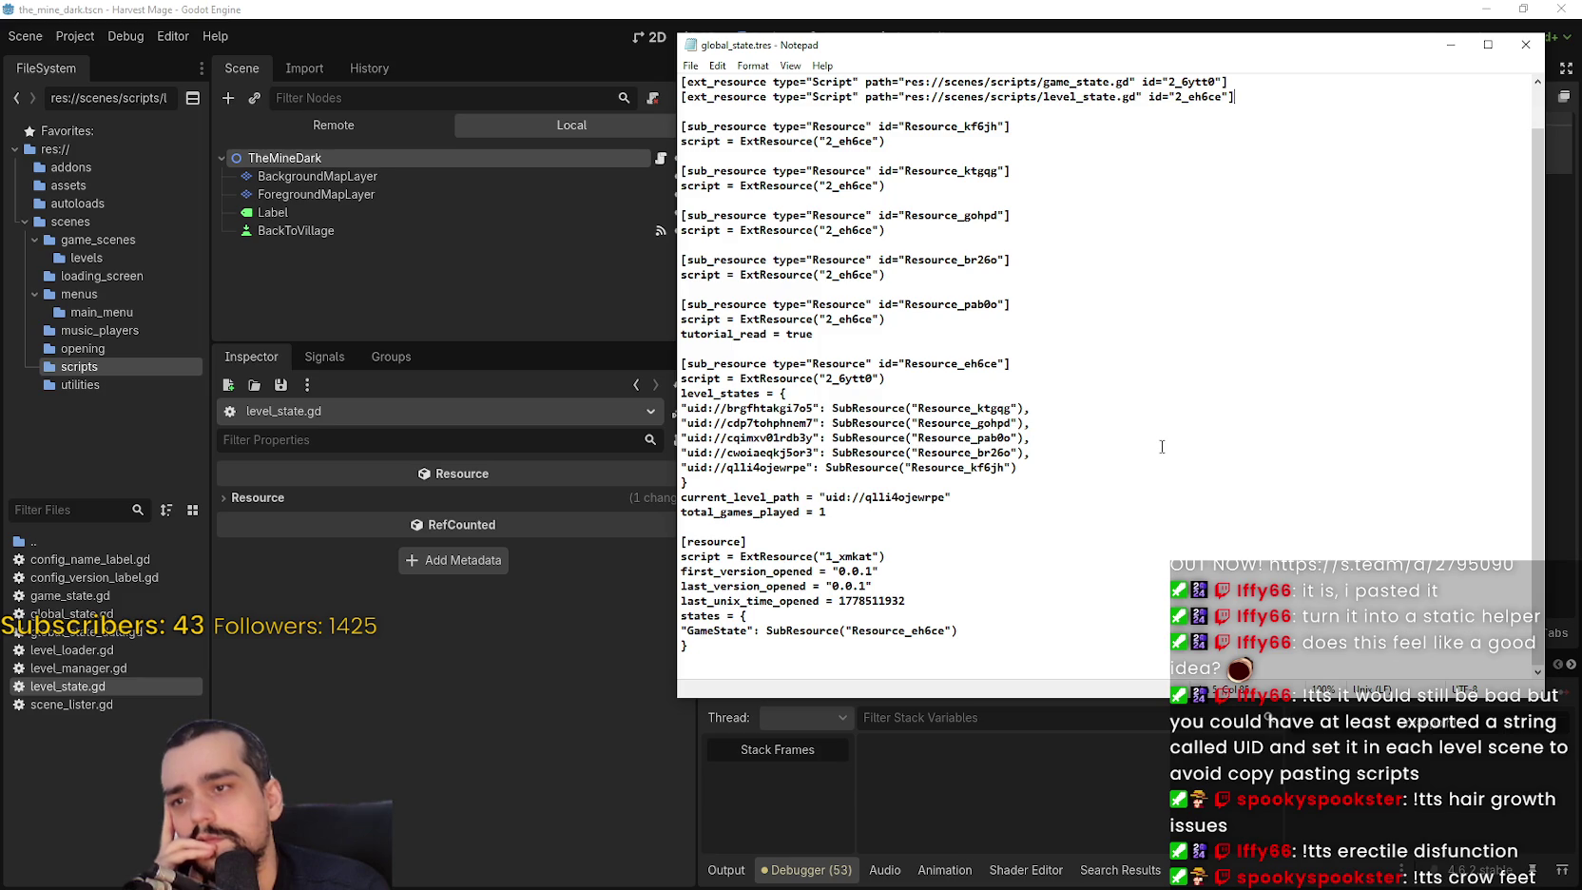
key("alt+Tab")
left_click(1188, 210)
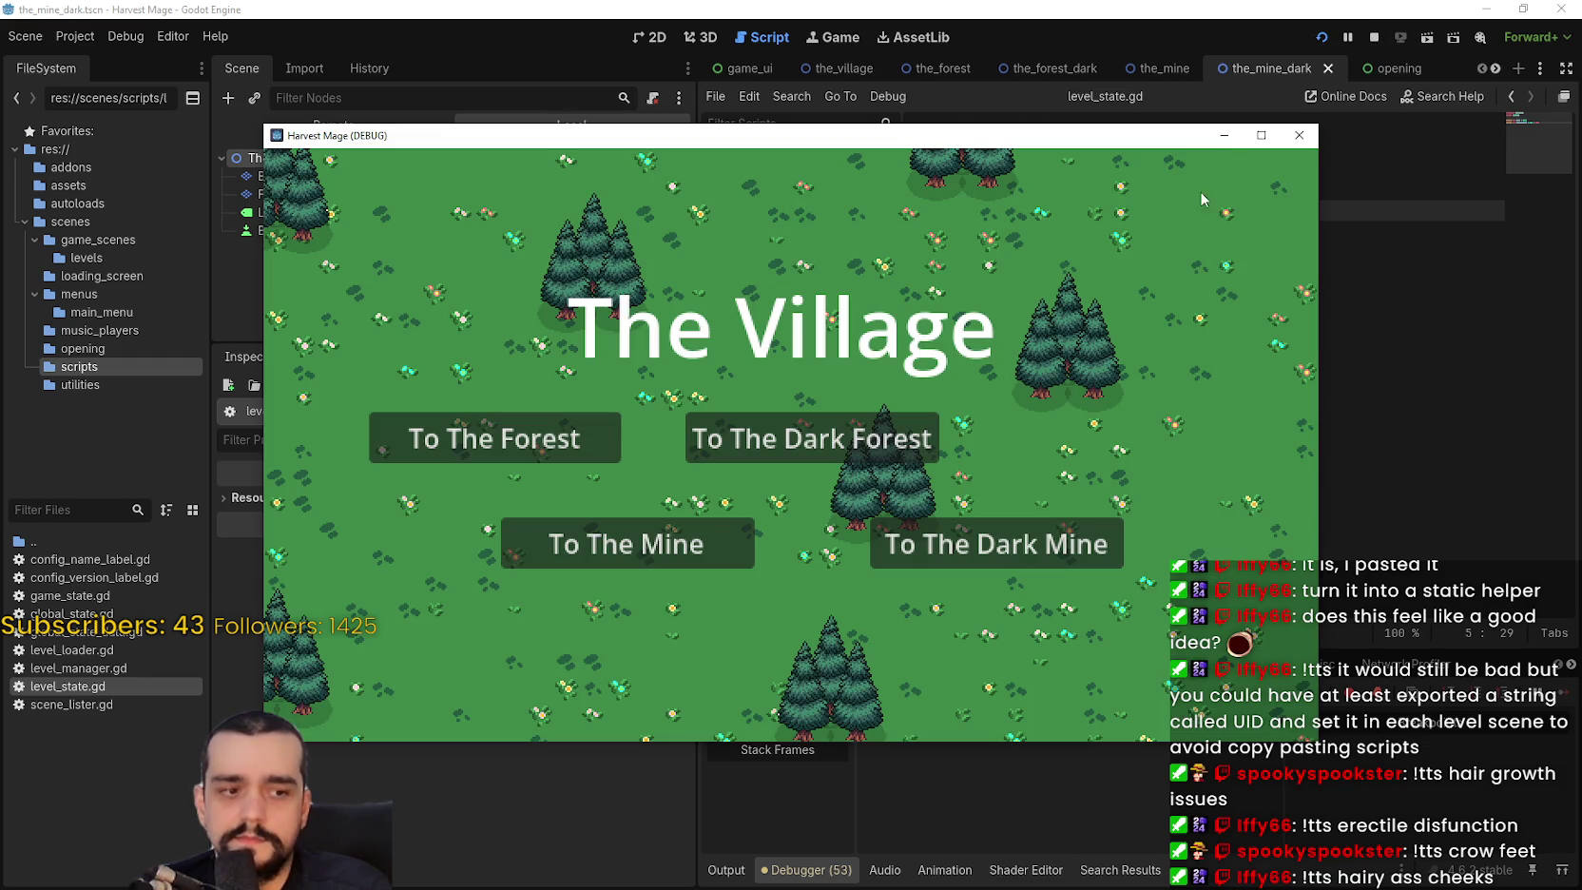
left_click(1301, 132)
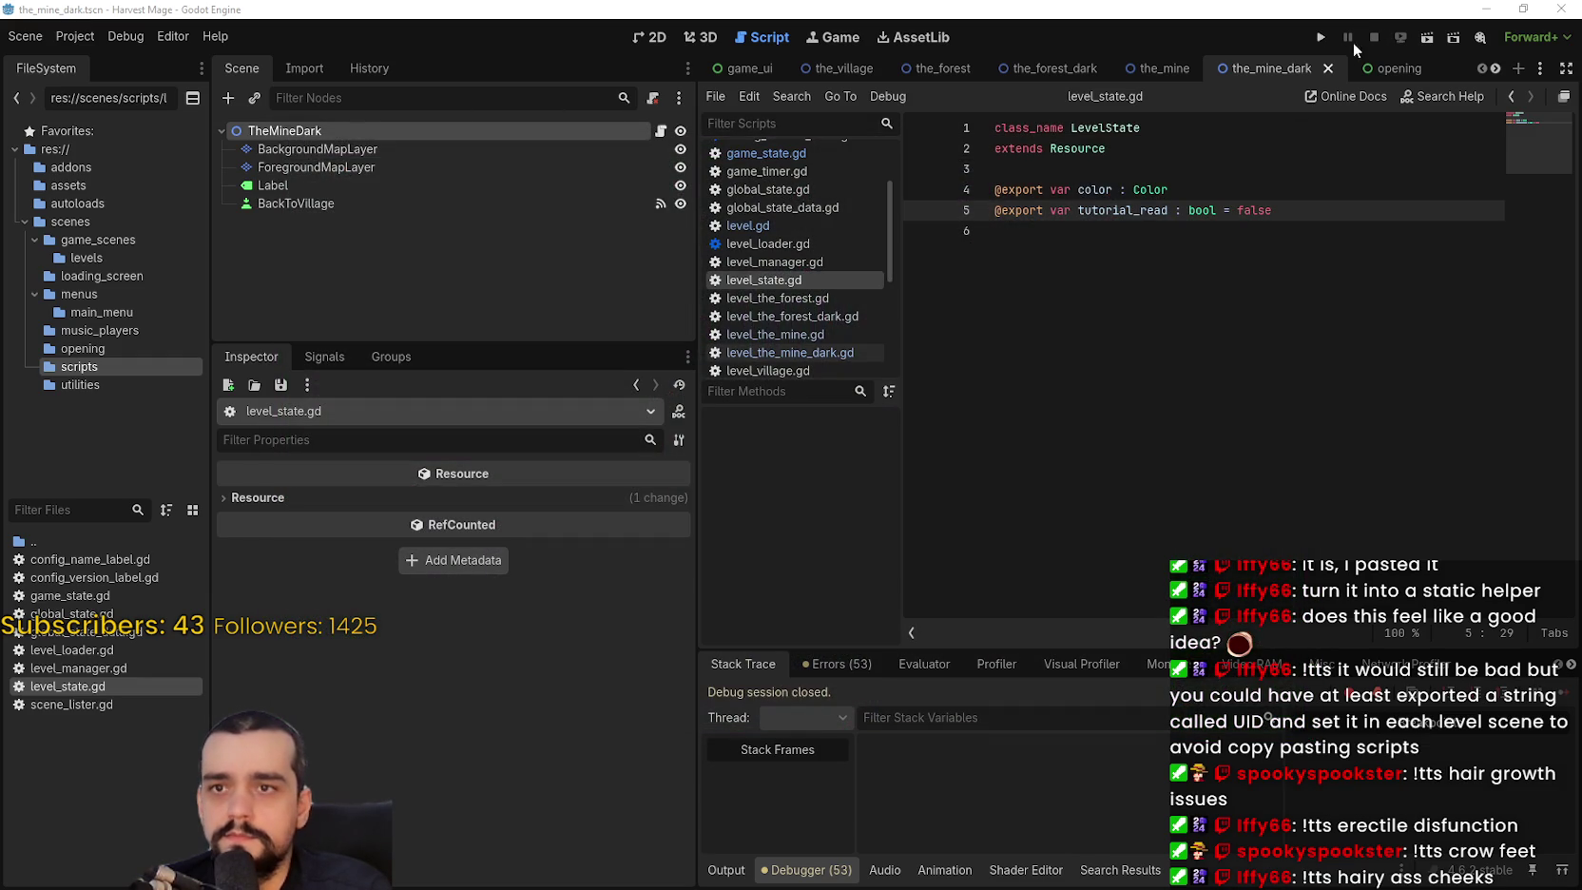
Find the_village.tscn through the 'the' file filter and open the scene.
left_click(107, 510)
type("the")
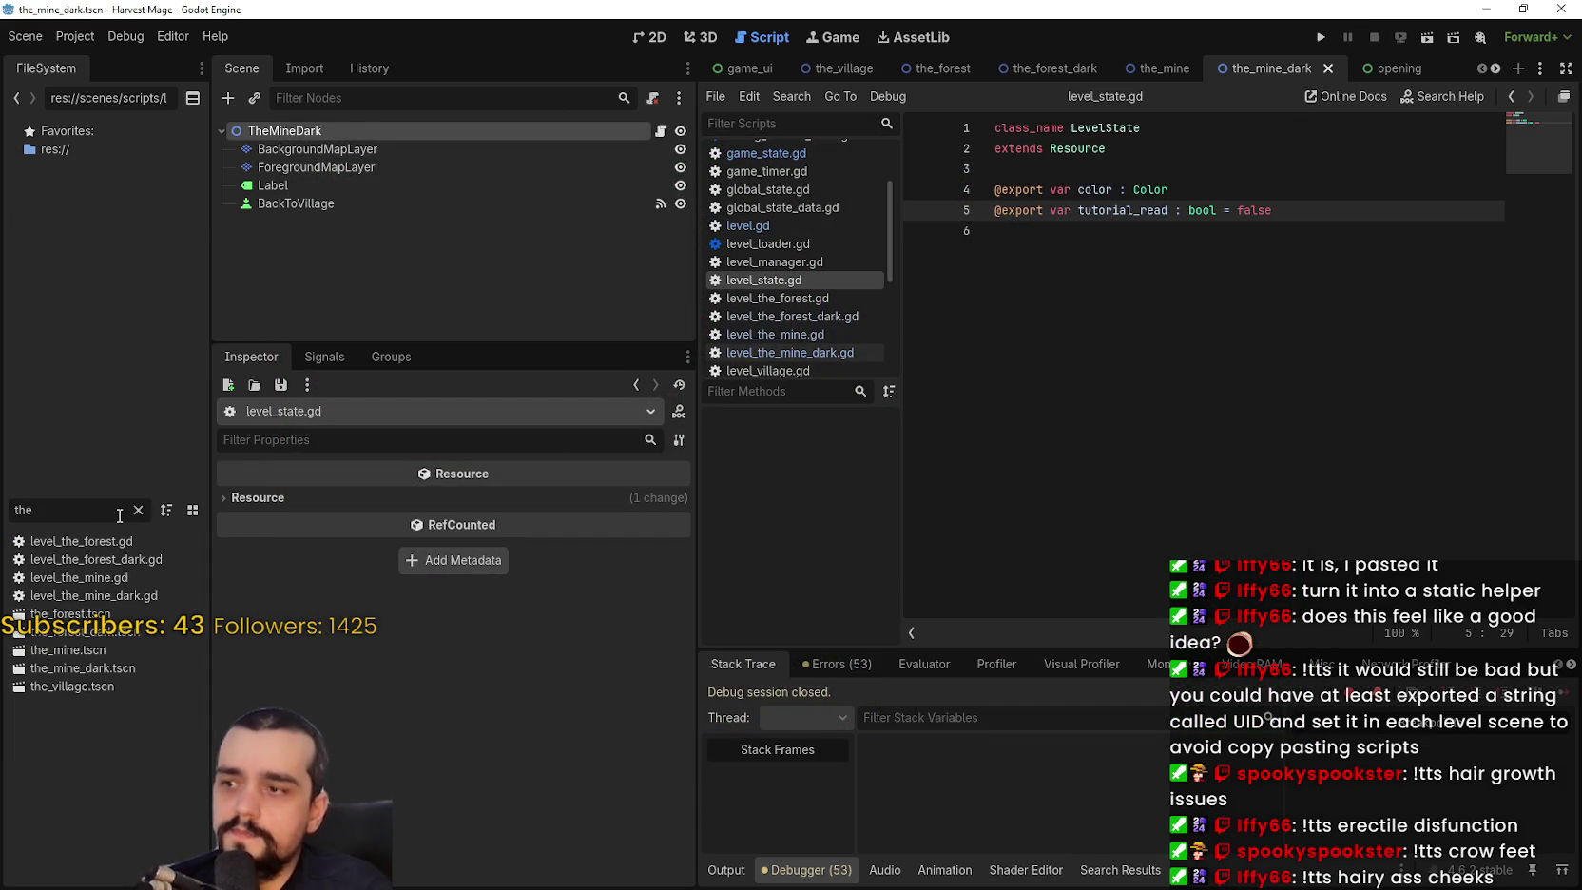
left_click(89, 683)
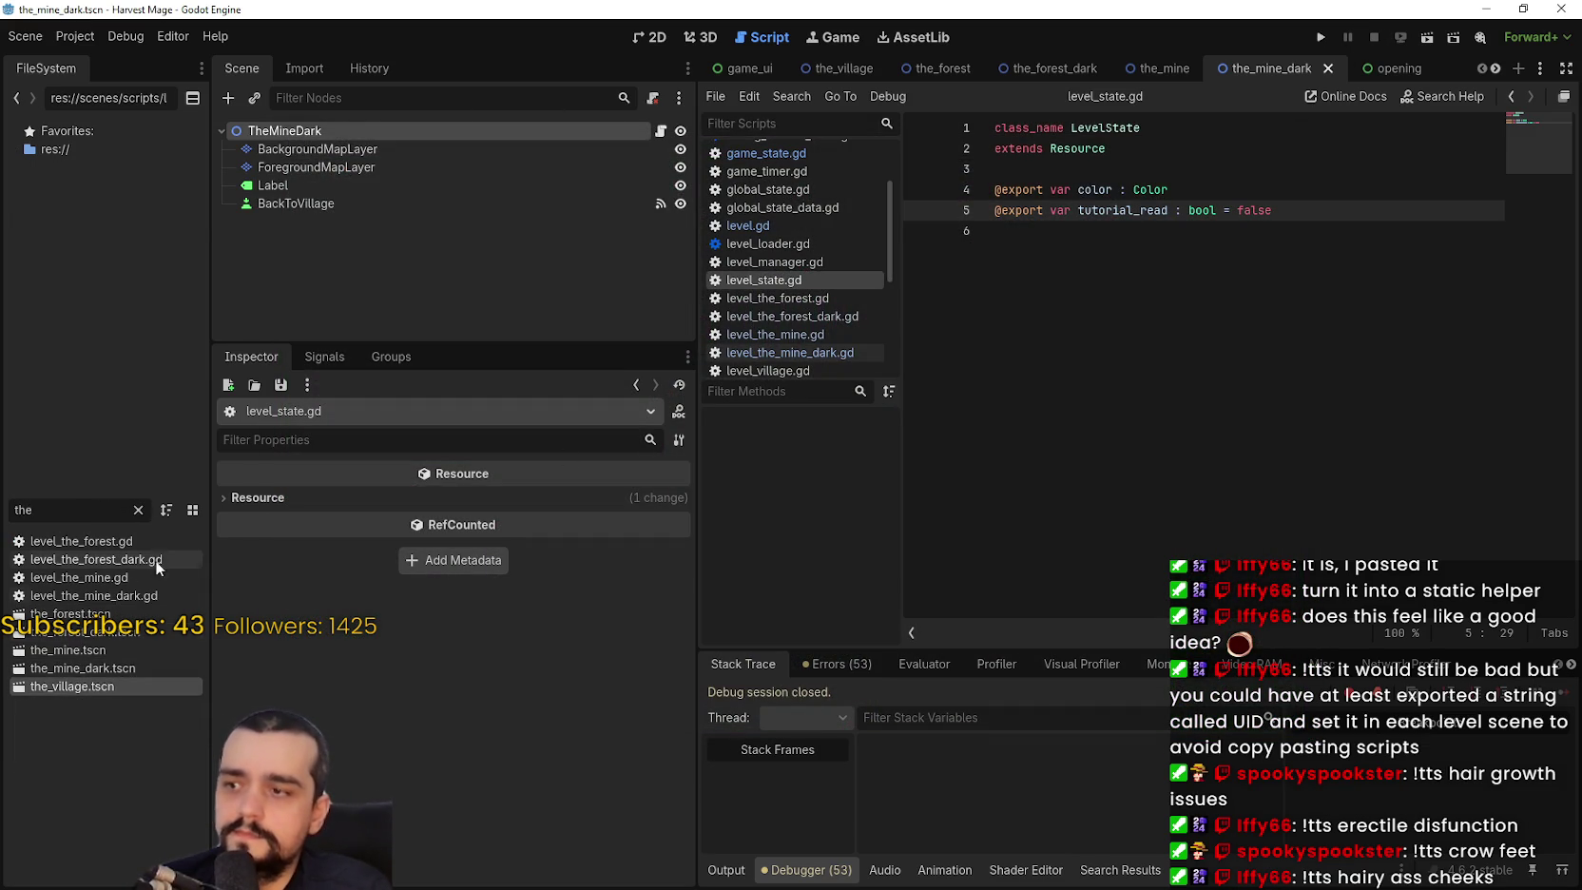
left_click(138, 510)
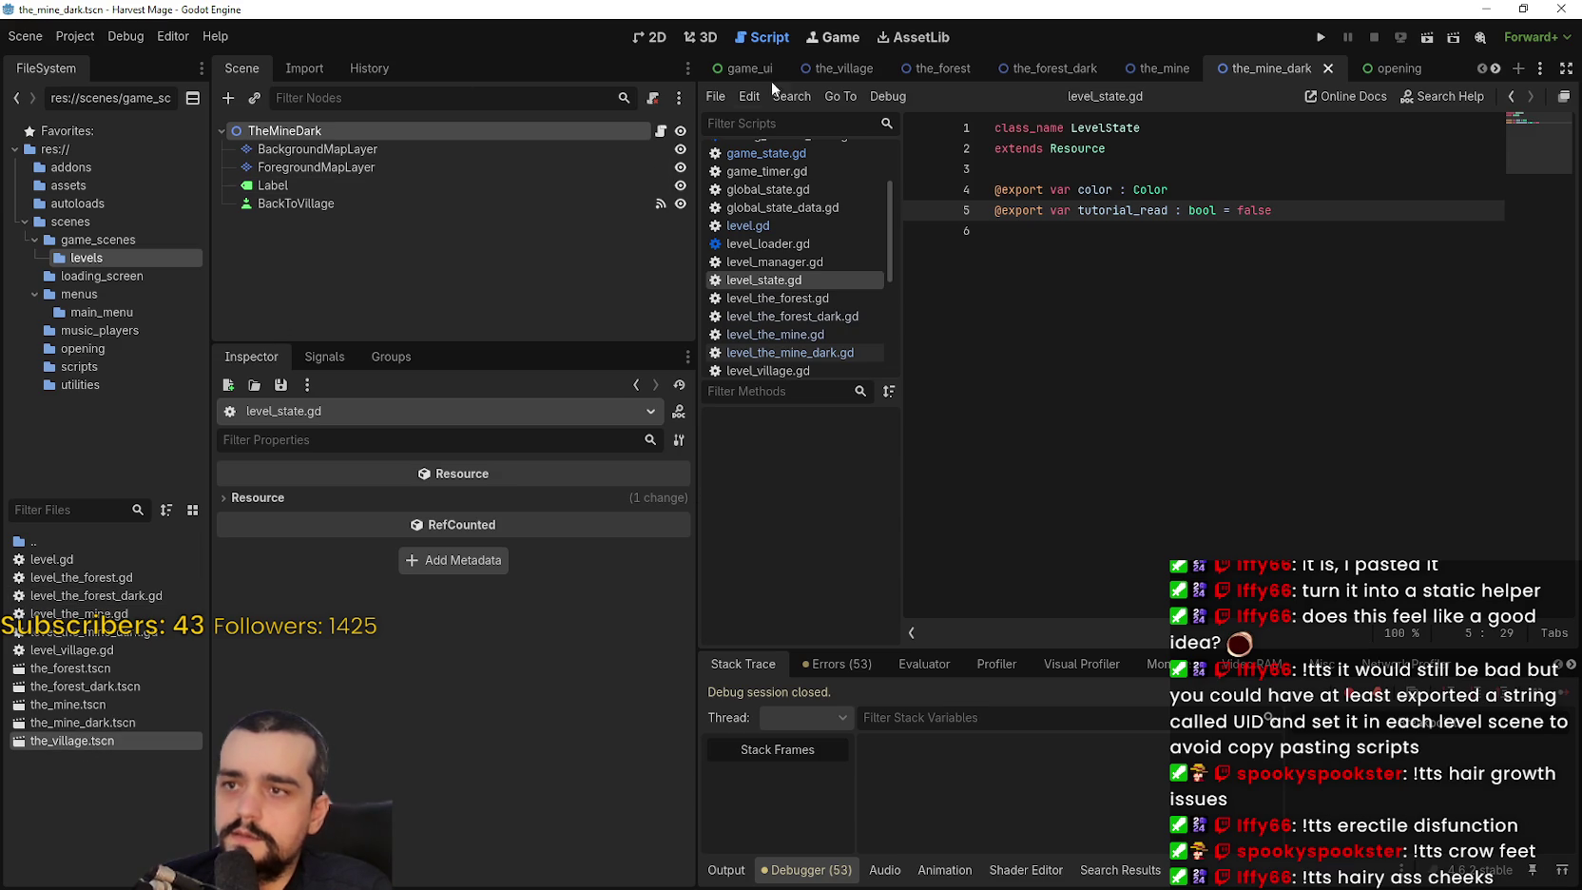
double_click(59, 741)
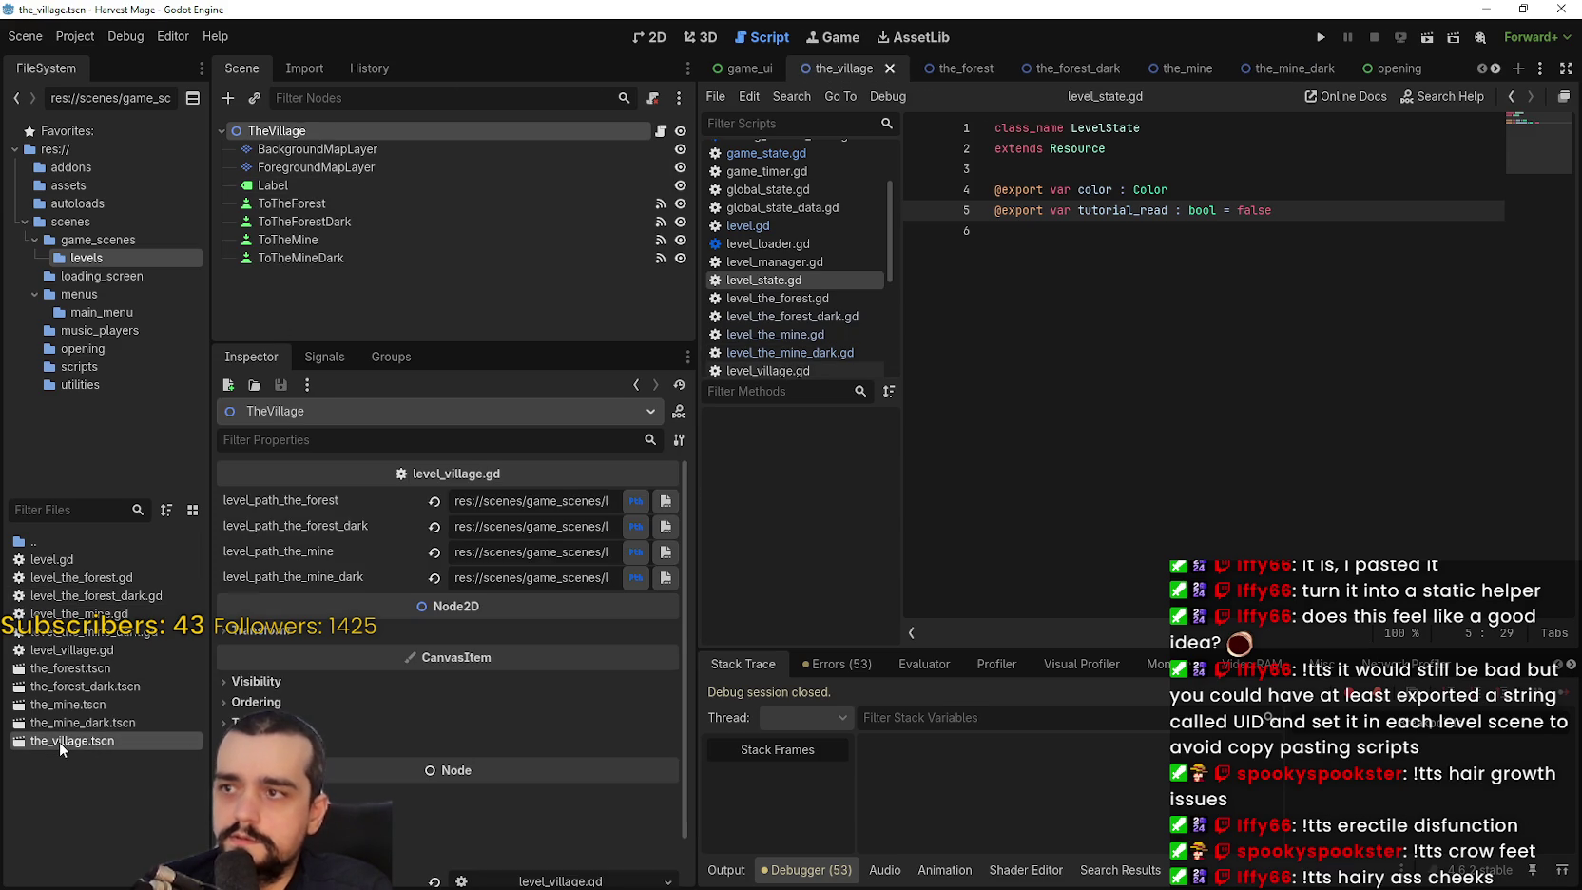
Rename the_village.tscn to the_village_43243243.tscn and run the project.
right_click(64, 737)
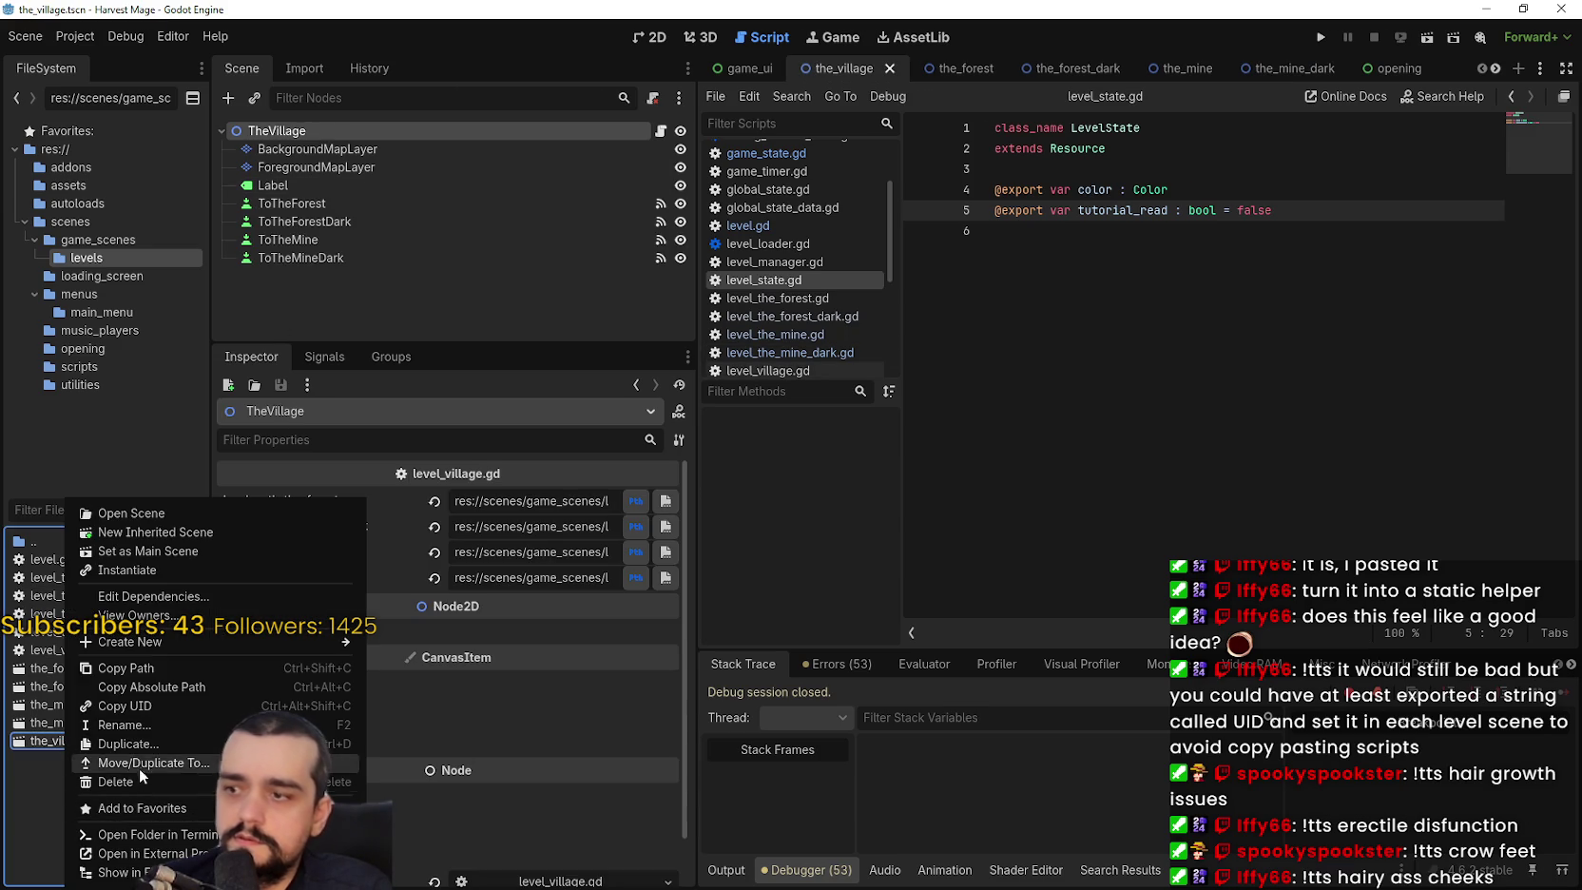
left_click(138, 726)
key("Right")
type("_")
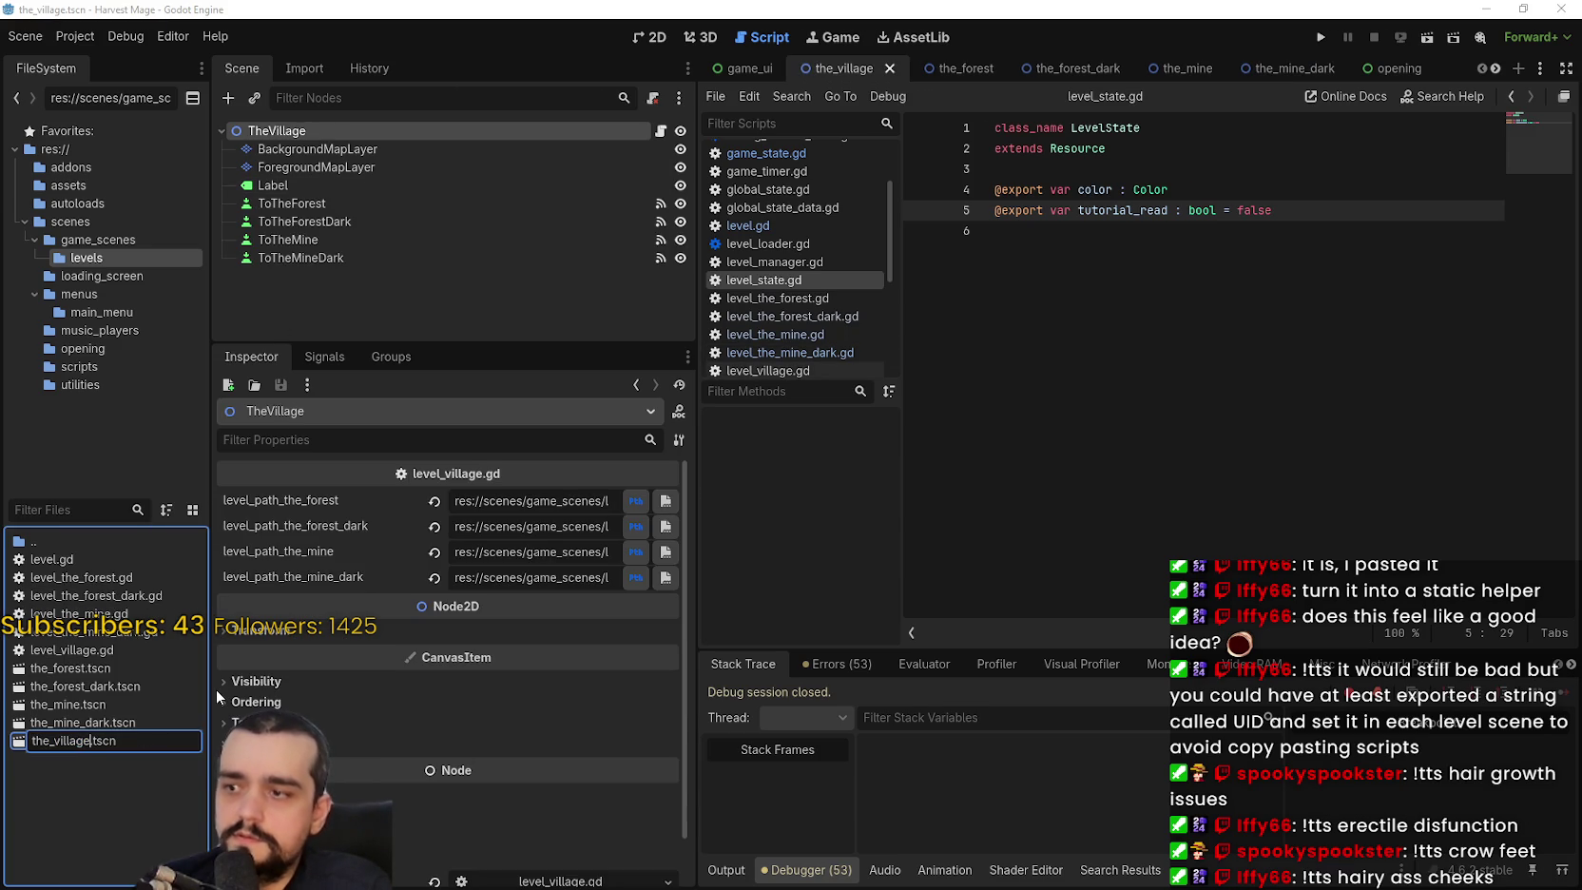
type("43243243")
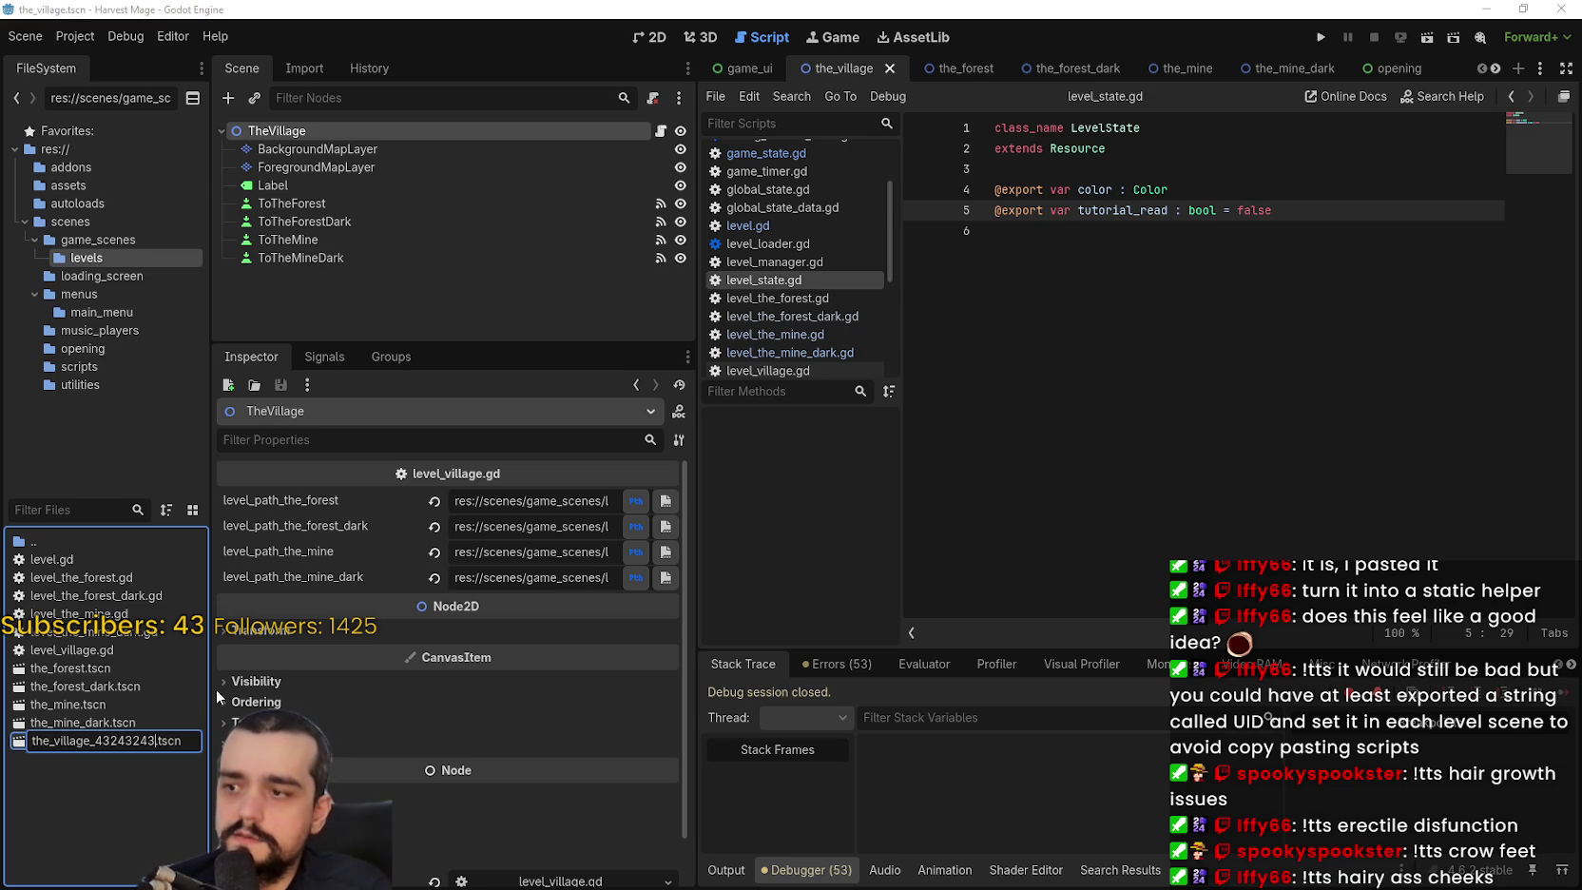
key("Return")
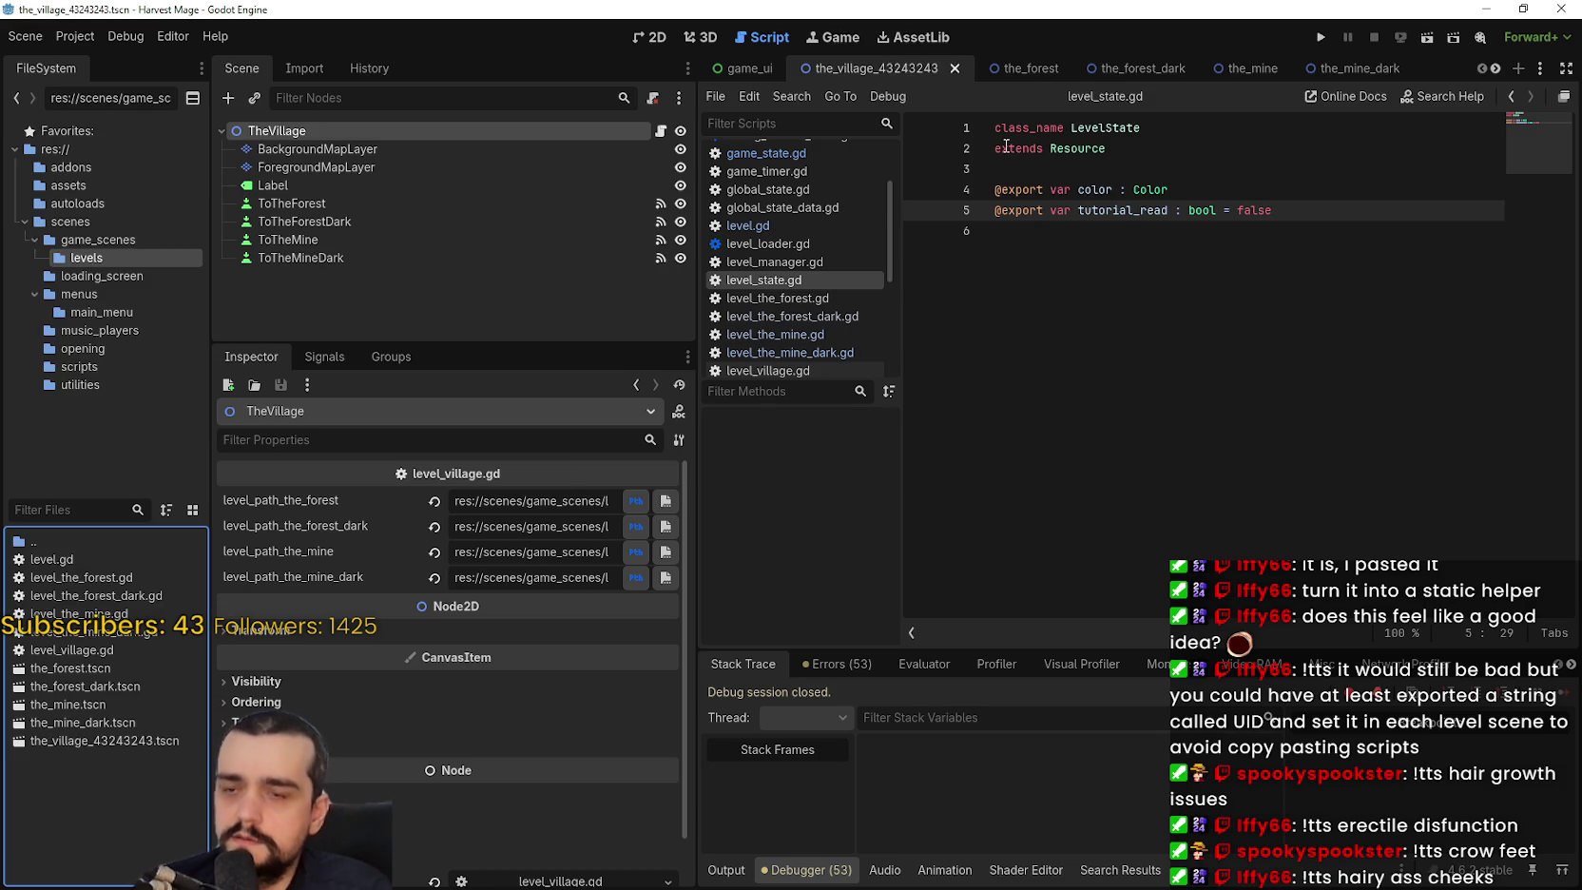
left_click(1318, 38)
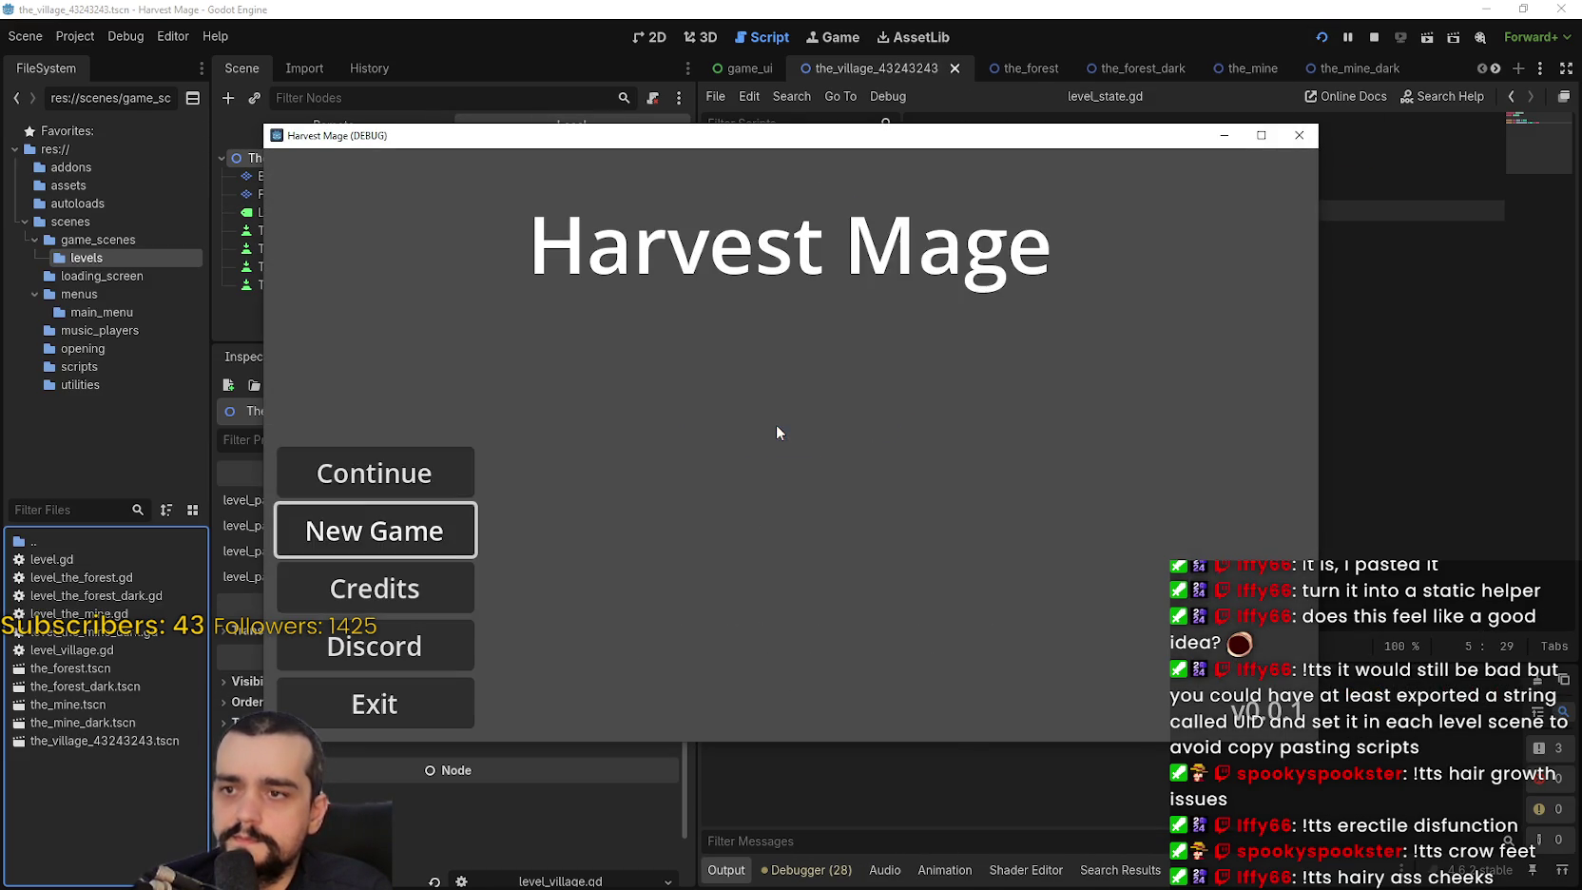
Continue the saved game, move its window aside, and glance over global_state.tres.
left_click(374, 481)
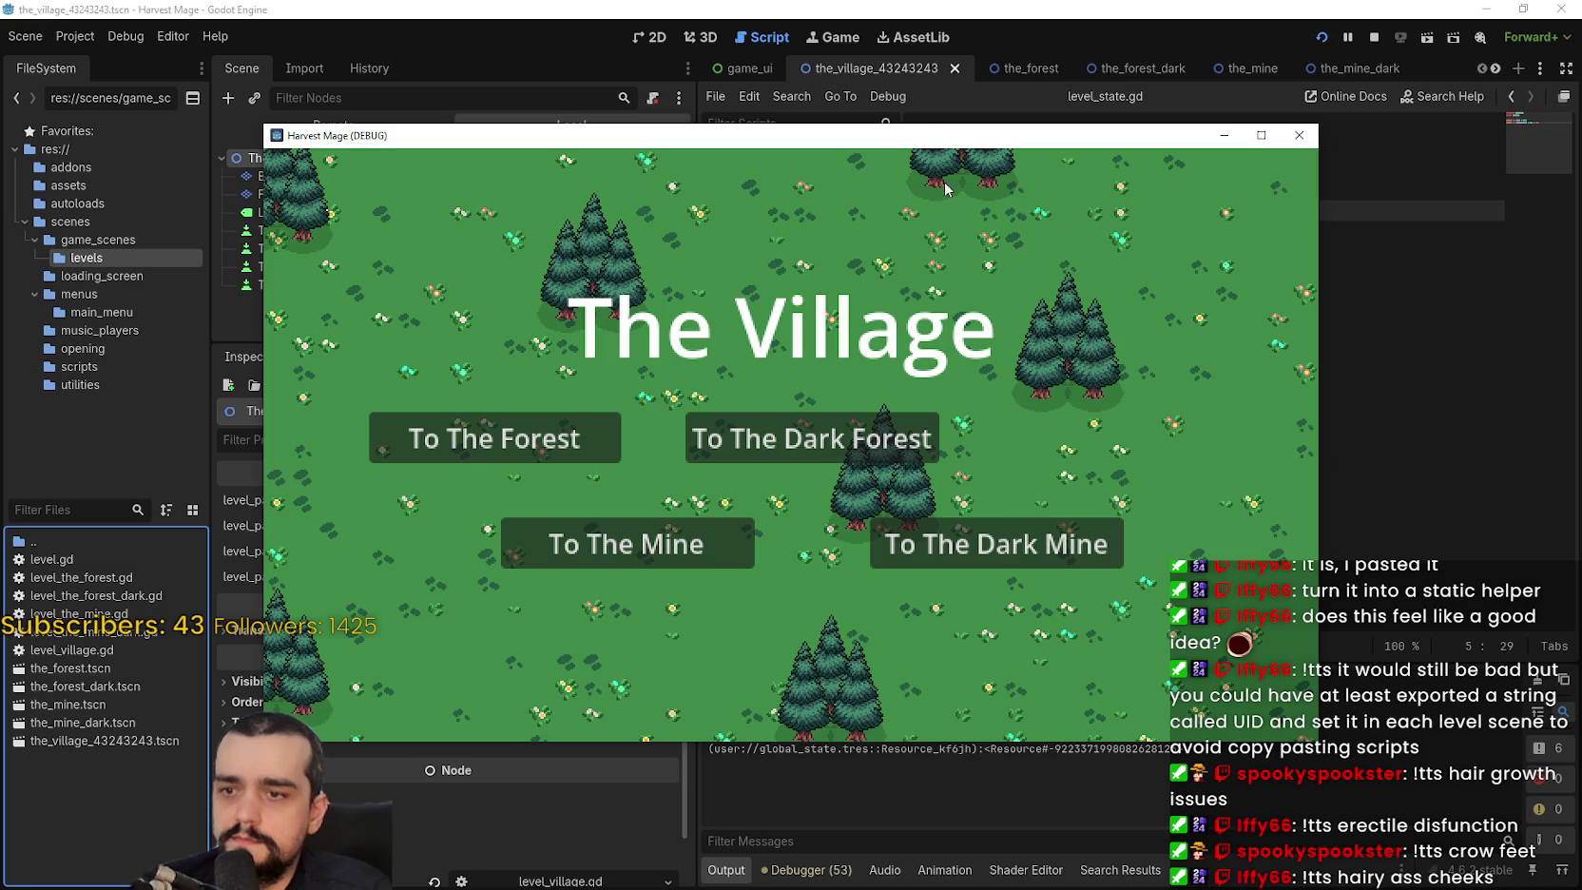
left_click_drag(924, 137, 1049, 62)
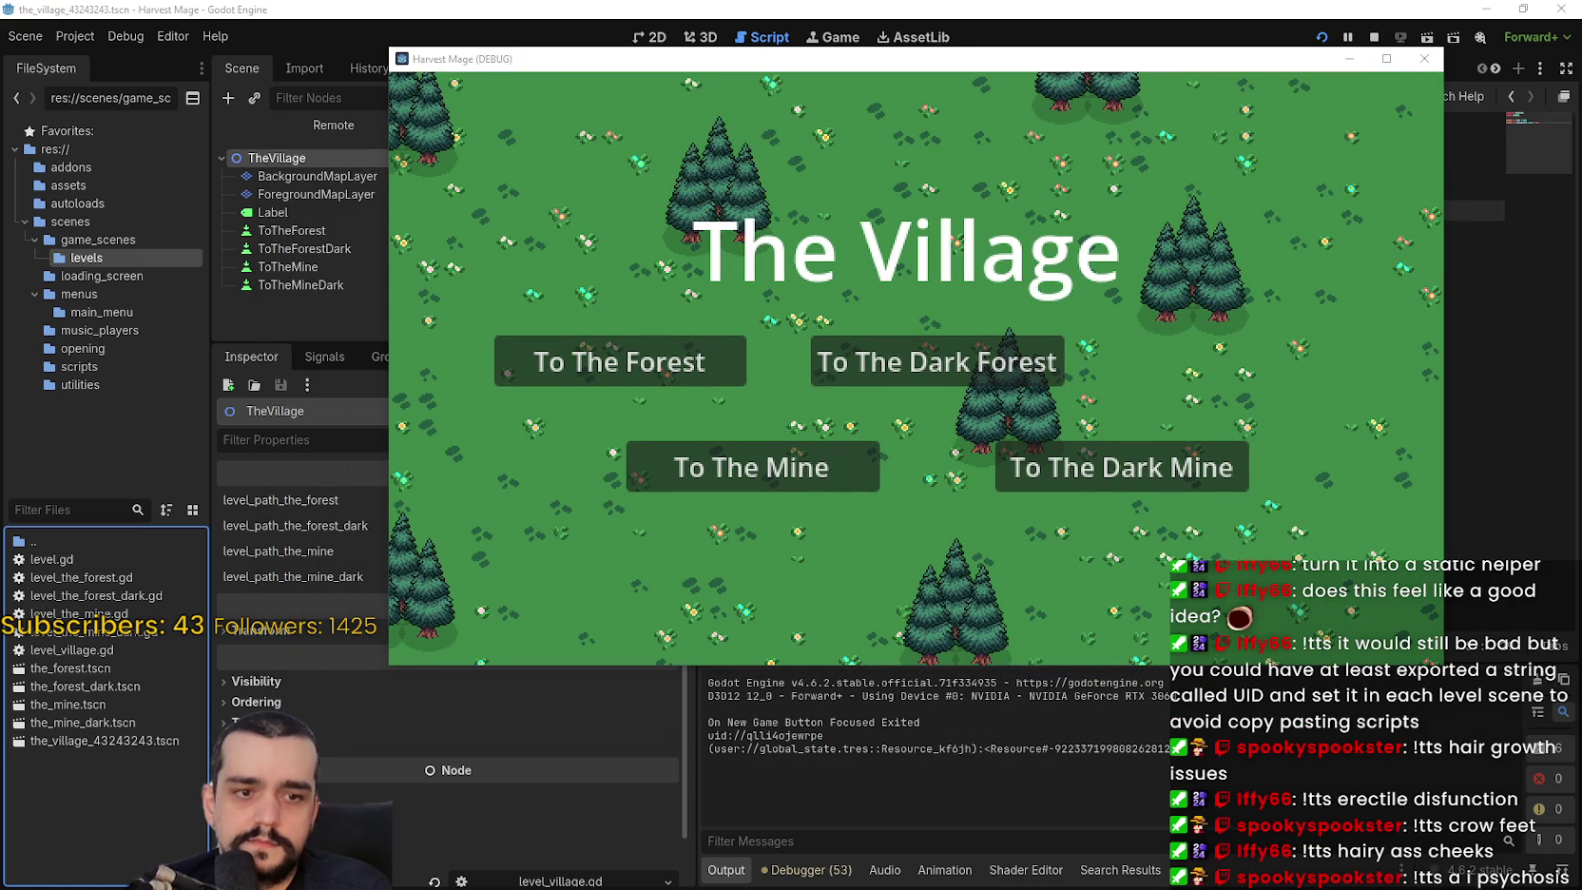
key("alt+Tab")
scroll(961, 490, "down", 2)
scroll(961, 491, "up", 2)
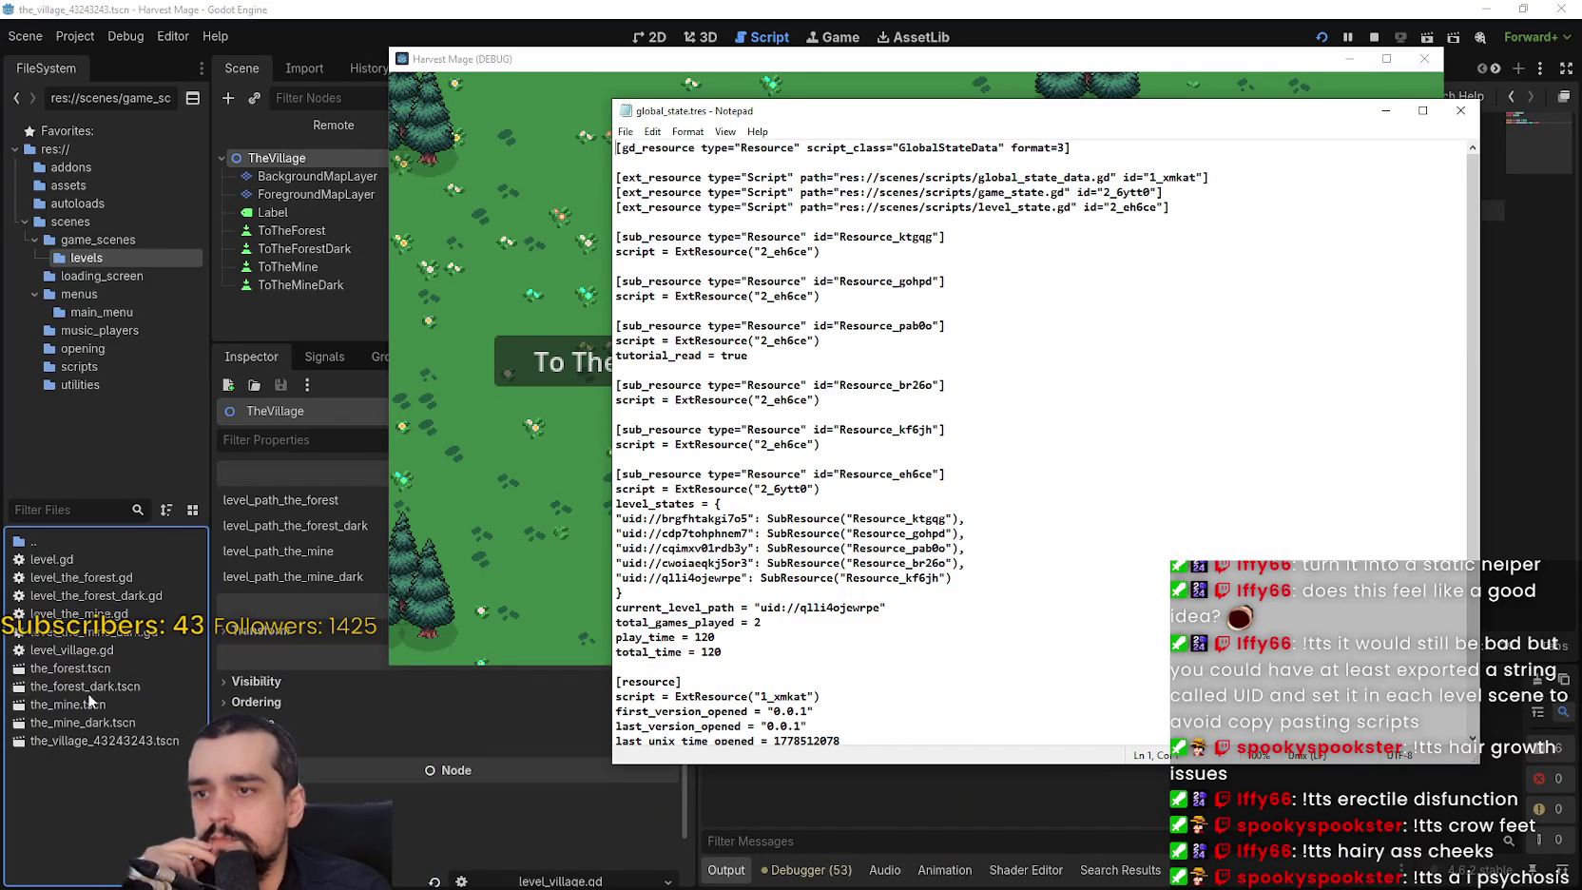
mouse_move(81, 743)
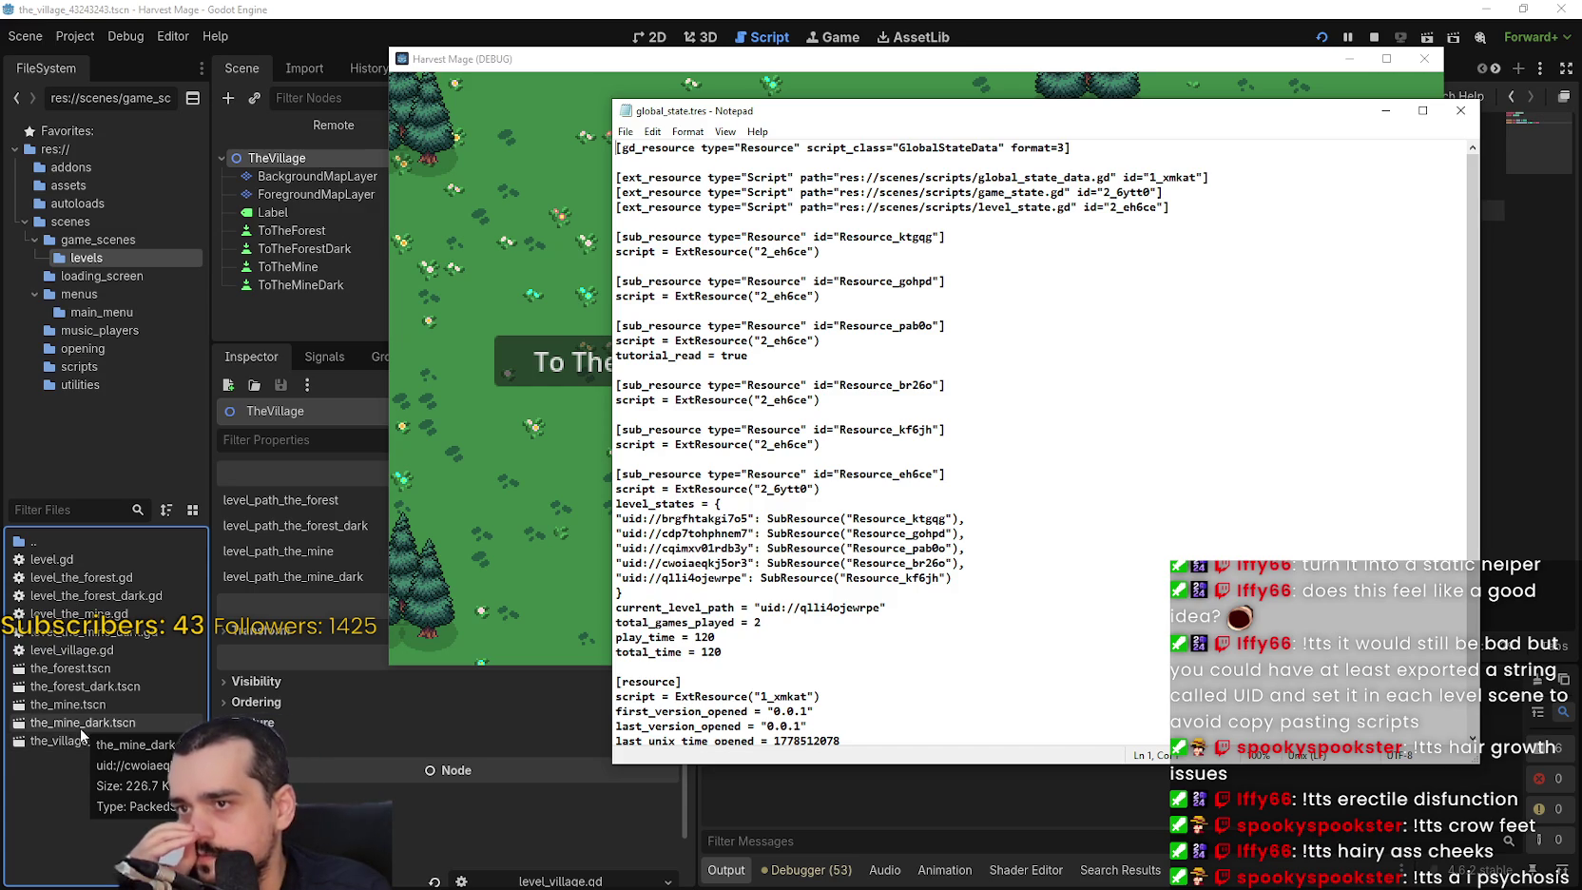
scroll(919, 385, "down", 2)
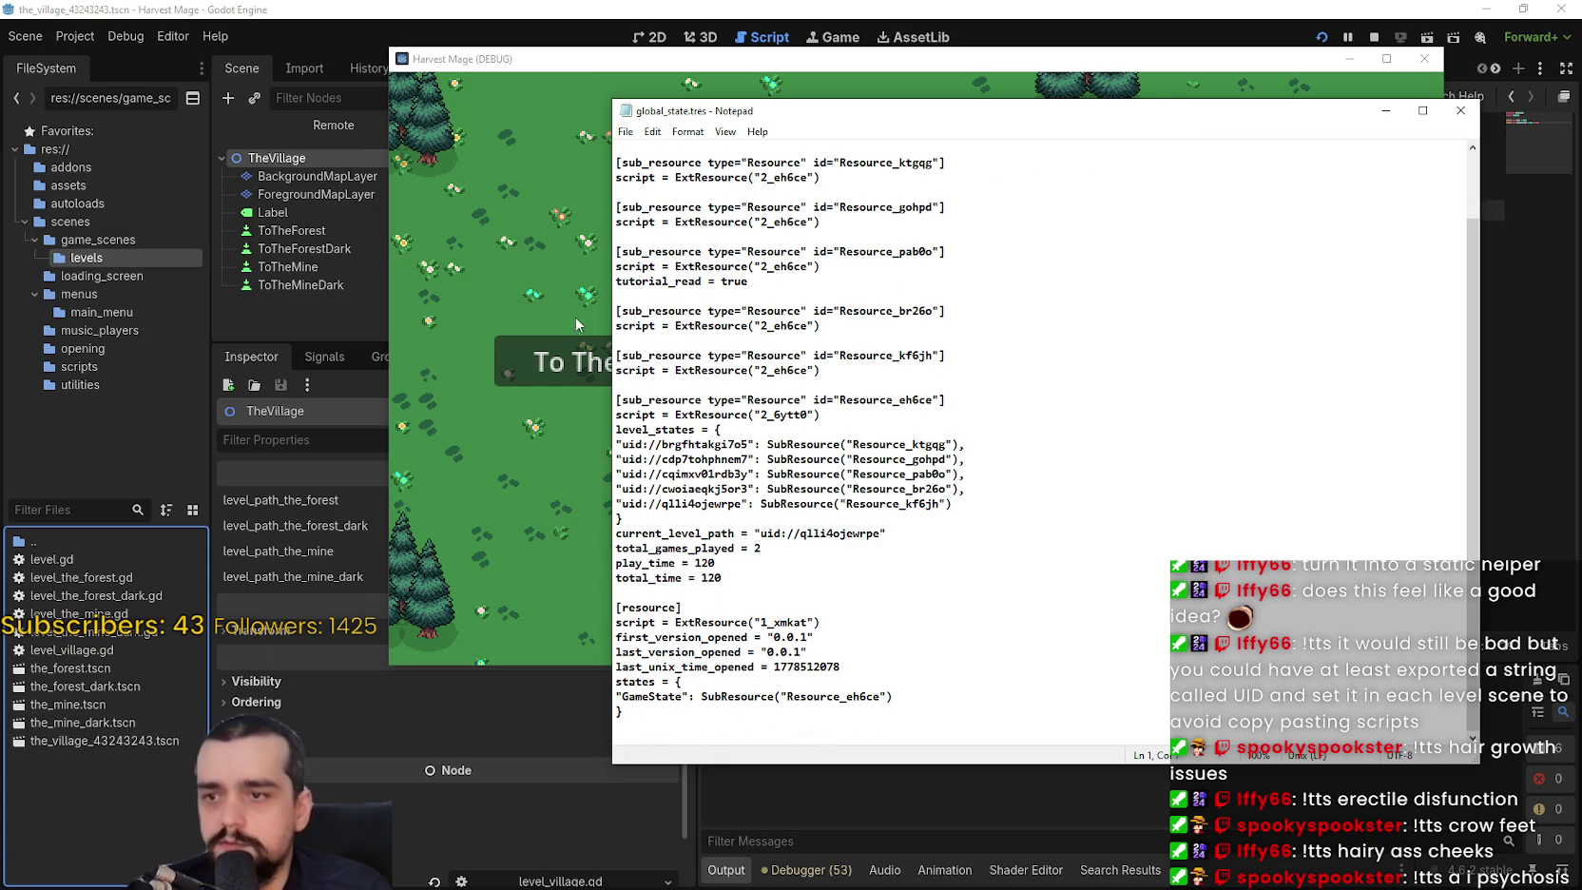
Travel between The Village, The Forest, The Dark Forest and The Mine, then close the game.
left_click(561, 361)
left_click(960, 423)
left_click(882, 362)
left_click(798, 452)
left_click(791, 455)
left_click(799, 451)
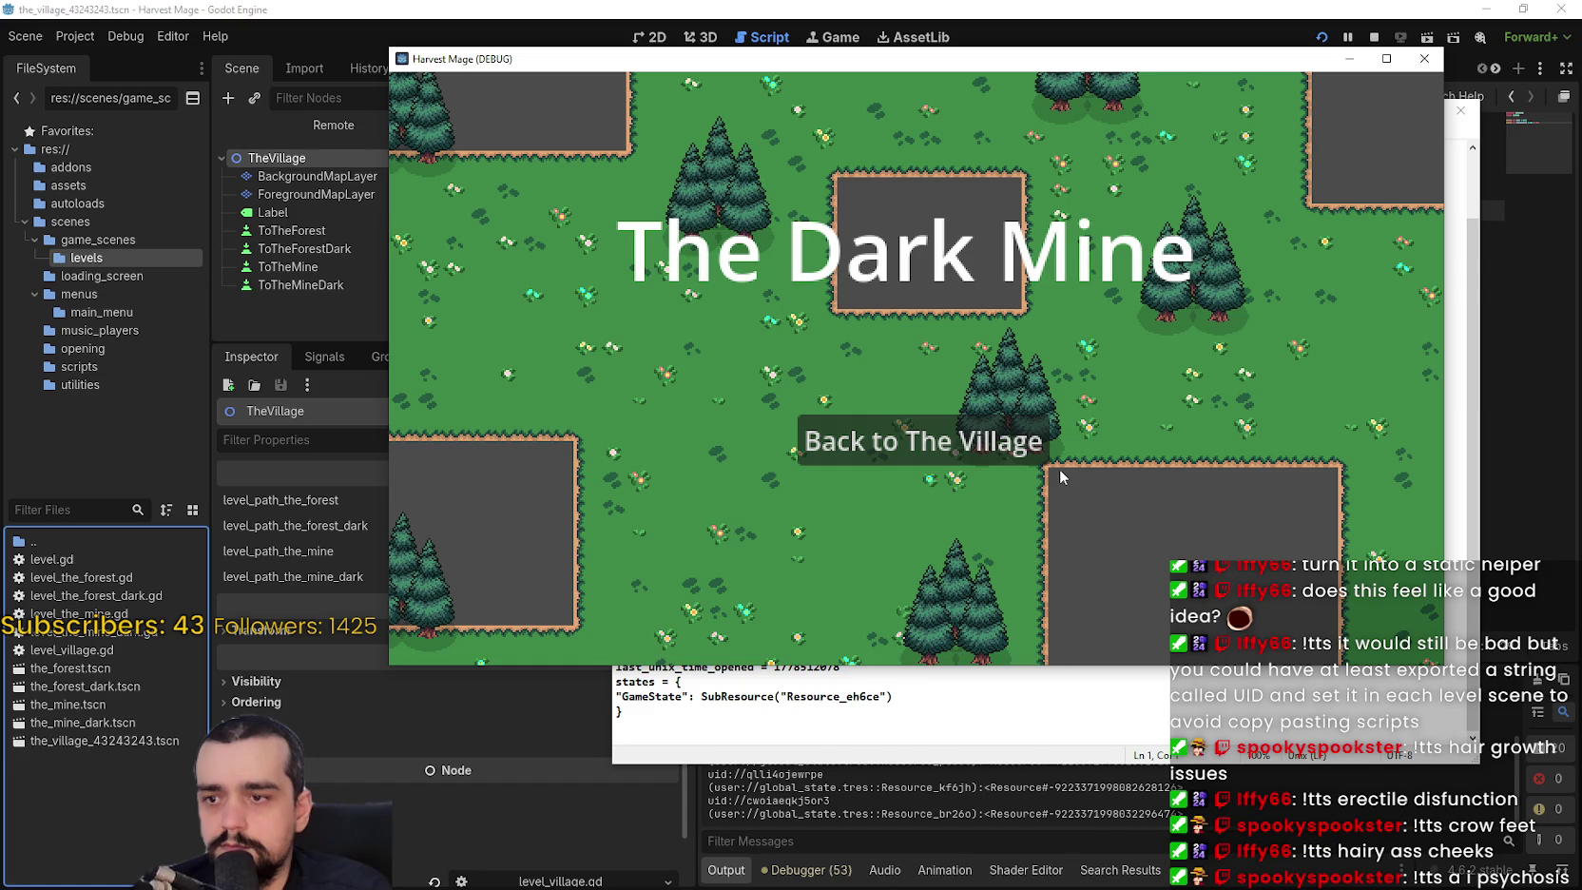
left_click(902, 444)
left_click(900, 363)
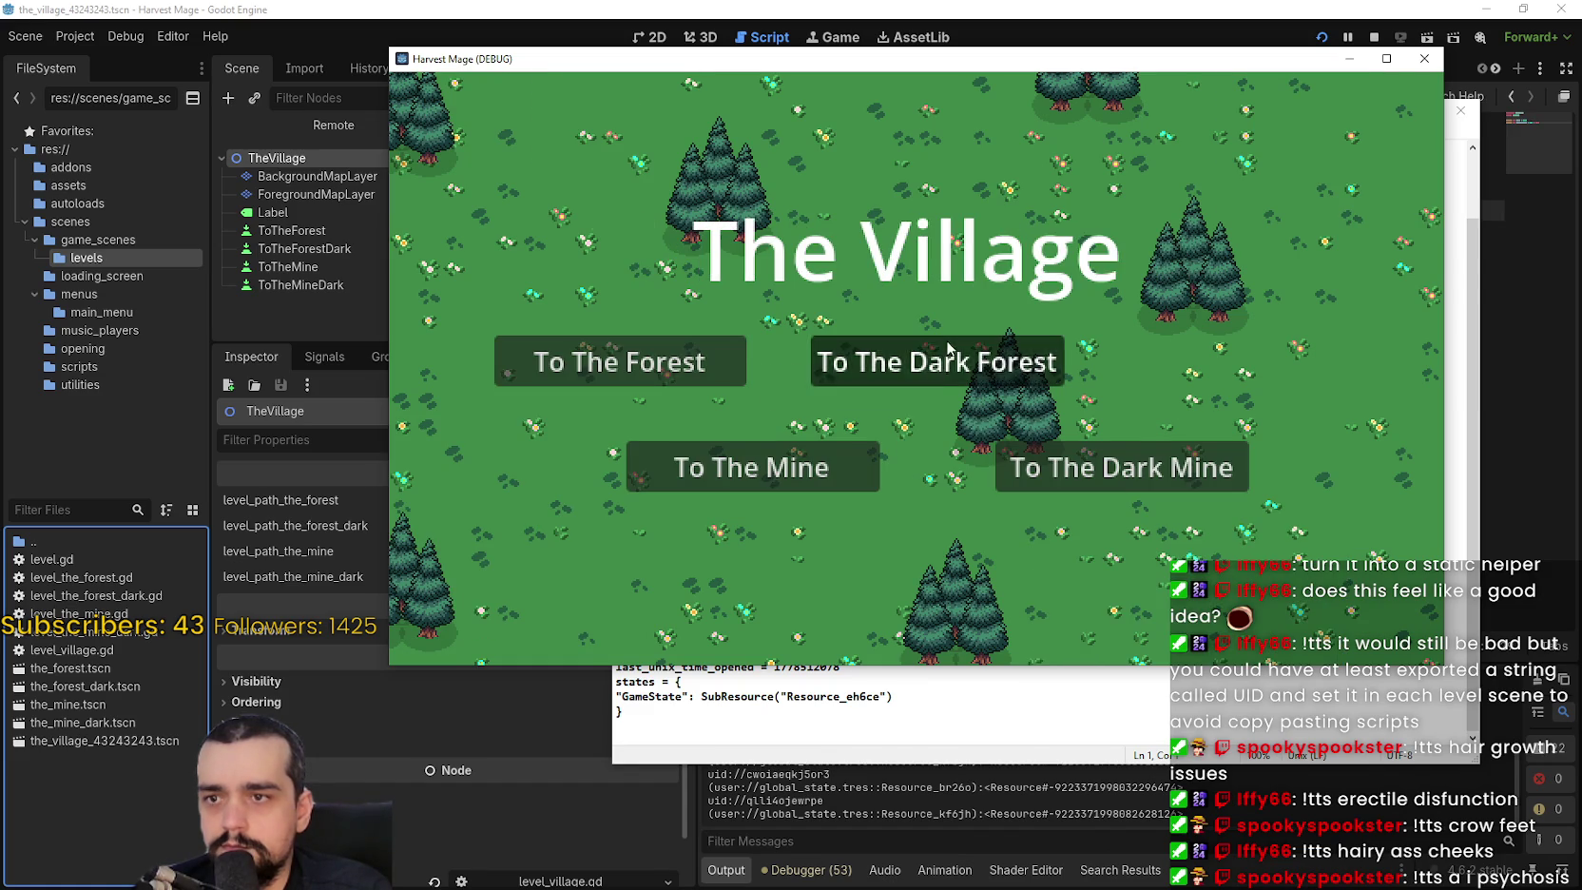
left_click(901, 428)
left_click(708, 366)
left_click(813, 439)
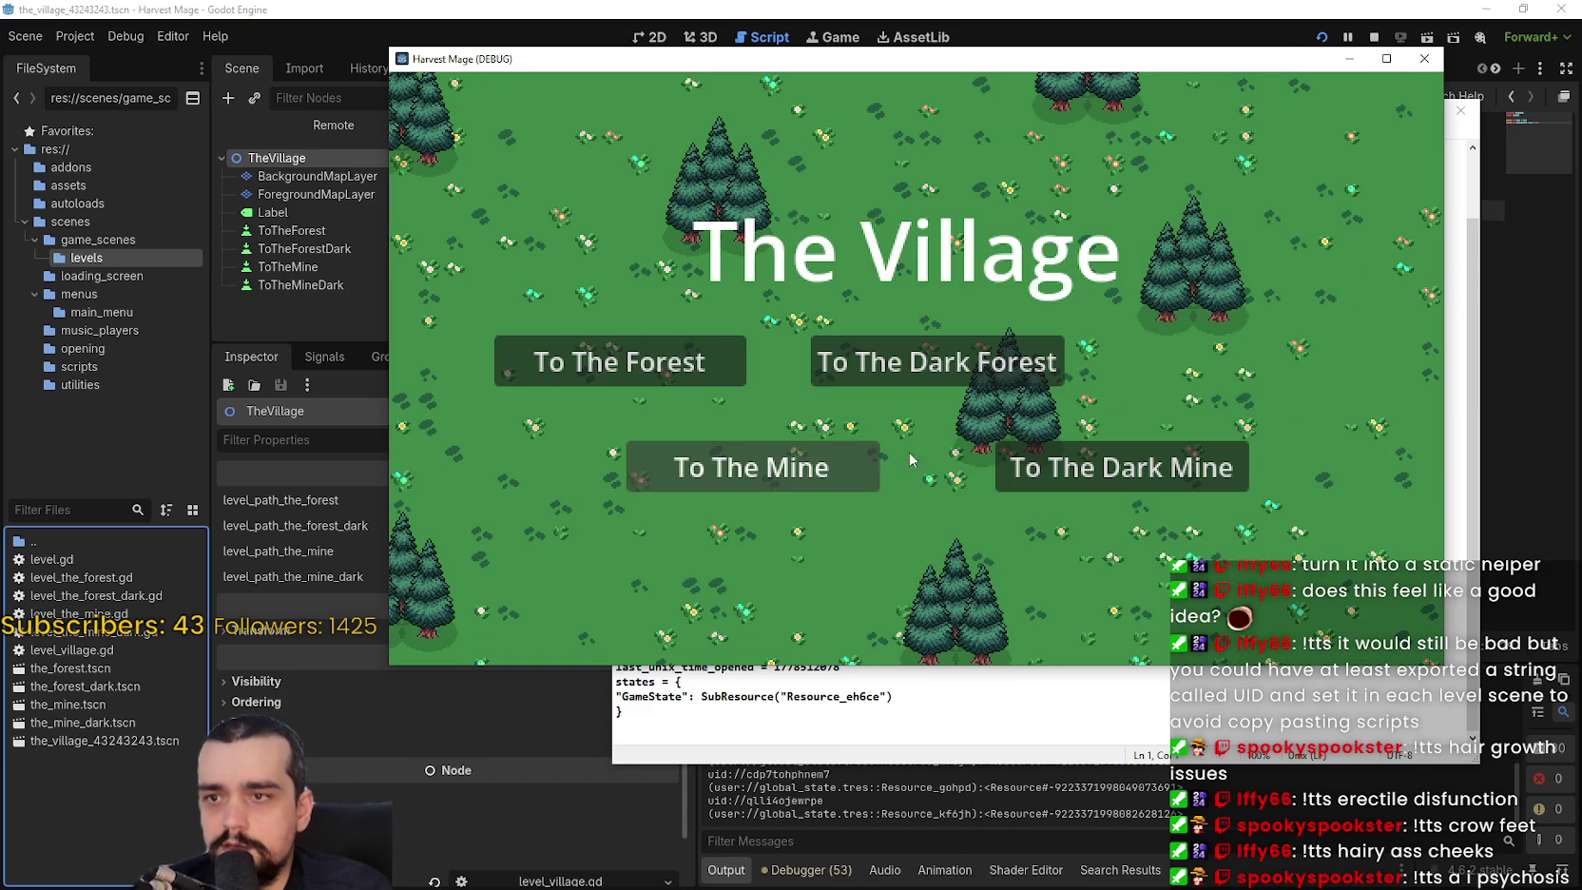
left_click(1422, 58)
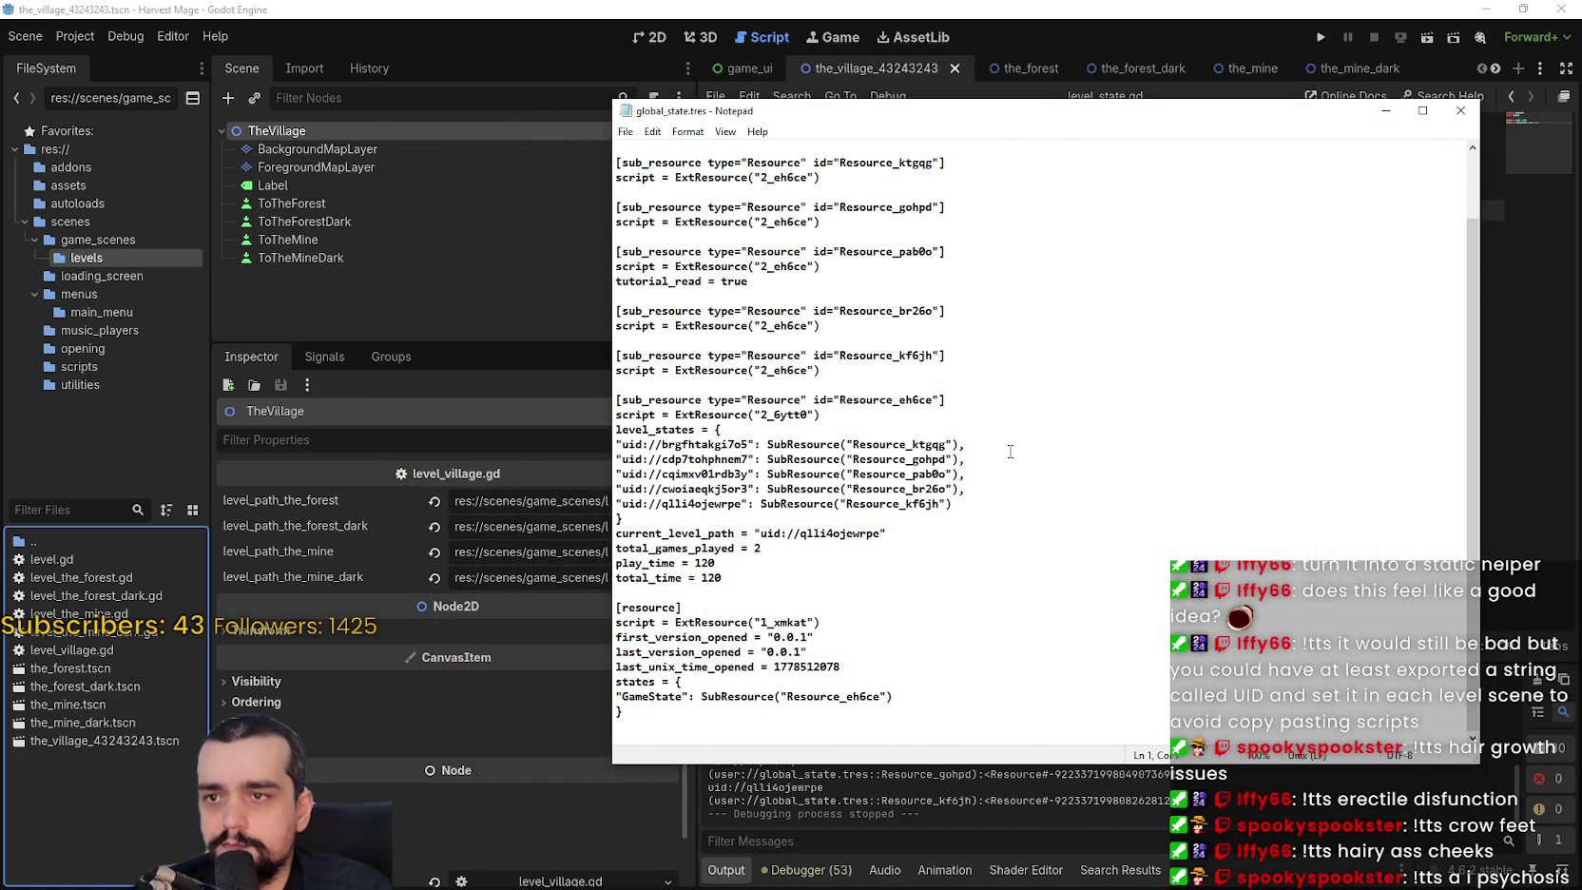
Scroll to the top of global_state.tres and select its three script references, including level_state.
scroll(1010, 452, "up", 2)
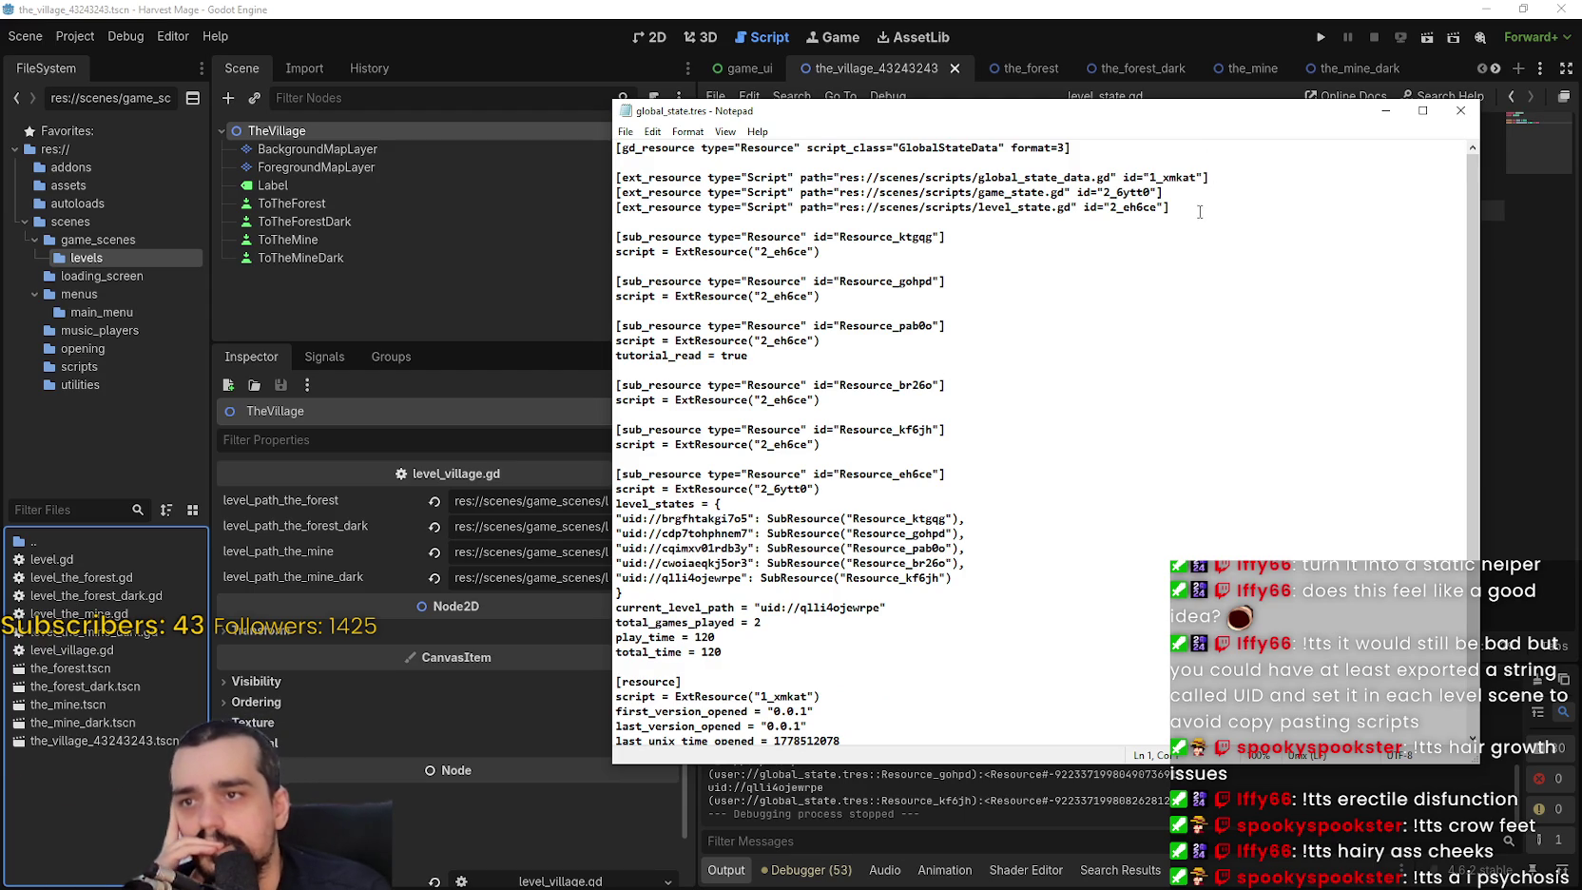
left_click_drag(1193, 208, 614, 180)
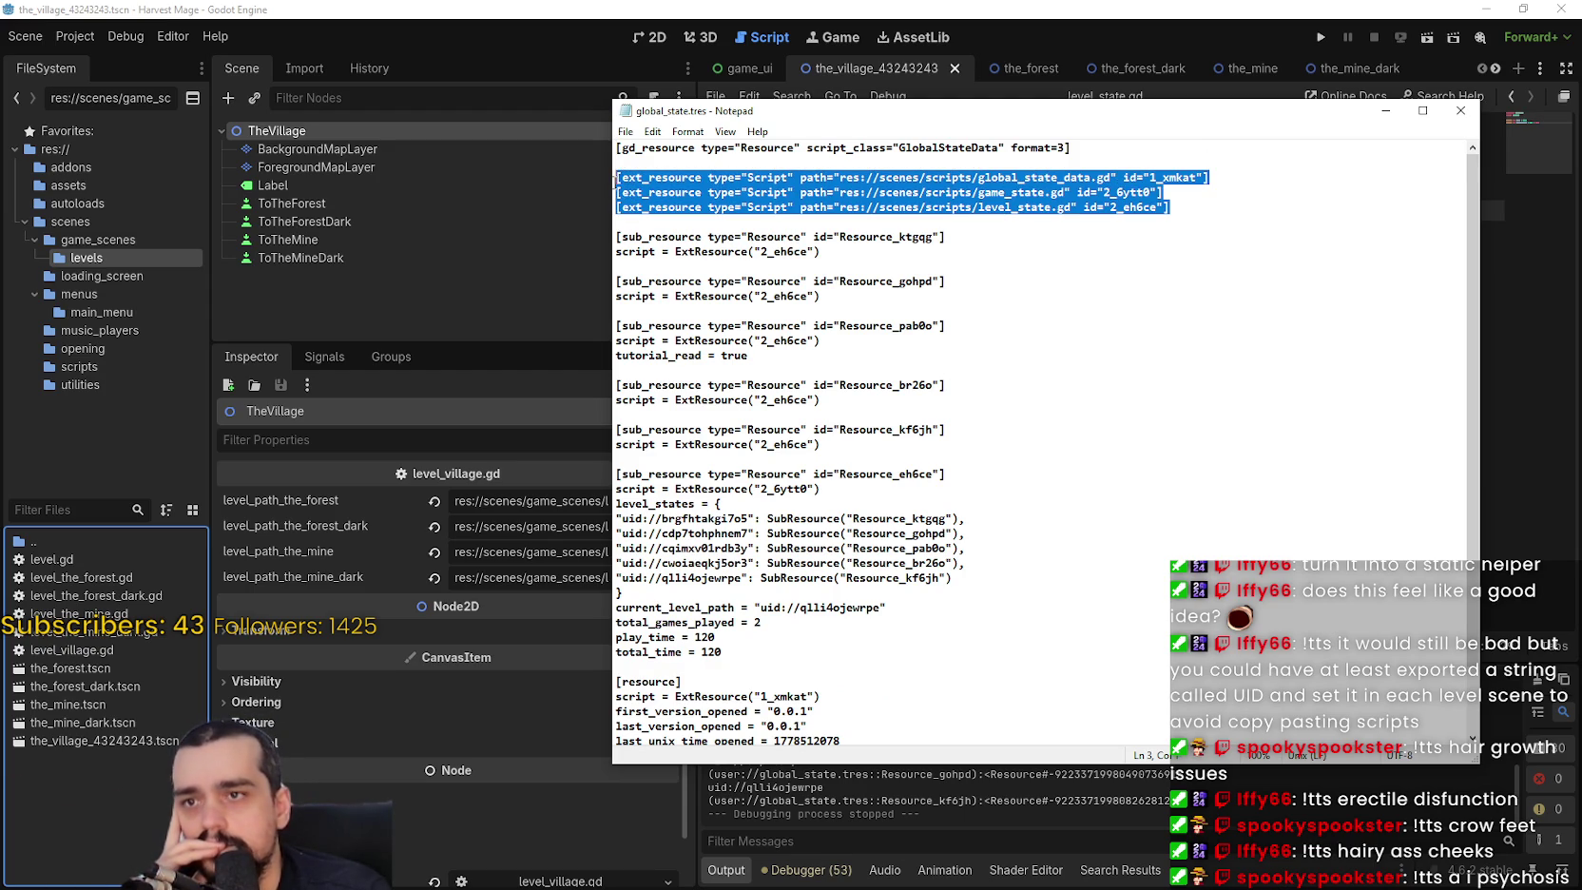
left_click(1085, 211)
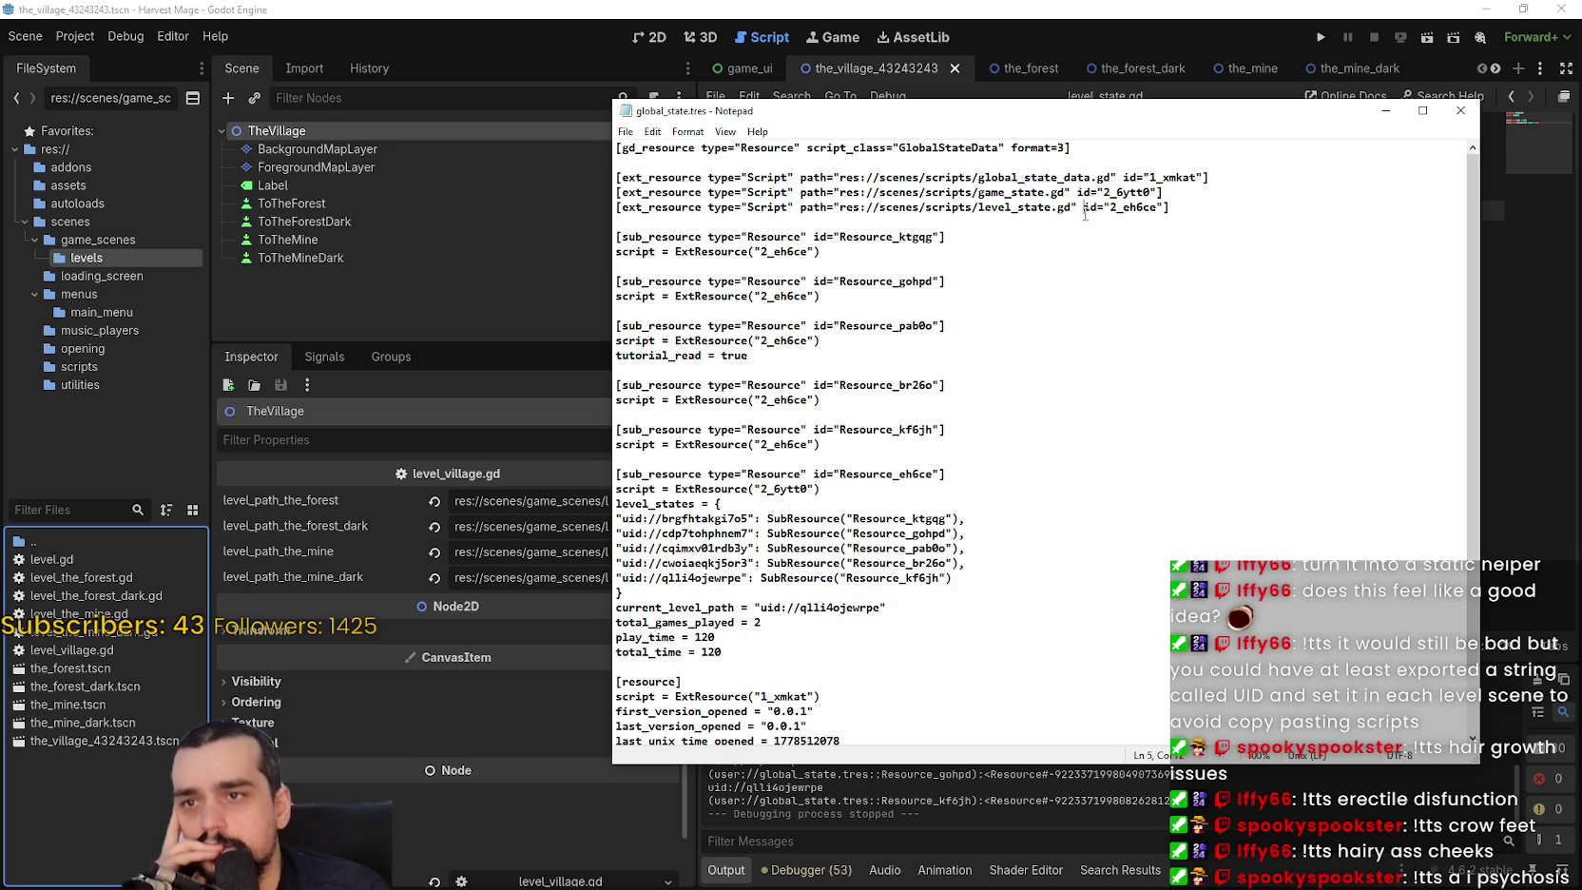
double_click(993, 207)
left_click(987, 206)
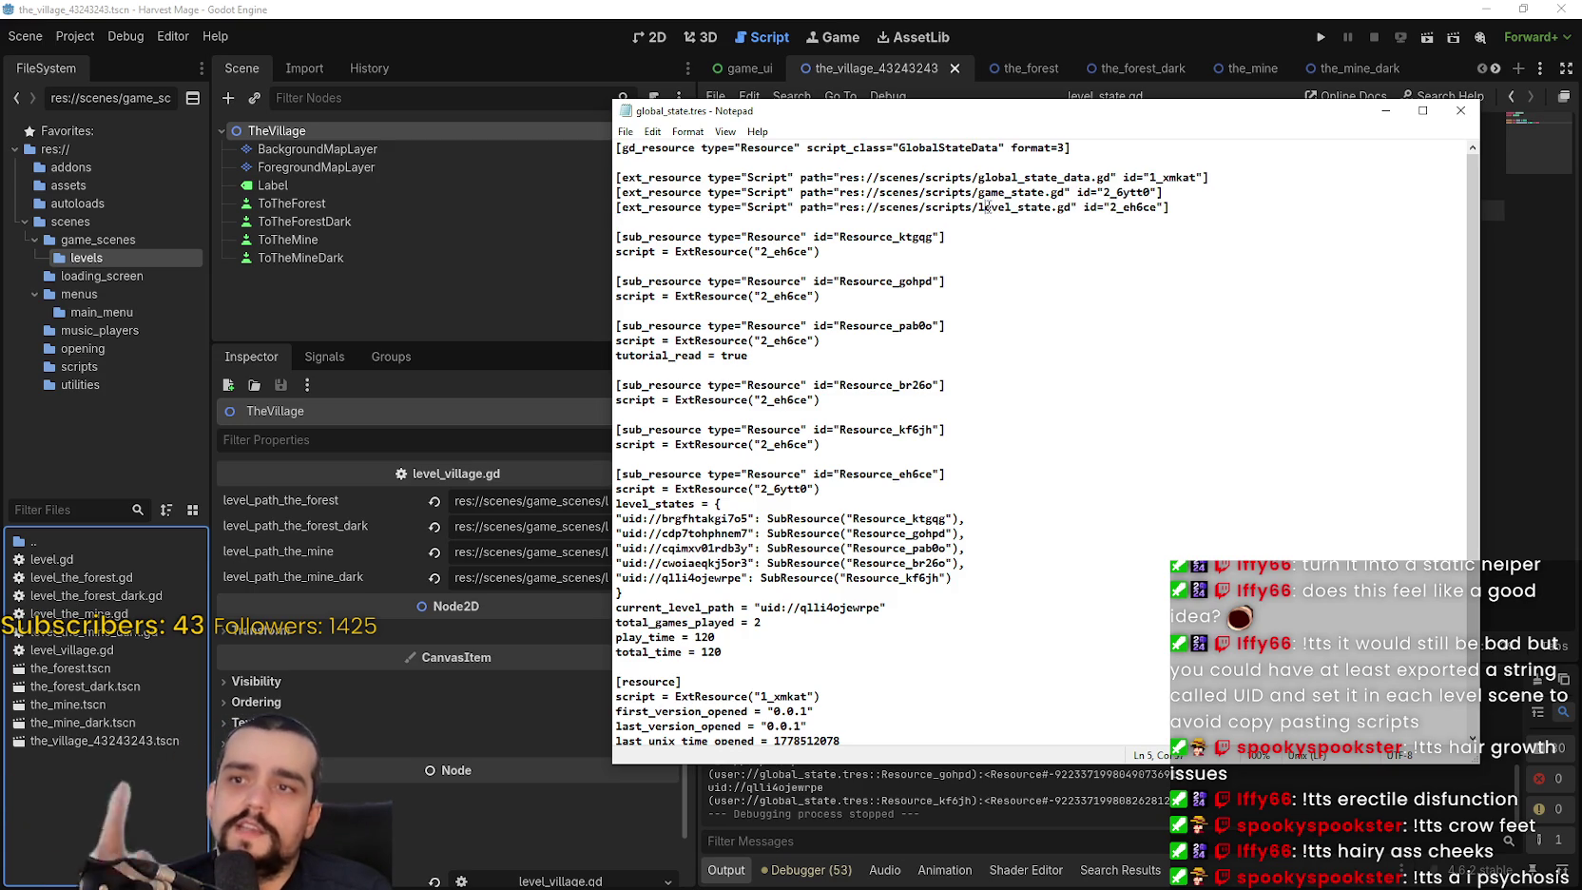
Back in Godot, select the LevelState class name in level_state.gd.
left_click(1143, 34)
left_click(1111, 189)
left_click(1085, 128)
double_click(1085, 127)
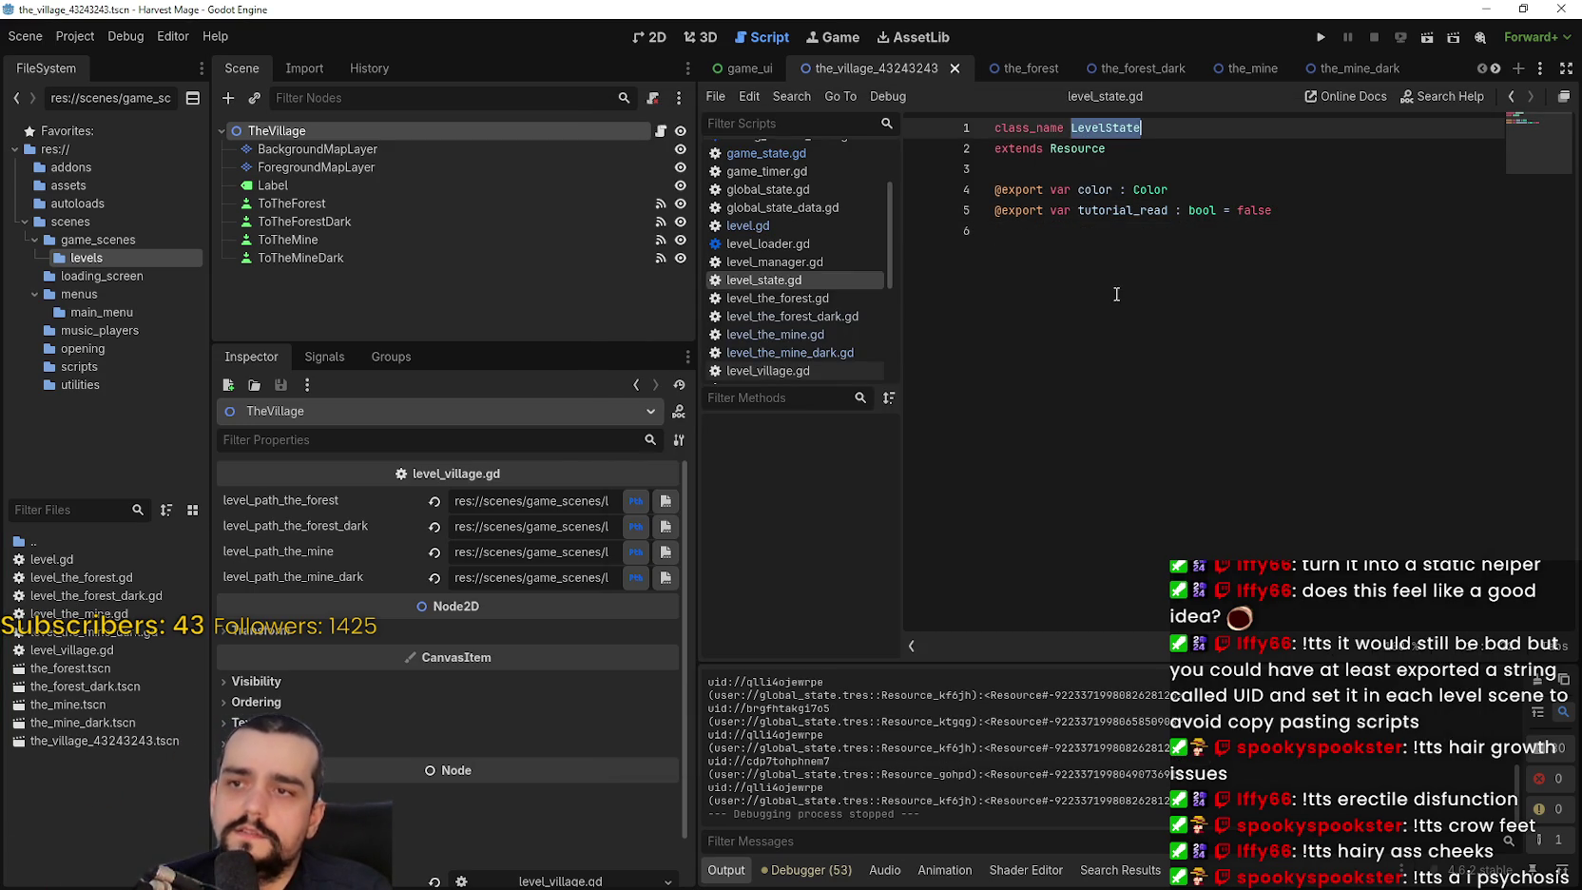
Open level_village.gd and trace the uses of its level_state variable, including in _ready.
left_click(659, 130)
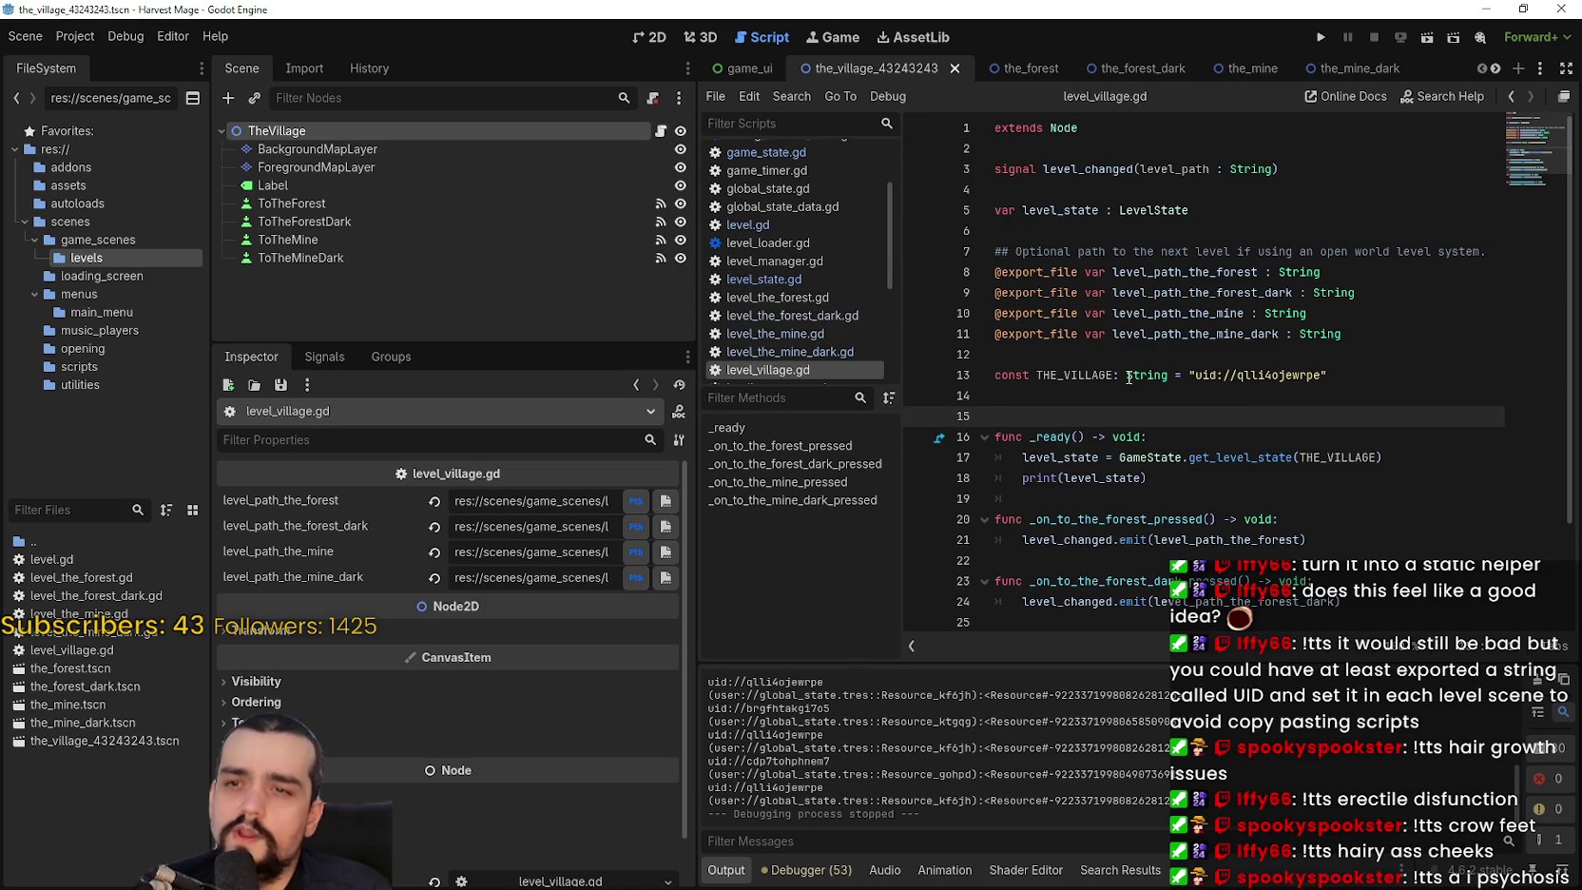
left_click(1065, 207)
double_click(1065, 207)
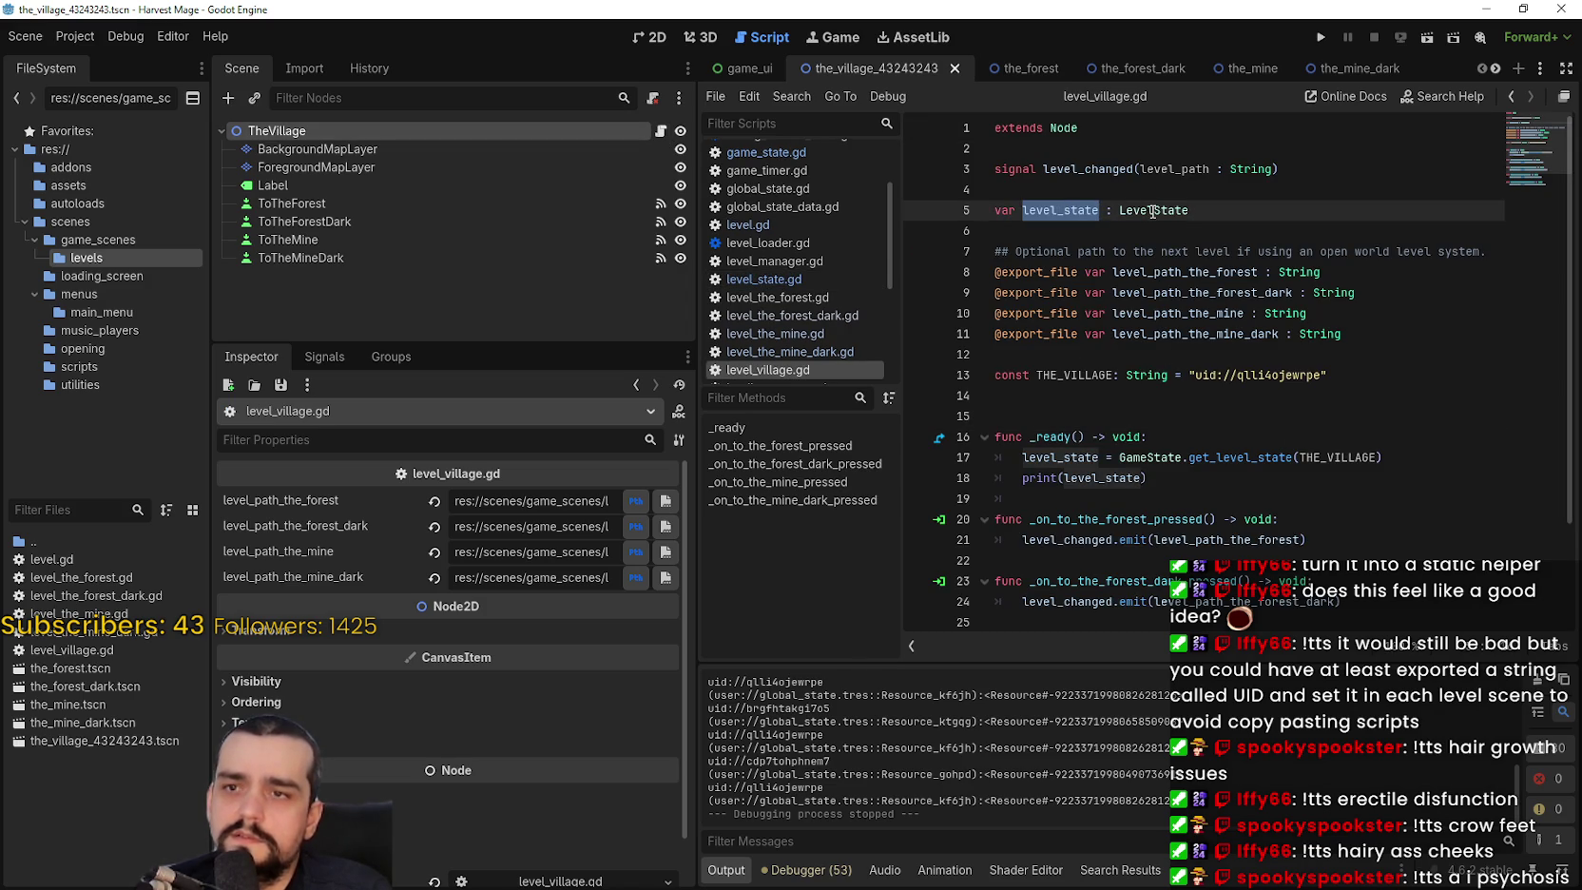
scroll(1095, 475, "down", 1)
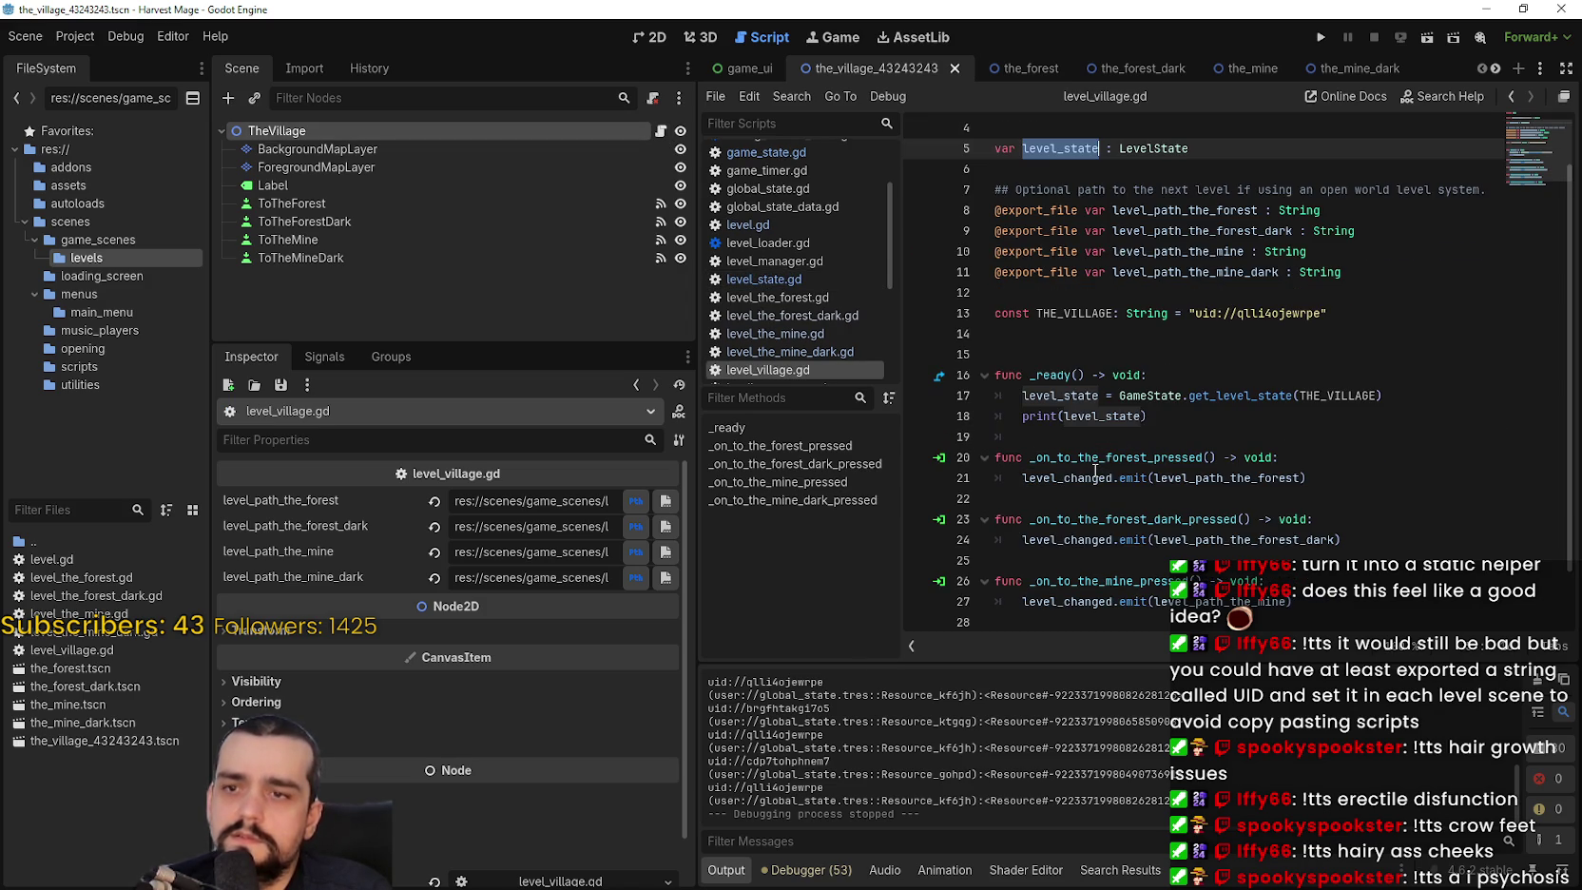
left_click(1068, 380)
double_click(1059, 395)
scroll(1082, 418, "down", 1)
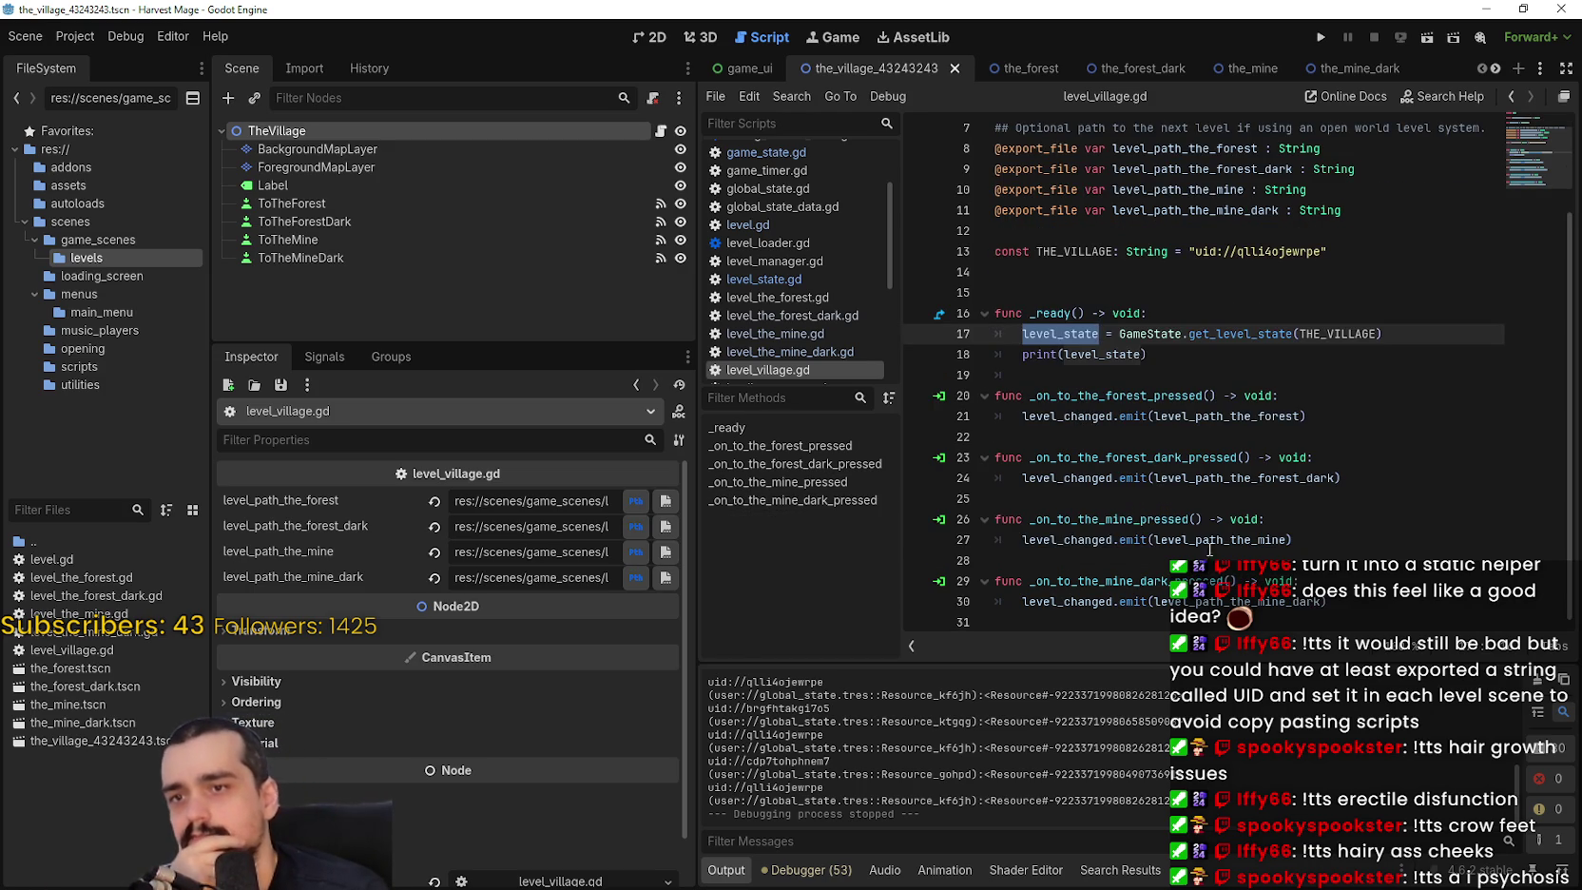
scroll(1209, 546, "up", 2)
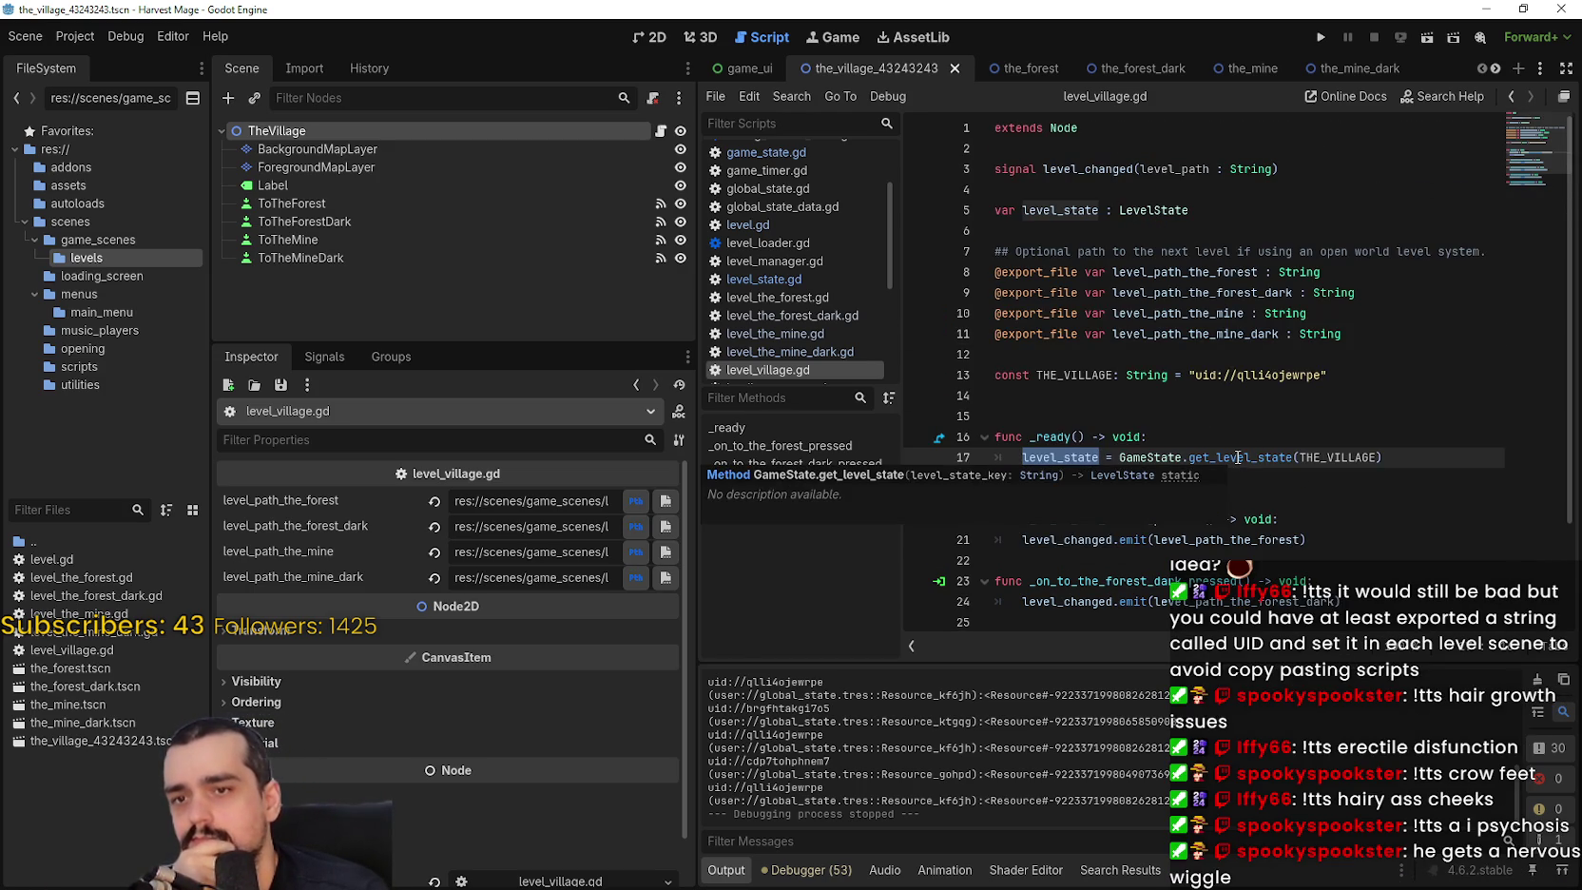
Look up get_level_state from the THE_VILLAGE call, then mark the game_state.gd reference in the save file.
double_click(1329, 456)
right_click(1244, 457)
left_click(1335, 720)
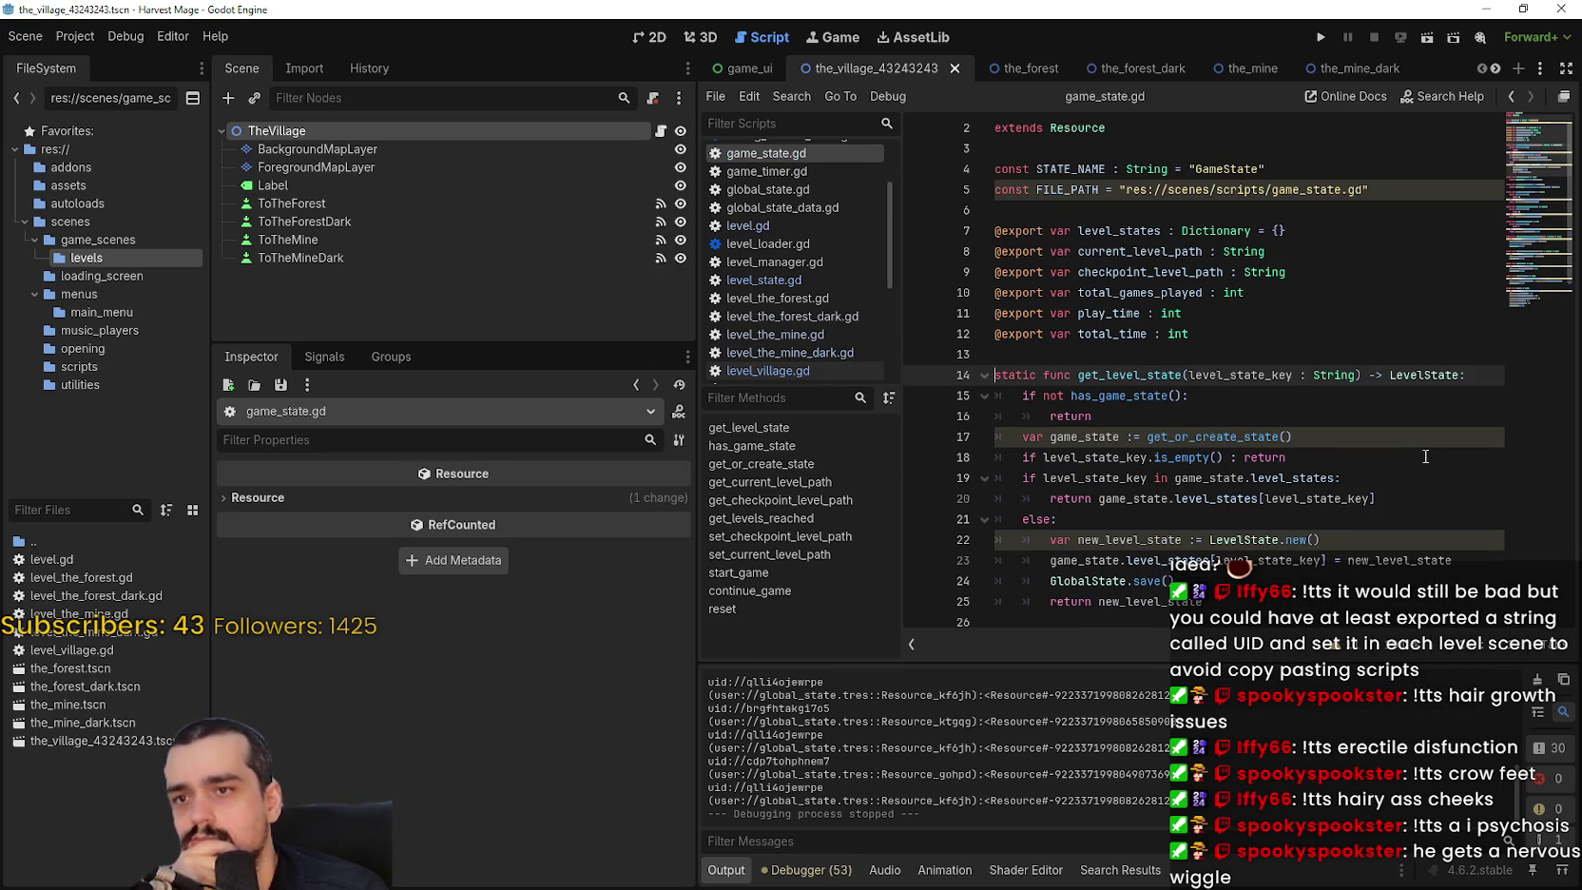
scroll(1269, 306, "down", 2)
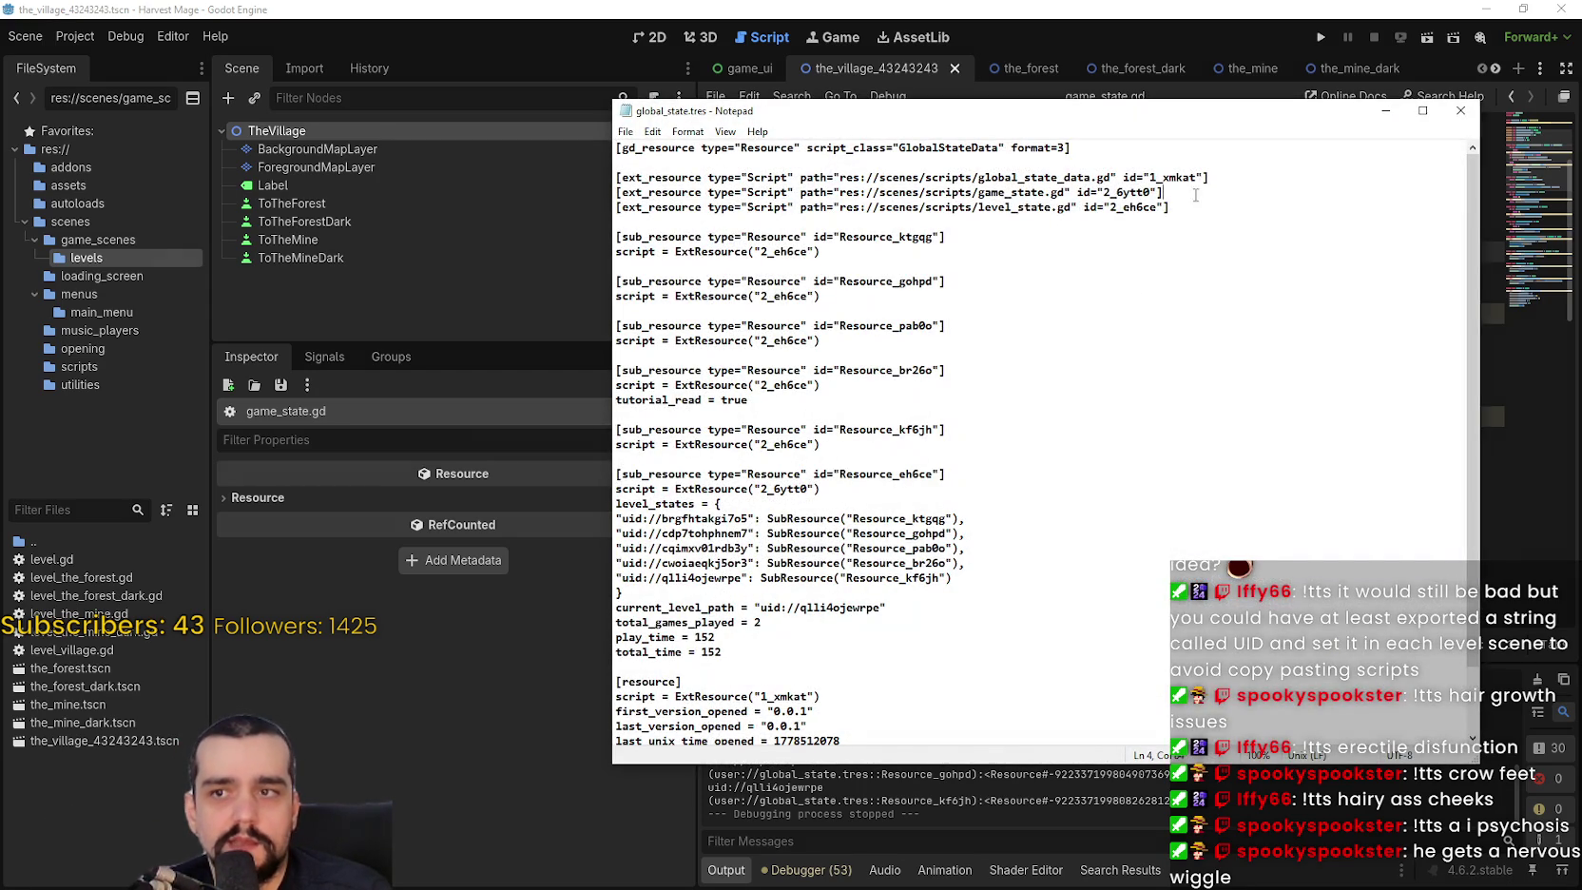
left_click_drag(1196, 194, 930, 193)
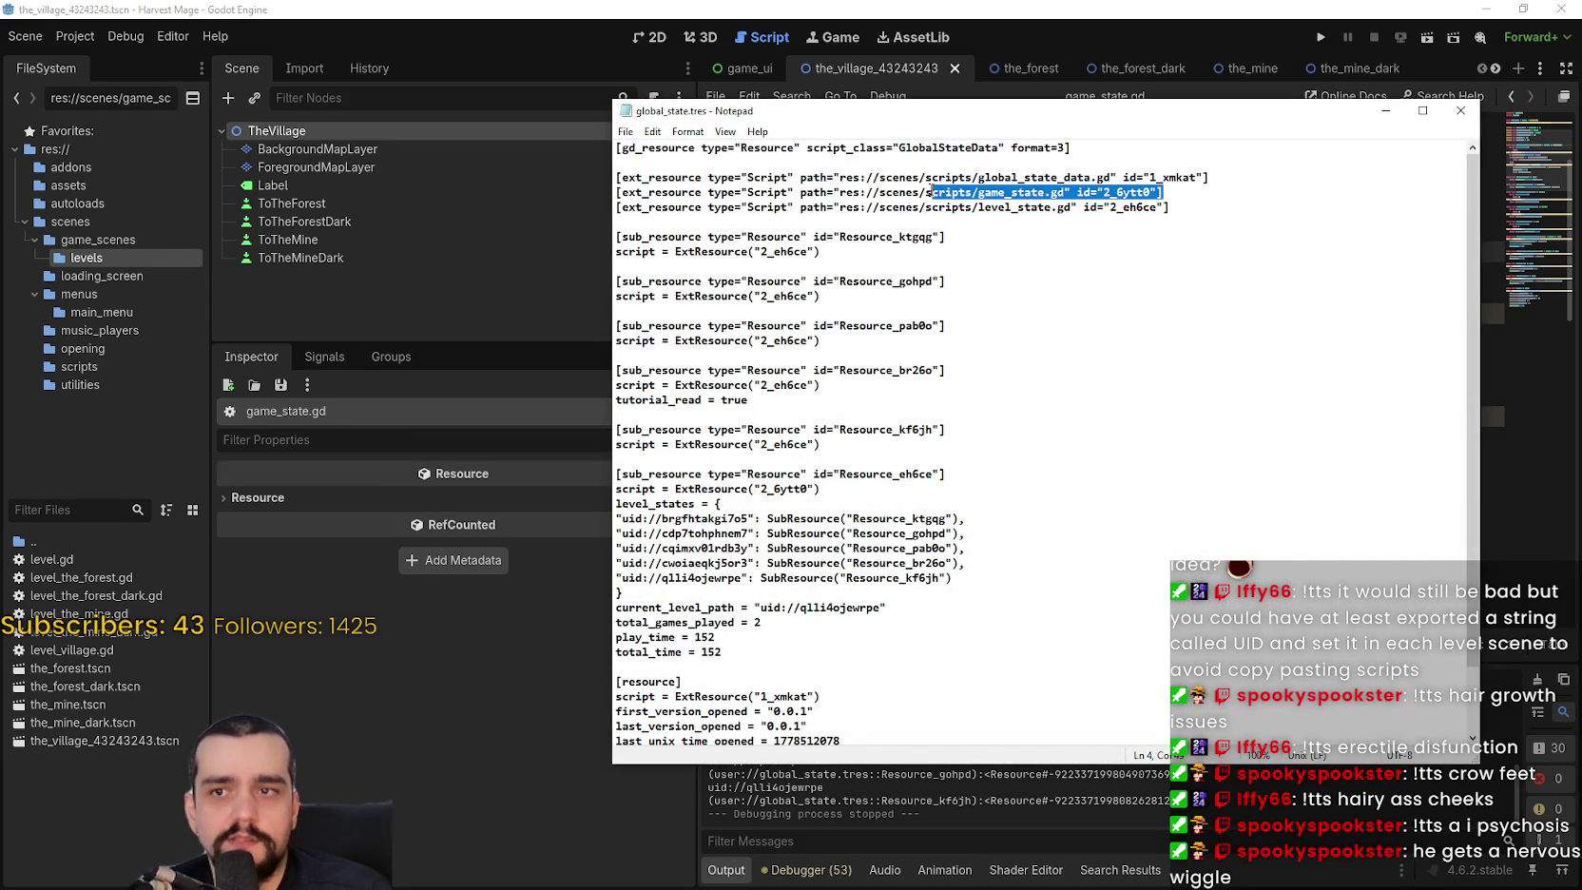
Select the three script references and the global_state_data.gd path, then return to game_state.gd.
left_click_drag(1234, 205, 688, 163)
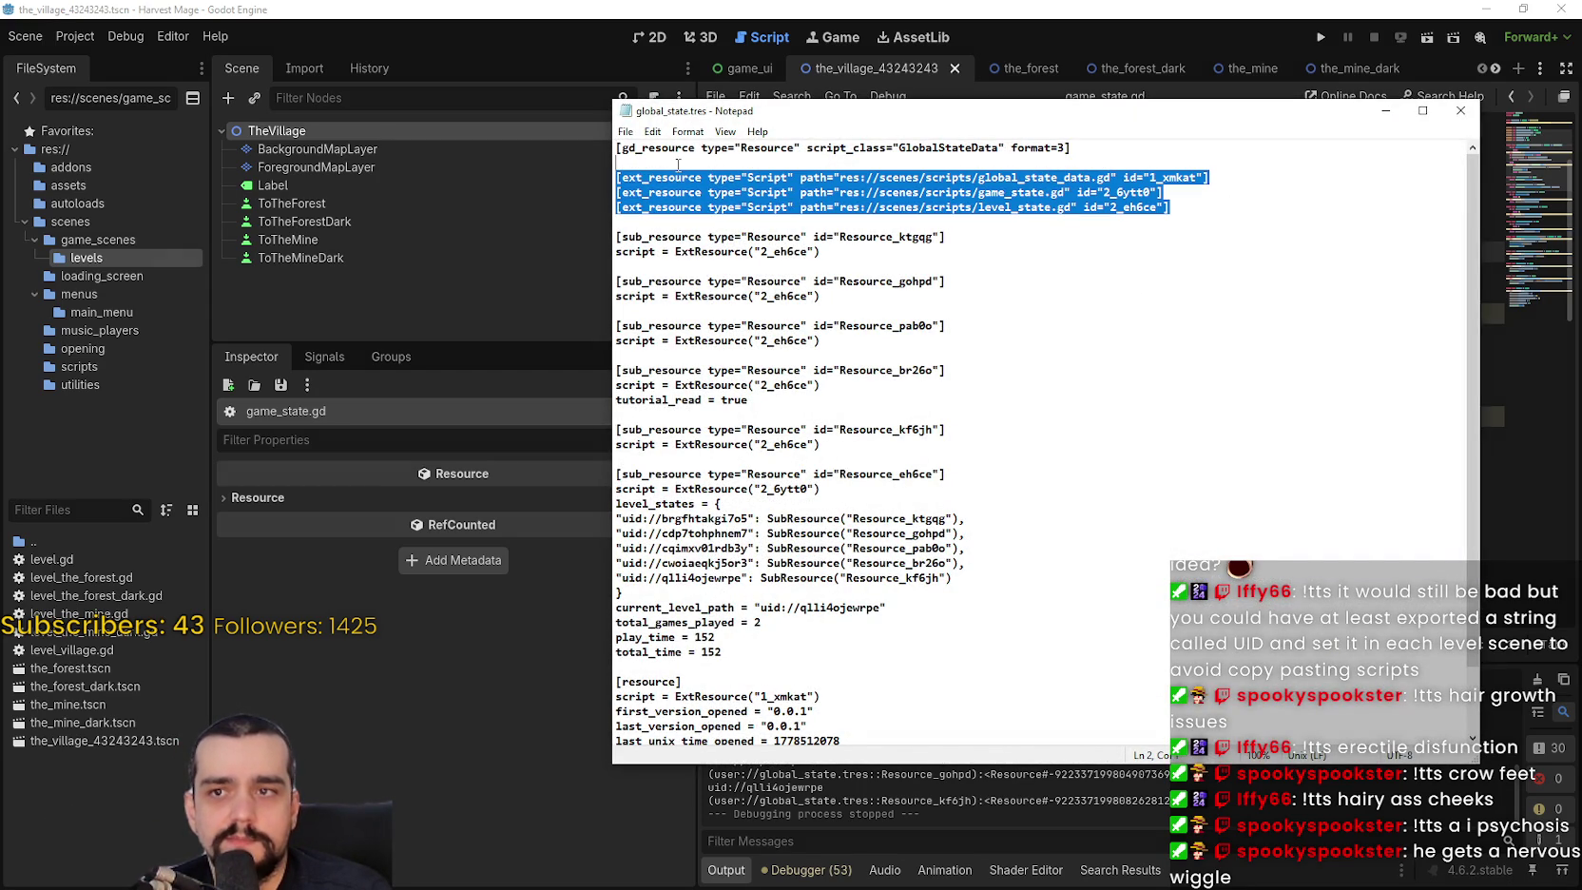
left_click(789, 178)
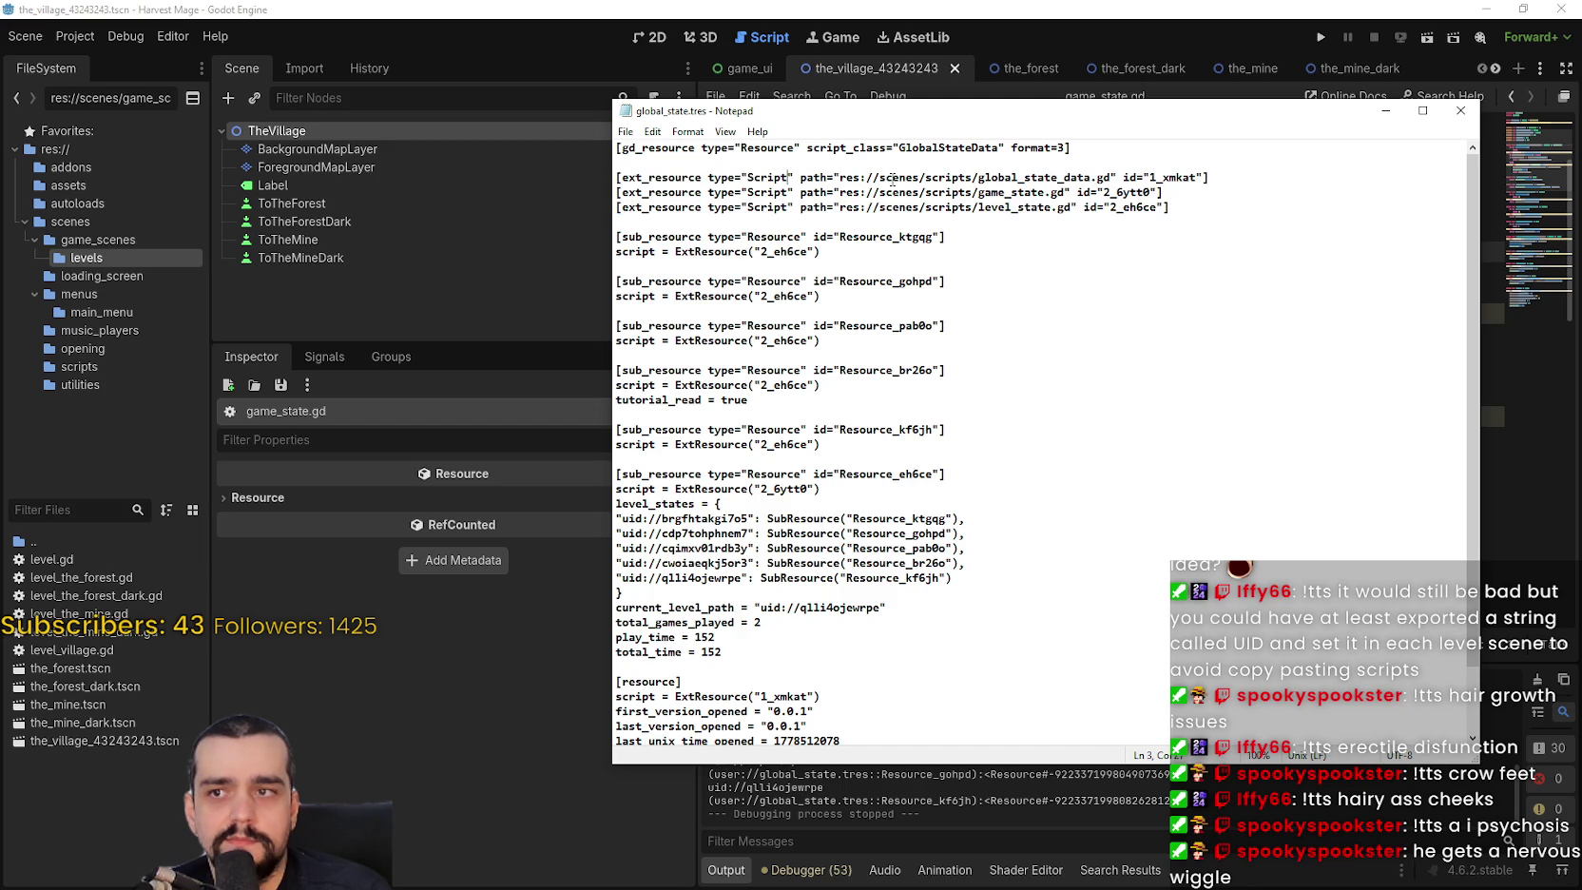
left_click_drag(841, 179, 1112, 176)
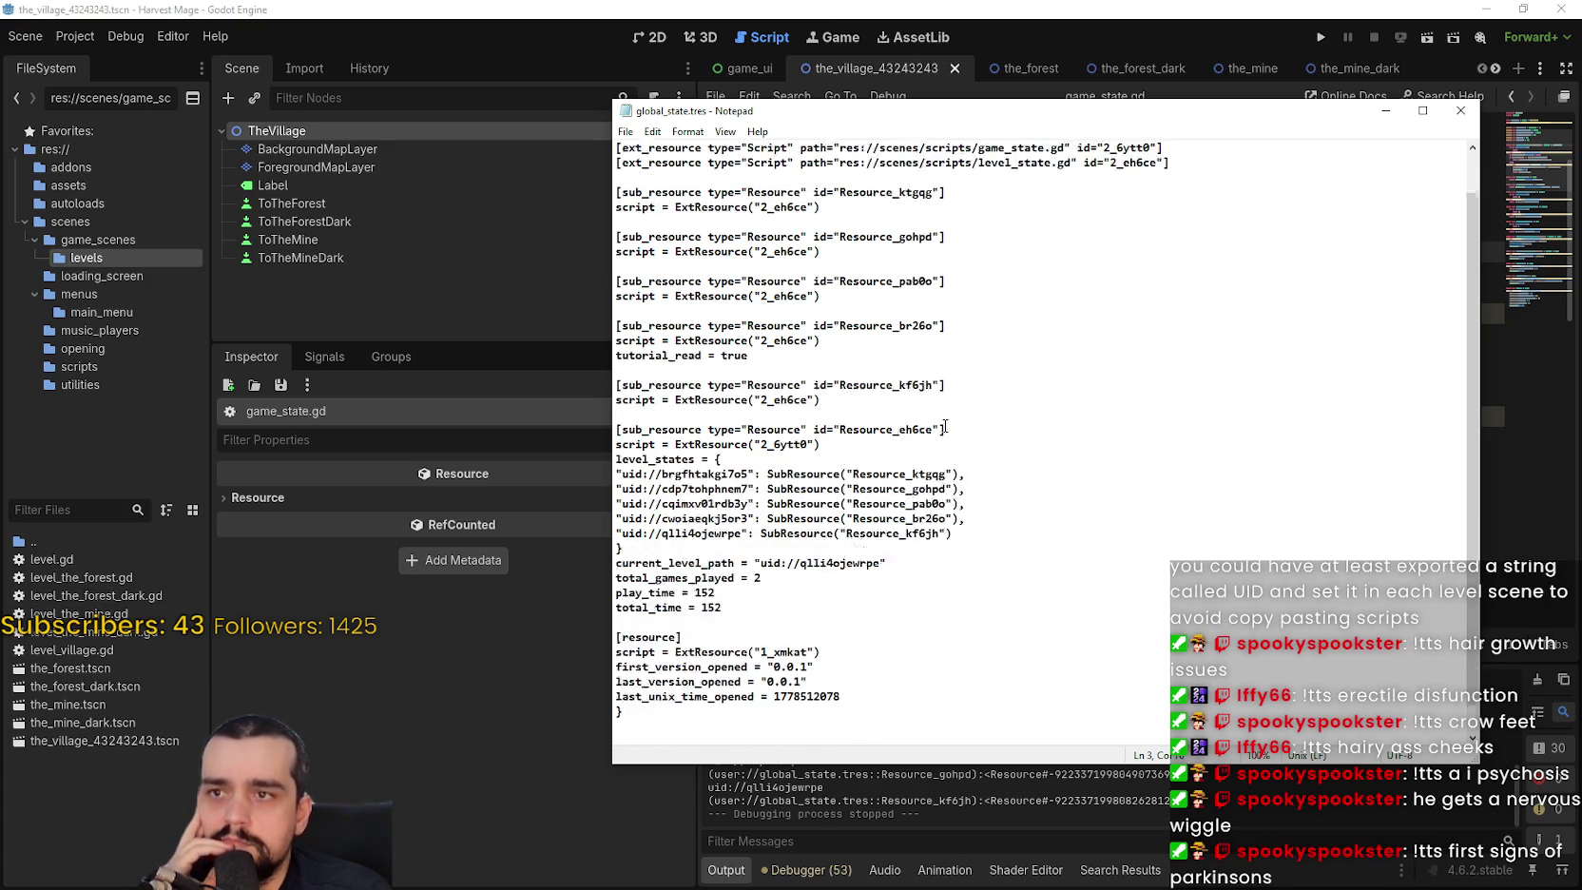
left_click(1095, 25)
scroll(1245, 271, "up", 3)
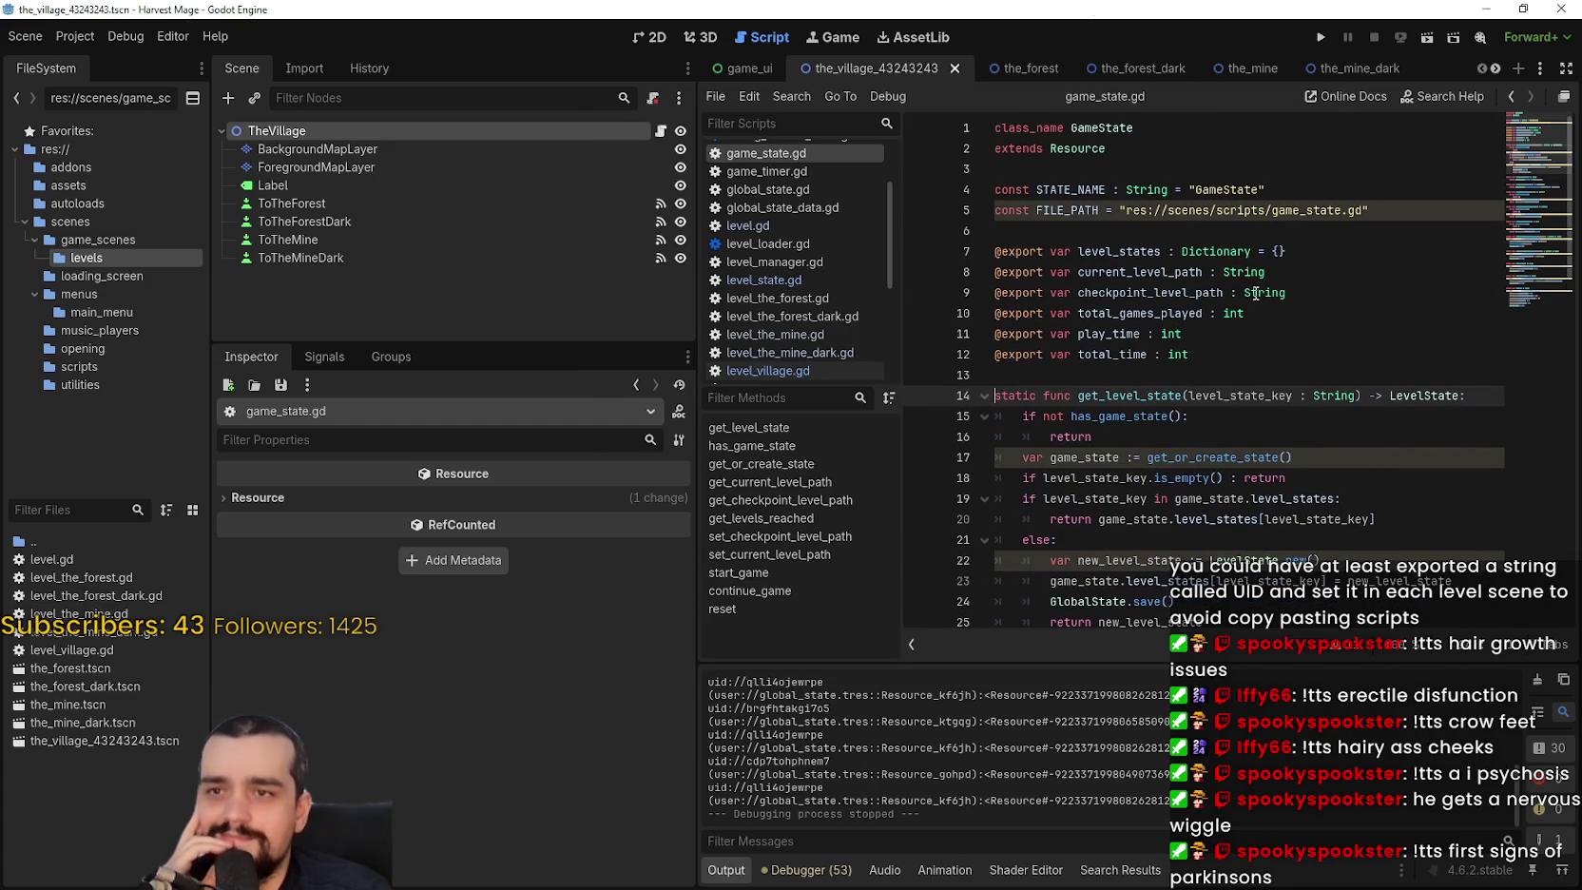
Open global_state_data.gd via the 'gl' filter, breakpoint line 12, and run the project with F5.
left_click(1234, 409)
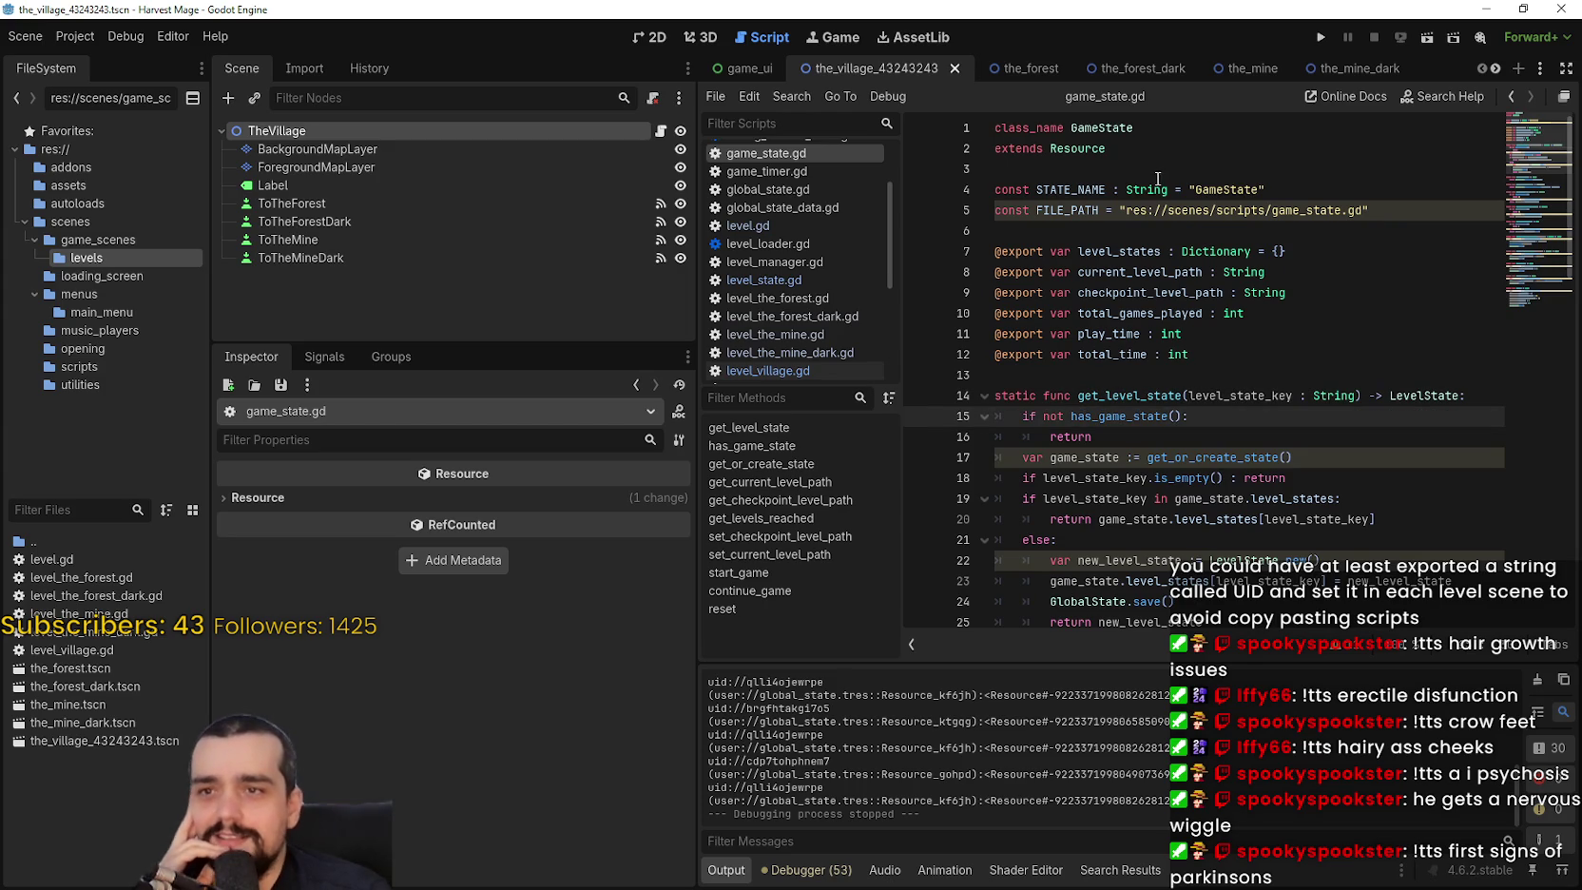
scroll(1357, 325, "down", 5)
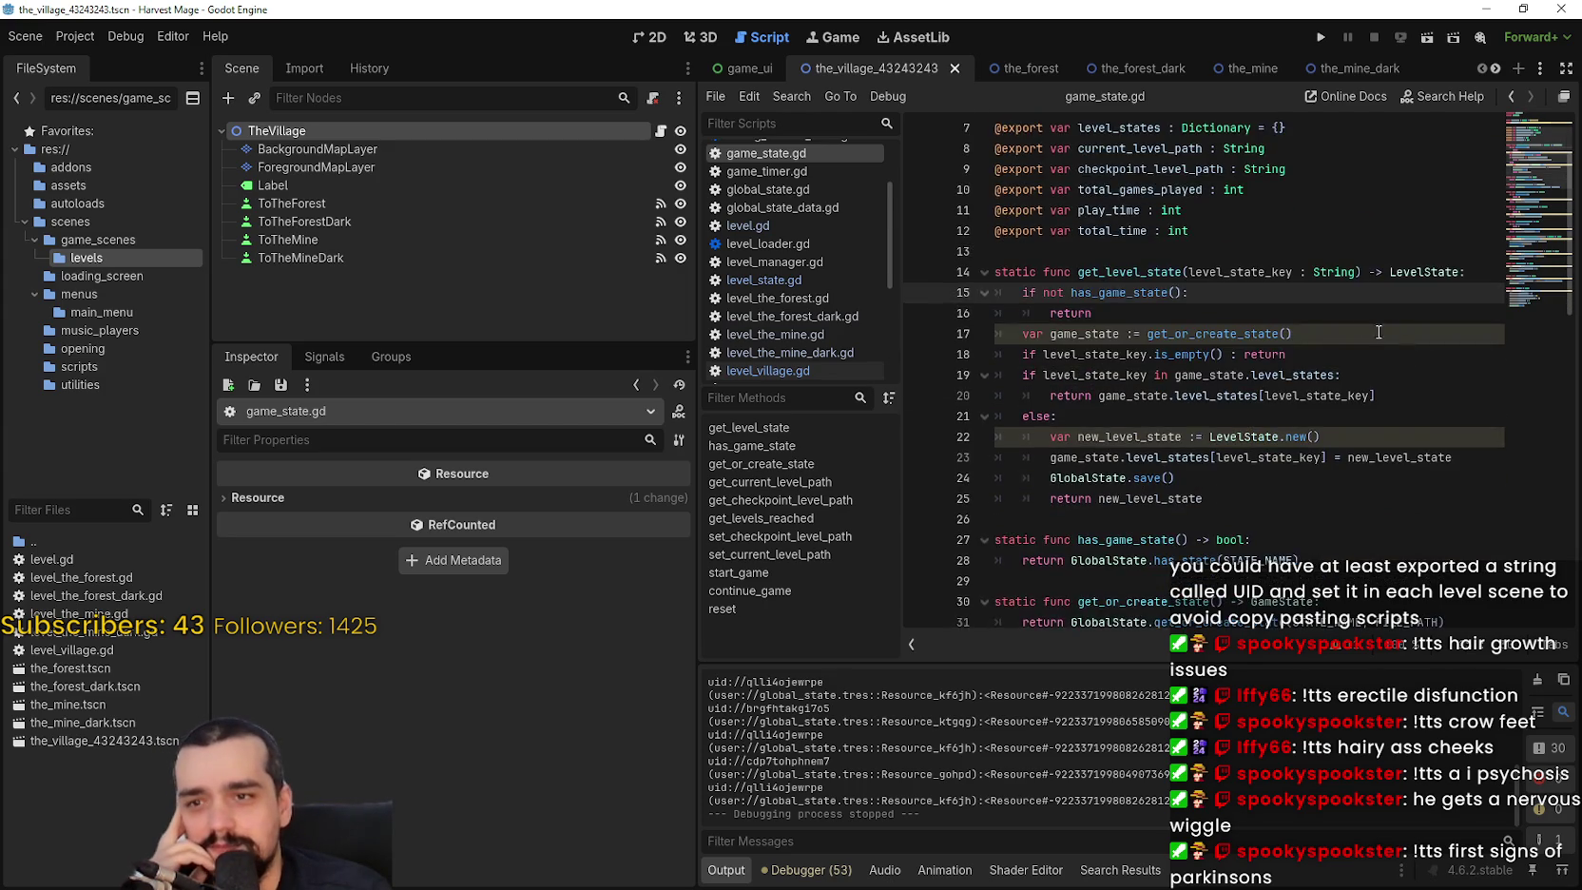
scroll(1302, 403, "down", 4)
scroll(1279, 419, "down", 8)
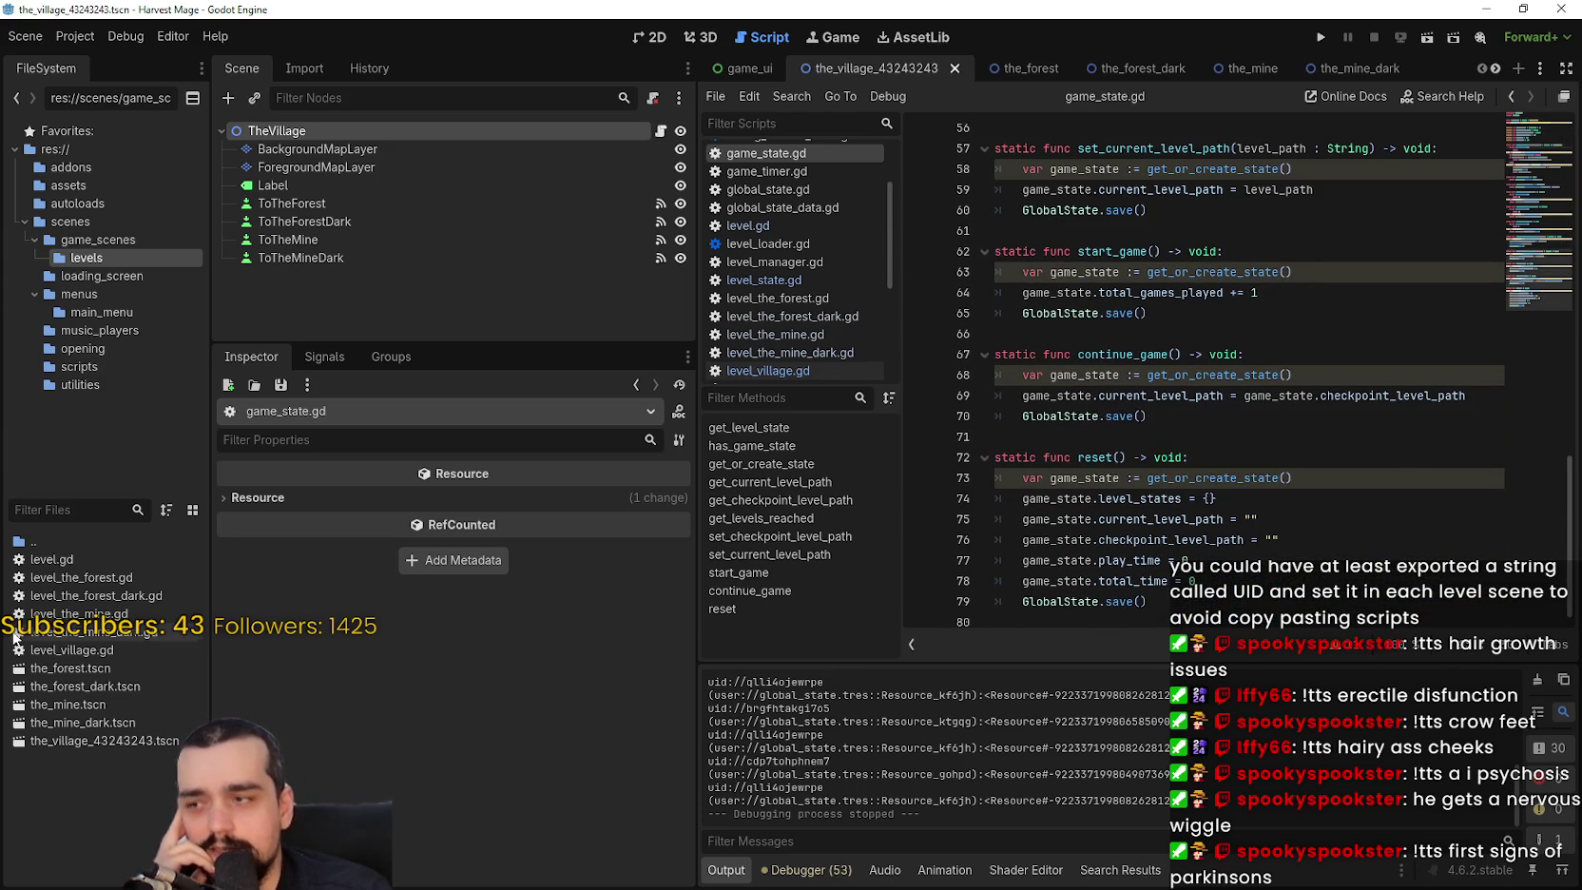
type("global")
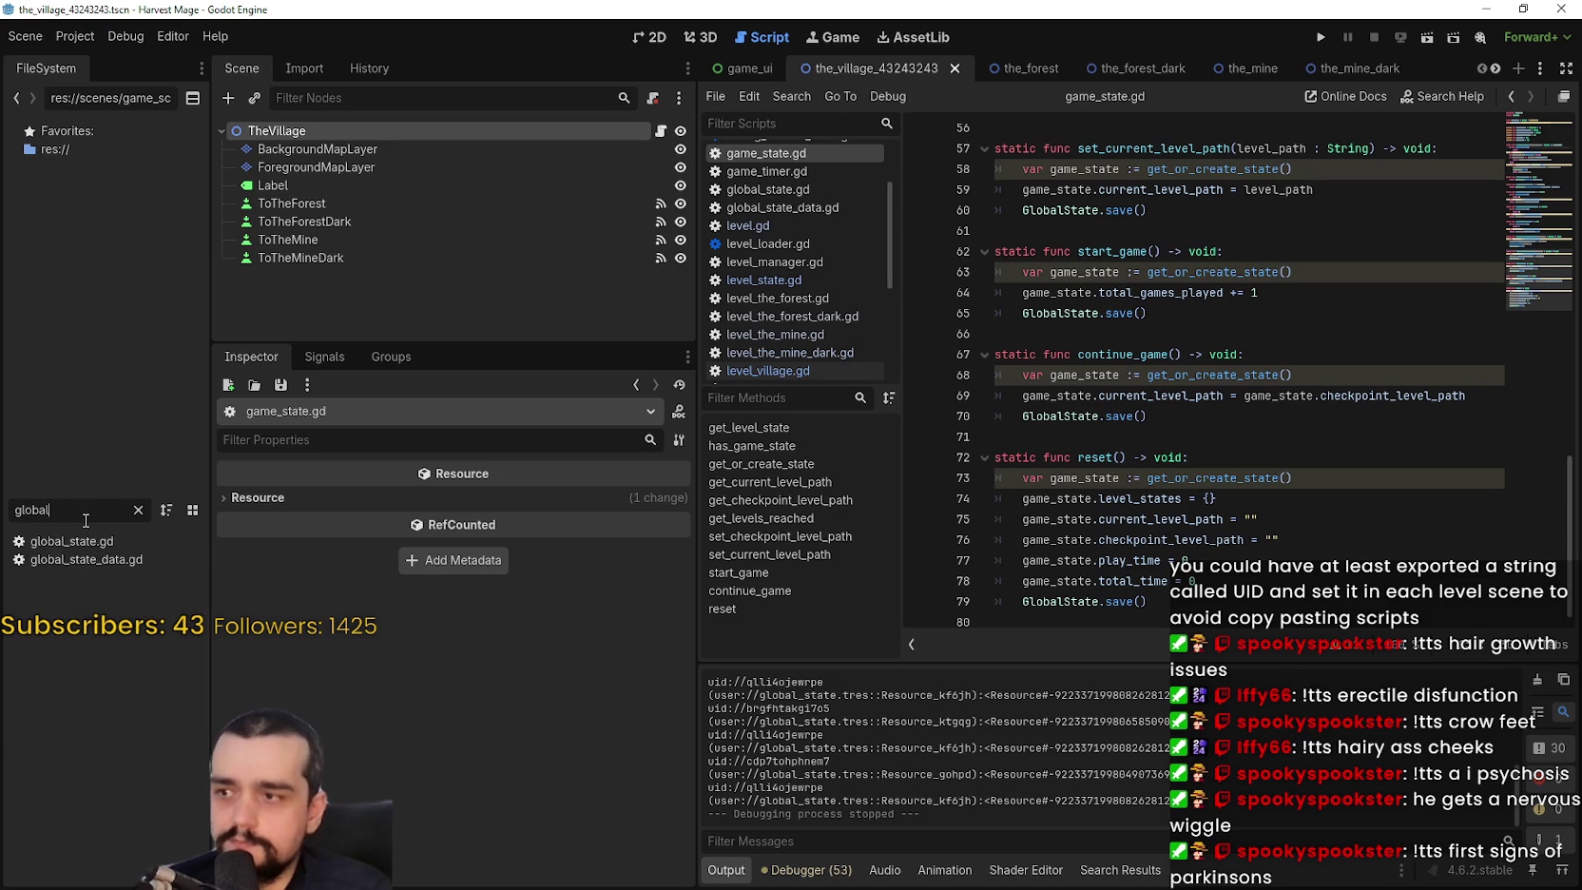
double_click(78, 559)
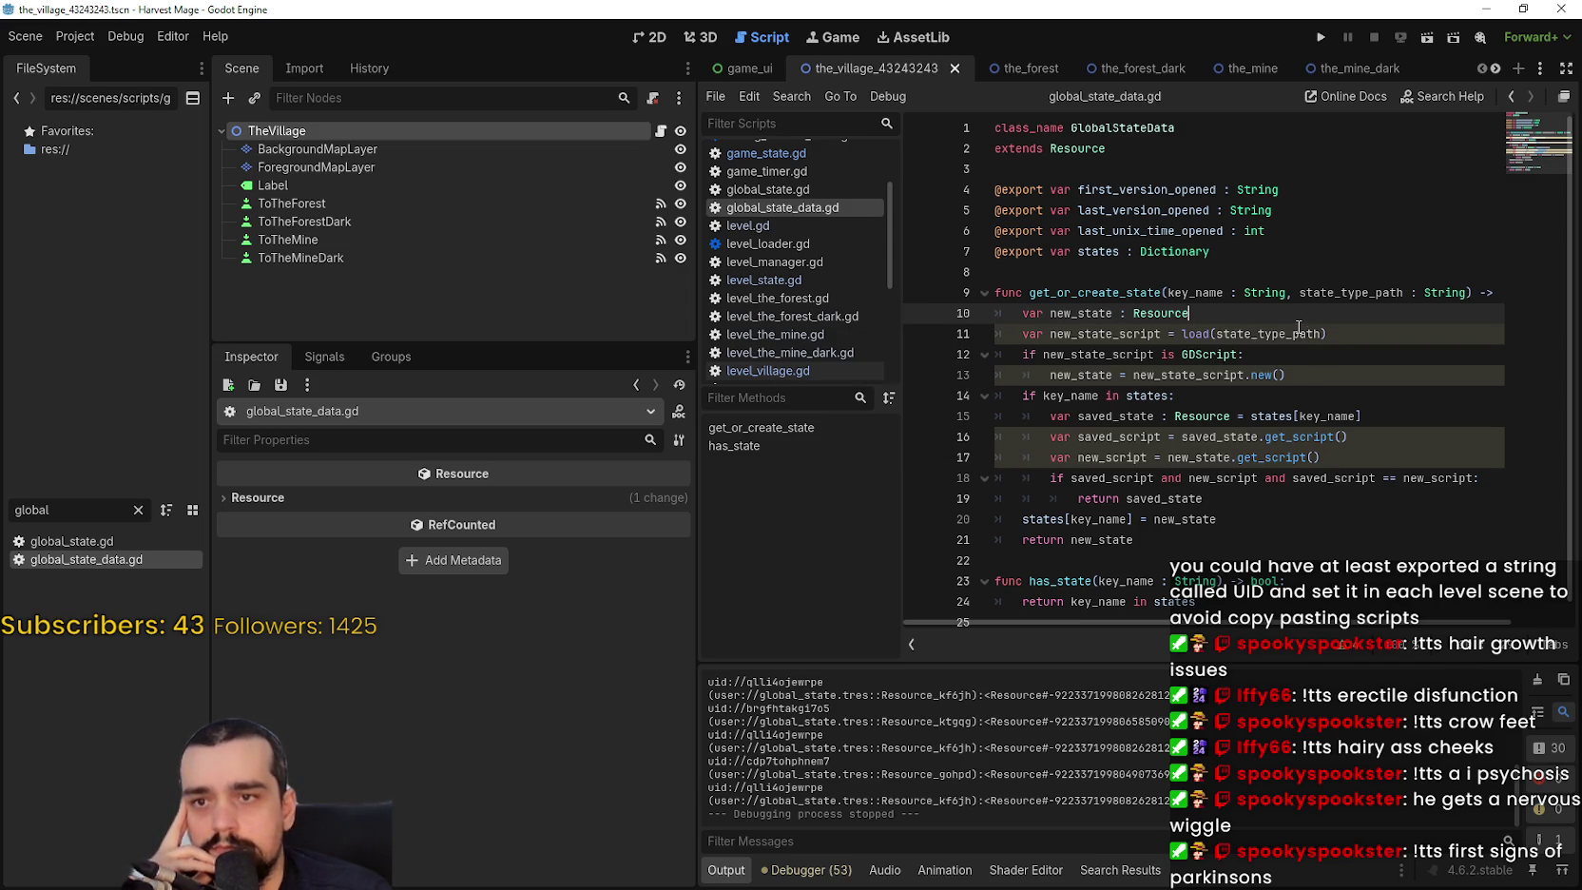
double_click(1298, 329)
left_click(1361, 339)
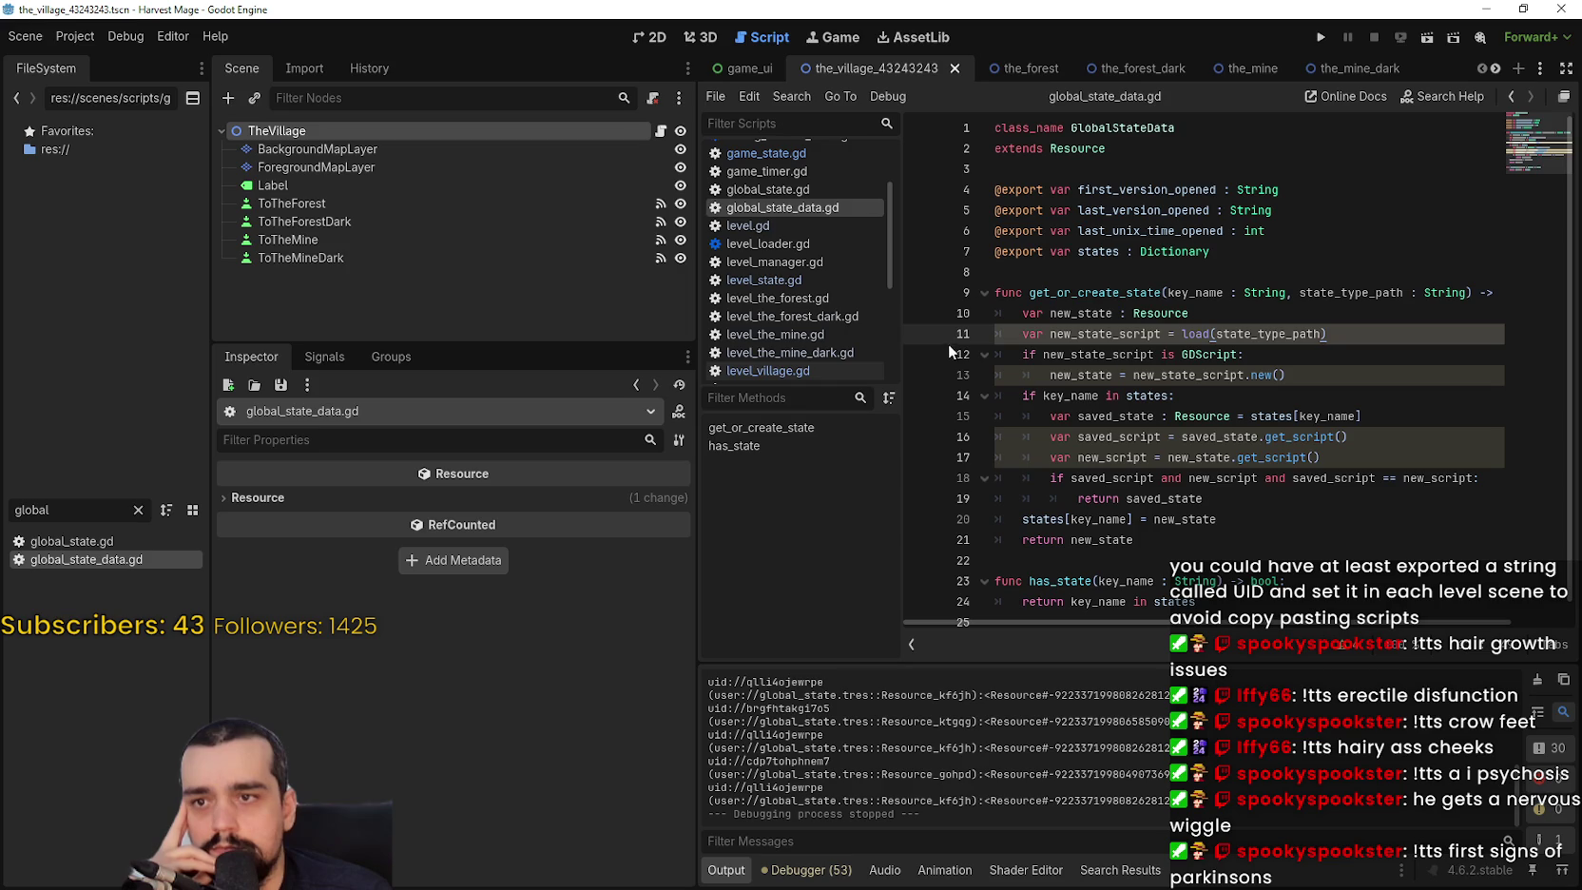
left_click(1335, 357)
key("F5")
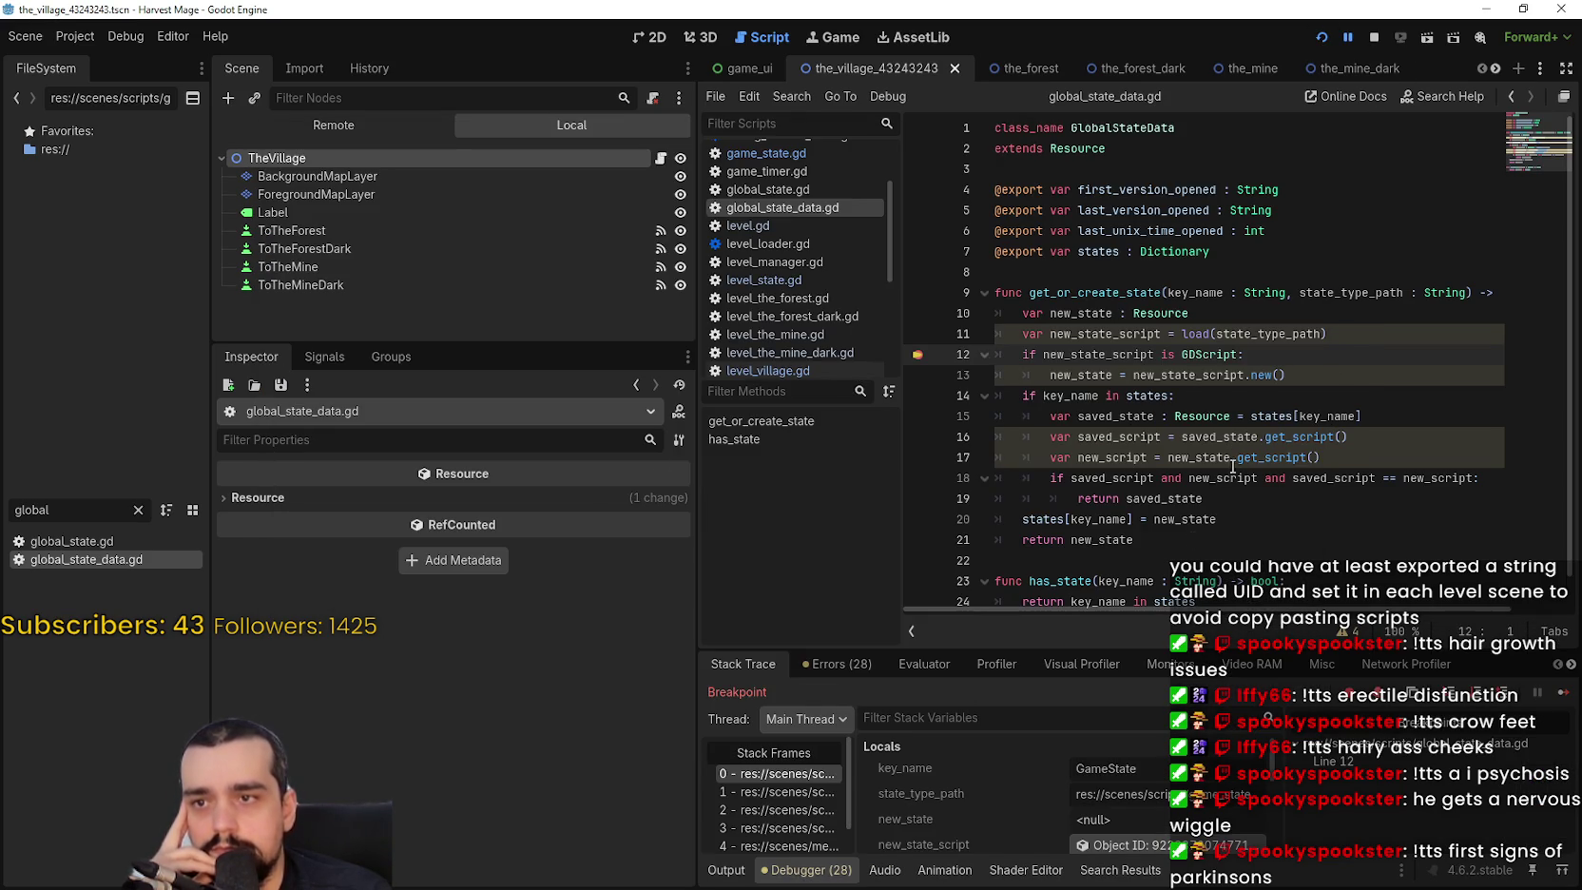
At the breakpoint, widen the Stack Trace and inspect the global_state.gd line 45 caller.
left_click_drag(1129, 797, 1299, 790)
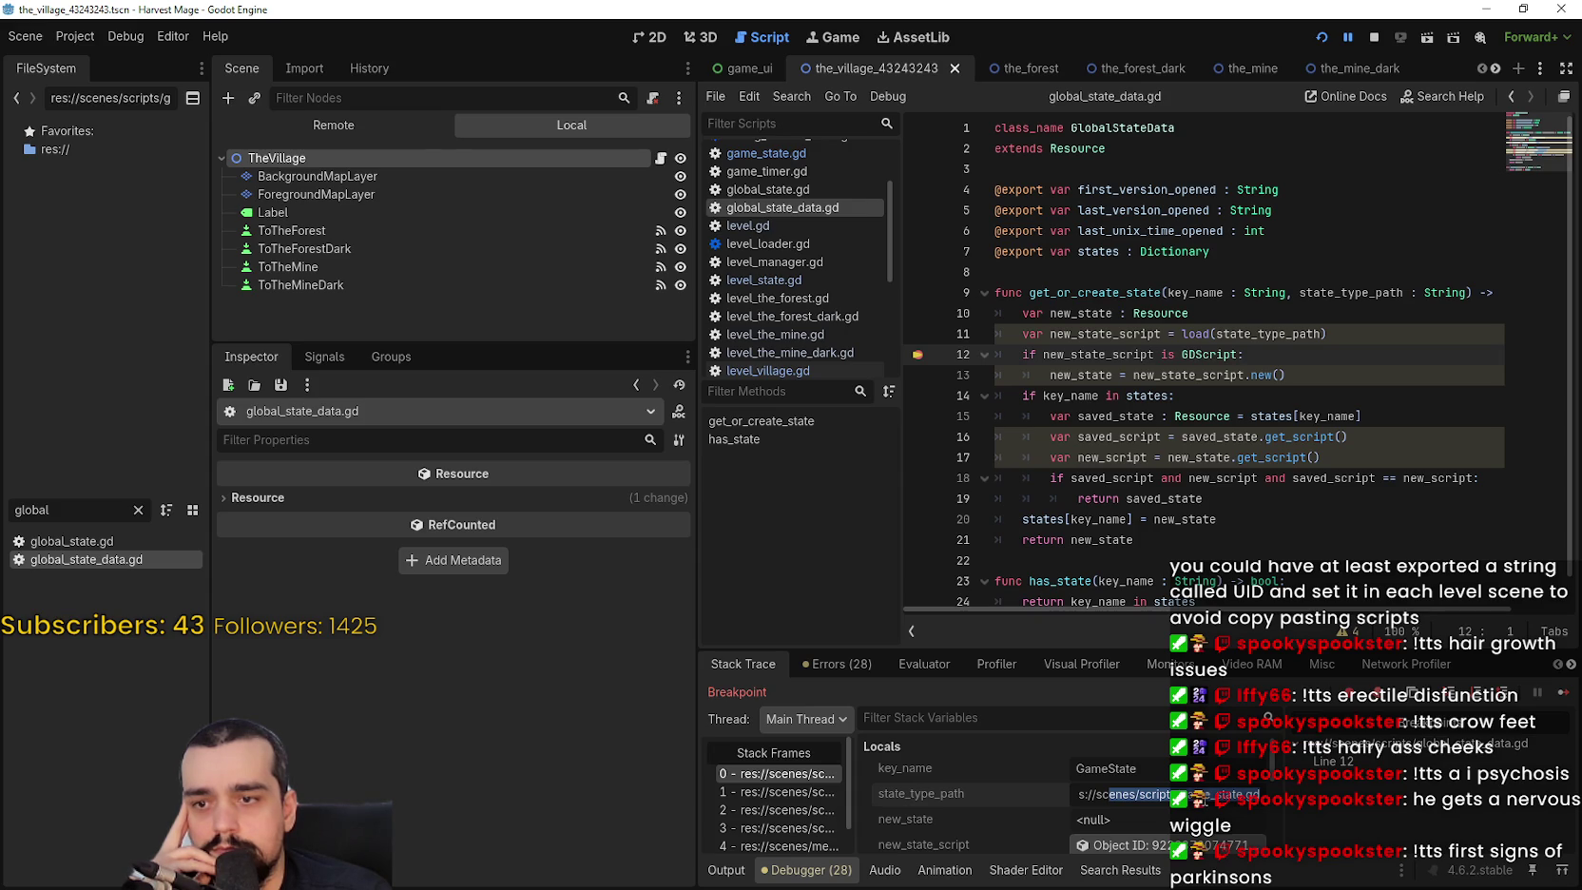
double_click(1283, 335)
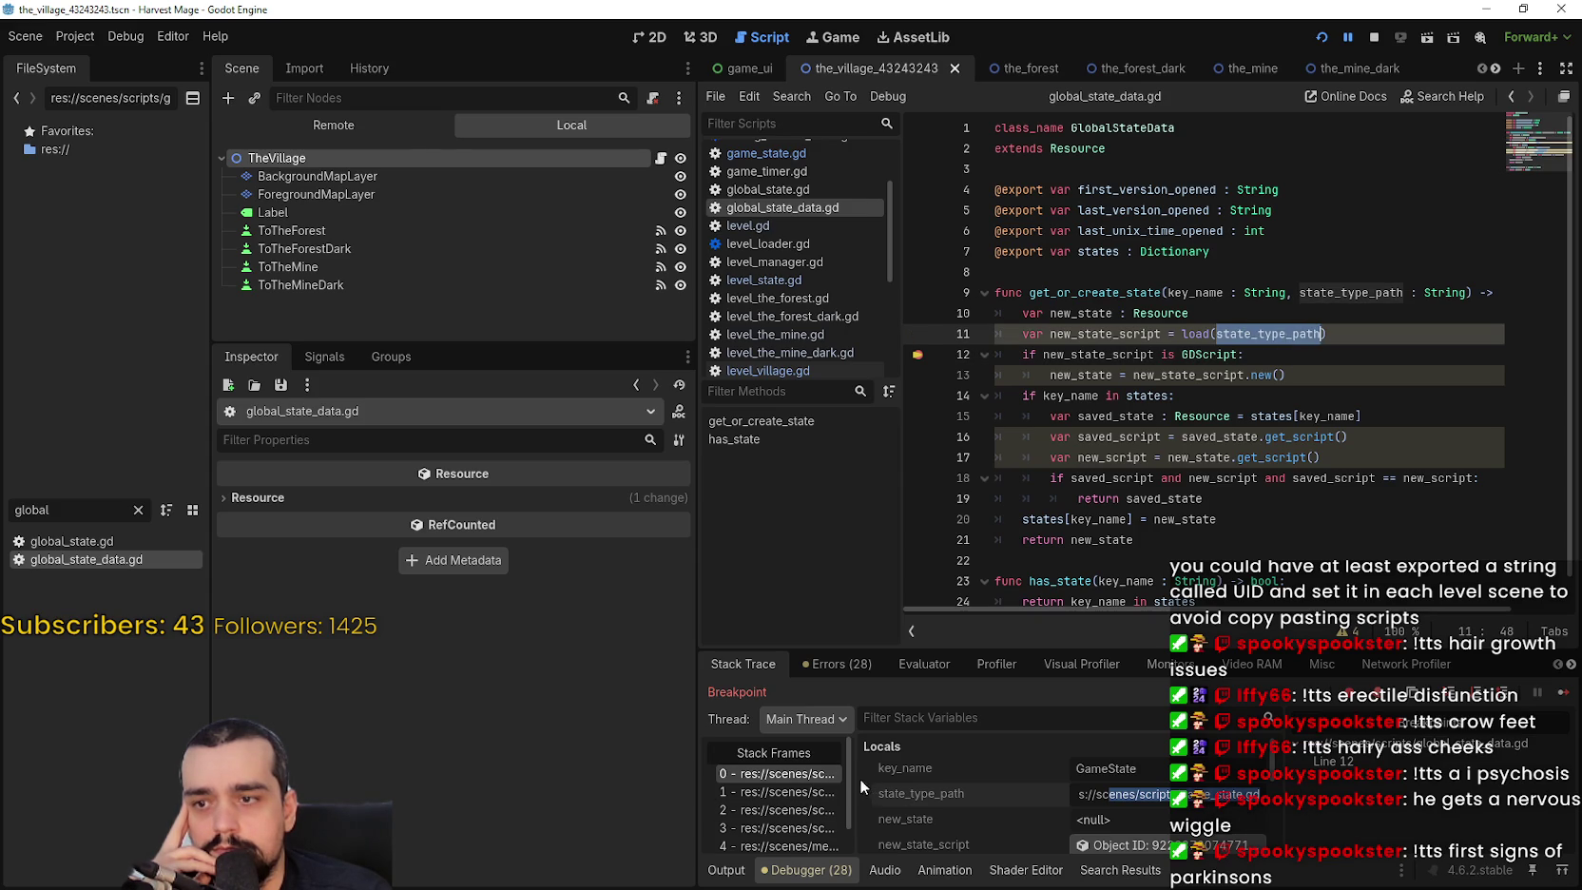
left_click_drag(853, 779, 1000, 780)
left_click(898, 792)
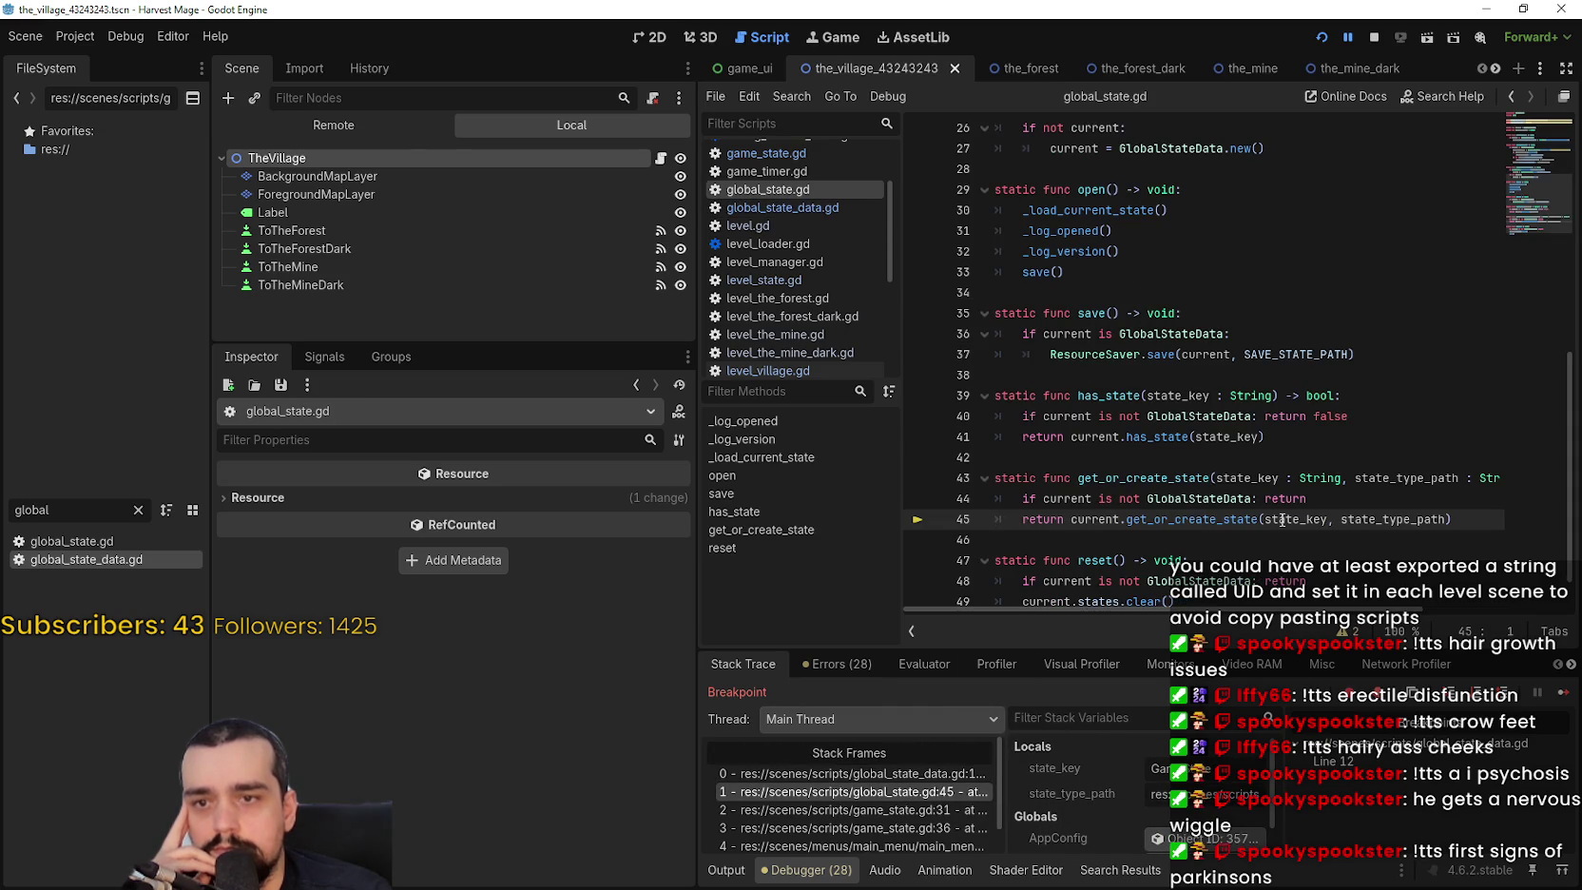
Step to the game_state.gd frames and select the FILE_PATH path string on line 5.
left_click(934, 812)
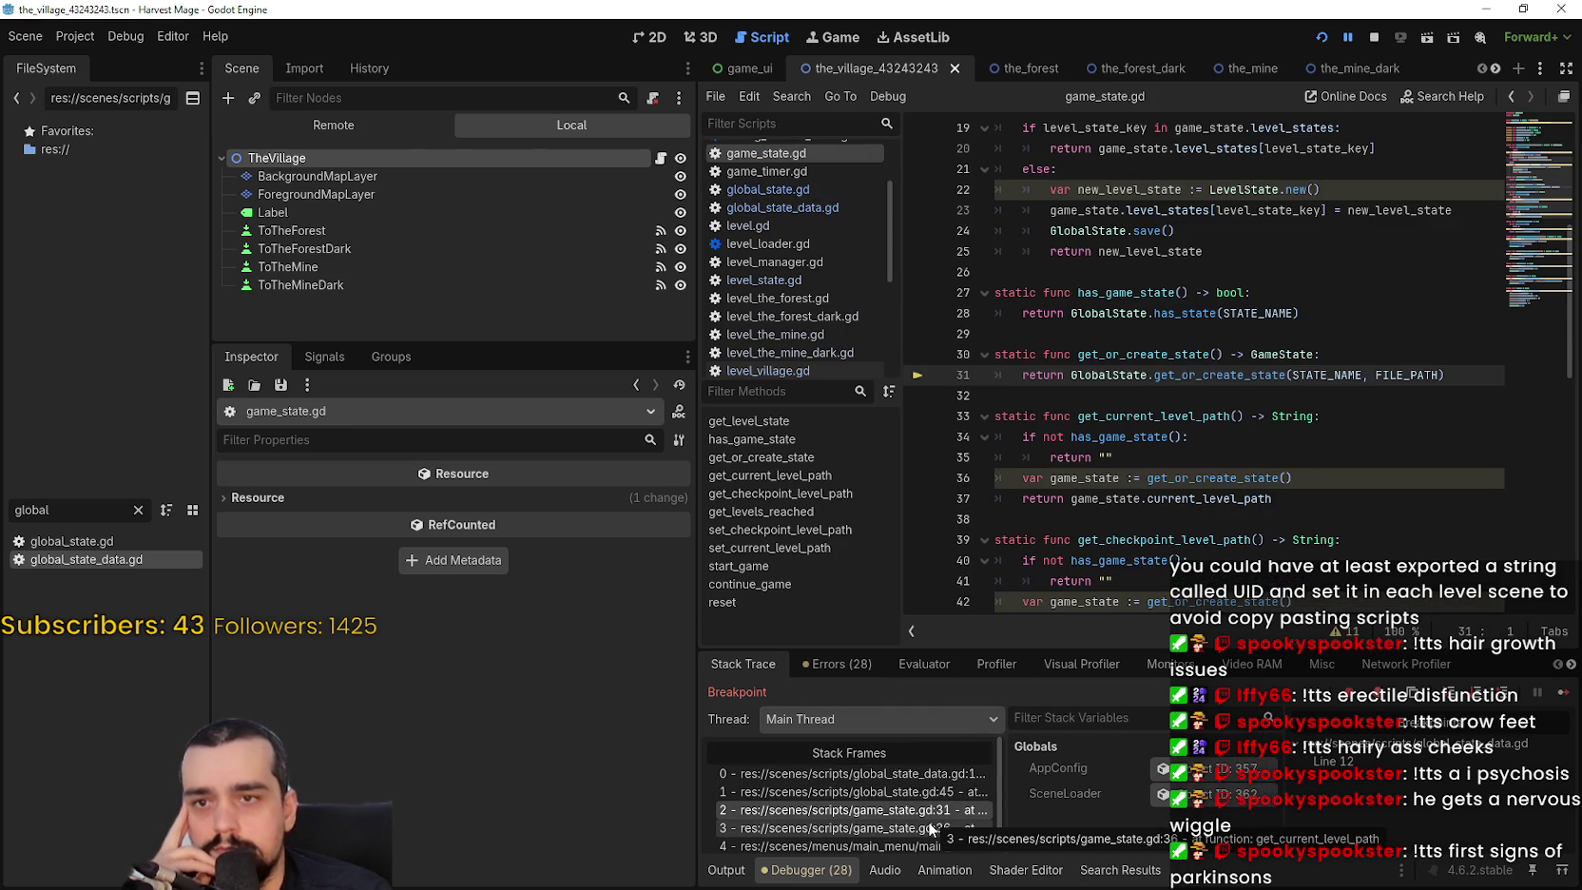
left_click(934, 828)
scroll(1399, 232, "up", 5)
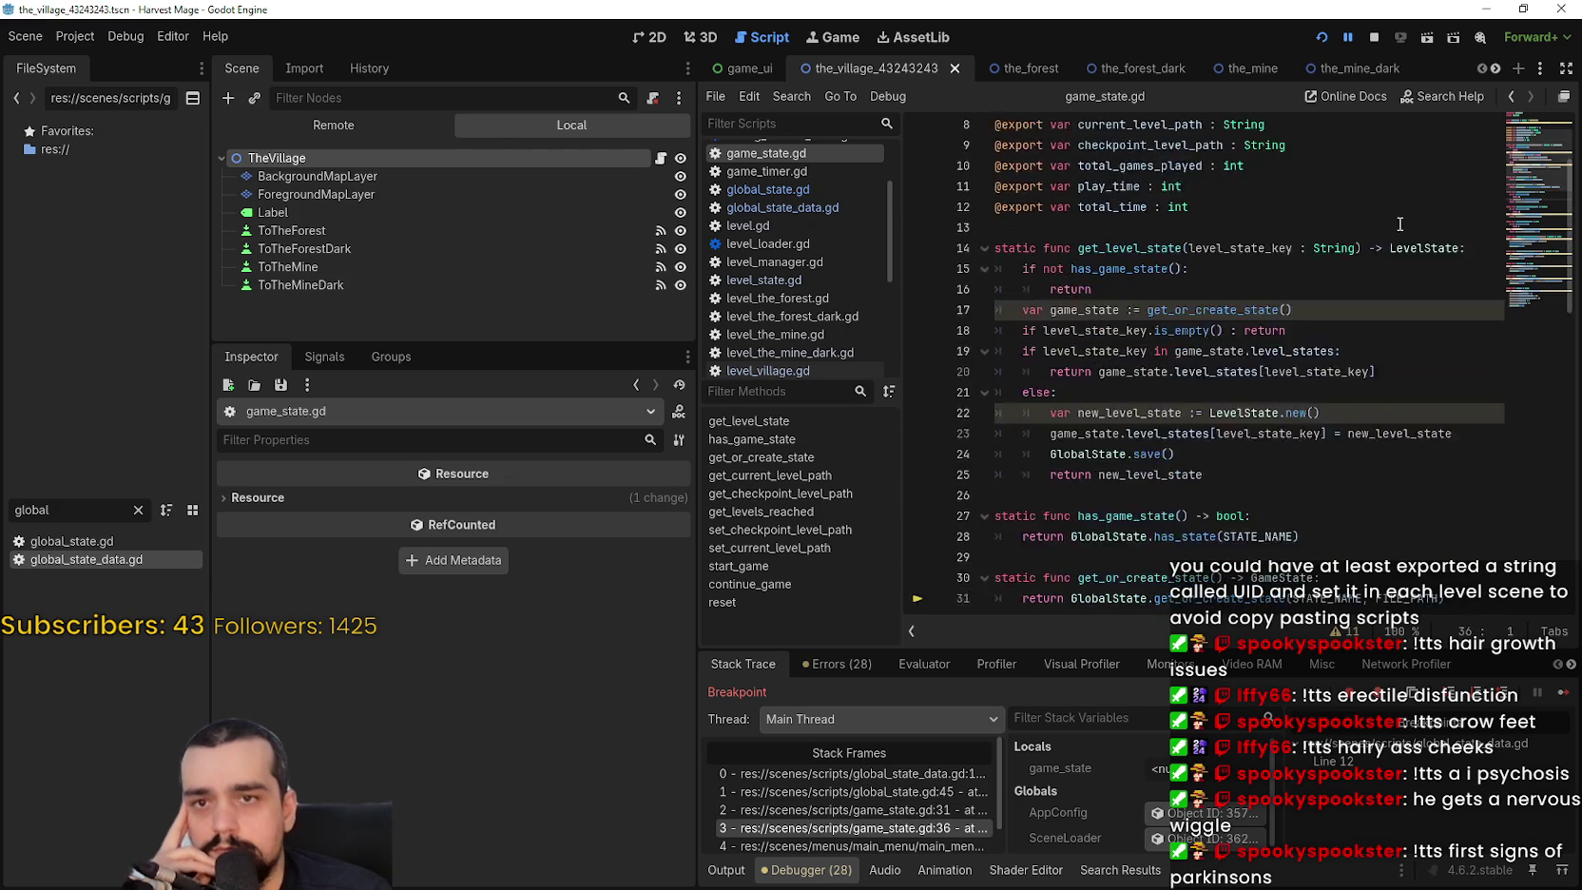
scroll(1397, 230, "up", 3)
left_click_drag(1125, 208, 1357, 205)
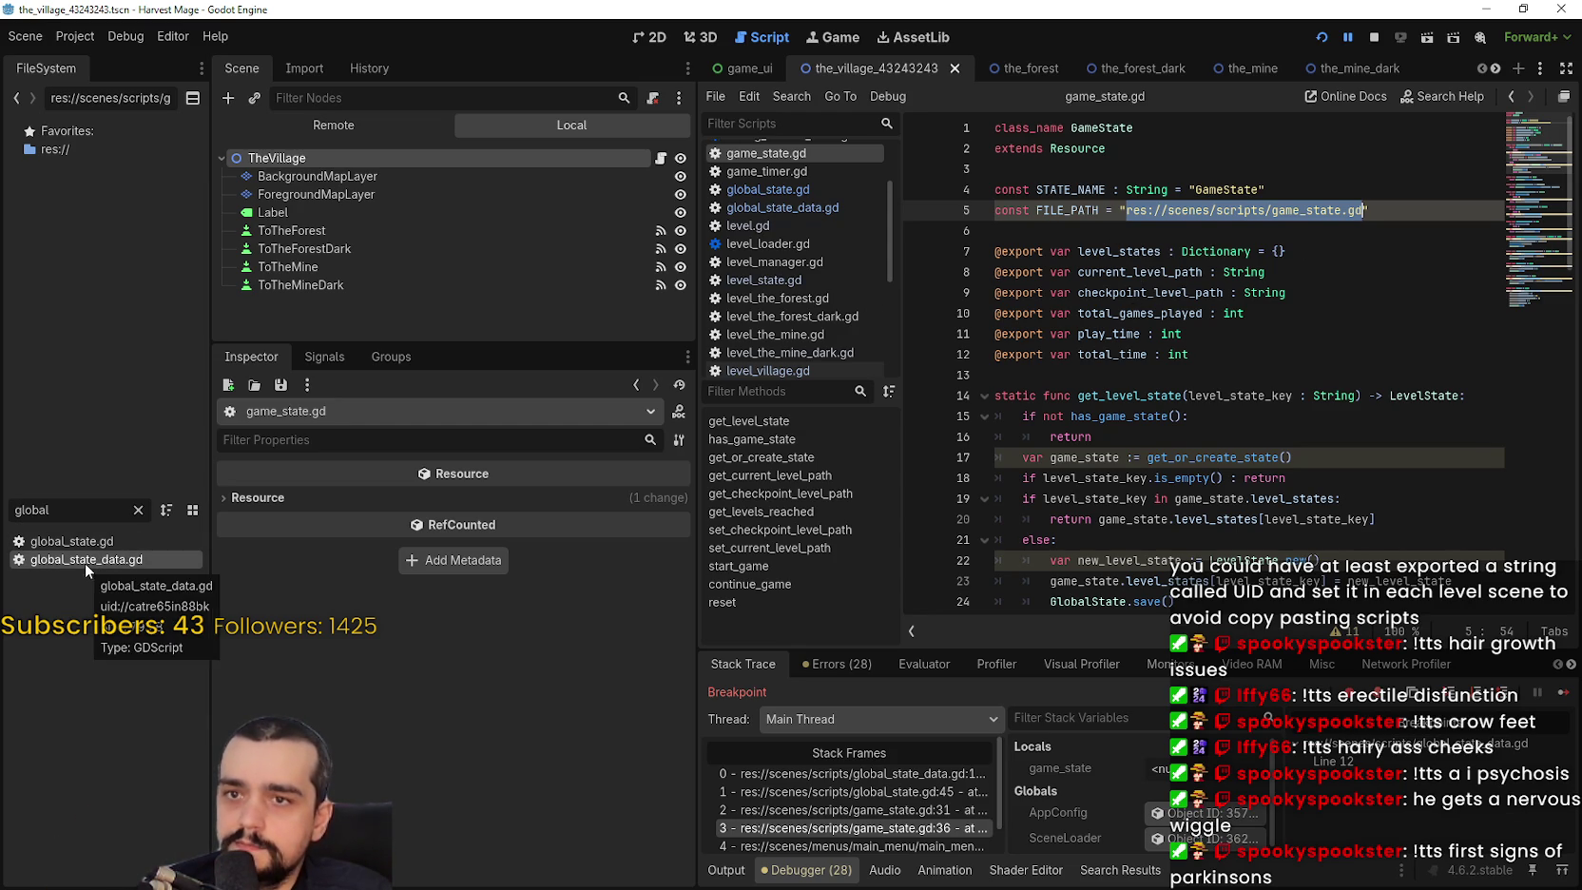
Copy global_state.gd's UID, paste it over the FILE_PATH path on line 5, and save.
mouse_move(83, 548)
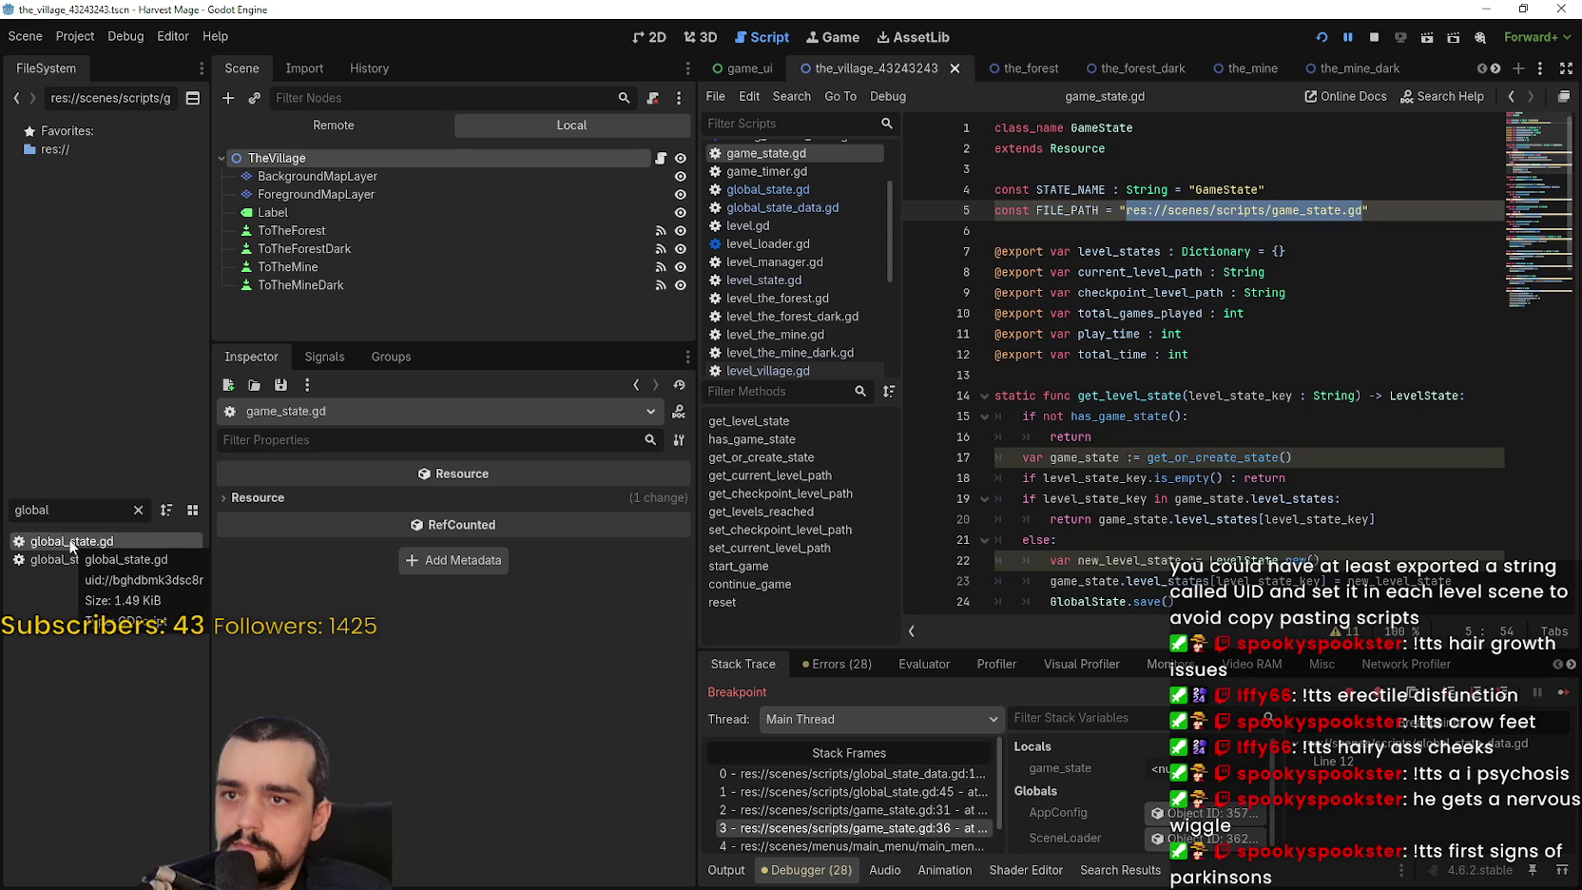
right_click(71, 544)
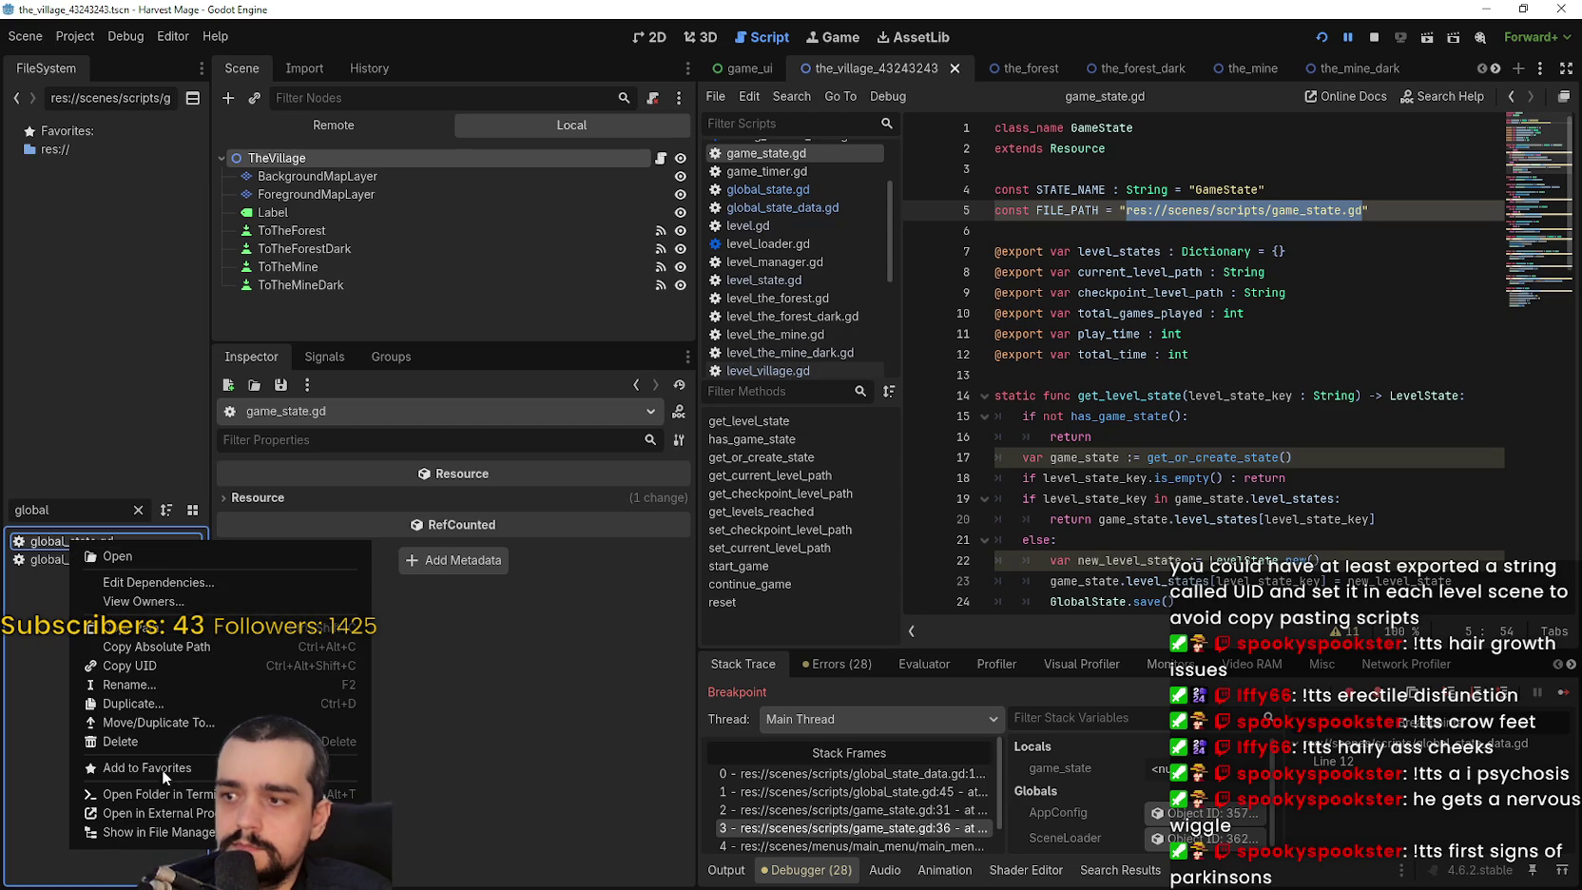
left_click(167, 663)
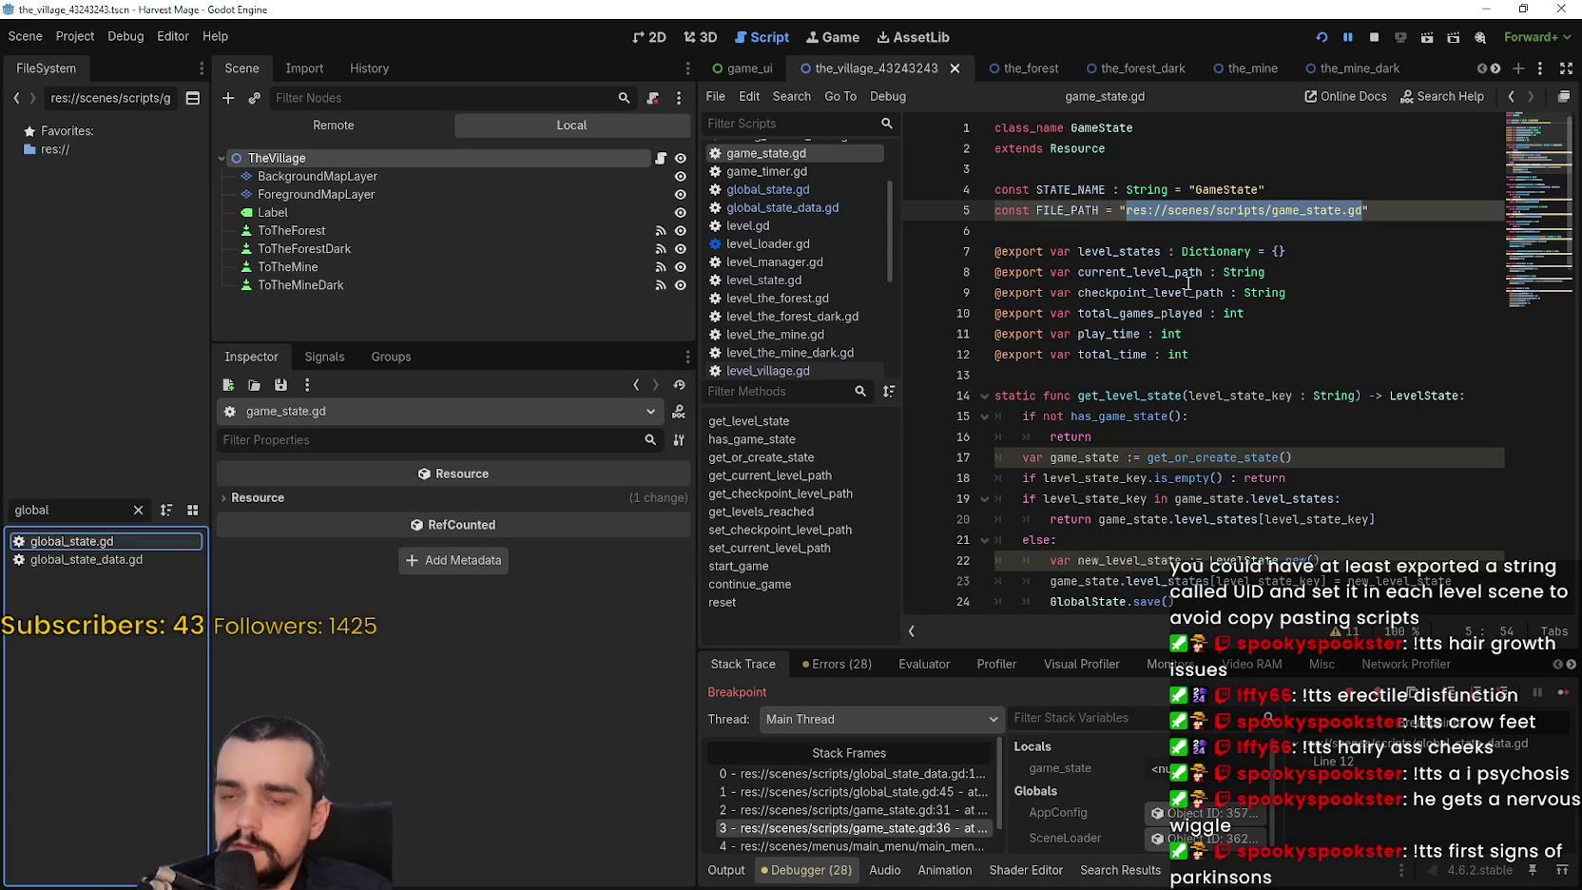
left_click_drag(1127, 210, 1361, 210)
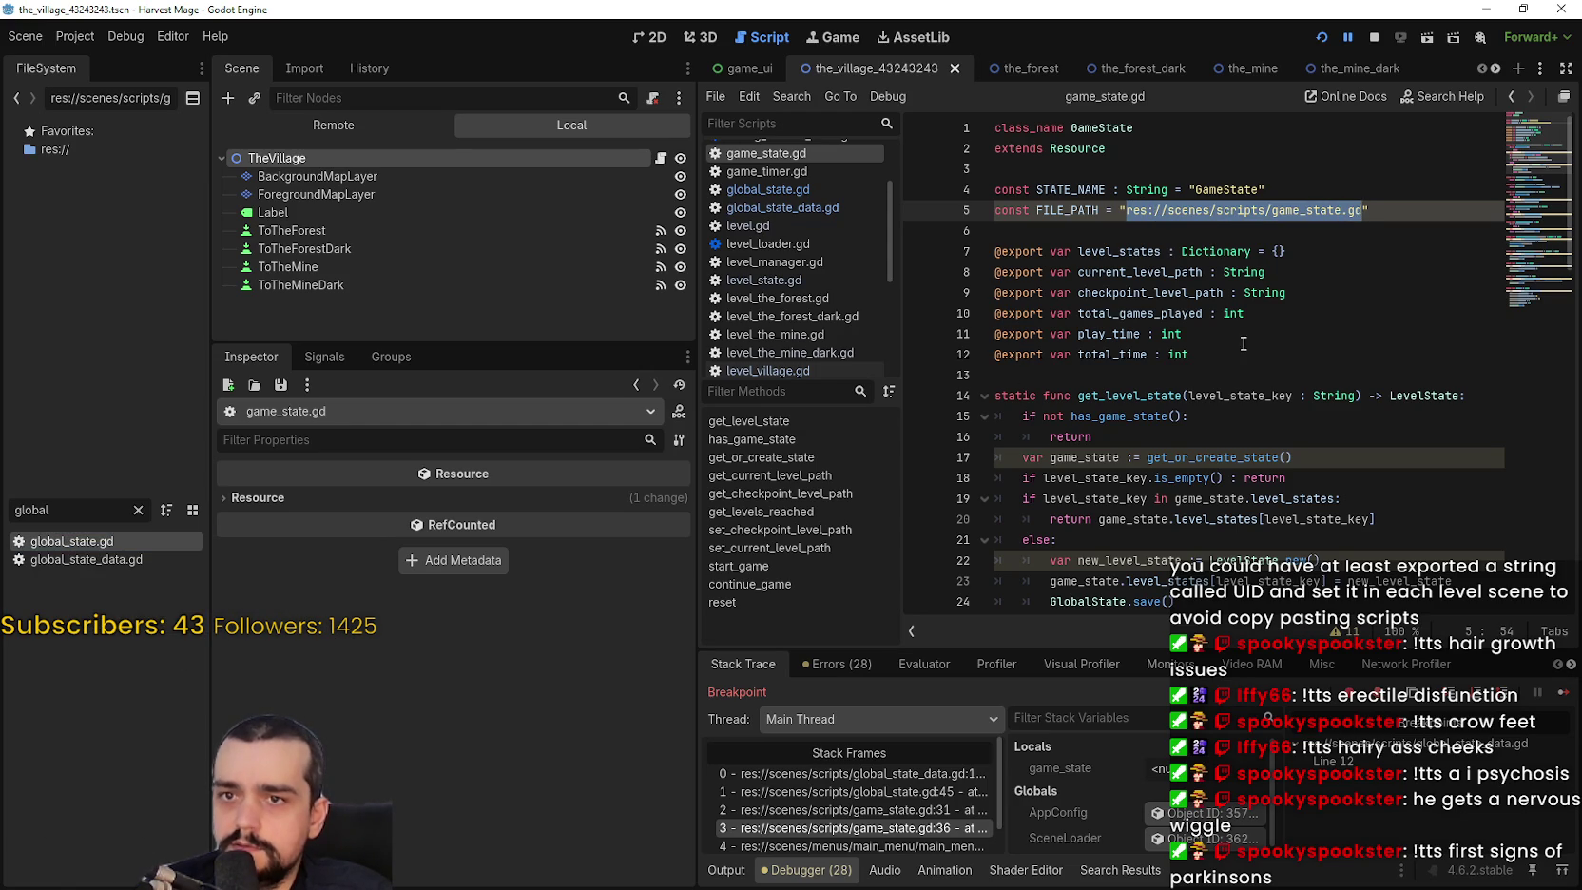
type("uid://bghdbmk3dsc8r")
left_click(1242, 230)
key("ctrl+s")
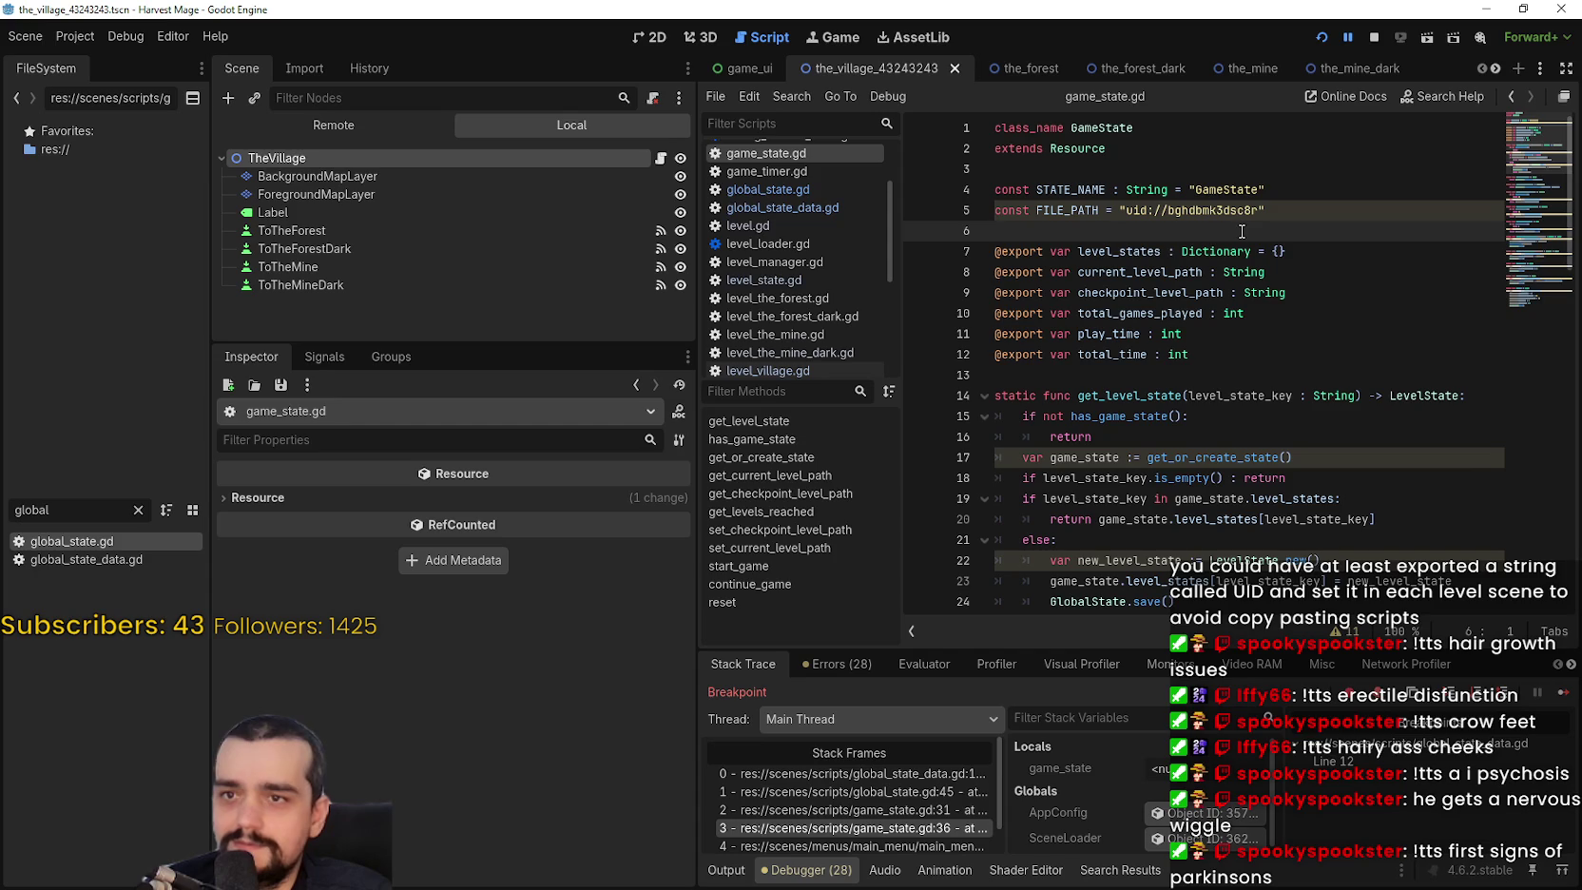
Set FILE_PATH to "uid://bghdbmk3dsc8r" with the old res:// path commented out, save, and stop the game.
left_click(1294, 209)
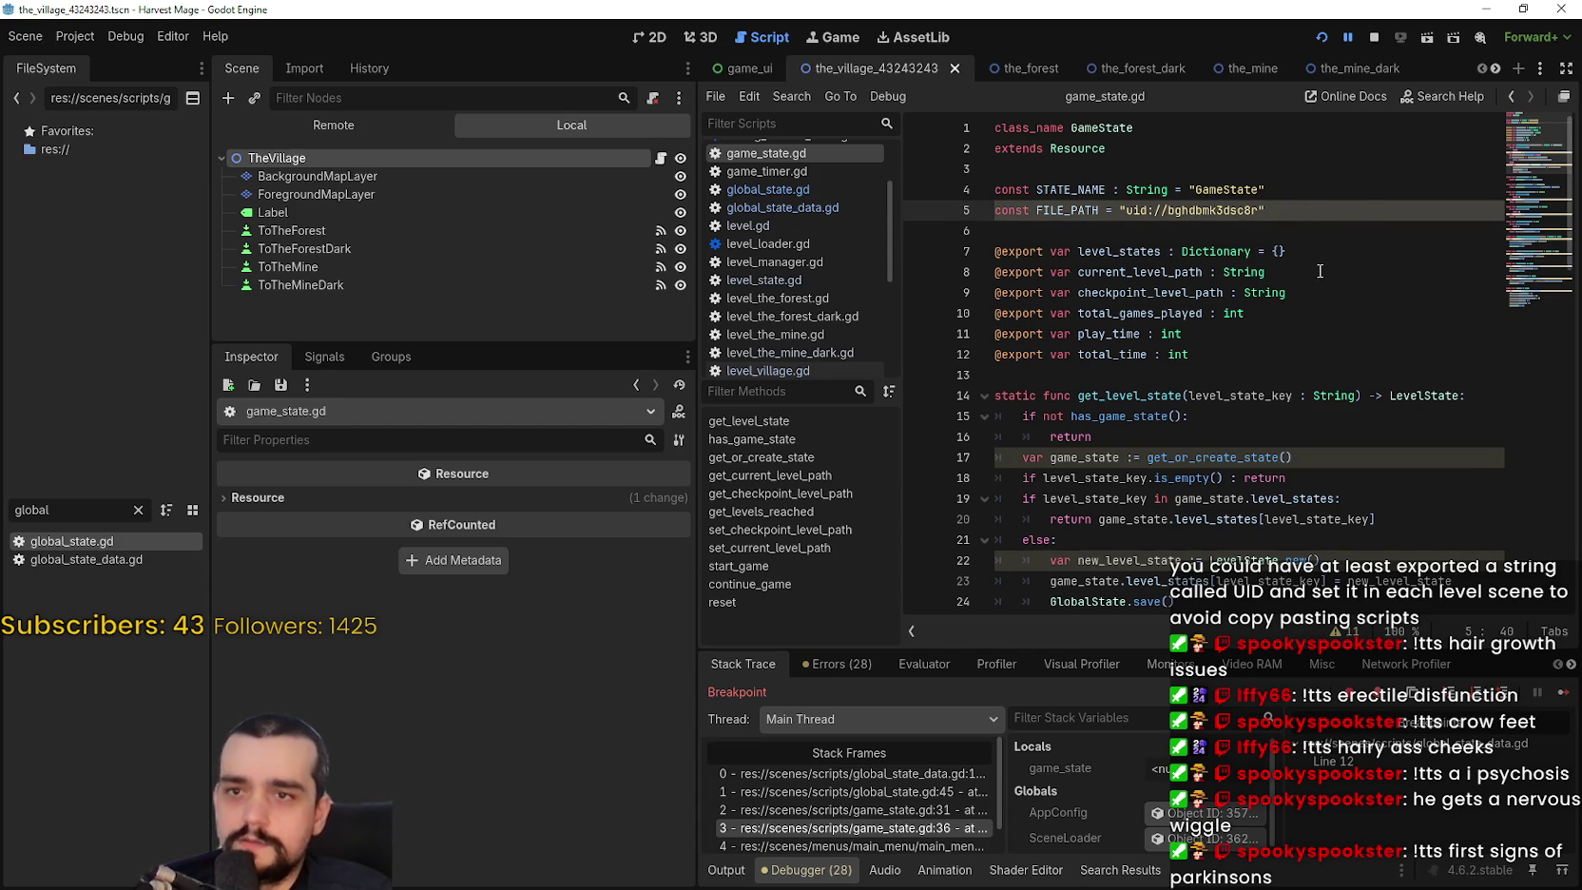
key("ctrl+z")
left_click(1118, 211)
type("#")
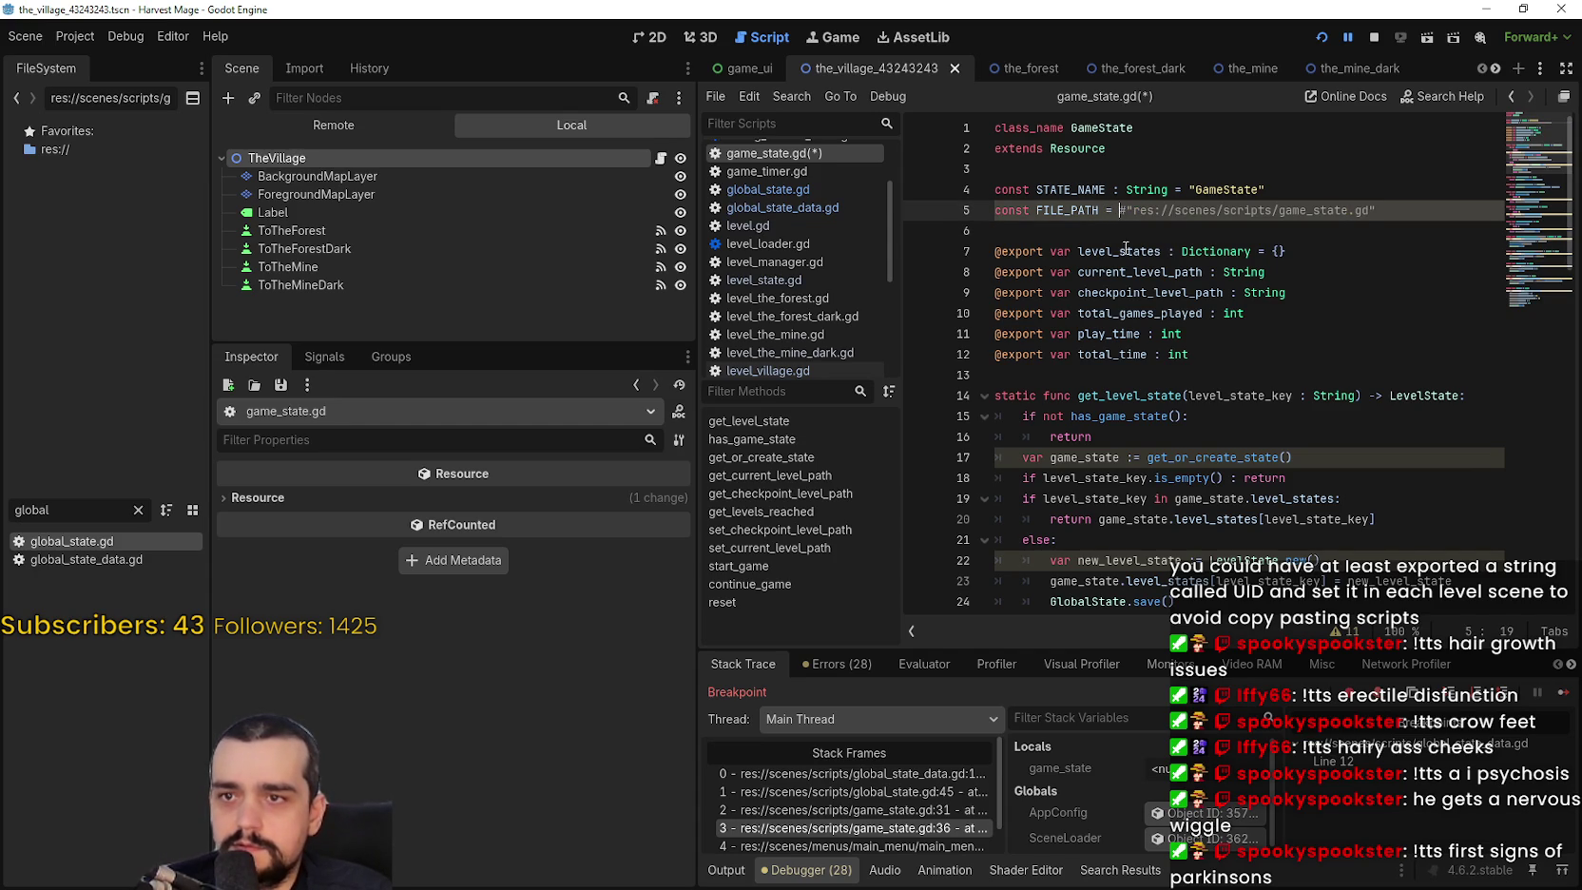
type("\"uid://bghdbmk3dsc8n\"")
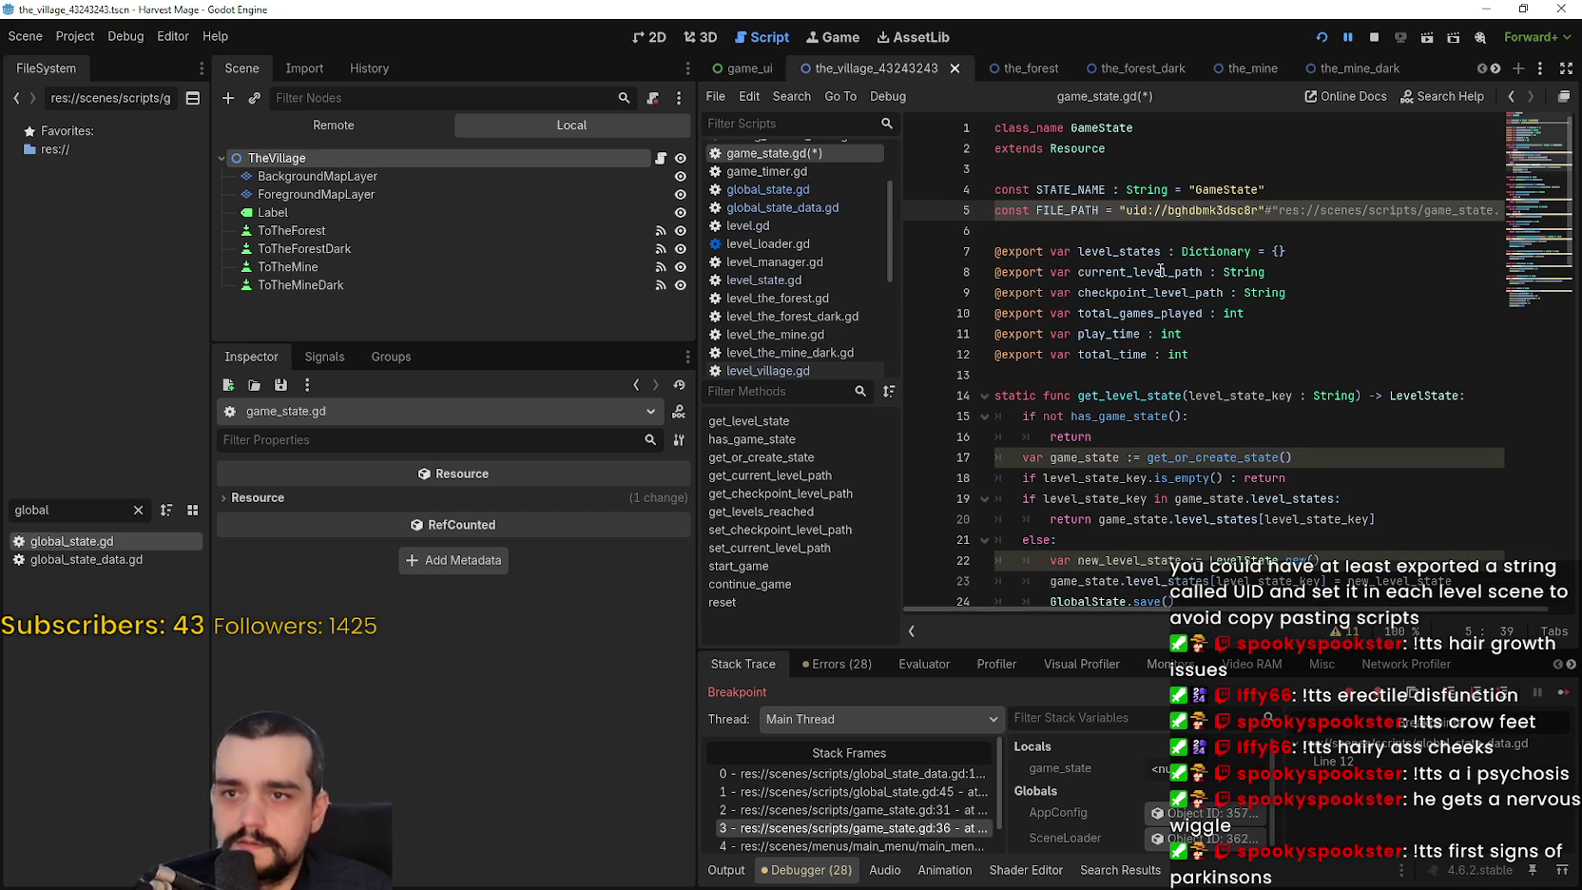
key("ctrl+s")
key("Up")
key("End")
left_click(1246, 251)
left_click(1162, 232)
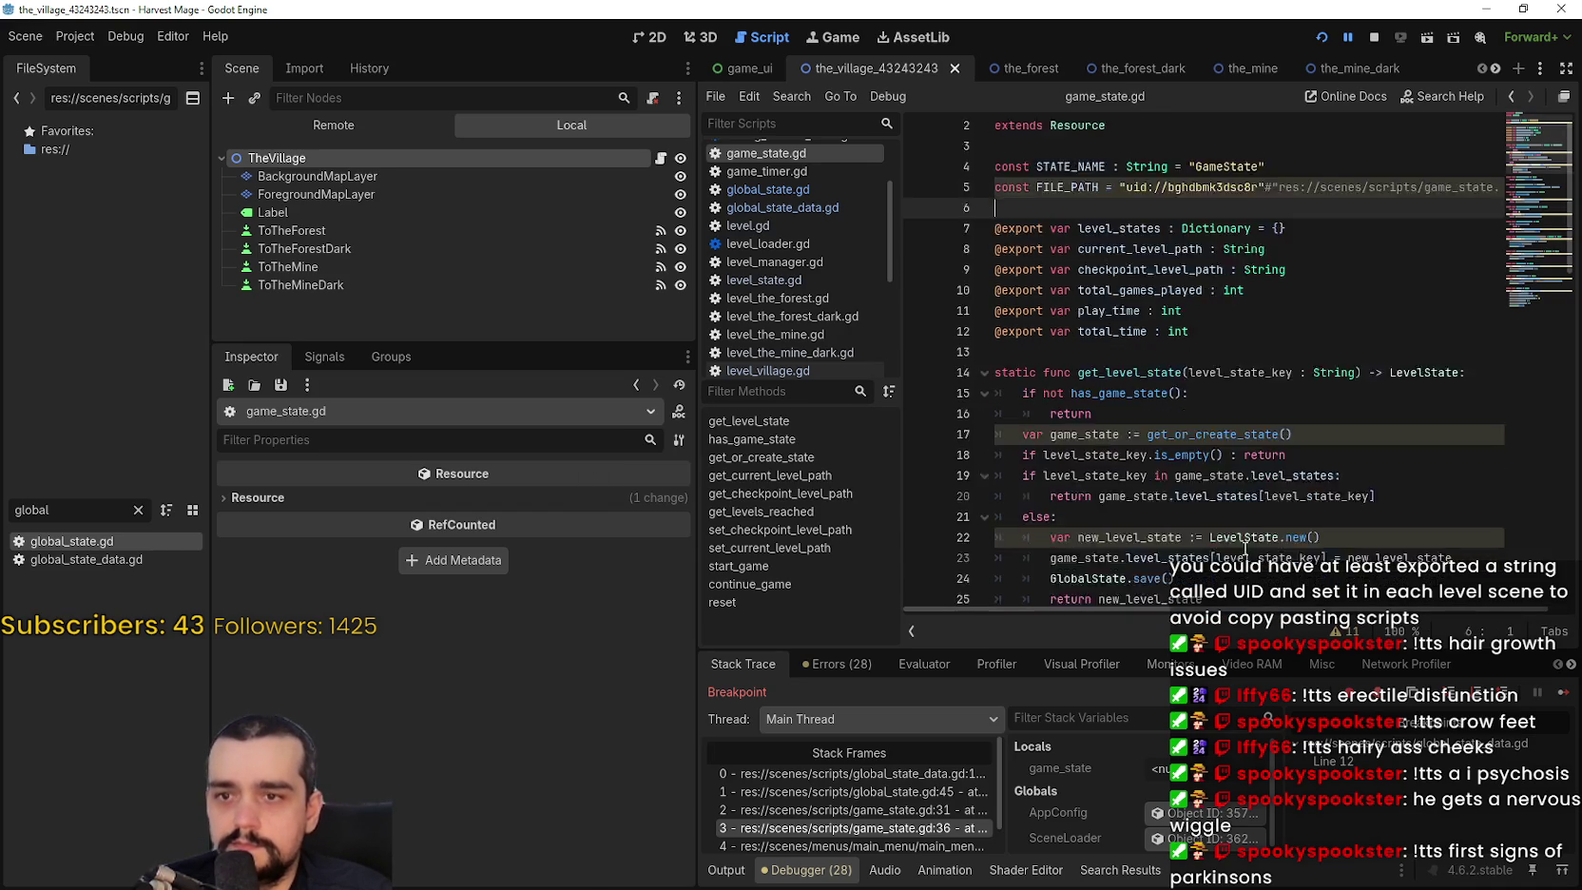
left_click(1372, 37)
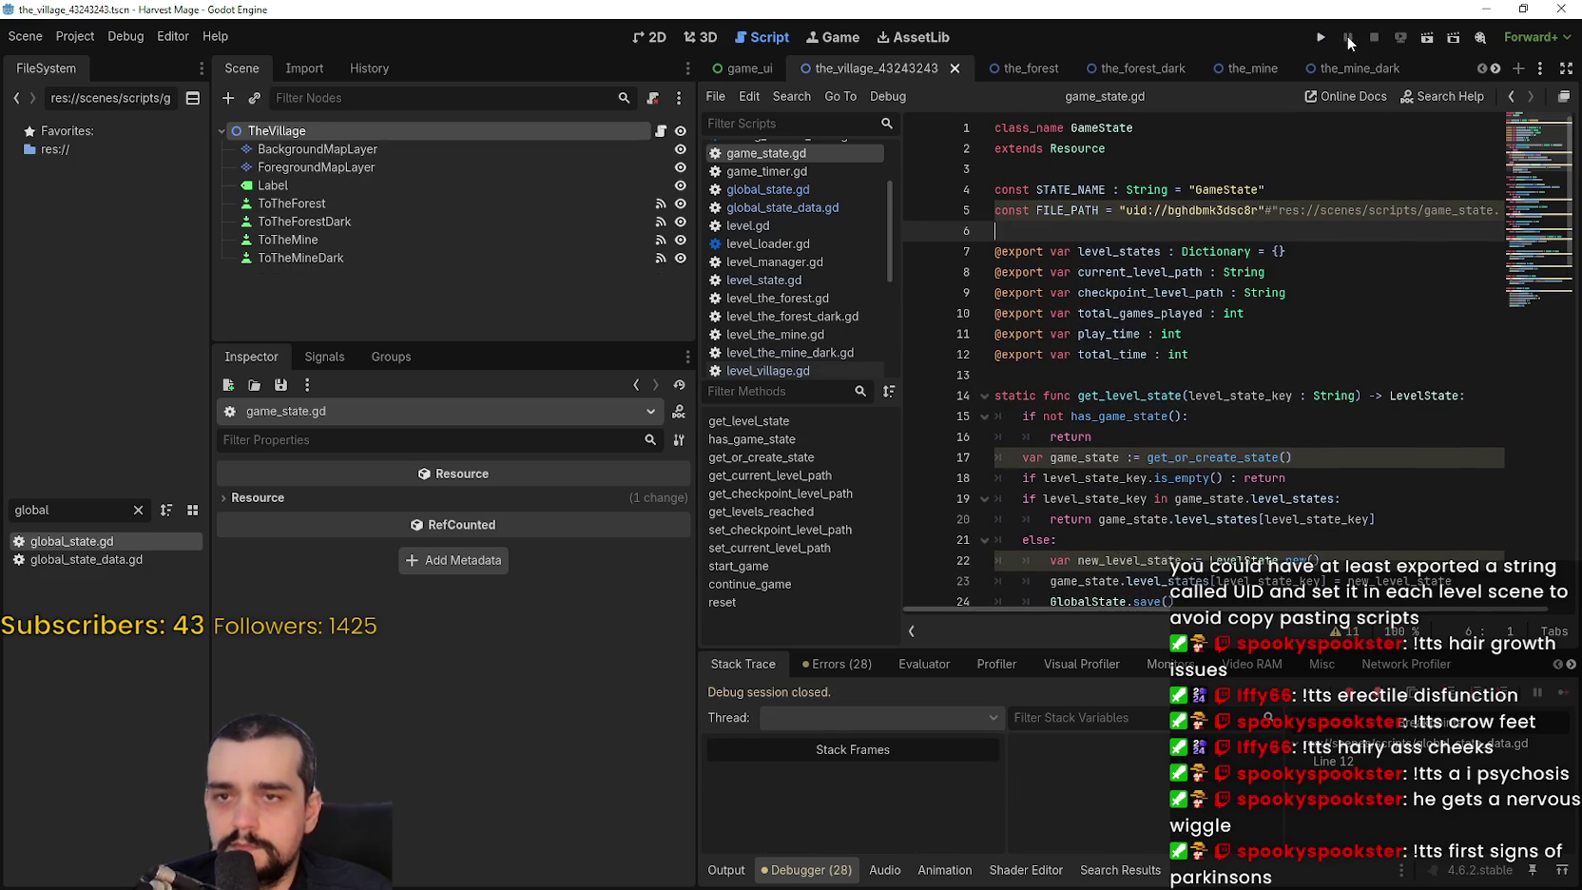
Launch the game, continue past the line 12 and 13 stops to the main menu, and close the save file.
left_click(1320, 37)
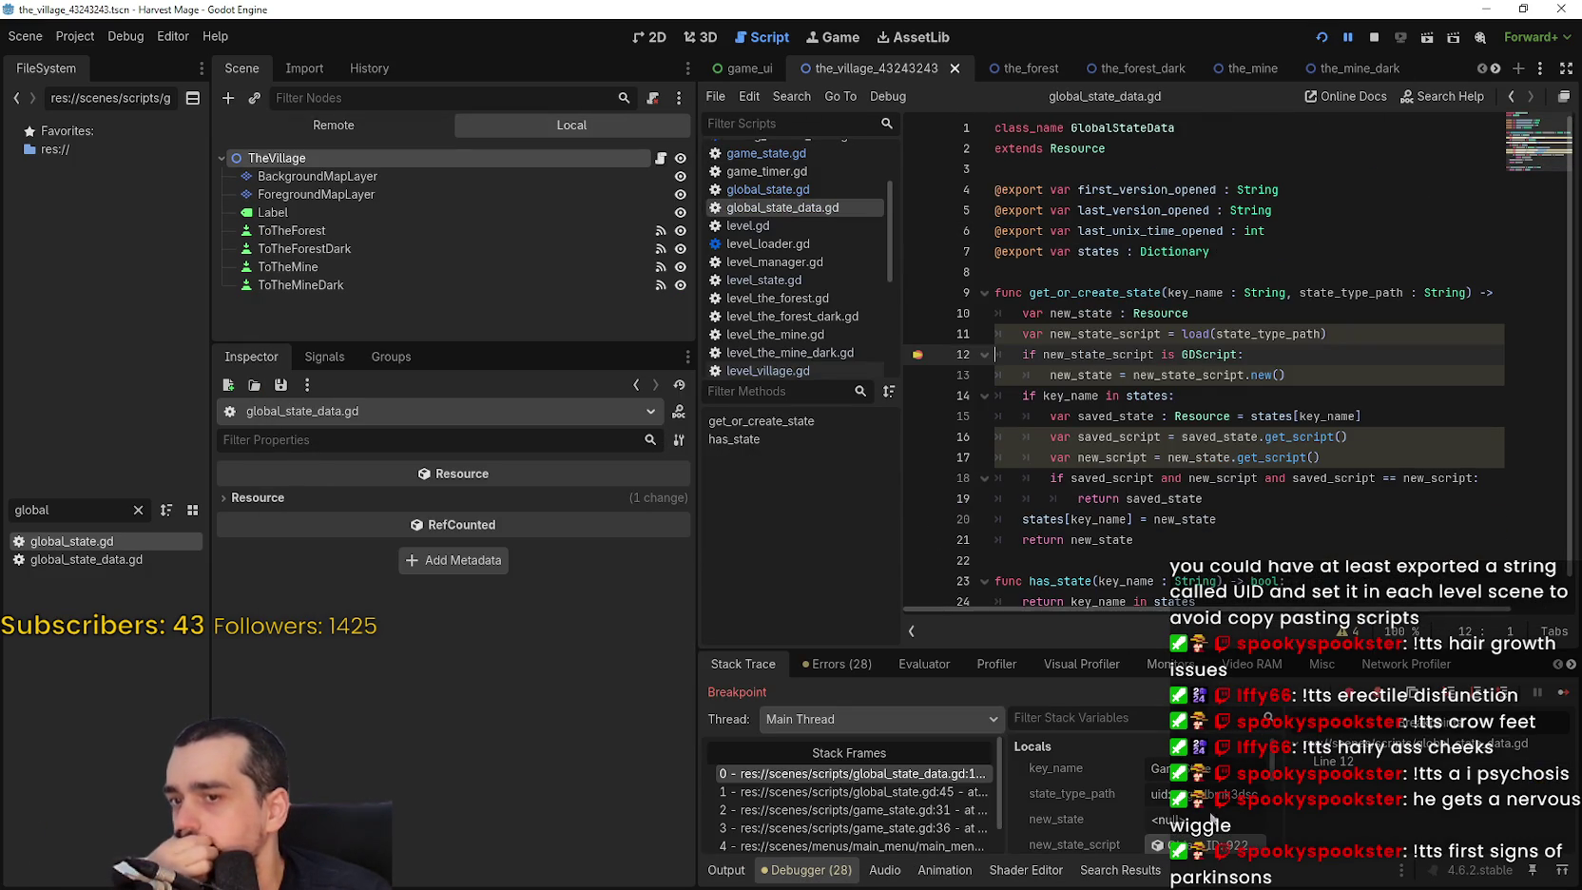
left_click(1563, 696)
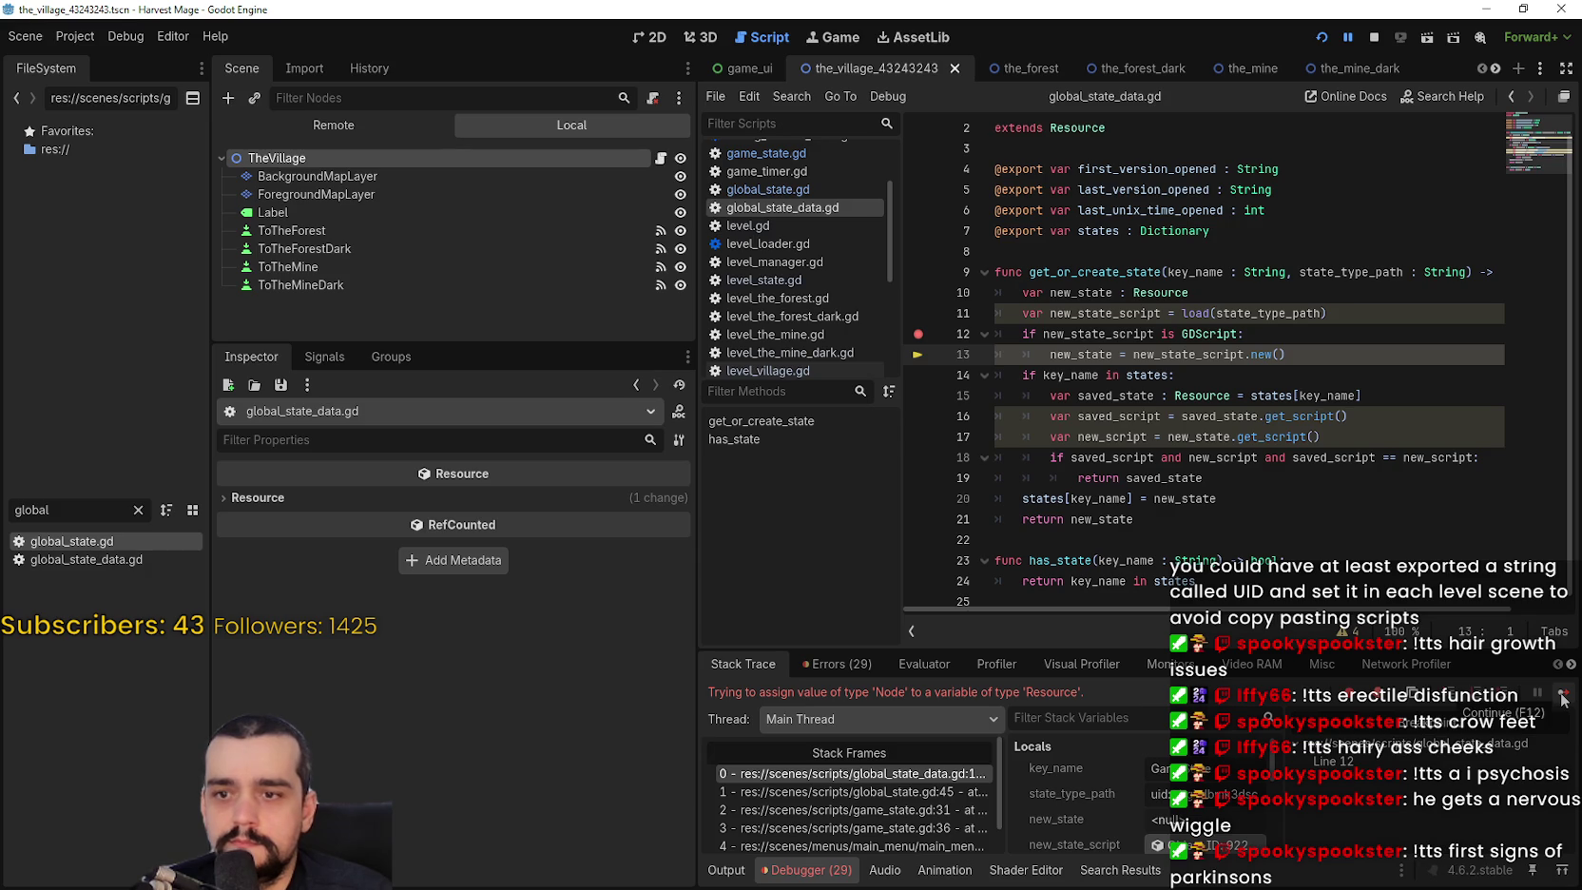
left_click(1563, 697)
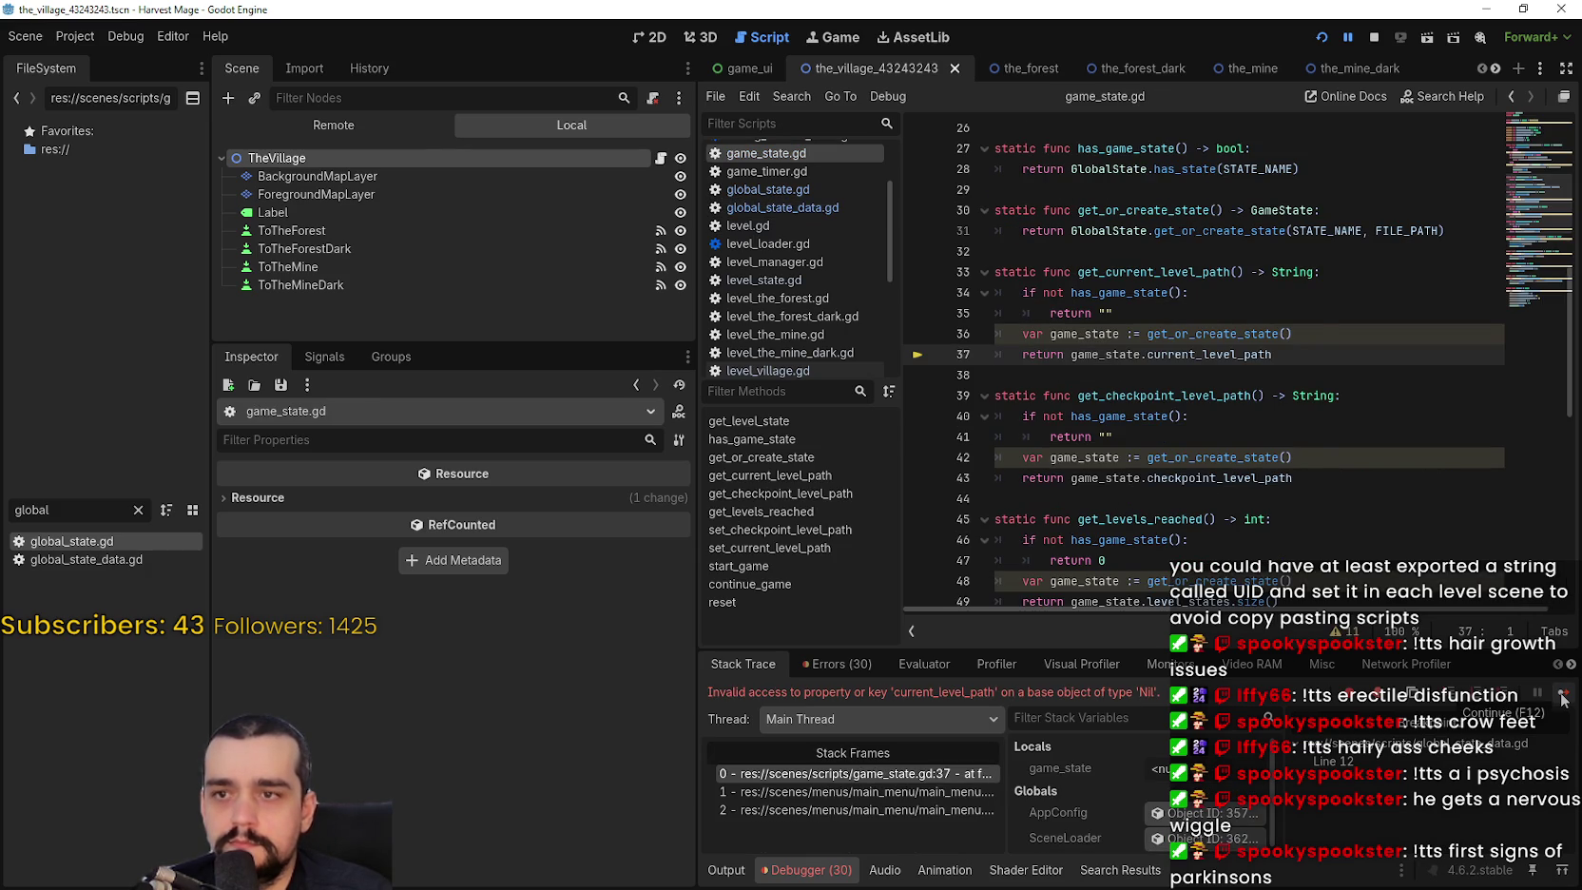
left_click(1562, 697)
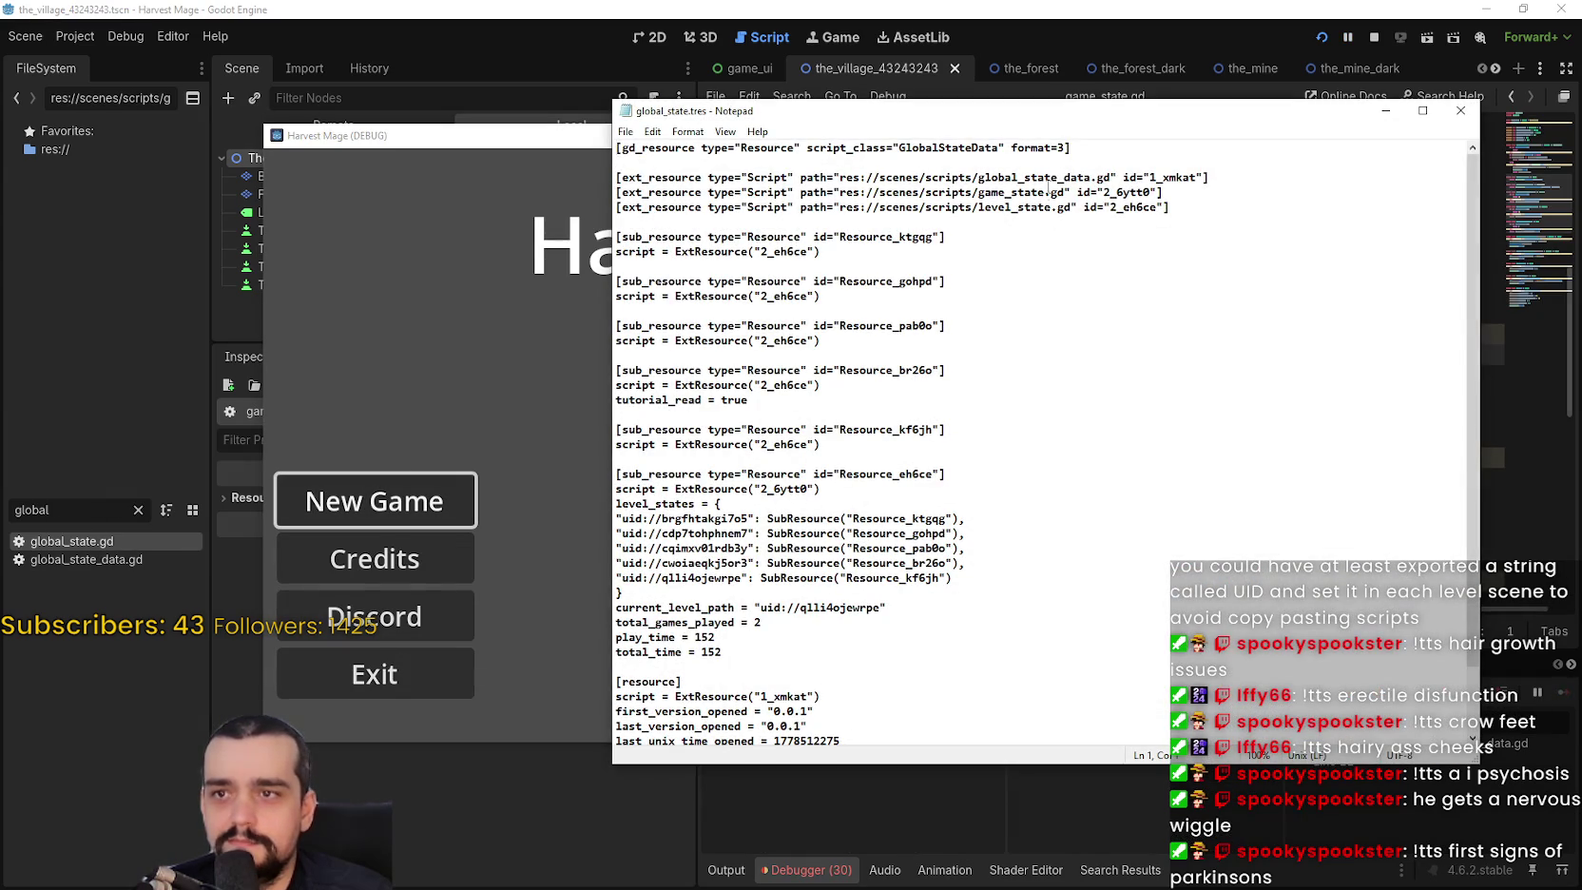
left_click(1460, 110)
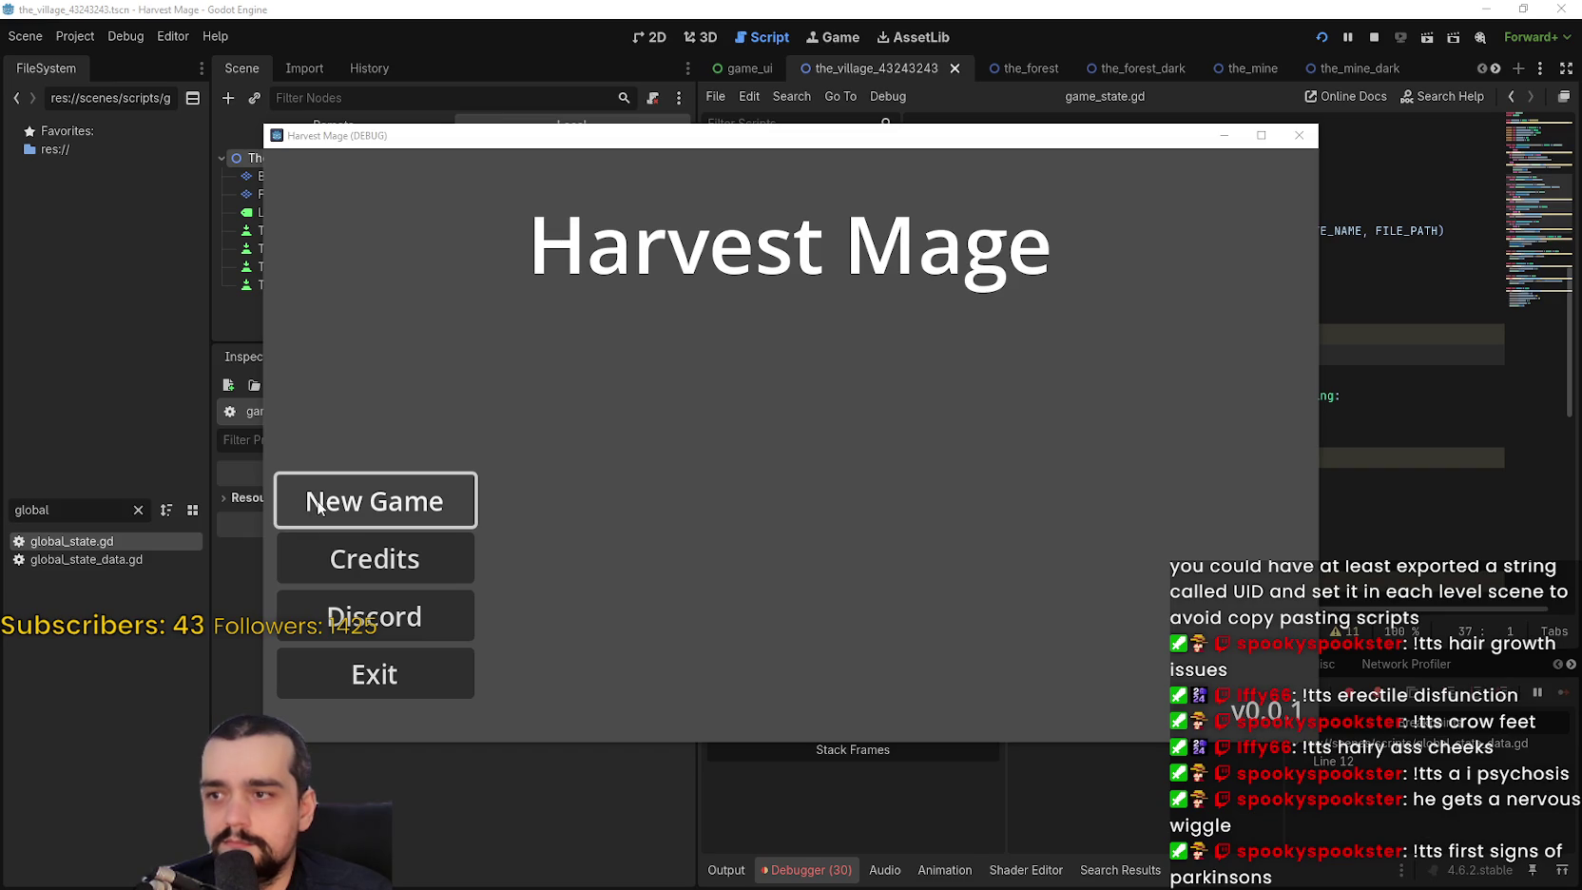
Start a new game and continue through the line 12, 13, 59 and game_state.gd line 74 stops.
left_click(319, 507)
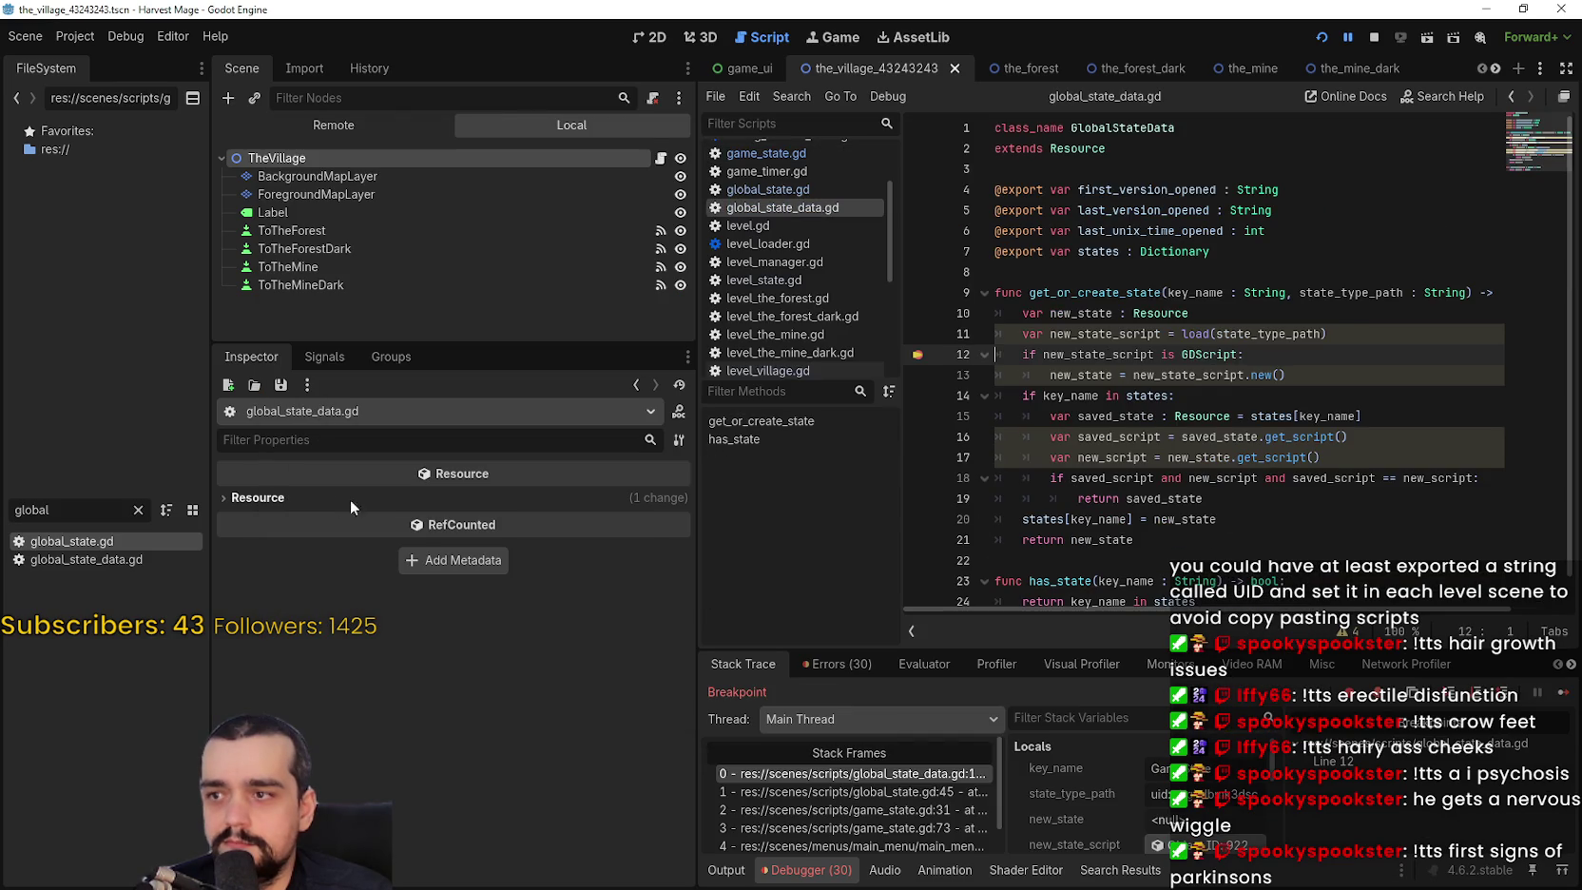
left_click(1563, 694)
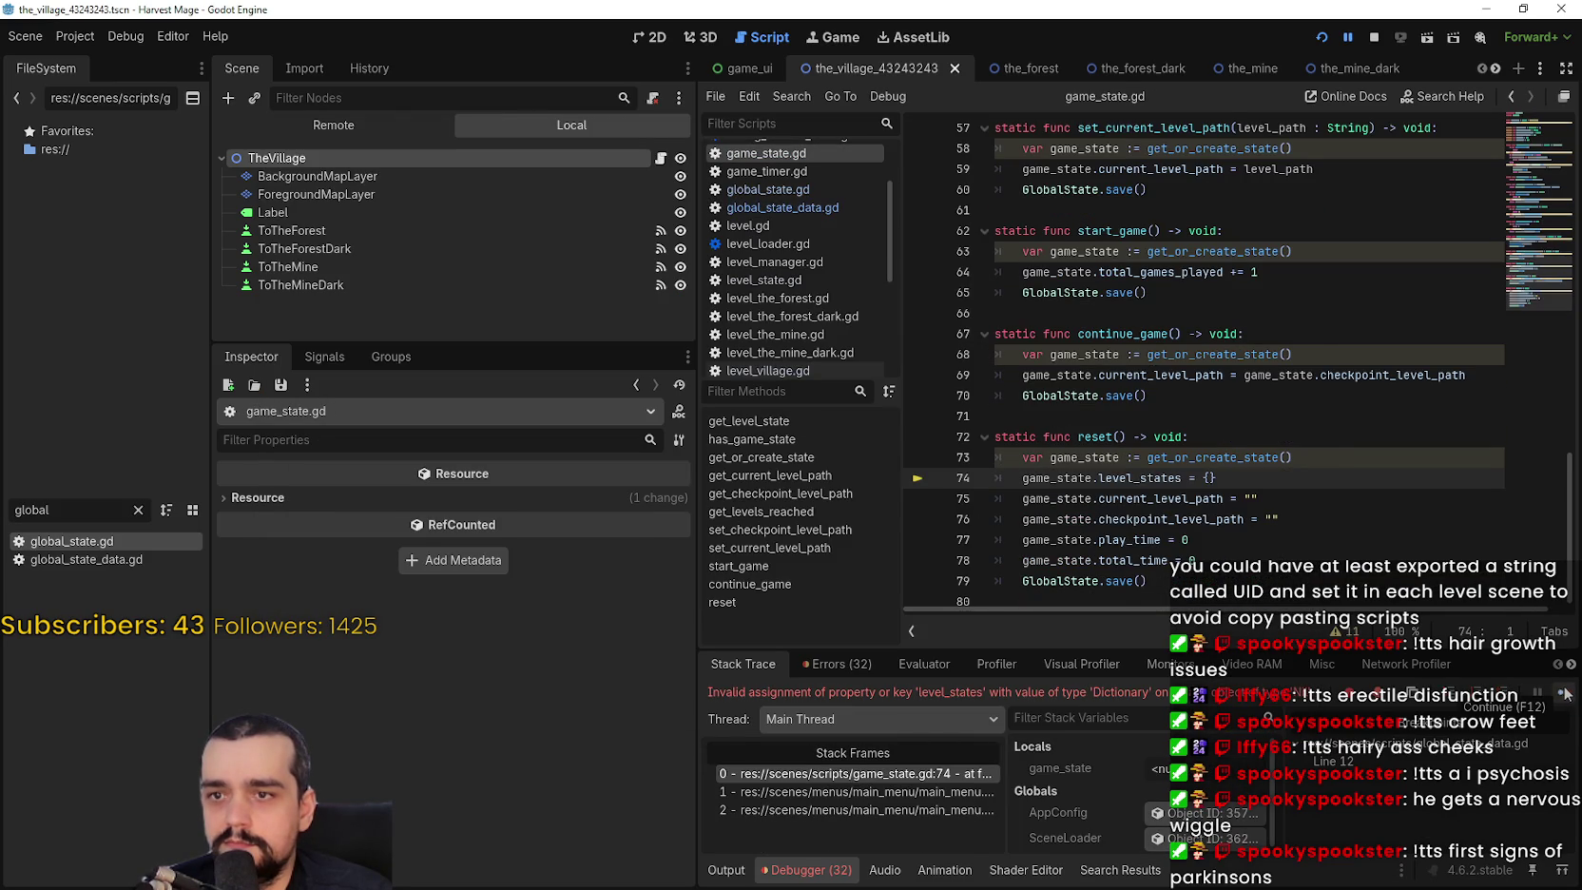
left_click(1563, 695)
left_click(1564, 694)
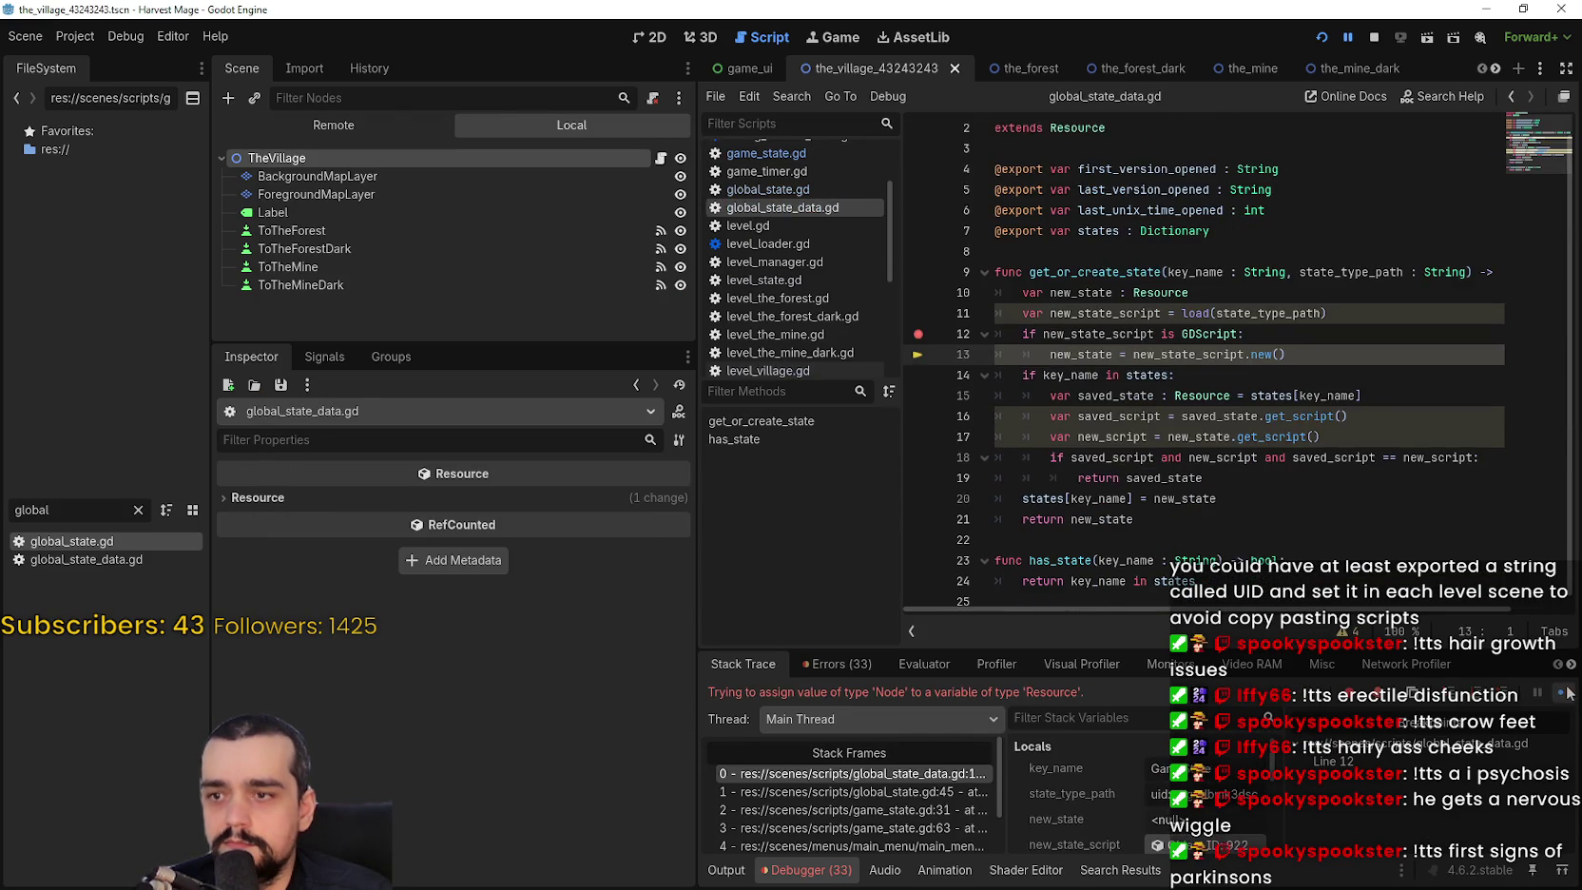
left_click(1566, 692)
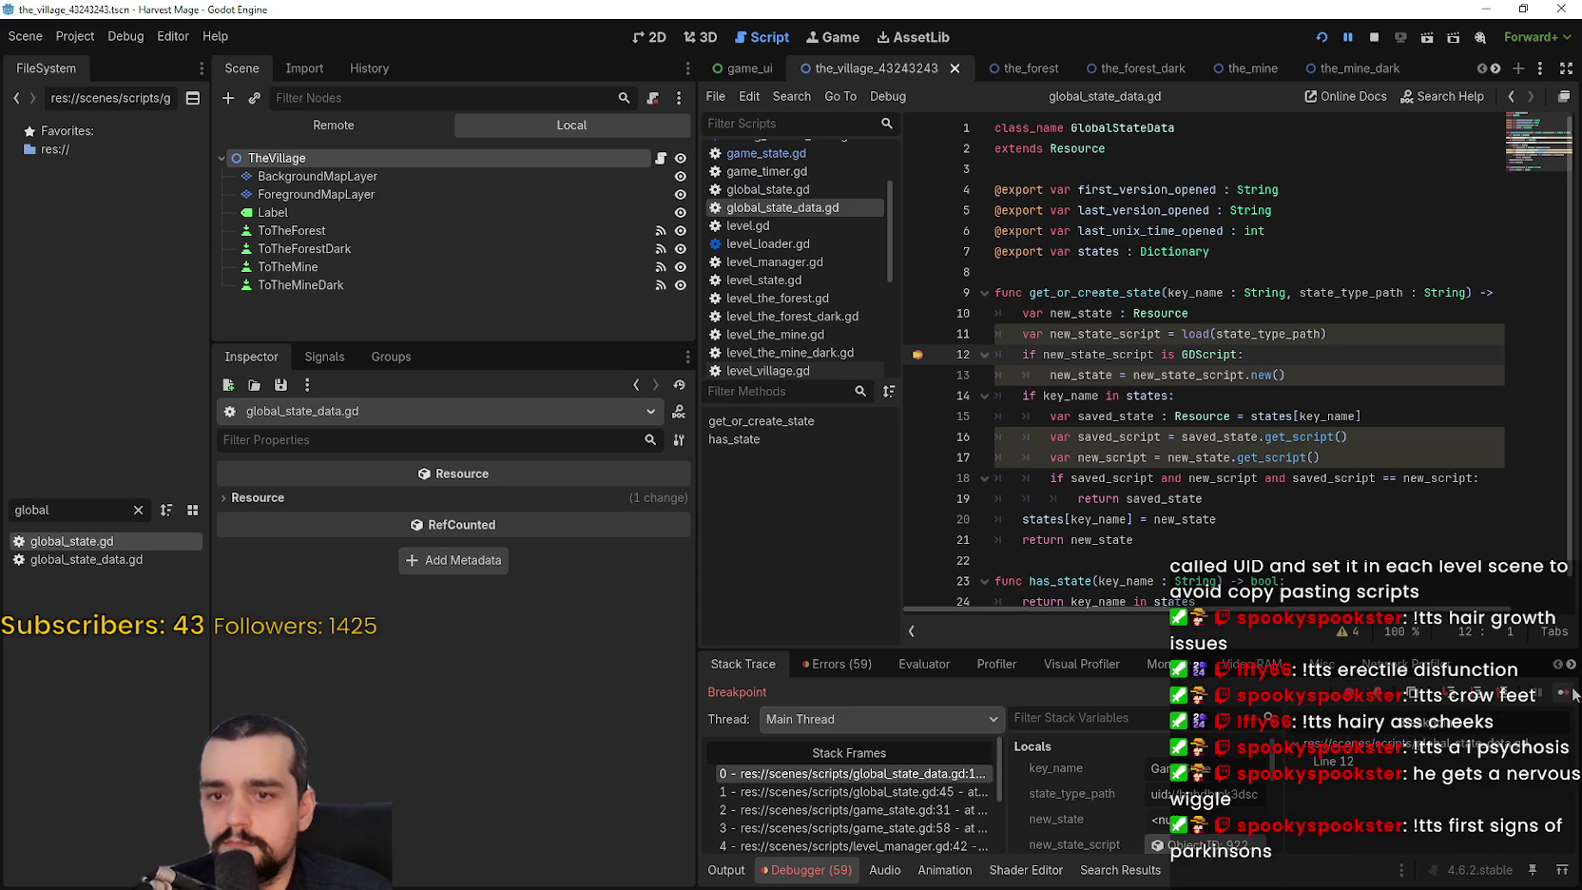
left_click(1564, 693)
left_click(1573, 698)
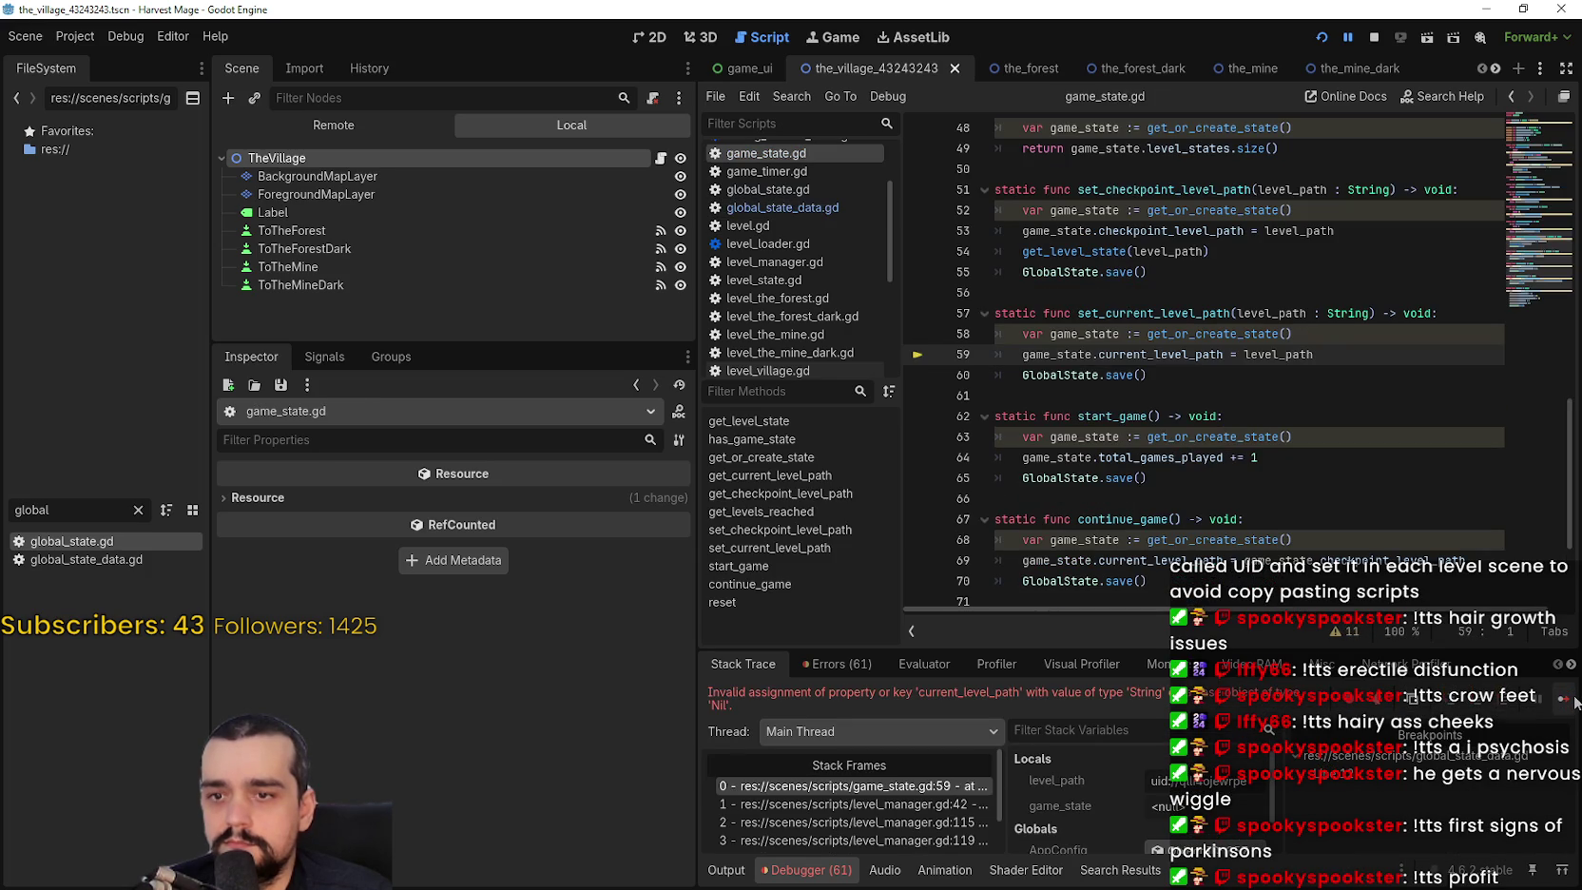
left_click(1573, 698)
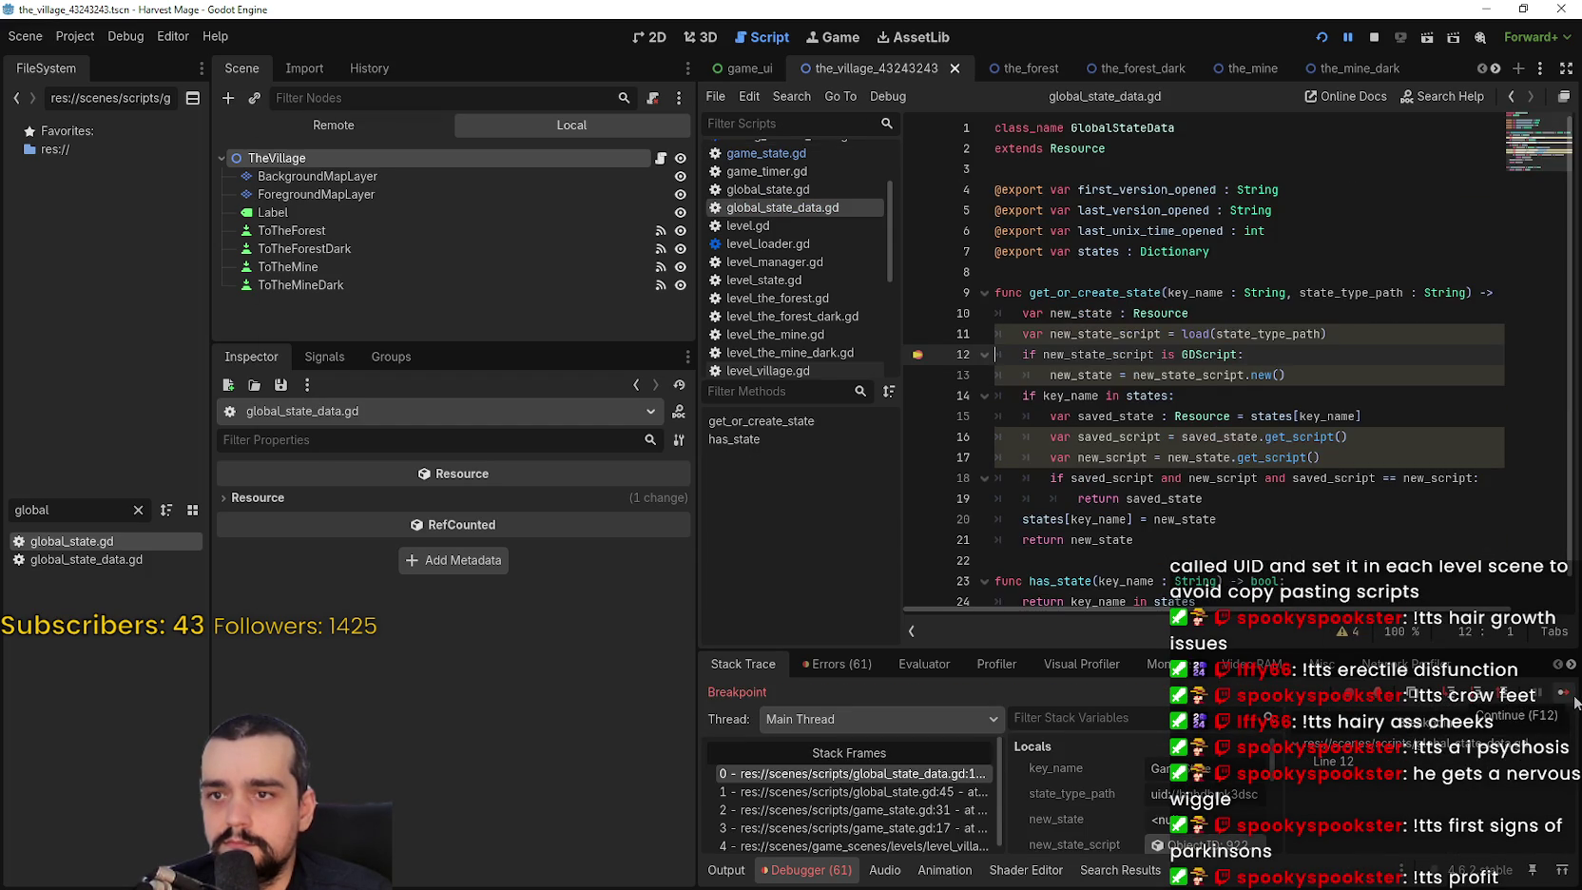
left_click(1573, 698)
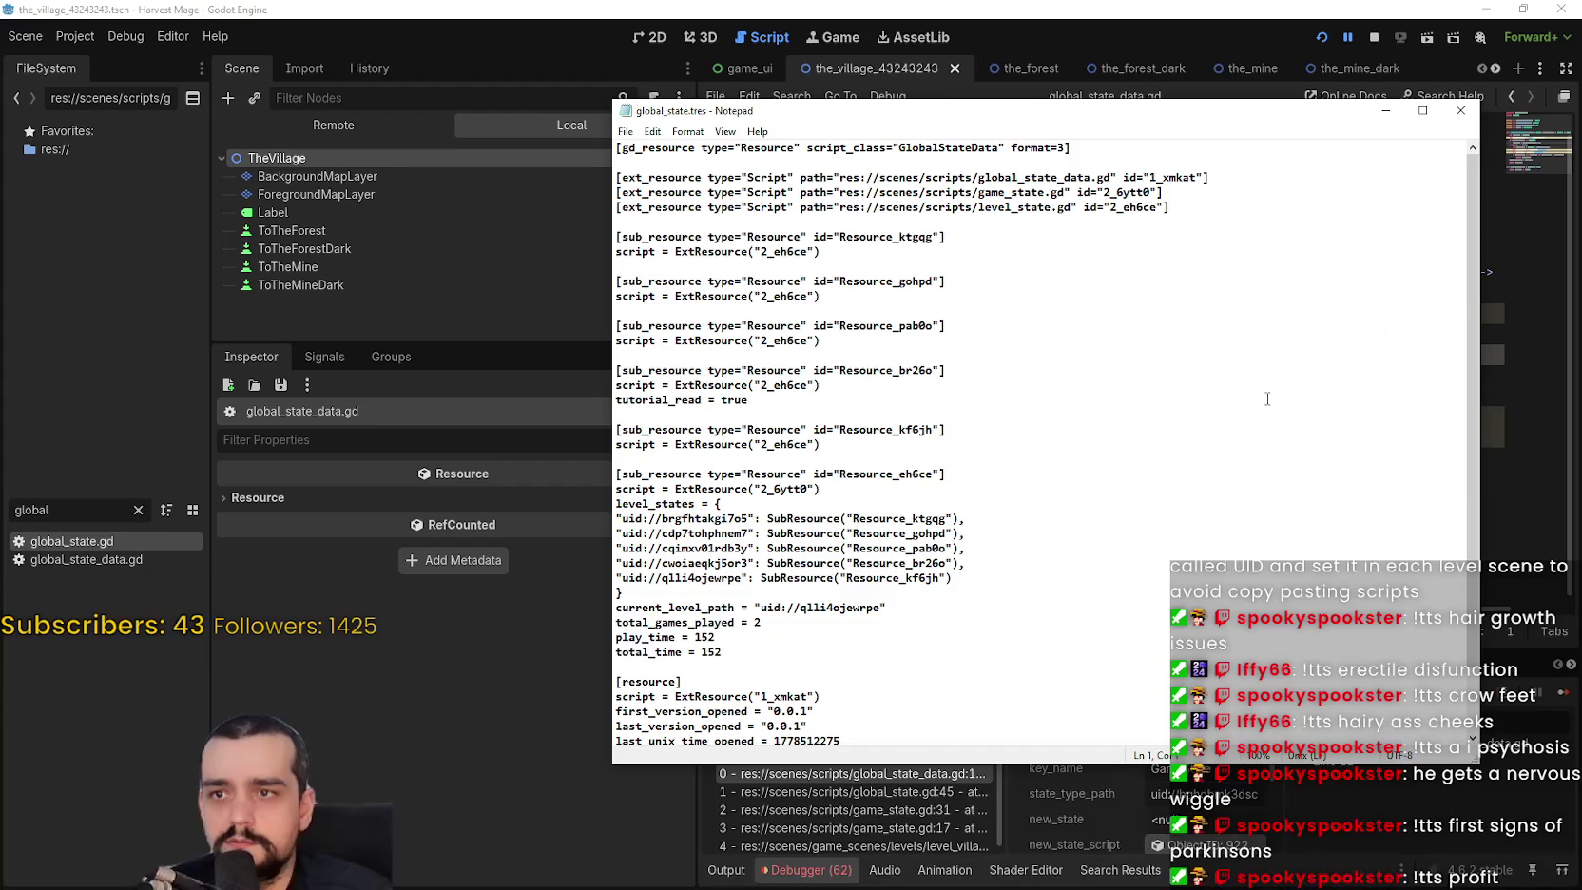
left_click(1460, 111)
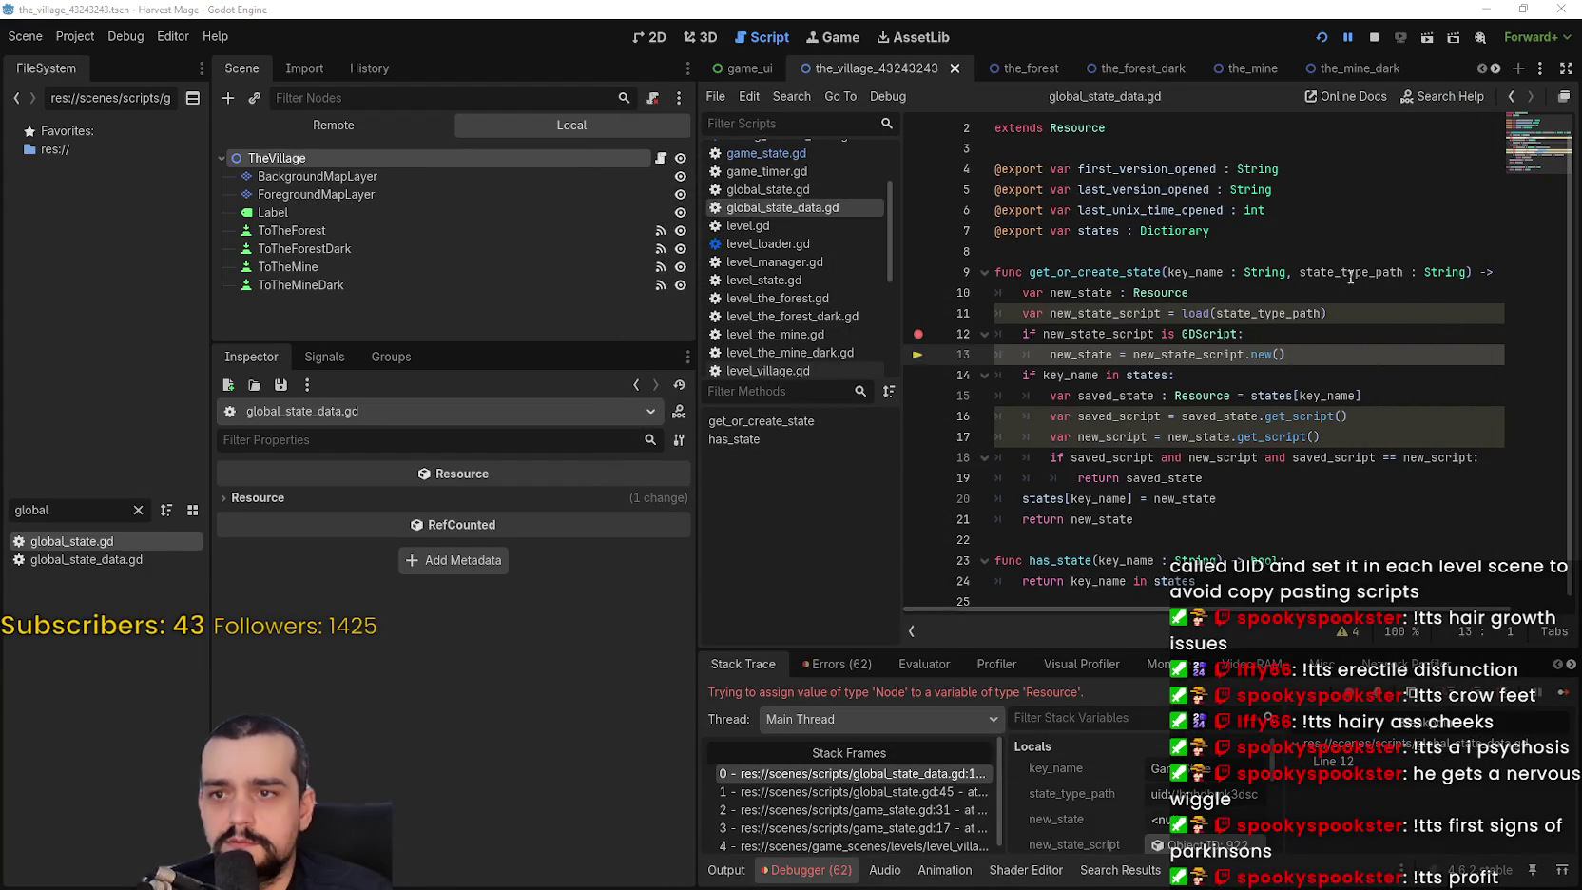
Restart the game, begin a new game and continue repeatedly past the line 12 breakpoint.
left_click(1380, 32)
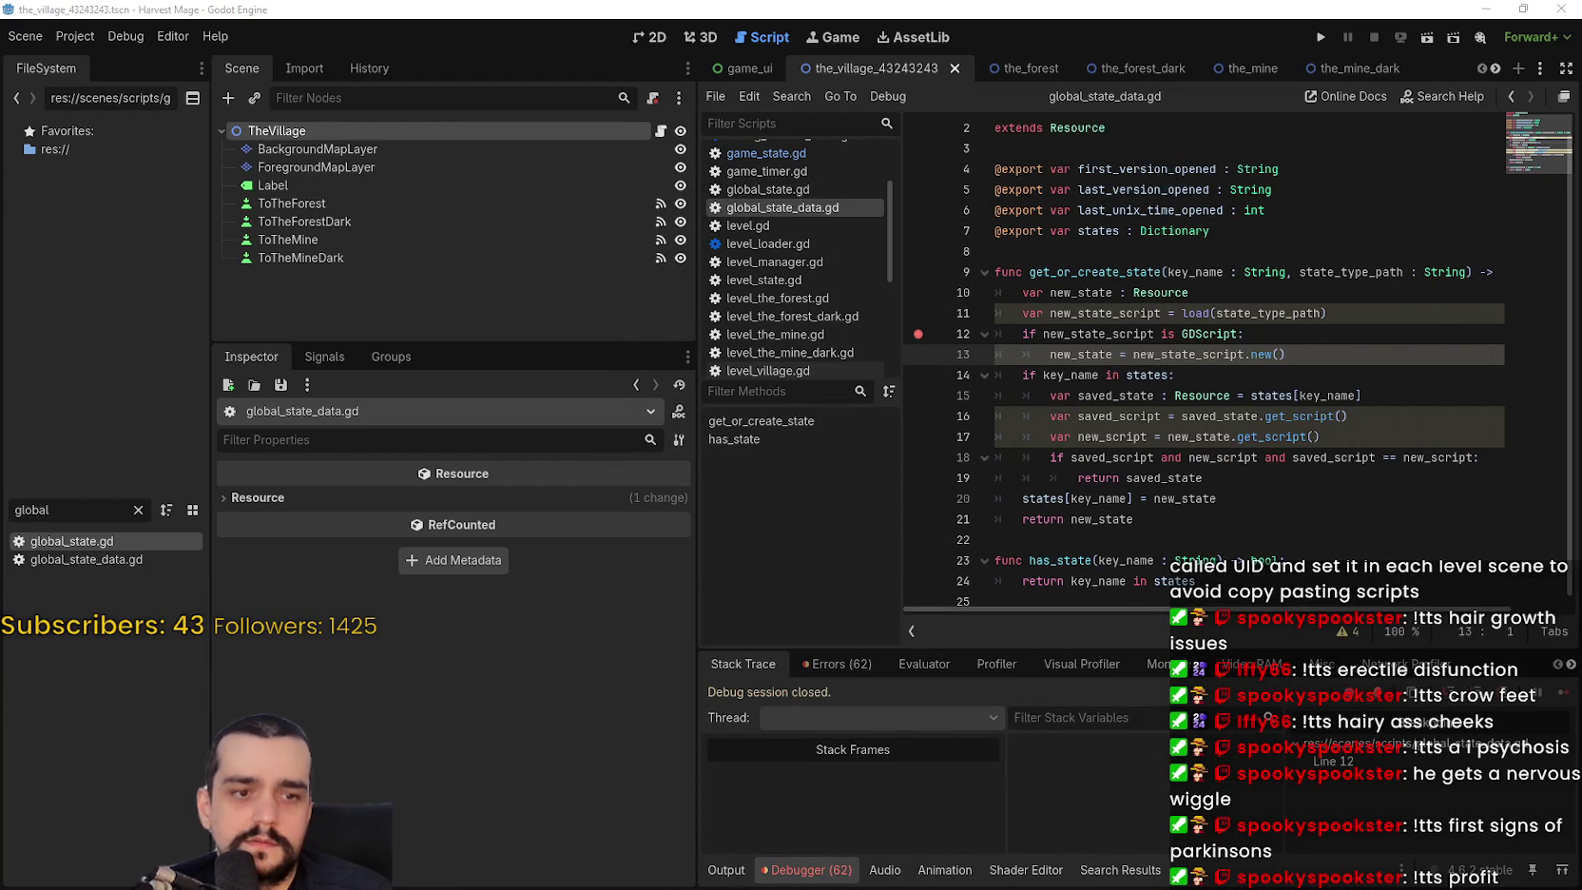
scroll(1269, 224, "up", 1)
left_click(1320, 37)
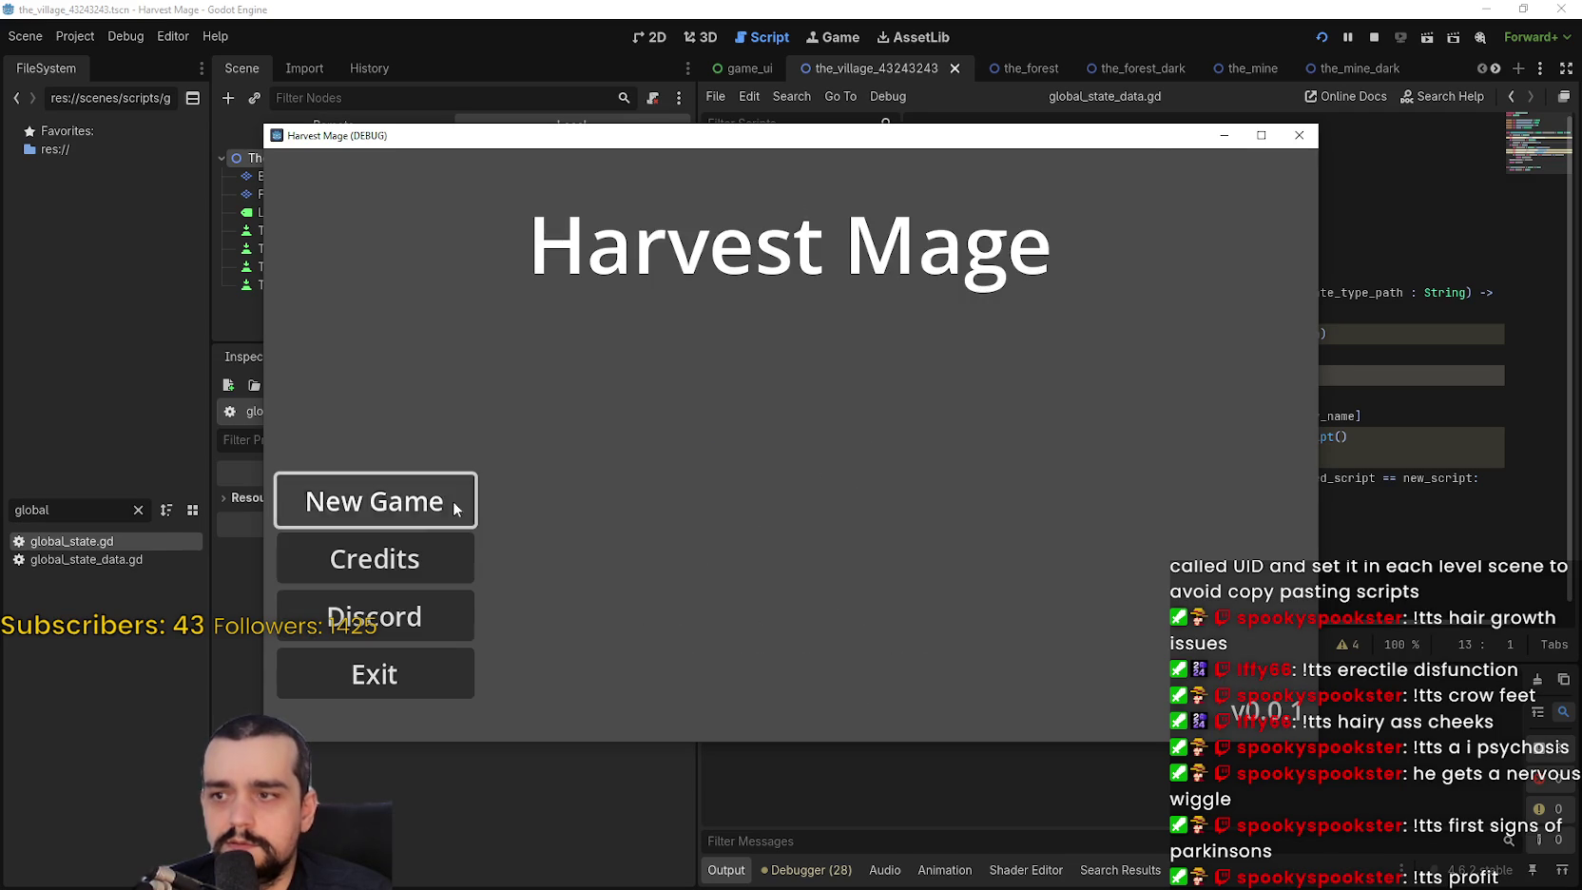
left_click(454, 502)
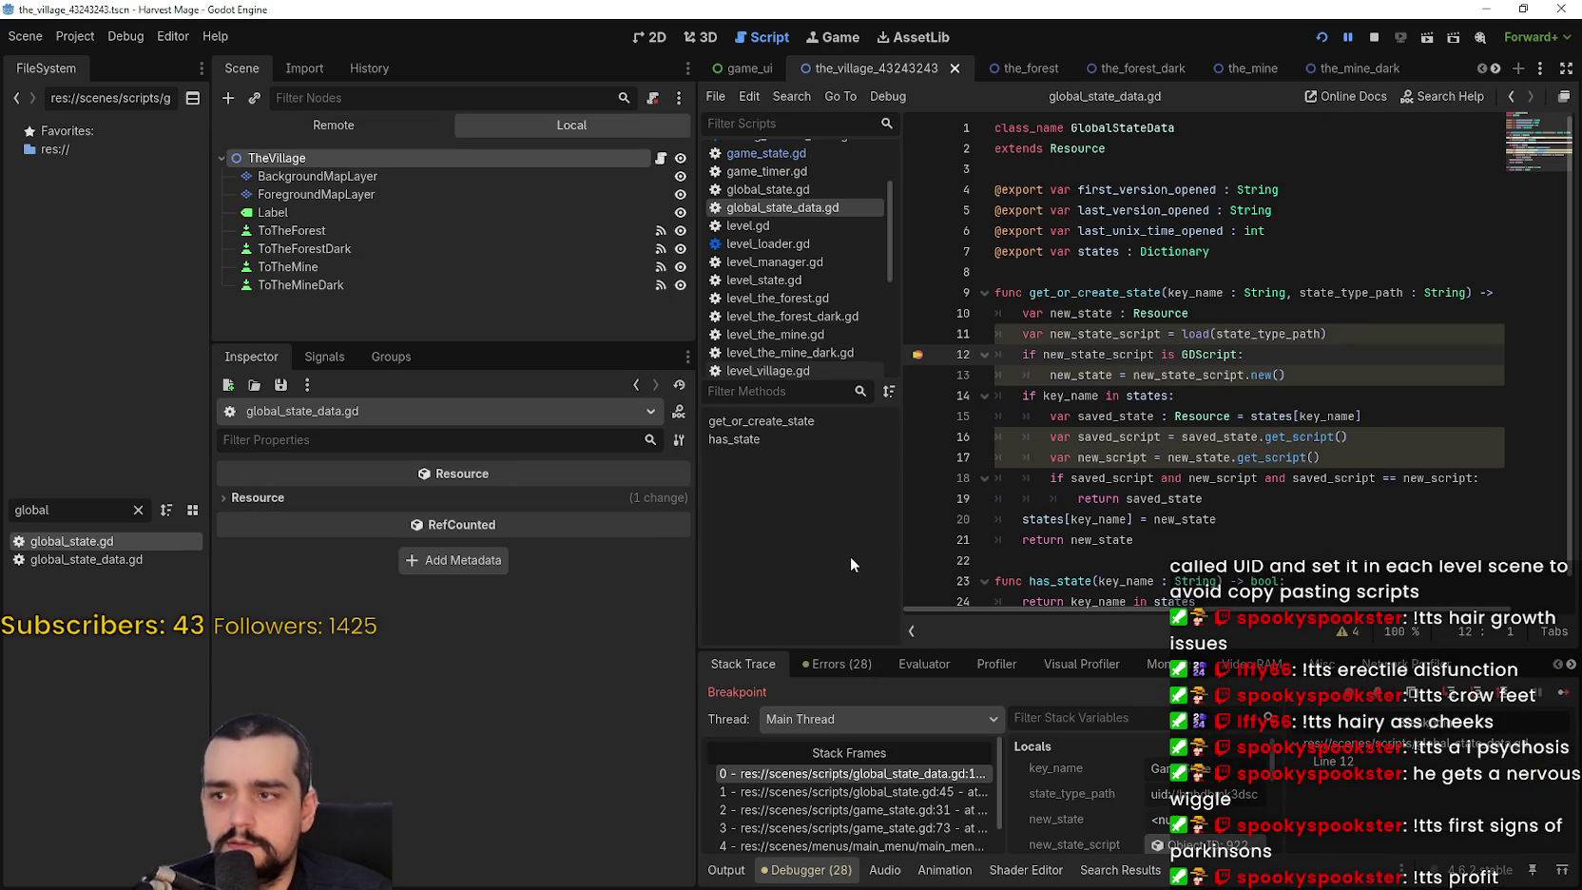
left_click(1562, 696)
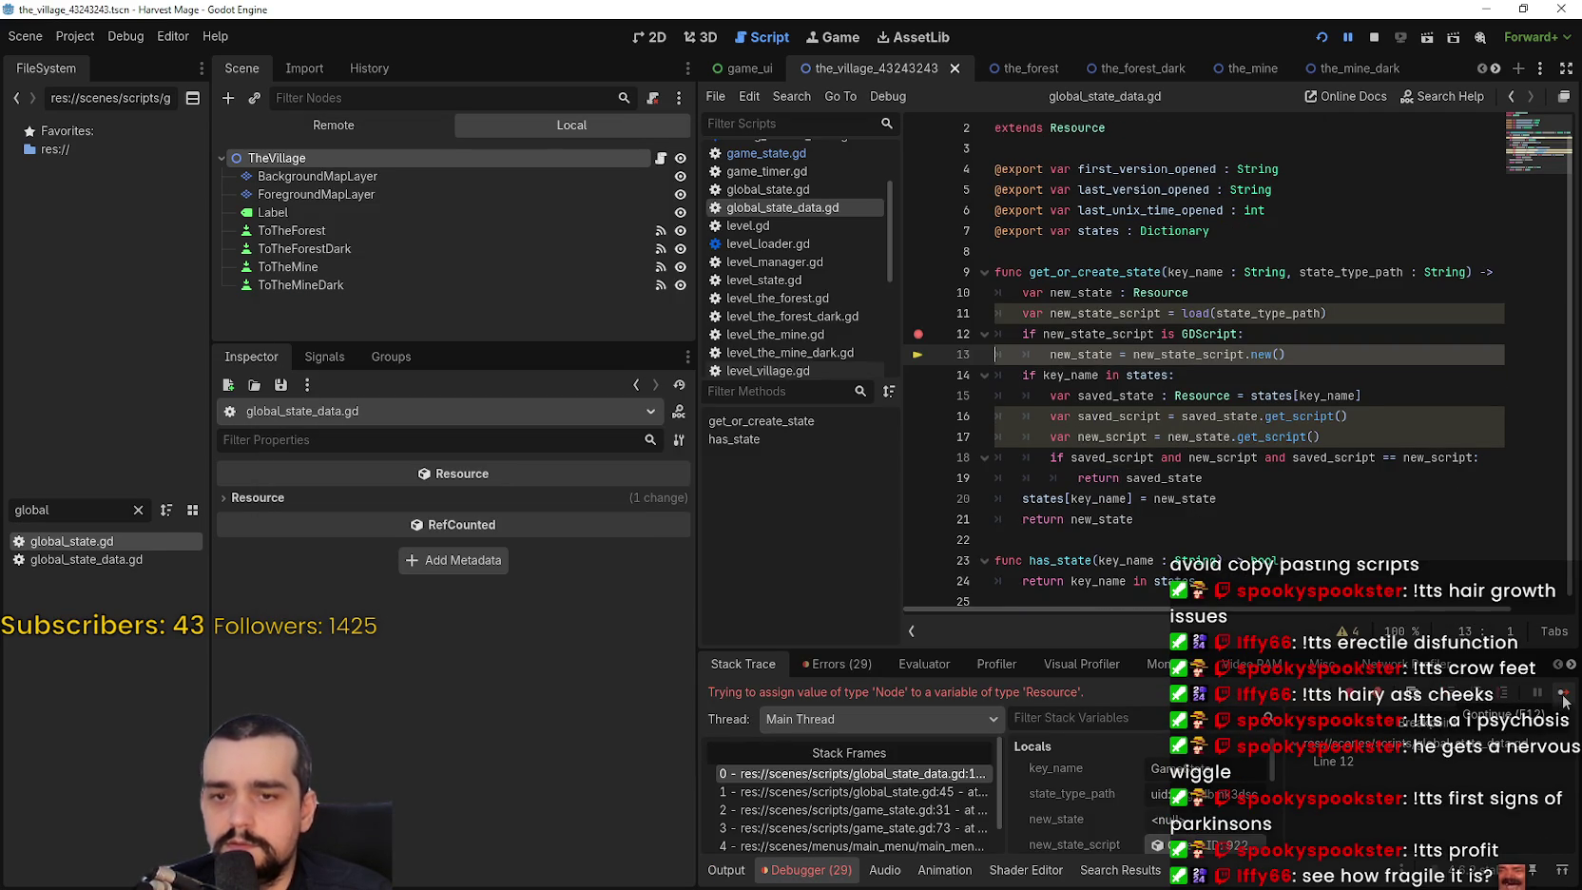
left_click(1562, 697)
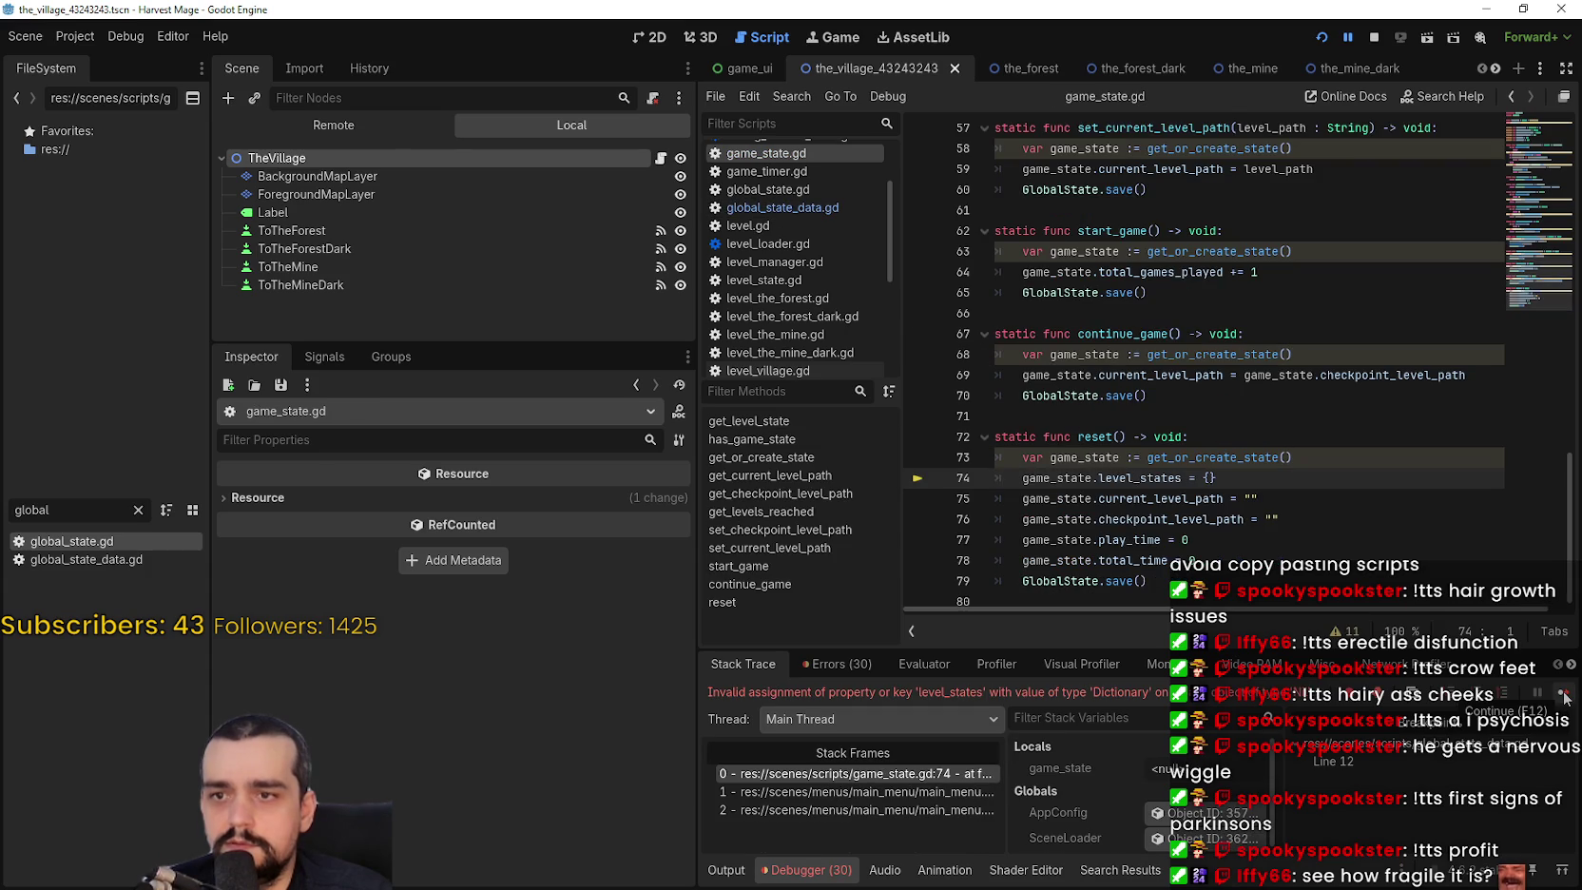
left_click(1563, 697)
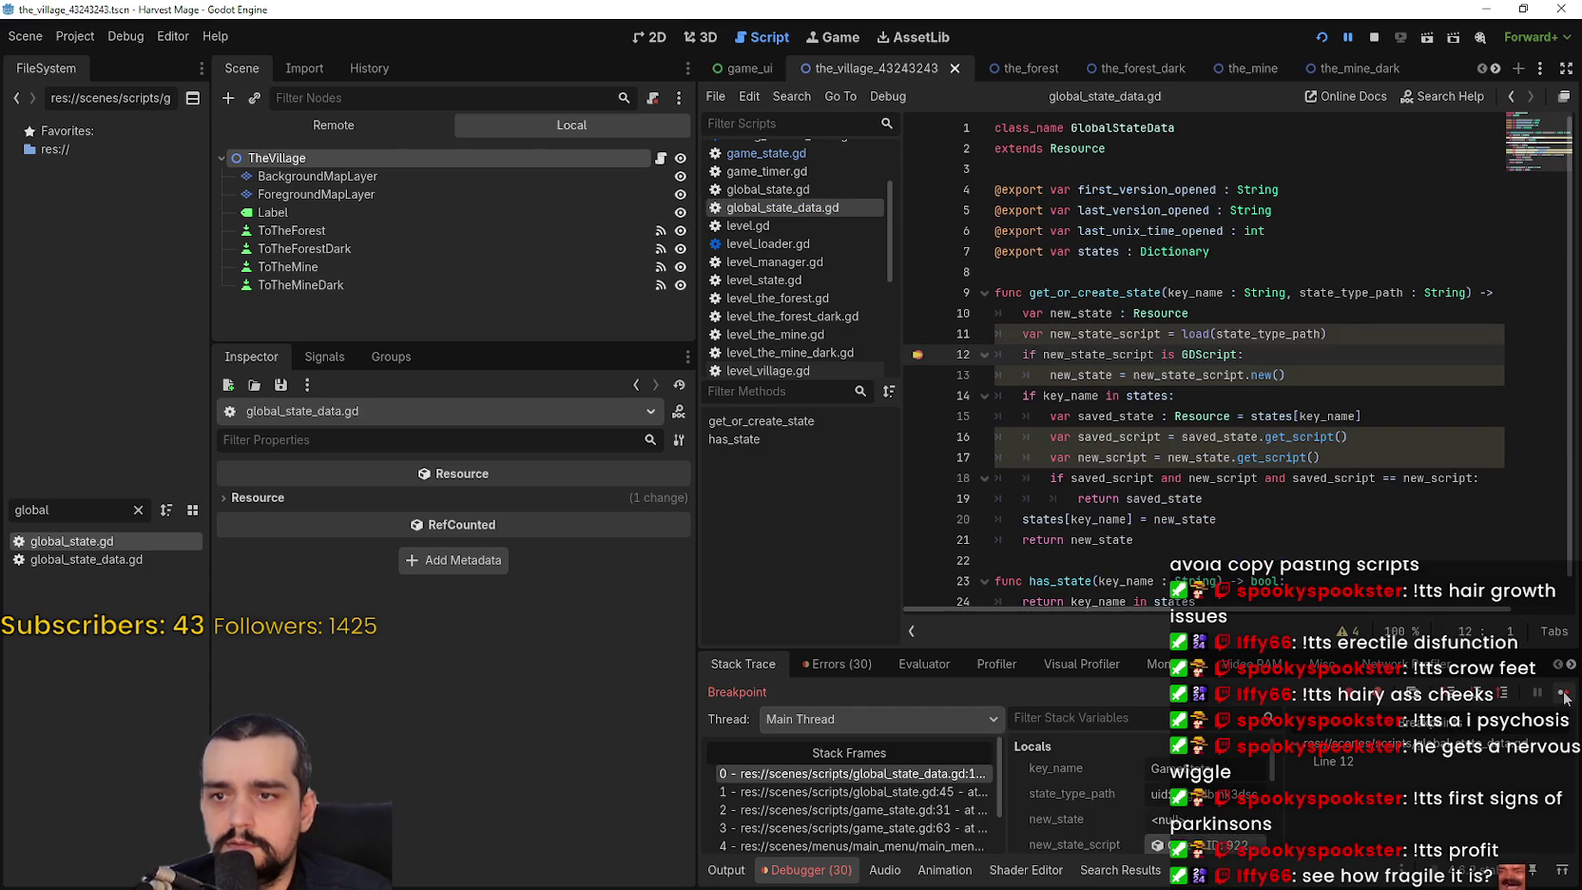
left_click(1563, 697)
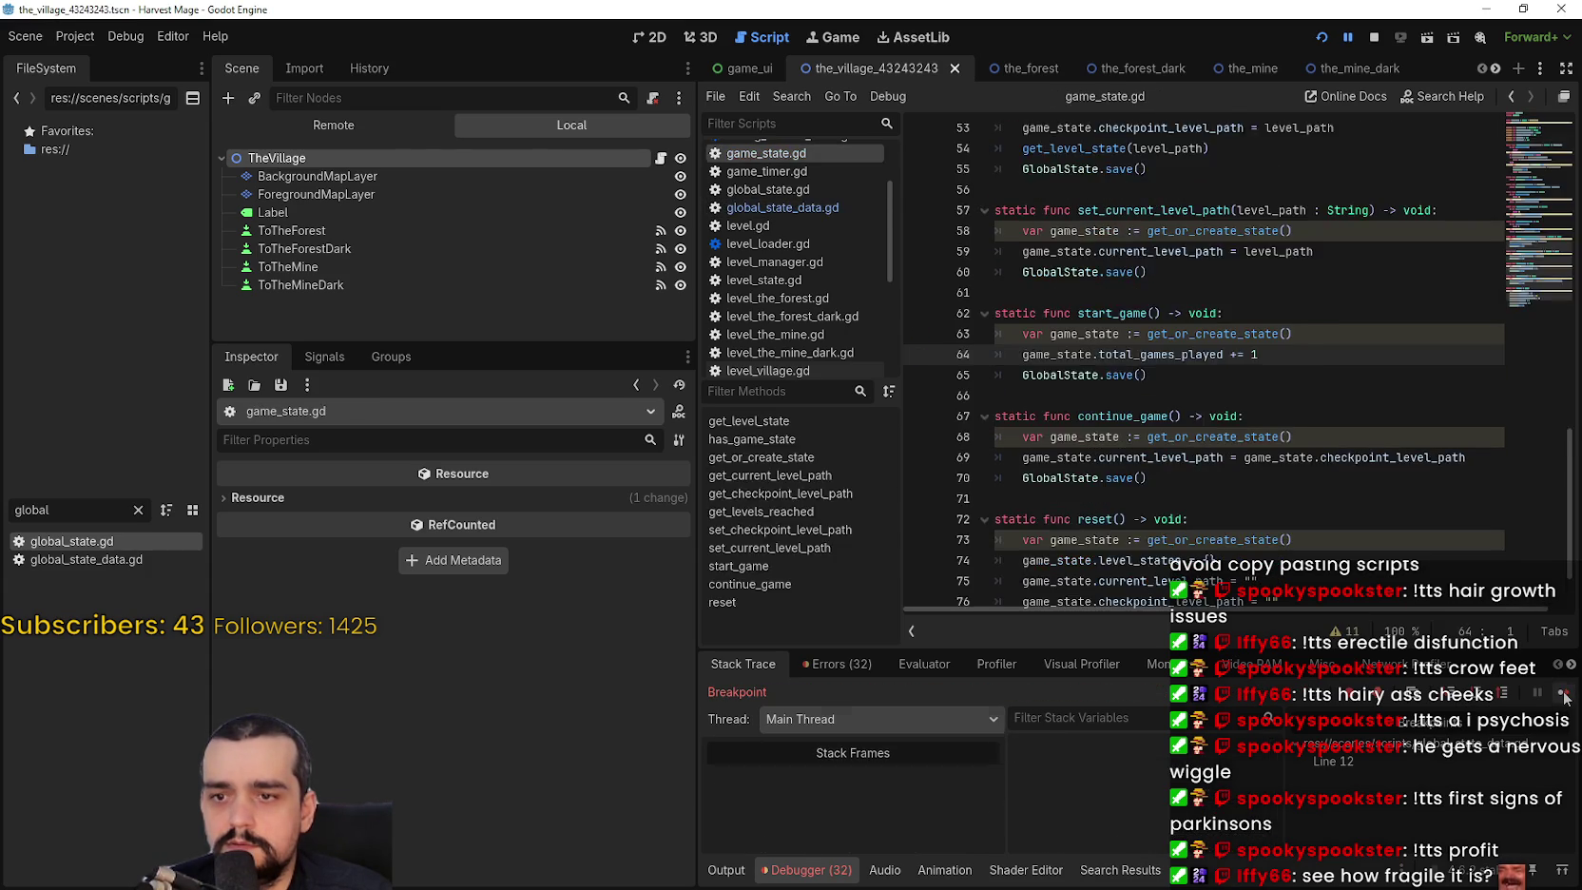
left_click(1563, 696)
Open global_state.gd and global_state_data.gd from FileSystem and look through them.
left_click(1129, 273)
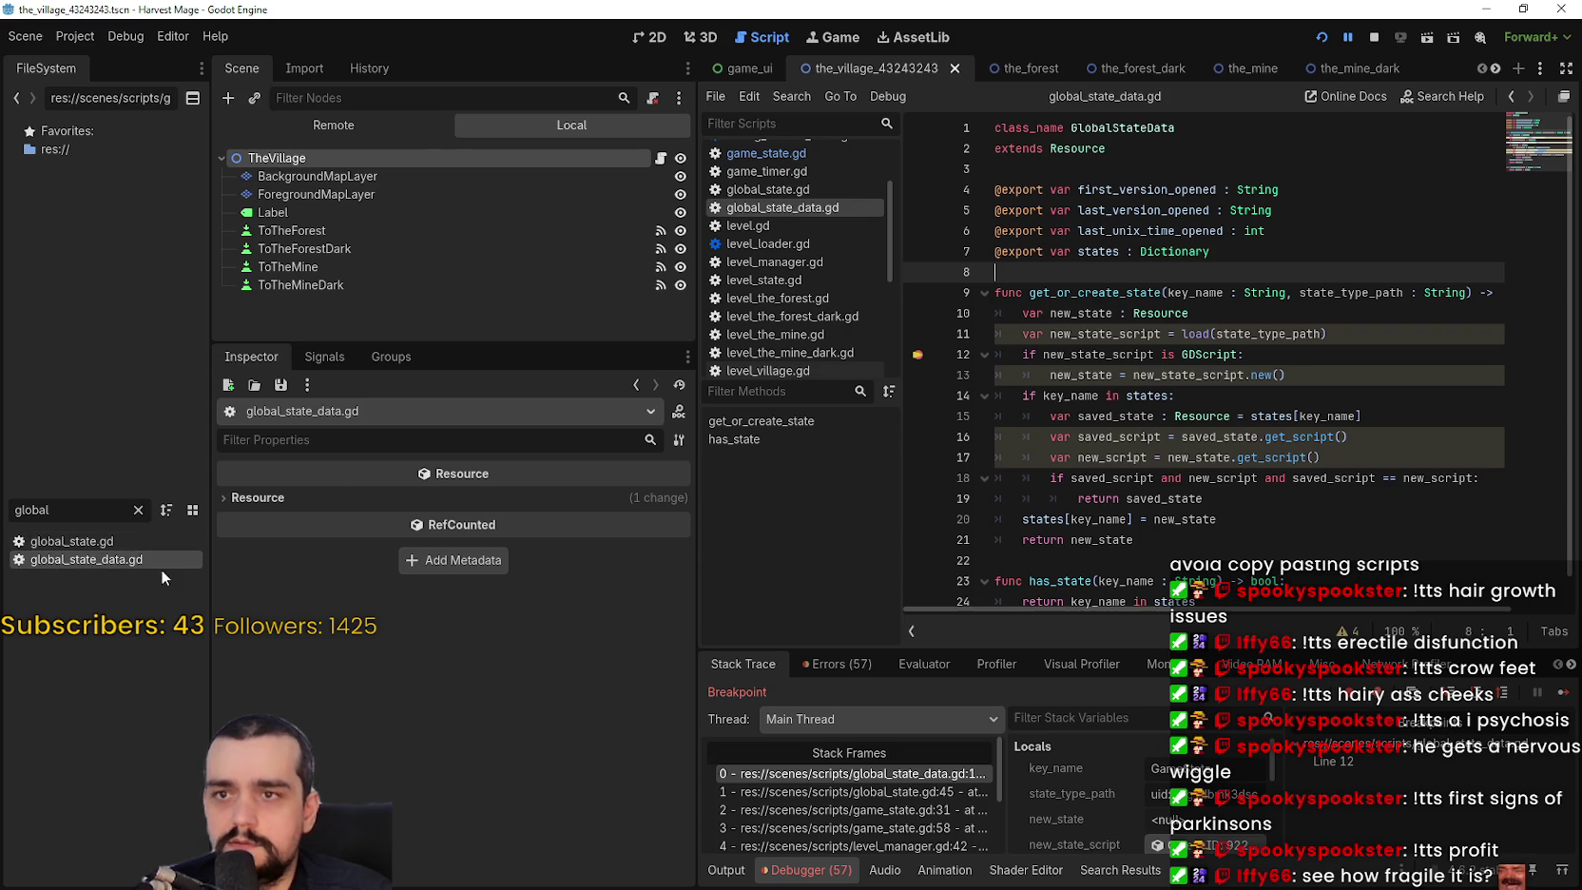
double_click(114, 539)
scroll(1253, 273, "up", 10)
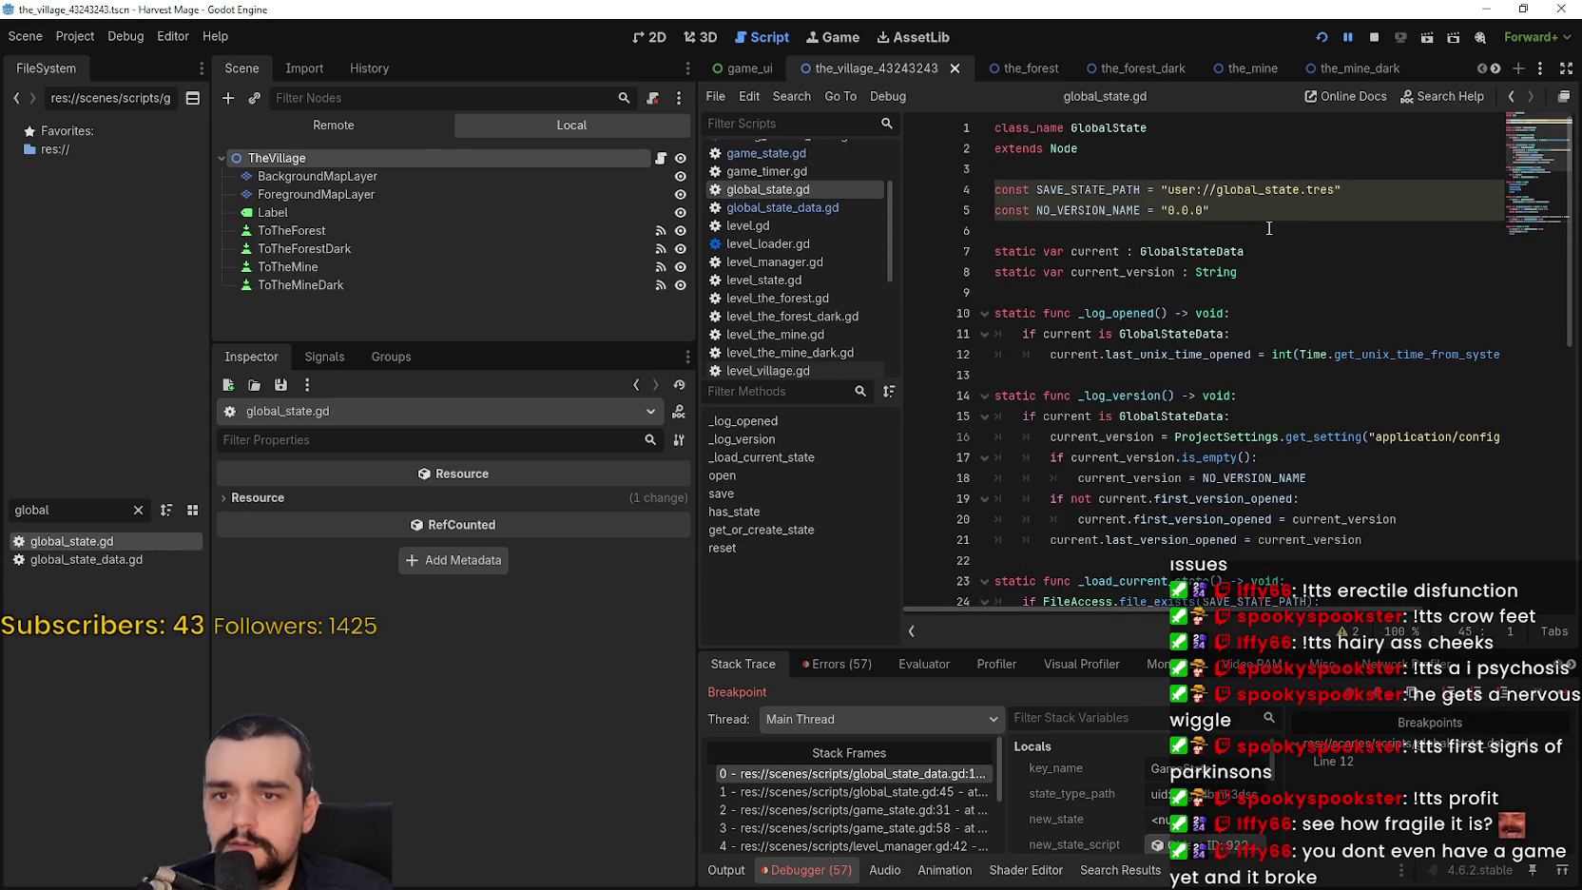
scroll(1276, 396, "down", 3)
scroll(1120, 291, "up", 3)
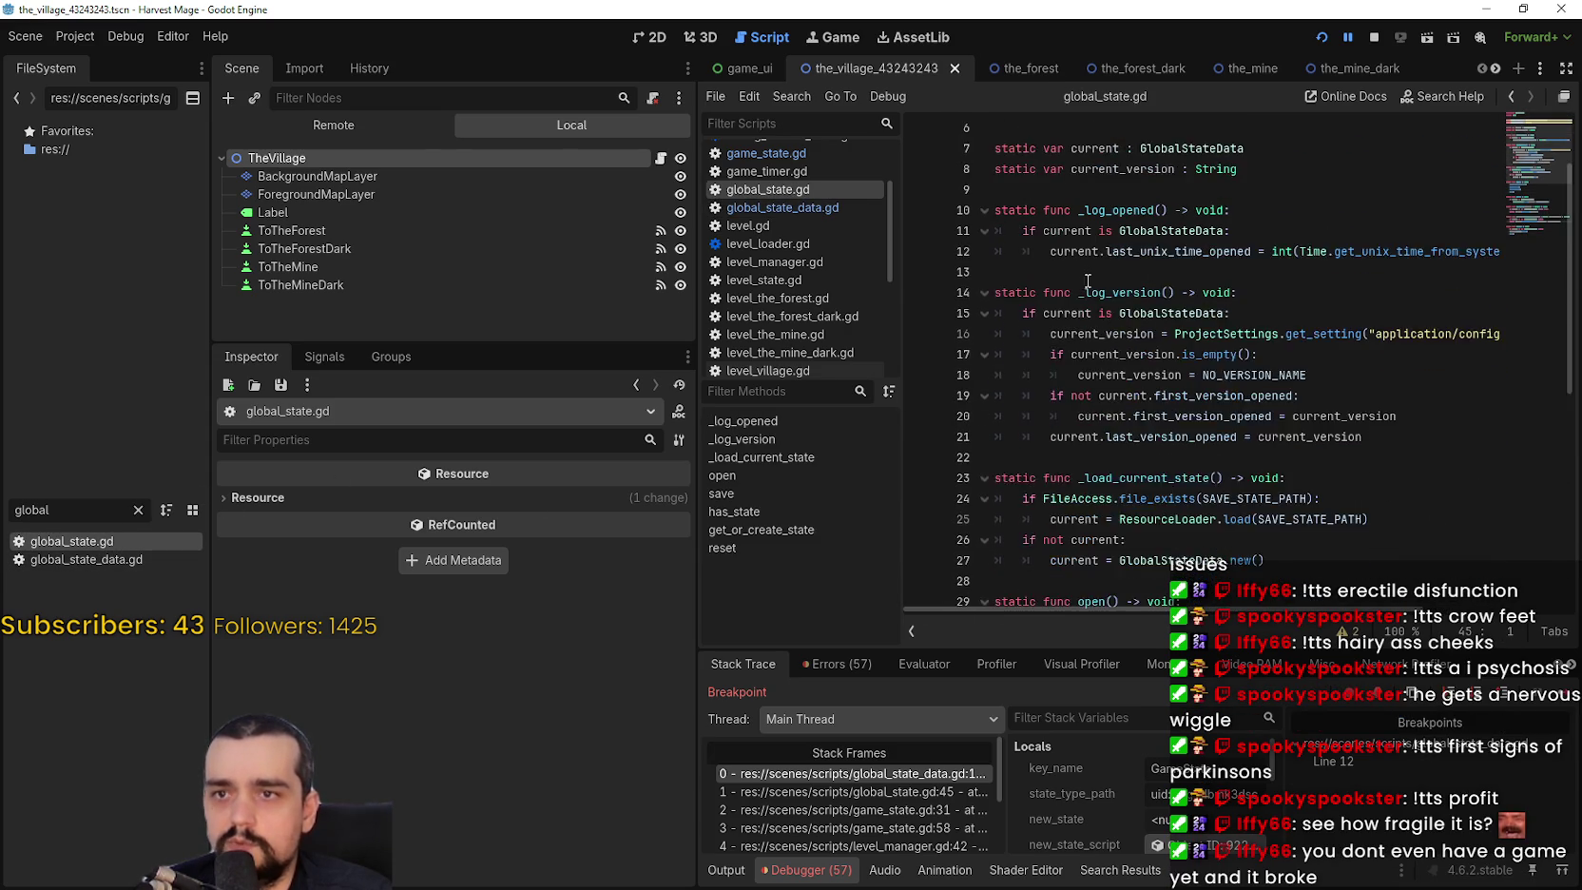
scroll(1121, 291, "down", 3)
double_click(86, 559)
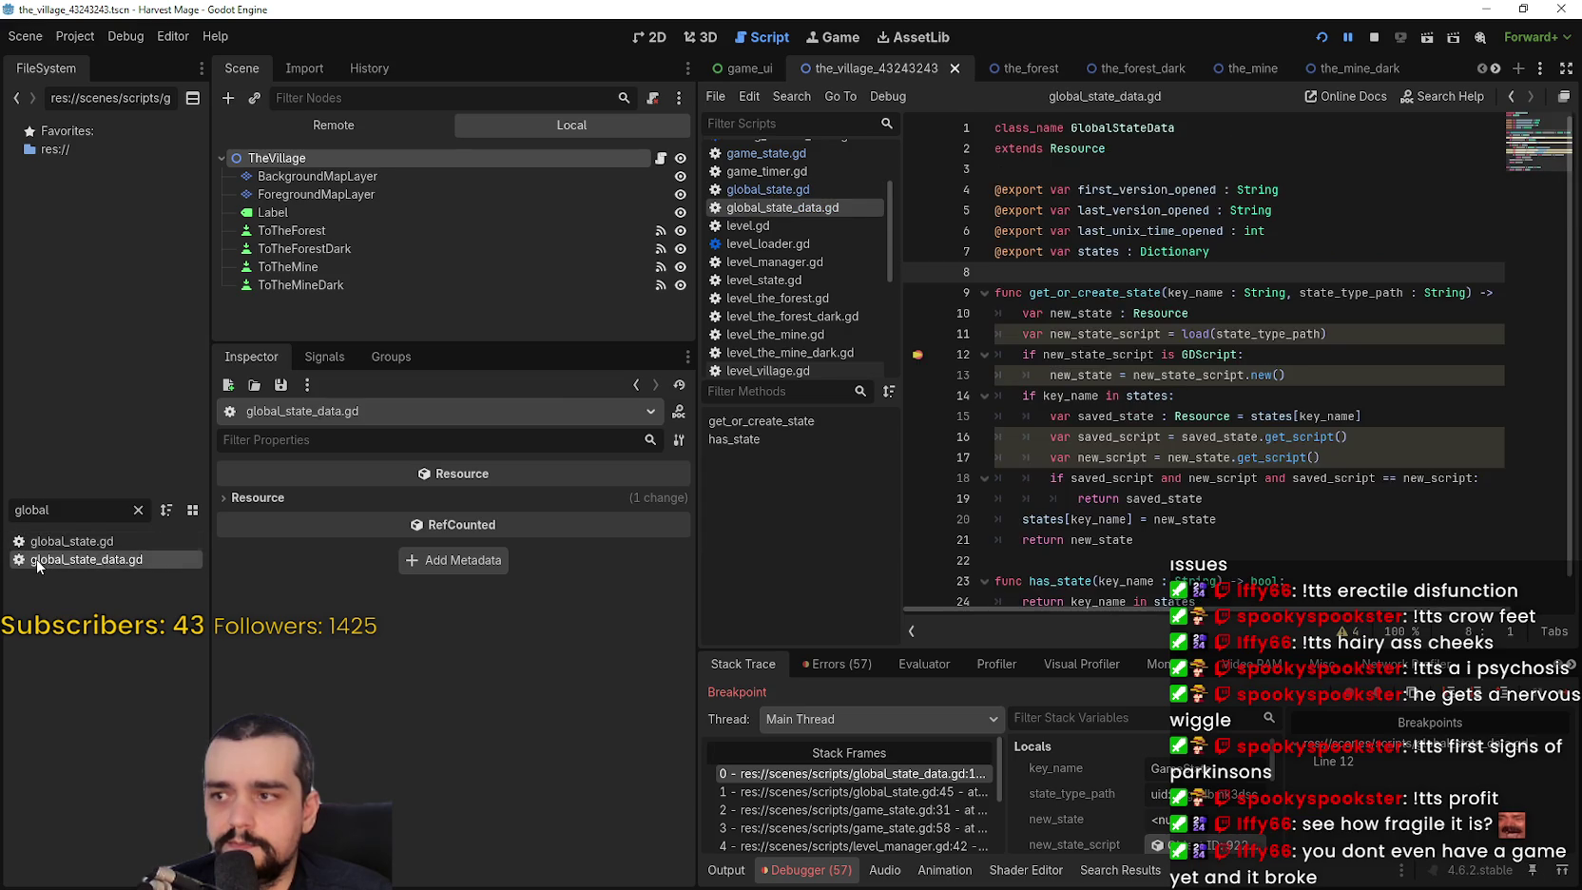
scroll(1206, 306, "down", 1)
scroll(1205, 306, "up", 1)
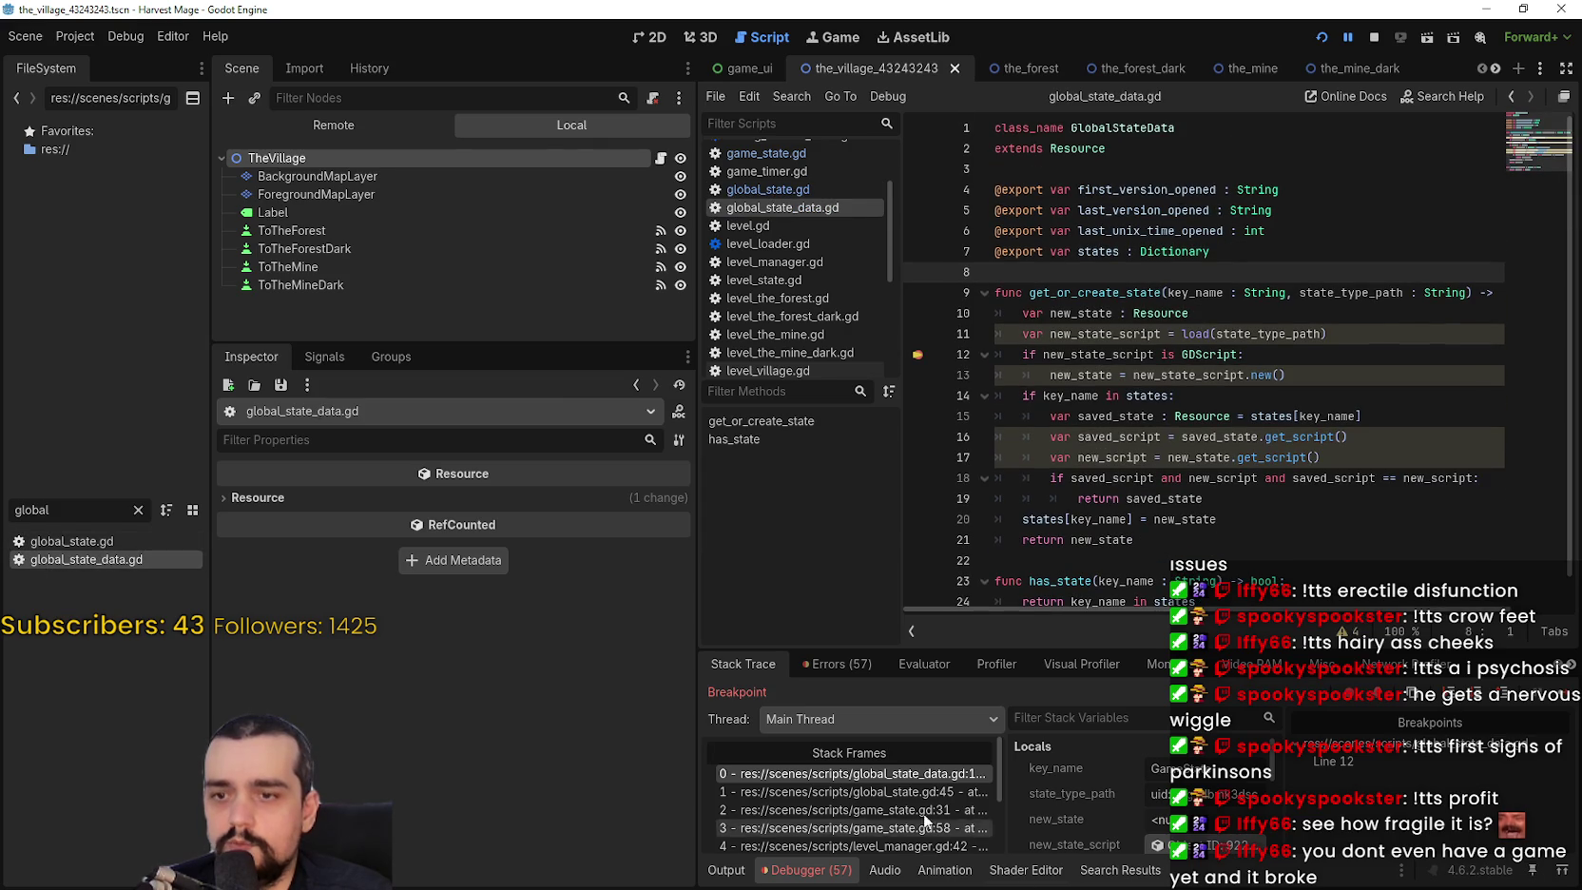
Reopen both state scripts, then jump to the level_manager.gd:42 stack frame.
double_click(50, 511)
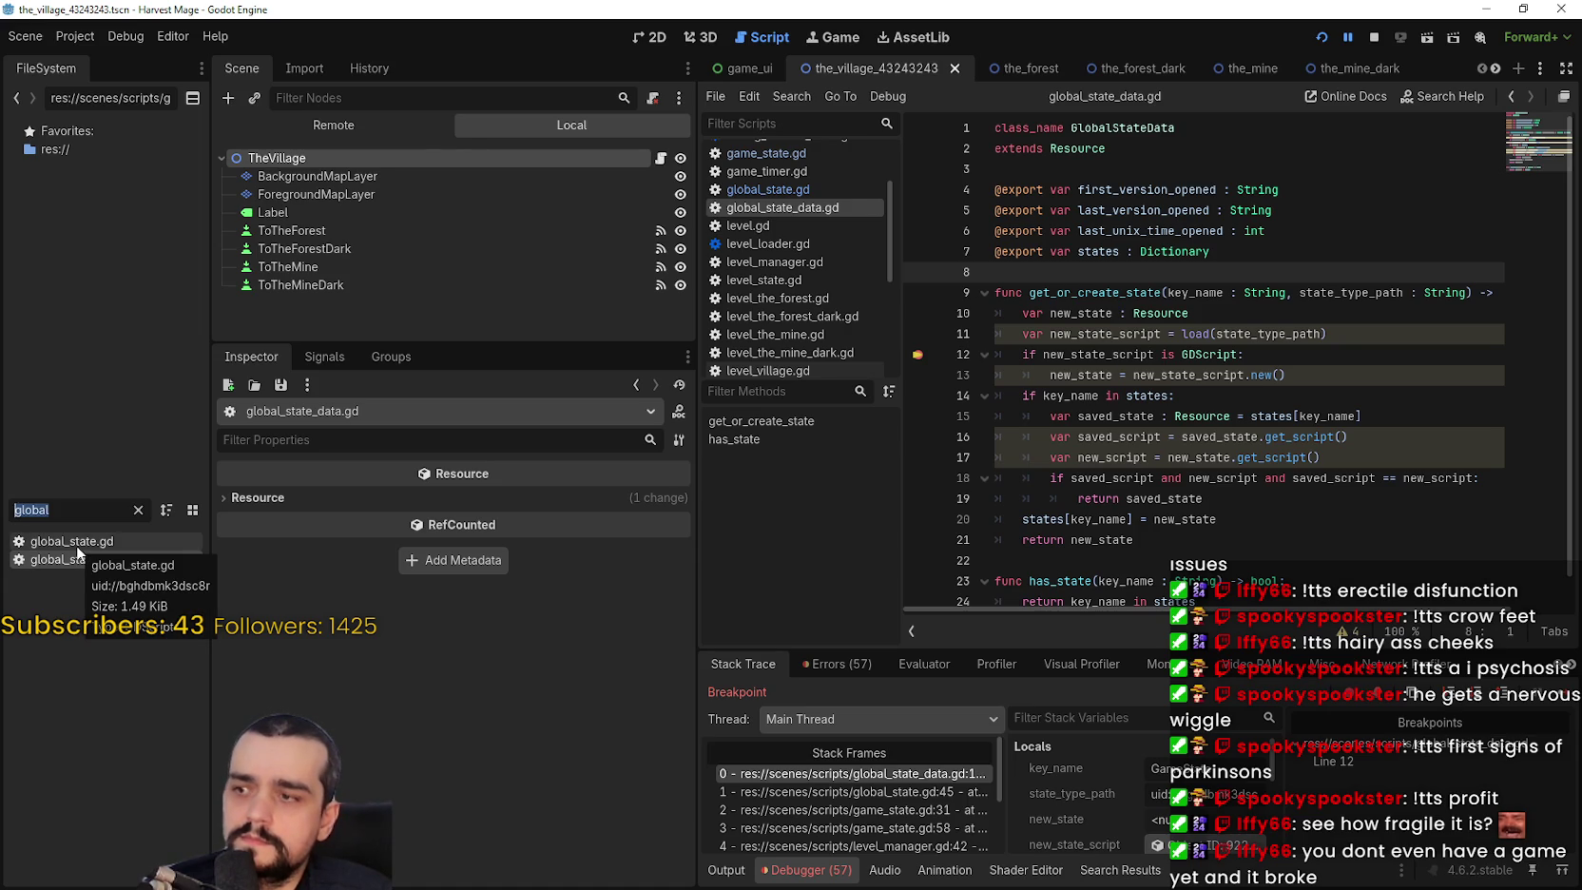
left_click(77, 544)
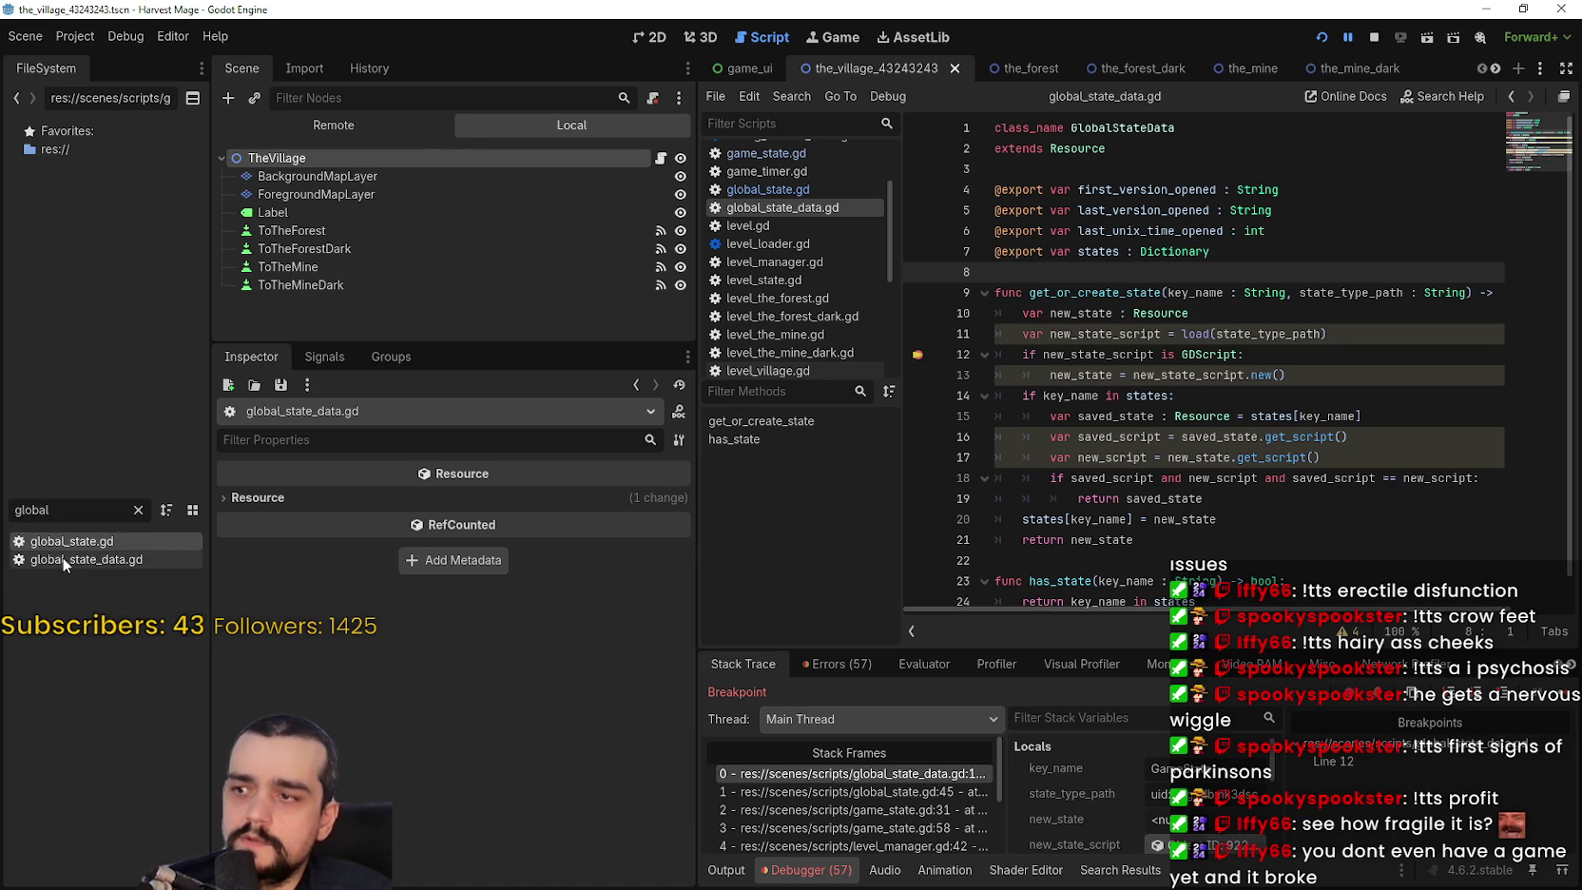
double_click(74, 541)
scroll(1420, 344, "up", 3)
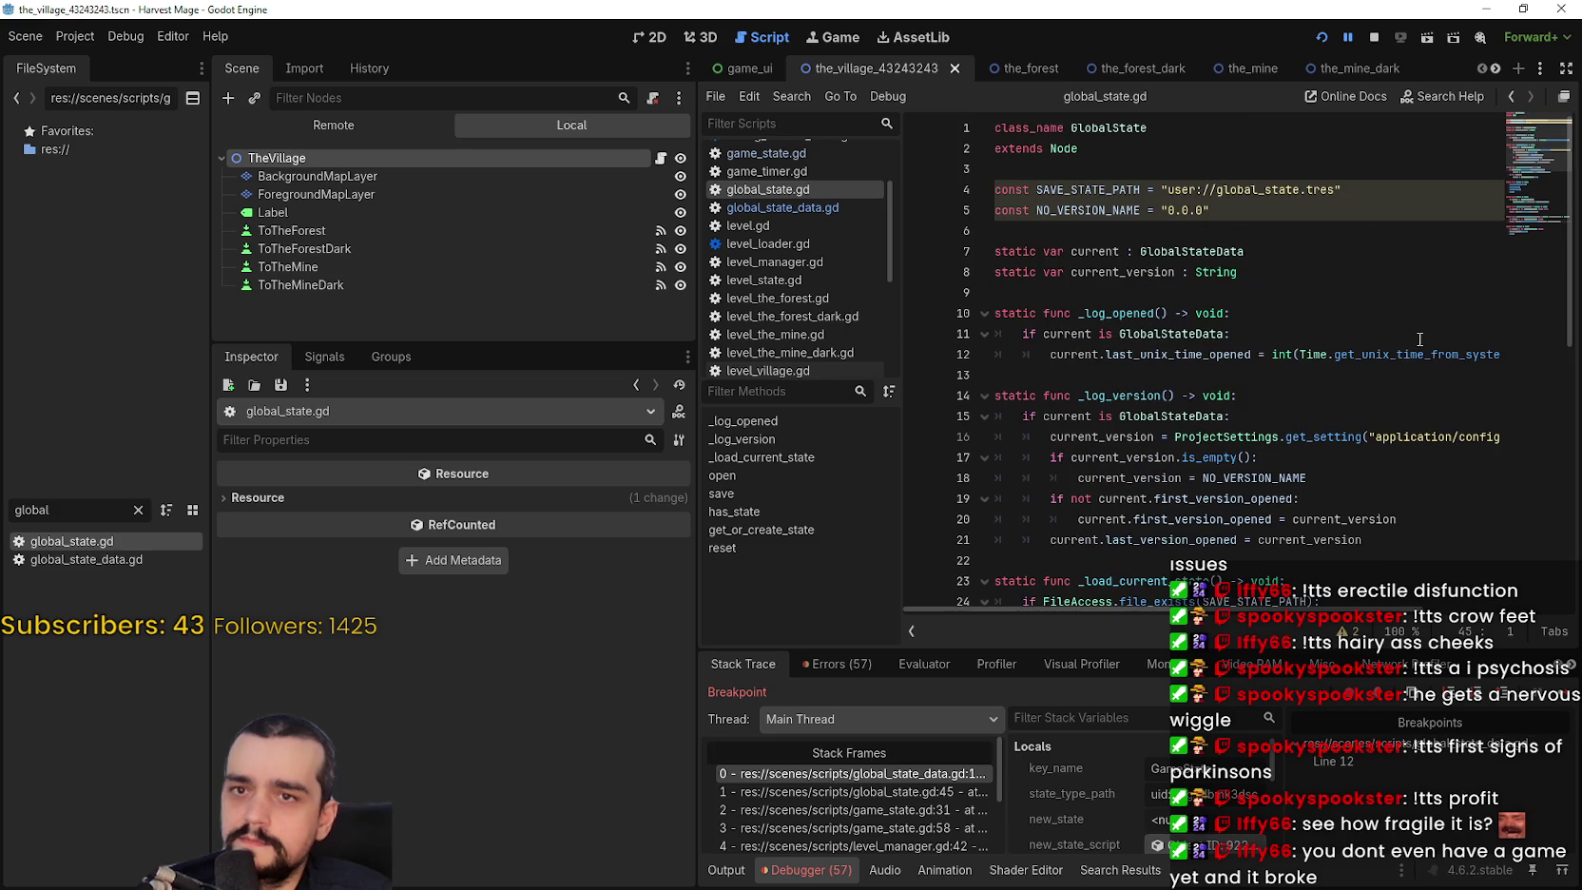
double_click(154, 555)
left_click(840, 844)
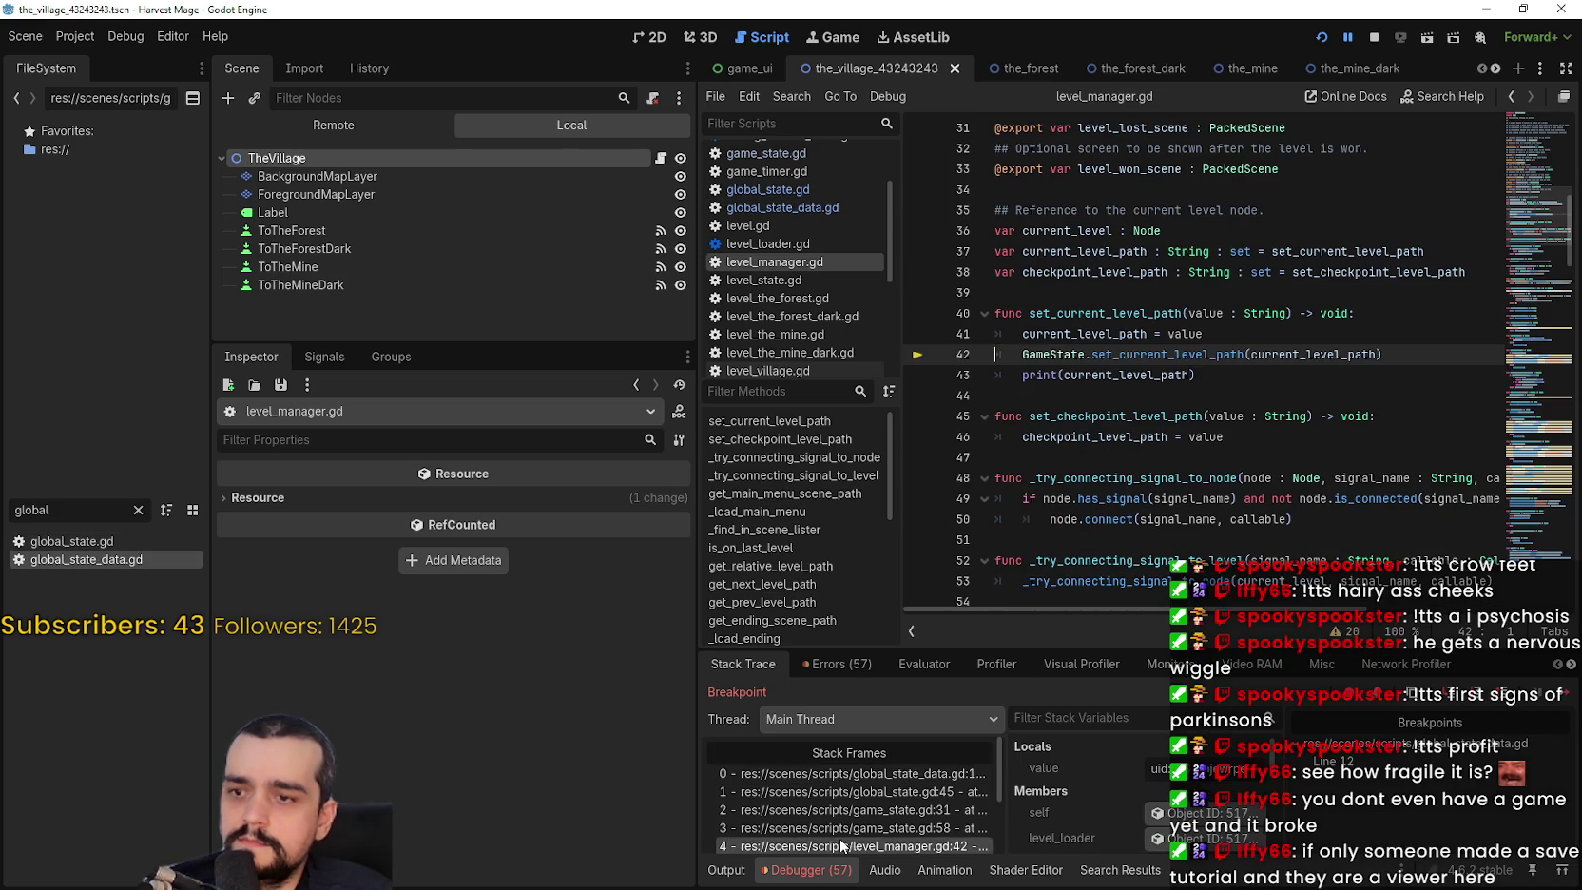
Resume the game from the line 42 breakpoint to reach the Node-to-Resource error.
left_click(1564, 693)
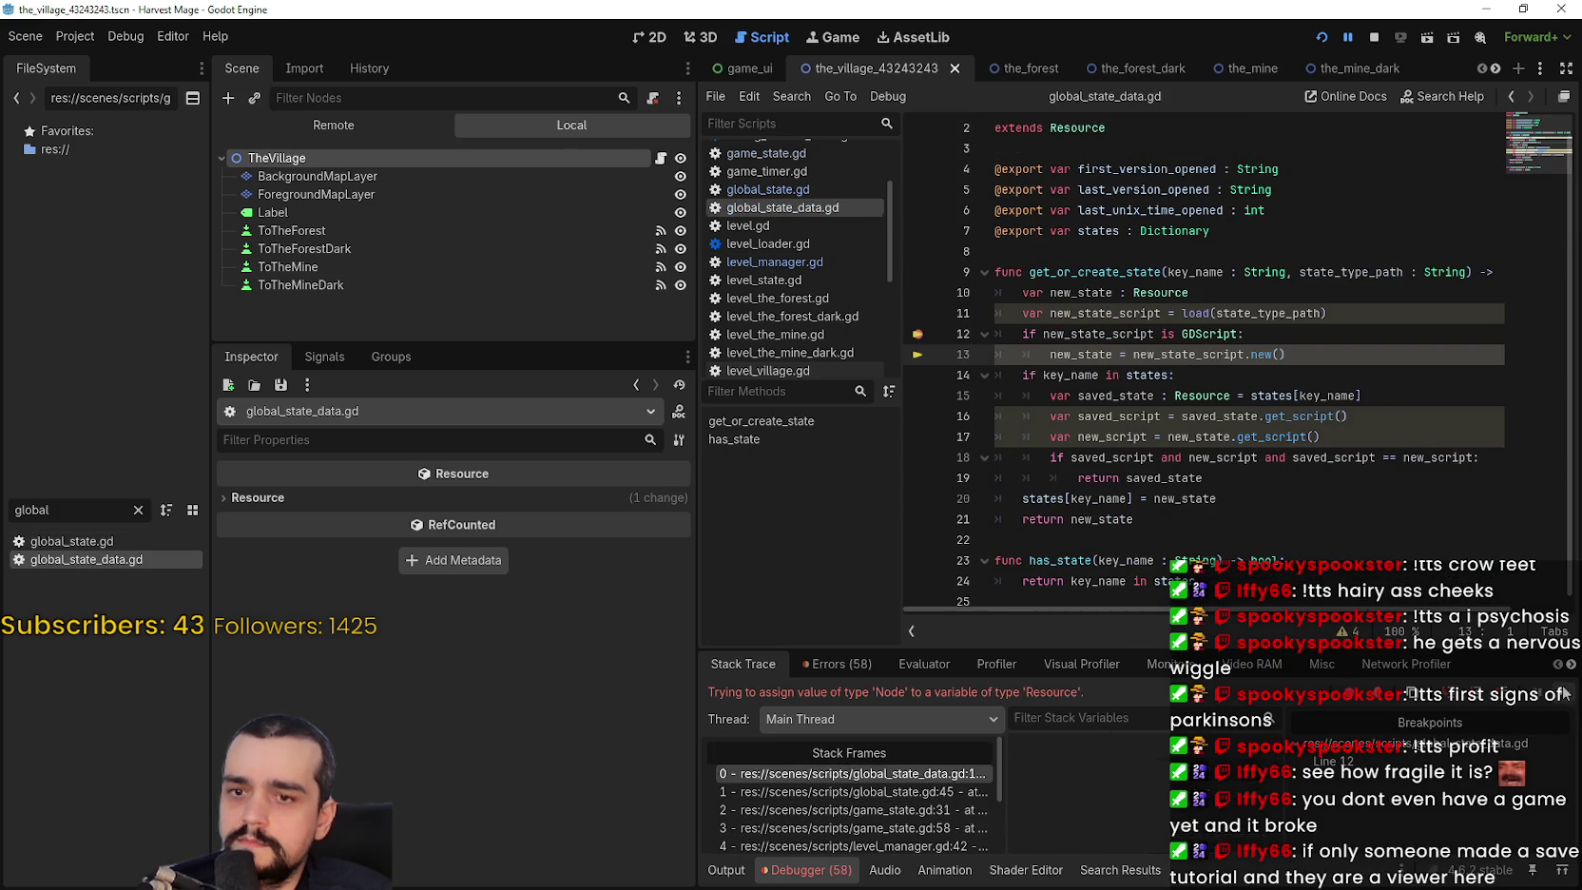
left_click(1294, 360)
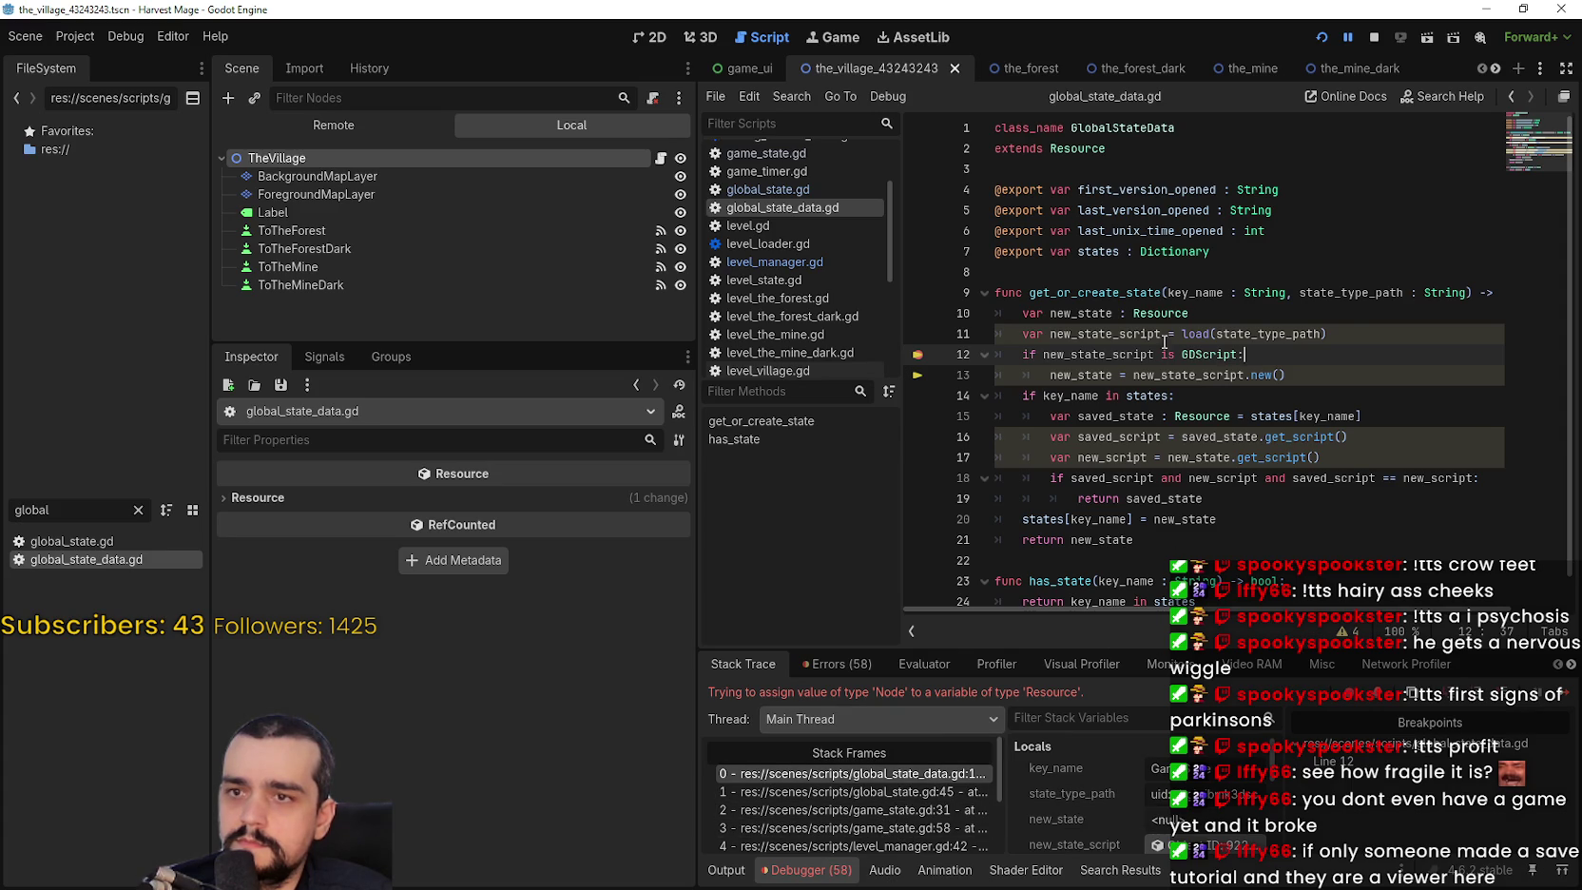
right_click(1120, 293)
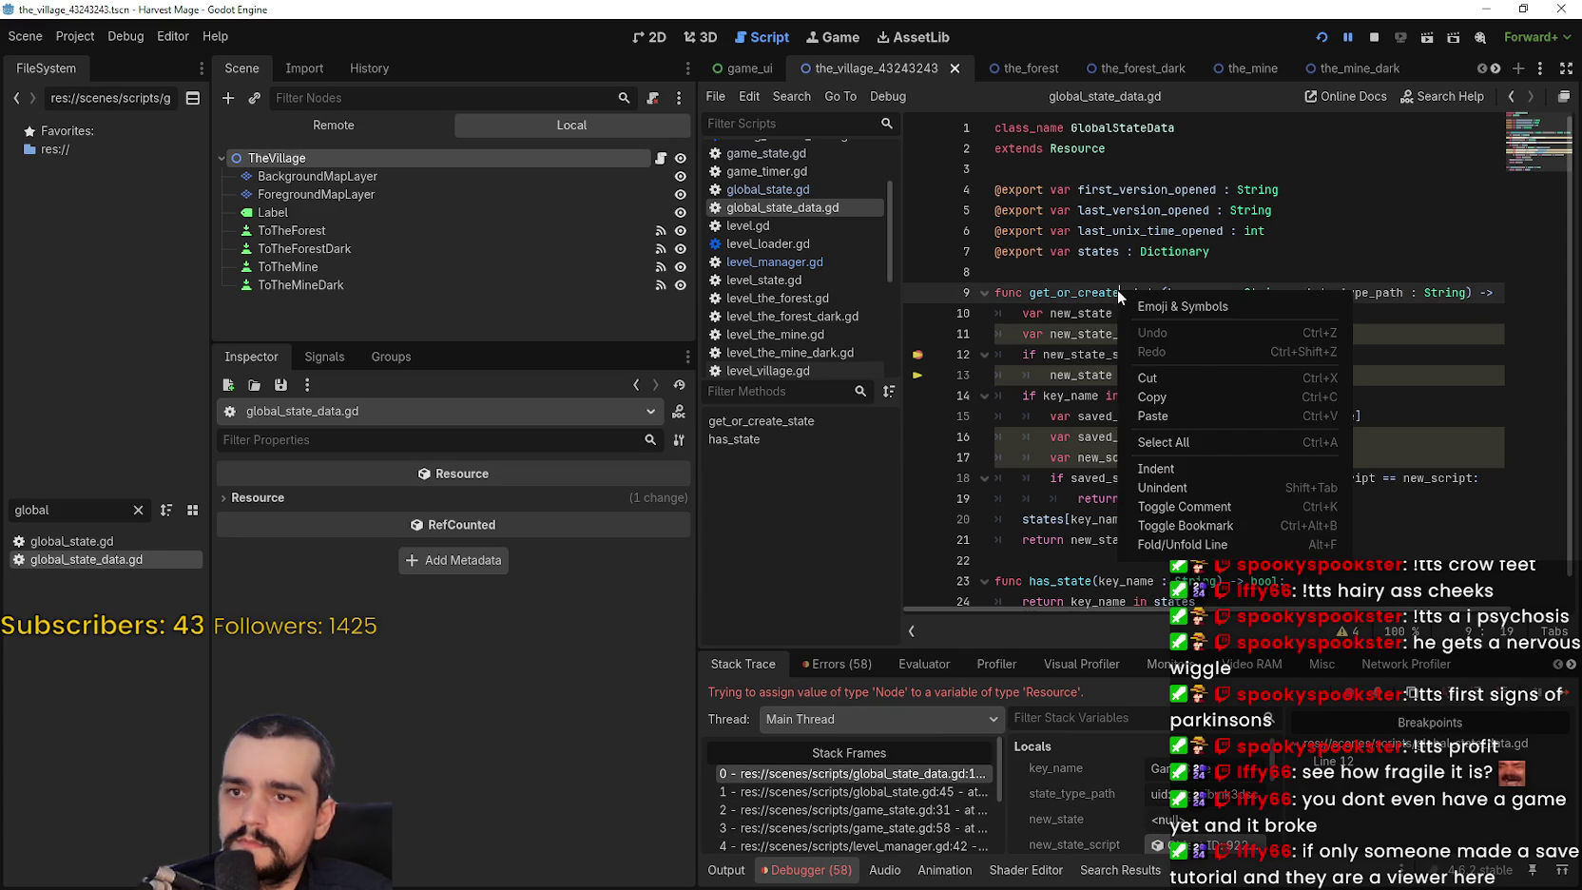
left_click(1062, 296)
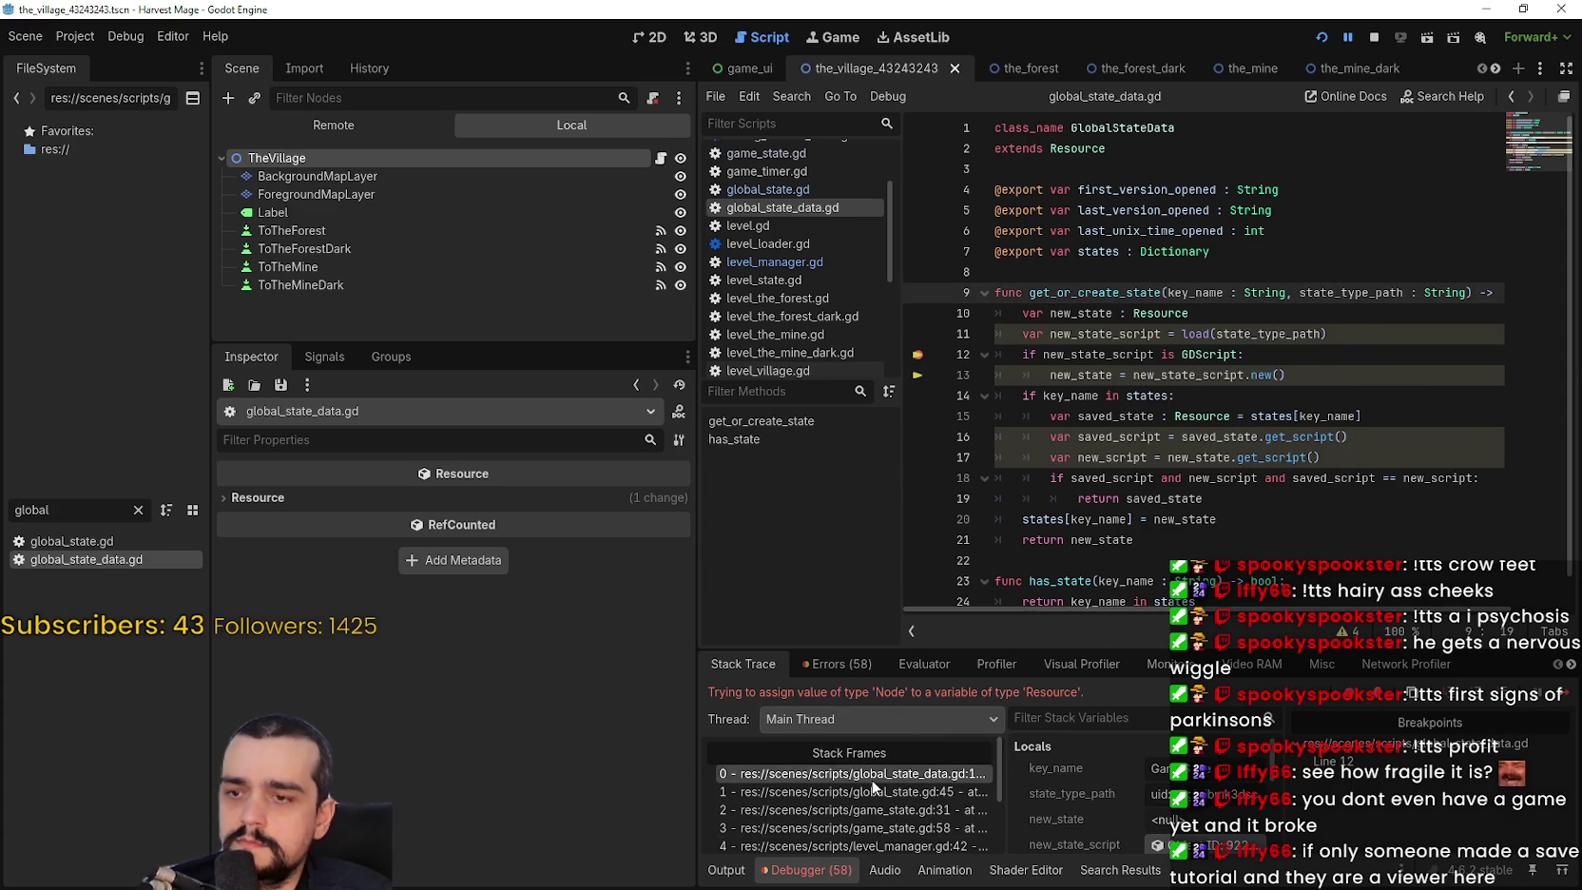
Follow stack frames 1 and 2 into game_state.gd and select the FILE_PATH constant on line 5.
left_click(870, 792)
left_click(868, 810)
scroll(1226, 403, "up", 5)
scroll(1226, 403, "up", 1)
left_click(1160, 231)
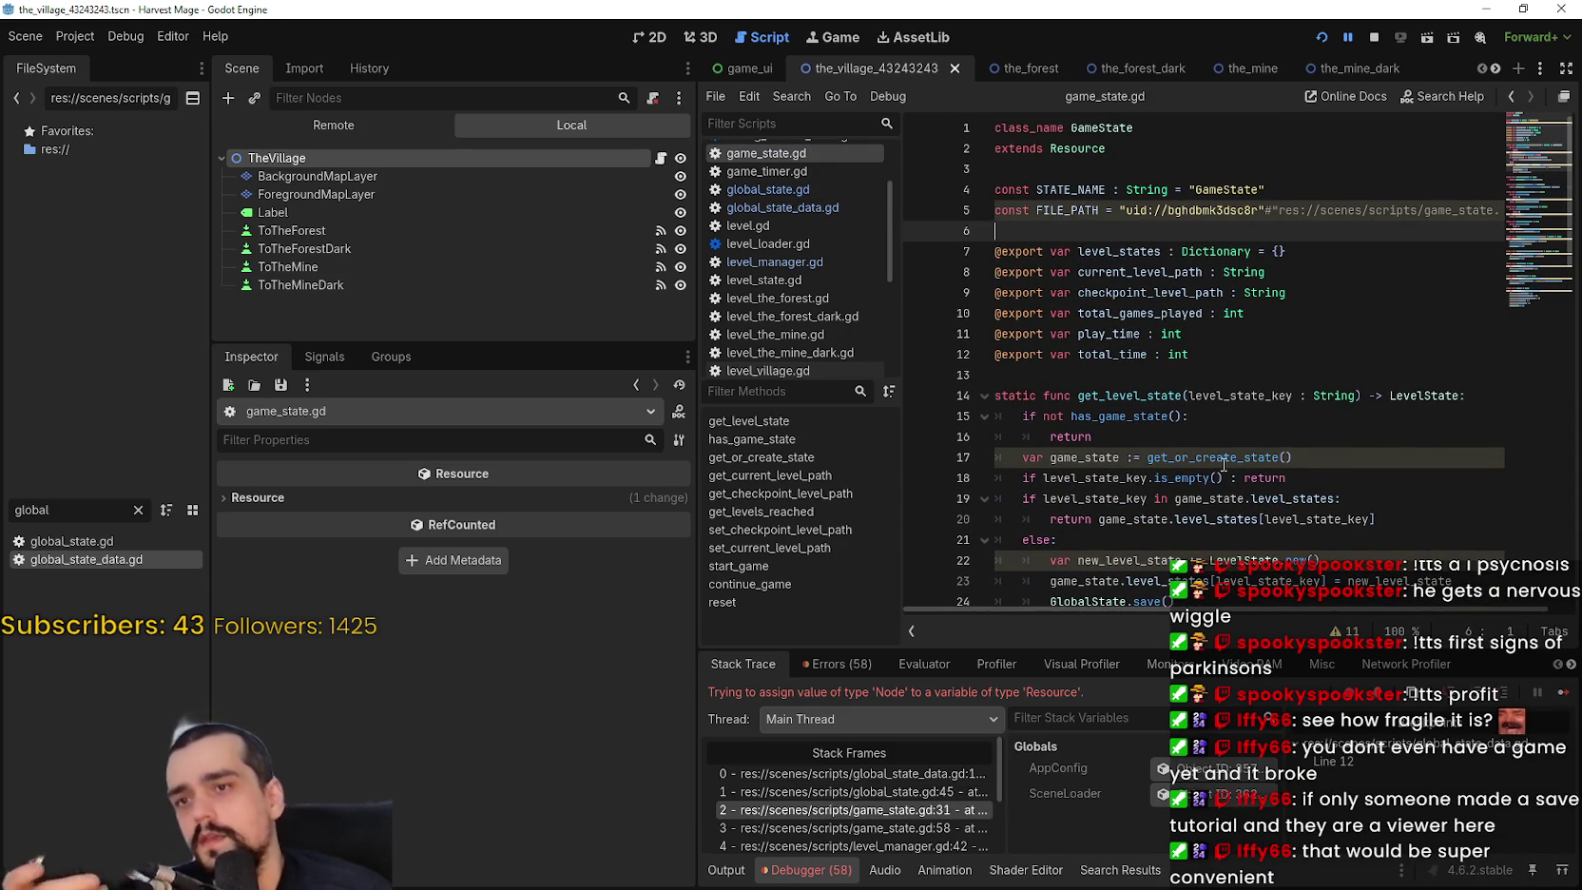
double_click(1069, 209)
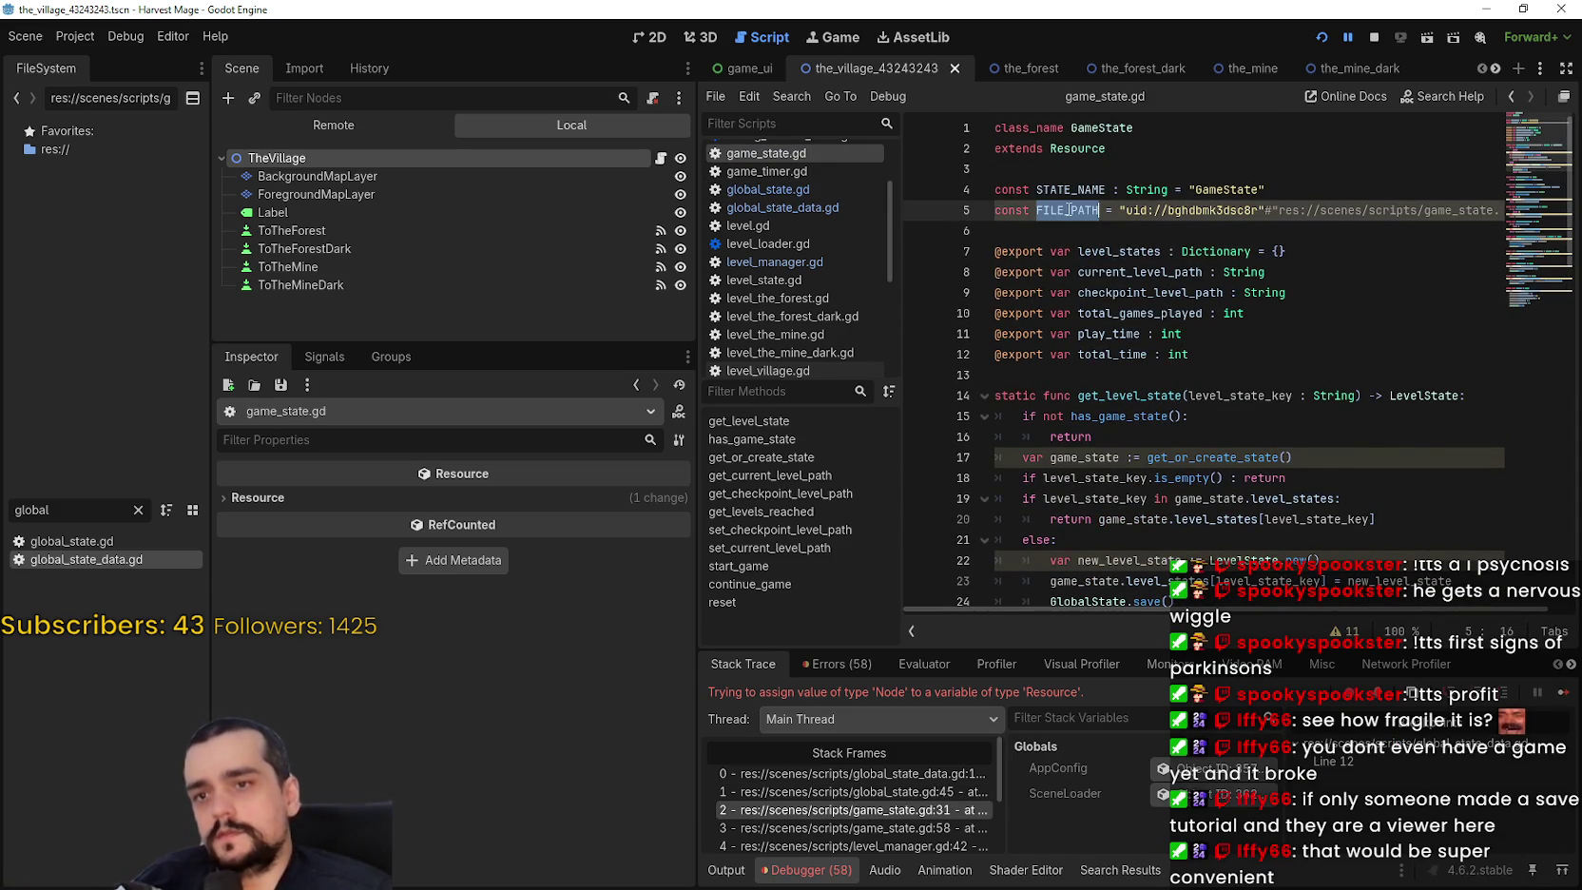
scroll(1121, 314, "down", 5)
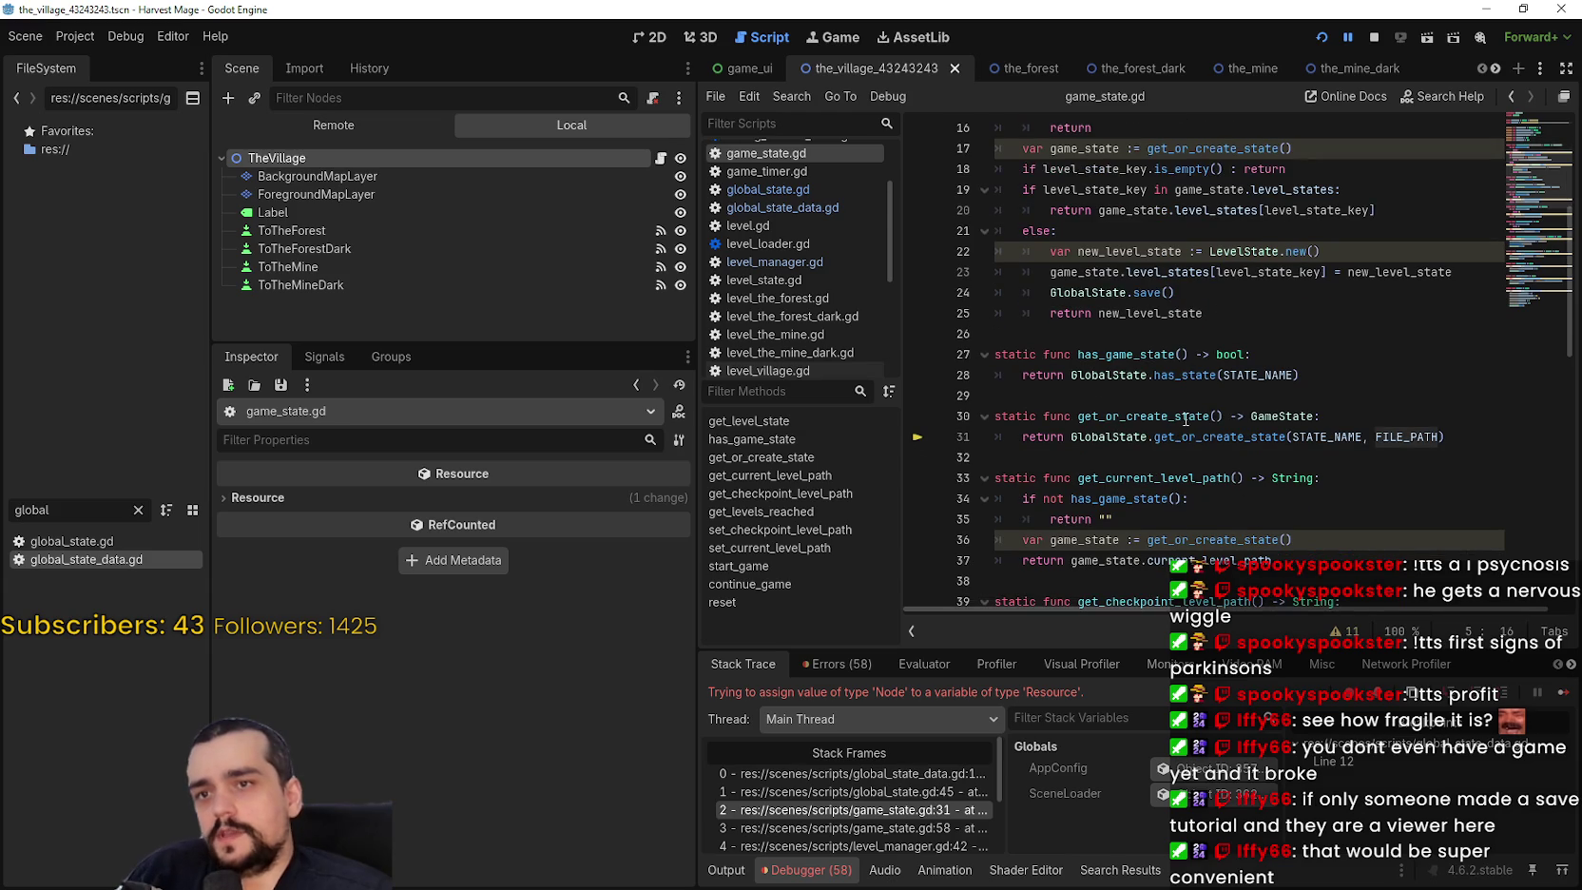
scroll(1187, 418, "down", 11)
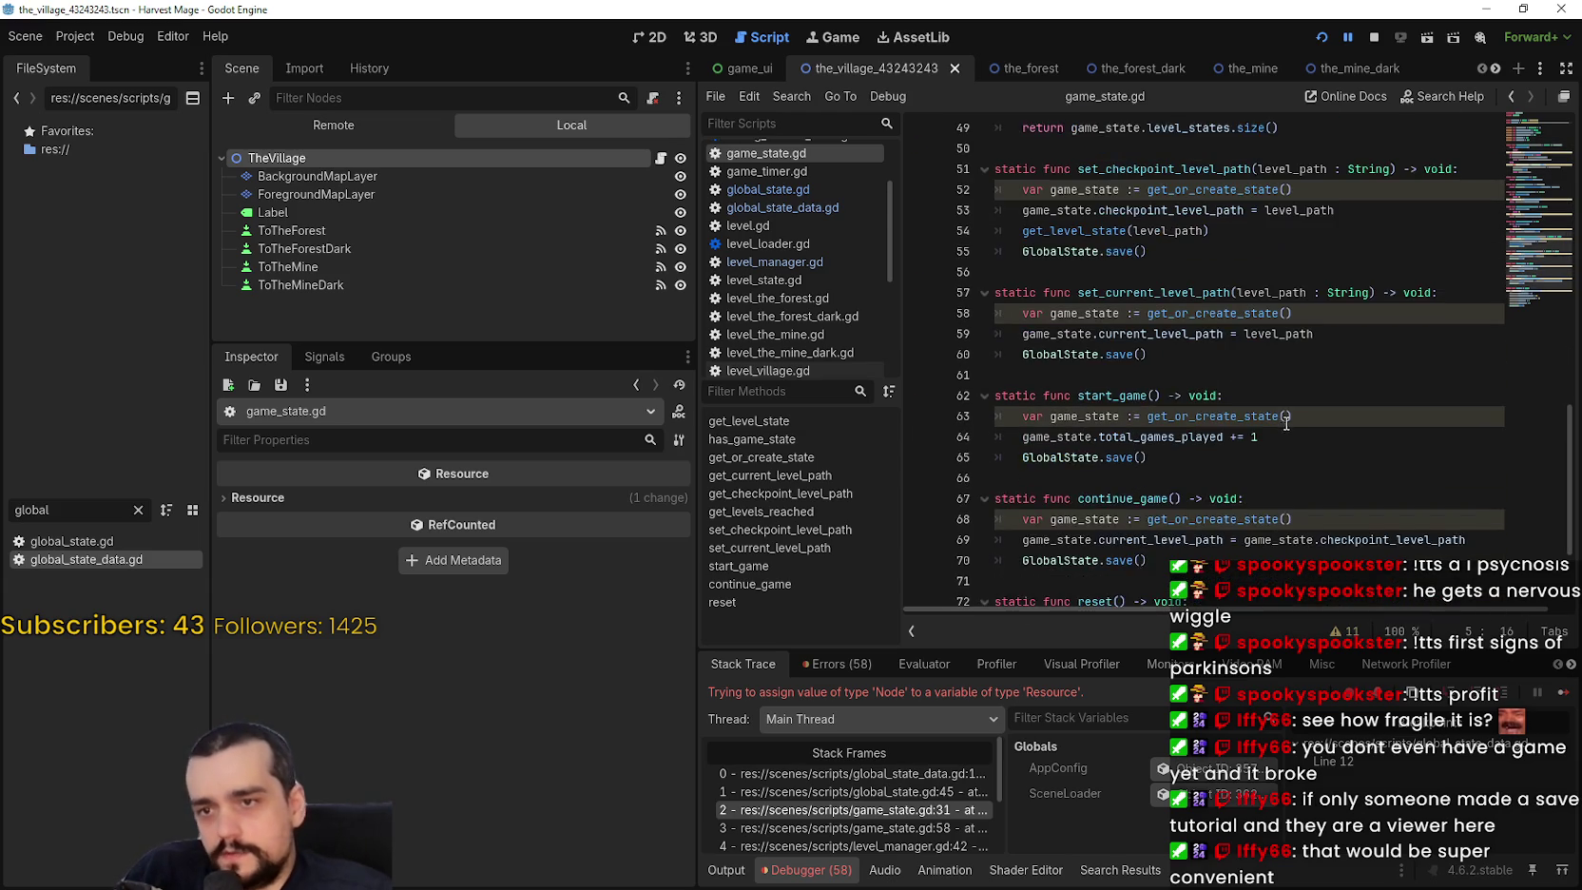
scroll(1285, 419, "down", 3)
left_click(1516, 139)
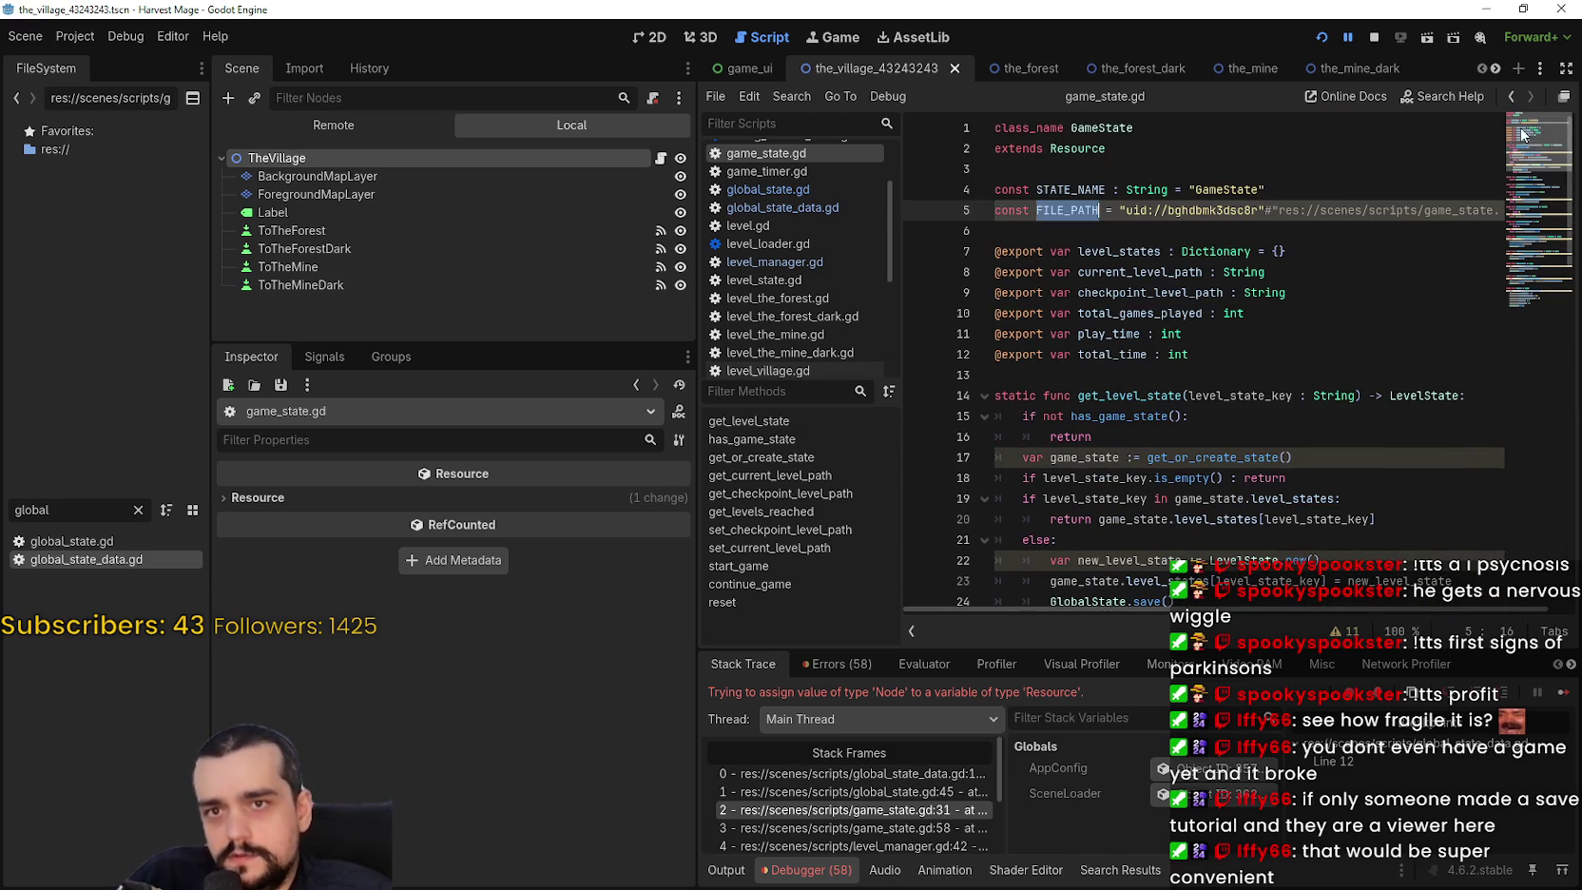
Search game_state.gd for FILE_PATH and go to its use on line 31.
left_click(1056, 210)
key("ctrl+f")
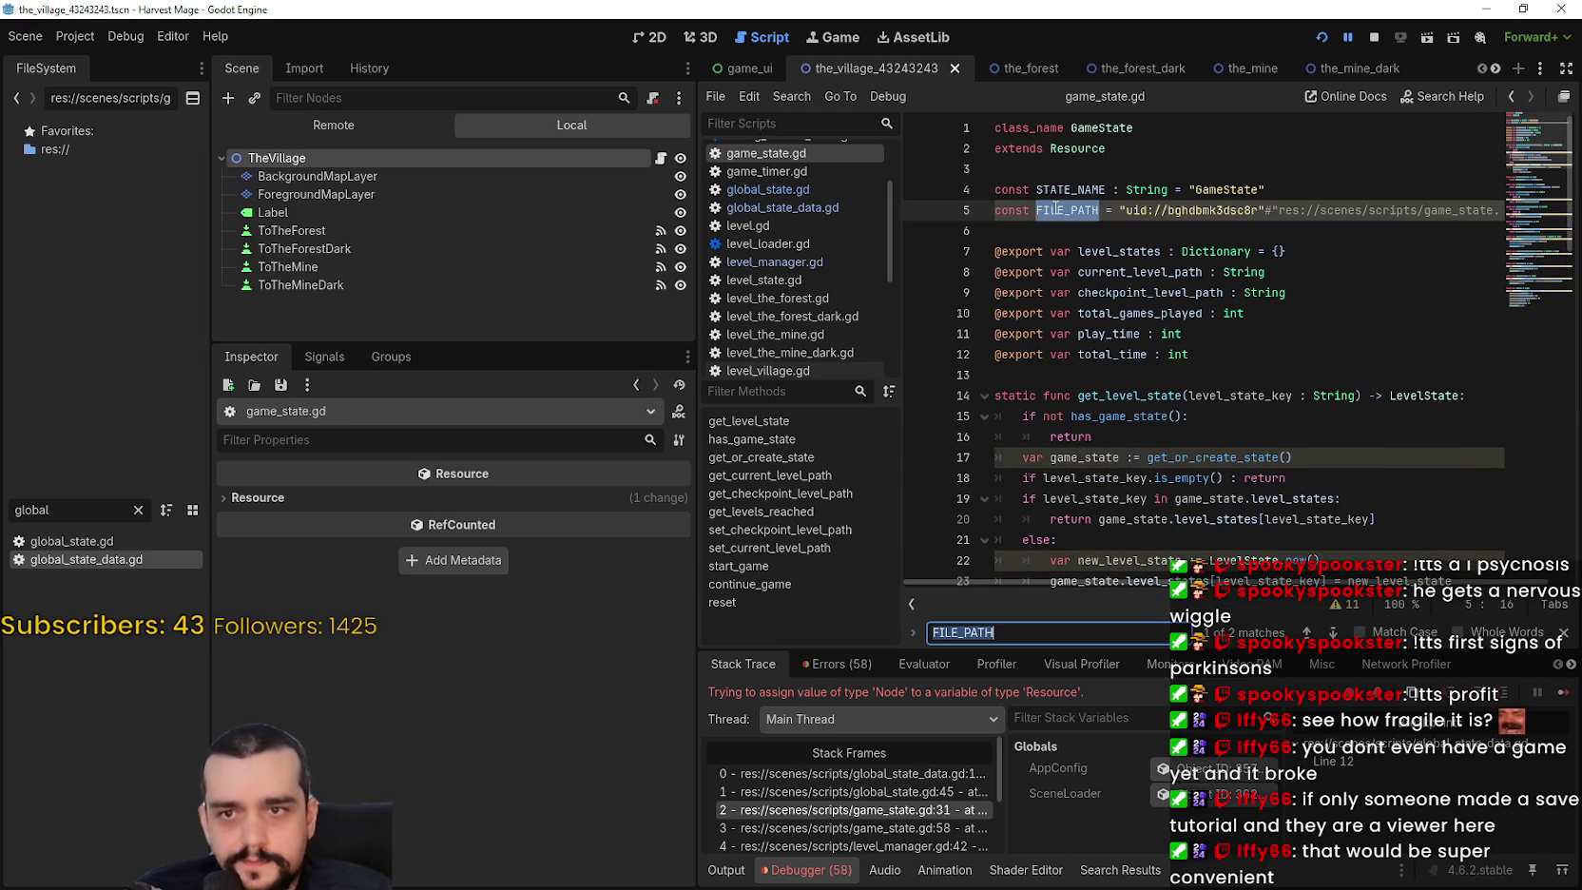
left_click(1331, 634)
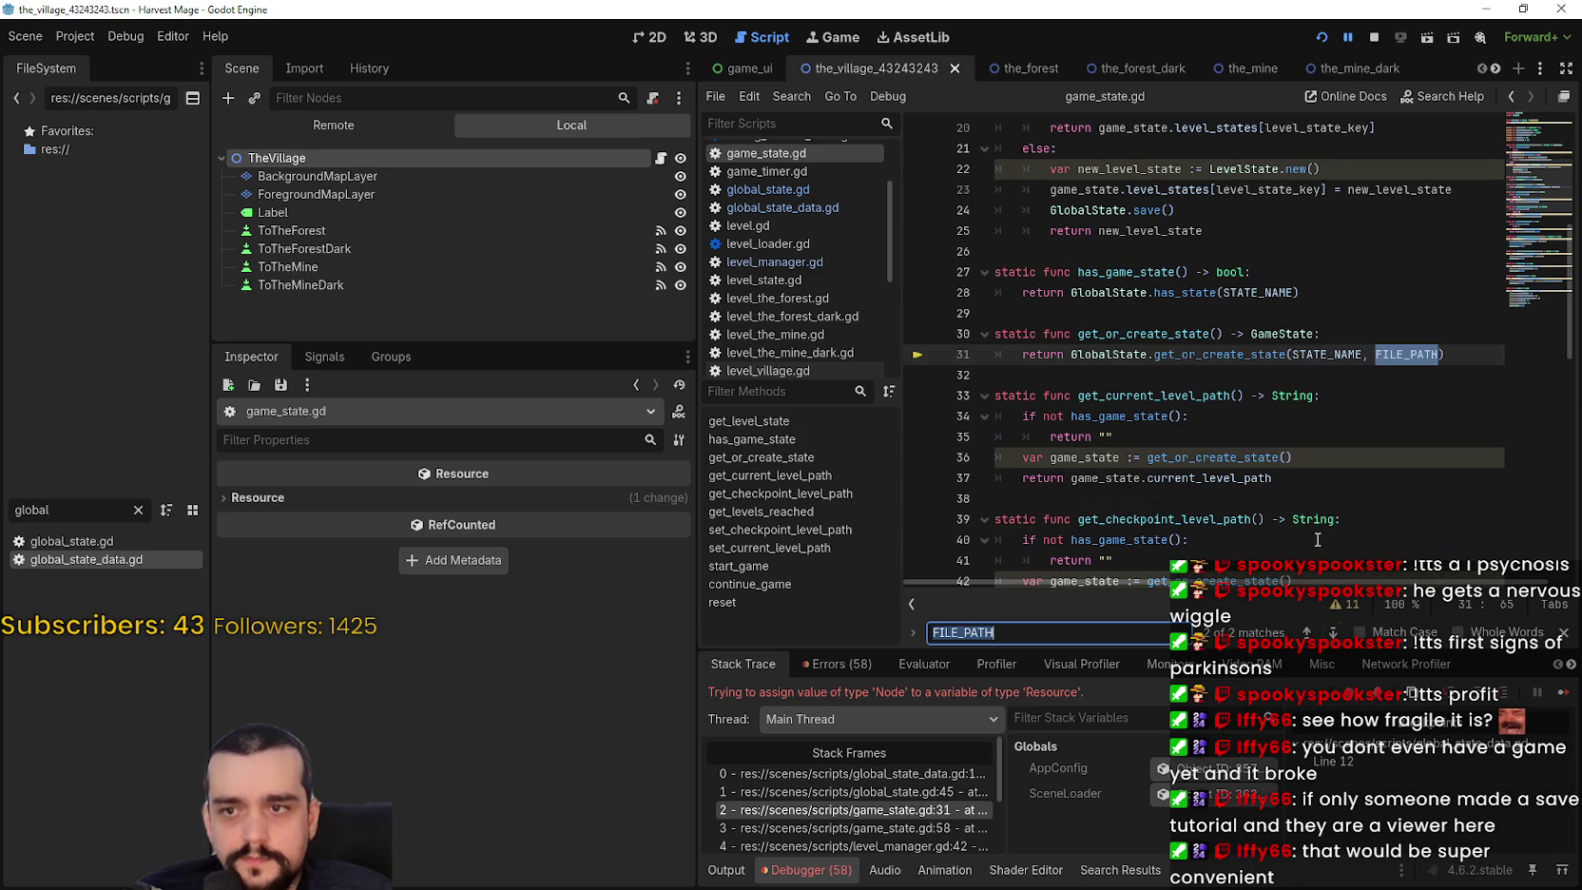
mouse_move(1407, 355)
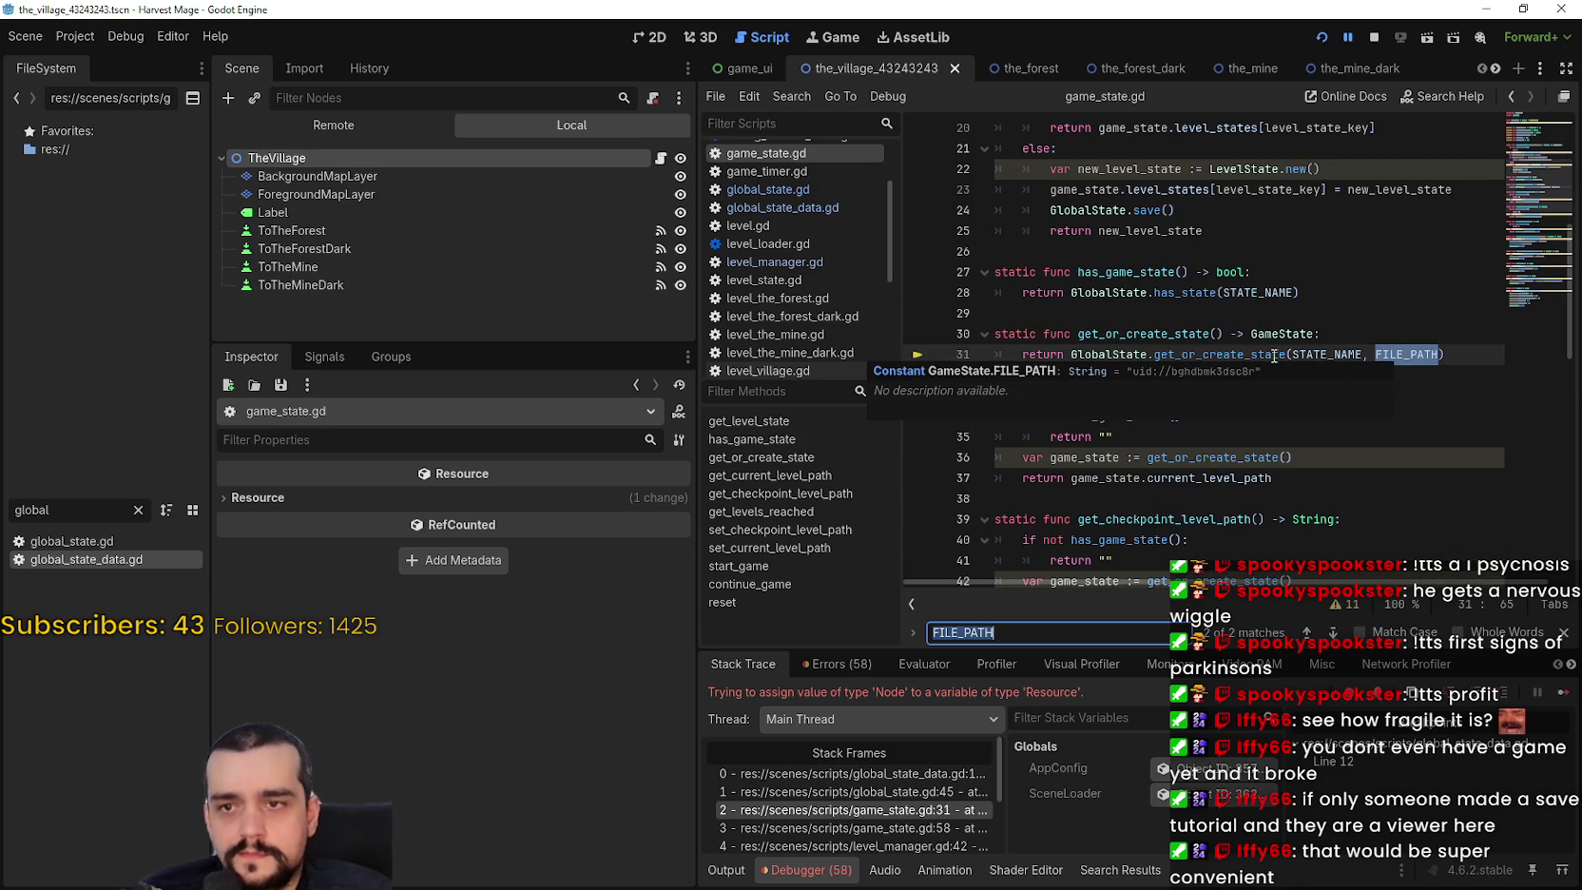
left_click(1321, 356)
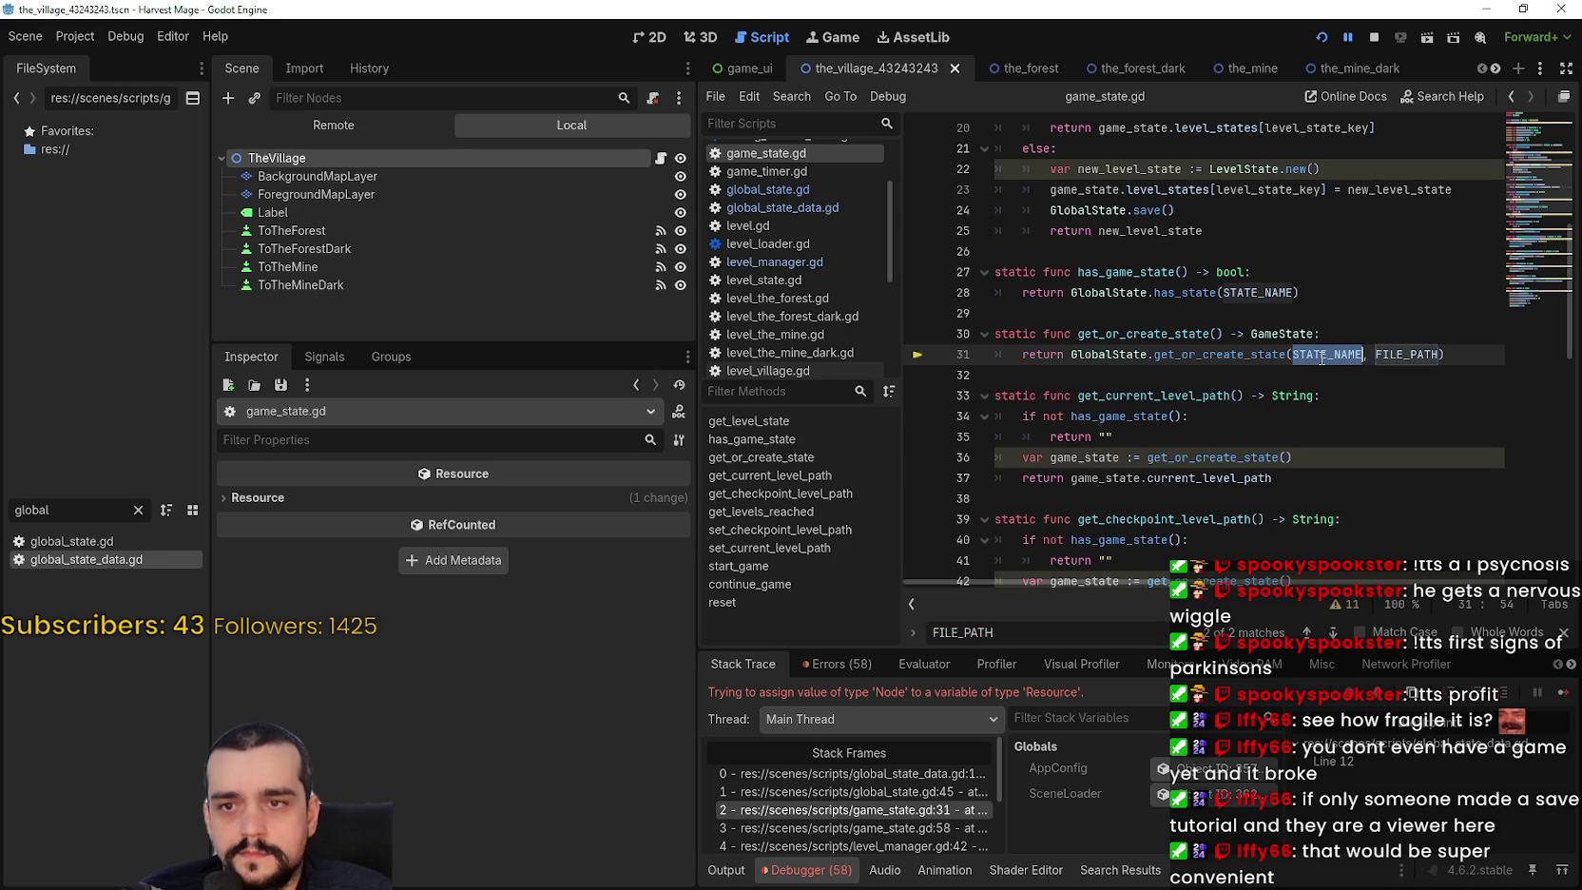
Look up get_or_create_state twice, through global_state.gd to its definition in global_state_data.gd.
left_click(1217, 356)
right_click(1217, 357)
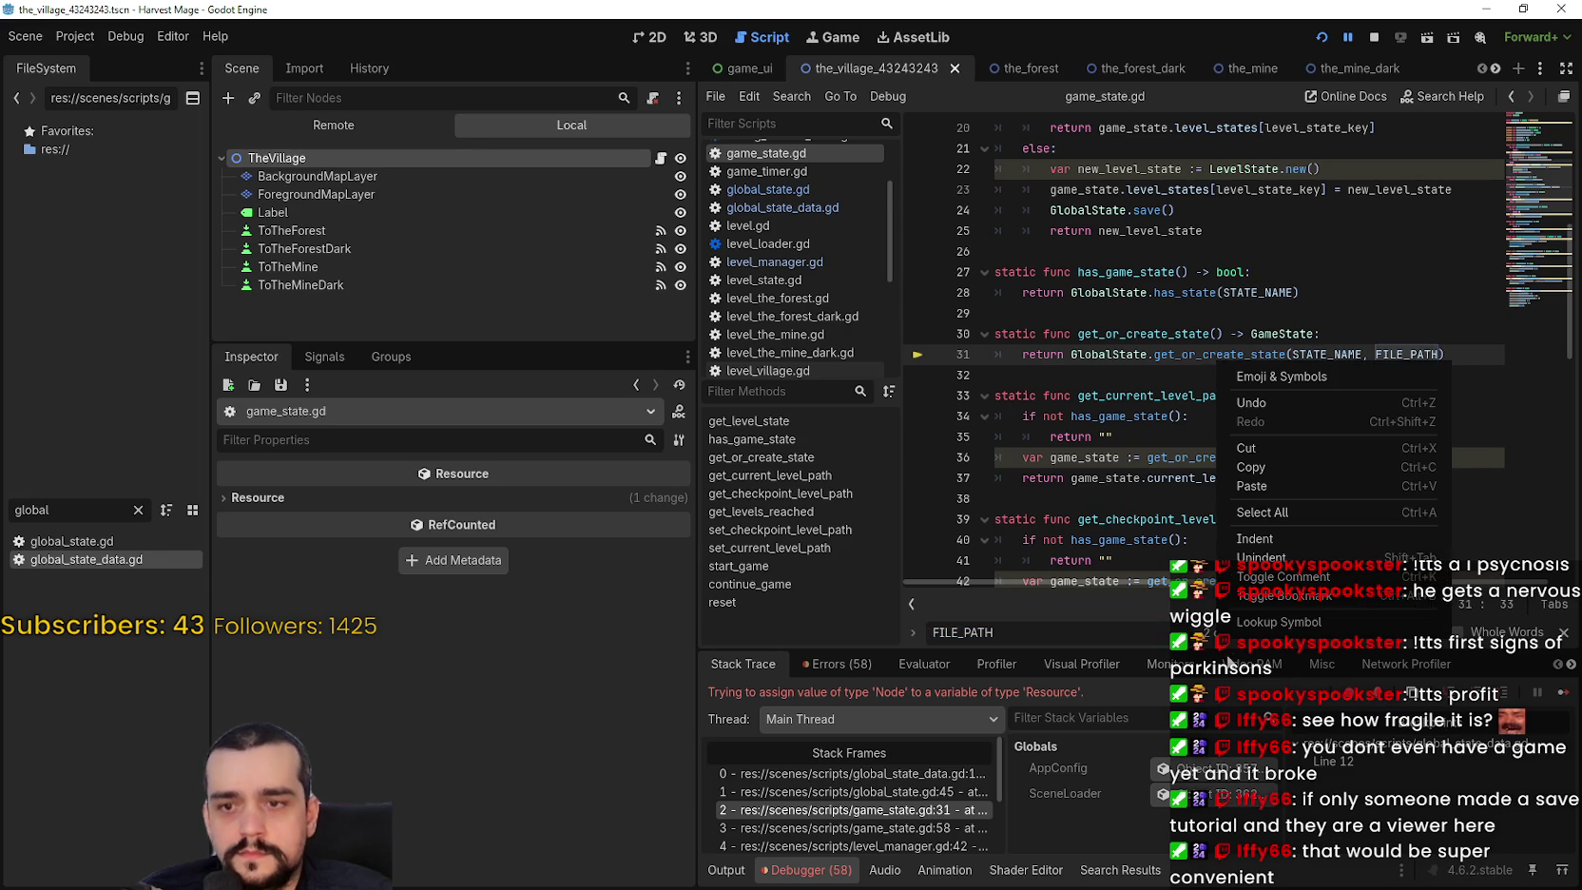
left_click(1254, 370)
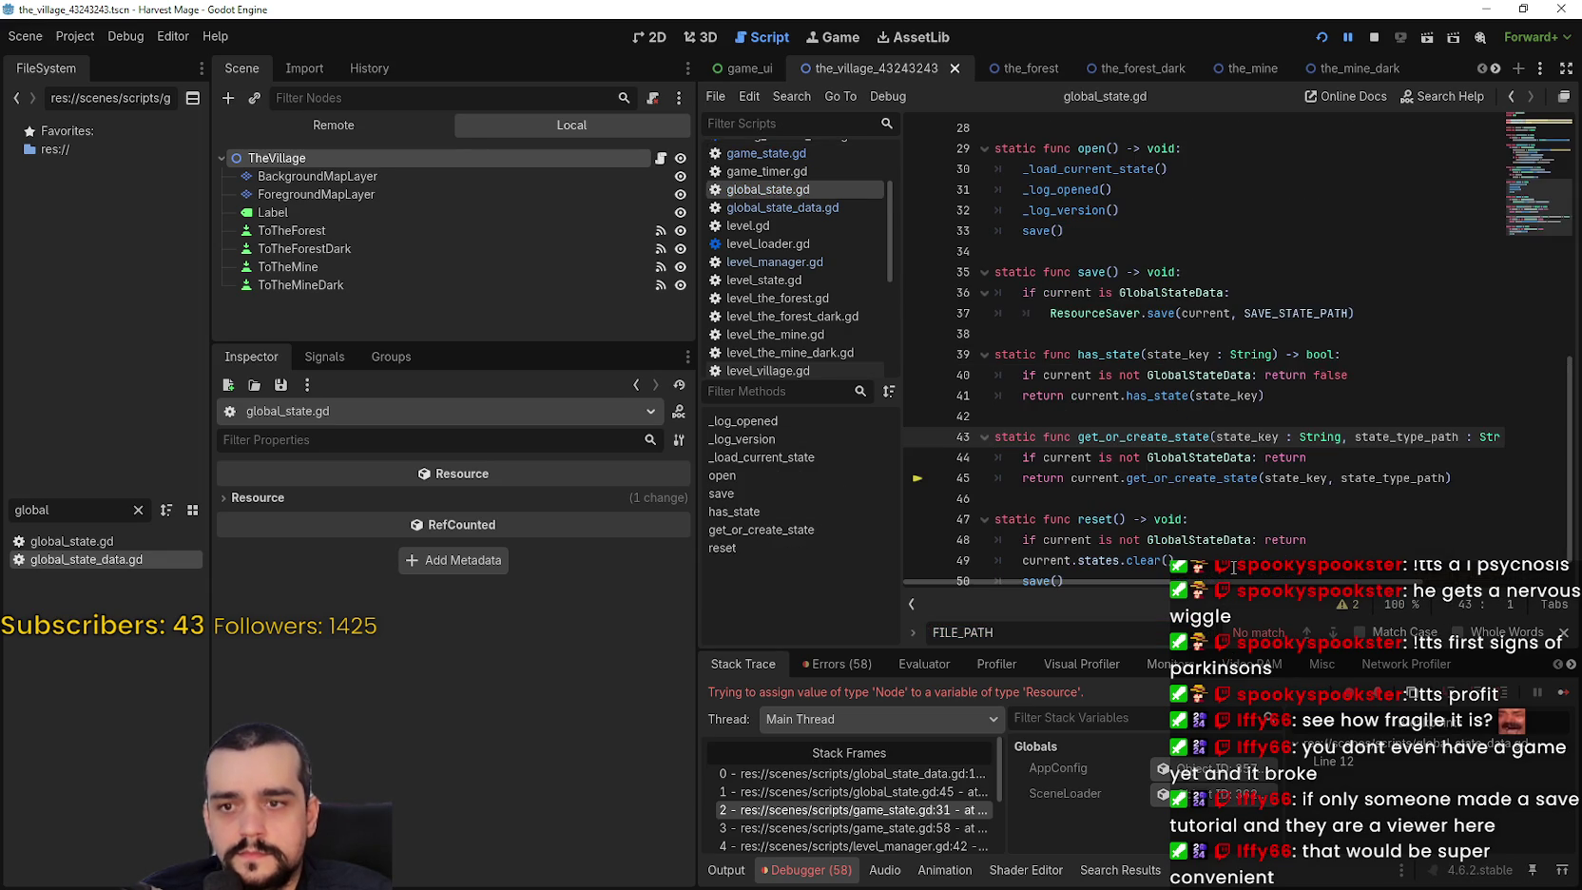
left_click(1228, 439)
right_click(1203, 439)
left_click(1255, 454)
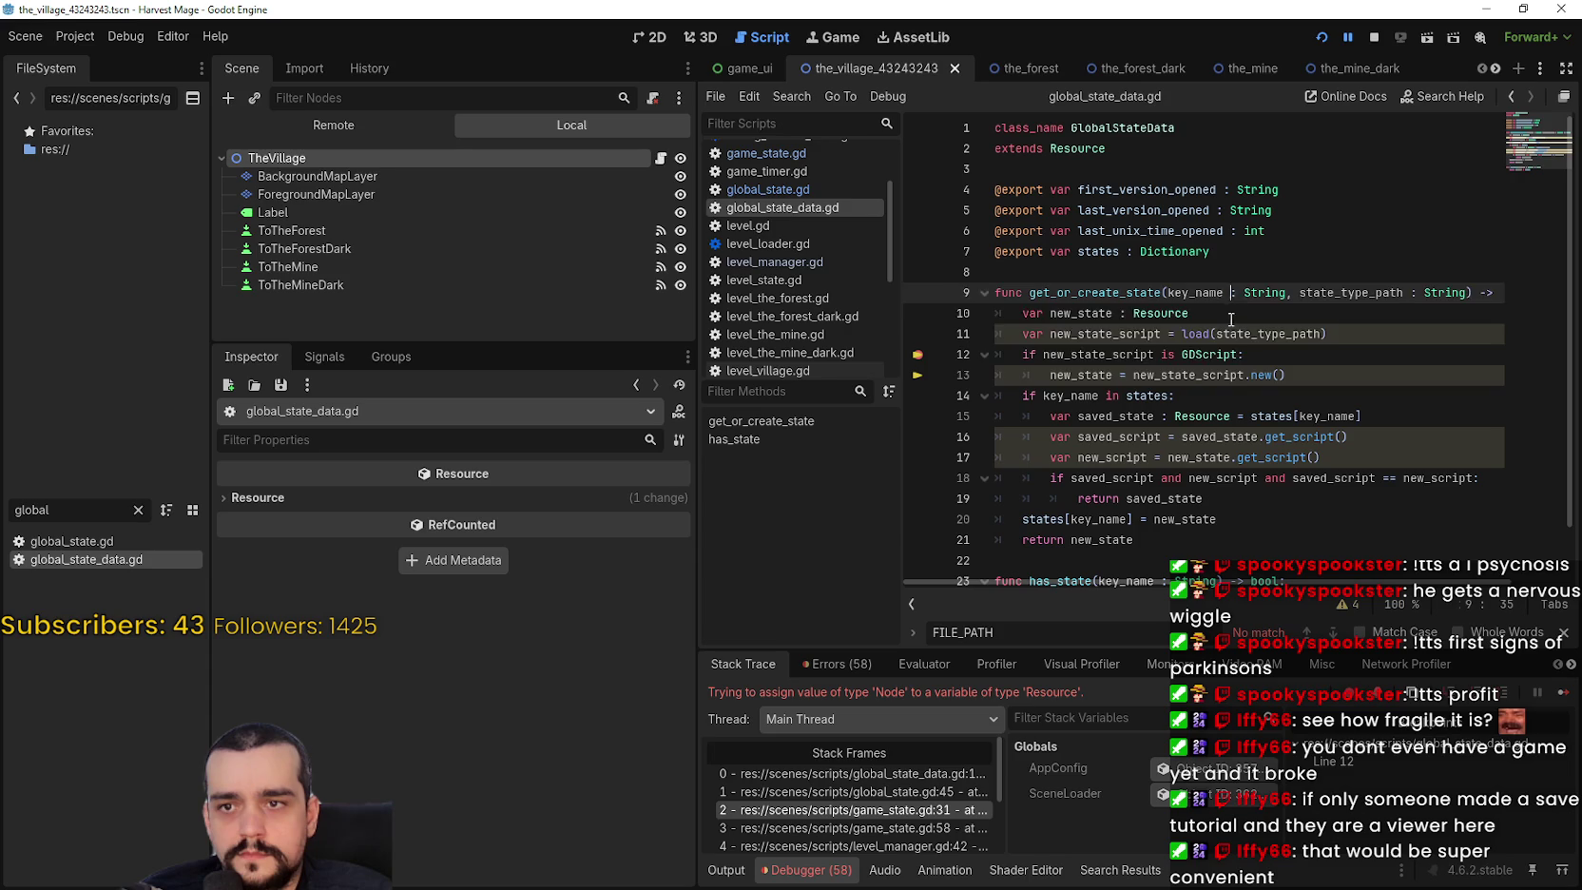
left_click_drag(1230, 293, 1256, 376)
double_click(1266, 333)
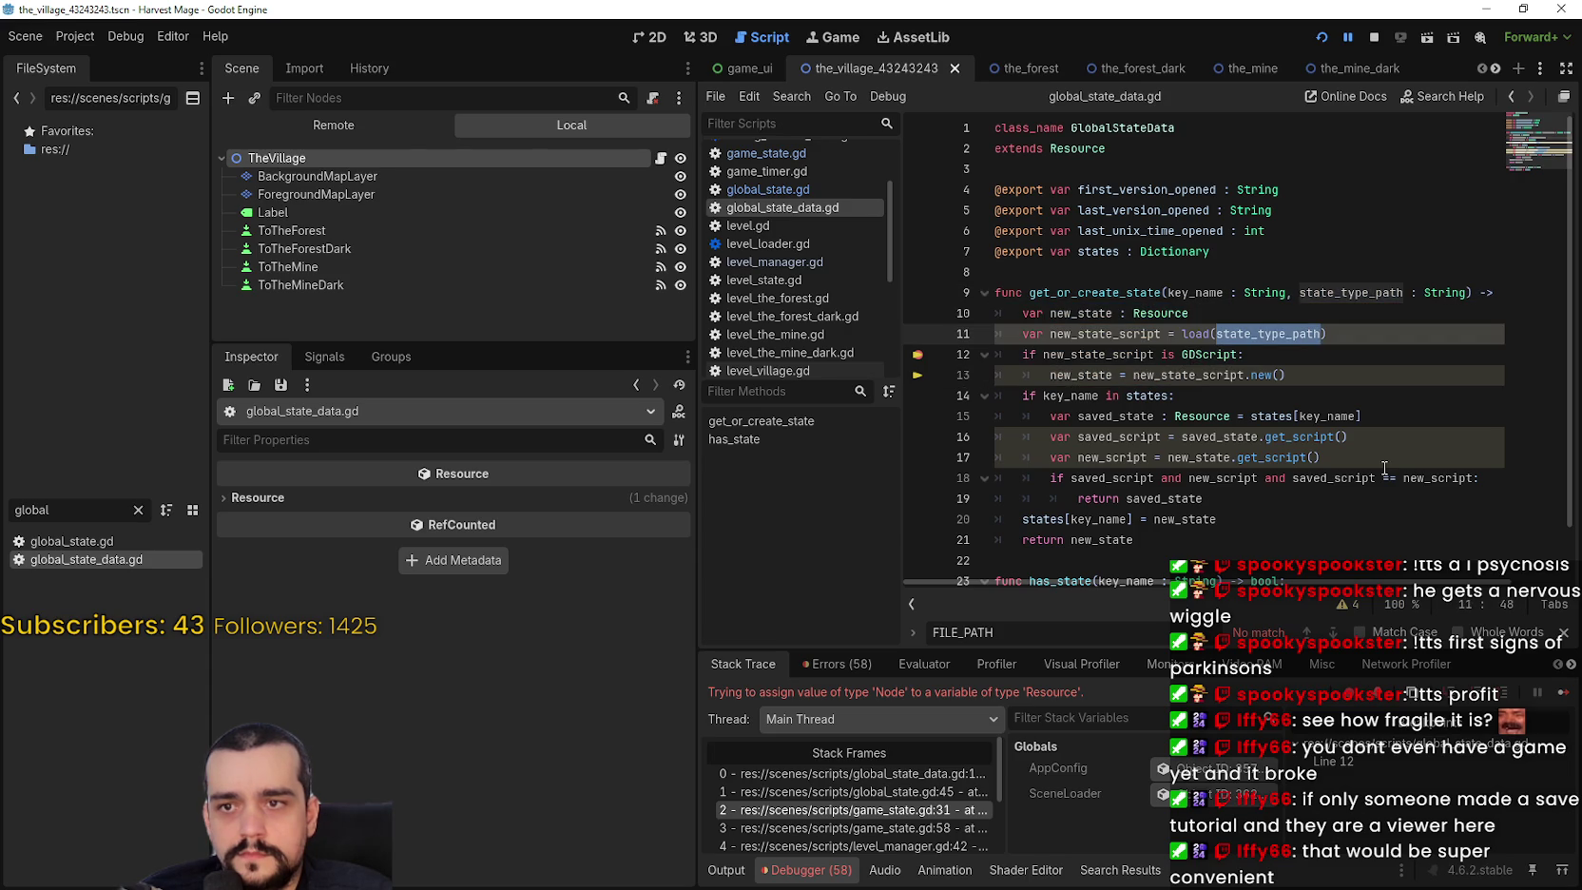
mouse_move(1195, 333)
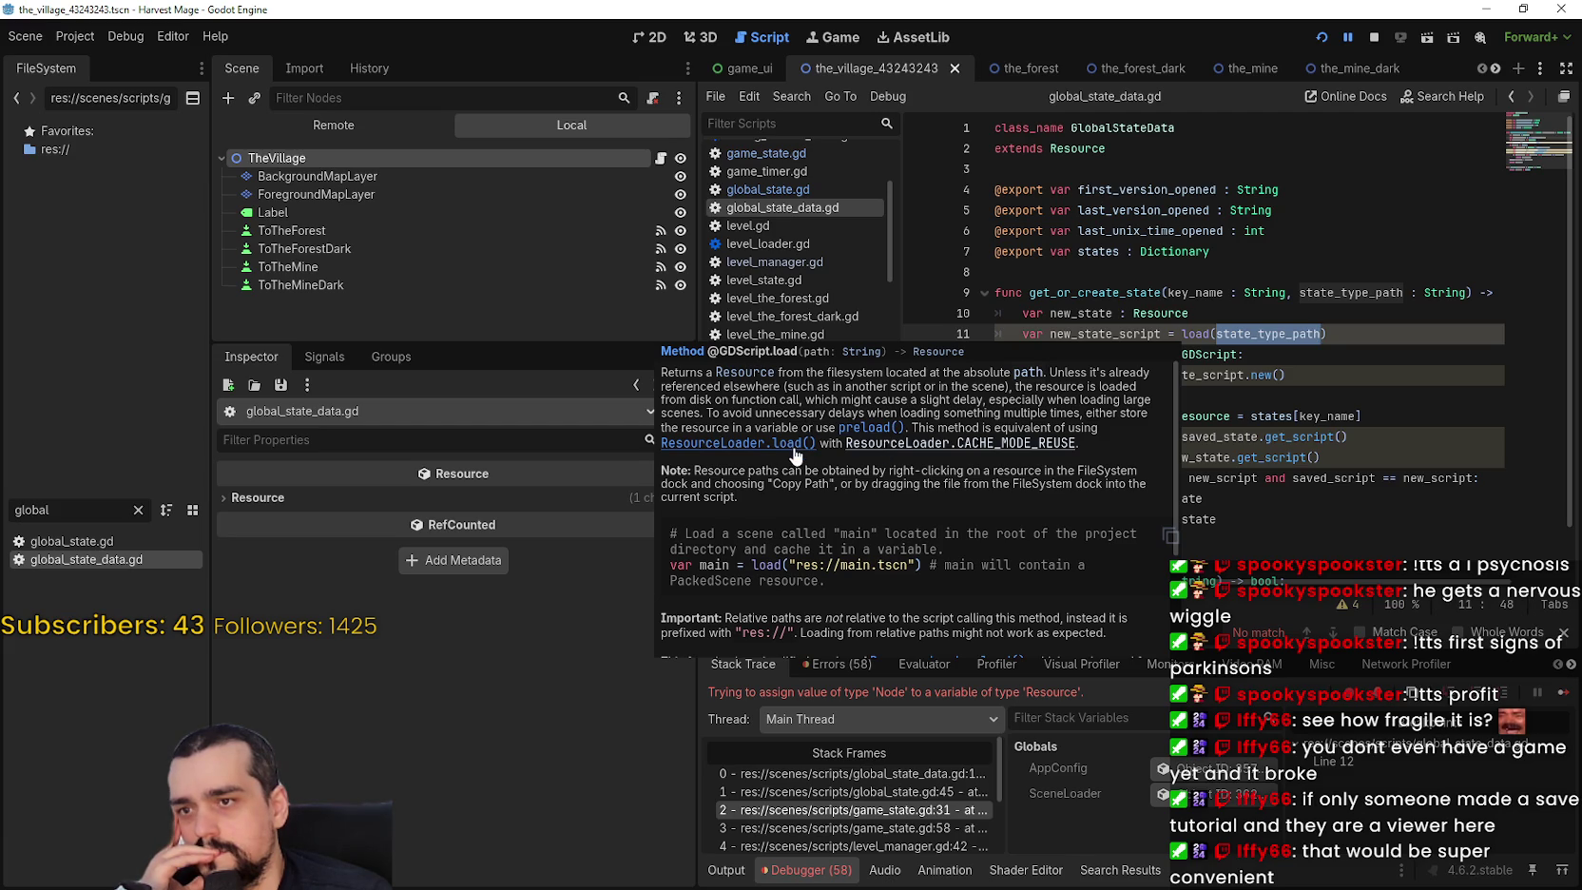
scroll(1069, 449, "down", 3)
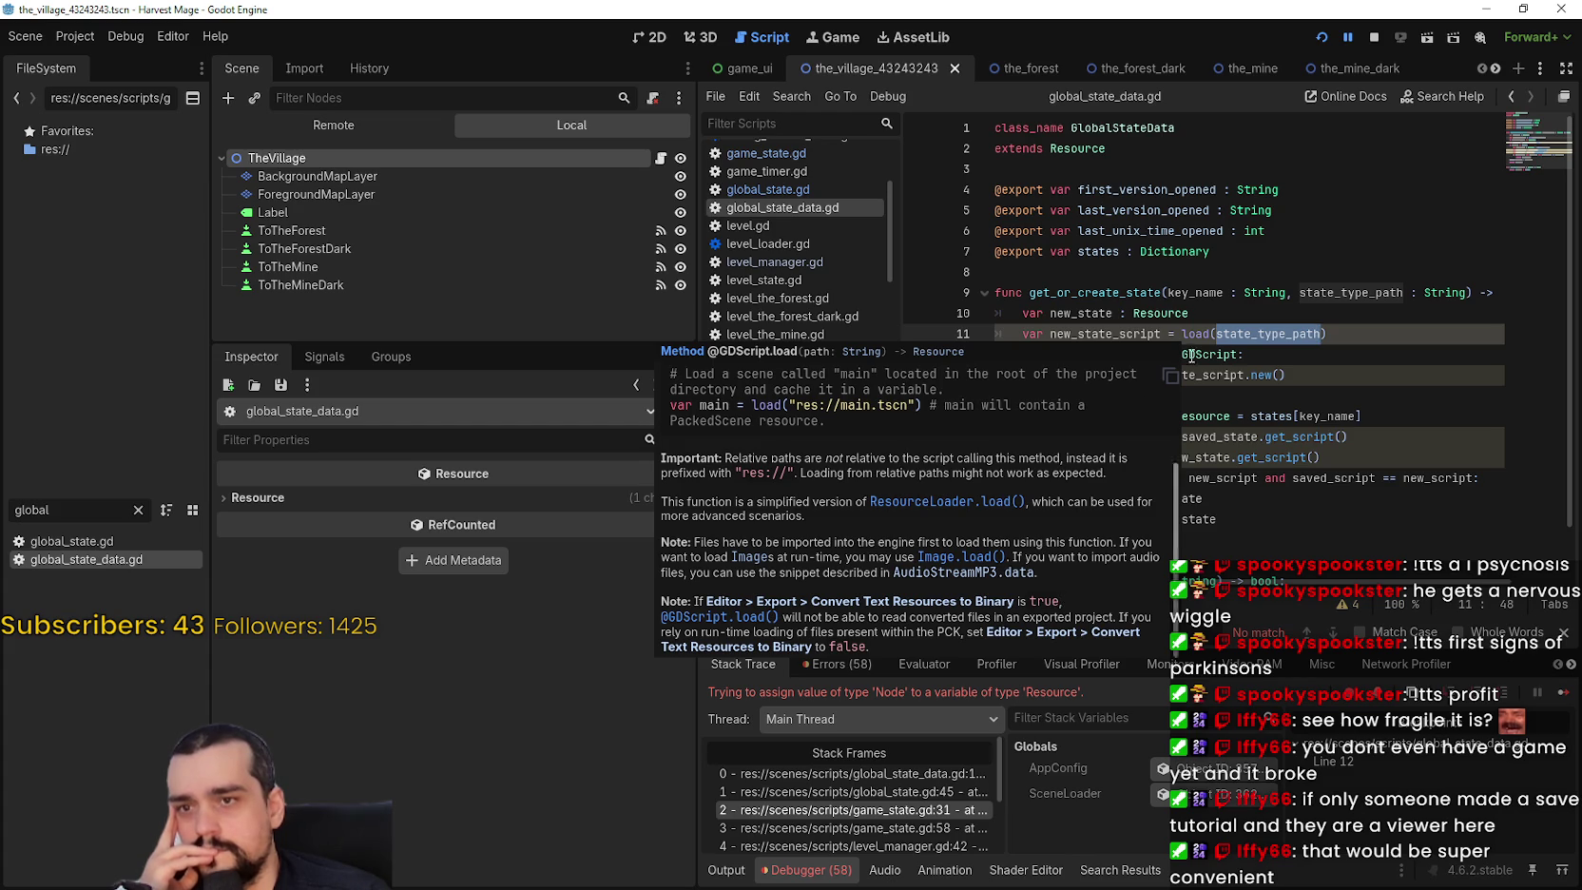
key("Down")
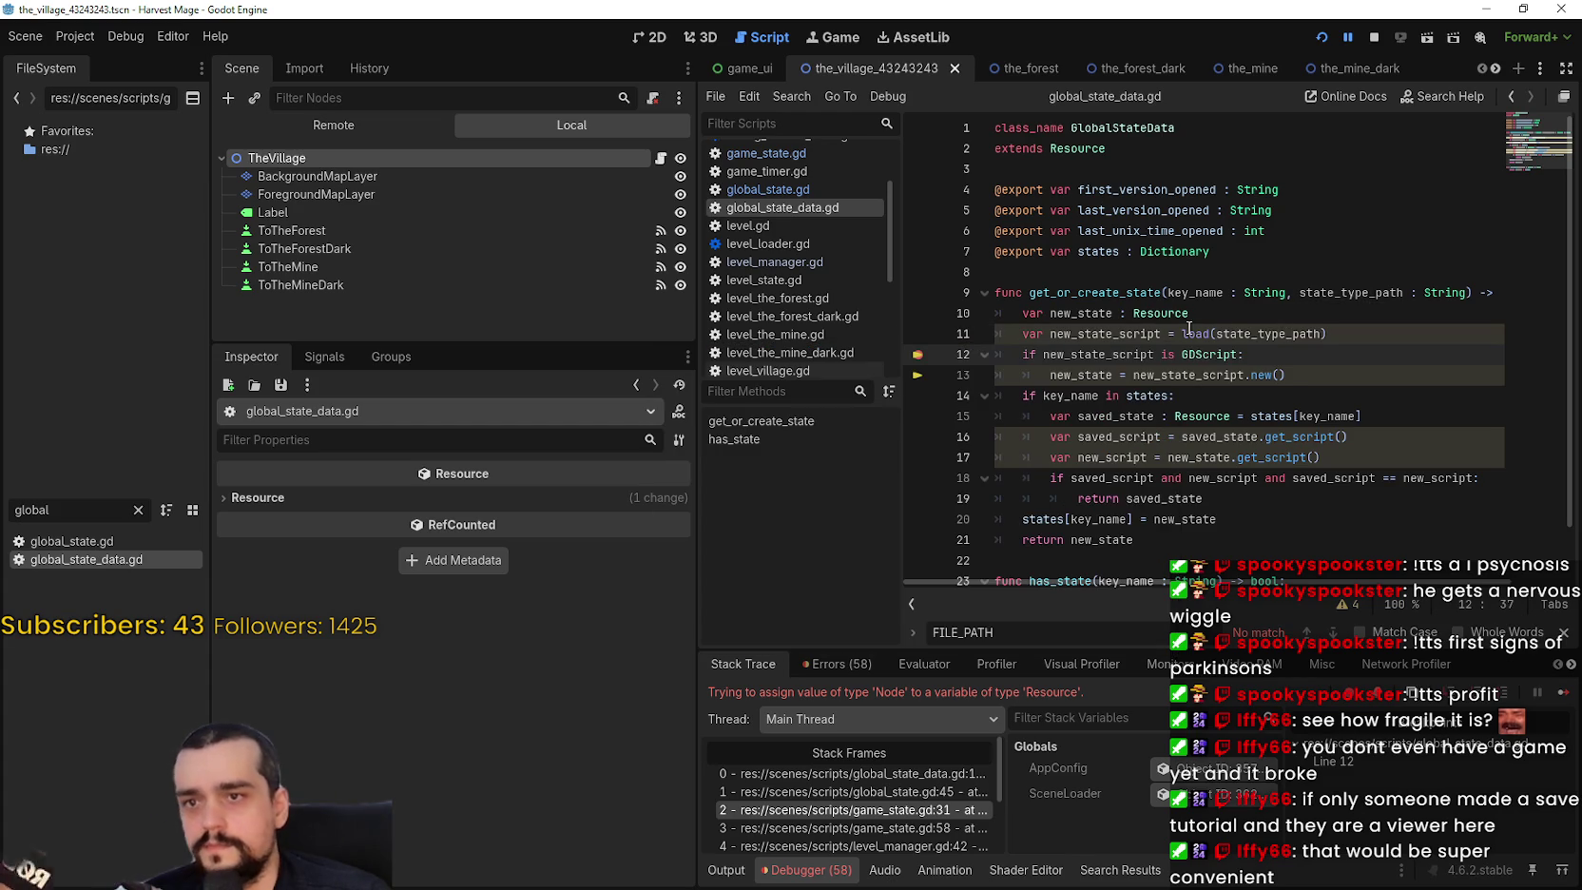
left_click(1194, 332)
double_click(1195, 332)
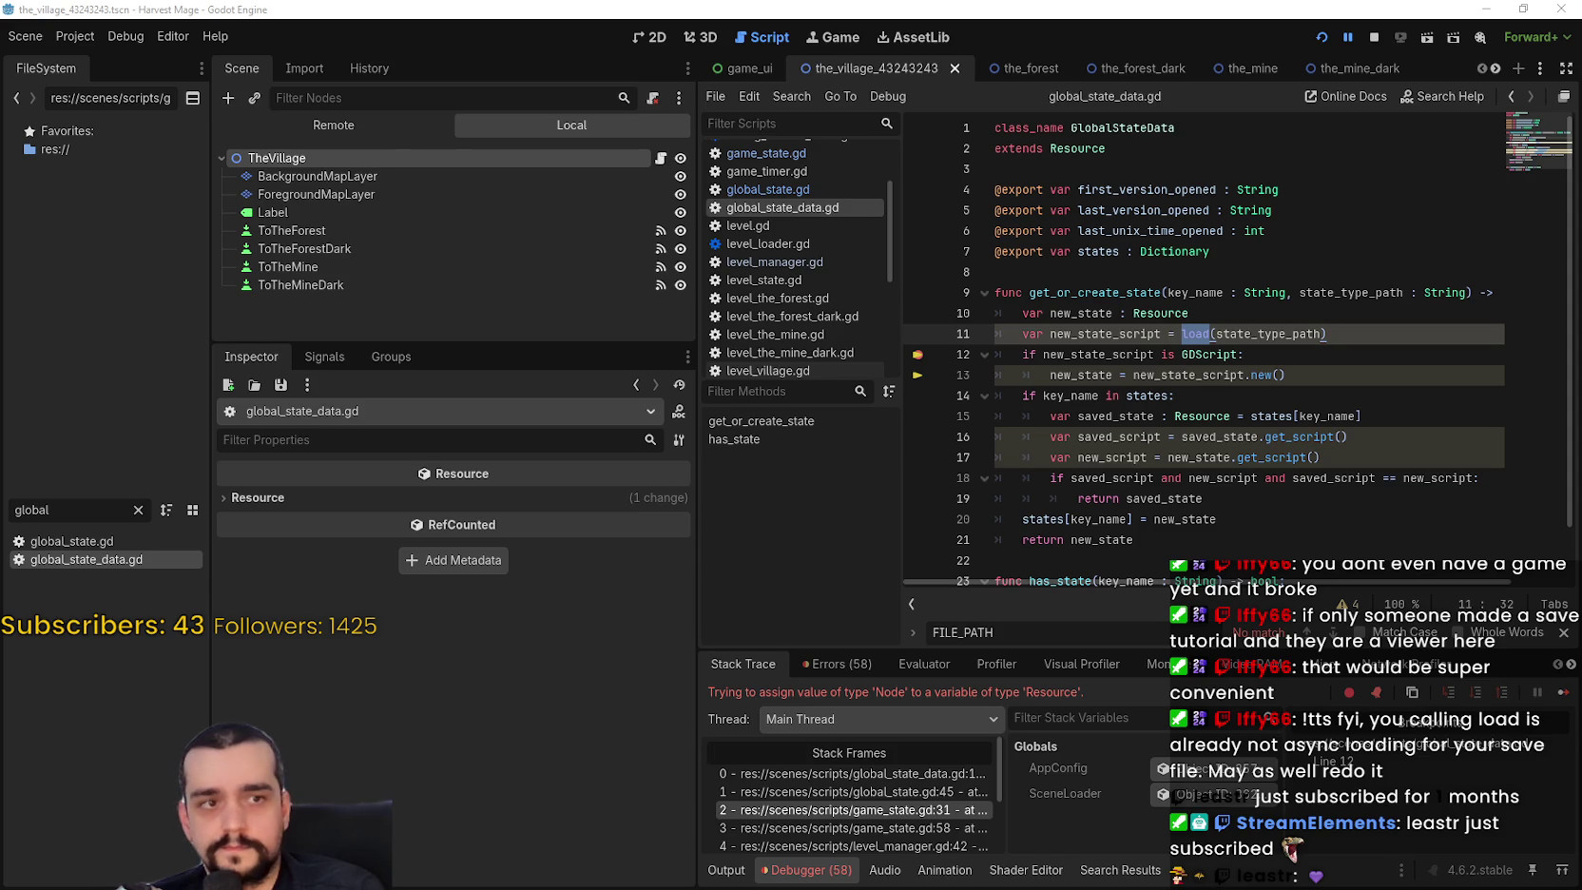
left_click(1083, 312)
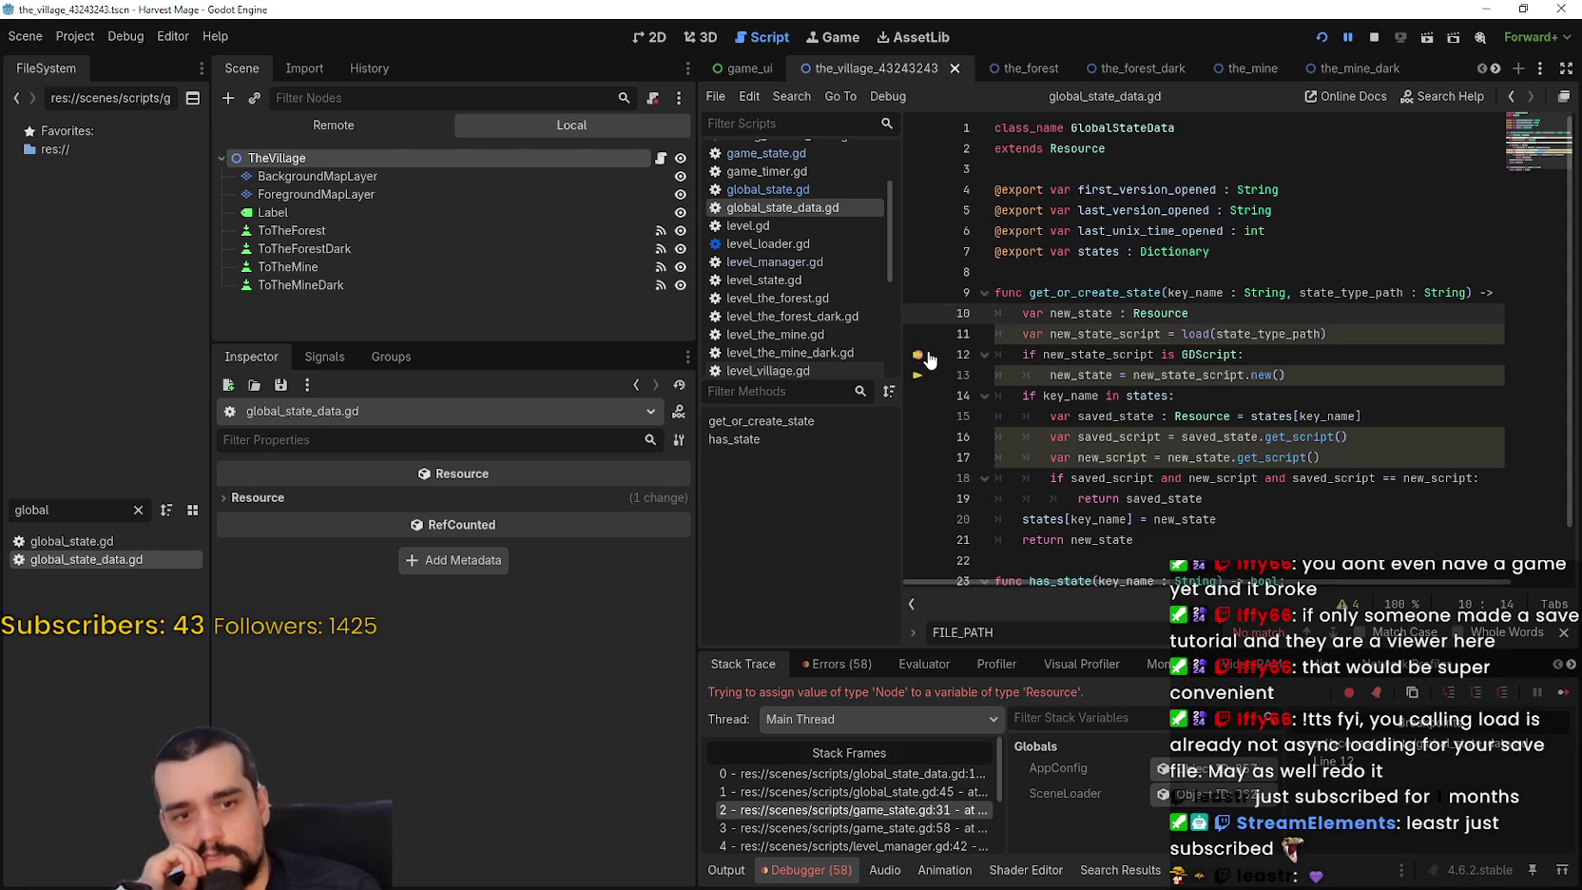
left_click(1202, 355)
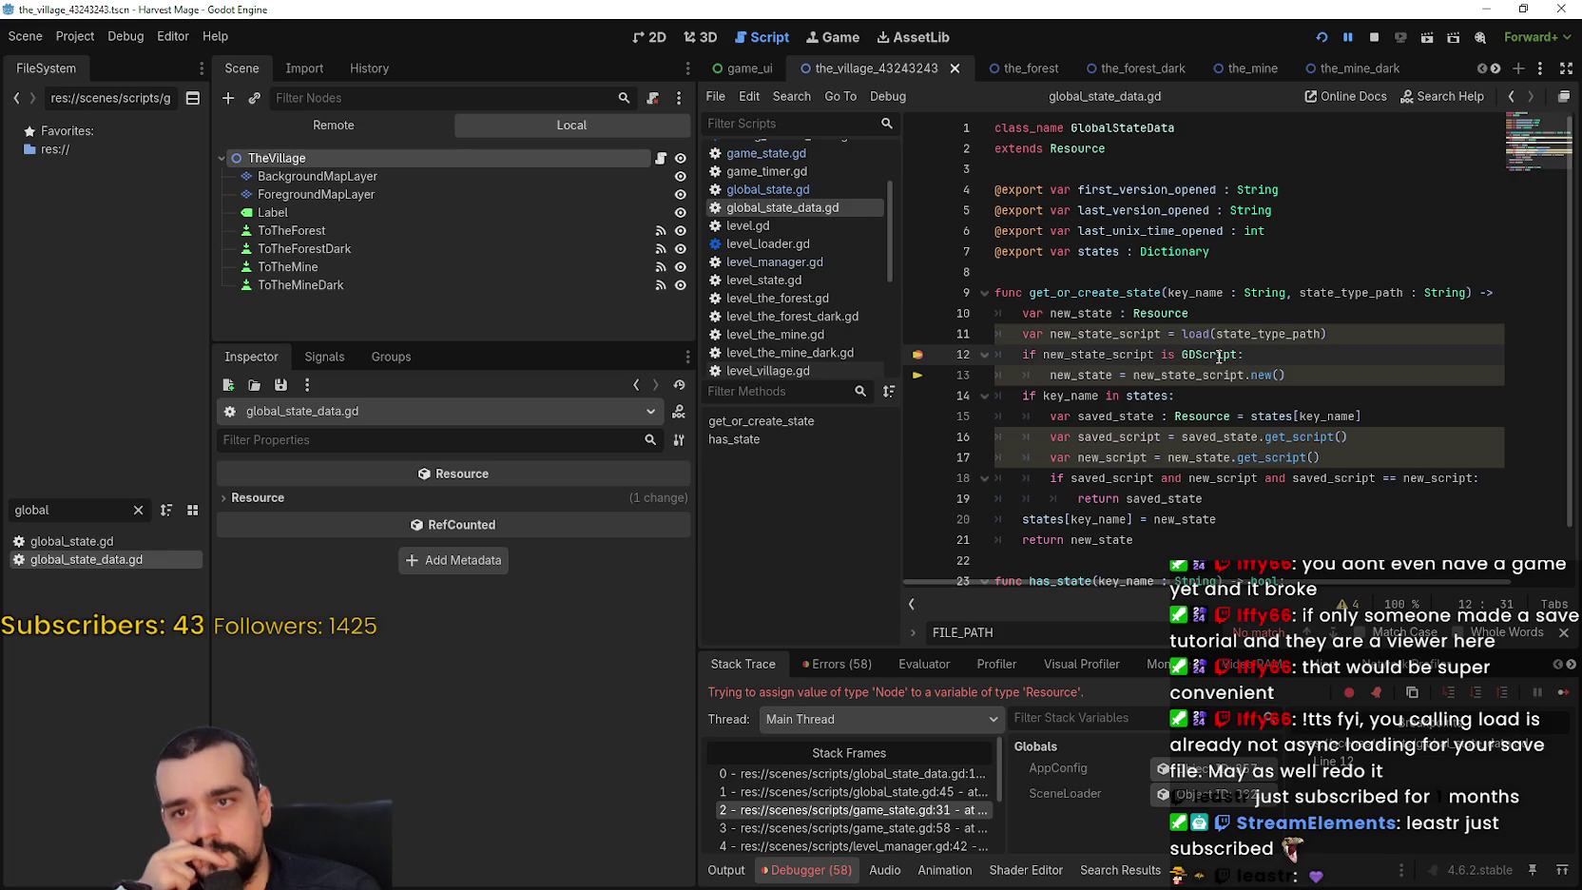
mouse_move(1218, 356)
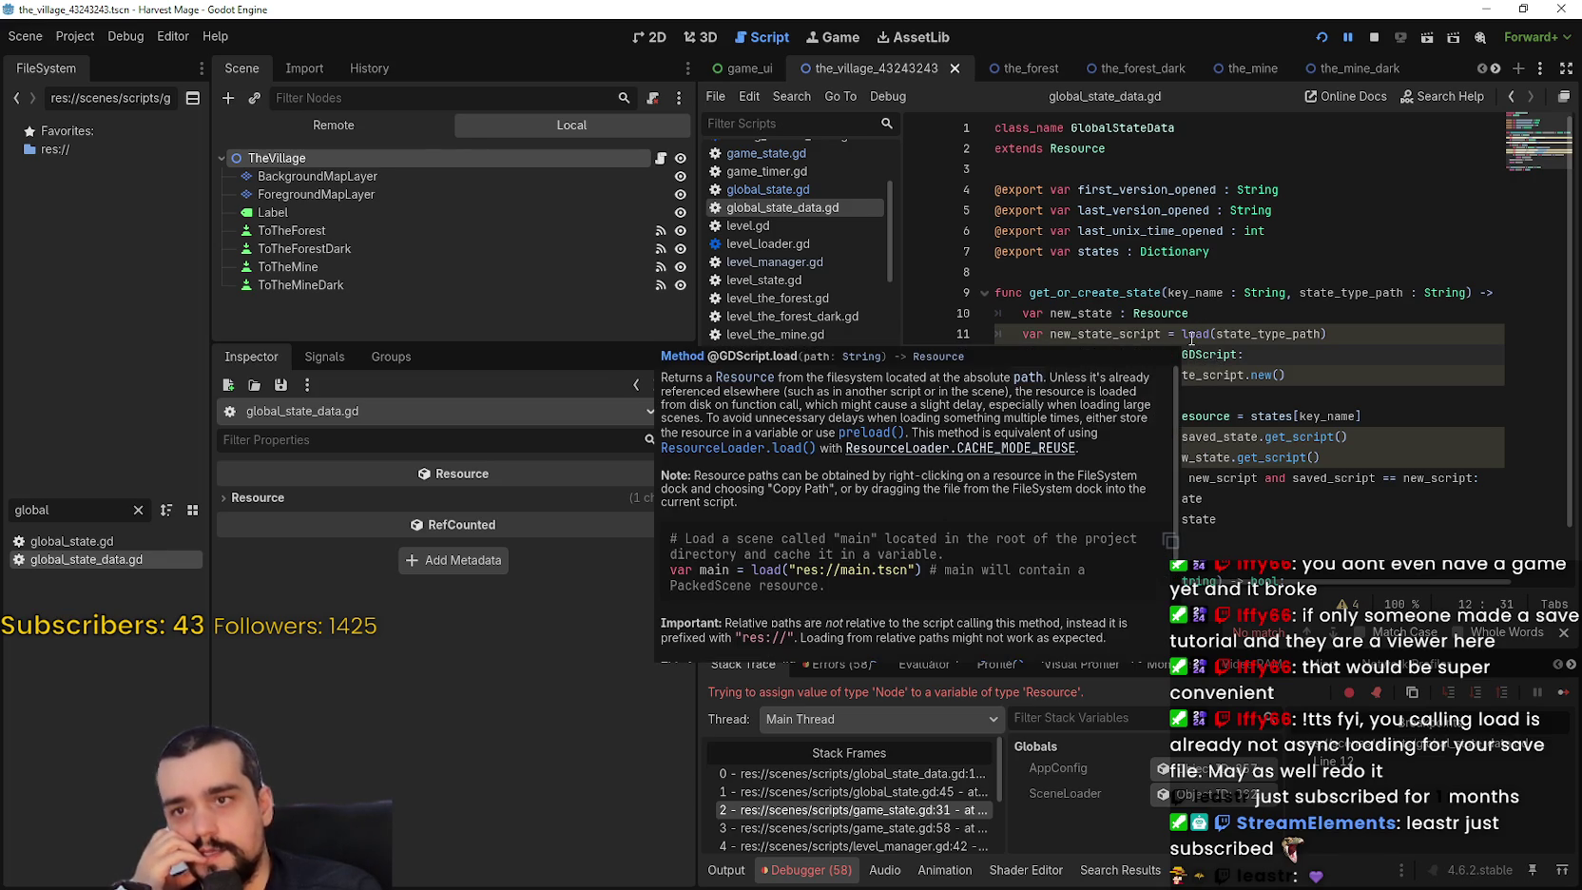
scroll(905, 637, "down", 2)
scroll(905, 637, "down", 3)
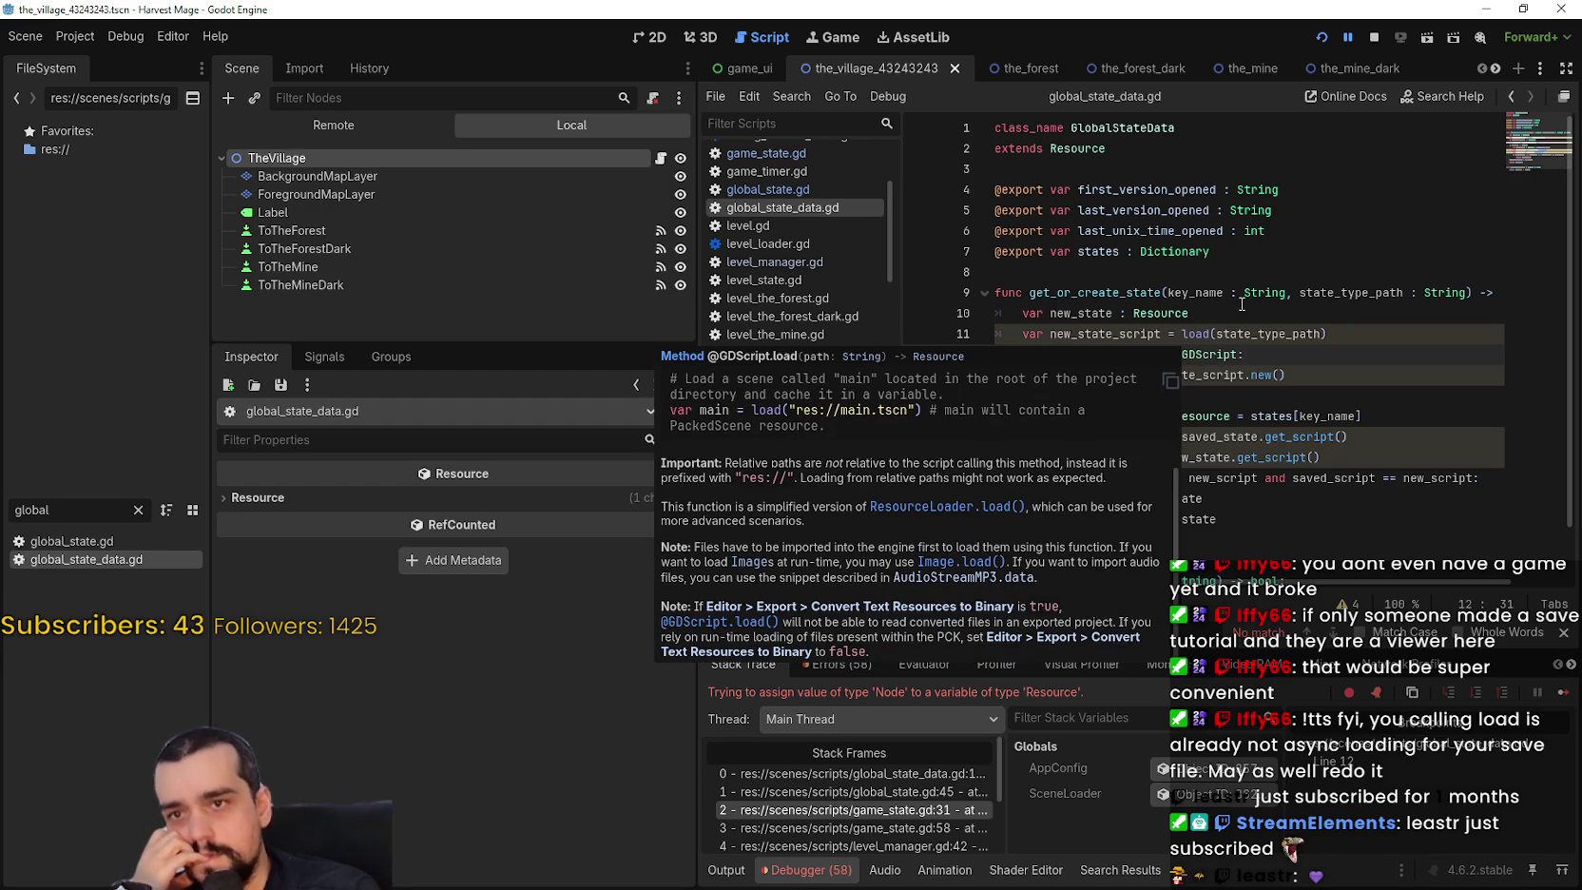
key("Up")
key("Up")
left_click(1203, 366)
double_click(1195, 333)
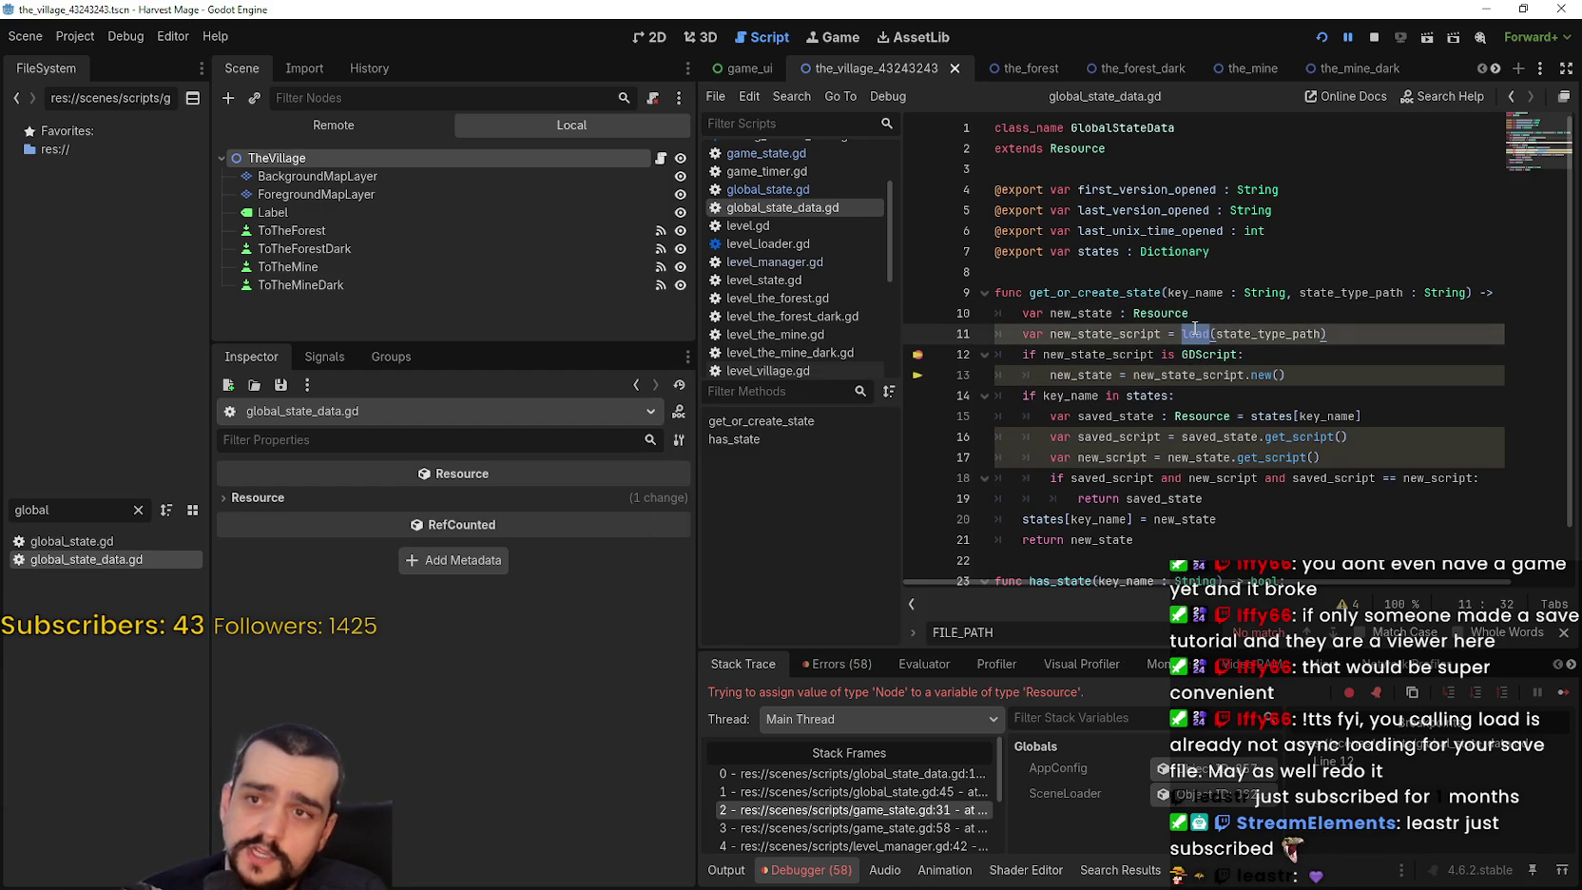
mouse_move(1194, 328)
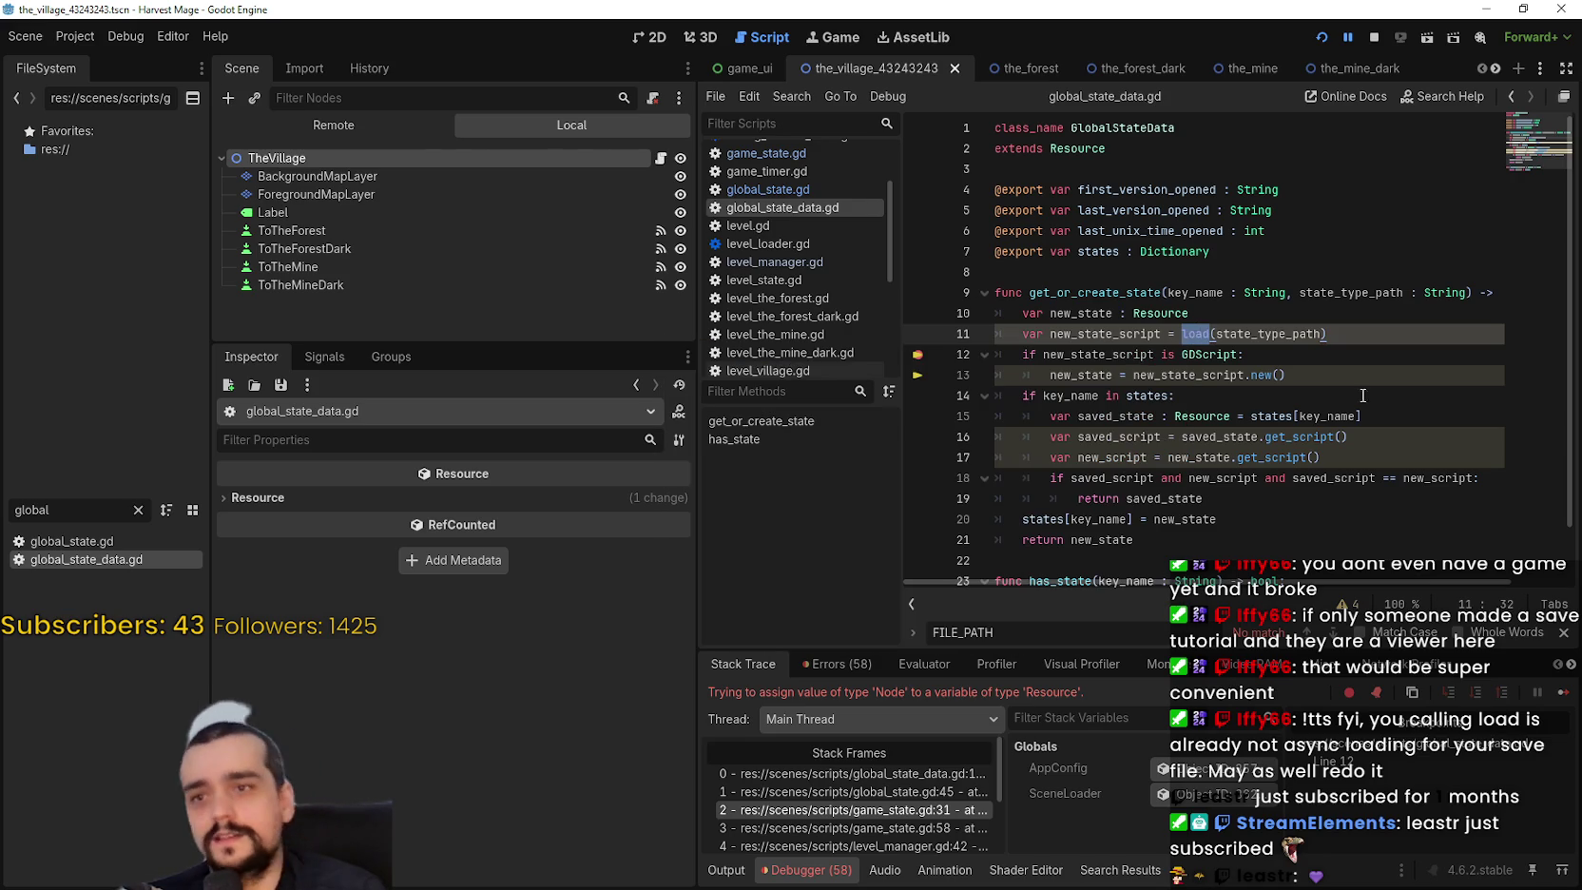
left_click(1334, 352)
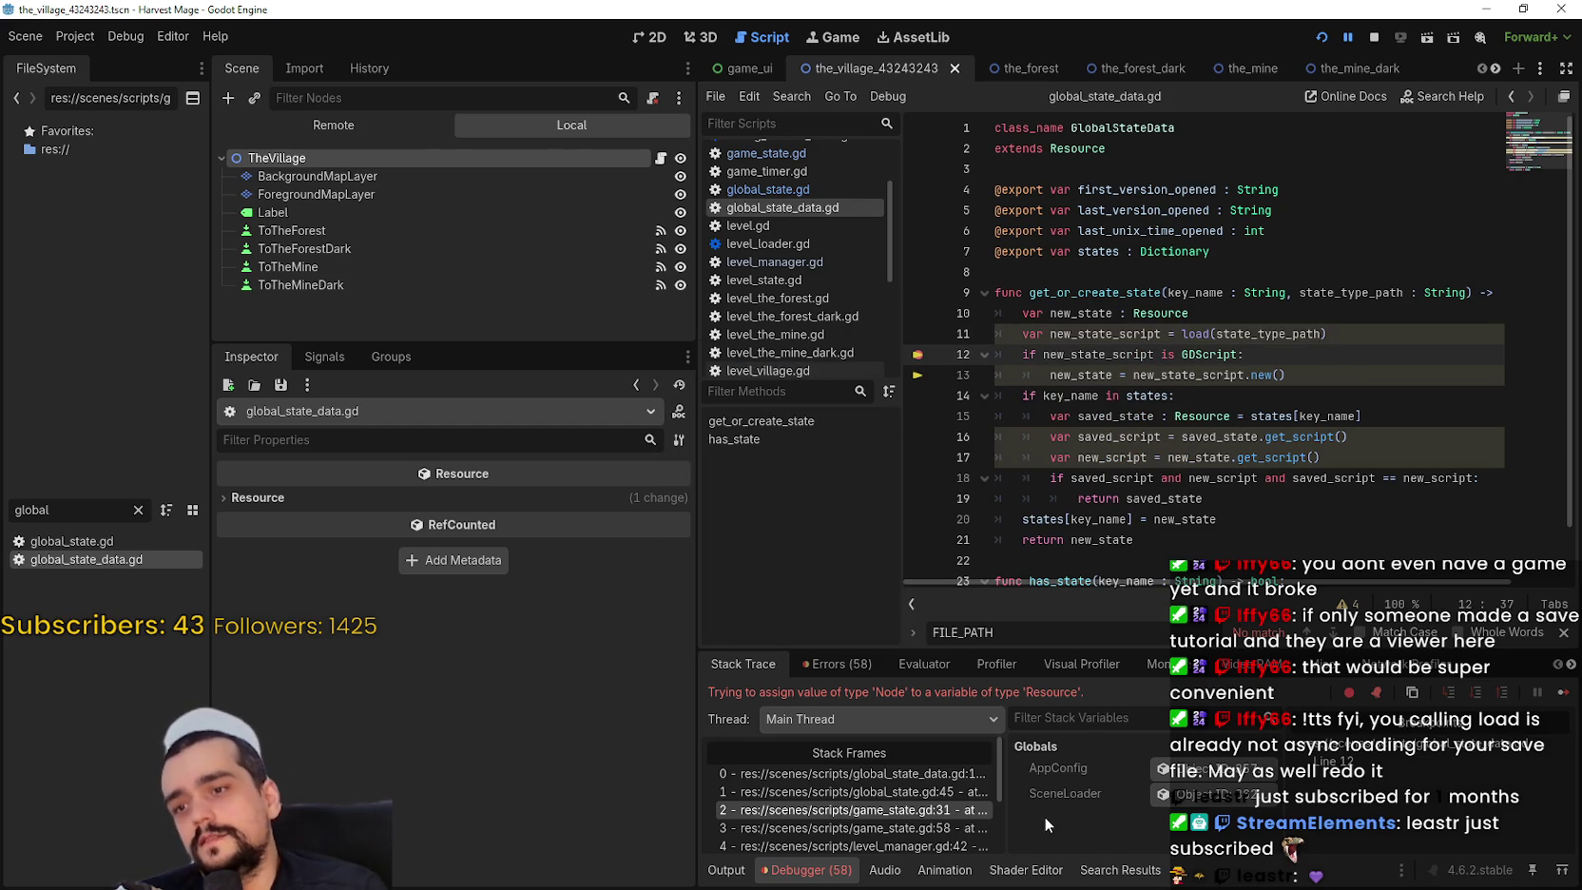
Filter FileSystem by 'game' and open game_state.gd.
left_click_drag(95, 510, 3, 504)
type("ga")
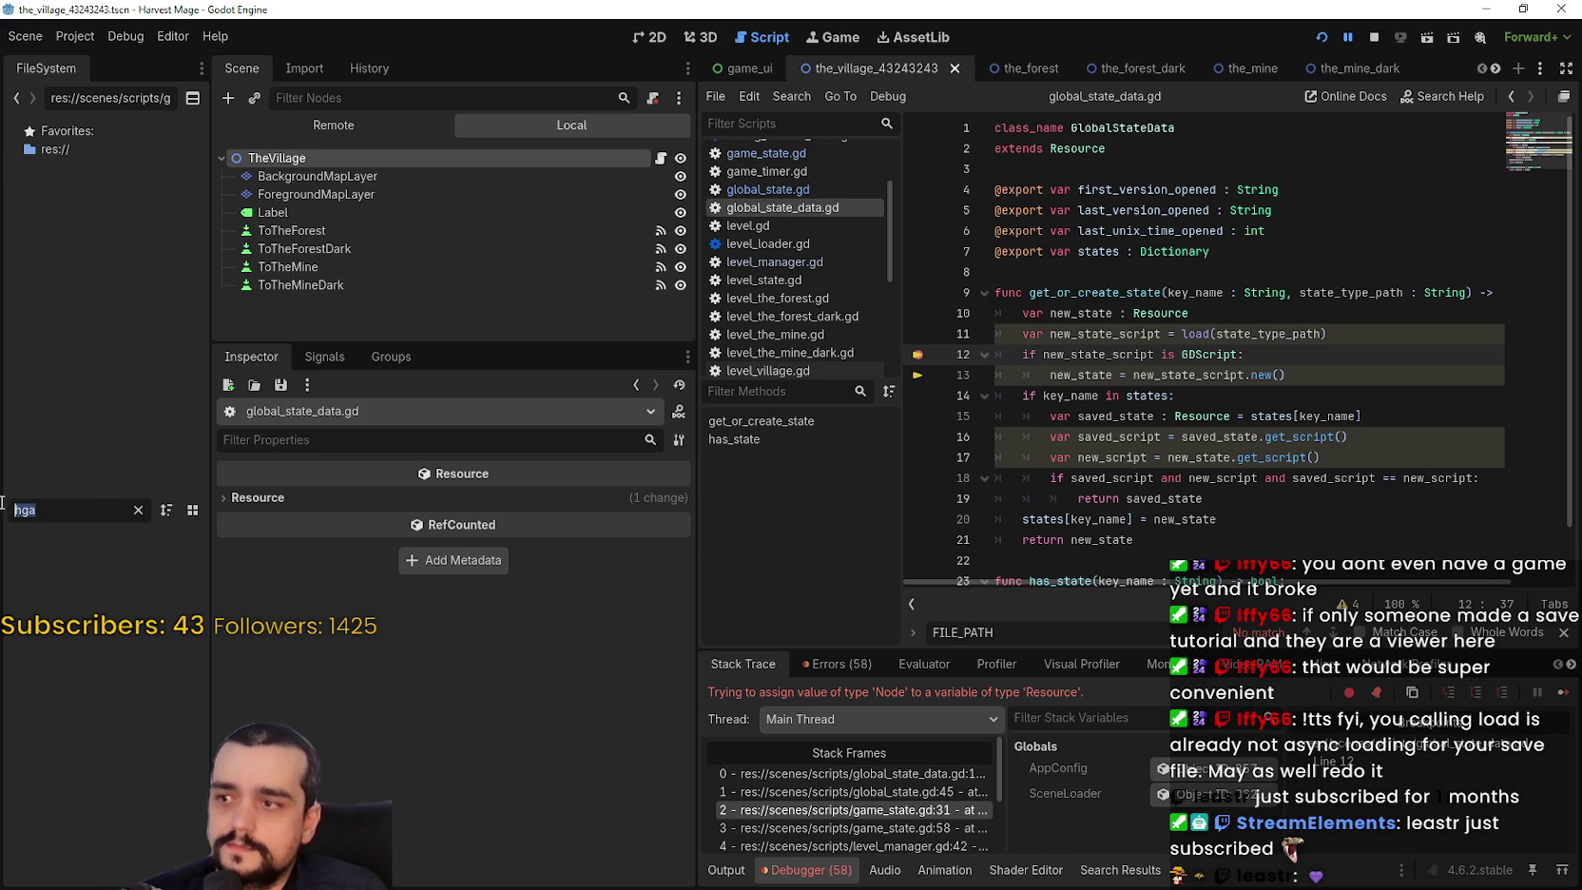
type("me")
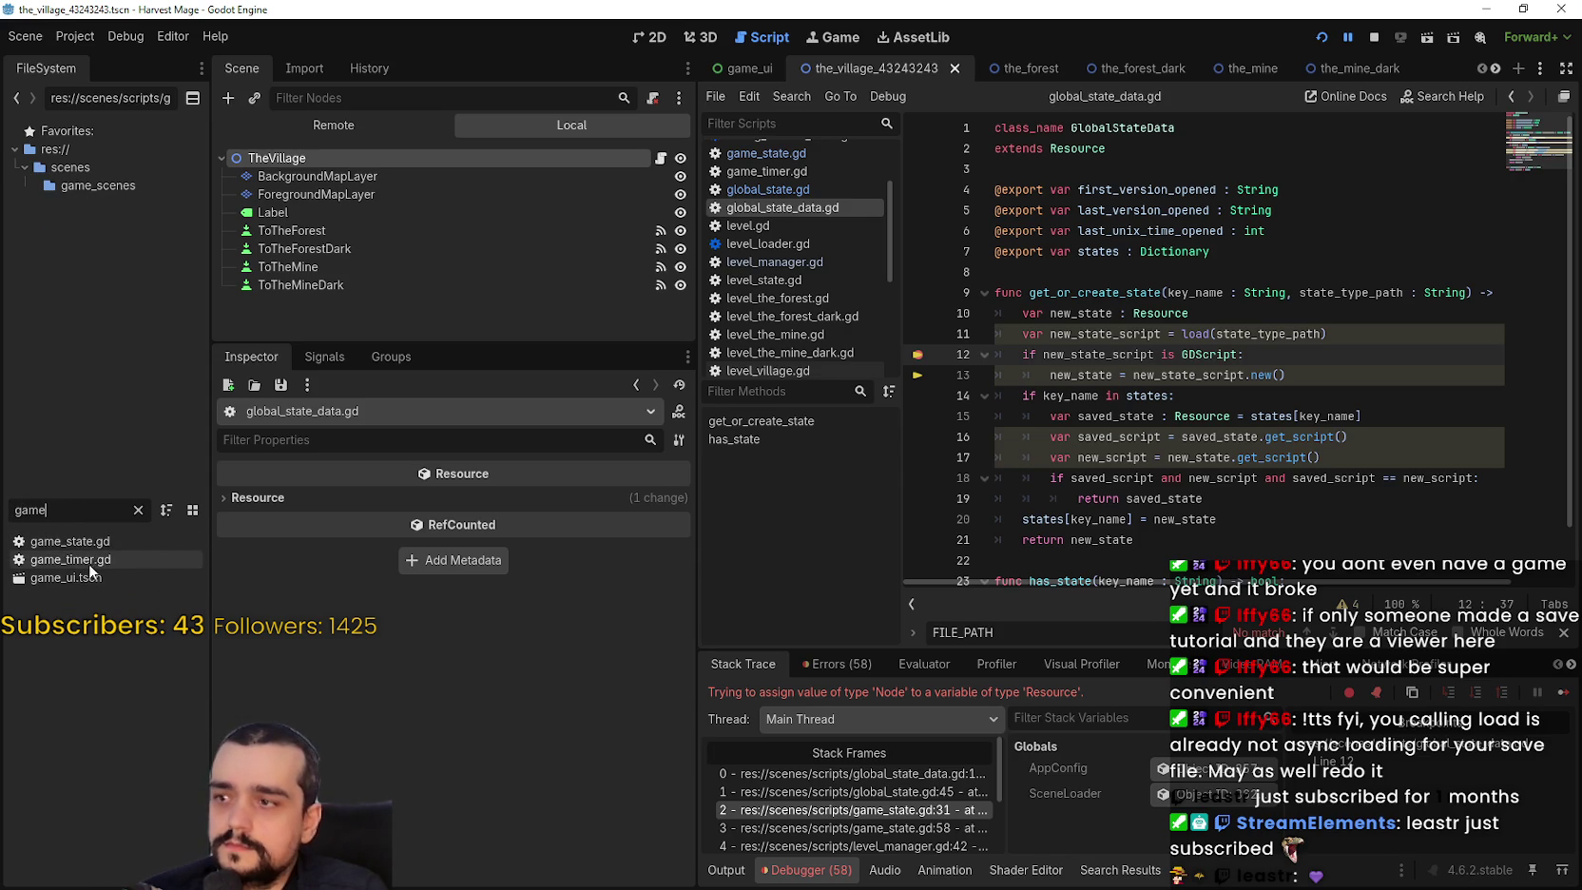
double_click(95, 541)
scroll(1330, 270, "up", 10)
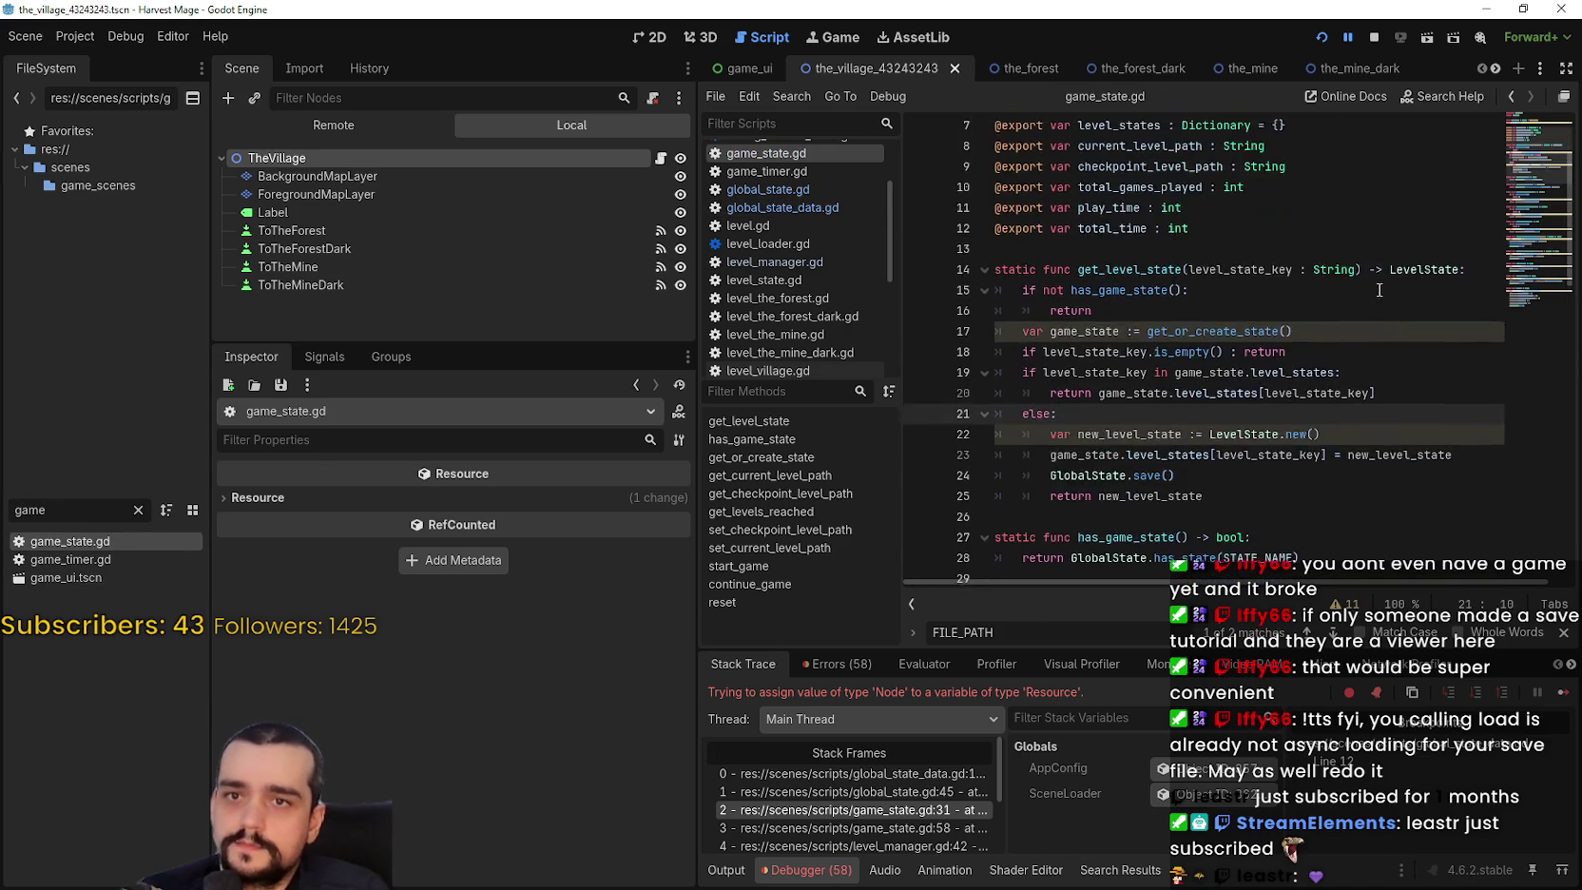
Strip the uid prefix so FILE_PATH is res://scenes/scripts/game_state.gd, then restart the game.
left_click_drag(1265, 210, 1119, 210)
key("BackSpace")
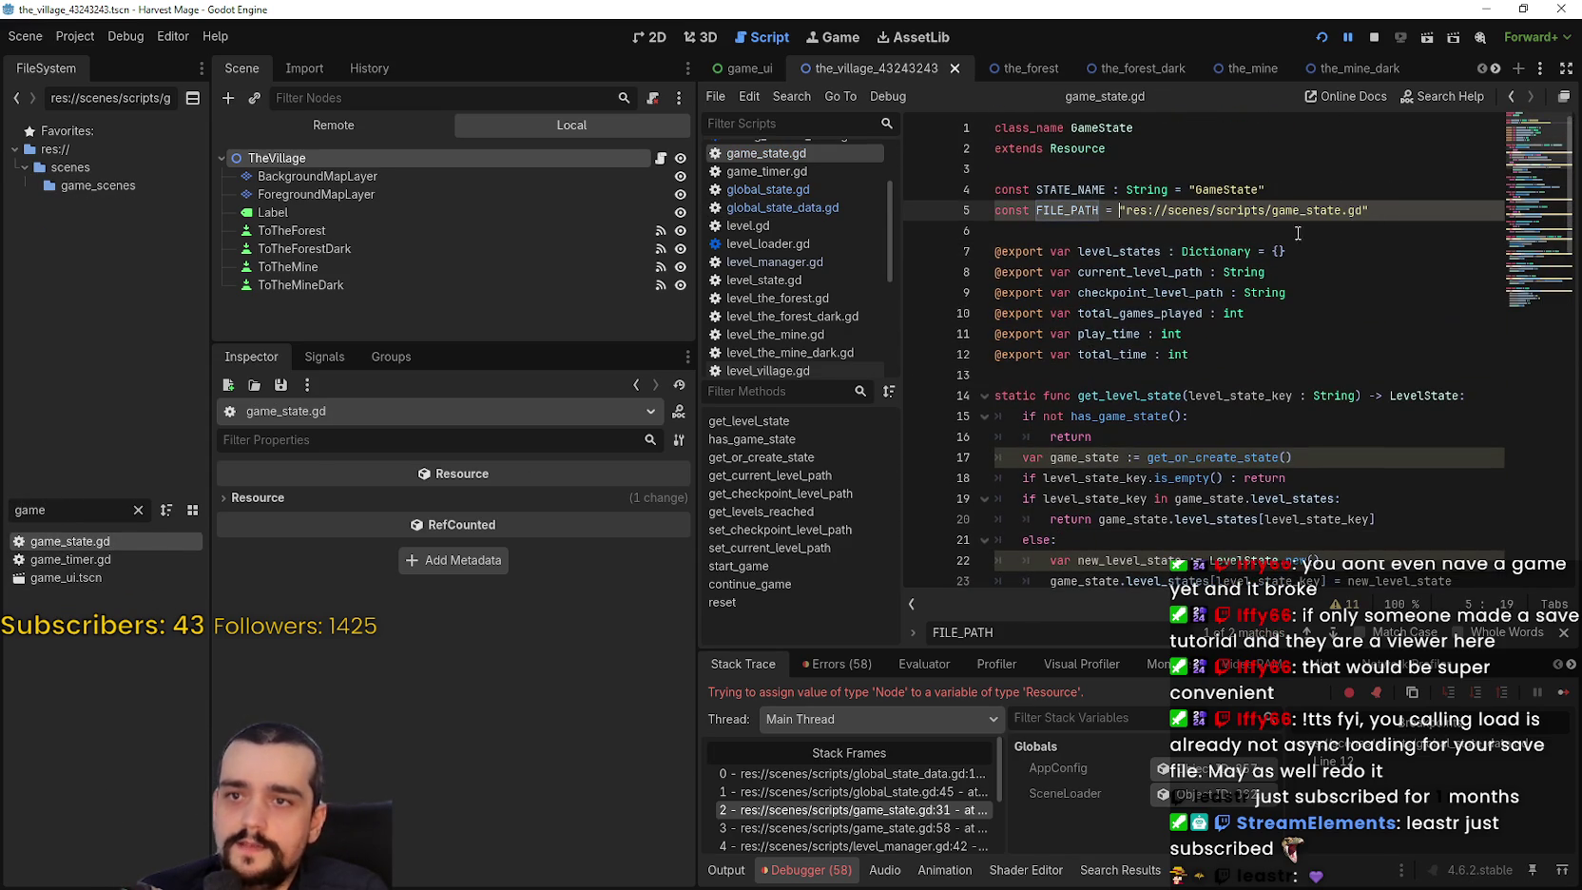
left_click(1289, 228)
left_click(1369, 40)
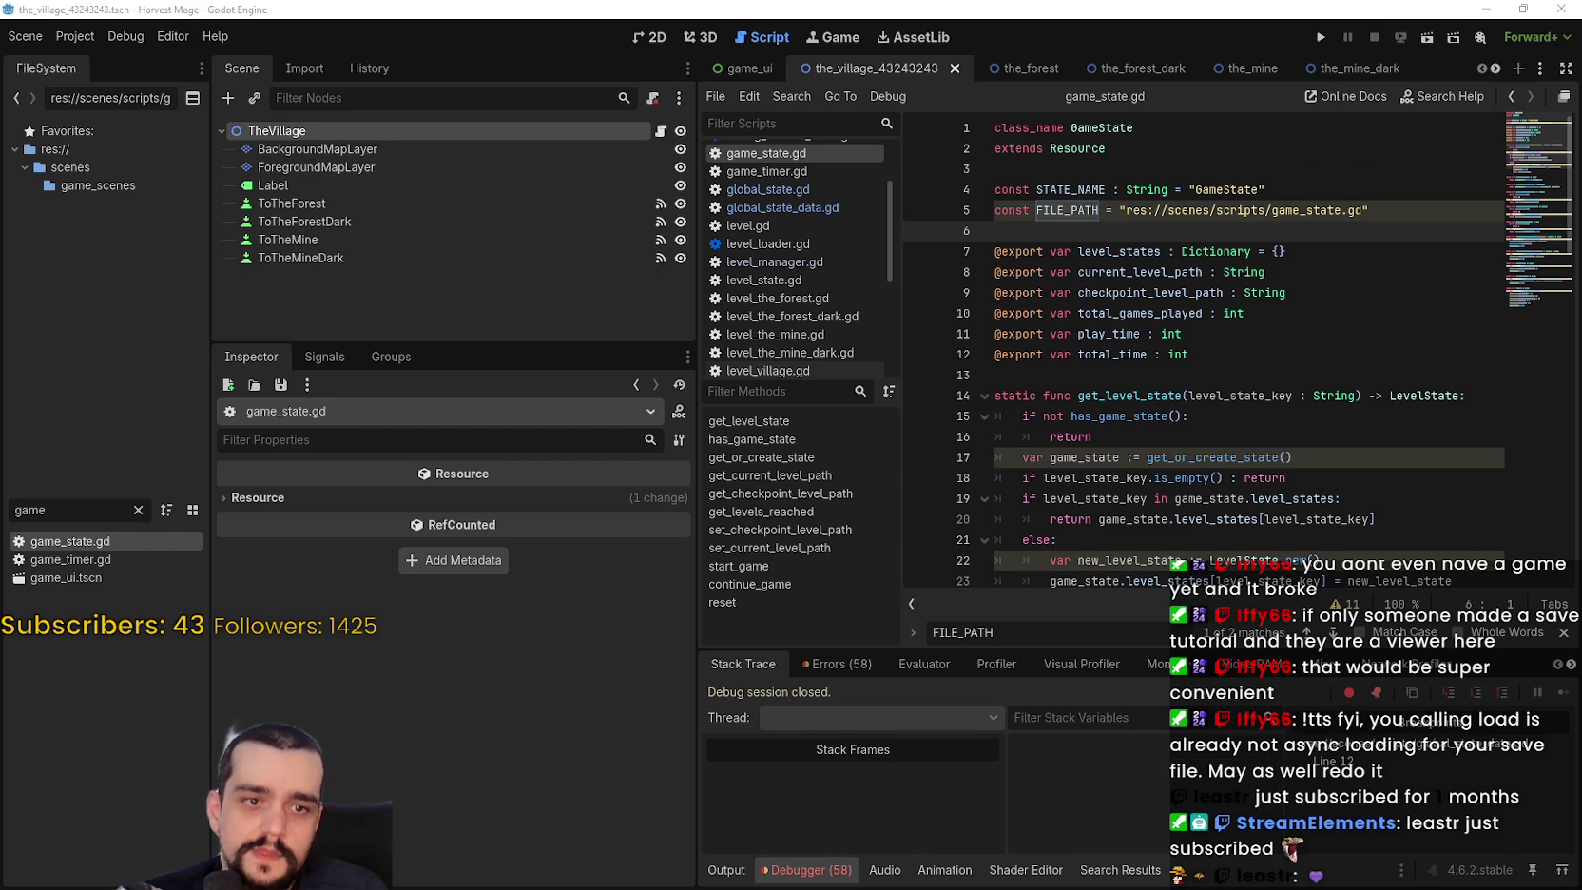
left_click(1320, 37)
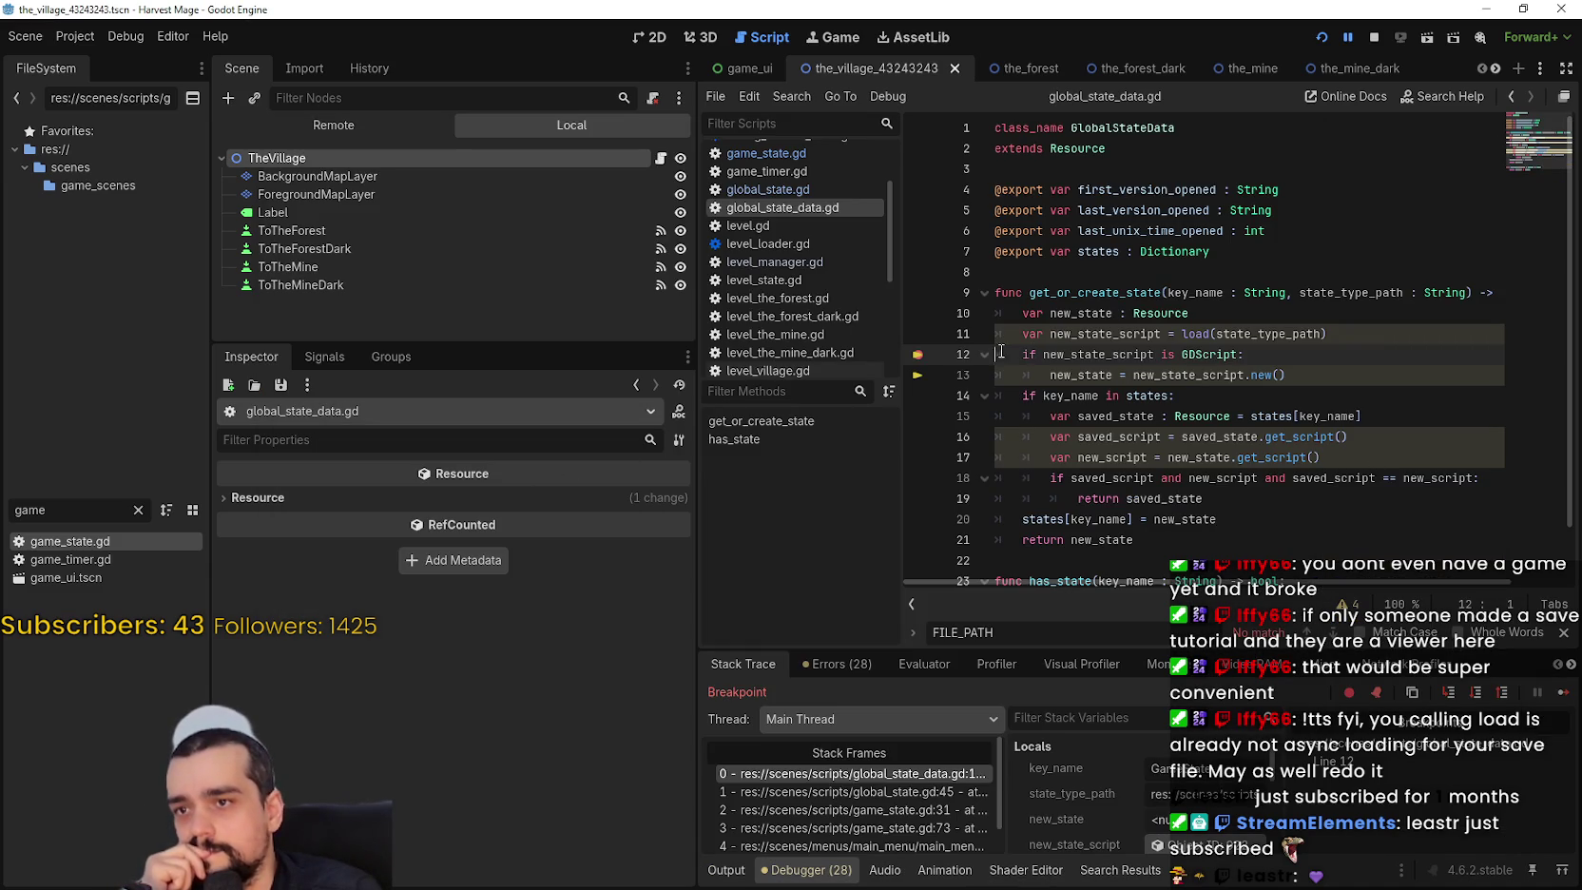
Remove the line 12 breakpoint, resume, and visit the dark forest and back.
left_click(917, 353)
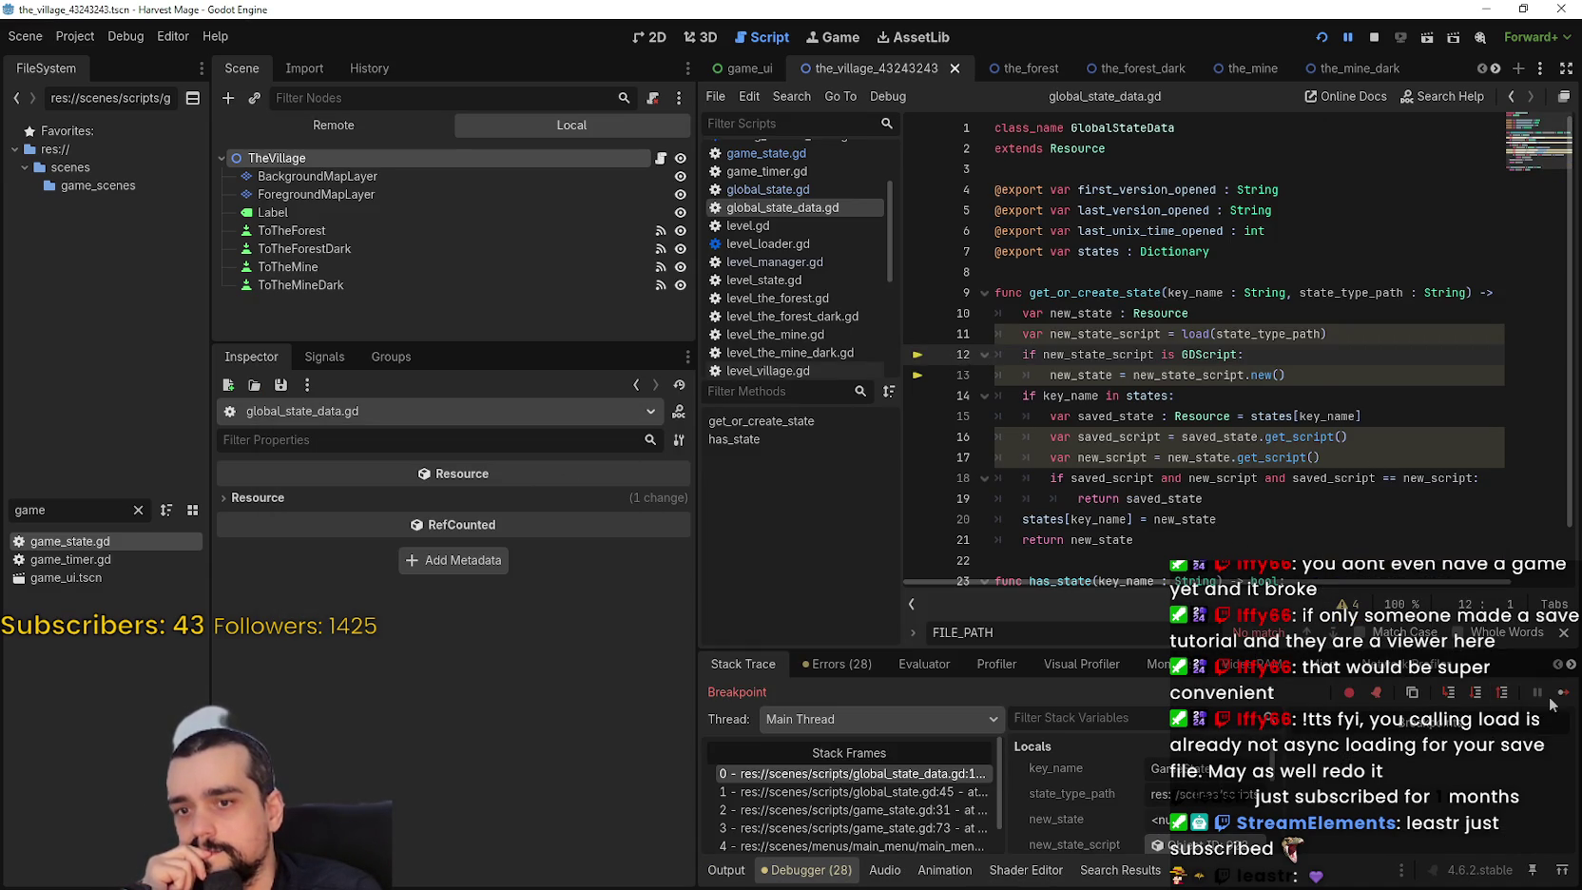
left_click(1538, 695)
left_click(870, 436)
left_click(691, 514)
Travel from the village into the forest, the mine and the forest again, returning each time.
left_click(552, 448)
left_click(903, 527)
left_click(754, 538)
left_click(722, 521)
left_click(475, 437)
left_click(841, 518)
scroll(1179, 465, "down", 3)
scroll(1061, 340, "up", 2)
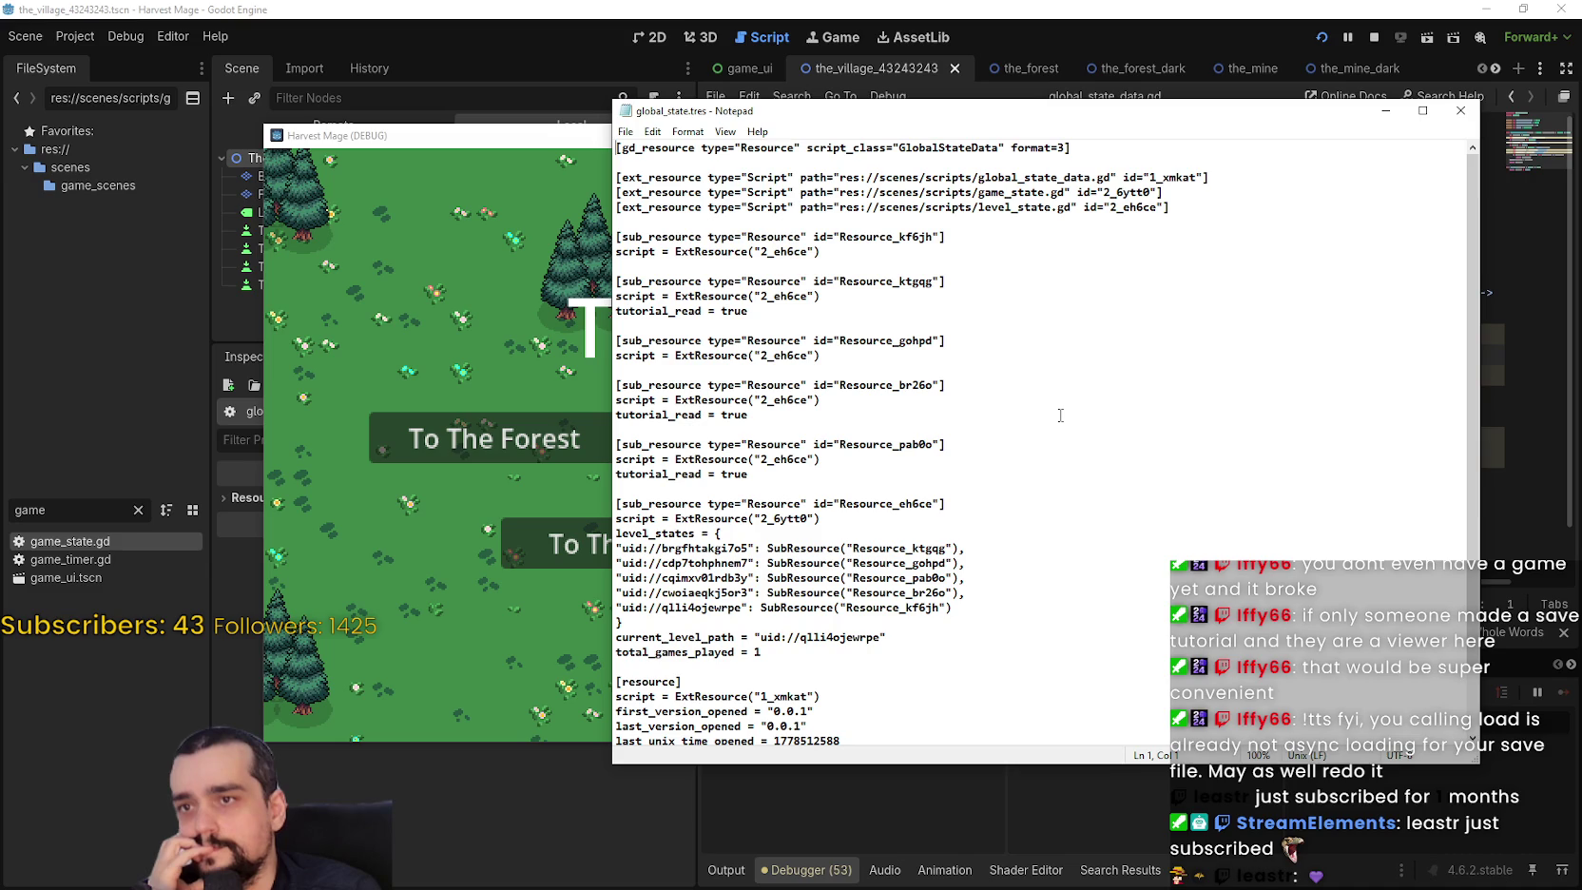
scroll(1065, 411, "down", 2)
left_click(708, 438)
left_click(1240, 695, "shift")
left_click(1150, 609)
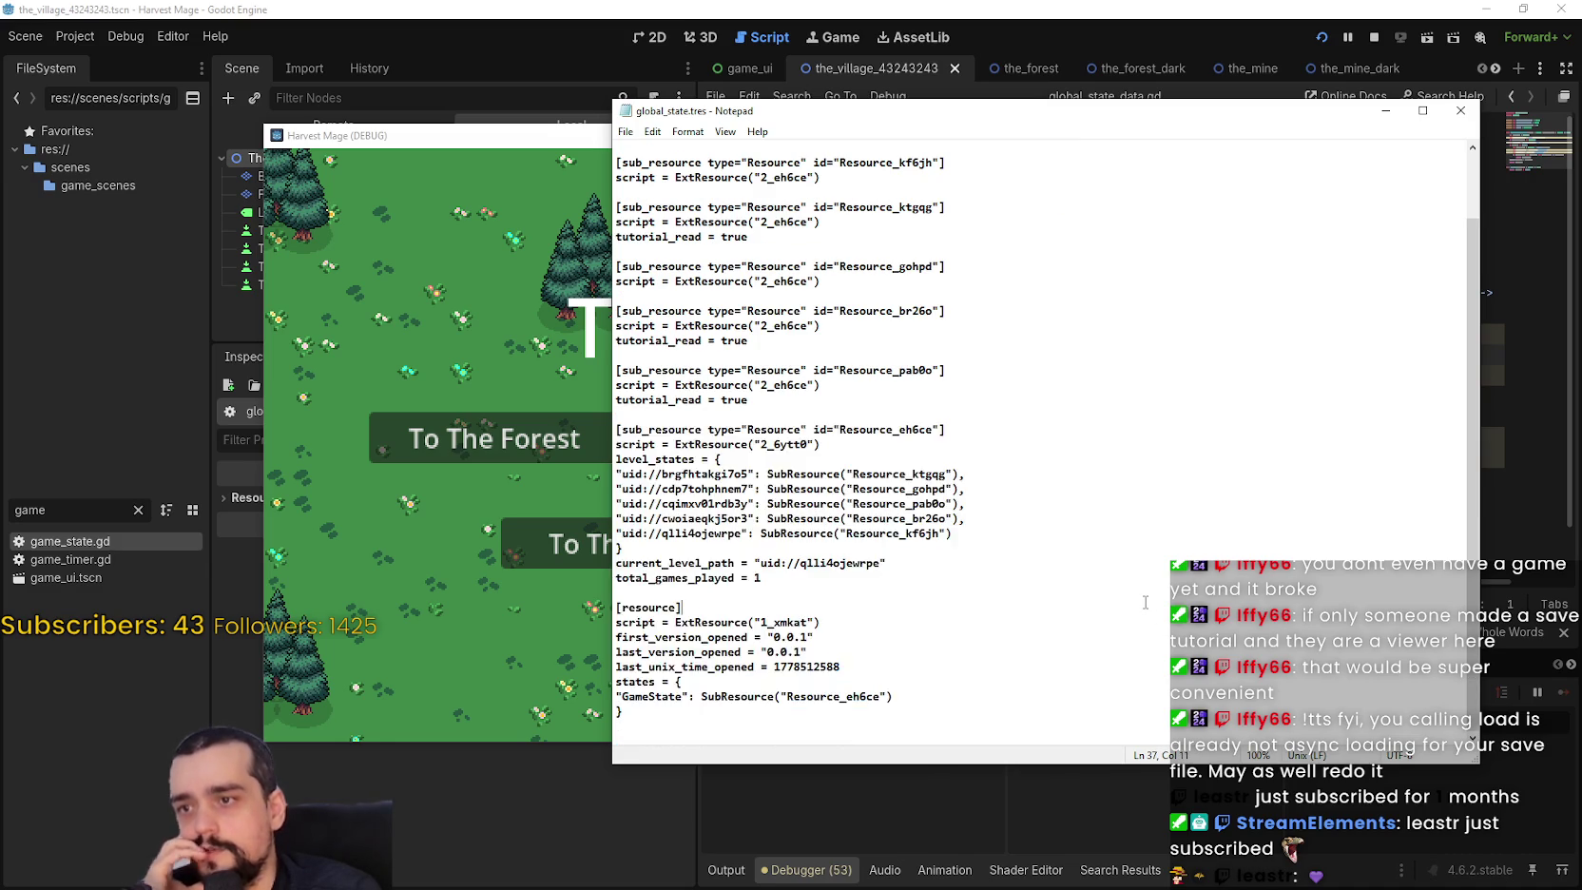
scroll(1147, 604, "up", 2)
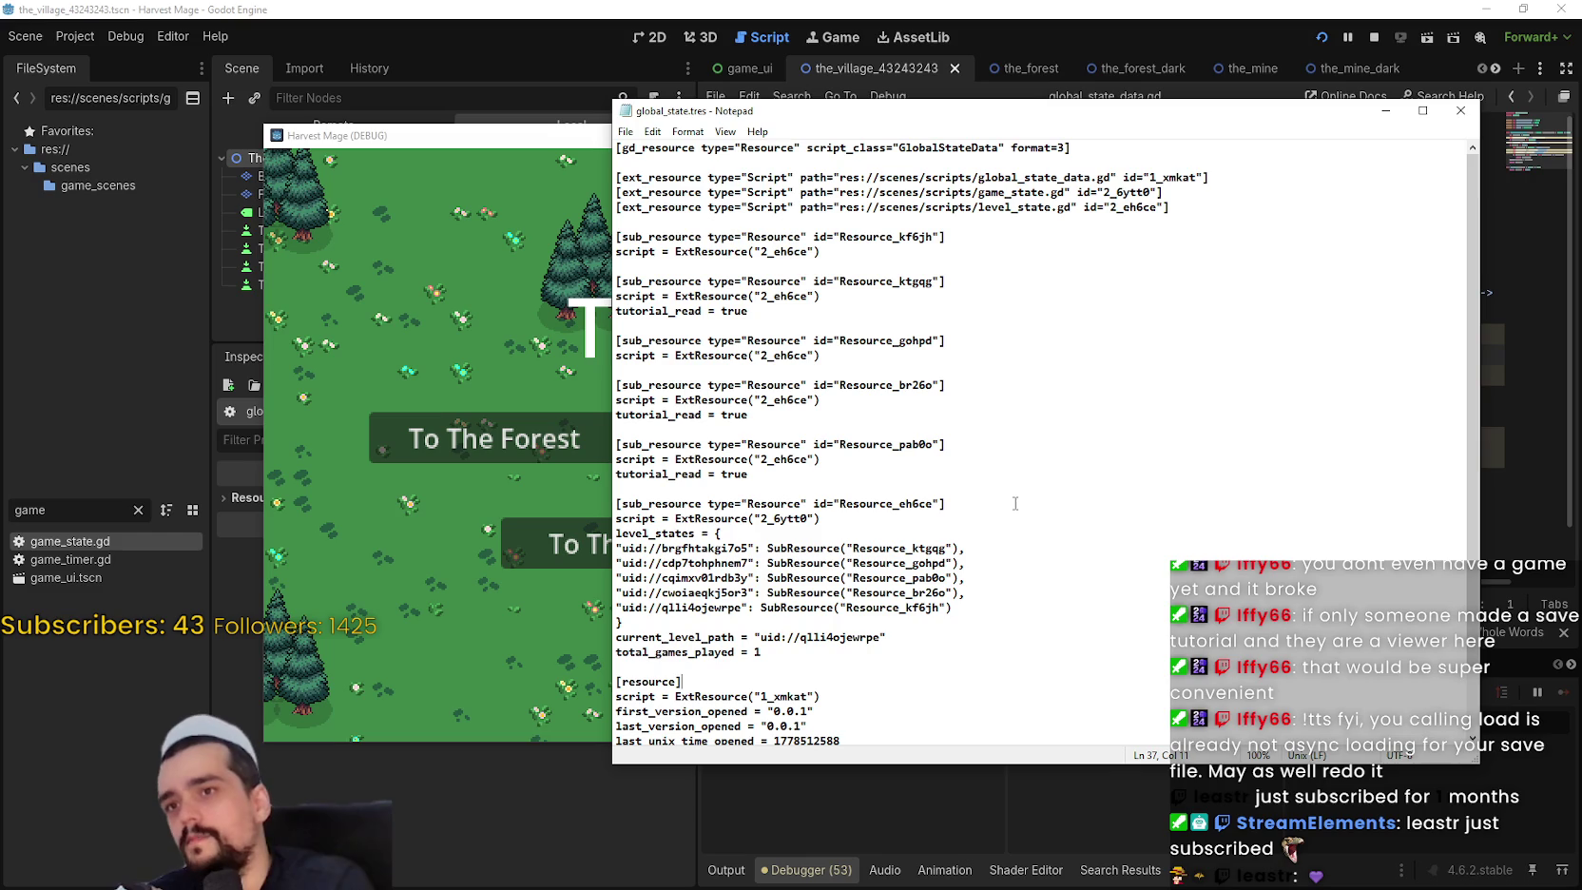
left_click(1139, 63)
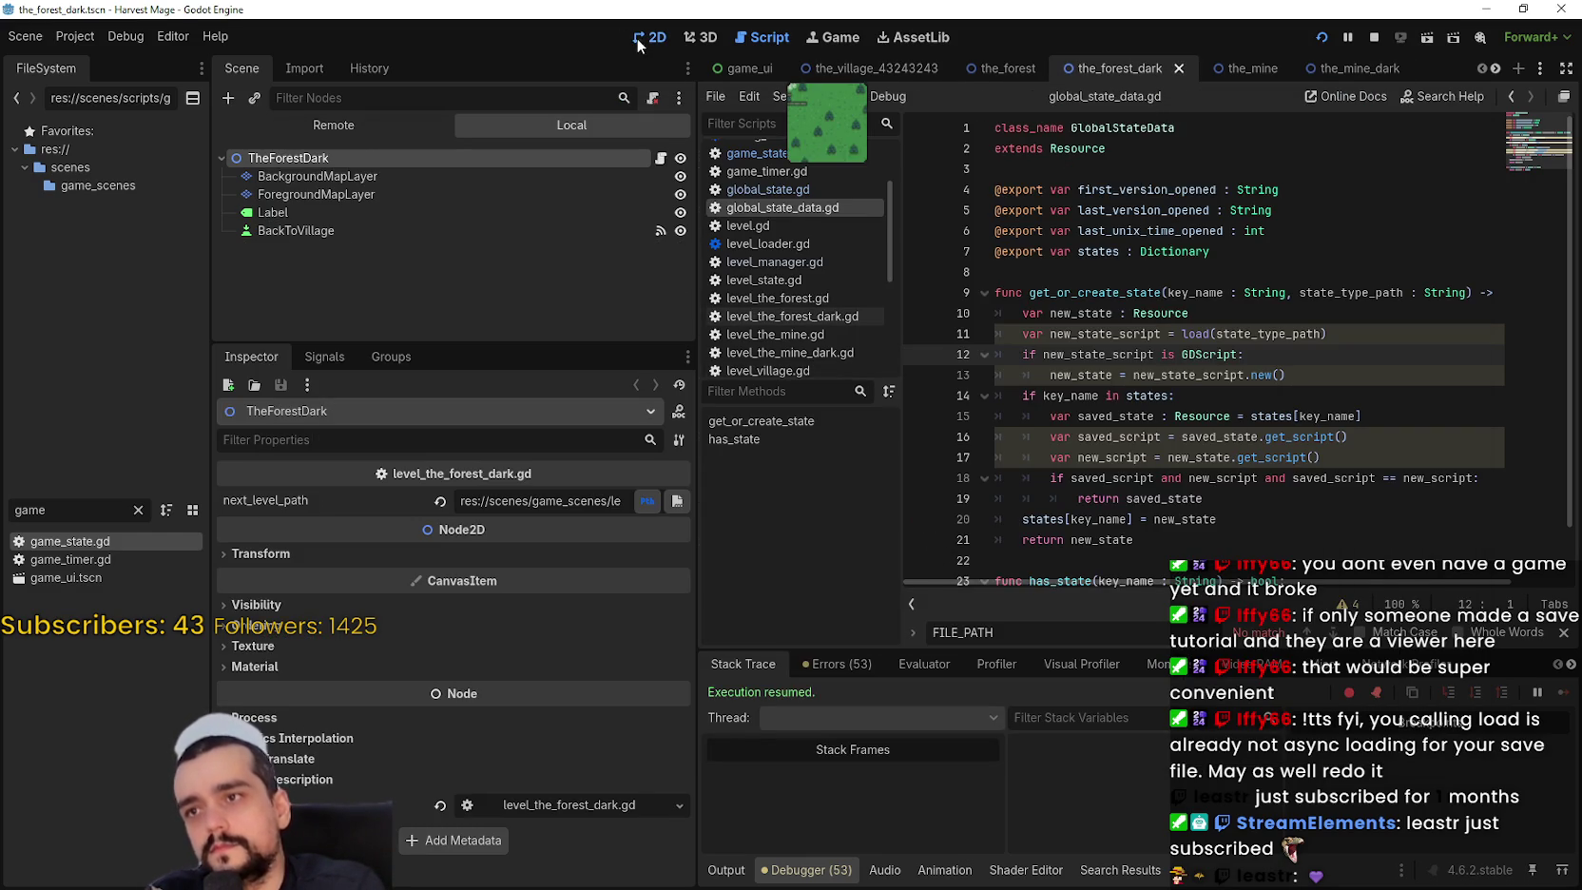
Open level_the_forest_dark.gd from the dark forest scene's 2D view.
left_click(649, 37)
left_click(660, 158)
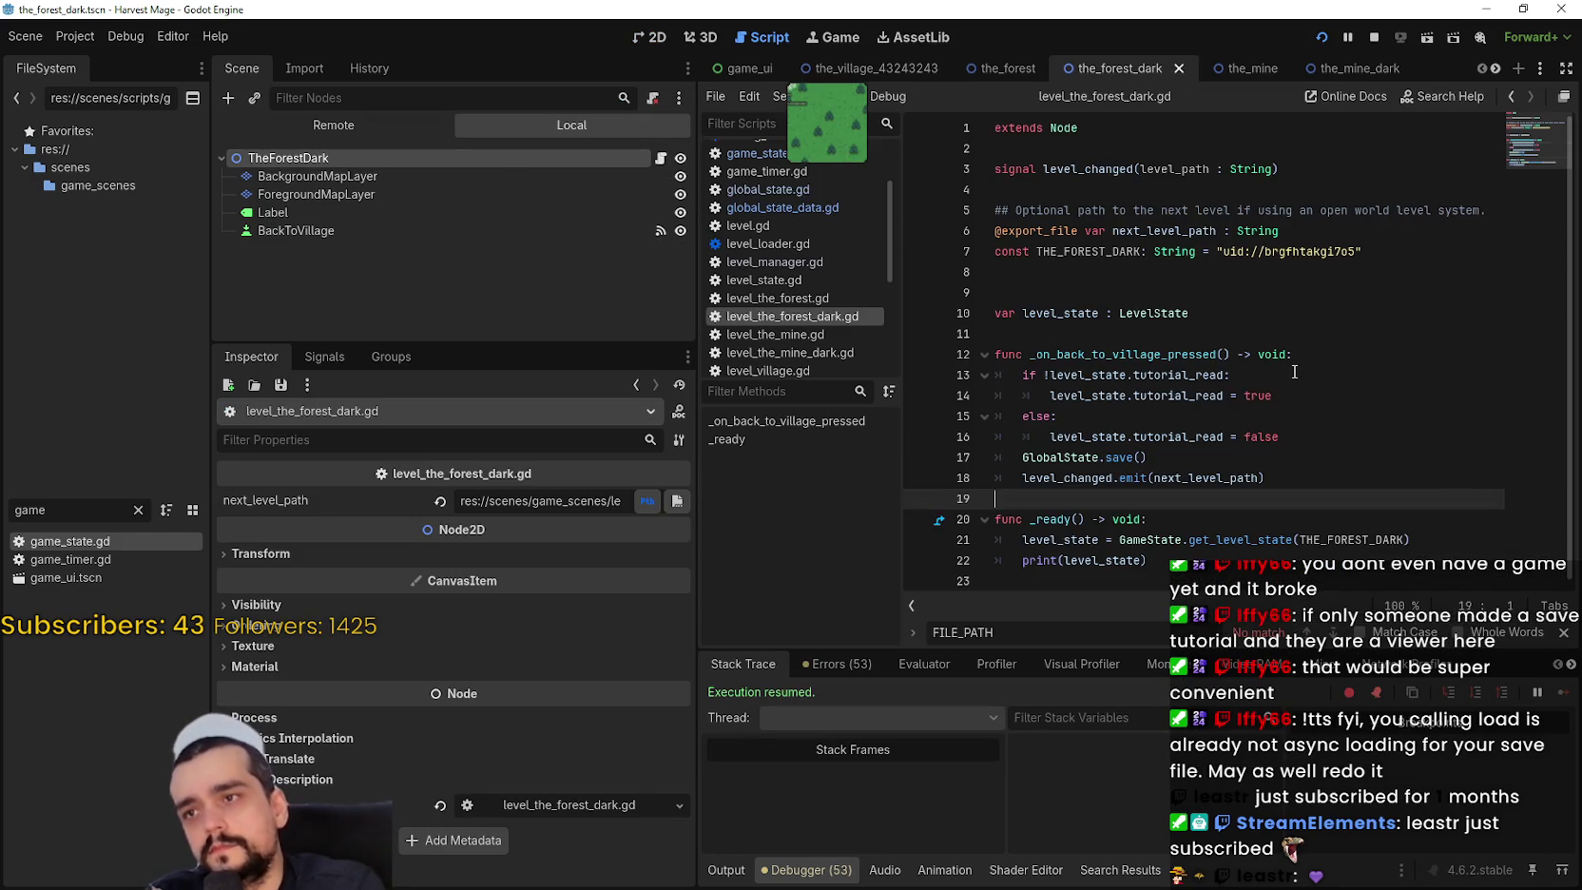
key("Up")
key("Up")
key("Up")
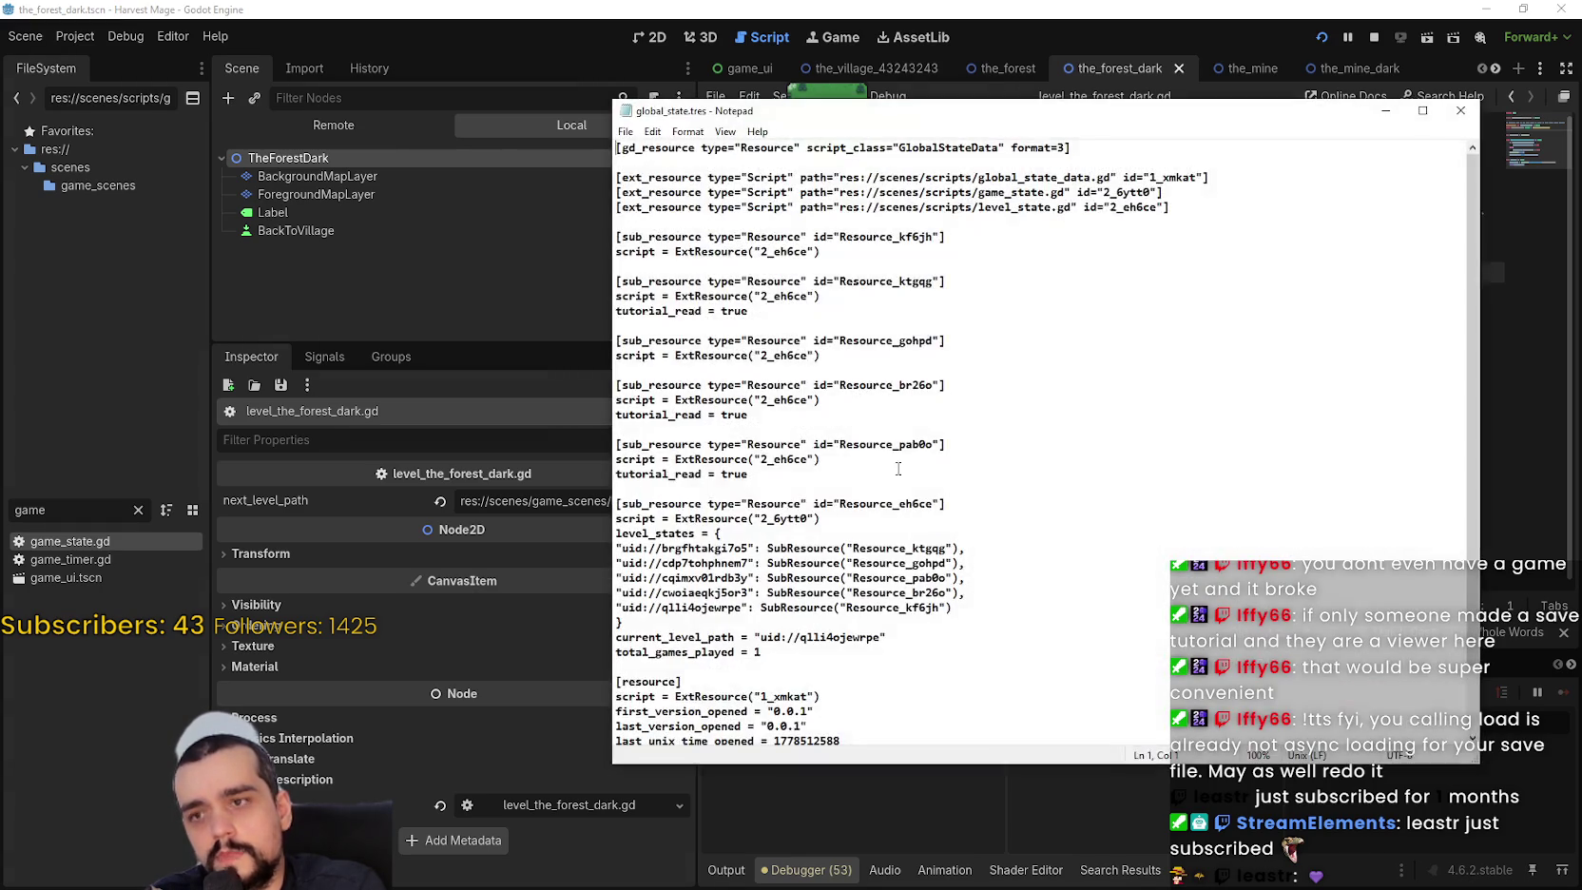
Compare the level uid lines in global_state.tres's level_states, then close Notepad.
scroll(856, 427, "down", 3)
left_click(622, 503)
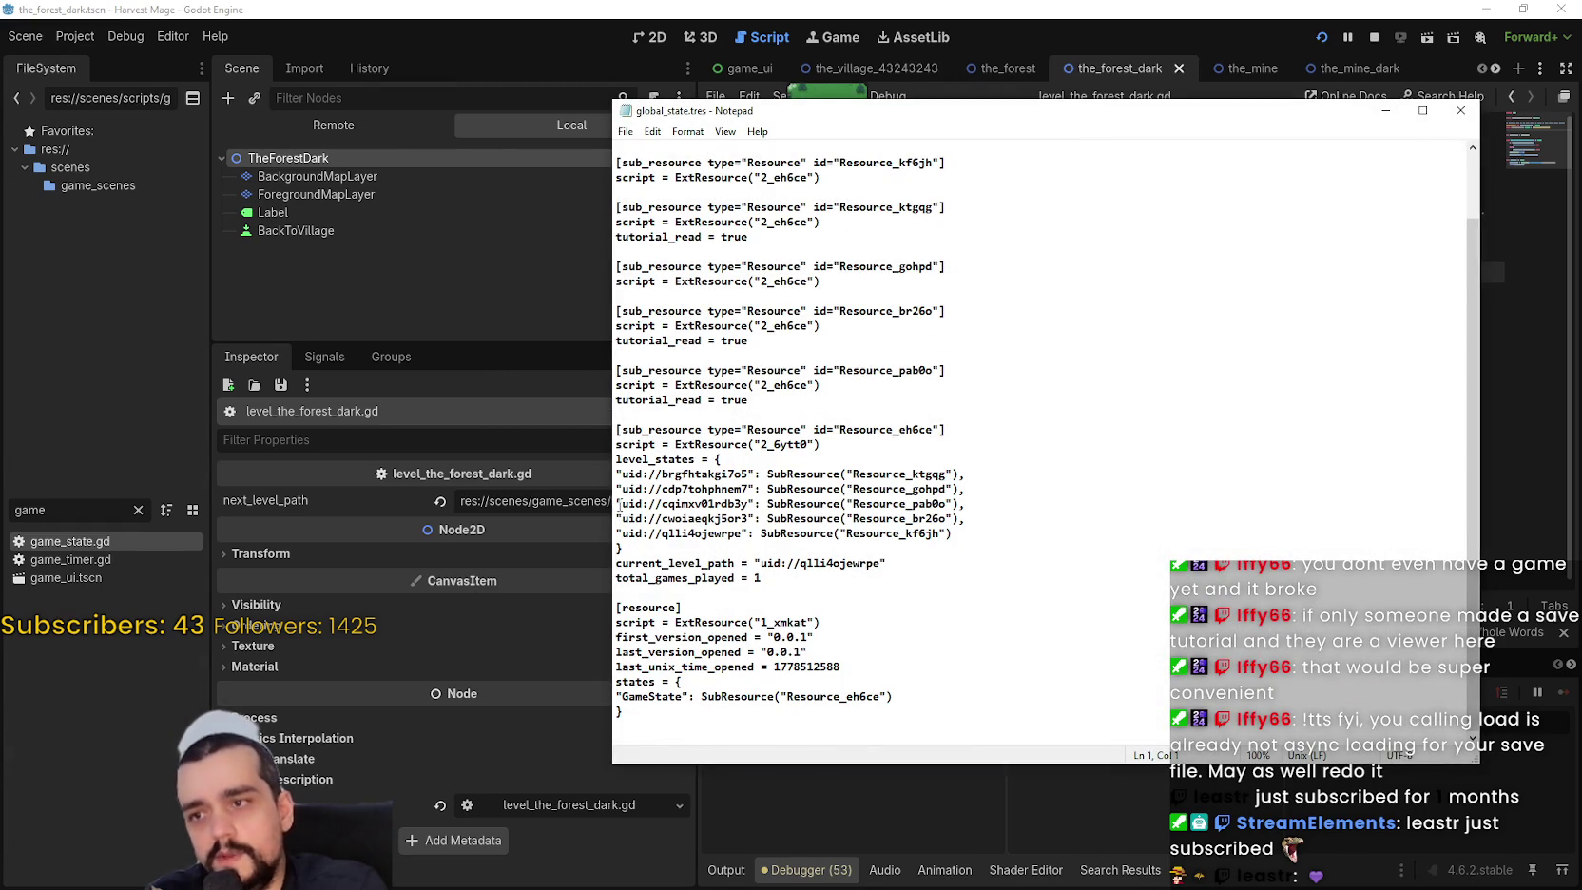
mouse_move(623, 503)
left_mouse_down()
mouse_move(1043, 506)
mouse_move(992, 480)
mouse_move(655, 460)
left_mouse_up()
left_click(1006, 477)
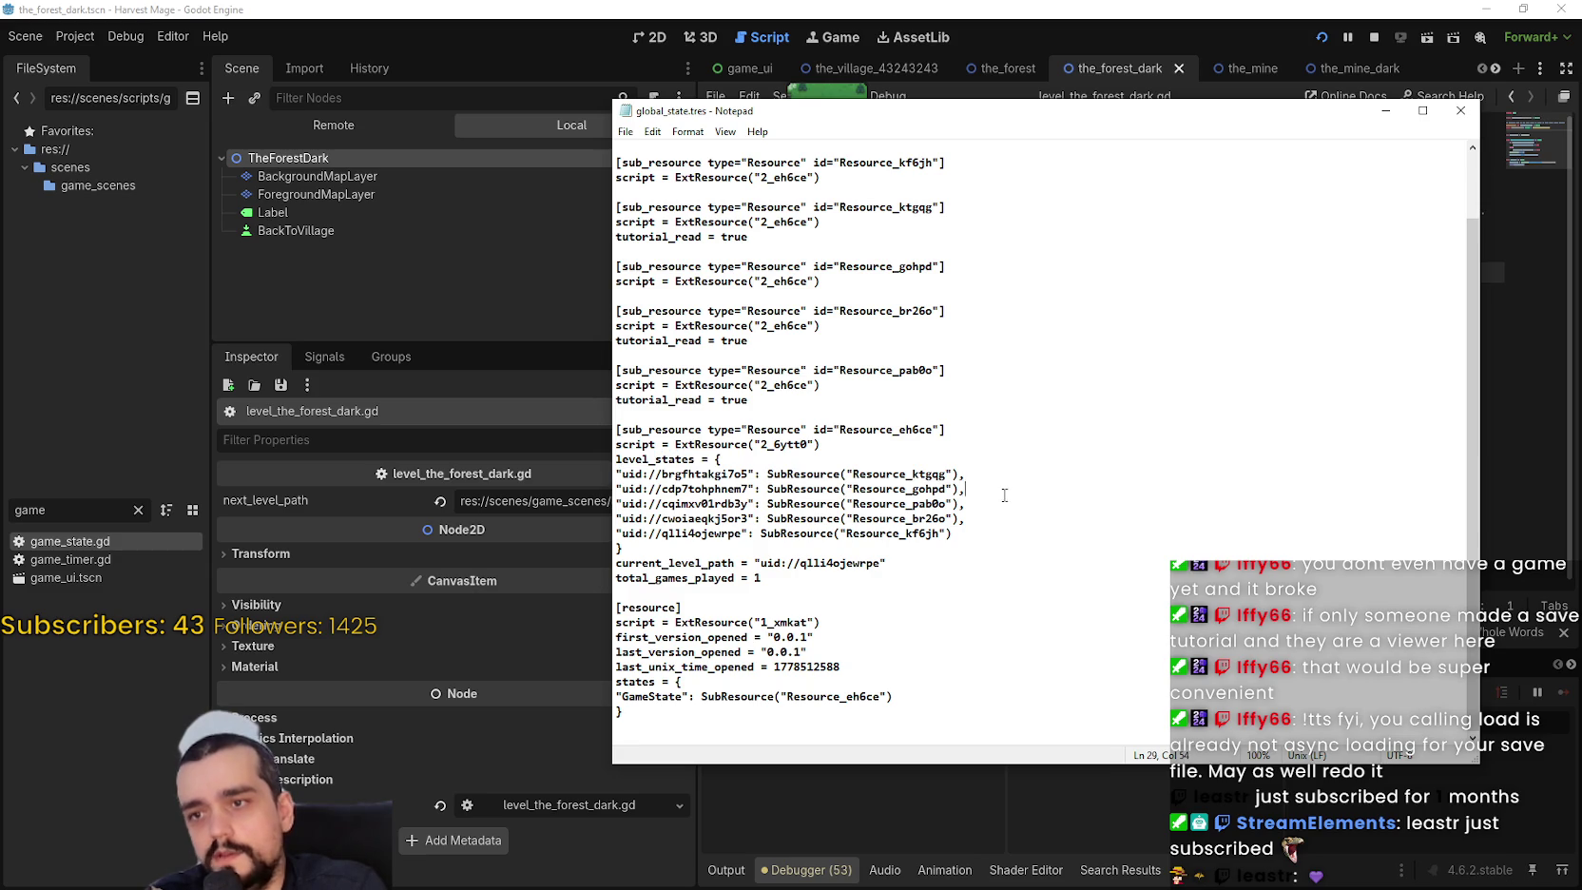
left_click_drag(1004, 494, 1009, 466)
left_click(1015, 510)
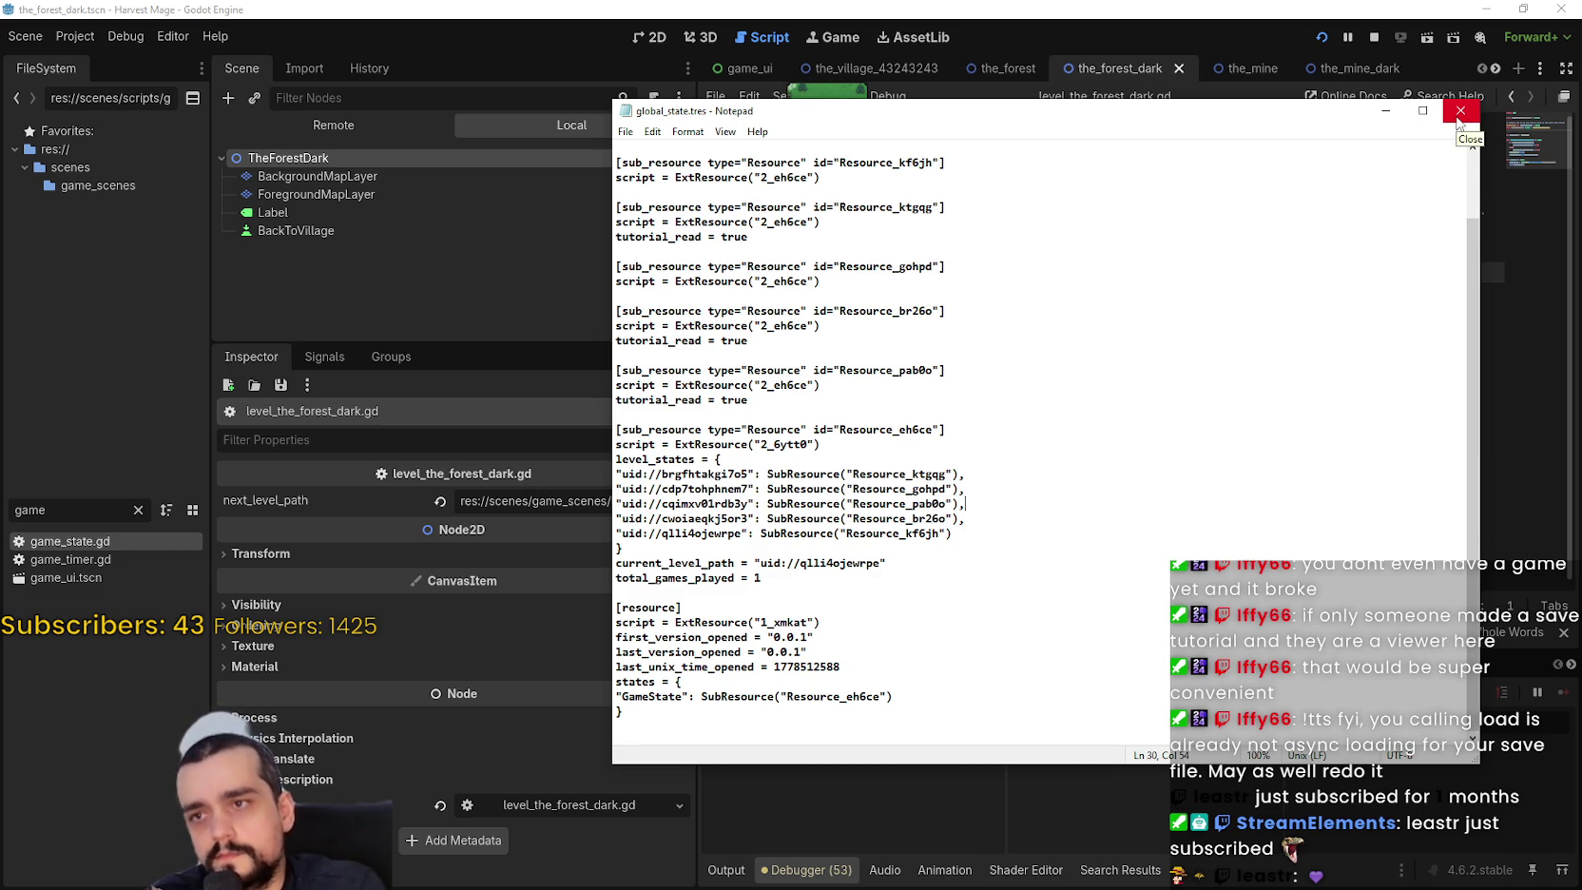
scroll(1323, 418, "up", 2)
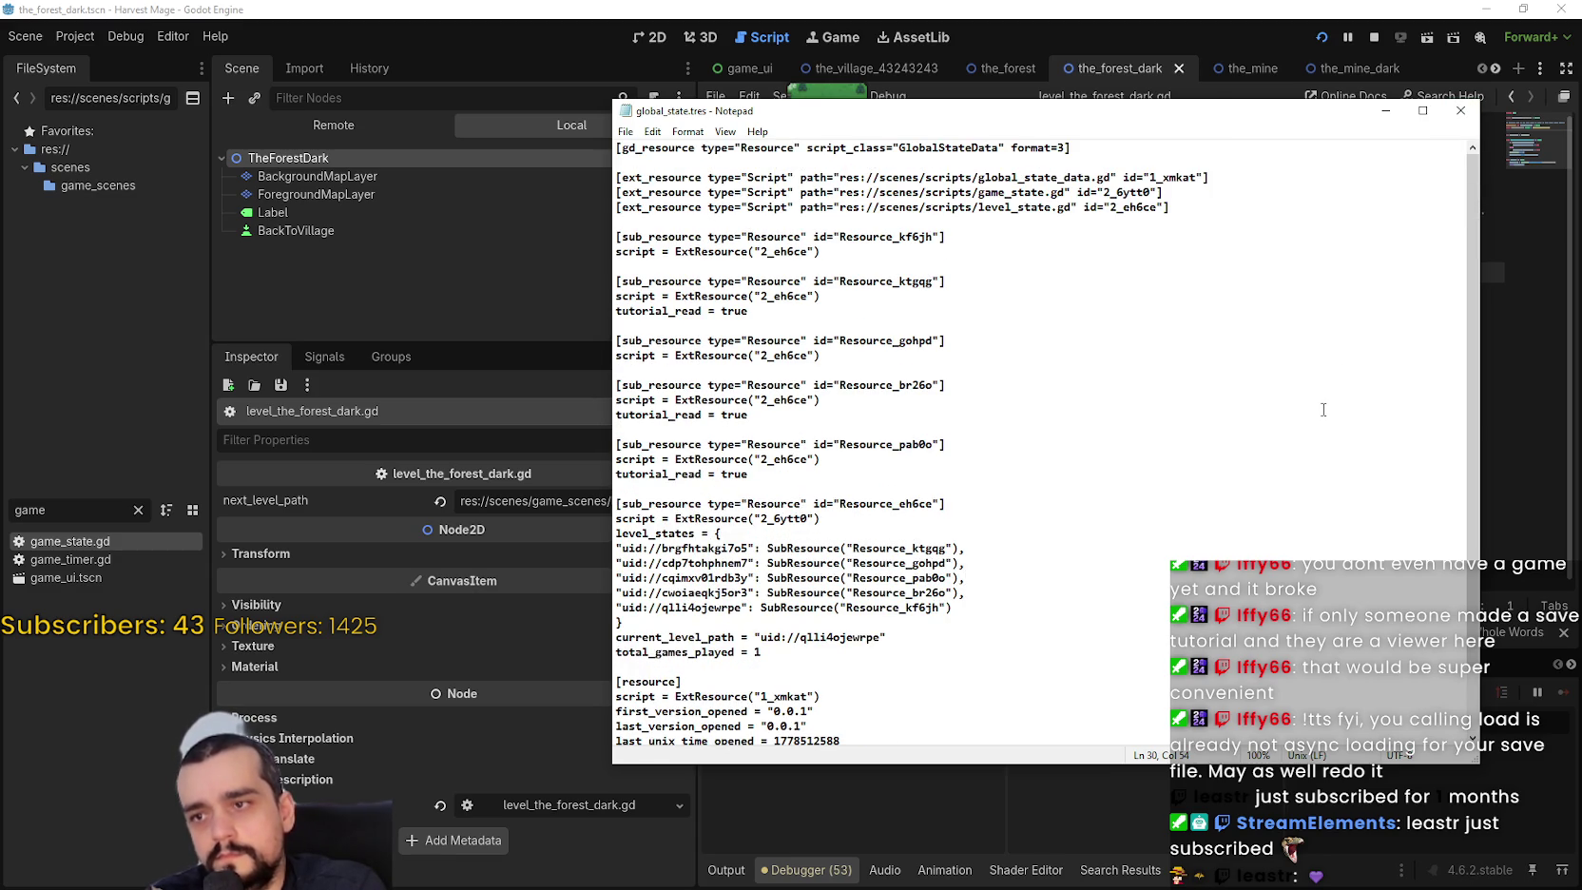
scroll(1323, 410, "down", 2)
left_click(1466, 114)
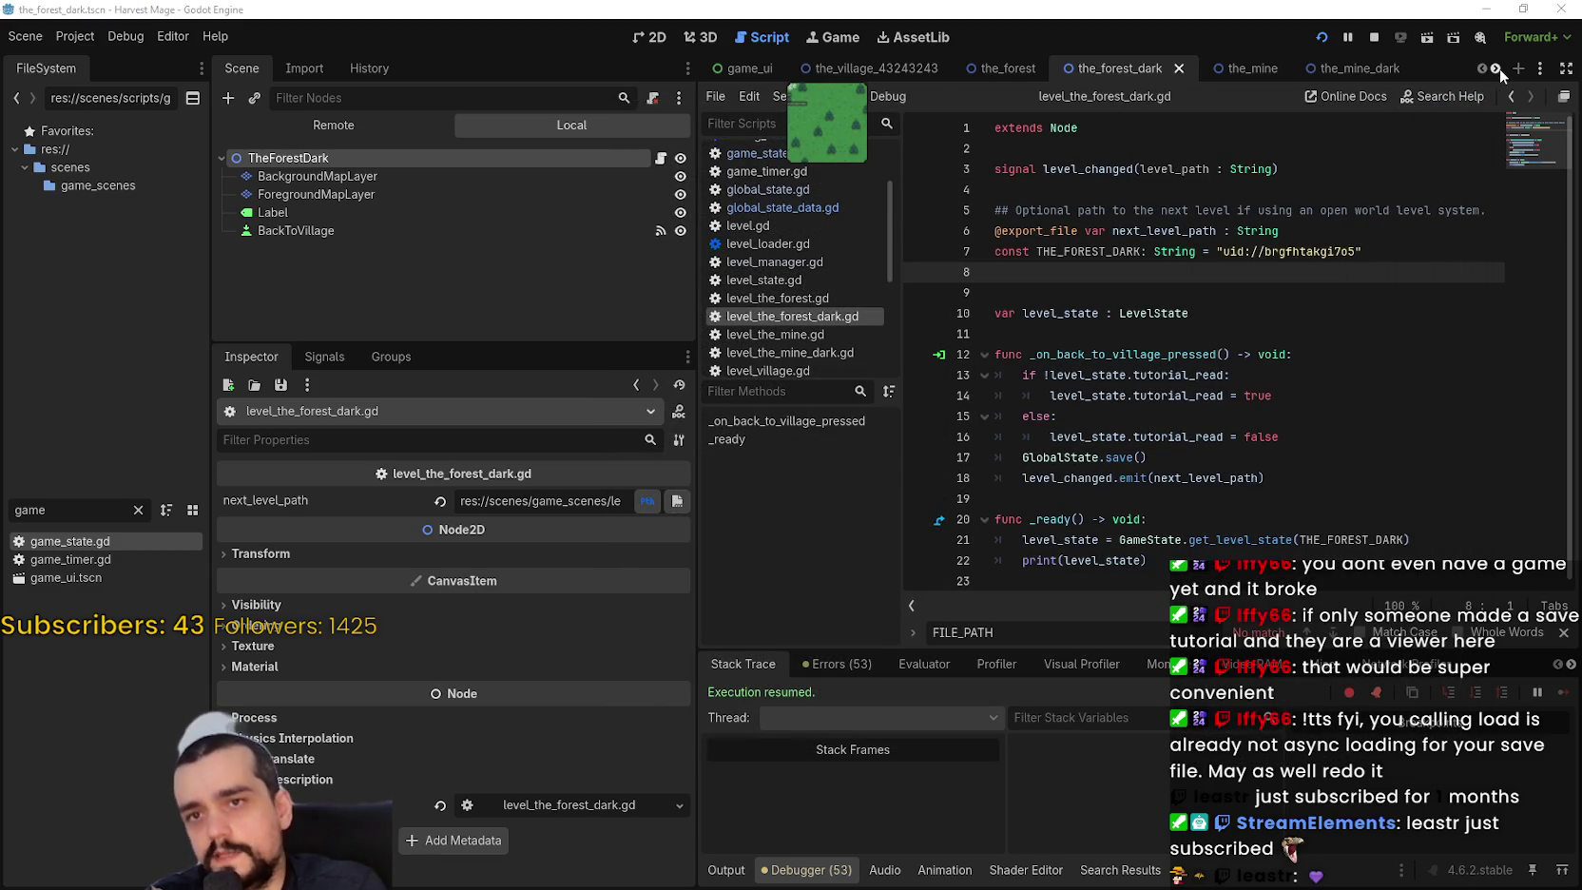
left_click(1497, 68)
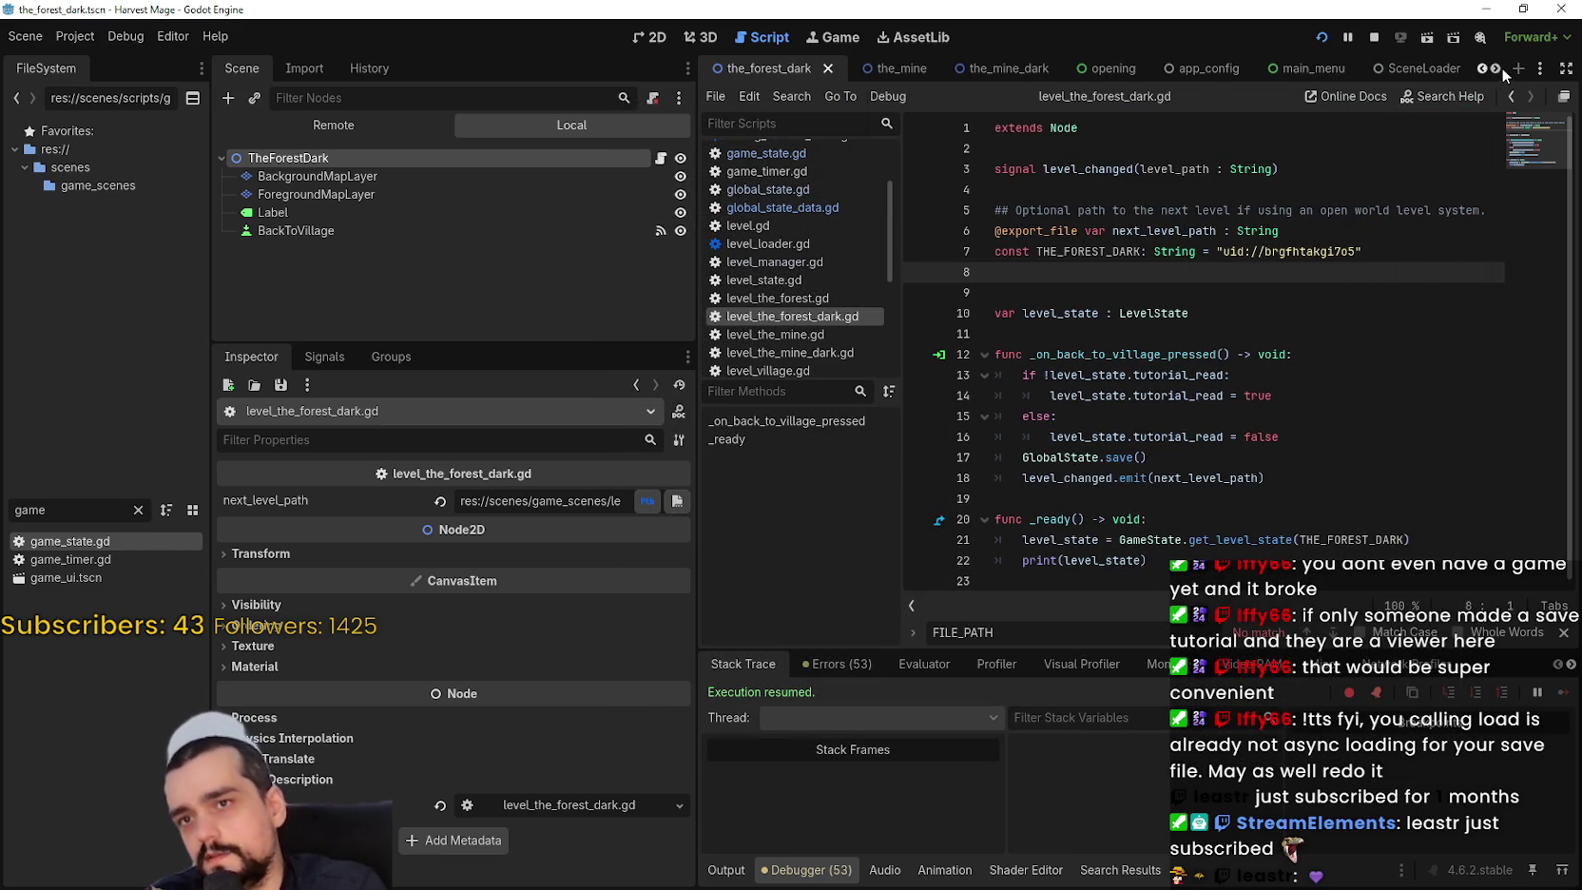
Run the game from the_mine_dark scene and travel between the village, mine and forest levels.
left_click(993, 69)
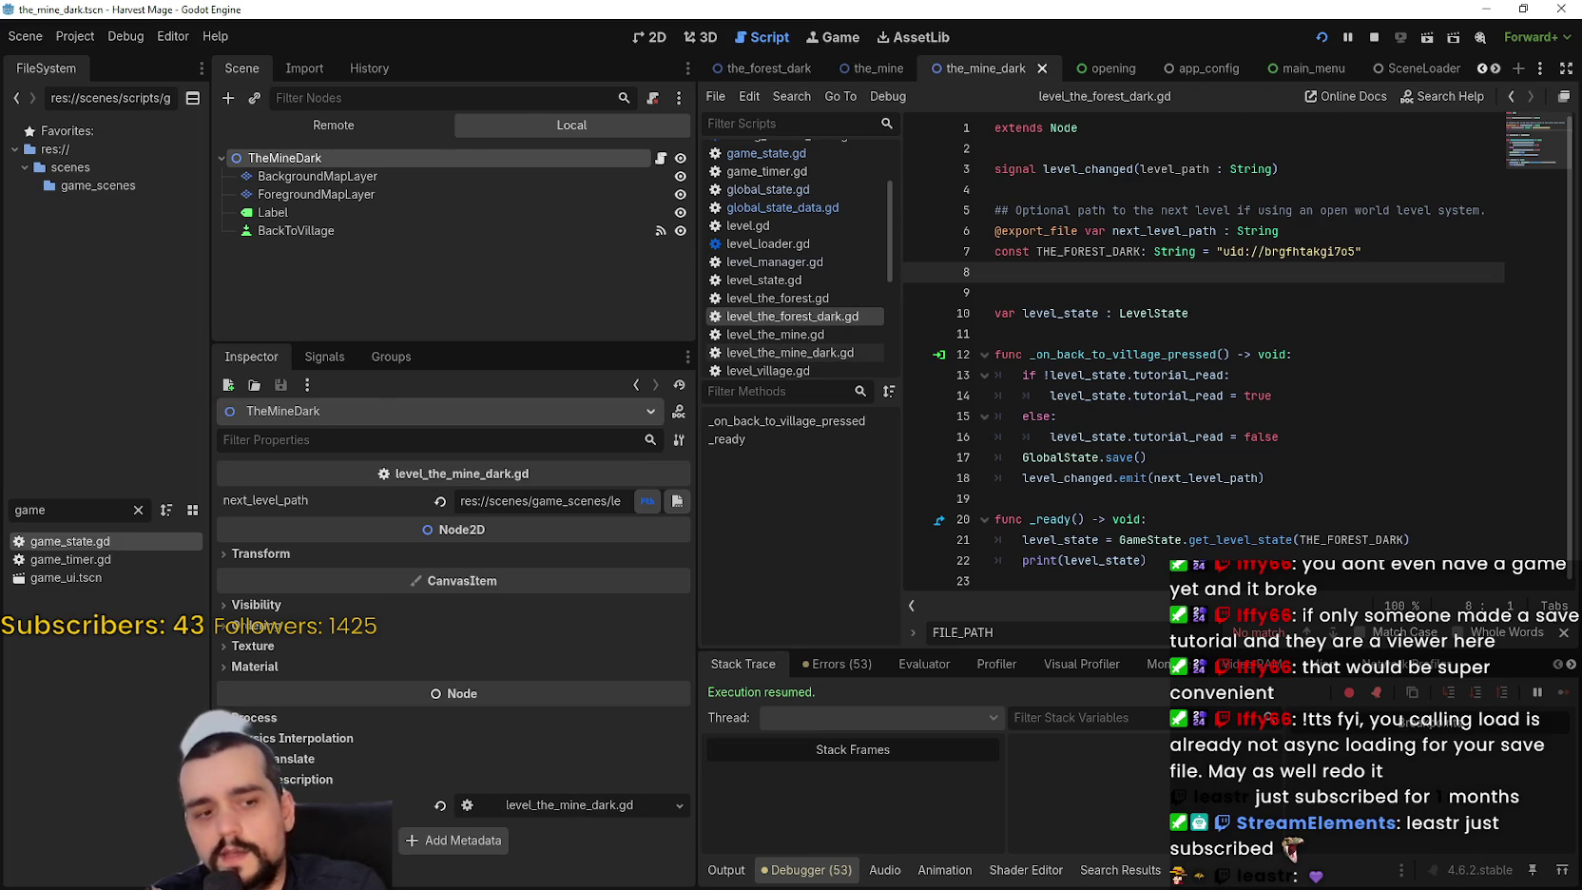
key("F5")
left_click(1017, 547)
left_click(823, 518)
left_click(808, 439)
left_click(608, 544)
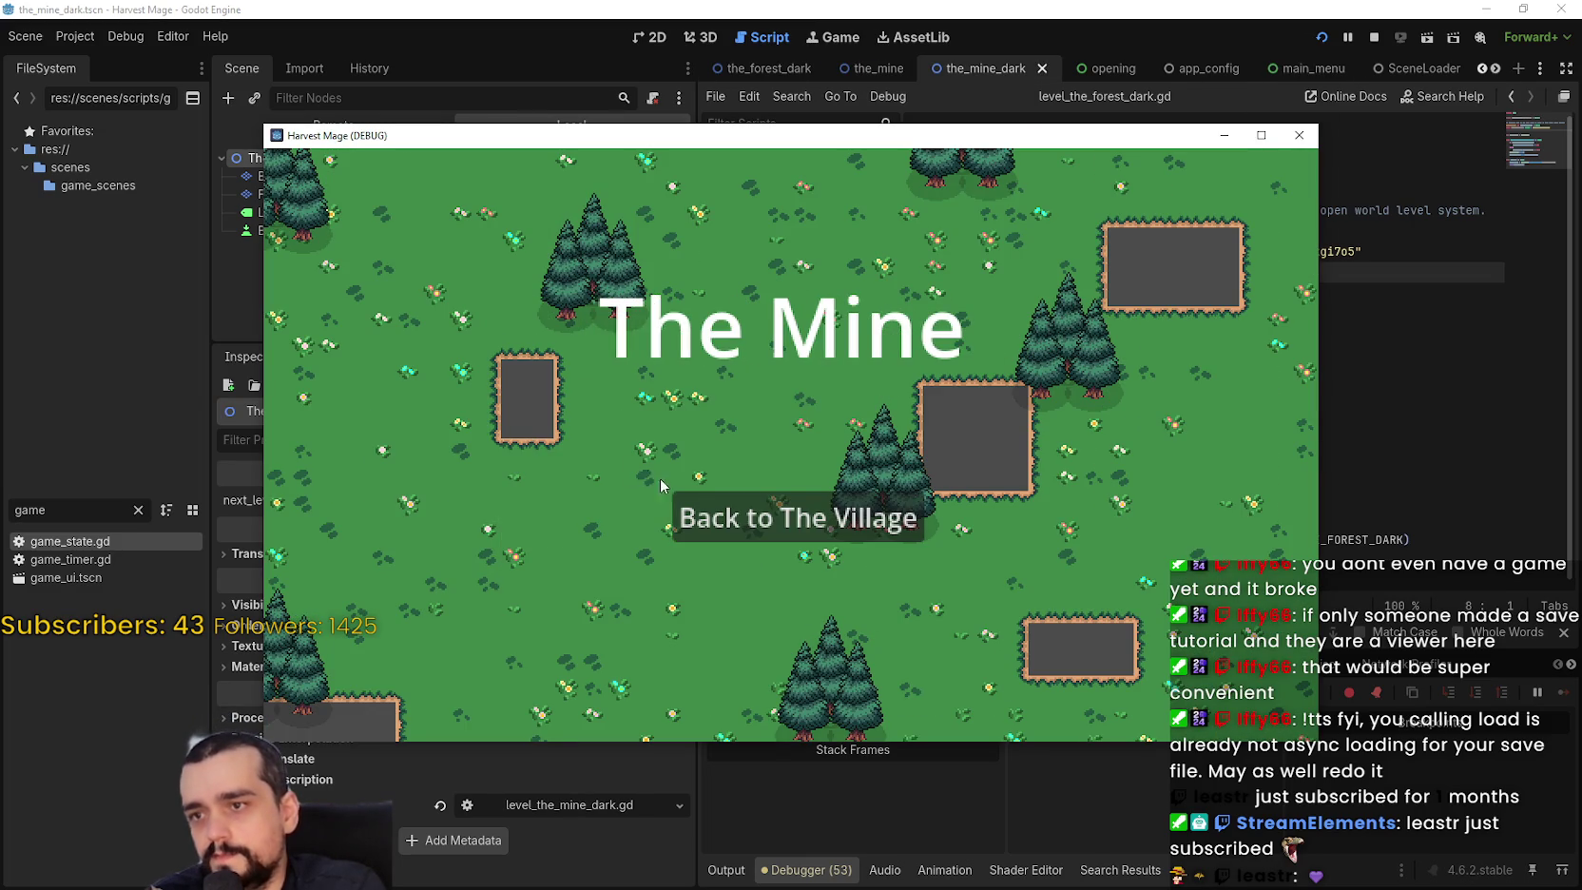
left_click(694, 518)
left_click(494, 439)
left_click(860, 515)
Close the game and the global_state.tres notes, then filter FileSystem by 'the_mine'.
left_click(1299, 135)
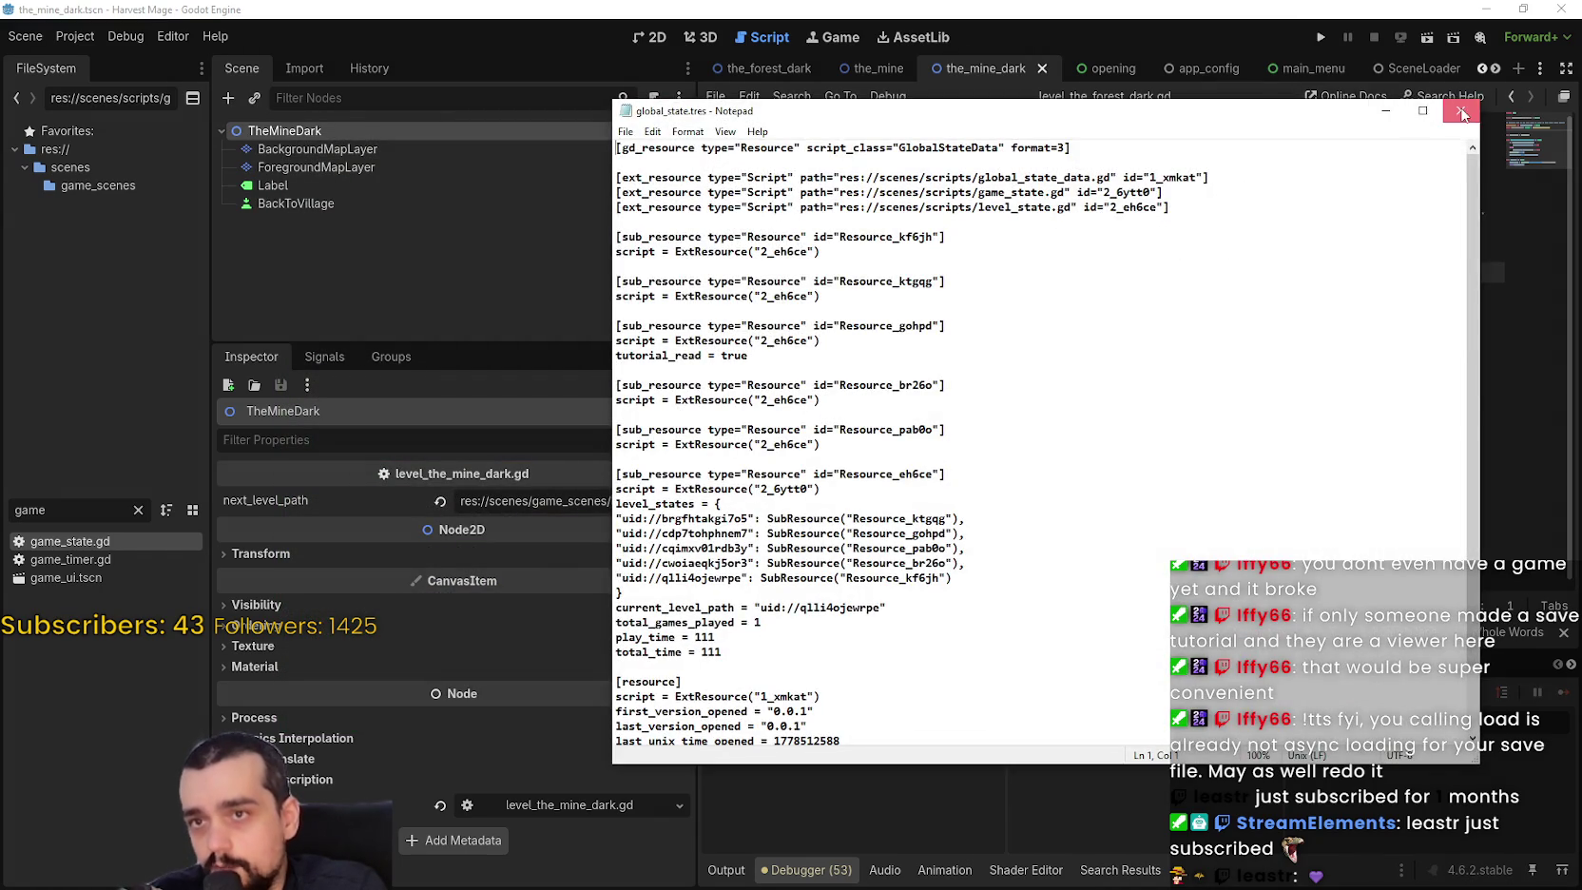
left_click(1462, 114)
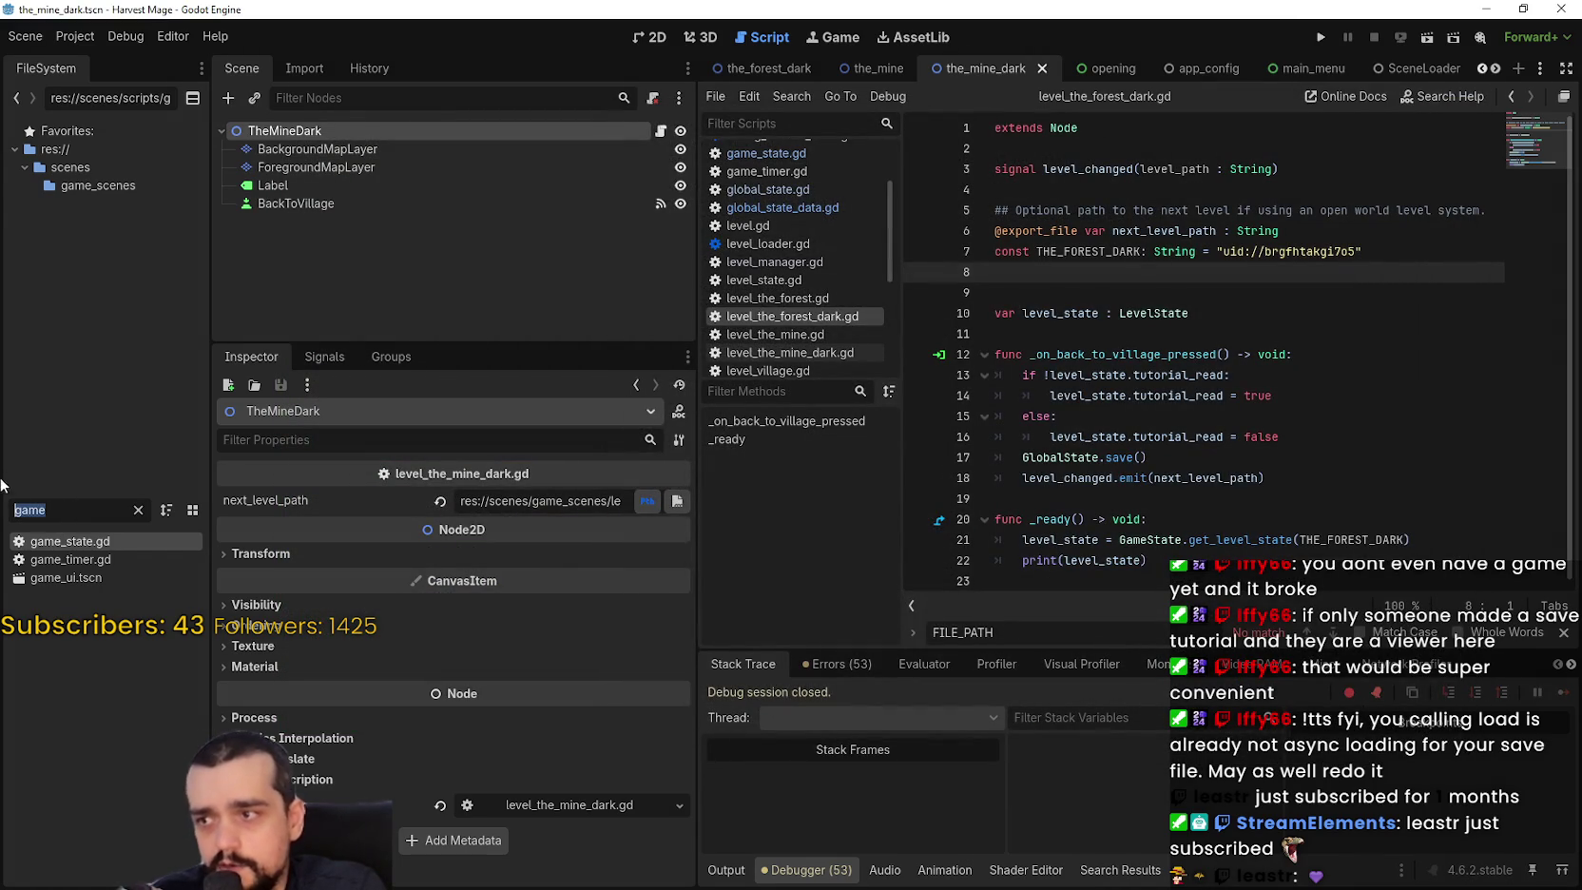
type("the")
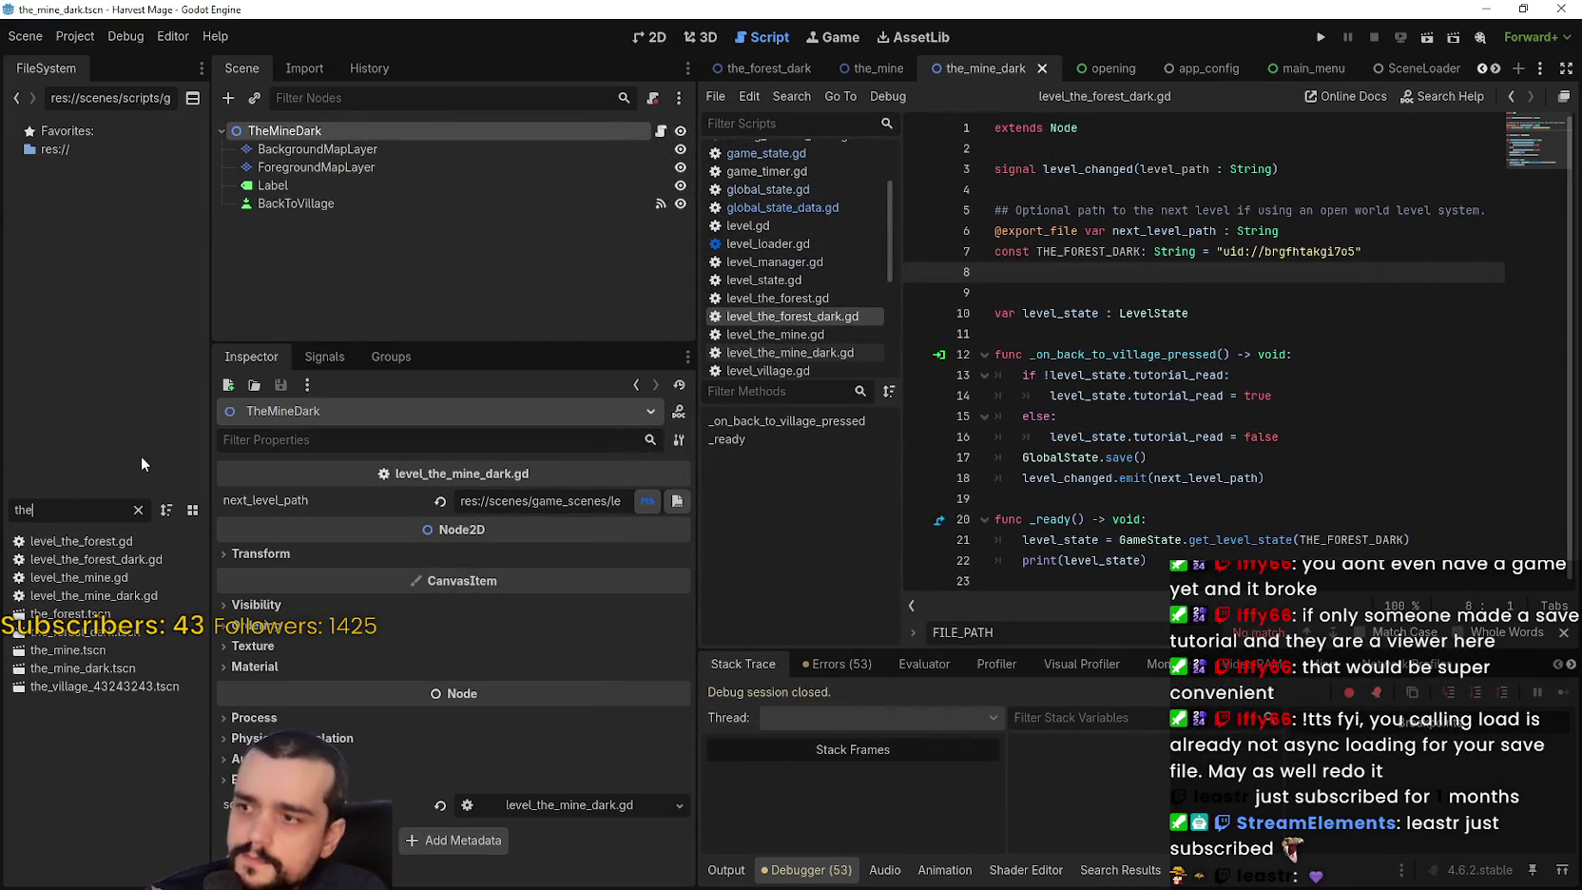
type("_mine")
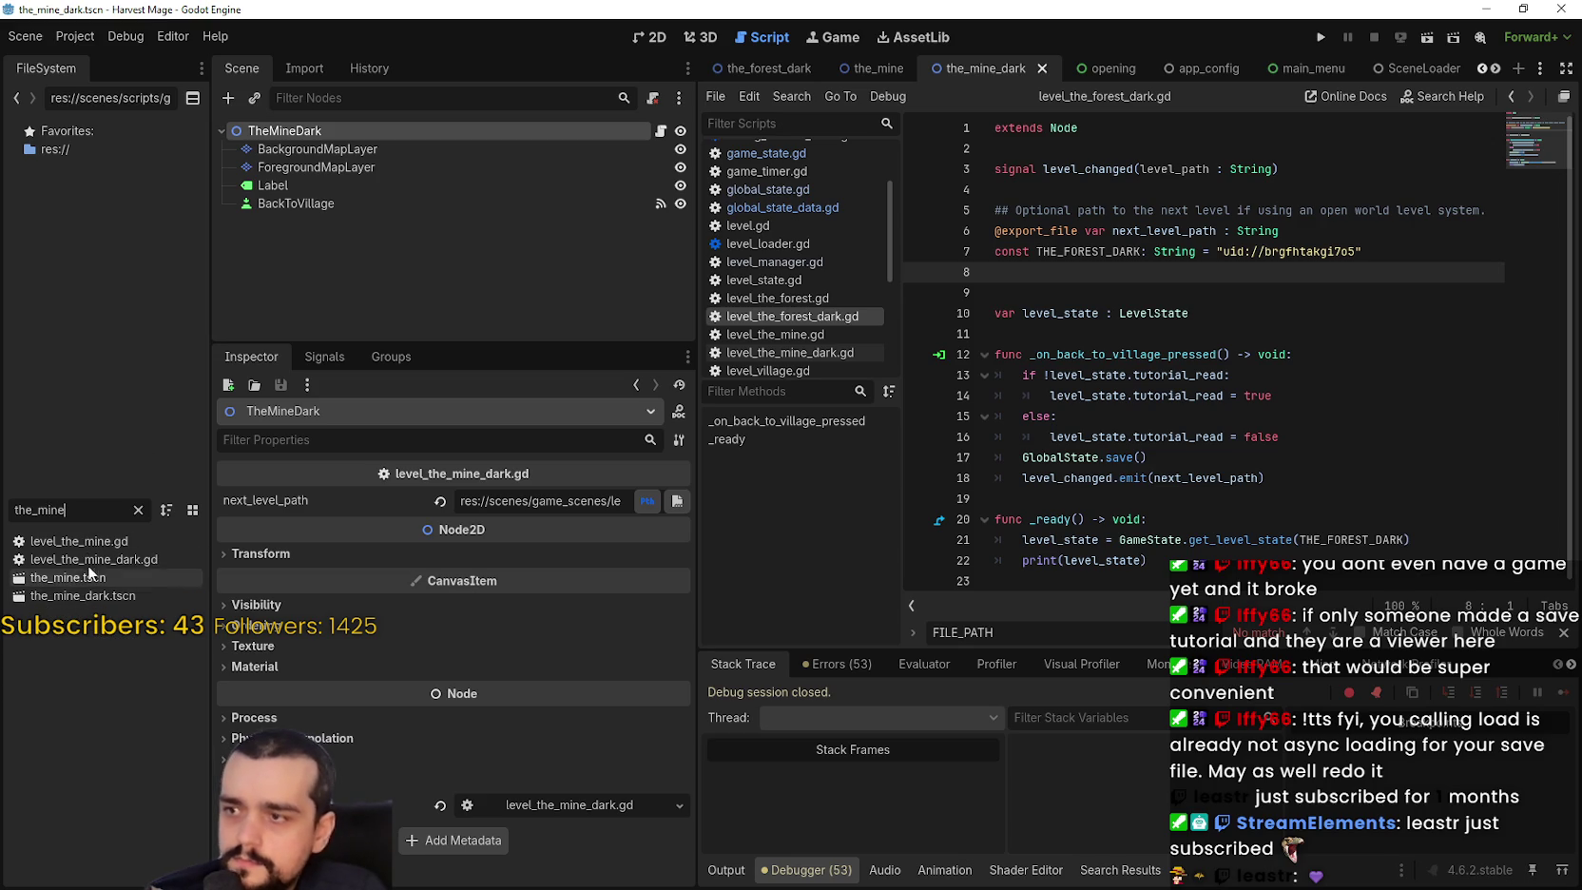
Clear the filter, cancel deleting the_mine_dark.tscn, and move the Snipping Tool window aside.
left_click(138, 509)
right_click(88, 724)
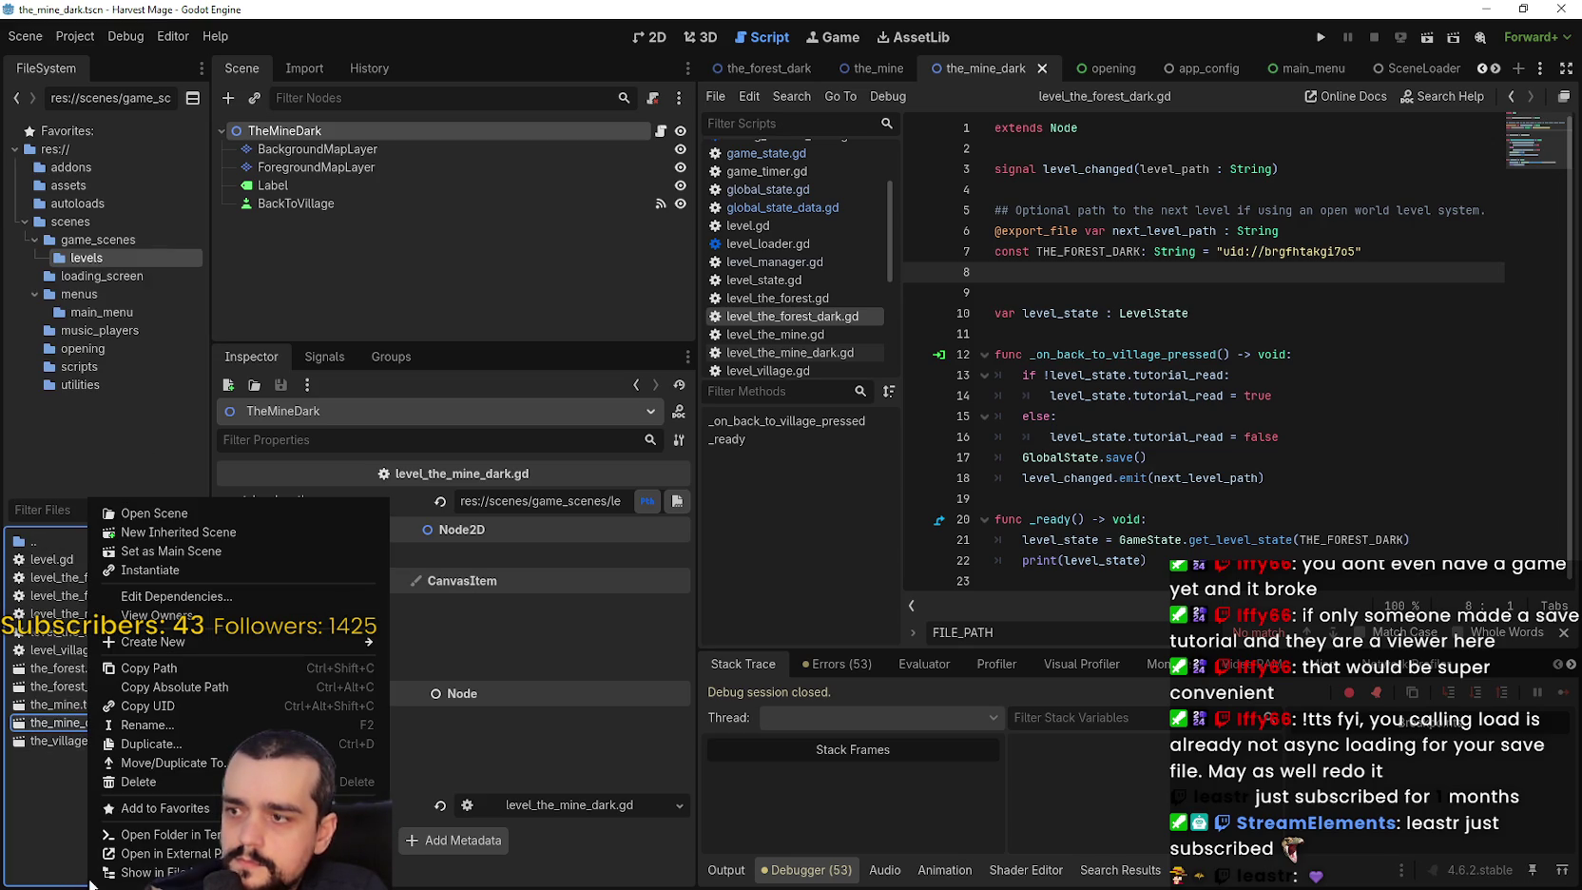
left_click(166, 783)
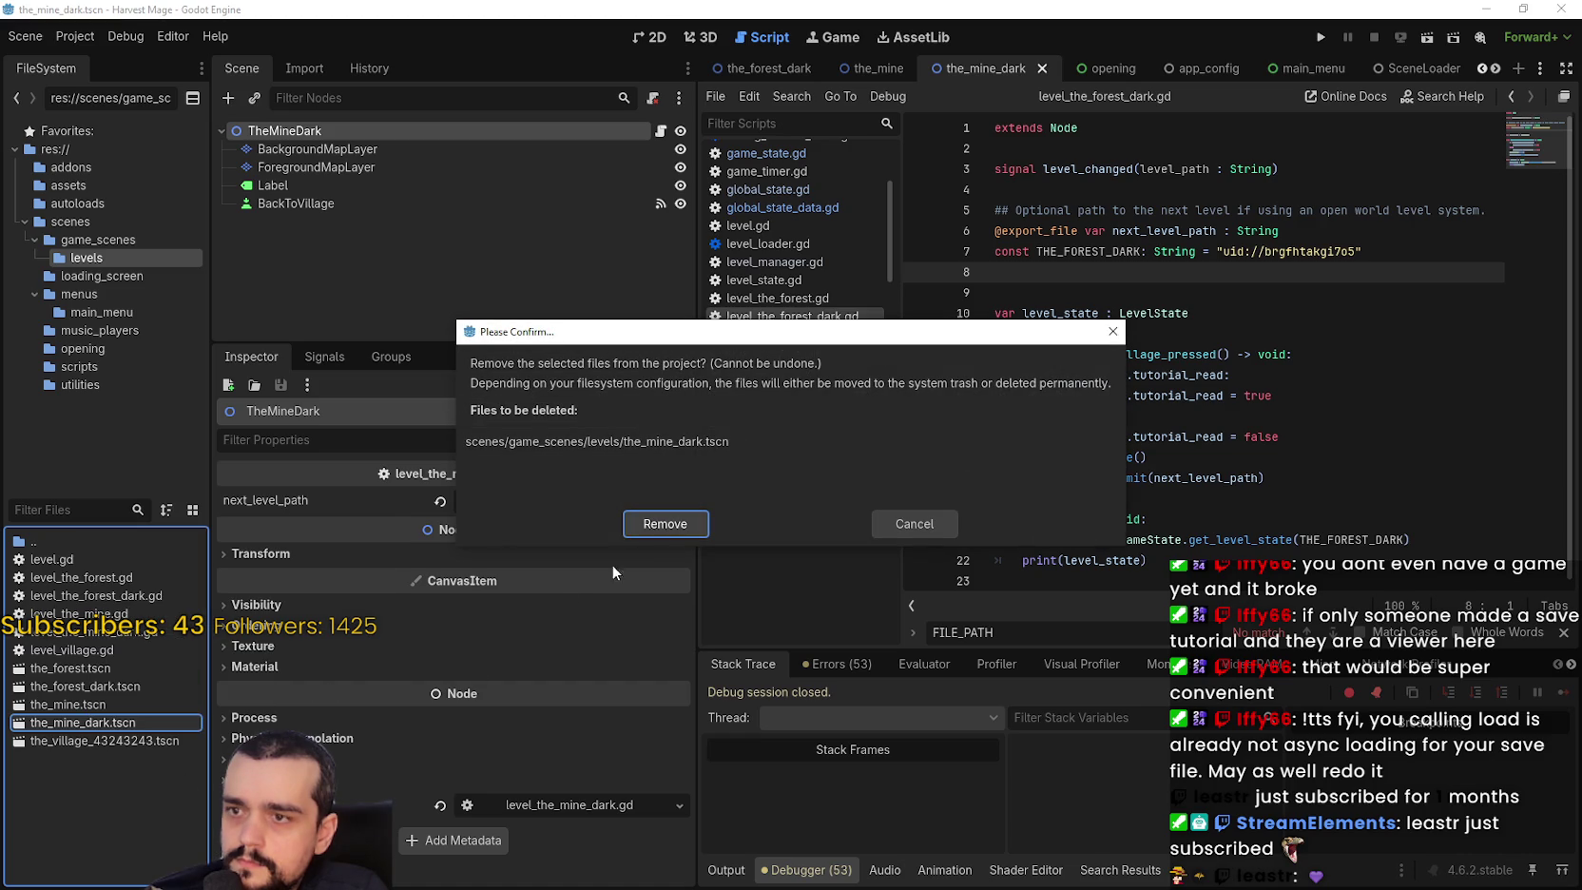
left_click(922, 521)
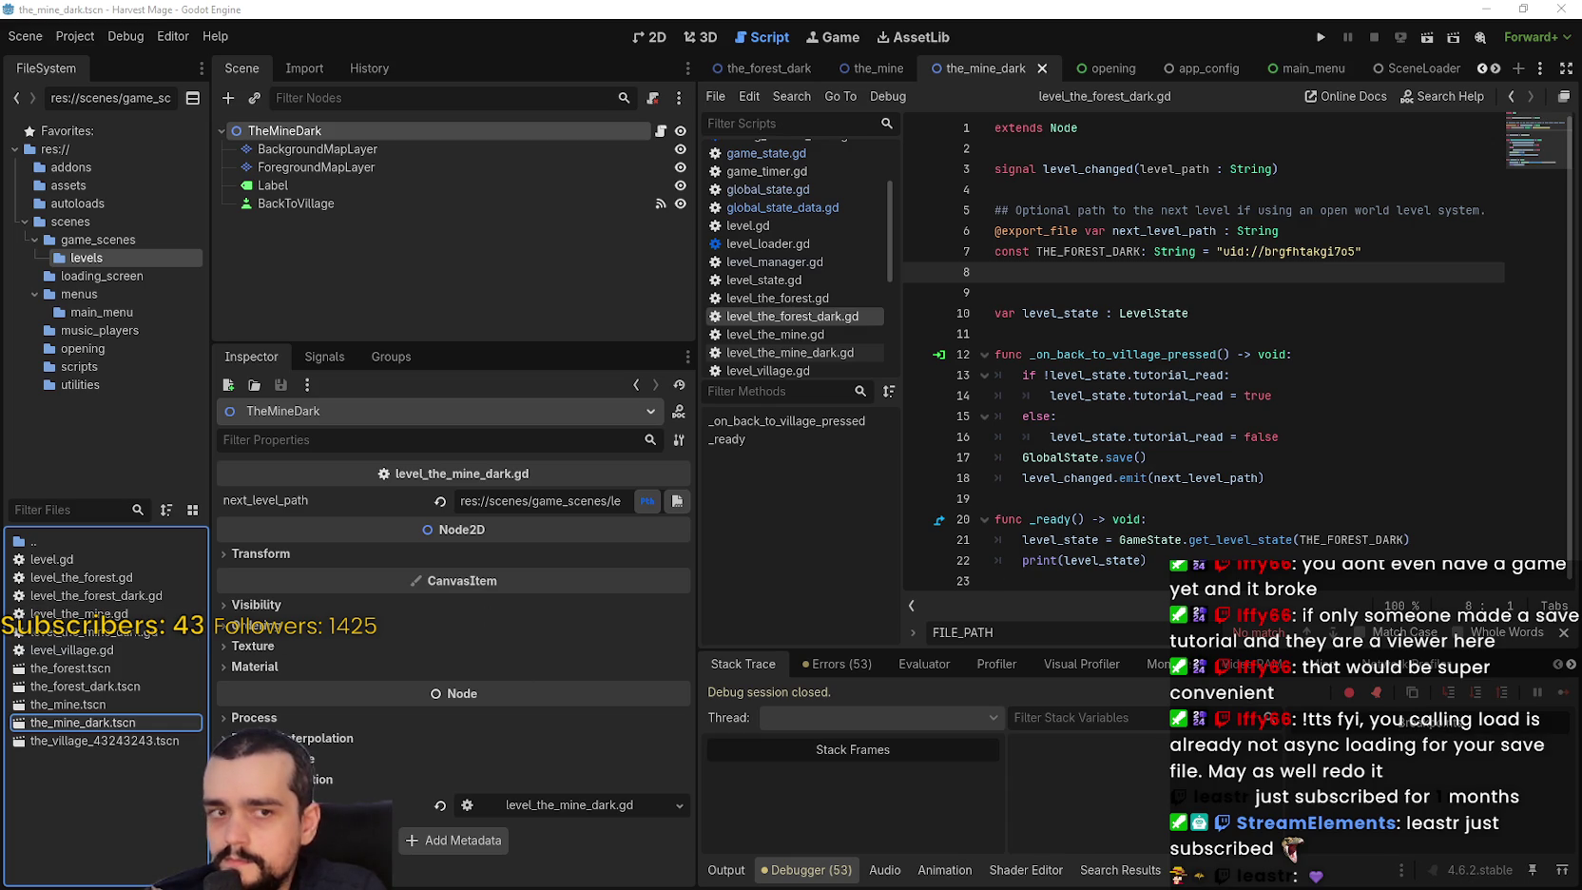
mouse_move(1127, 361)
left_mouse_down()
mouse_move(561, 416)
mouse_move(218, 672)
left_mouse_up()
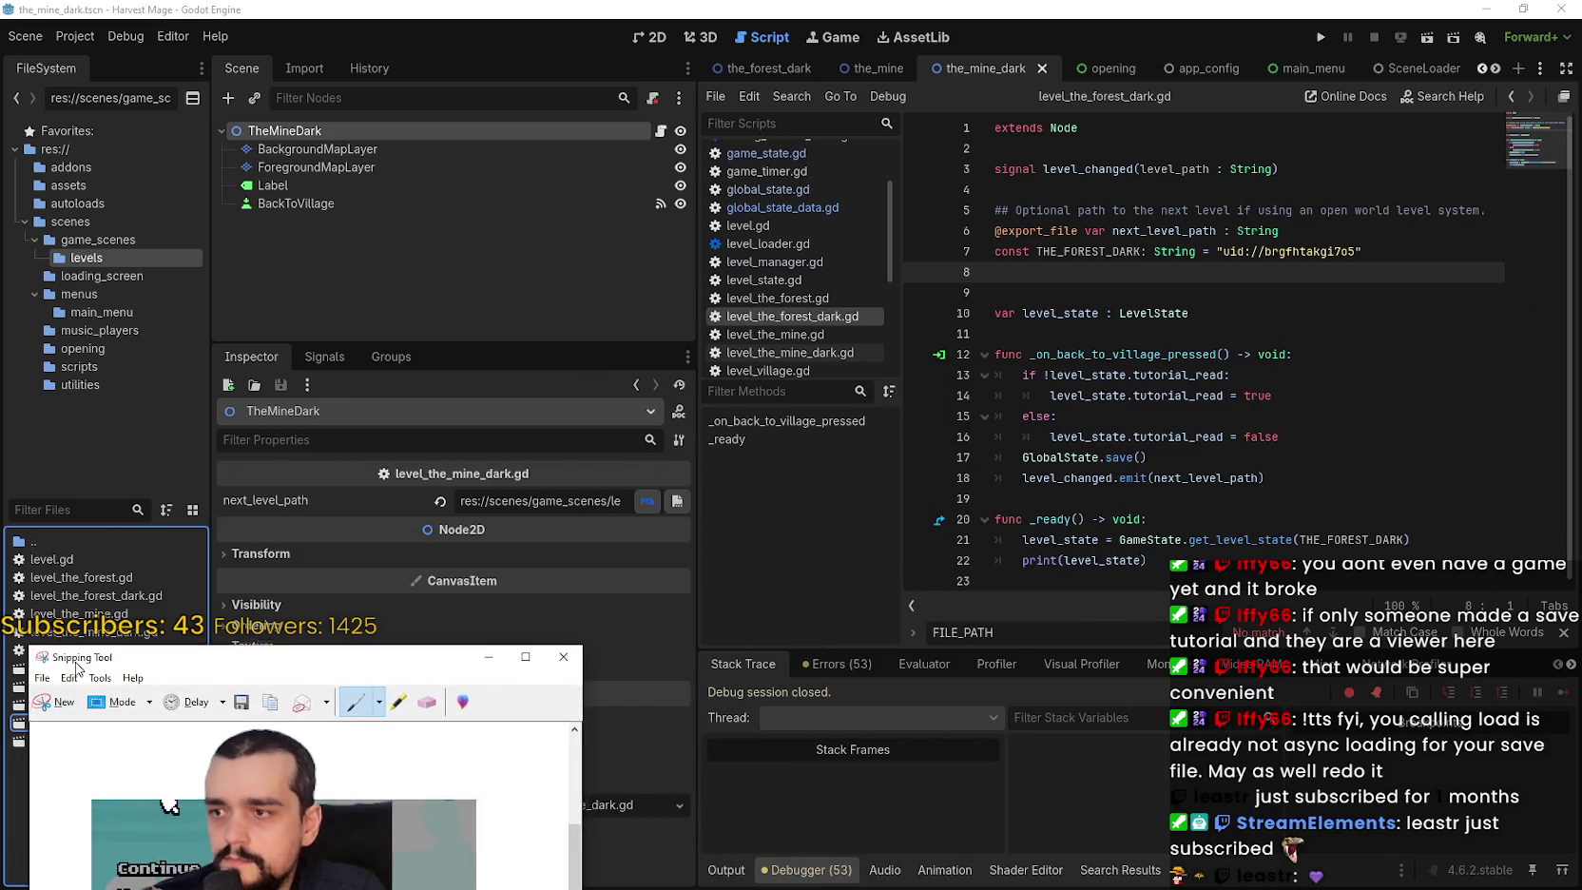
left_click(54, 719)
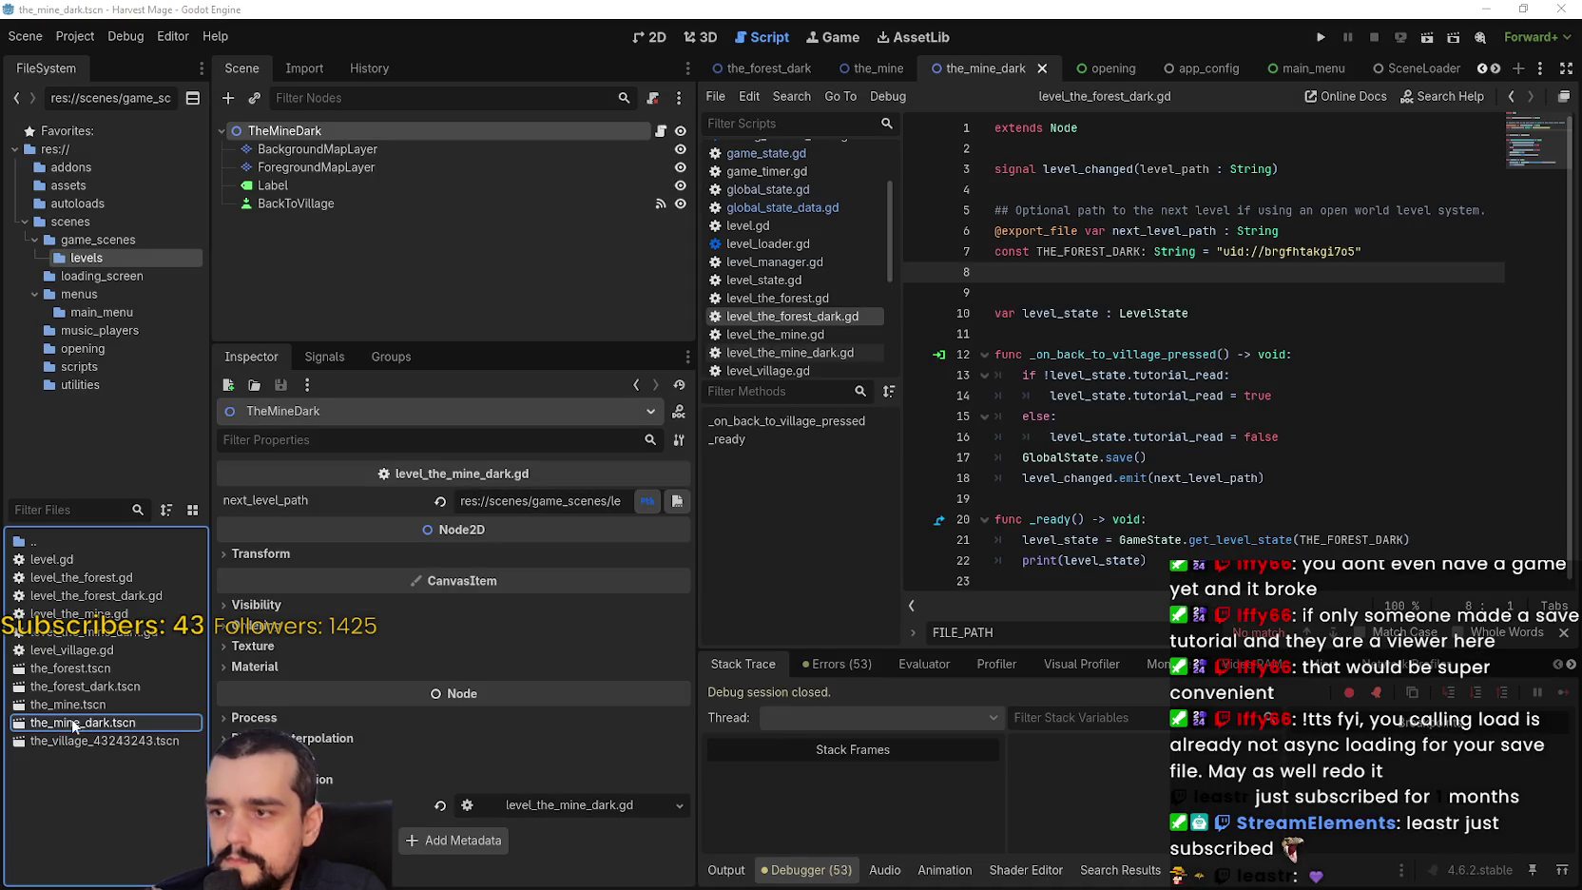
mouse_move(73, 727)
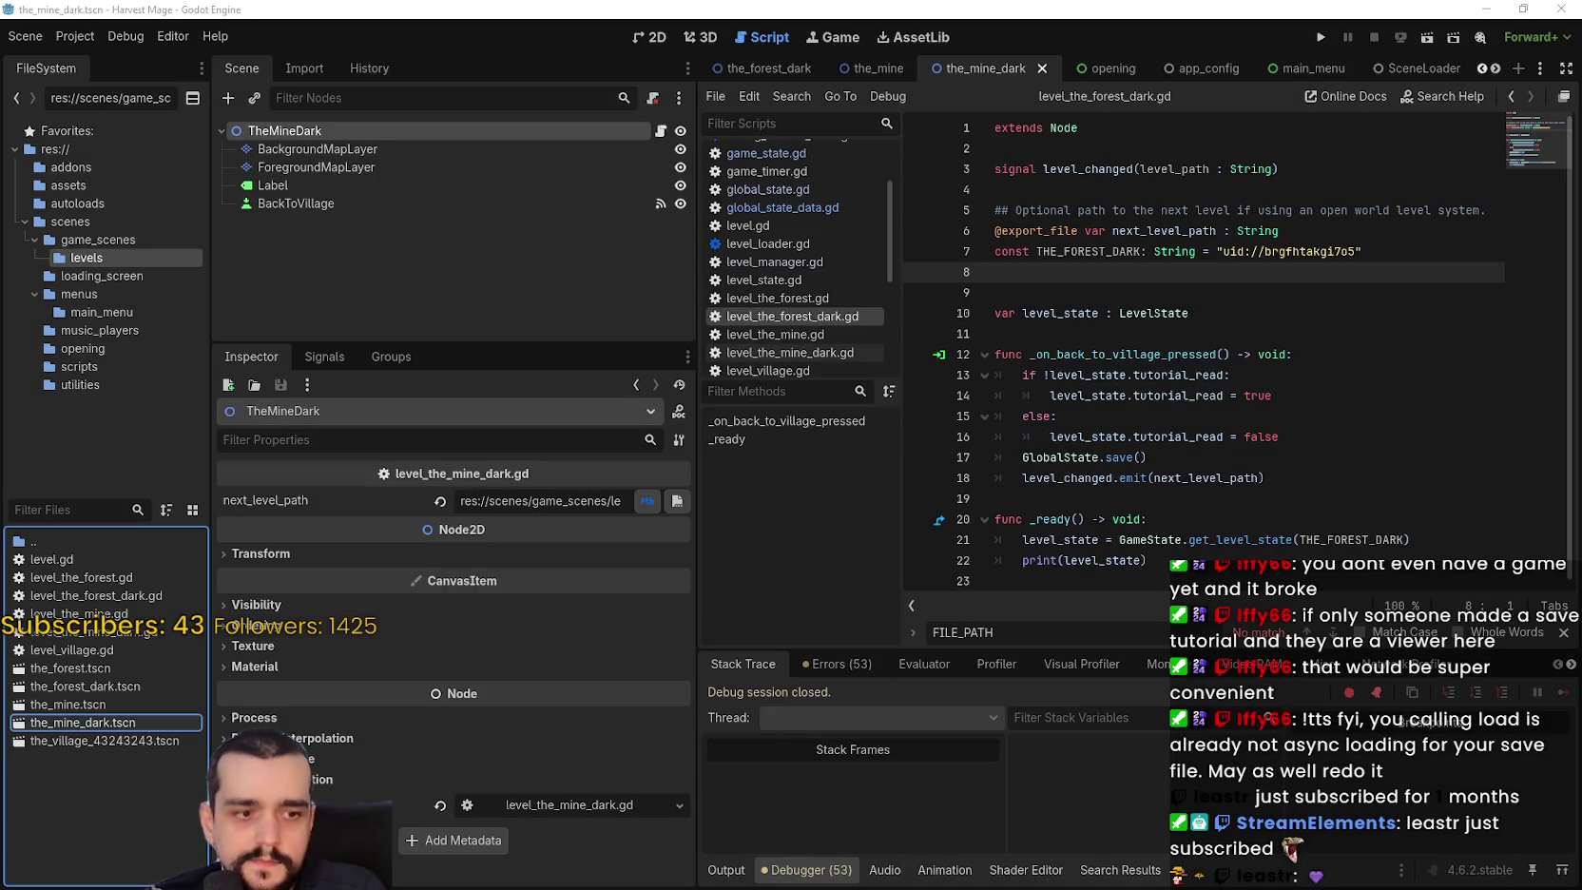
mouse_move(365, 615)
left_mouse_down()
mouse_move(154, 721)
mouse_move(158, 706)
left_mouse_up()
left_click(86, 728)
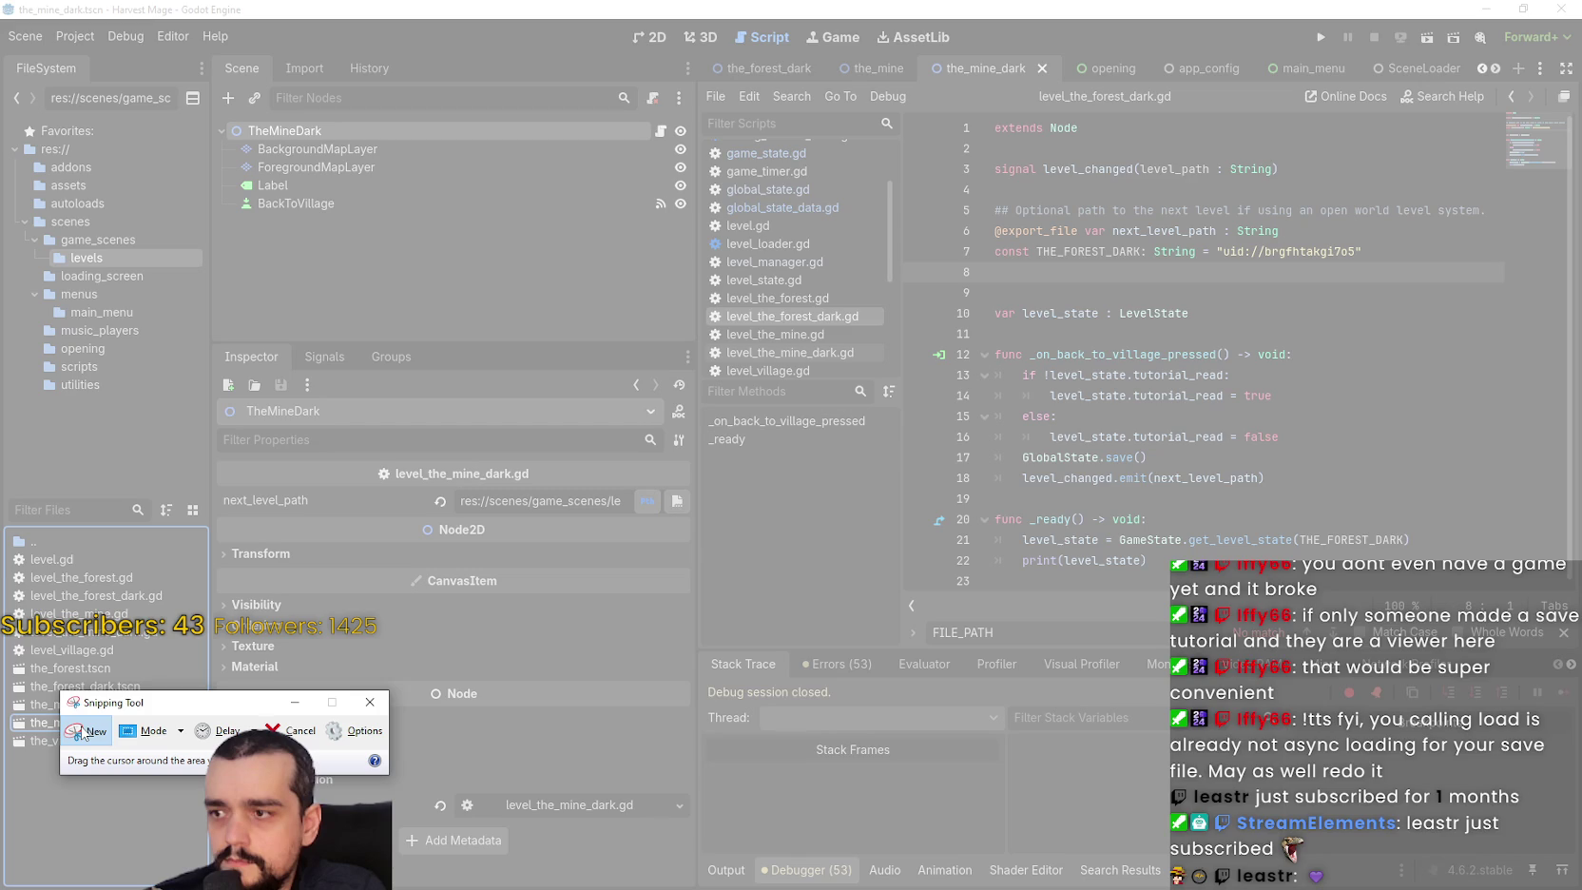
left_click(86, 728)
left_click(88, 728)
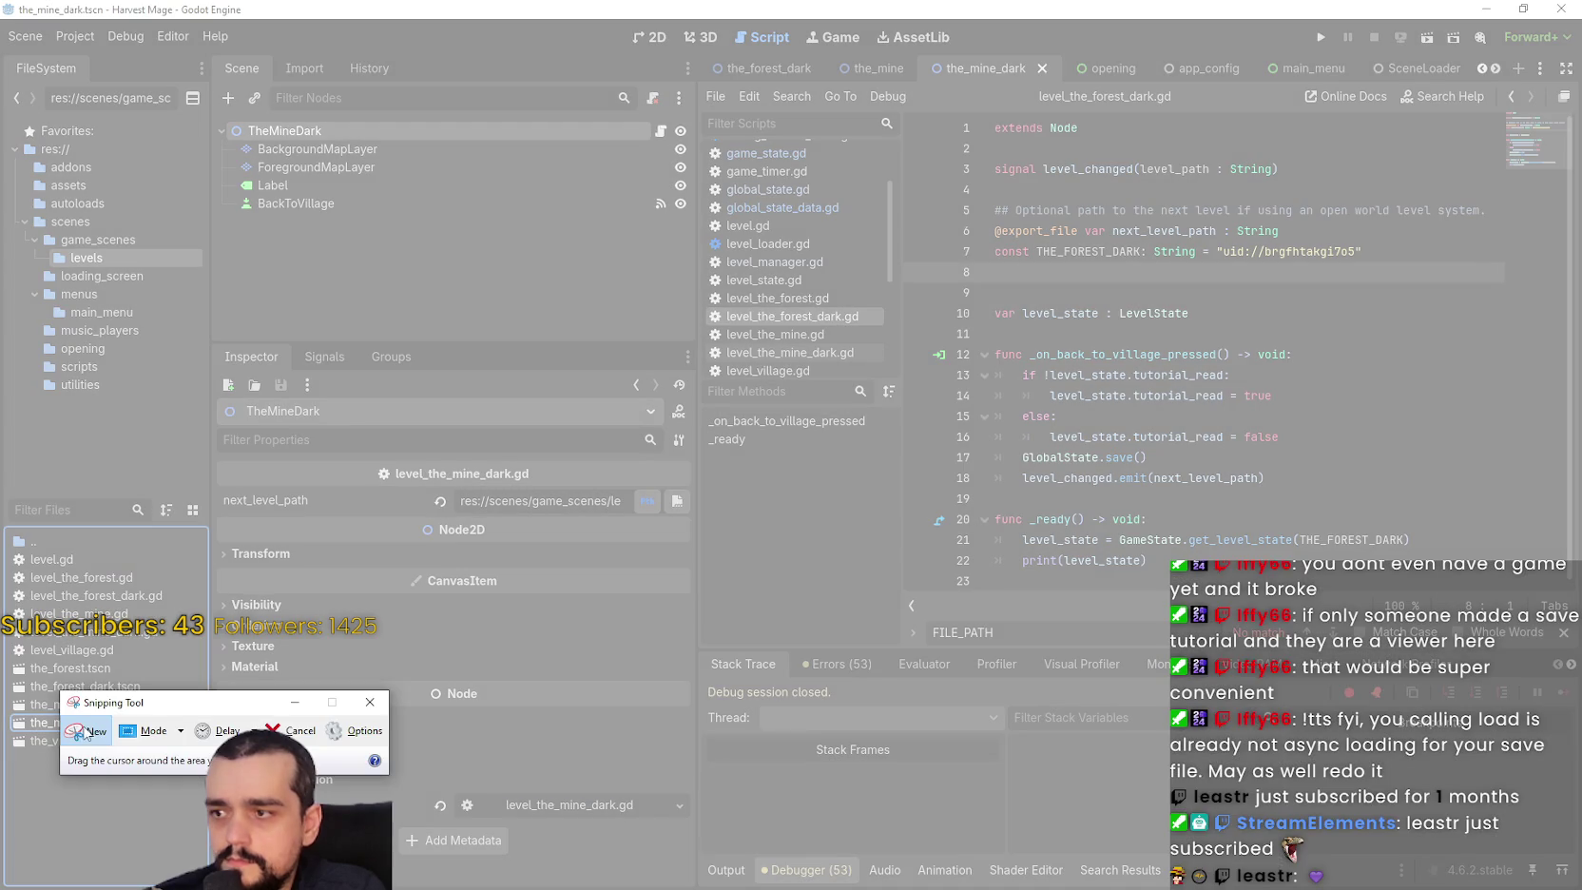
key("Escape")
left_click(26, 728)
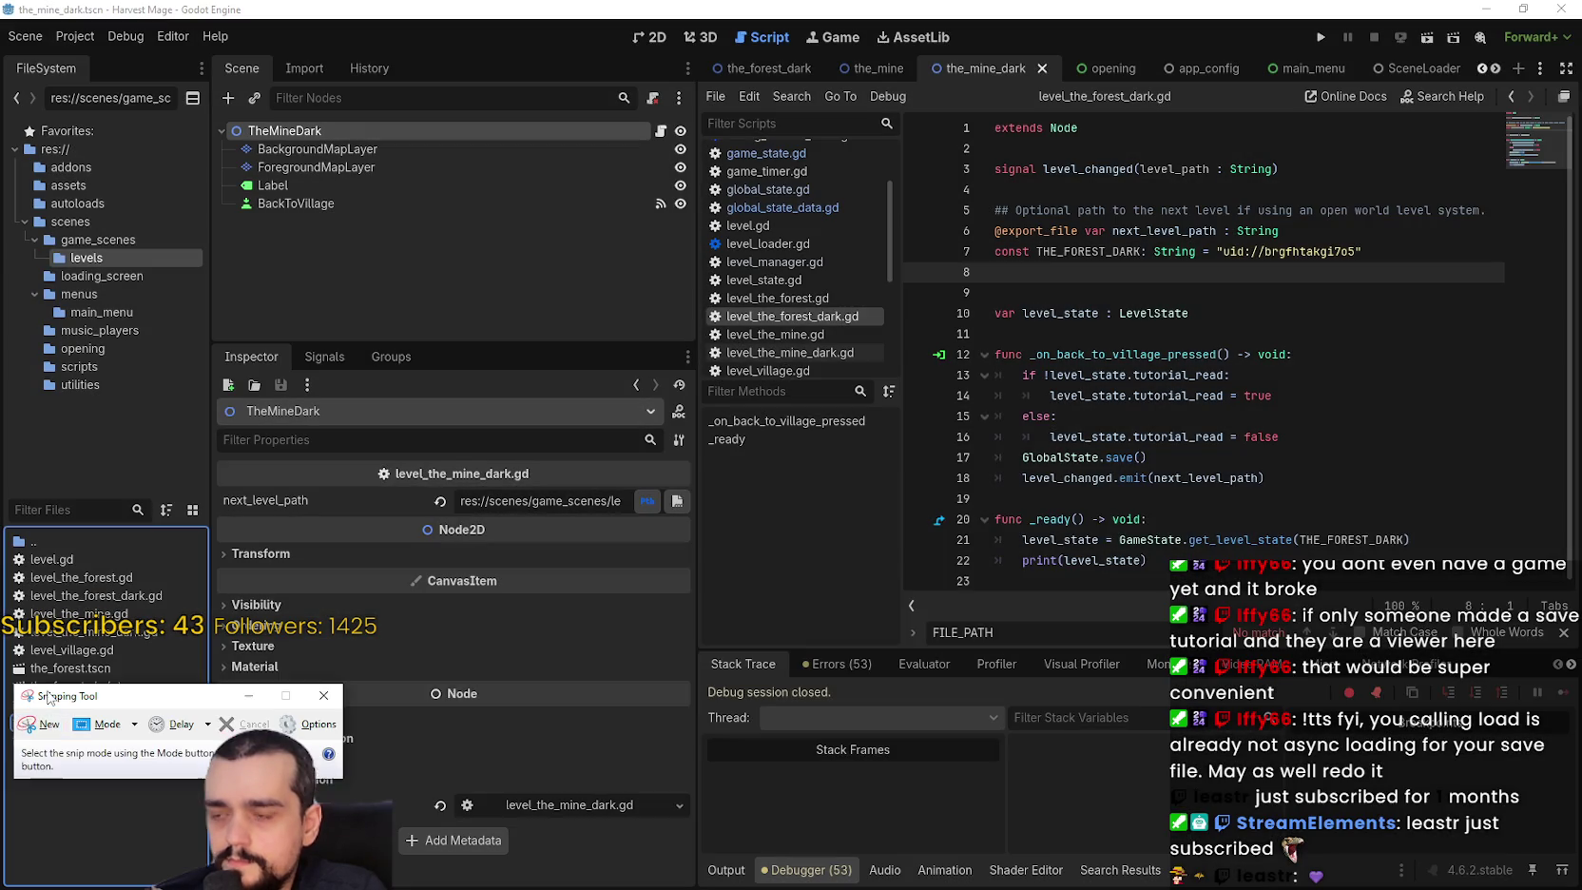
mouse_move(48, 697)
left_mouse_down()
mouse_move(944, 453)
mouse_move(185, 612)
mouse_move(157, 634)
mouse_move(145, 700)
left_mouse_up()
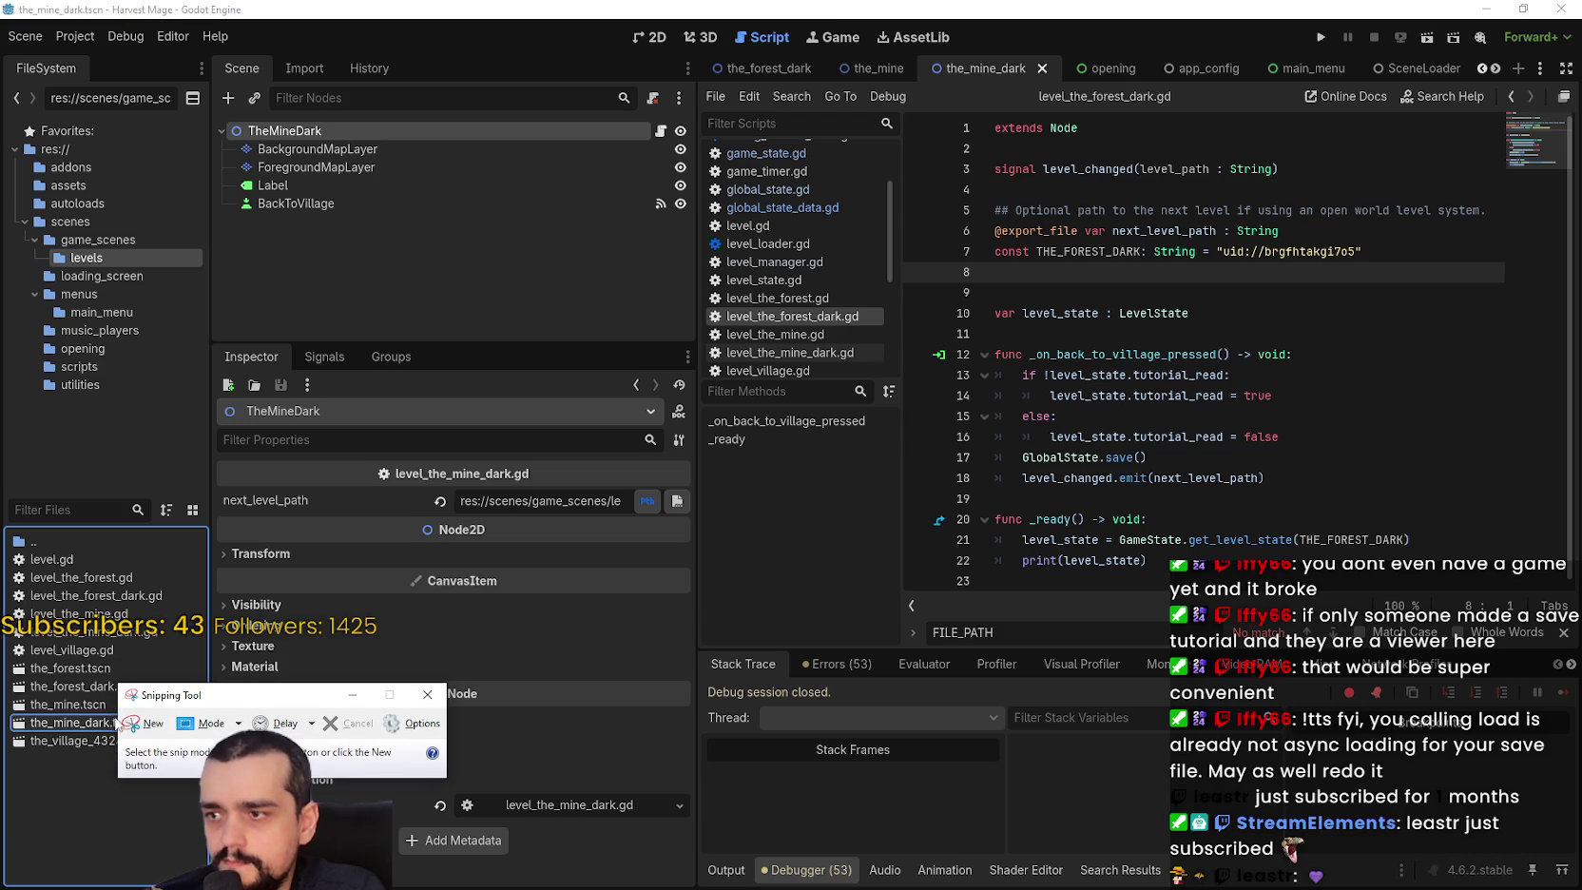
left_click(140, 724)
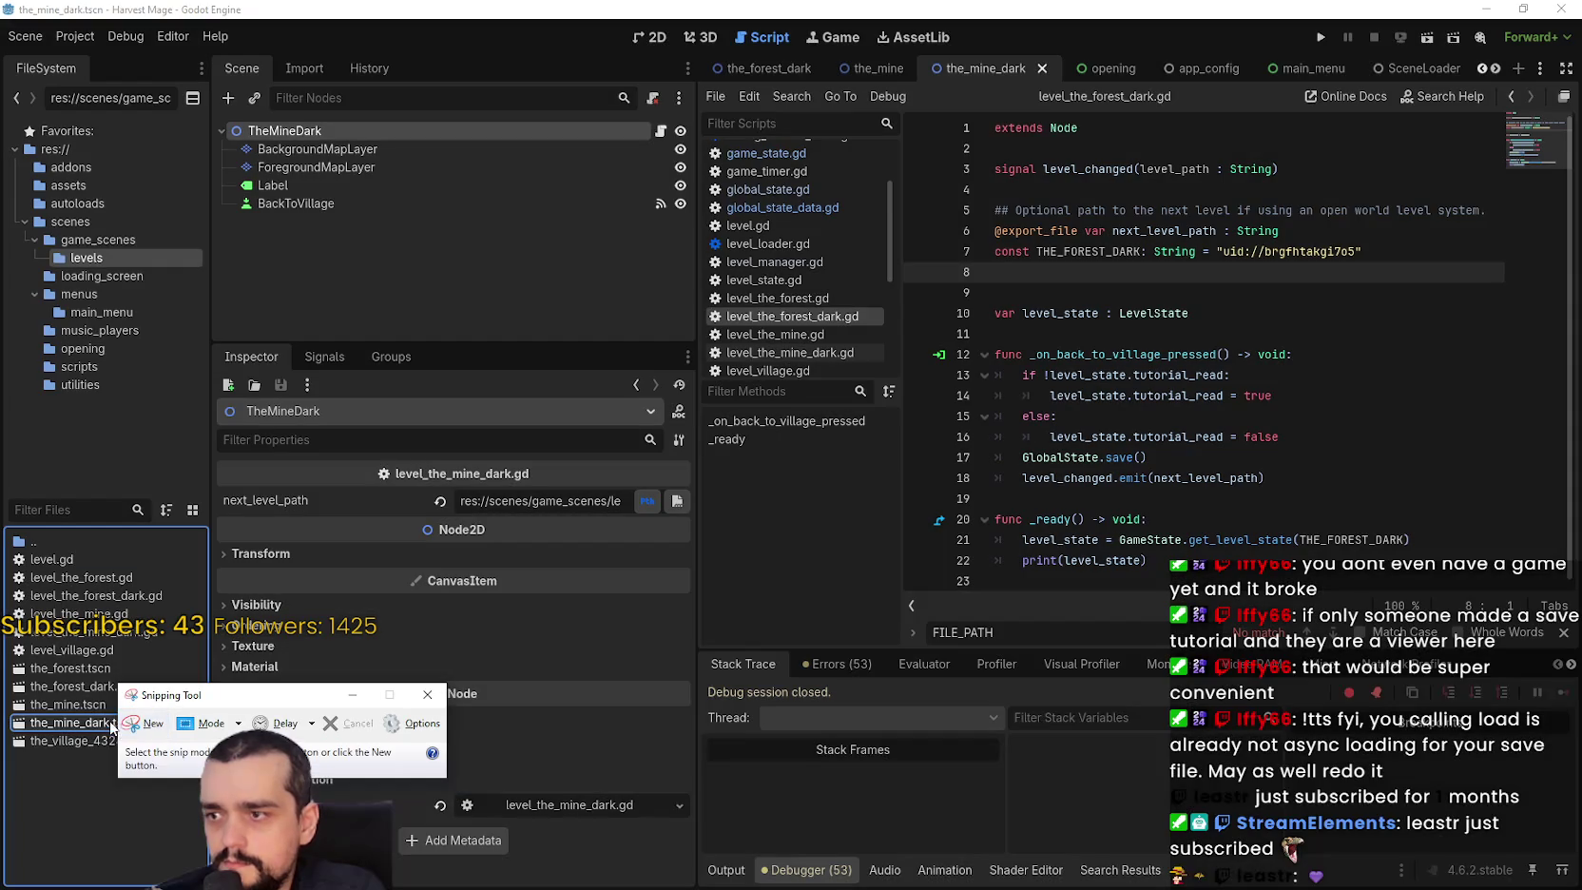
key("Escape")
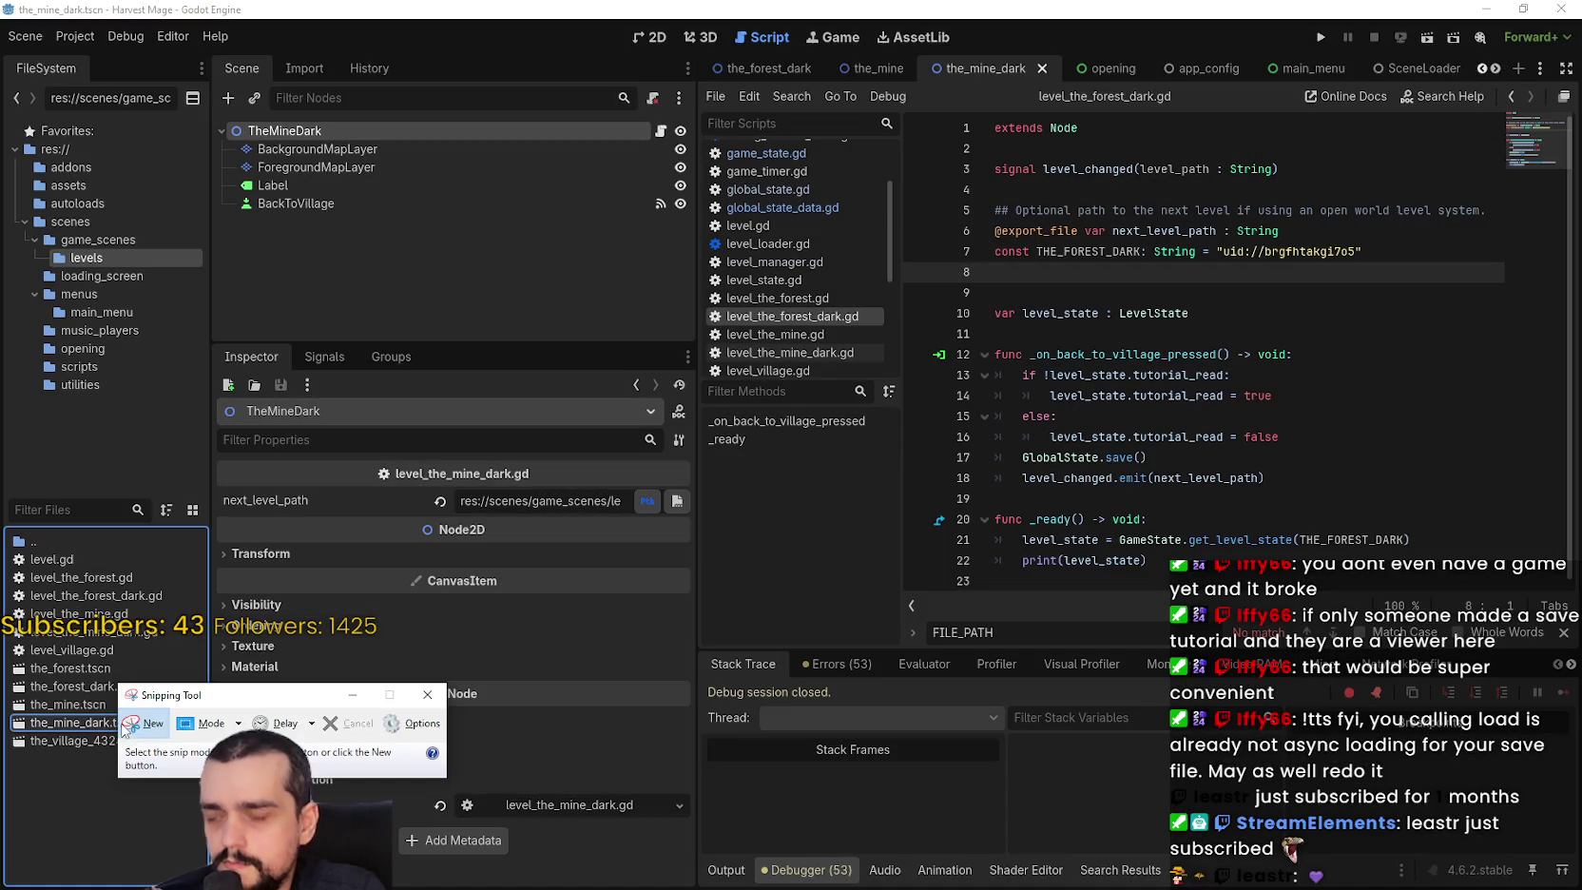
left_click(116, 724)
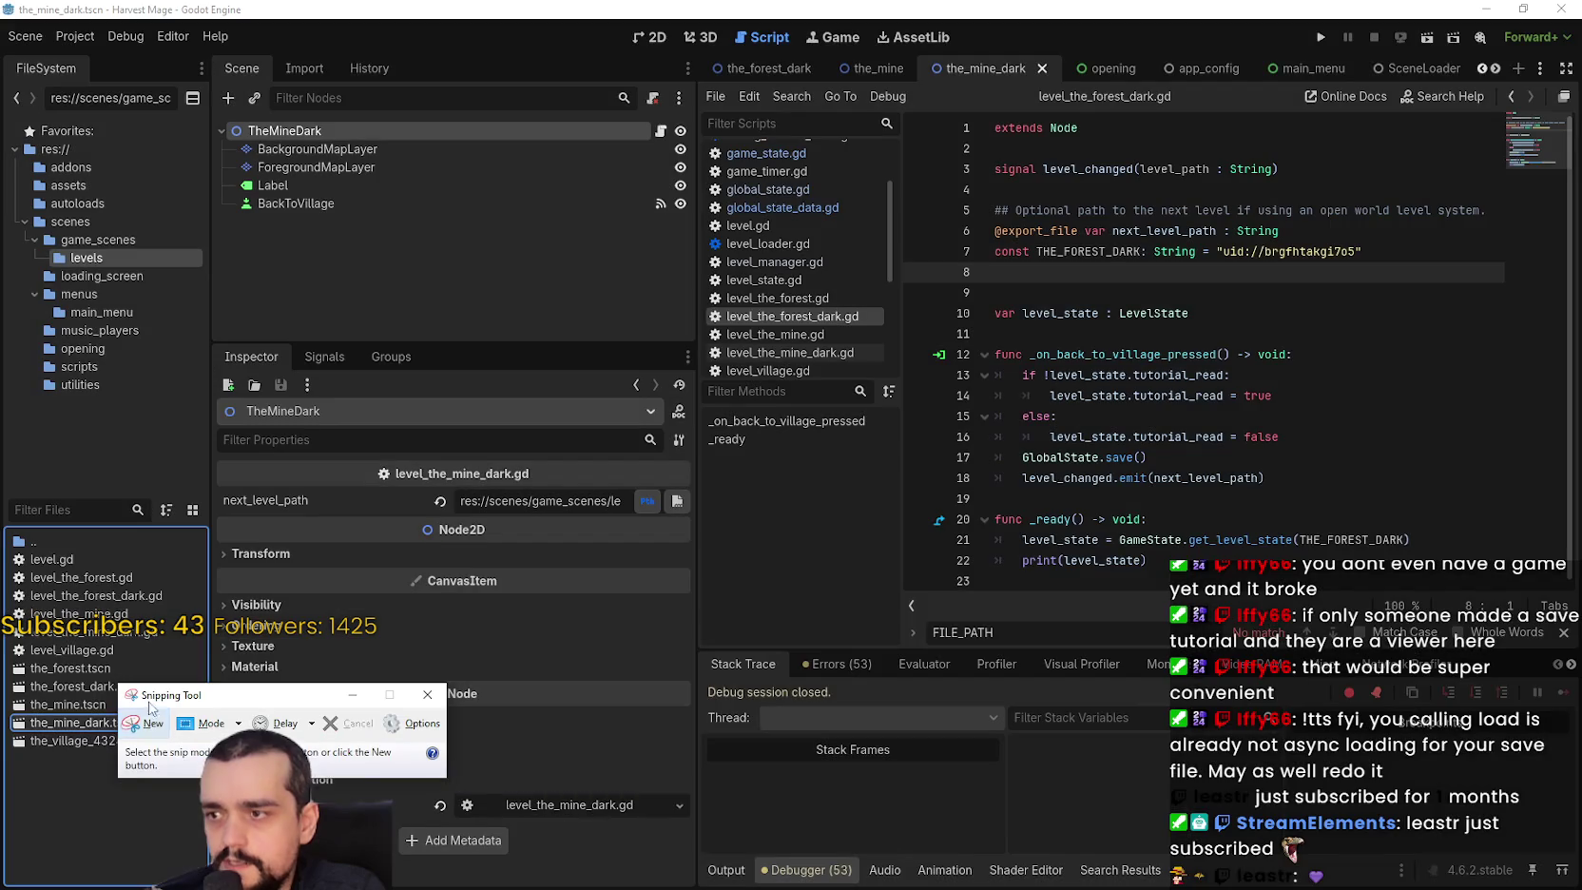
mouse_move(133, 699)
left_mouse_down()
mouse_move(906, 534)
mouse_move(1010, 442)
mouse_move(987, 401)
mouse_move(347, 593)
mouse_move(123, 688)
left_mouse_up()
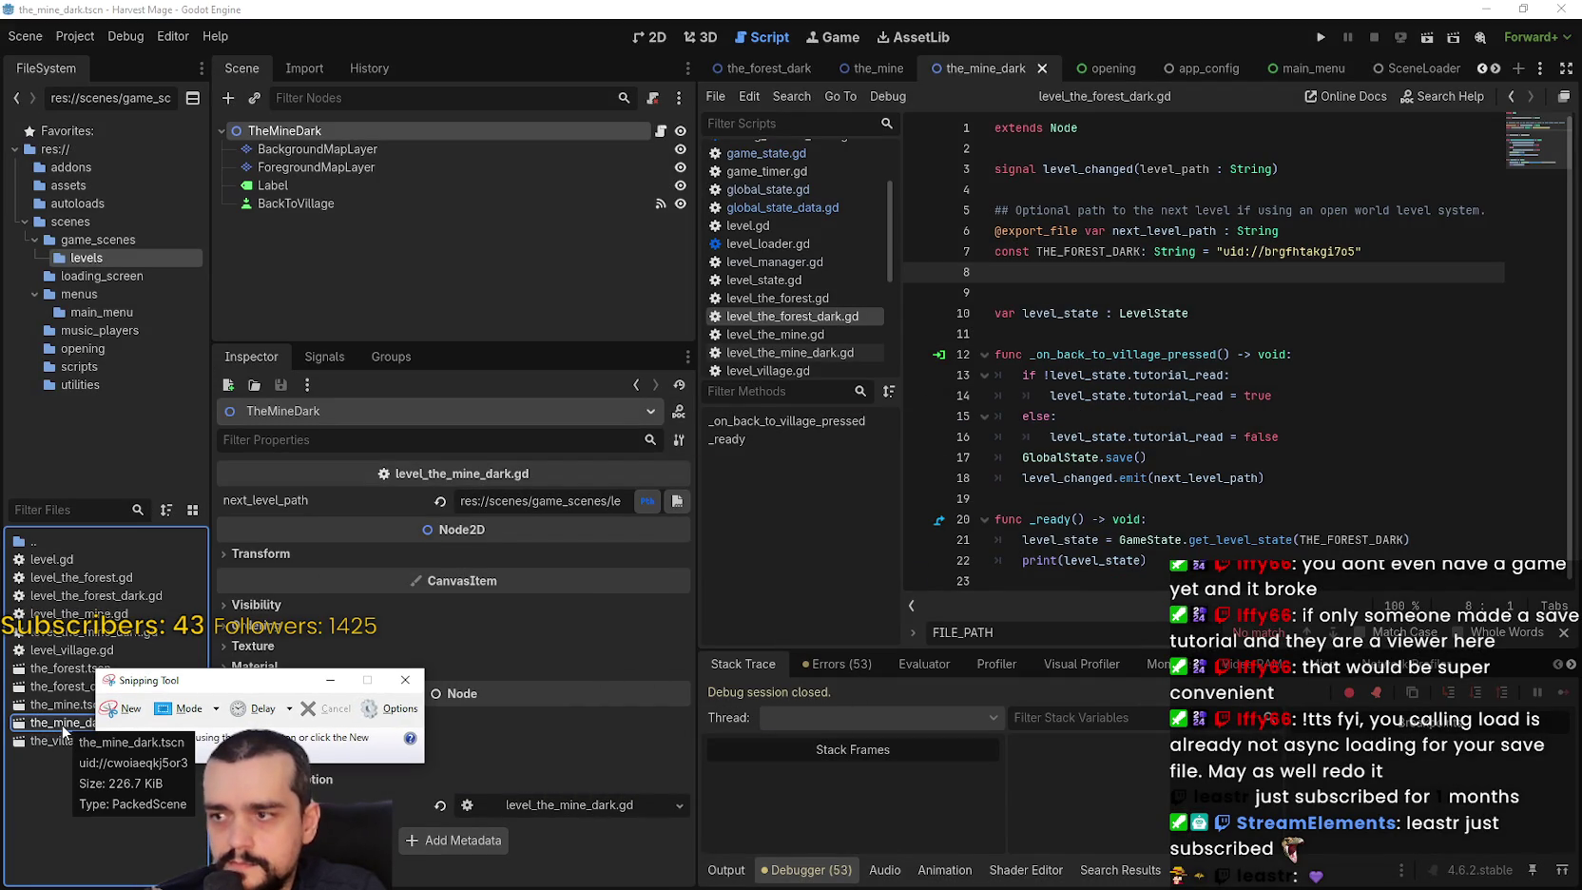
left_click(1386, 240)
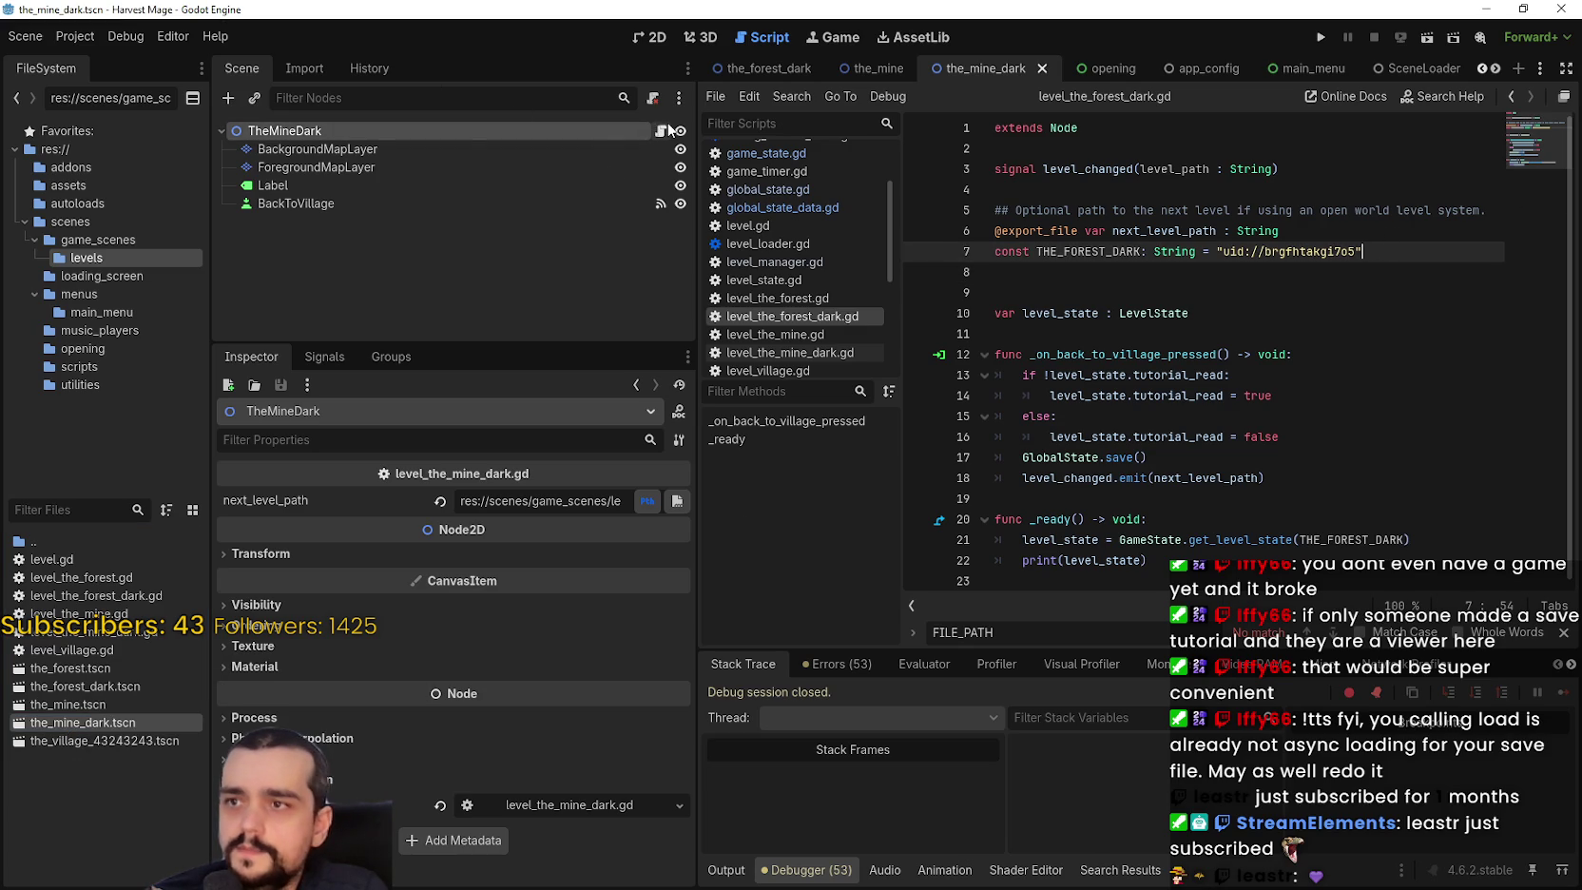
Copy line 7's THE_MINE_DARK uid constant into the notes and return to the script.
left_click_drag(1354, 251, 994, 250)
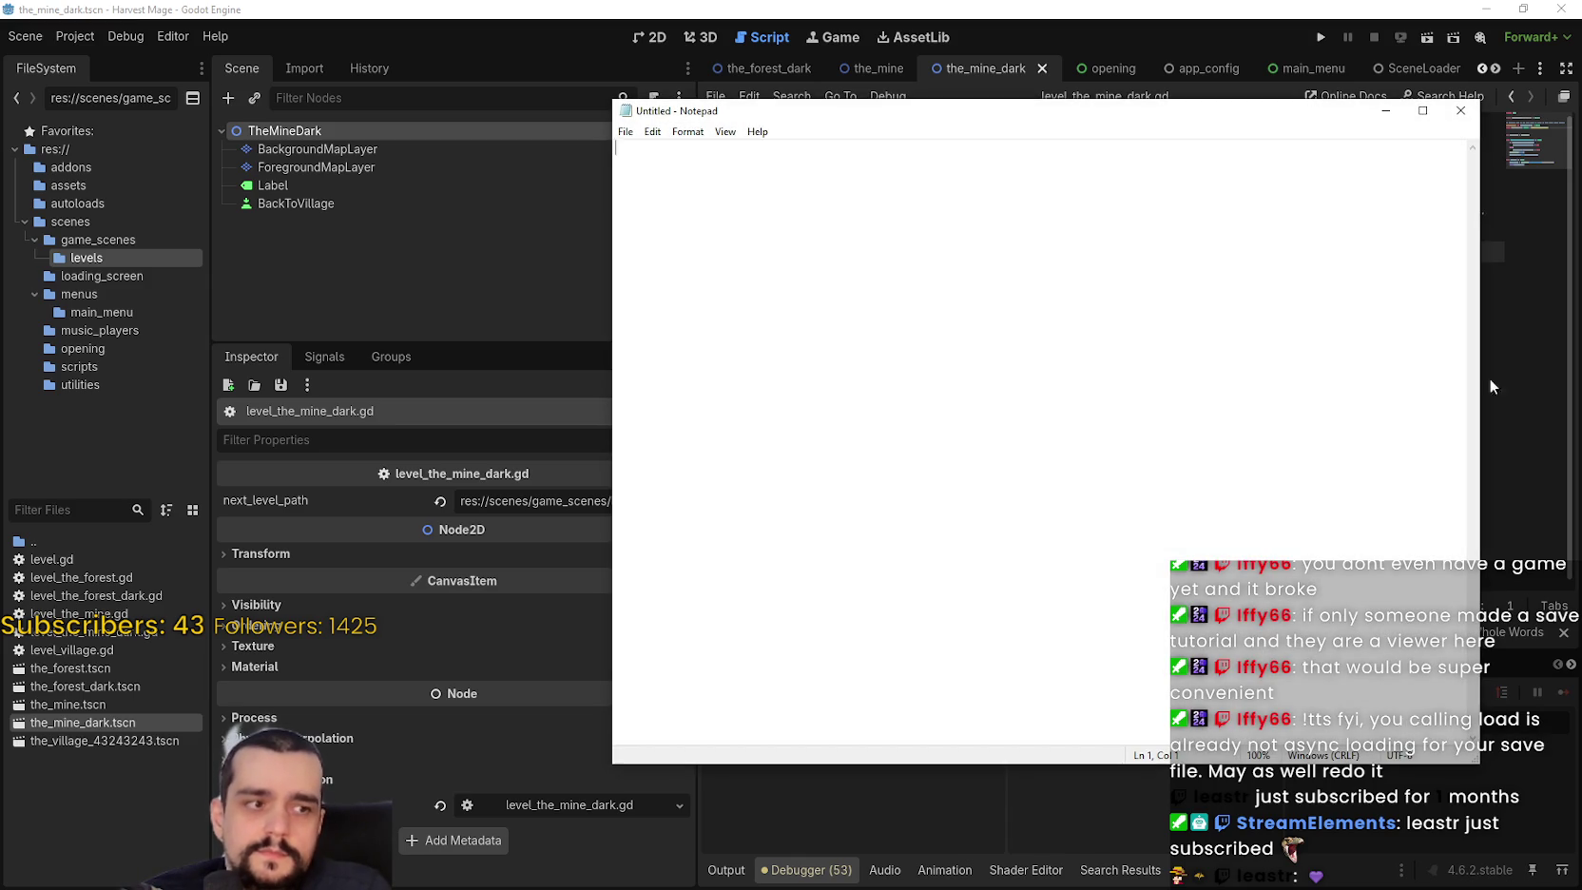
type("const THE_MINE_DARK: String = \"uid://cwoiaeqkj5or3\"")
key("alt+Tab")
left_click(996, 333)
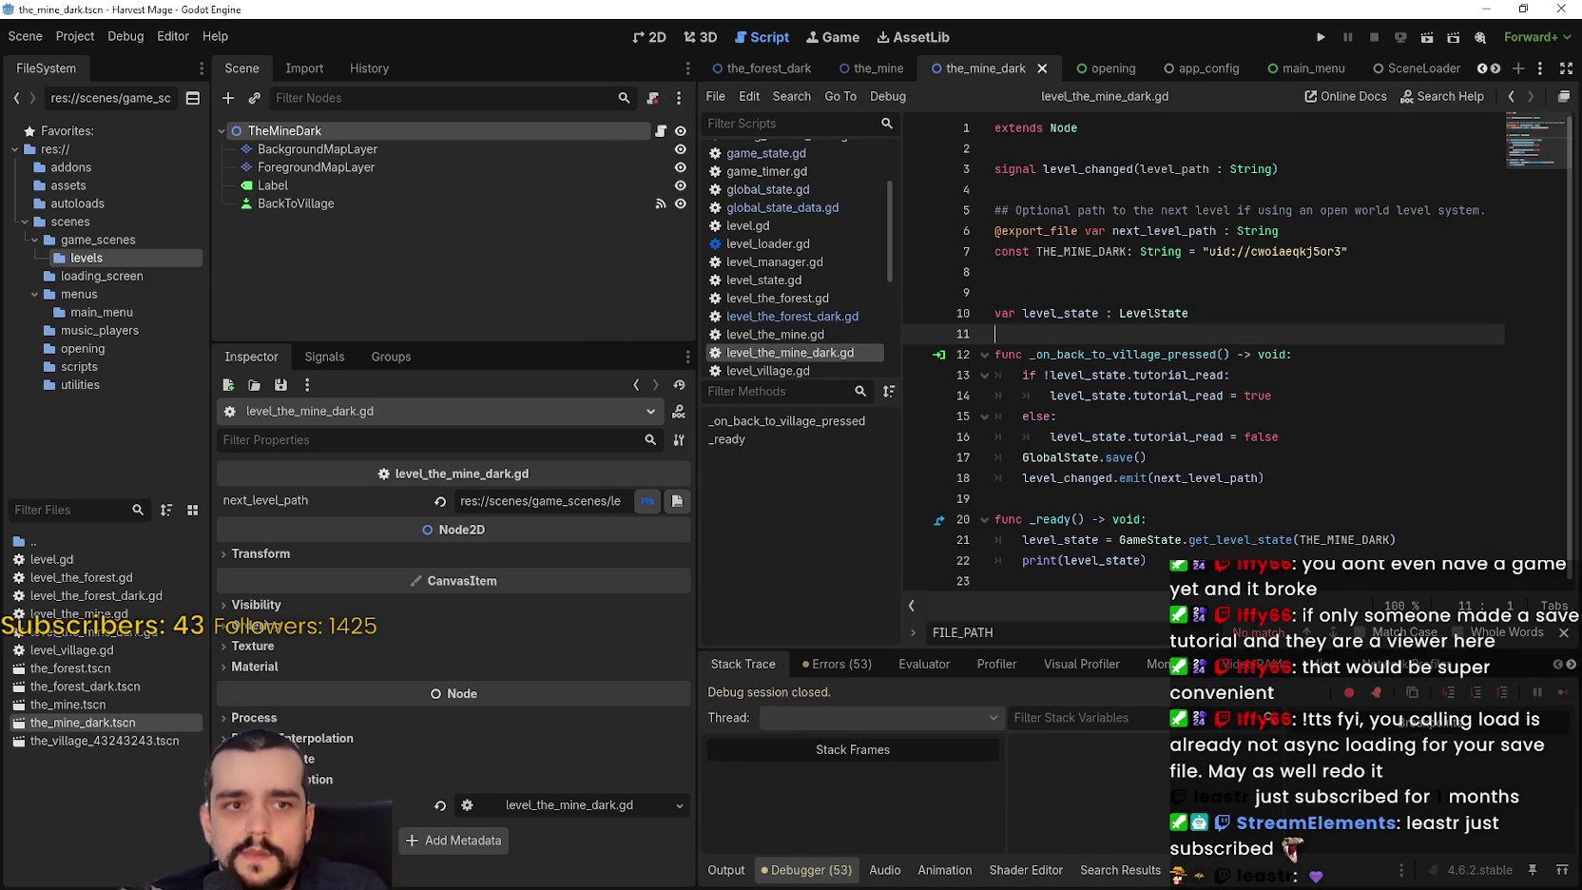
left_click(1103, 251)
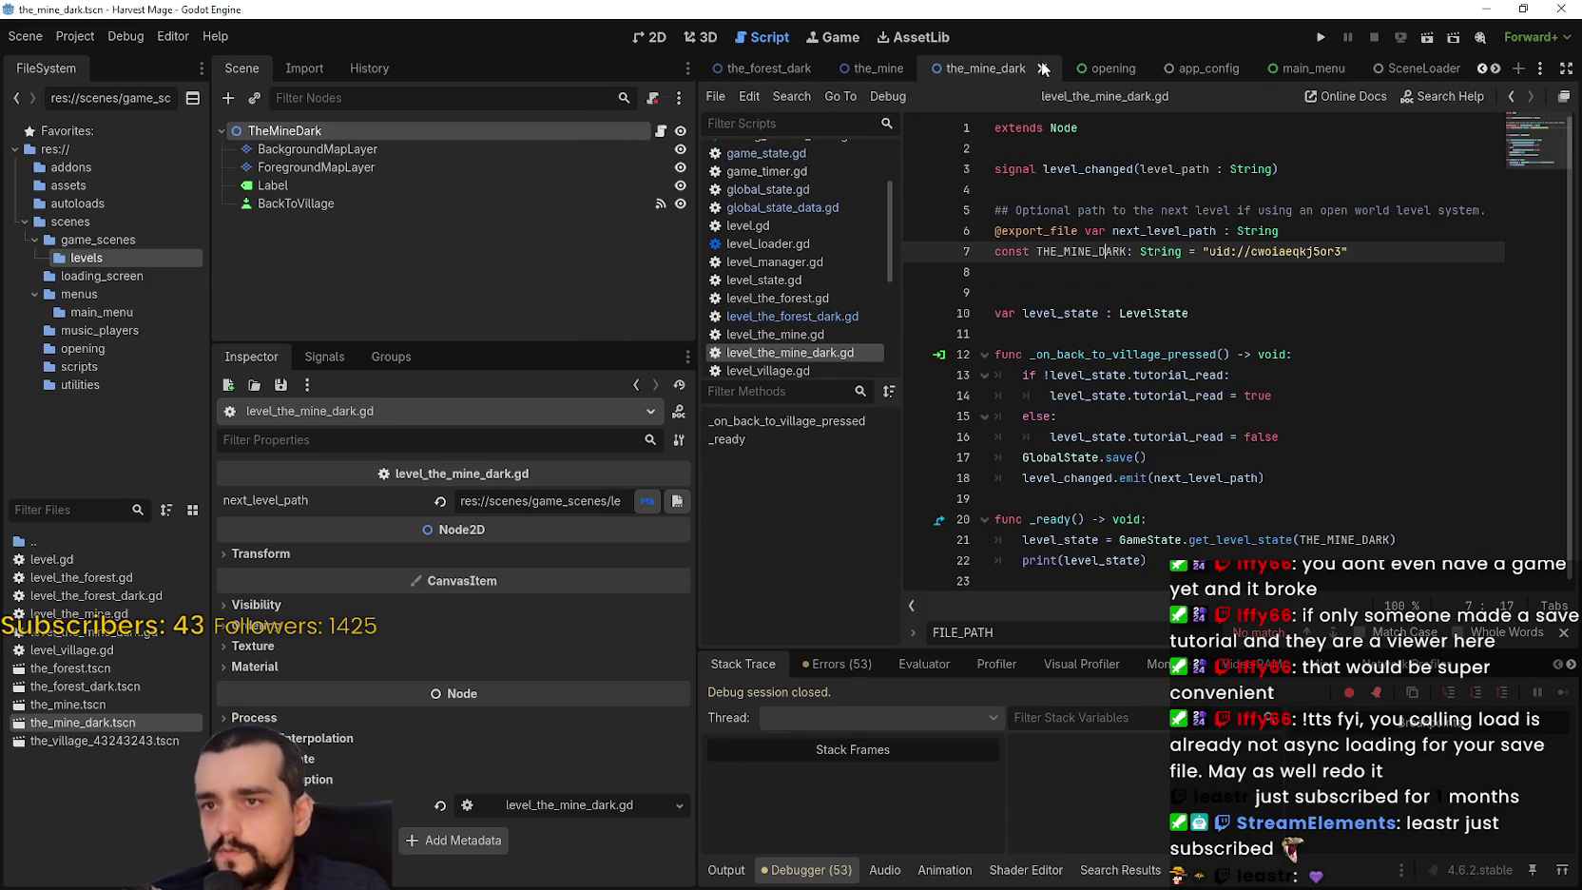
right_click(48, 725)
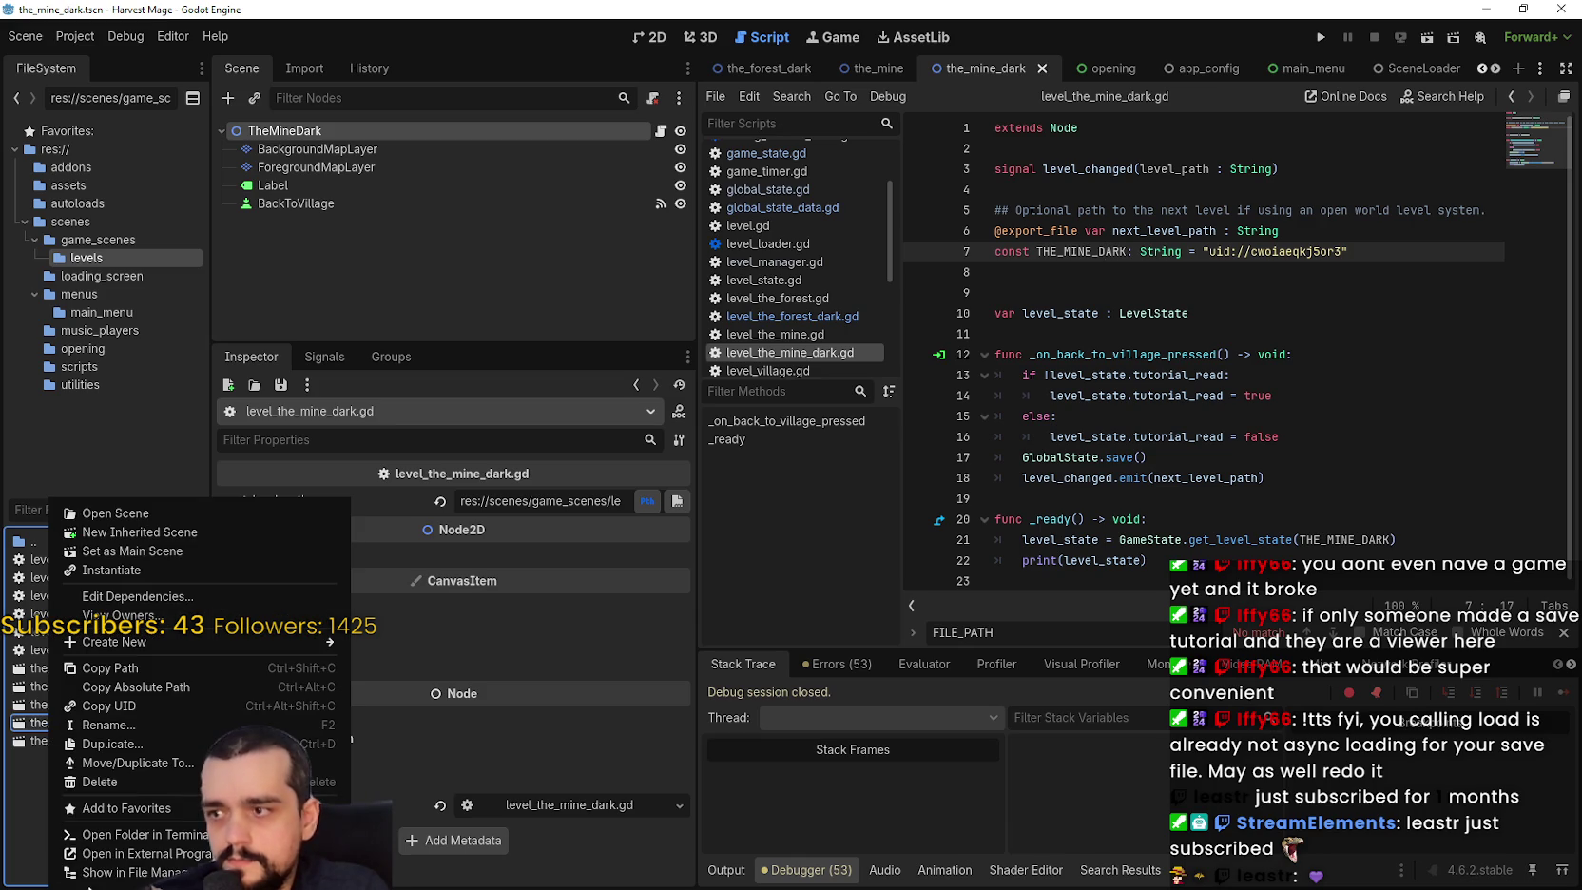
Delete the_mine_dark.tscn from the project and close its scene tab without saving.
left_click(114, 783)
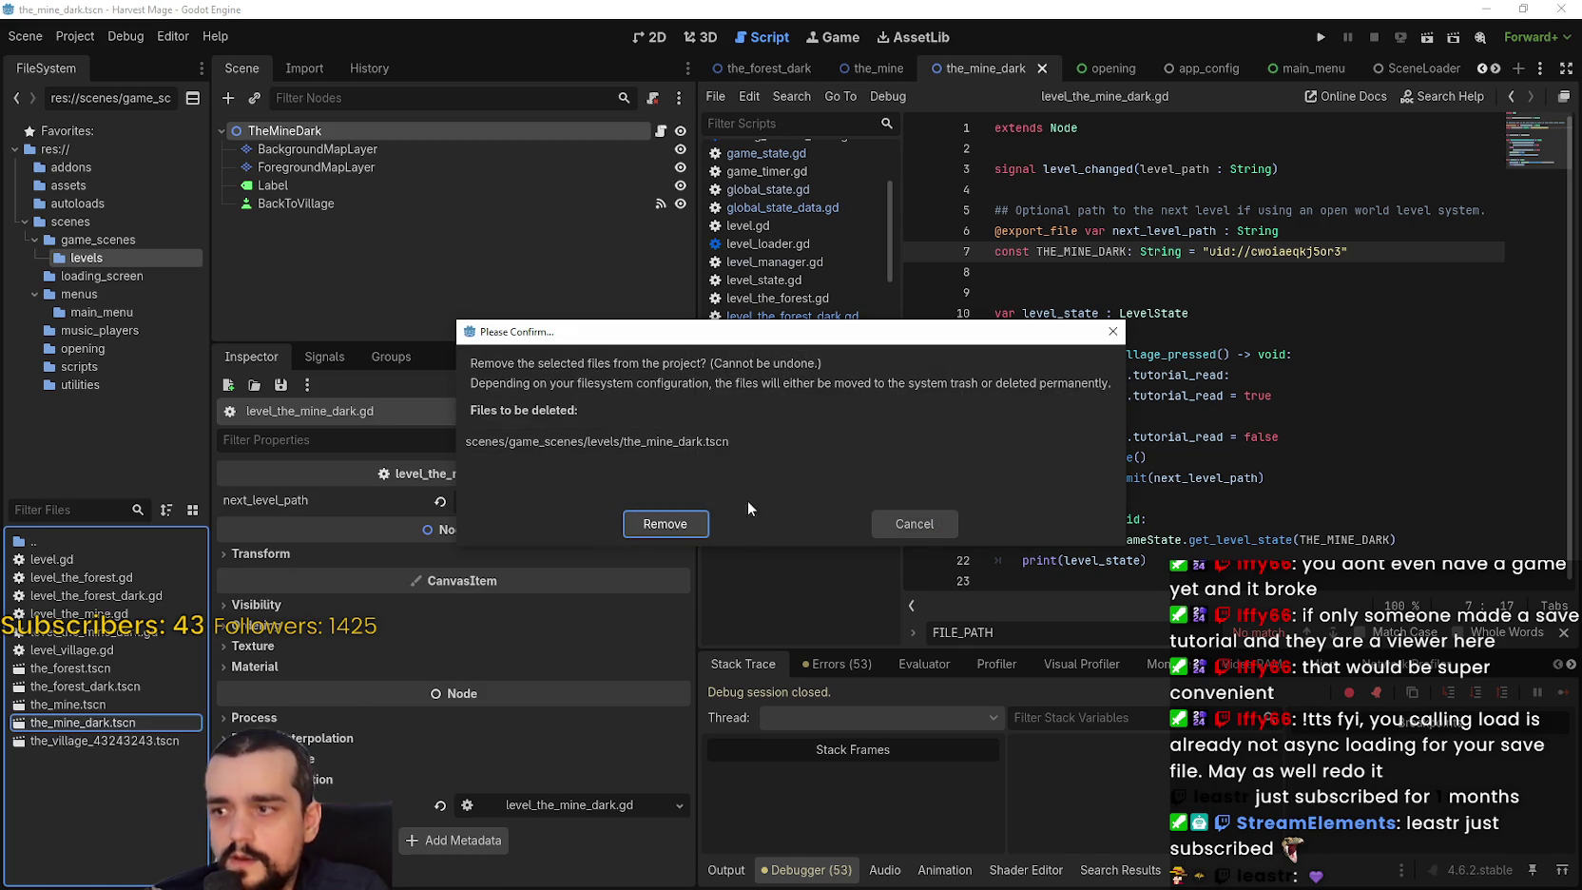
left_click(680, 522)
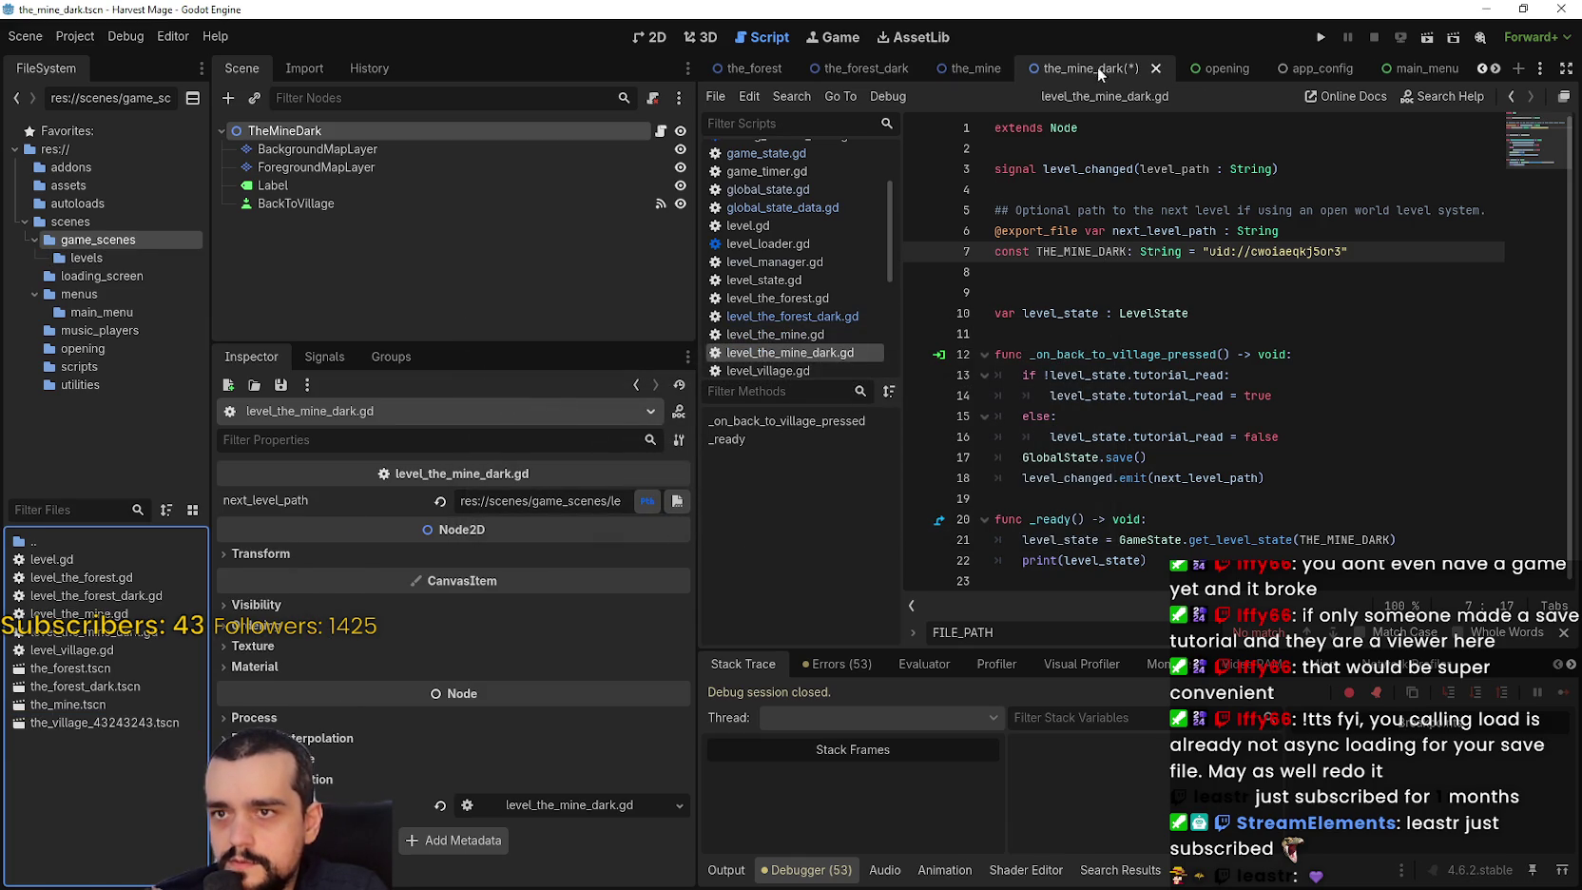
left_click(1155, 67)
left_click(906, 491)
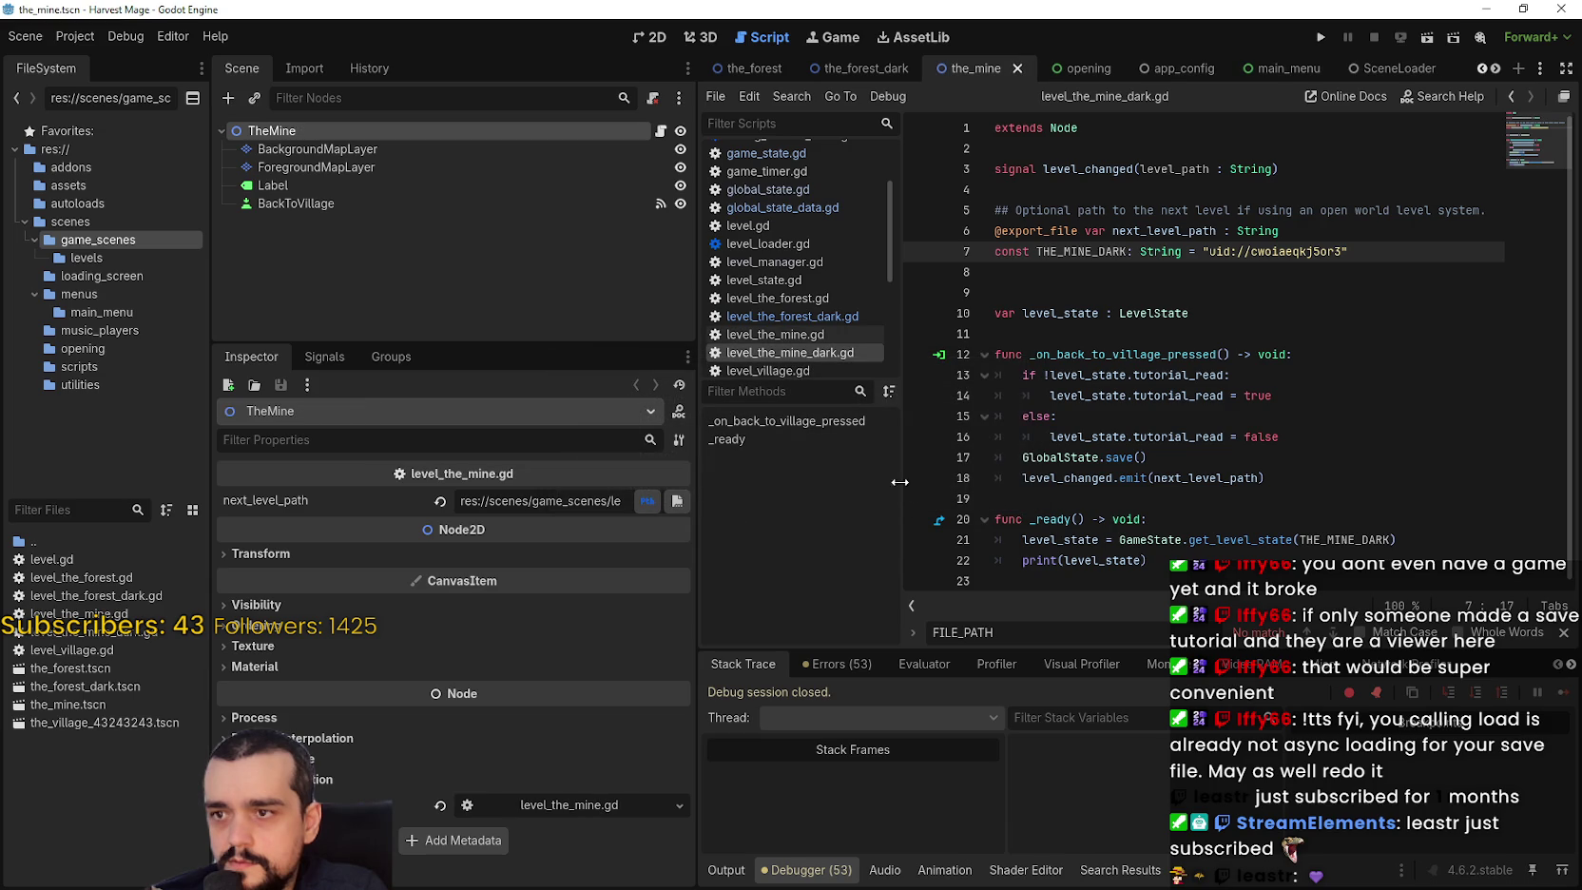
Copy the UID of level_the_mine_dark.gd.
right_click(117, 633)
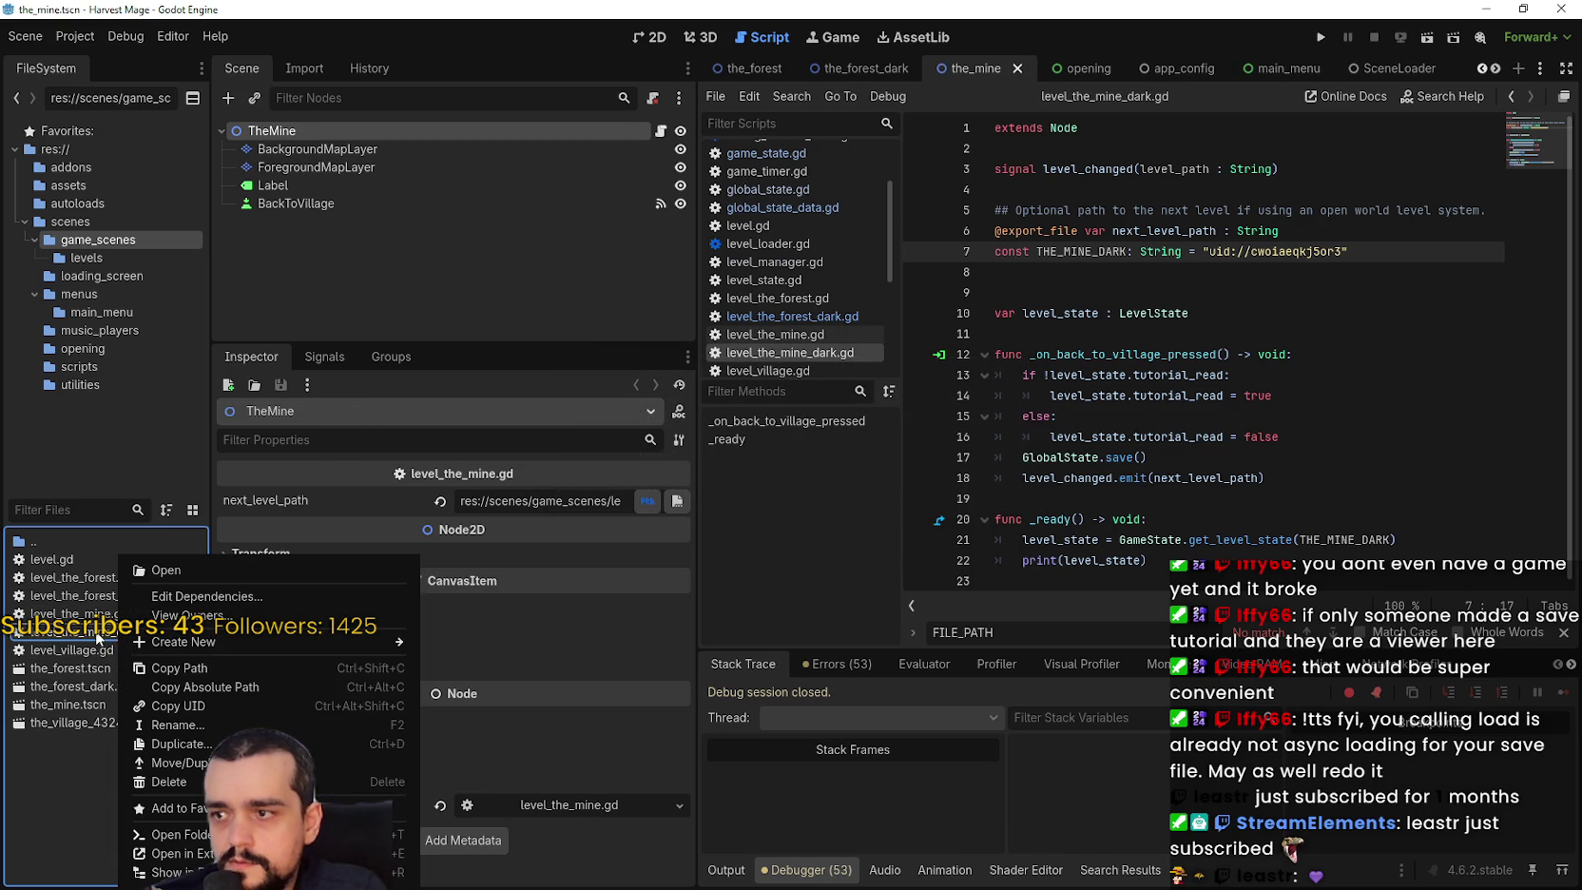
left_click(115, 633)
right_click(113, 639)
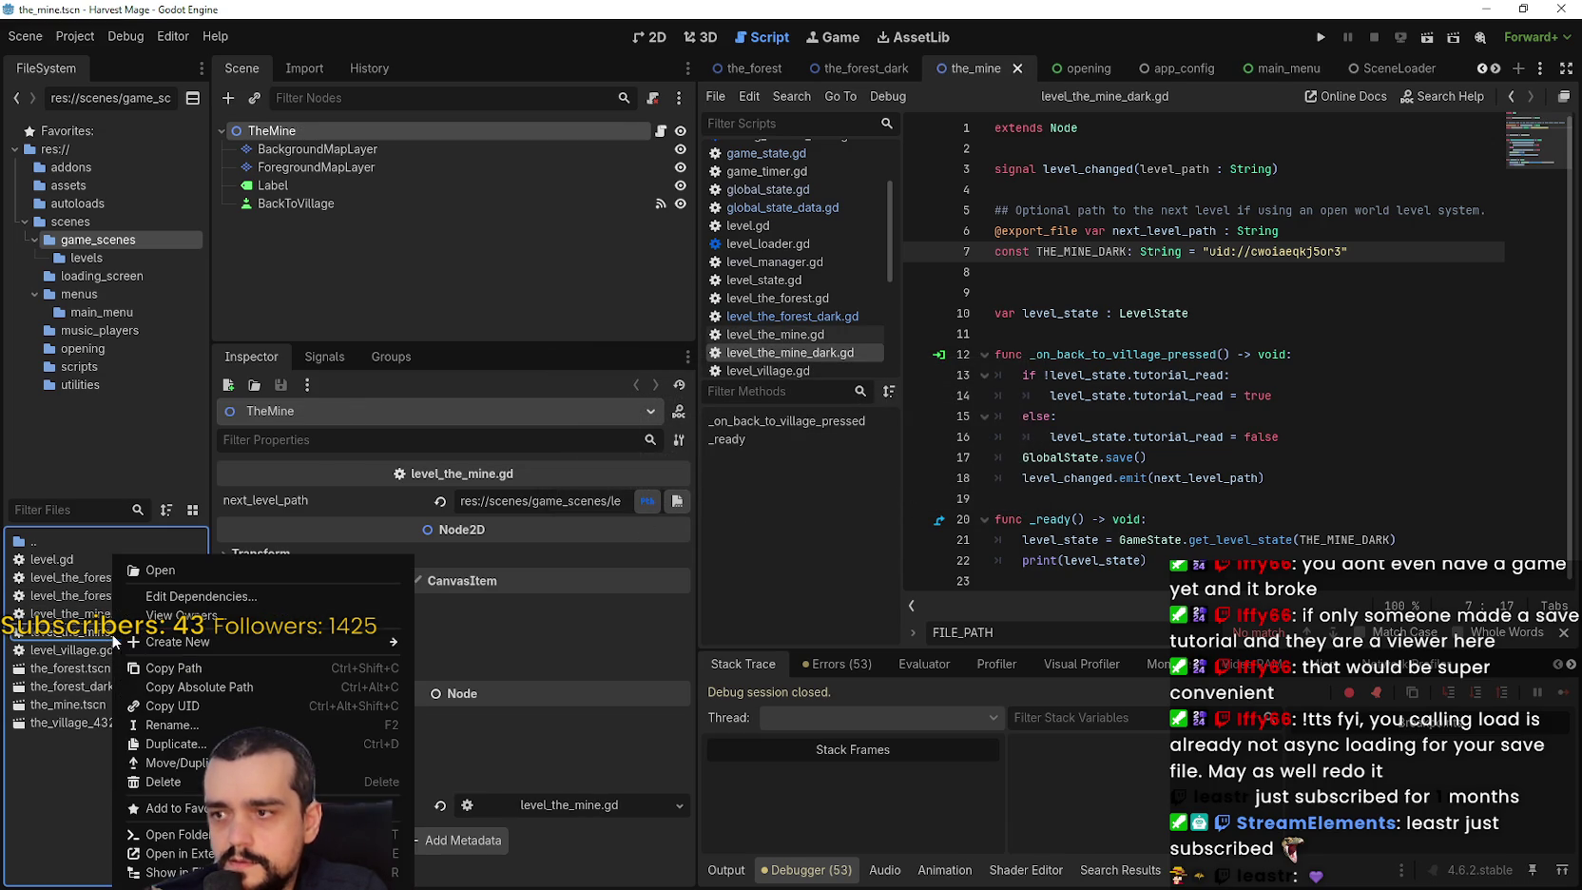
left_click(192, 711)
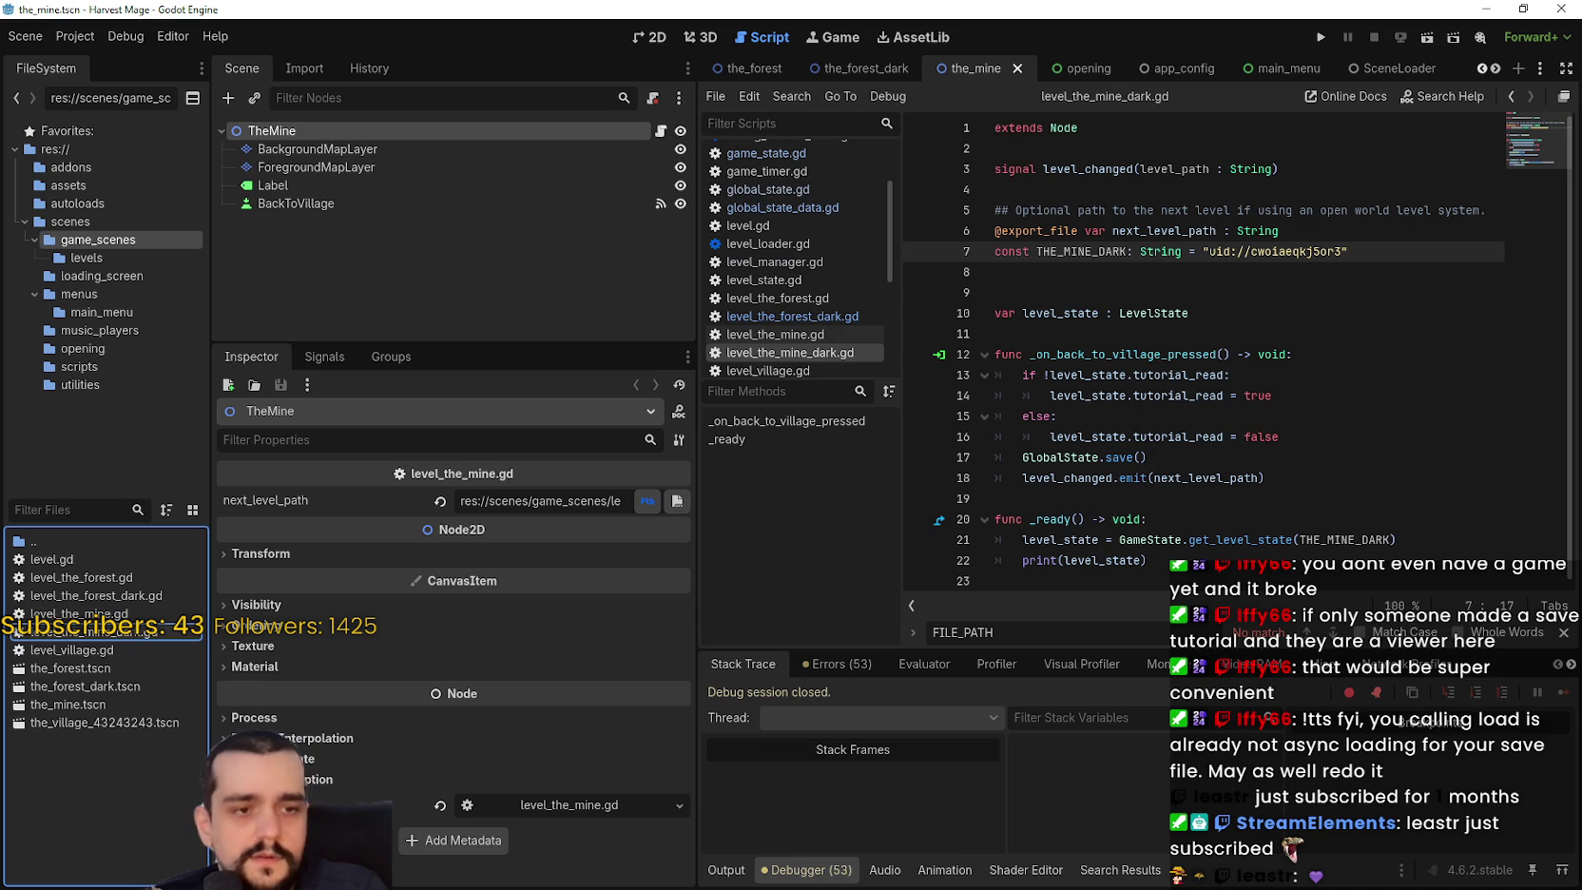